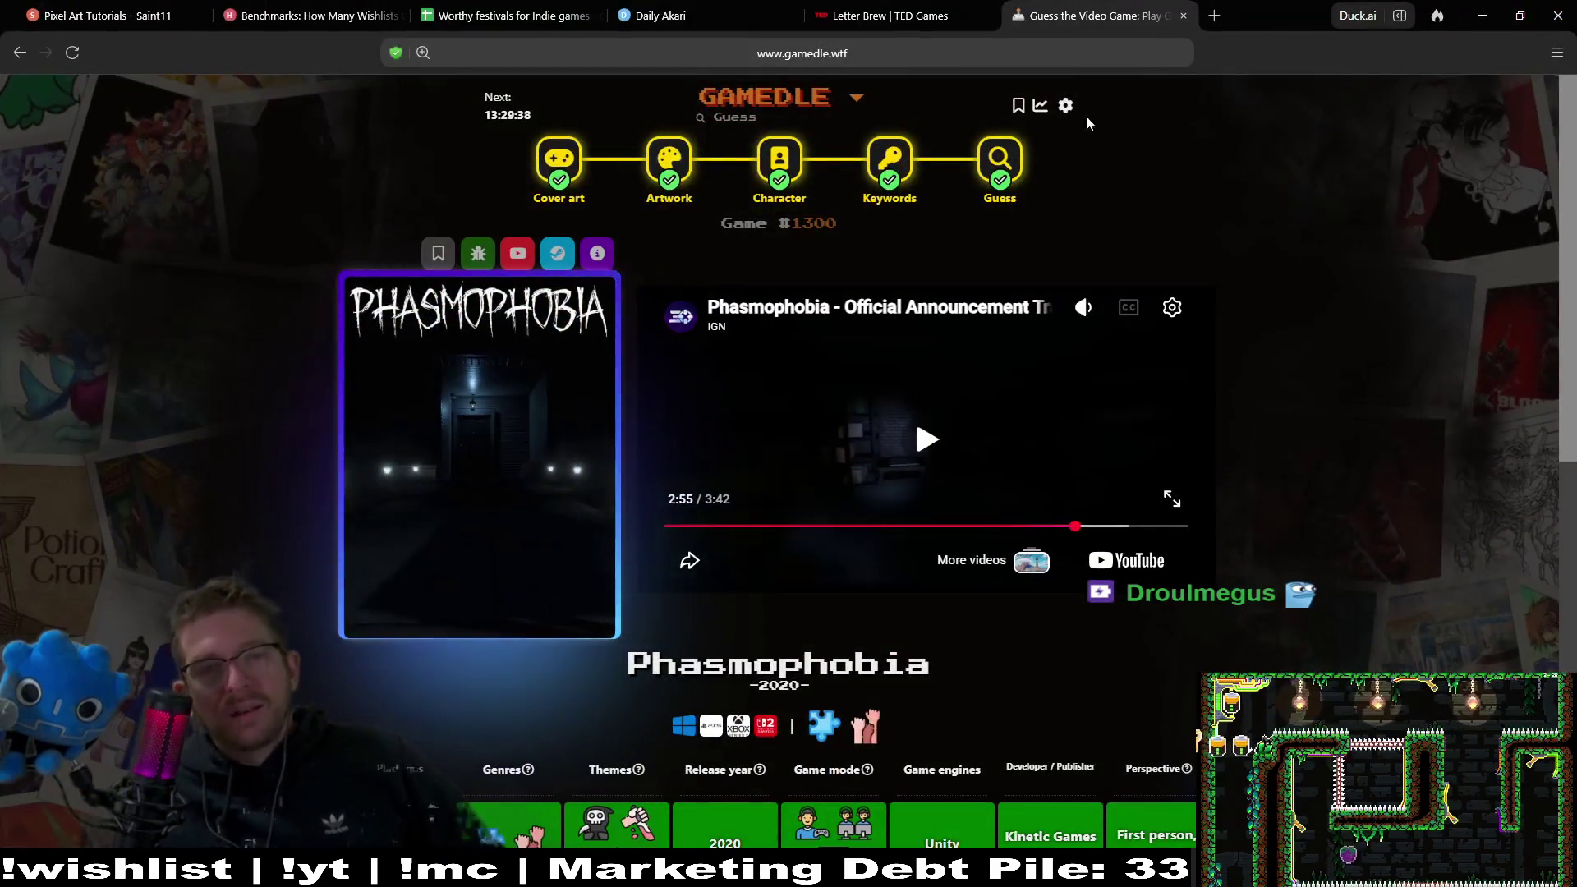
Open Home from the GAMEDLE menu in a new tab and switch to it.
left_click(857, 98)
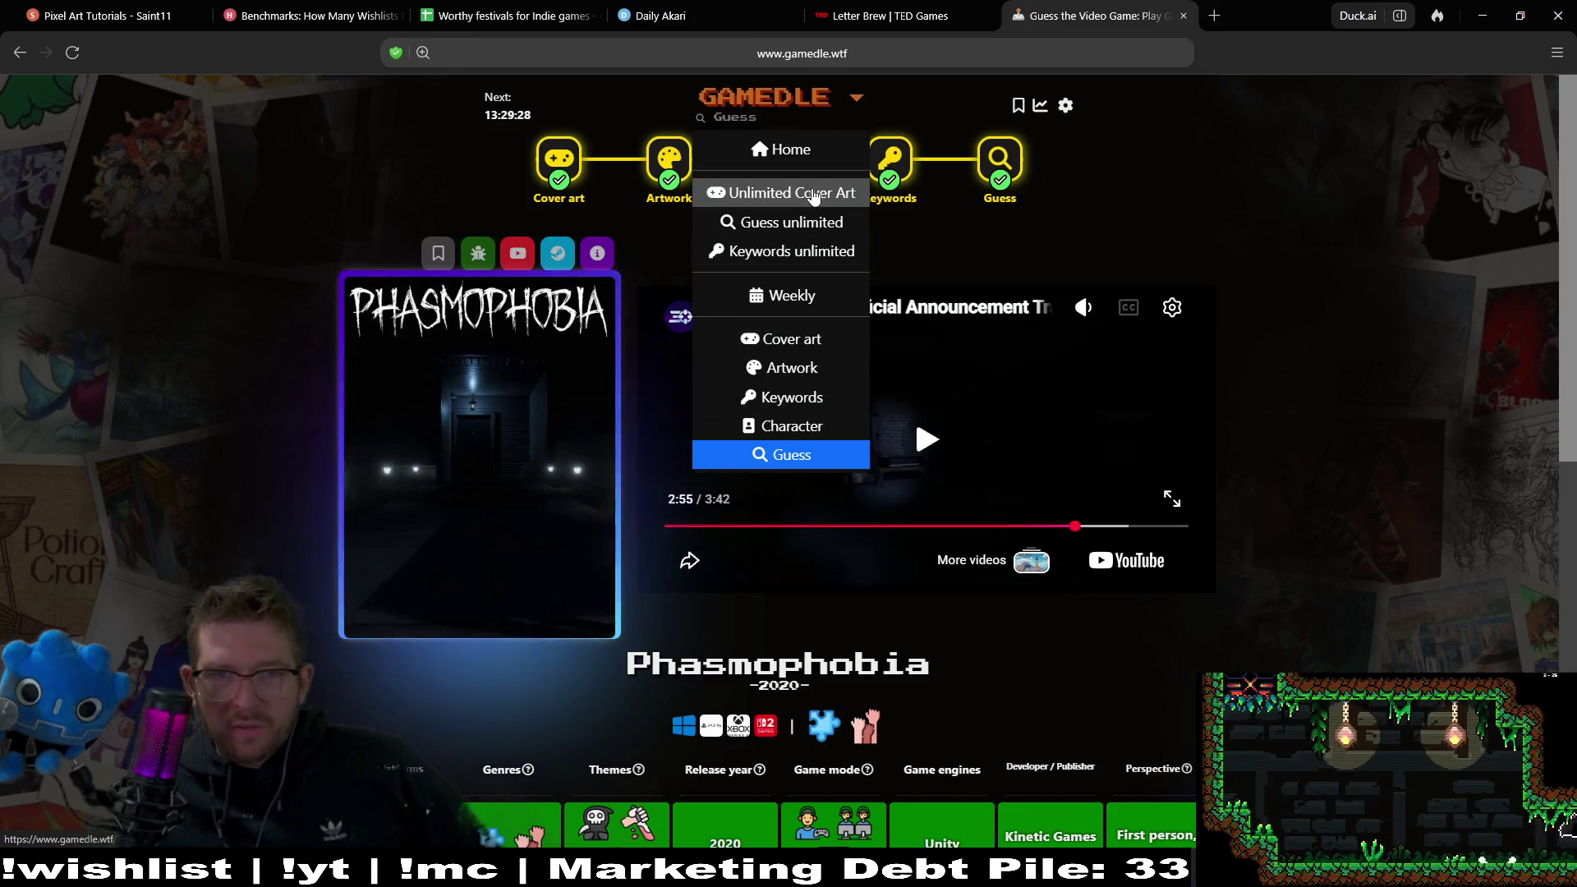
middle_click(769, 150)
left_click(1177, 13)
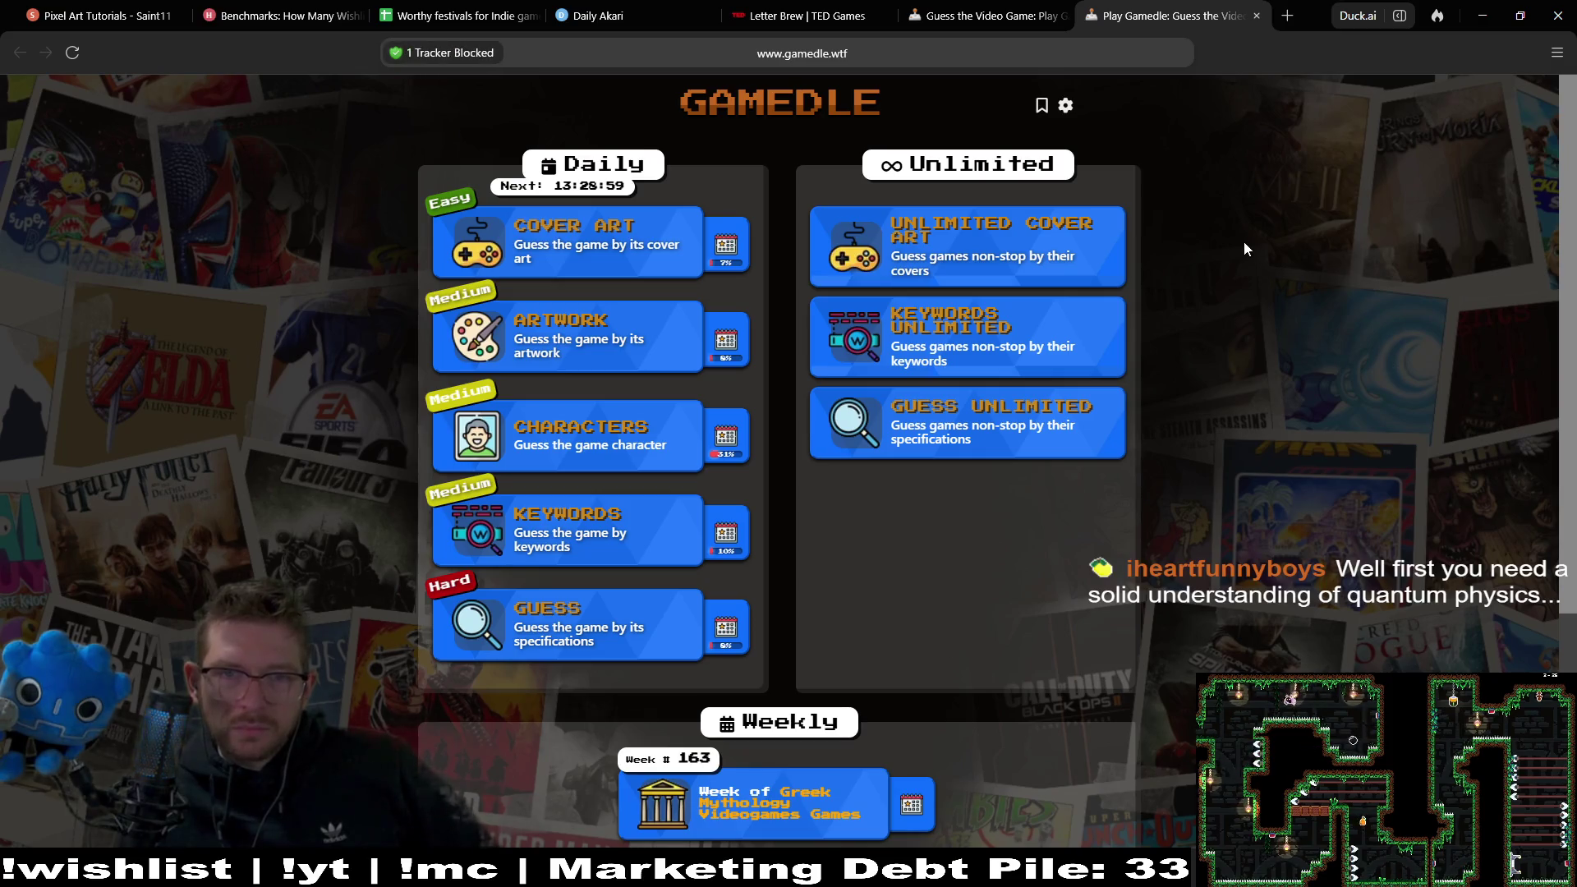
Preview the Greek Mythology weekly challenge, close its tab, then open a new blank tab.
scroll(1244, 246, "down", 2)
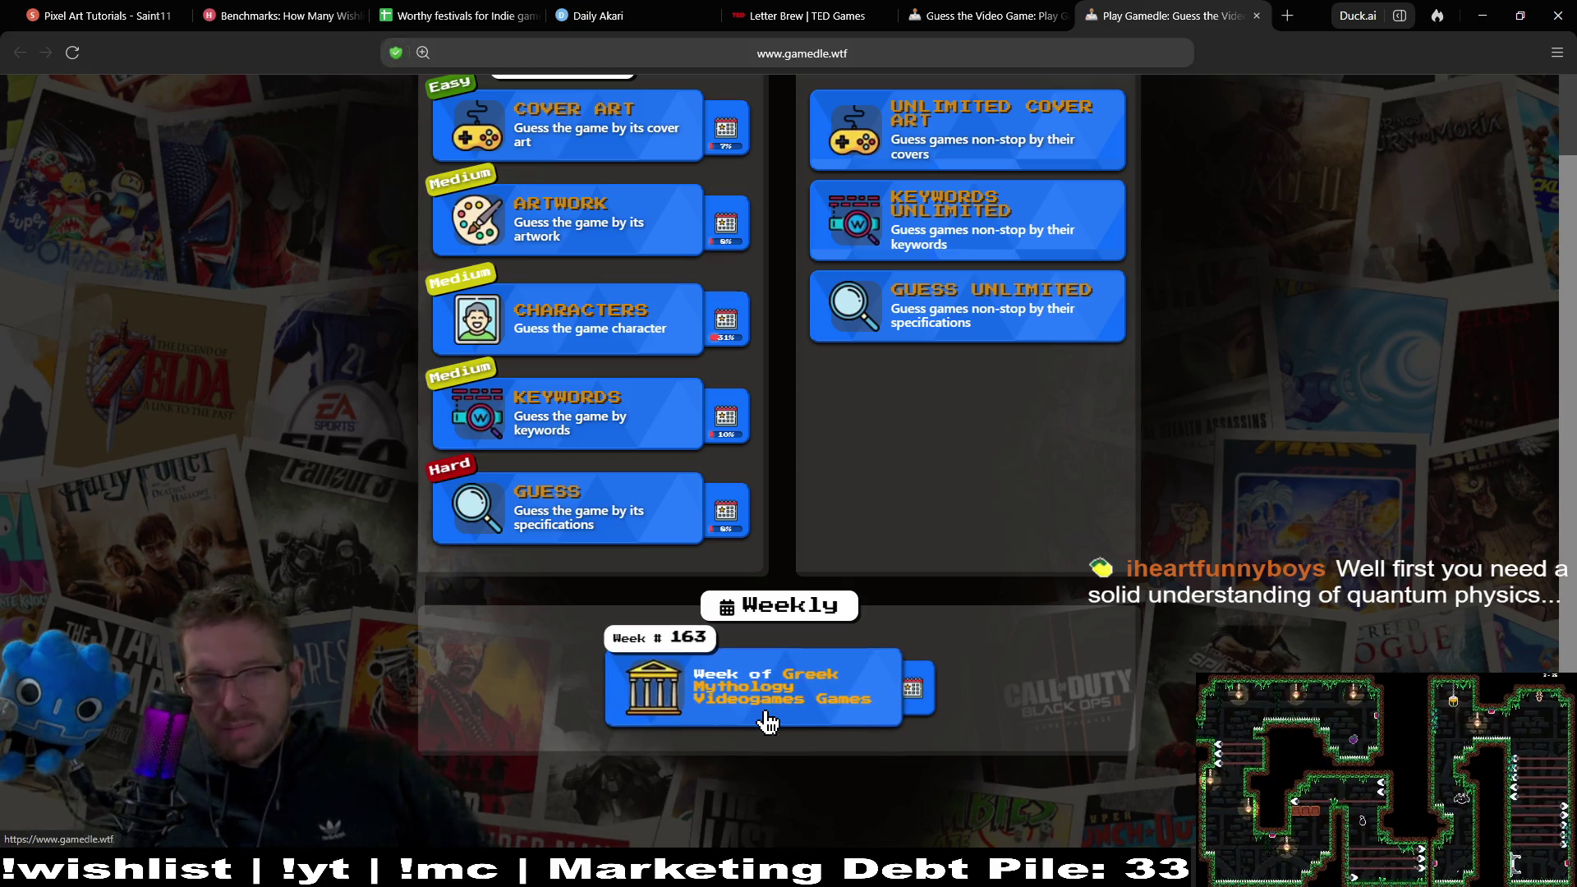
left_click(792, 705)
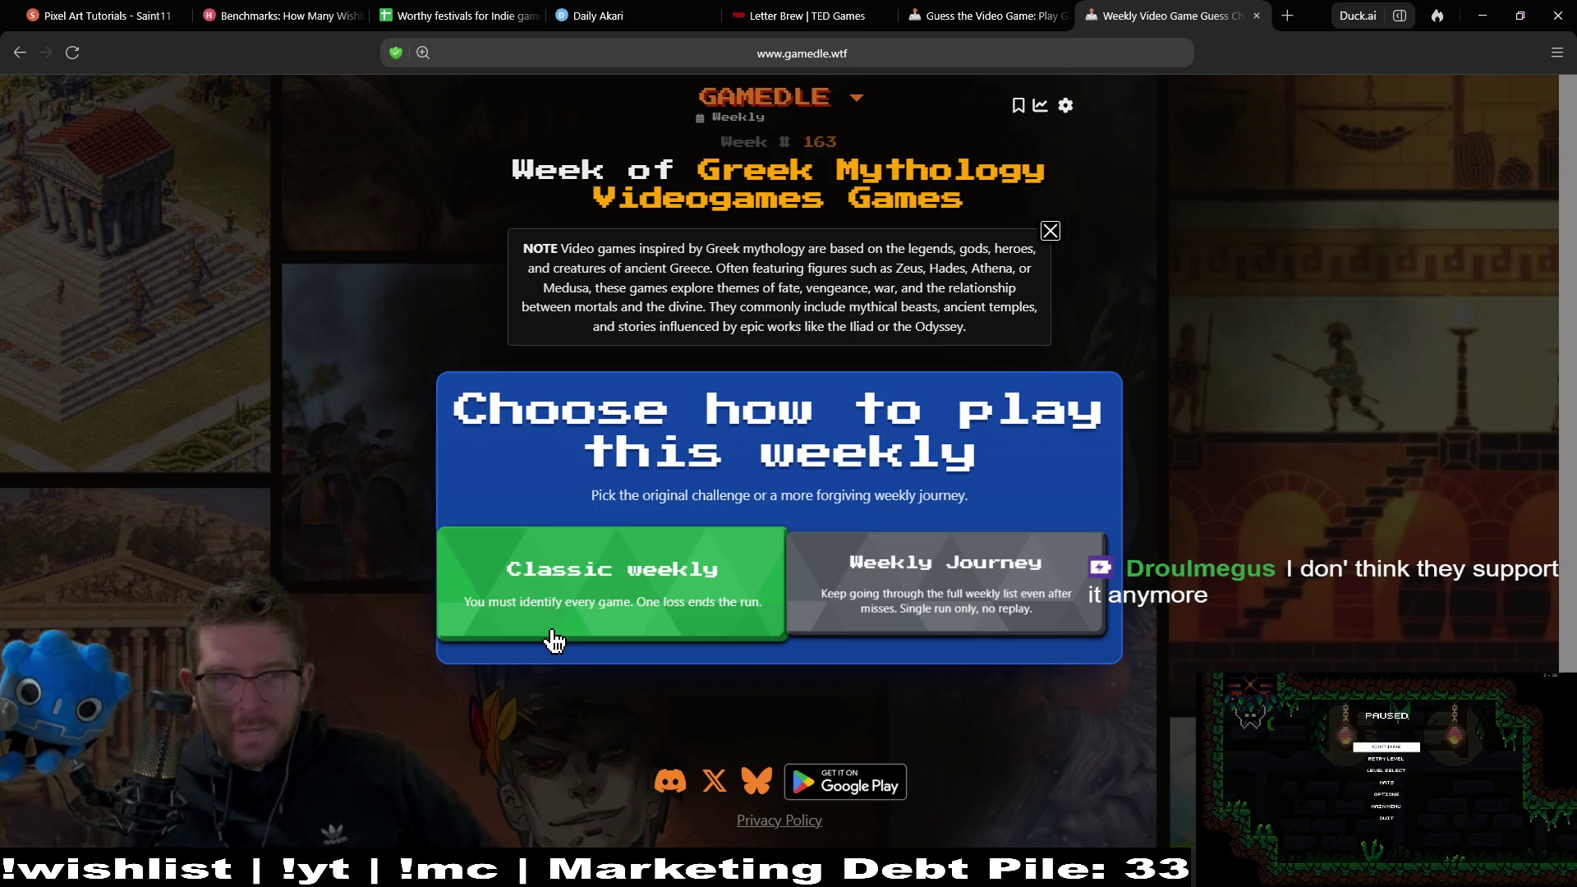
middle_click(1198, 17)
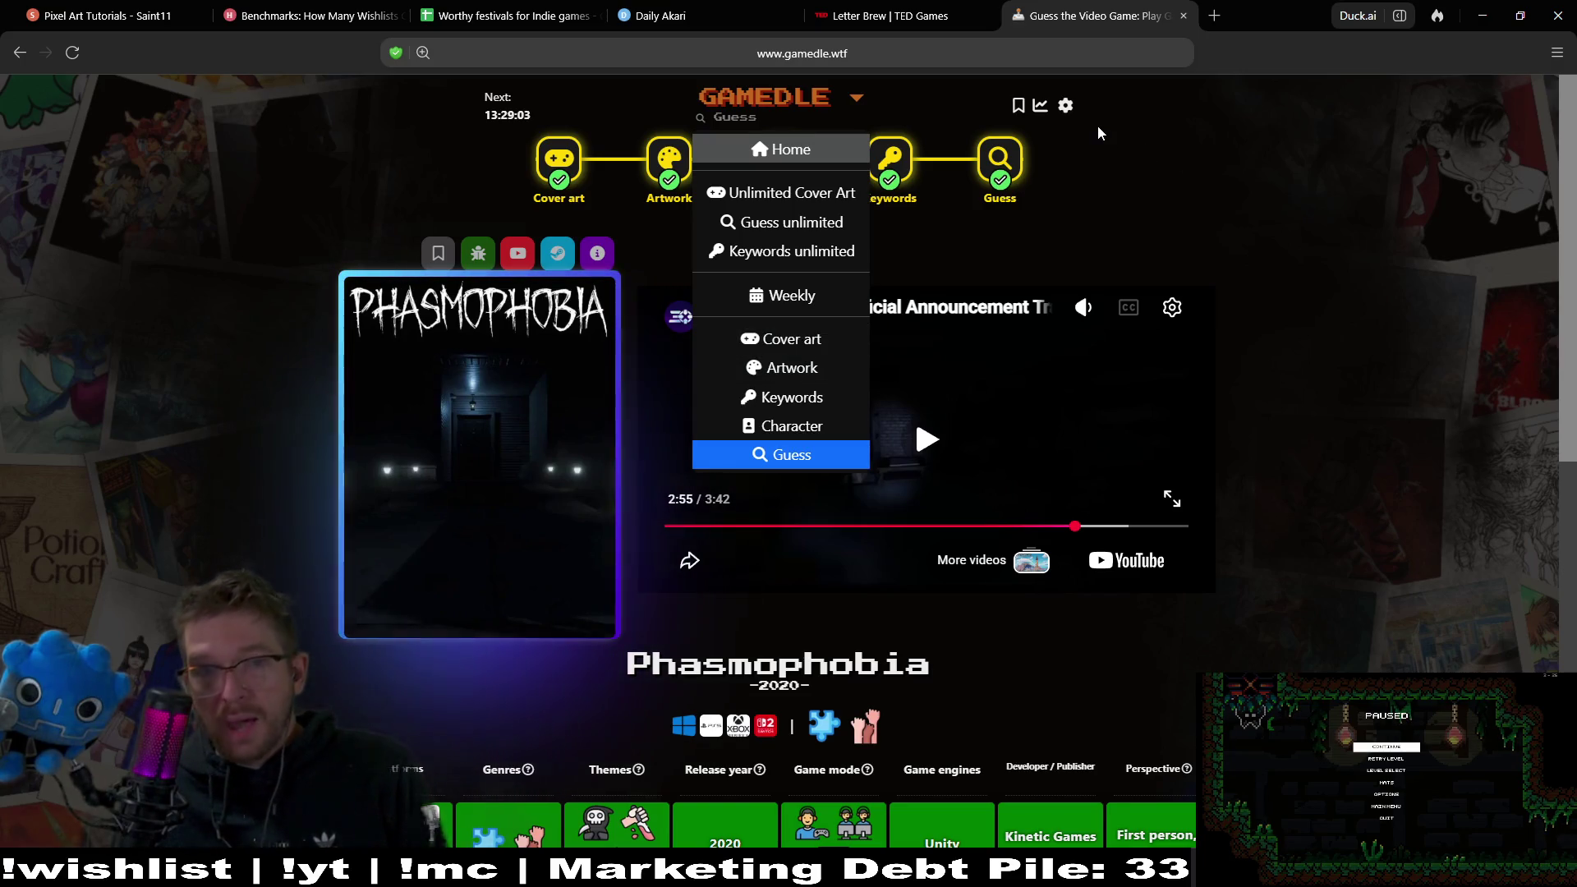
left_click(1222, 20)
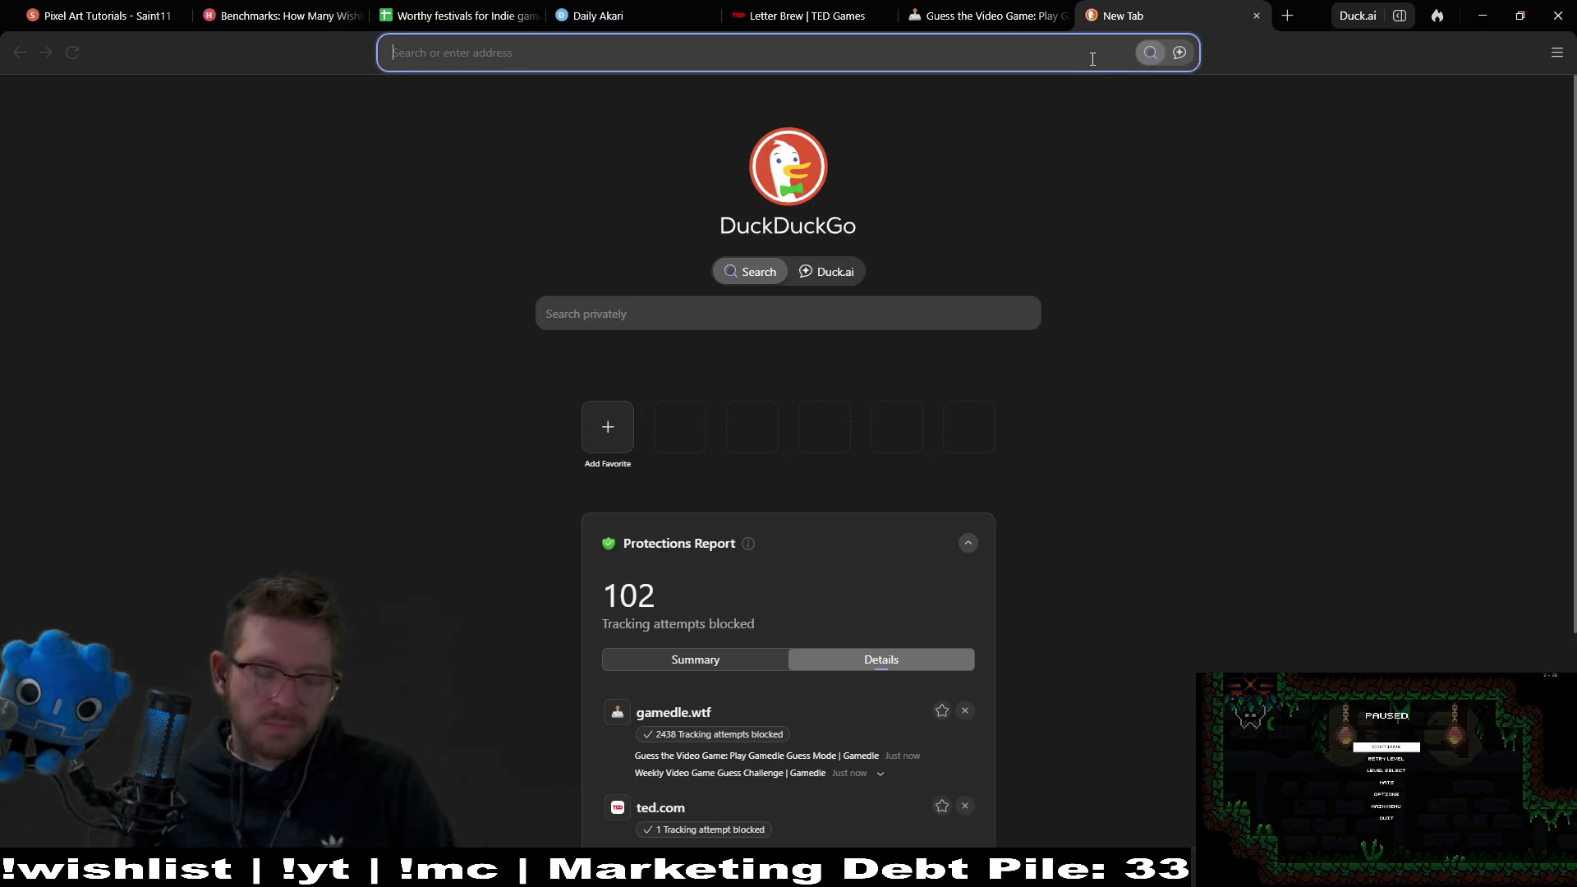
left_click(1093, 59)
key("Escape")
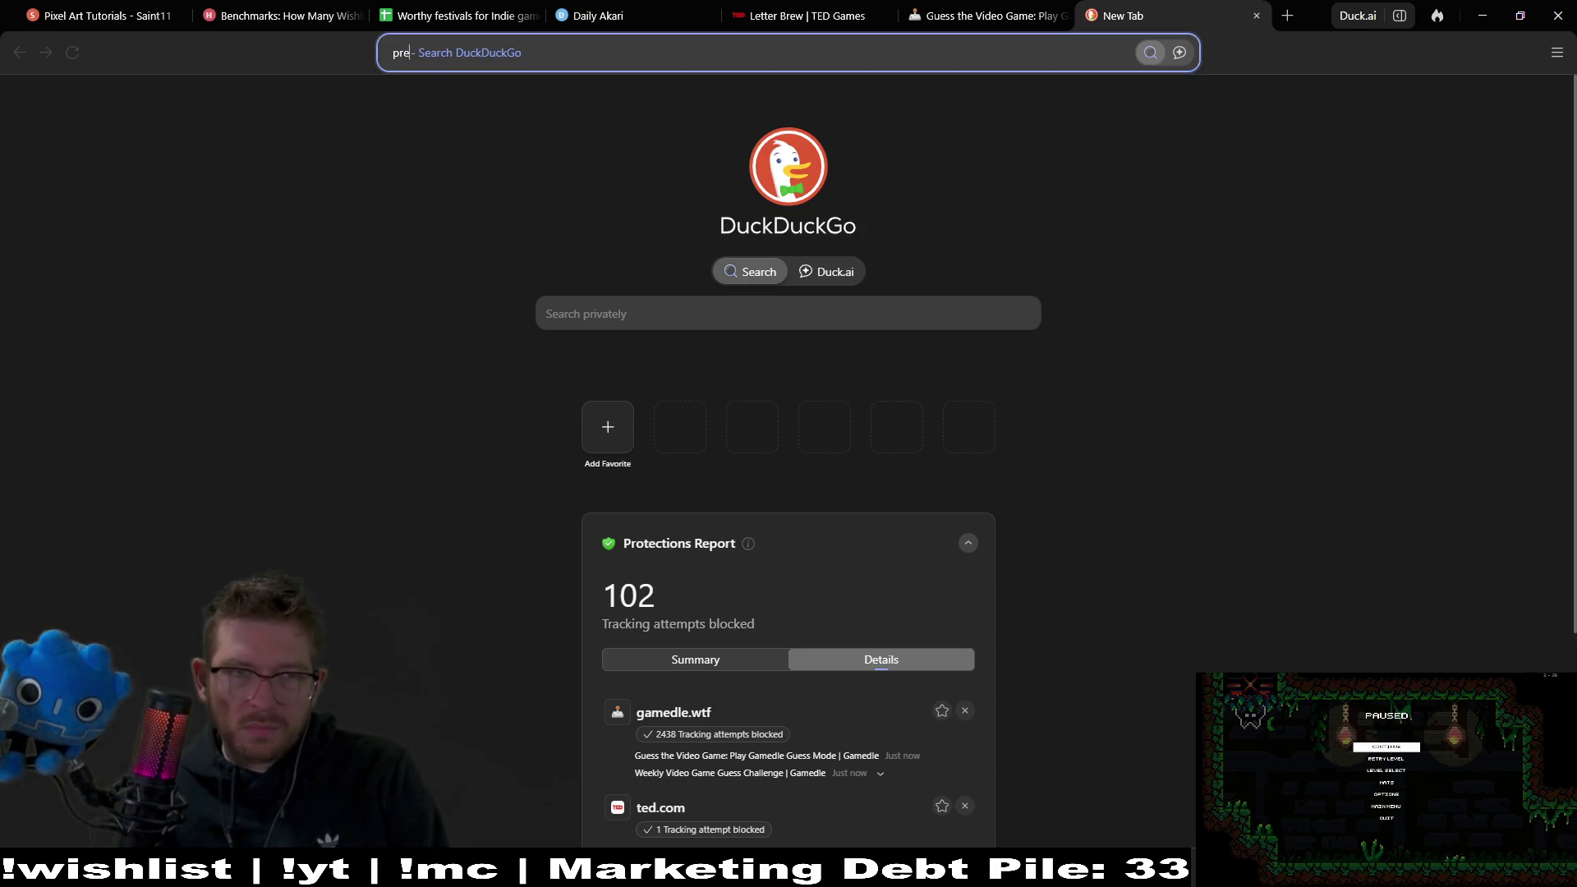
type("vious gam")
type("dl")
key("BackSpace")
key("BackSpace")
type("edles")
key("Return")
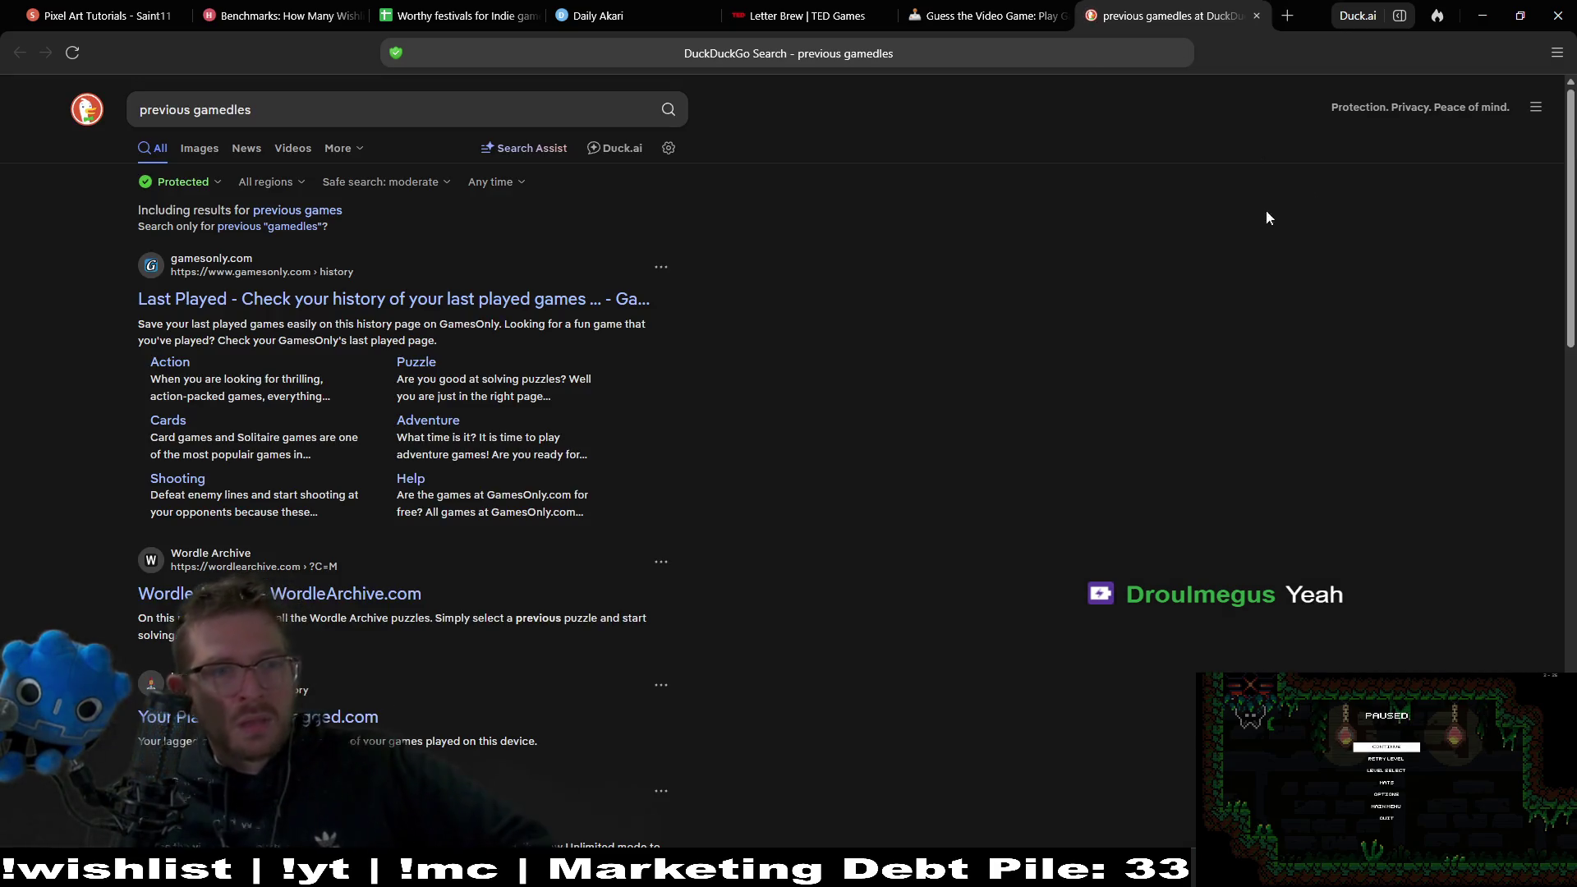
scroll(1177, 245, "down", 1)
scroll(1192, 303, "up", 1)
left_click_drag(263, 118, 131, 115)
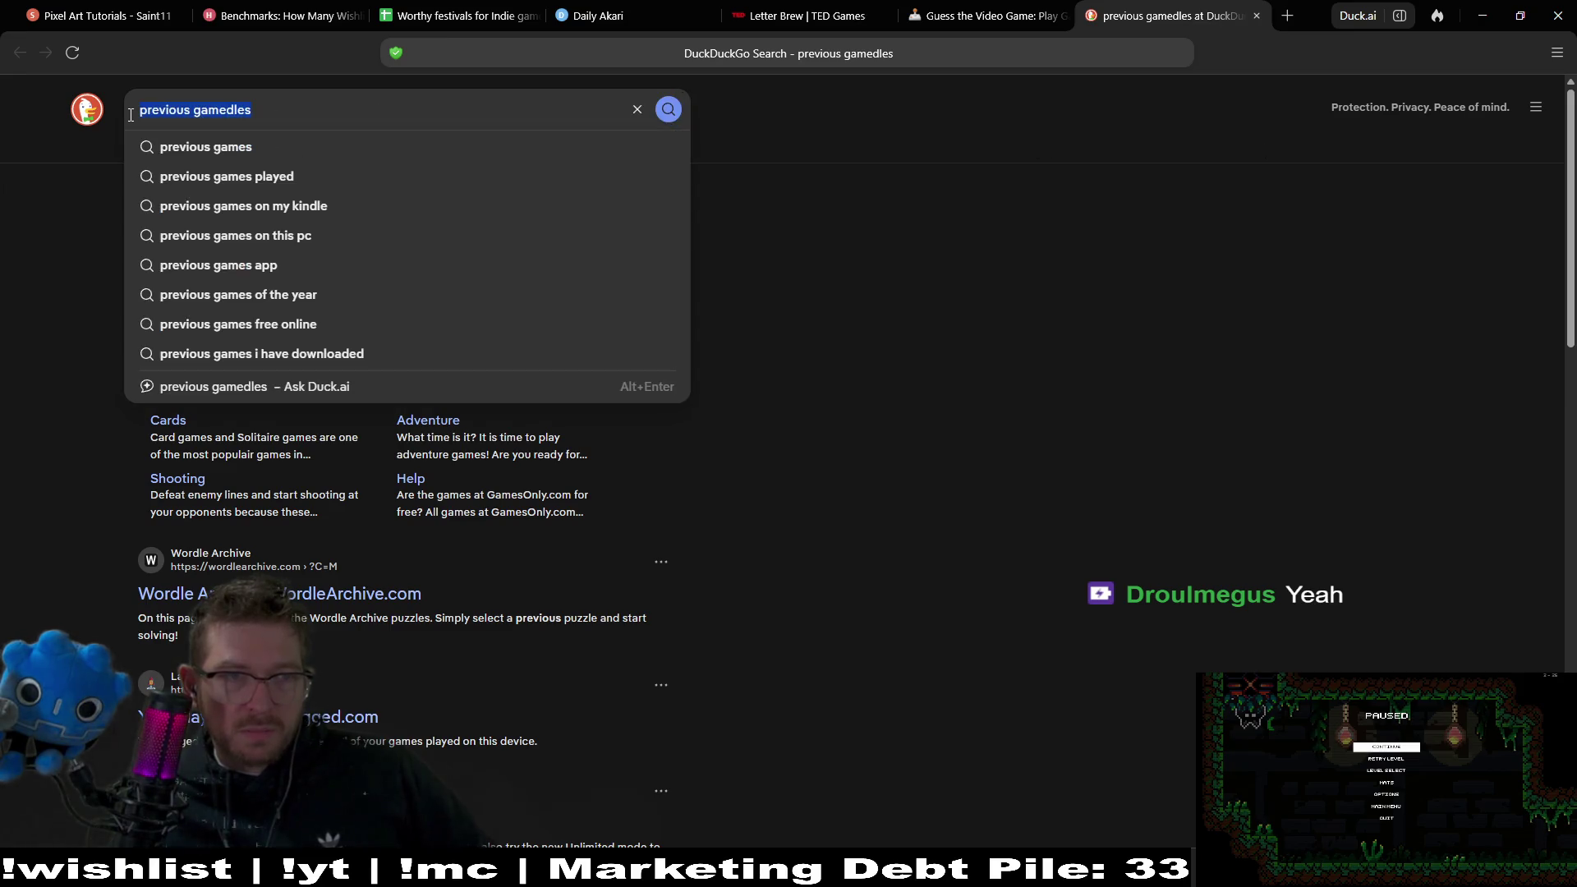
type("gamedle h")
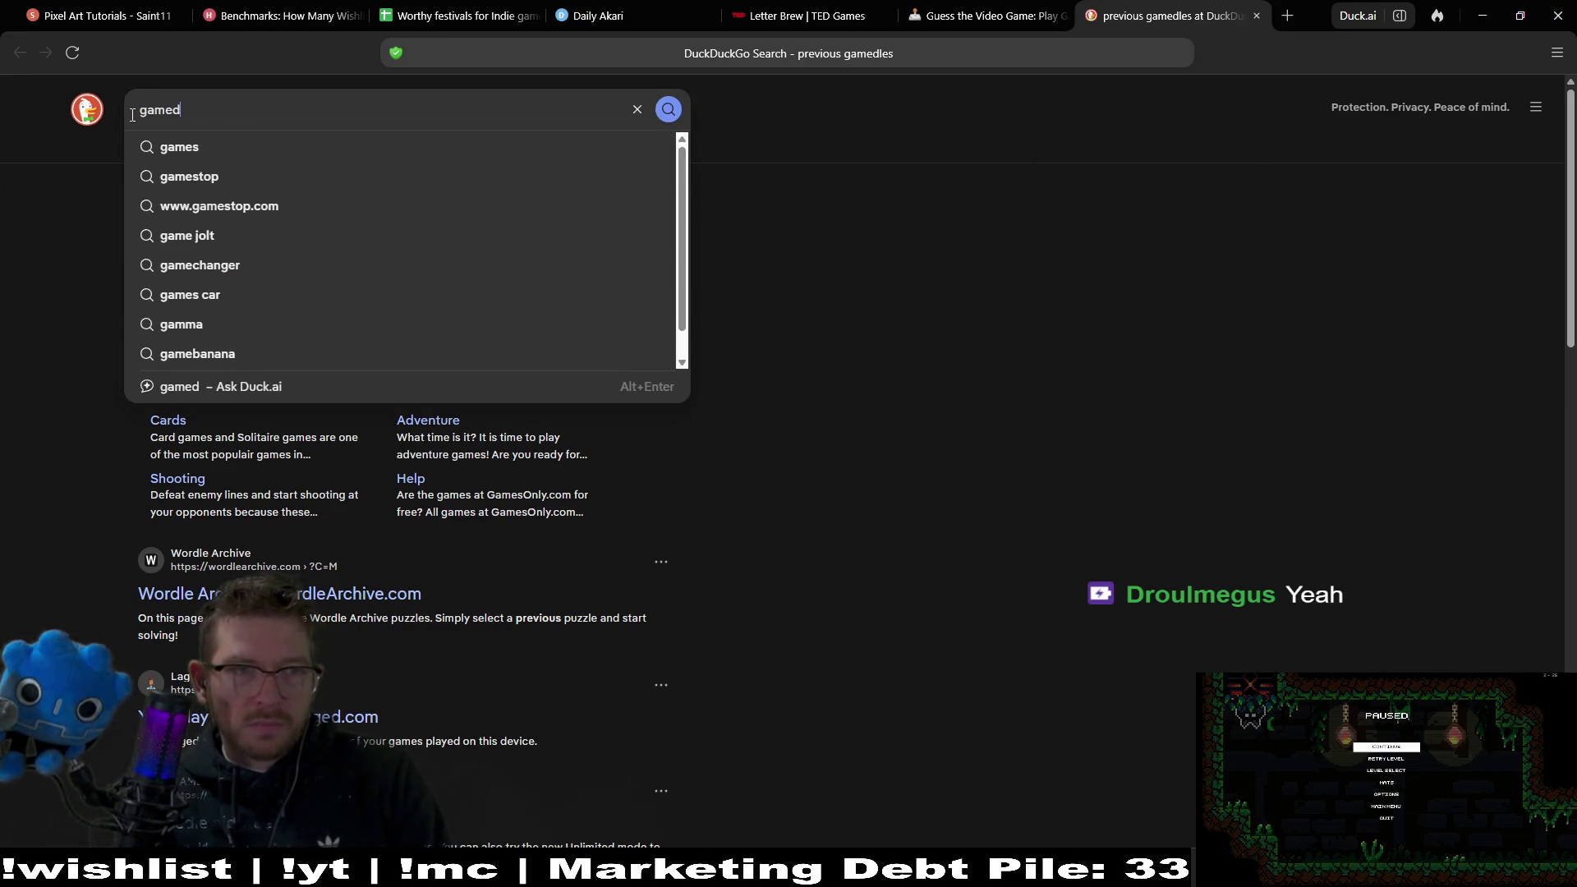
type("istory")
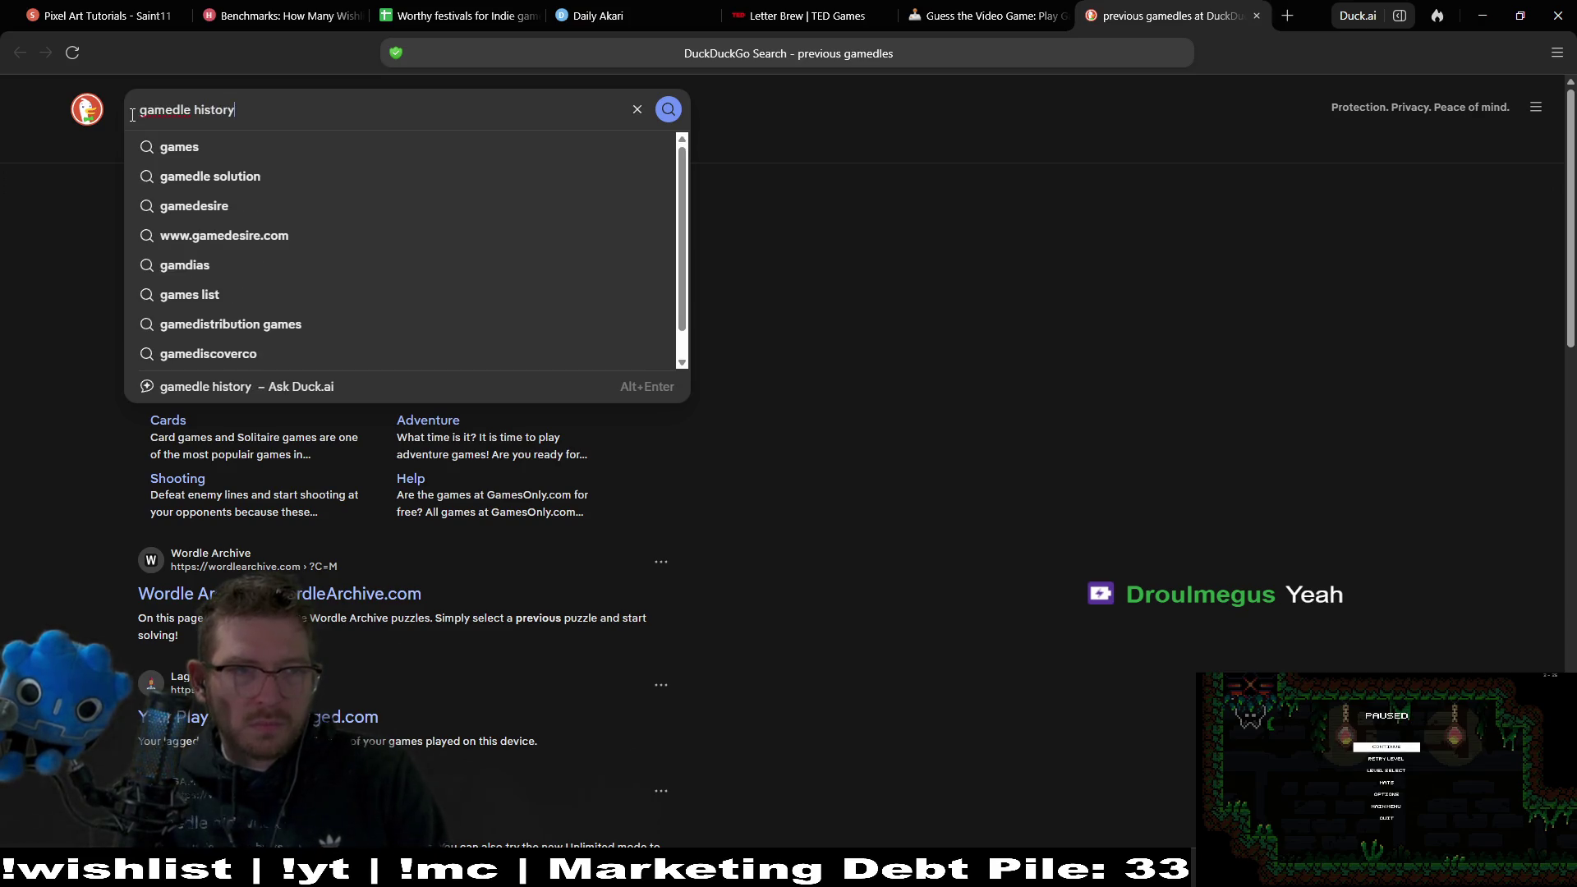
key("Return")
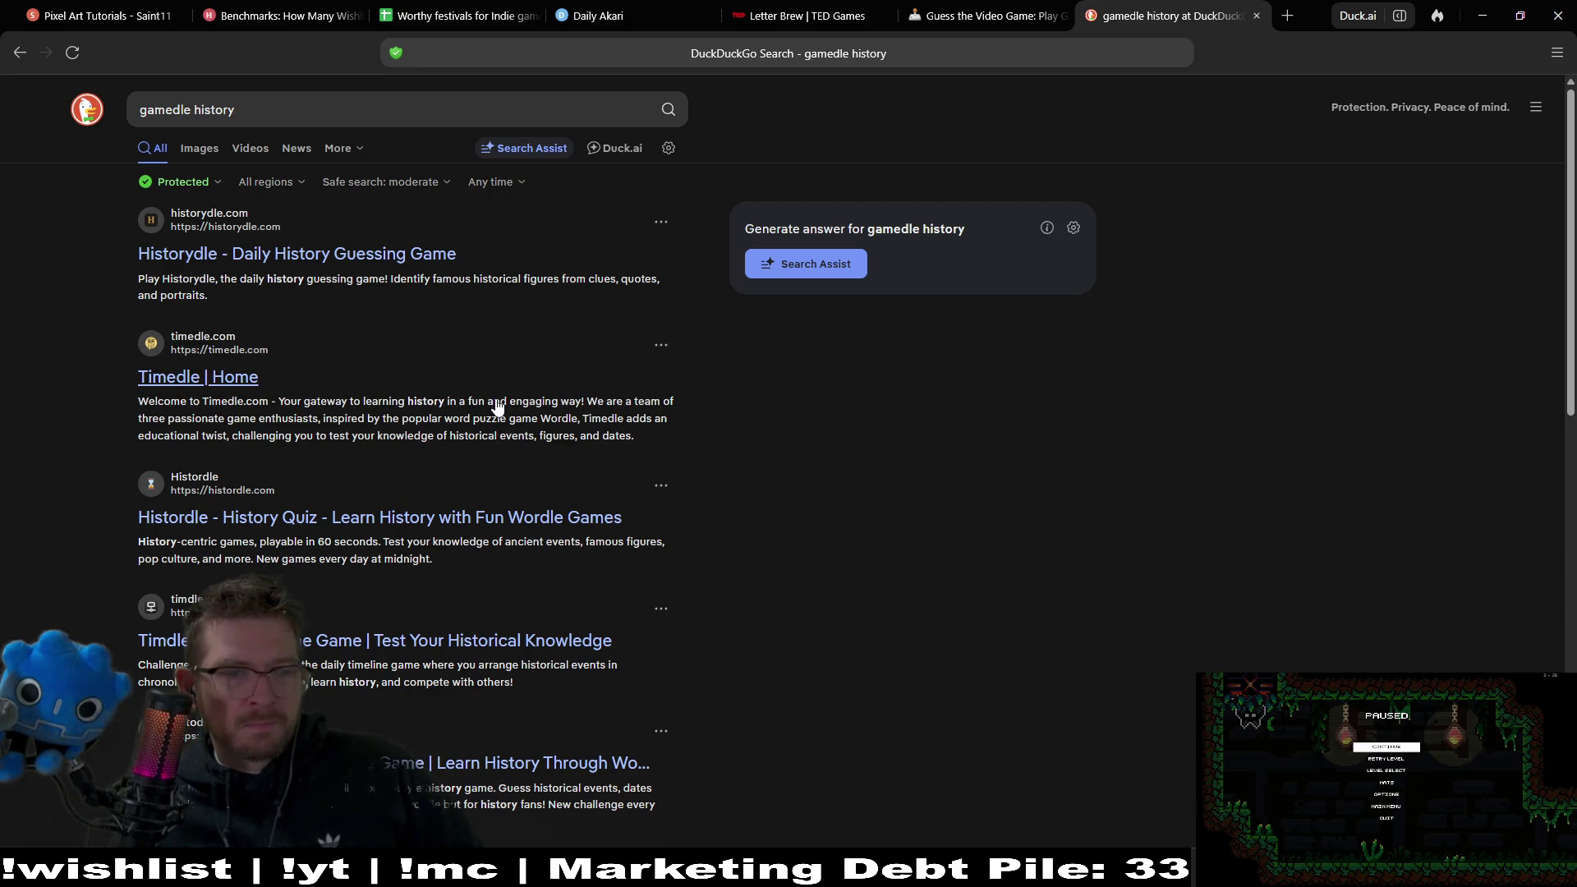
key("ctrl+w")
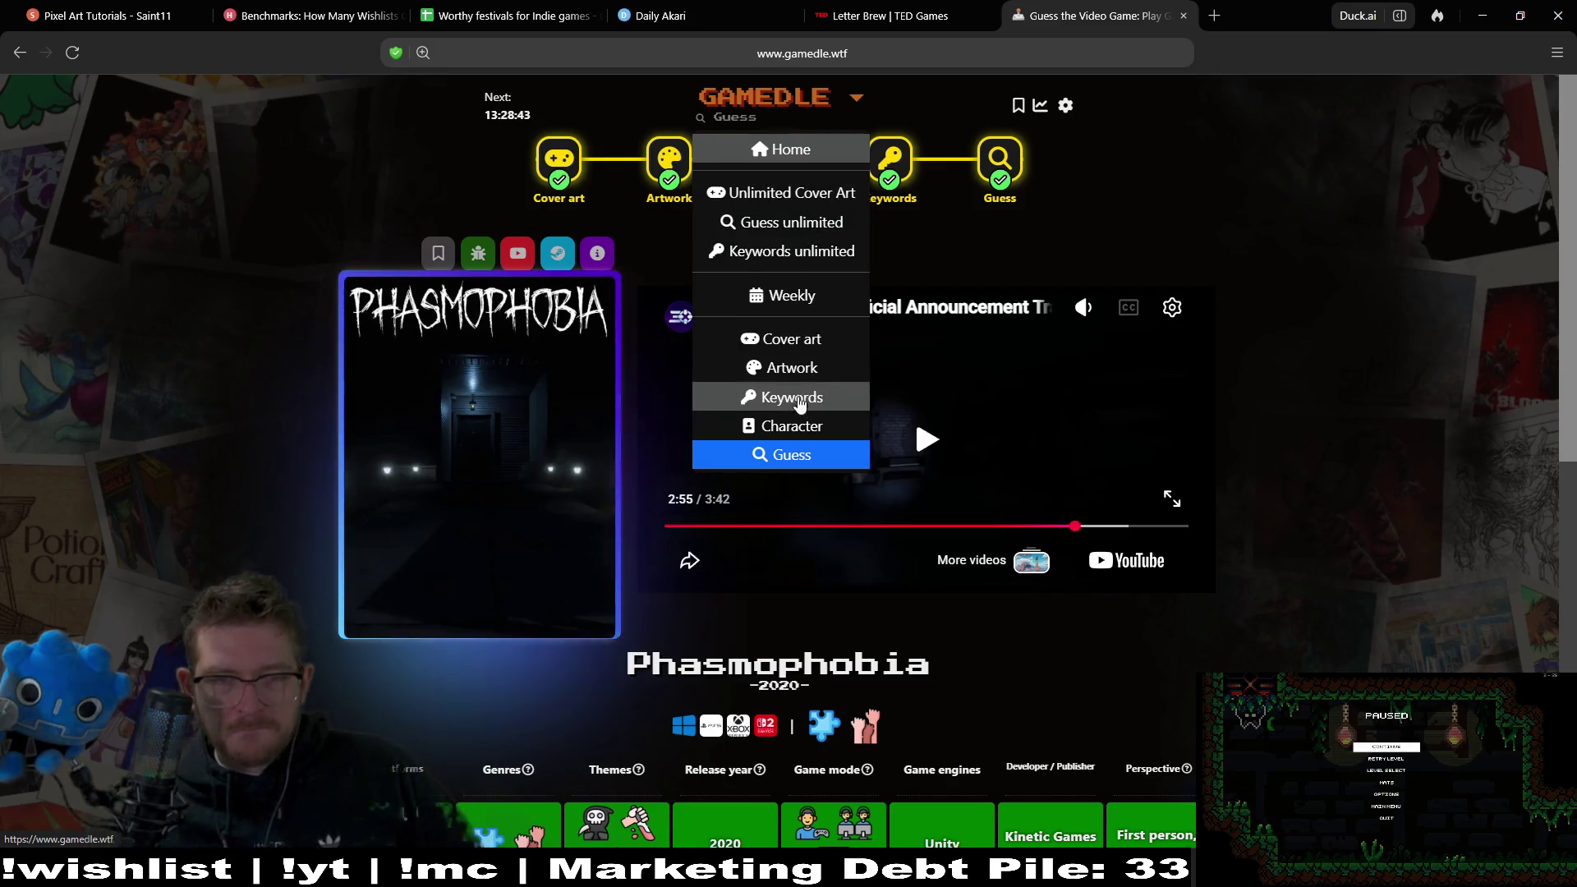
Start a Guess unlimited game in a new tab at Impossible level and check its settings.
middle_click(795, 223)
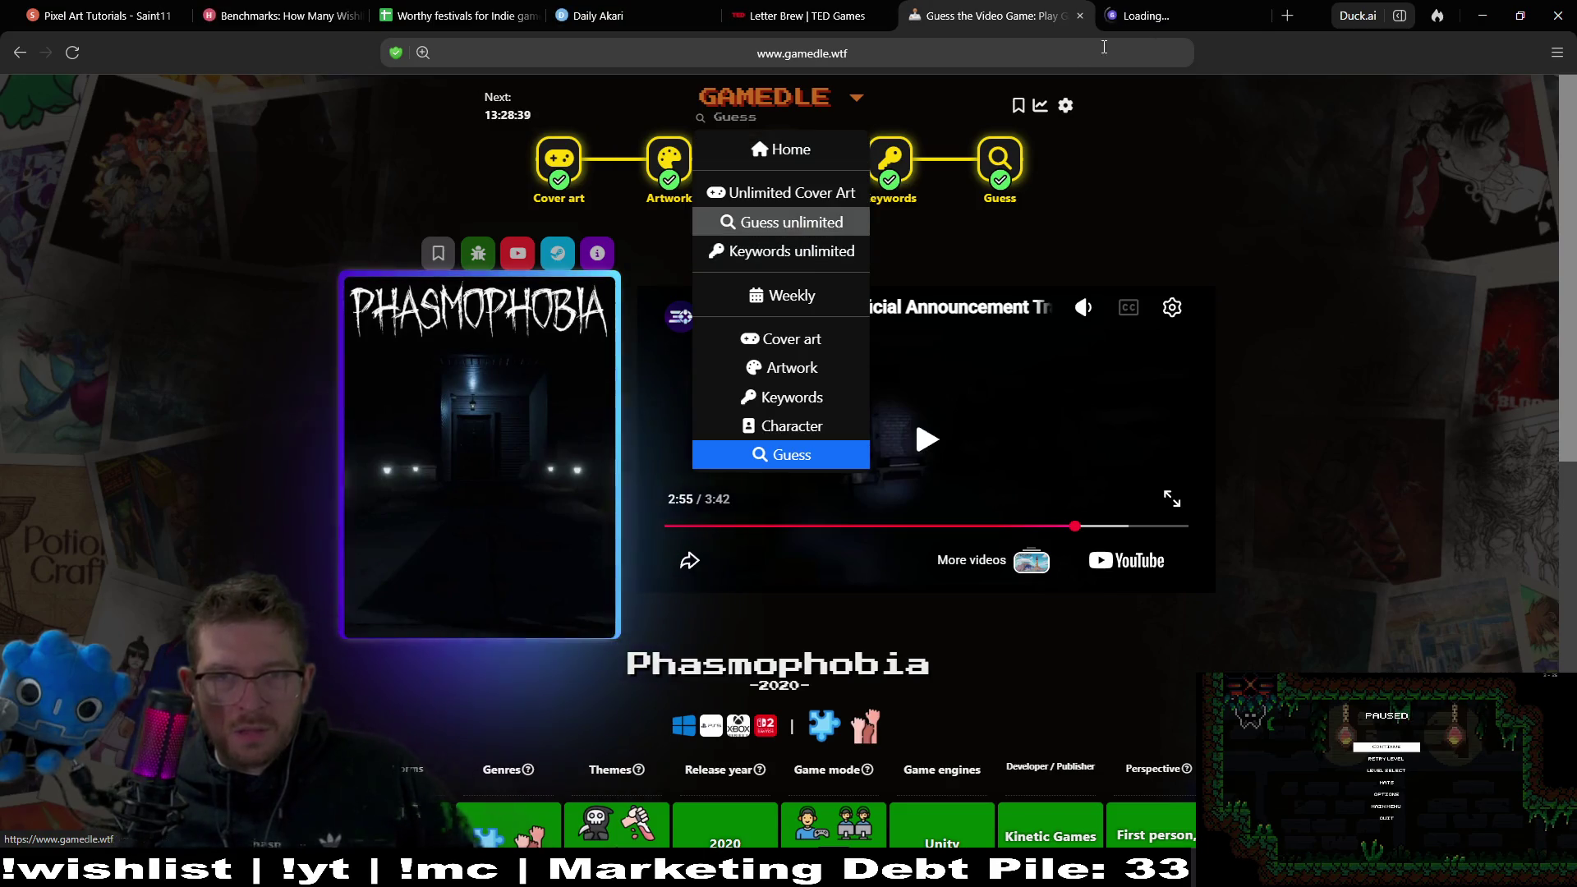
left_click(1158, 13)
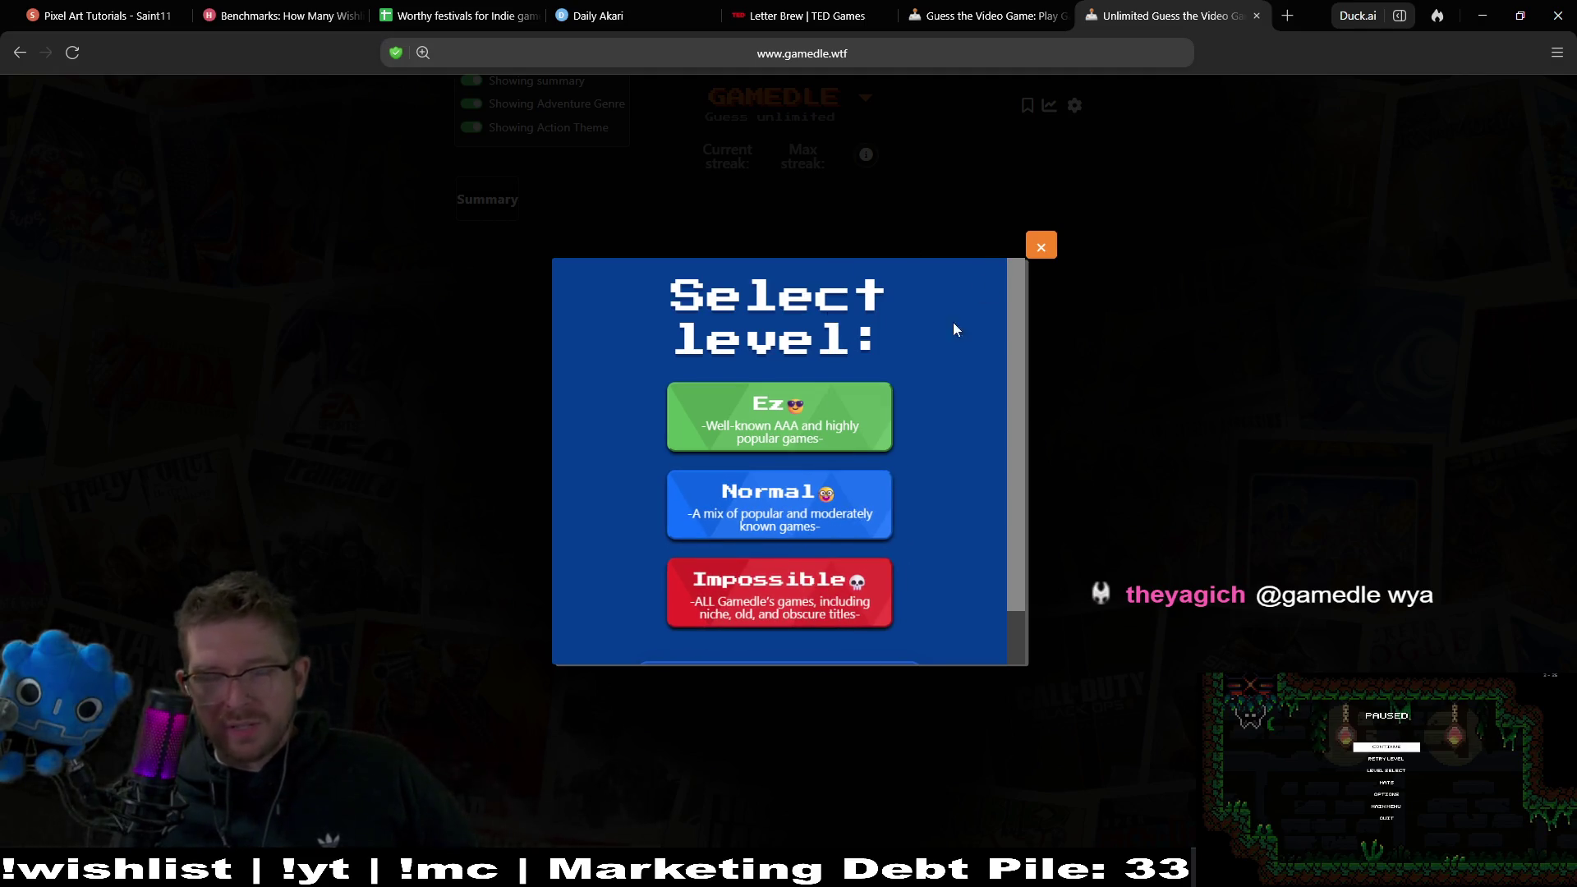
scroll(874, 606, "down", 1)
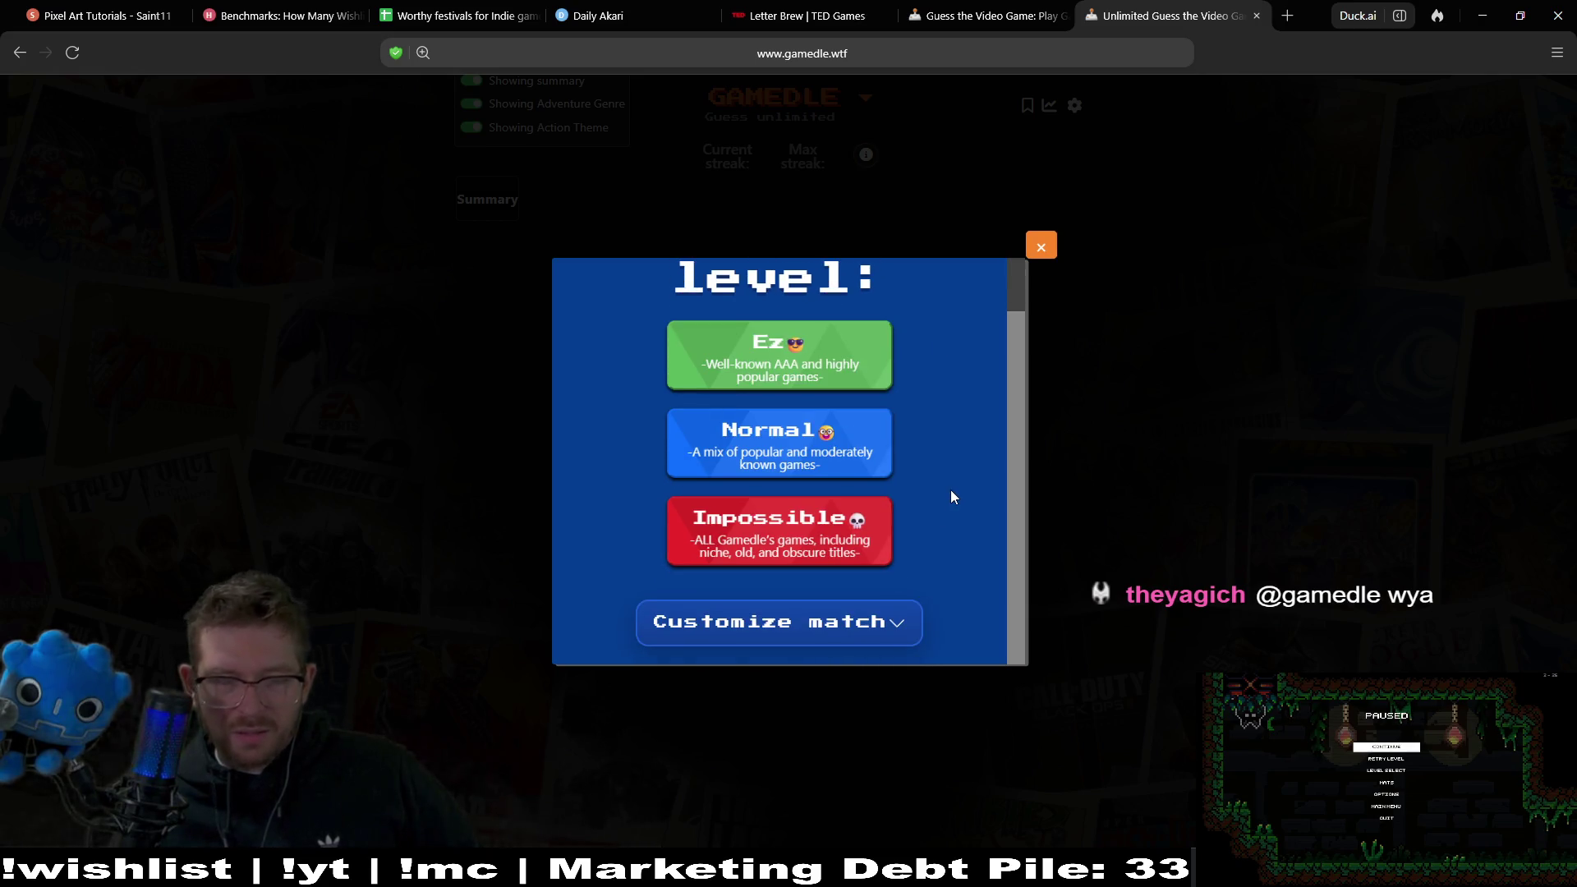
scroll(950, 490, "up", 1)
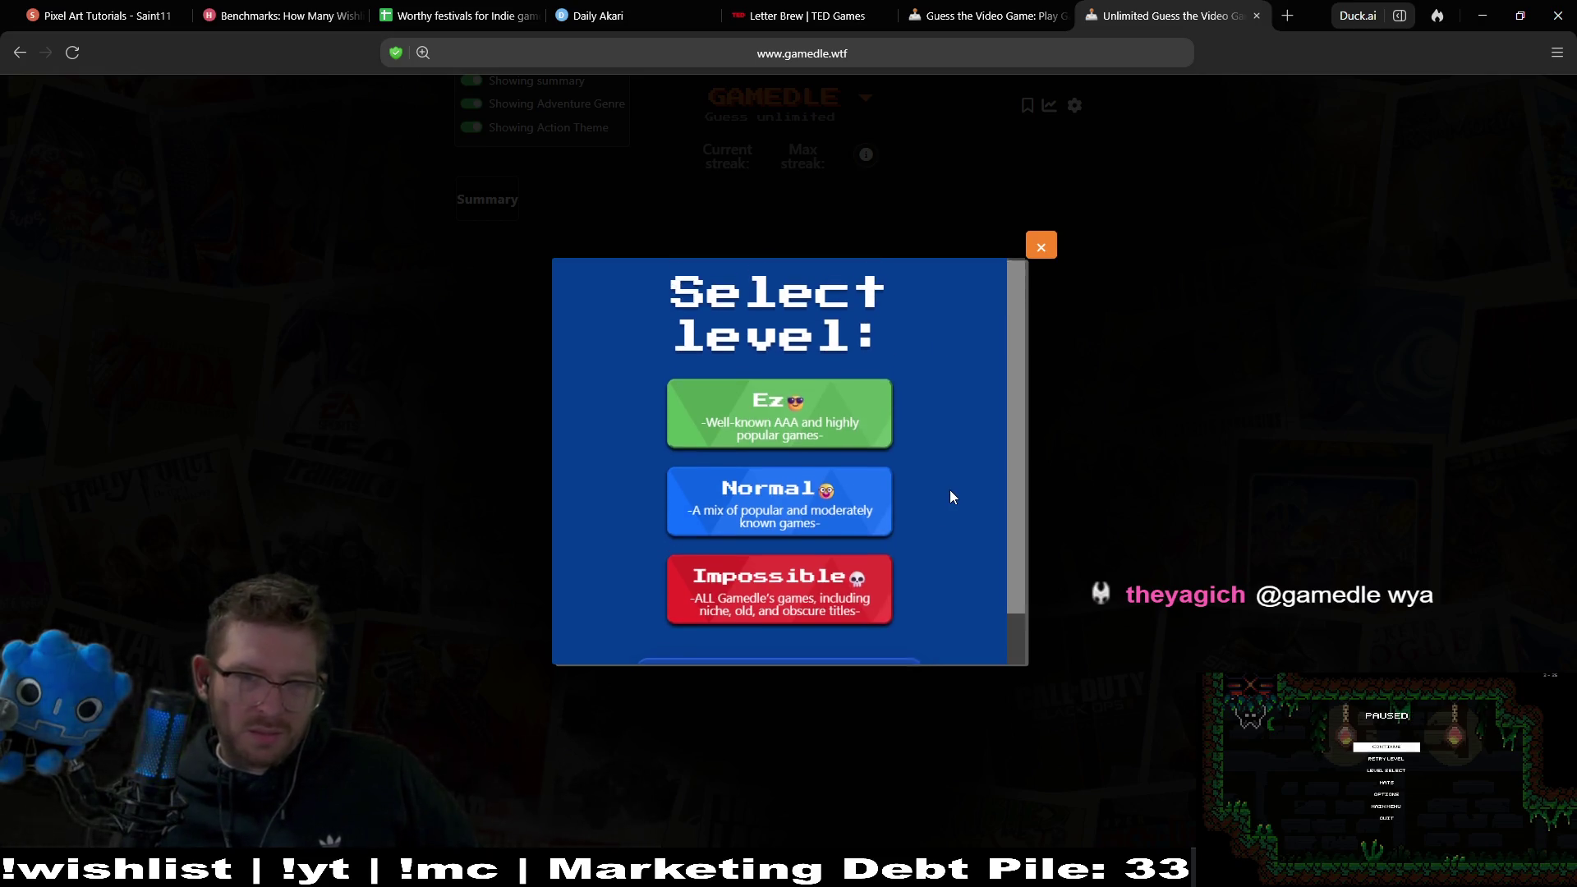
left_click(838, 622)
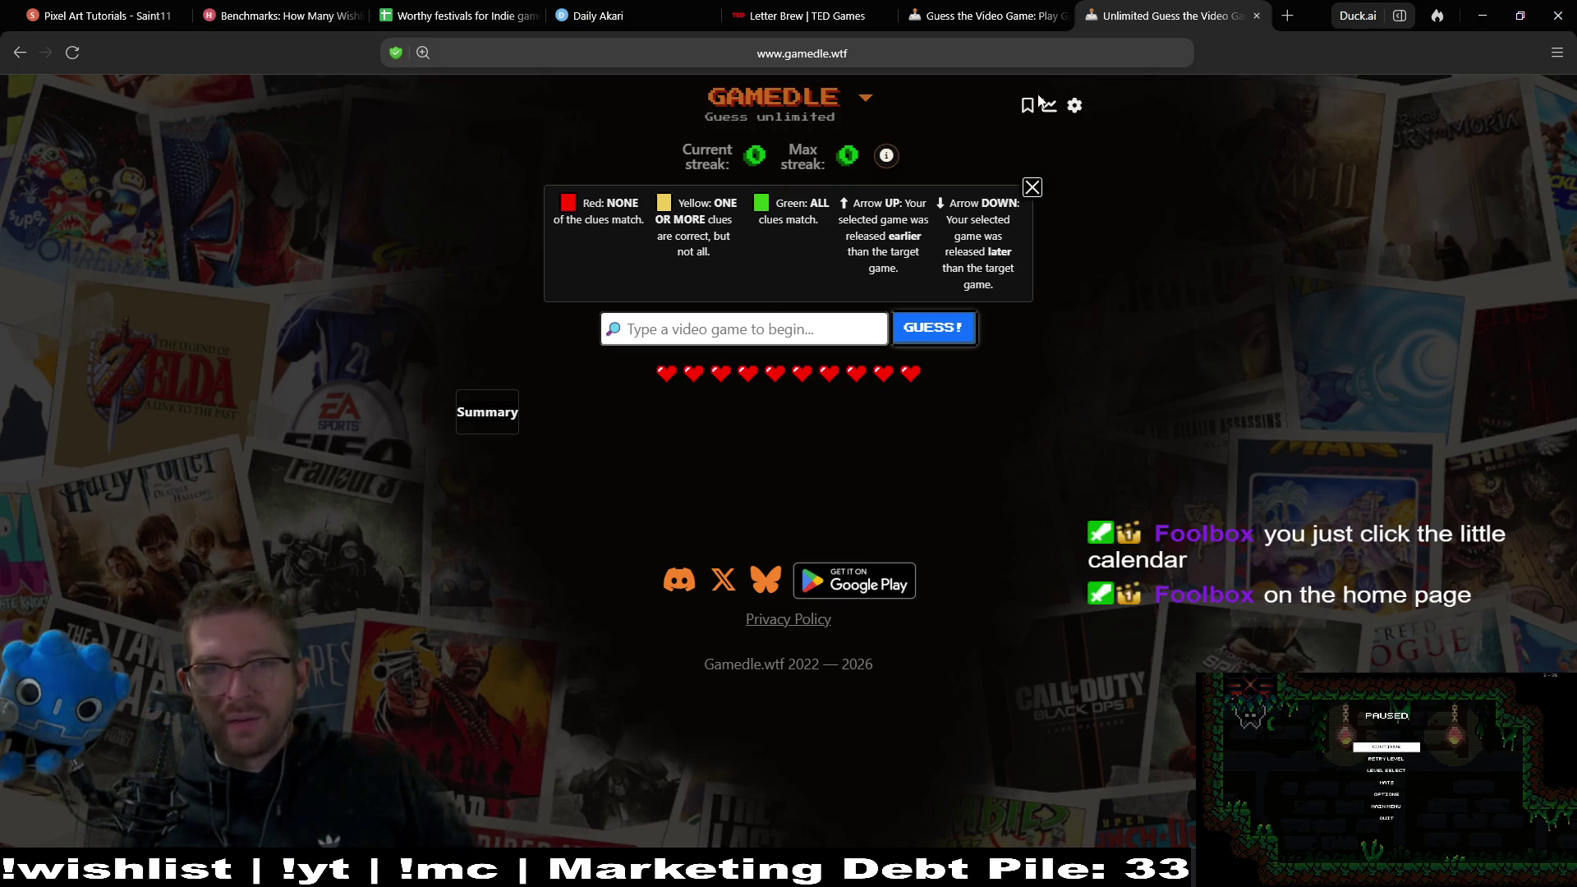
left_click(1076, 106)
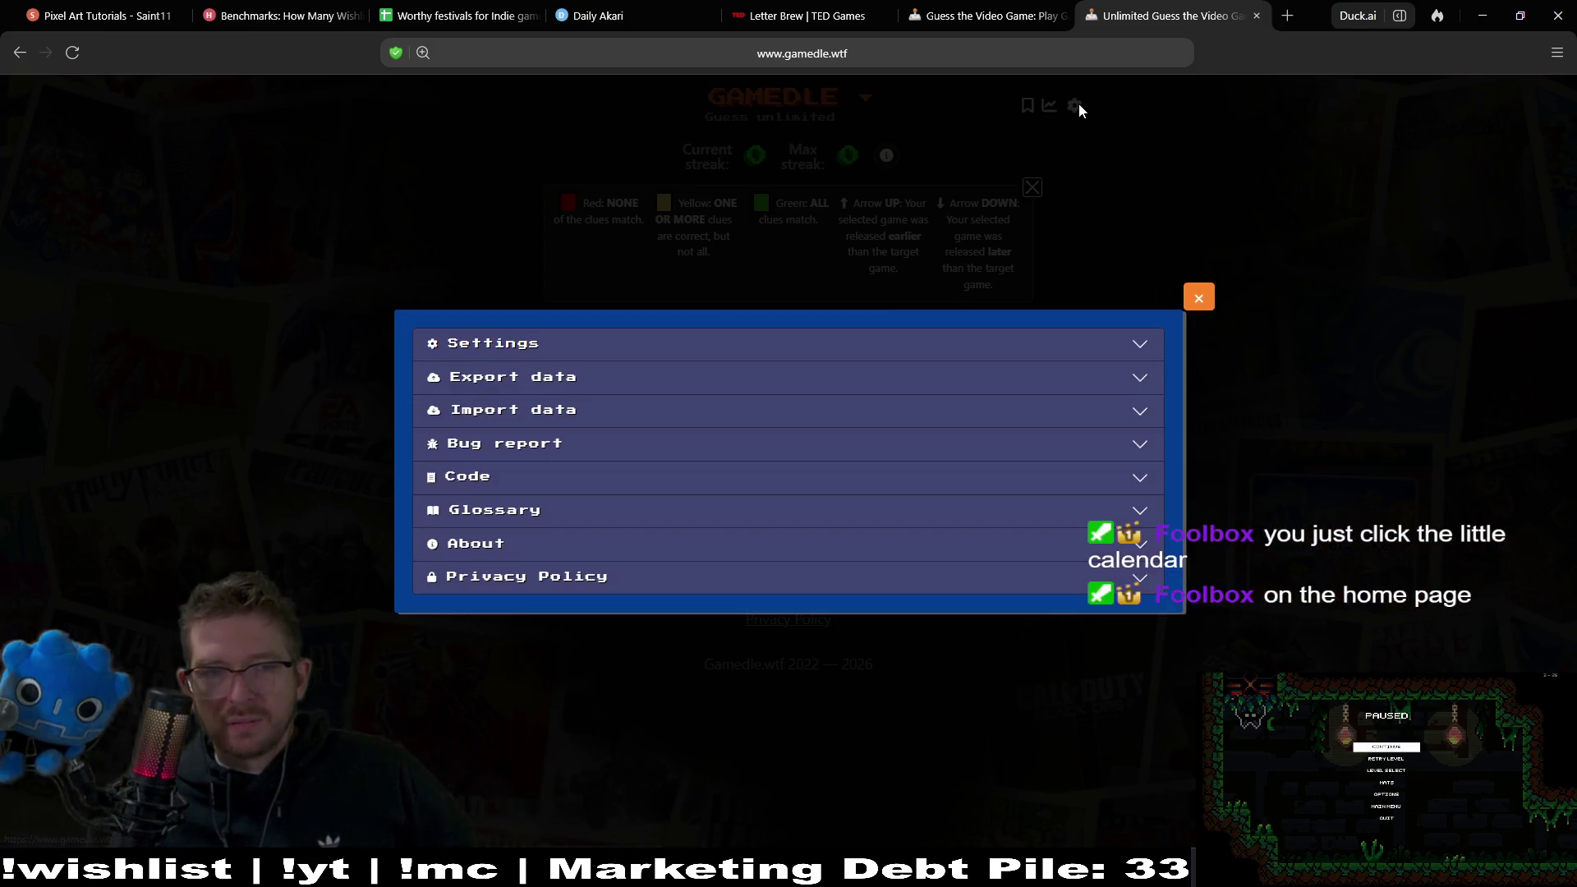
left_click(1197, 296)
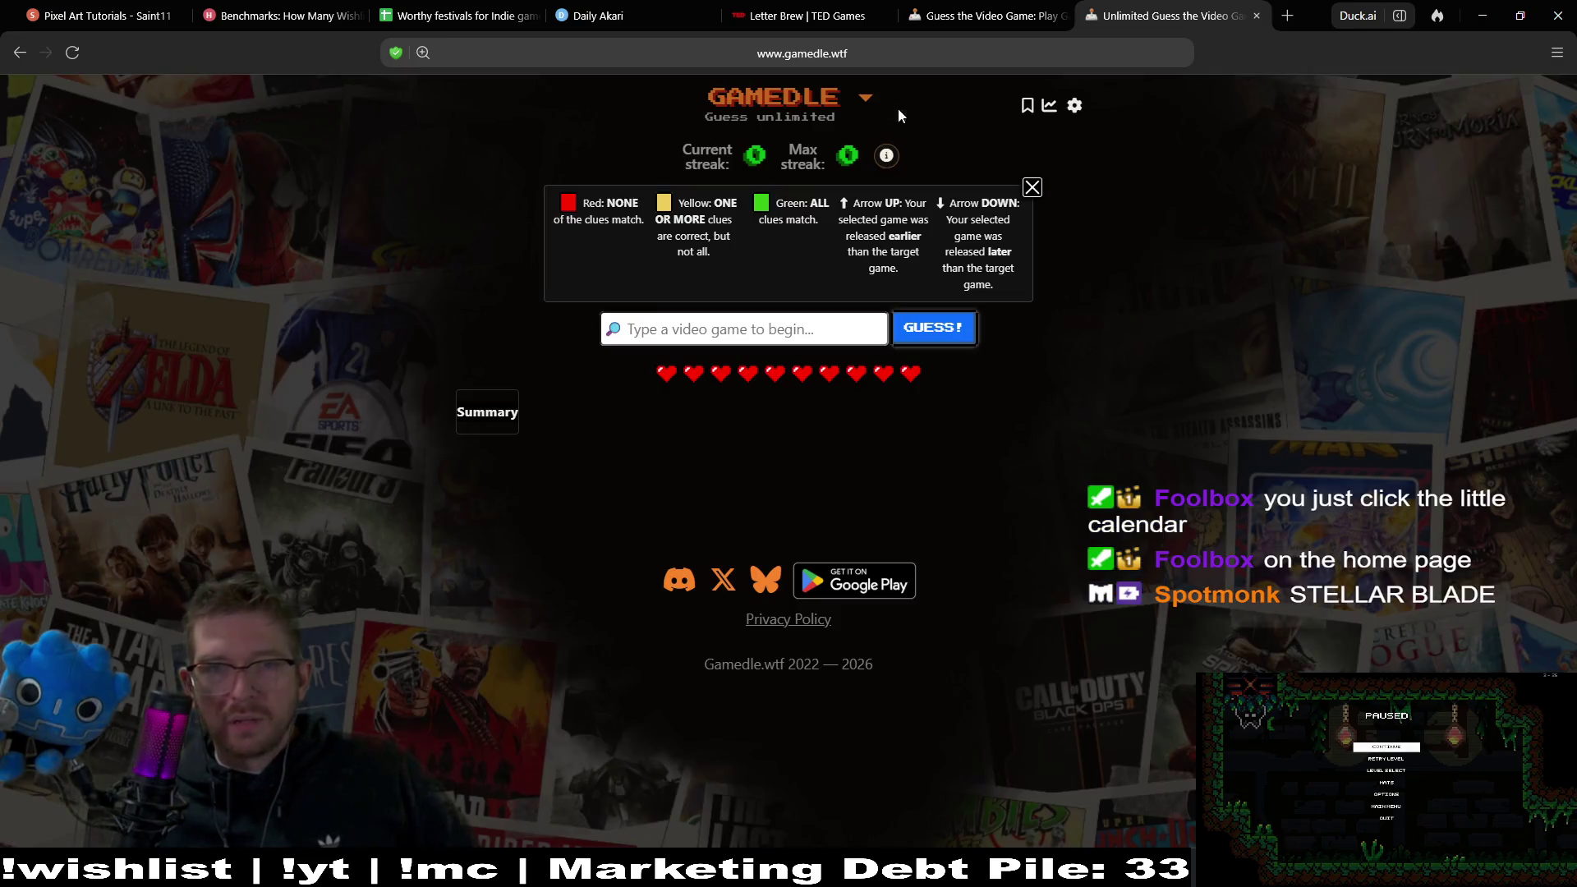
Open another tab from the GAMEDLE menu and go to the Gamedle home page.
left_click(867, 96)
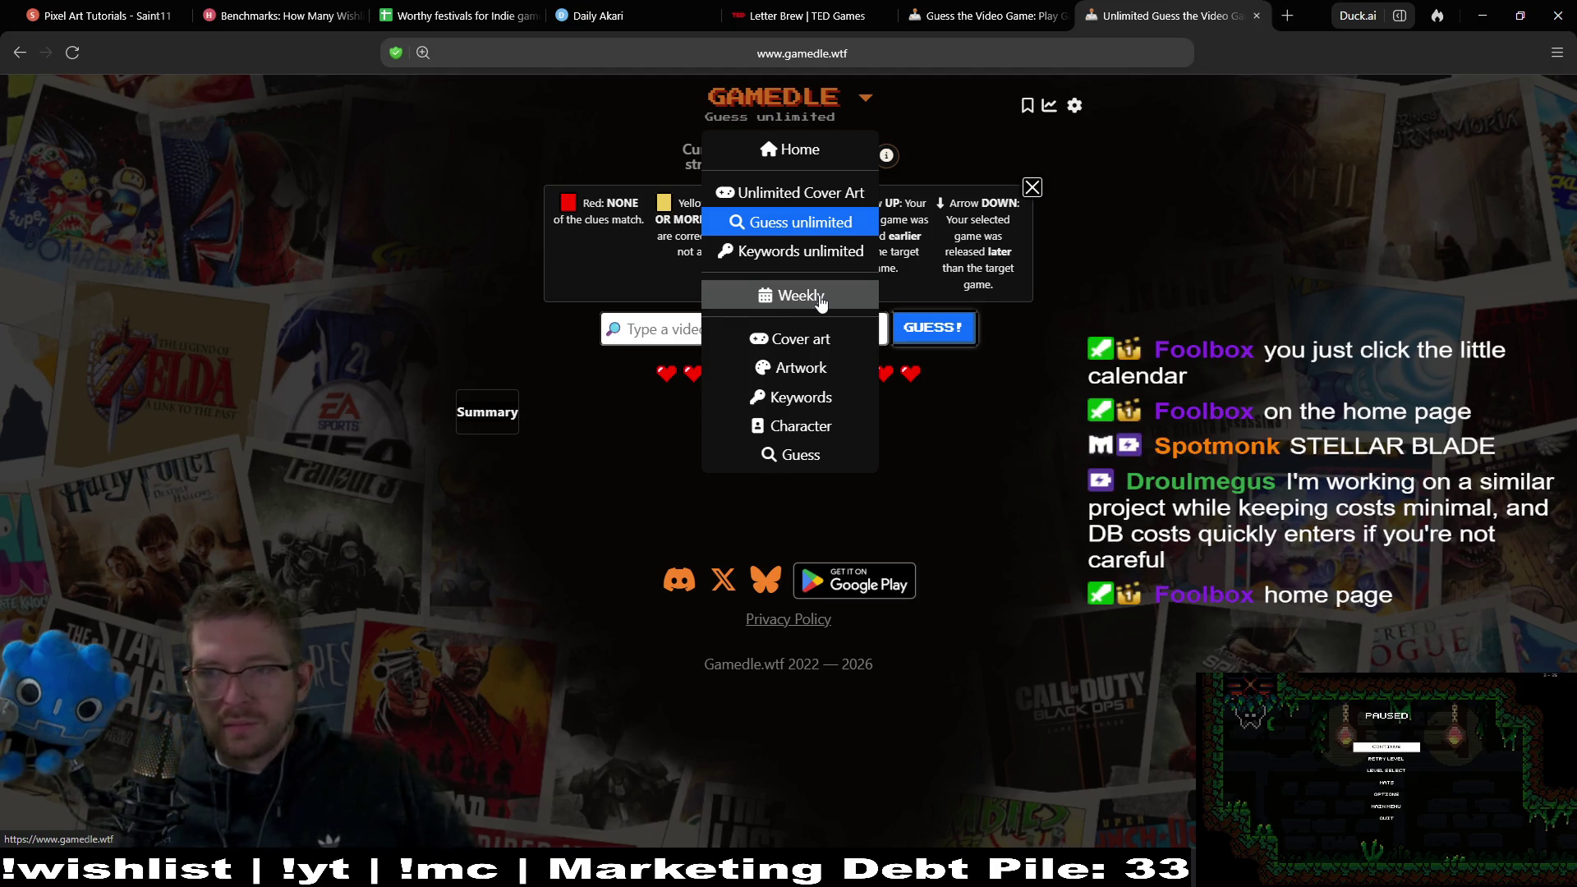
middle_click(790, 149)
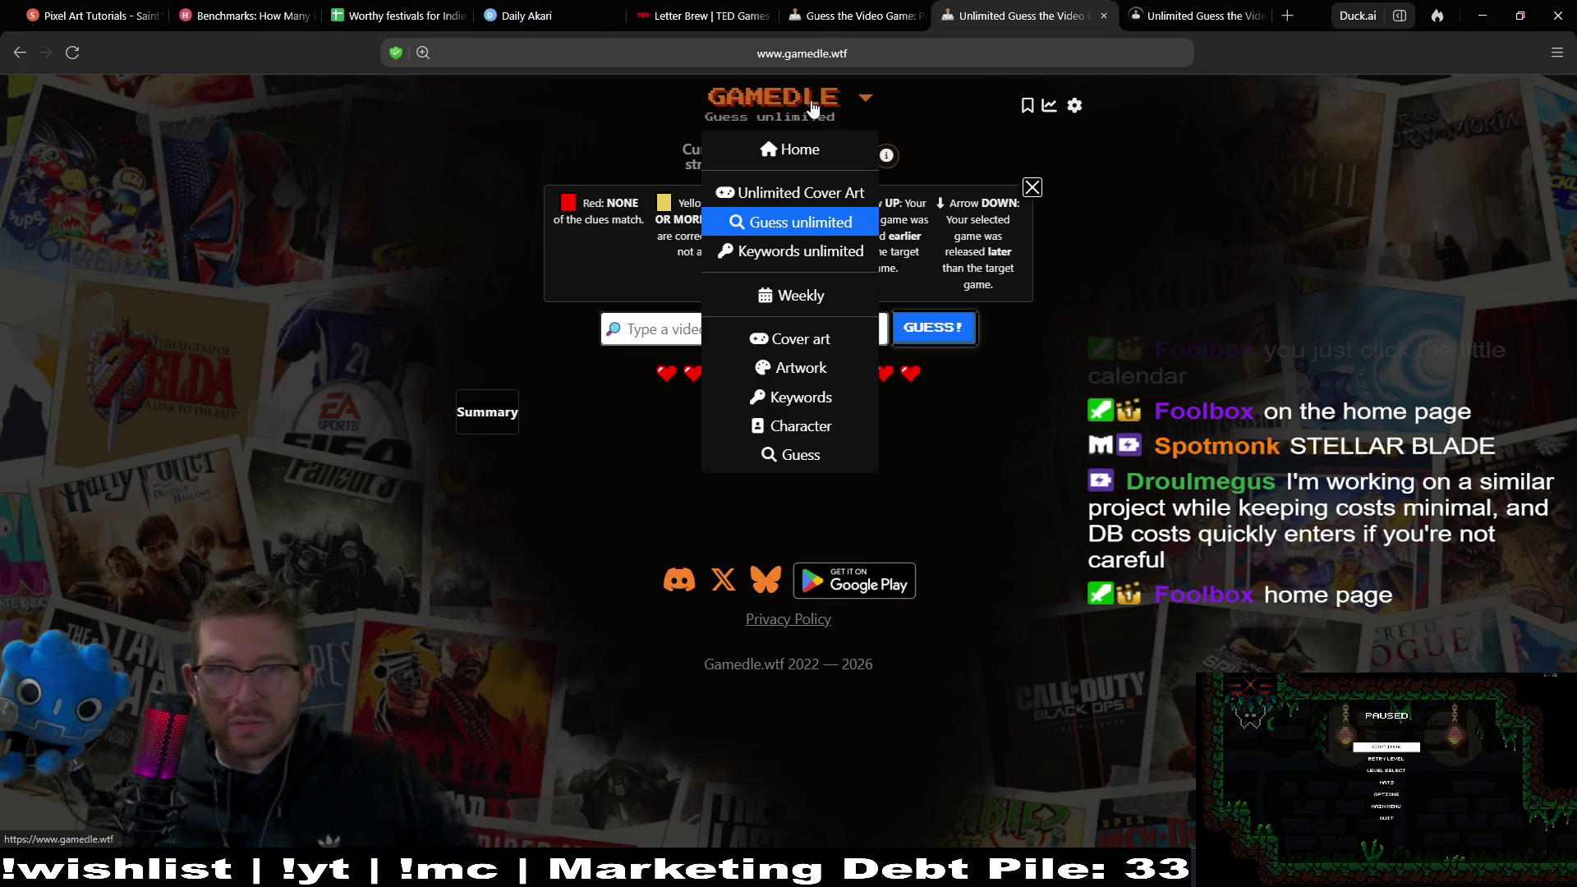
left_click(1259, 6)
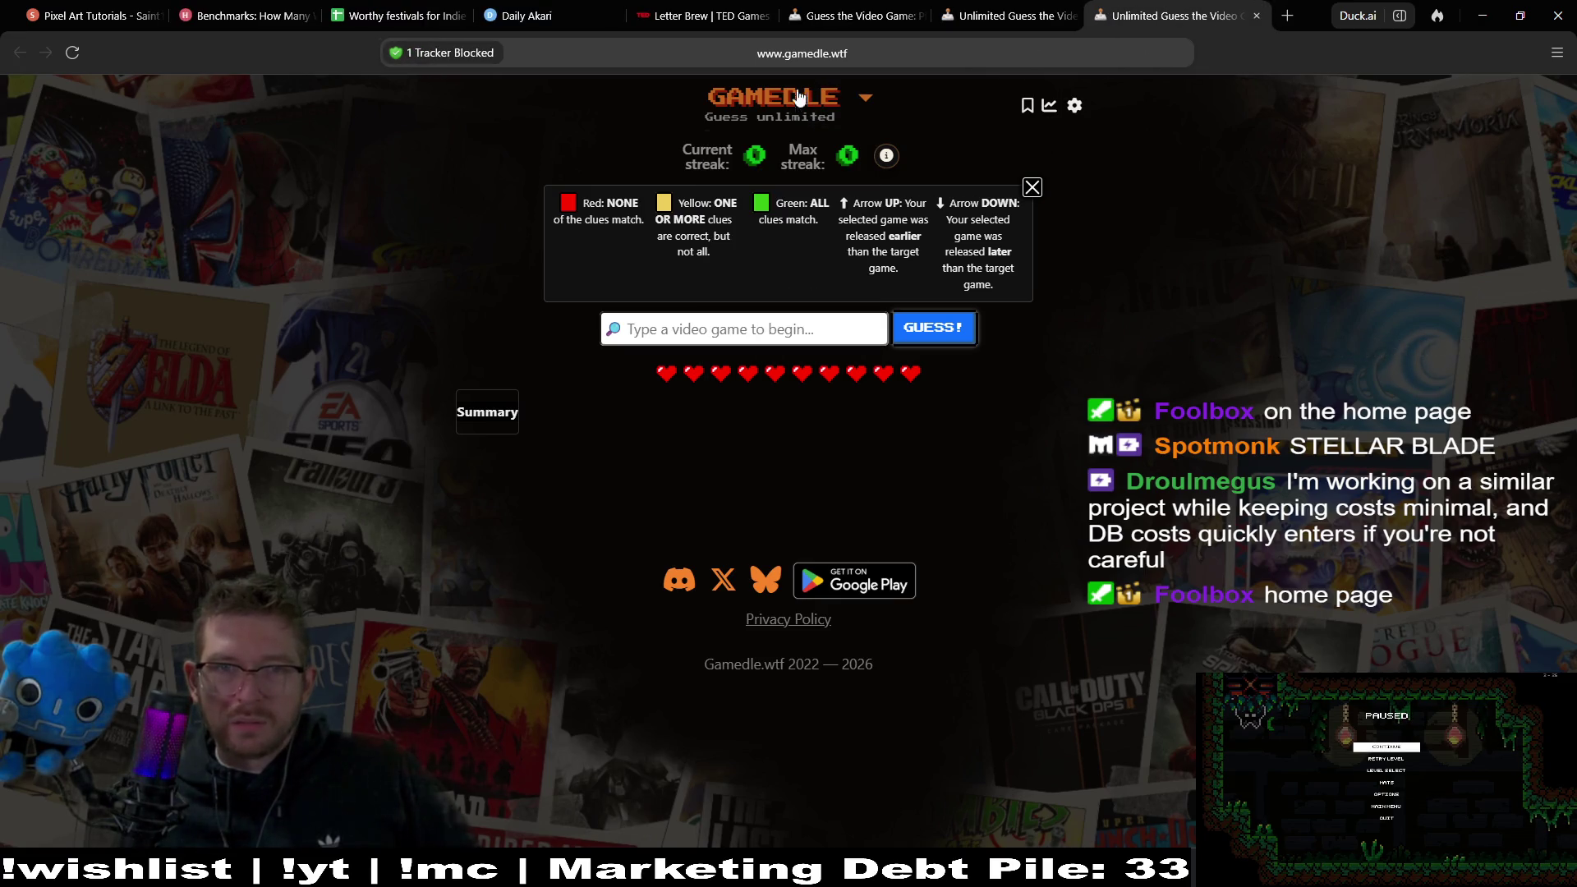
left_click(791, 149)
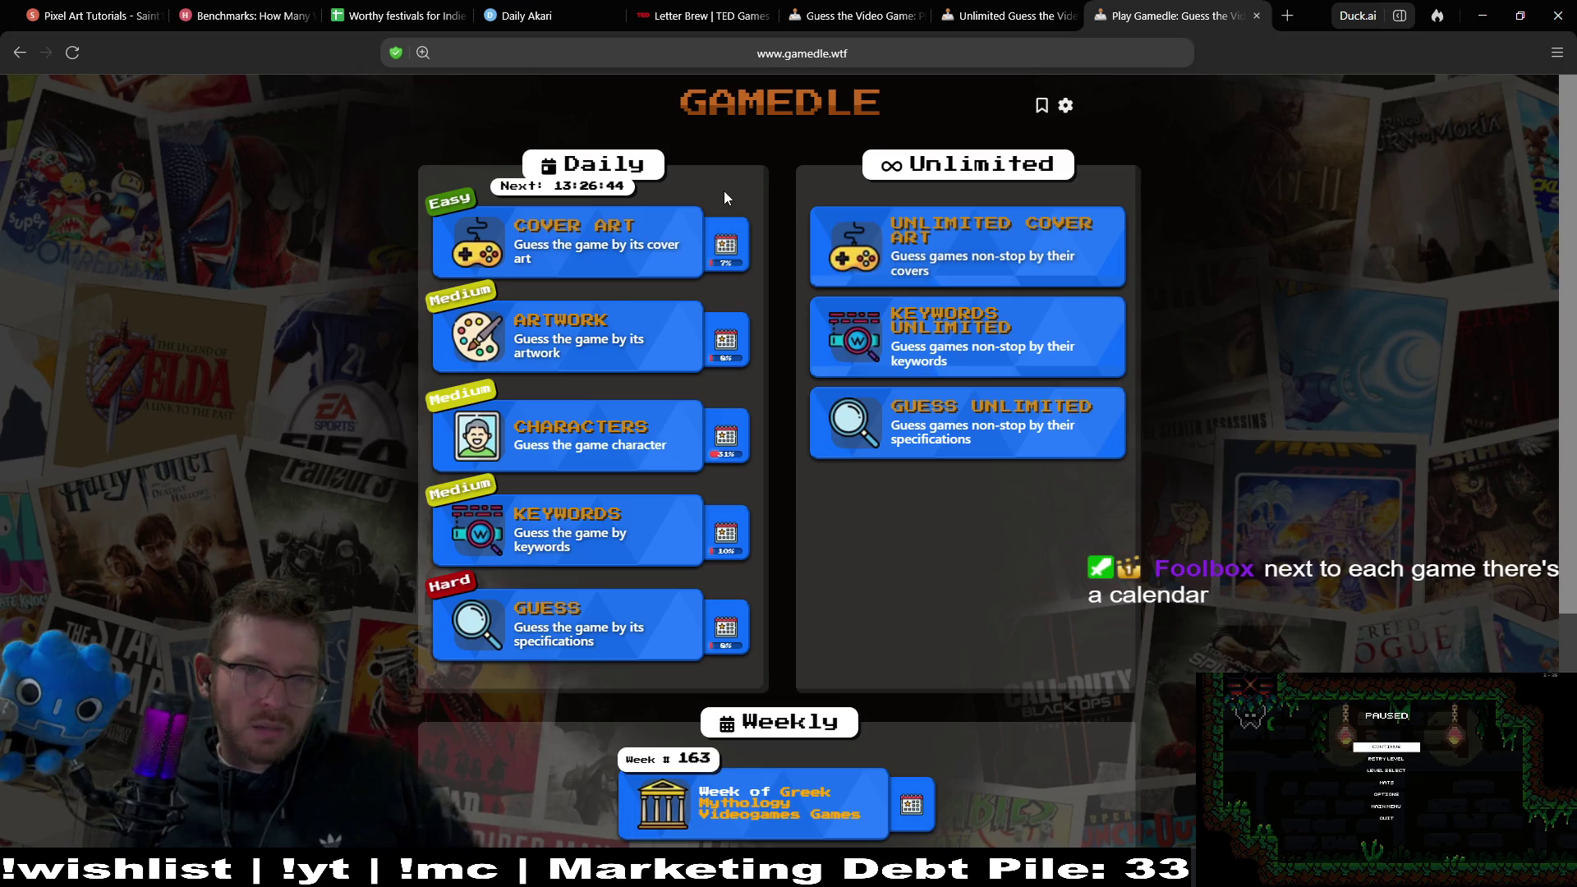
Open the unplayed Cover Art puzzle #1485 from the past puzzles archive.
left_click(713, 256)
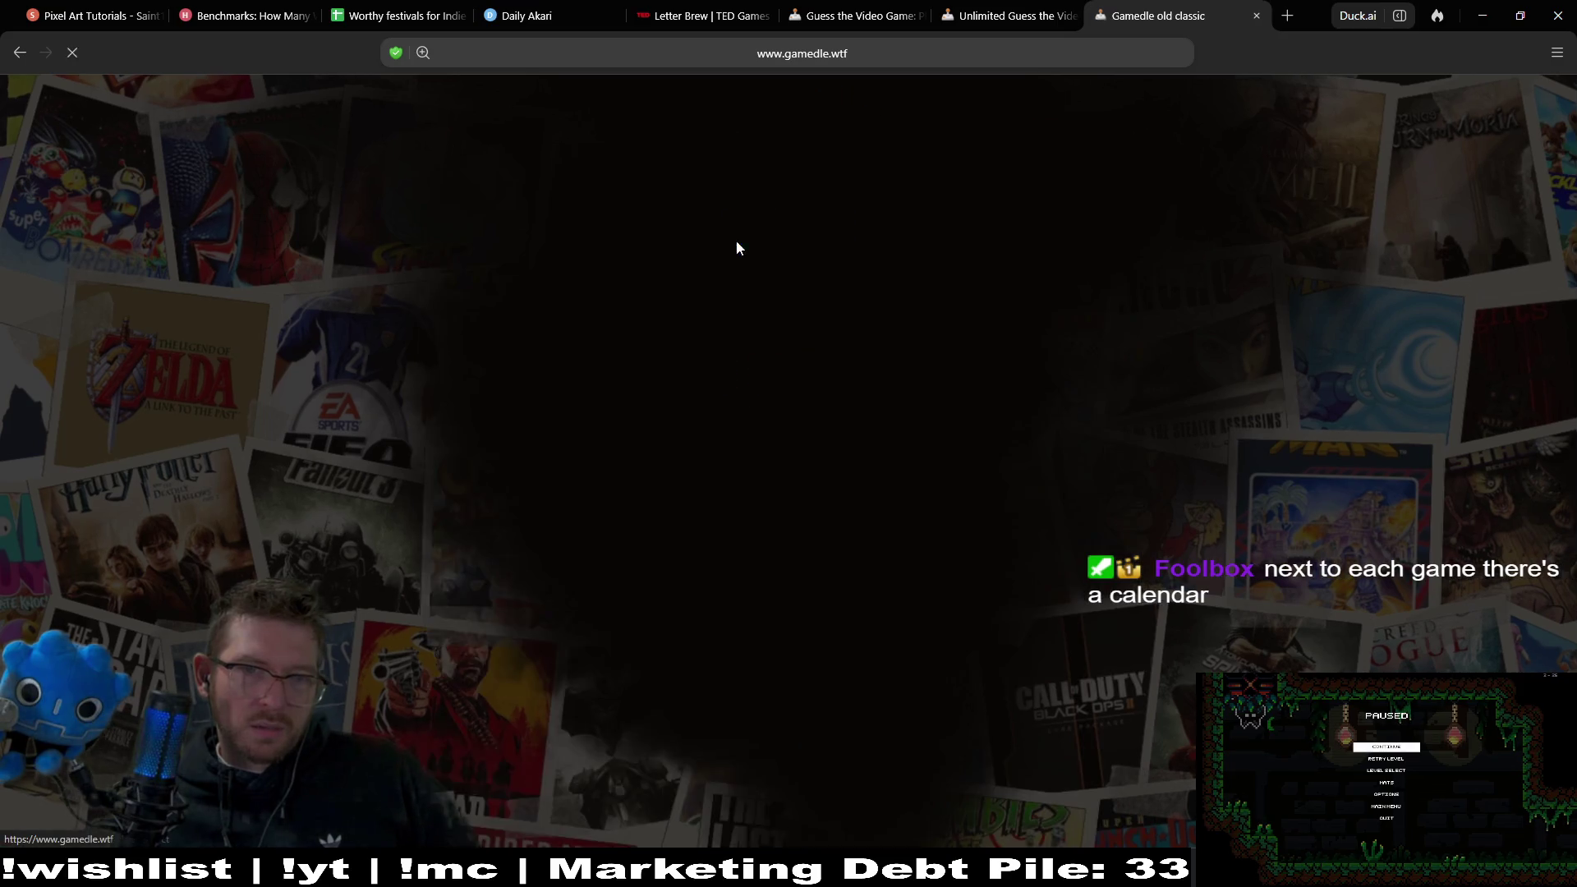
scroll(1088, 333, "down", 3)
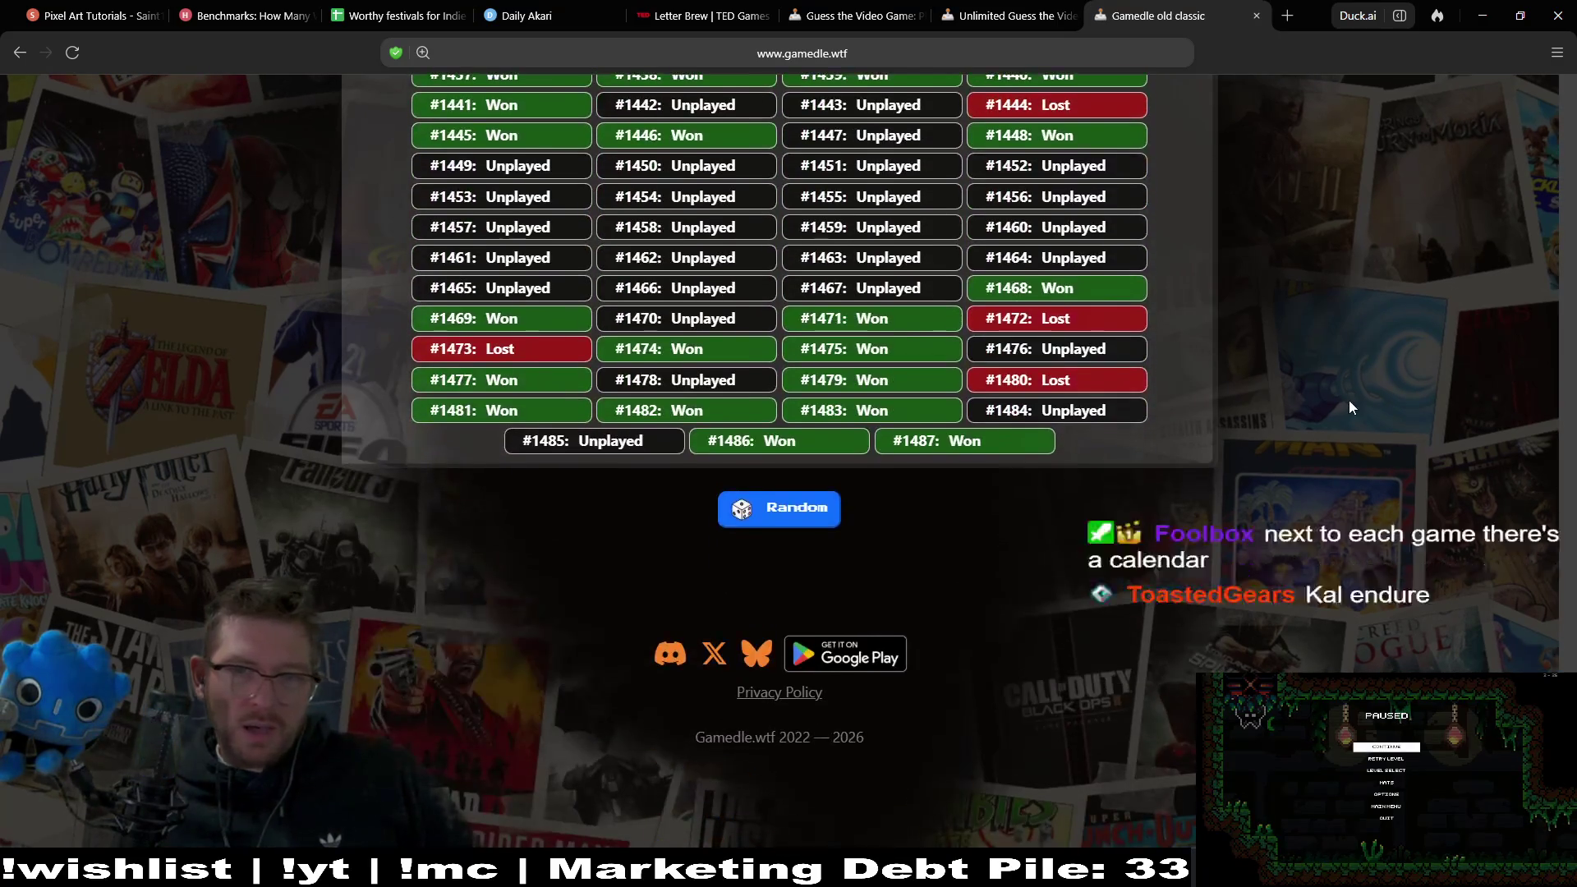
left_click(613, 445)
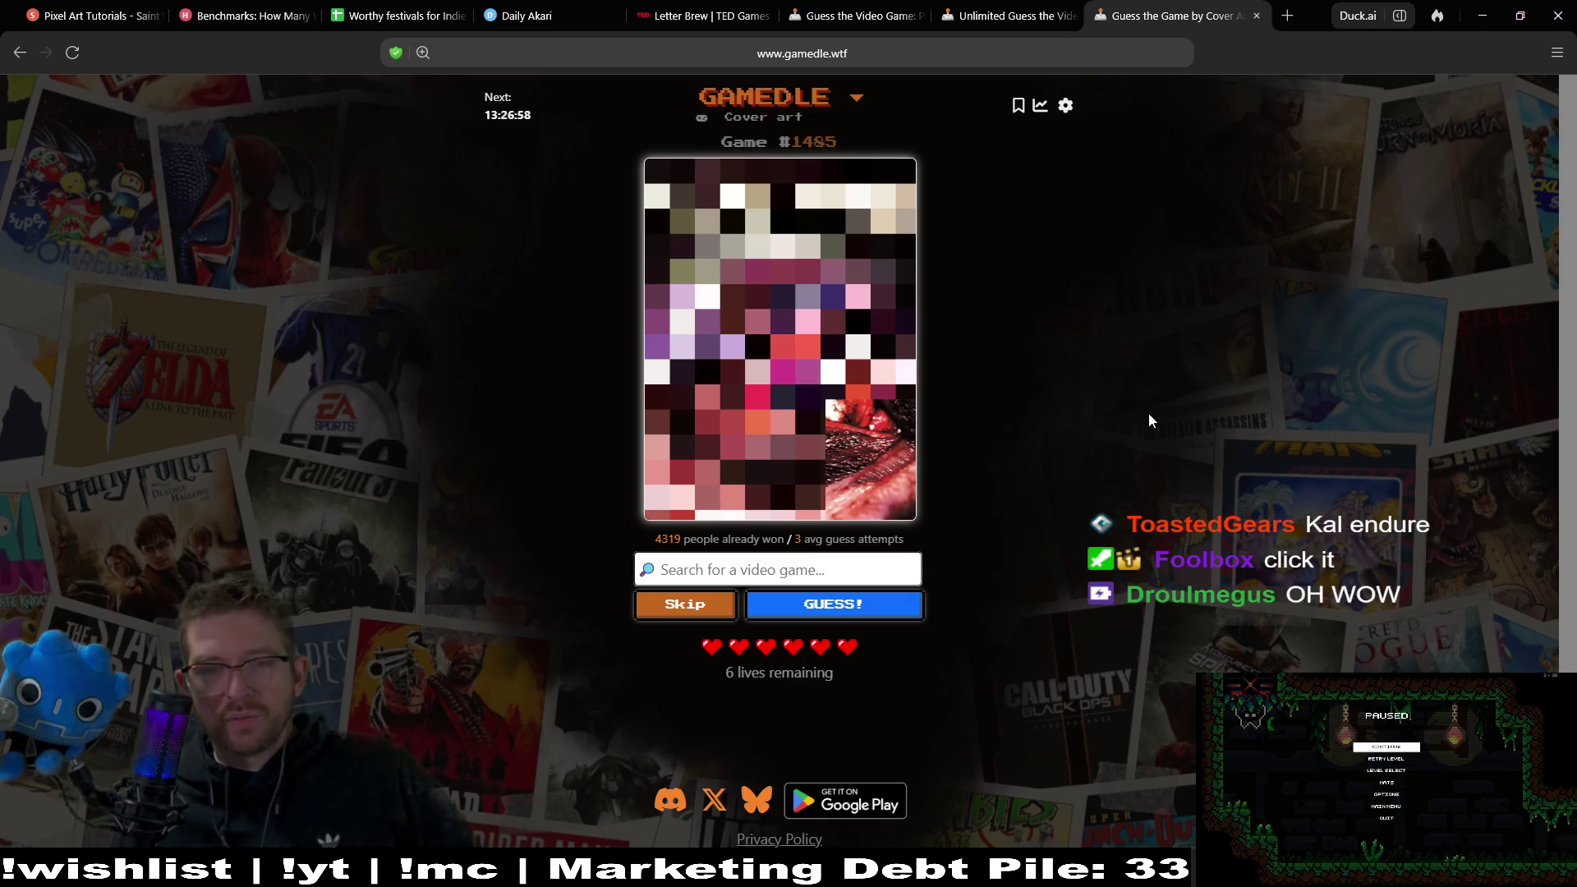
Load the Gamedle home page in the Guess unlimited tab, review its modes, then return to the cover puzzle.
left_click(855, 103)
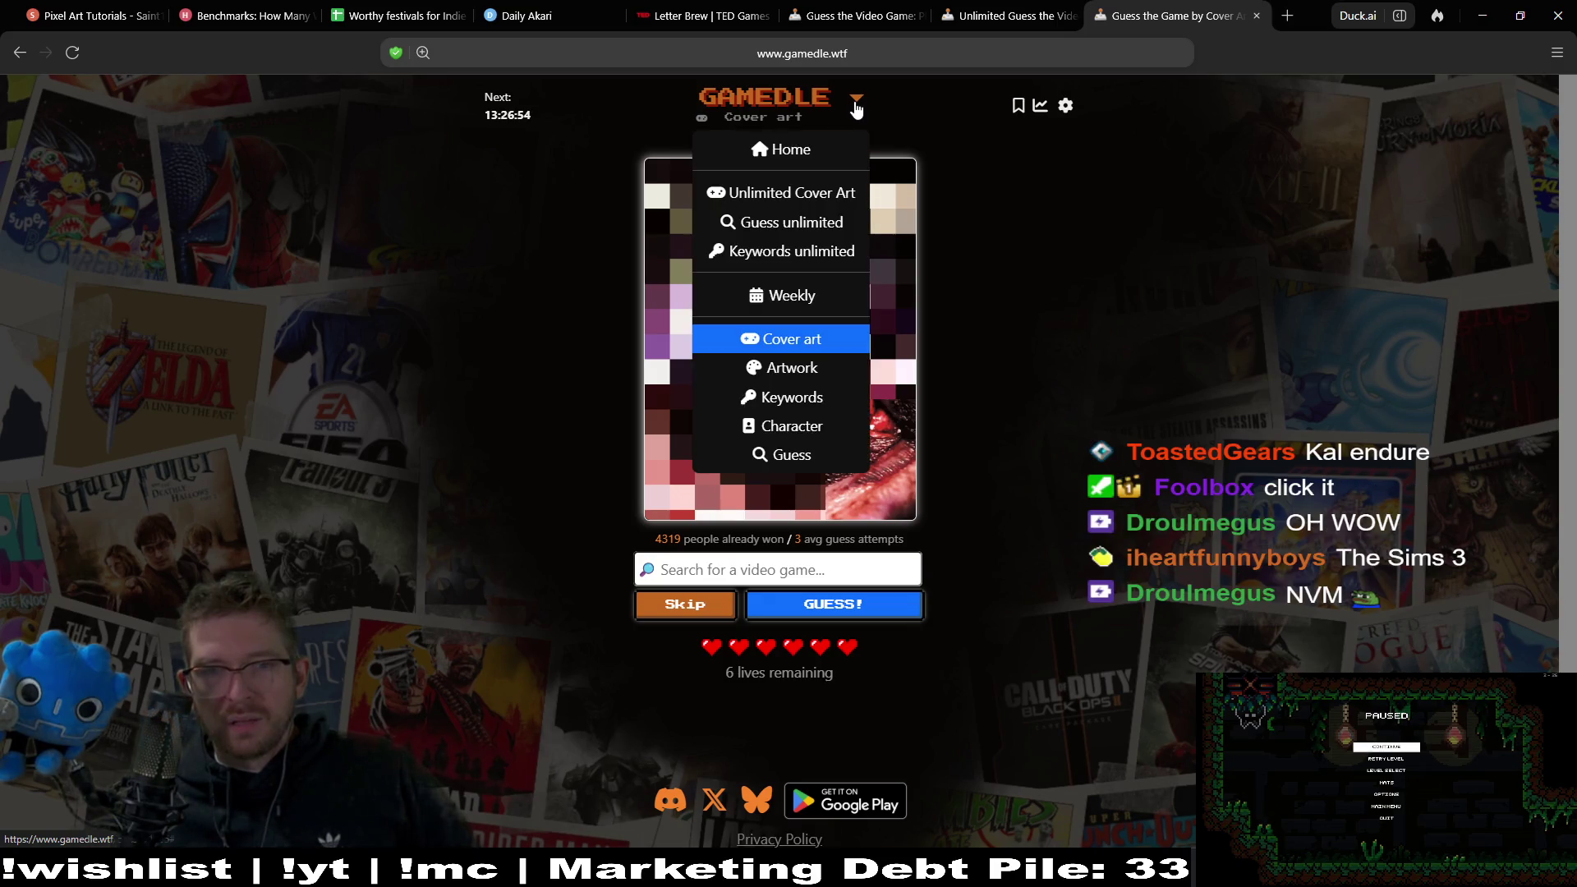
right_click(854, 101)
left_click(1185, 266)
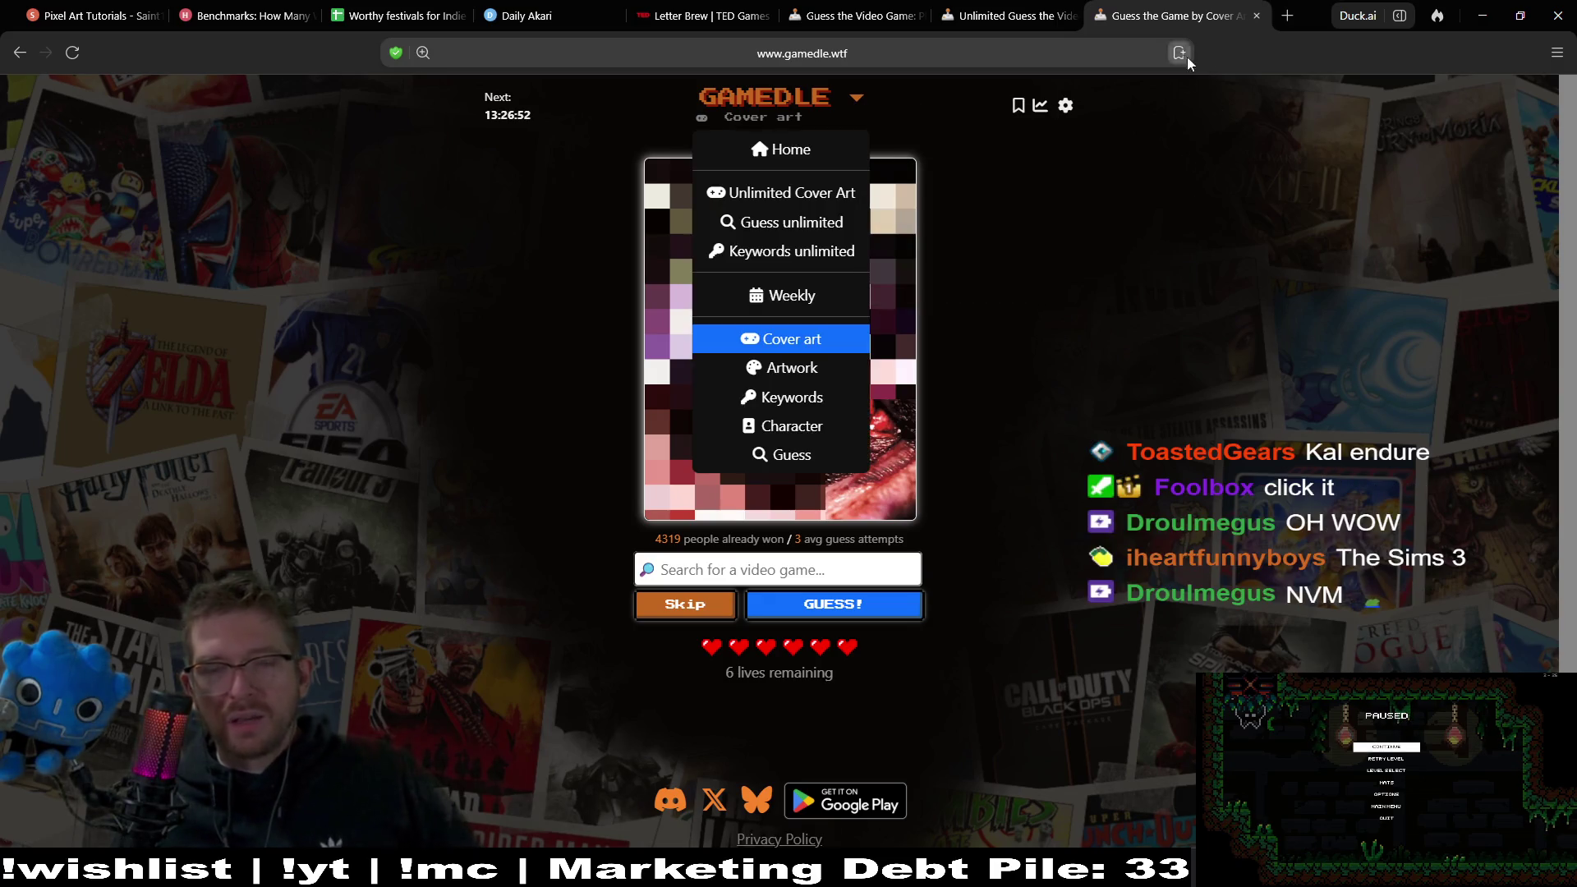
left_click(1019, 7)
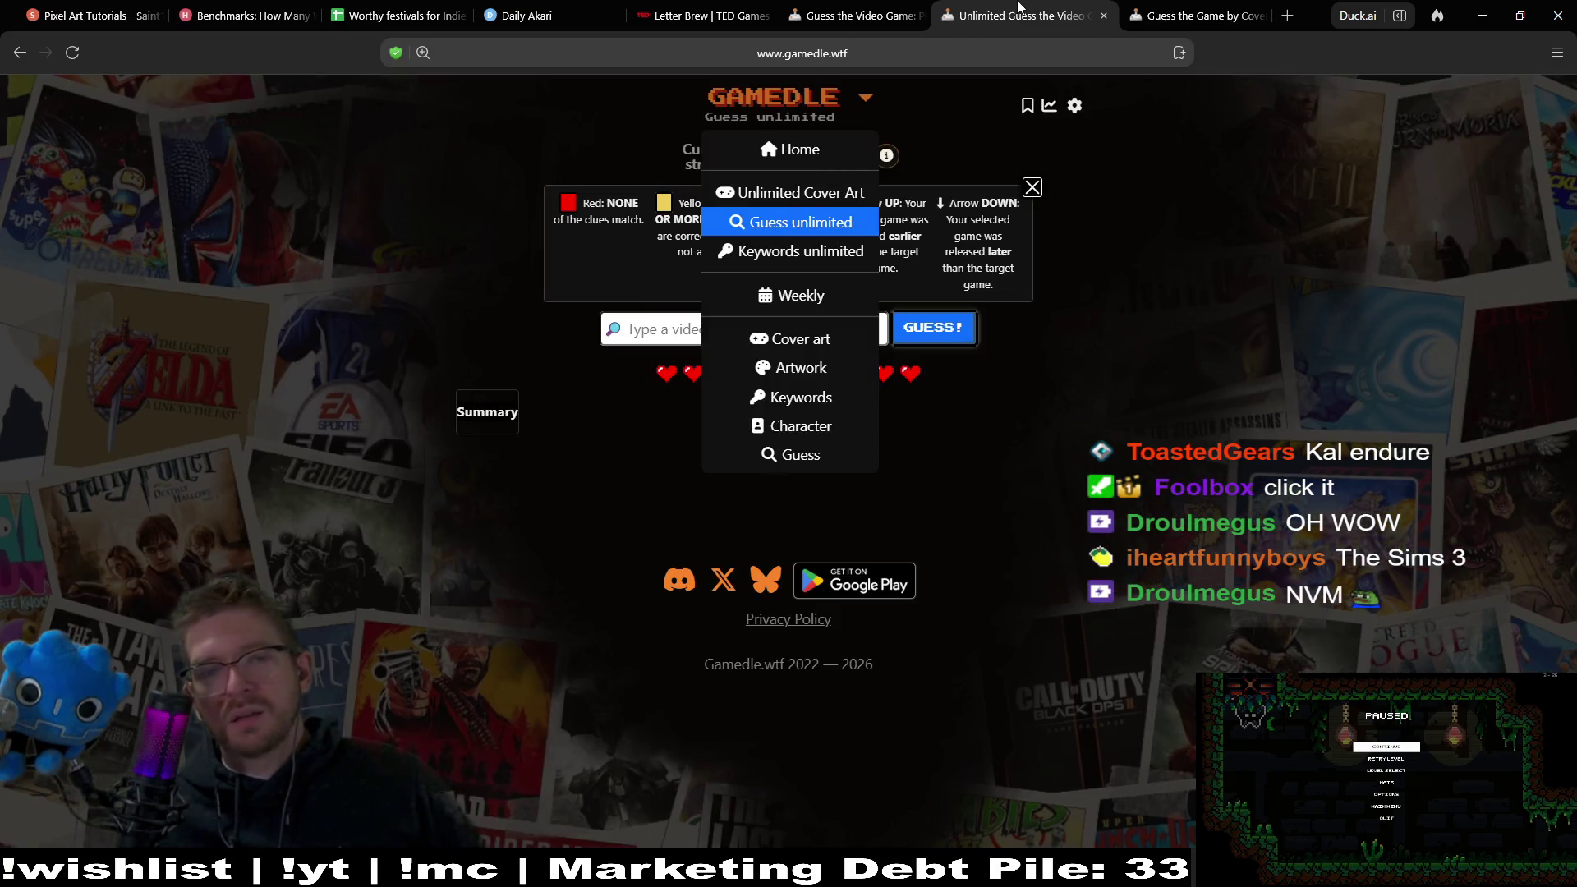
left_click(1276, 292)
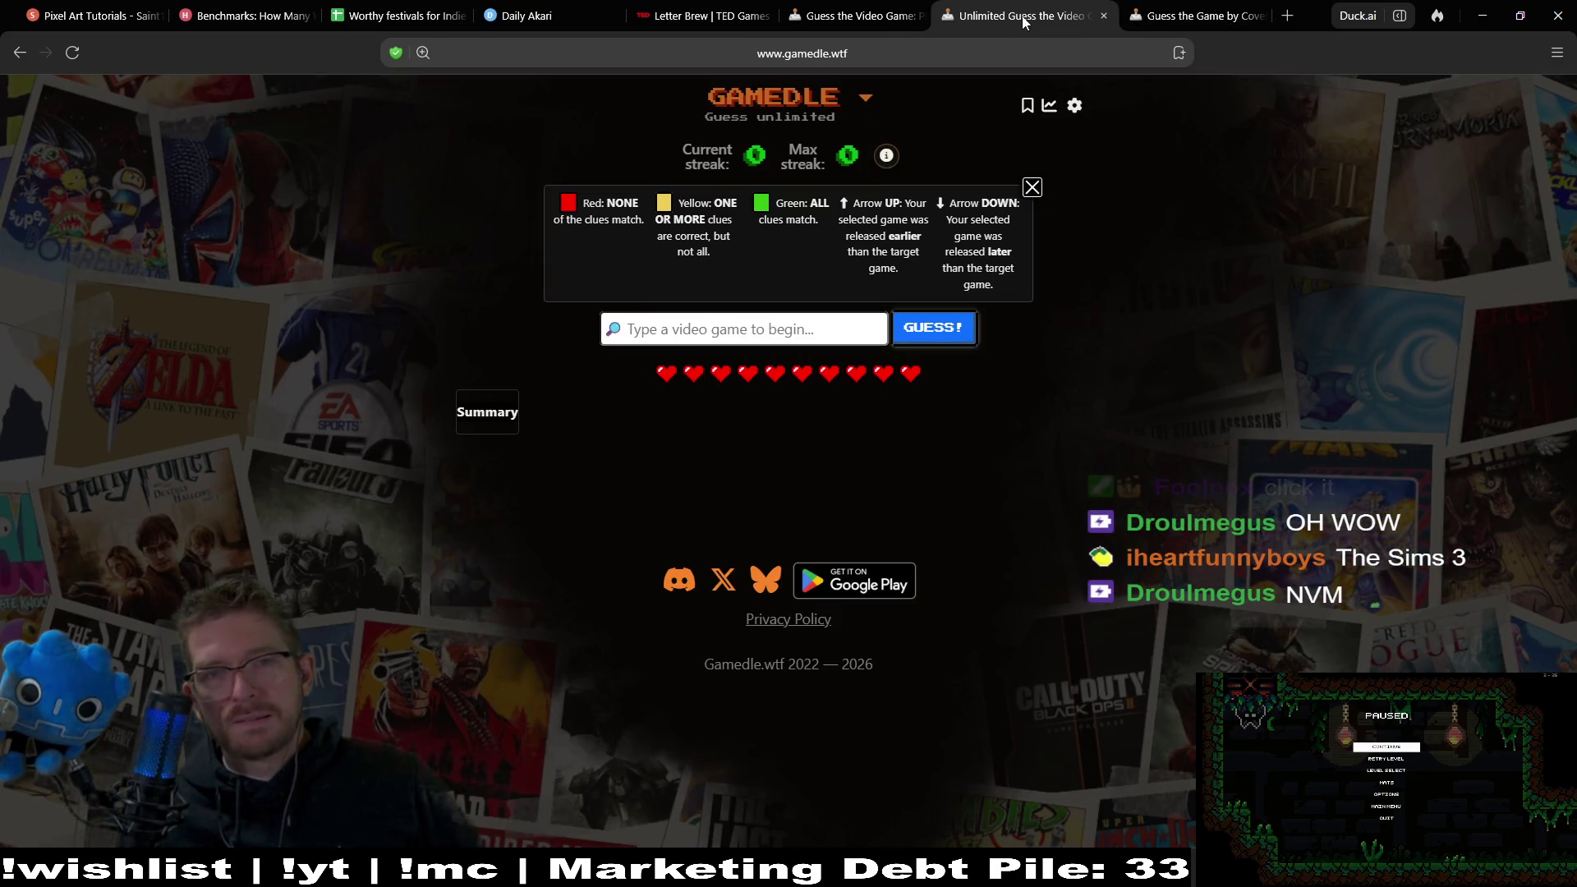
left_click(842, 10)
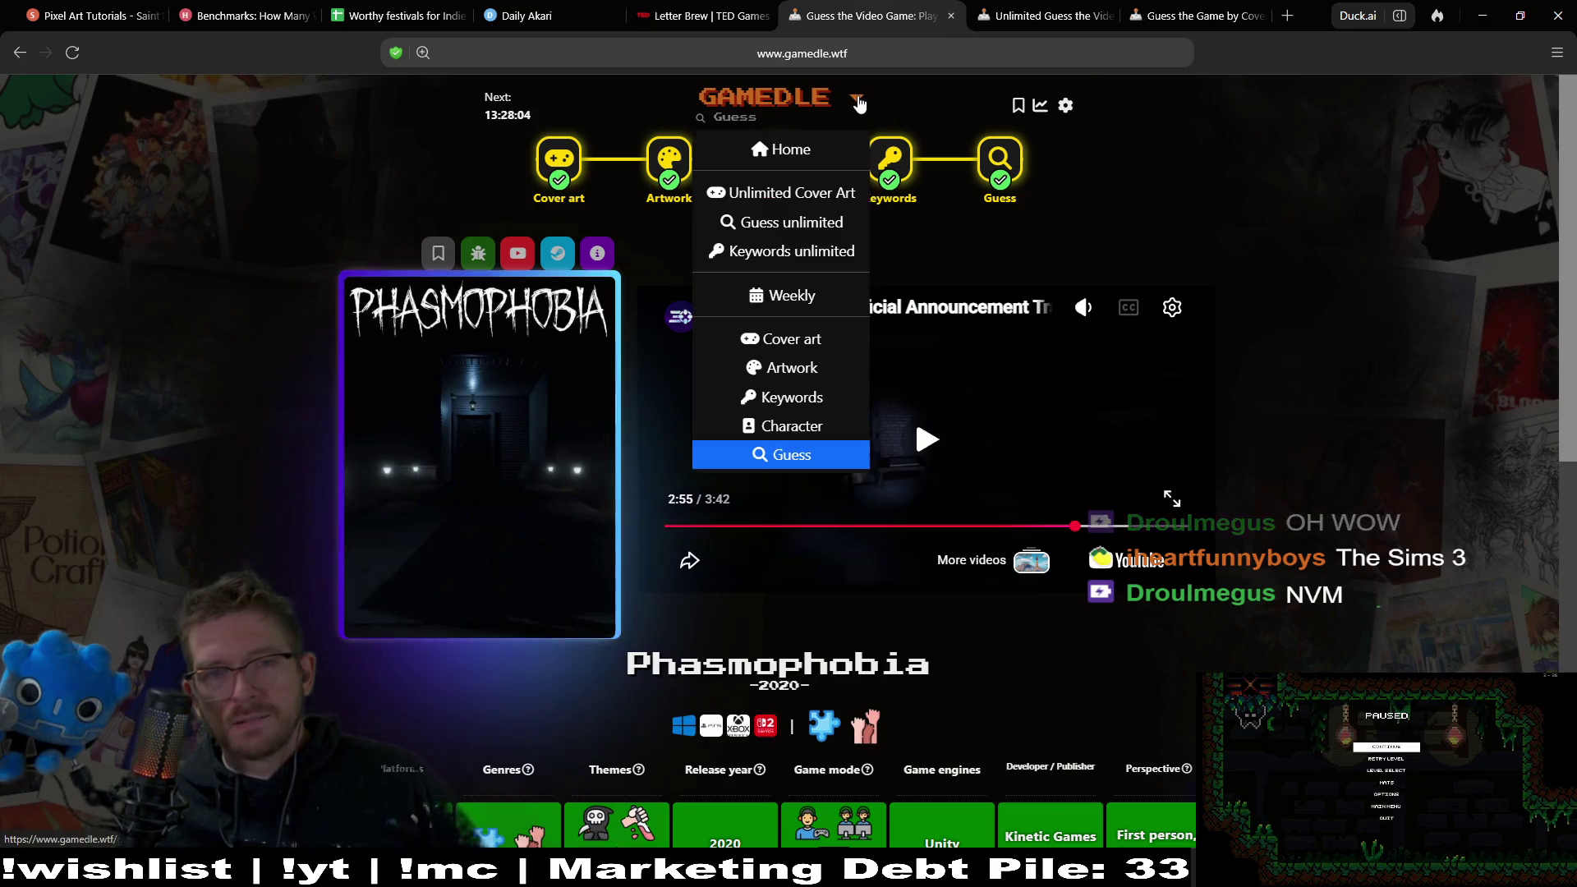
left_click(809, 156)
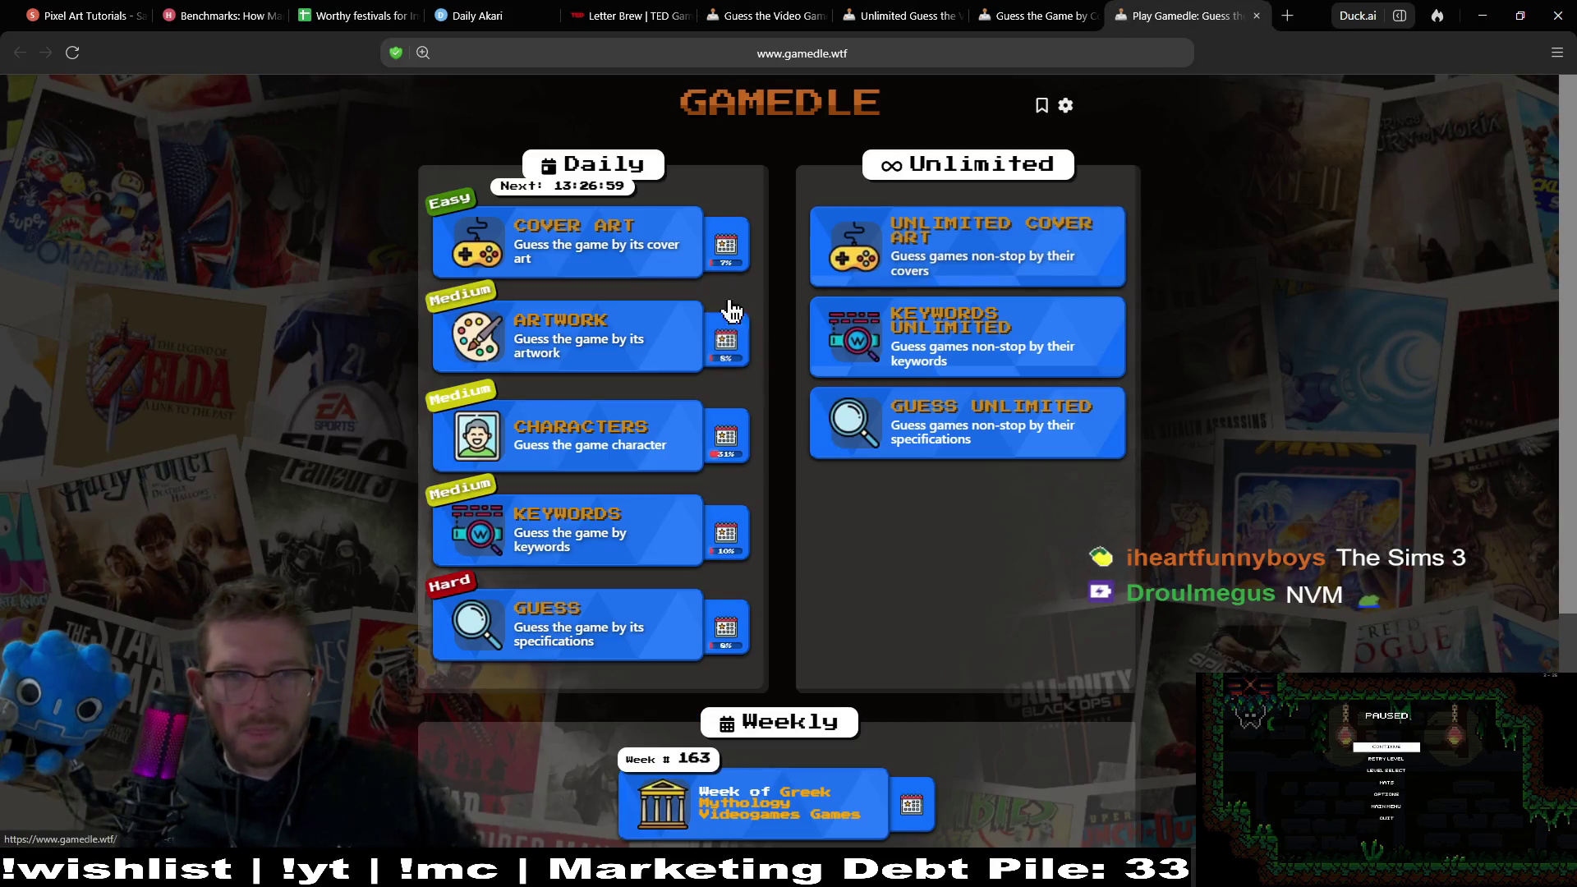
scroll(880, 571, "down", 5)
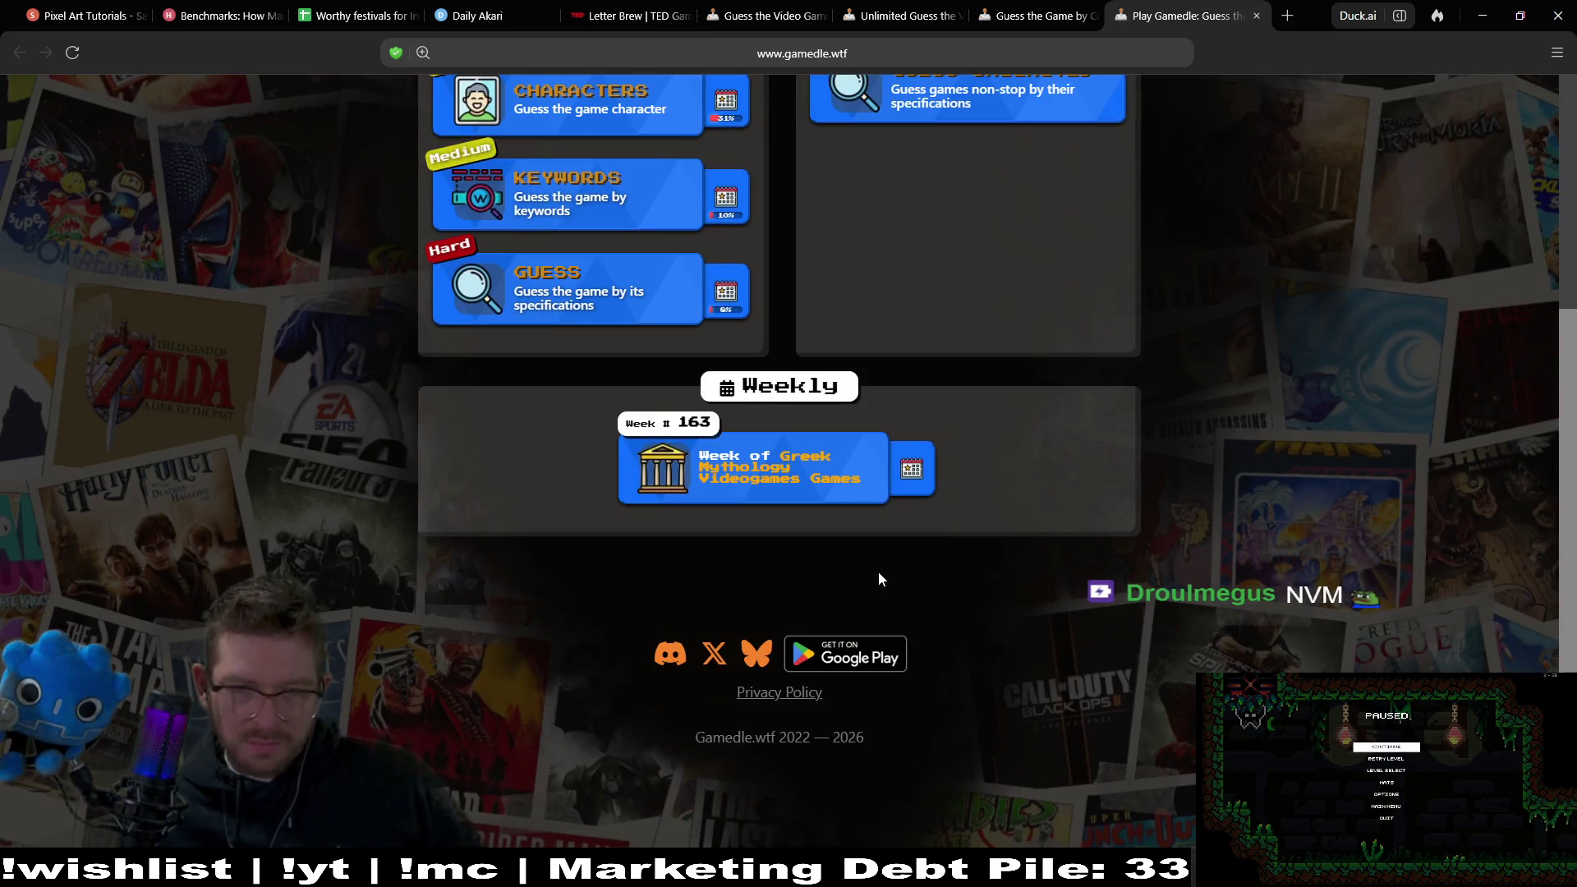
scroll(879, 572, "up", 5)
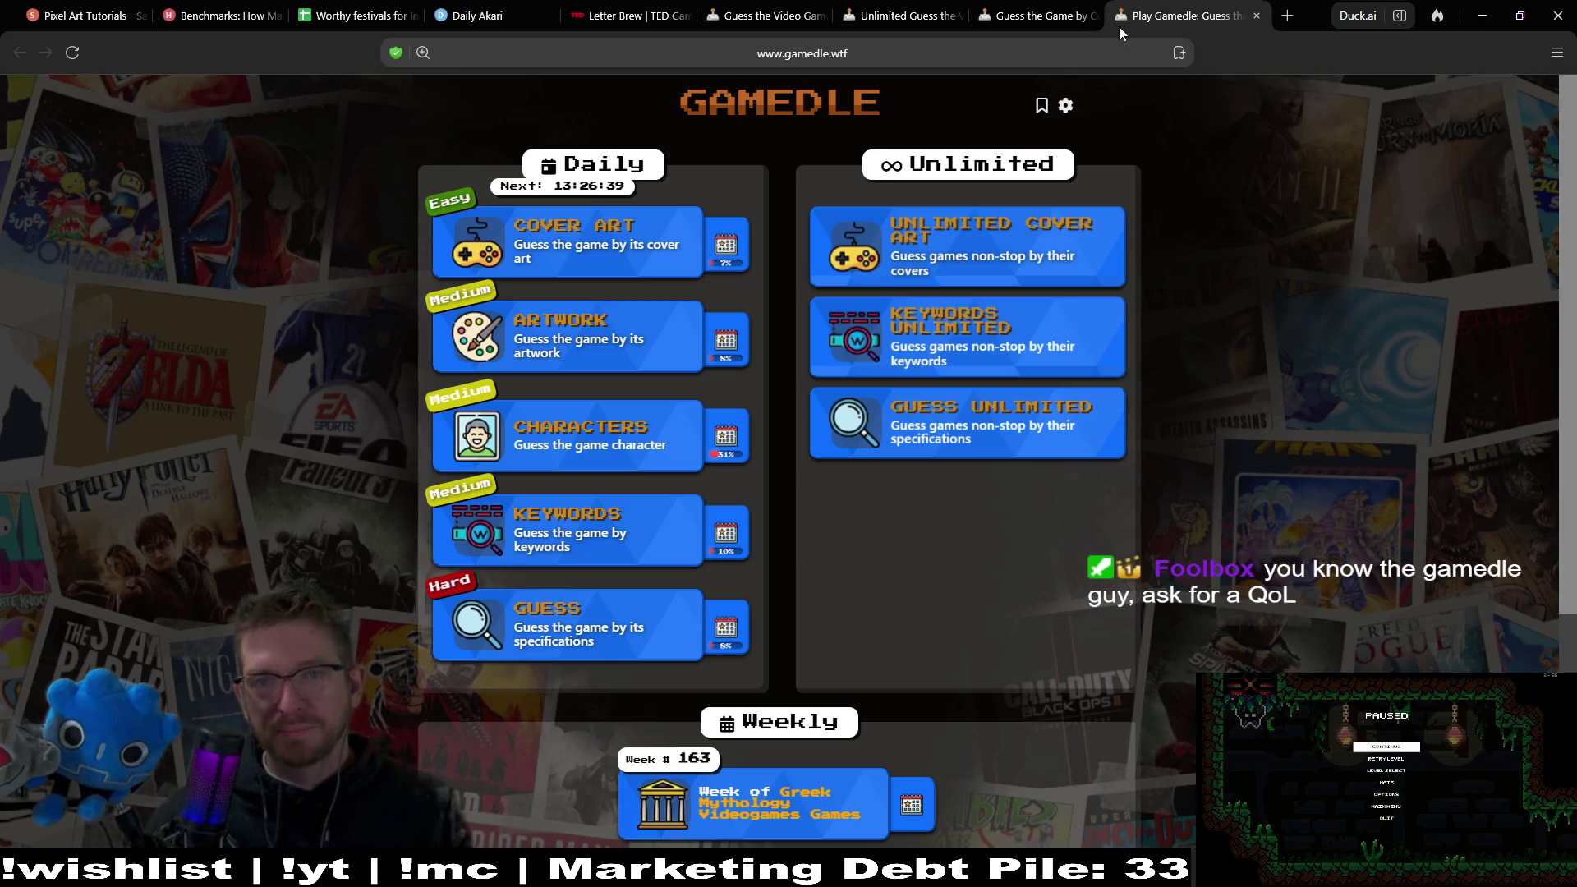
left_click(1035, 21)
Dismiss the mode list, glance at the other tabs, and return to Cover Art puzzle #1485.
left_click(1087, 345)
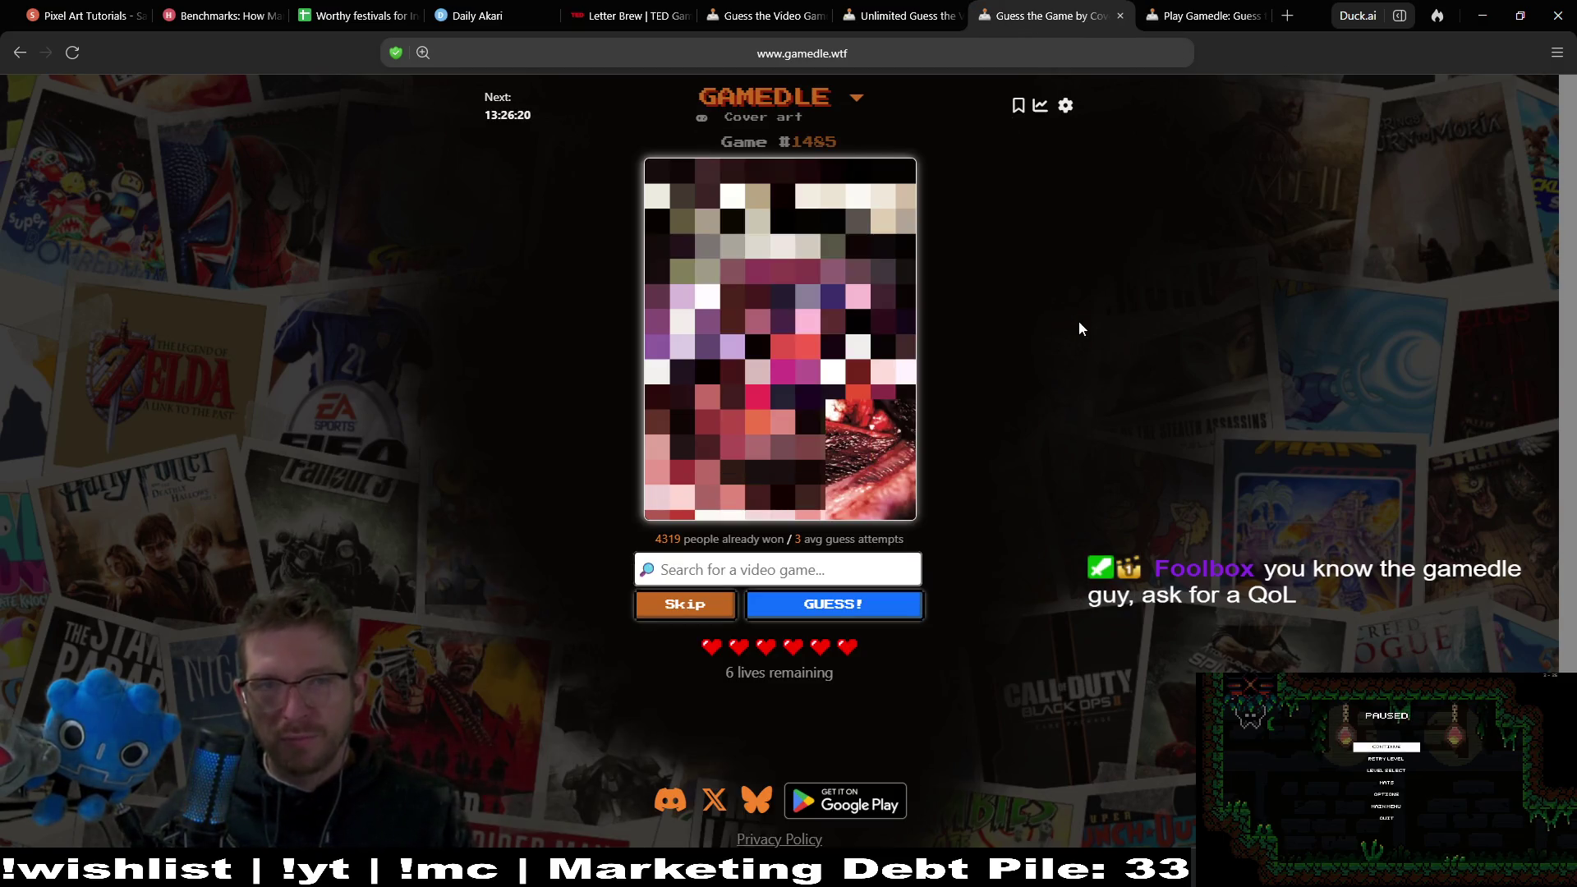
left_click(1158, 318)
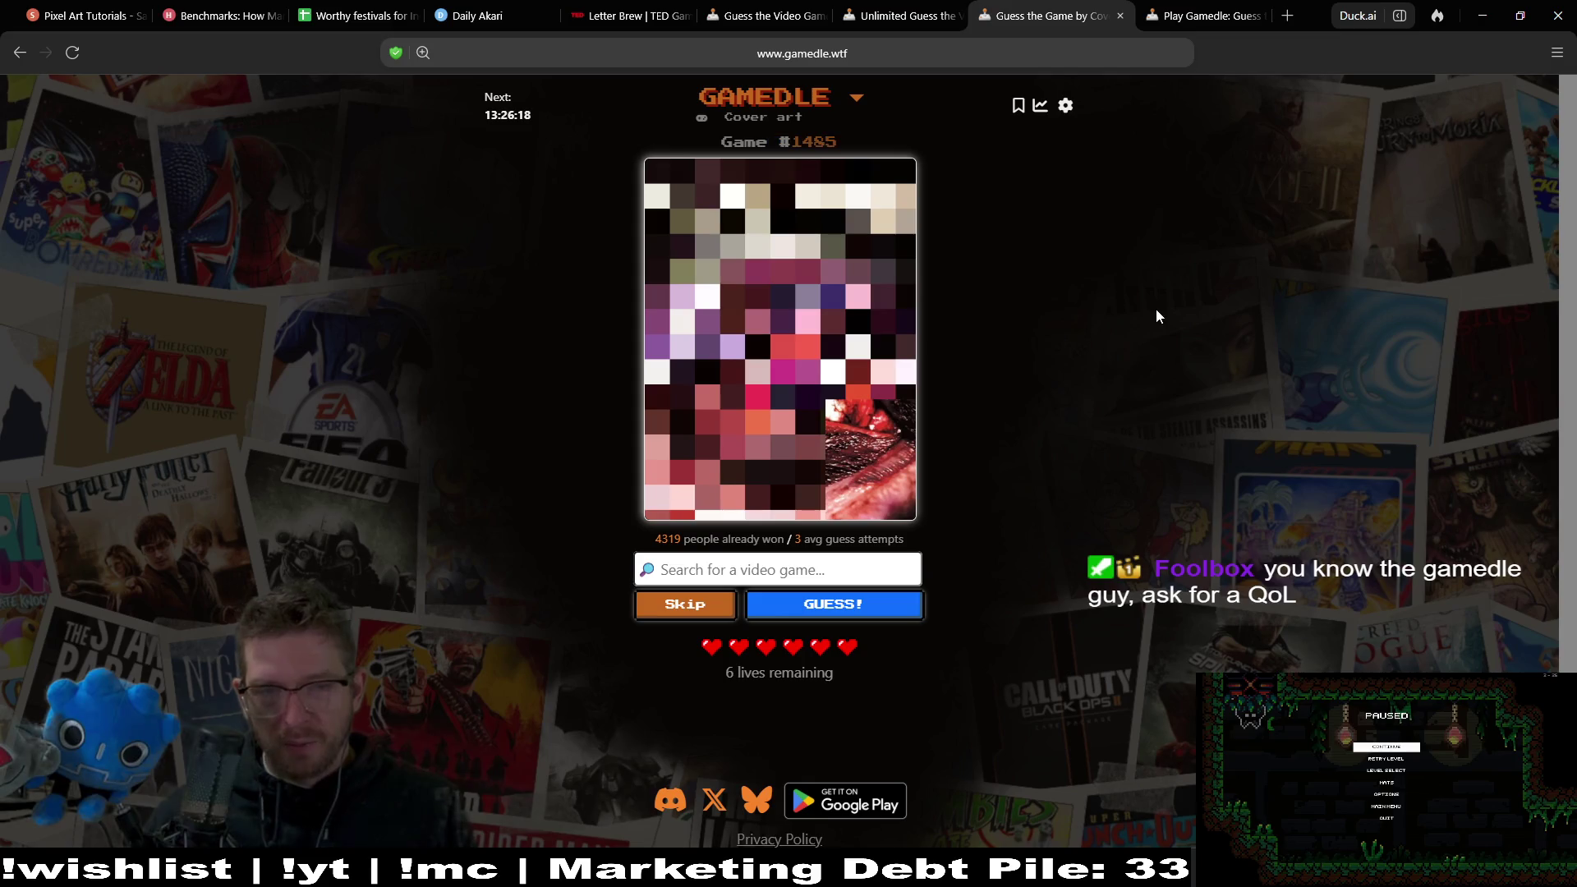
left_click(1224, 16)
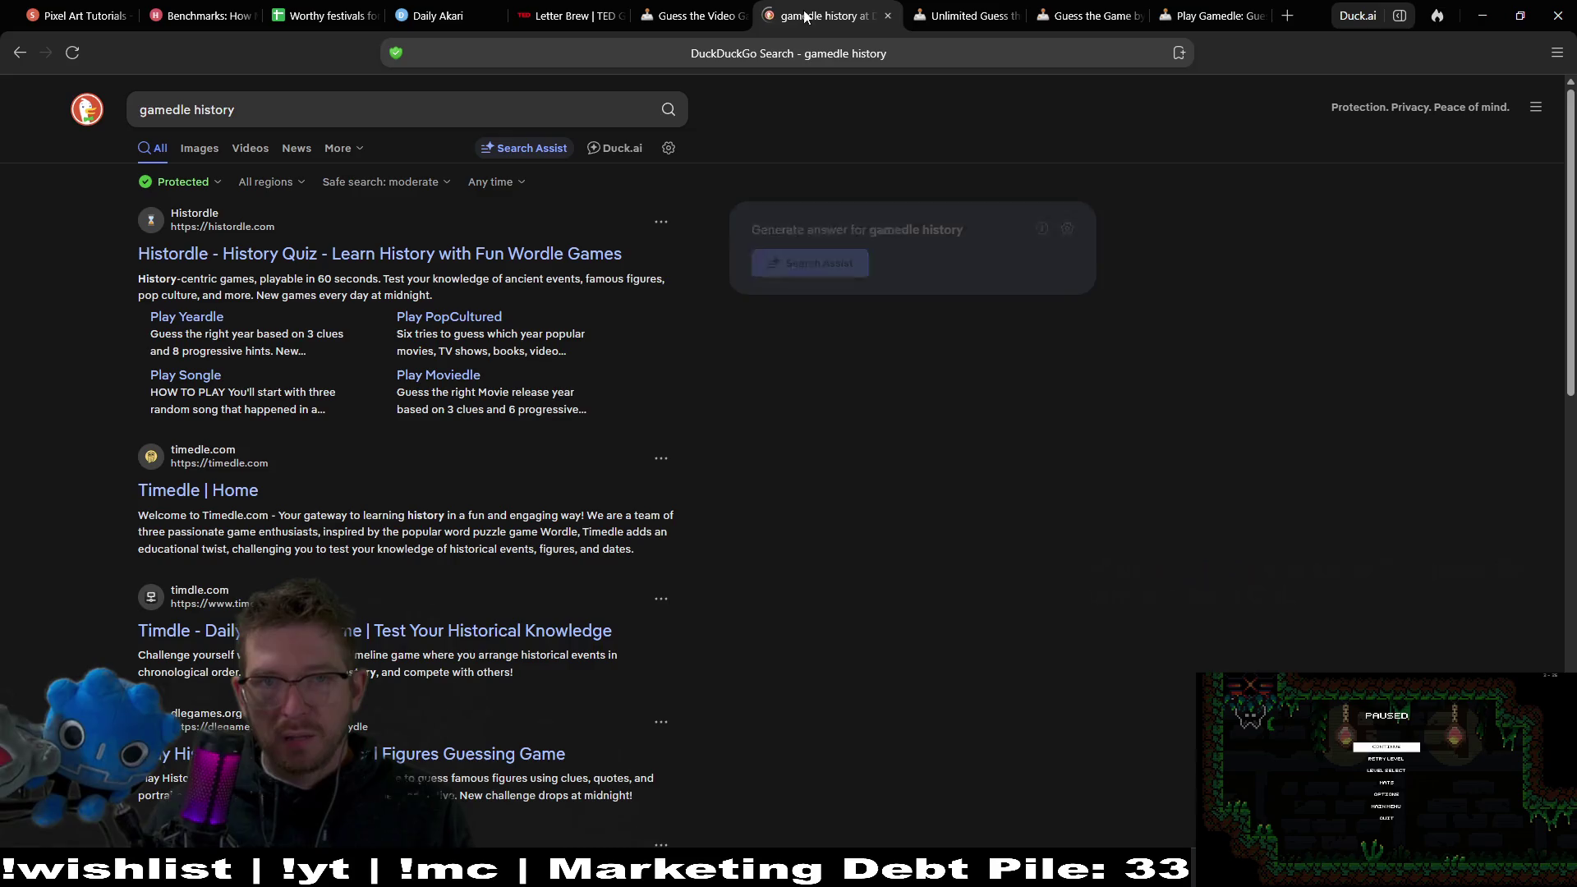
left_click(860, 15)
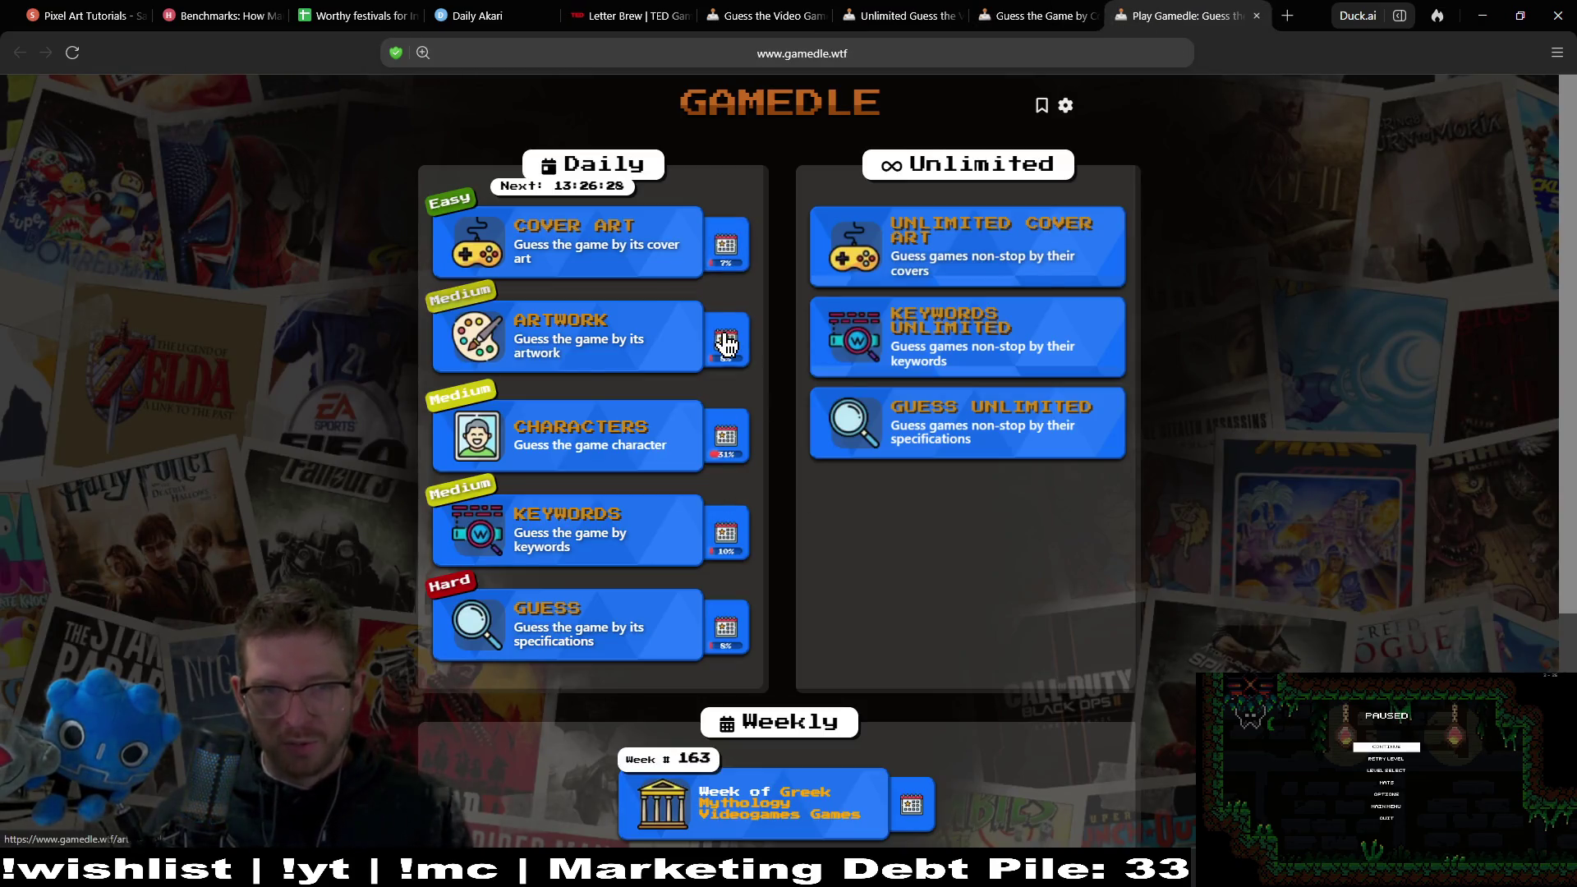
left_click(1024, 22)
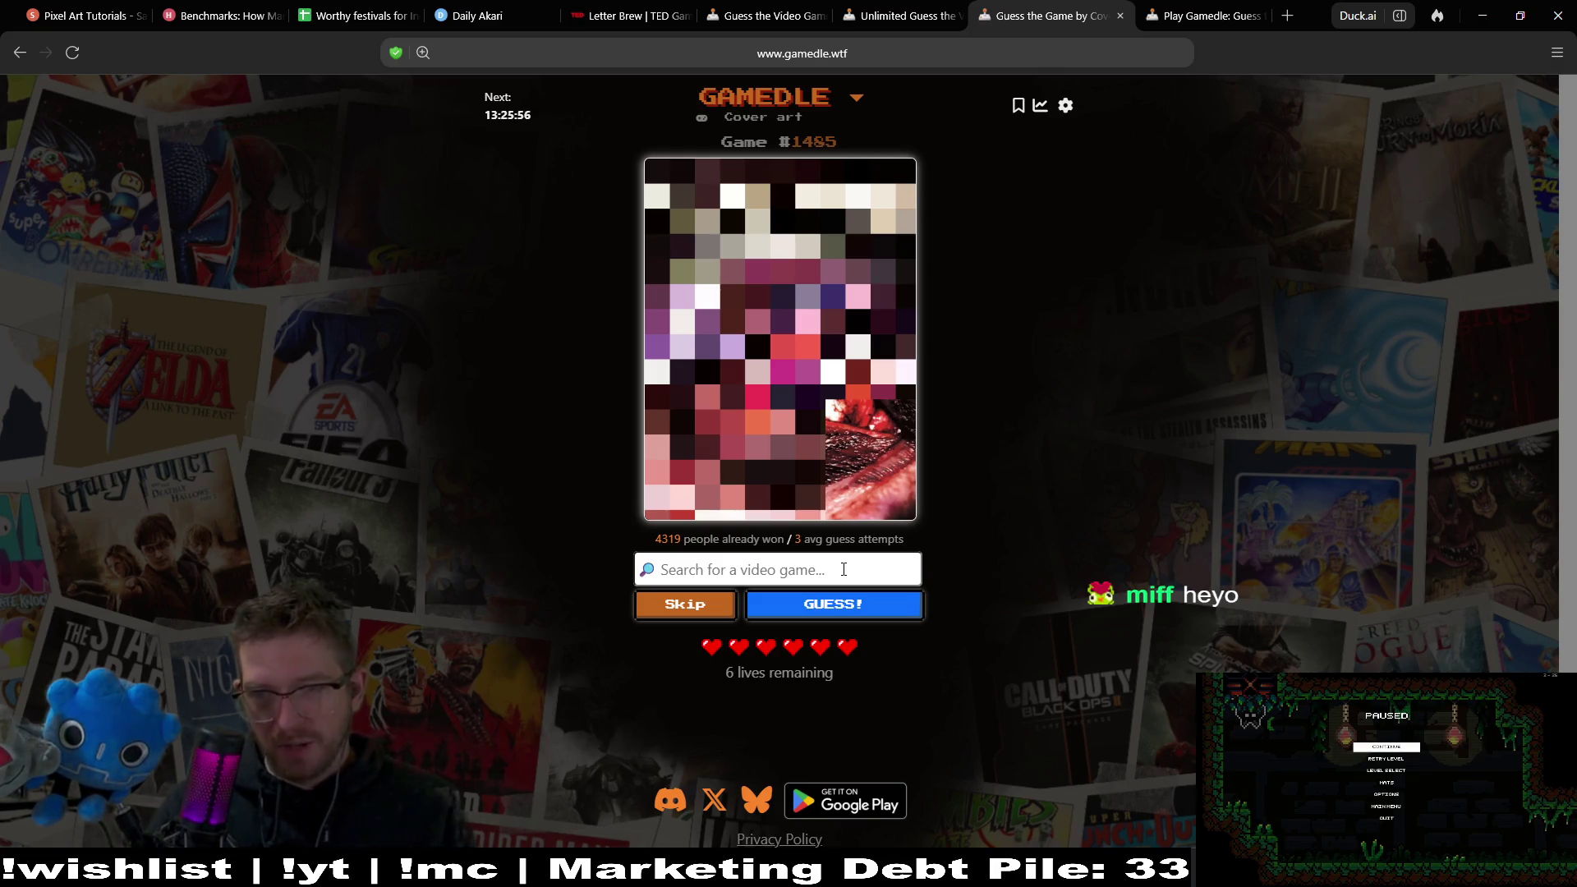
Guess Resident Evil 0 (new) and then Dino Crisis for the cover art.
type("residen")
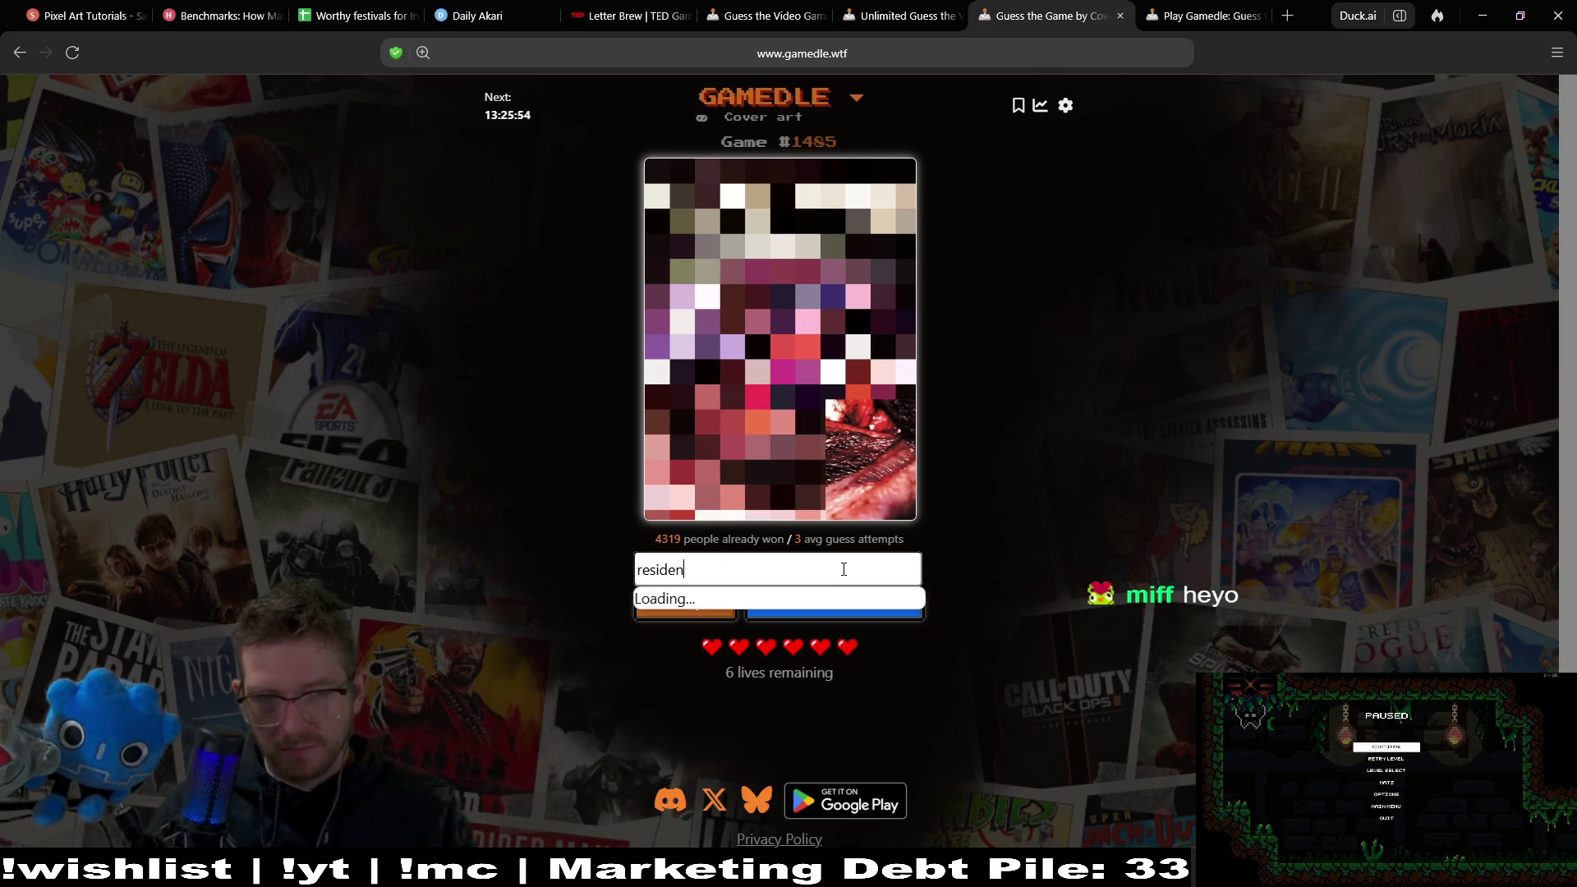
type("t")
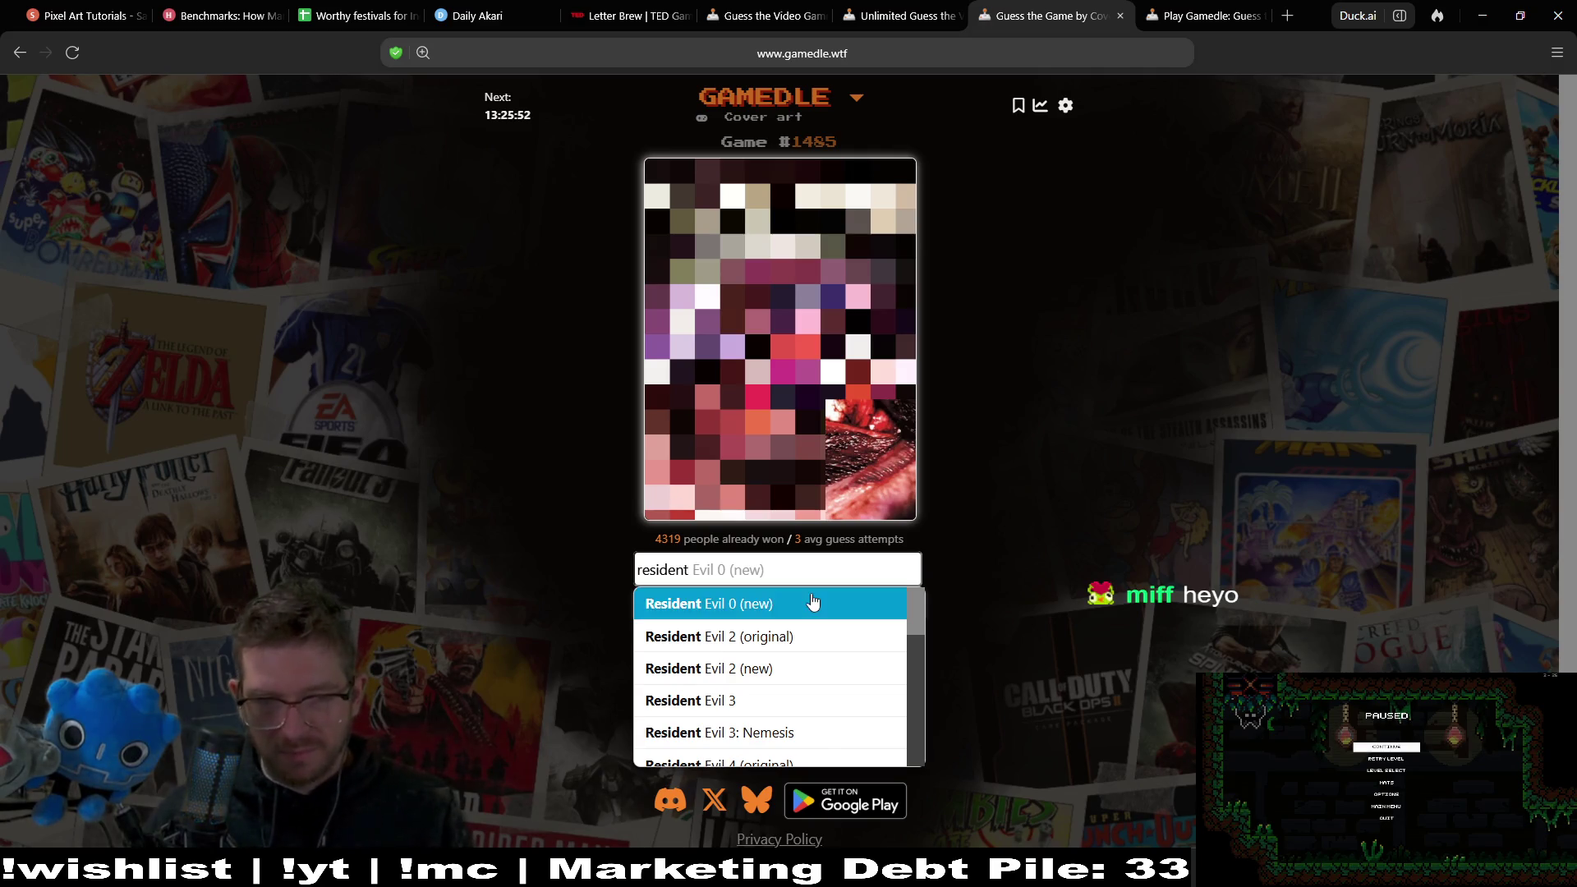
left_click(812, 604)
left_click(912, 609)
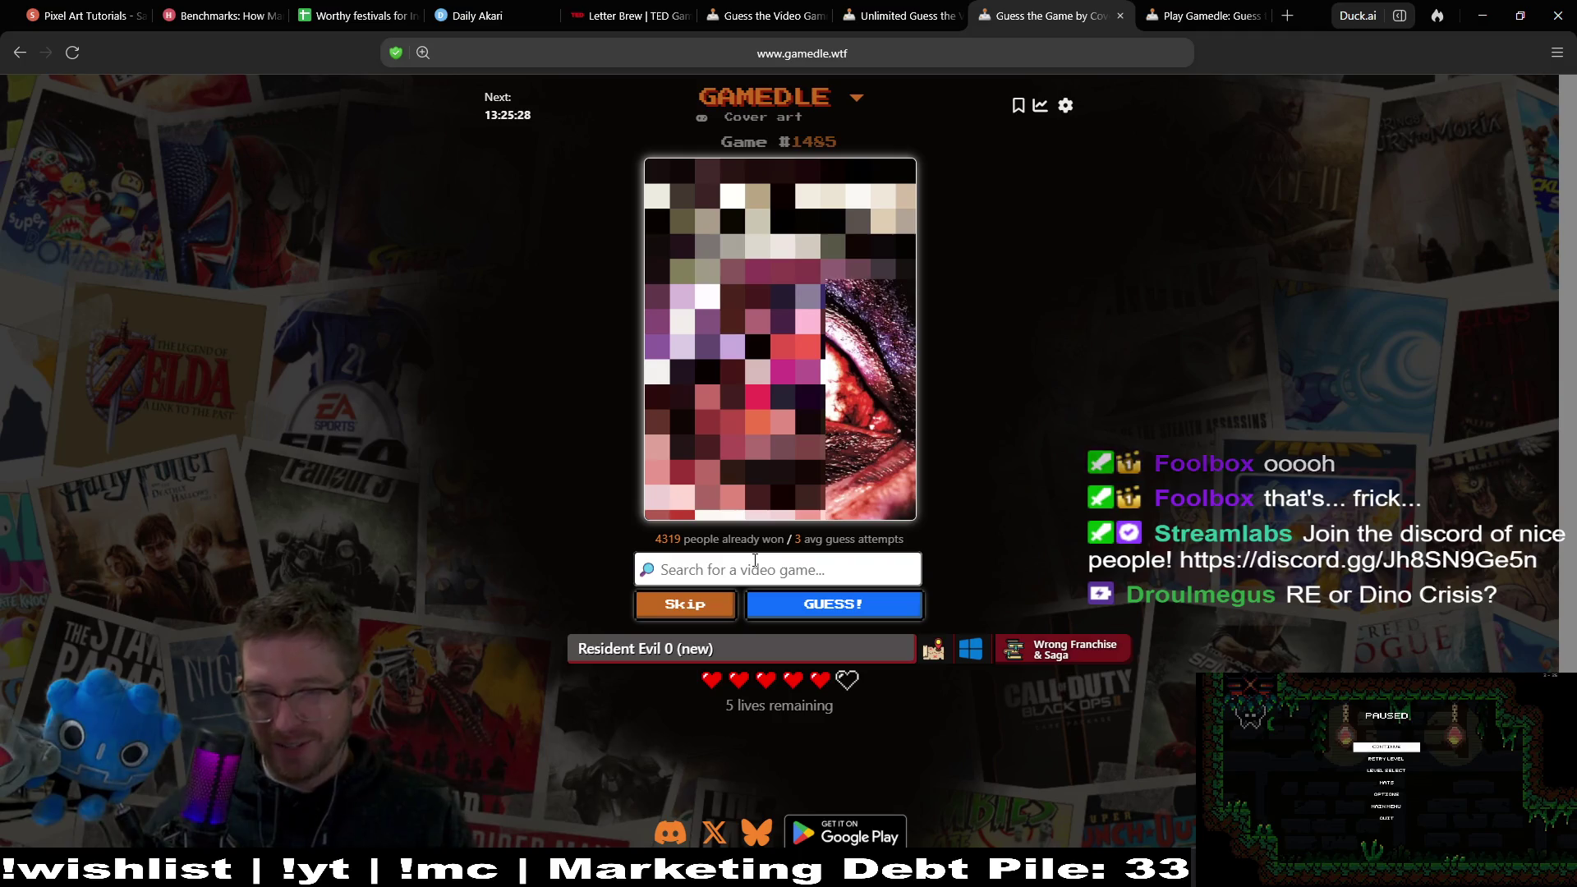
type("Dino")
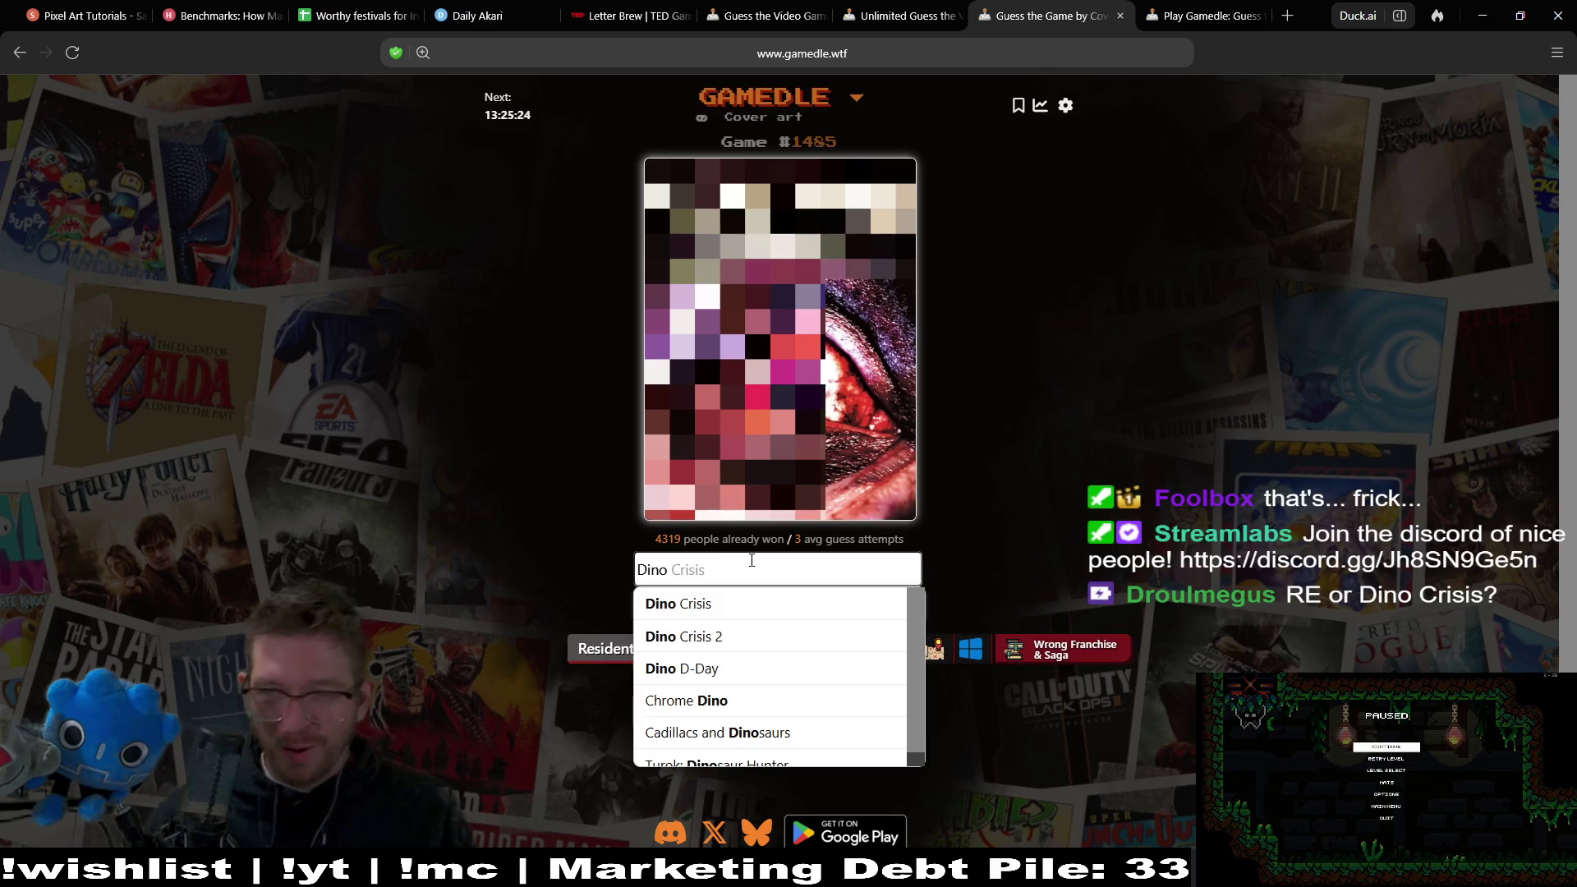
left_click(810, 608)
left_click(819, 617)
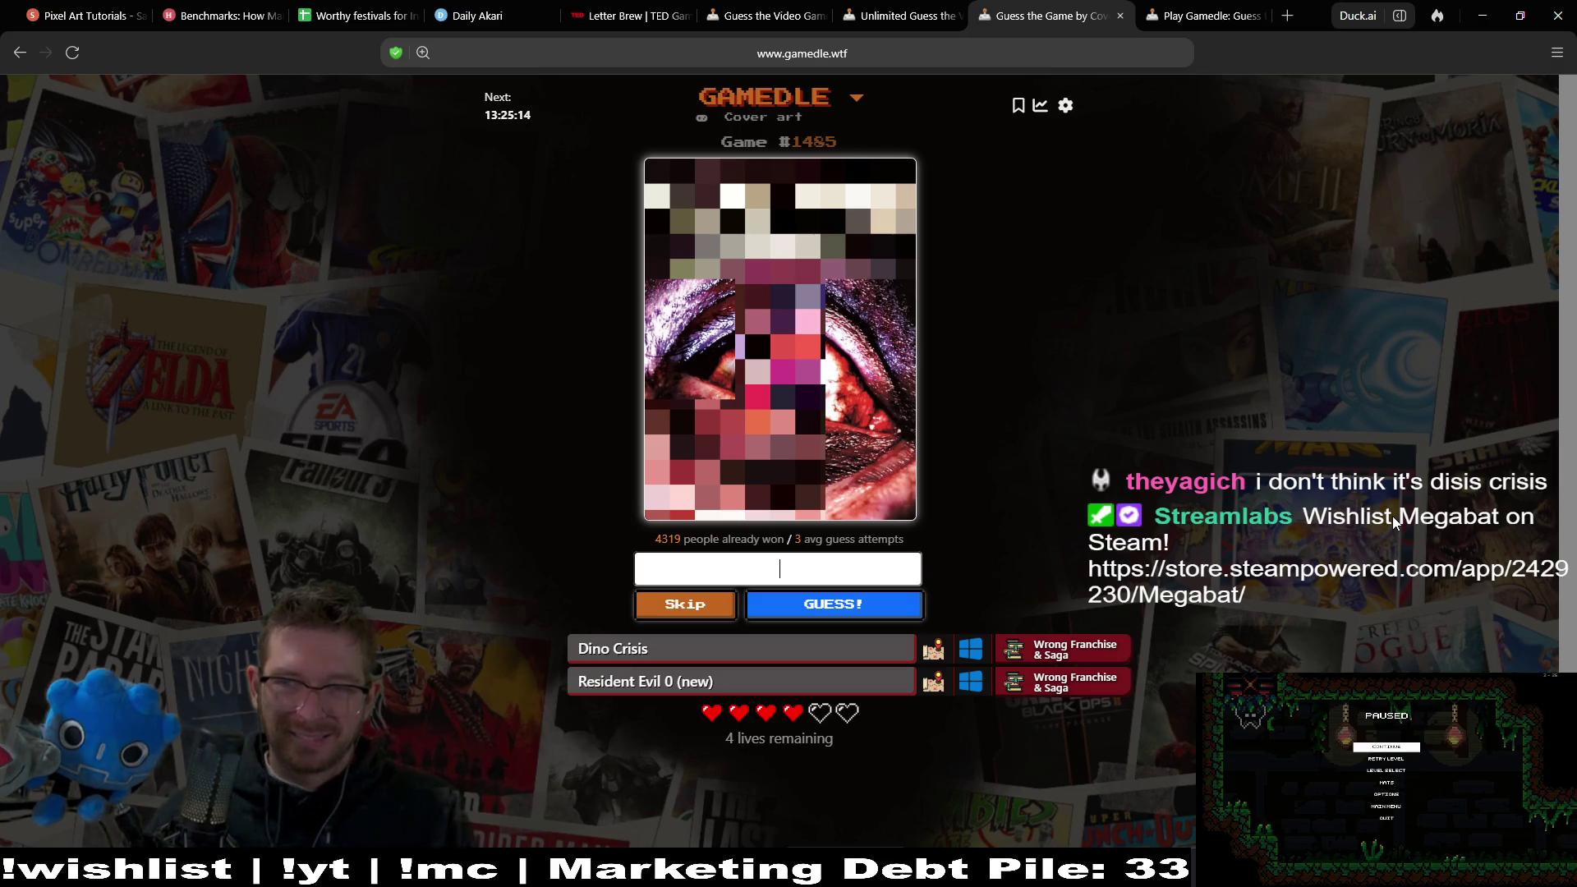
Try and clear a few searches ('zom', 's'), then skip the turn to reveal more cover.
type("zom")
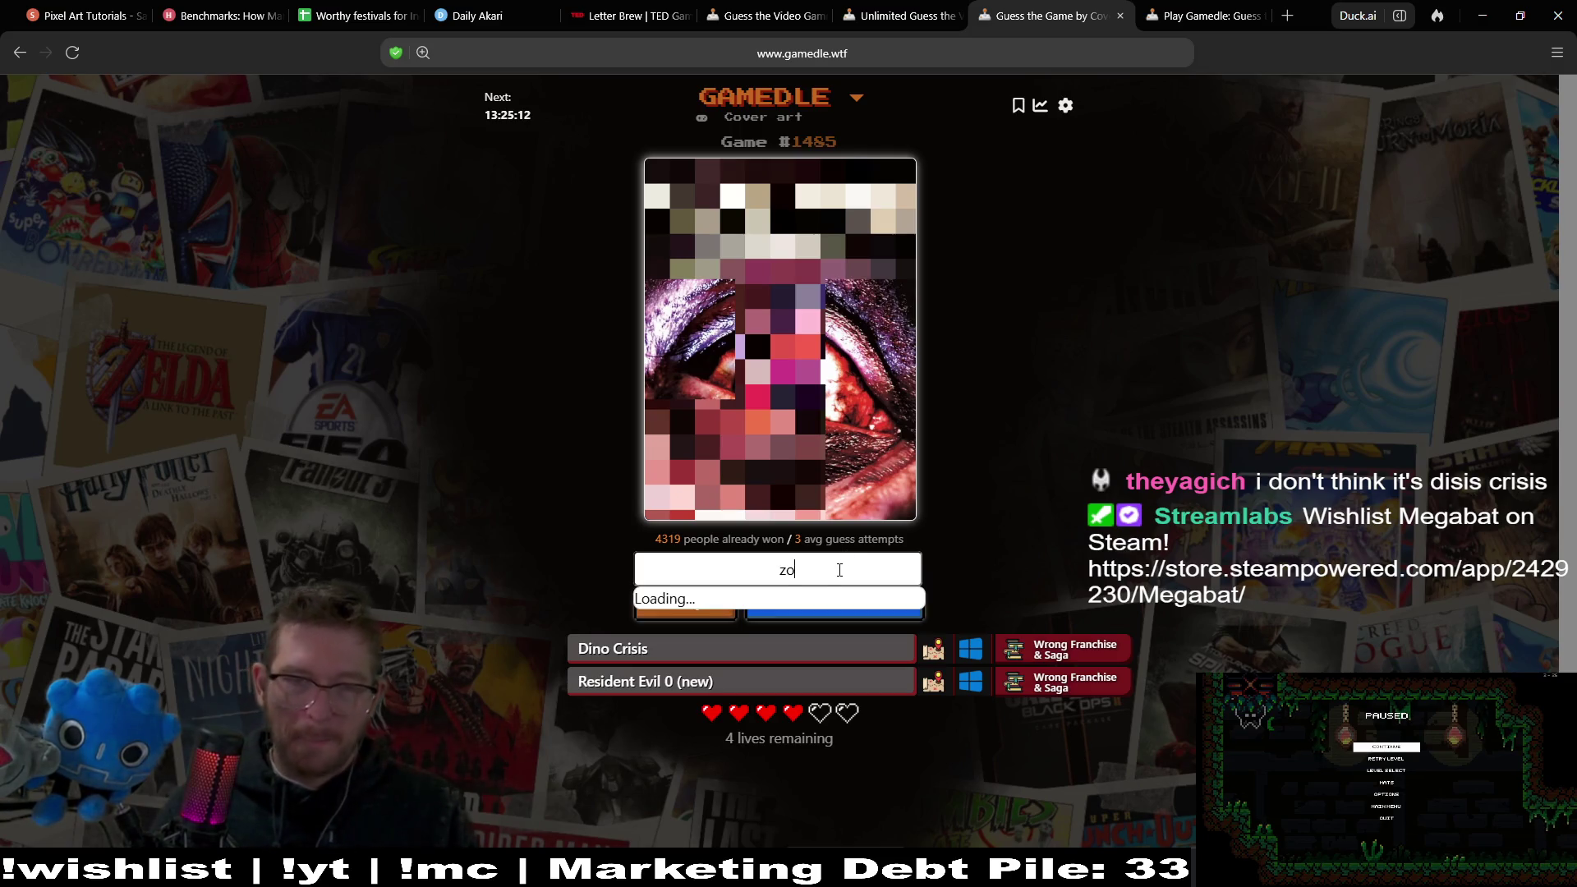
key("BackSpace")
key("BackSpace")
key("BackSpace")
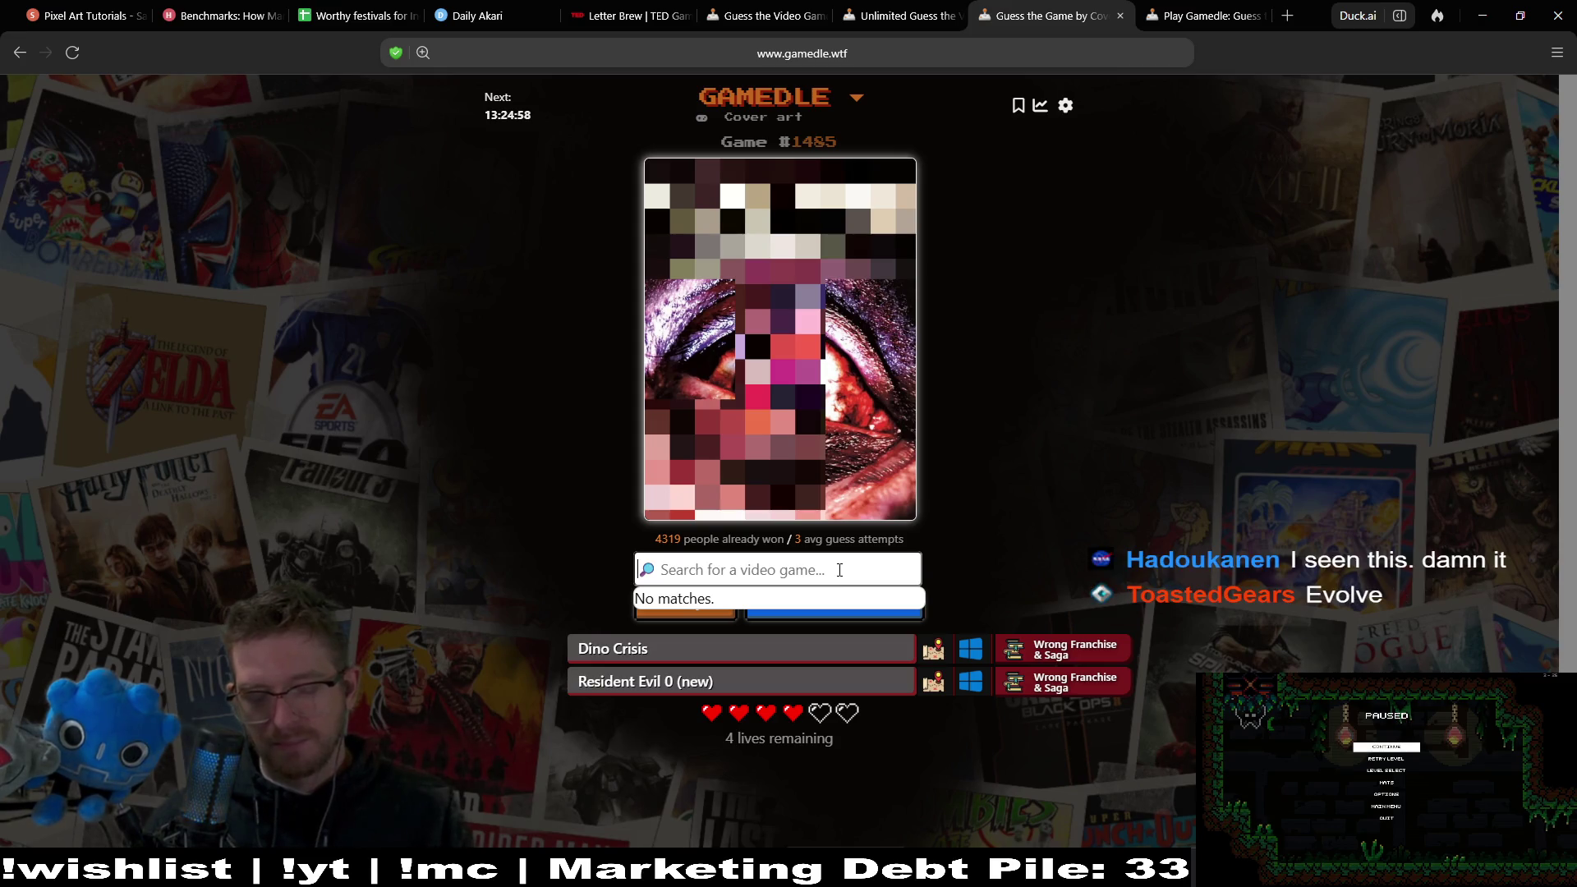
type("s")
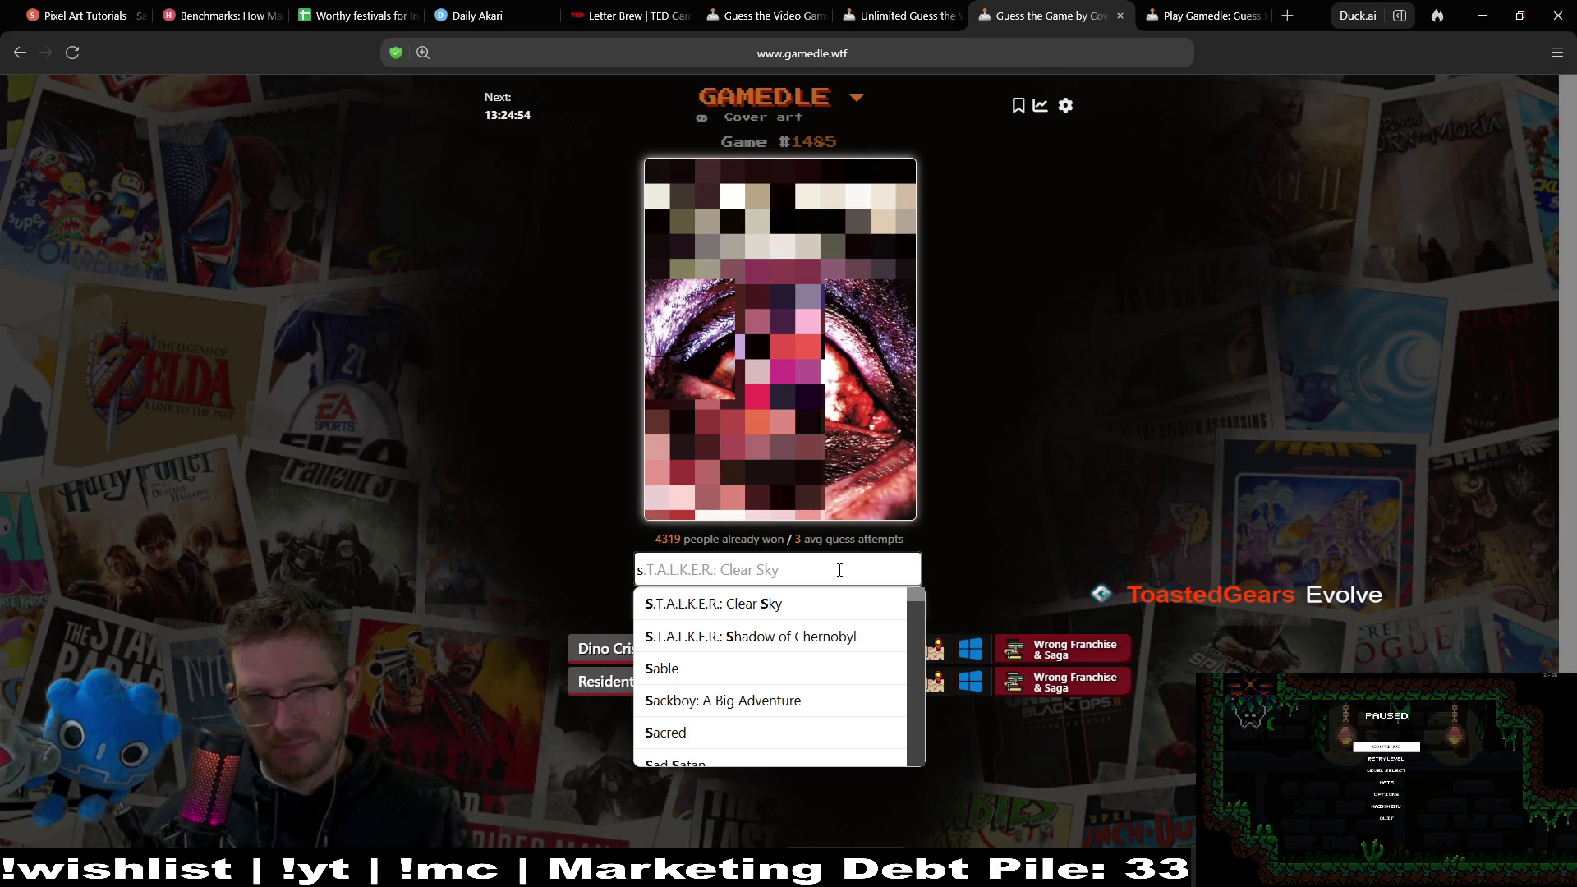
key("BackSpace")
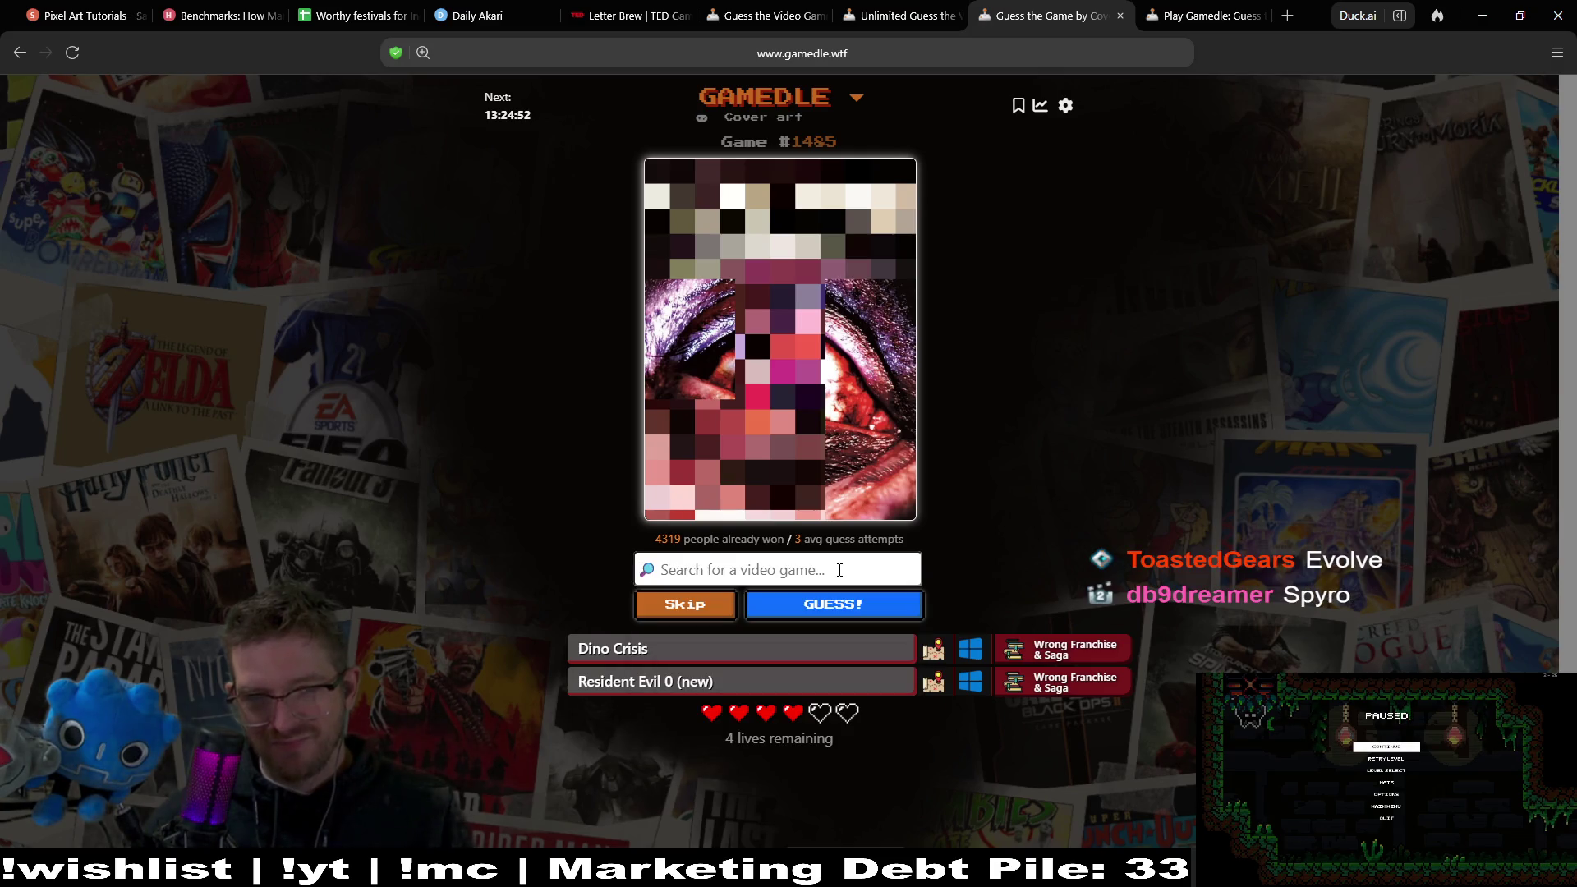
type("s")
key("BackSpace")
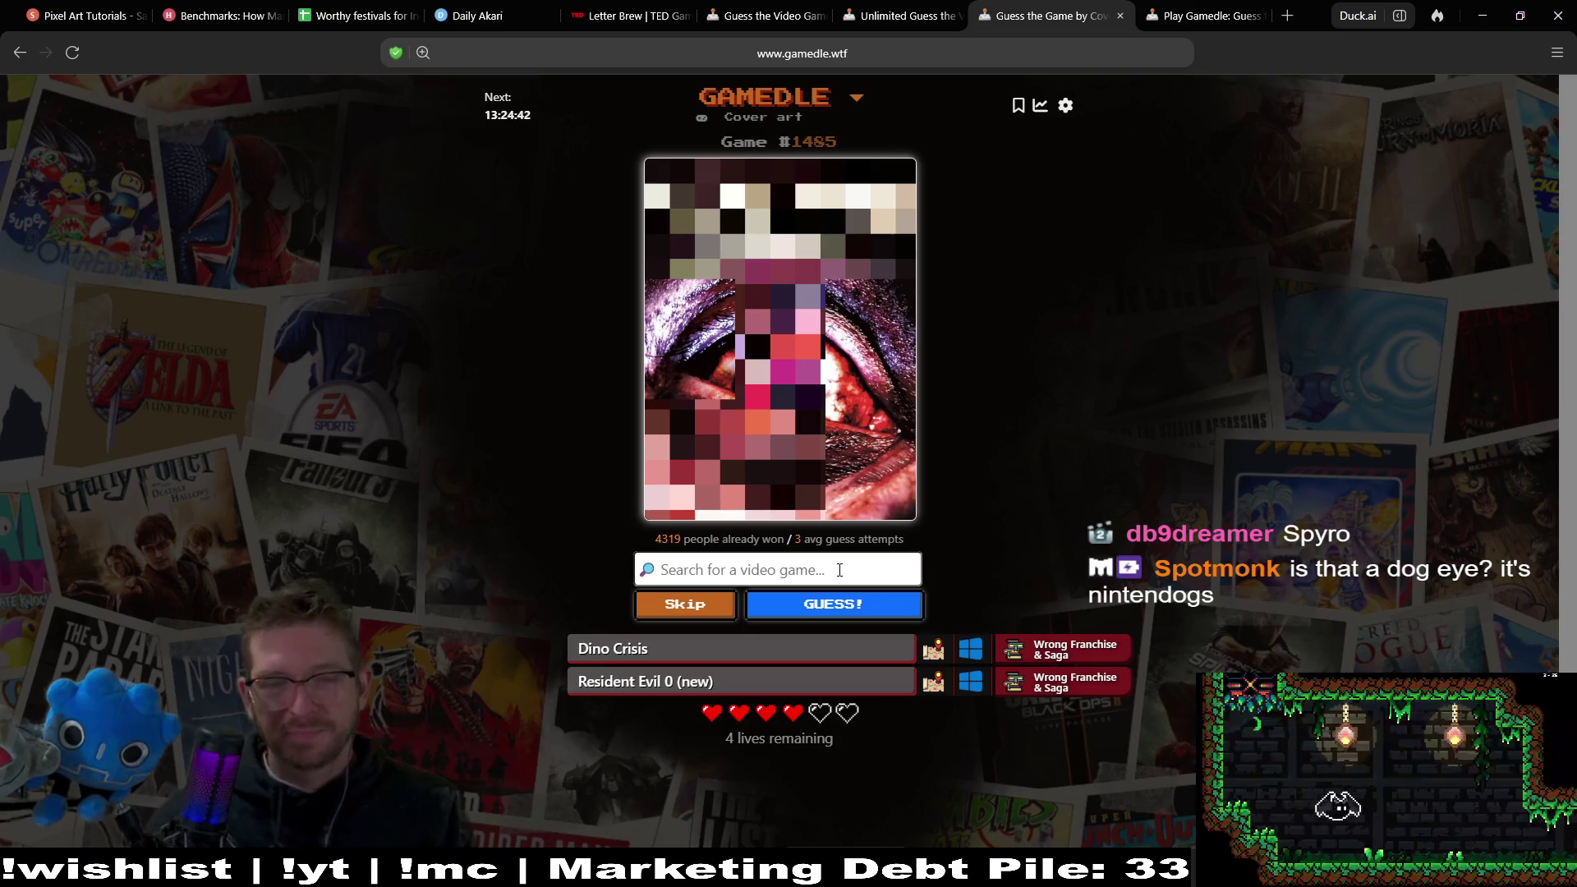
left_click(723, 614)
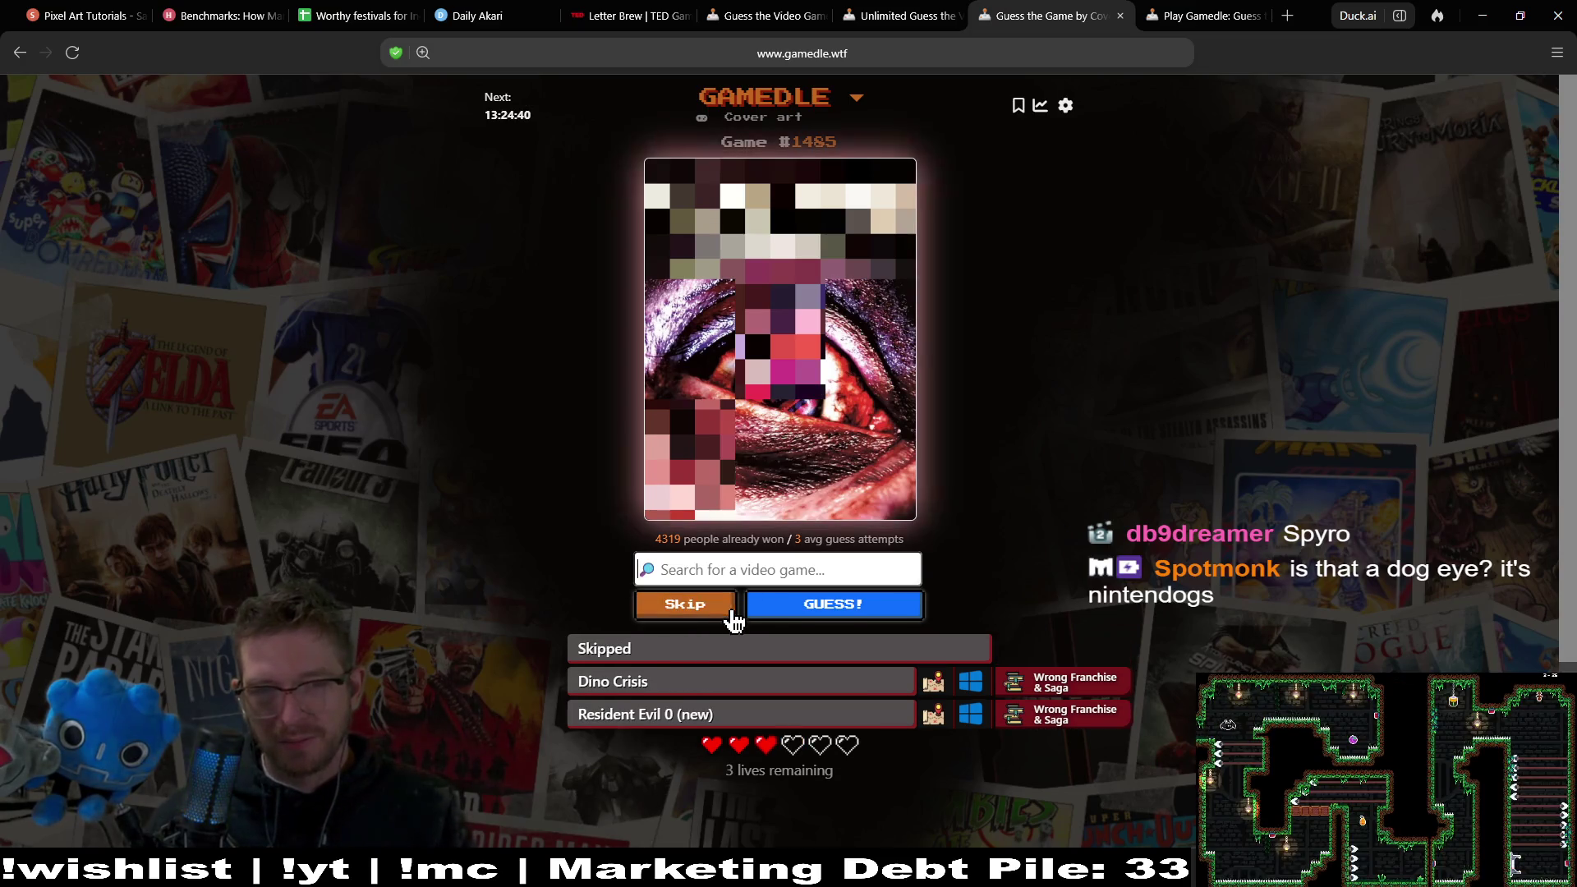
Skip once more, guess The Evil Within, and start typing 'ma' for the next guess.
mouse_move(792, 411)
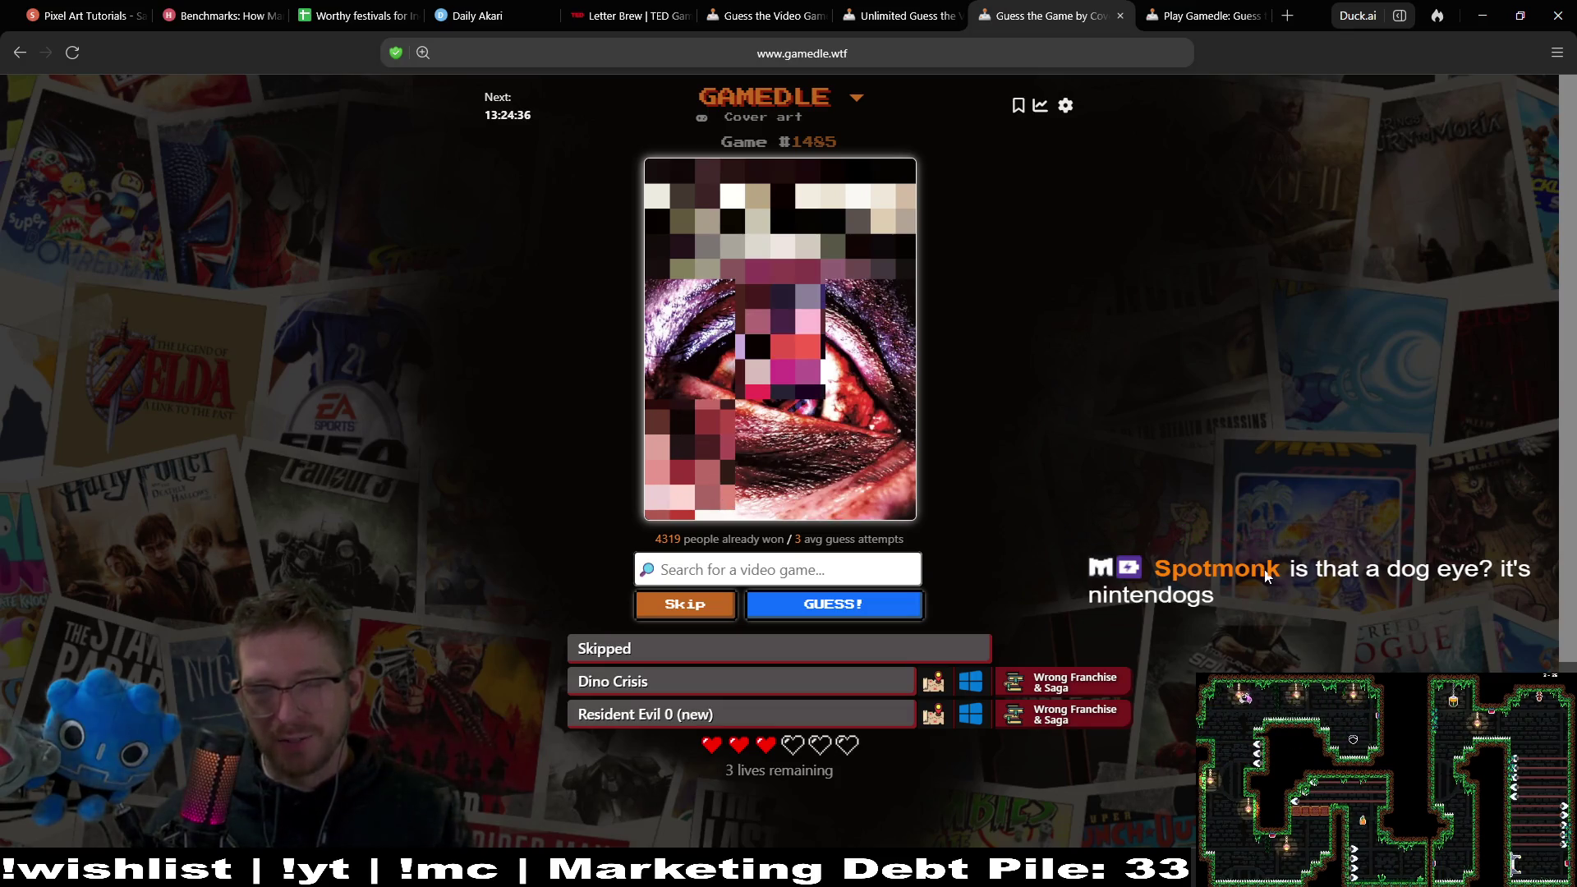
left_click(700, 608)
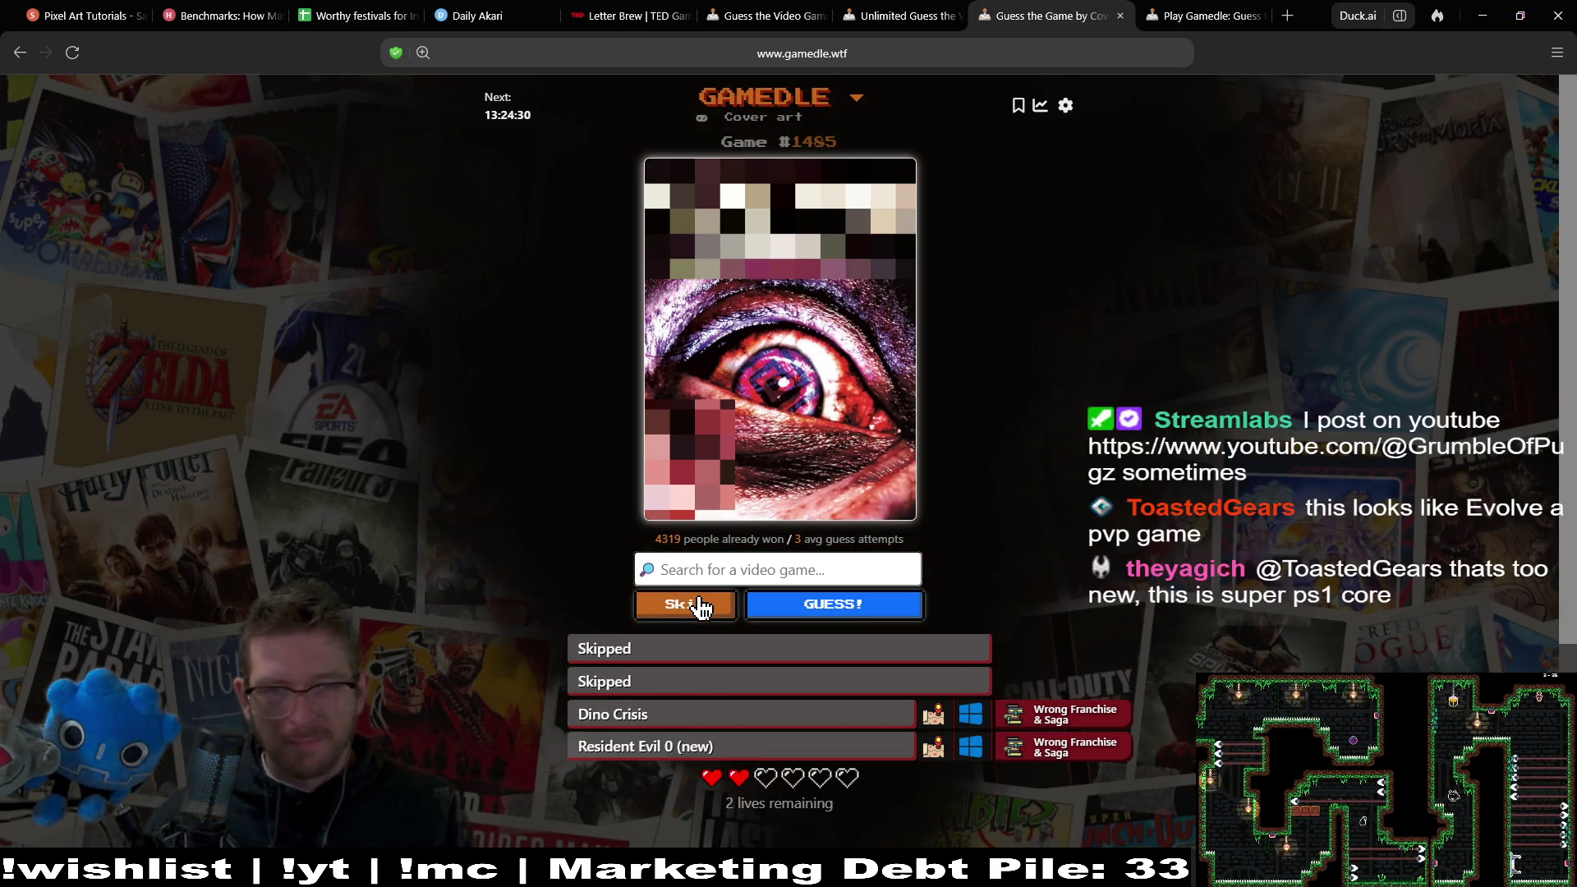
left_click(811, 569)
type("evil ")
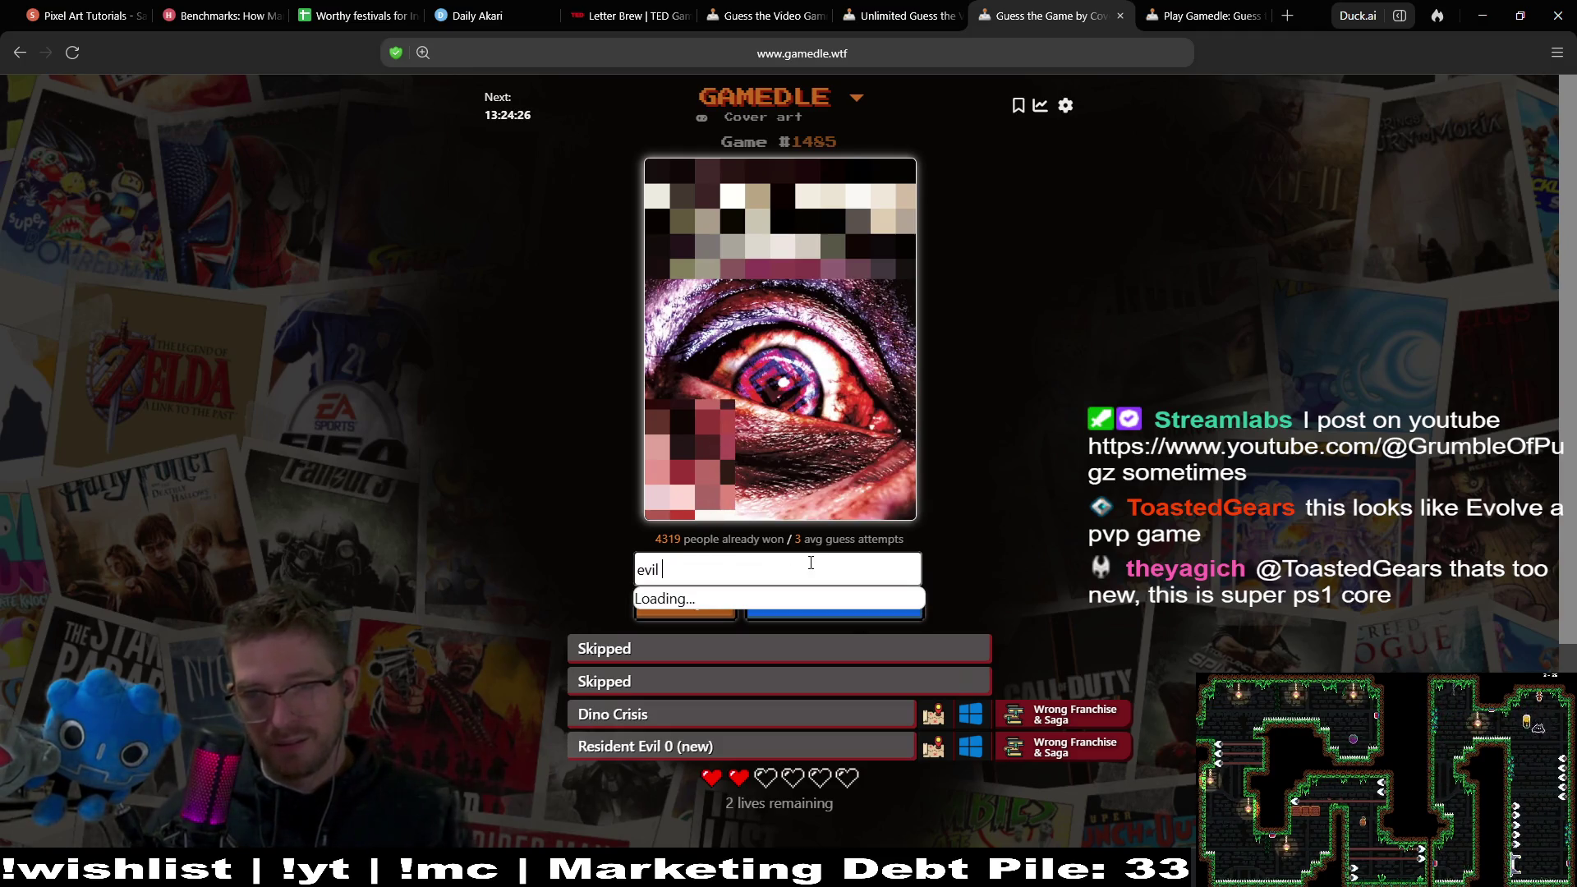
type("within")
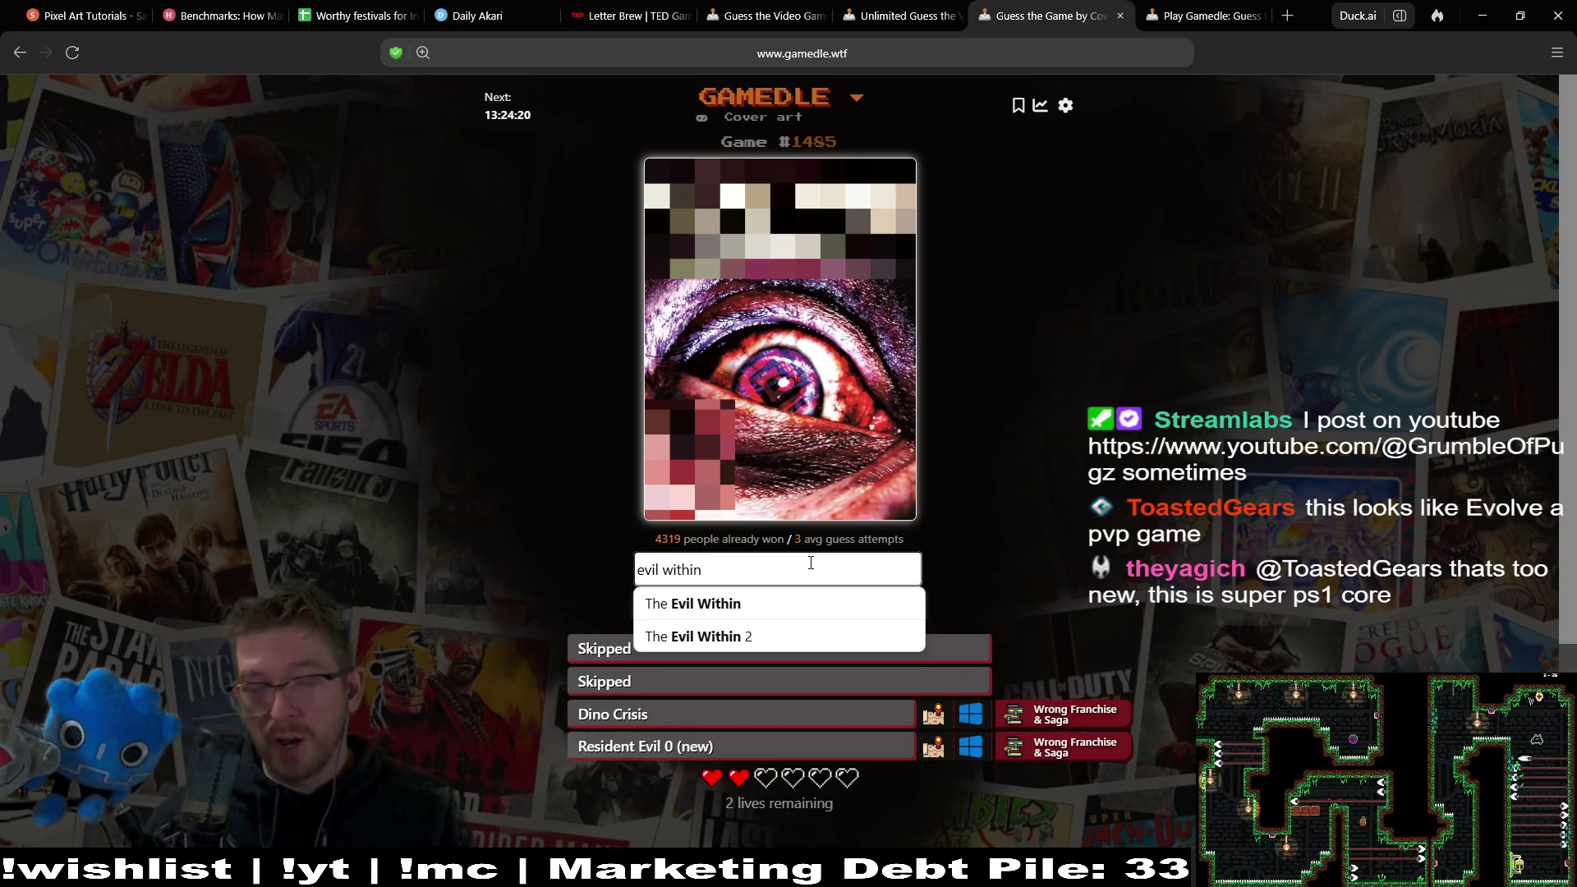
left_click(797, 606)
left_click(822, 608)
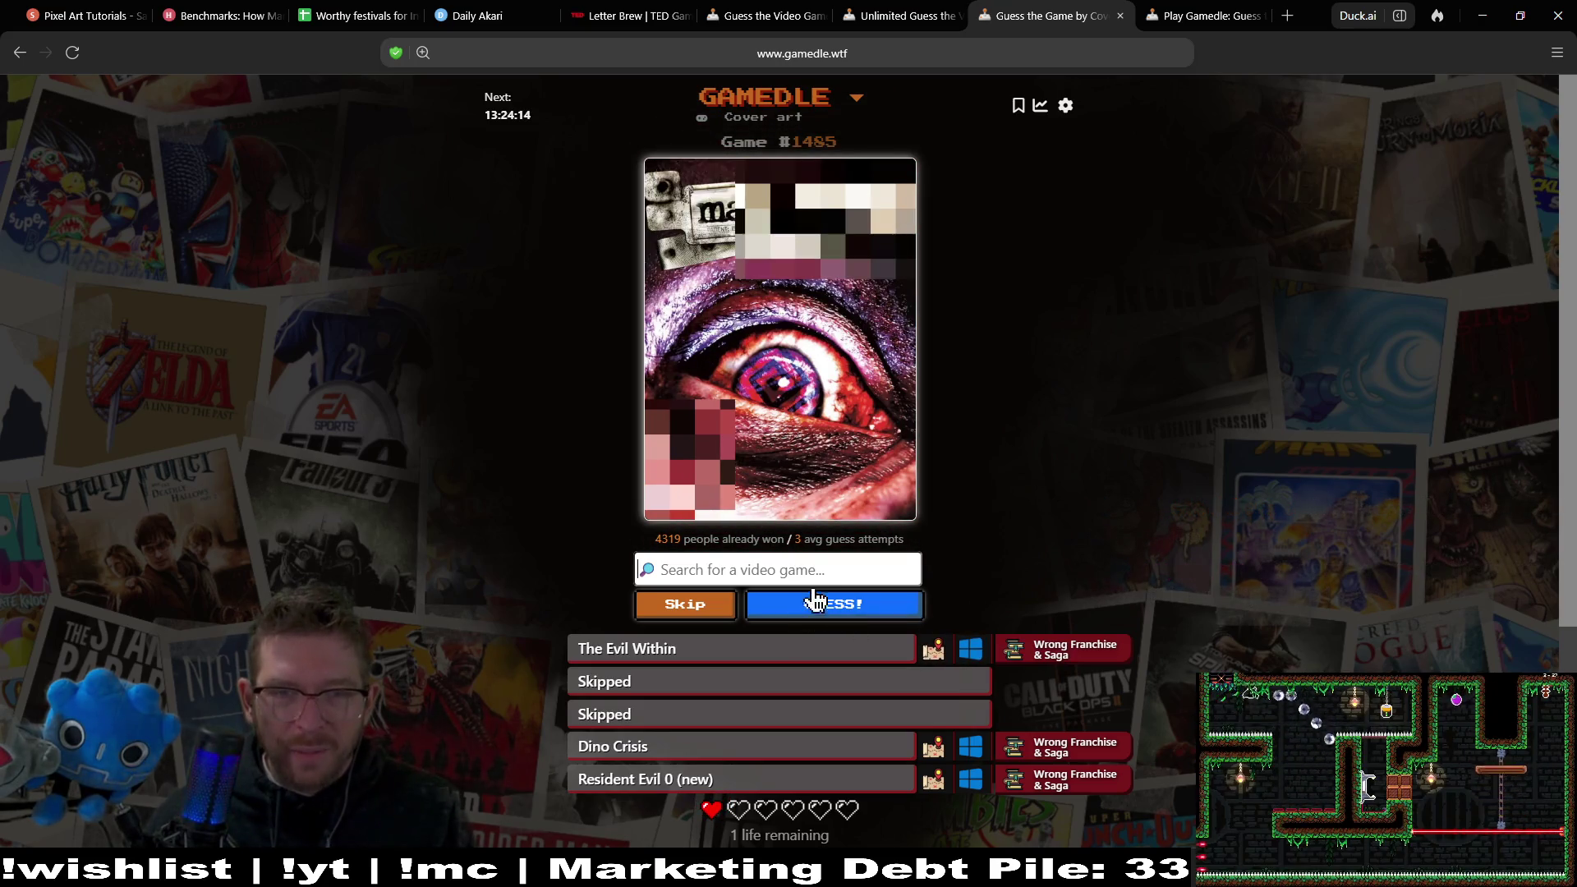
left_click(823, 576)
type("ma")
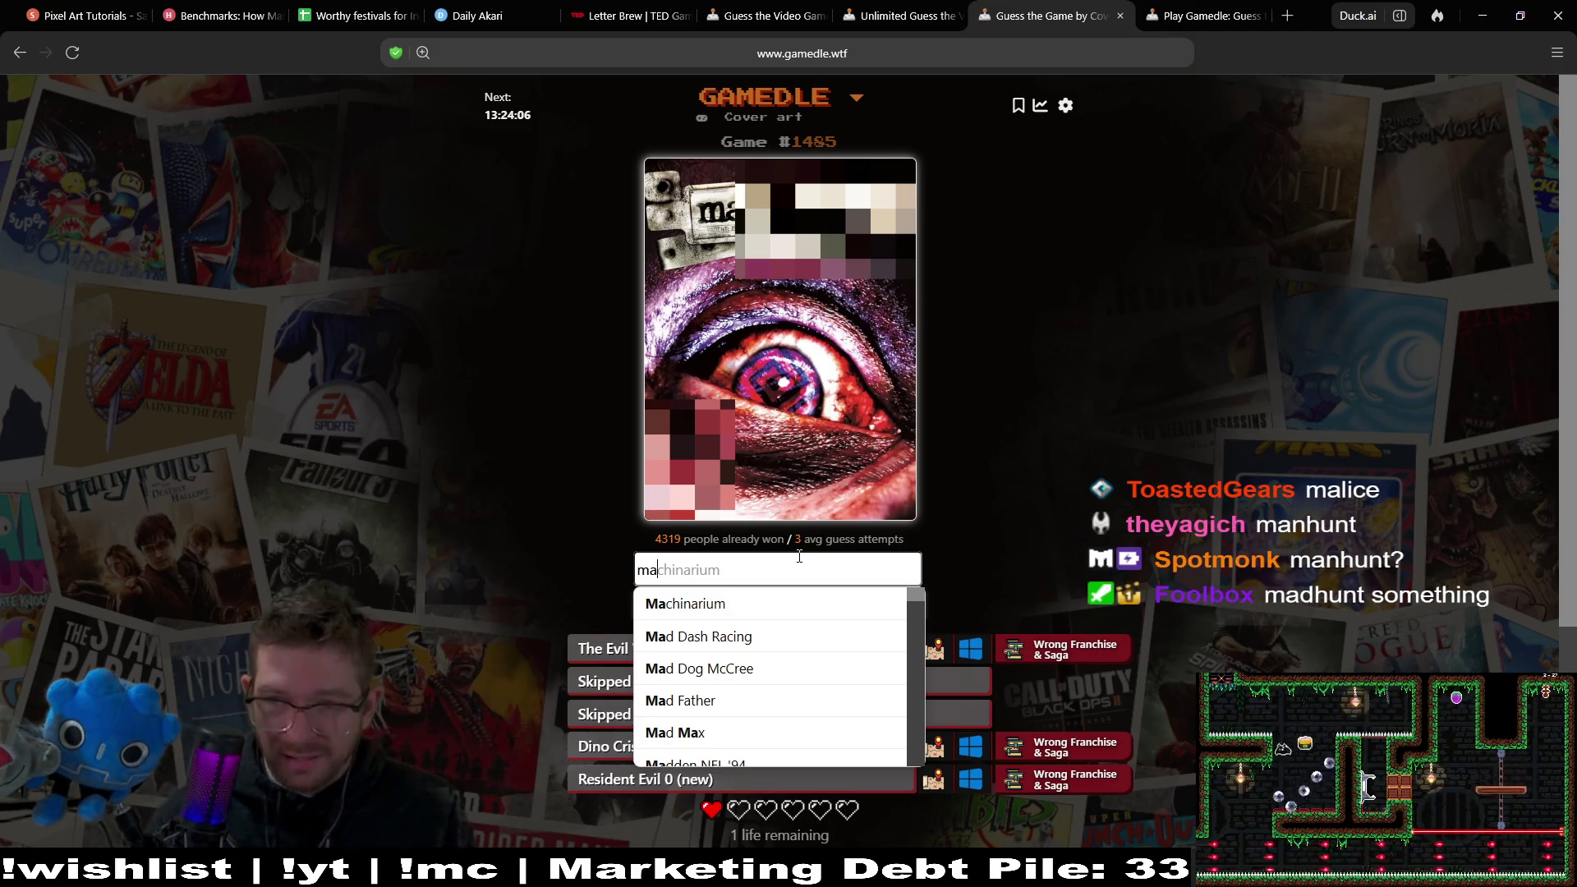
Complete the search to 'manhun' and submit Manhunt as the final guess.
type("nhun")
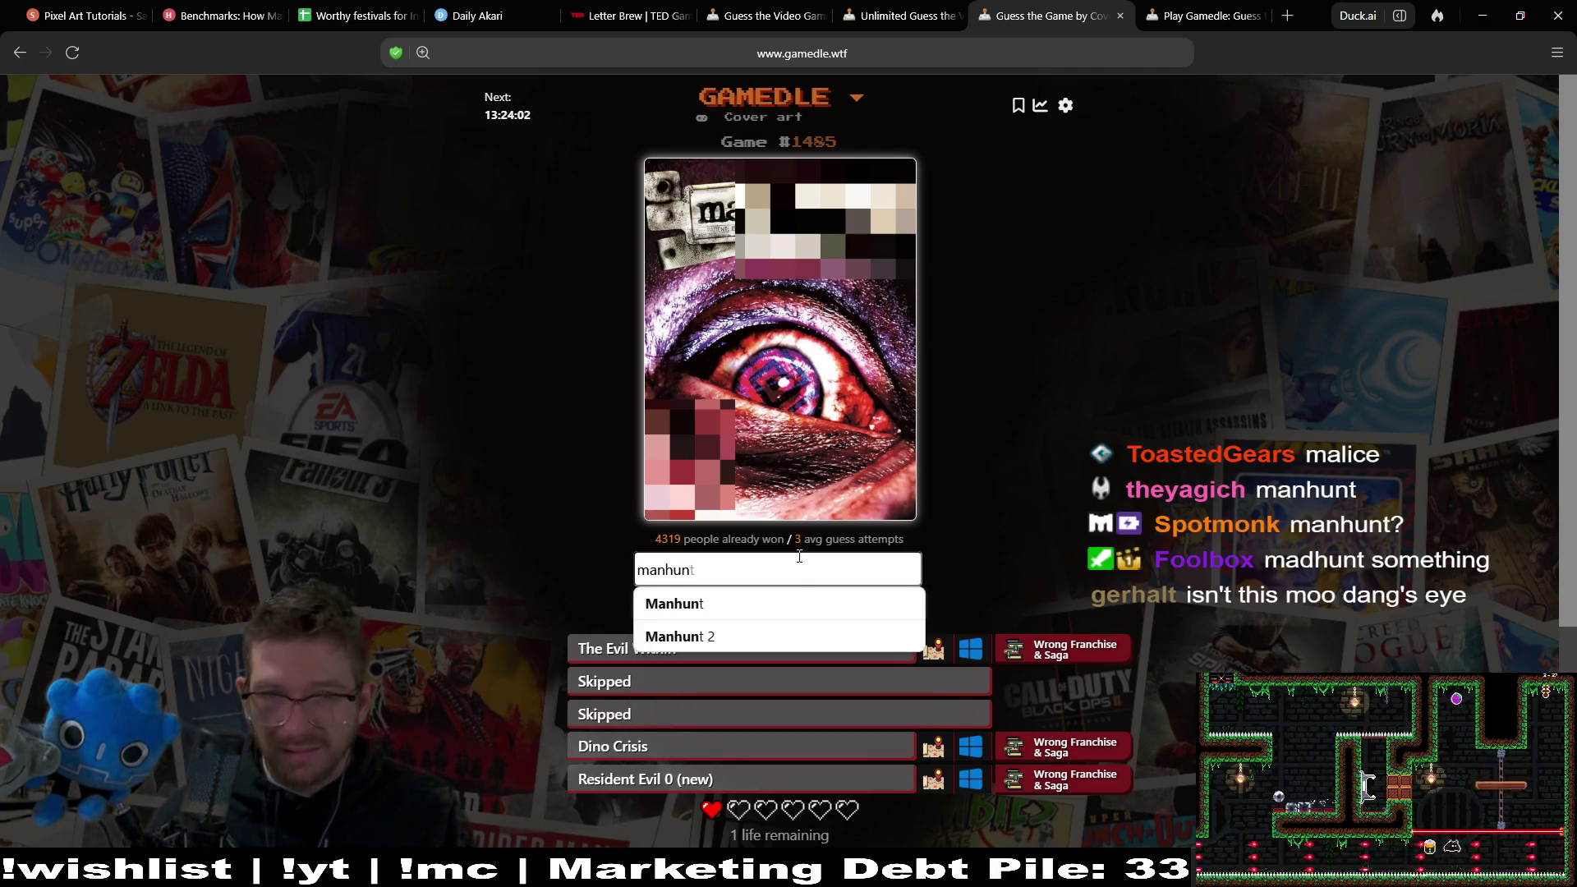
left_click(794, 608)
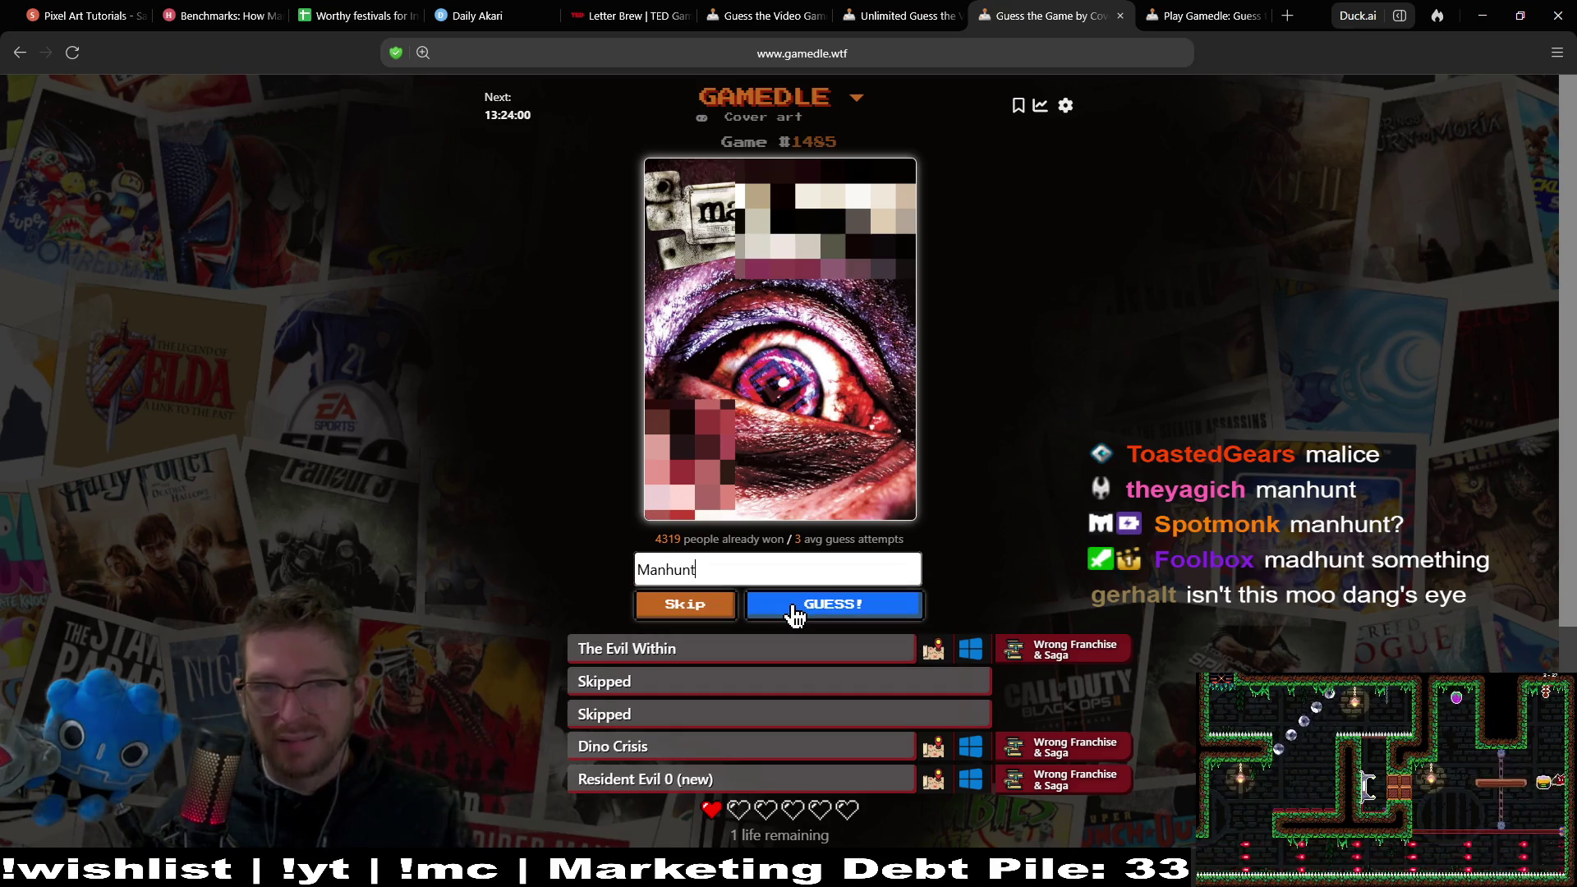
left_click(794, 608)
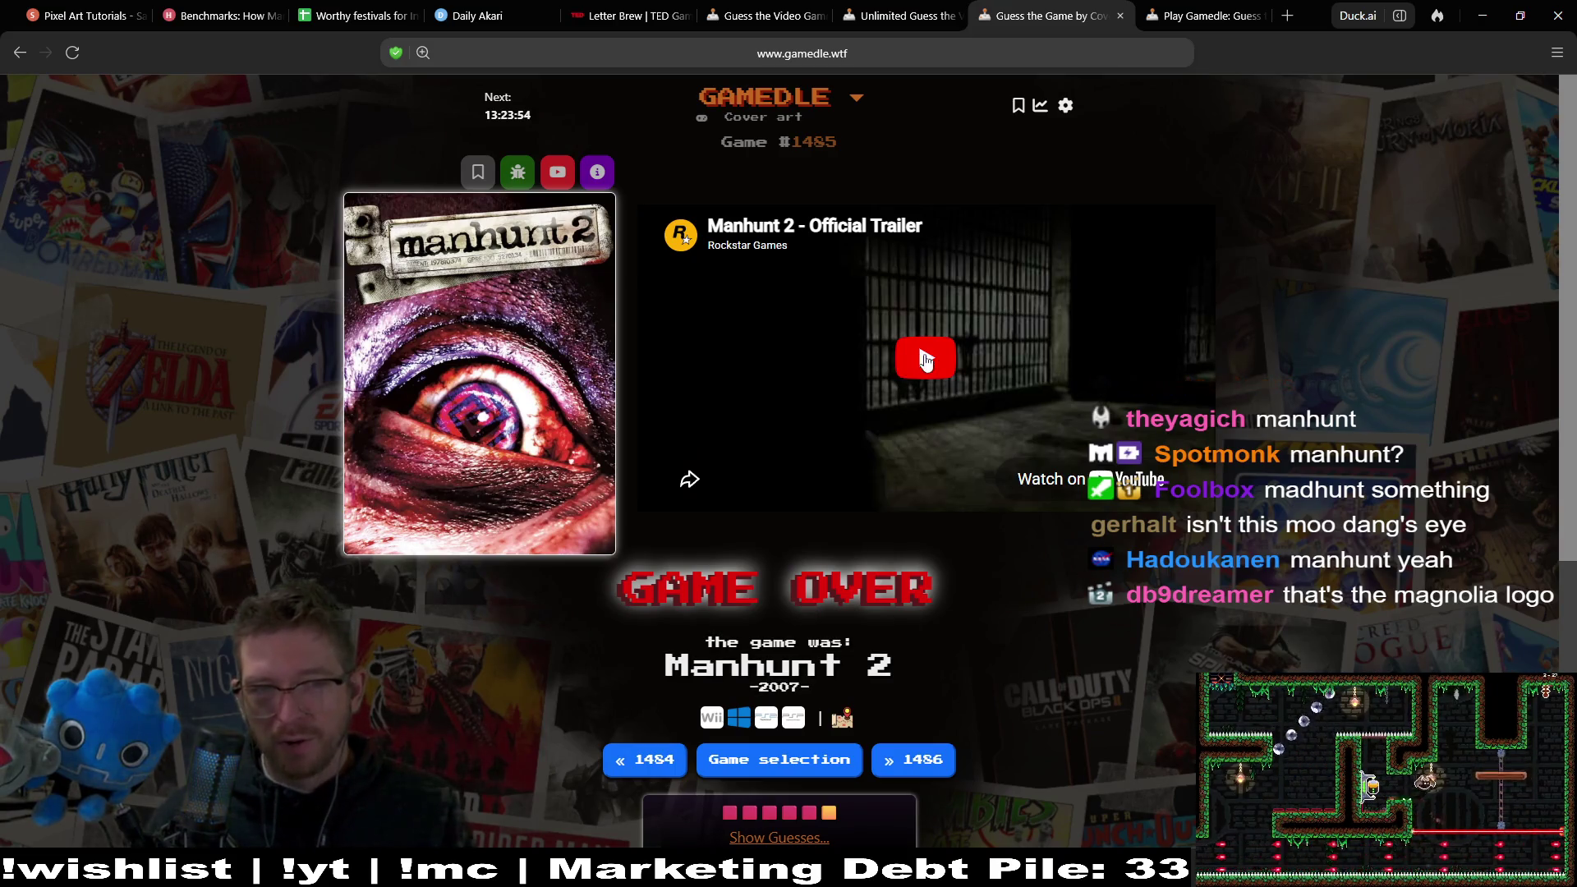
Skip the Manhunt 2 trailer ahead to 0:43, pause it, and close the game's tab.
left_click(926, 357)
left_click(740, 457)
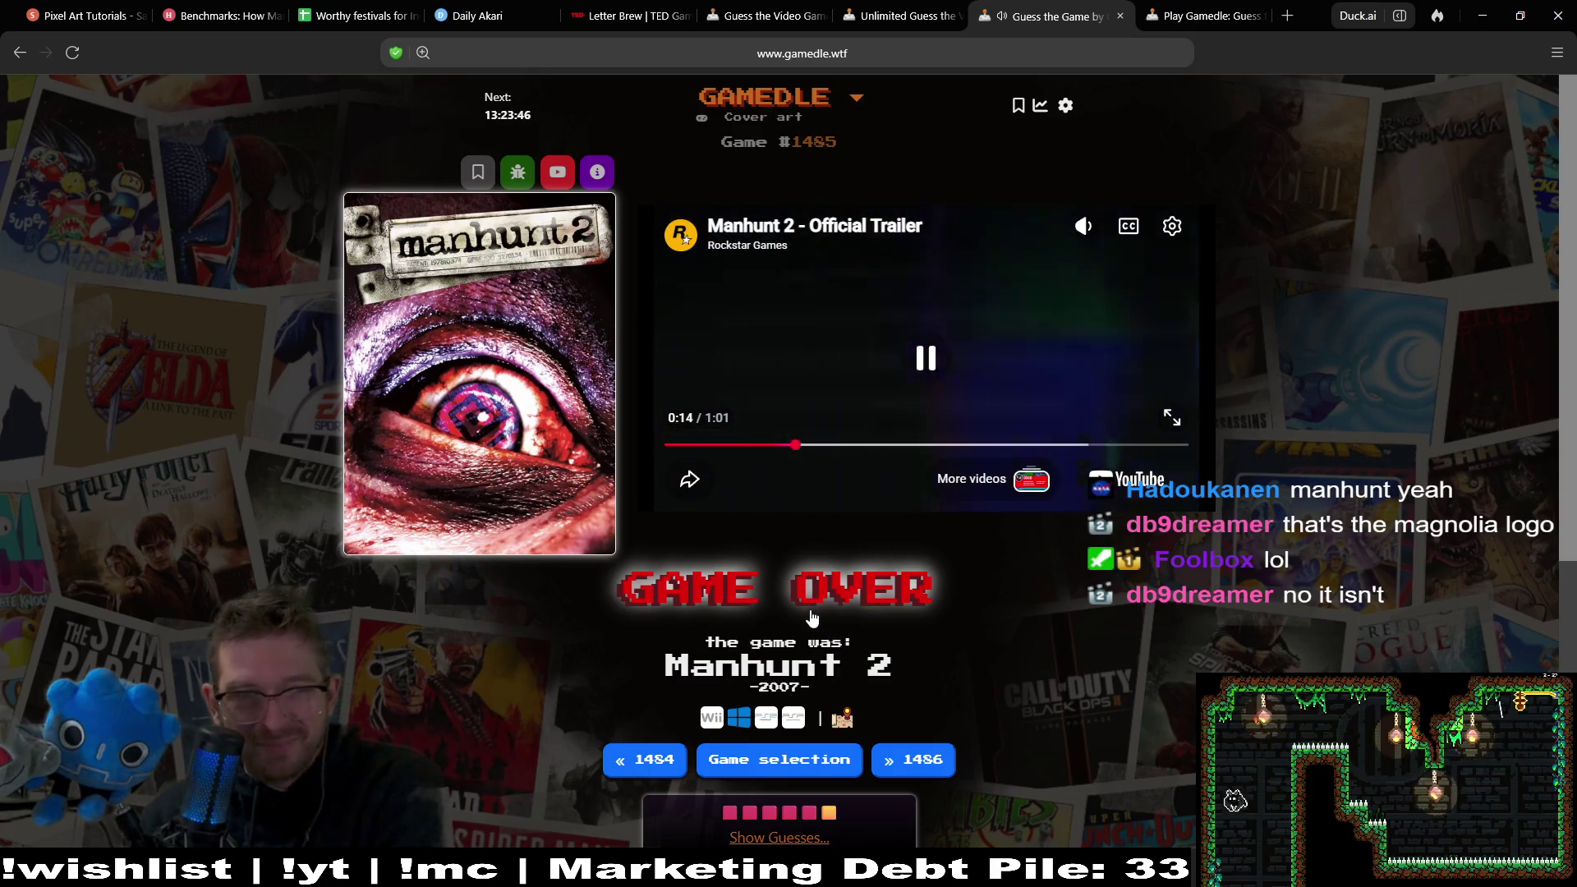
left_click(903, 463)
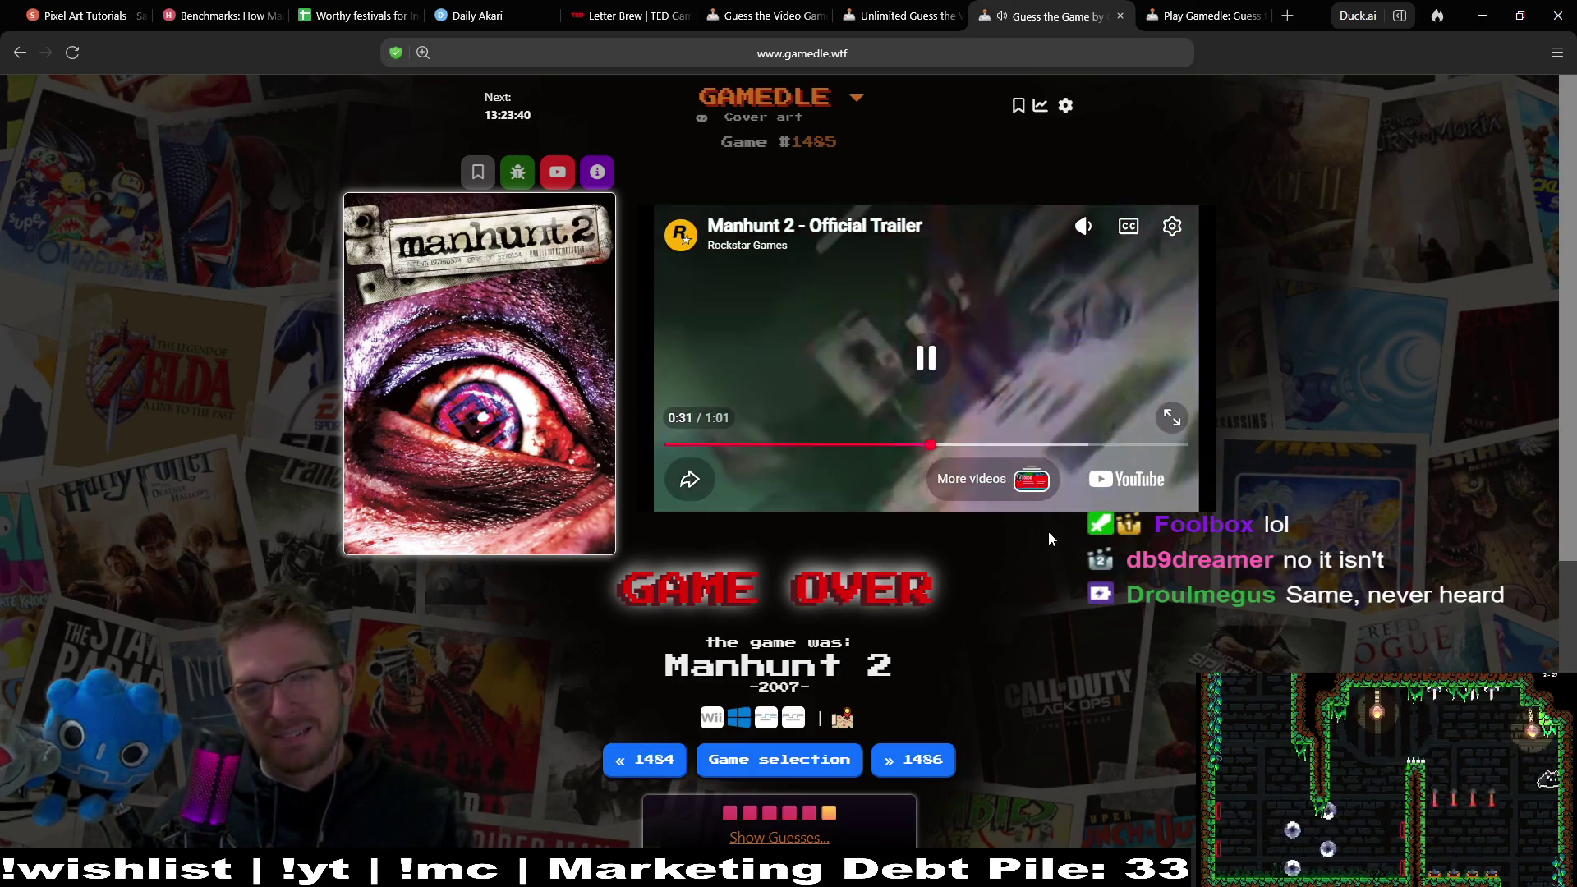
left_click(1027, 445)
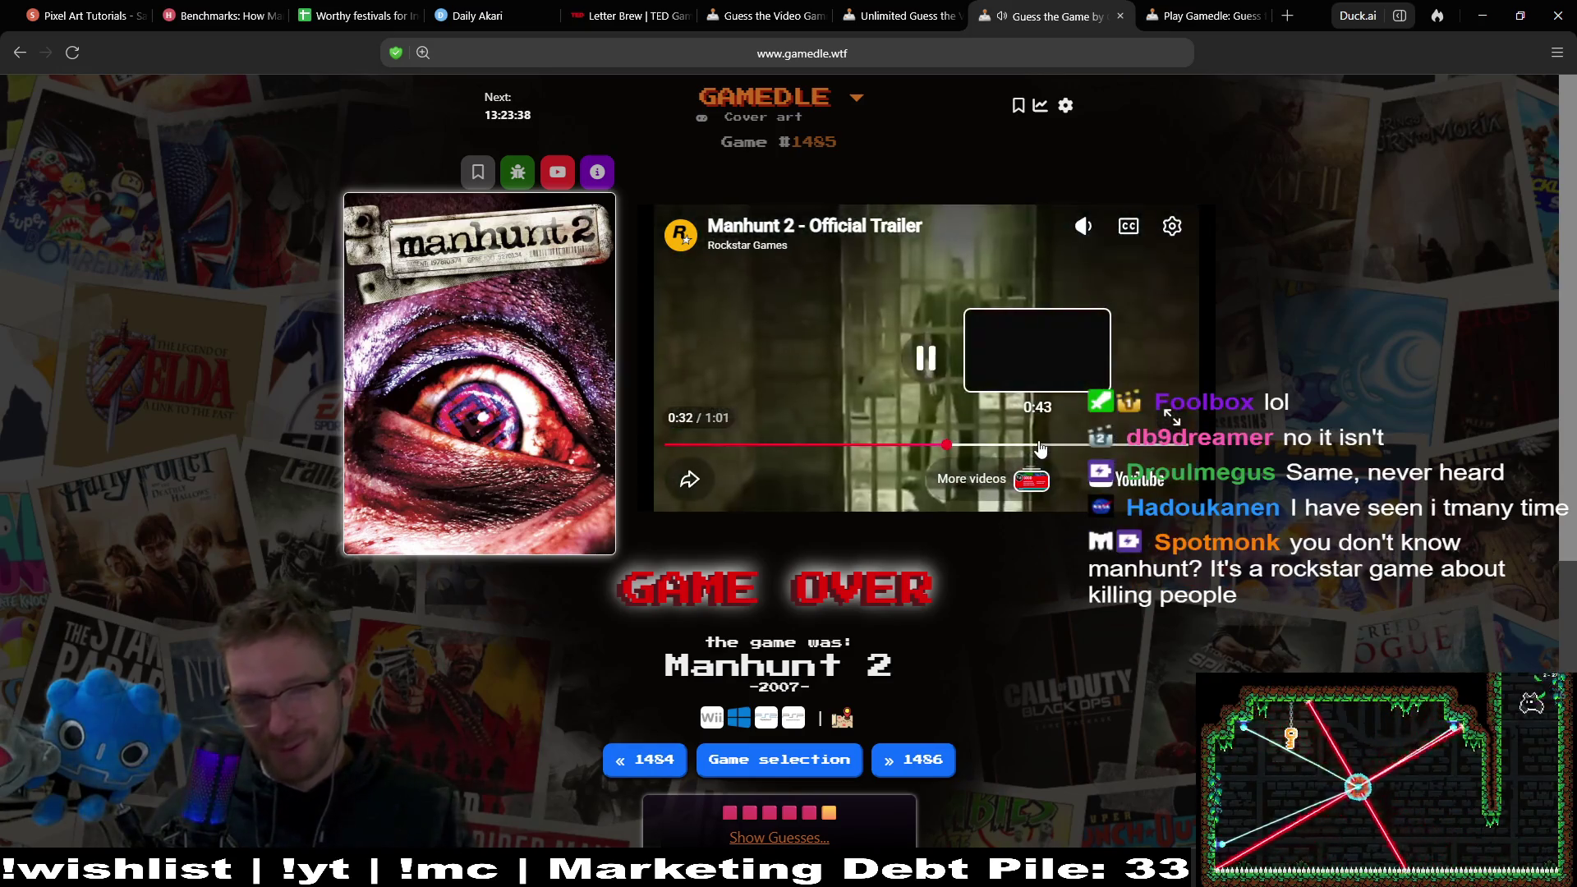
key("space")
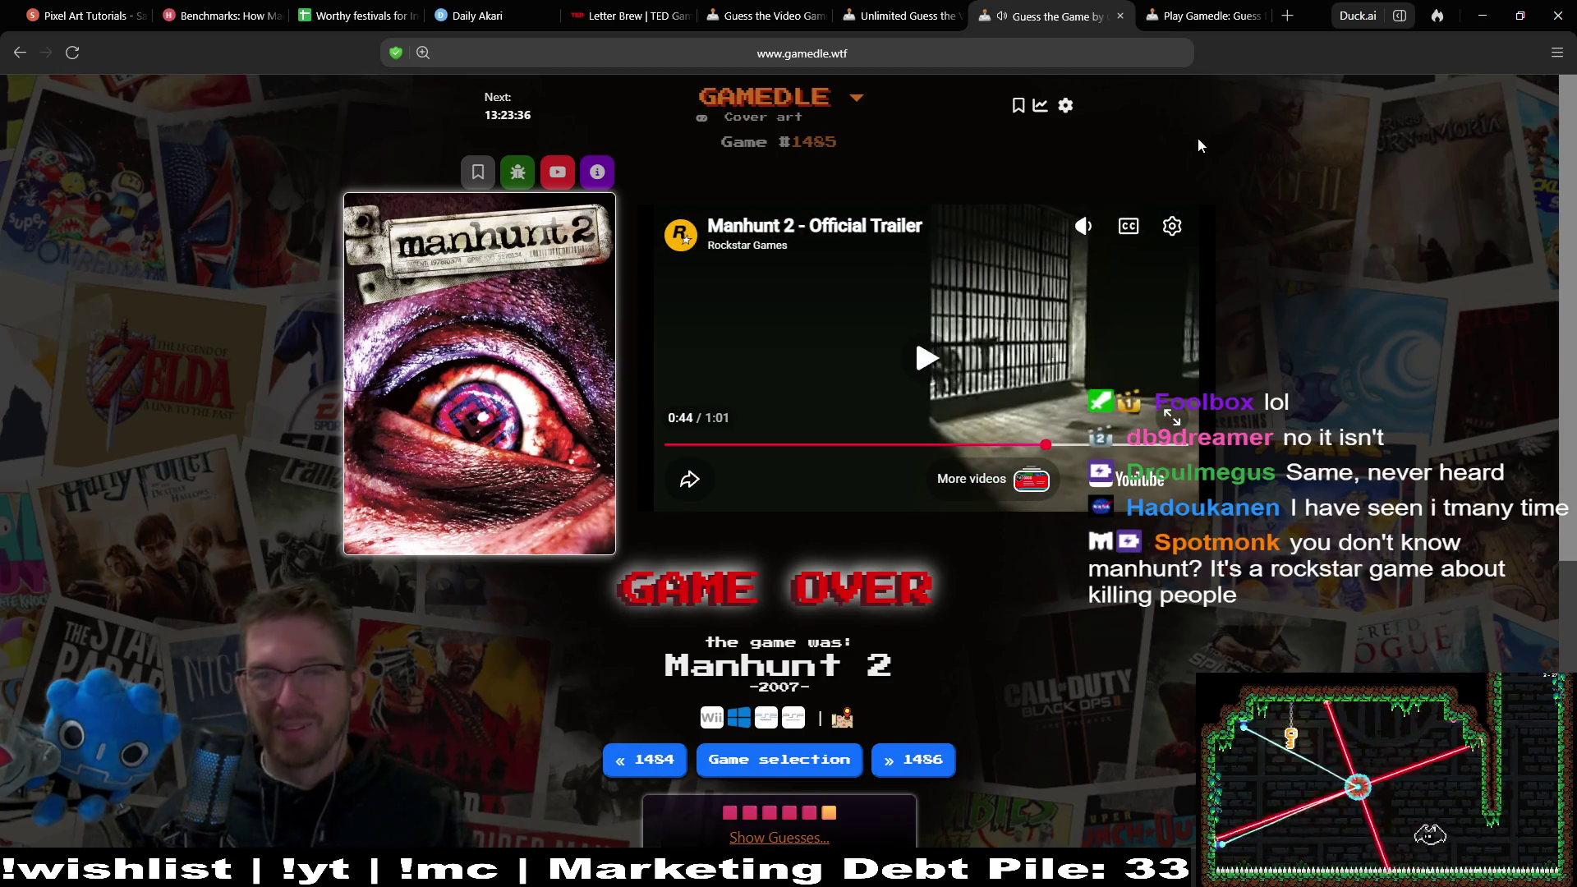
left_click(1120, 16)
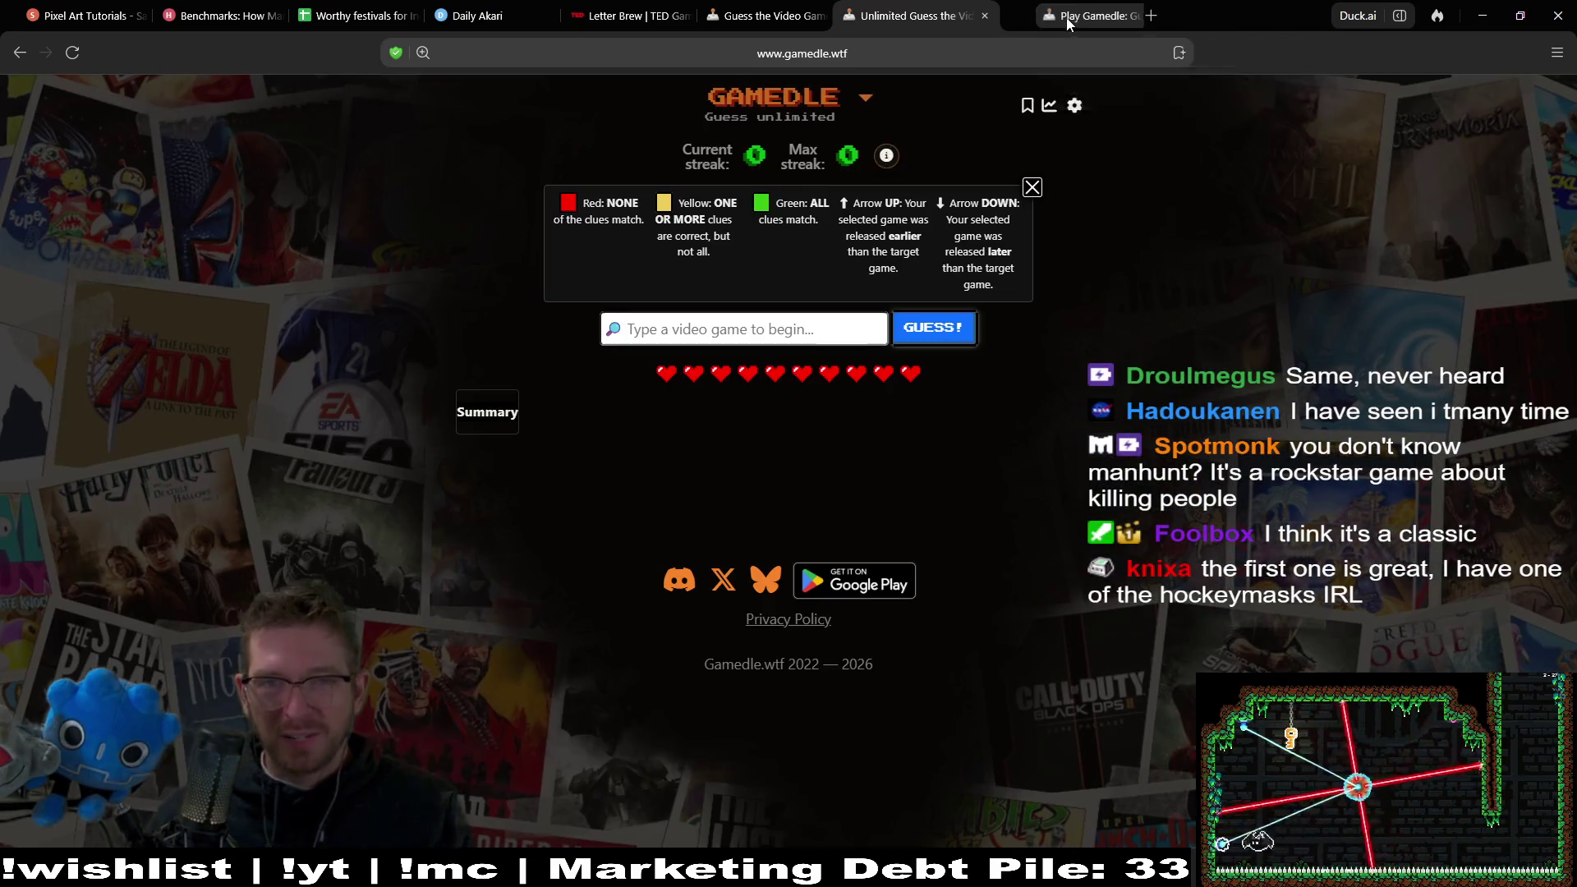
From the Play Gamedle tab, open the Artwork archive and pick unplayed puzzle #1244.
left_click(1197, 18)
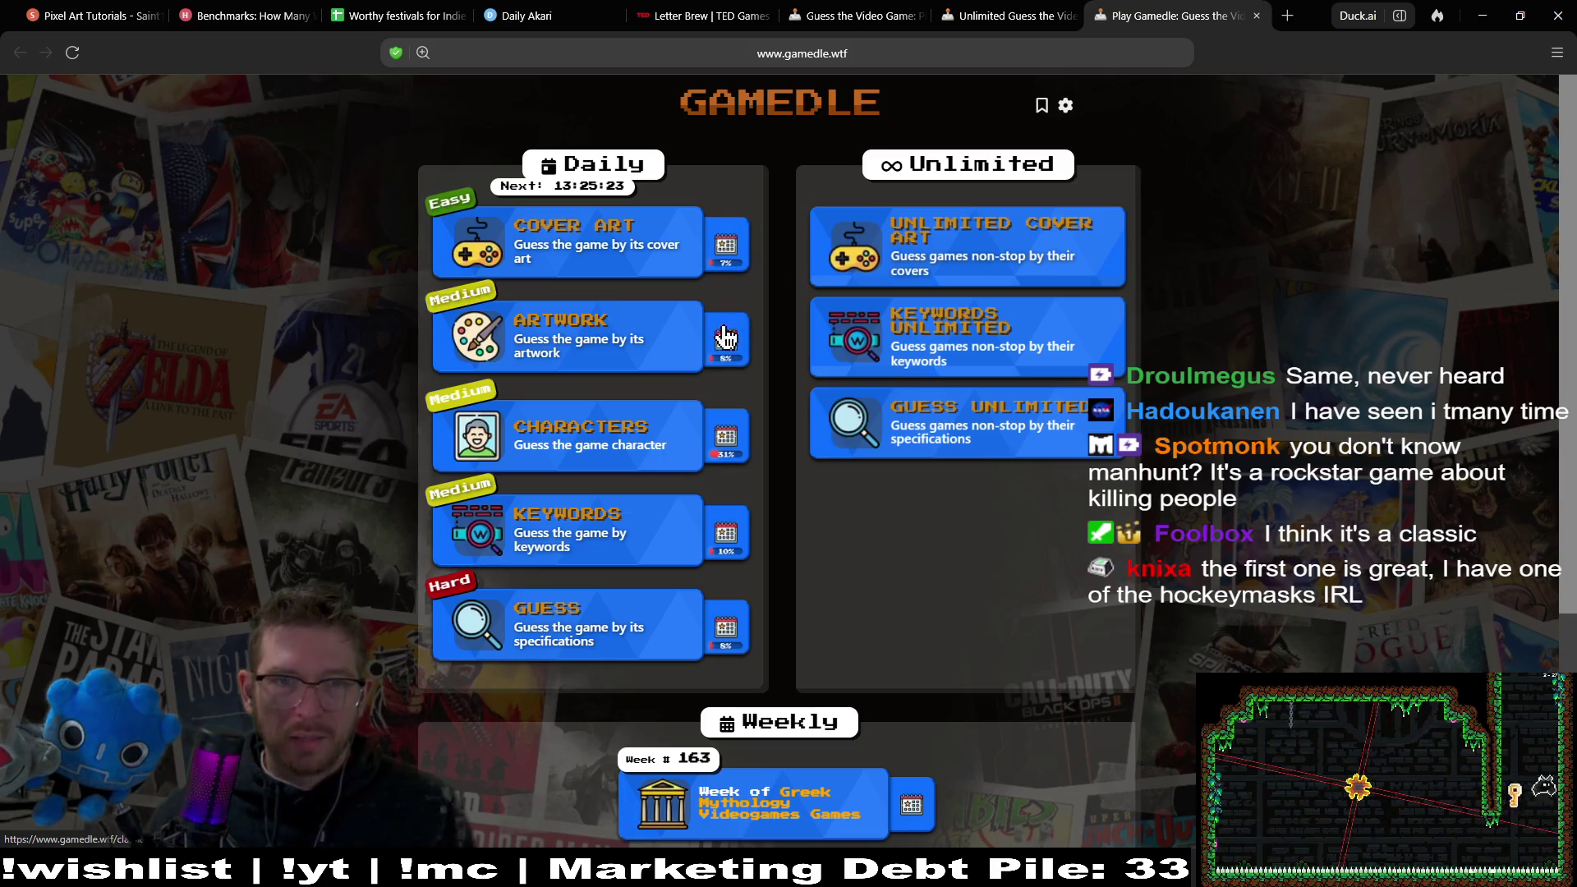
left_click(726, 349)
key("End")
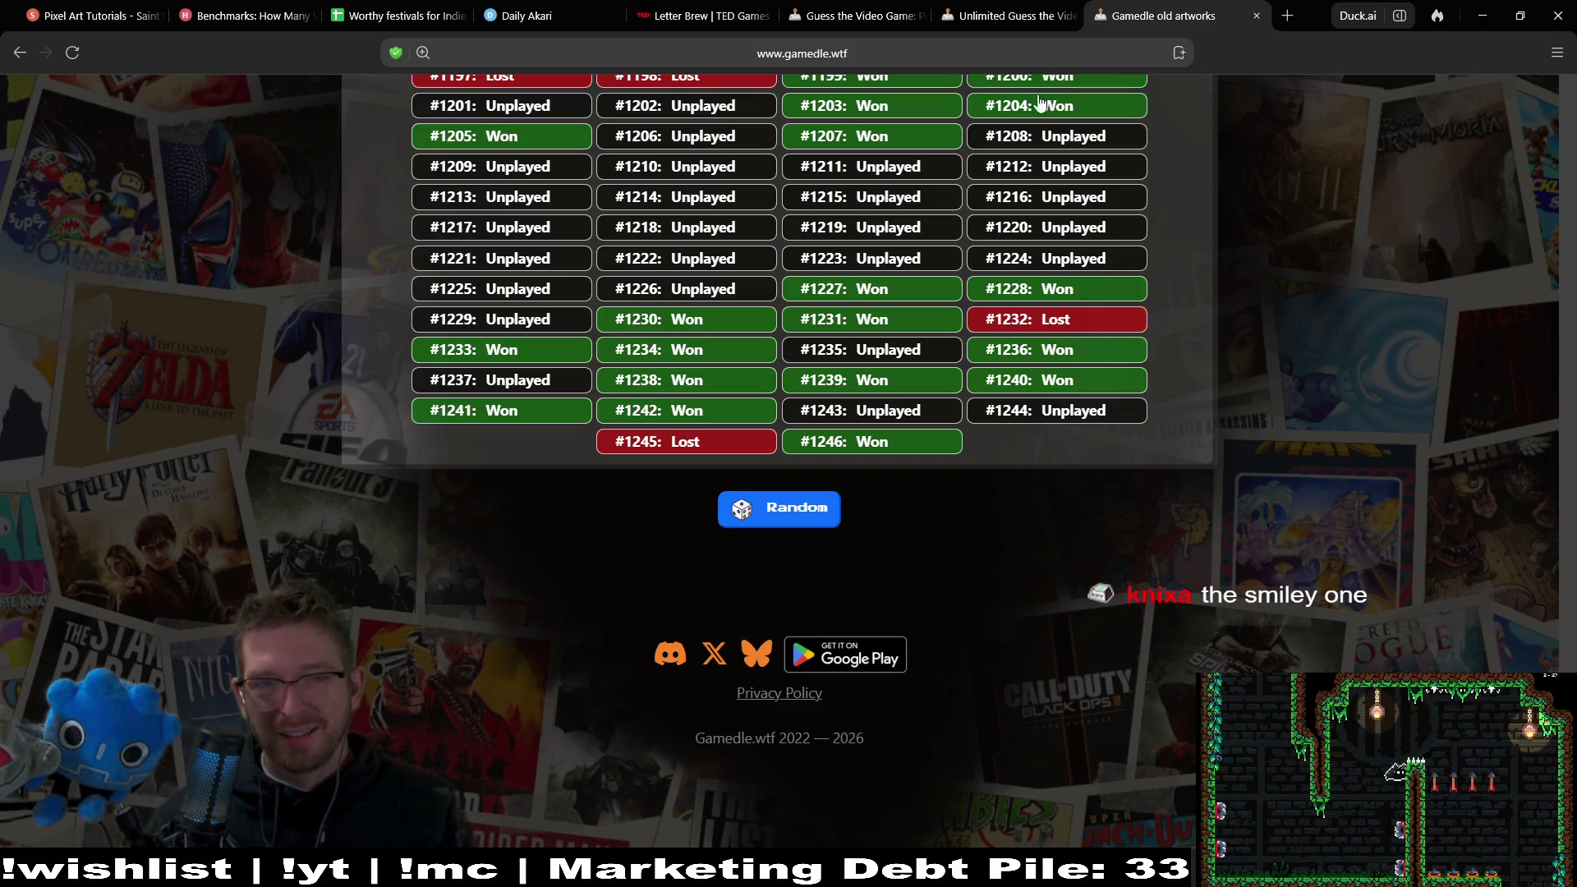
left_click(1031, 415)
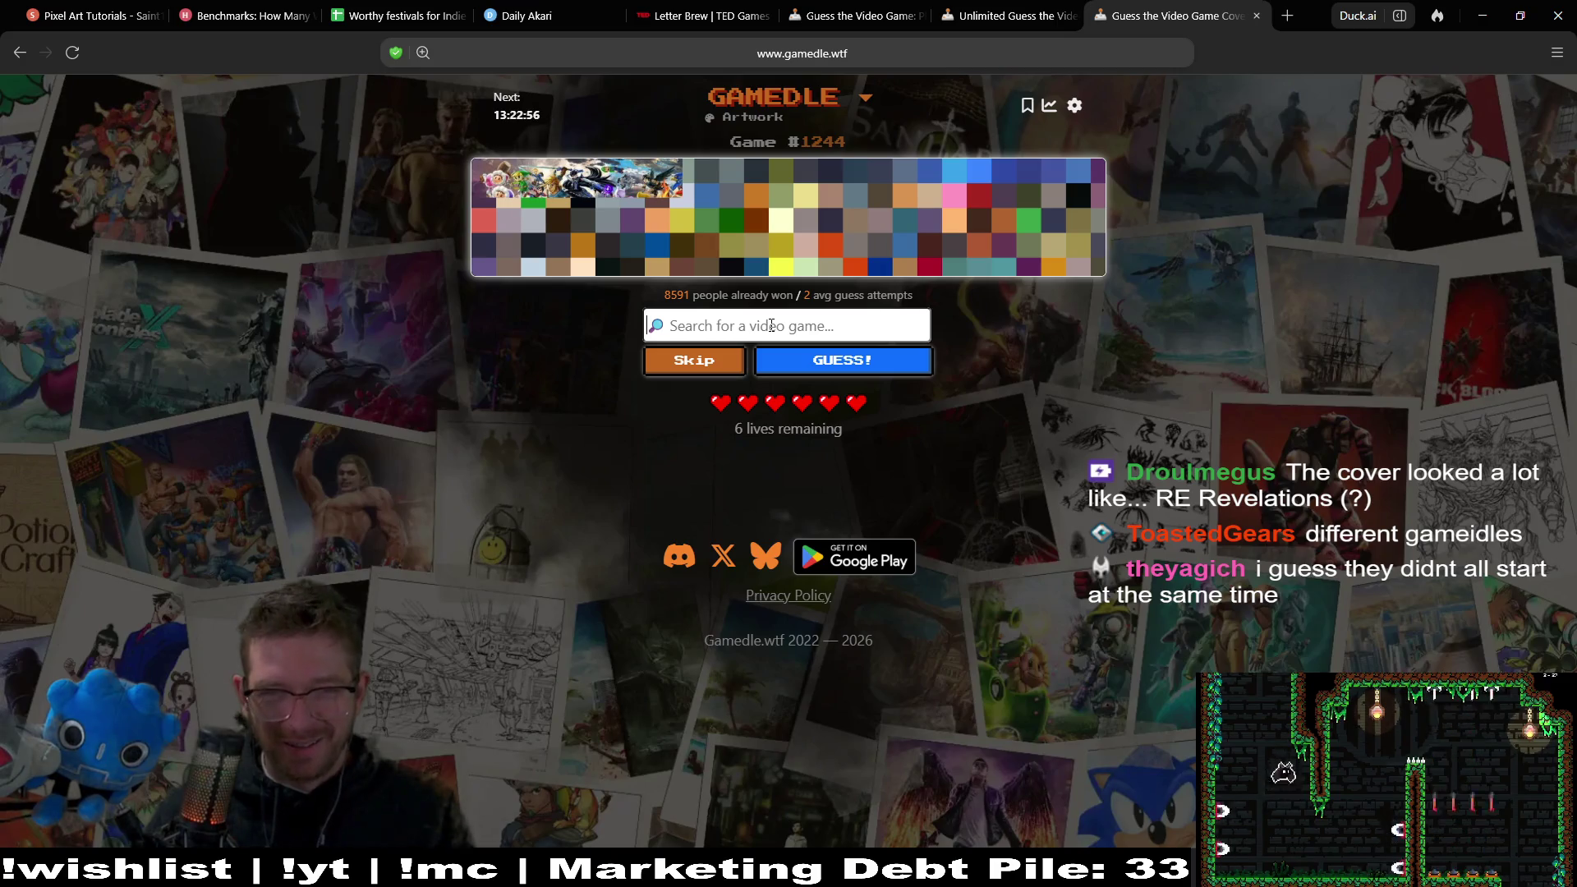
Guess Super Smash Bros. Ultimate for Artwork #1244, then close its tab to return to the Phasmophobia result.
type("sm")
key("BackSpace")
type("uper m")
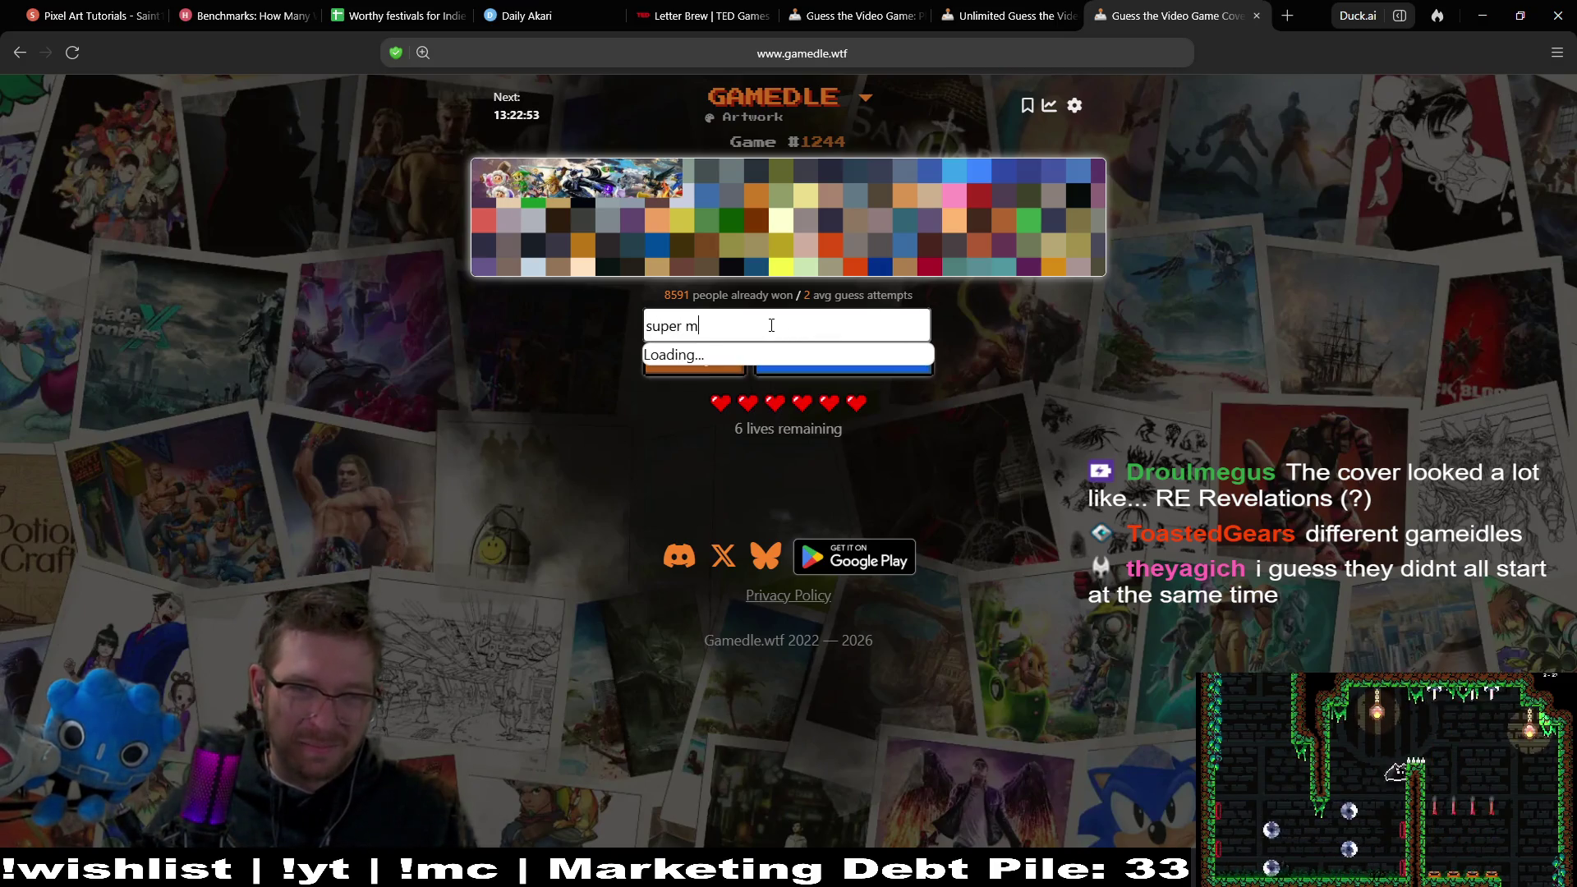
key("BackSpace")
type("smash")
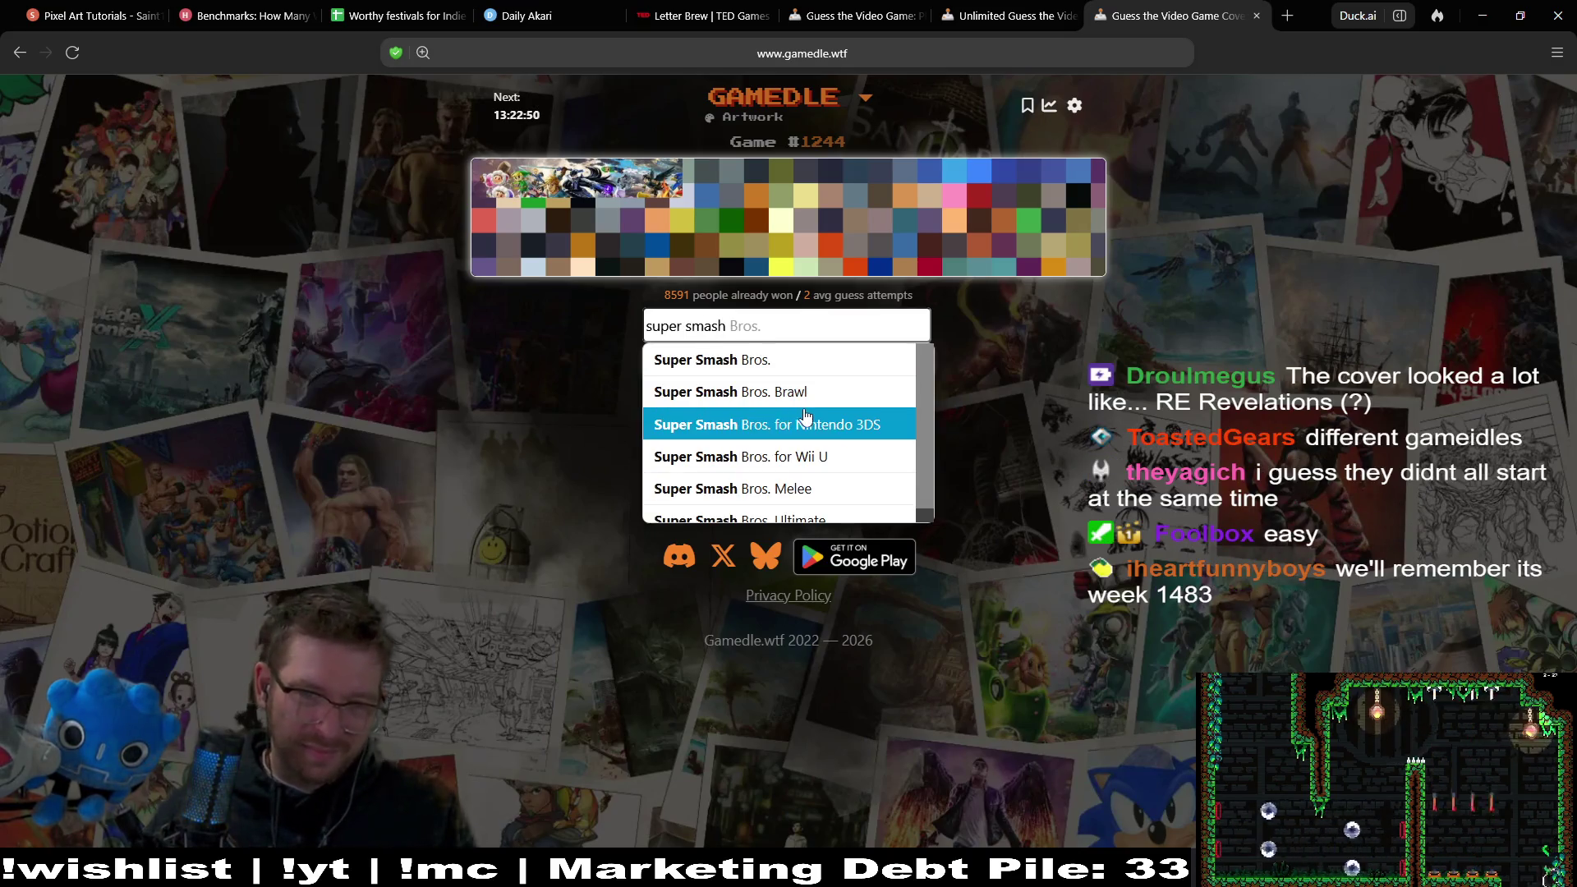
left_click(815, 491)
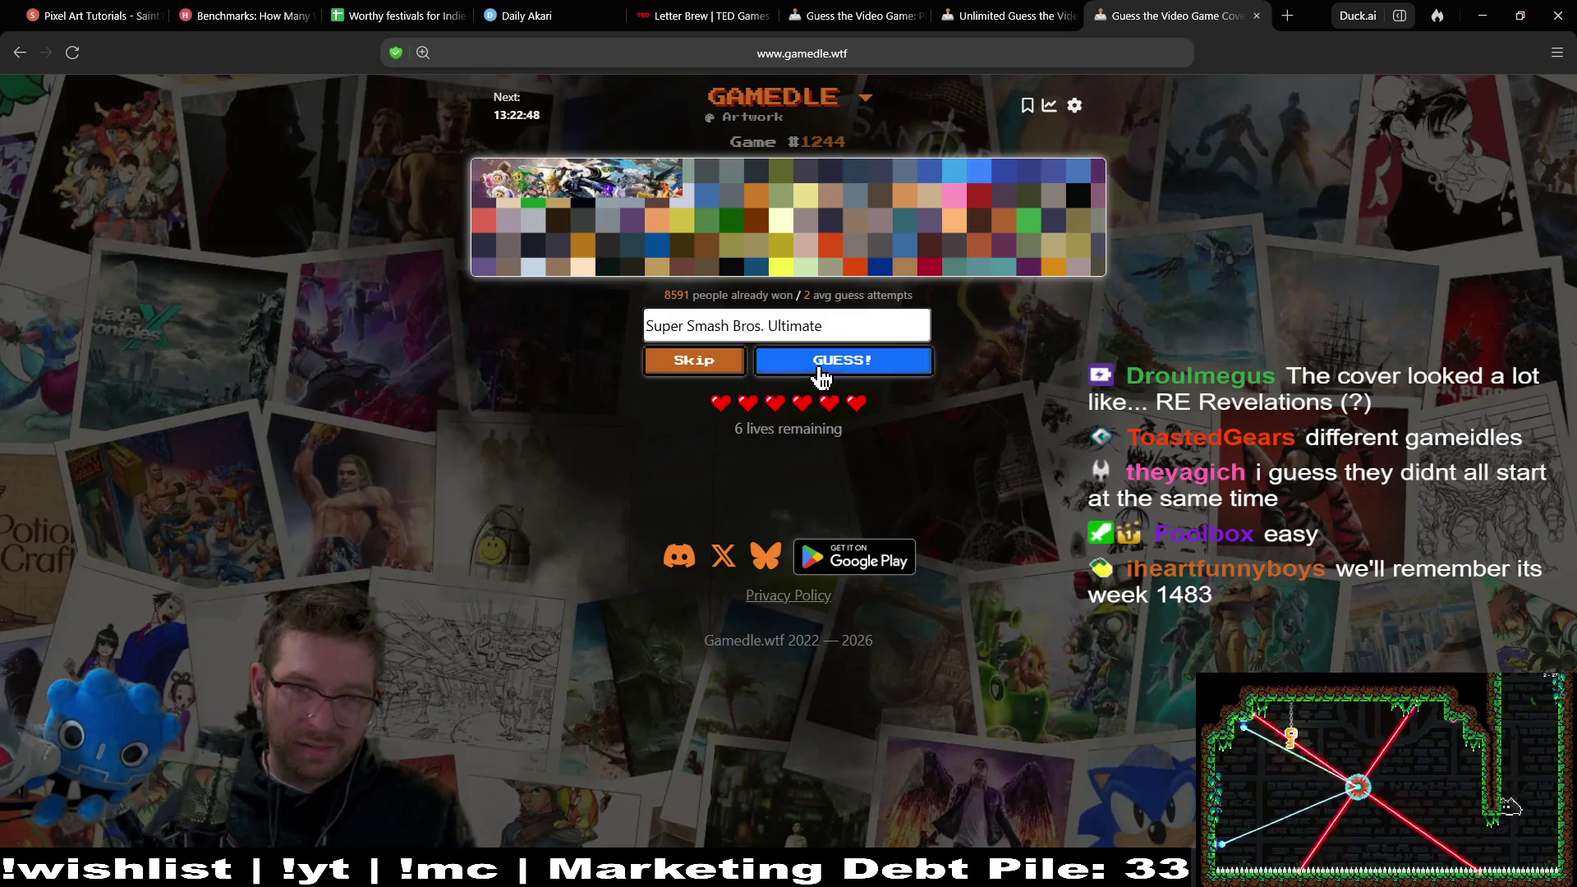
left_click(820, 368)
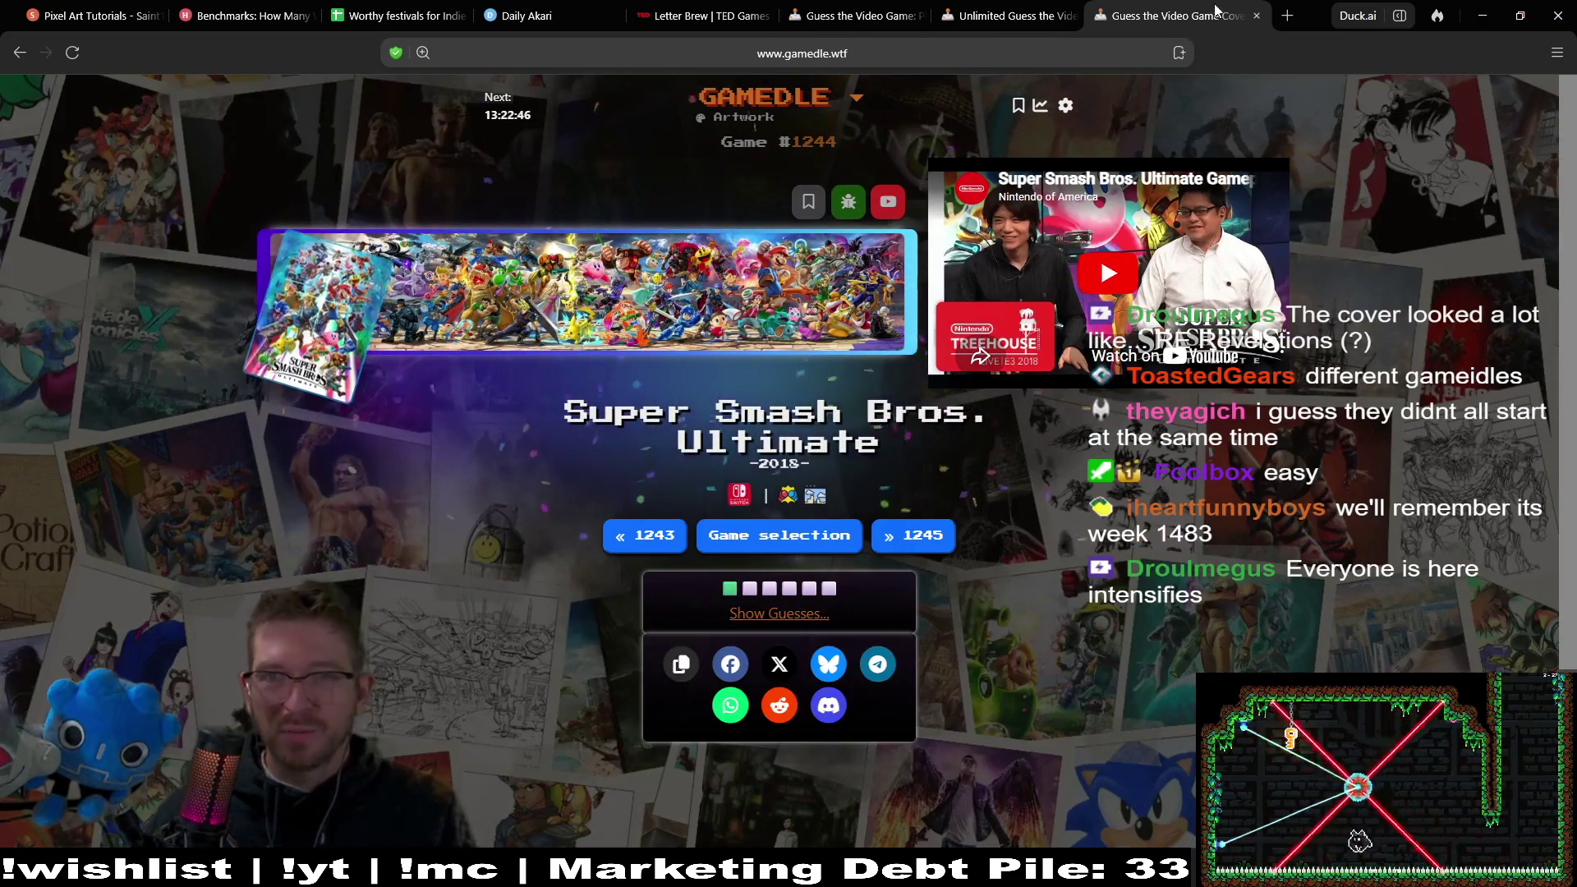
left_click(1257, 15)
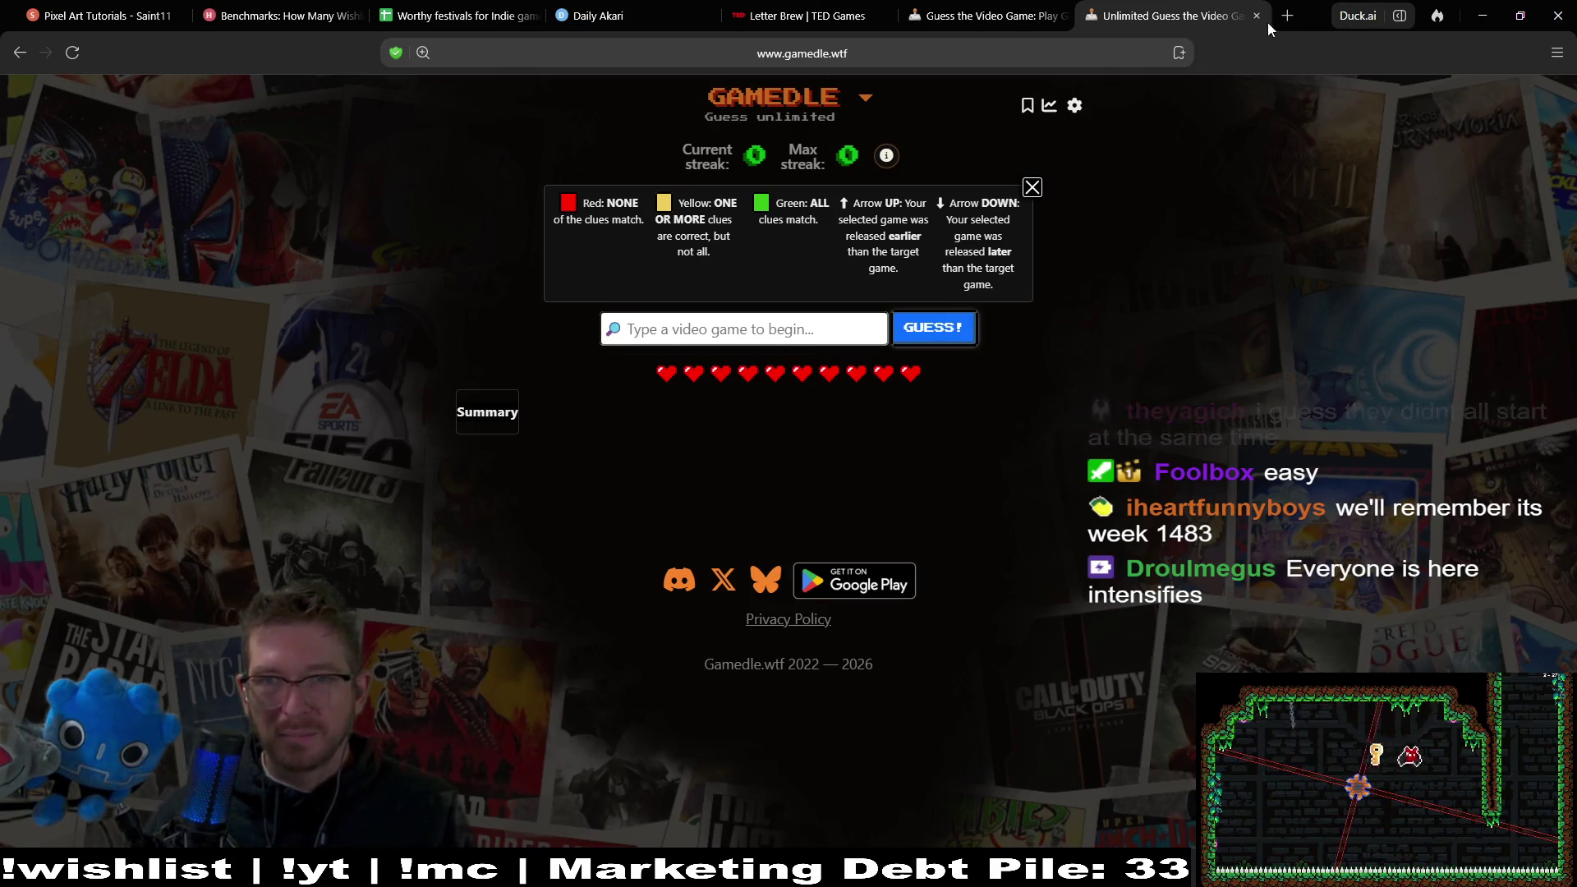
key("ctrl+shift+Tab")
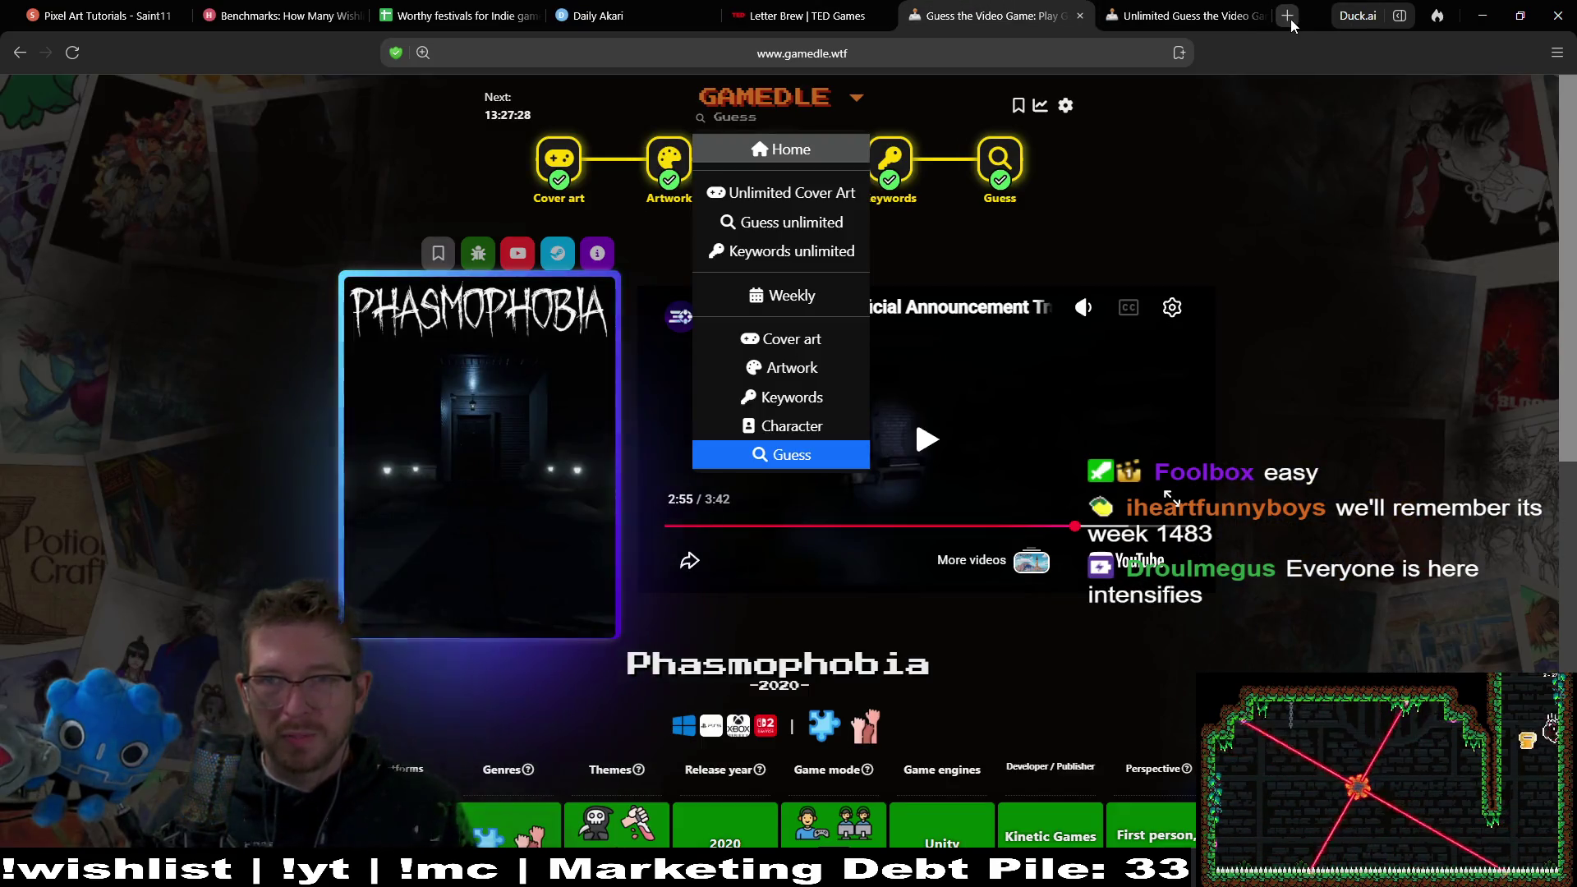
Reopen the closed artwork tab and go back to the Gamedle mode menu.
key("ctrl+shift+t")
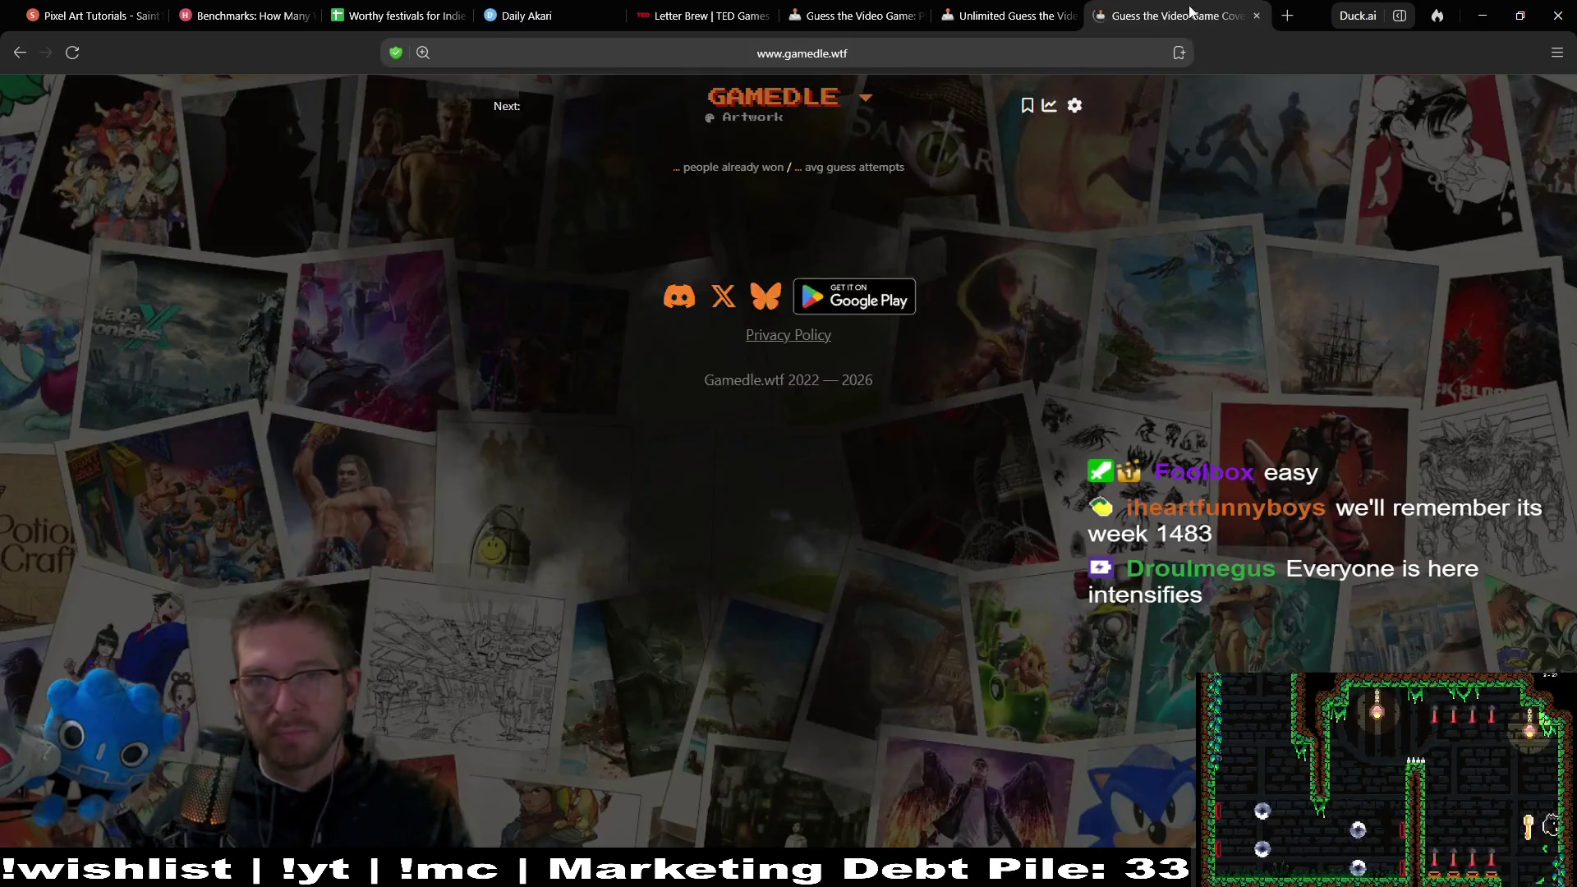
left_click(20, 52)
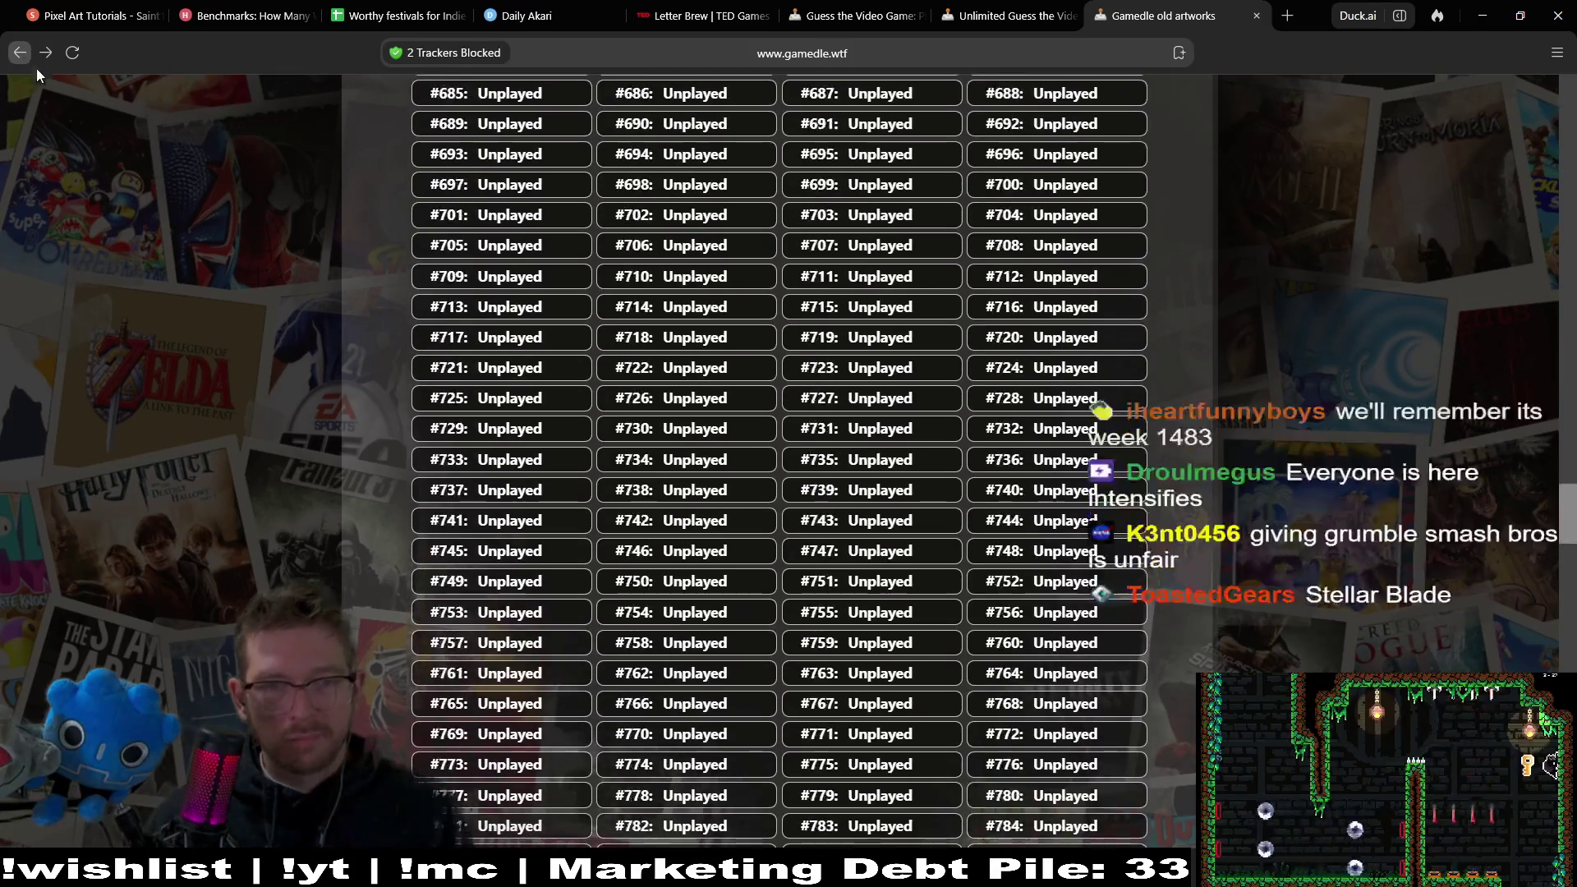
key("End")
left_click(18, 53)
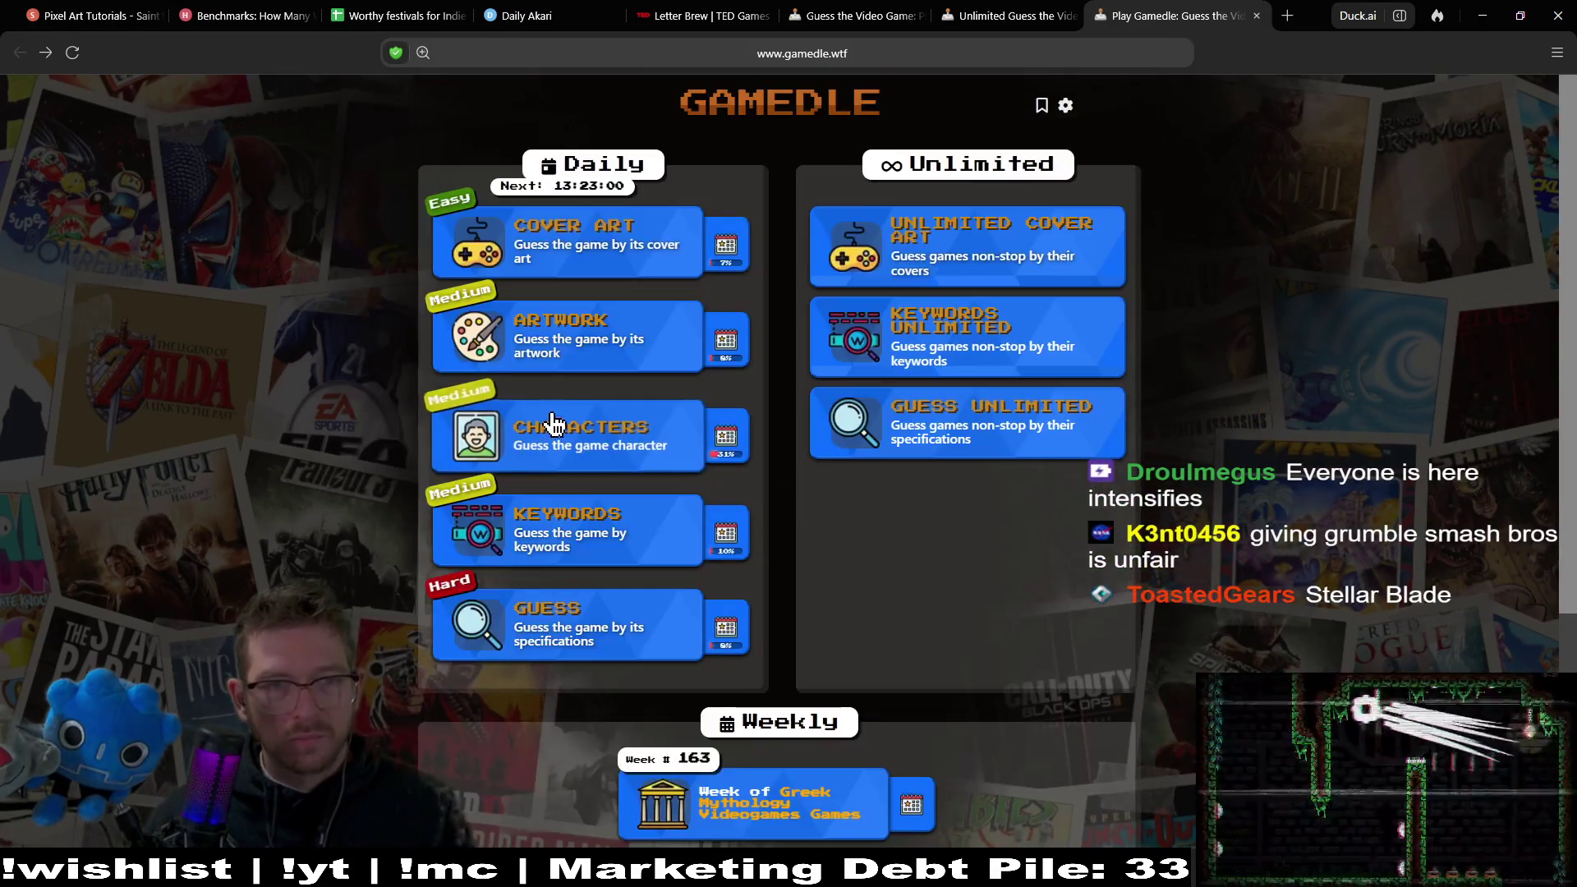
Open unplayed Character puzzle #337 from the bottom of the Character archive and inspect its image.
left_click(737, 452)
key("End")
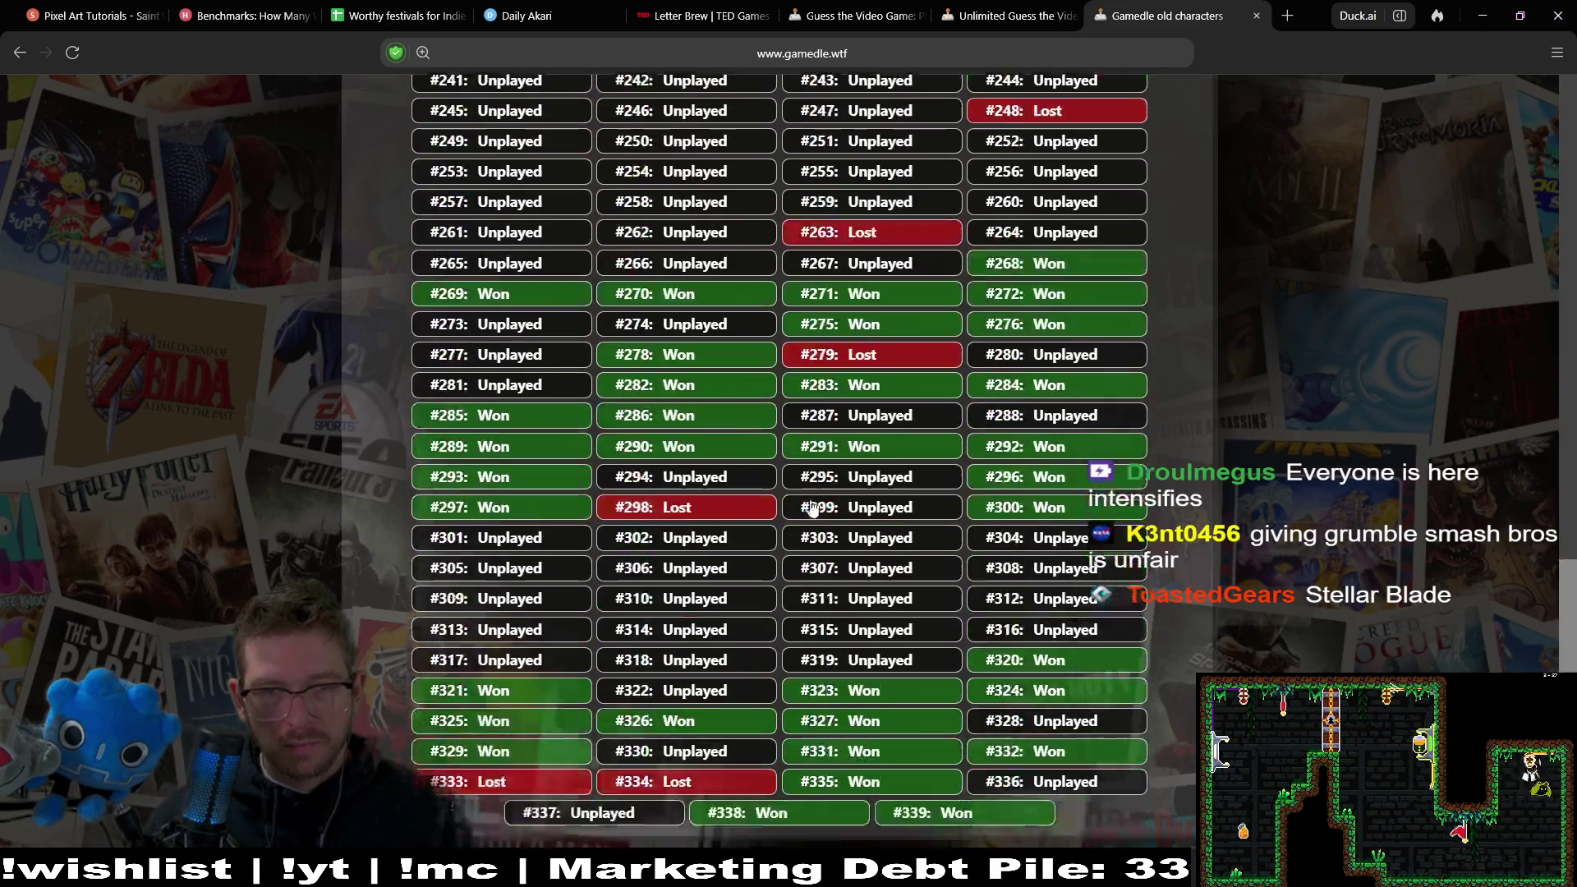
left_click(593, 445)
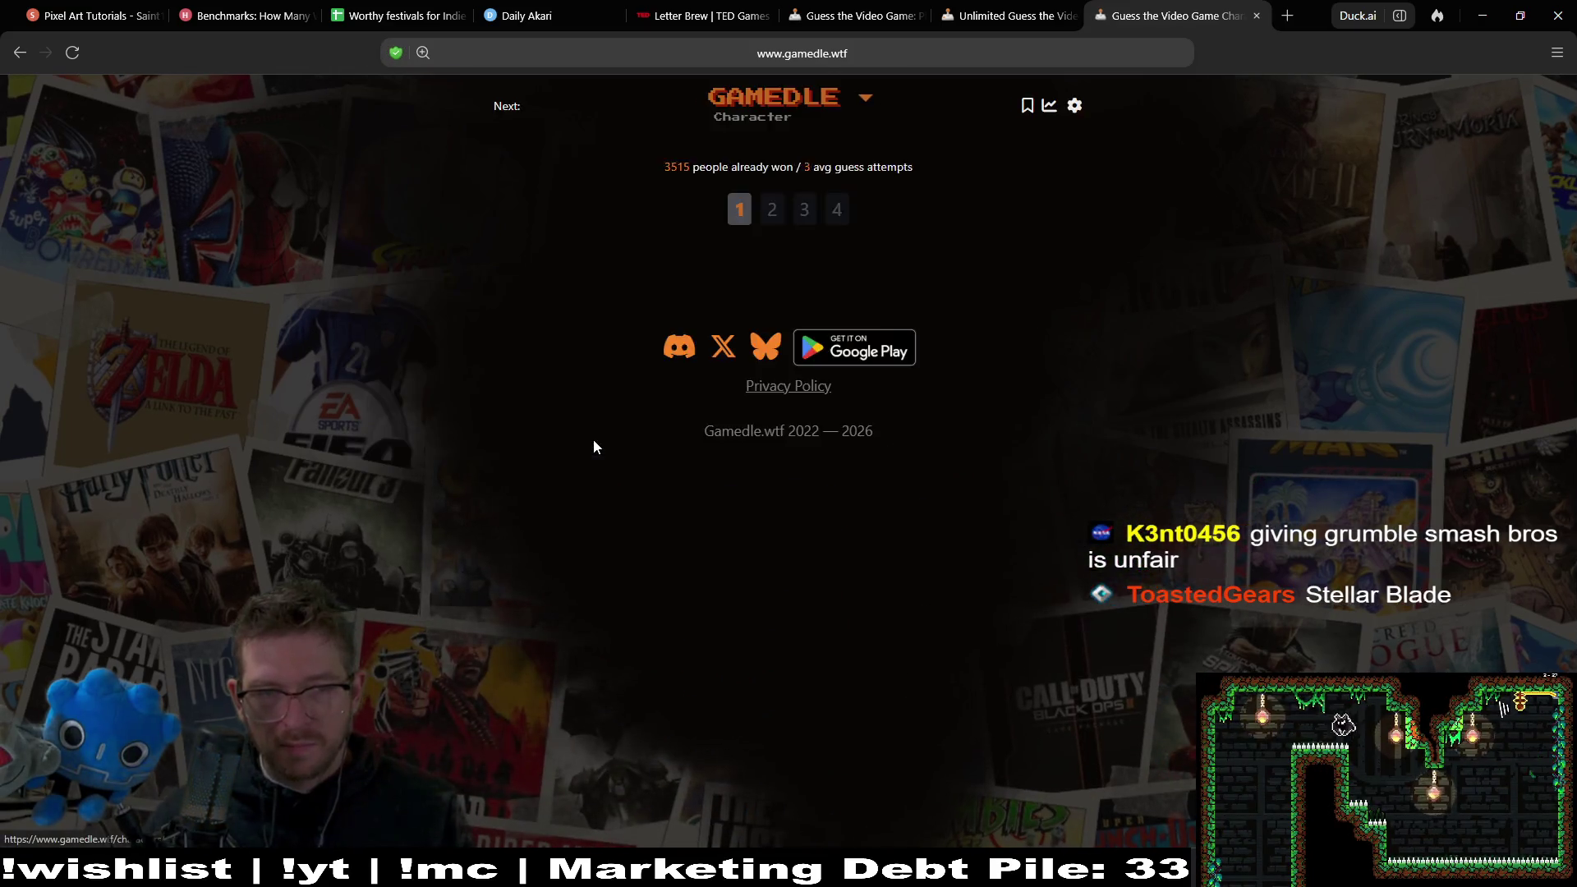
scroll(1092, 398, "up", 3)
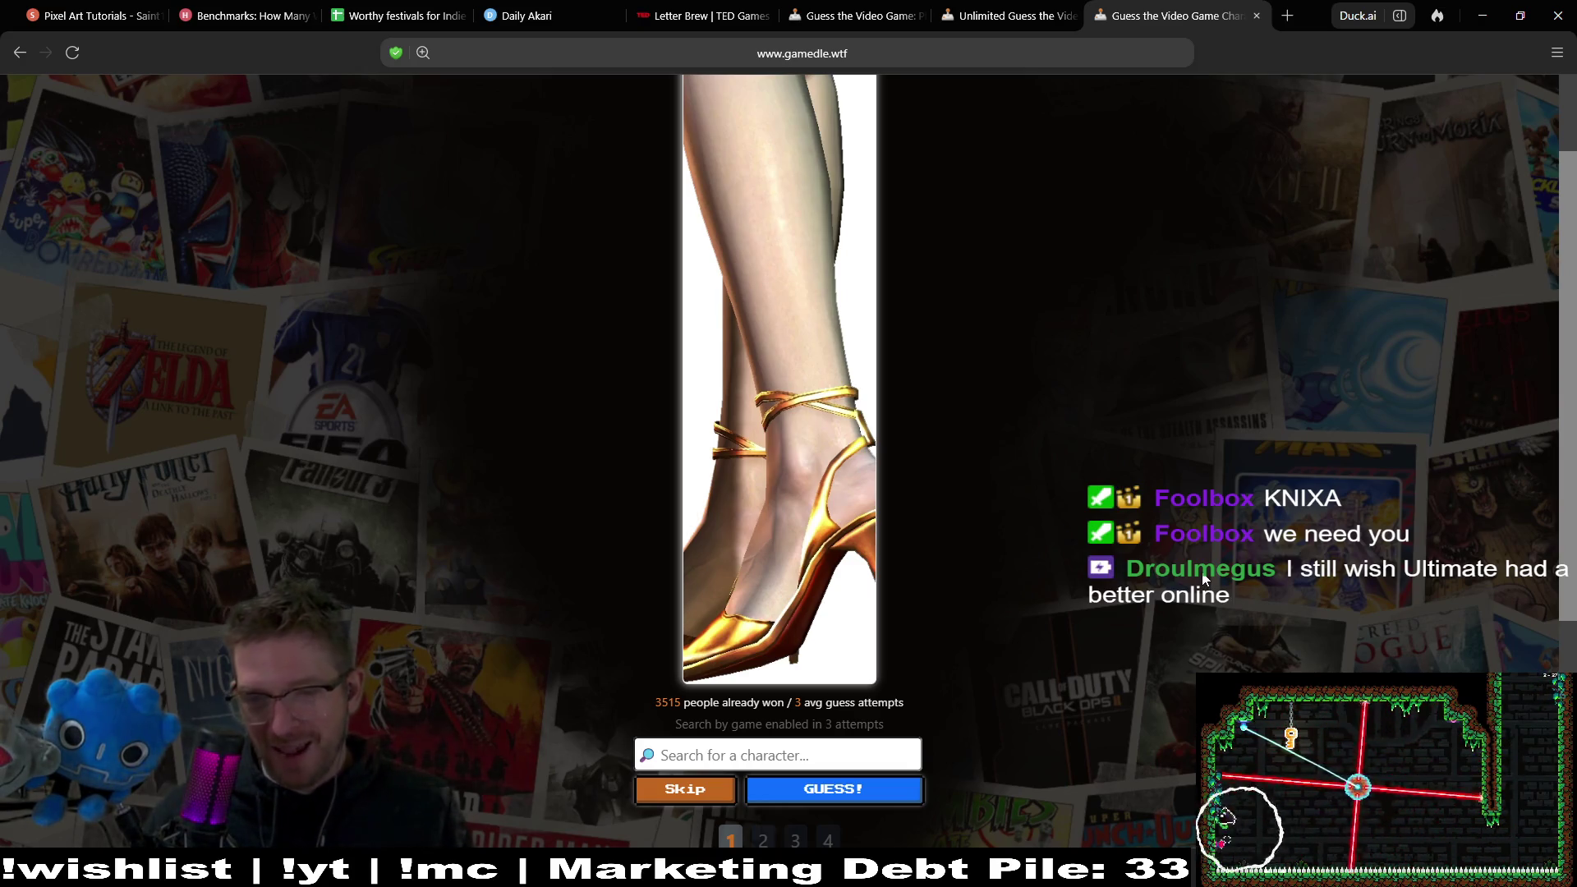
scroll(1234, 544, "down", 5)
scroll(1247, 479, "up", 1)
scroll(1248, 475, "up", 5)
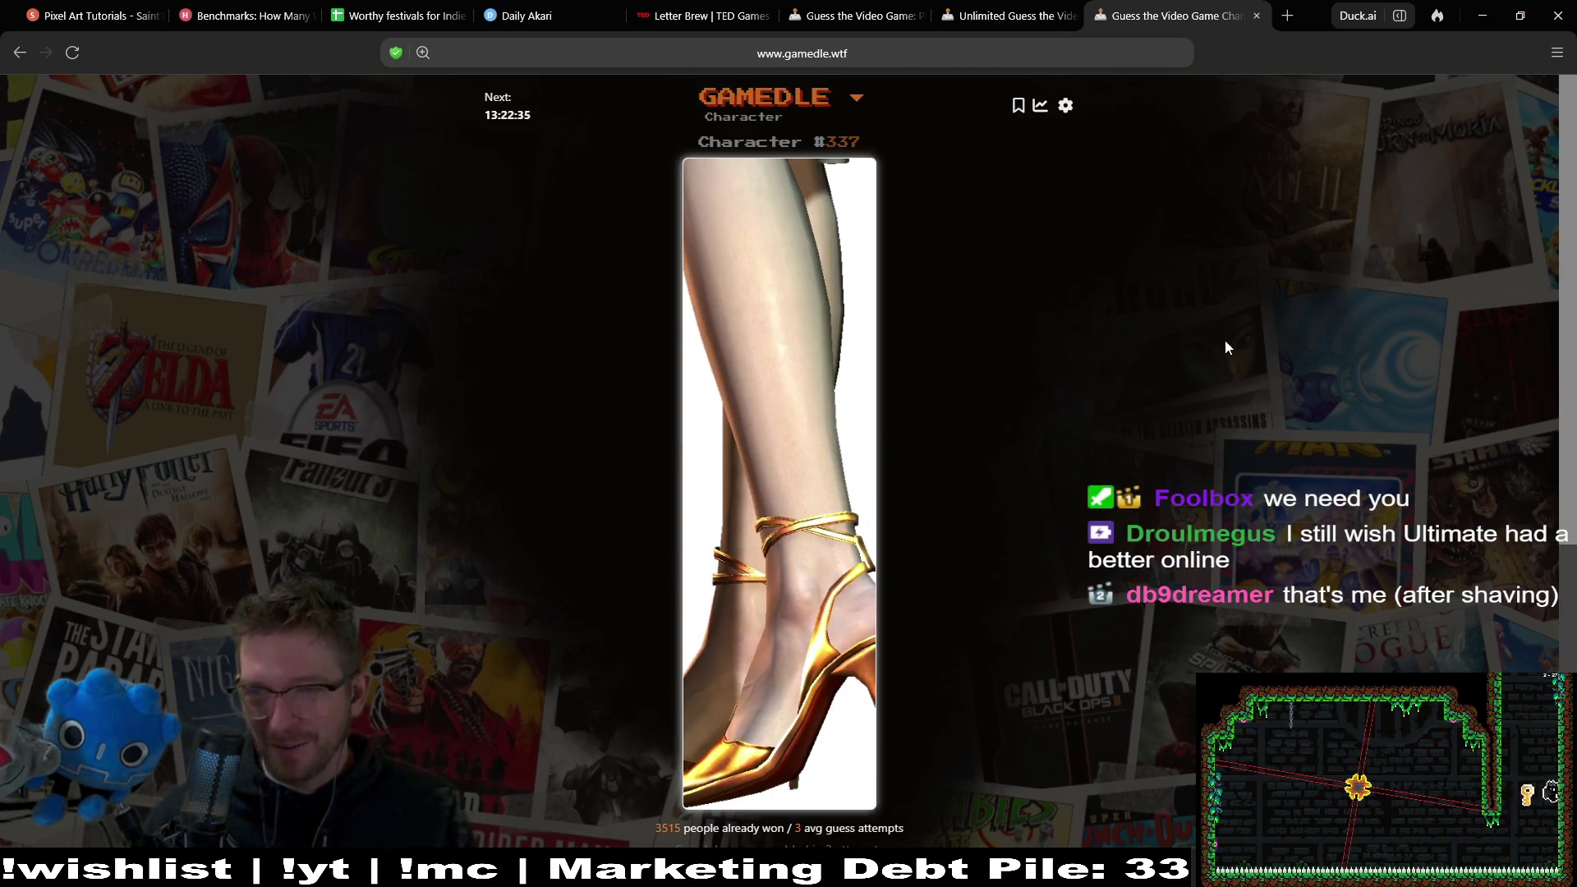
scroll(1209, 353, "down", 1)
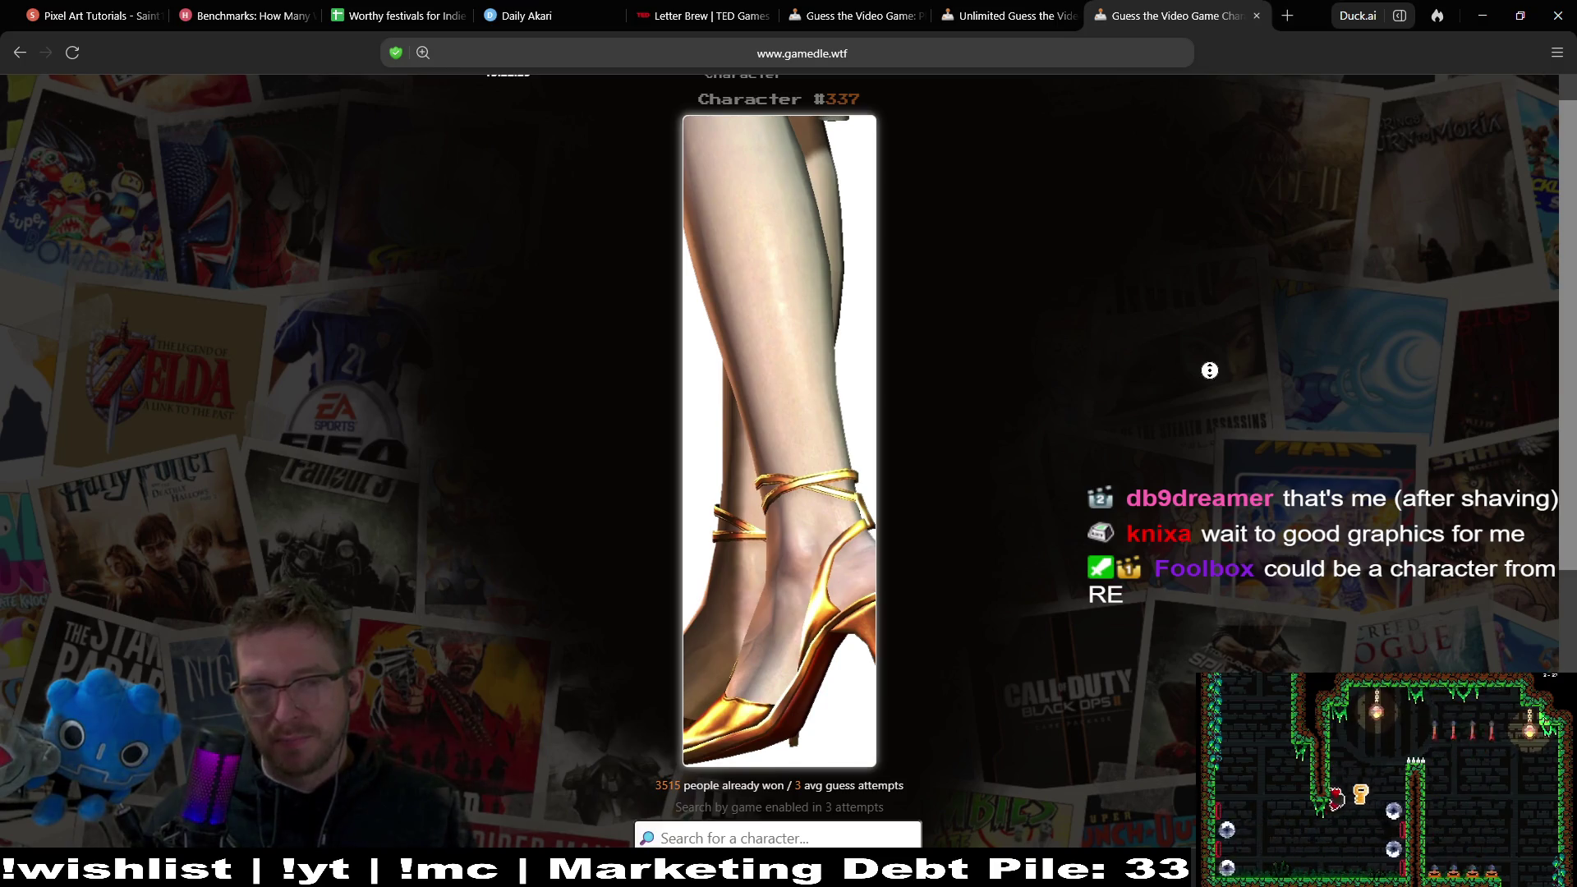
scroll(1211, 387, "down", 2)
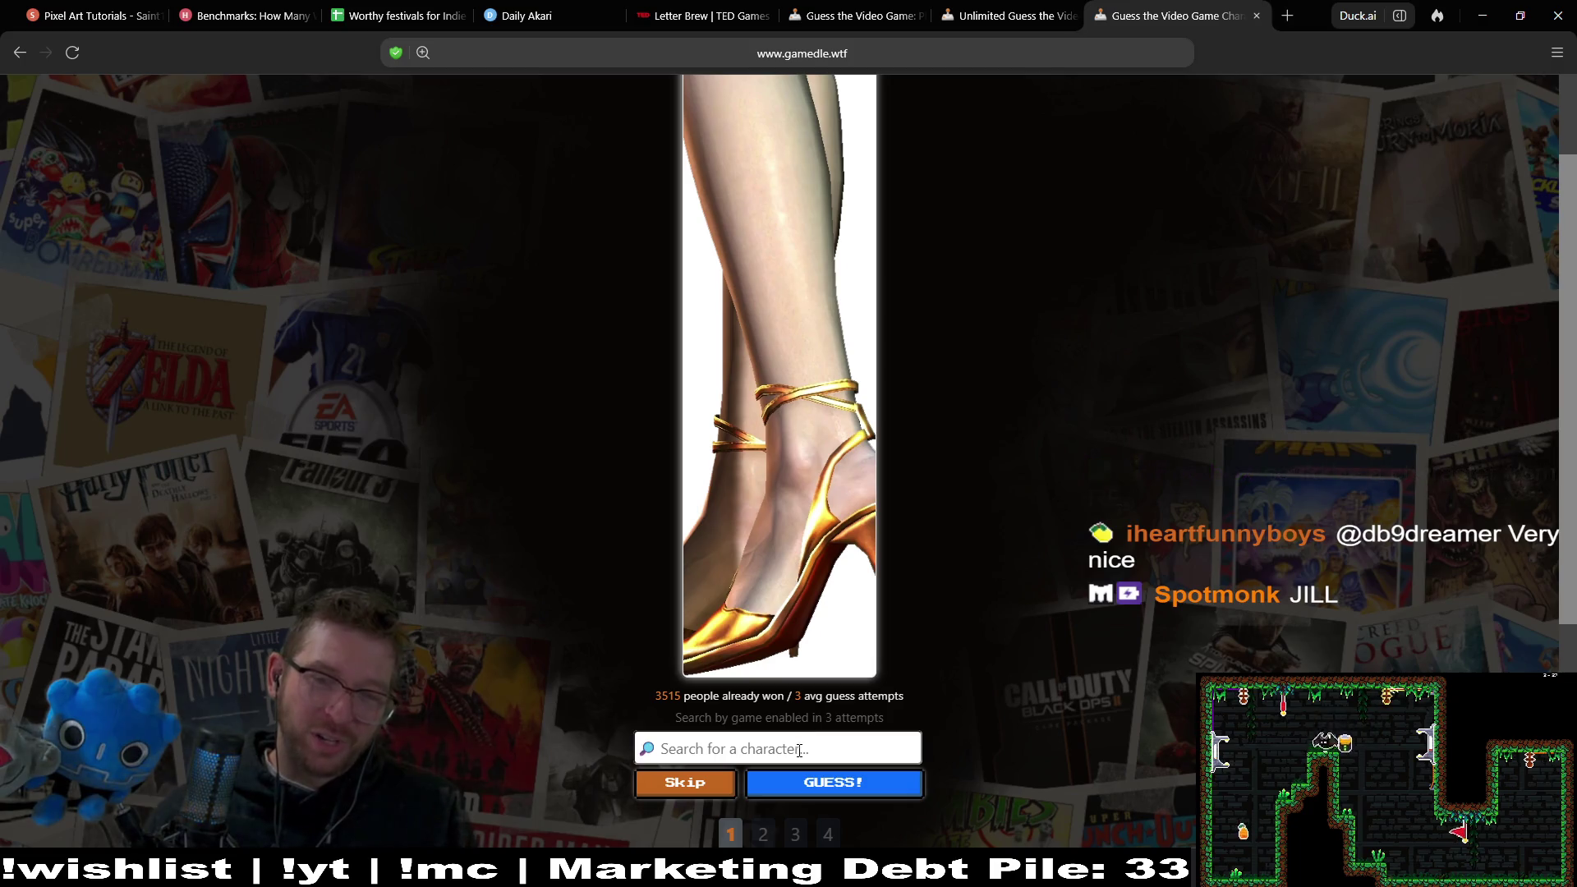
Guess Jill Valentine for the daily character and check the result row.
type("jill")
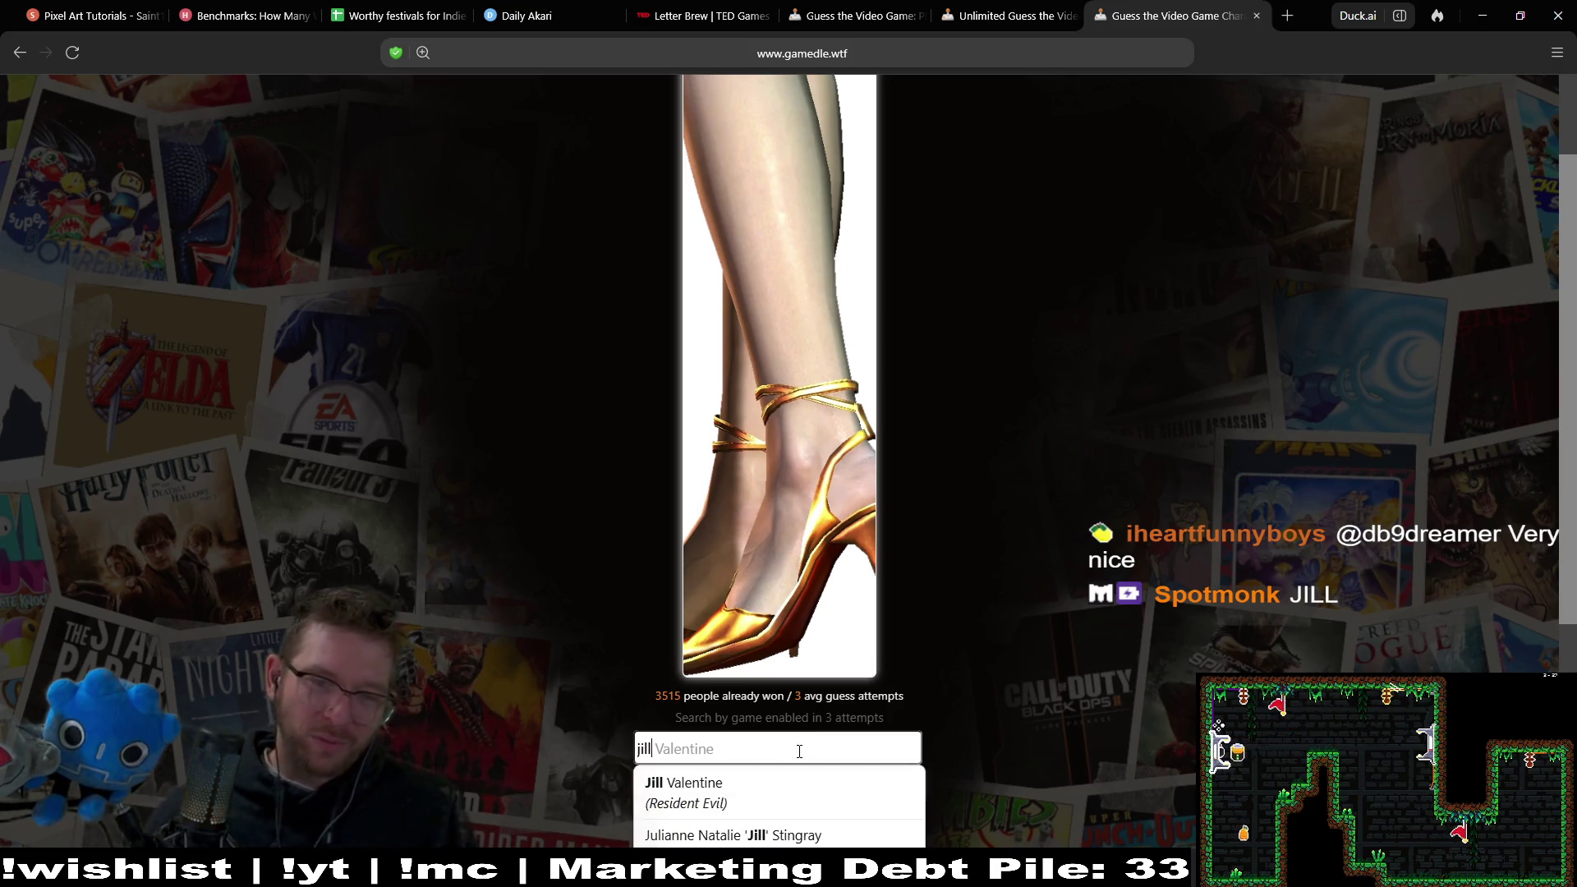
left_click(821, 787)
left_click(822, 783)
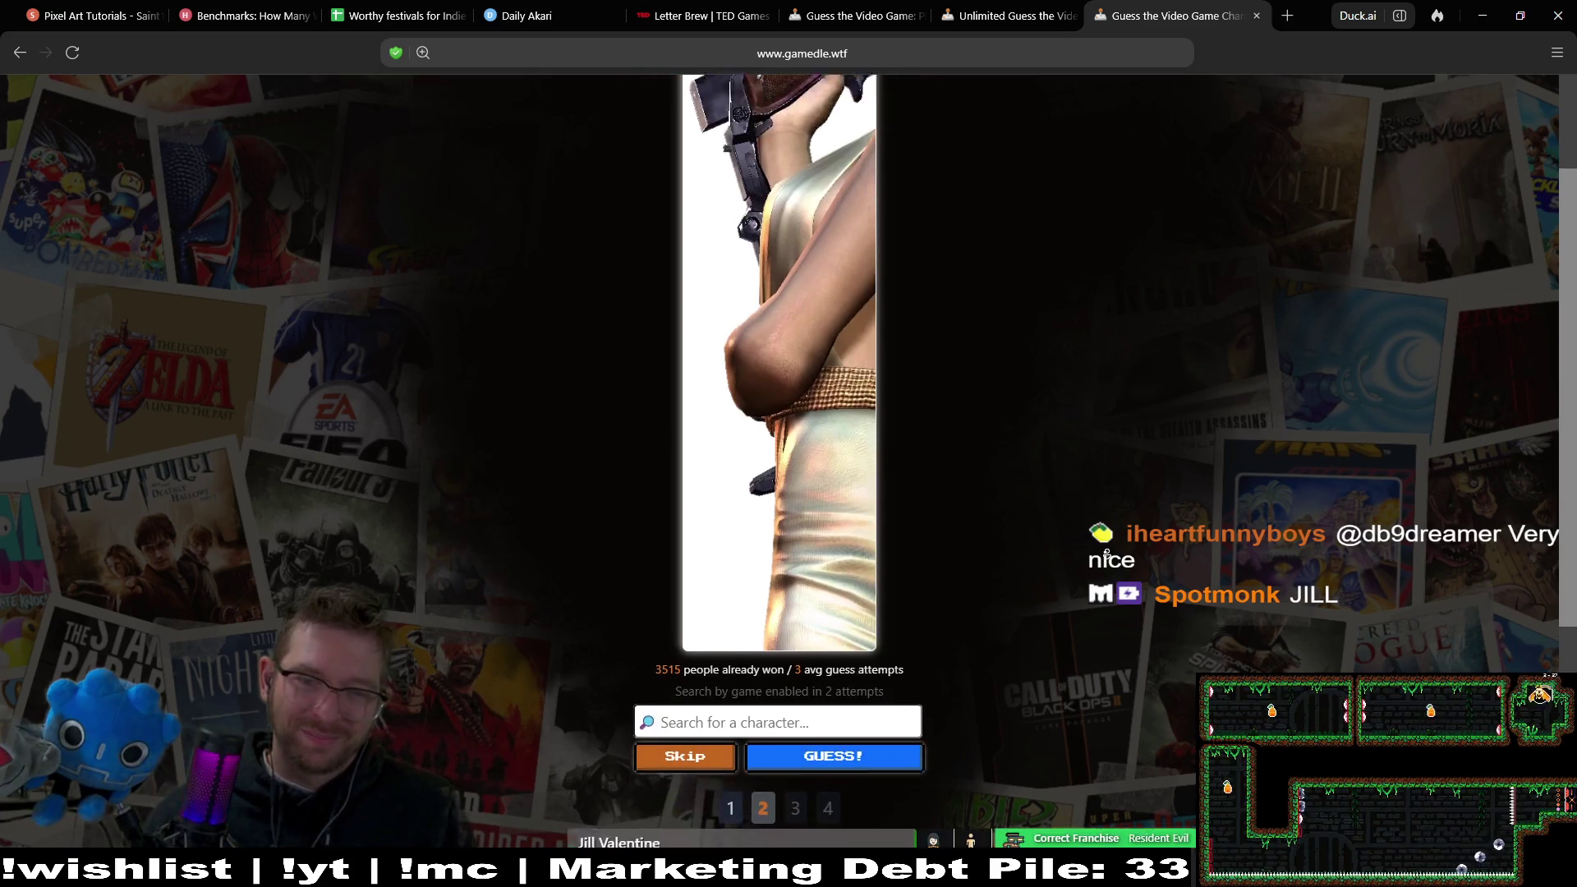
scroll(1107, 557, "down", 1)
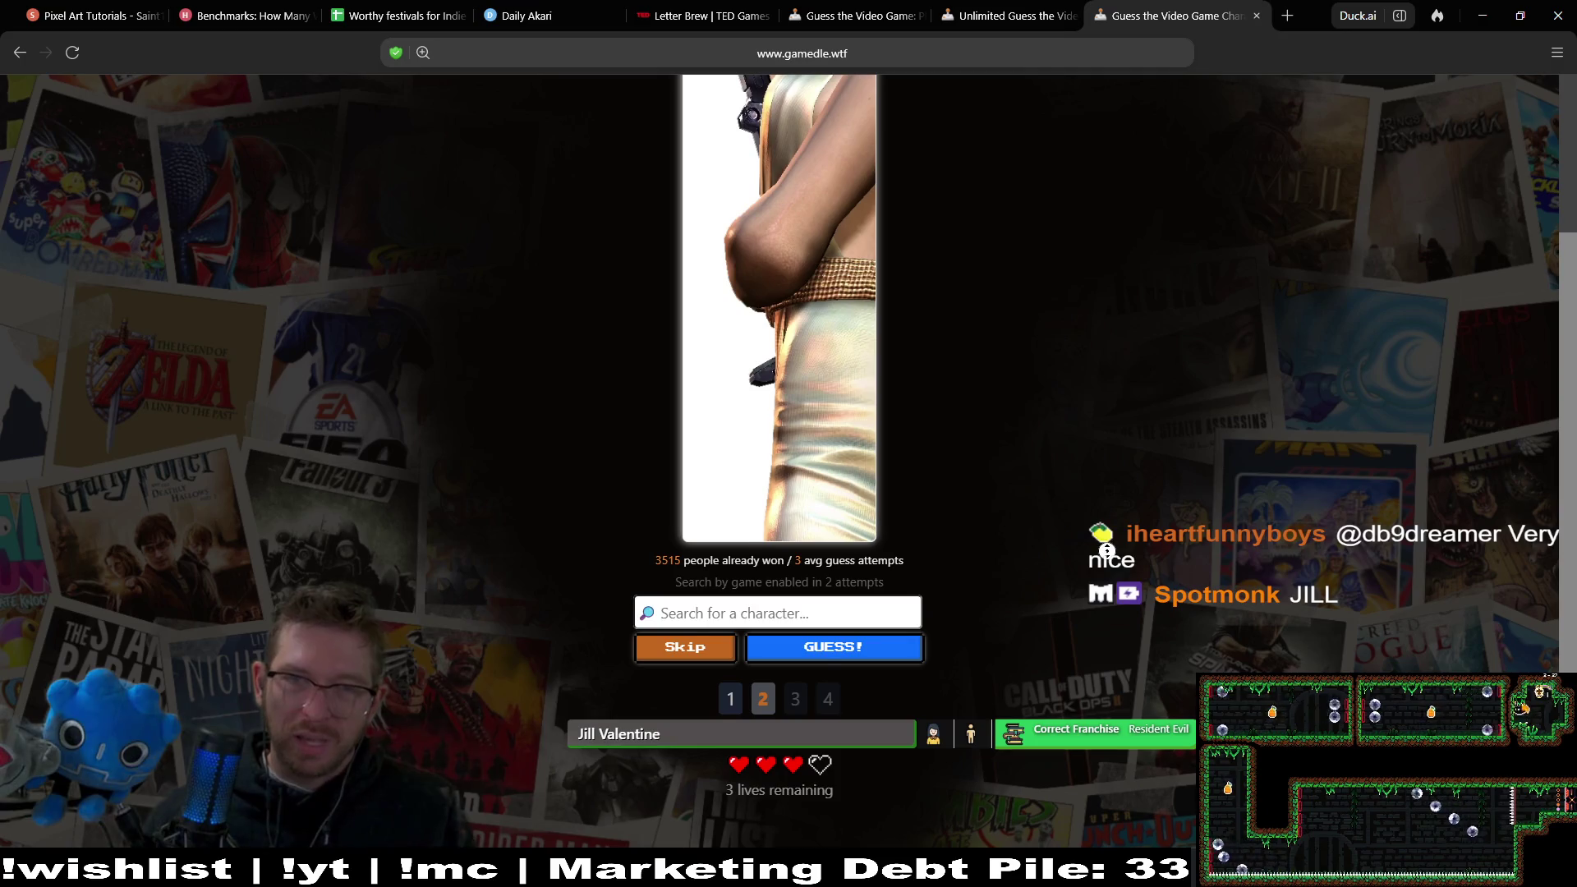
scroll(1117, 510, "up", 1)
scroll(1125, 480, "down", 1)
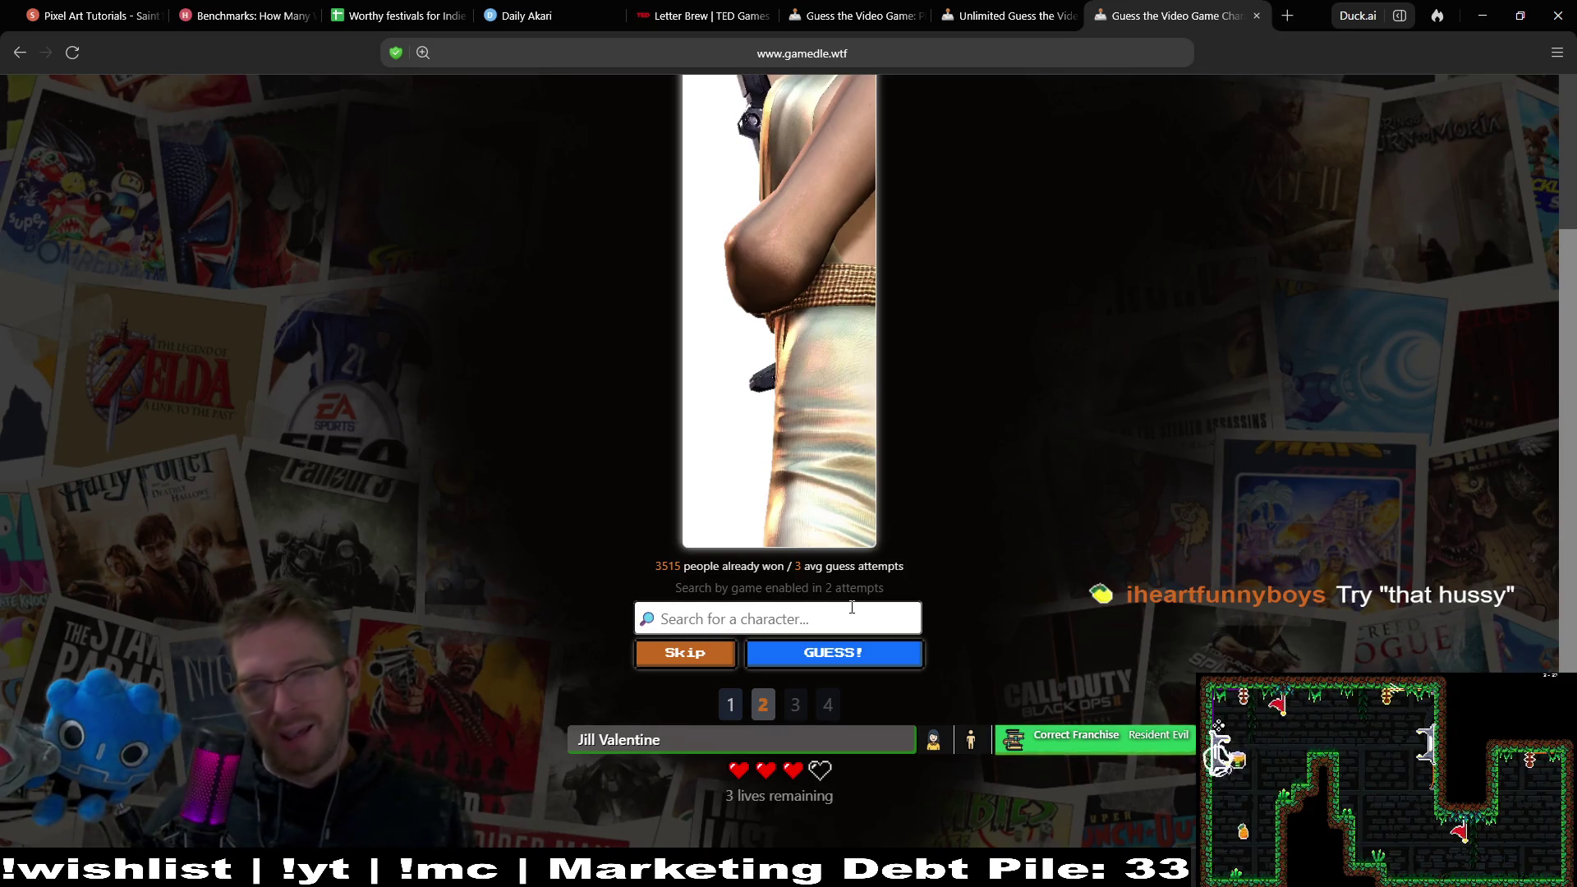
Guess Ada Wong as the next character.
type("a")
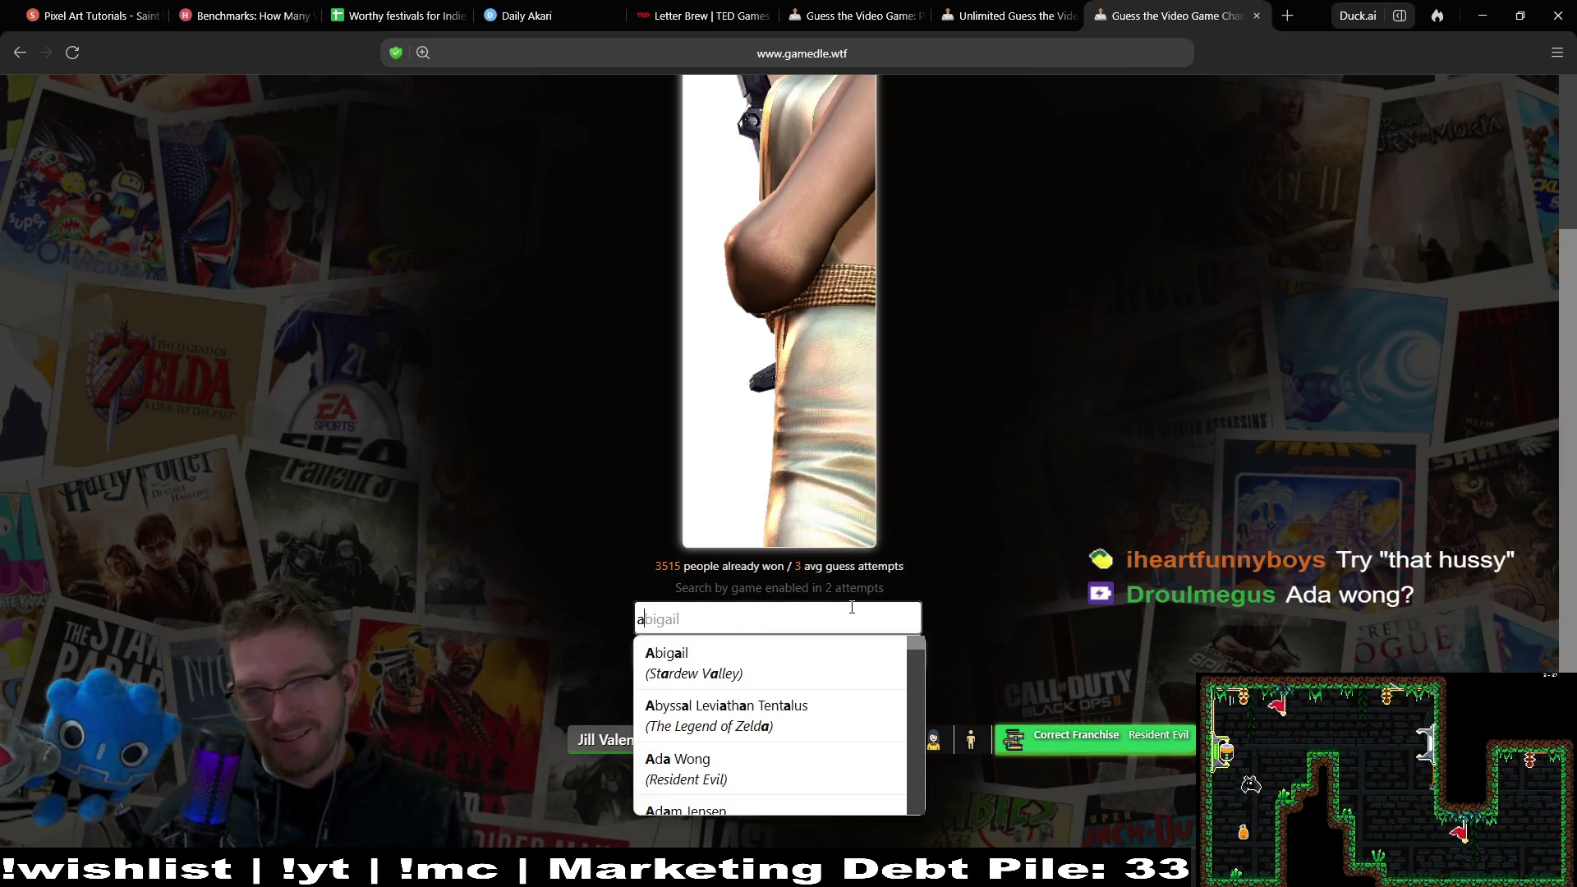
type("d")
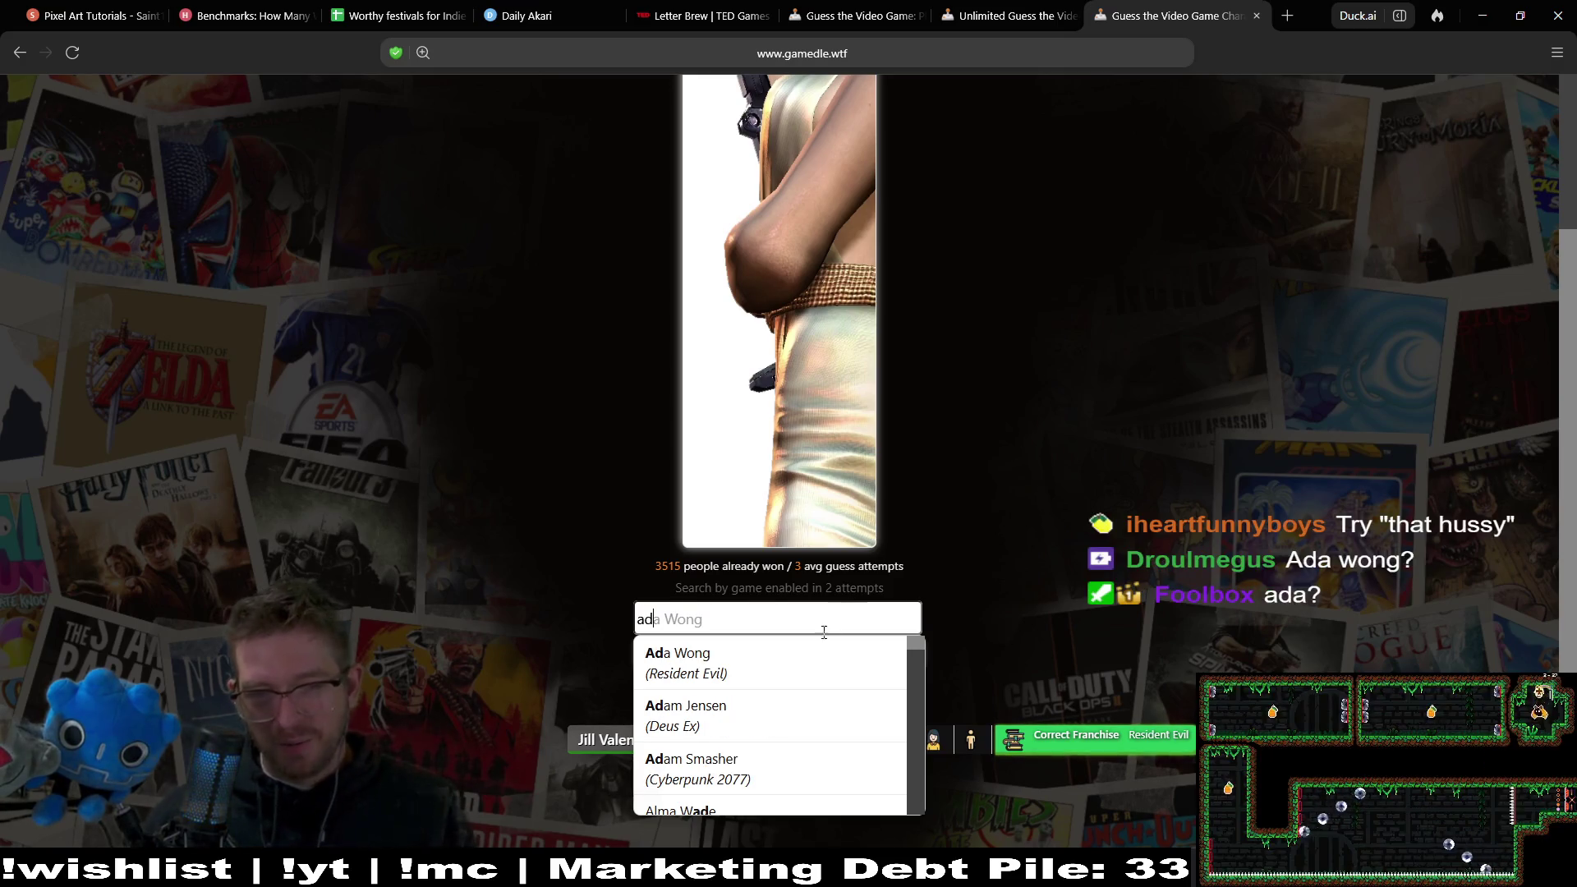
left_click(813, 653)
left_click(871, 662)
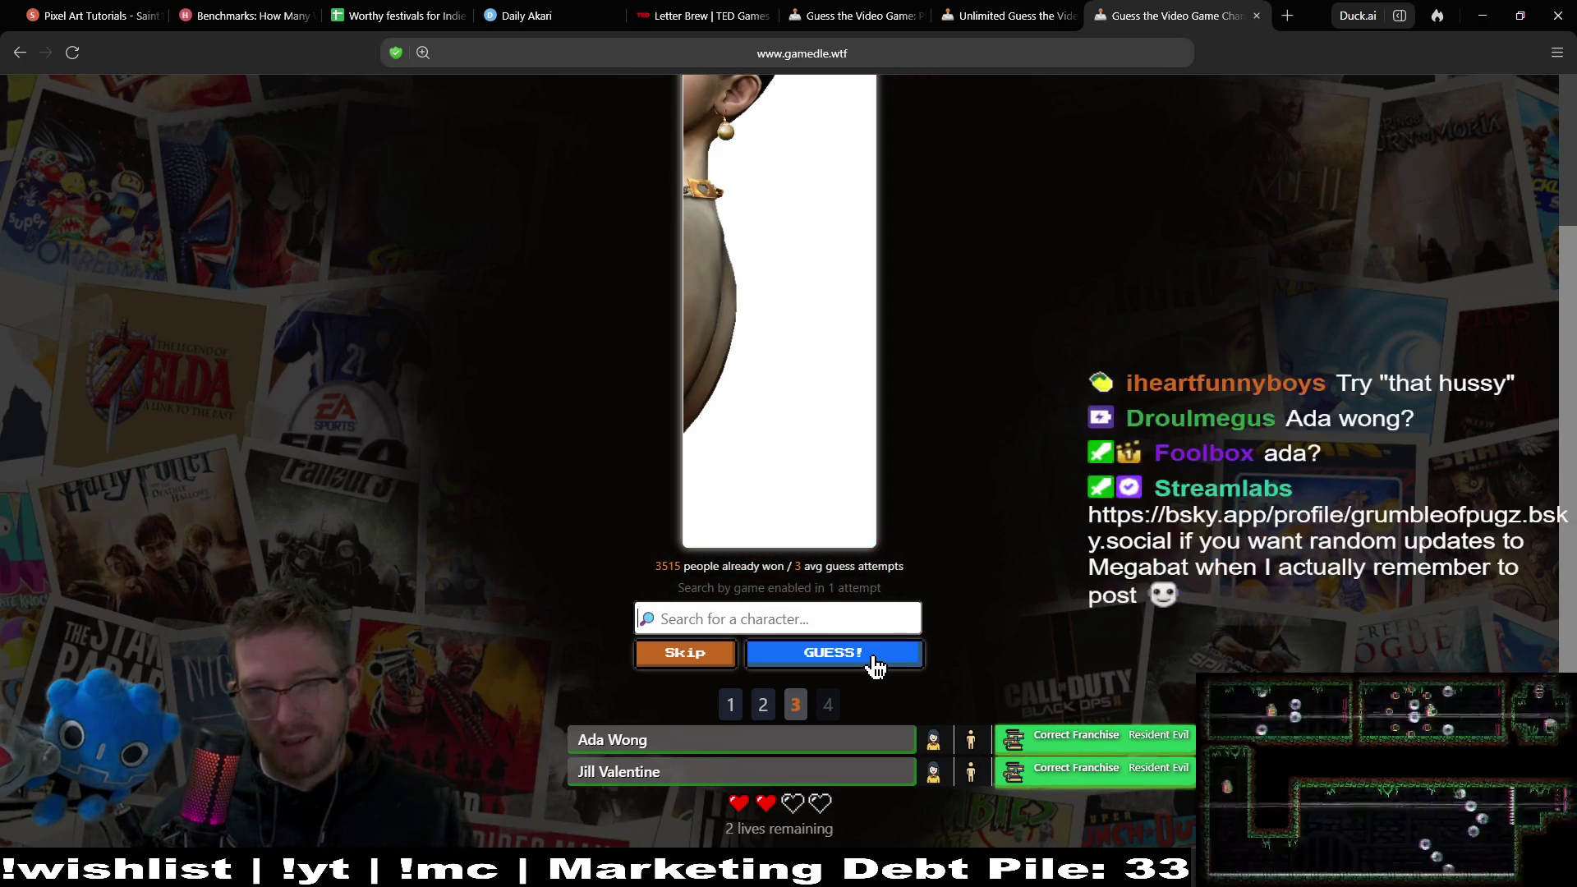
middle_click(968, 479)
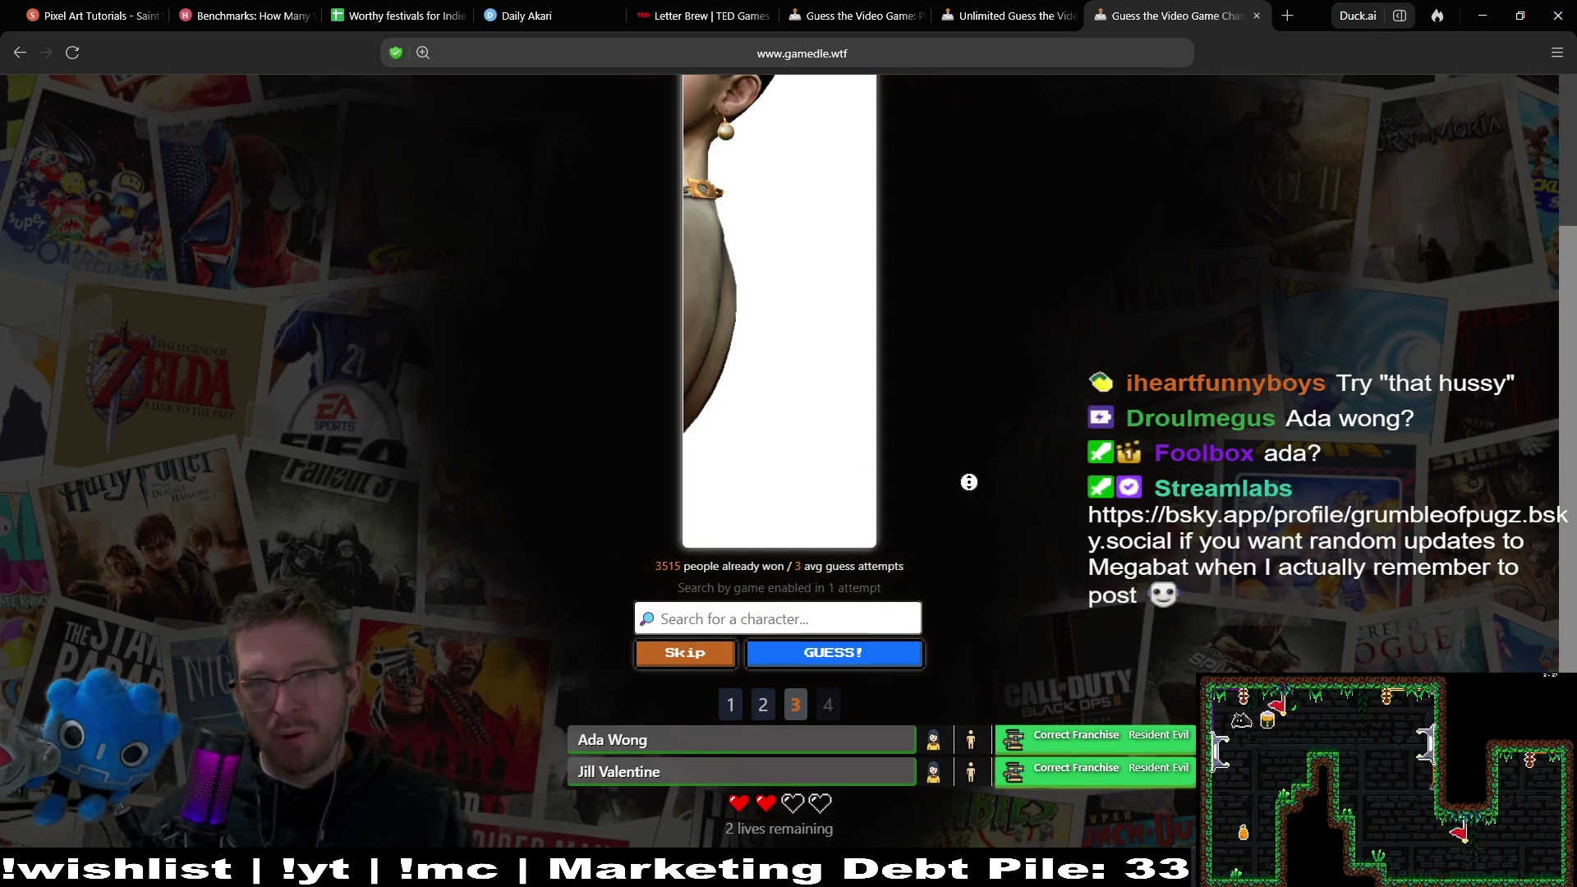
middle_click(978, 453)
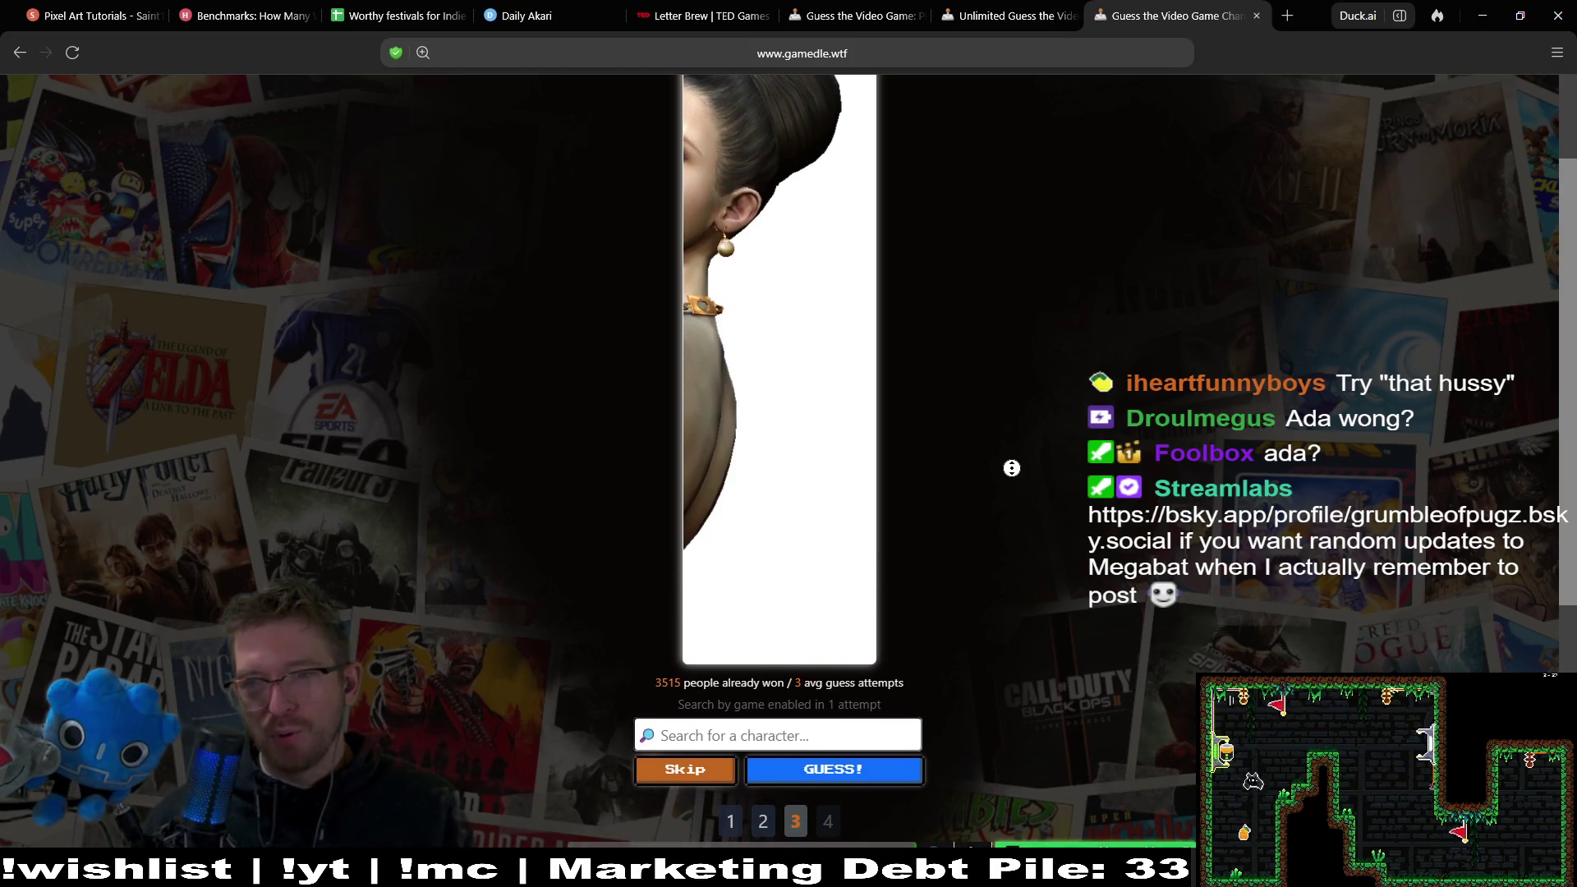
middle_click(1019, 441)
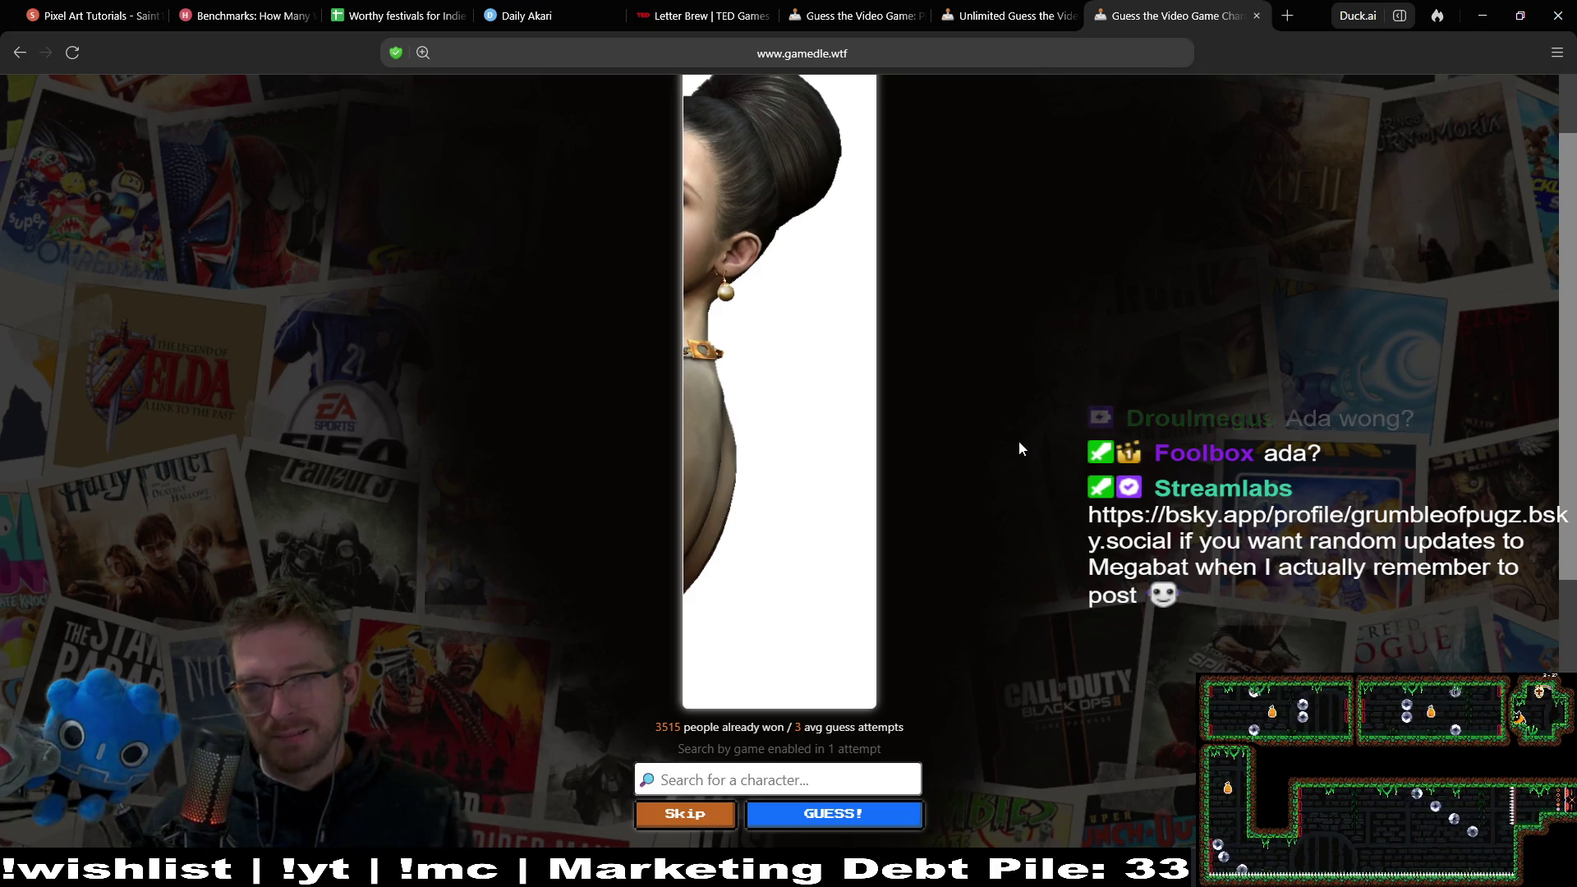
middle_click(1026, 467)
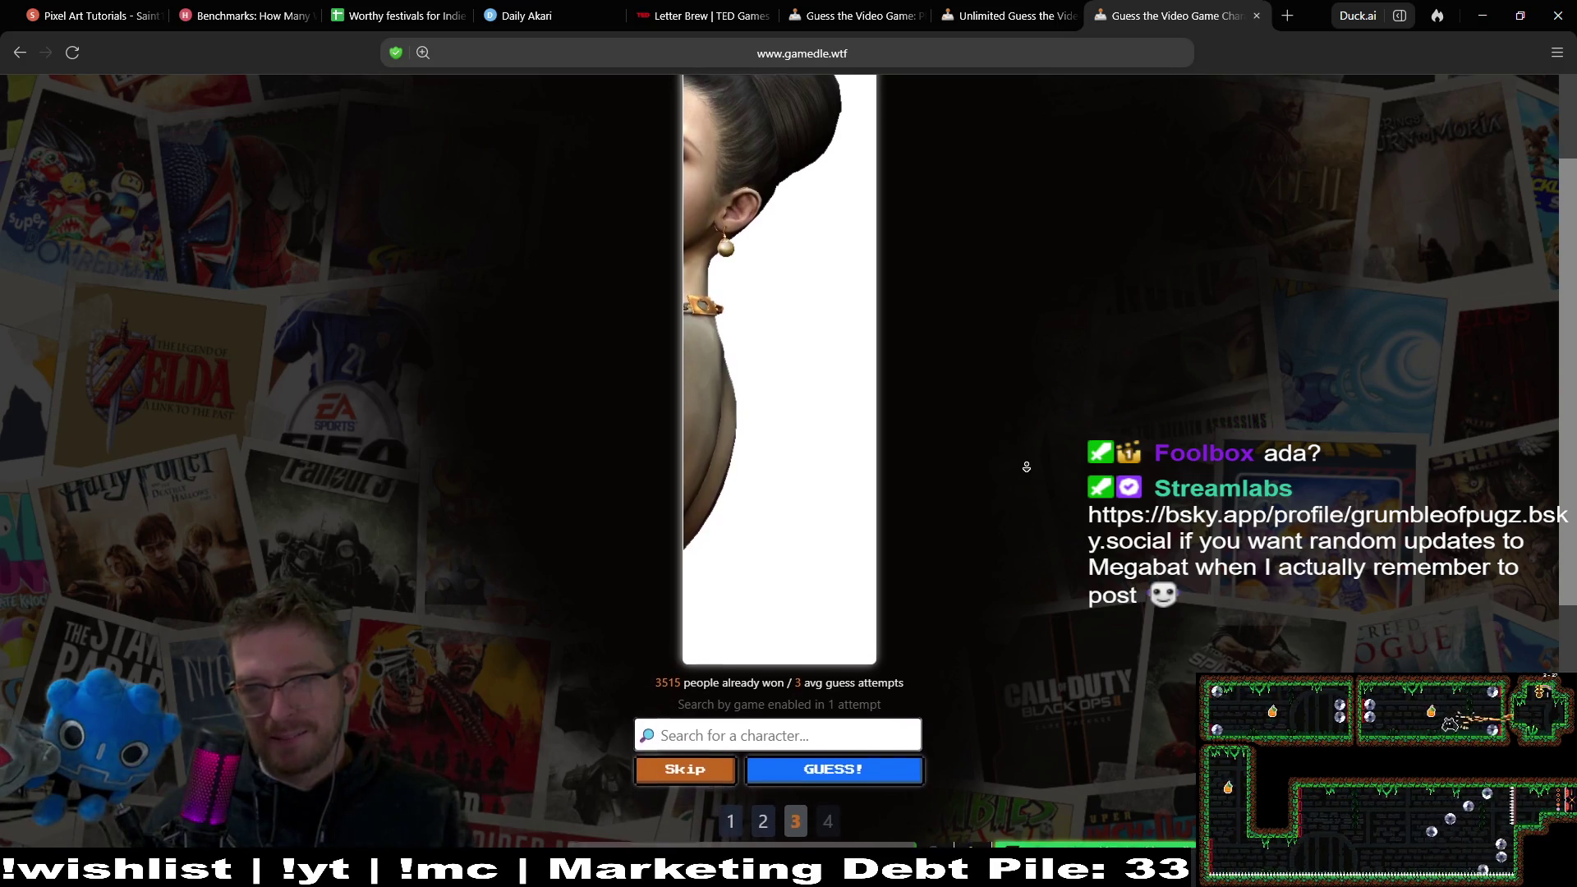
middle_click(1027, 466)
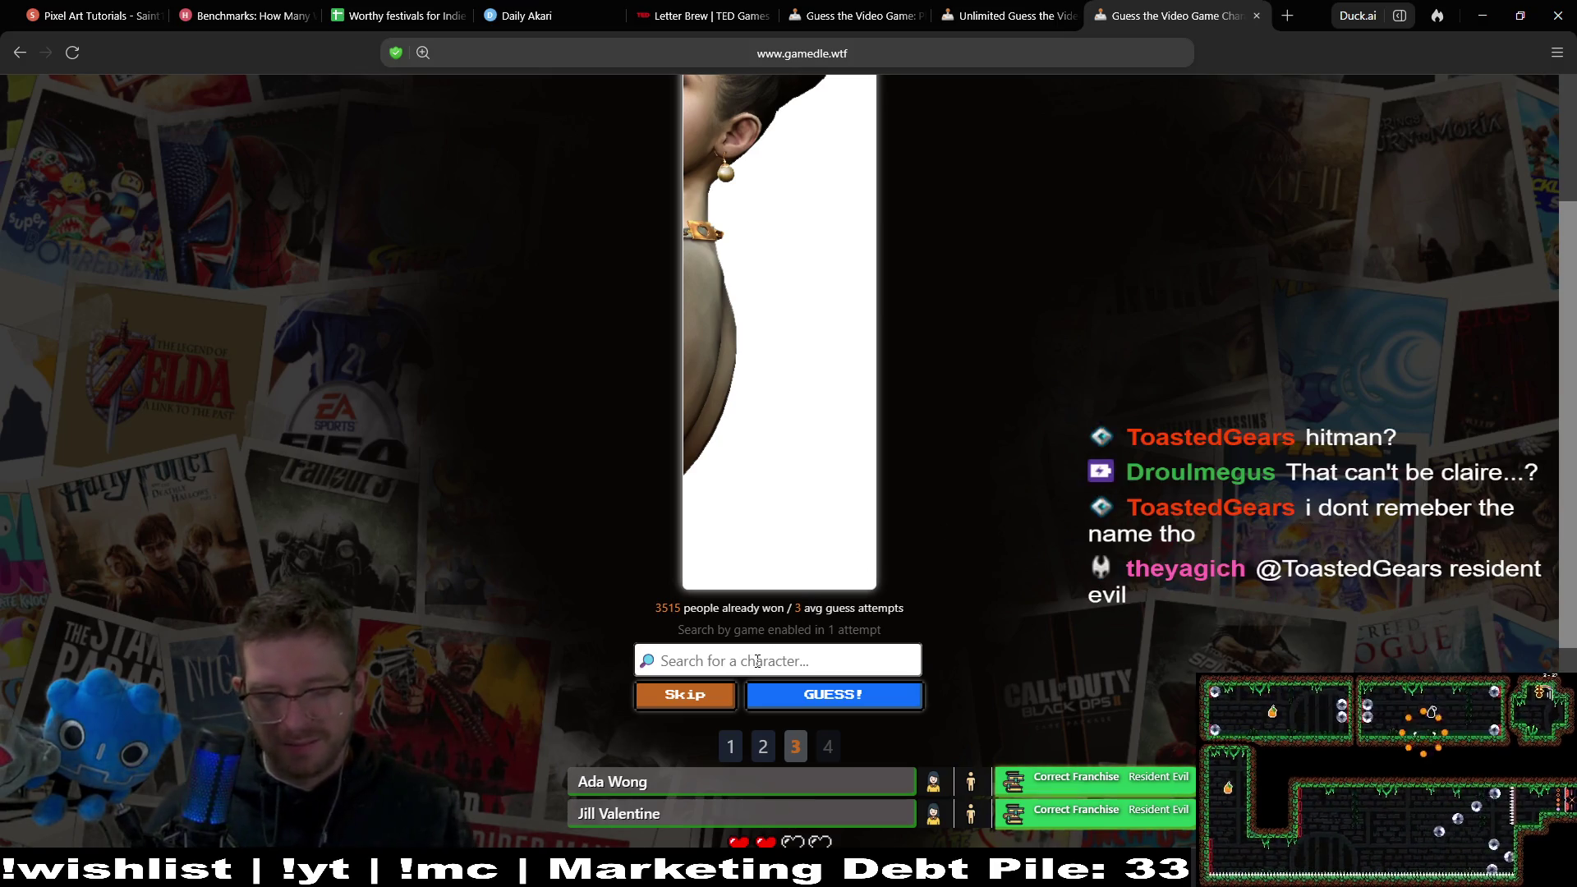
Guess Claire Redfield, leaving one life.
type("claire")
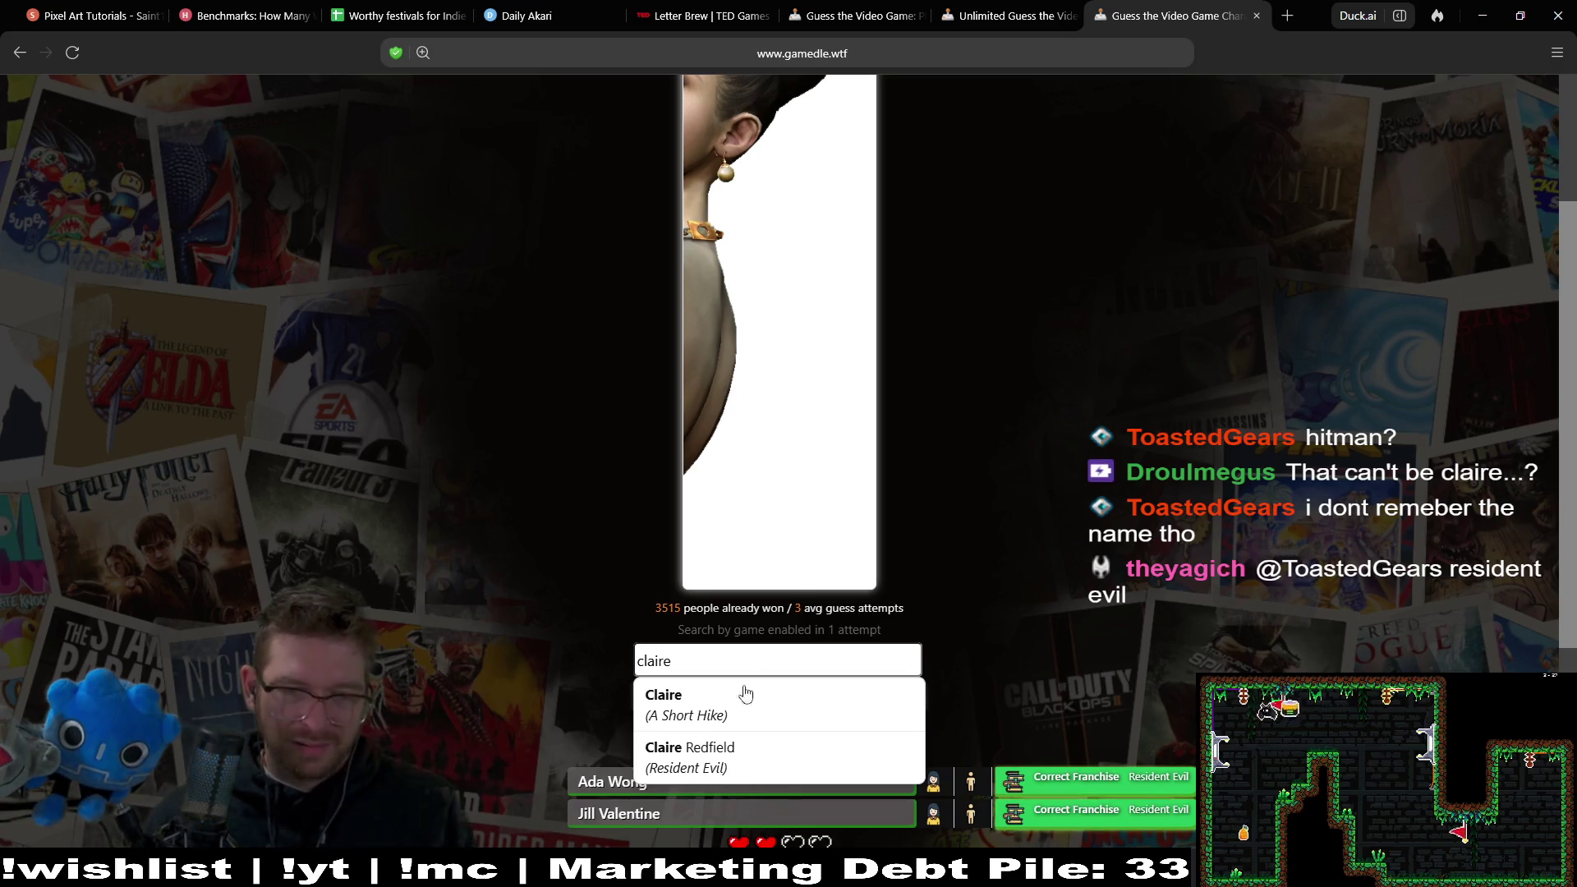
left_click(724, 757)
left_click(826, 699)
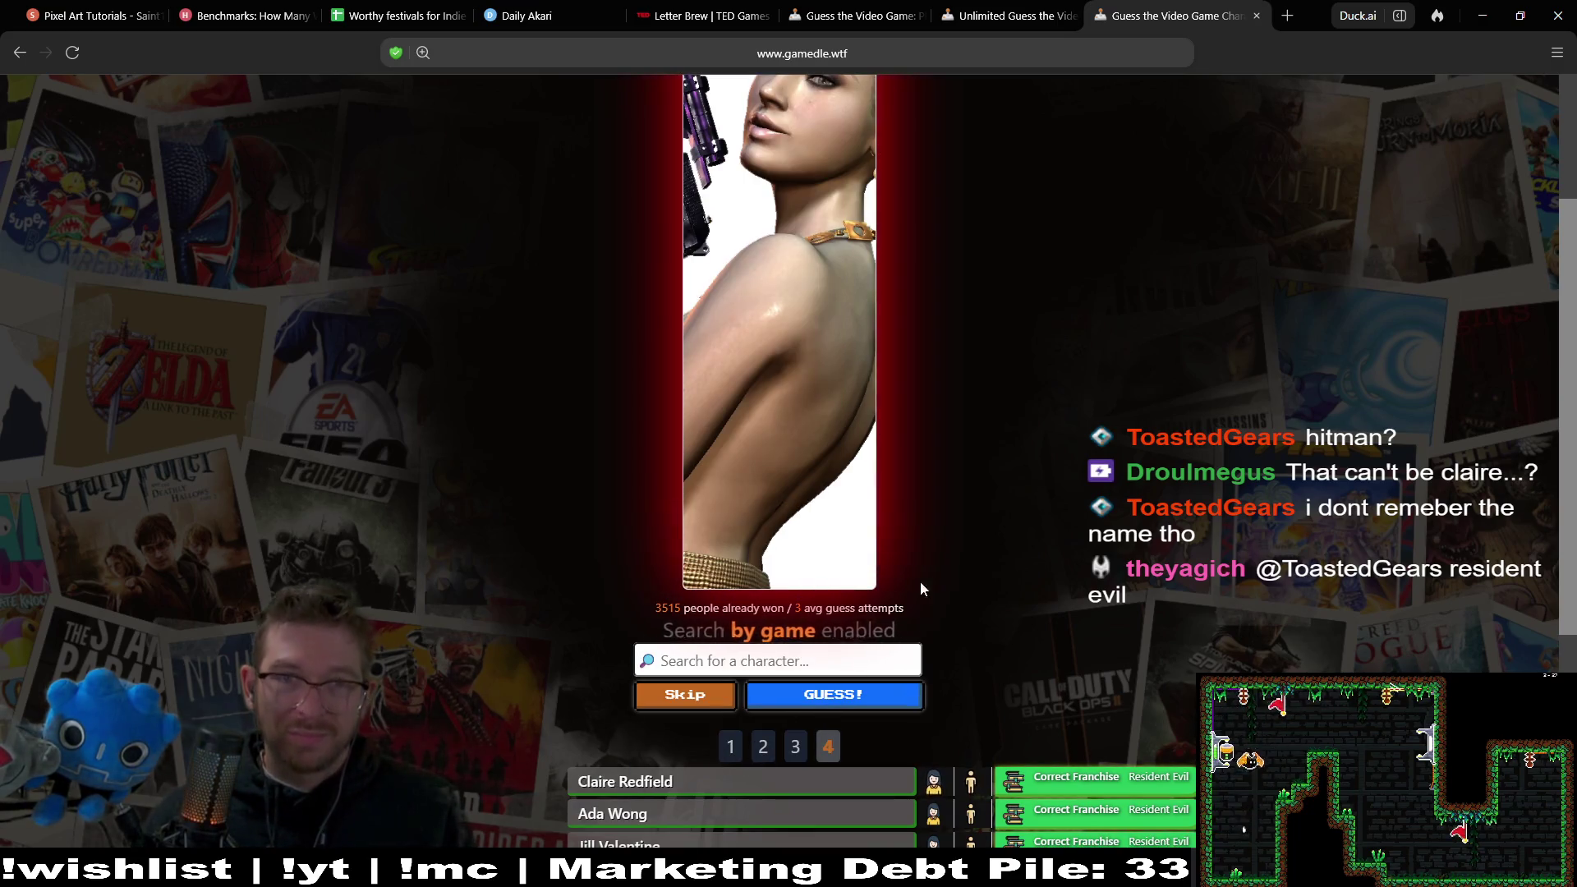
scroll(1084, 546, "down", 1)
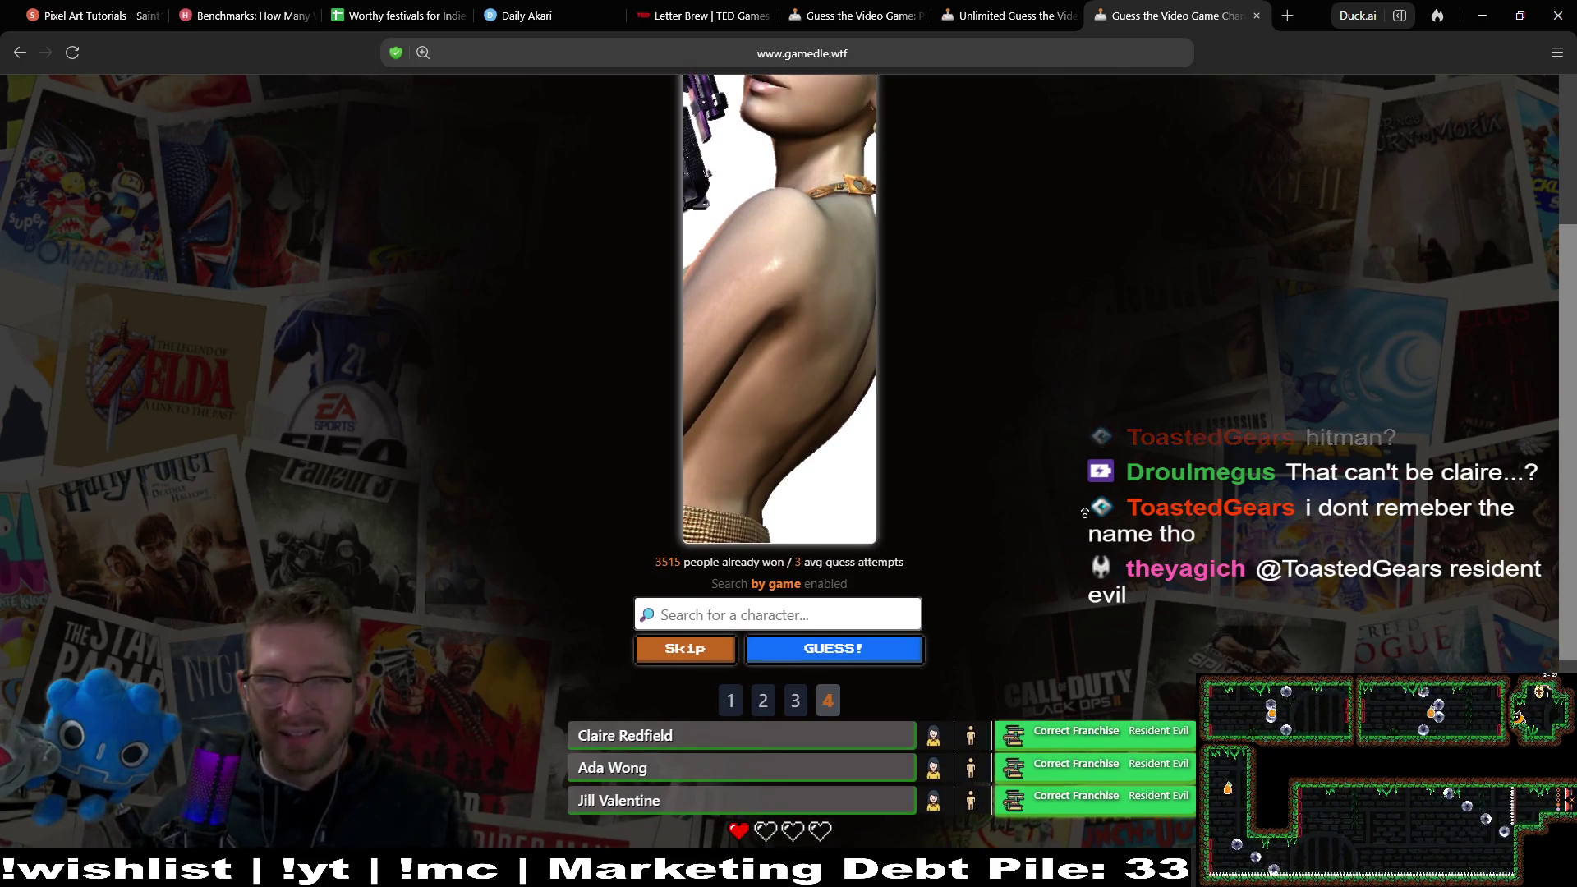
scroll(1084, 485, "up", 3)
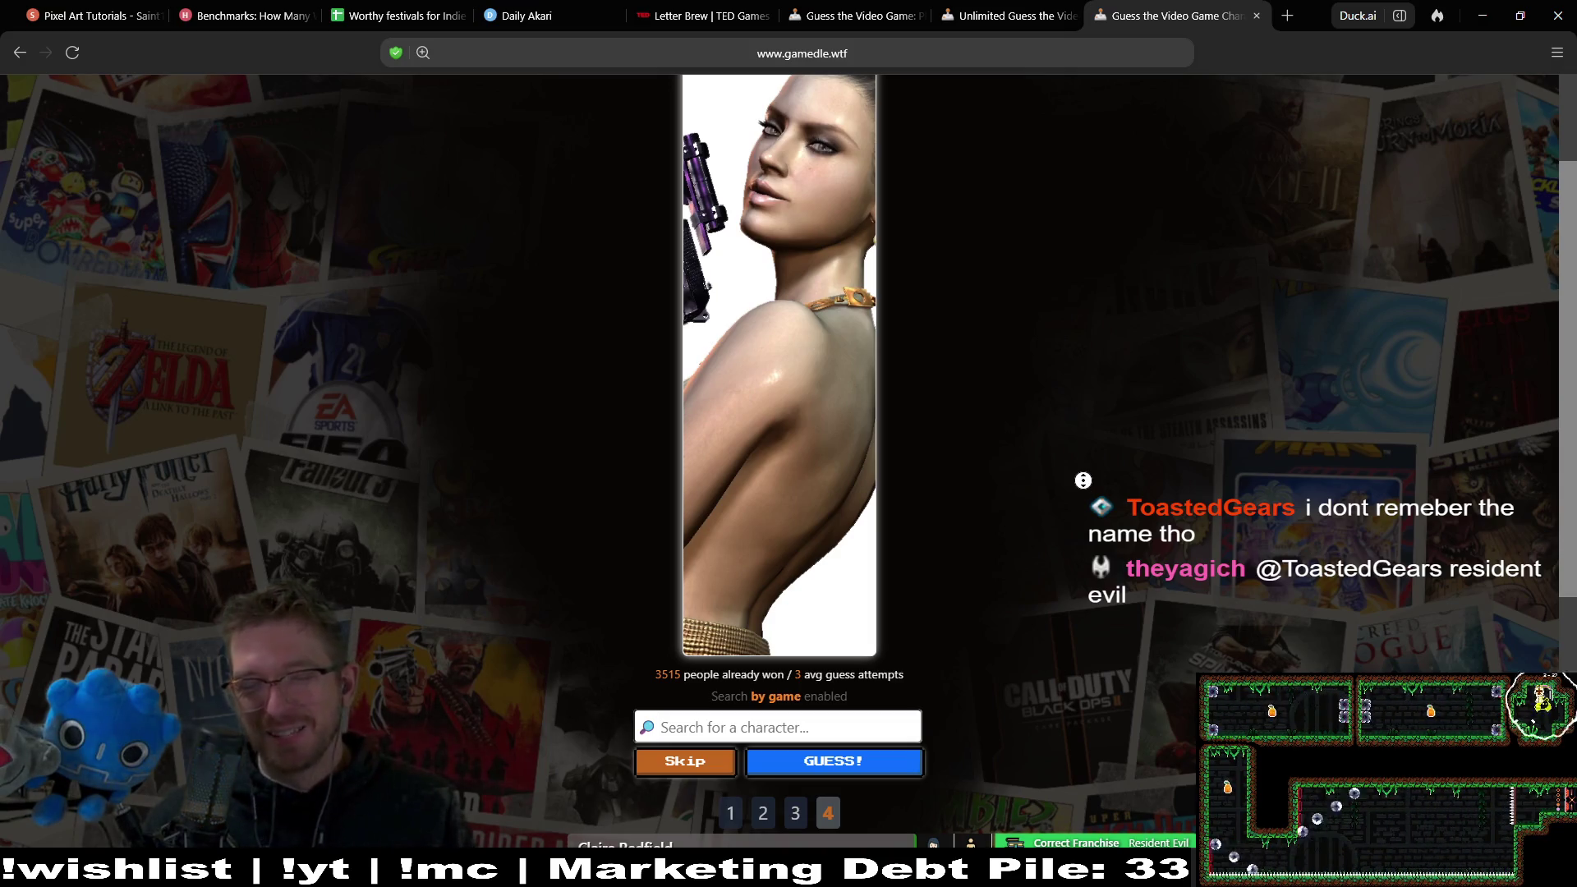
middle_click(1084, 480)
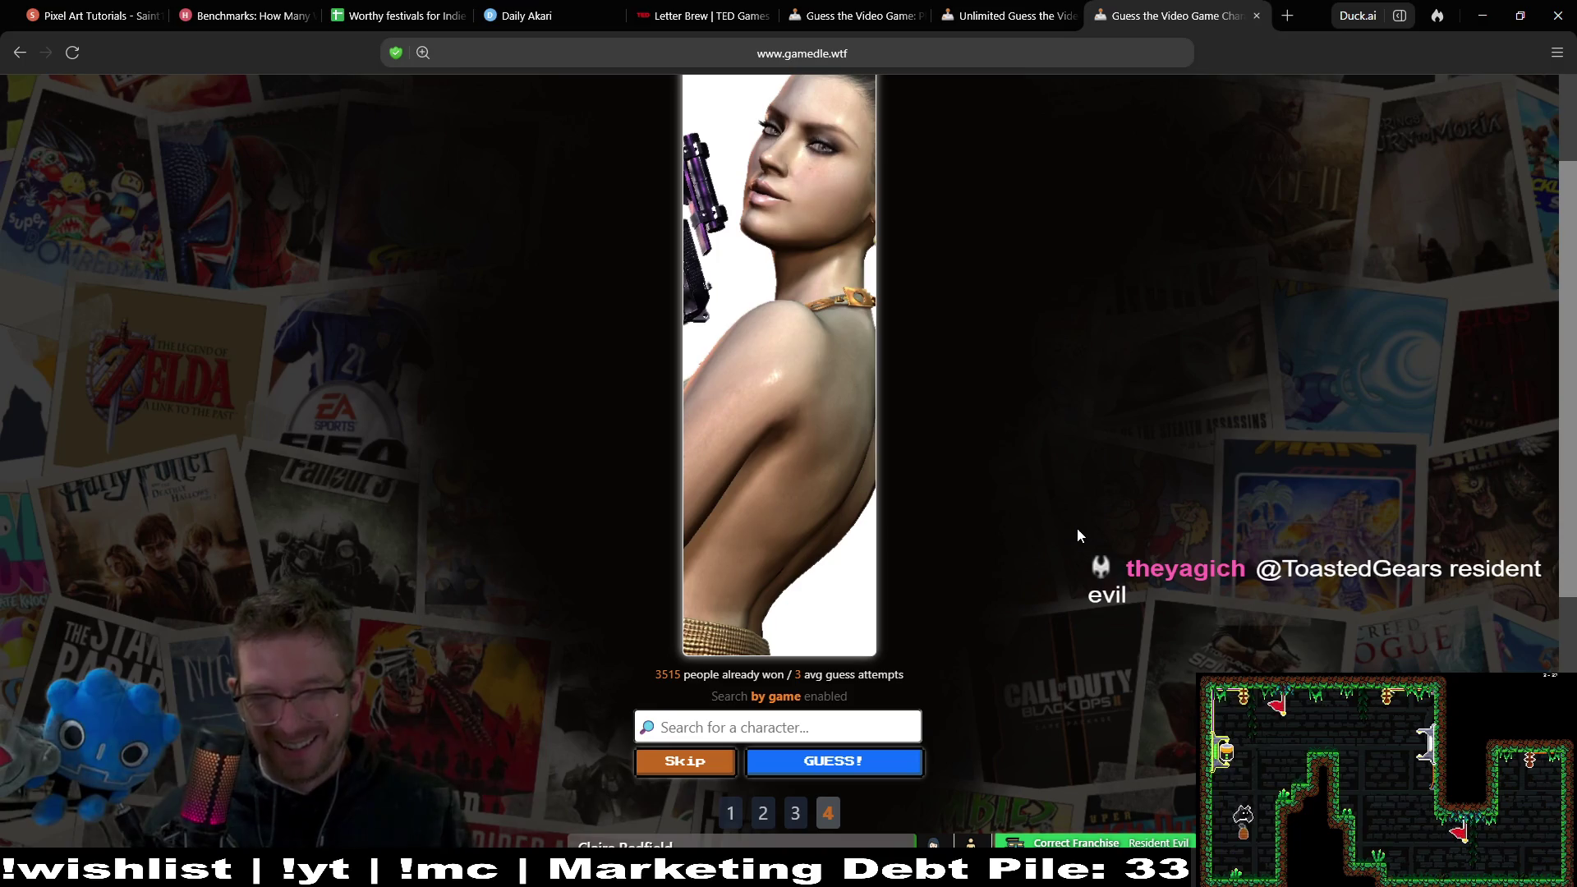
scroll(1085, 551, "down", 3)
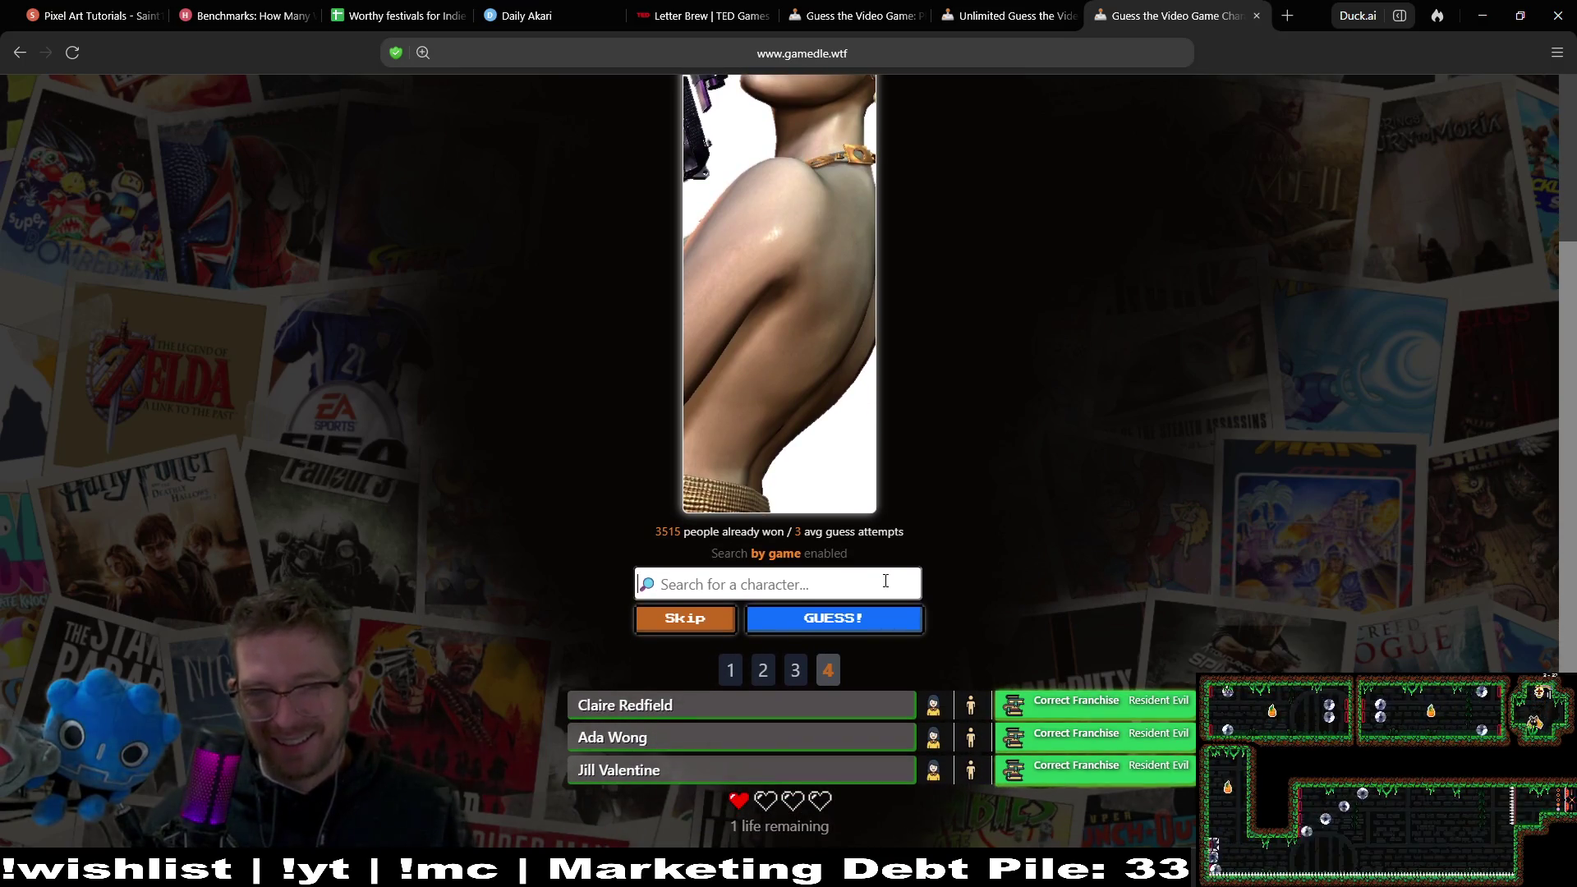
Search 'resident evil' in the character box to list the franchise's characters.
left_click(886, 581)
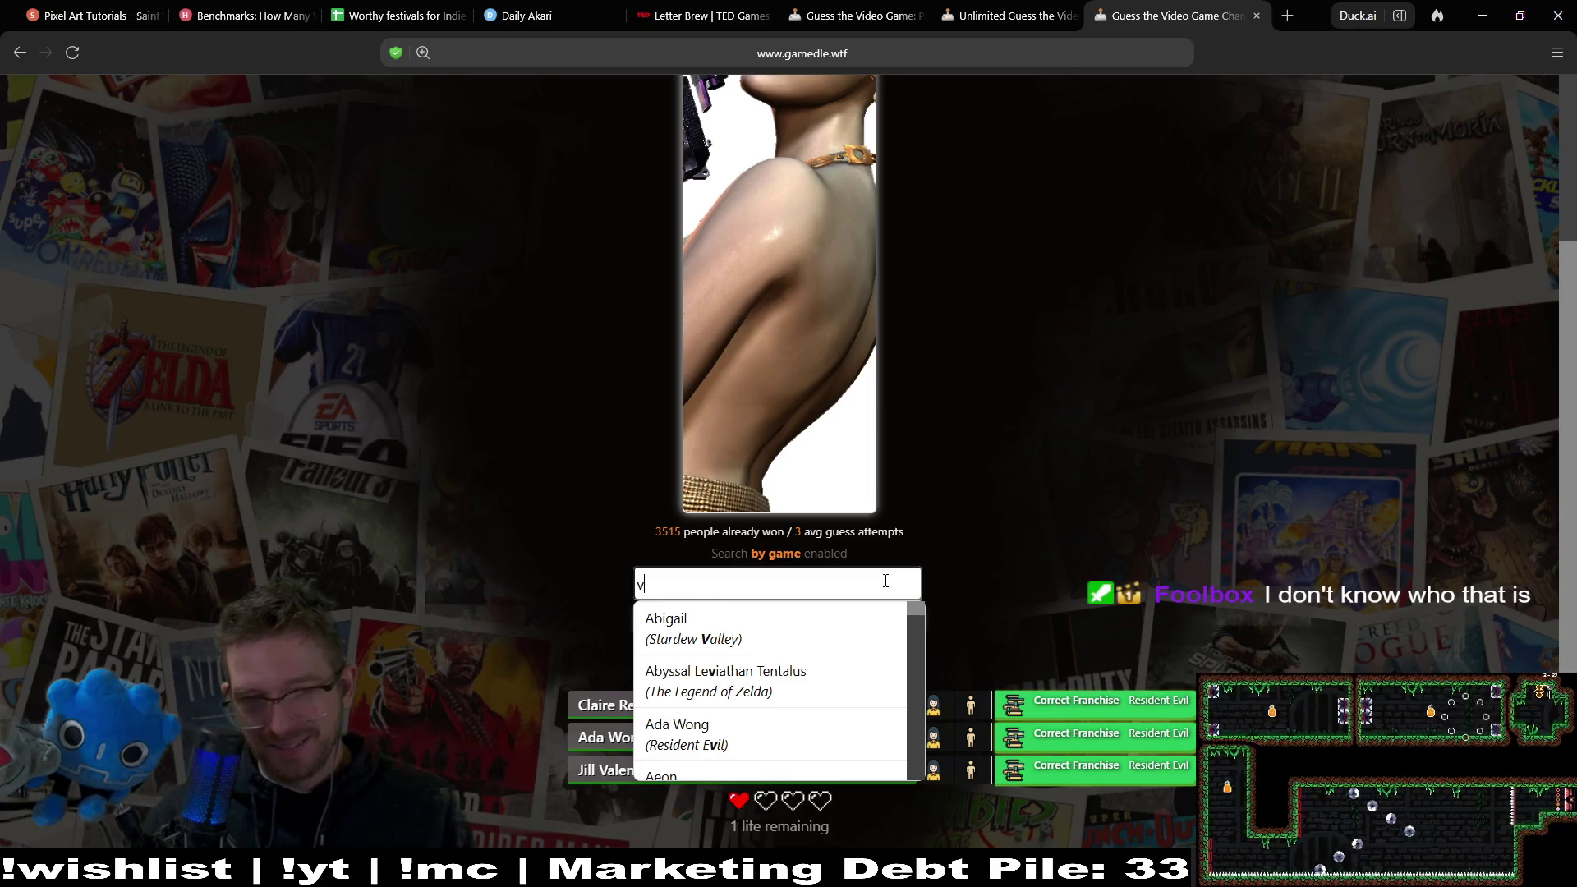
type("vera")
key("BackSpace")
key("BackSpace")
key("BackSpace")
type("ir")
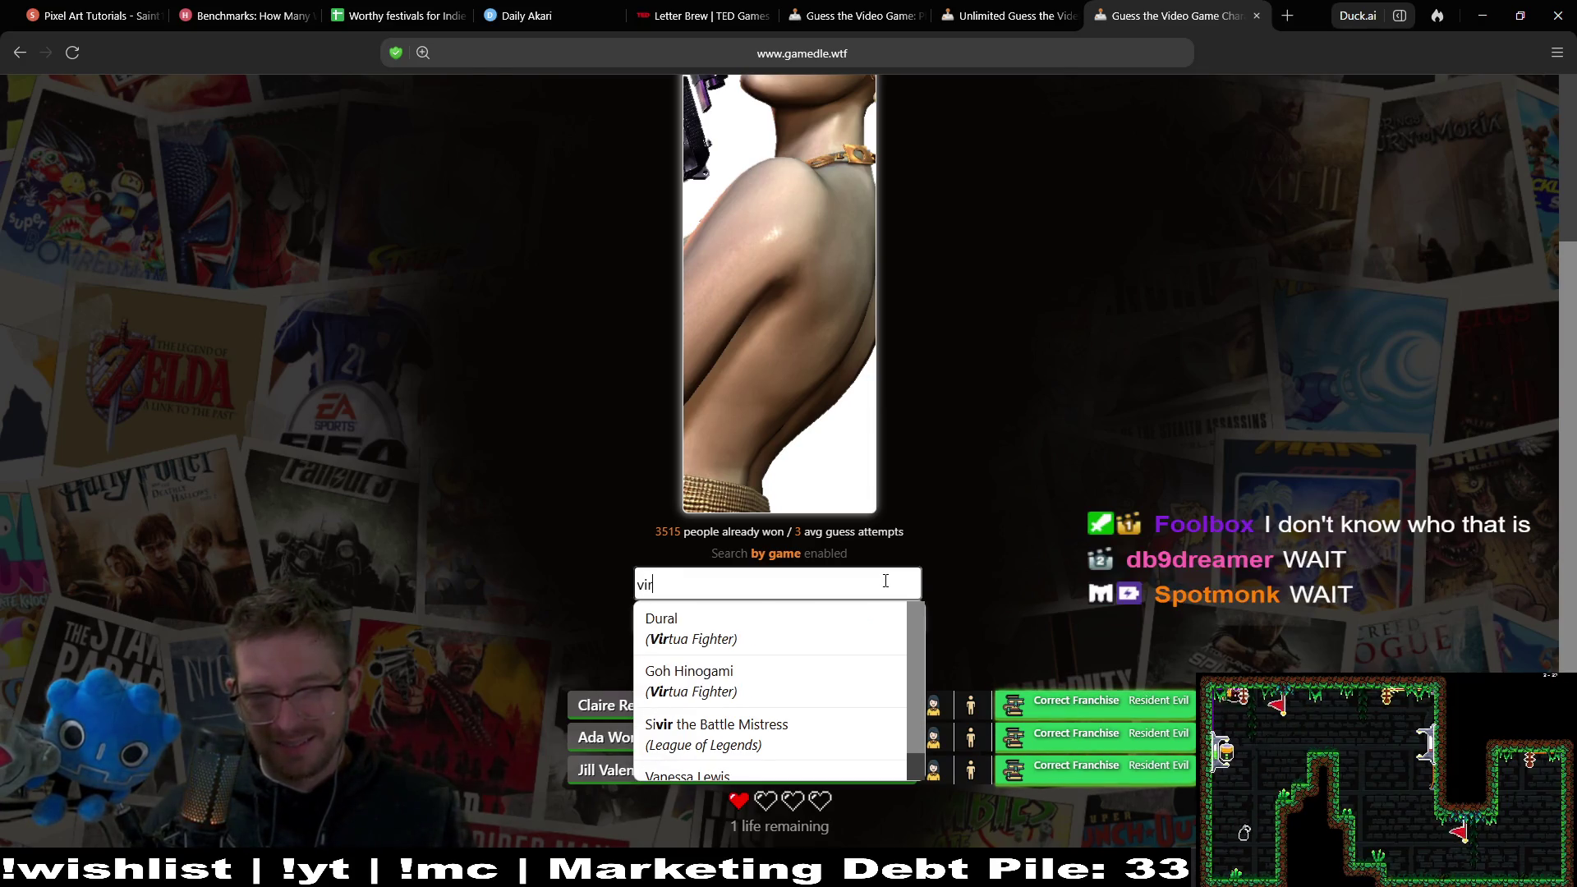
type("gin")
key("BackSpace")
key("BackSpace")
key("BackSpace")
key("Escape")
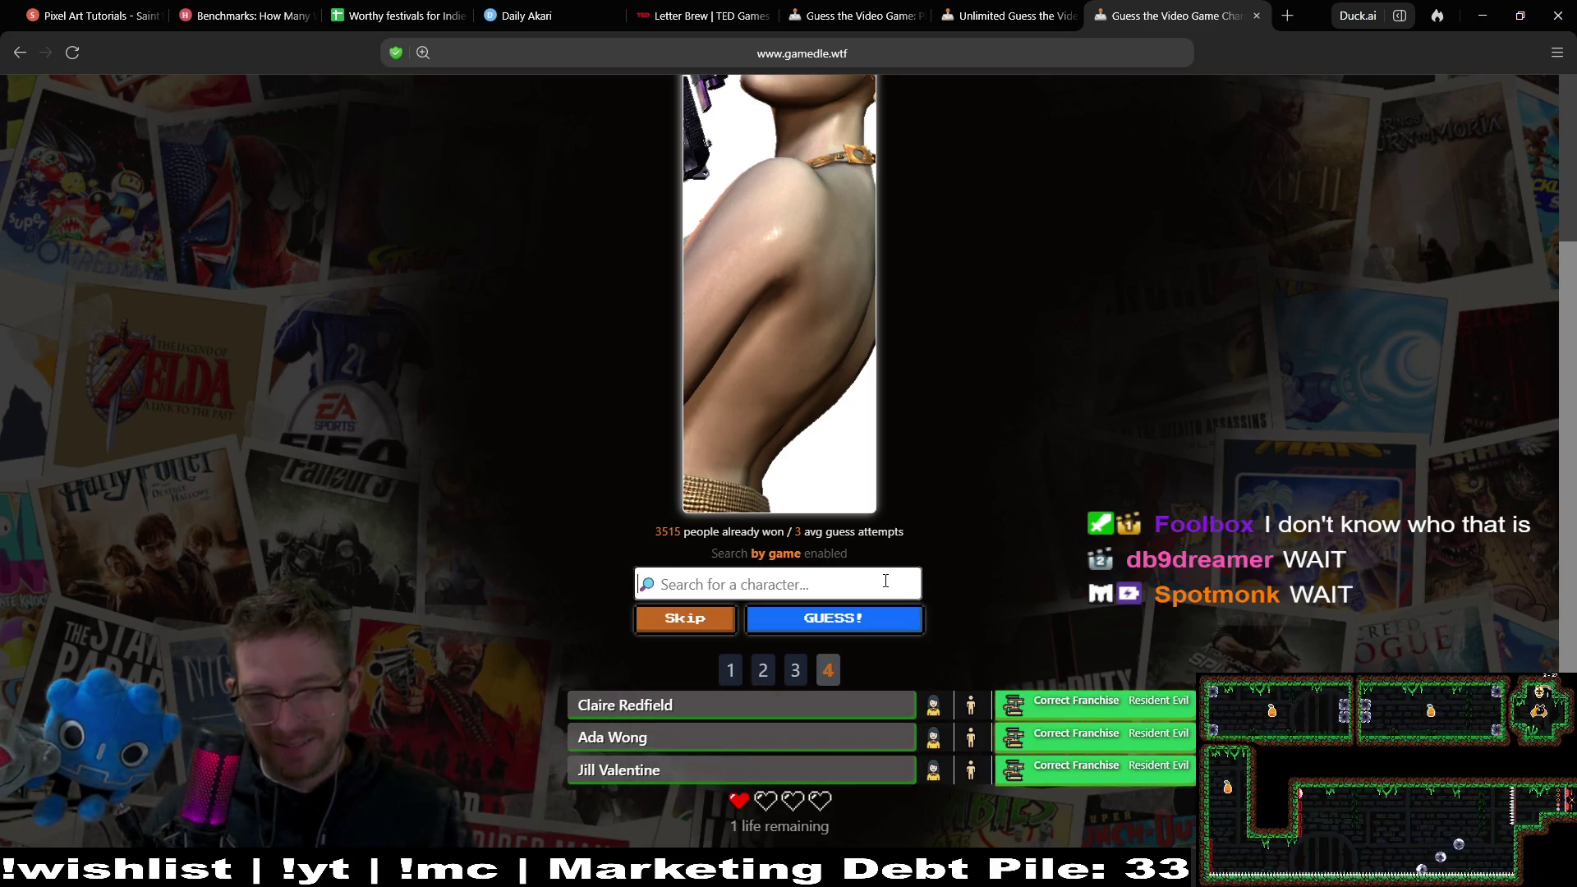
type("res")
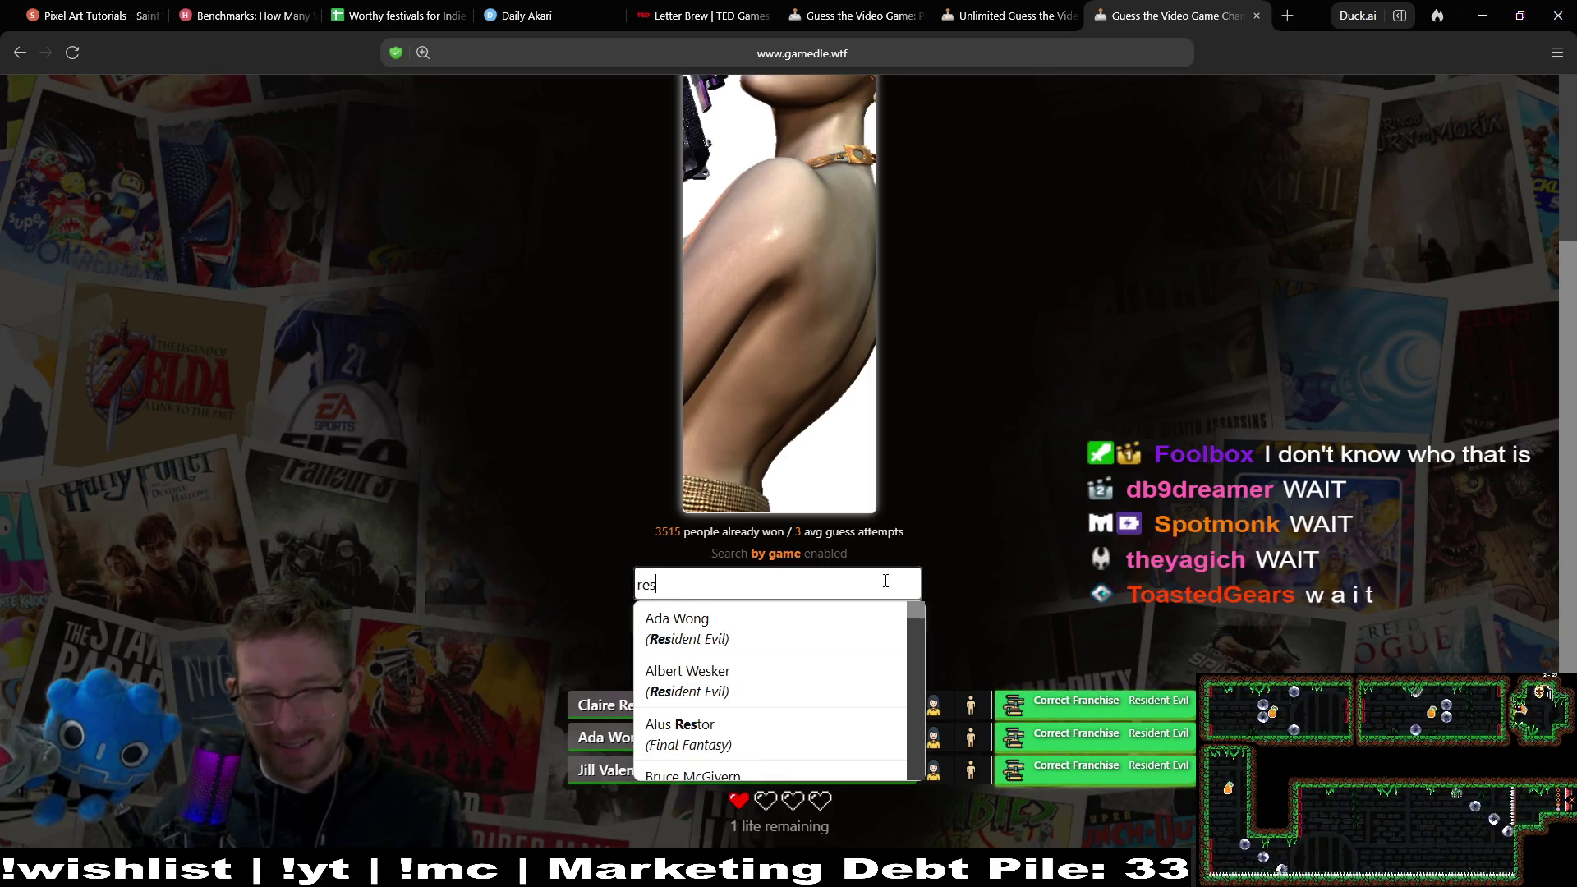
type("ident evil")
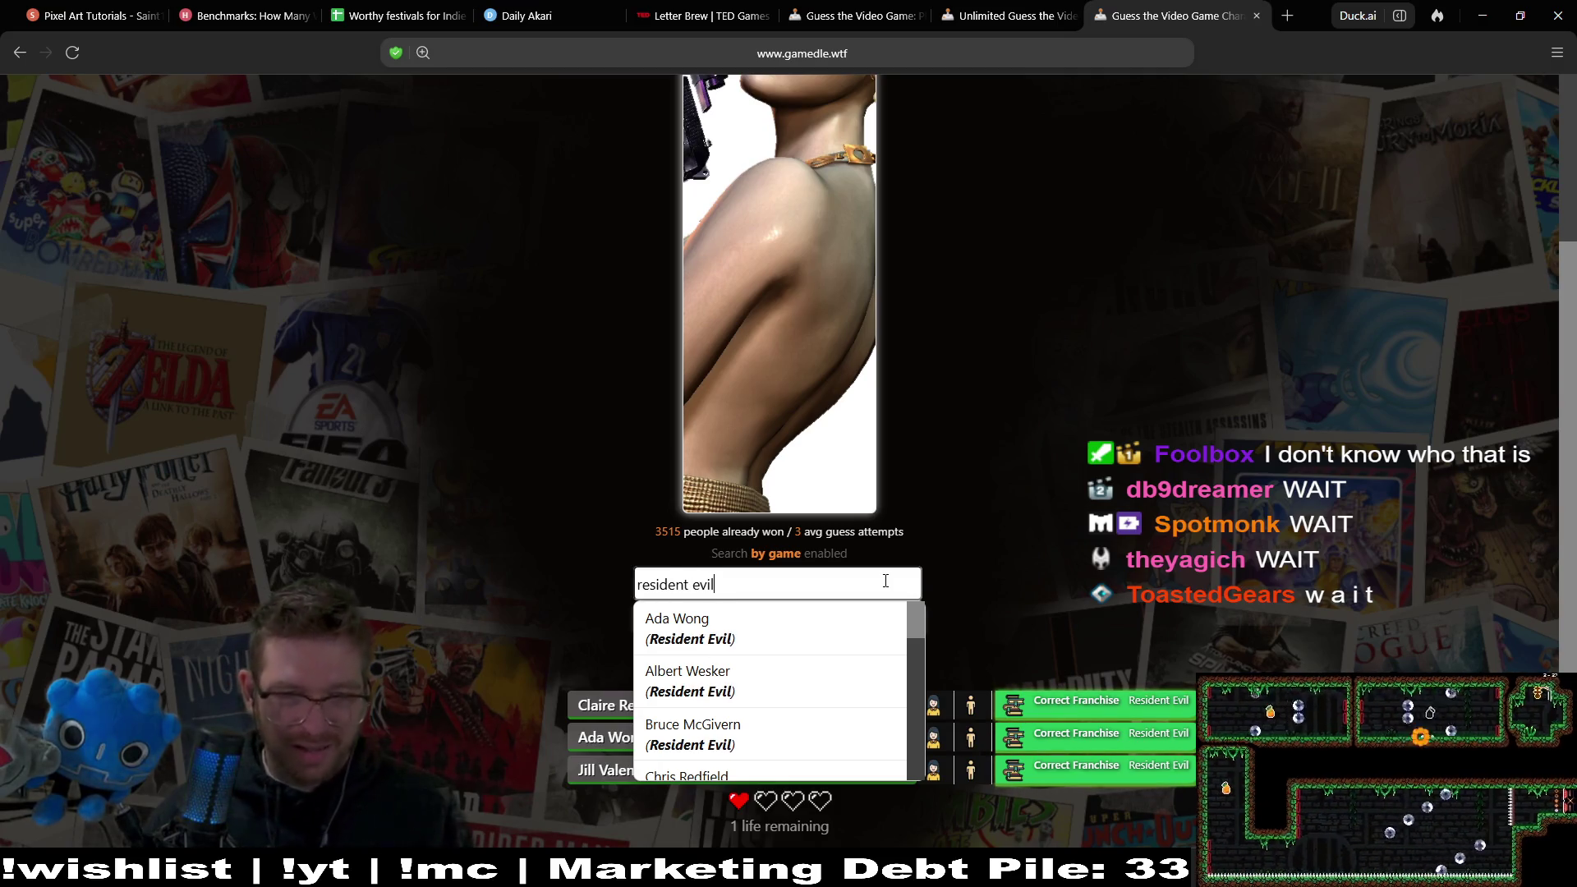
mouse_move(914, 618)
left_mouse_down()
mouse_move(898, 712)
mouse_move(910, 787)
left_mouse_up()
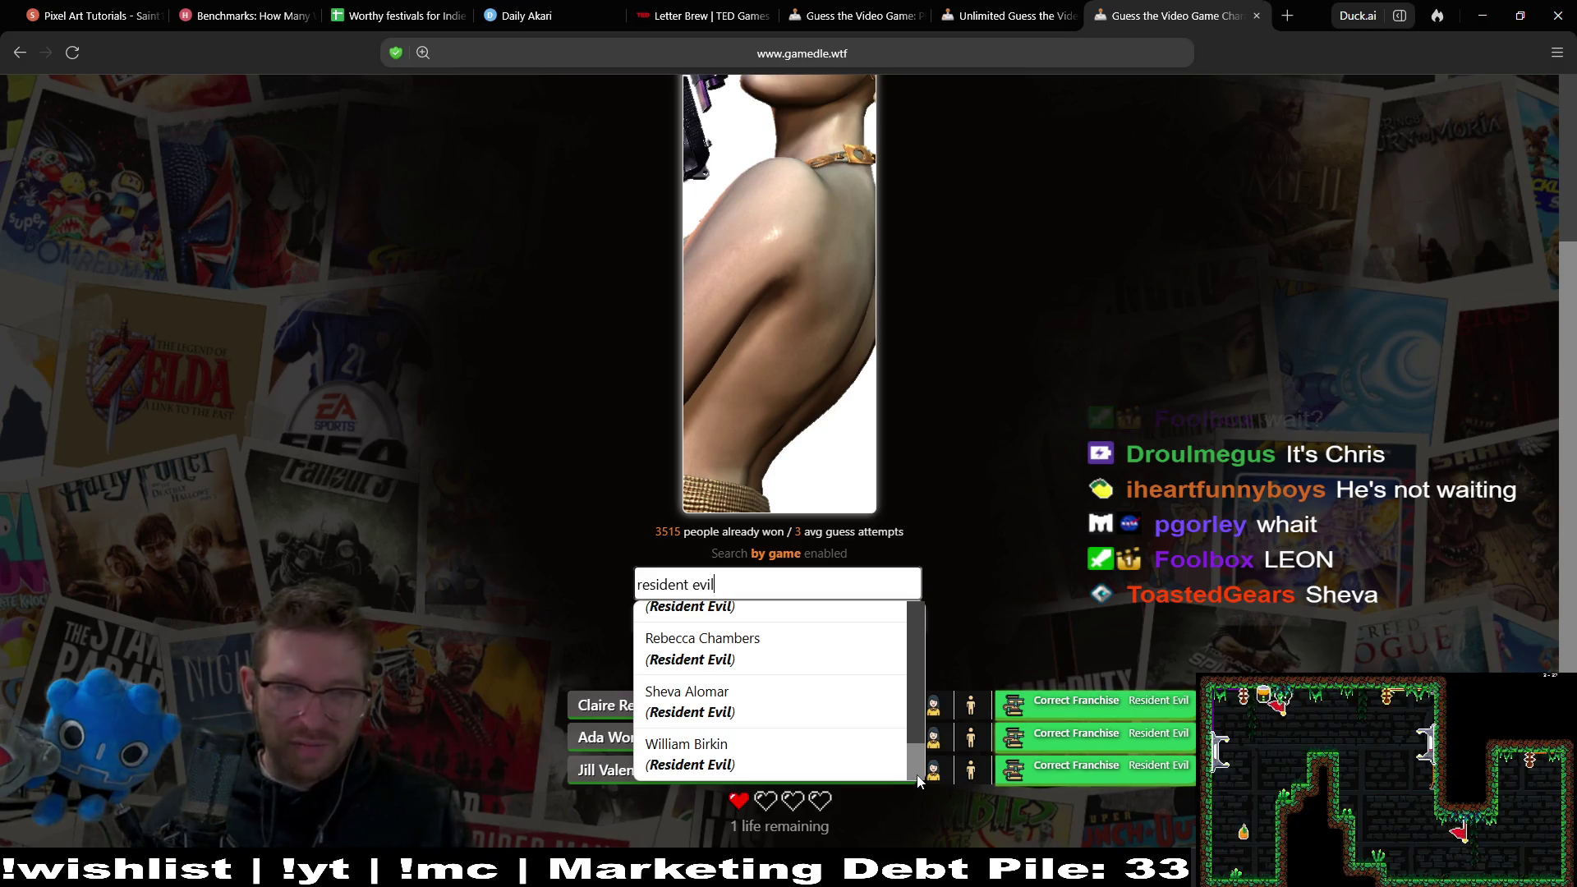
Submit Sheva Alomar from the Resident Evil list as the final guess, revealing Excella Gionne.
scroll(922, 760, "up", 2)
scroll(793, 721, "down", 2)
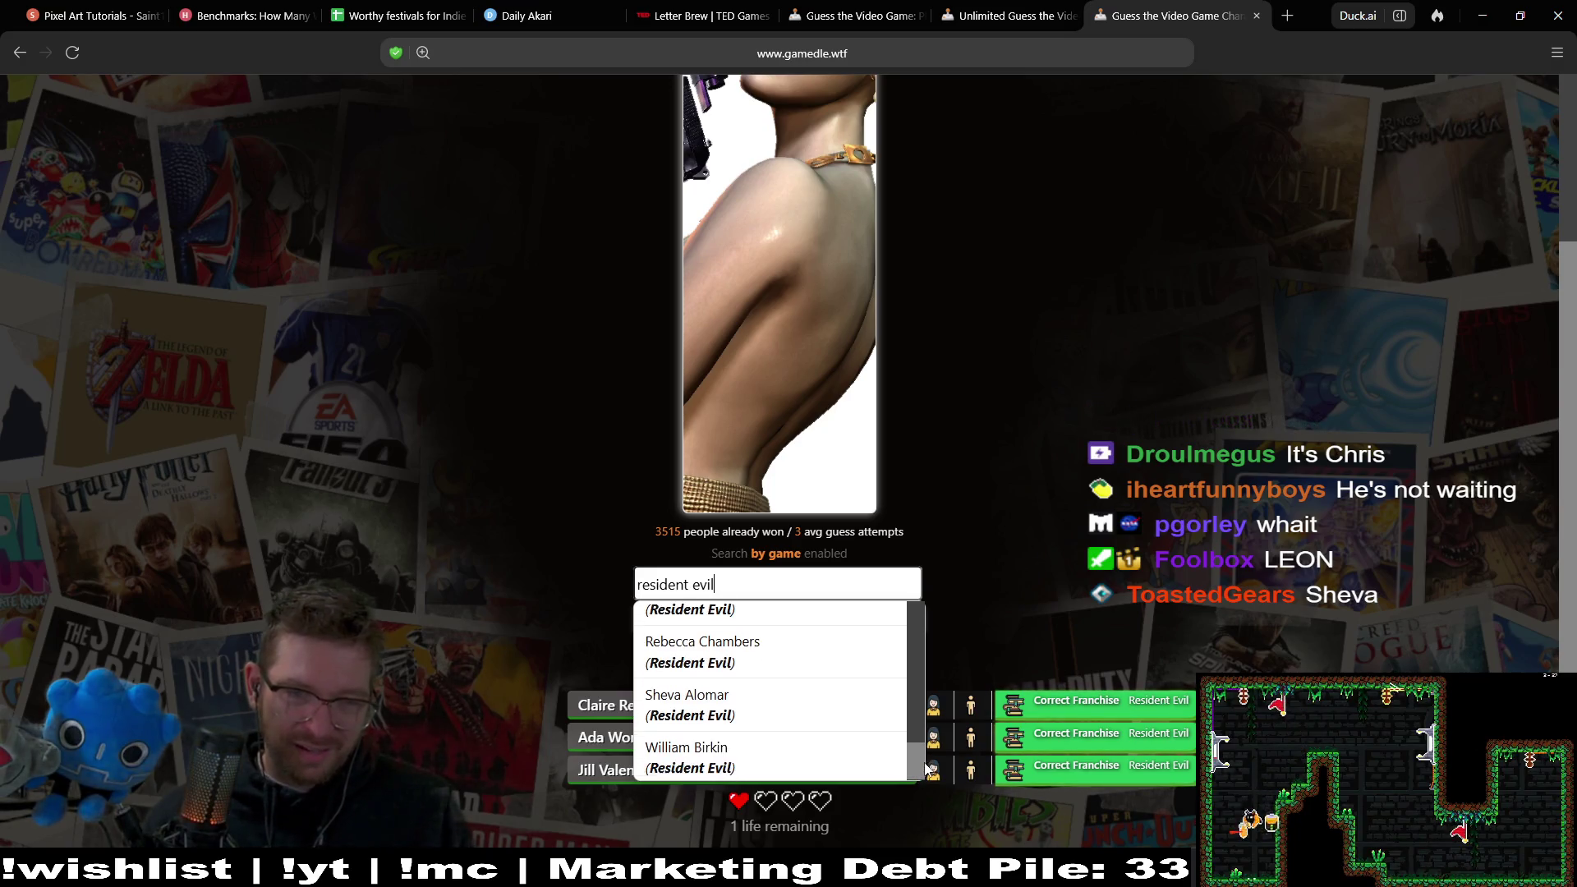
left_click(792, 715)
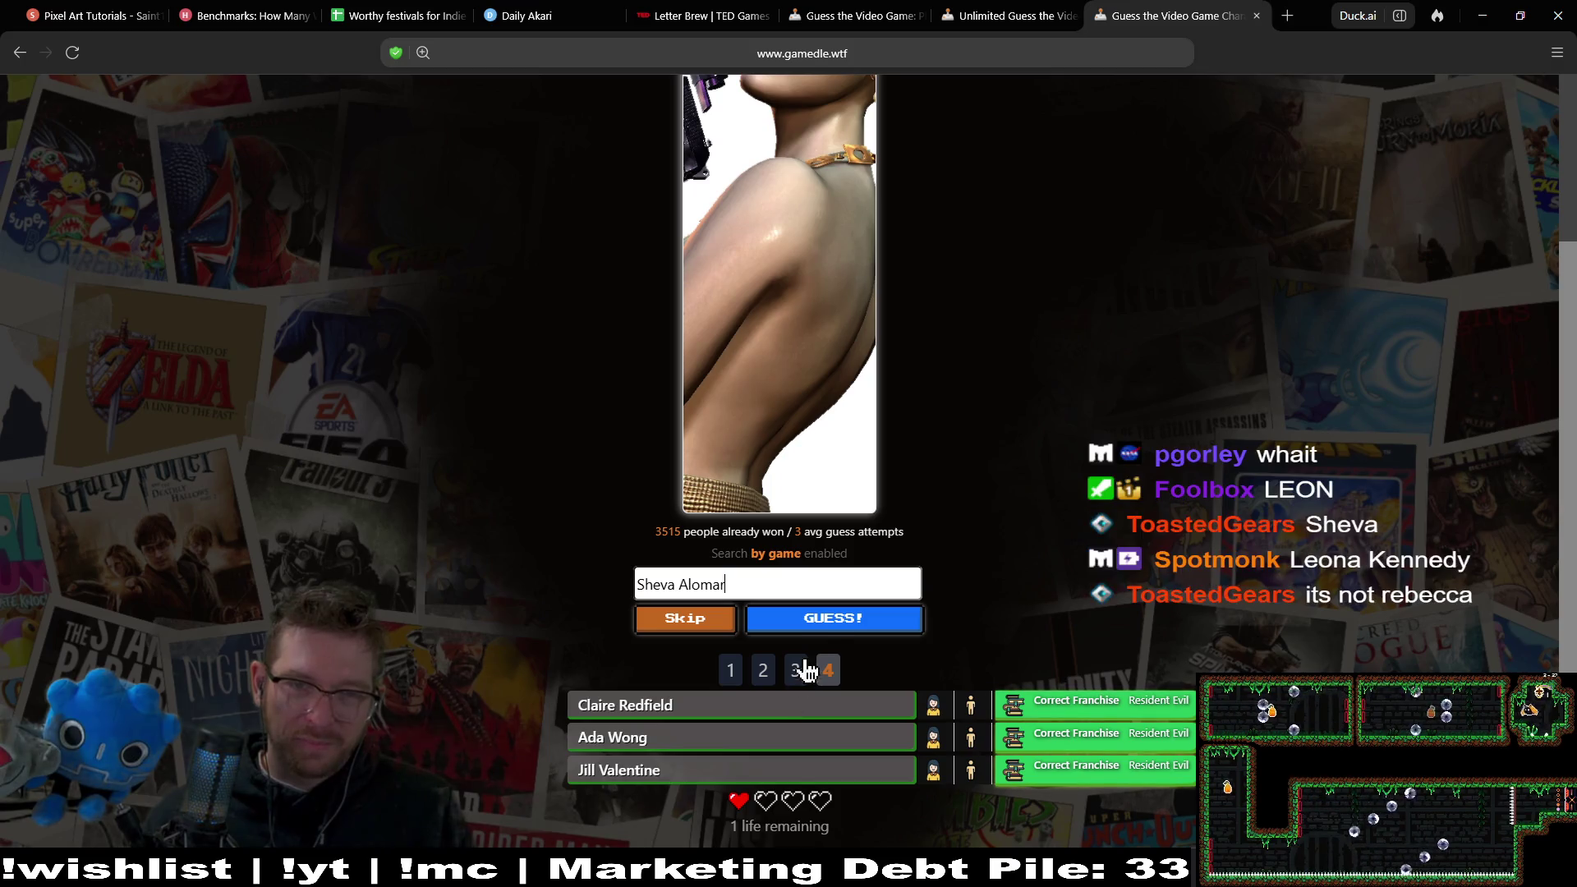
left_click(830, 624)
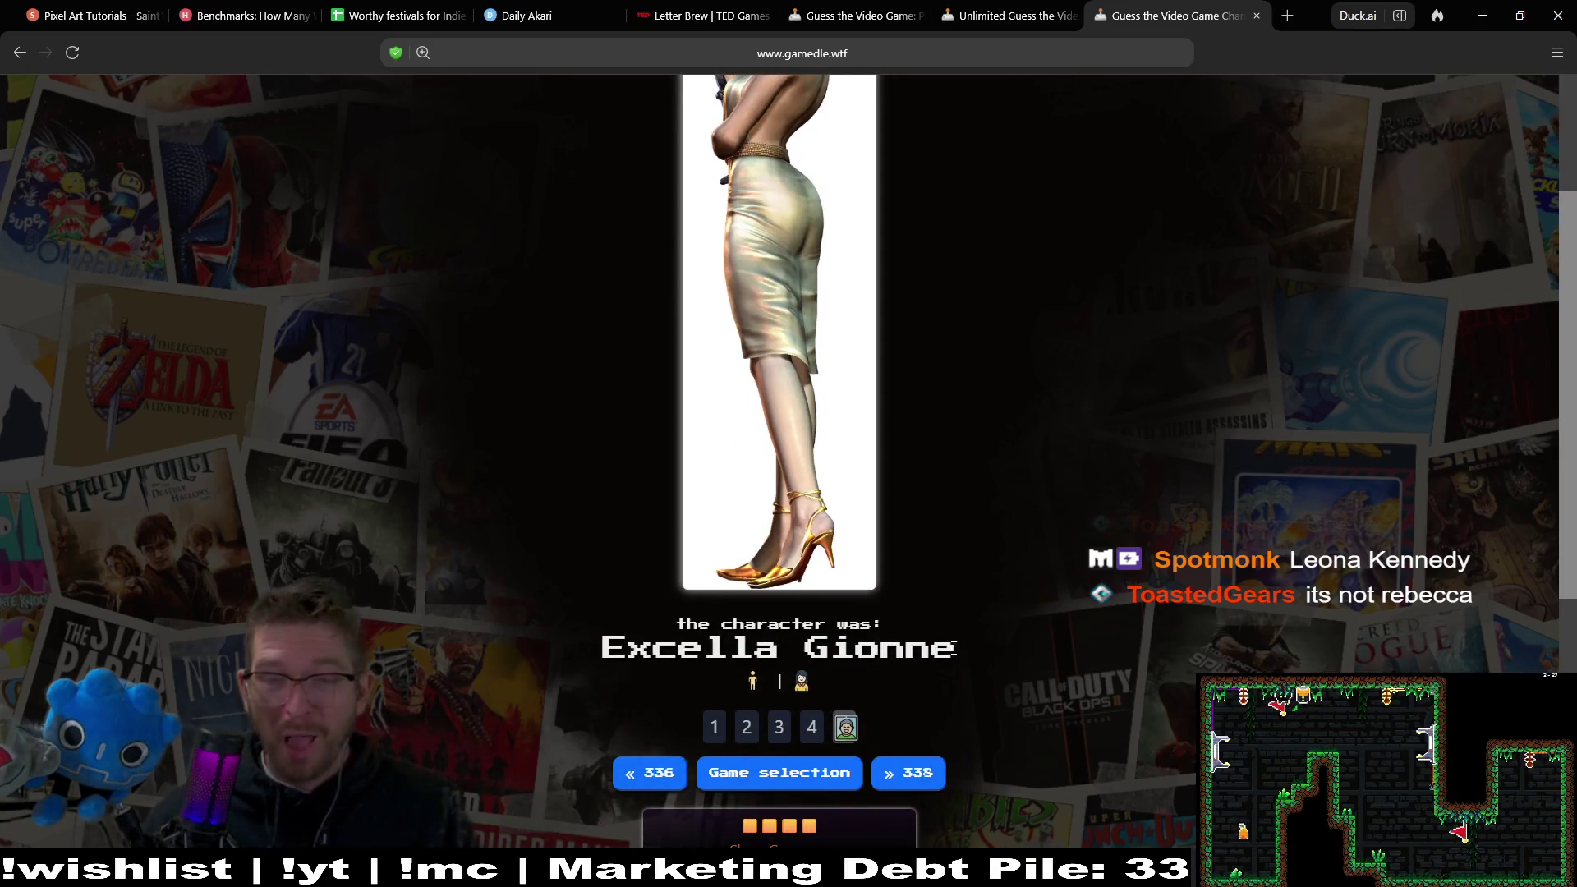
left_click_drag(957, 649, 604, 657)
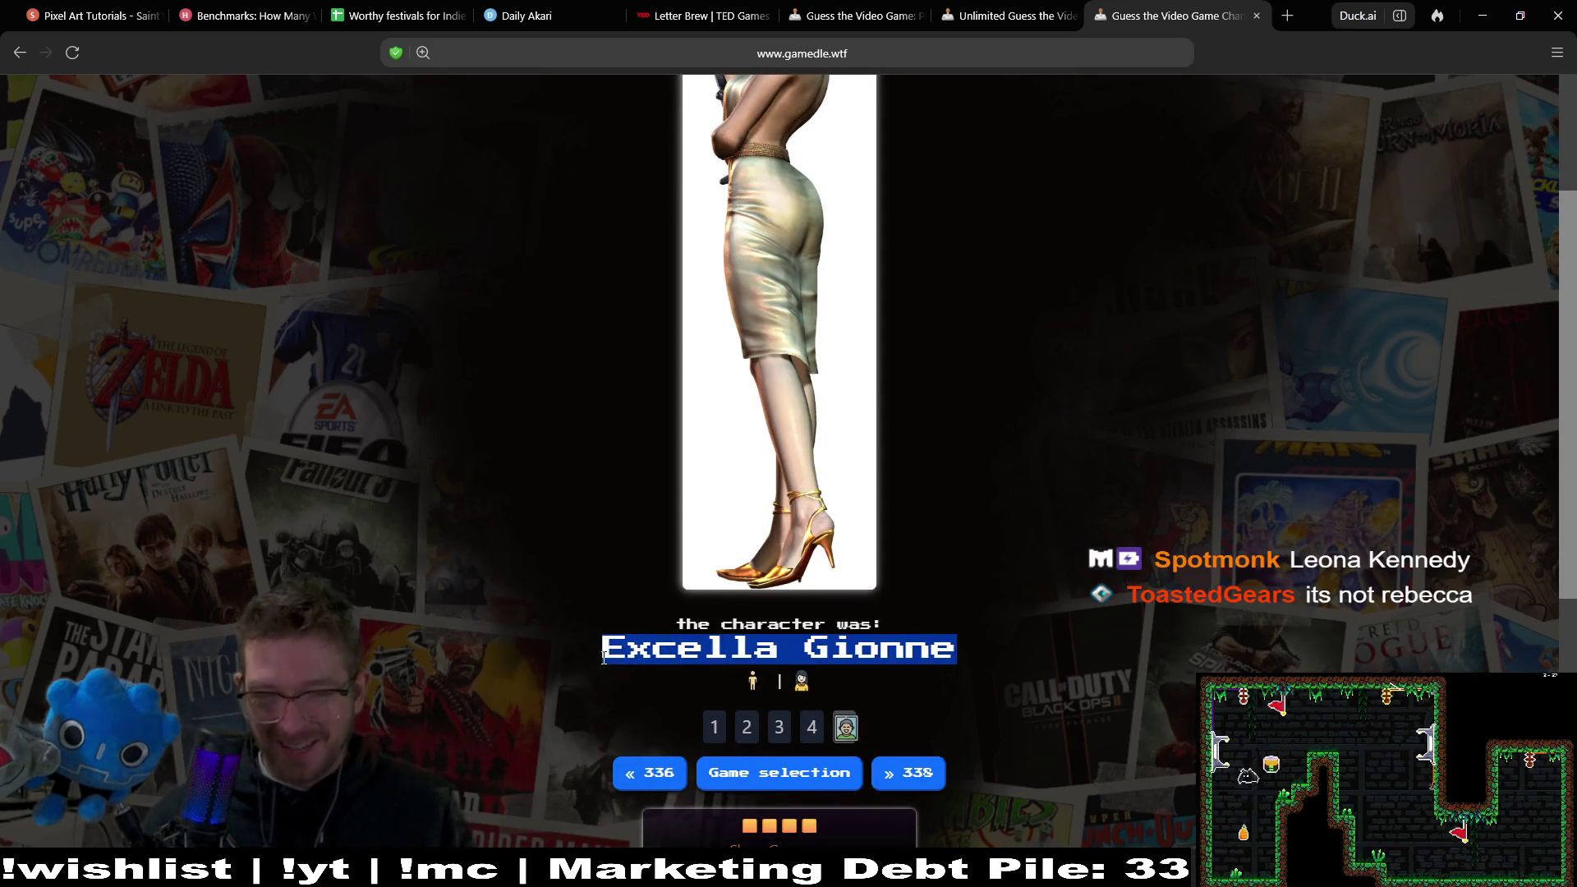
left_click(1167, 649)
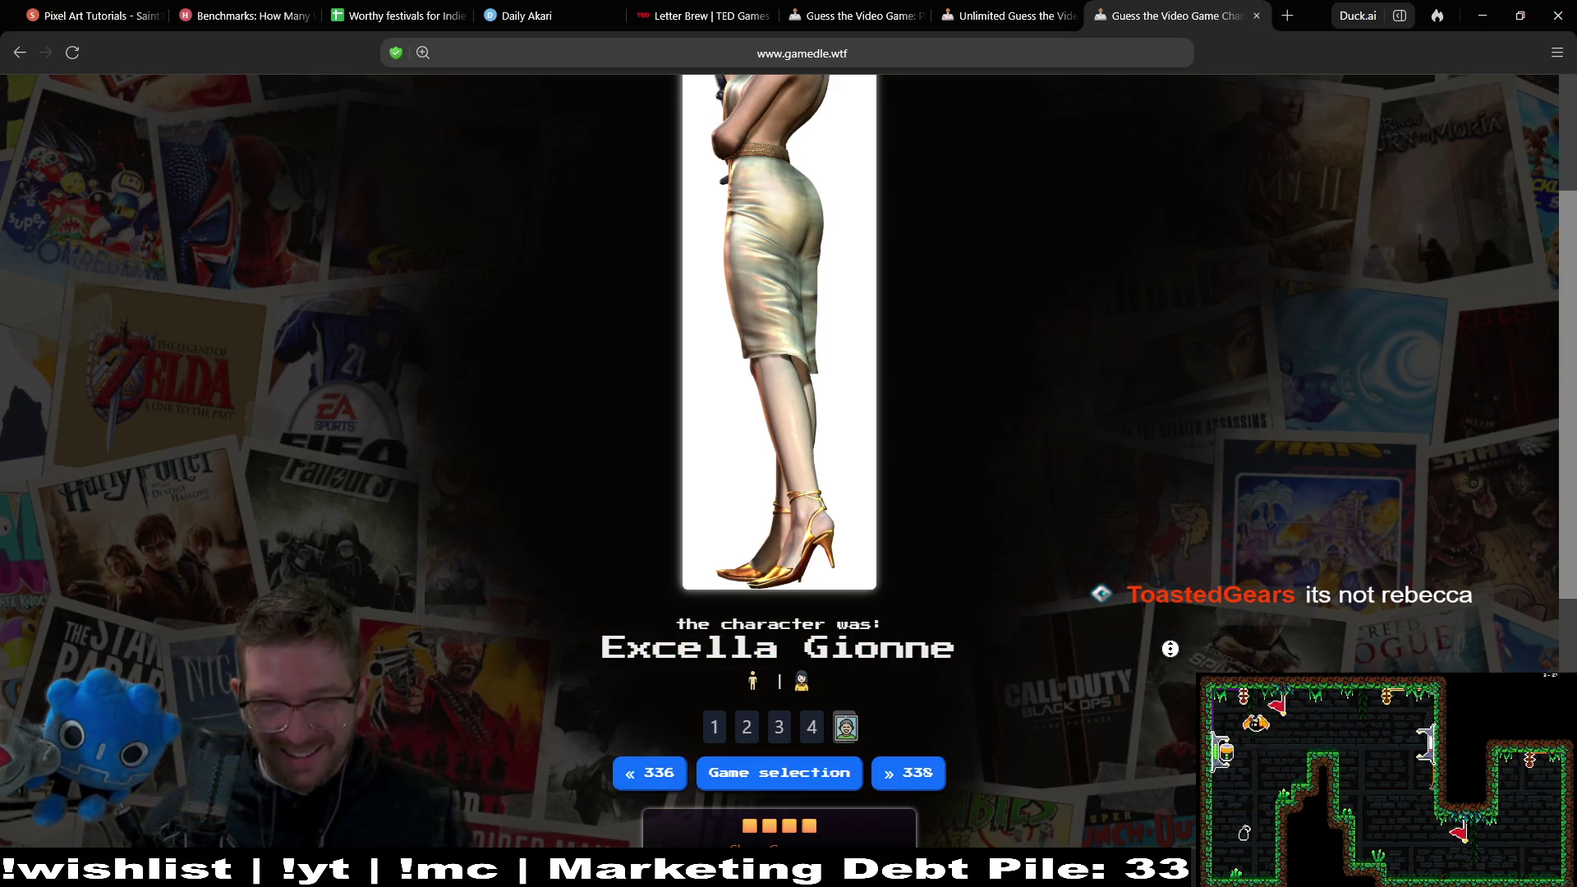
scroll(1167, 649, "up", 3)
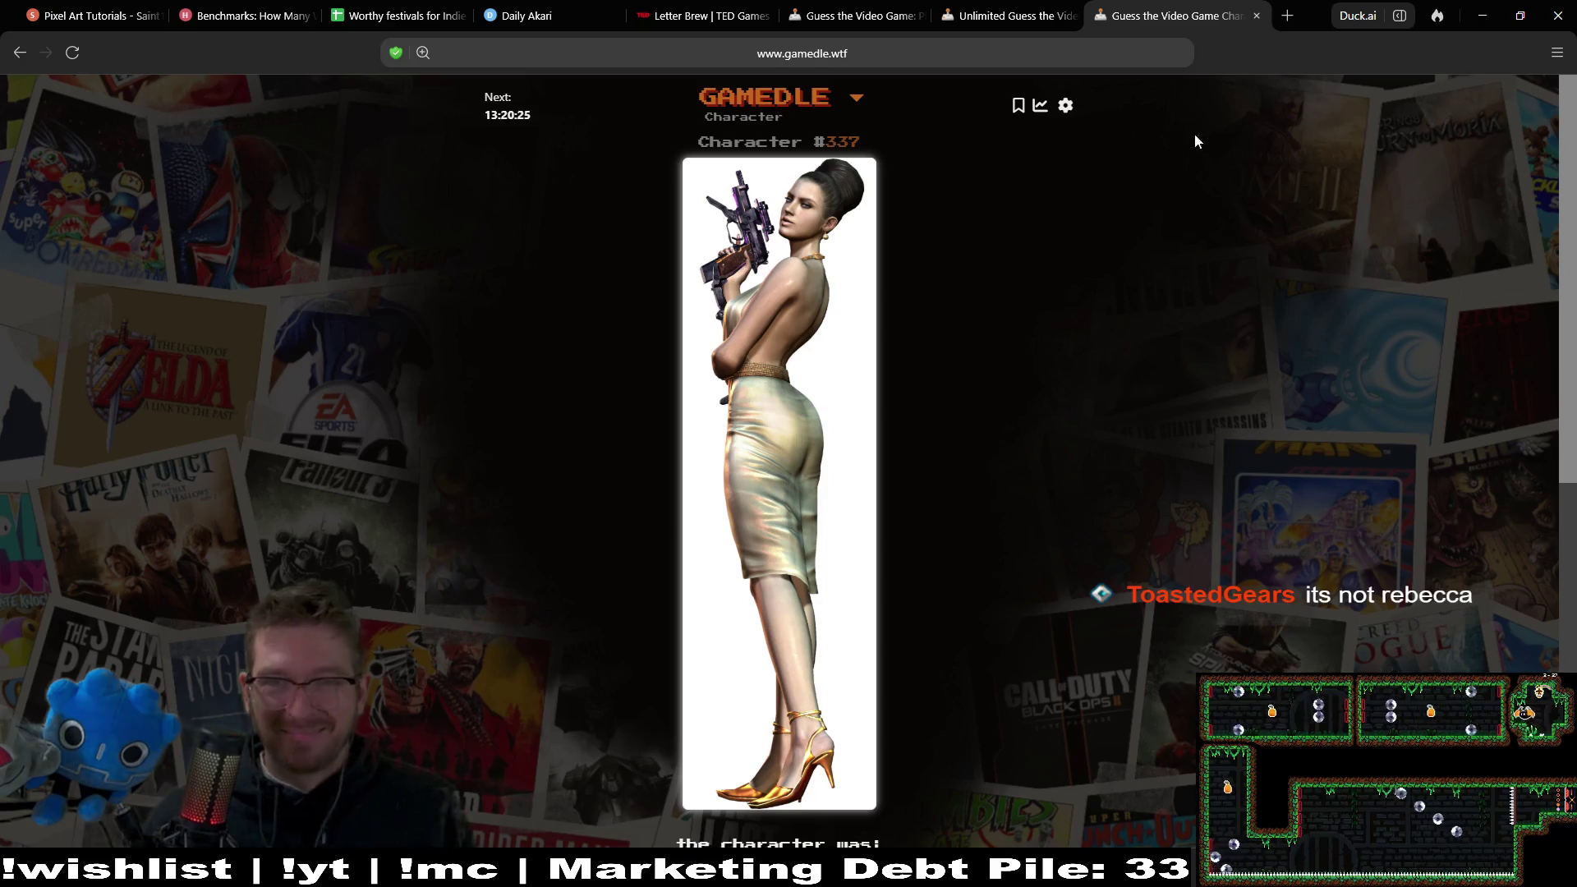
Open Keywords puzzle #1045 from the Keywords archive on the Gamedle home page.
right_click(20, 56)
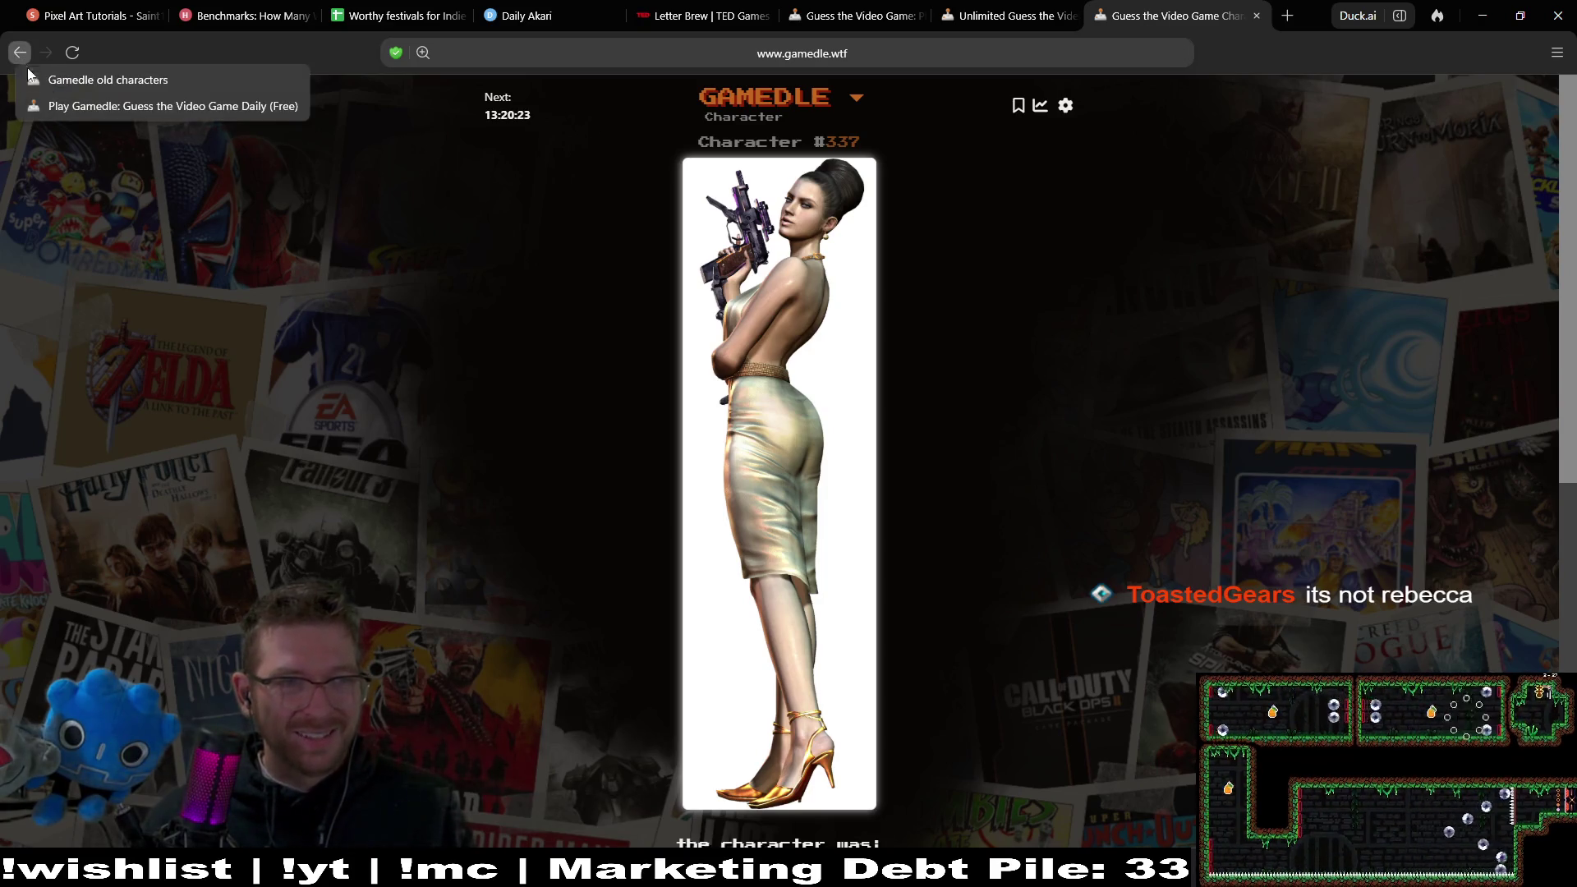
left_click(82, 103)
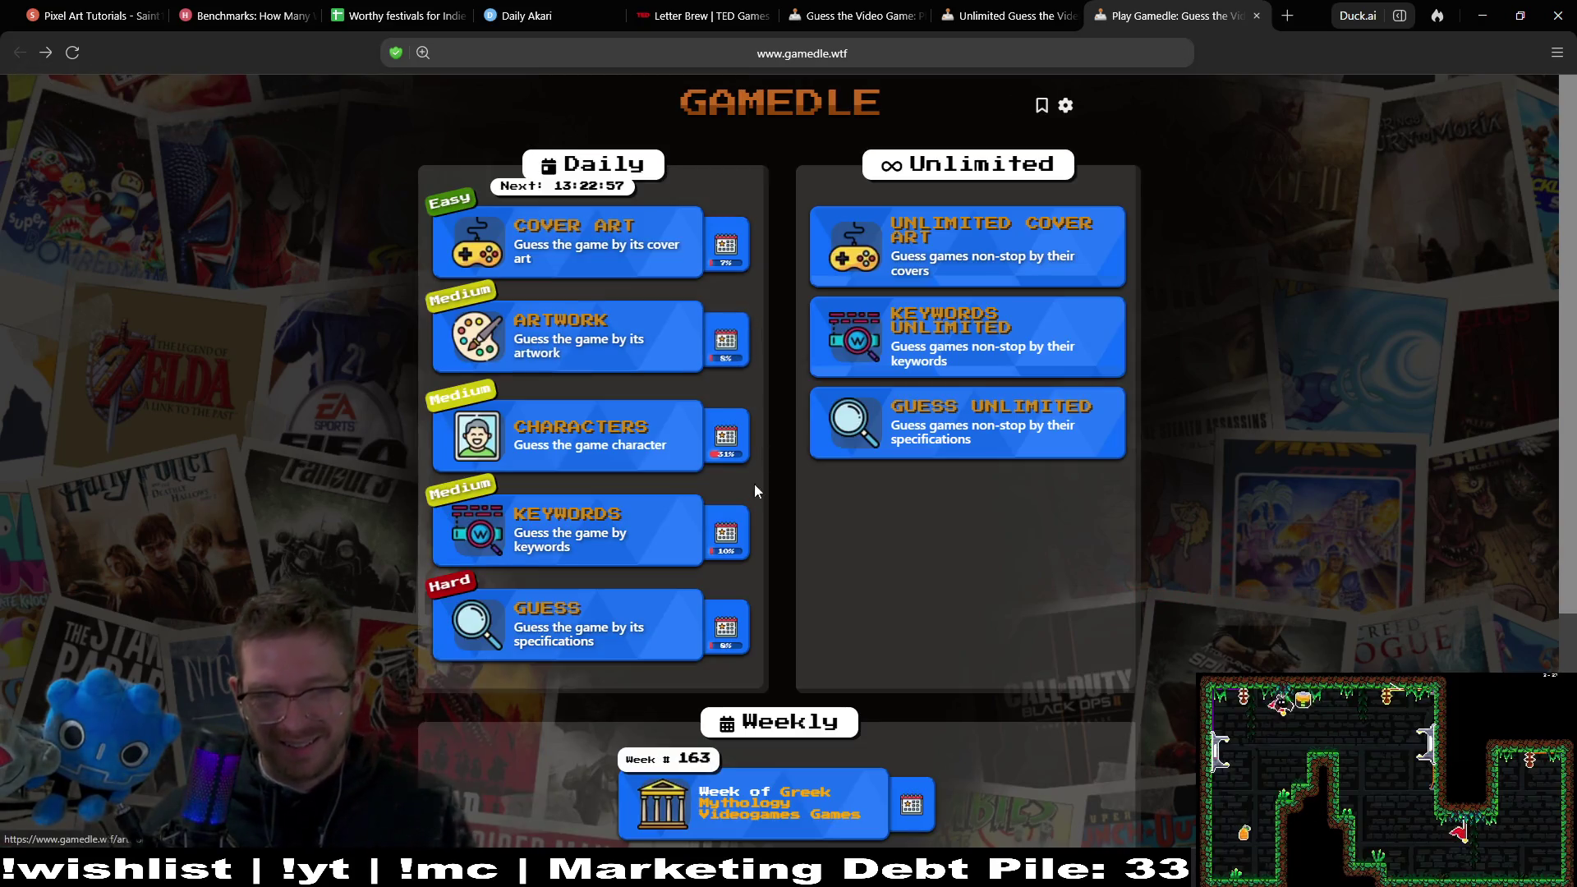
left_click(726, 534)
scroll(740, 515, "down", 20)
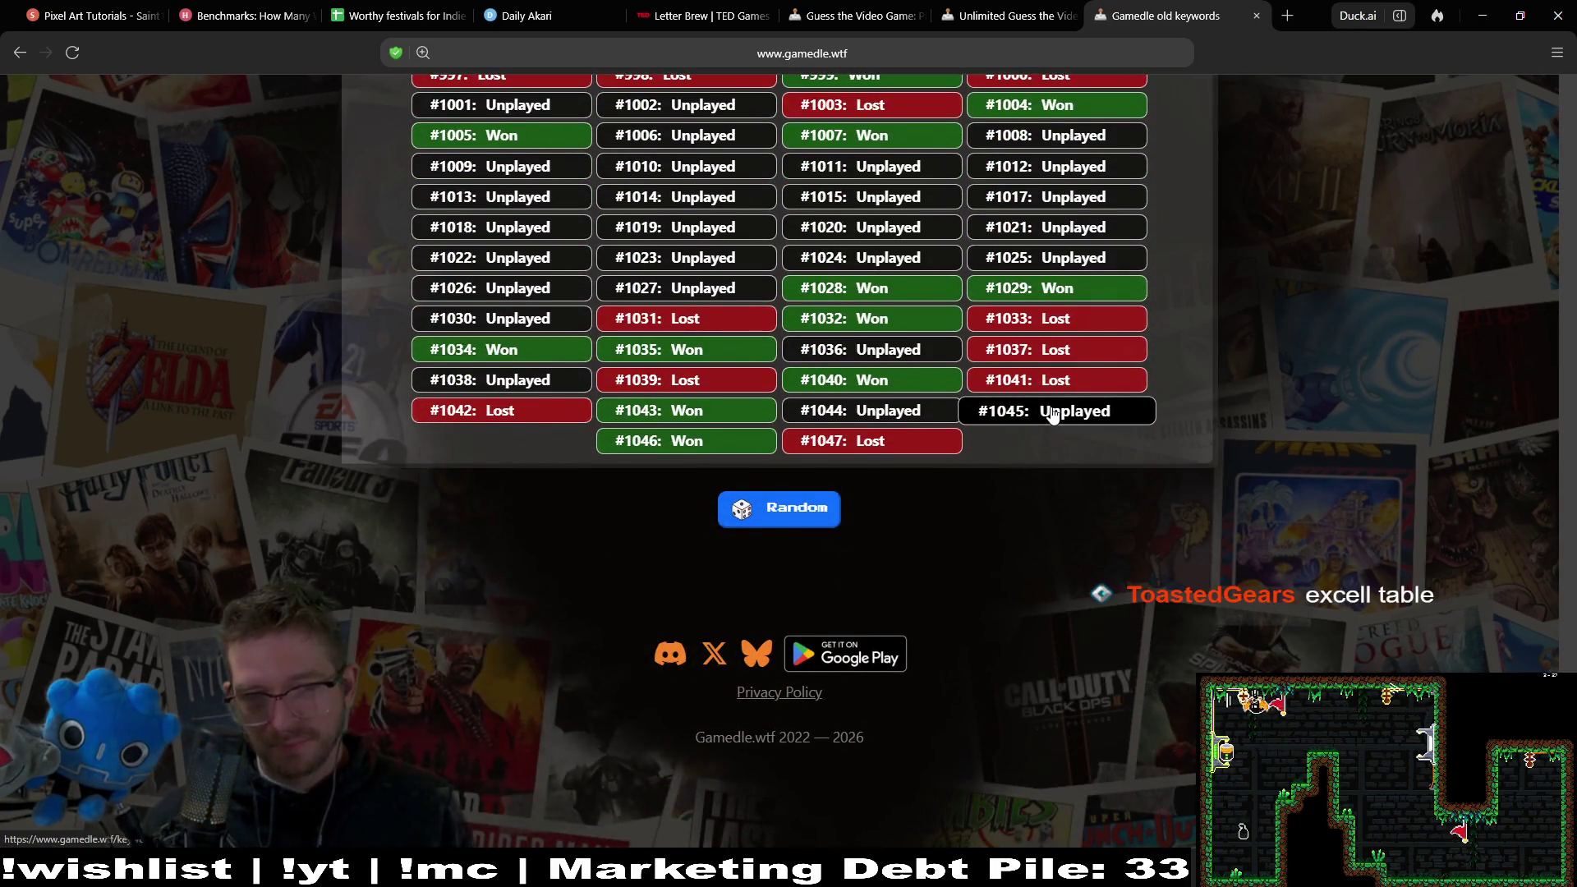
left_click(1053, 412)
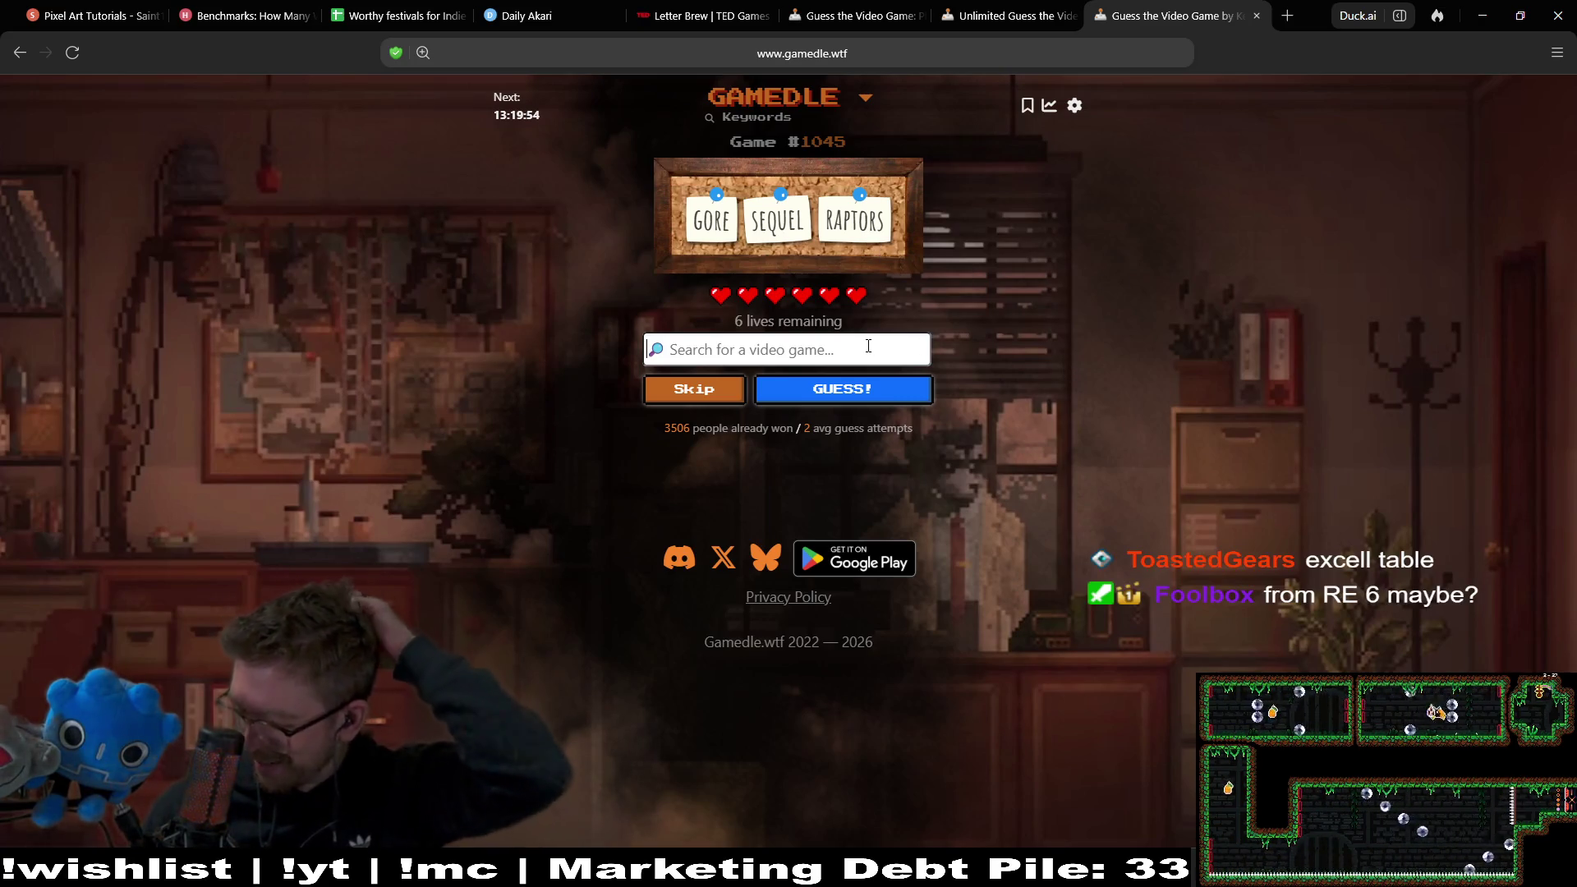
Guess Dino Crisis 2 for Keywords #1045.
type("ta")
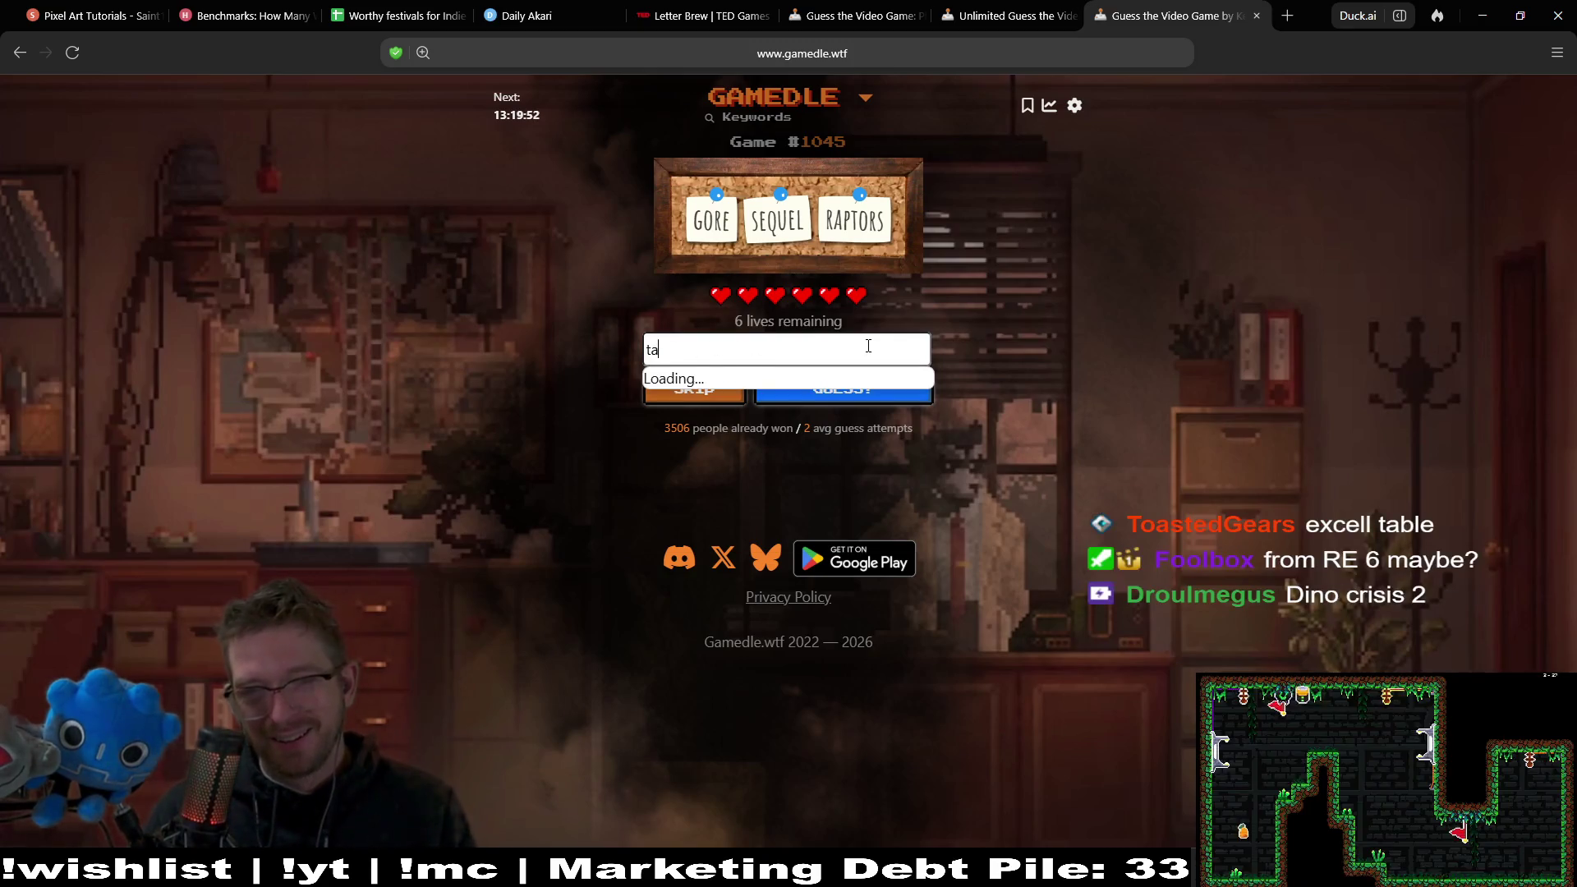
key("BackSpace")
key("BackSpace")
type("dino cris")
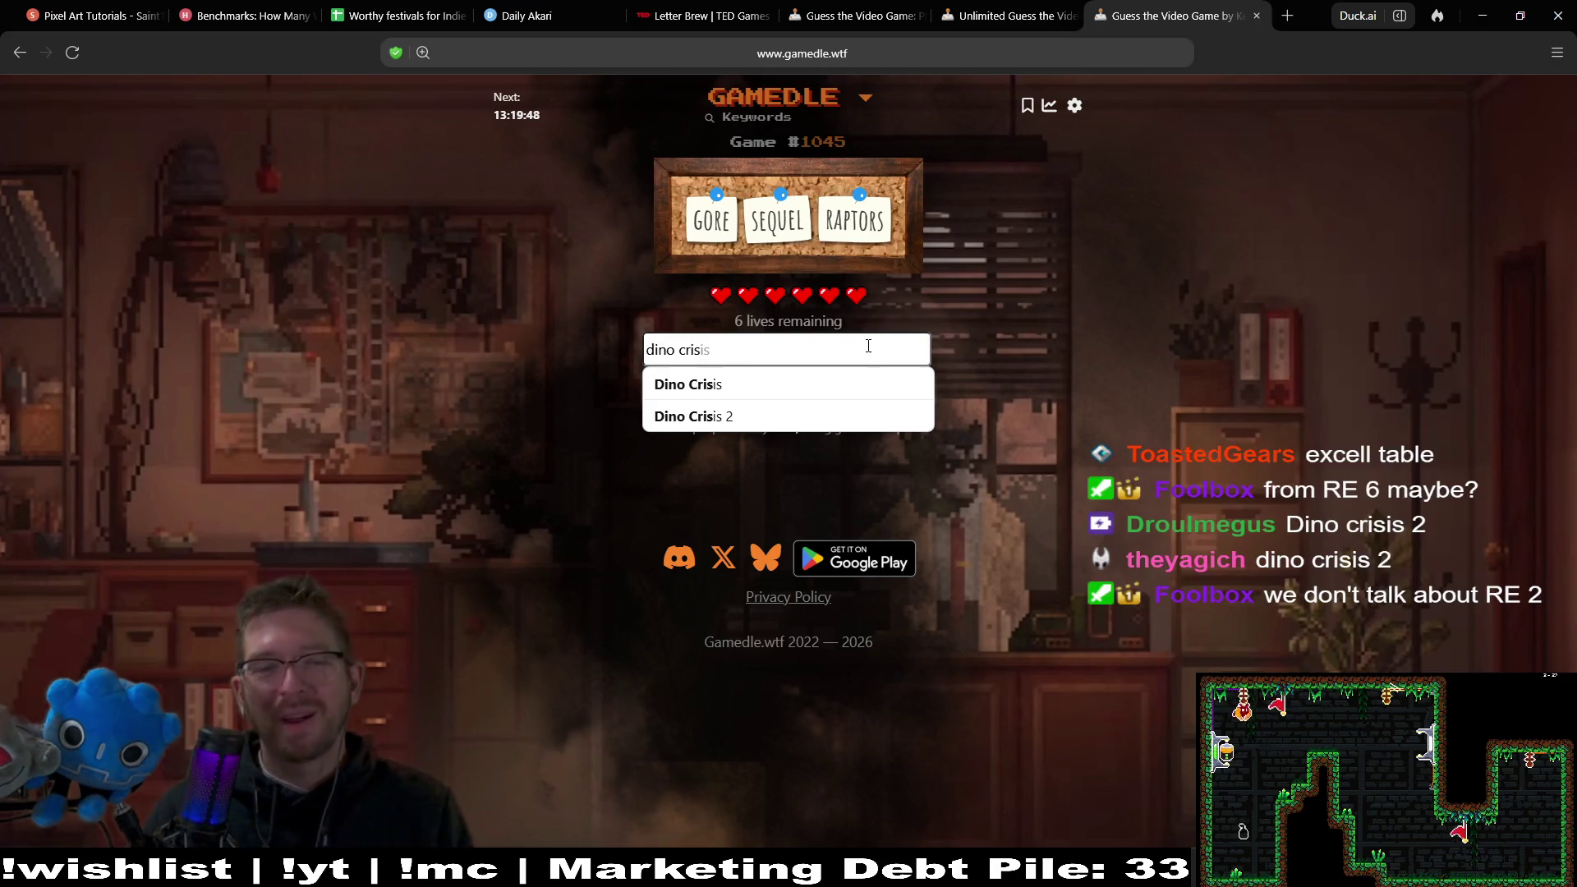
left_click(812, 424)
left_click(865, 395)
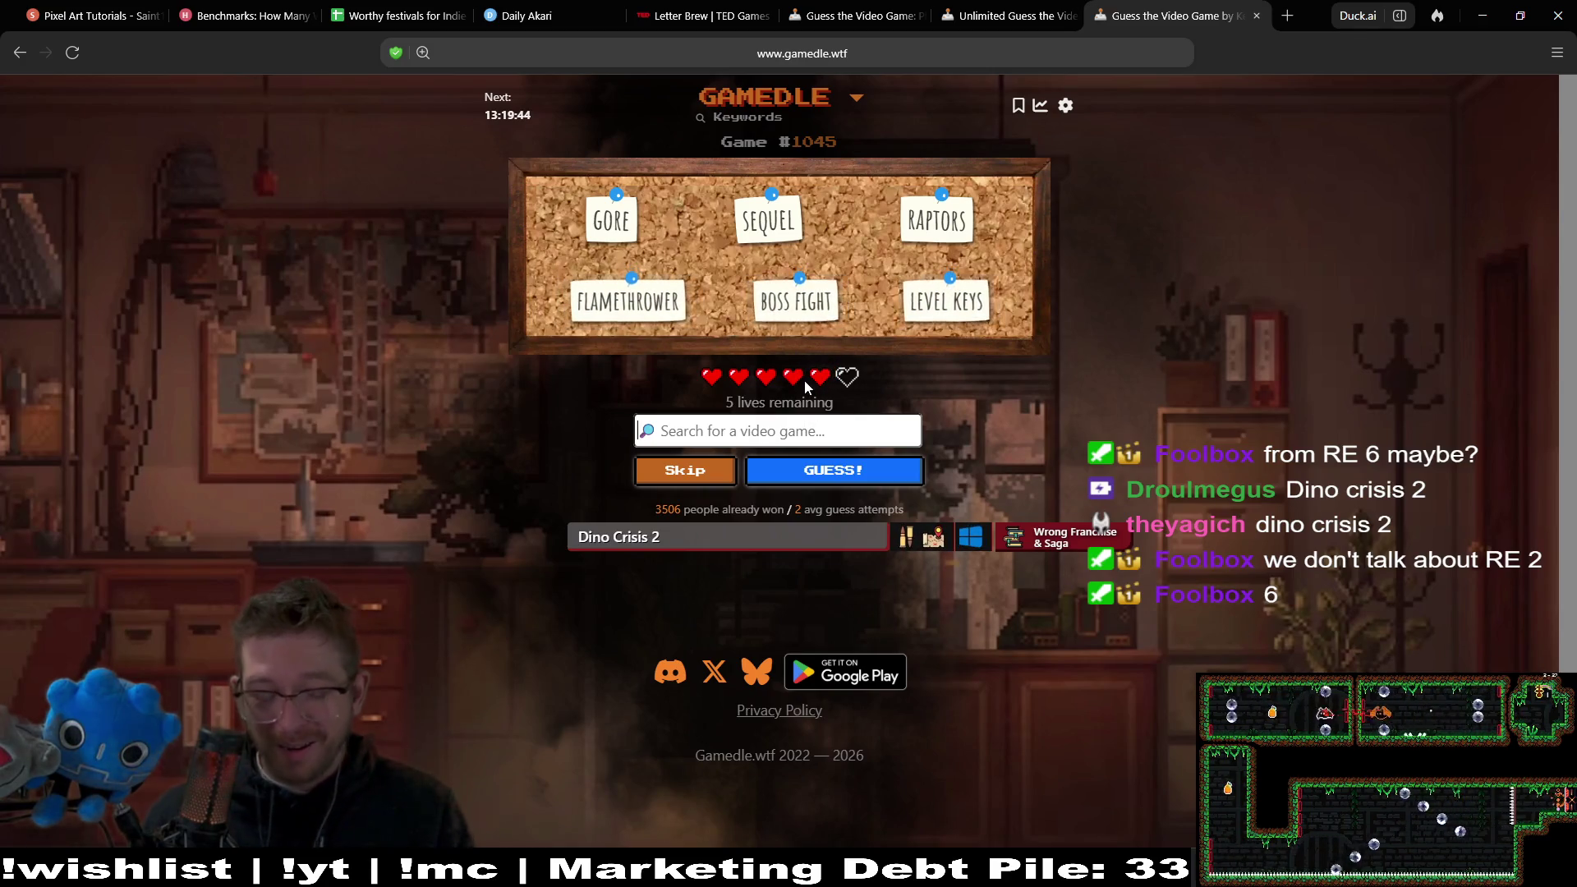
Guess Turok 2: Seeds of Evil, solving the puzzle on the second try.
type("turok")
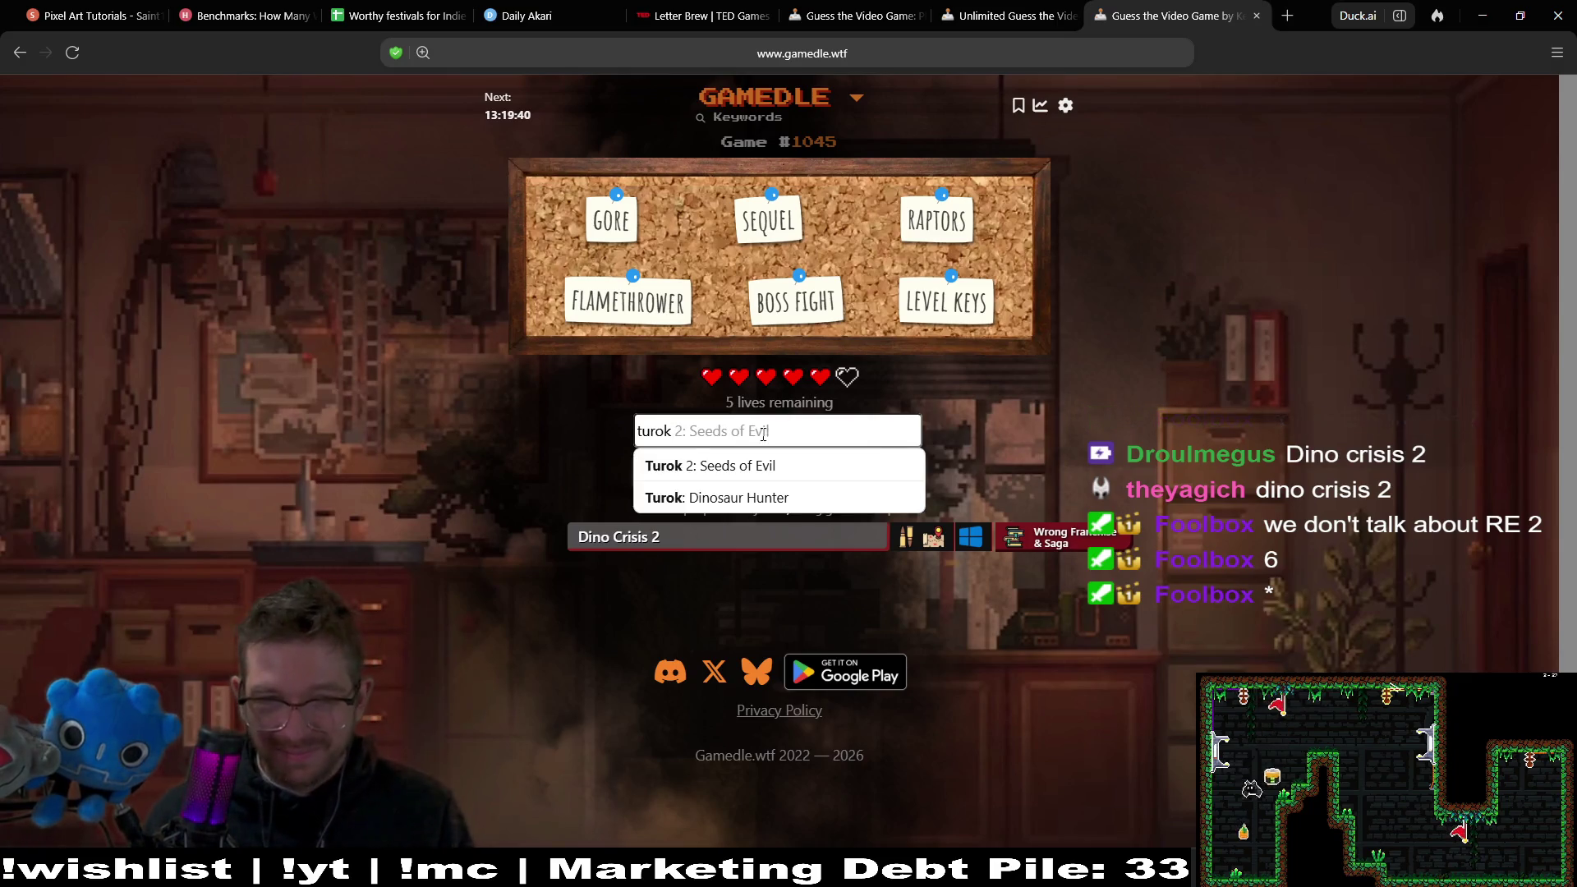
left_click(822, 462)
left_click(828, 485)
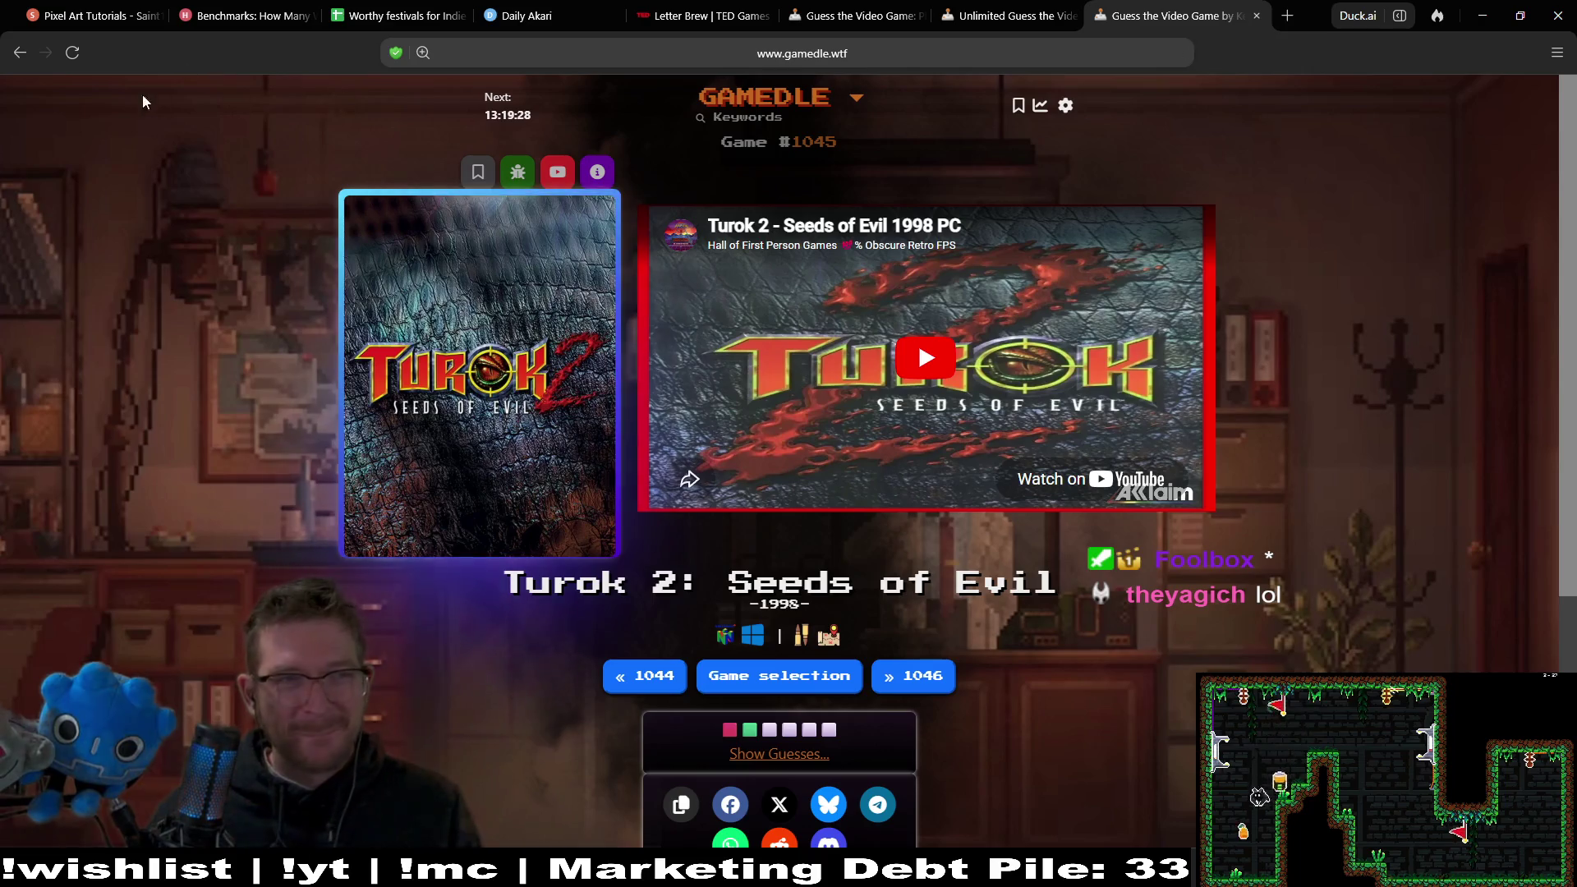
right_click(31, 57)
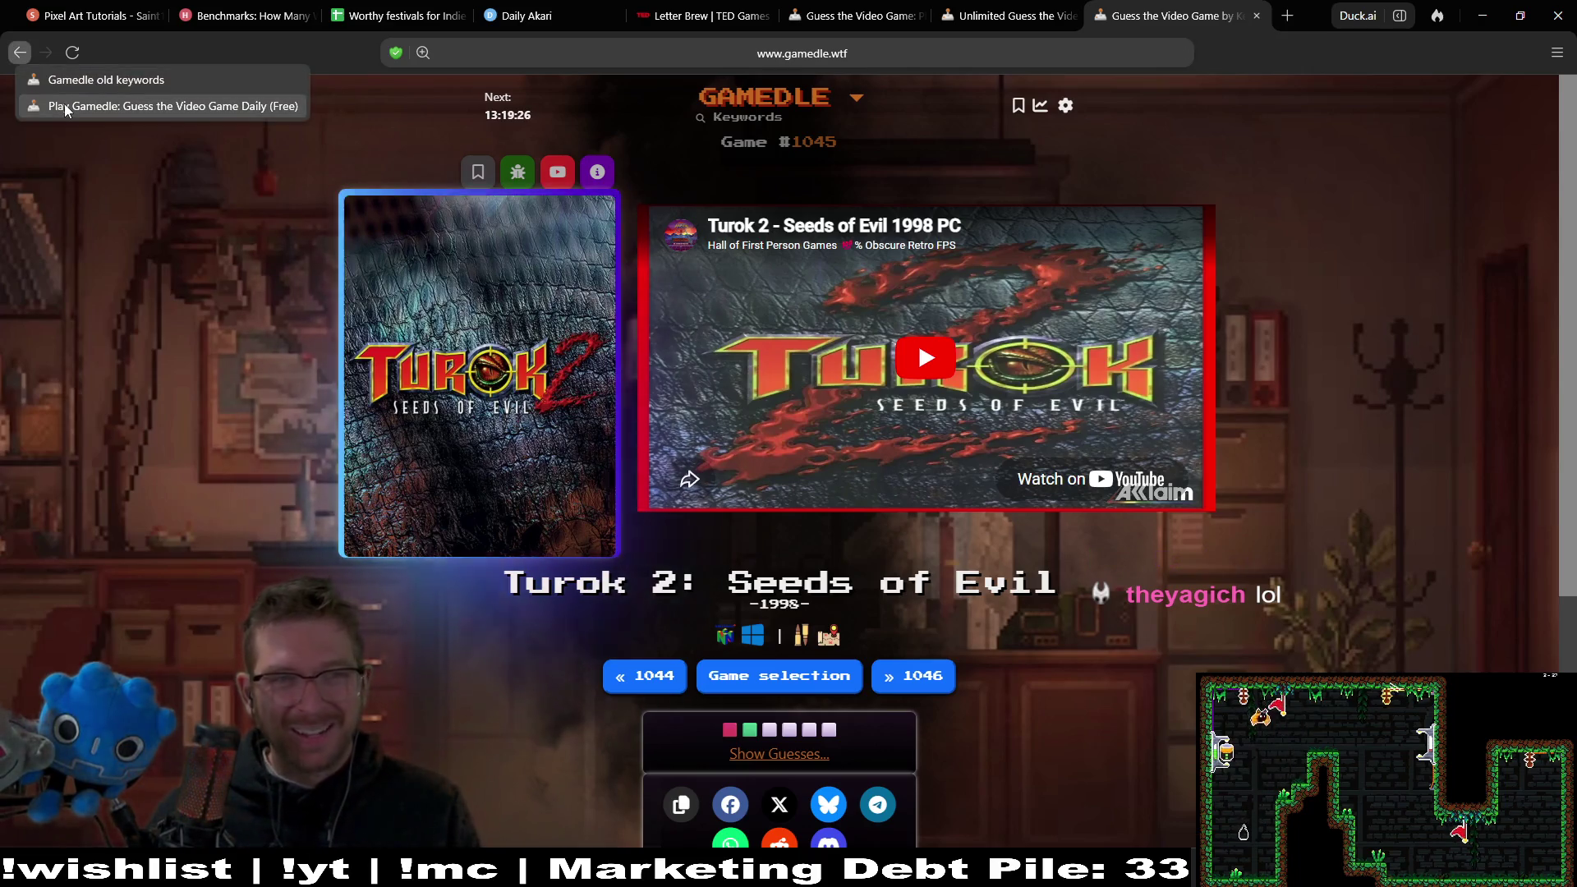
Open archived Guess puzzle #1298 from the Gamedle home page.
left_click(66, 107)
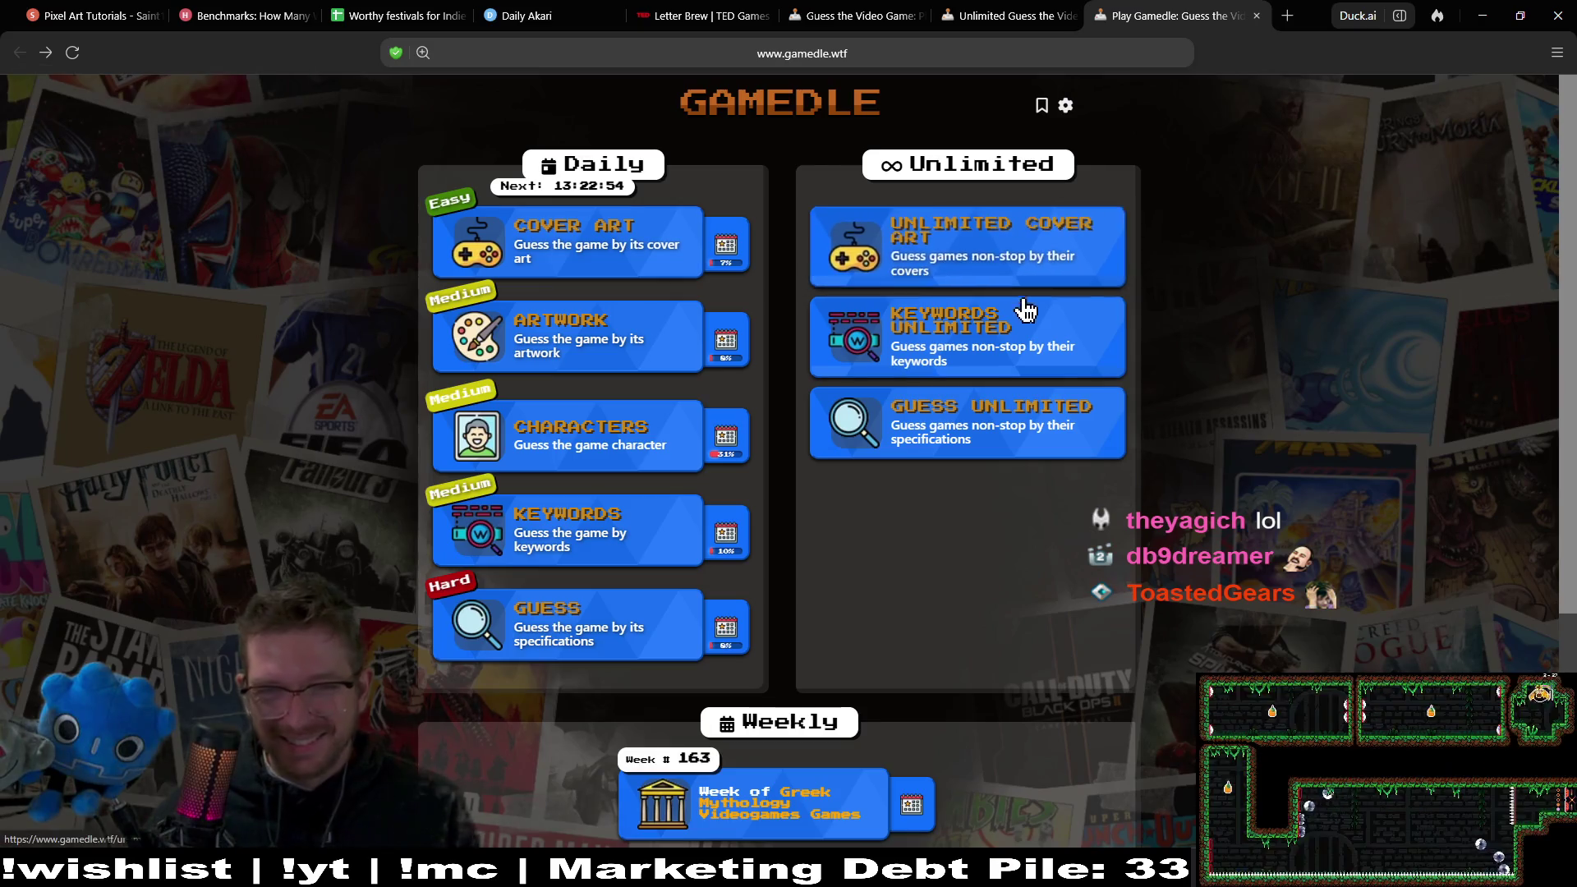
left_click(731, 635)
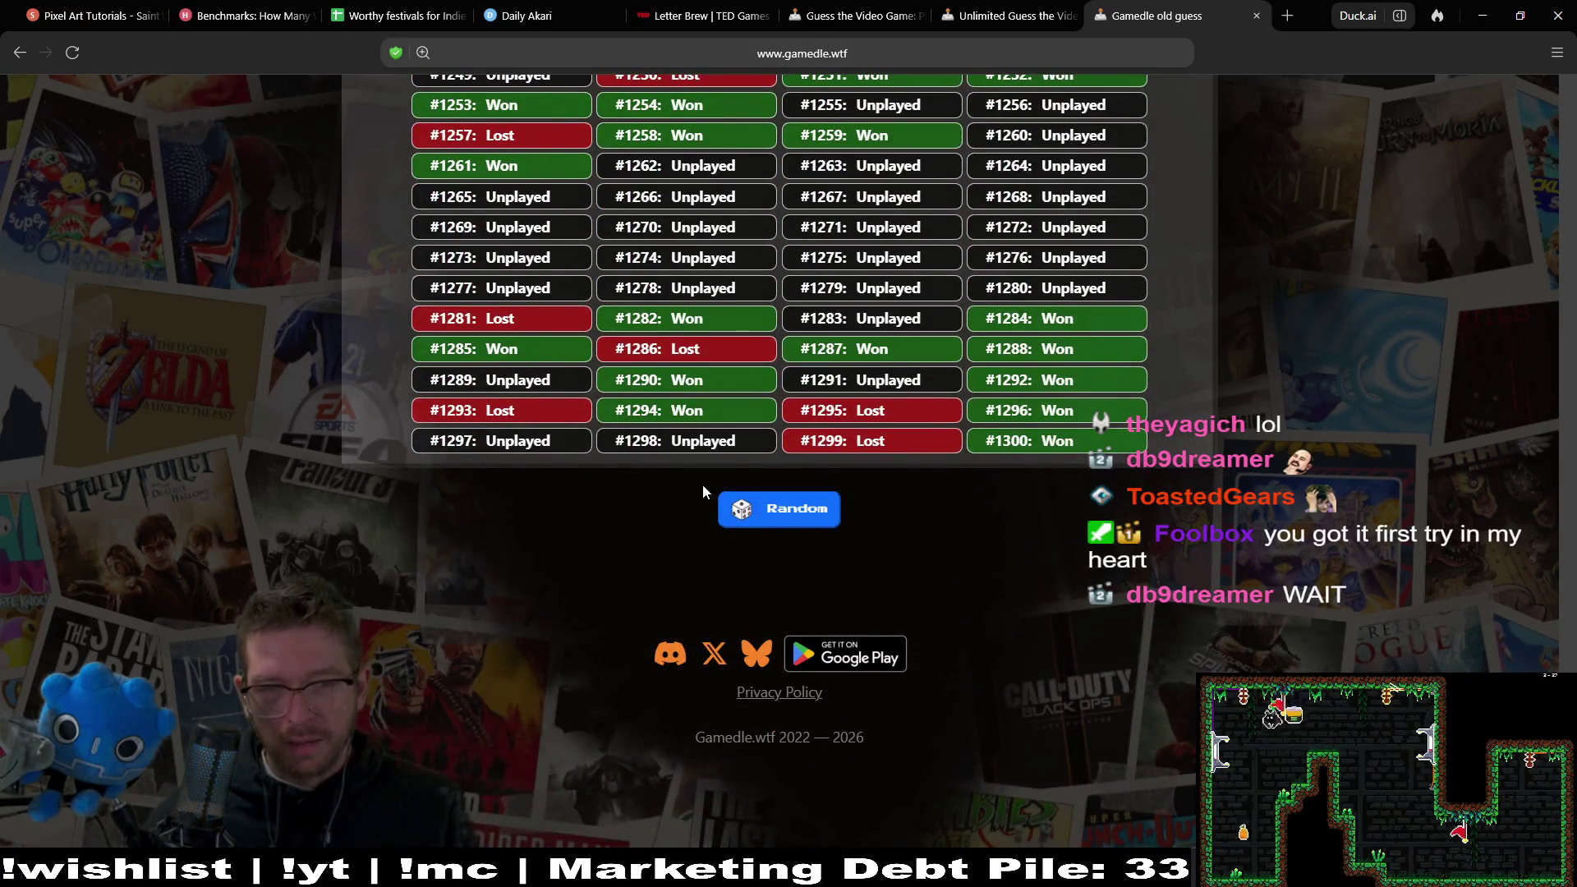
left_click(724, 450)
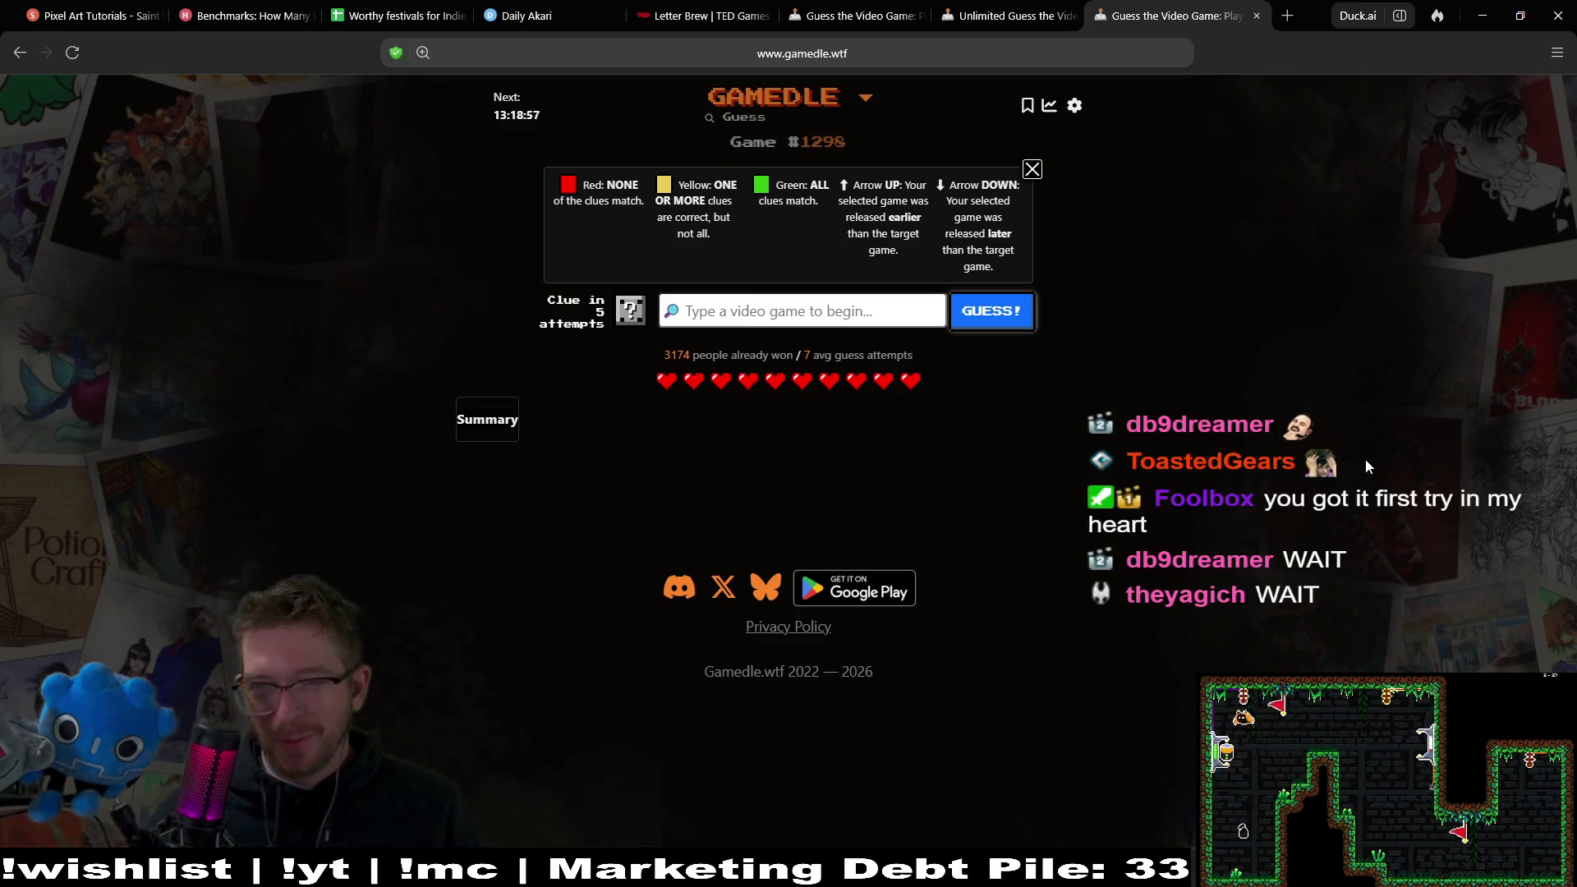
Submit Stellar Blade as the first guess for #1298.
left_click(776, 322)
type("ste")
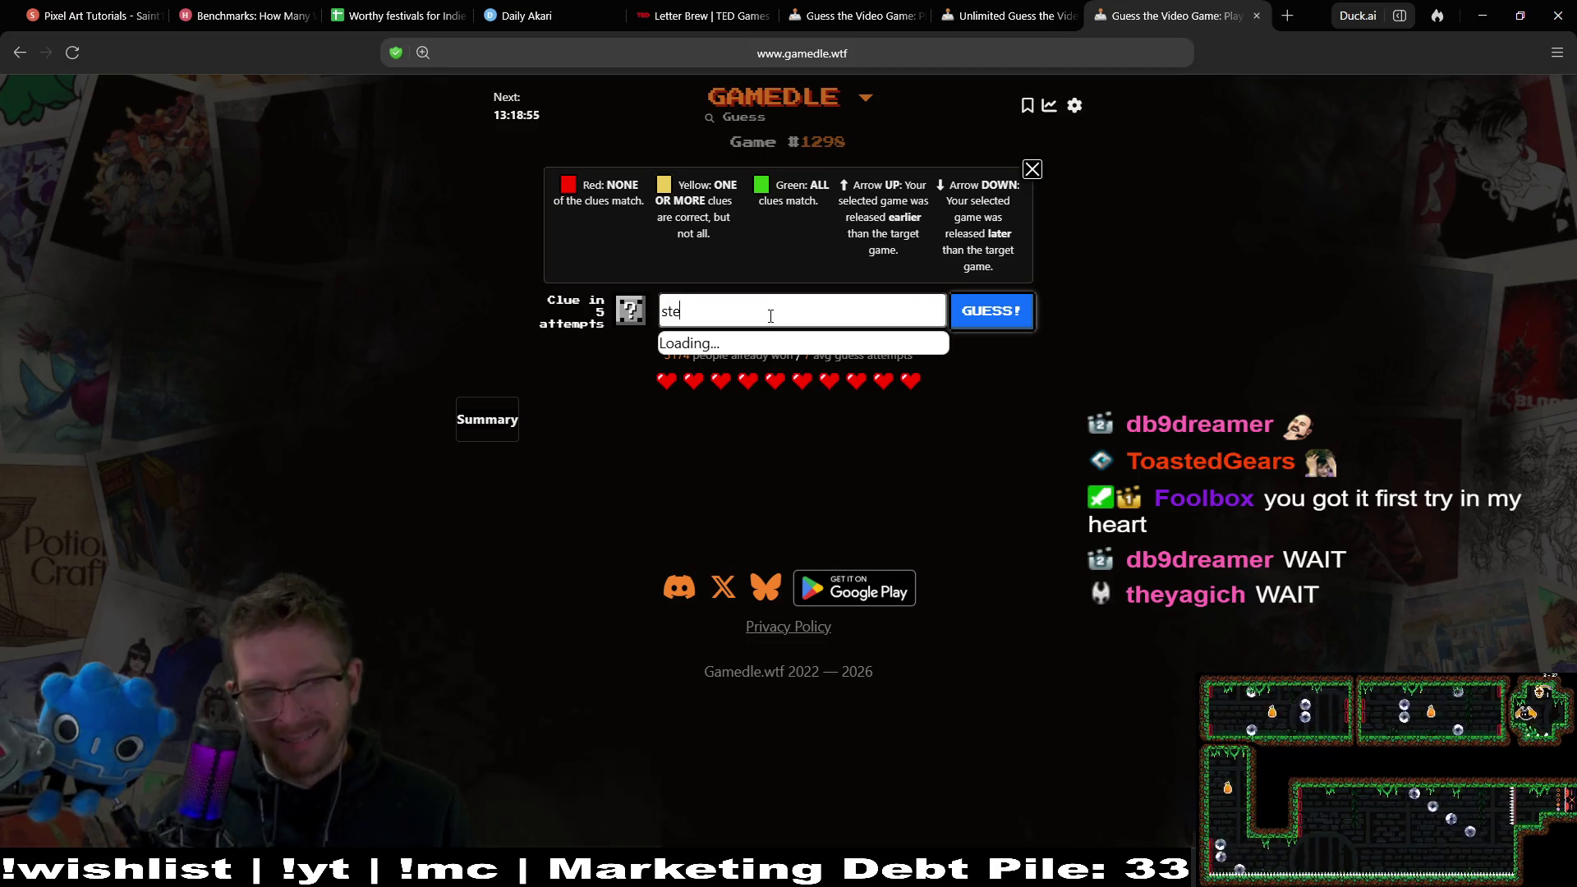
type("llar blade")
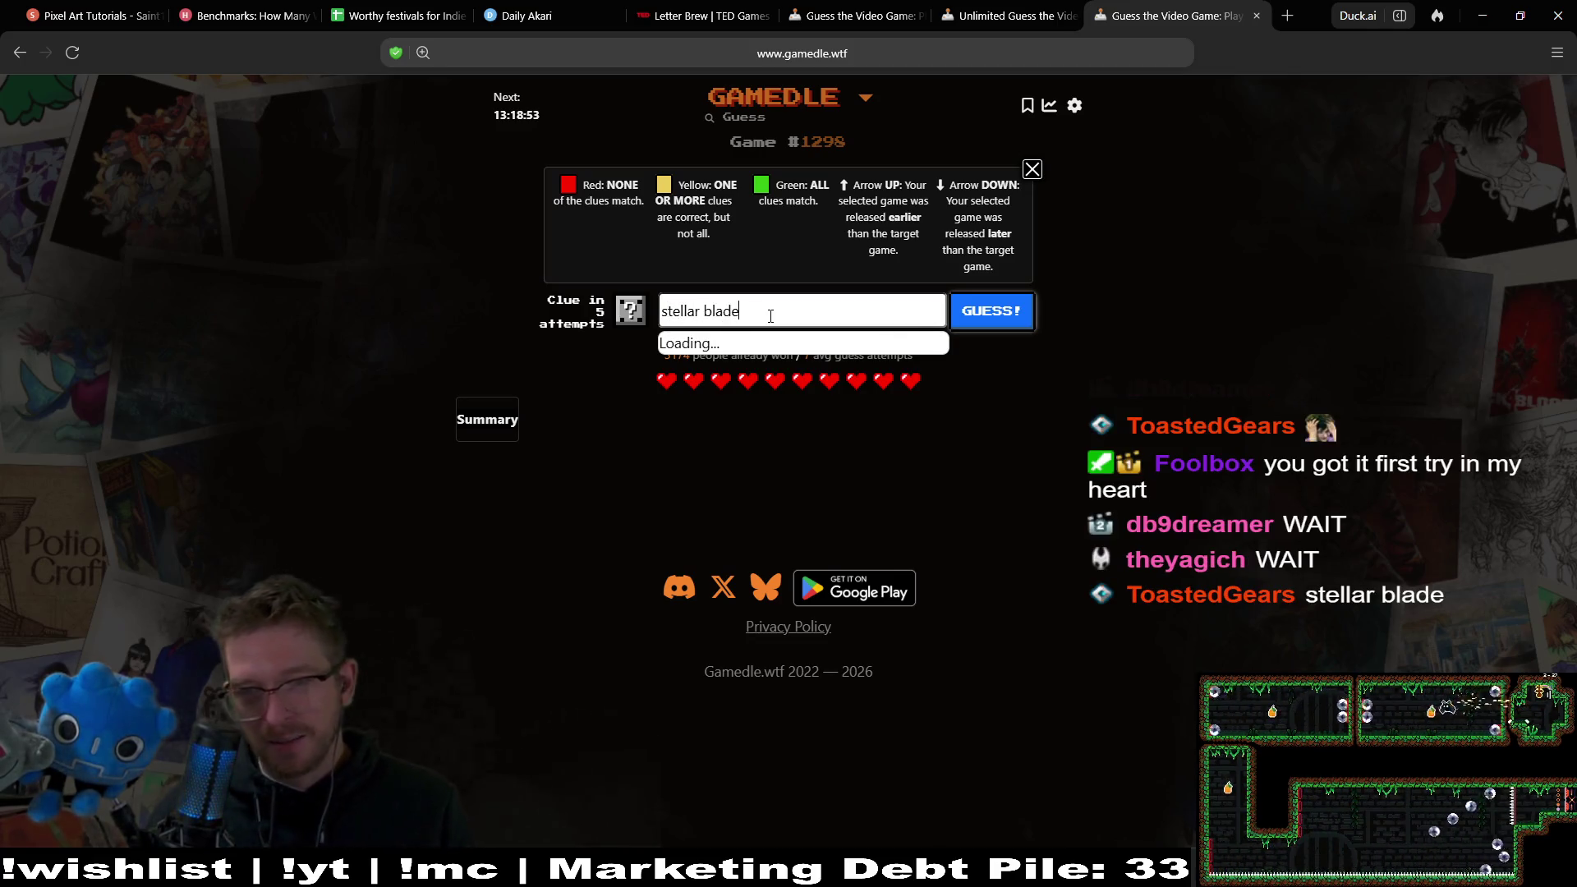
left_click(793, 349)
left_click(994, 312)
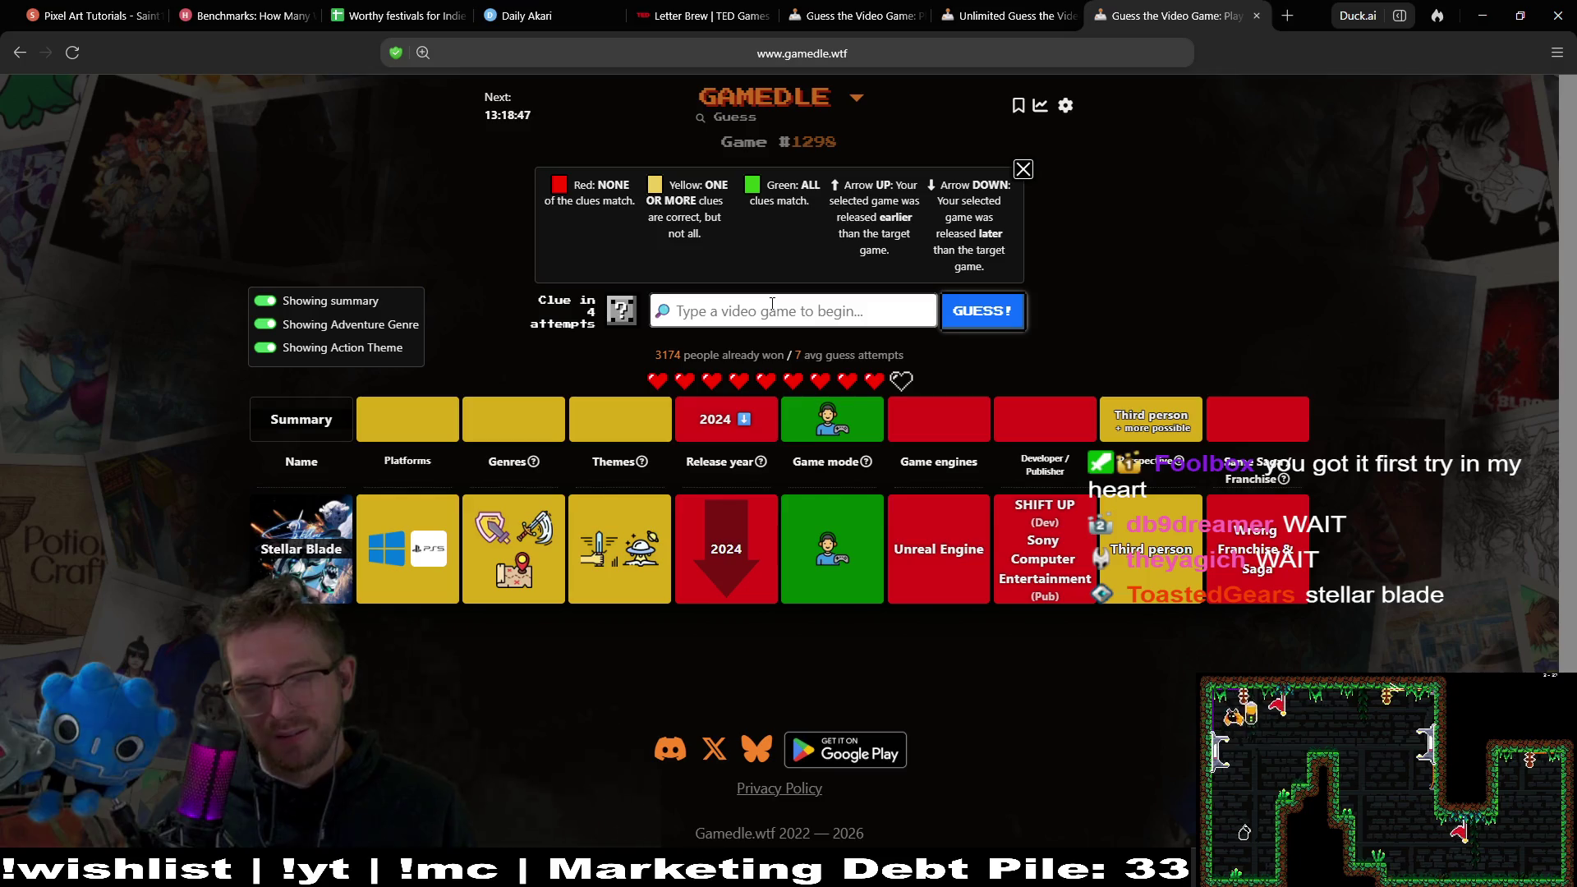
Guess Halo 5: Guardians for game #1298.
type("halo")
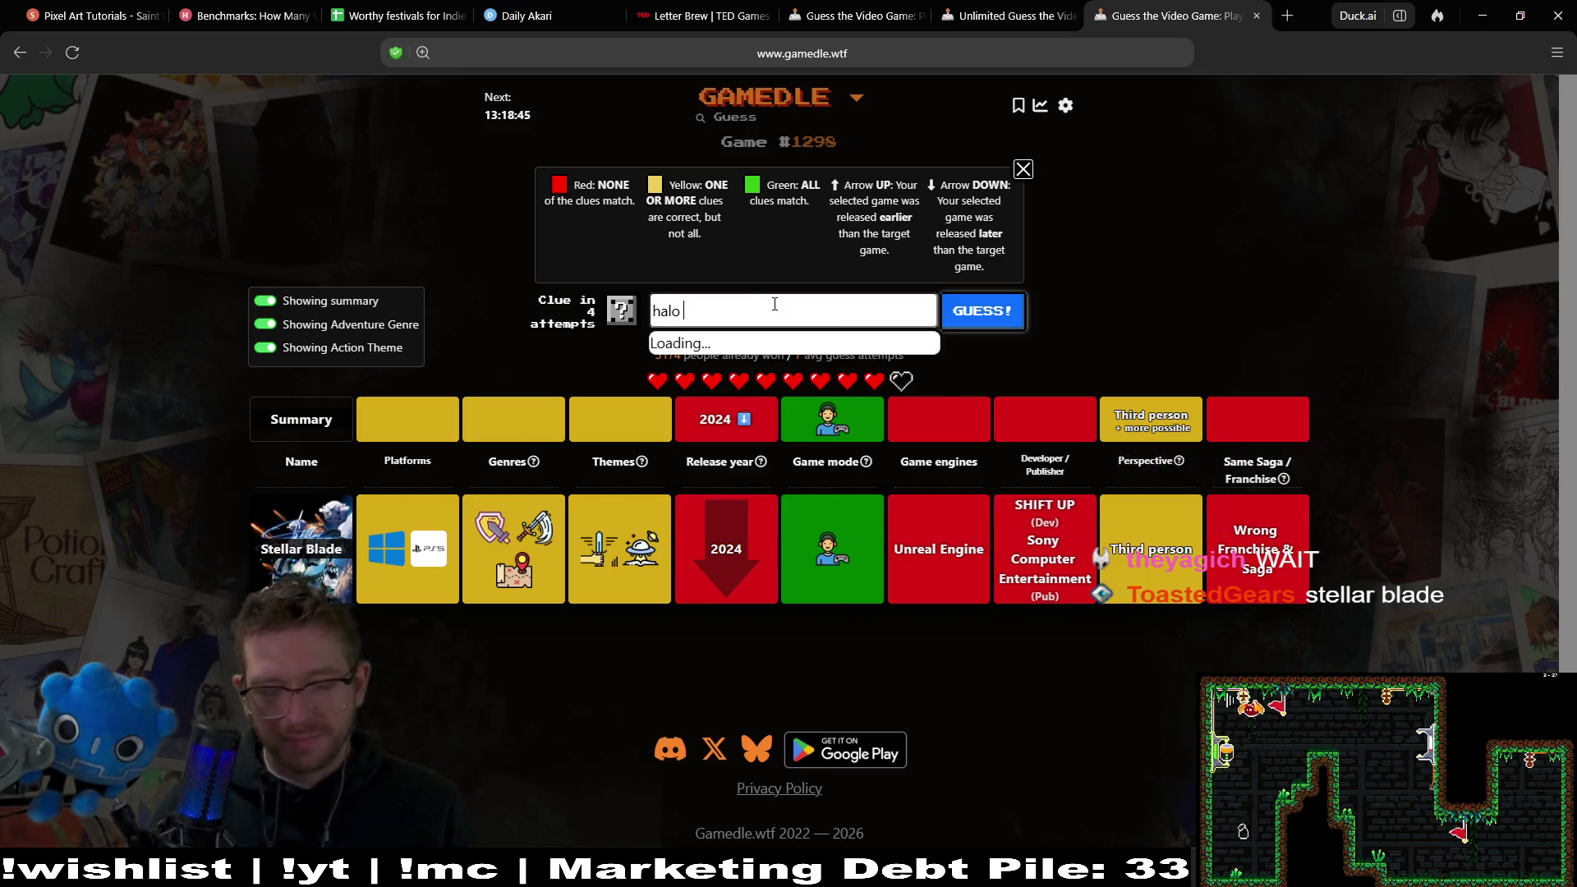
type("5")
left_click(850, 345)
left_click(990, 315)
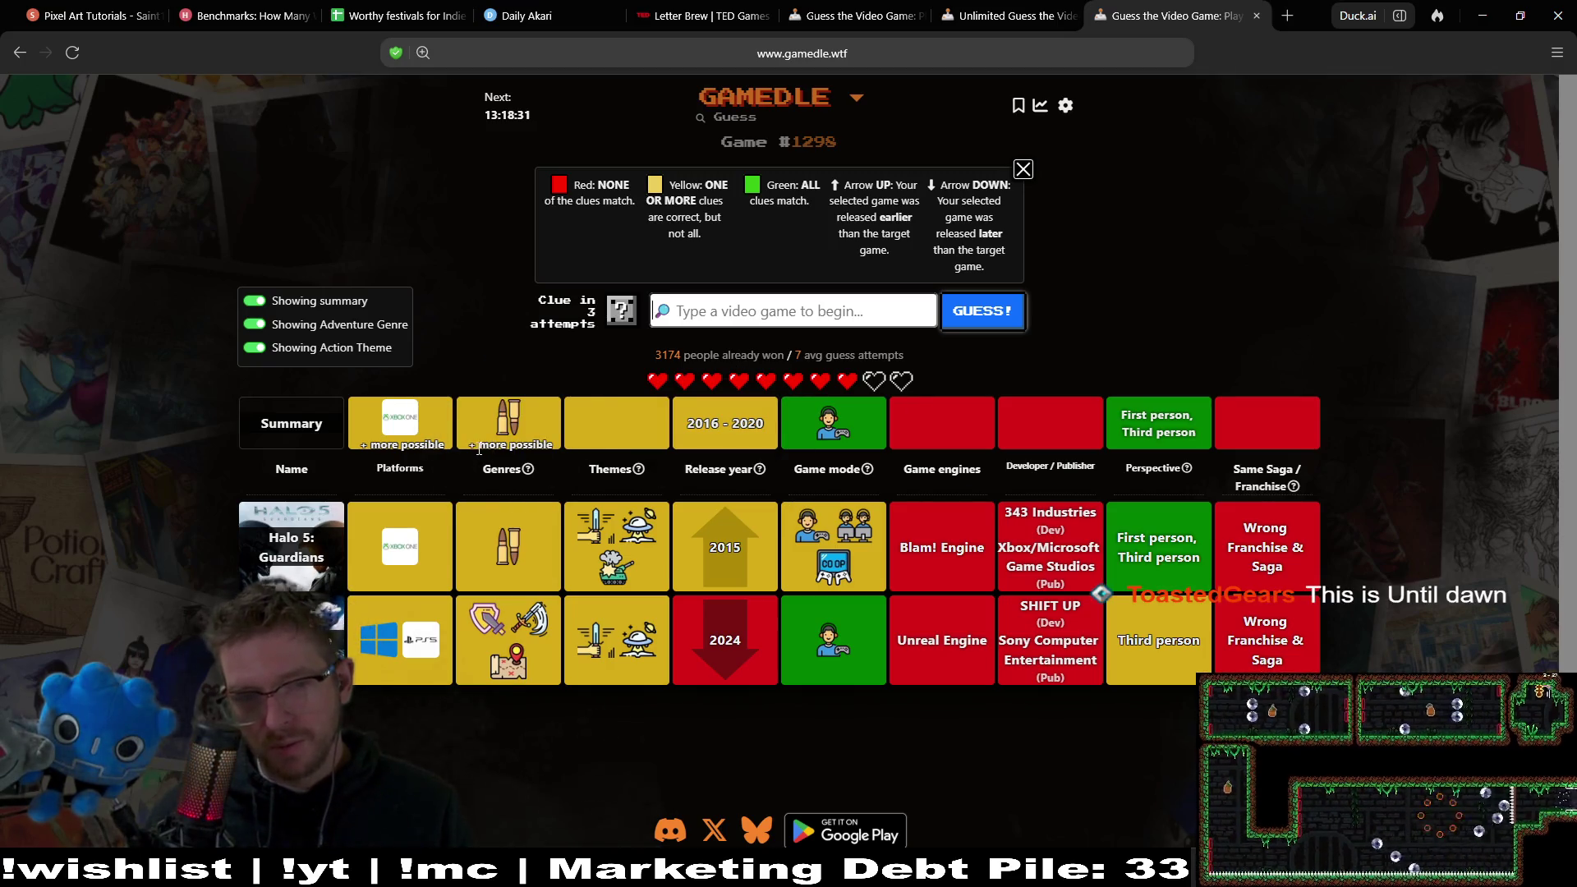
left_click_drag(479, 450, 542, 461)
left_click_drag(337, 446, 474, 444)
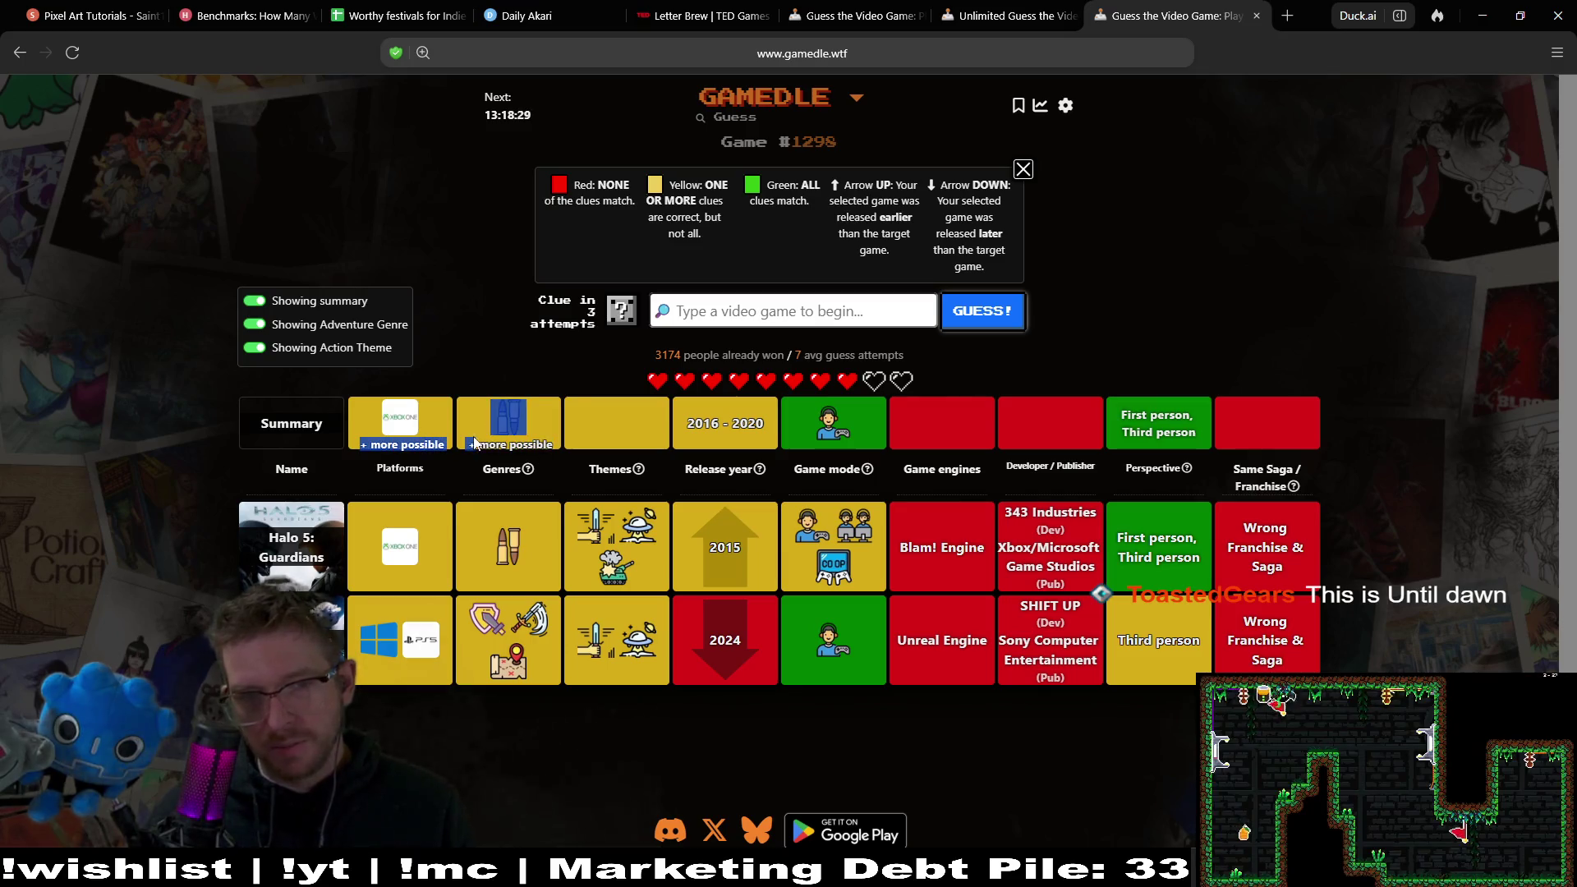
left_click(956, 420)
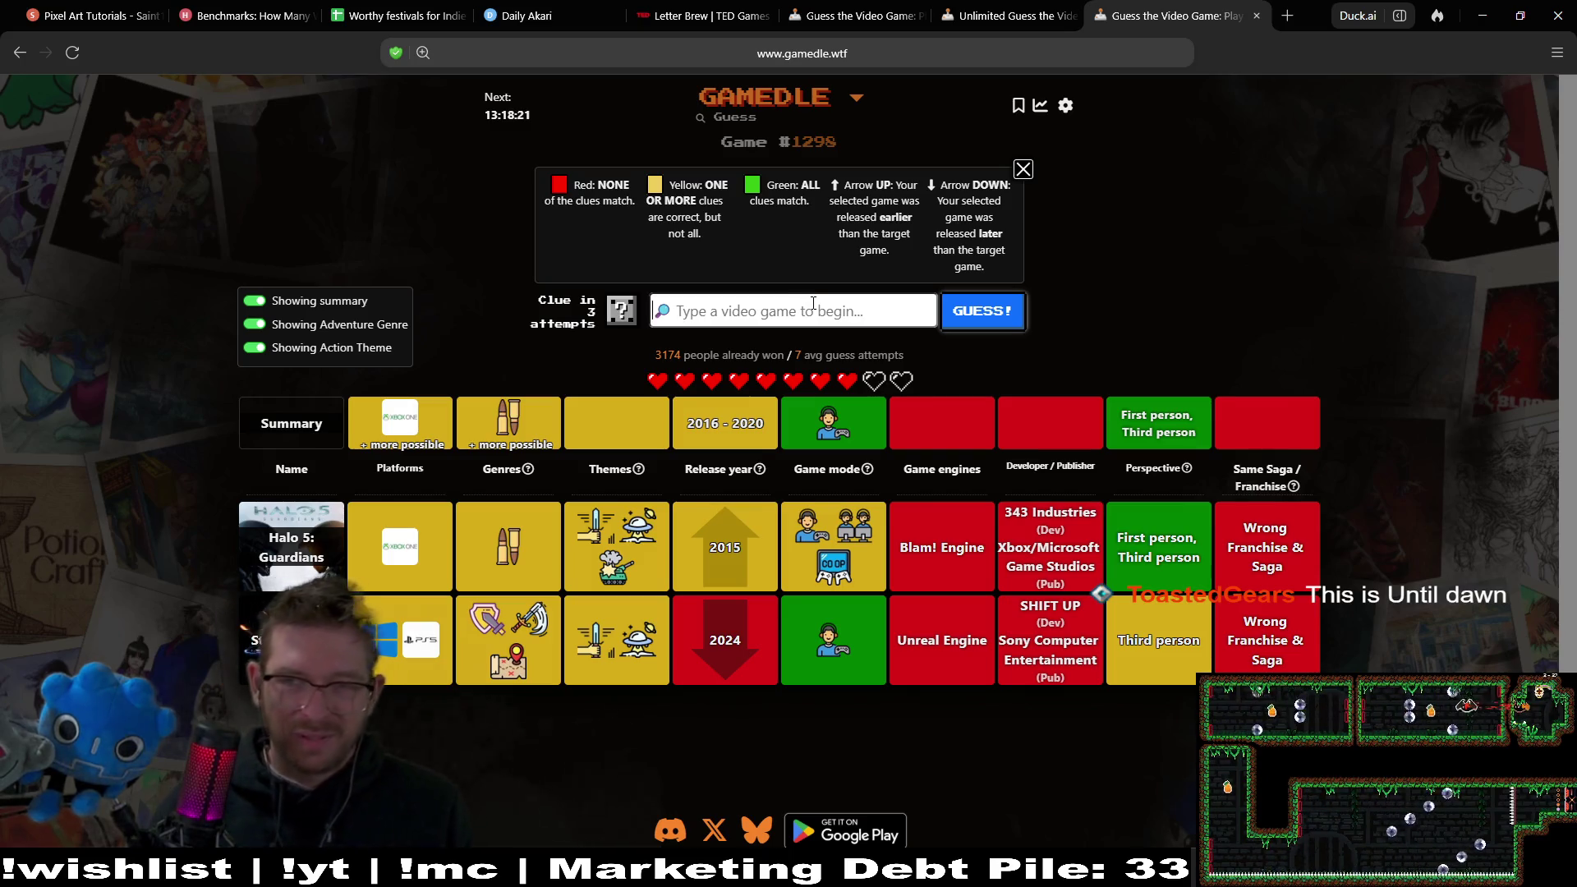
Guess Until Dawn as the next game.
type("until")
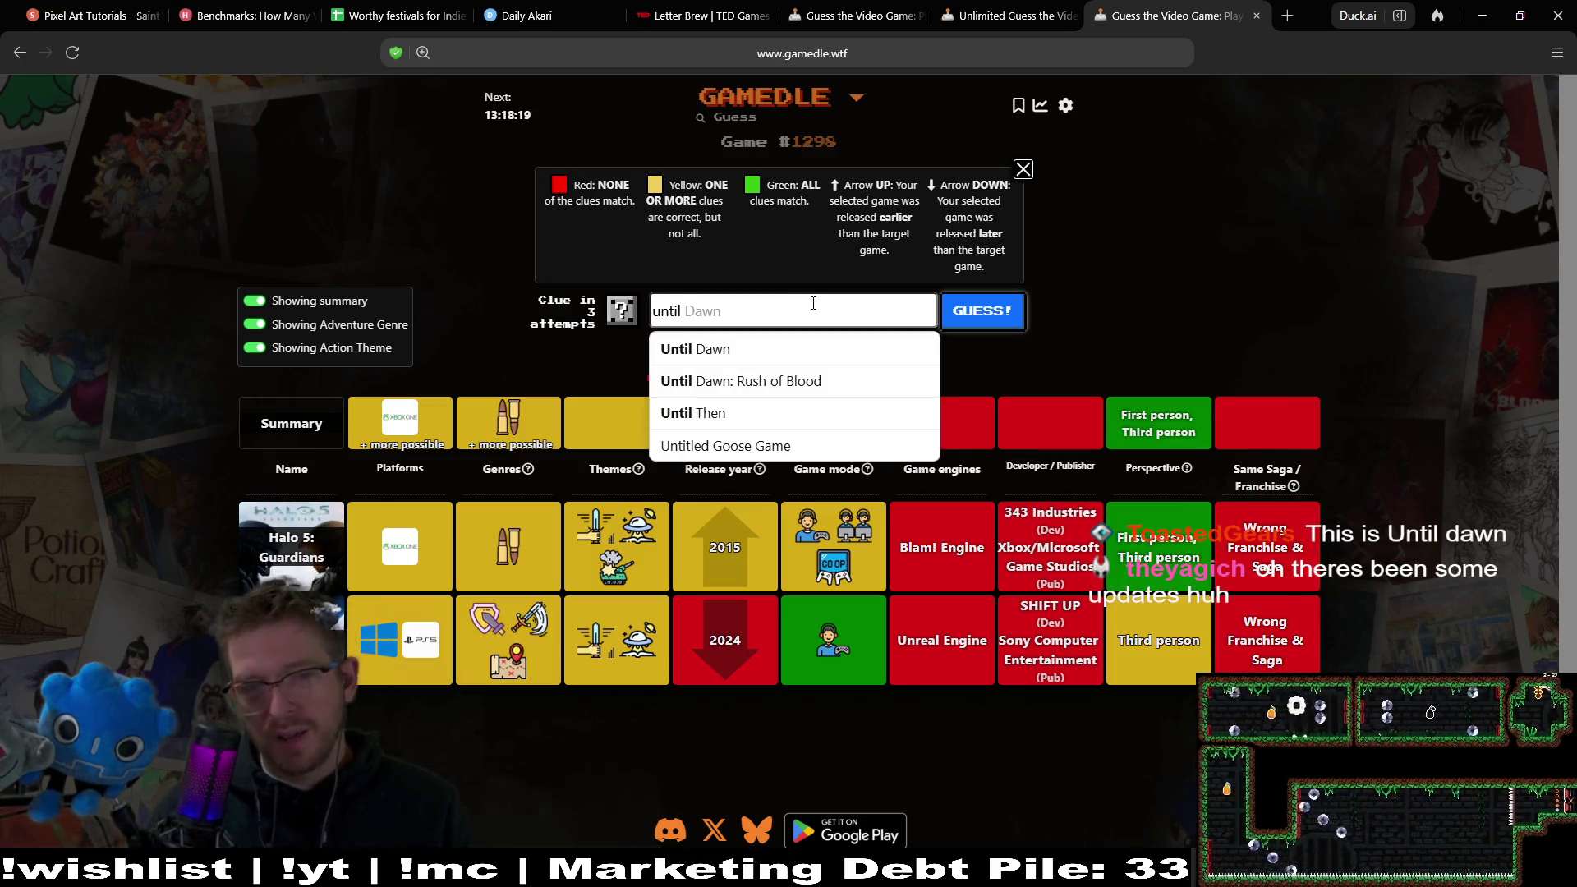
left_click(801, 355)
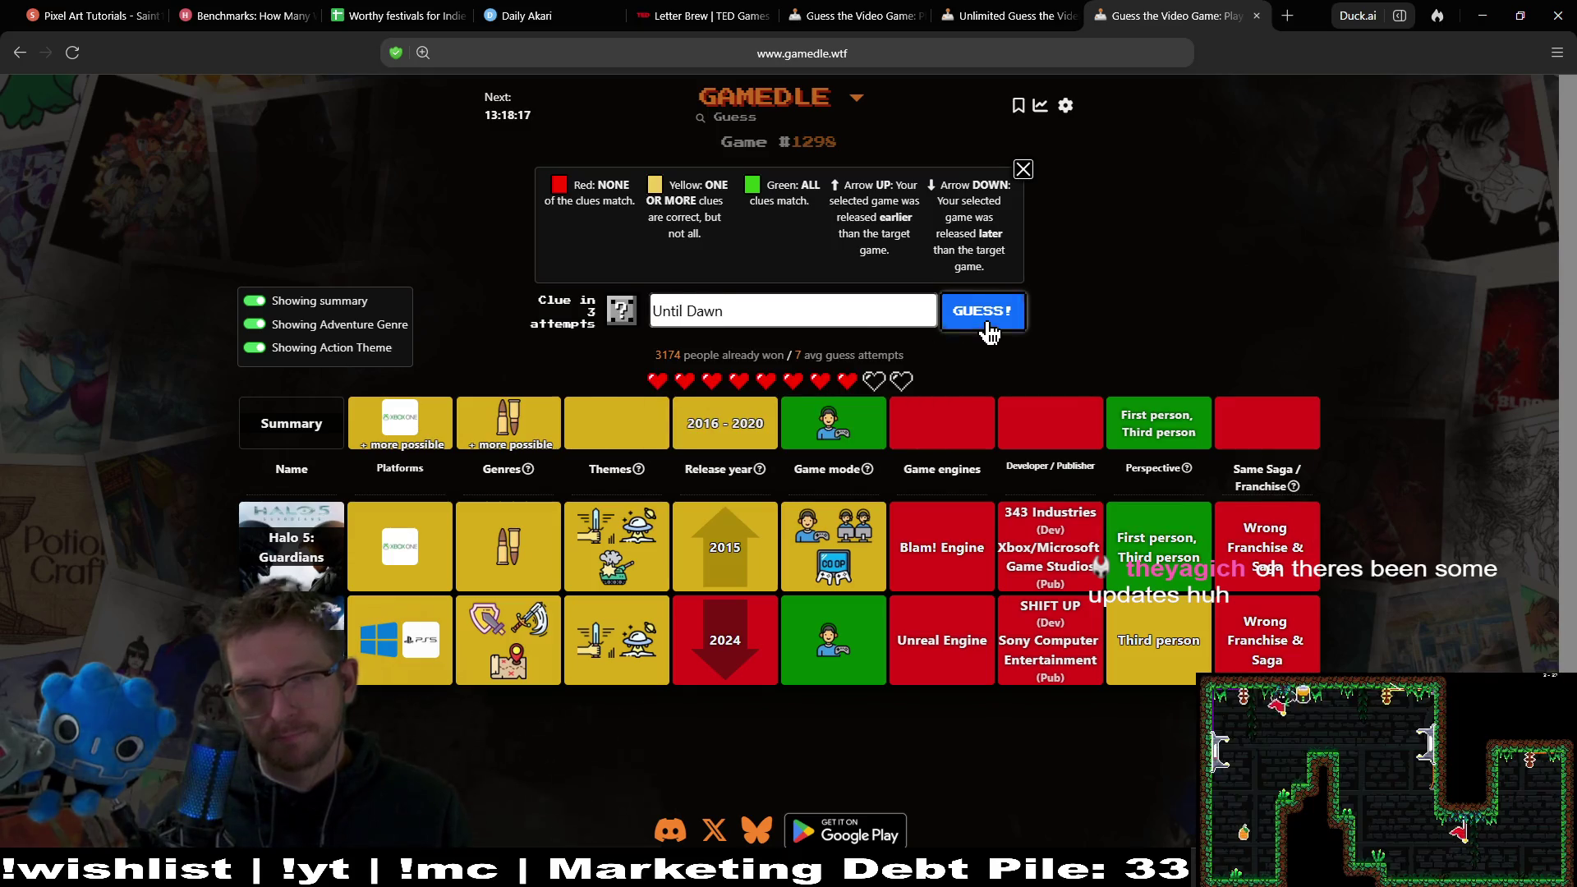
left_click(988, 327)
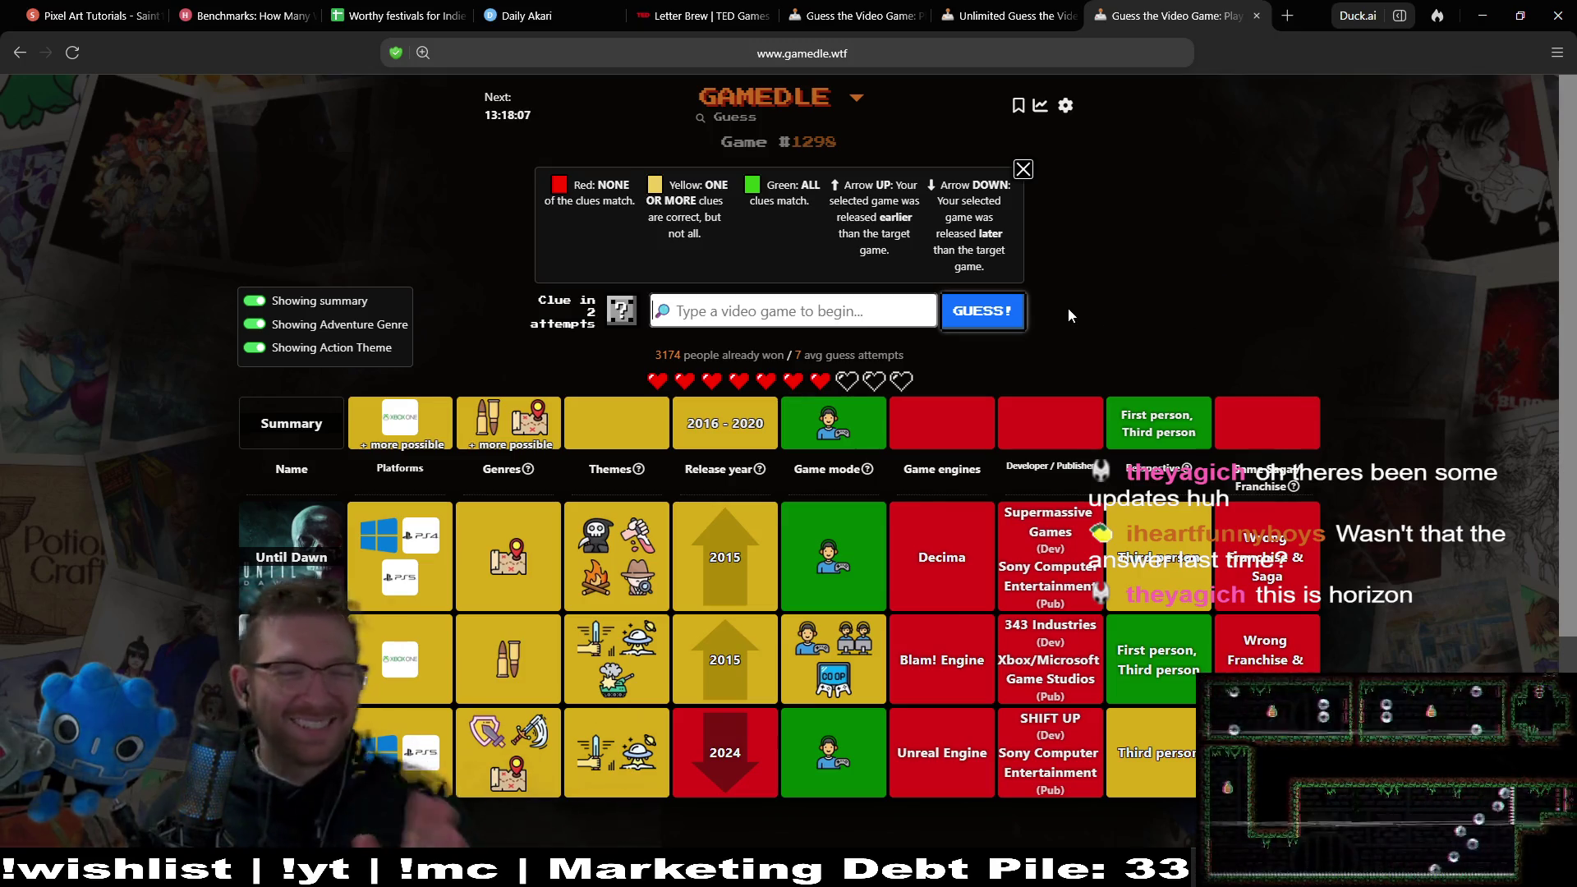
mouse_move(507, 423)
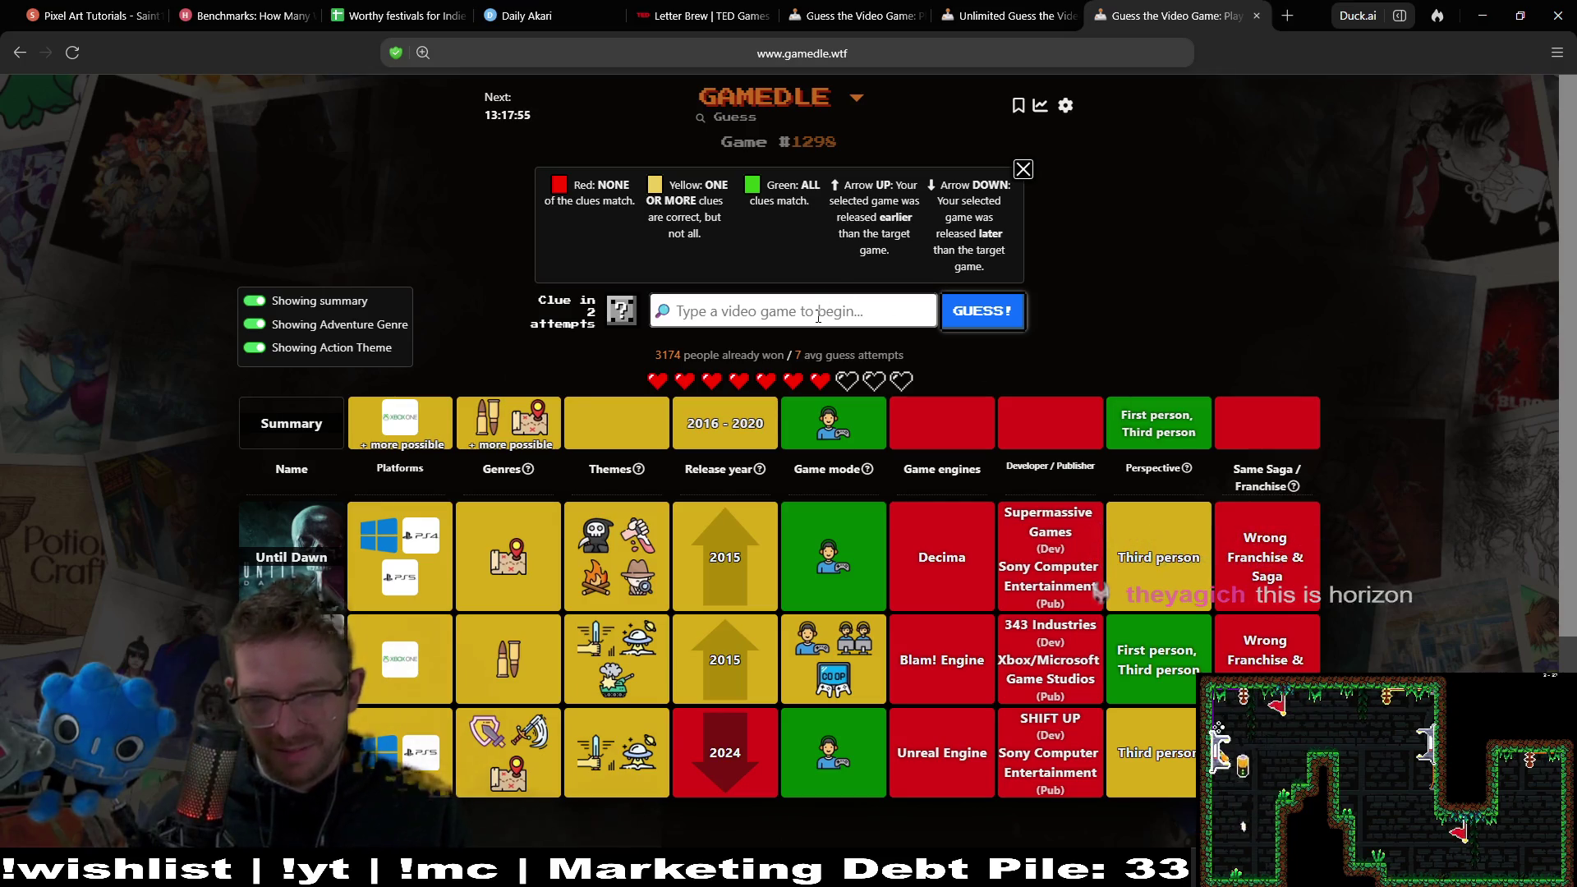
Type 'uncharted' in the guess field, then erase it without guessing.
type("un")
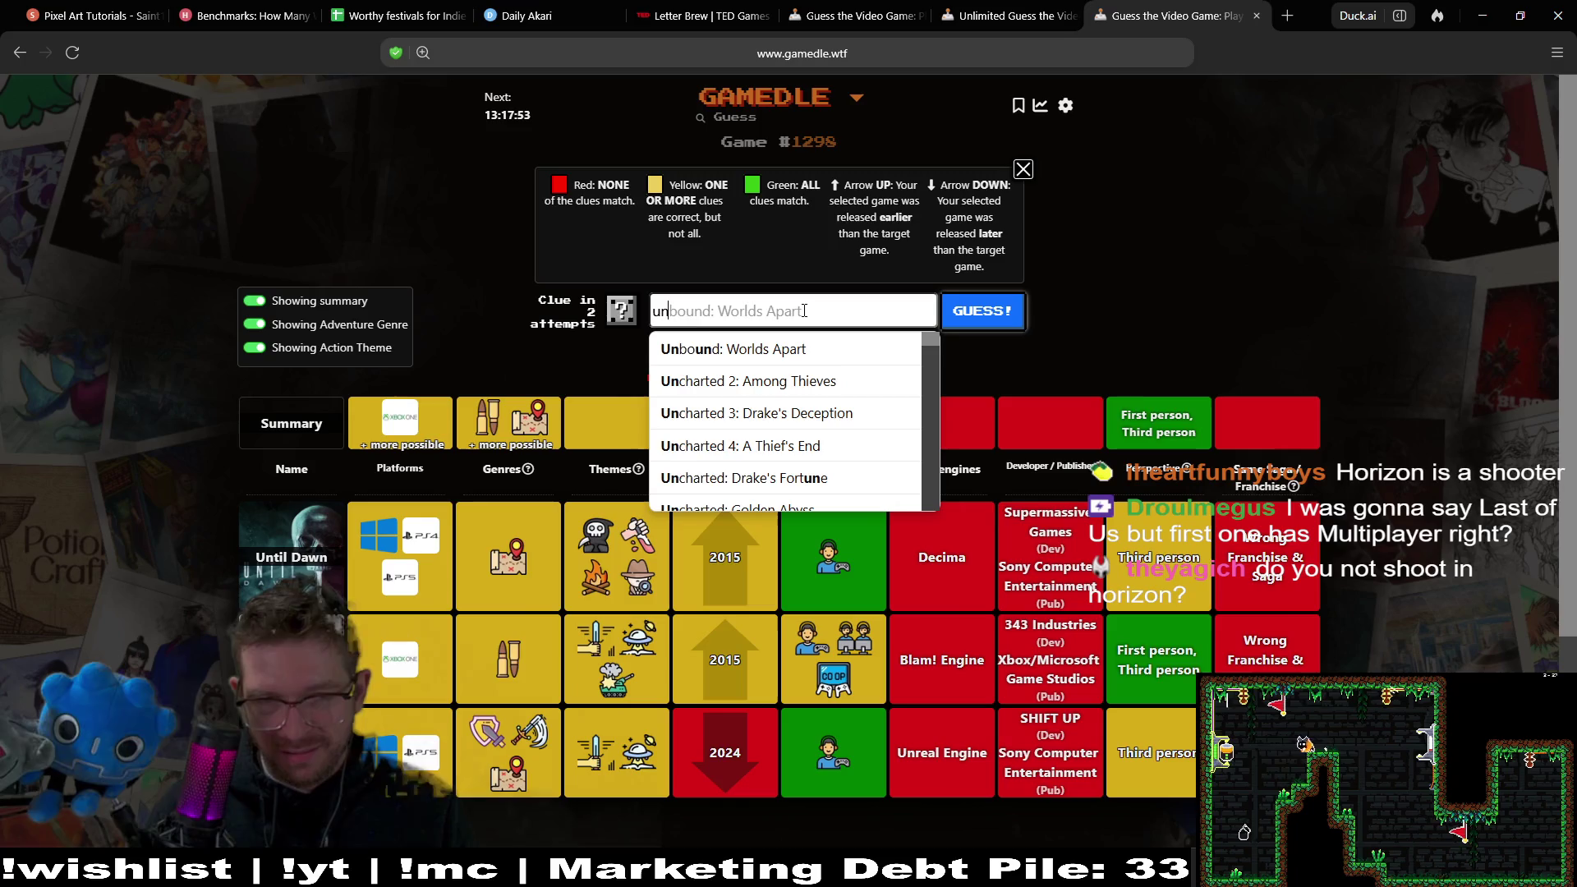
type("charted")
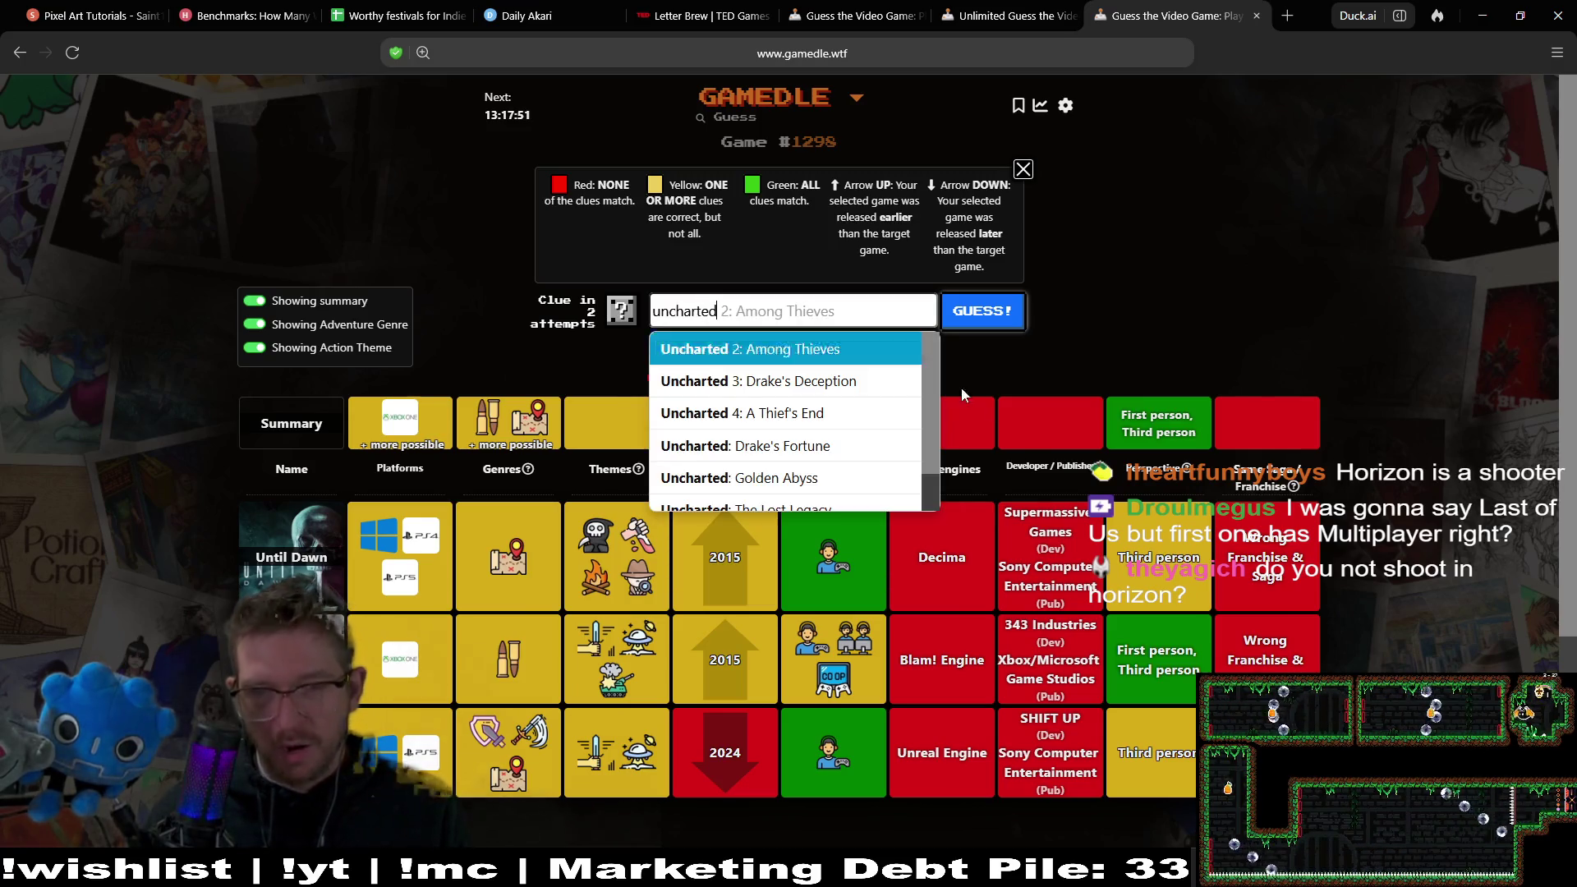
left_click(1085, 403)
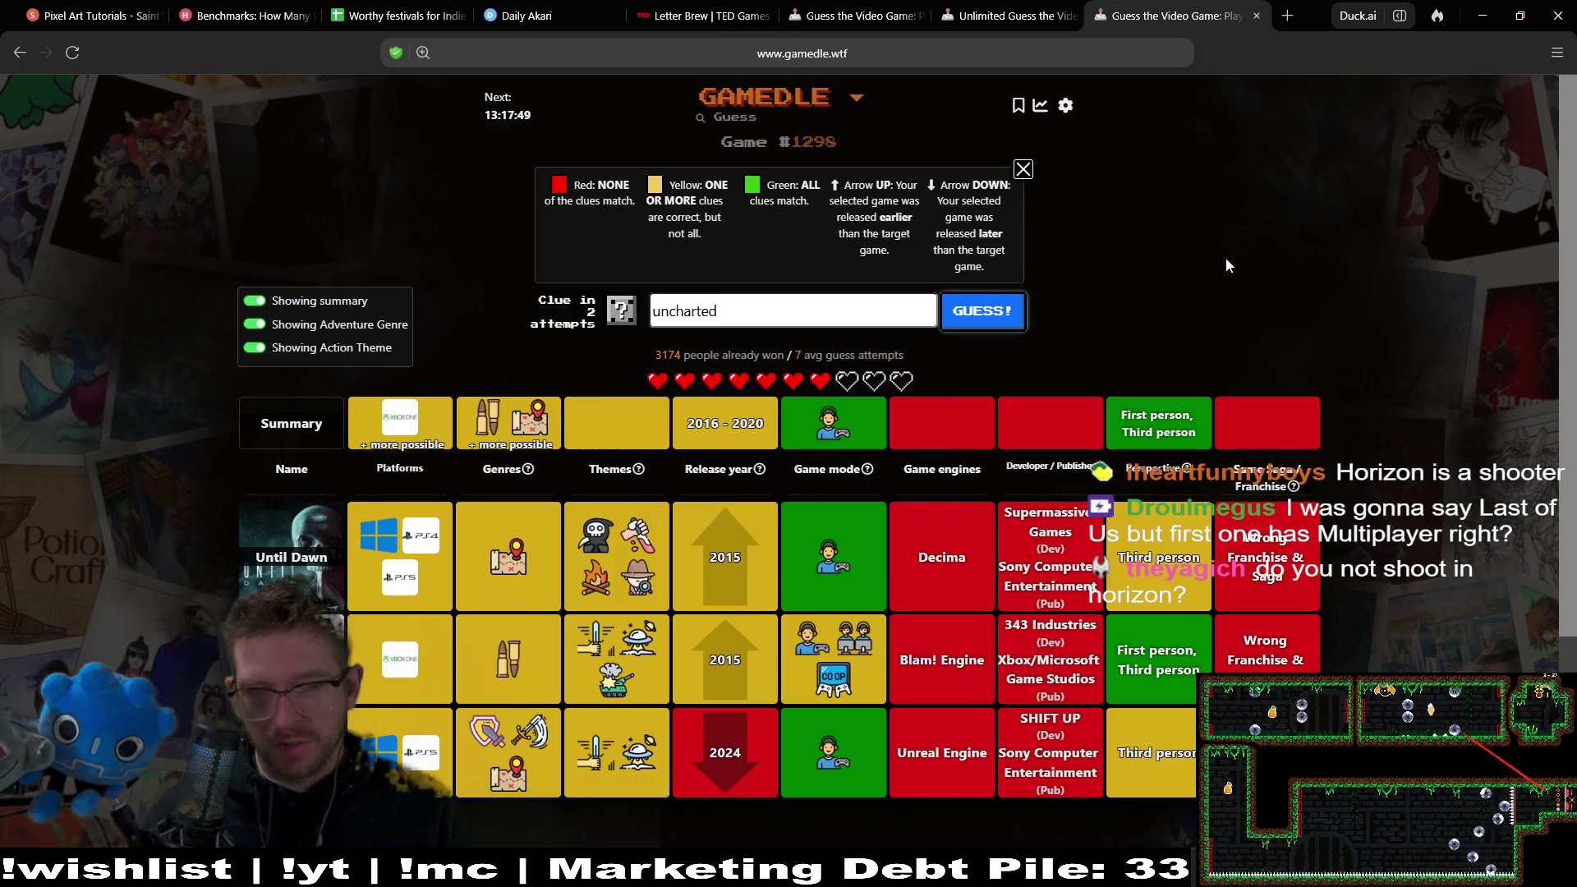
left_click(784, 309)
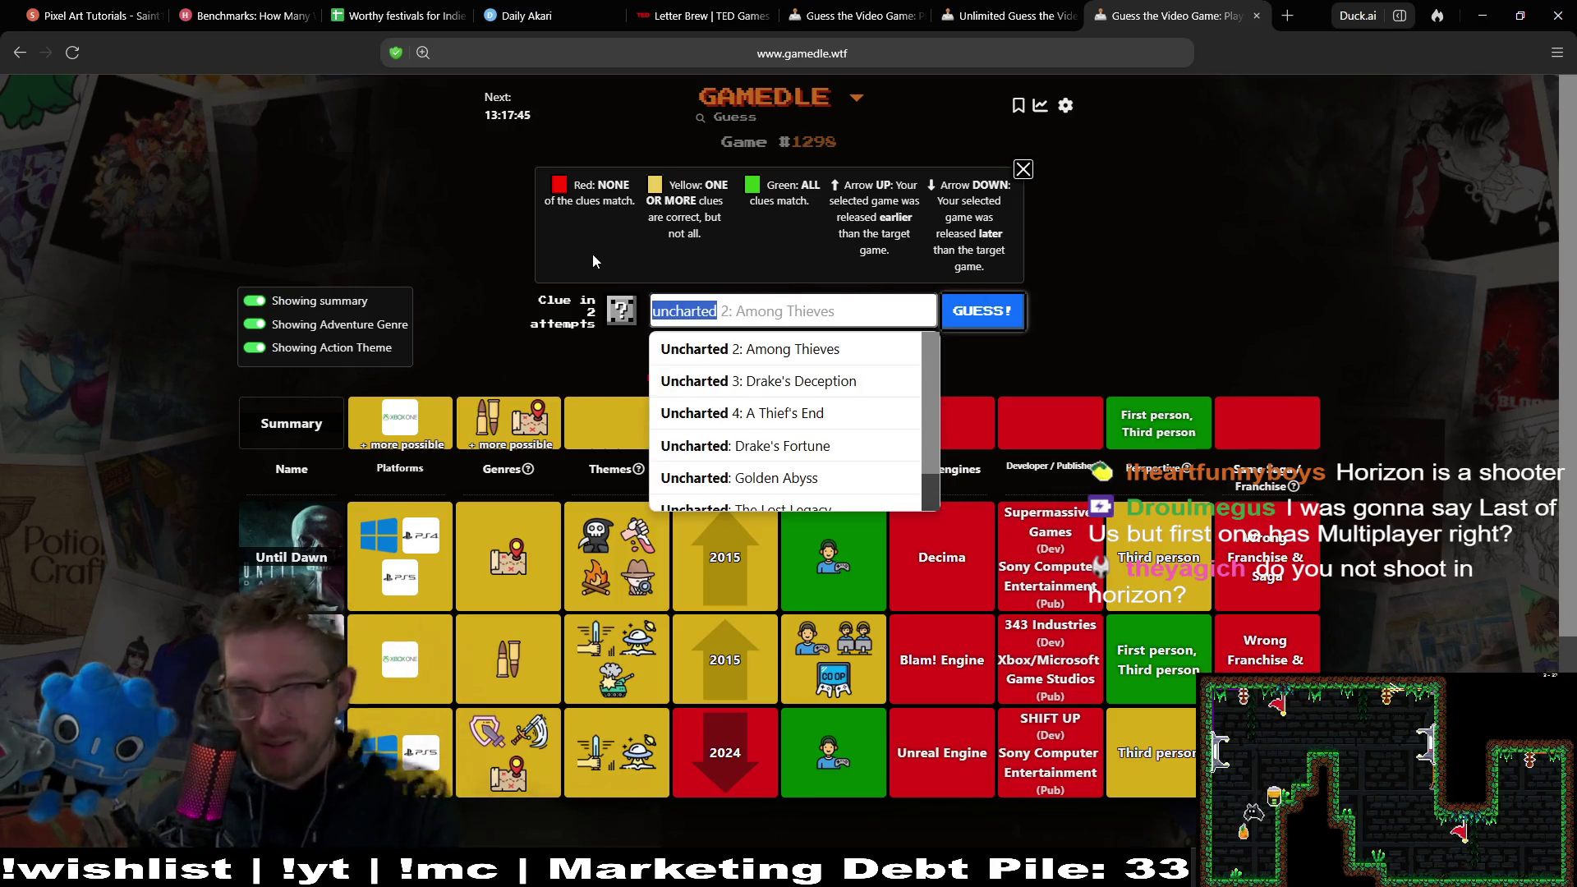
key("BackSpace")
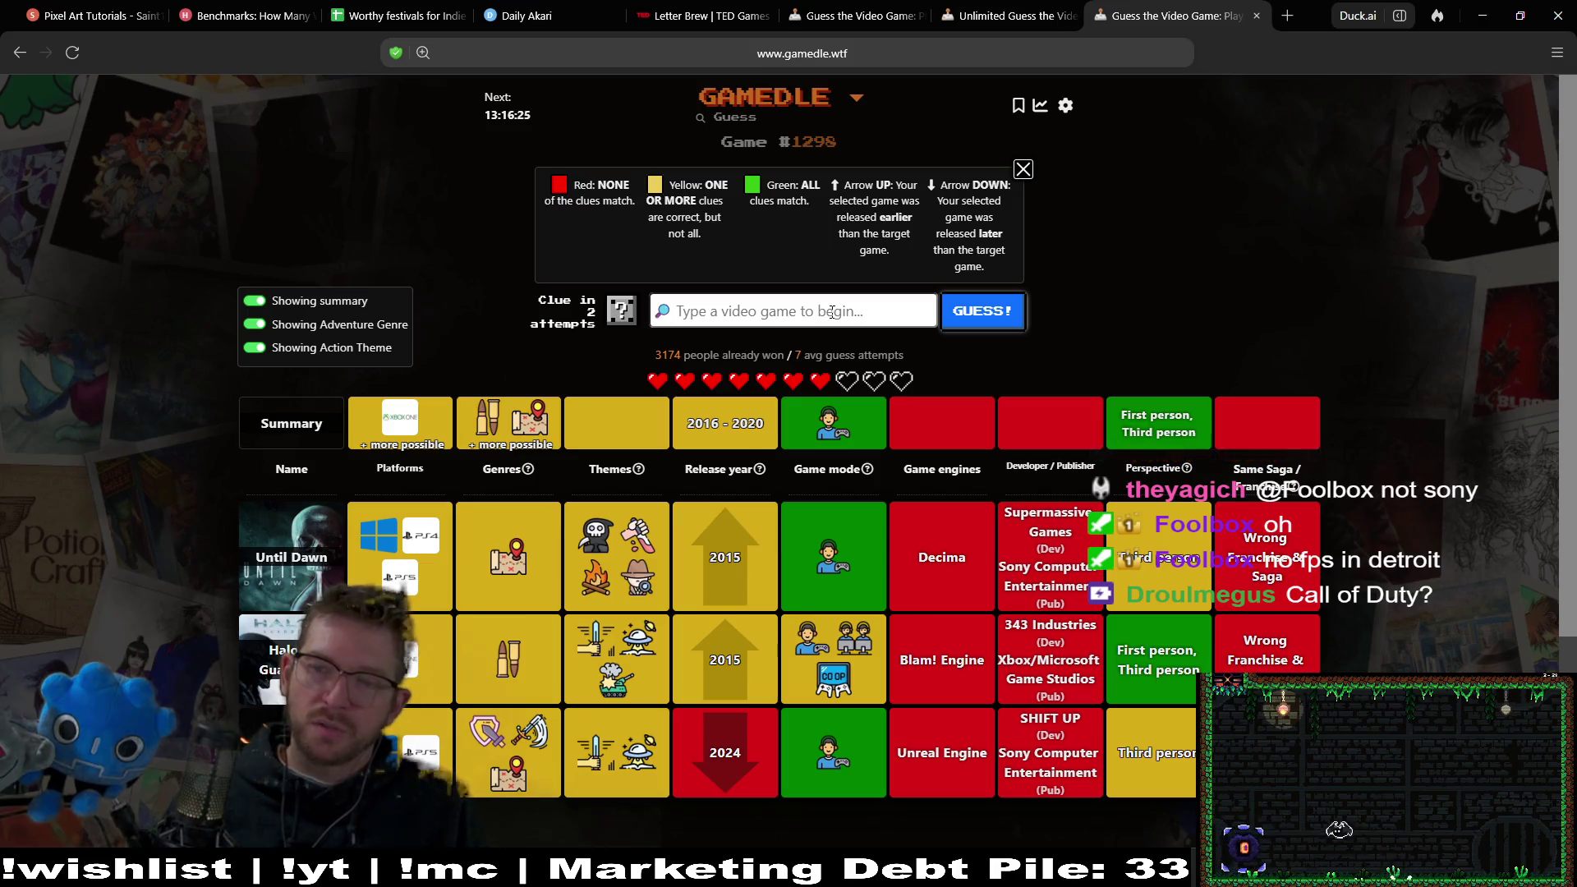
mouse_move(834, 429)
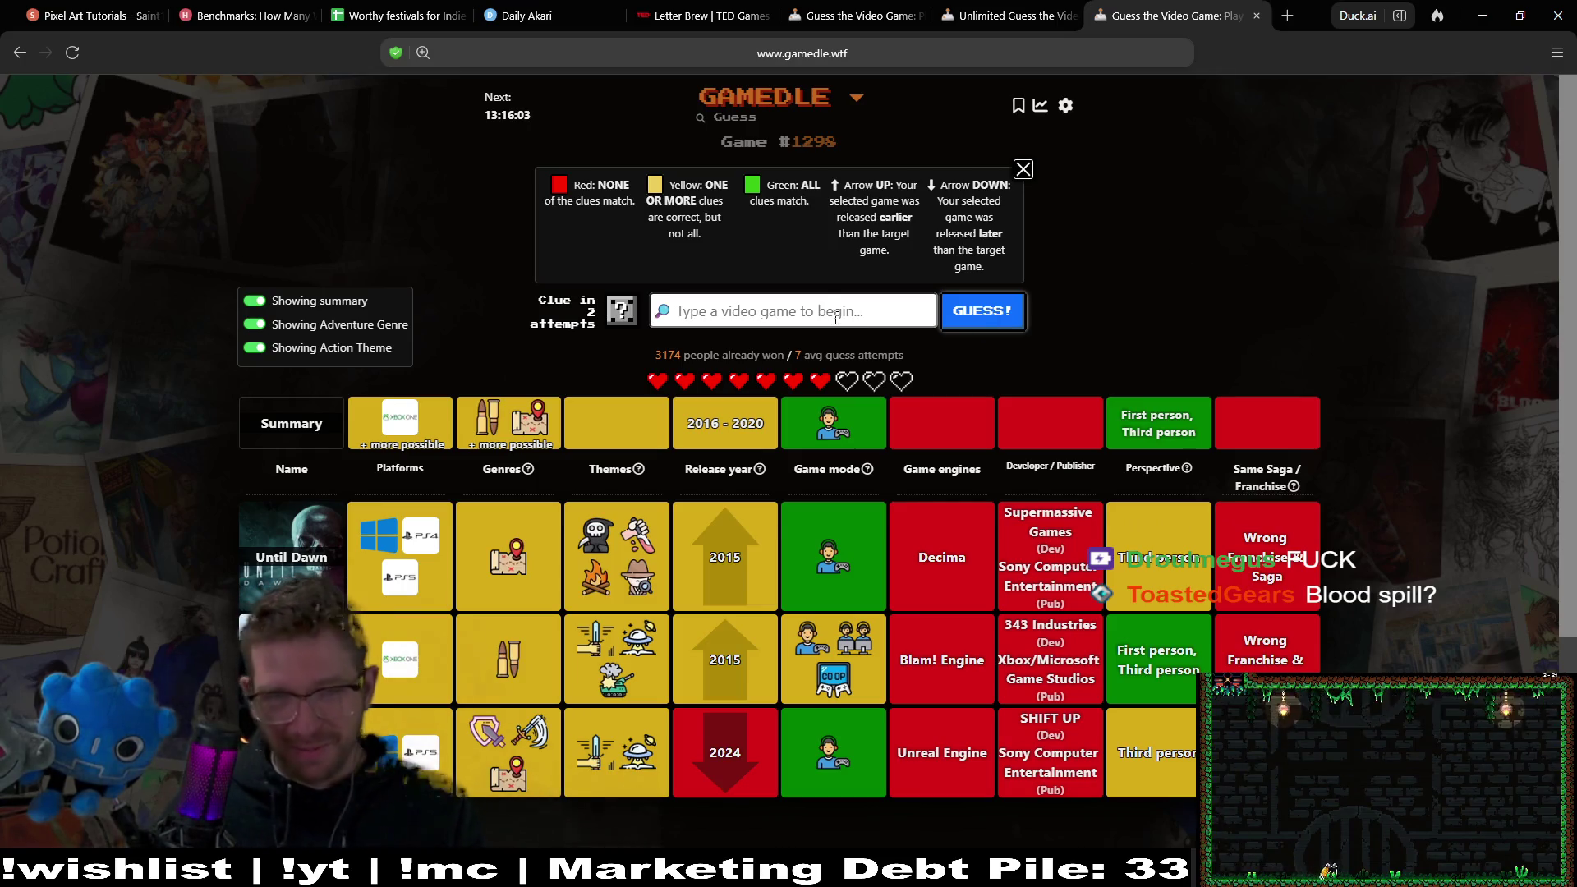
type("blood s")
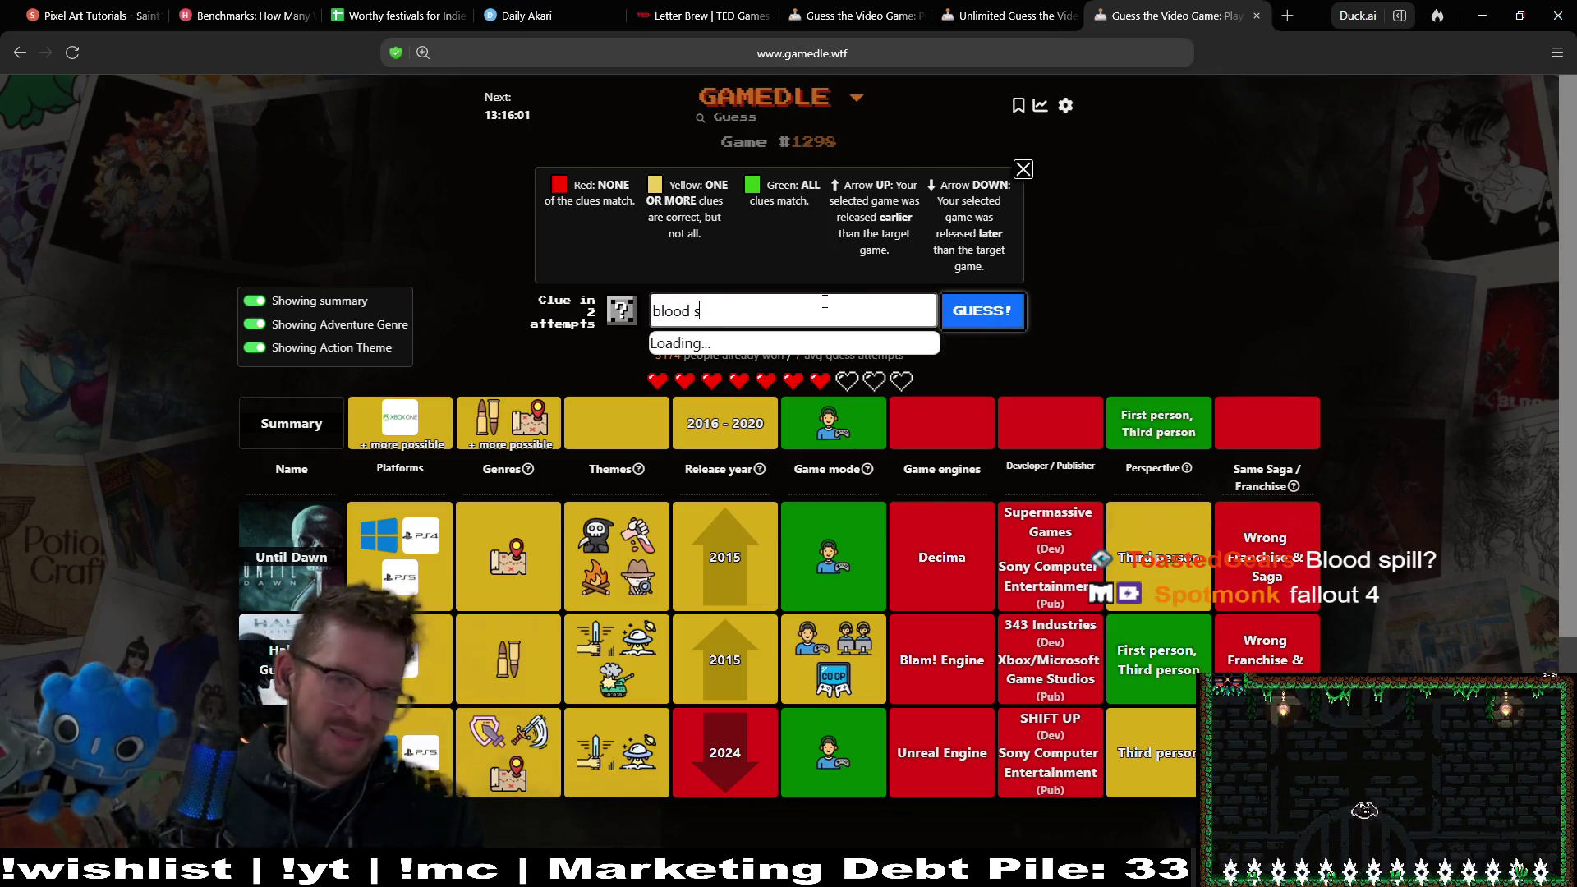
type("pil")
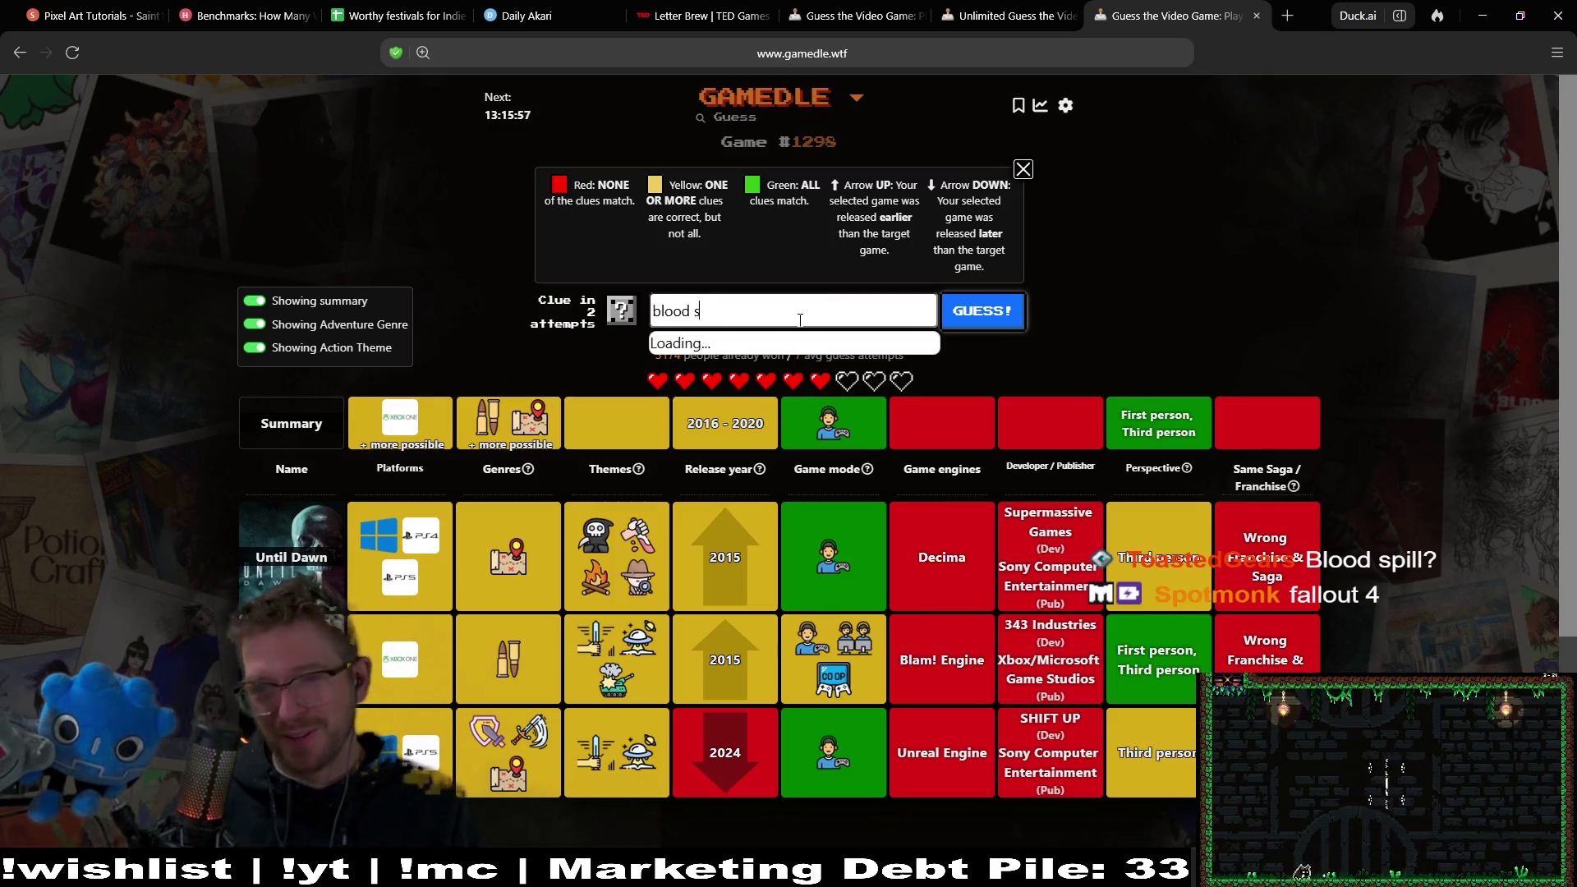
key("BackSpace")
key("BackSpace")
key("BackSpace")
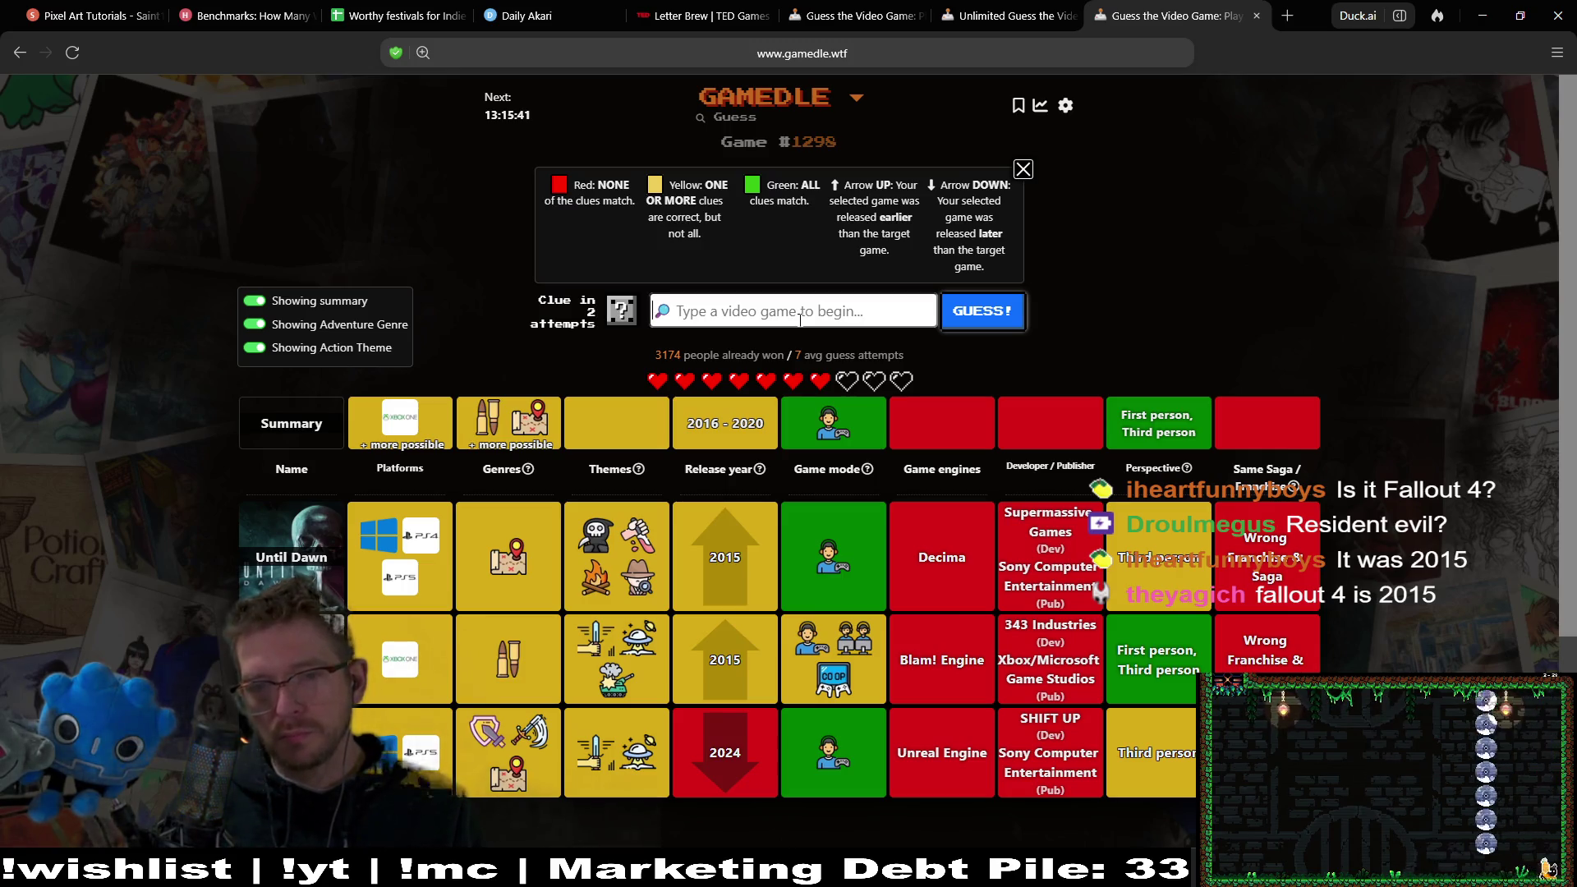
type("first")
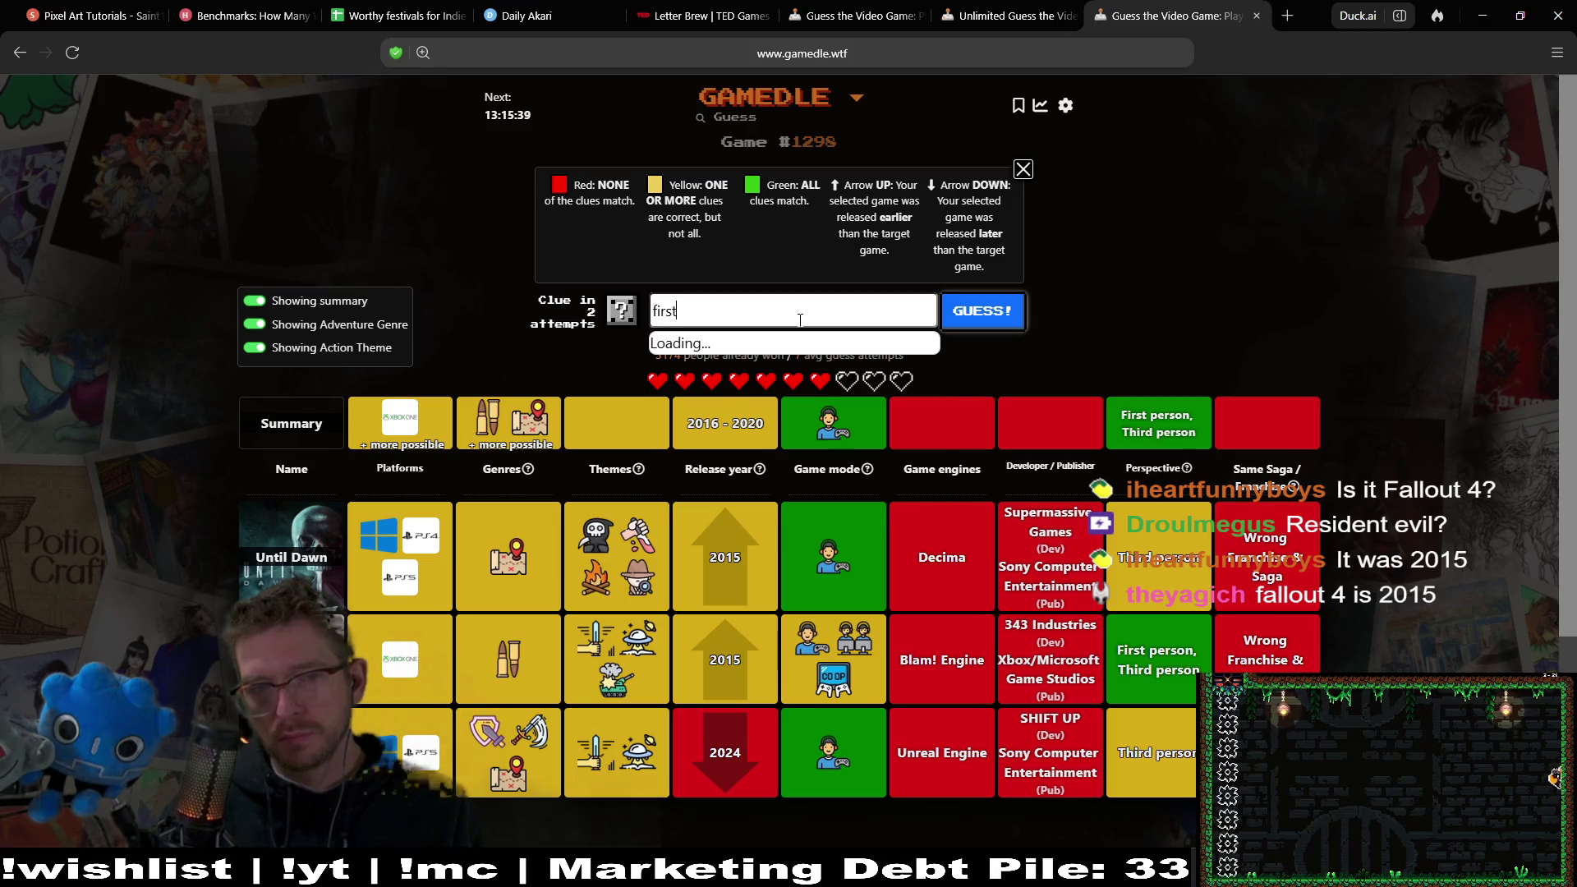
key("BackSpace")
key("BackSpace")
key("BackSpace")
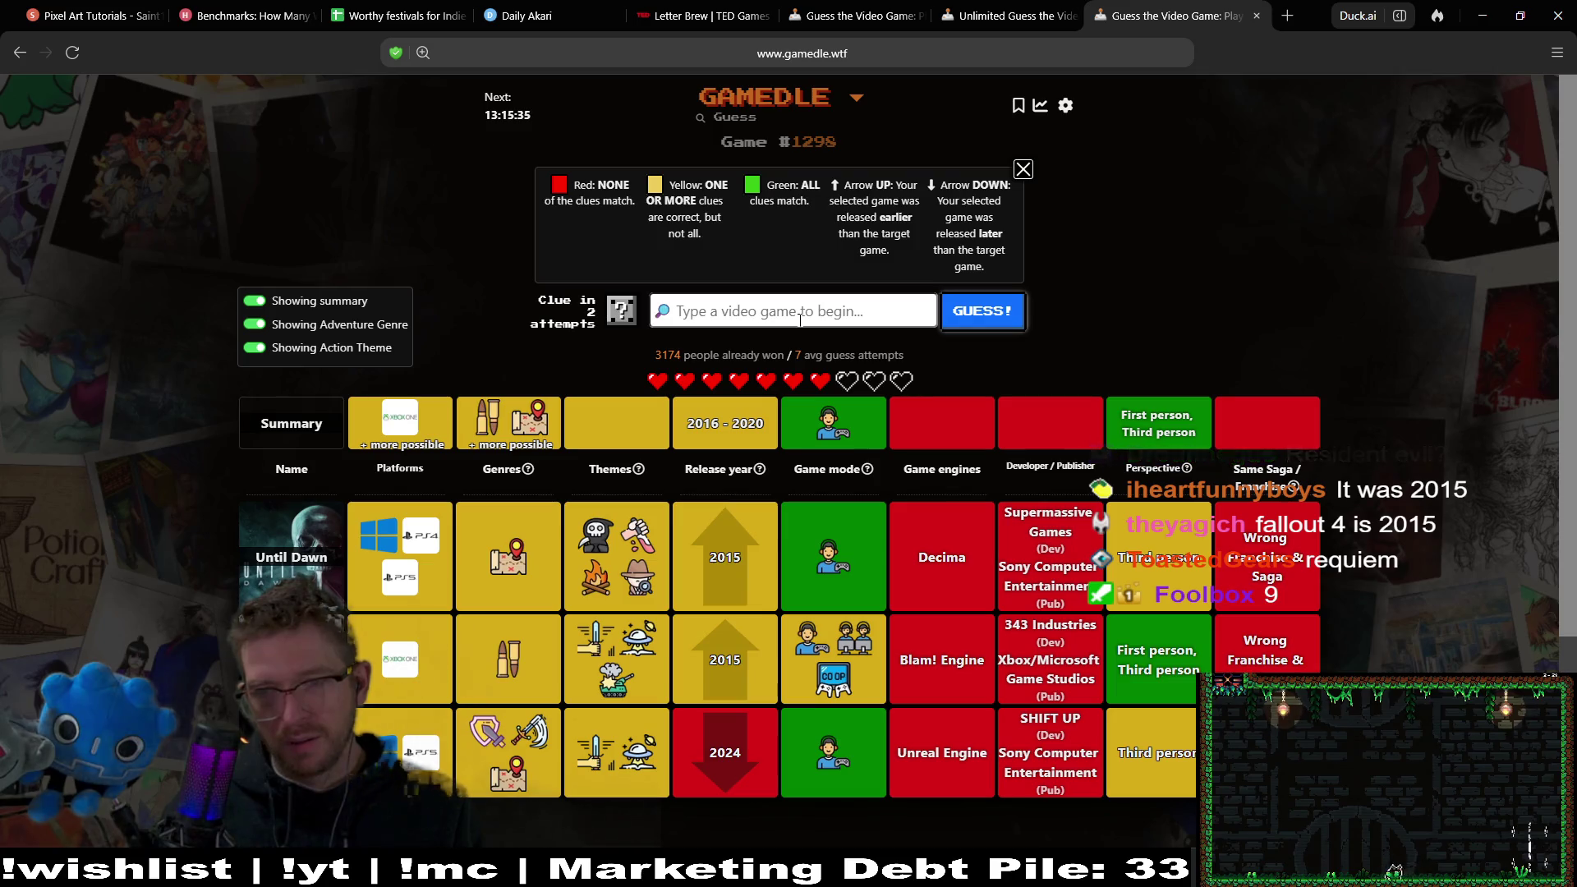
type("re")
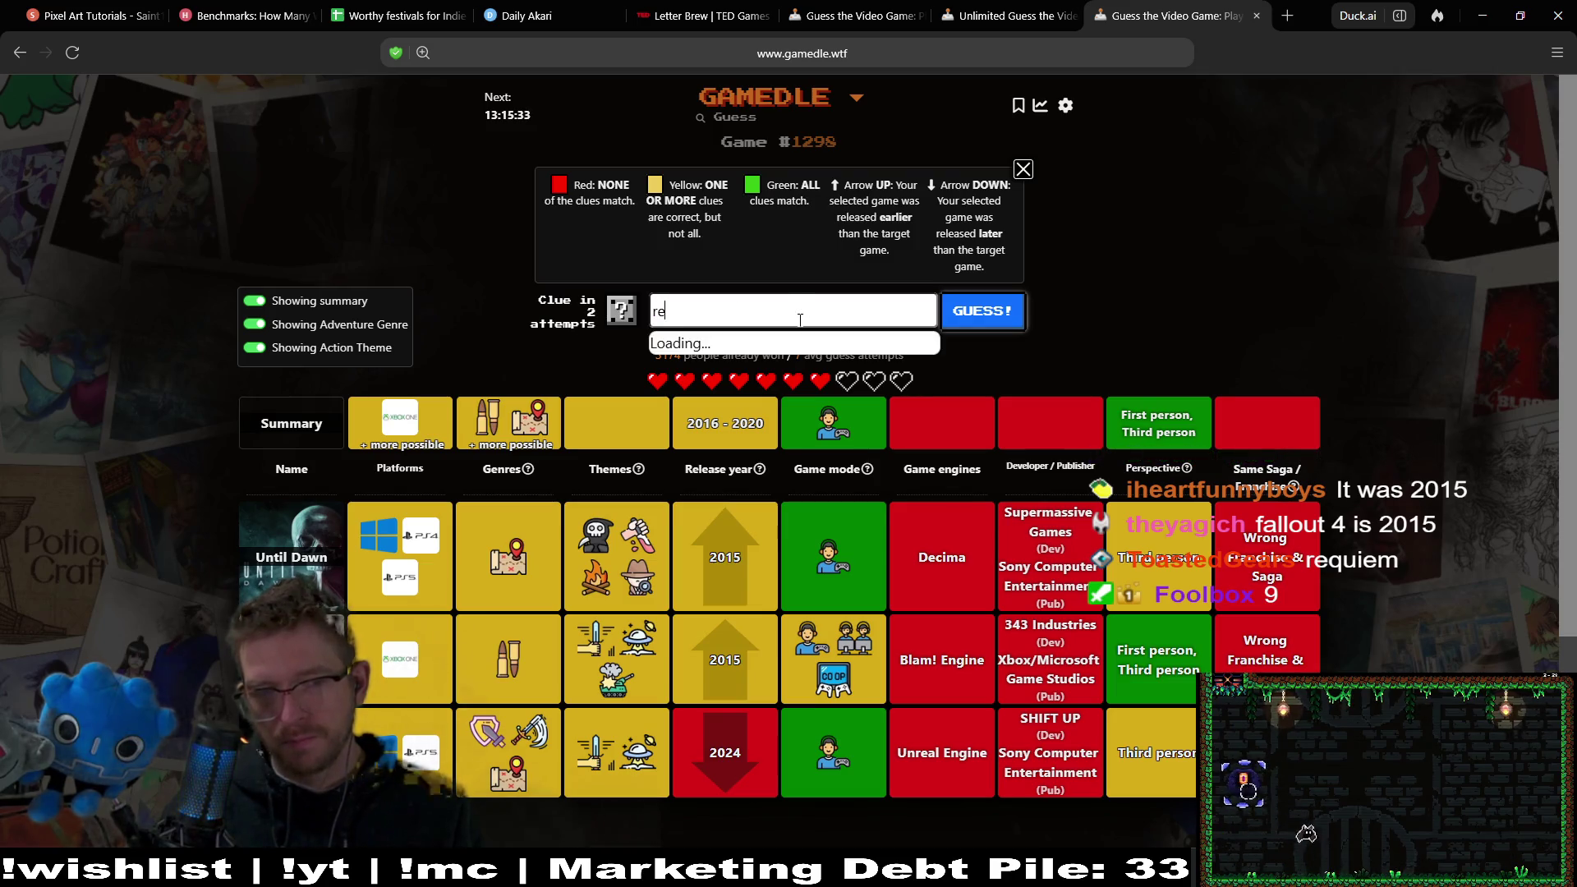
type("sident")
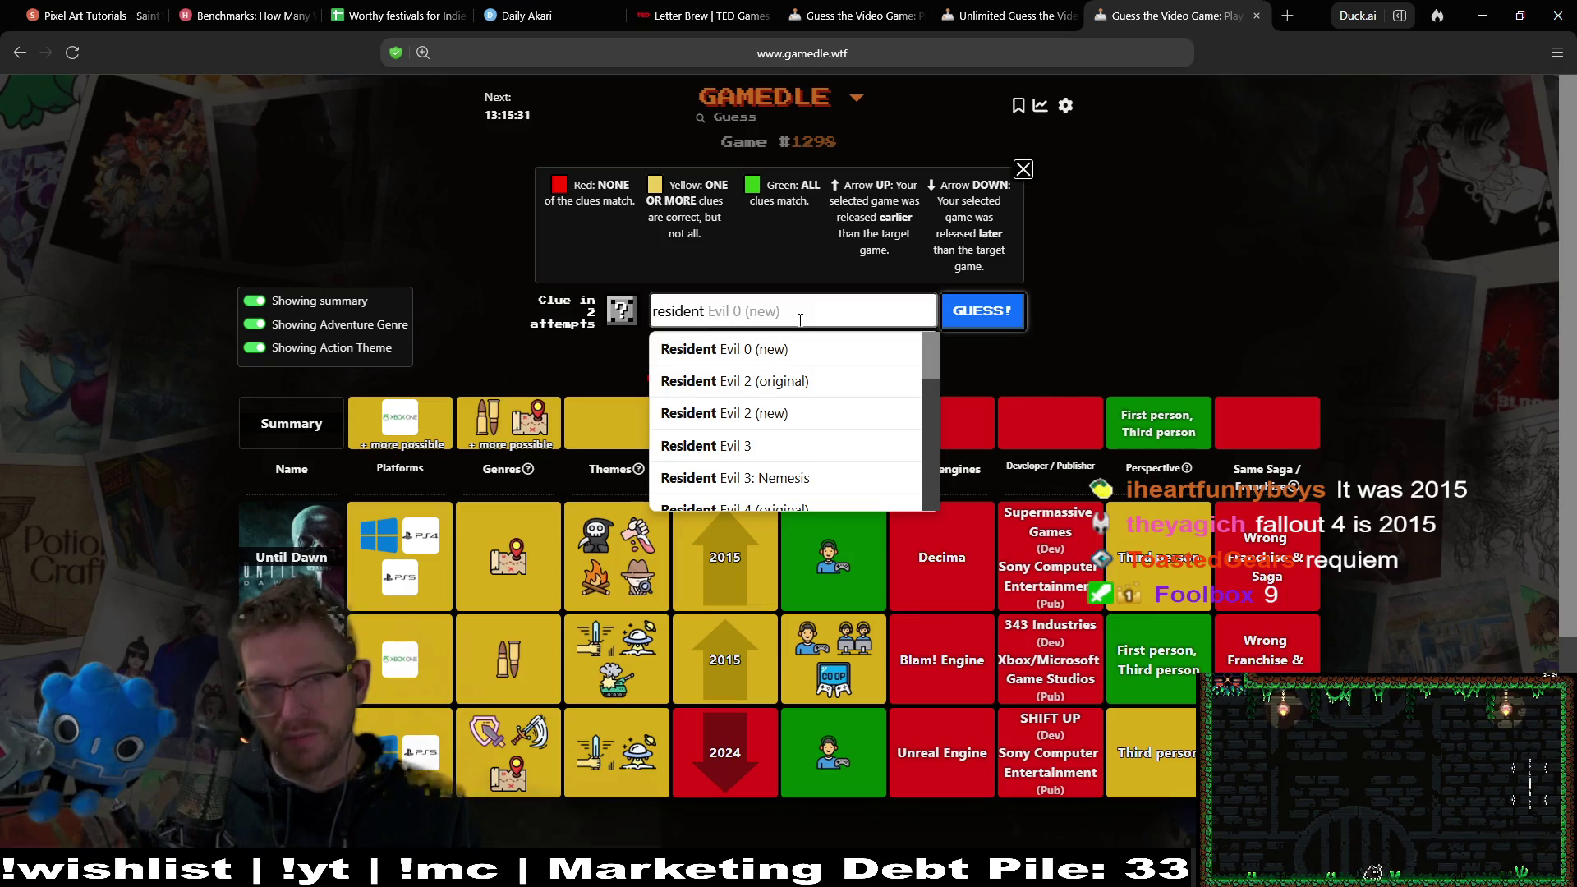
Find Resident Evil 7: Biohazard in the Resident Evil suggestions and submit it as the fourth guess.
scroll(933, 383, "down", 1)
key("Escape")
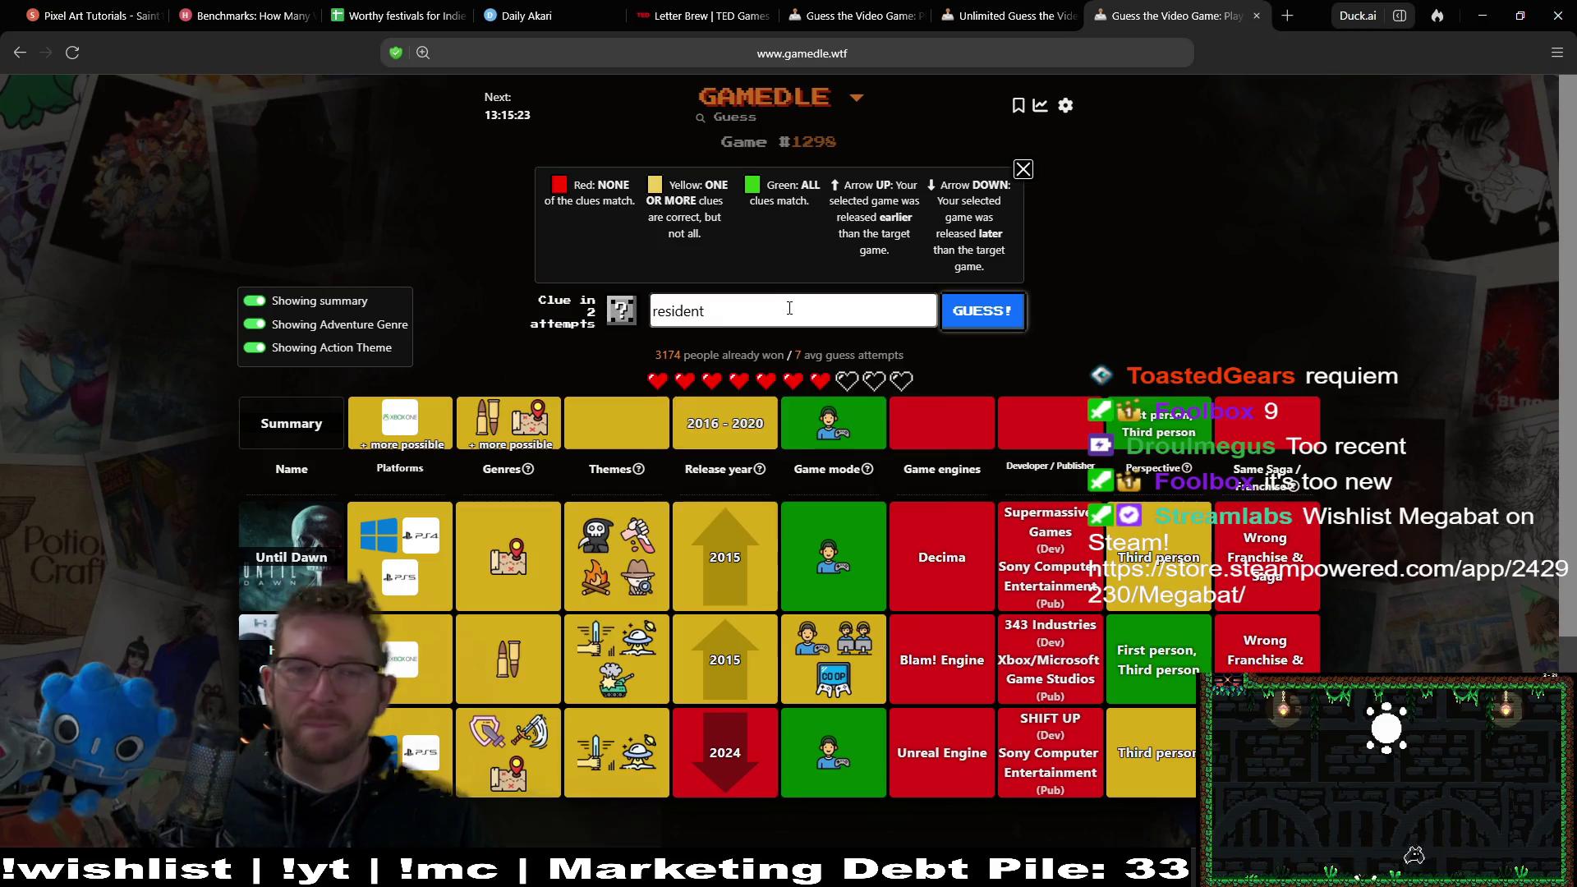
key("Down")
key("Down")
key("Down")
mouse_move(936, 369)
left_mouse_down()
mouse_move(932, 470)
mouse_move(920, 450)
left_mouse_up()
scroll(920, 451, "up", 1)
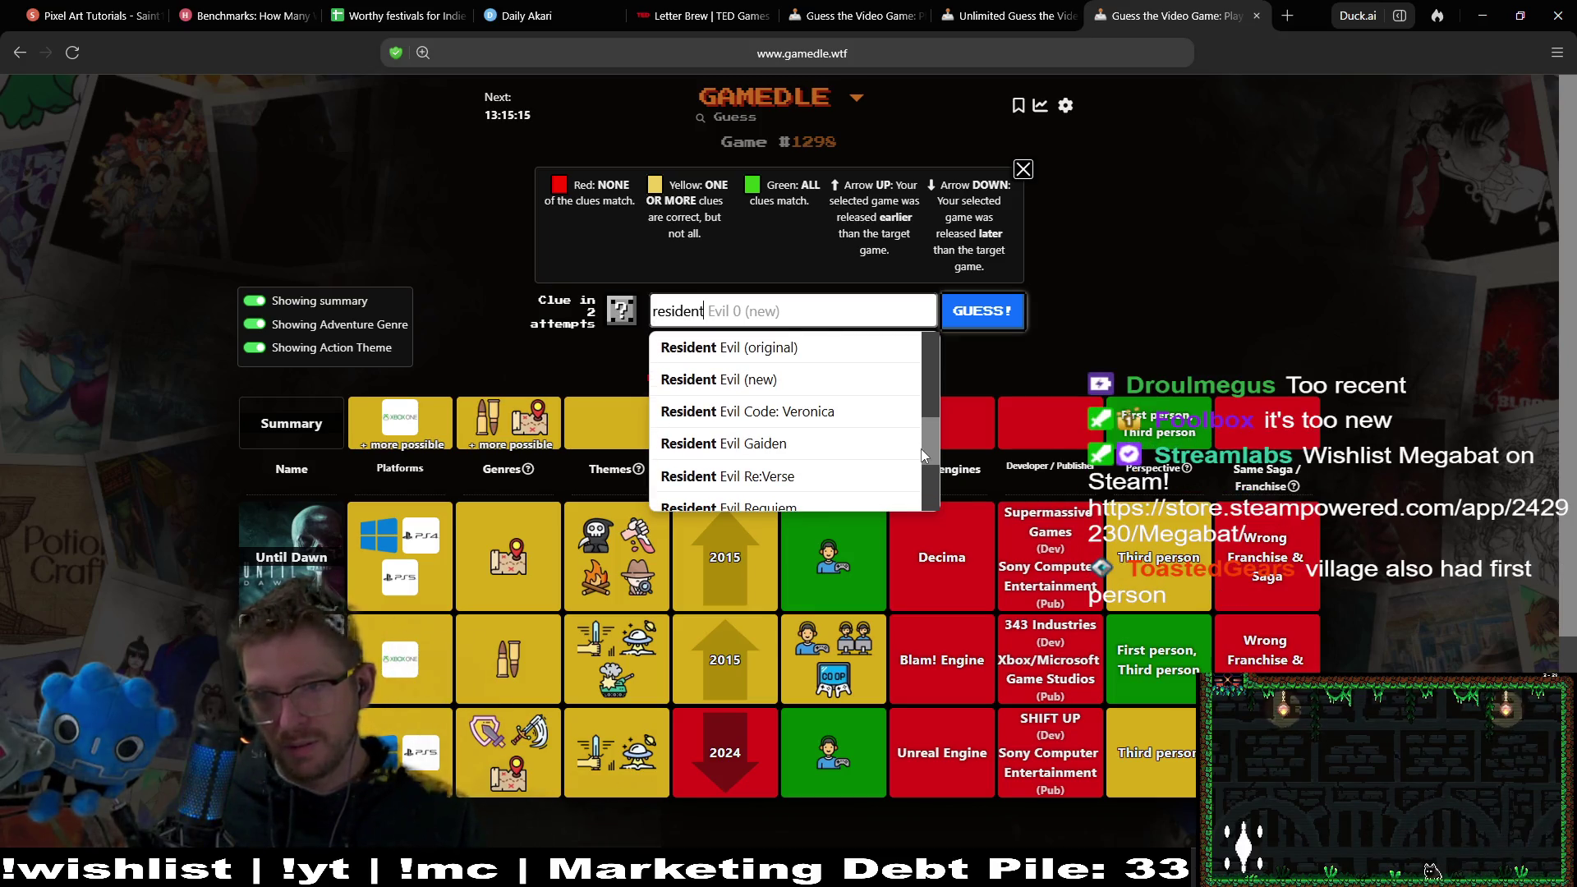
left_click_drag(924, 455, 924, 481)
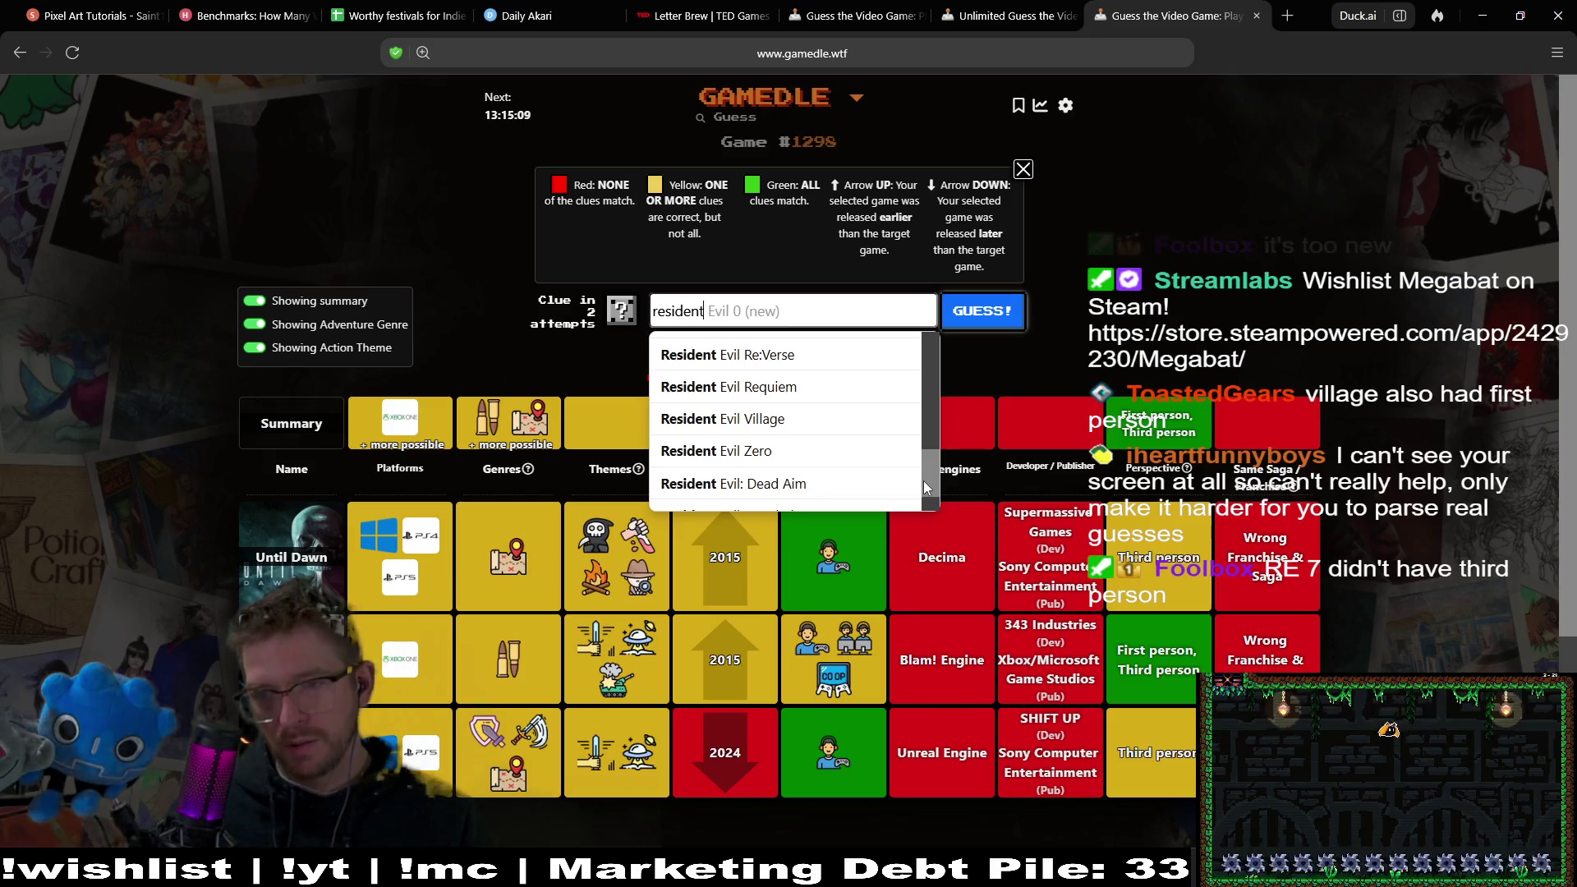
mouse_move(923, 480)
left_mouse_down()
mouse_move(929, 464)
mouse_move(928, 493)
mouse_move(929, 391)
mouse_move(924, 417)
left_mouse_up()
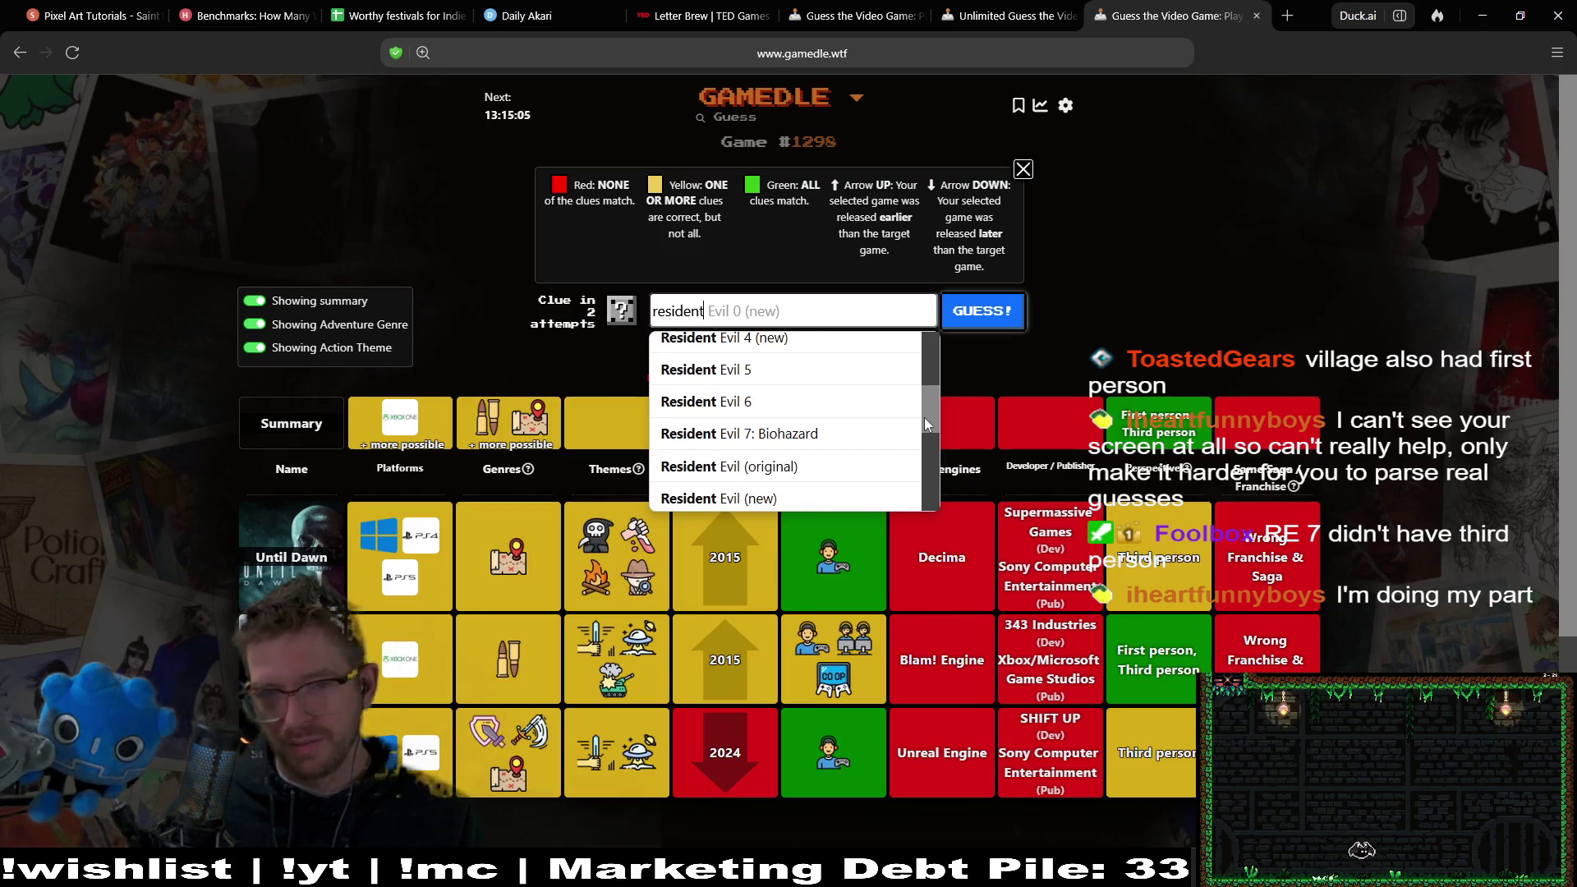
left_click(863, 434)
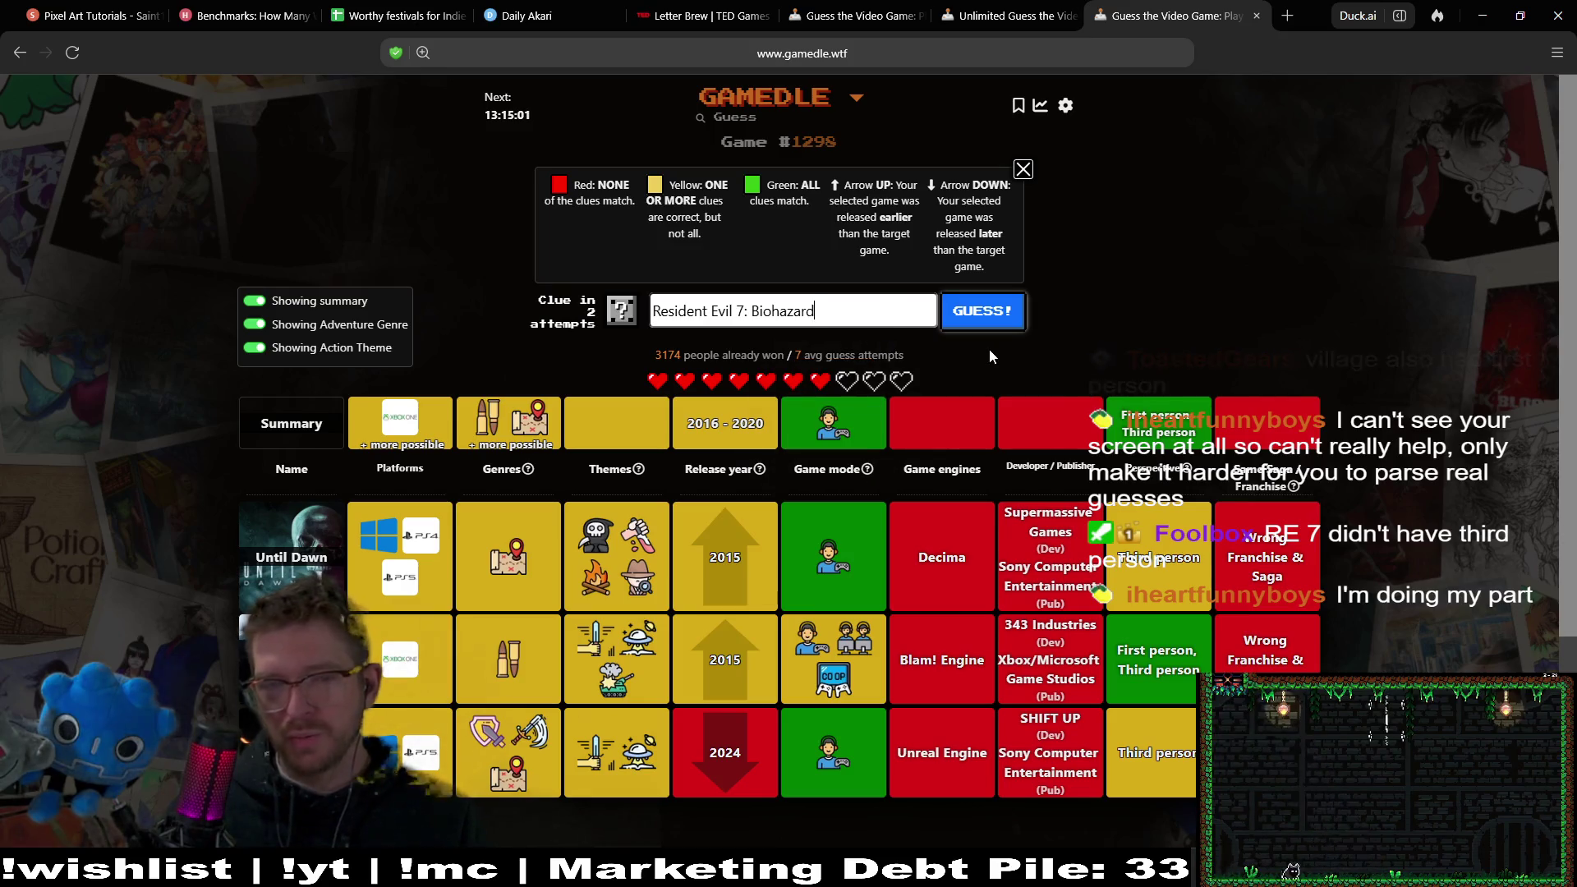
left_click(985, 317)
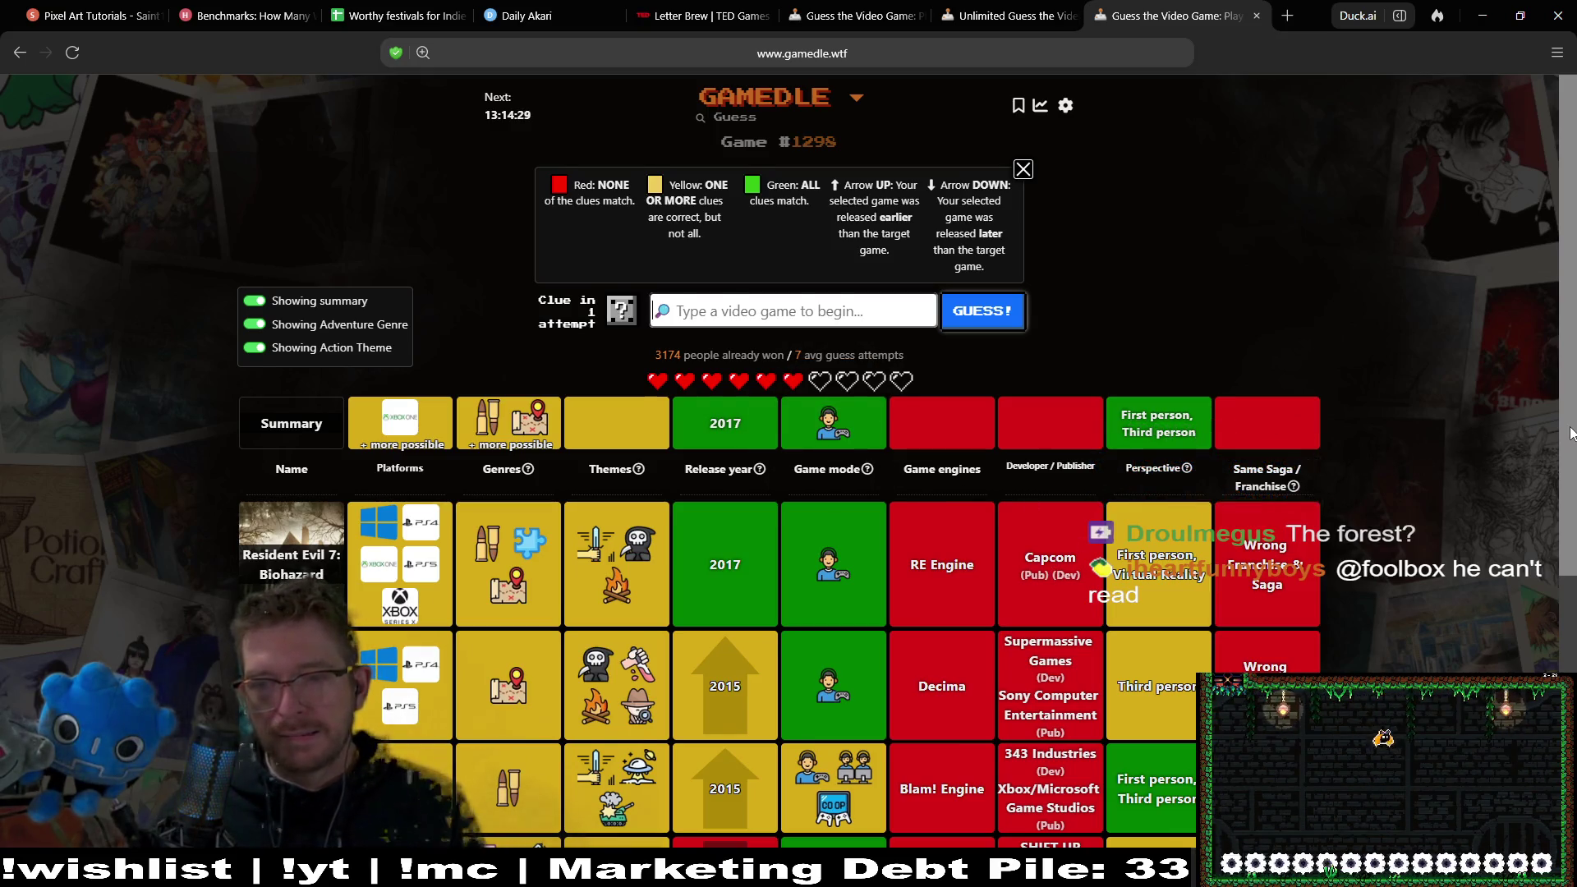
scroll(1571, 503, "down", 1)
scroll(1570, 502, "down", 1)
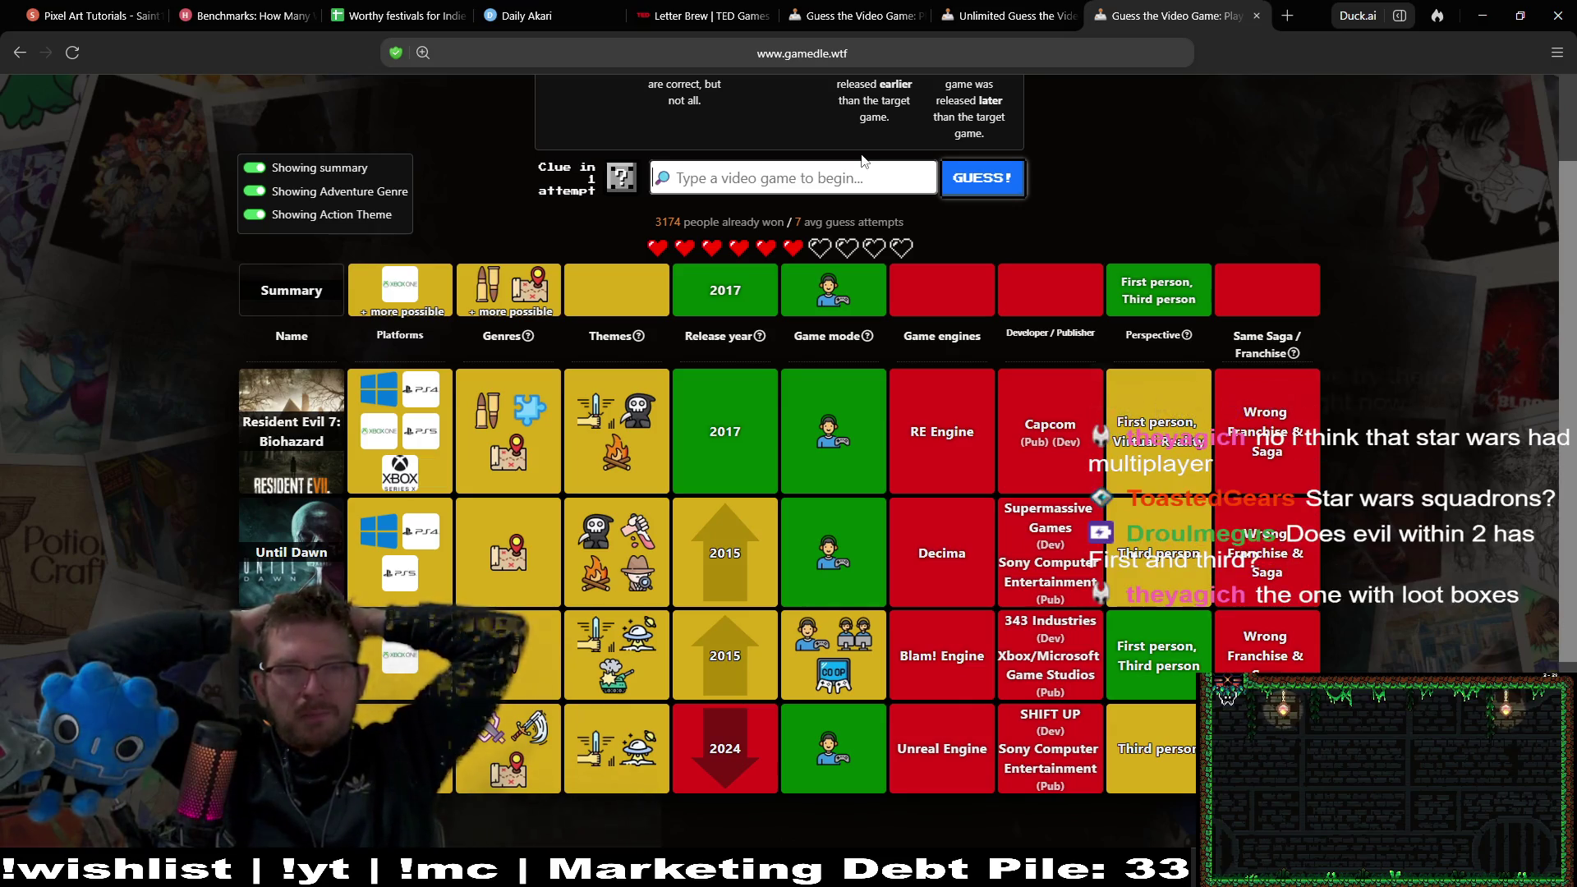
mouse_move(624, 555)
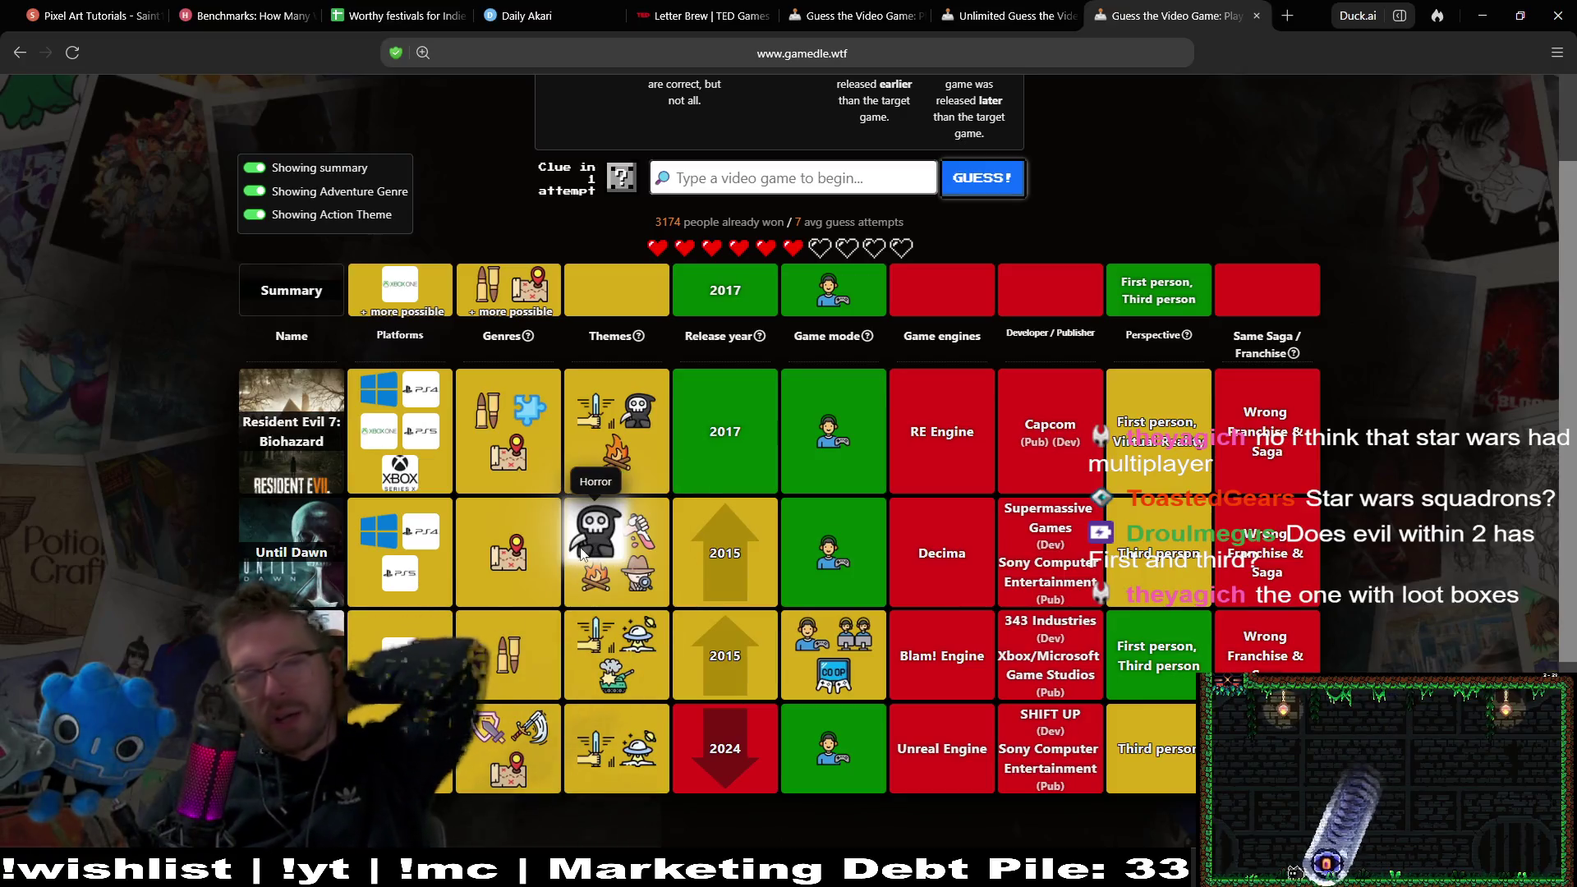
mouse_move(635, 404)
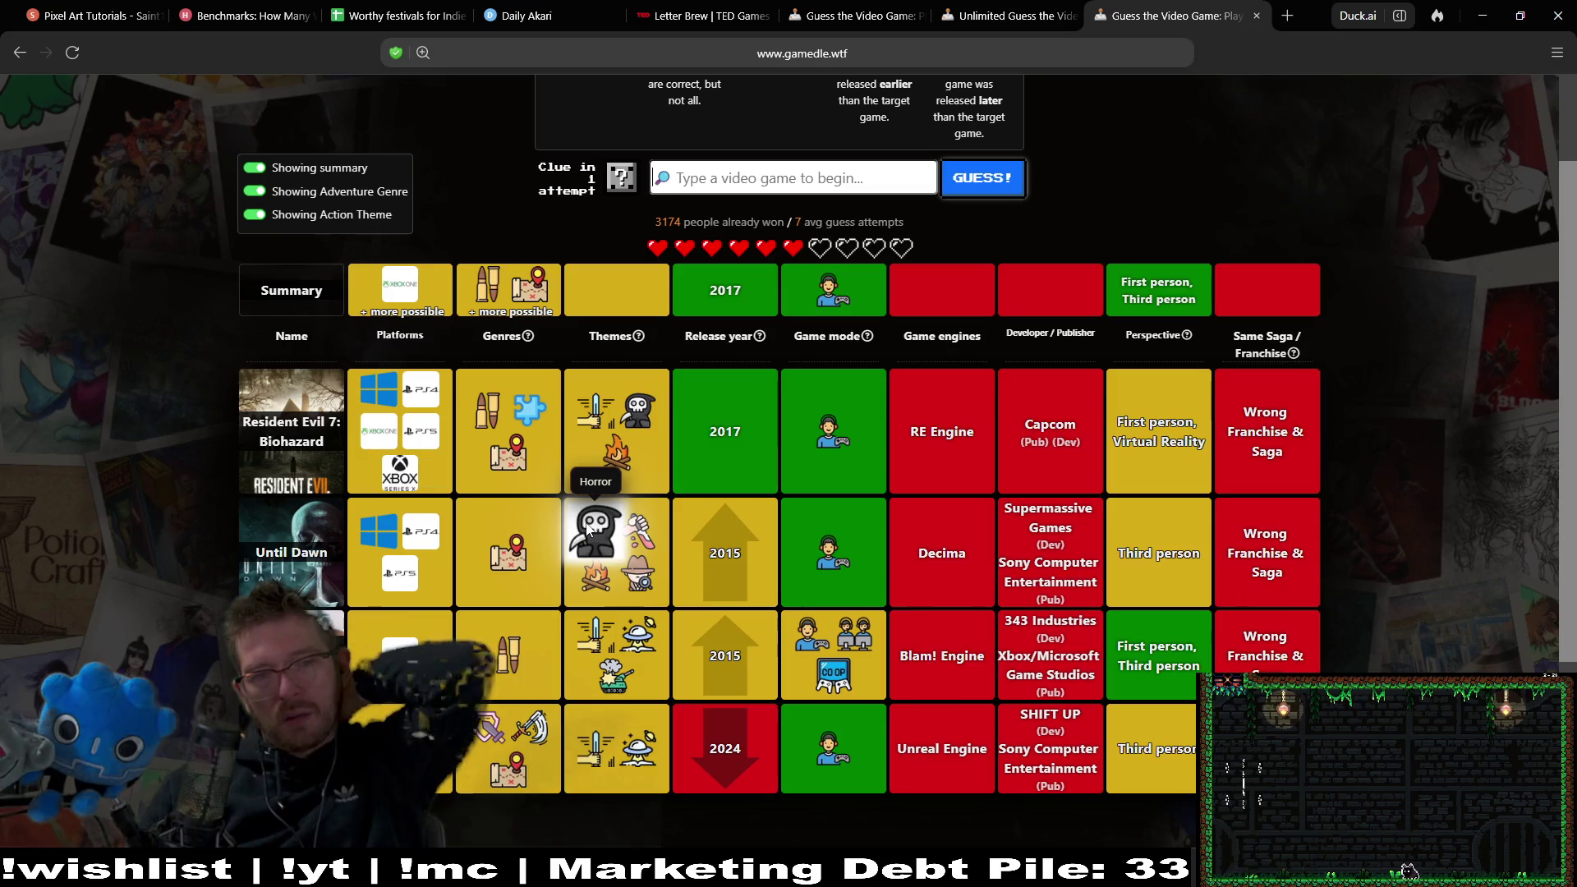
mouse_move(616, 463)
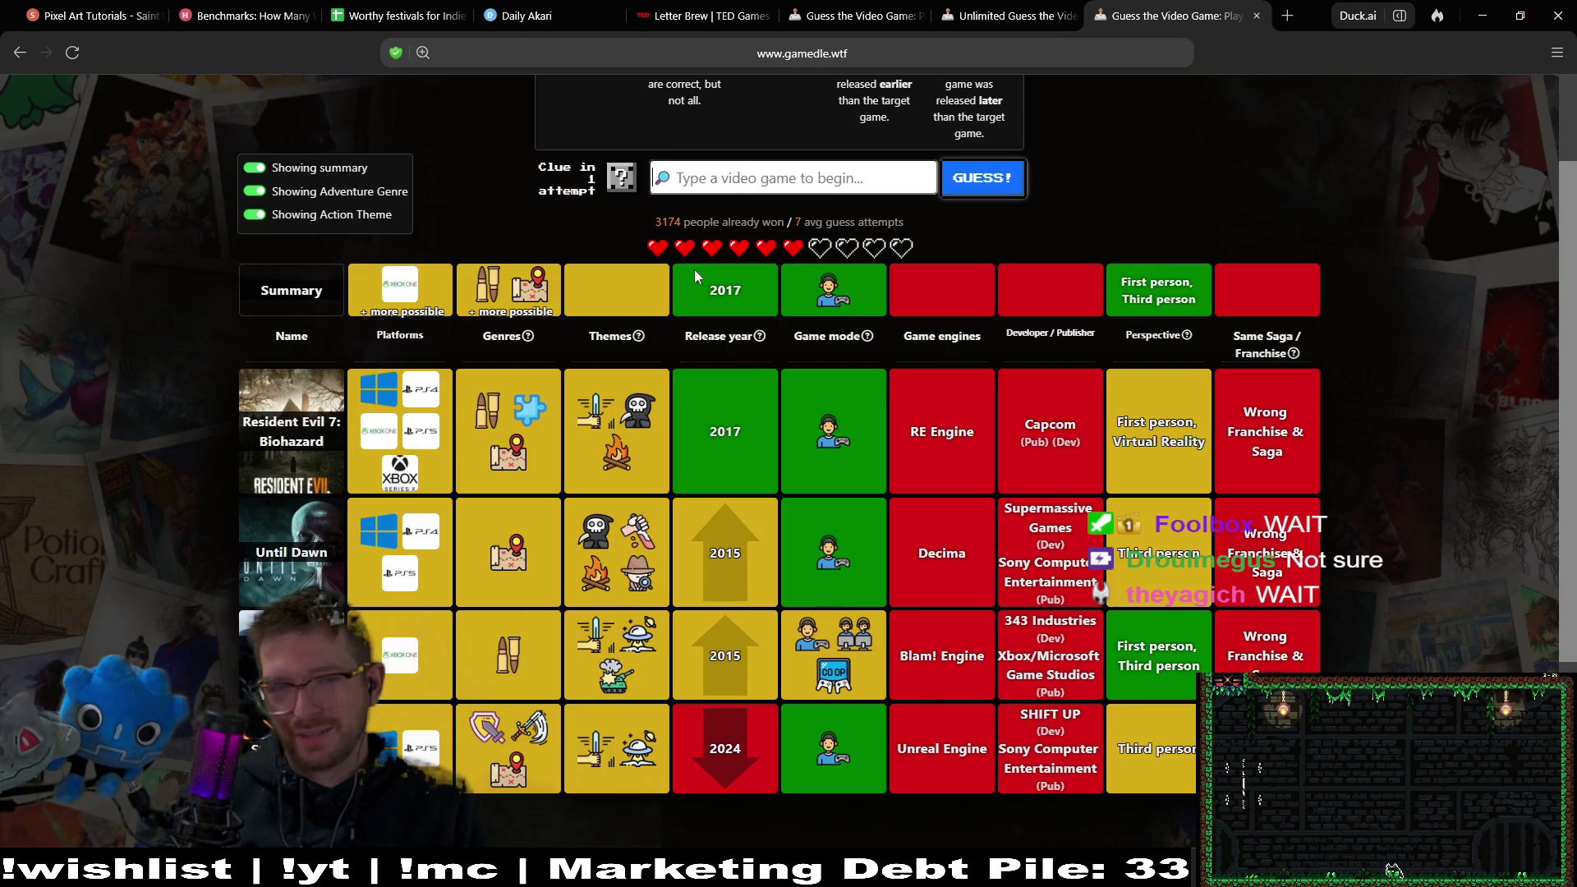
mouse_move(633, 411)
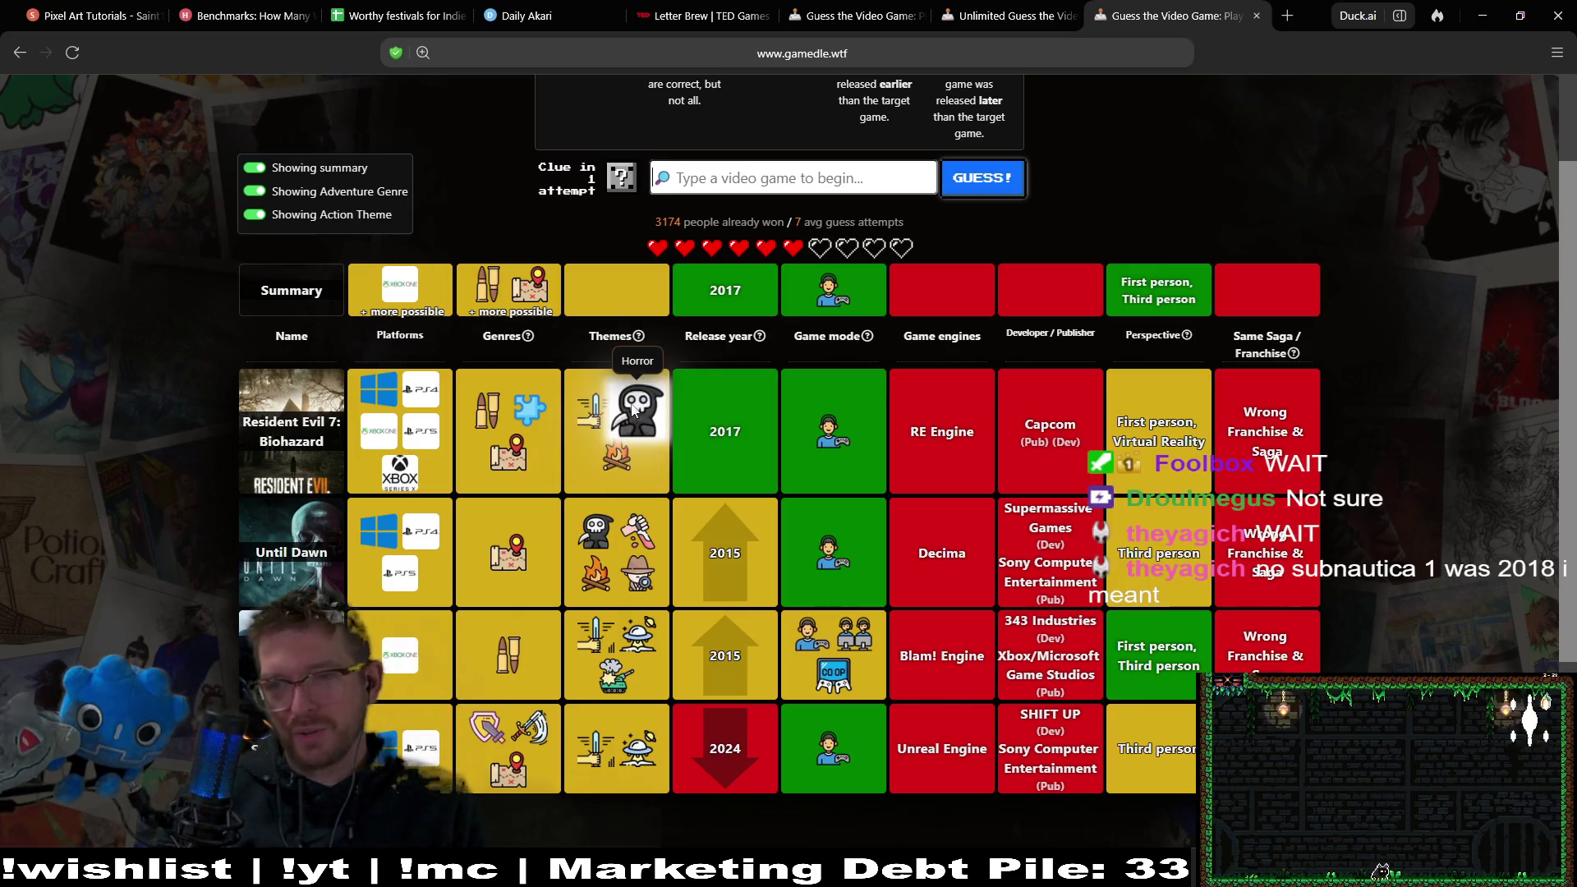
mouse_move(820, 343)
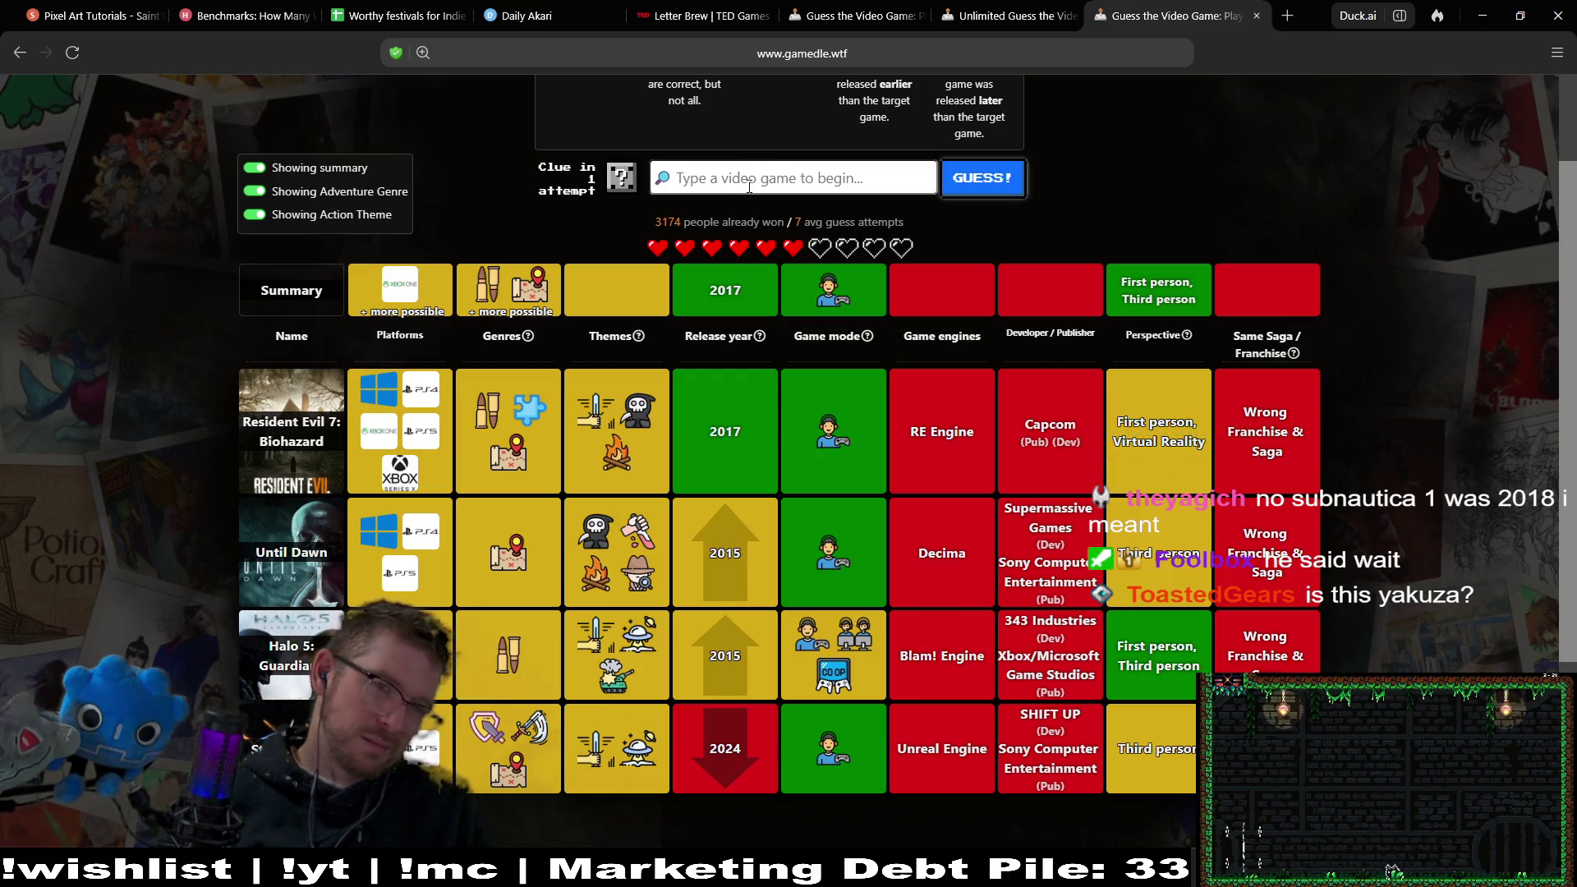
Search the game list for 'gta' and then 'grand theft auto' without guessing.
type("gta")
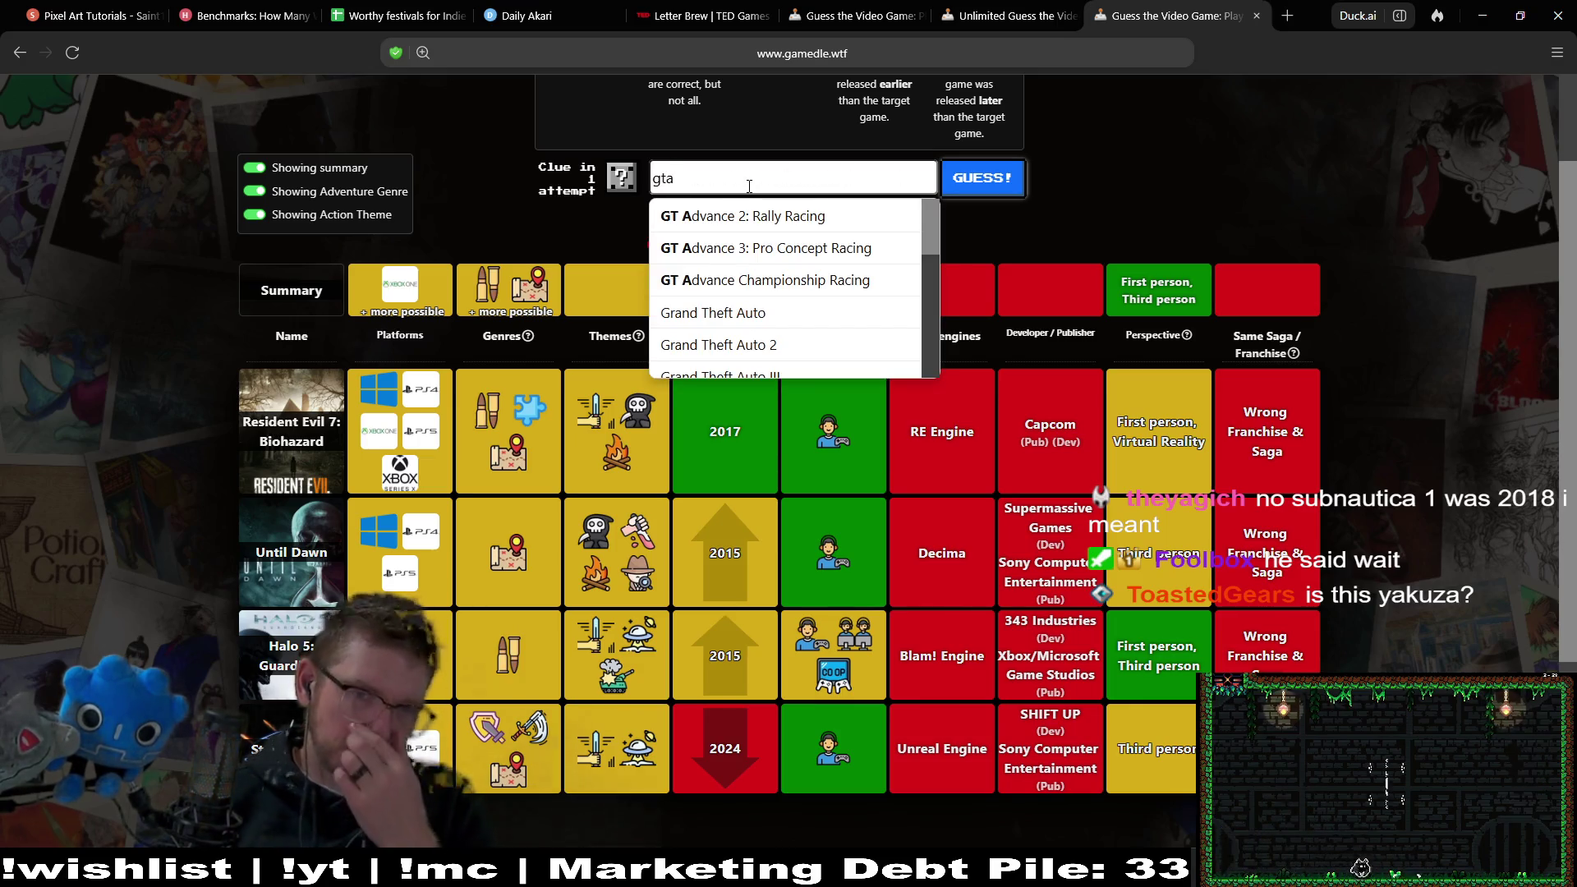
left_click_drag(933, 224, 929, 266)
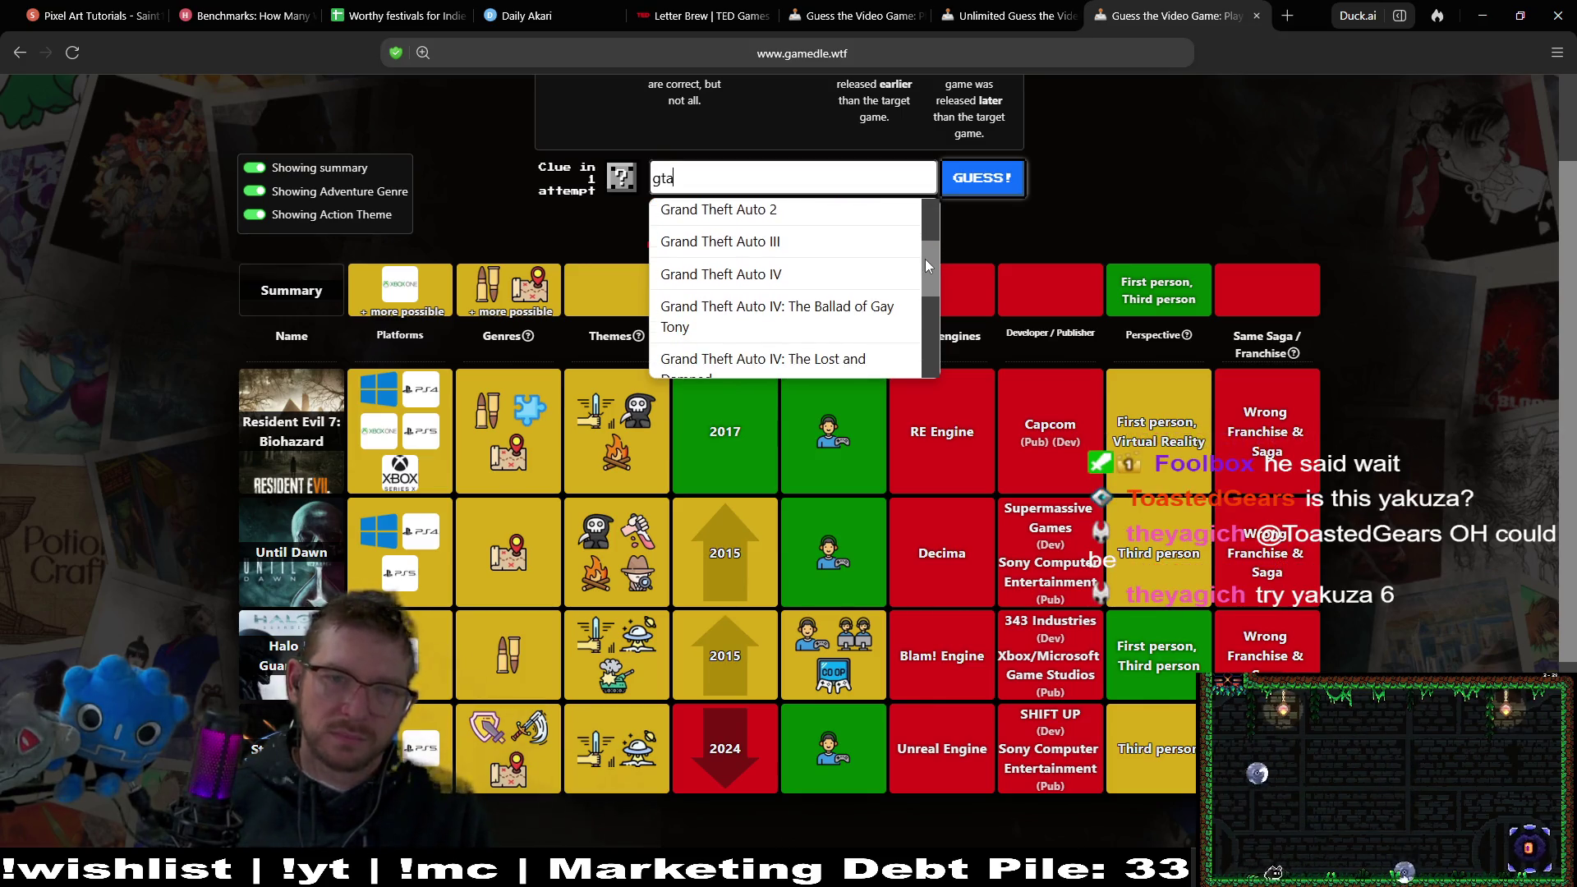
scroll(908, 310, "down", 2)
scroll(908, 311, "down", 3)
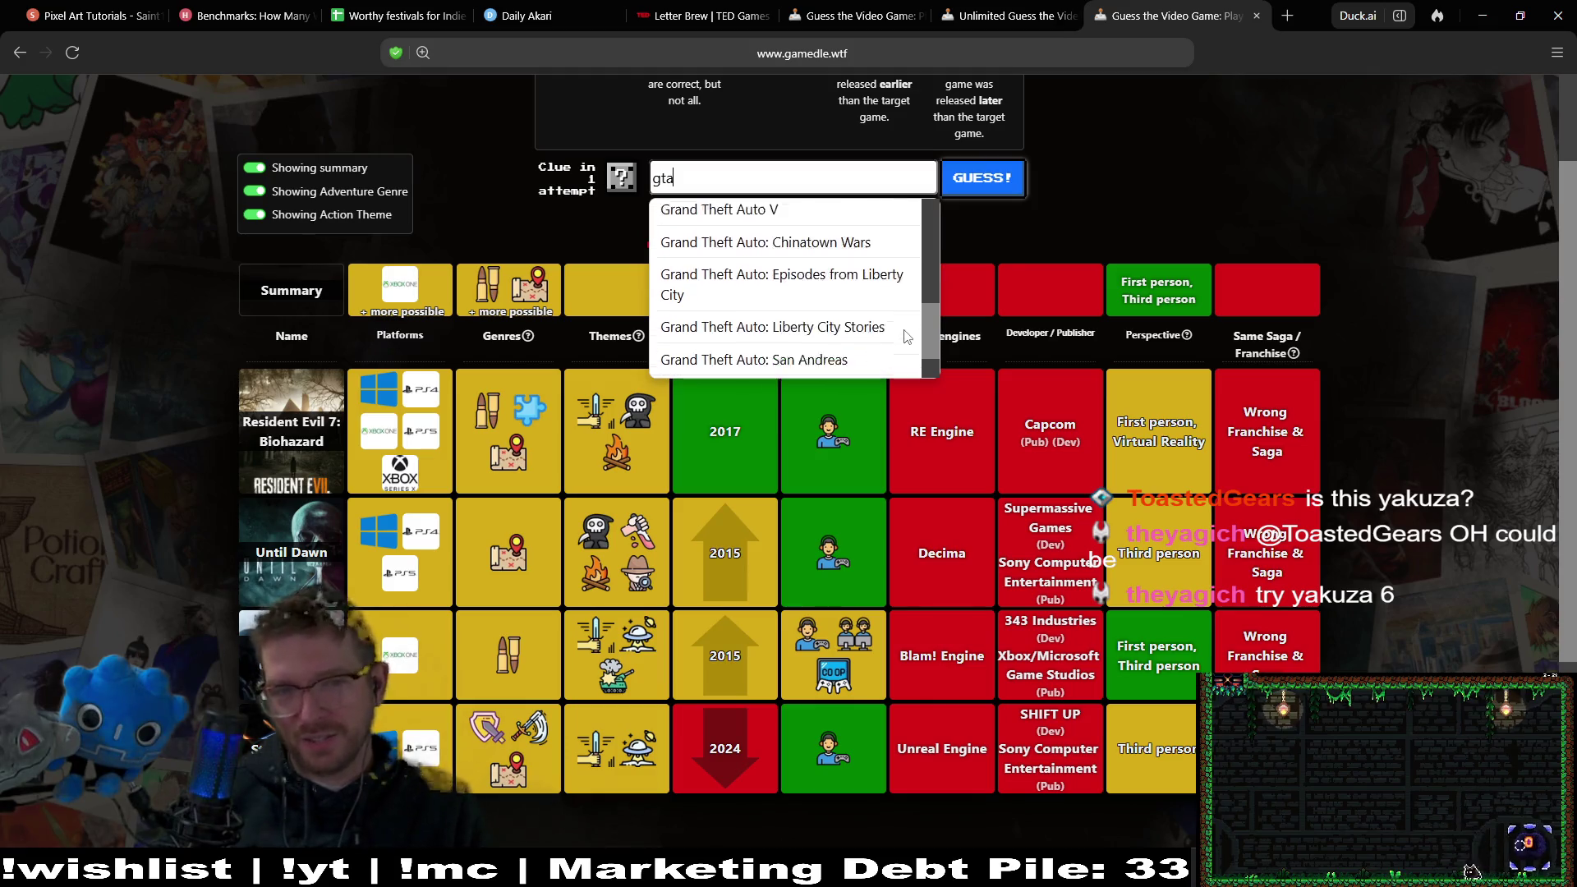
double_click(699, 175)
type("grad")
key("BackSpace")
type("nd")
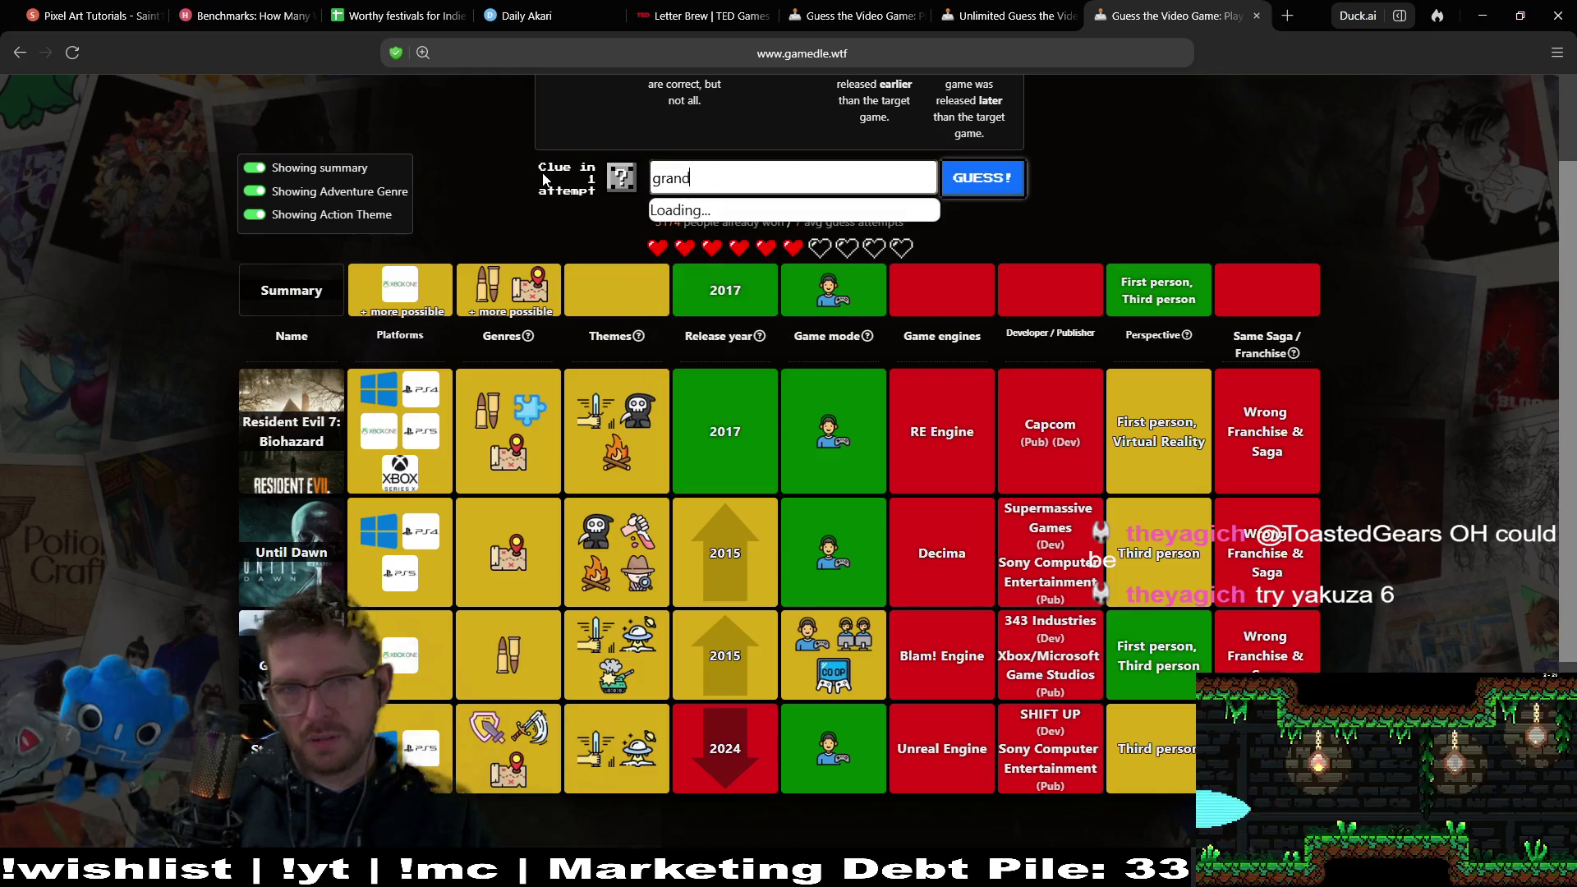
type(" theft auto onl")
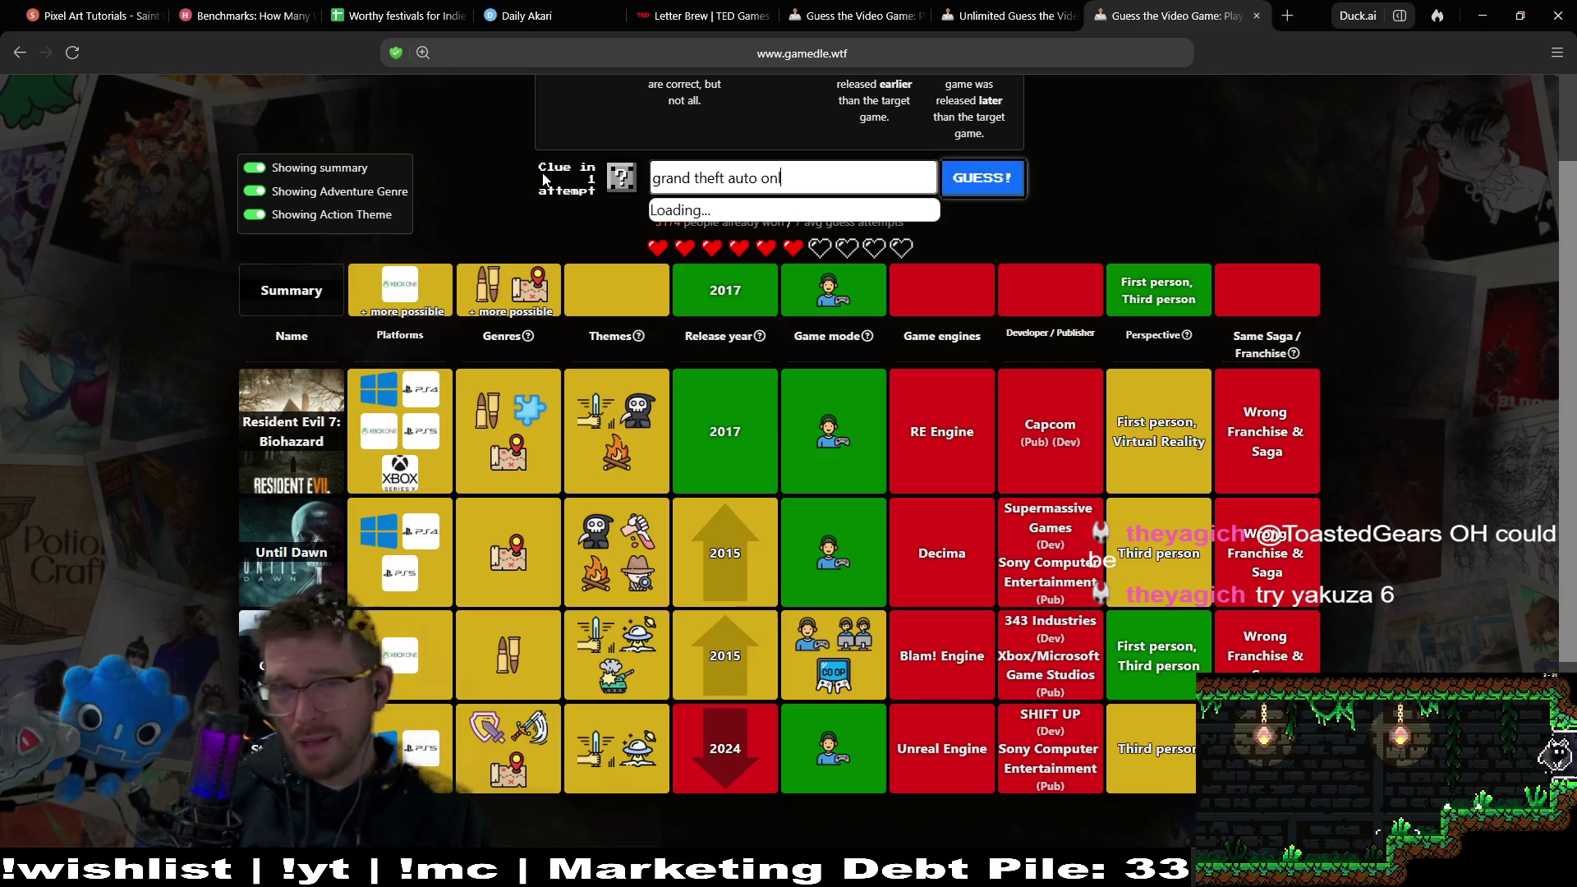
type("ine")
key("BackSpace")
key("BackSpace")
key("BackSpace")
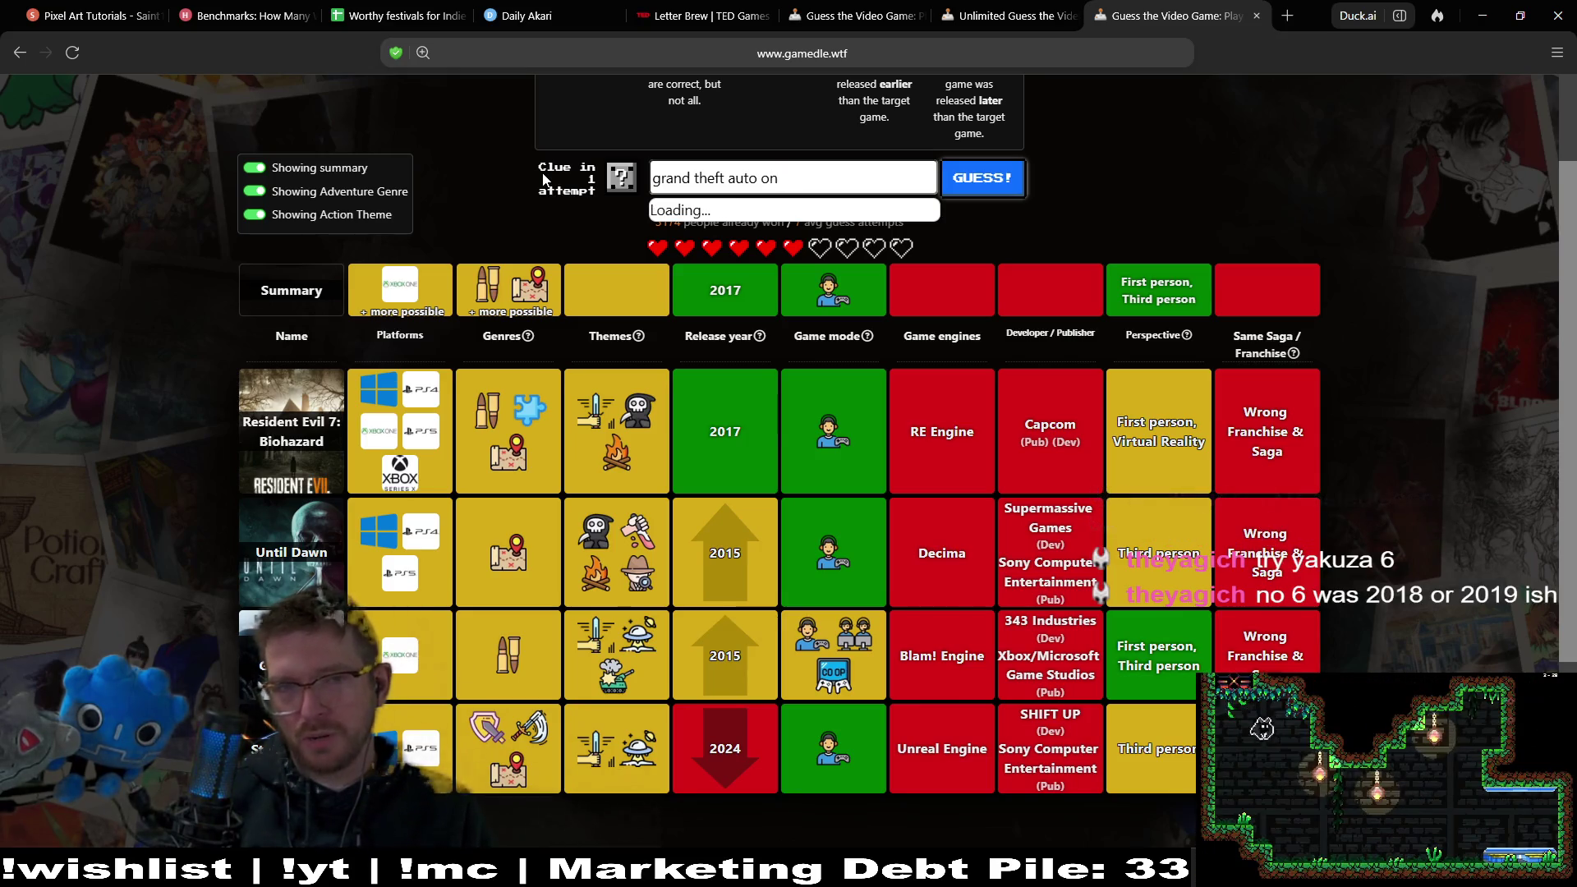
key("BackSpace")
key("BackSpace")
key("BackSpace")
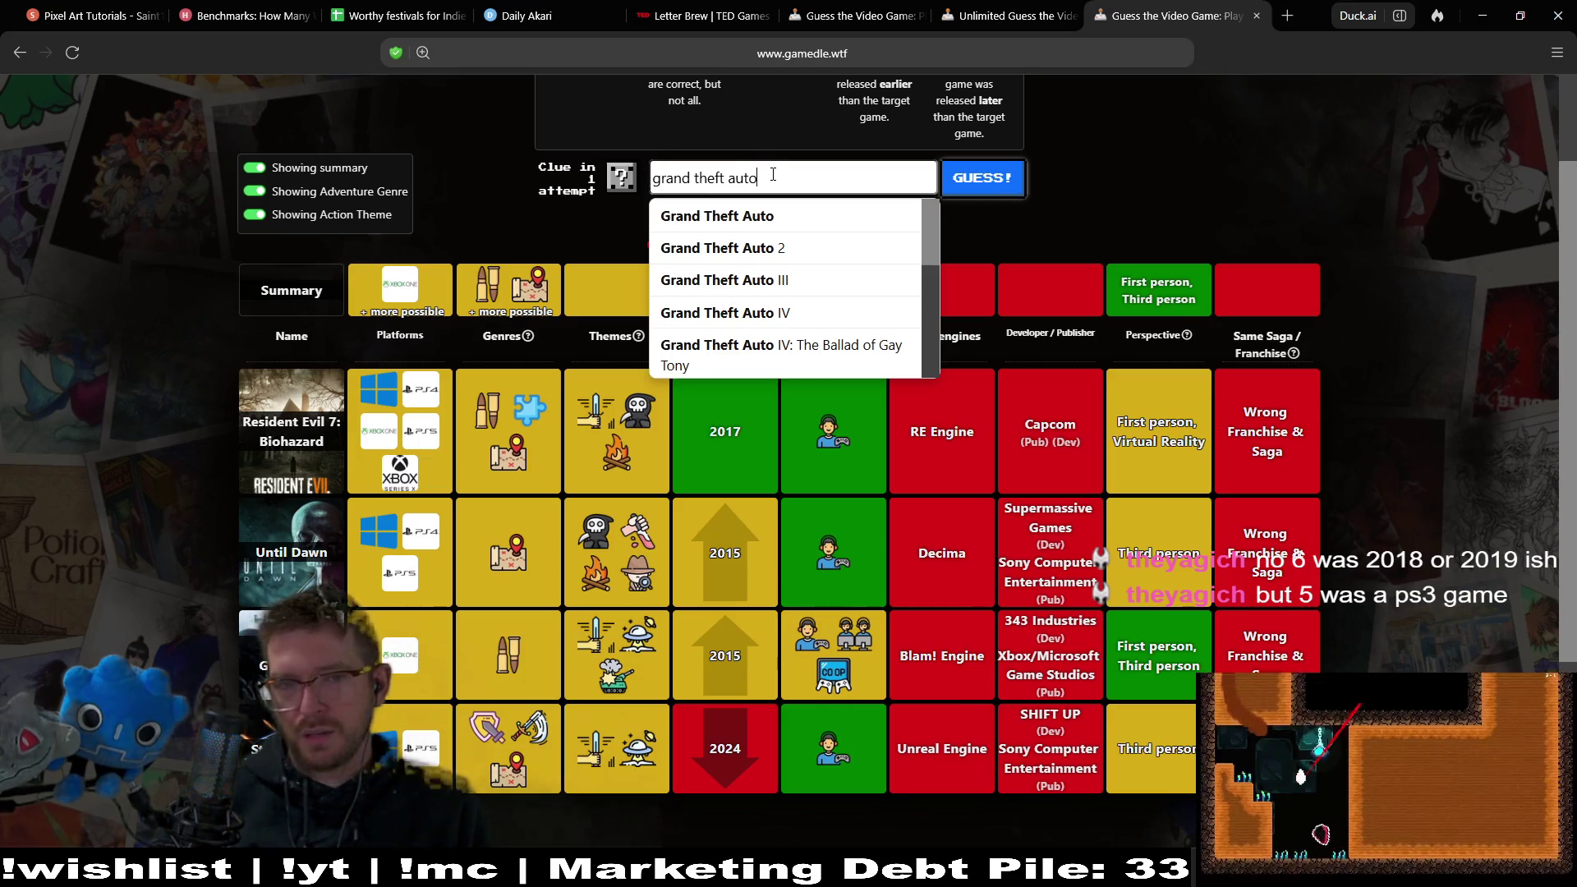
Search 'yaku' and submit Yakuza 5 as the next guess.
triple_click(697, 168)
type("ay")
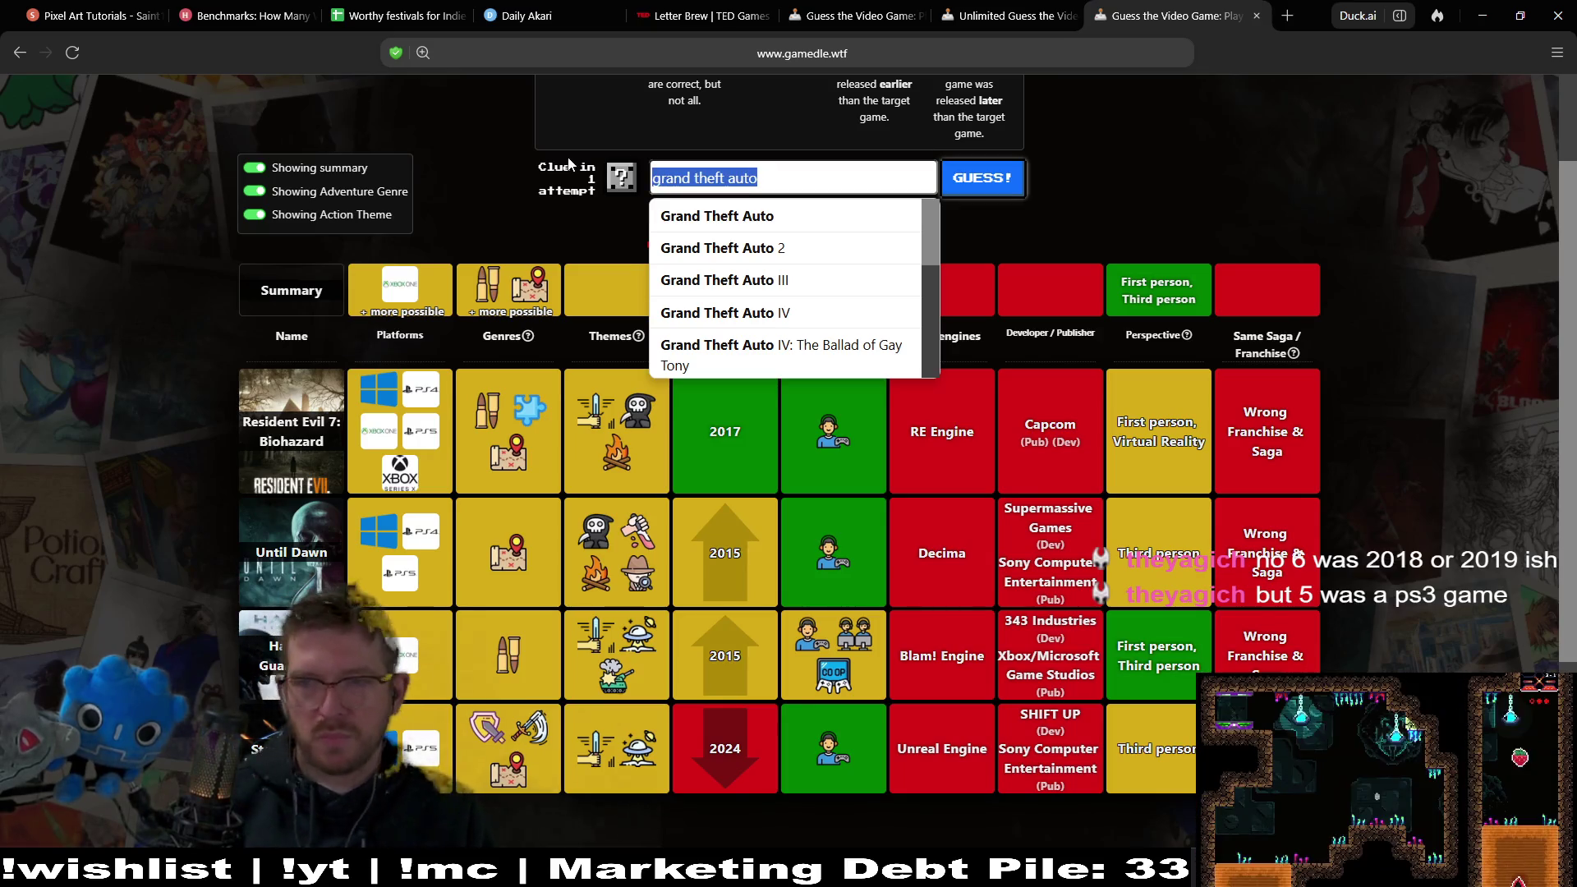
key("BackSpace")
key("BackSpace")
type("yaku")
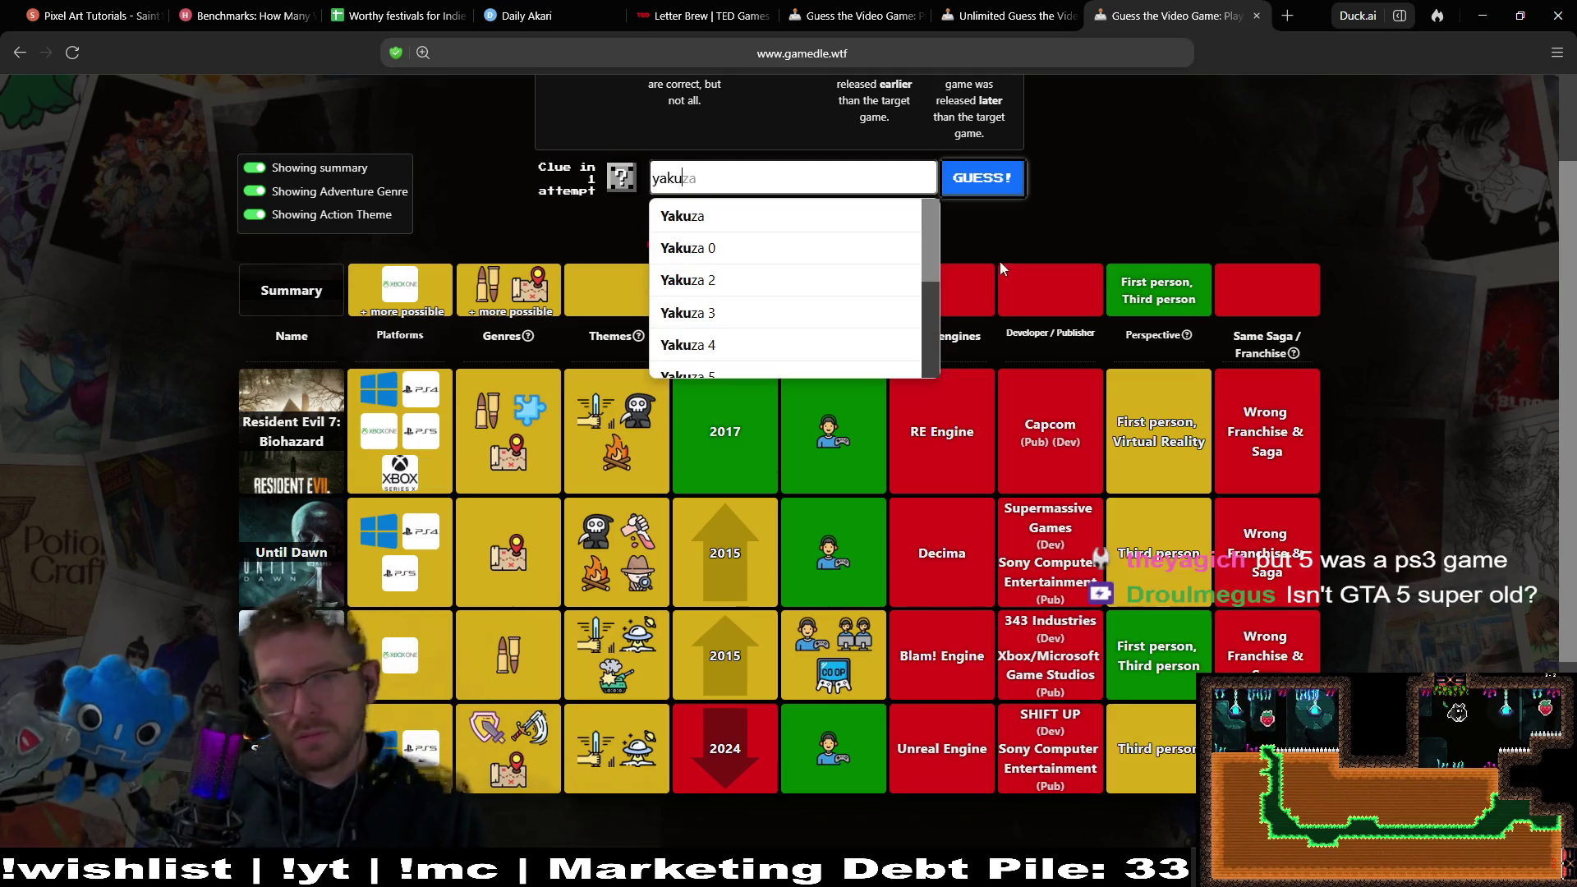
scroll(937, 280, "down", 1)
left_click(706, 295)
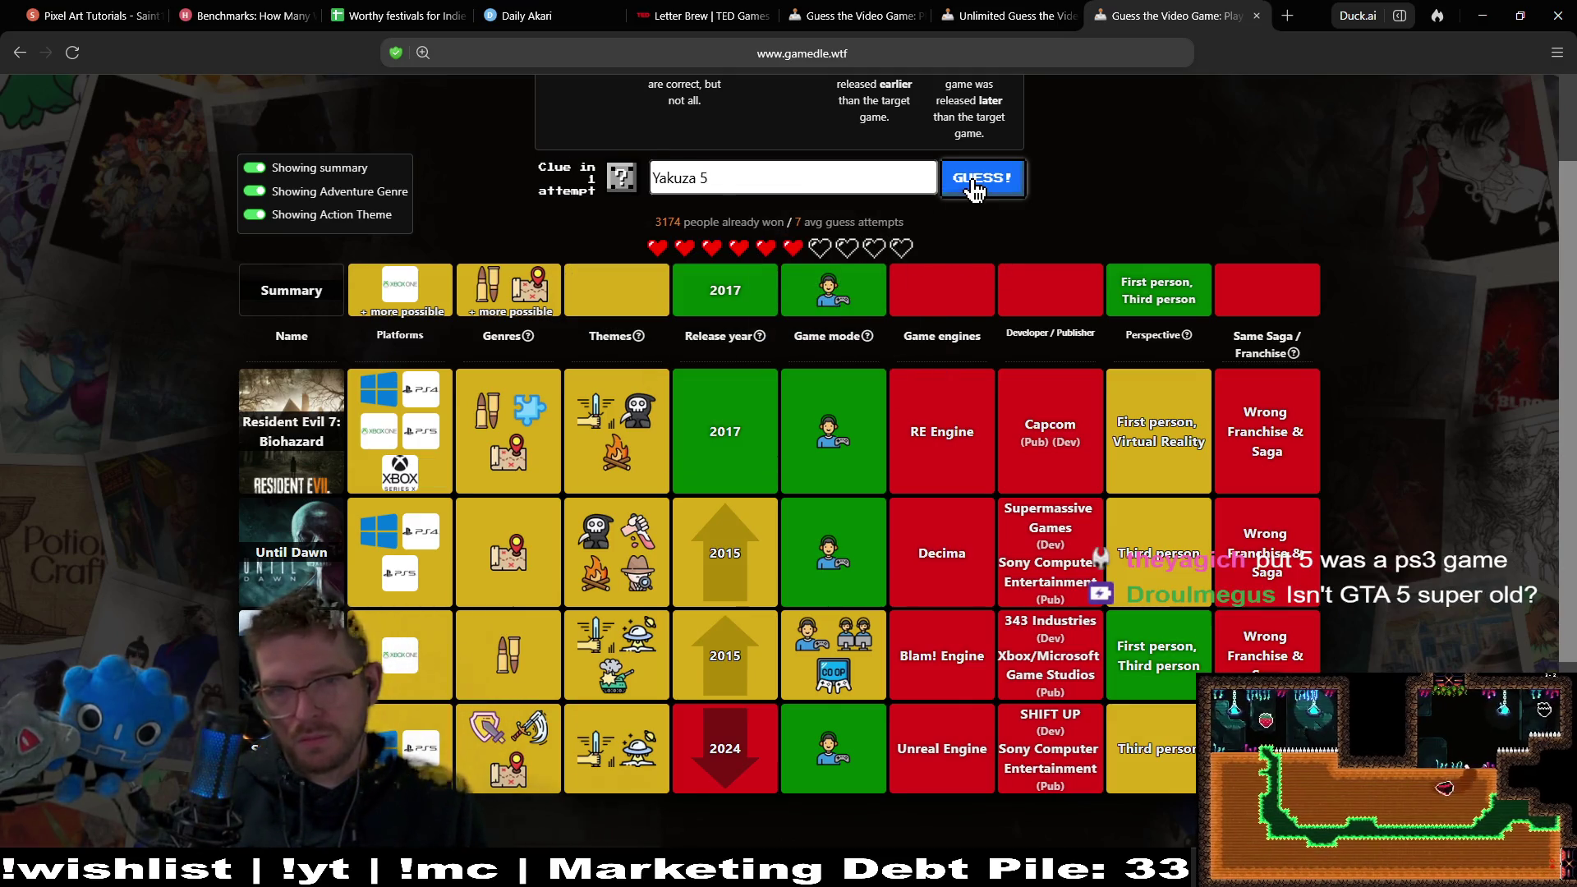
left_click(982, 178)
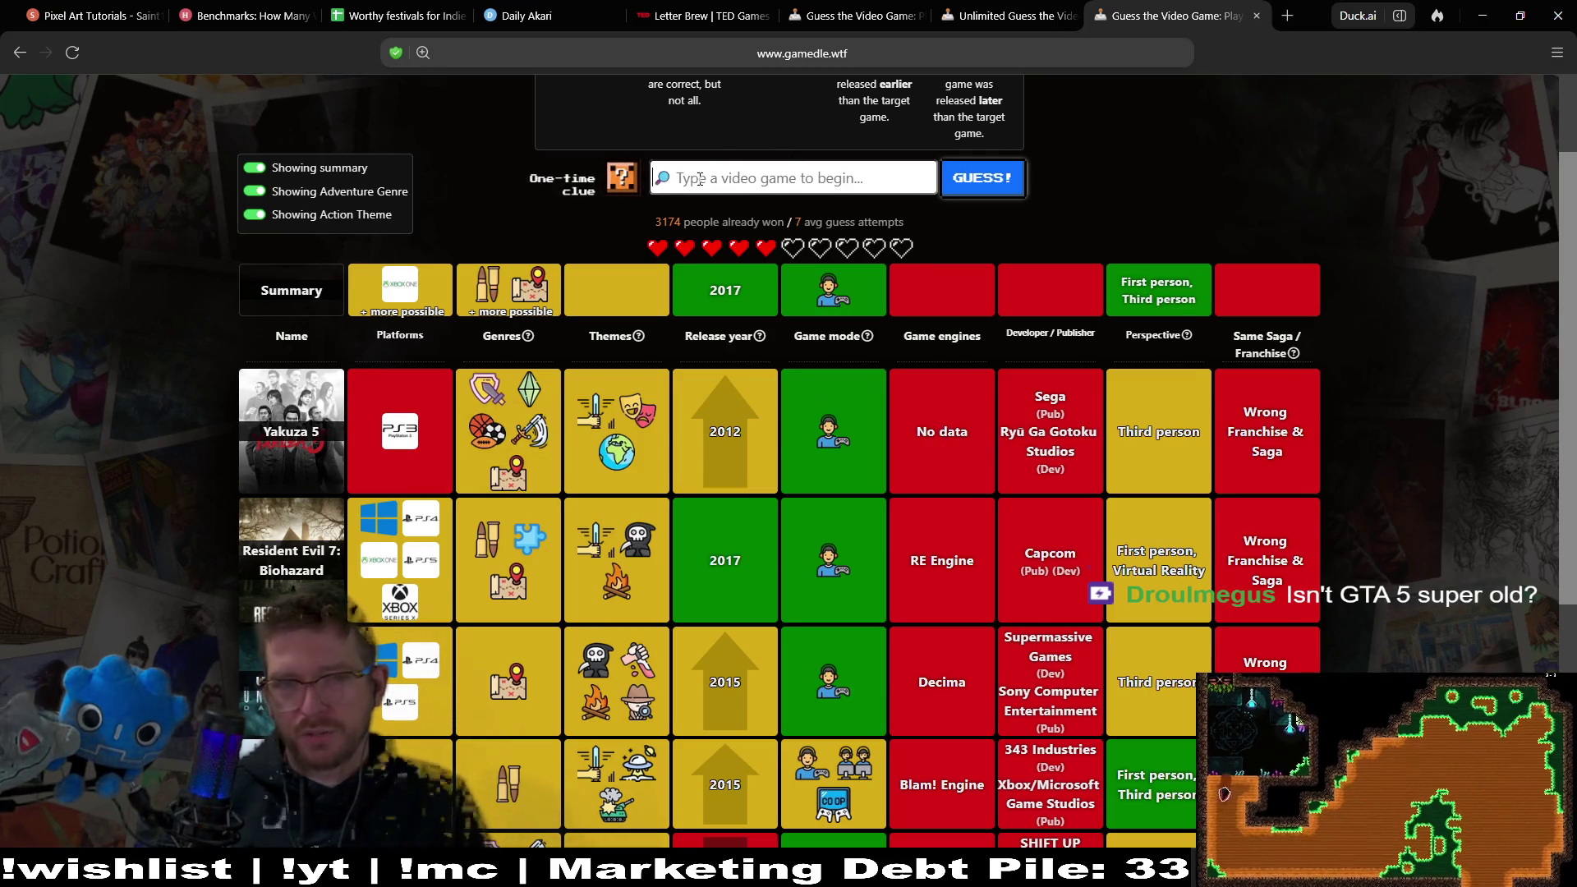
Reveal the one-time clue (Tango Gameworks, Bethesda Softworks) for a heart, then search 'doom'.
left_click(612, 187)
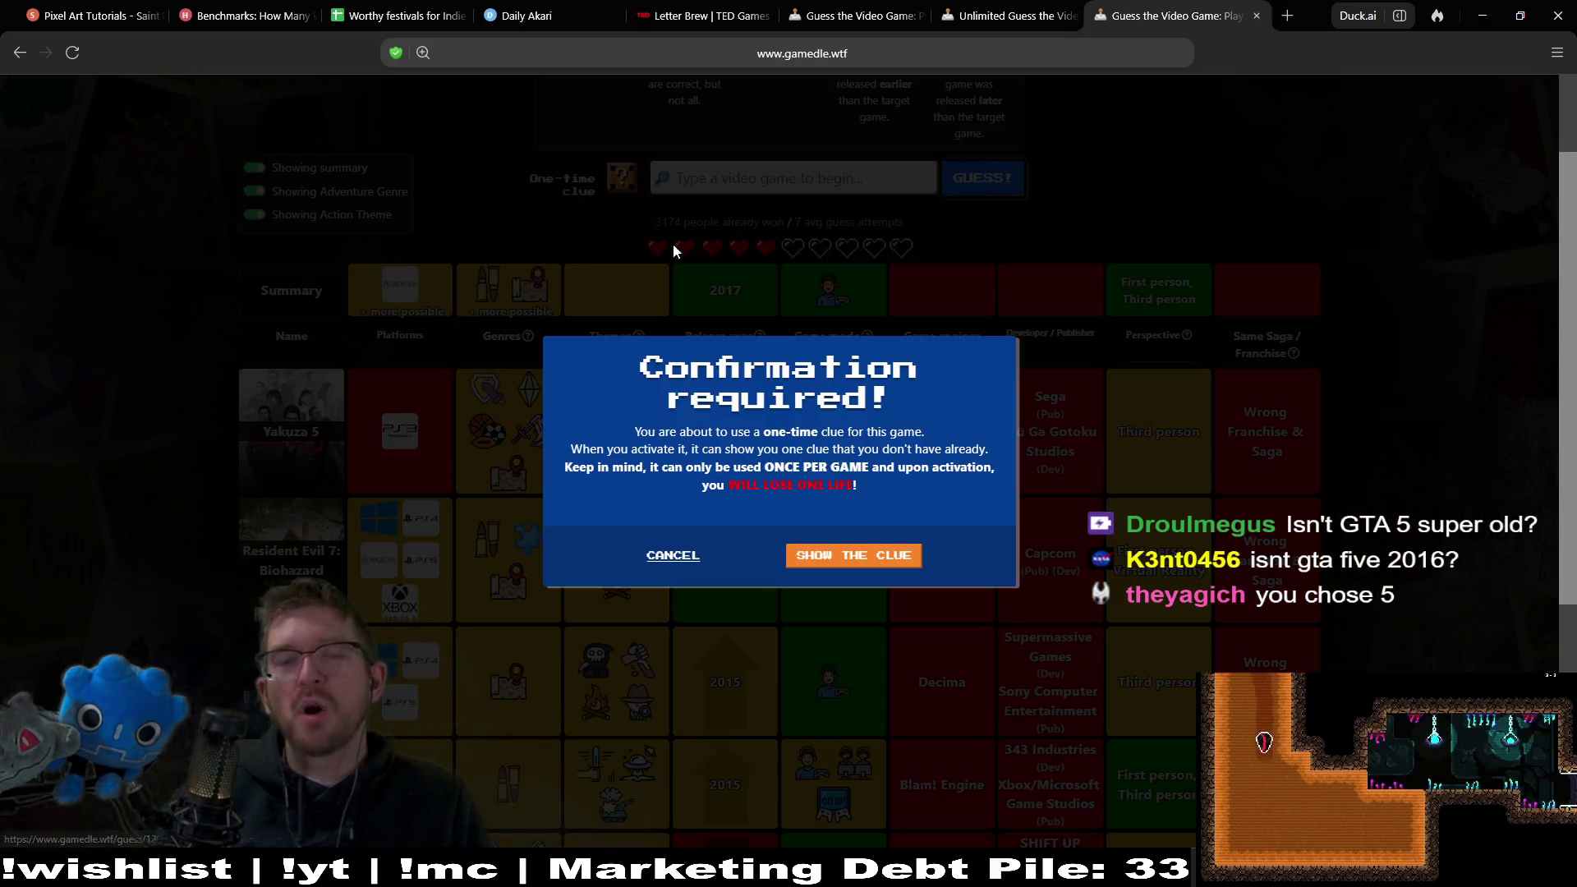
left_click(888, 564)
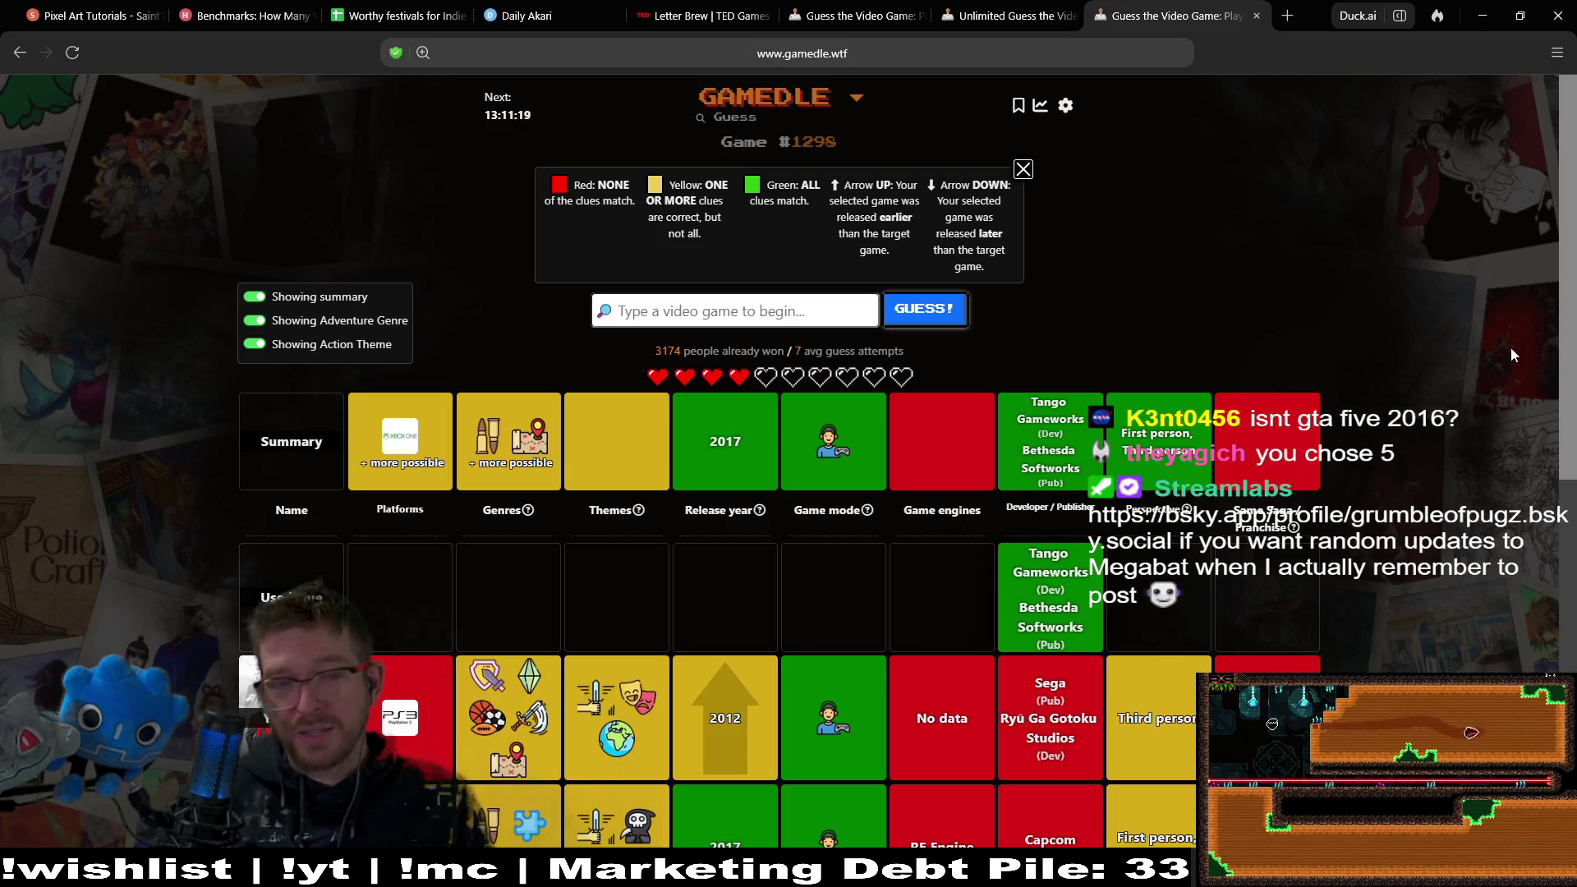
left_click(714, 307)
type("doom")
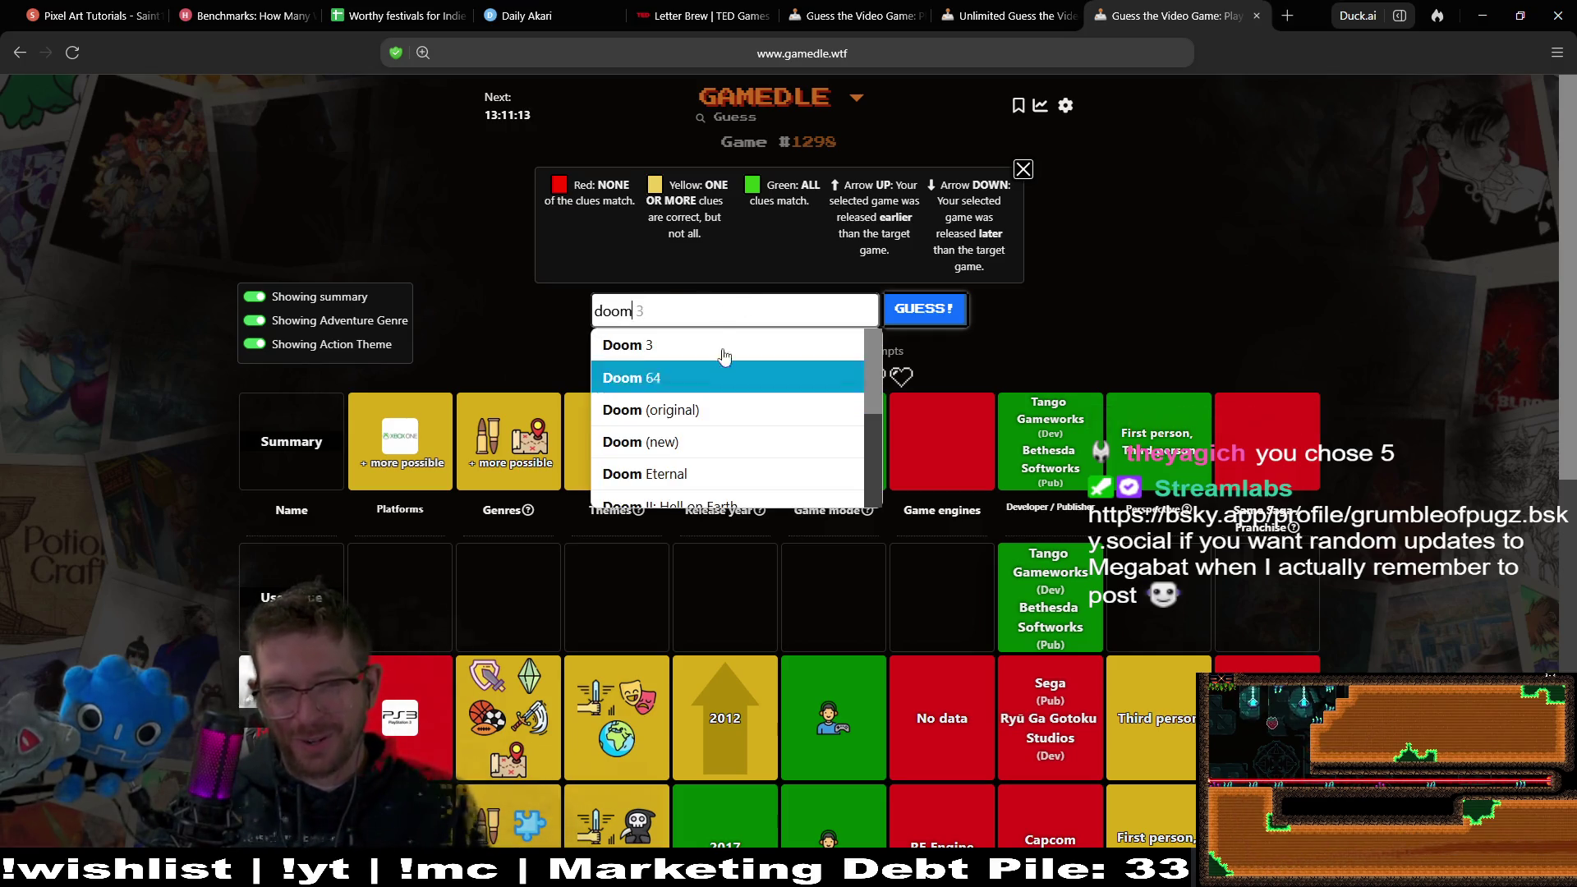
Guess Doom (new), which confirms the target game uses the id Tech engine.
scroll(725, 485, "down", 3)
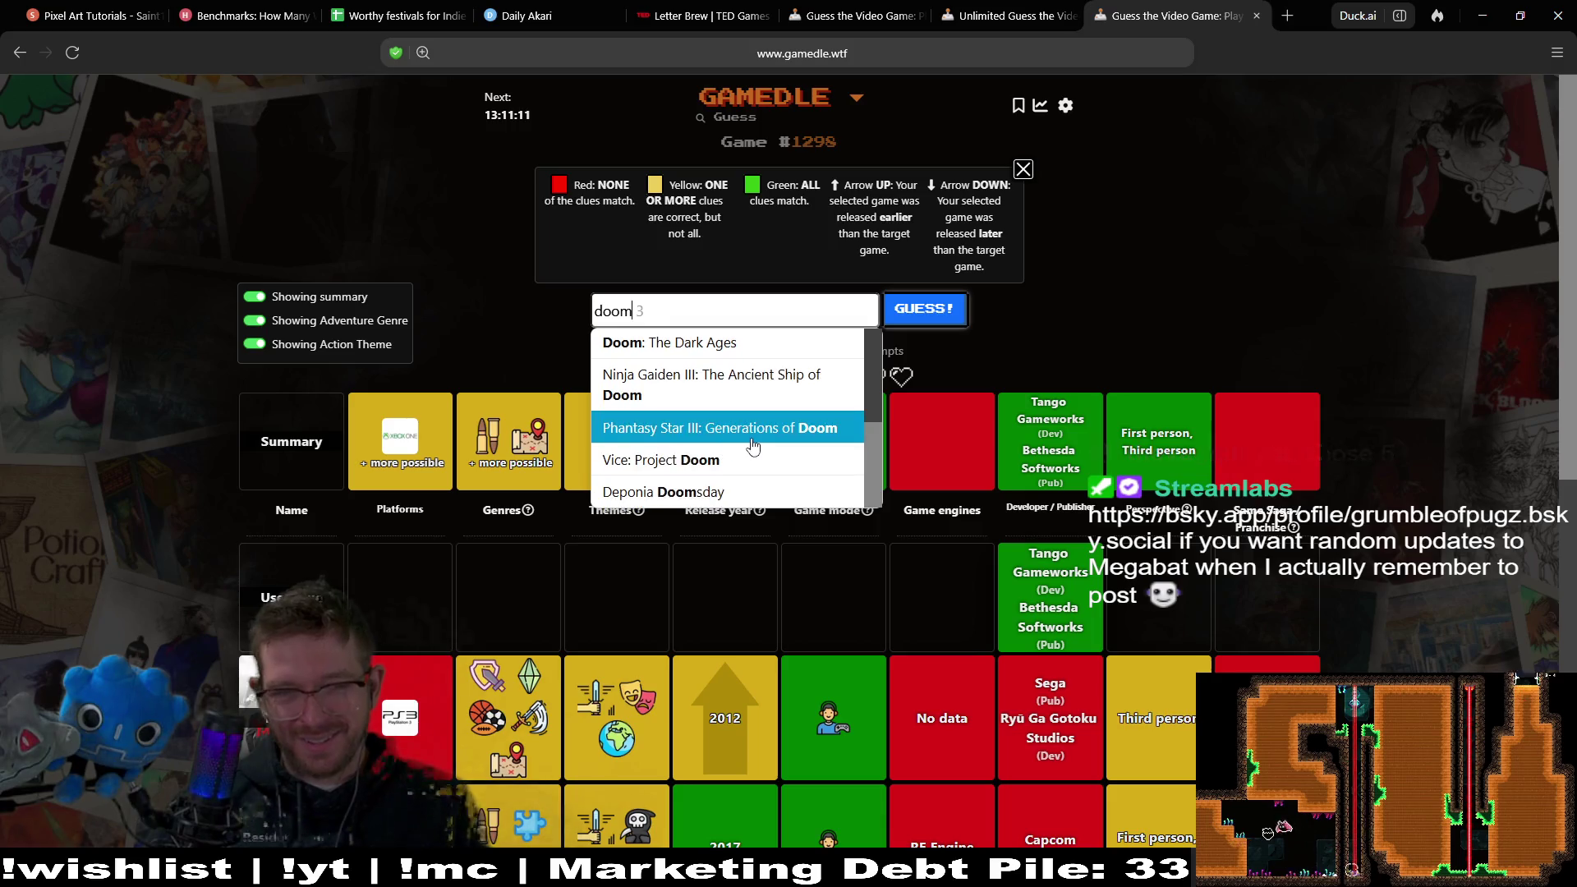
scroll(717, 397, "up", 3)
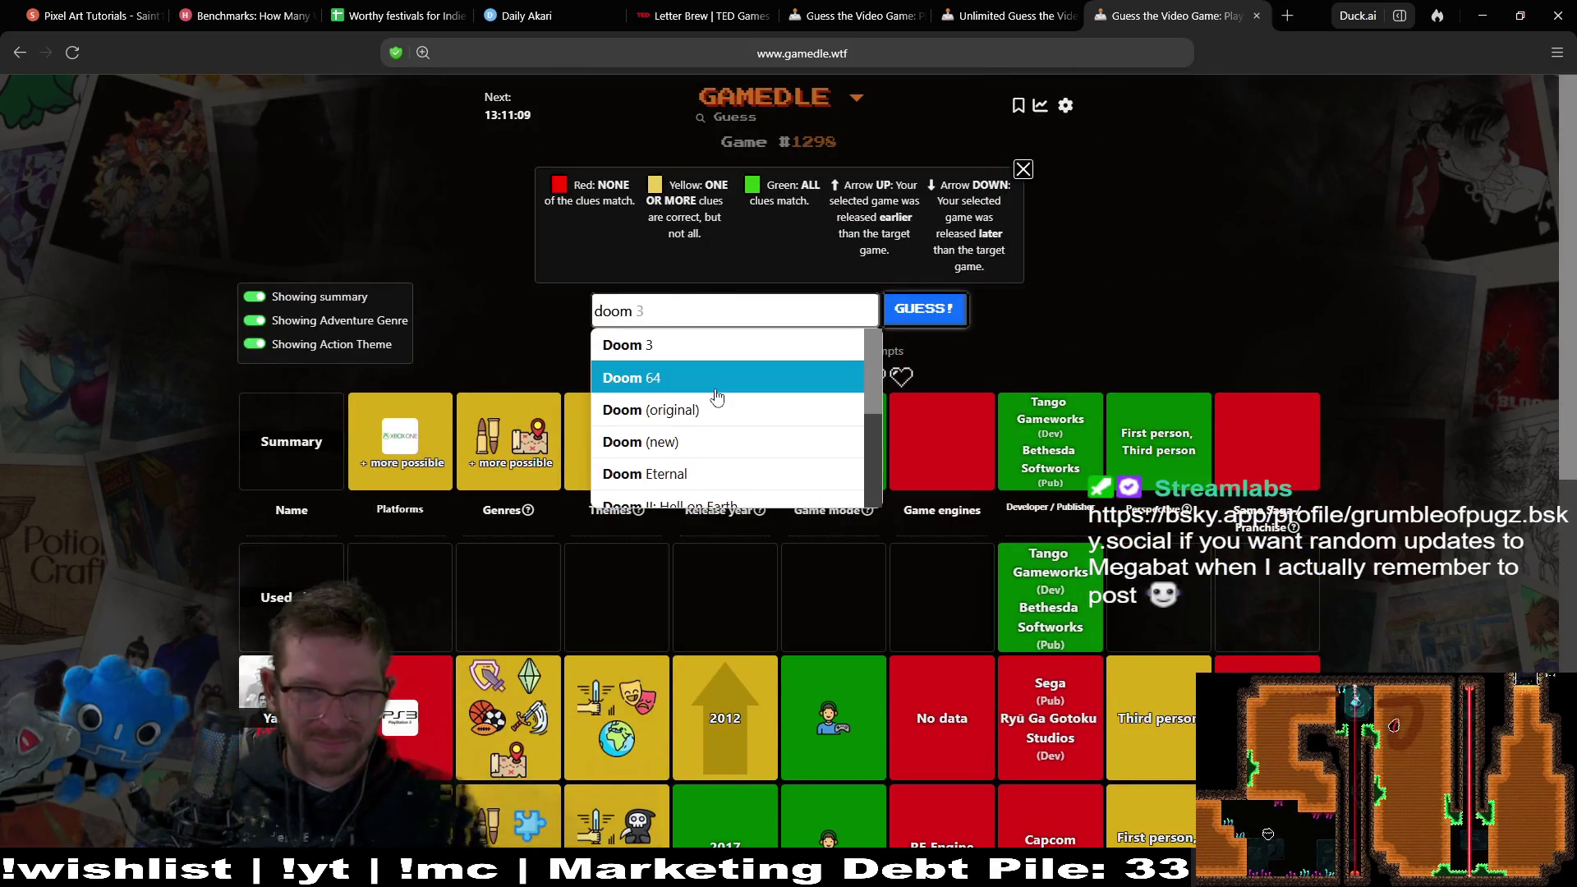
left_click(722, 441)
left_click(918, 314)
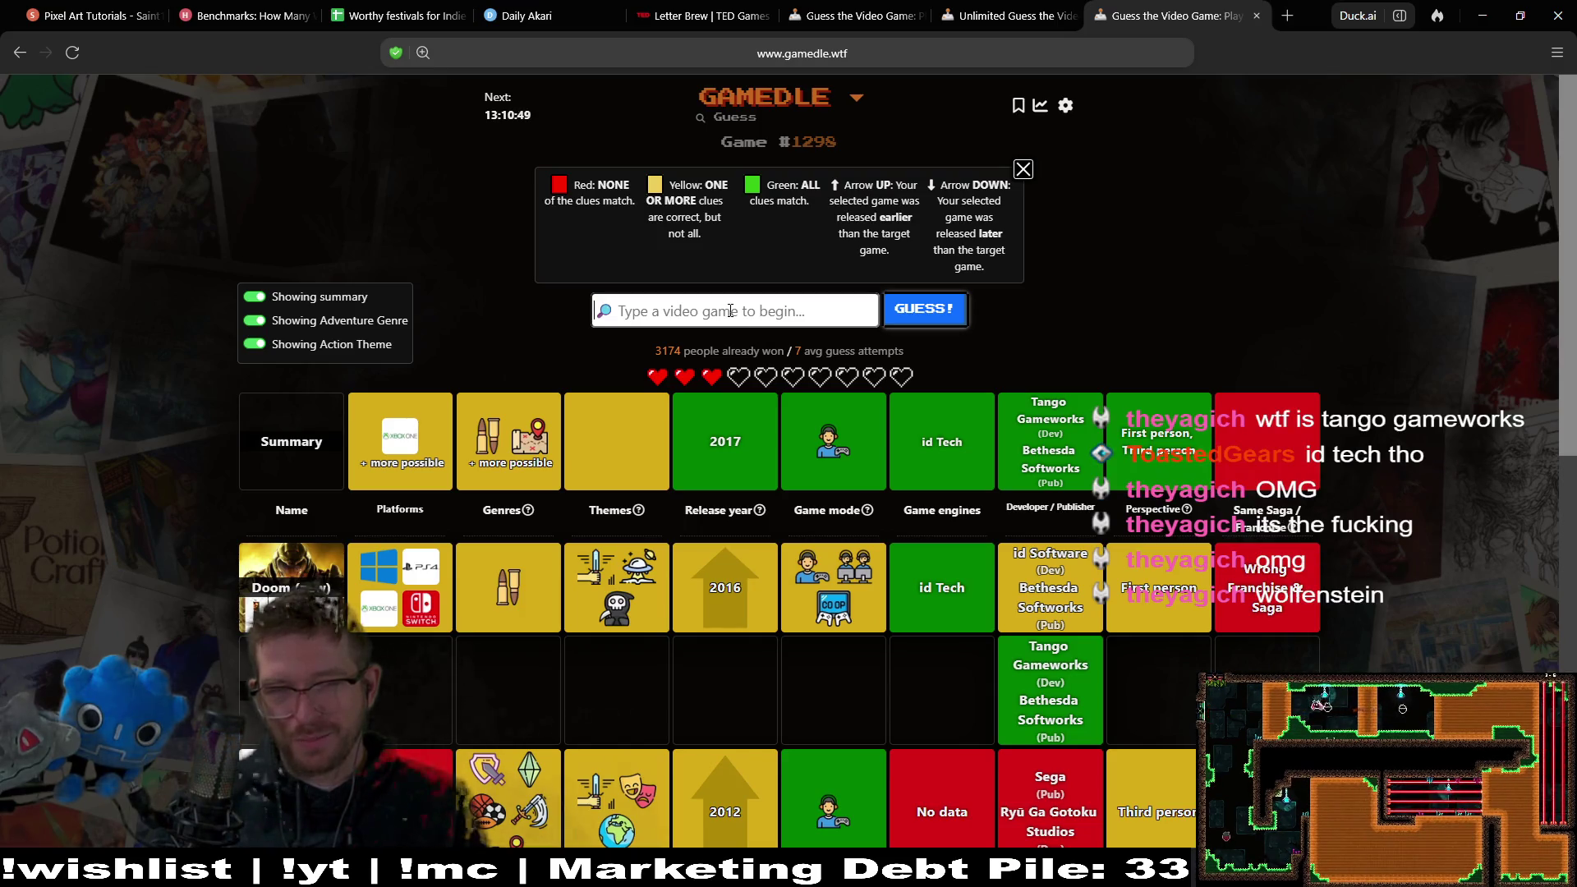
Search 'wolfens' and pick Wolfenstein: The New Order as the next guess.
type("wolf")
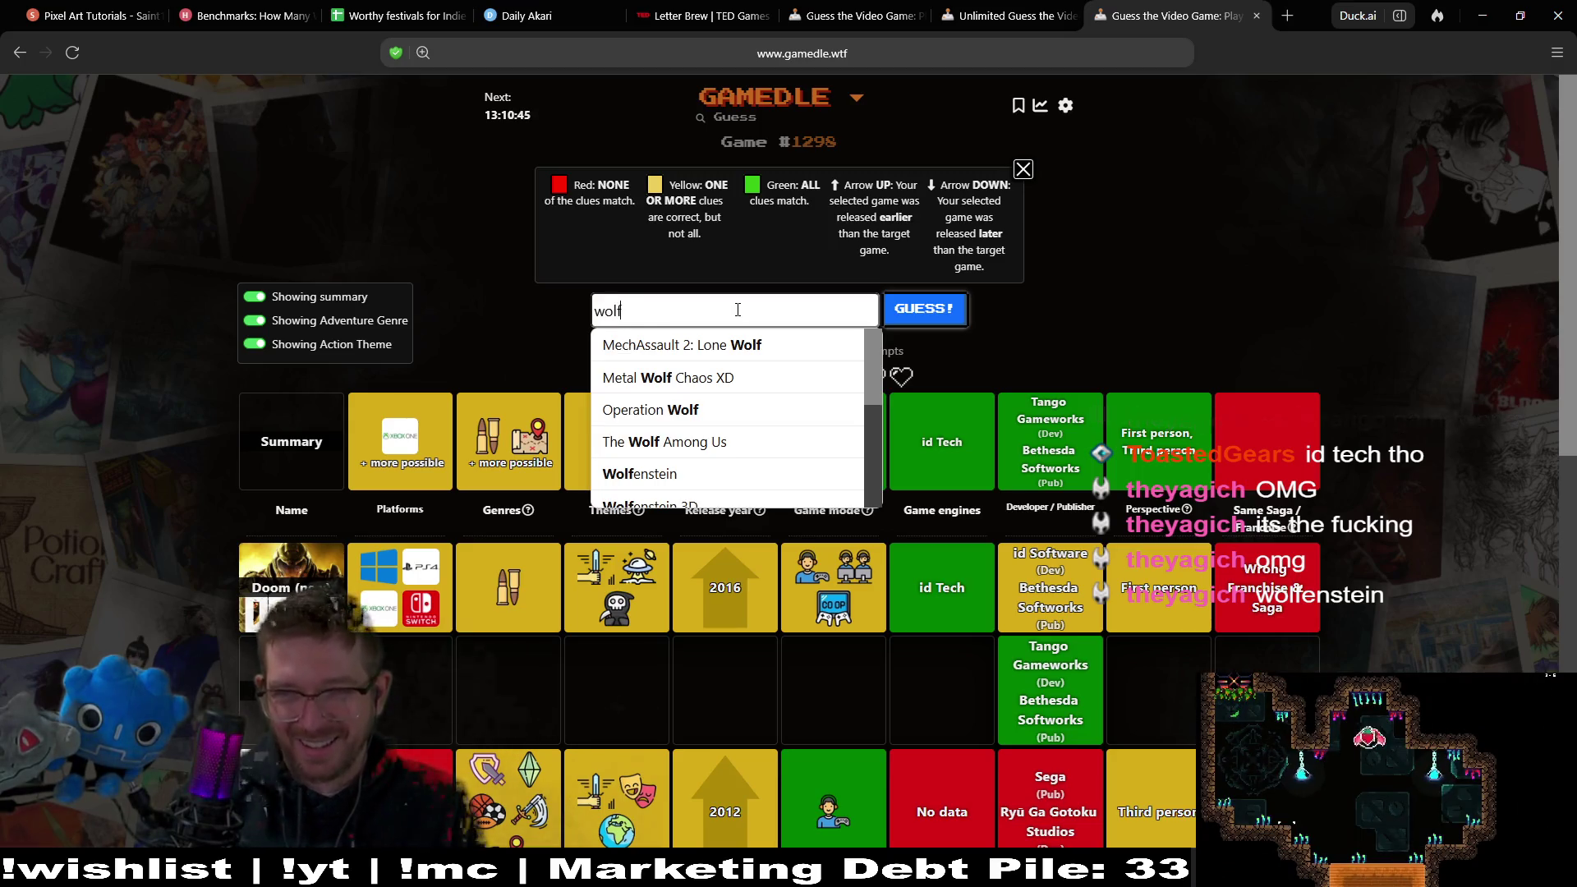
type("ens")
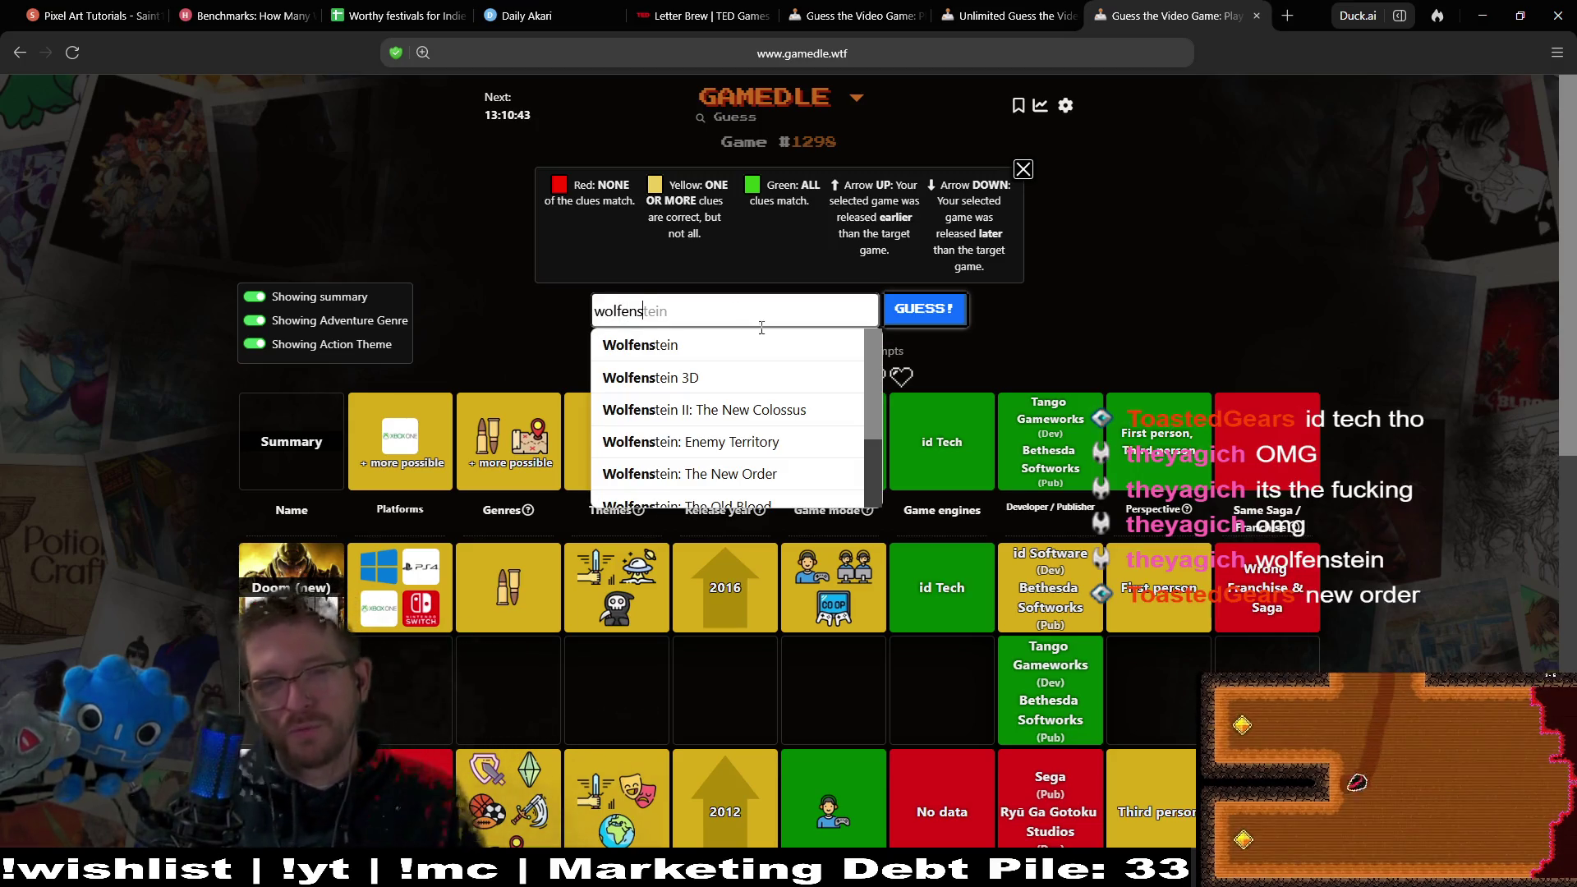
scroll(877, 382, "down", 2)
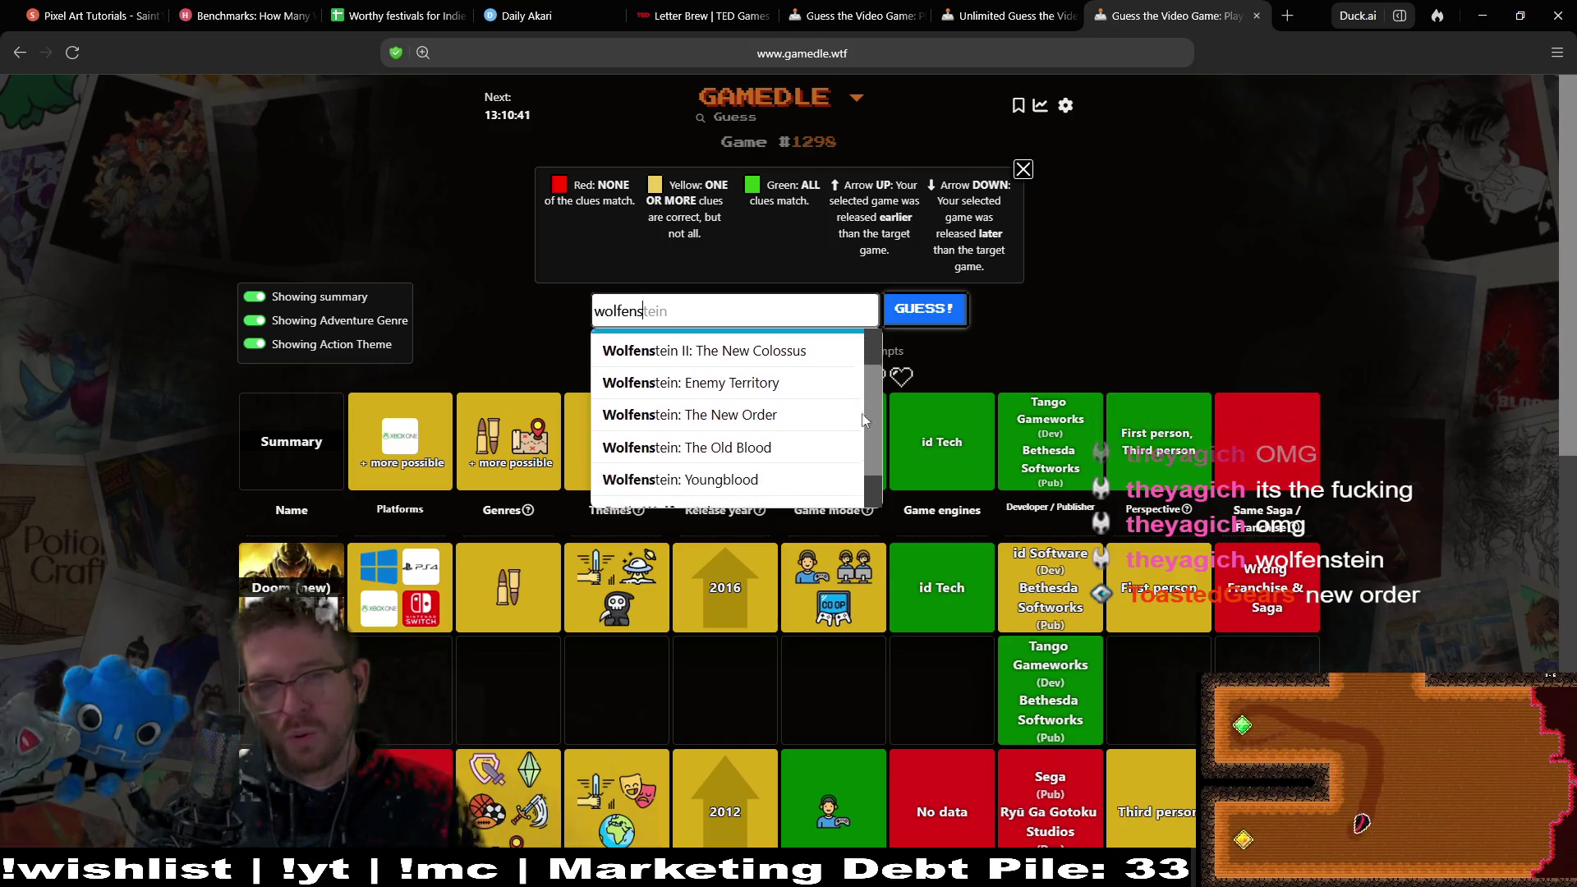
left_click(739, 416)
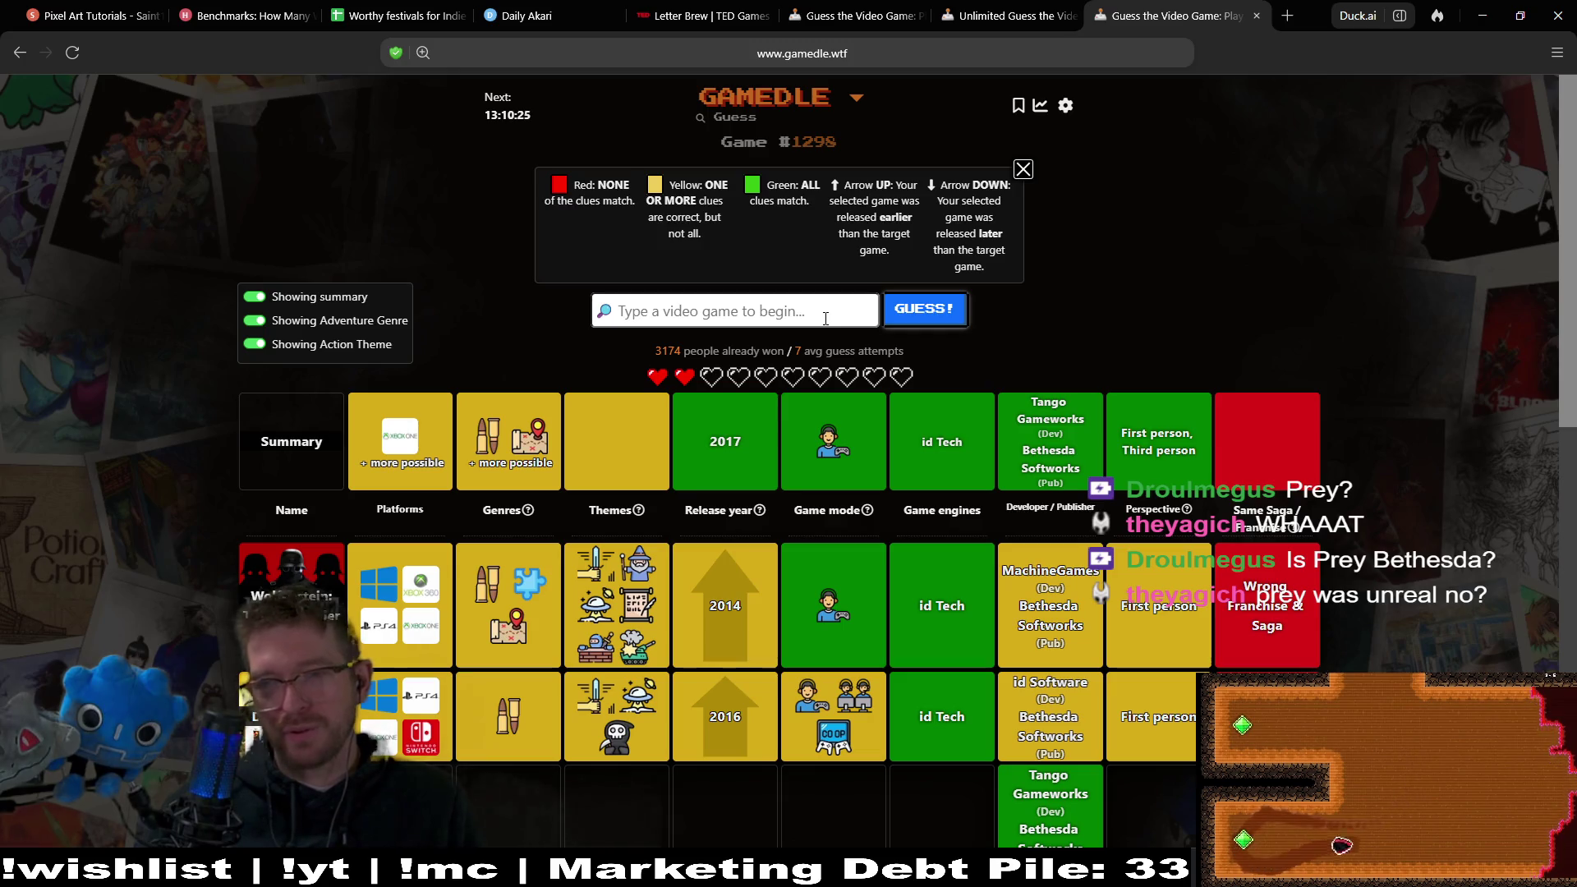
type("prey")
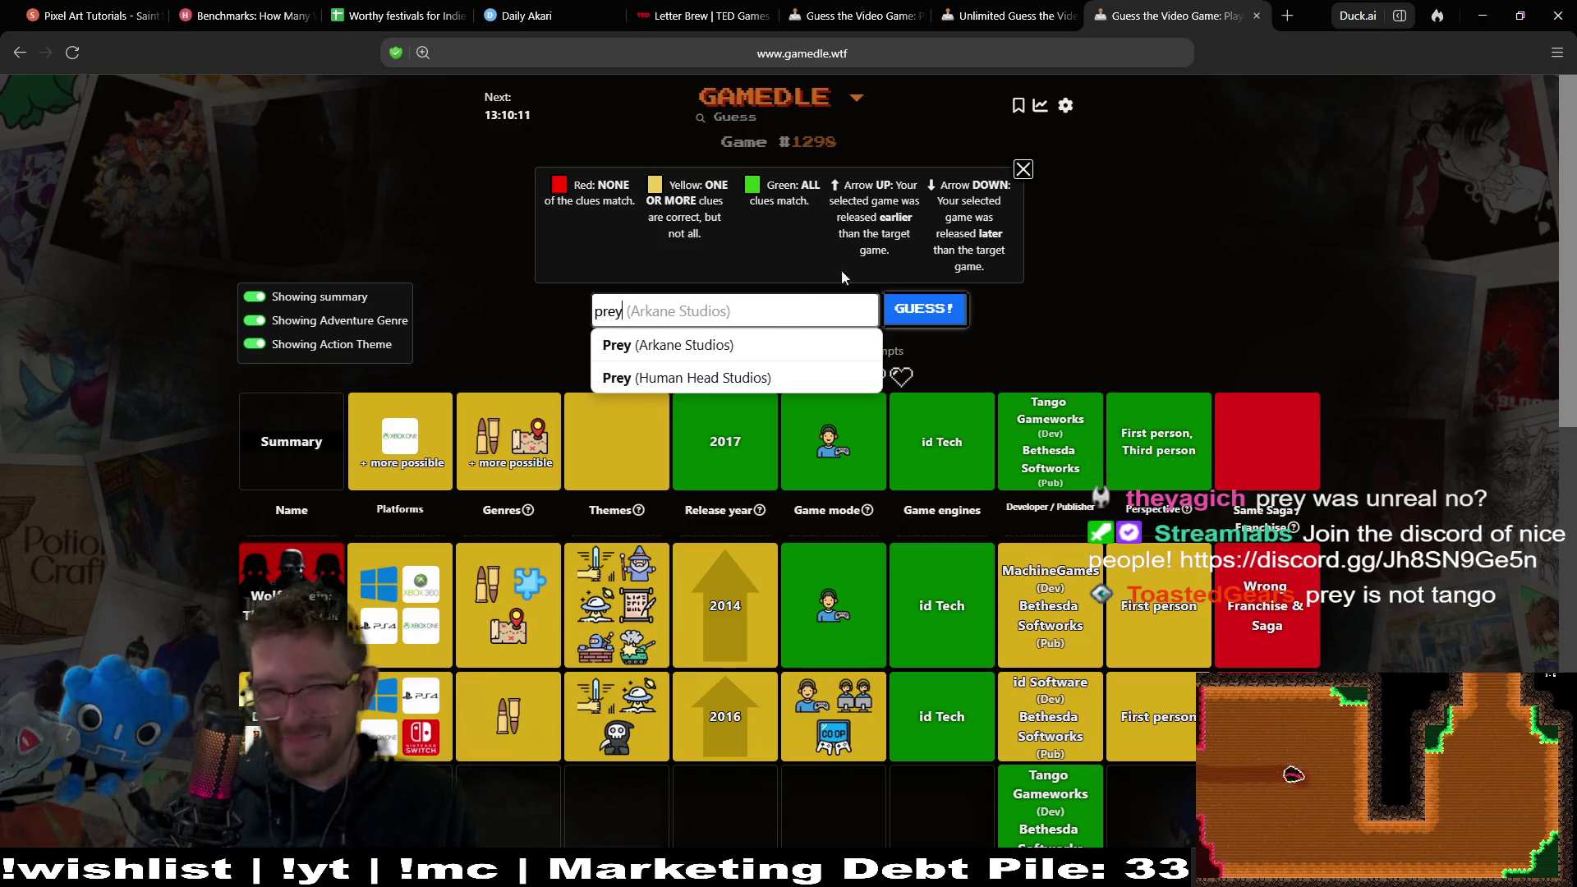
left_click(1200, 234)
left_click(655, 297)
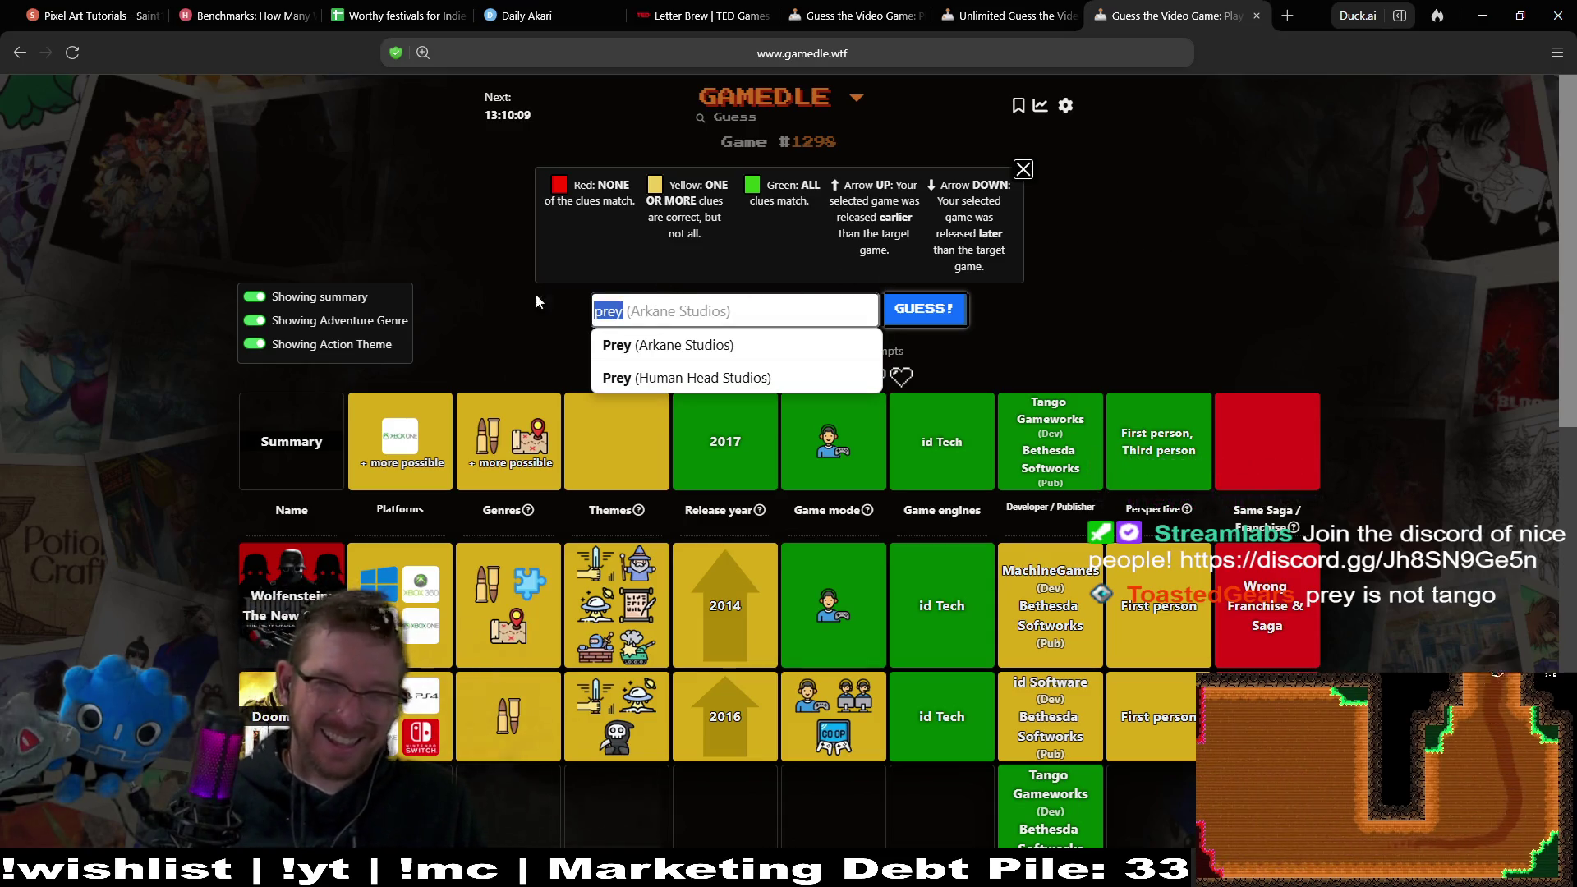
key("Escape")
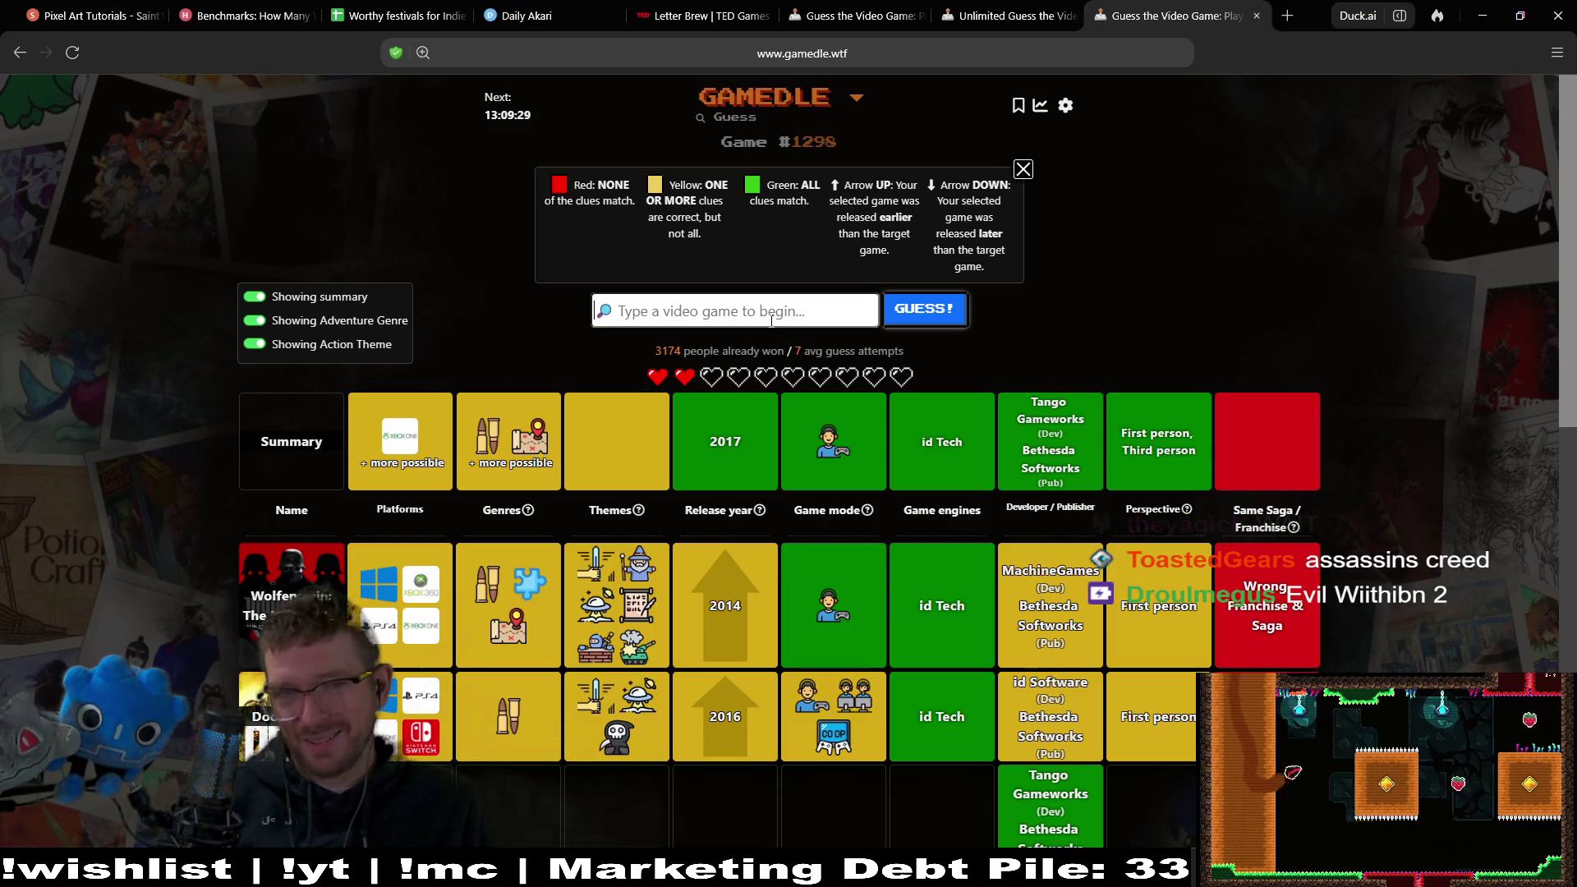
scroll(895, 545, "down", 10)
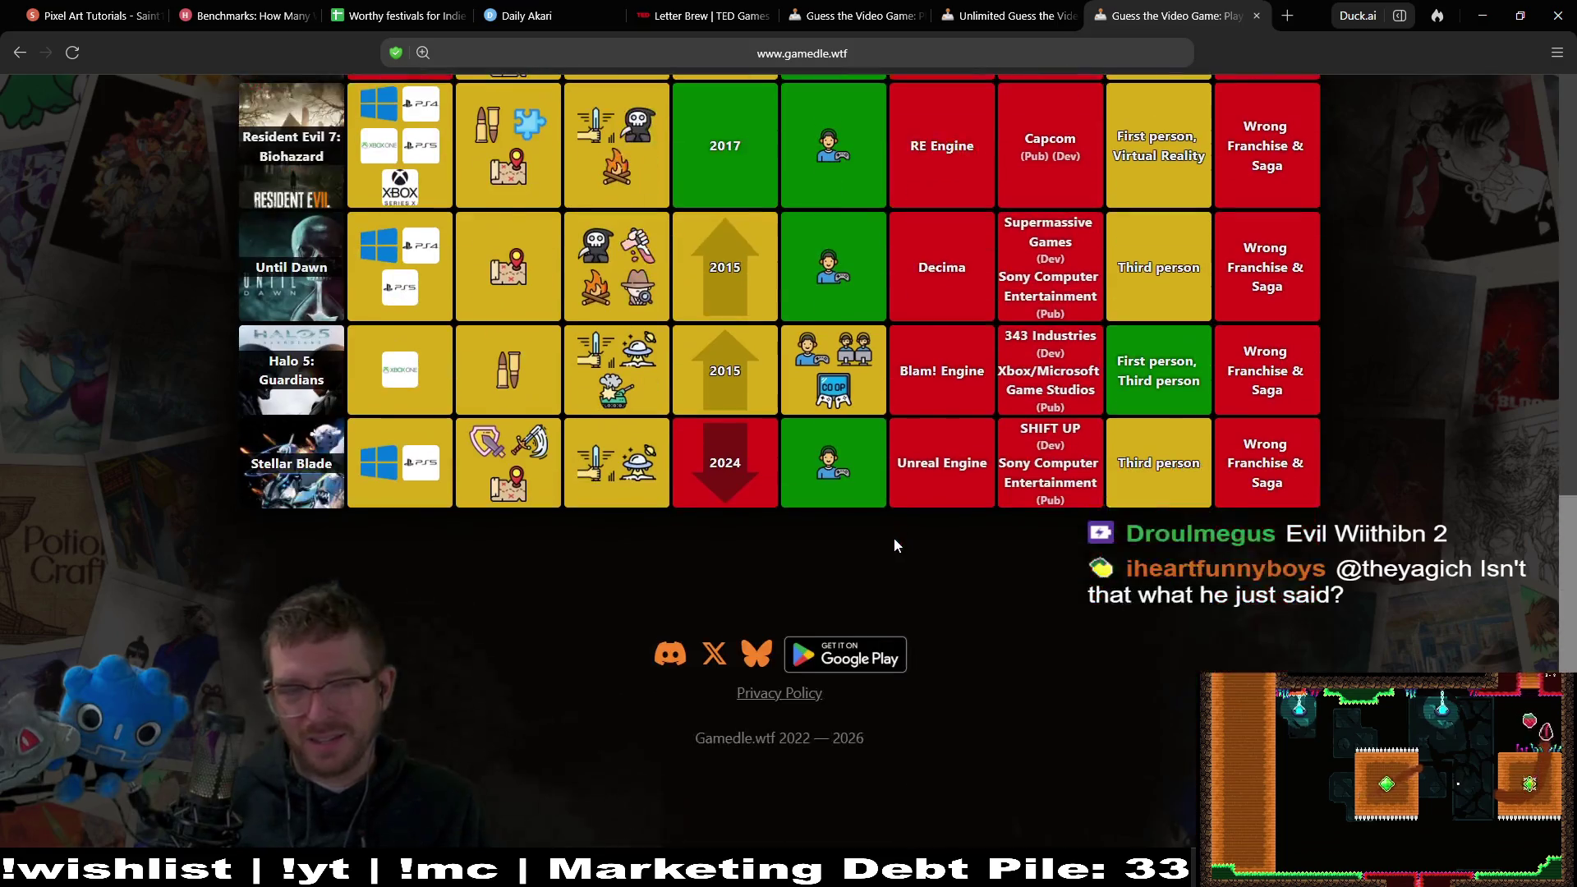
Enter 'evil within' in the guess box and choose The Evil Within 2.
scroll(901, 524, "up", 10)
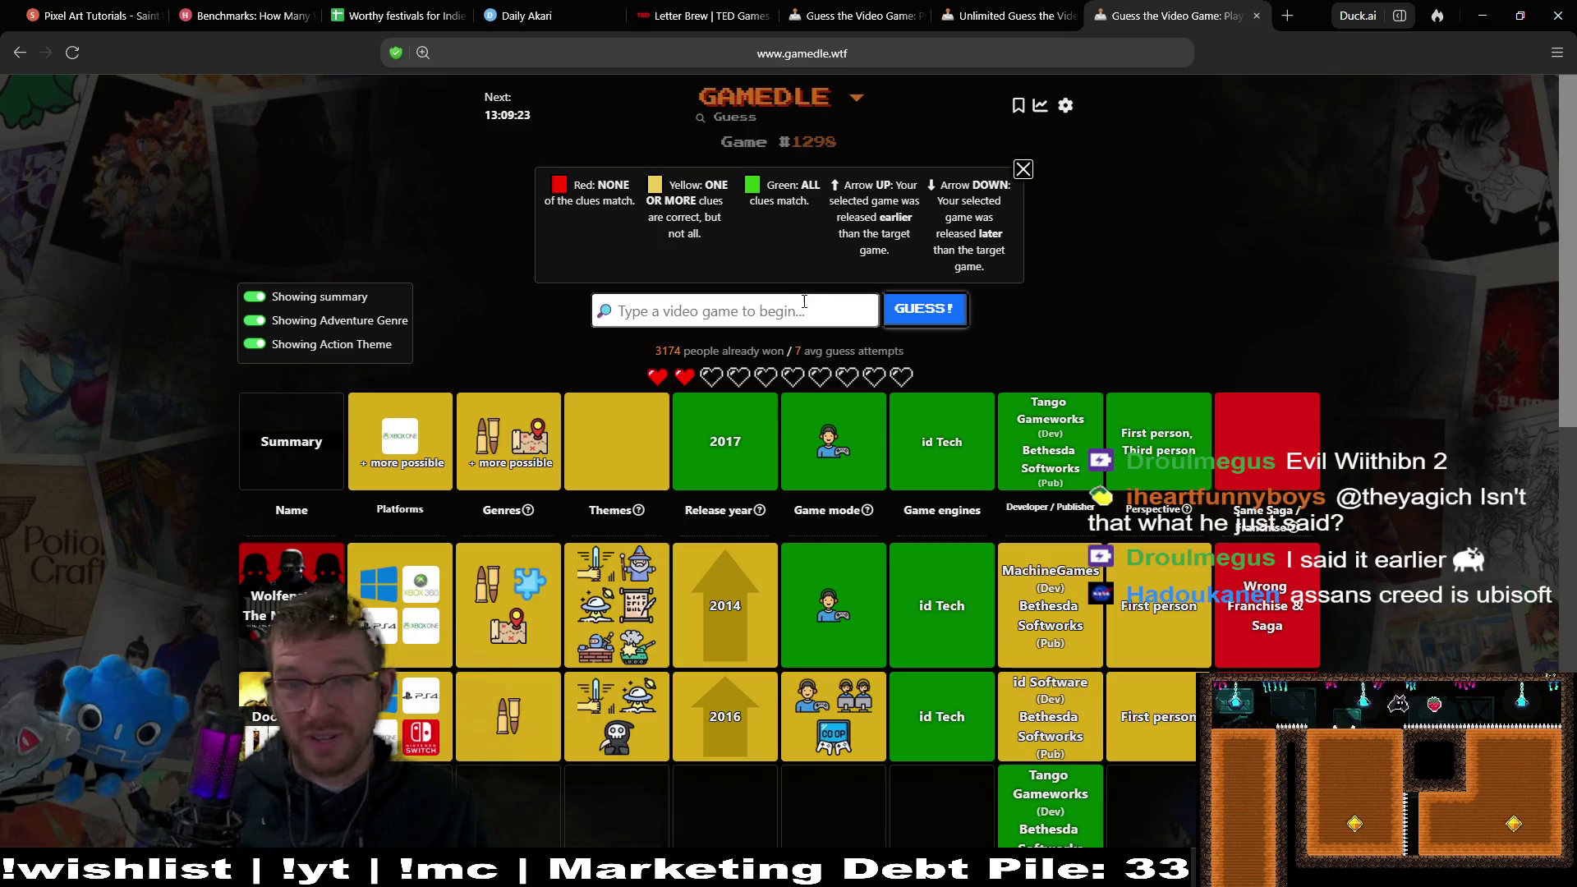
type("ev")
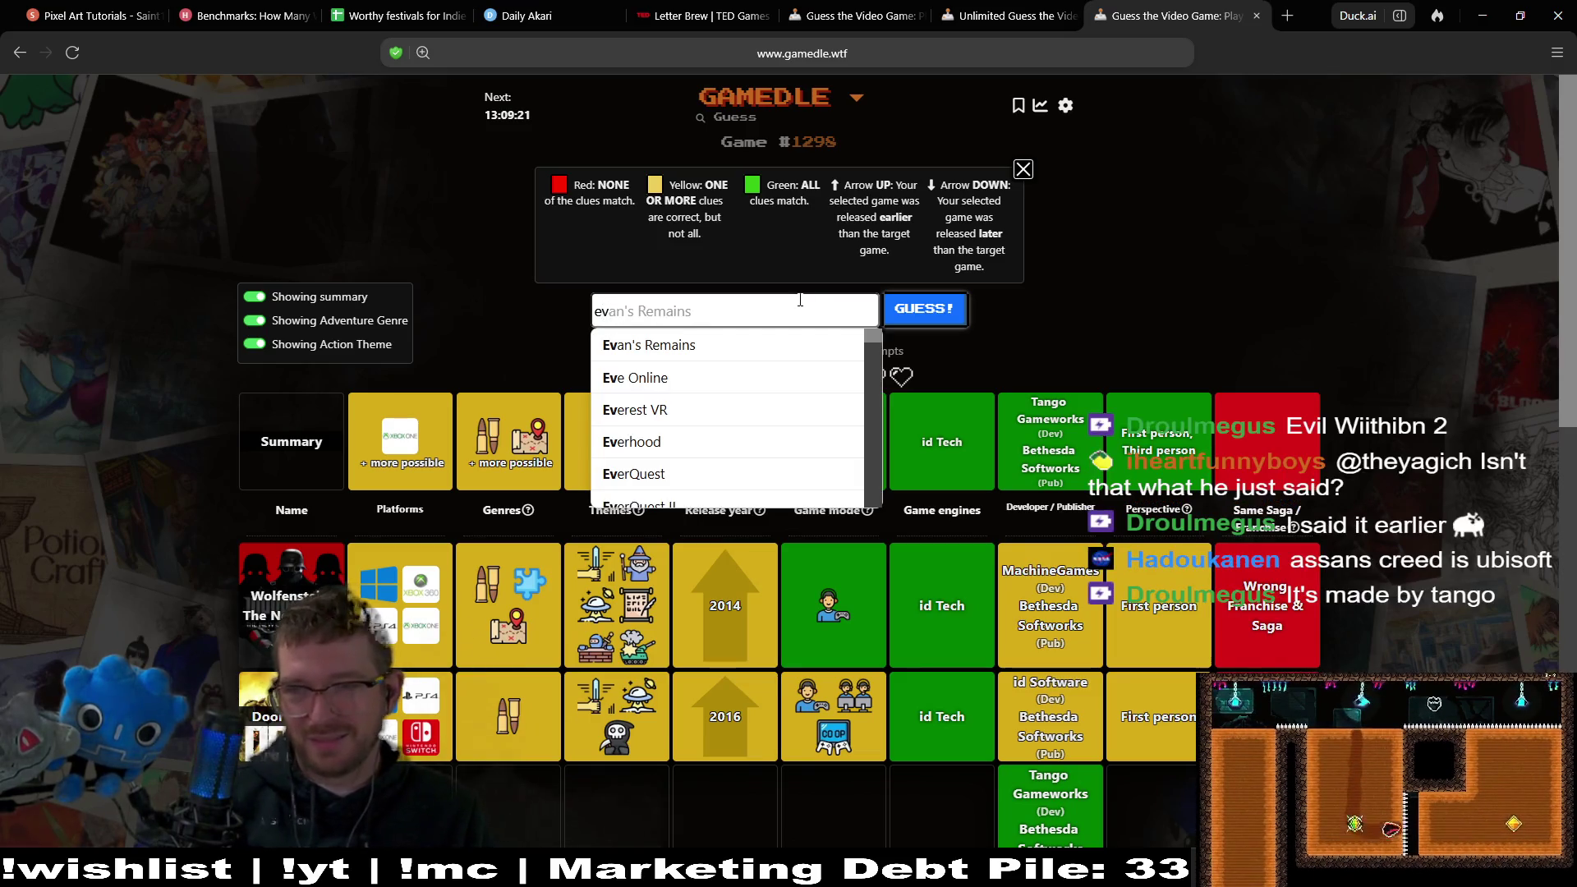
type("il w")
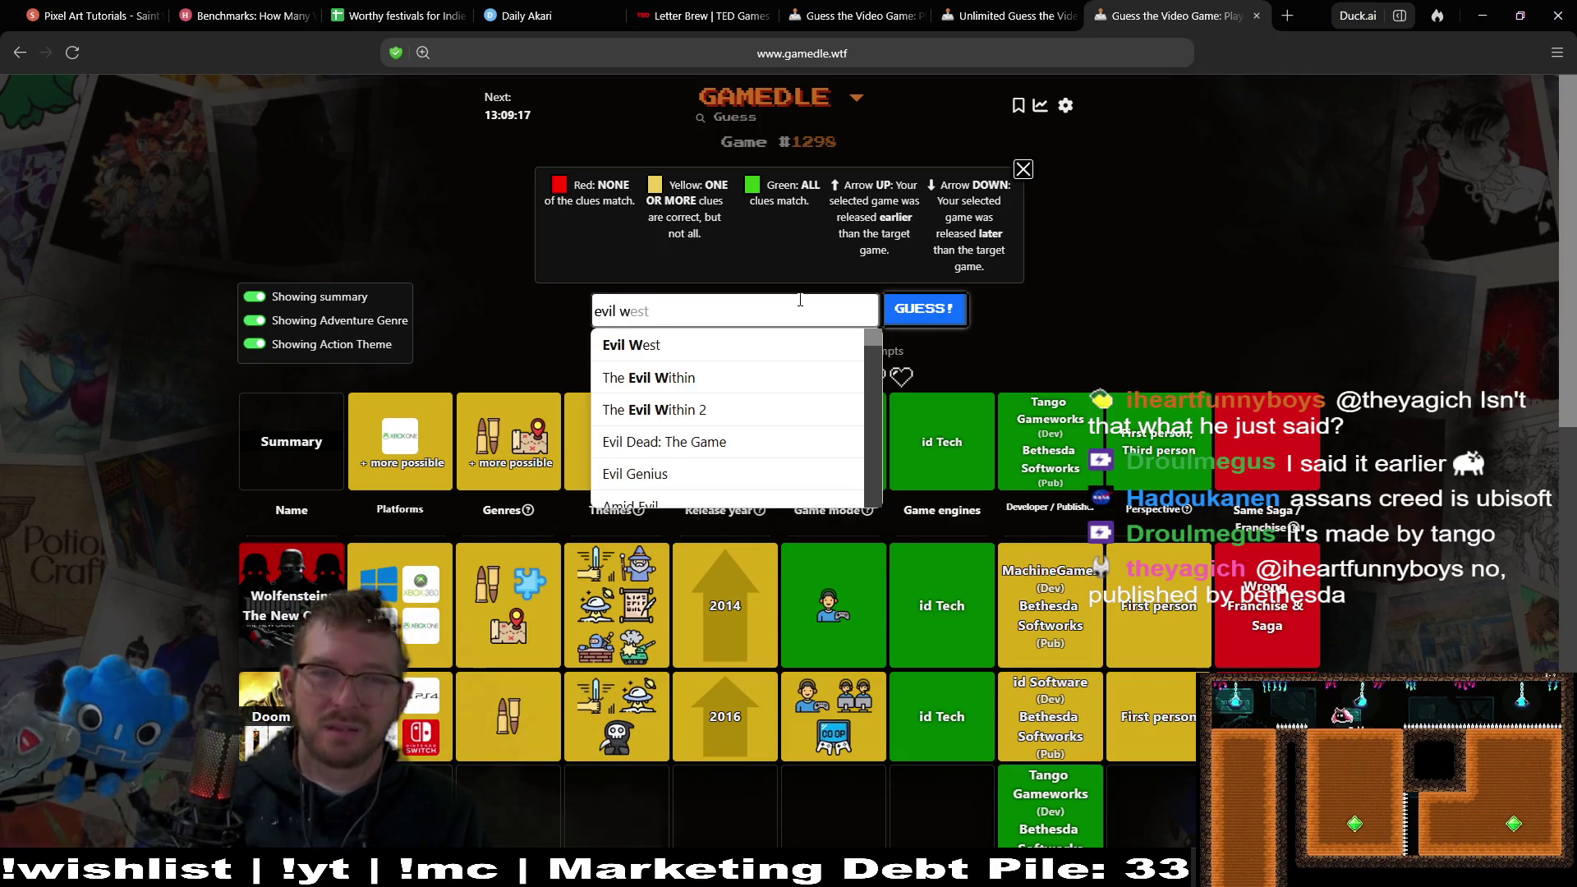
type("ithin")
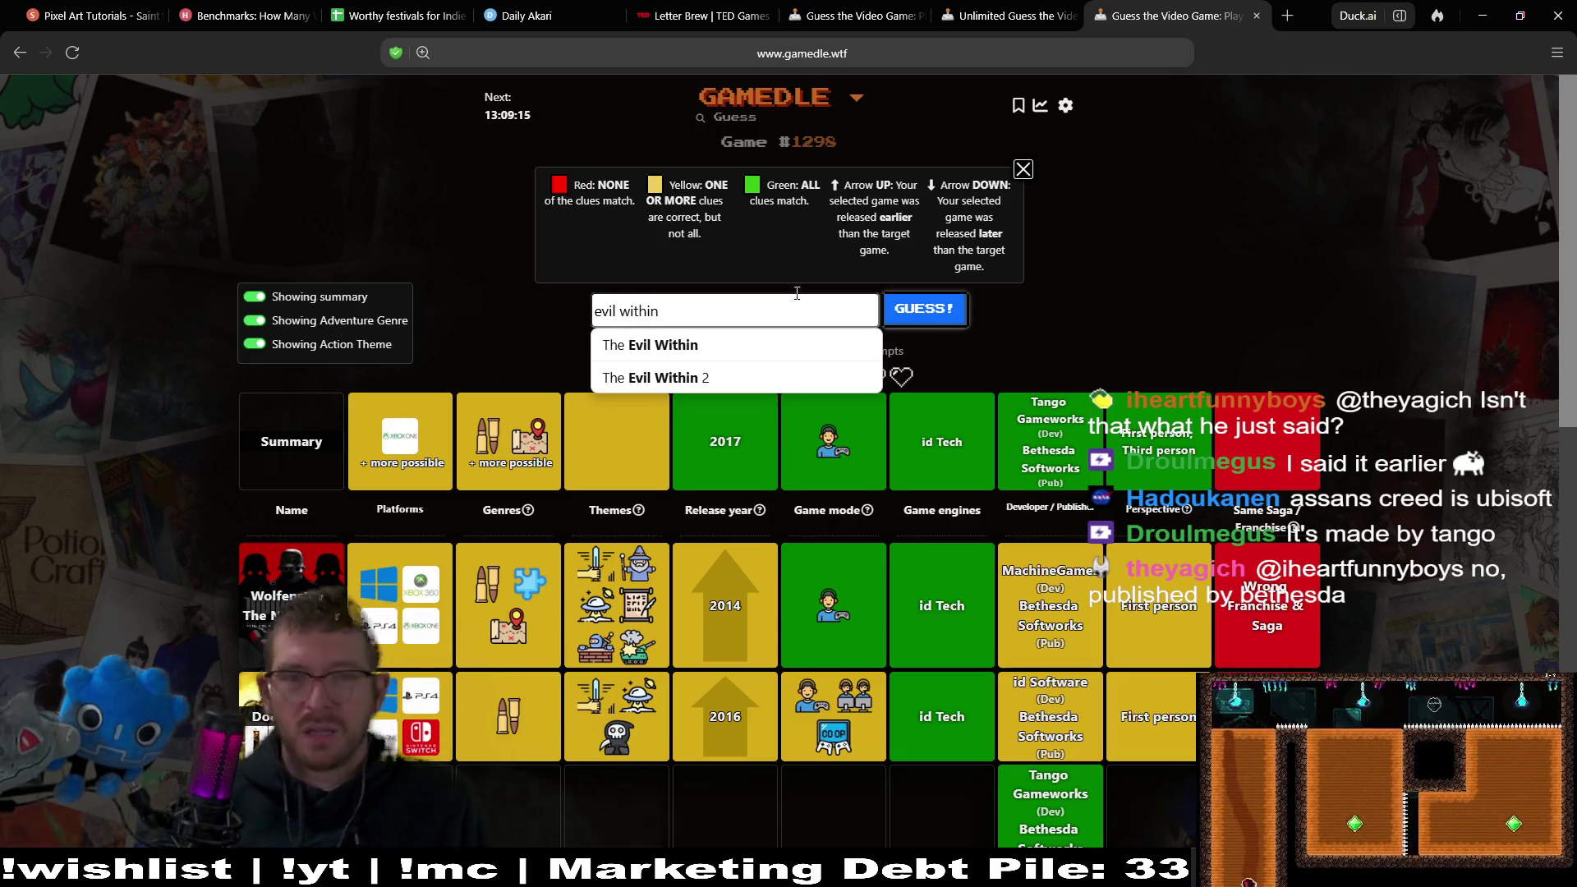
left_click(757, 374)
Submit The Evil Within 2 to solve puzzle #1298, close both Gamedle tabs, and reveal Godot.
left_click(946, 314)
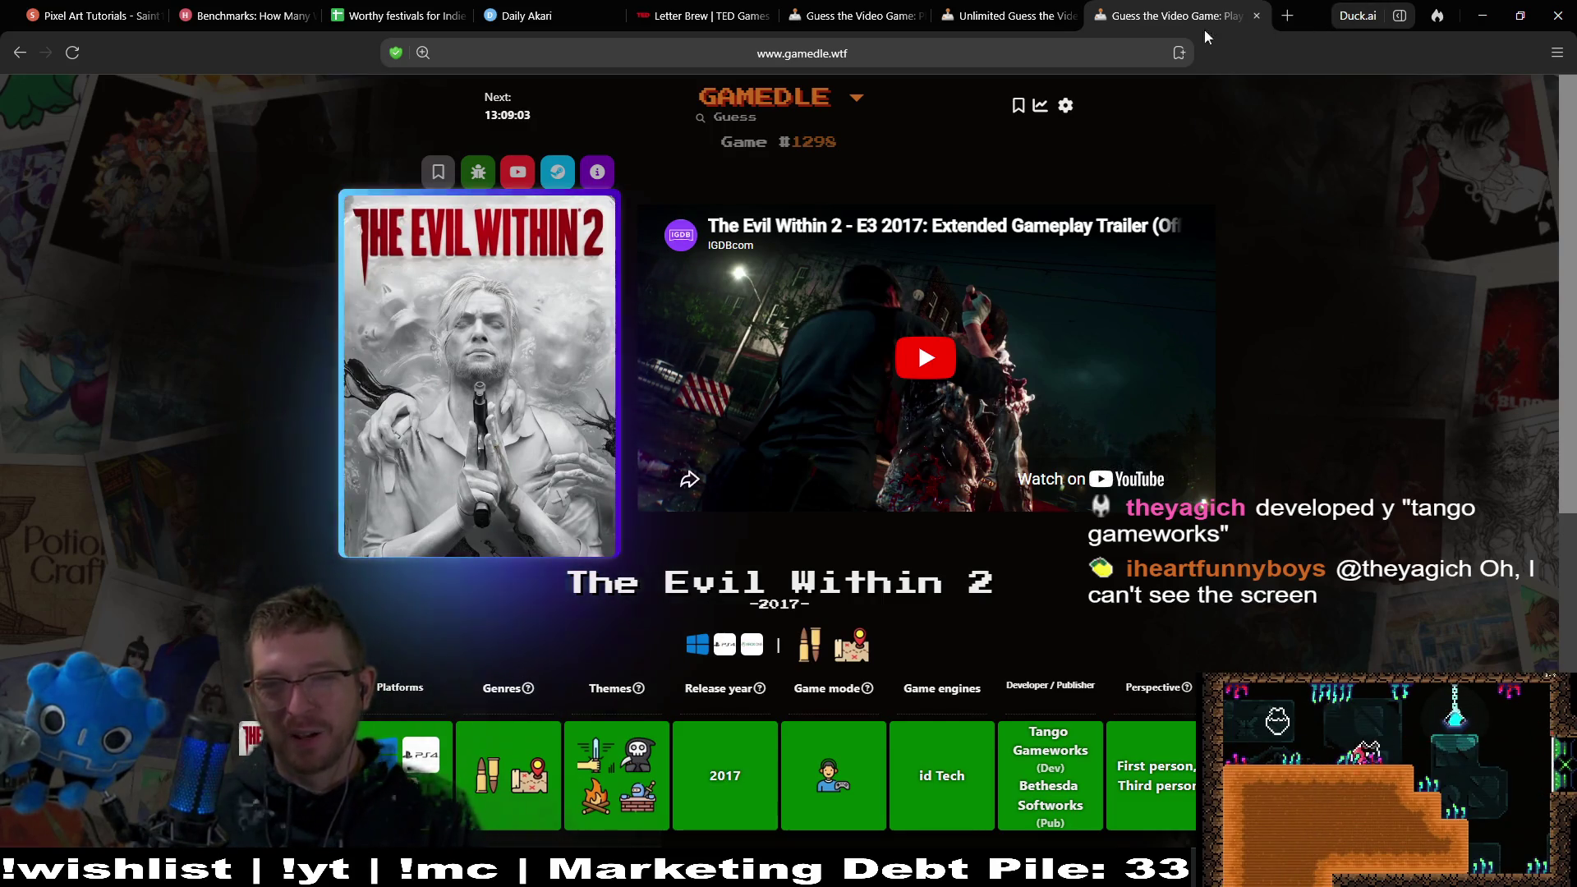
middle_click(1155, 26)
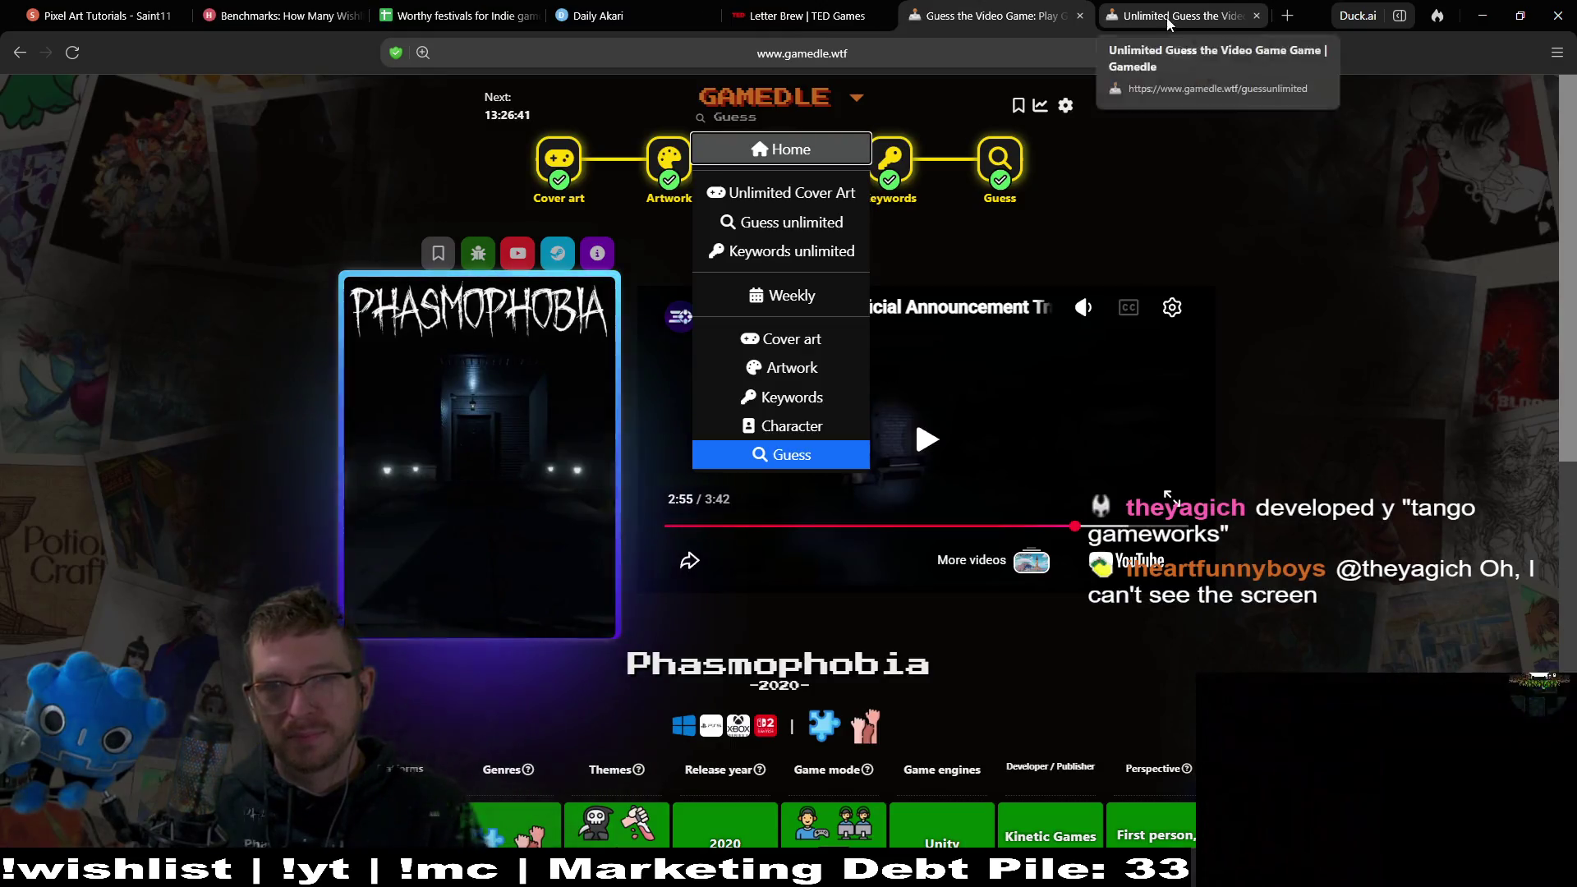
middle_click(1155, 26)
mouse_move(1265, 16)
left_mouse_down()
mouse_move(1033, 173)
mouse_move(0, 246)
left_mouse_up()
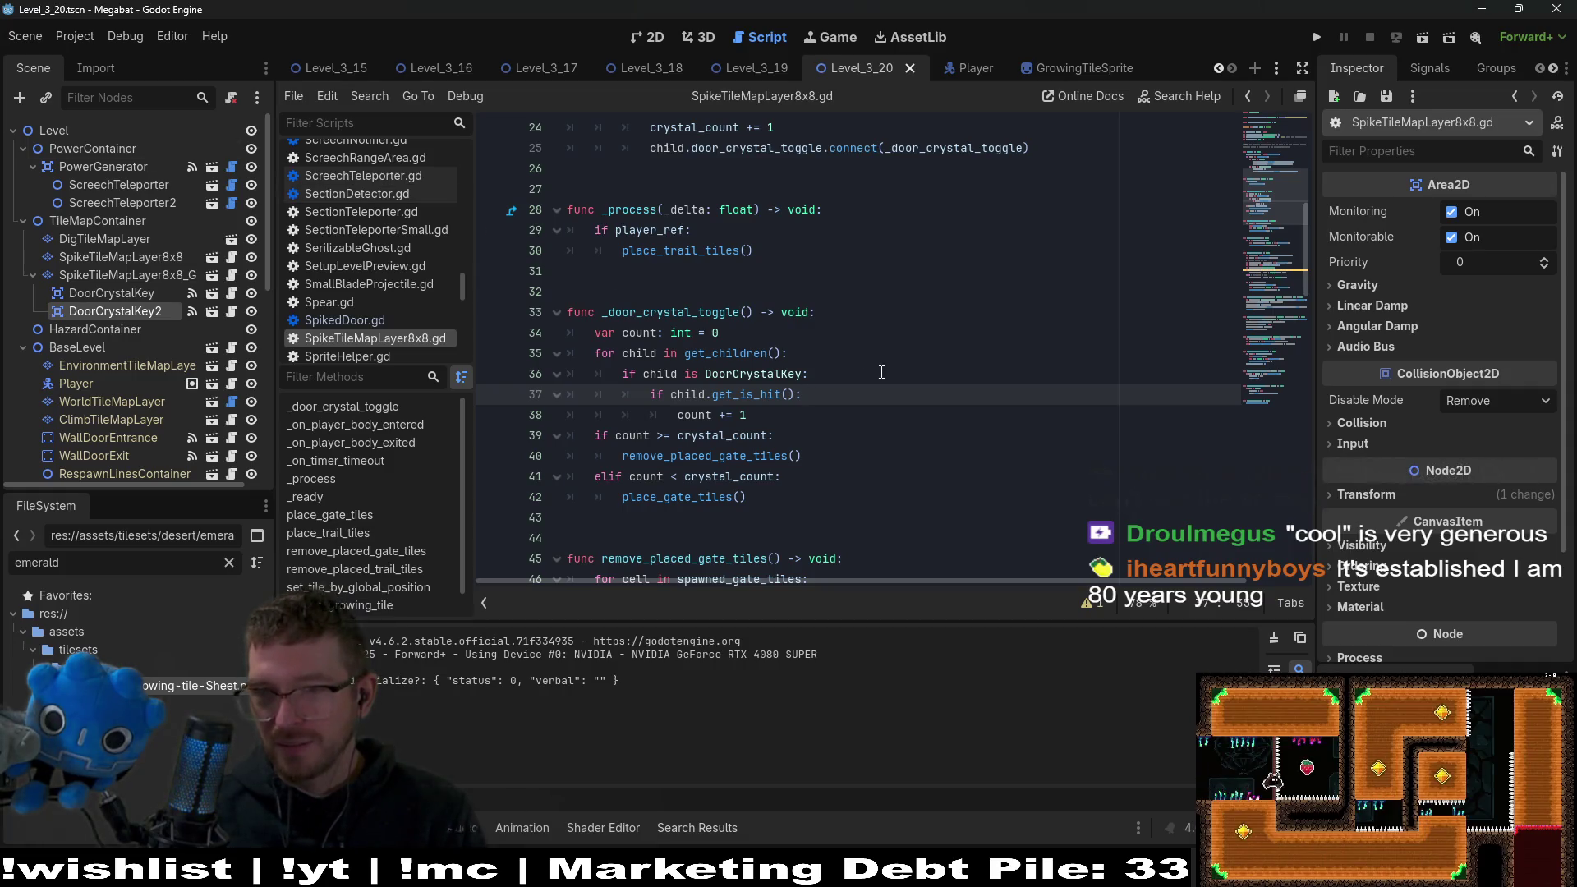
Review the door crystal checks on lines 36–40 of SpikeTileMapLayer8x8.gd, then switch to Daily Akari.
left_click(881, 373)
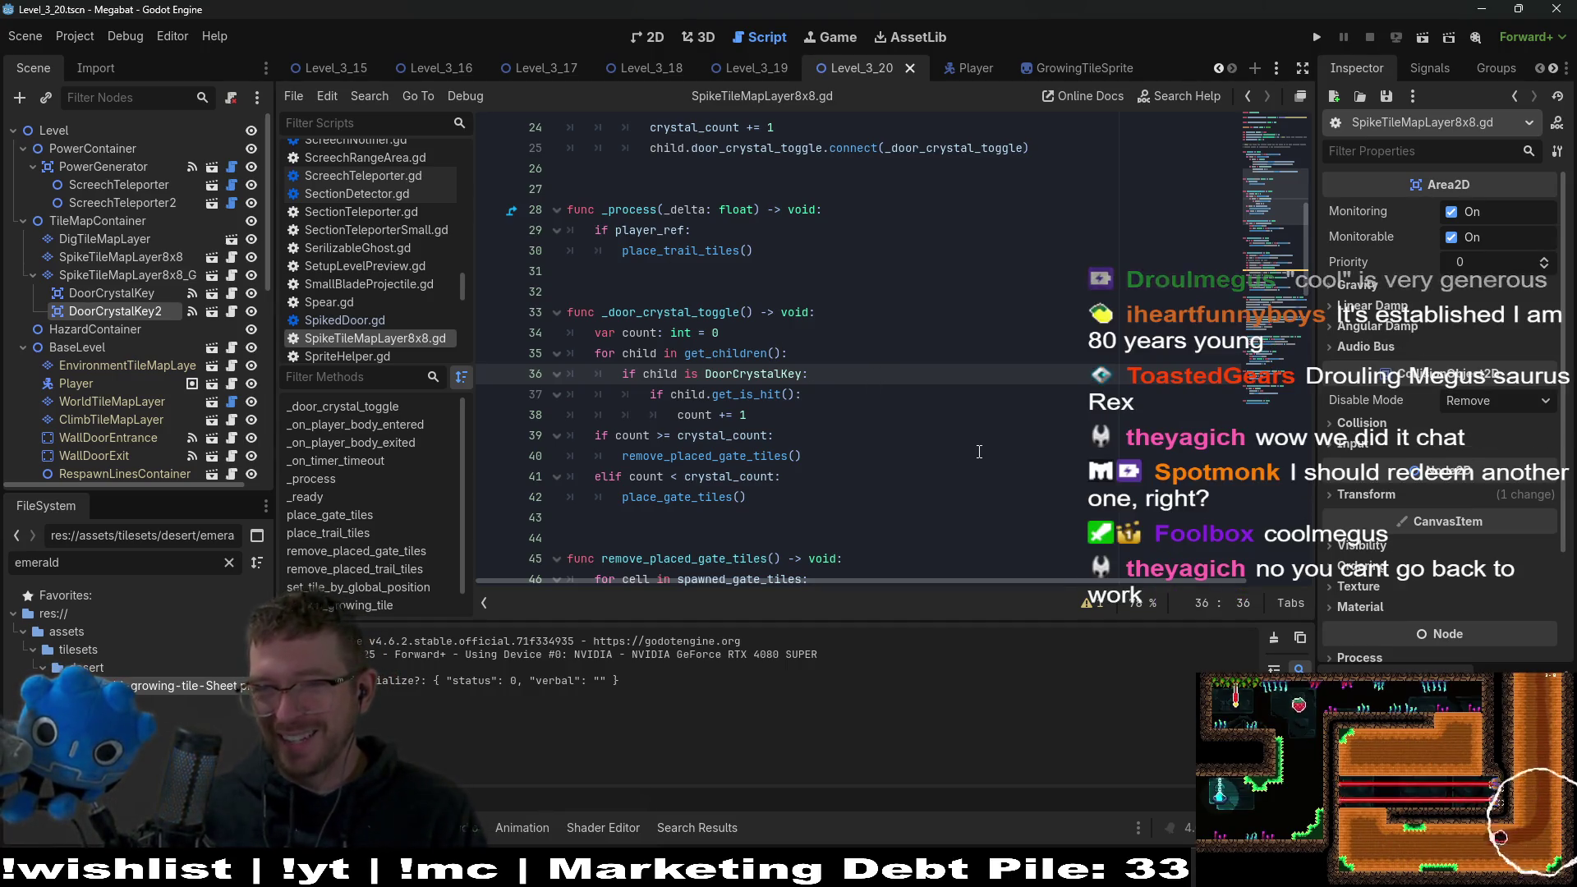
left_click(979, 451)
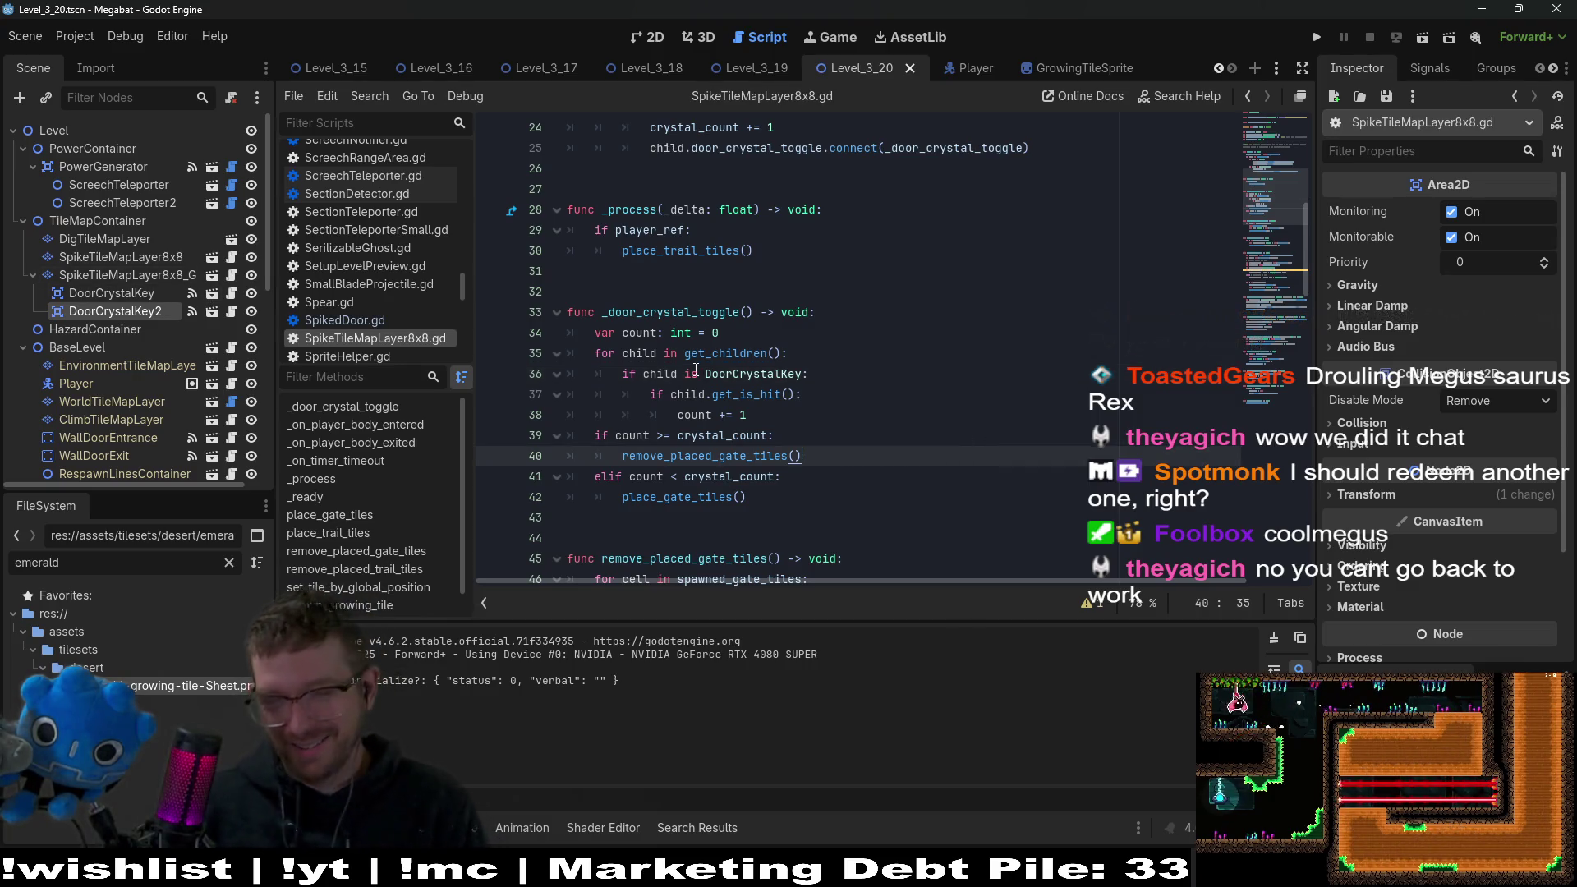
left_click(960, 444)
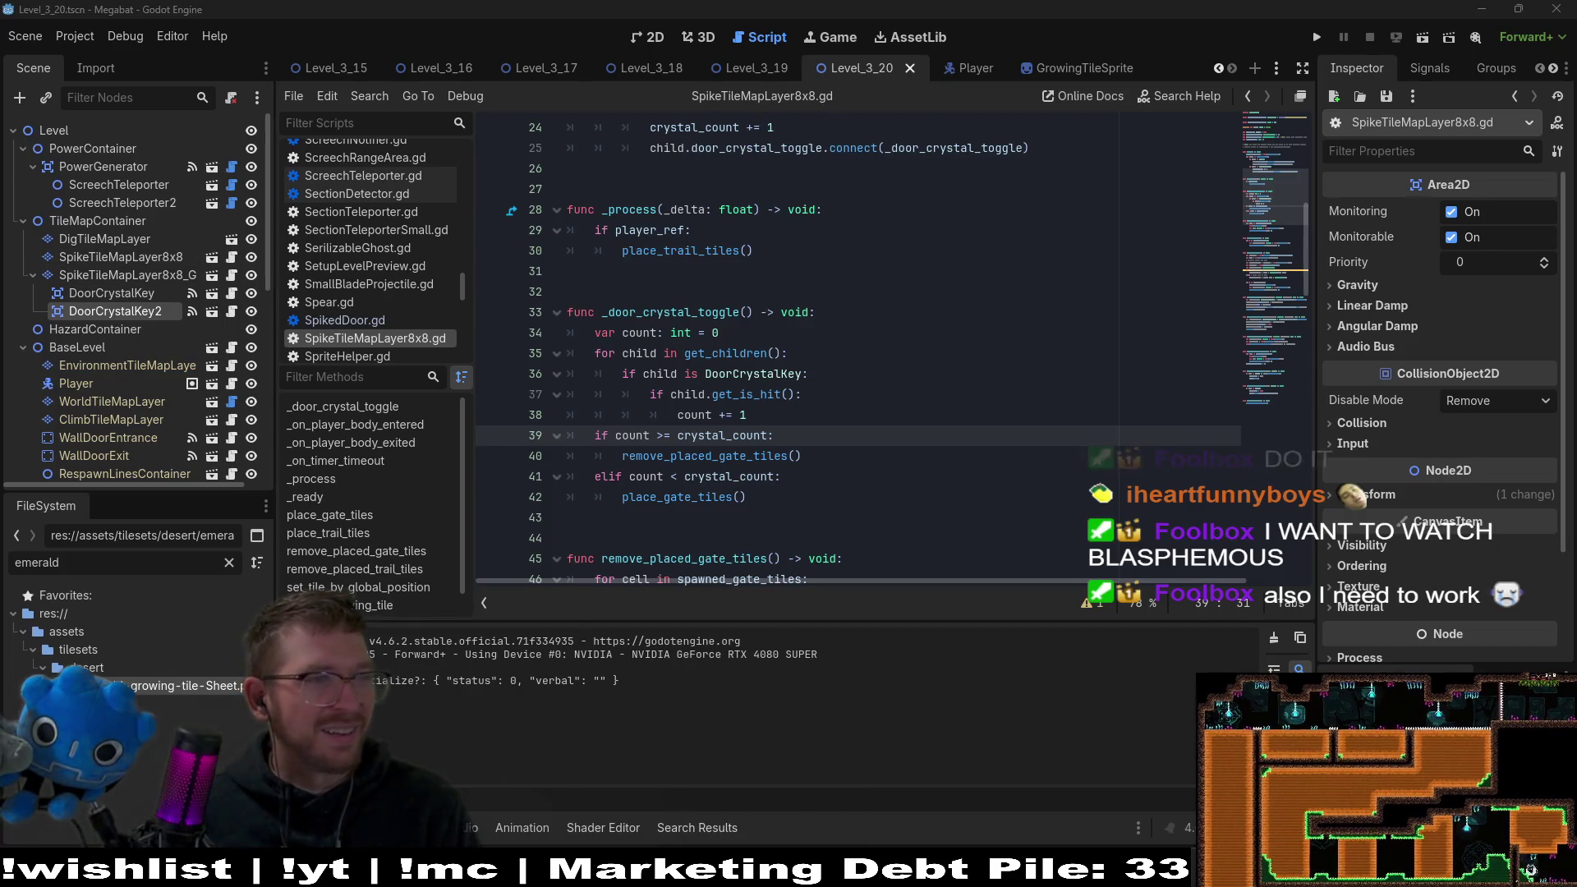
key("alt+Tab")
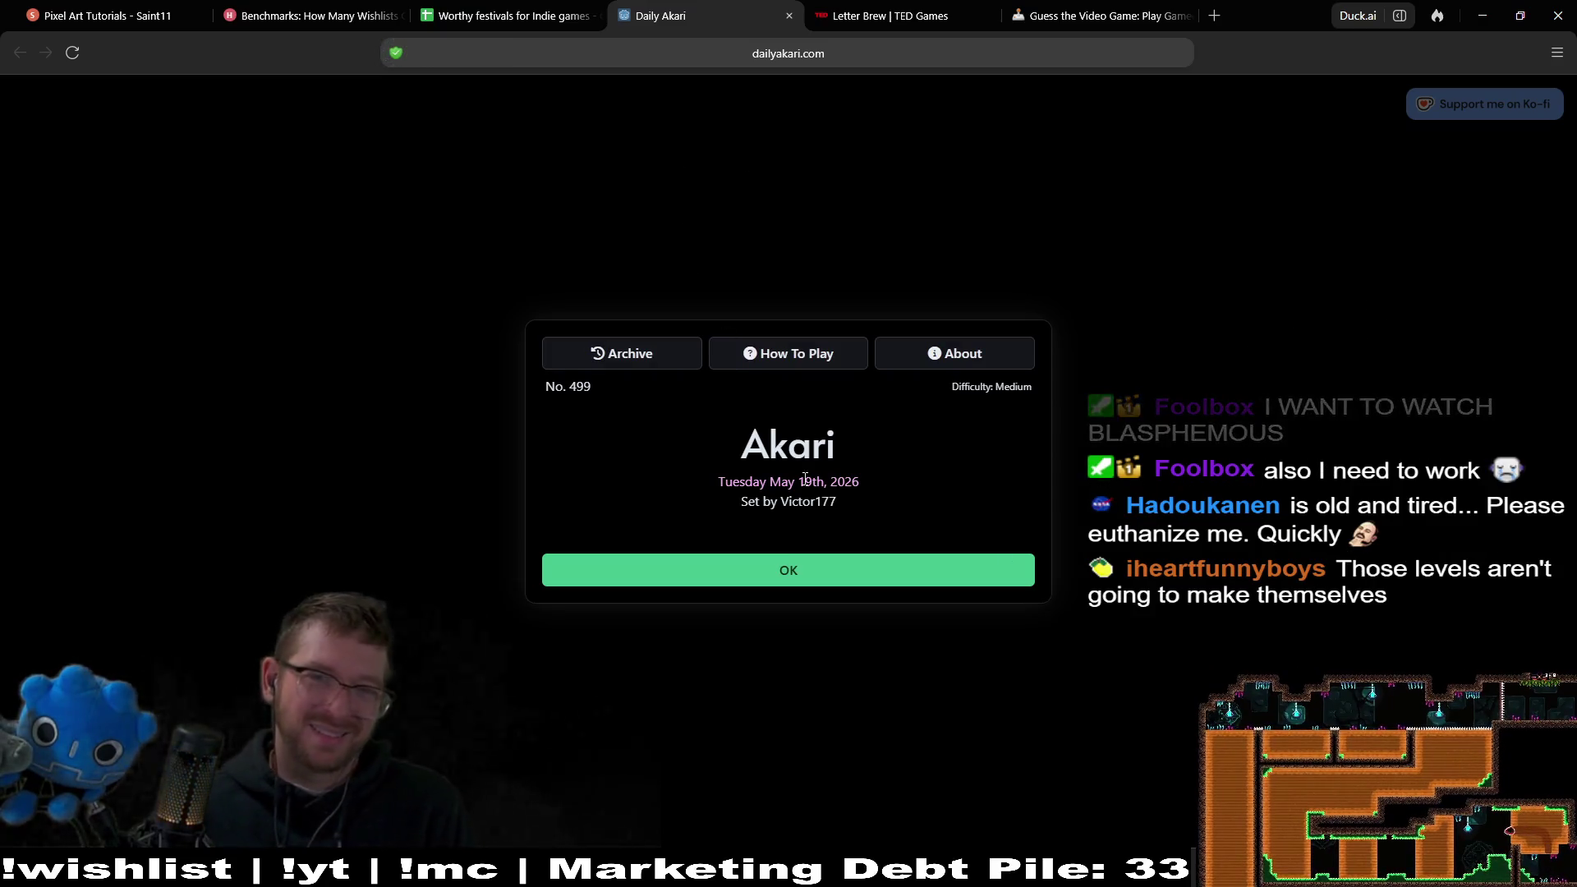
Dismiss the Akari intro and place bulbs in the bottom-right, top-right, bottom-row and middle-row cells.
left_click(824, 569)
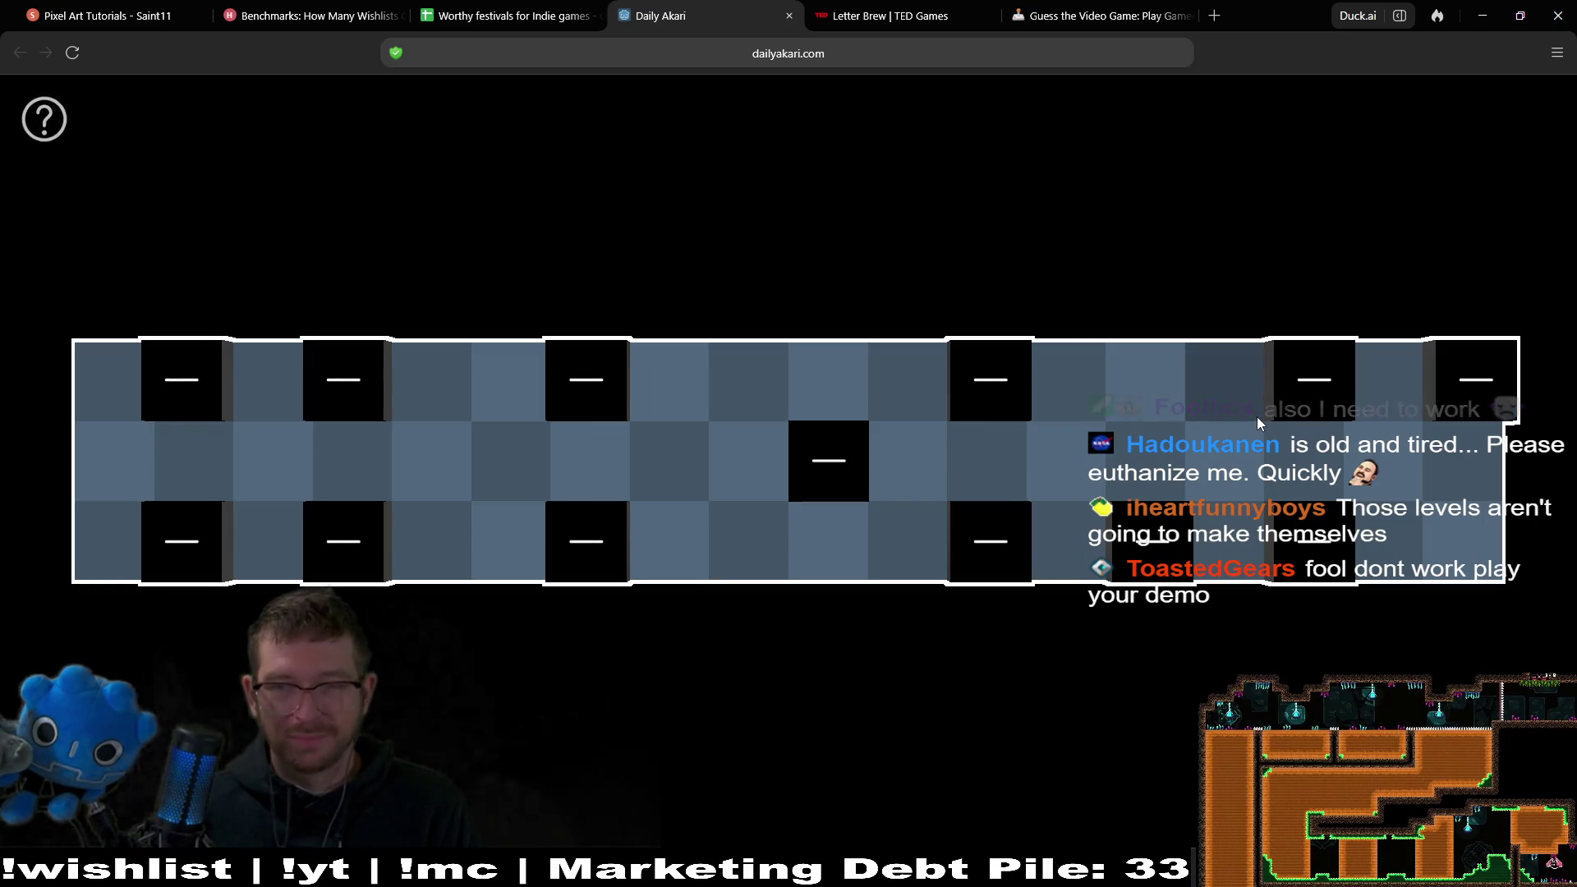
left_click(1467, 529)
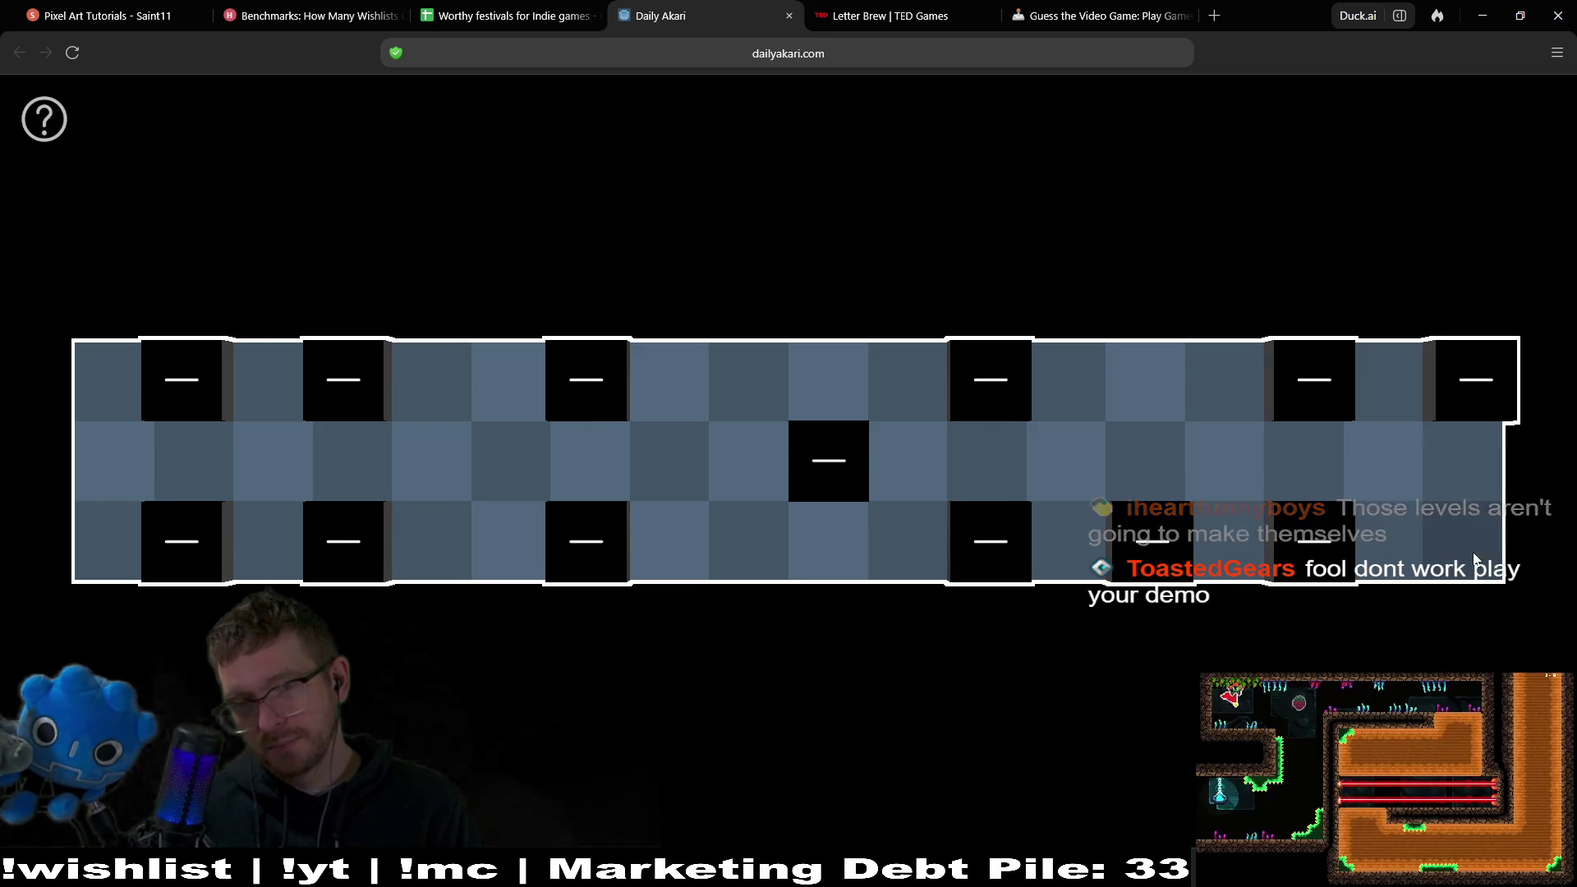
left_click(1394, 373)
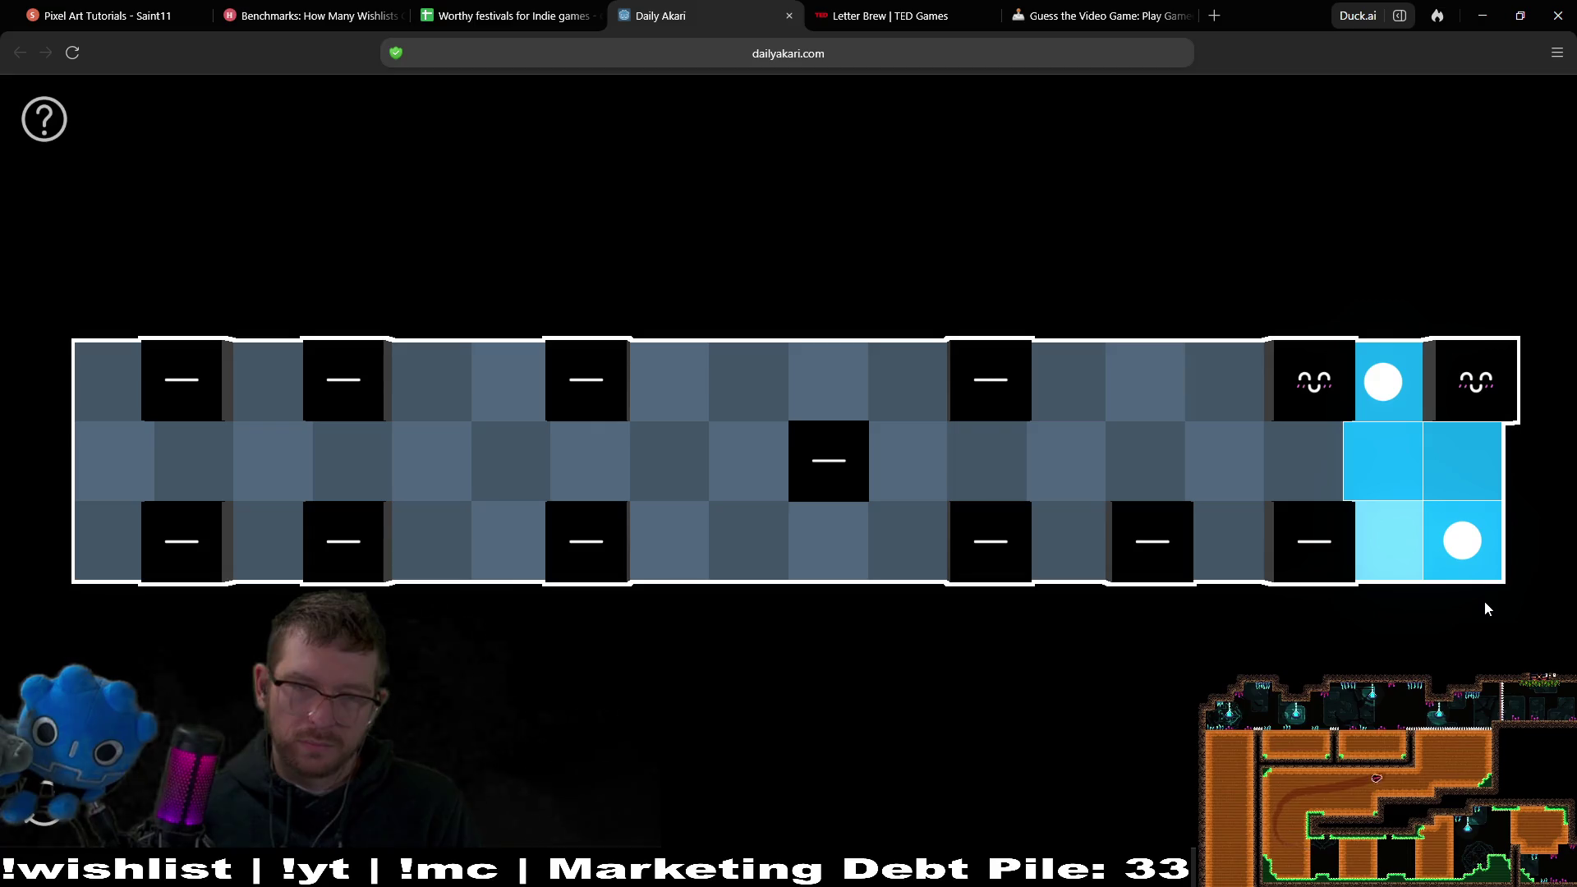
left_click(1234, 557)
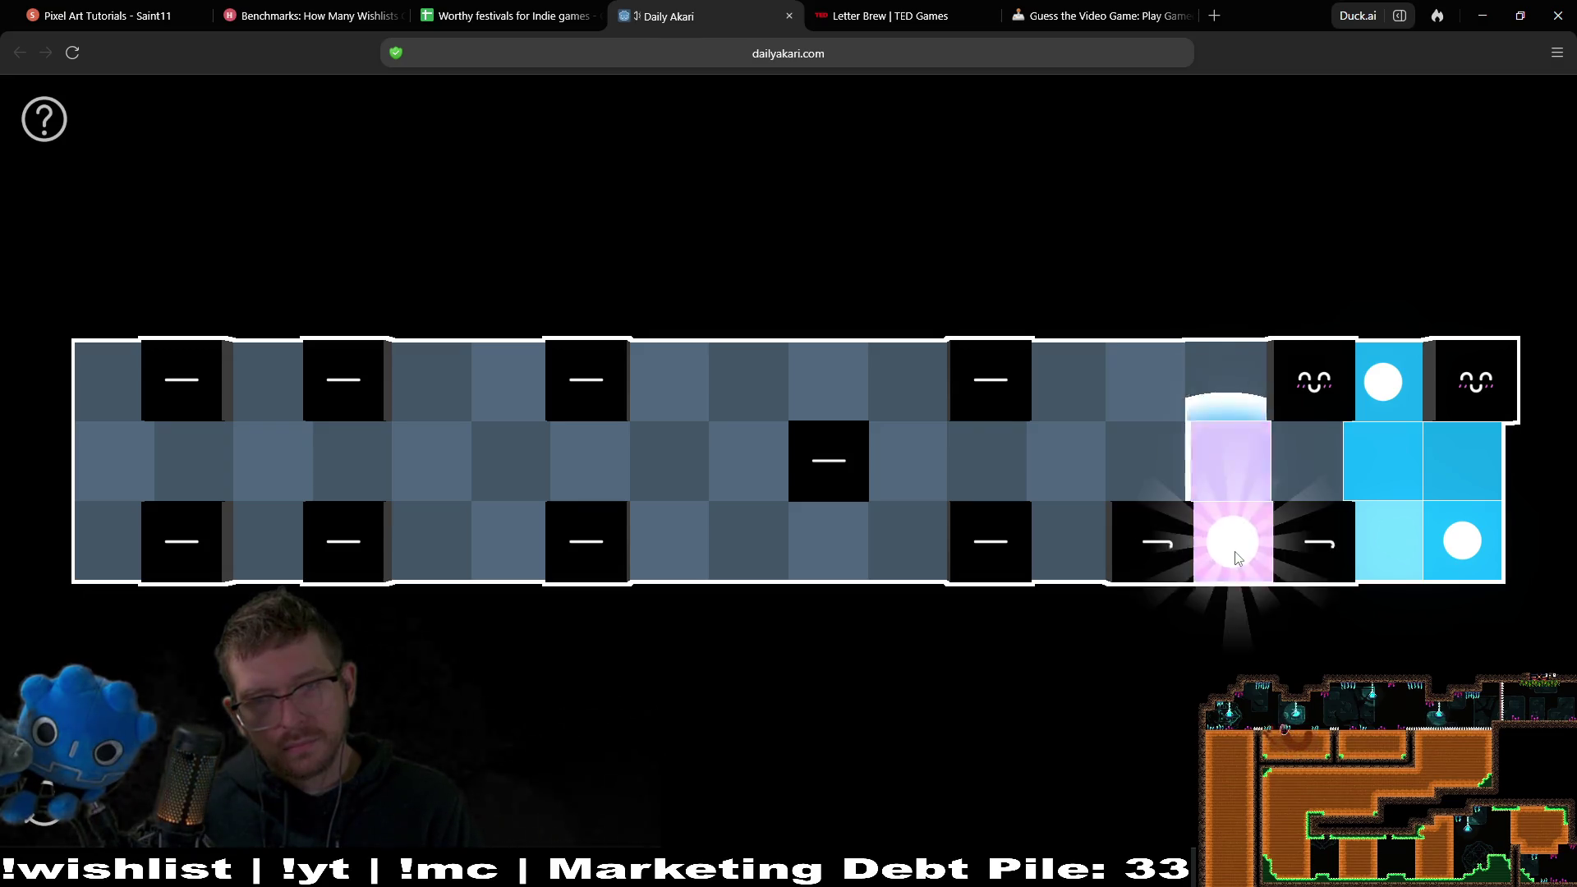
left_click(1072, 396)
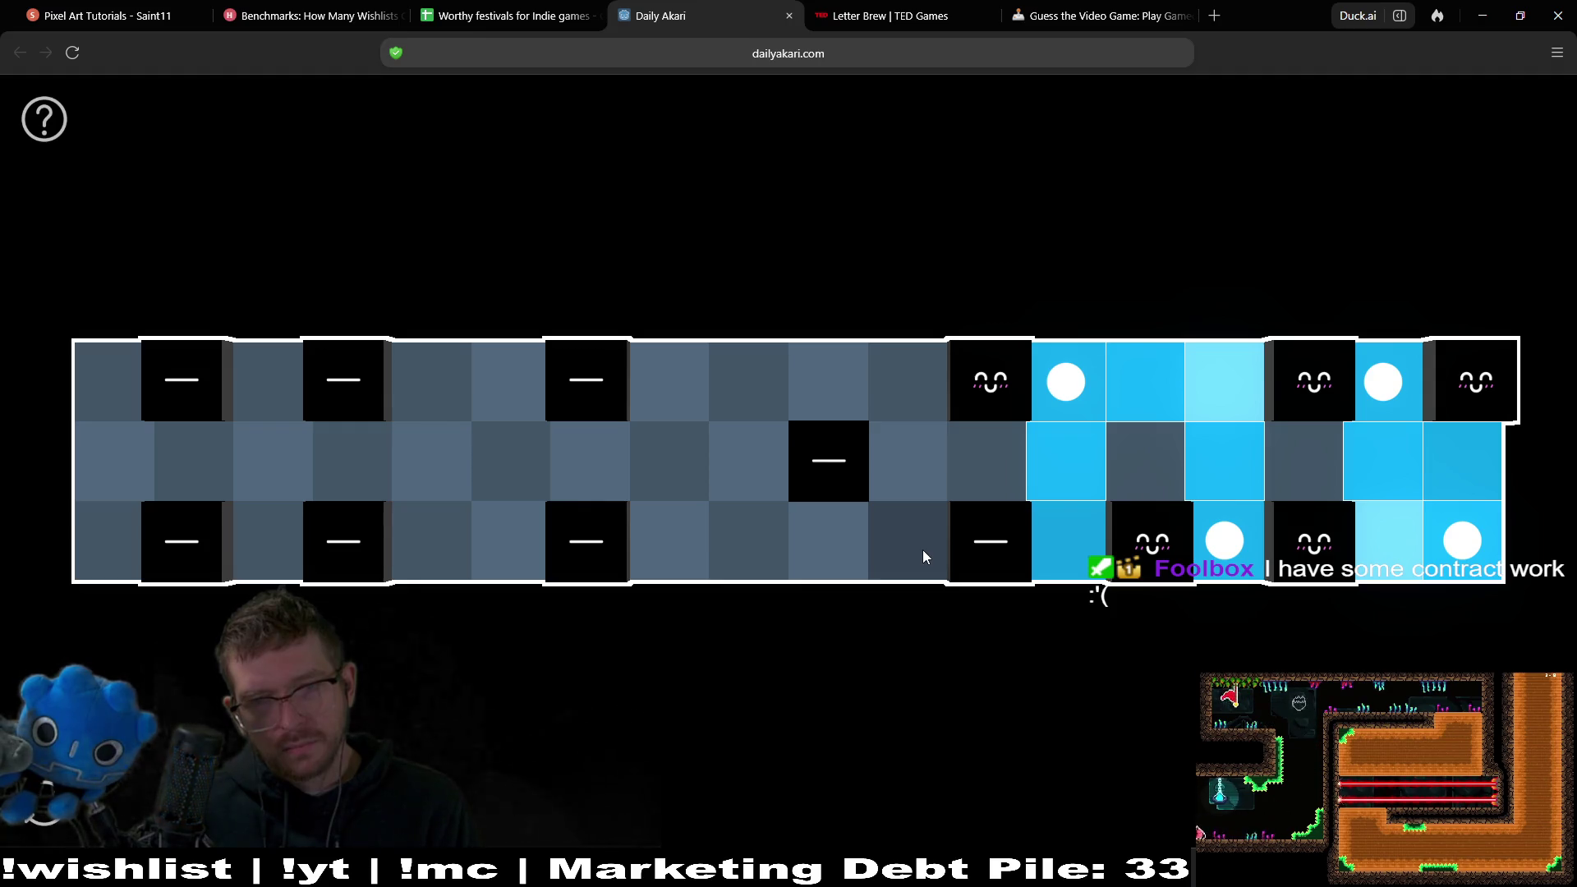
left_click(1091, 398)
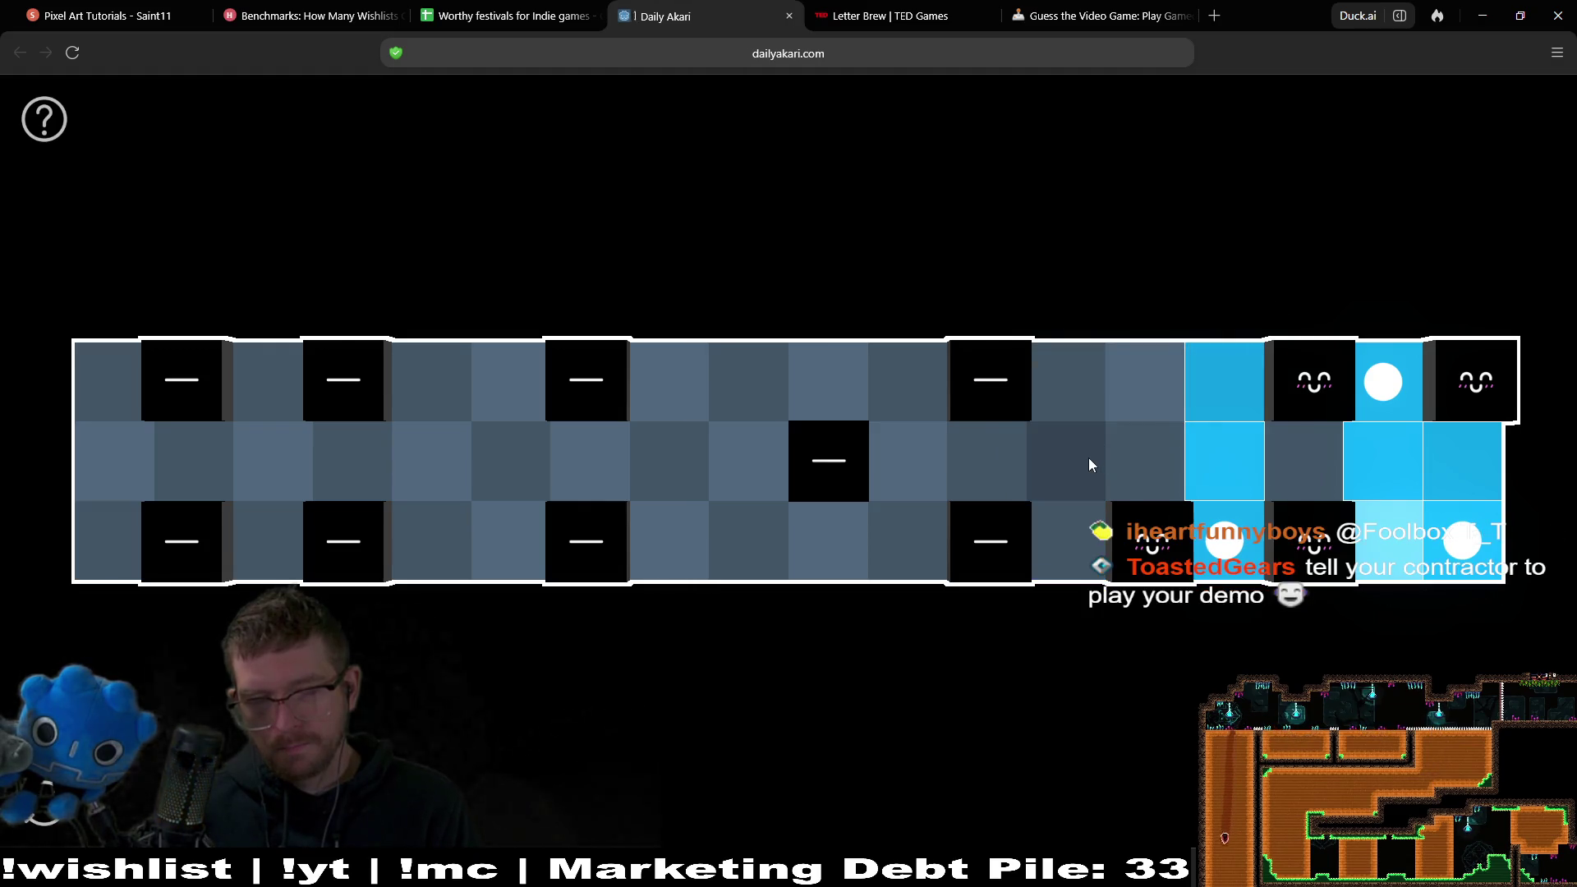
left_click(988, 468)
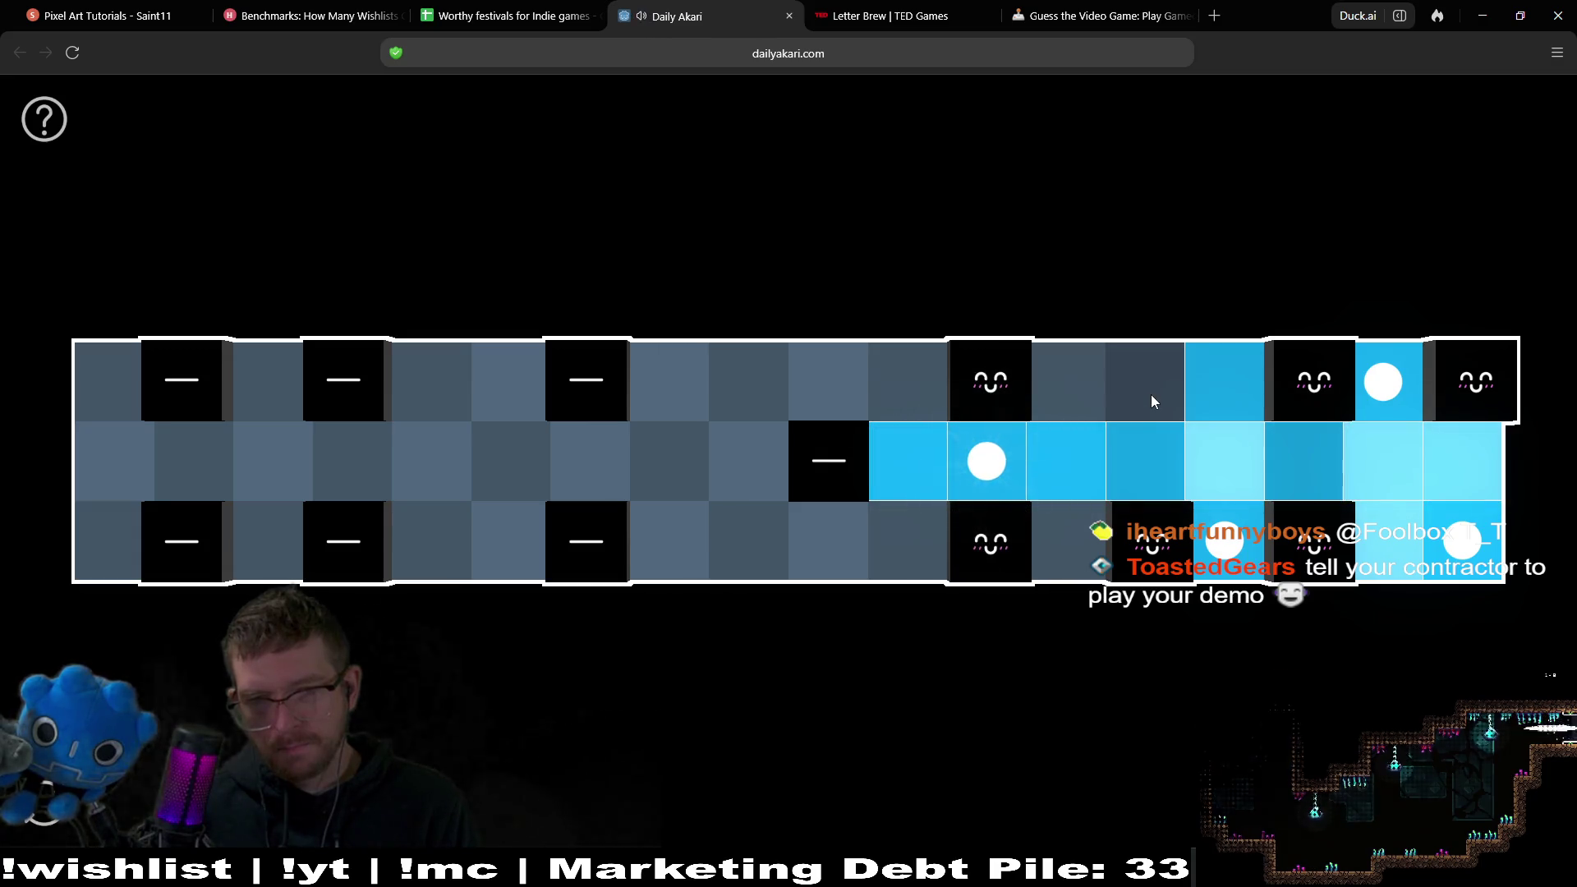
Try bulbs beside the centre clue and in the top row, then remove them and the bottom-row bulb.
left_click(1001, 462)
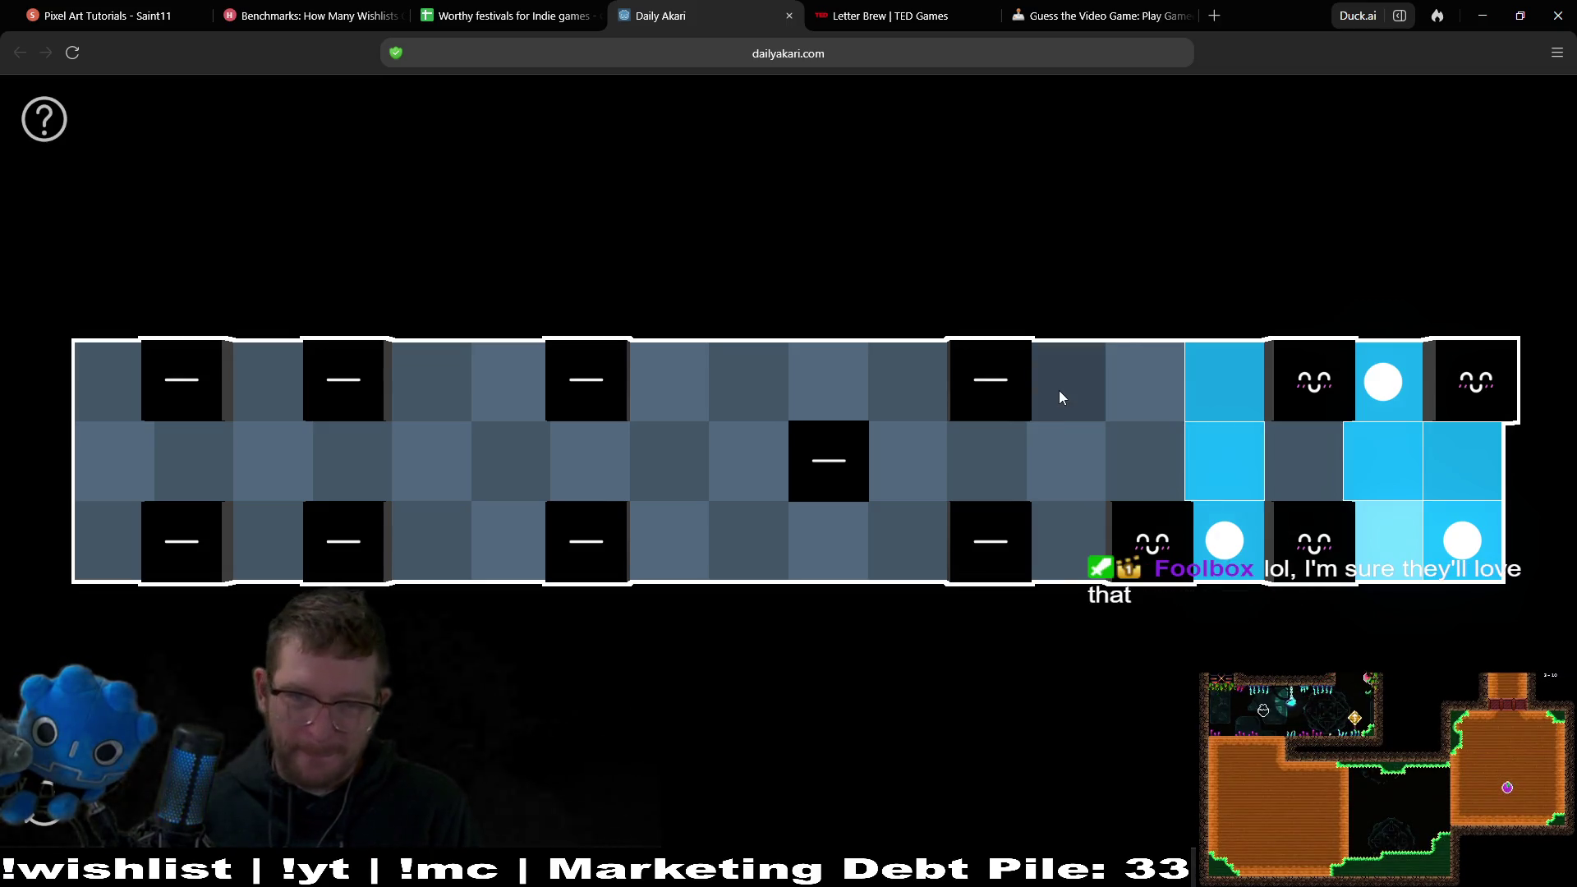
left_click(885, 460)
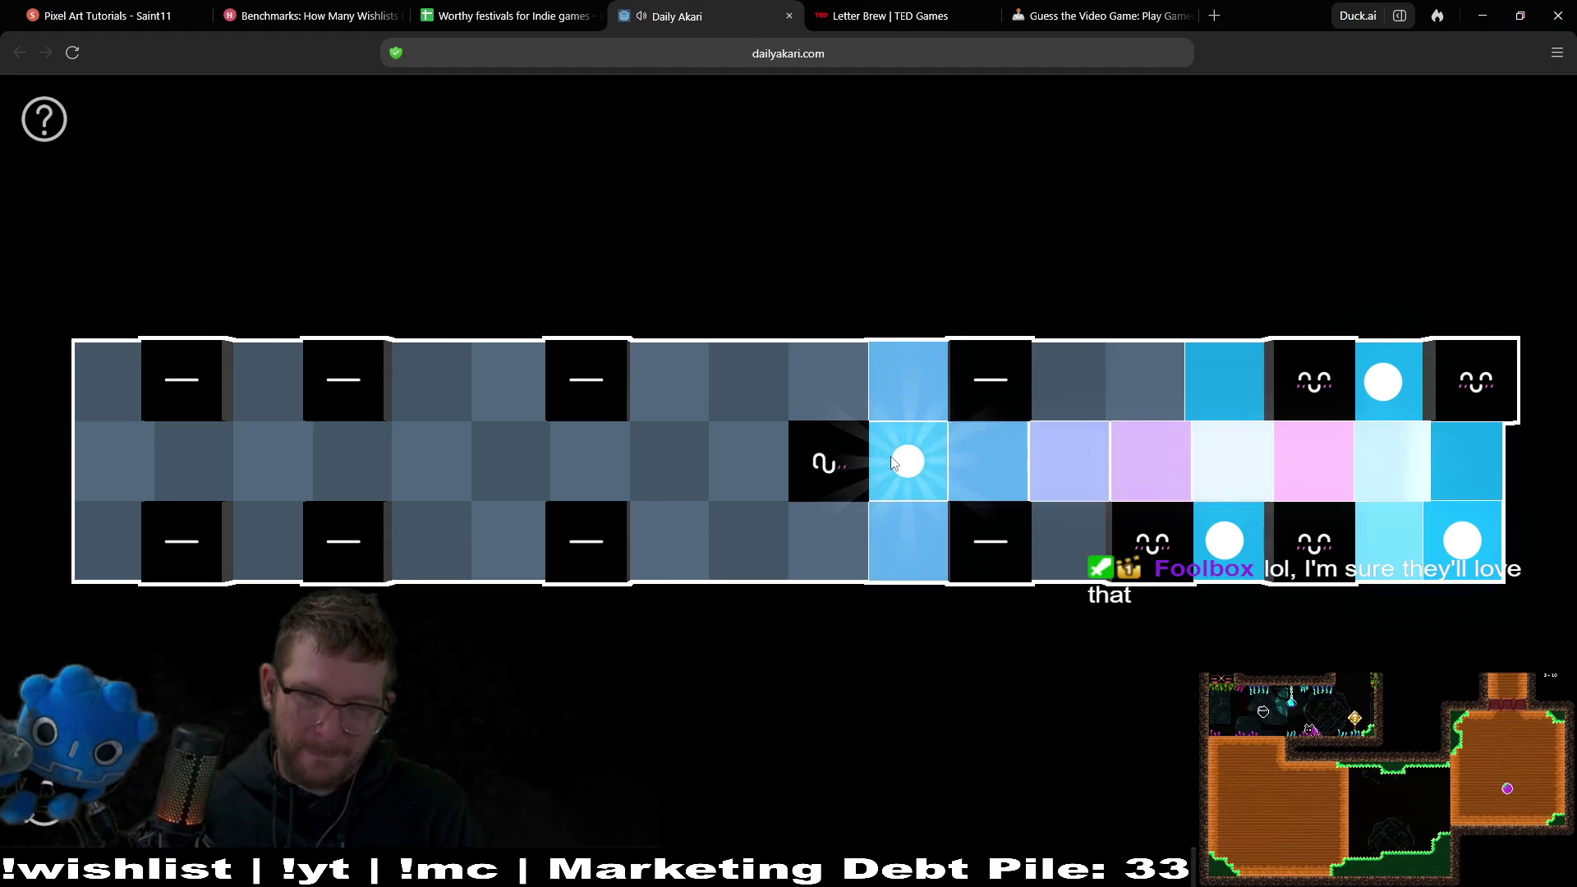
left_click(1077, 368)
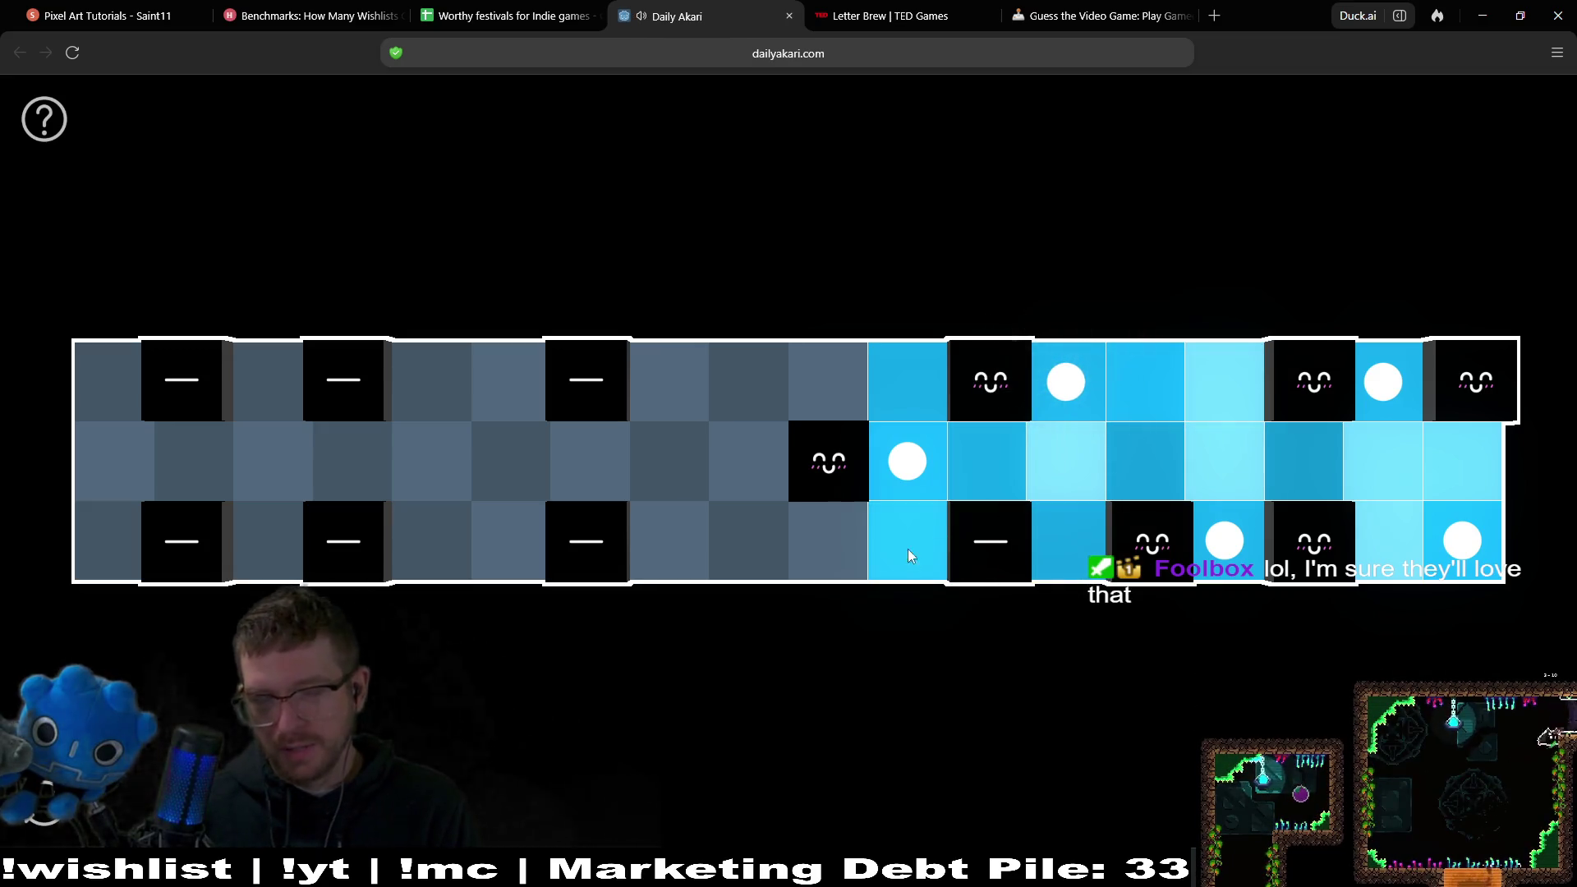
left_click(907, 462)
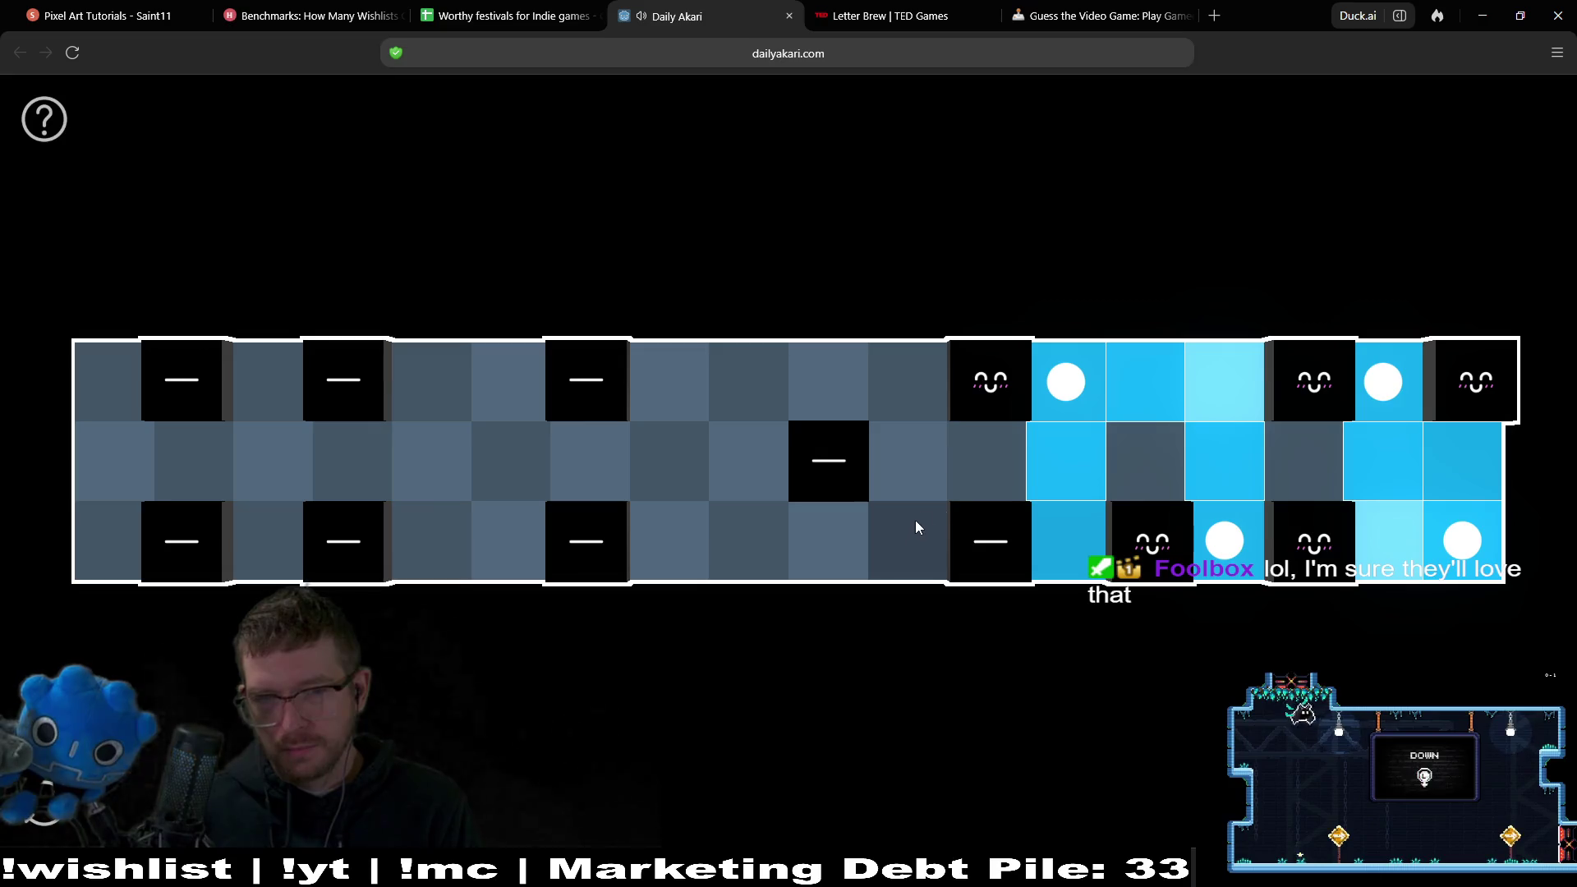
left_click(1225, 538)
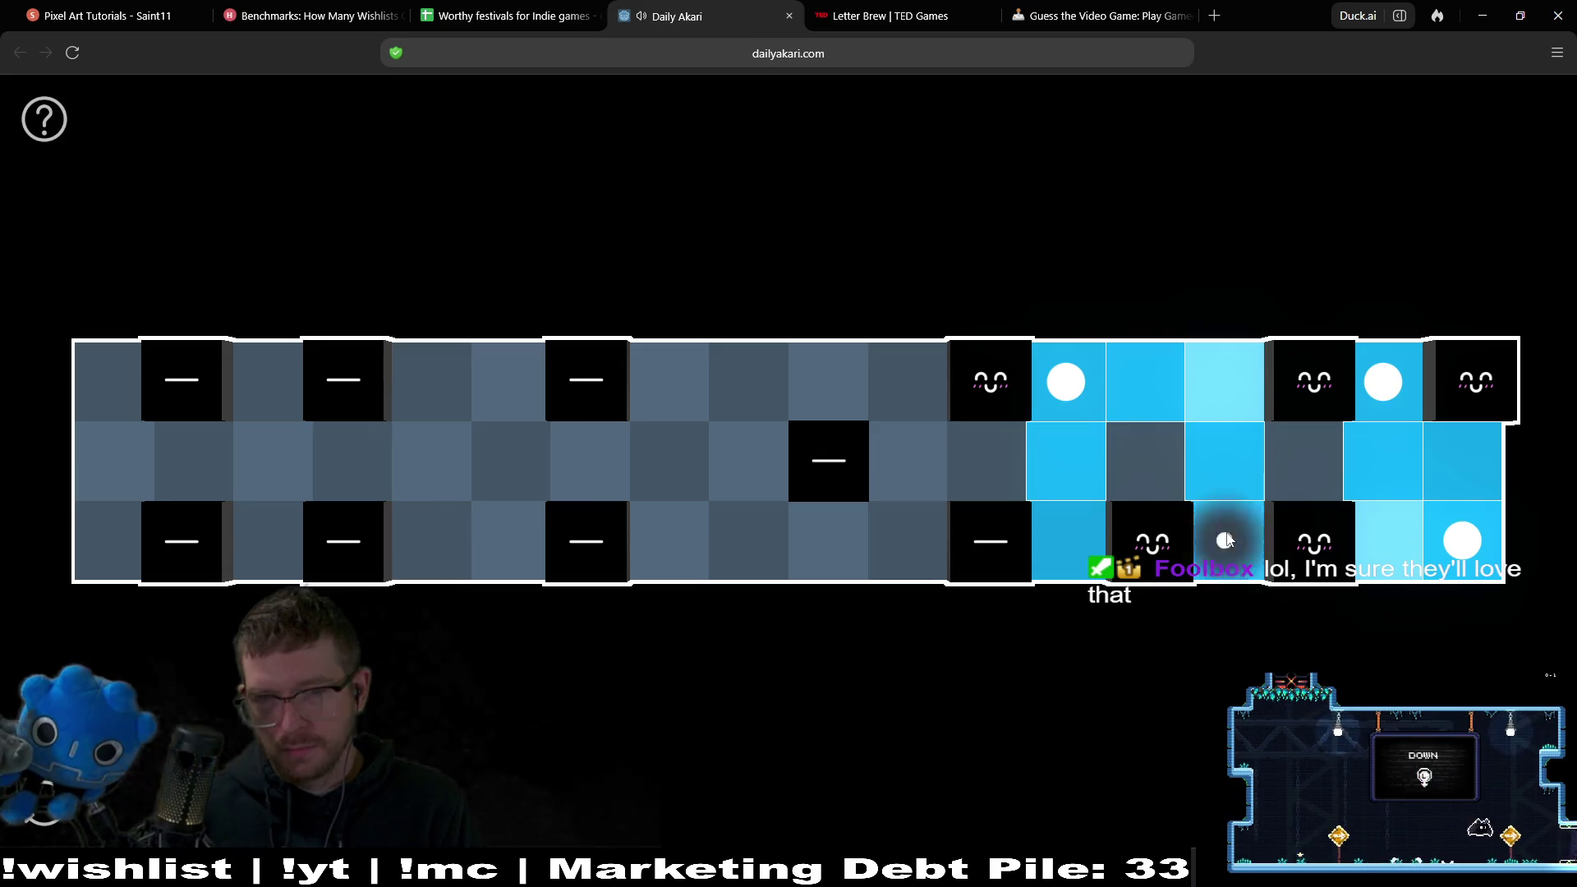
left_click(1044, 357)
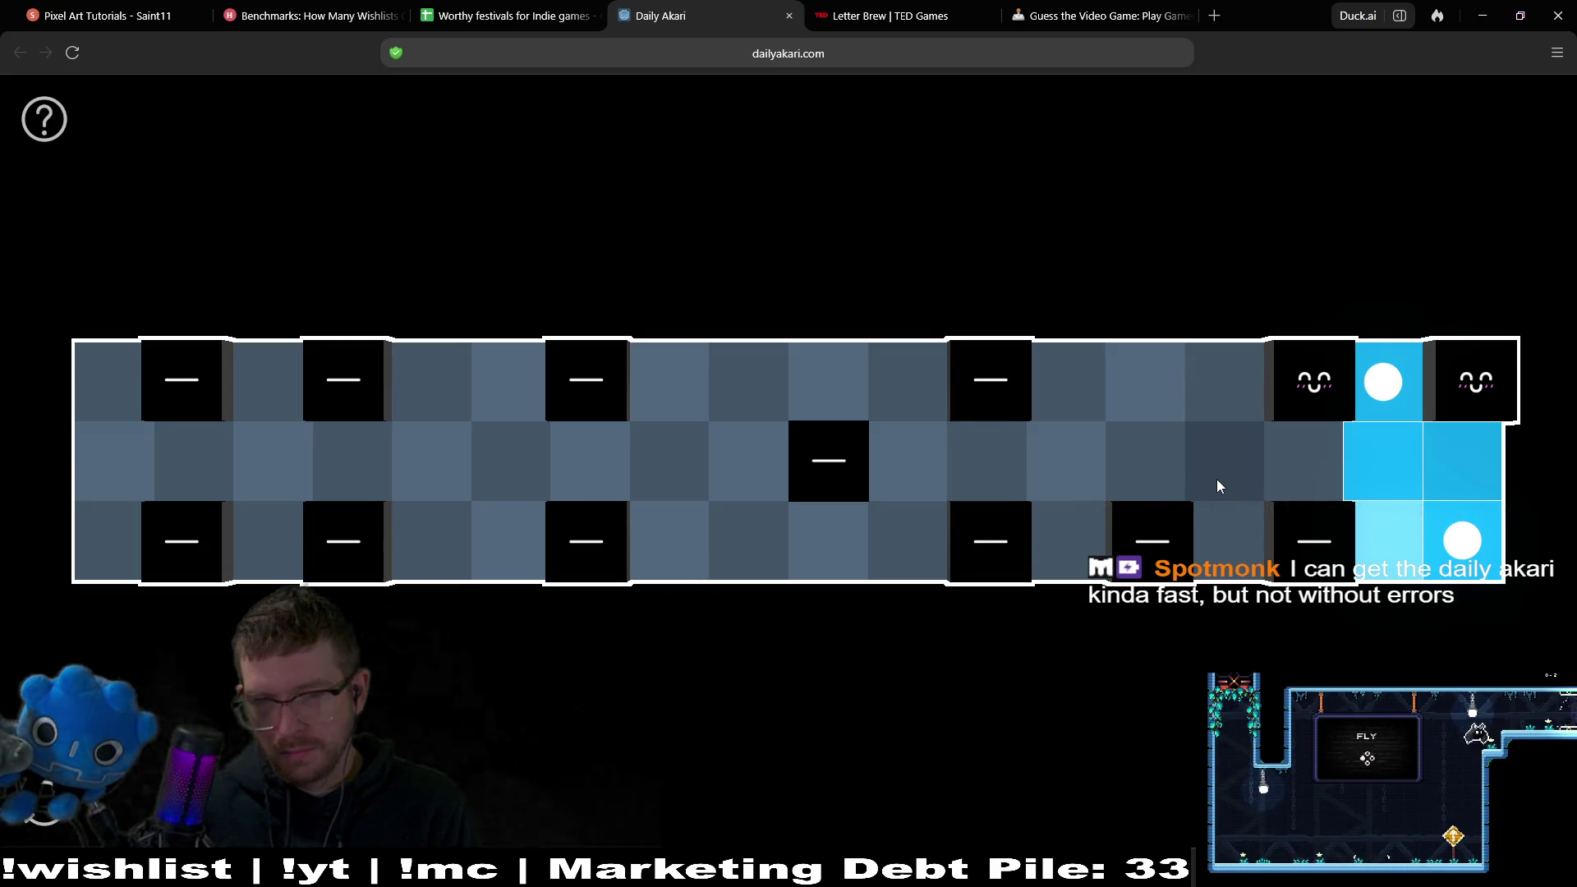
Restore the bottom-row bulb between the clues and test further top, bottom and middle-row bulbs.
left_click(1224, 545)
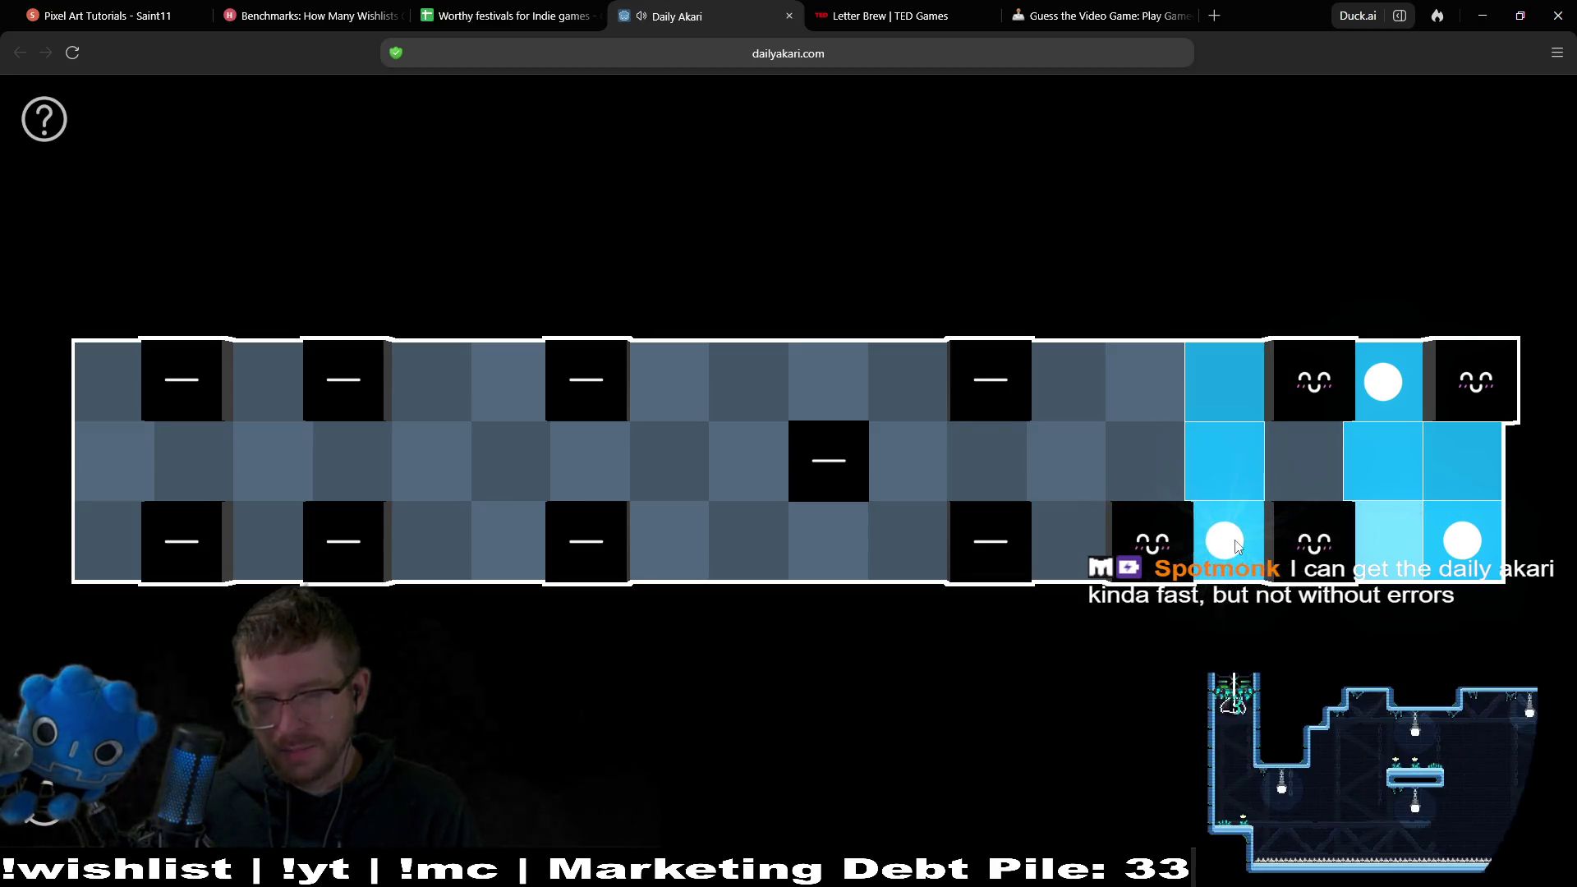
left_click(975, 493)
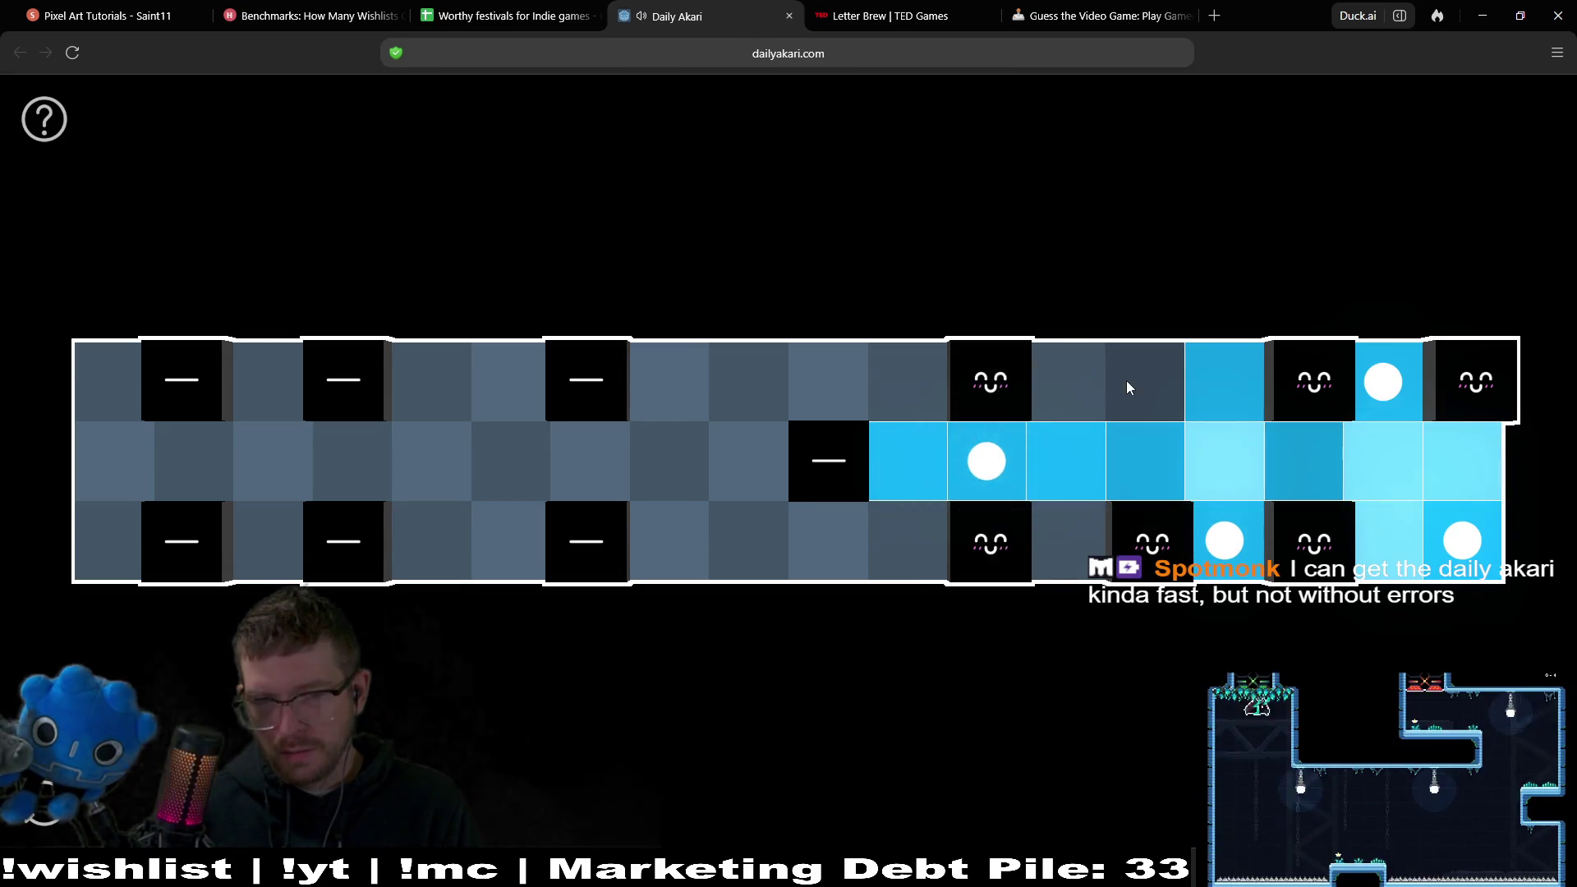
left_click(977, 466)
left_click(1052, 406)
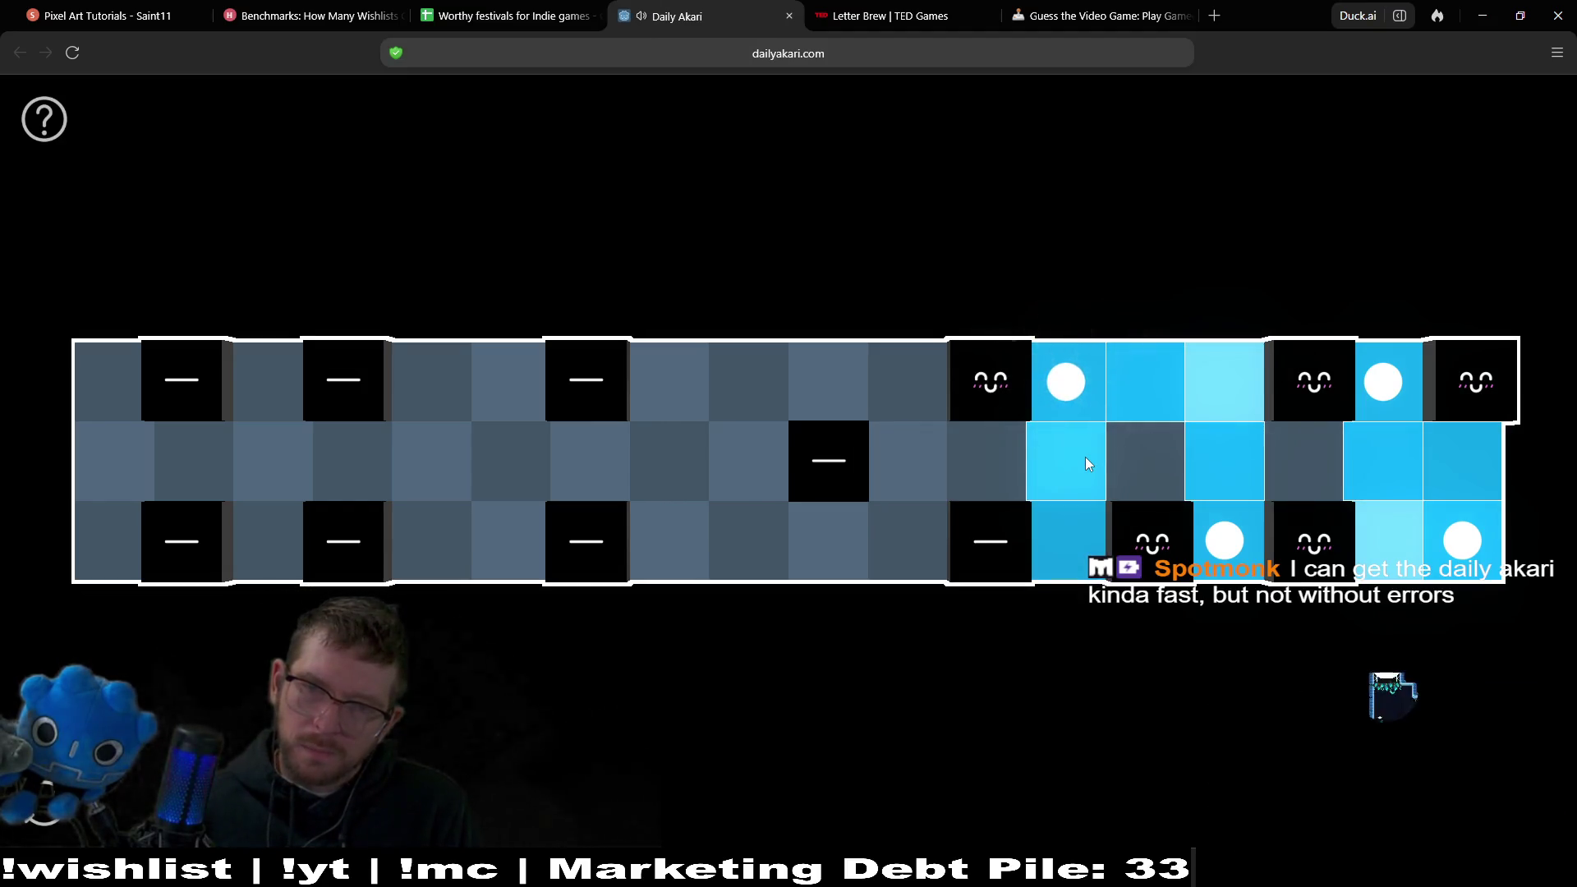
left_click(908, 540)
left_click(838, 404)
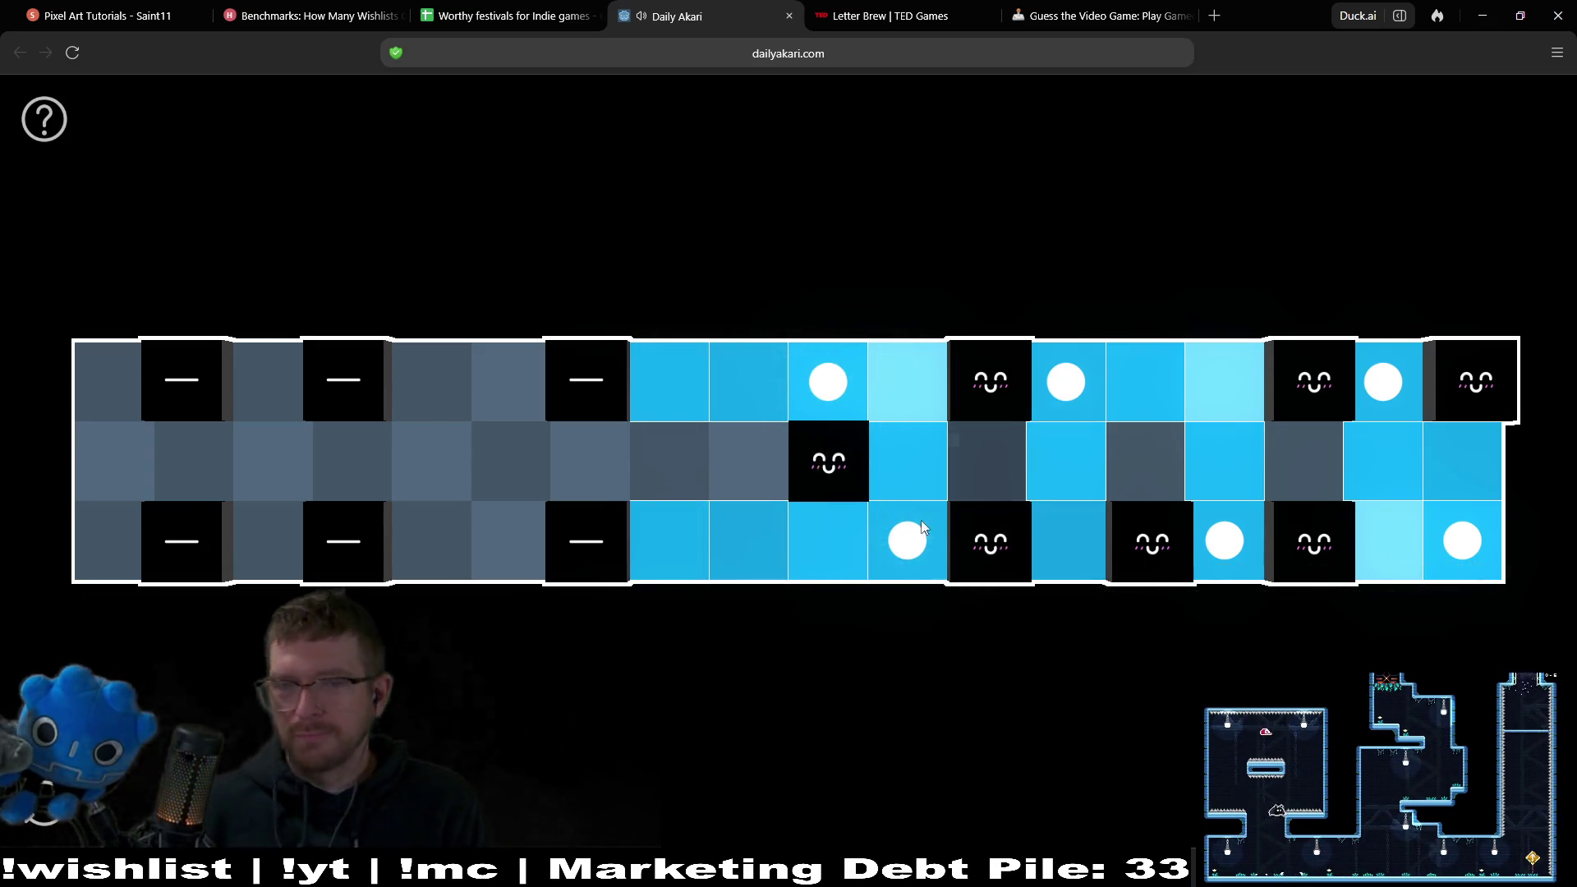
left_click(981, 491)
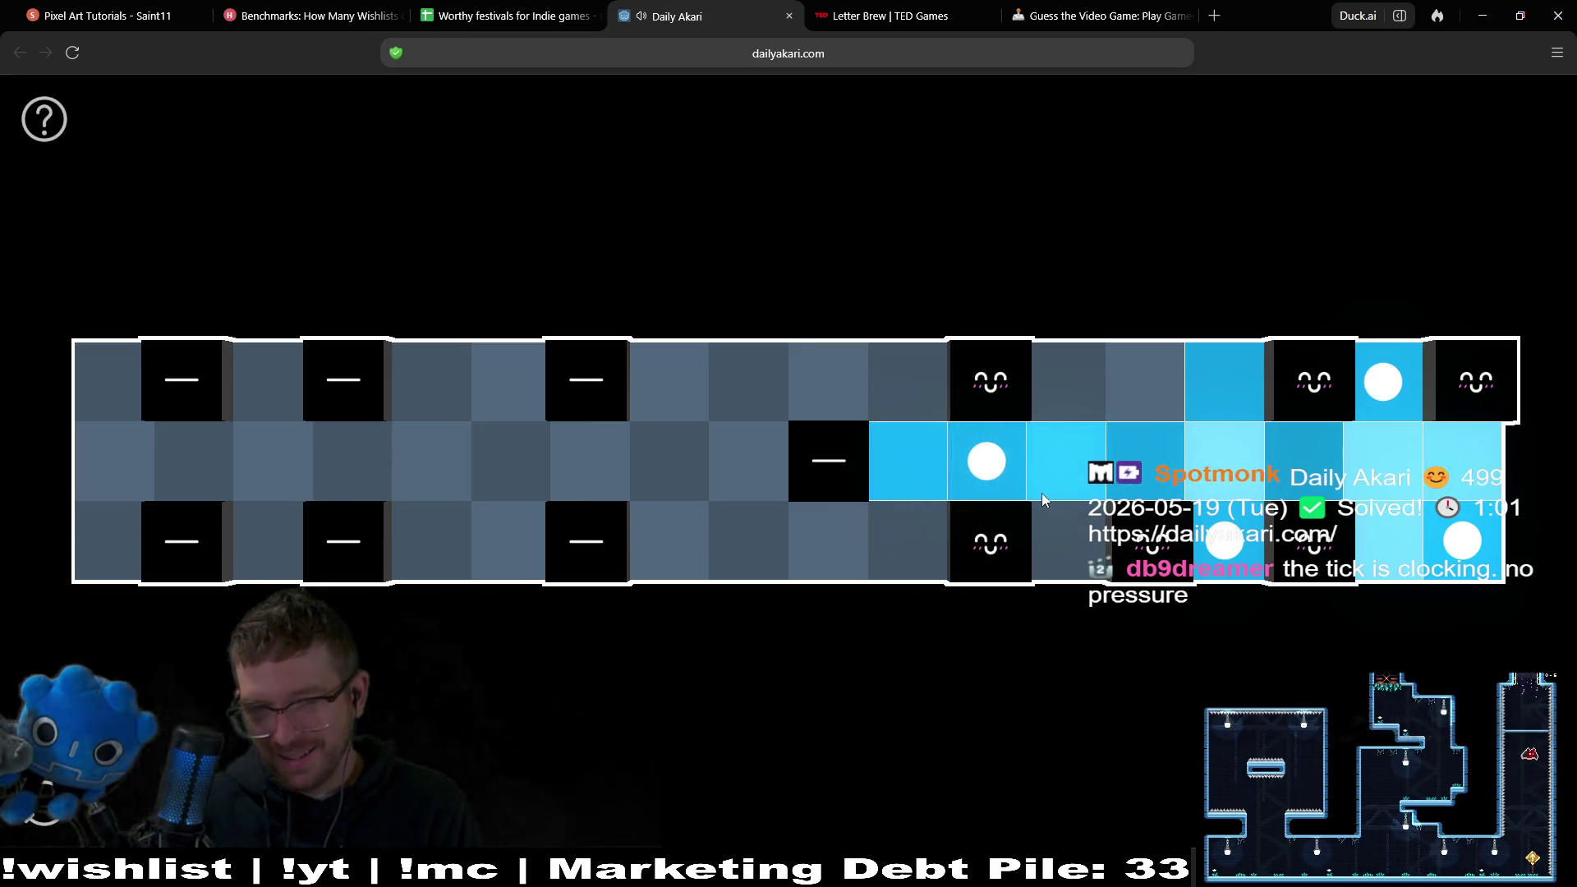
left_click(970, 469)
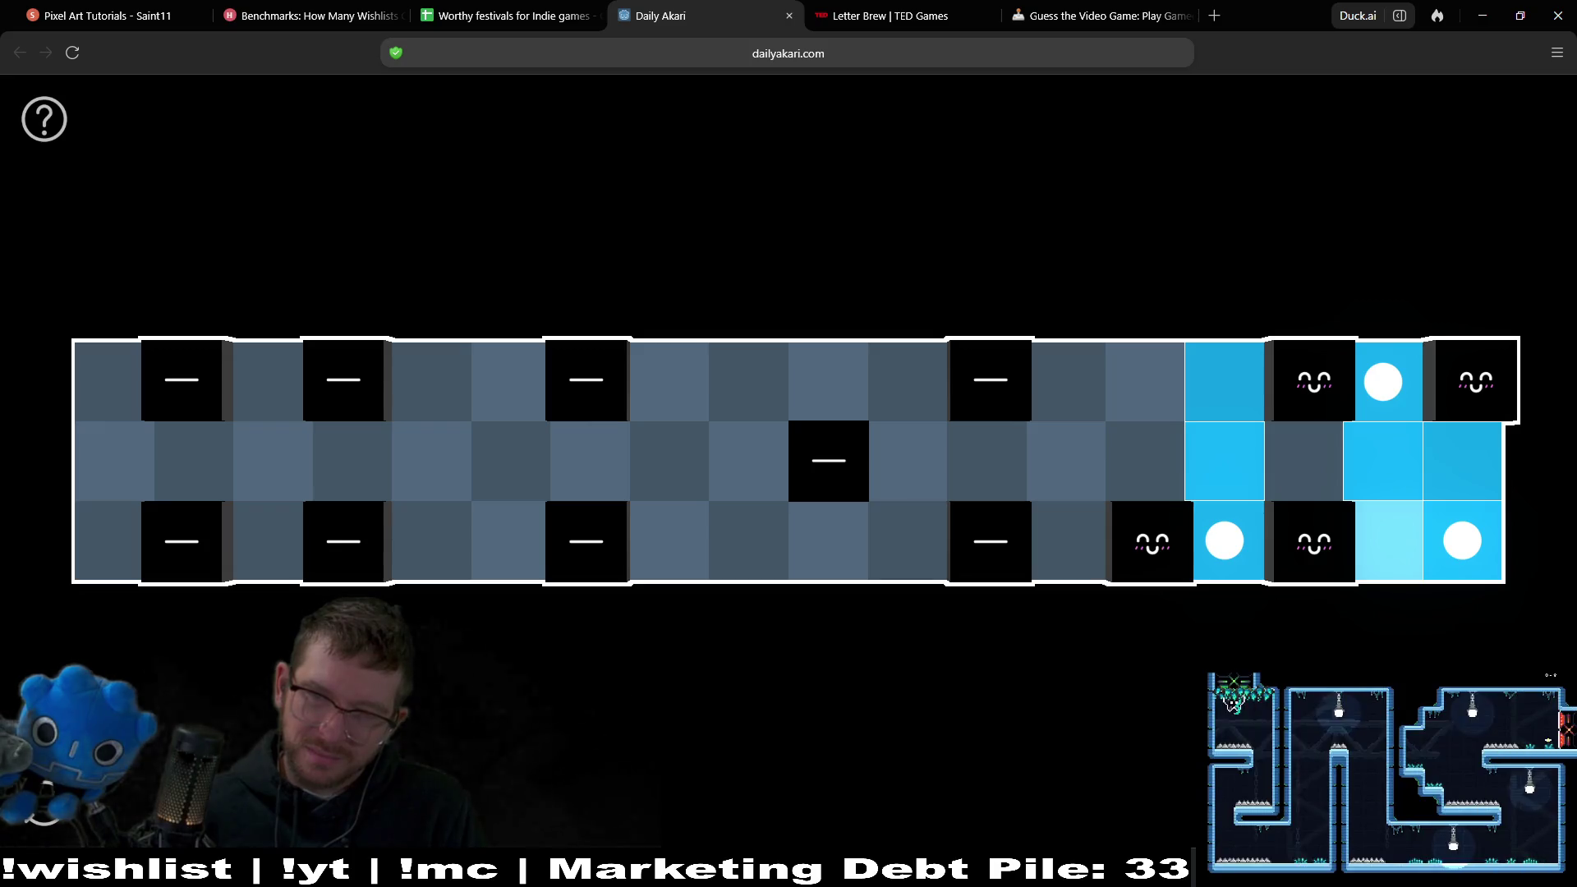
Rearrange the right-end lamps and add lamps beside the right-hand and centre clues.
left_click(1462, 542)
left_click(1225, 540)
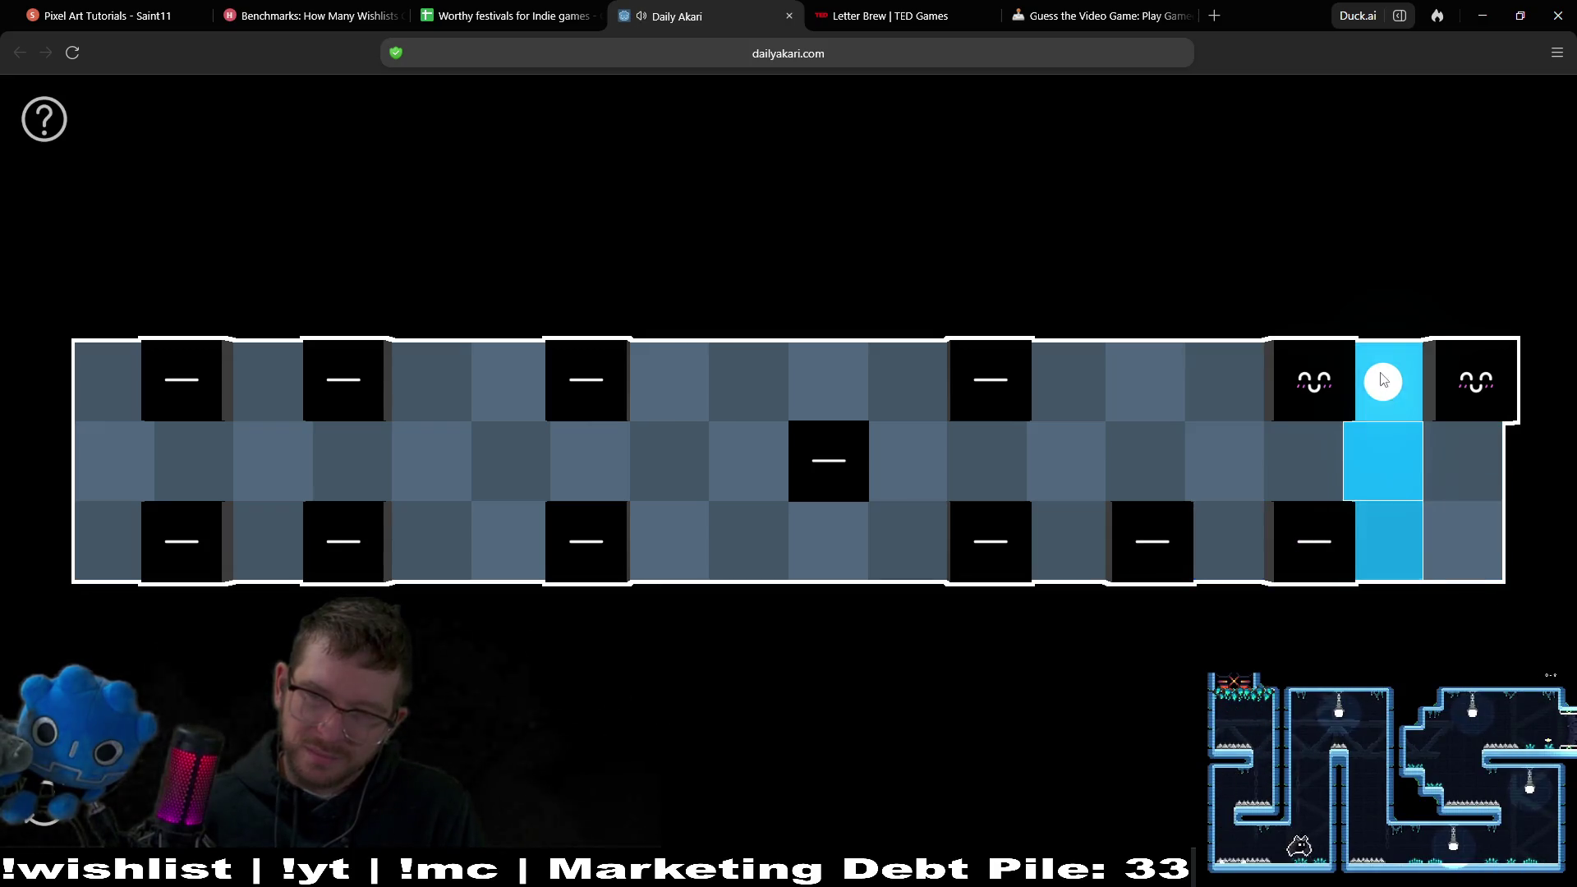
left_click(1383, 381)
left_click(1392, 538)
left_click(1483, 466)
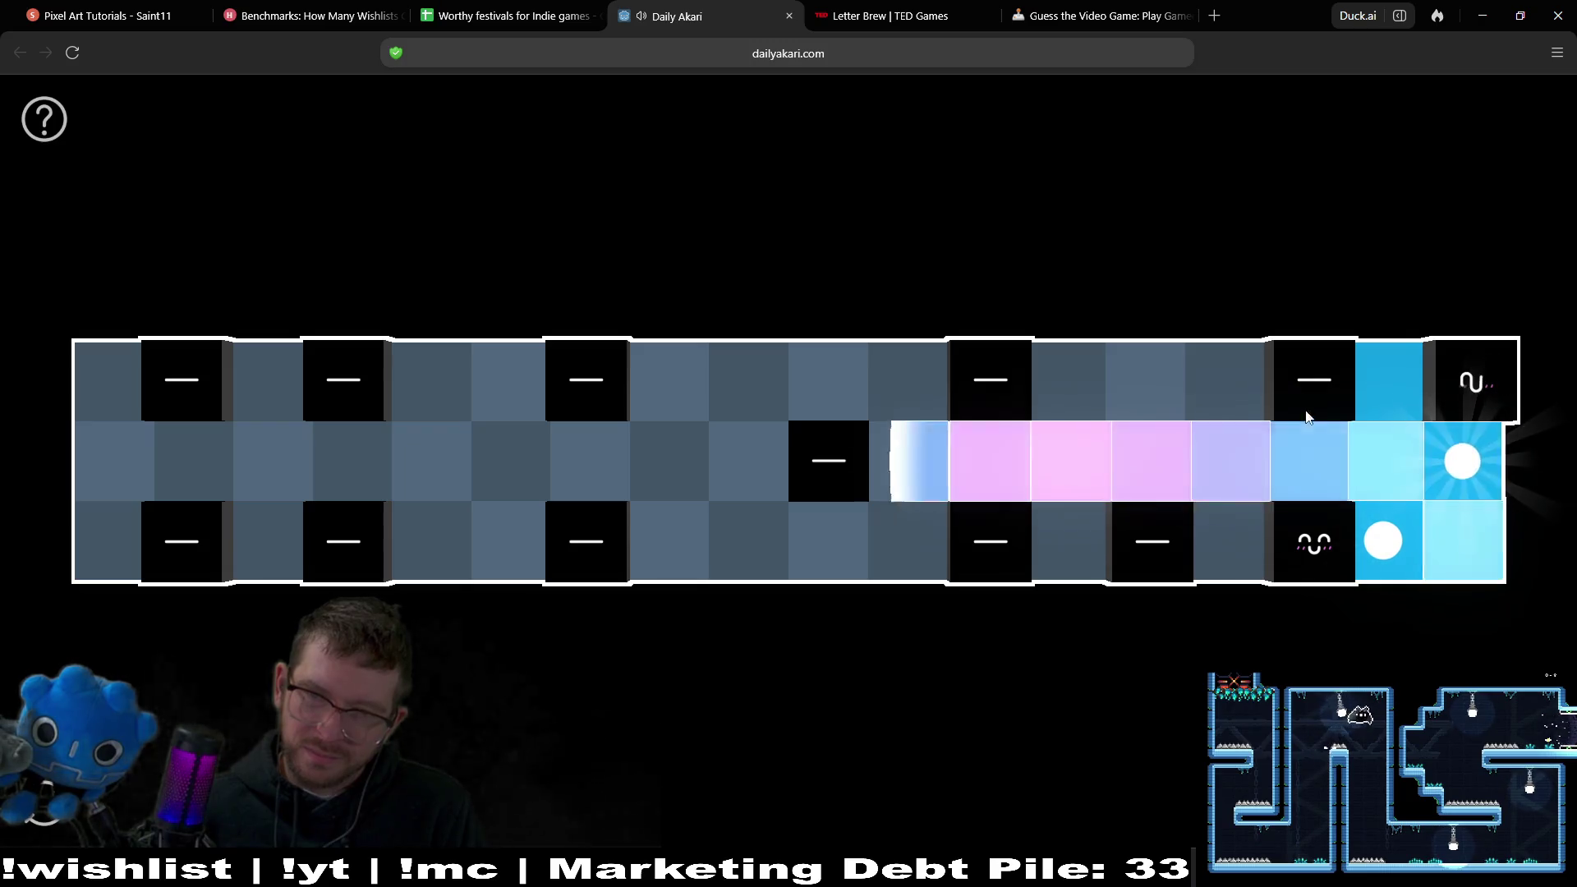
left_click(1242, 385)
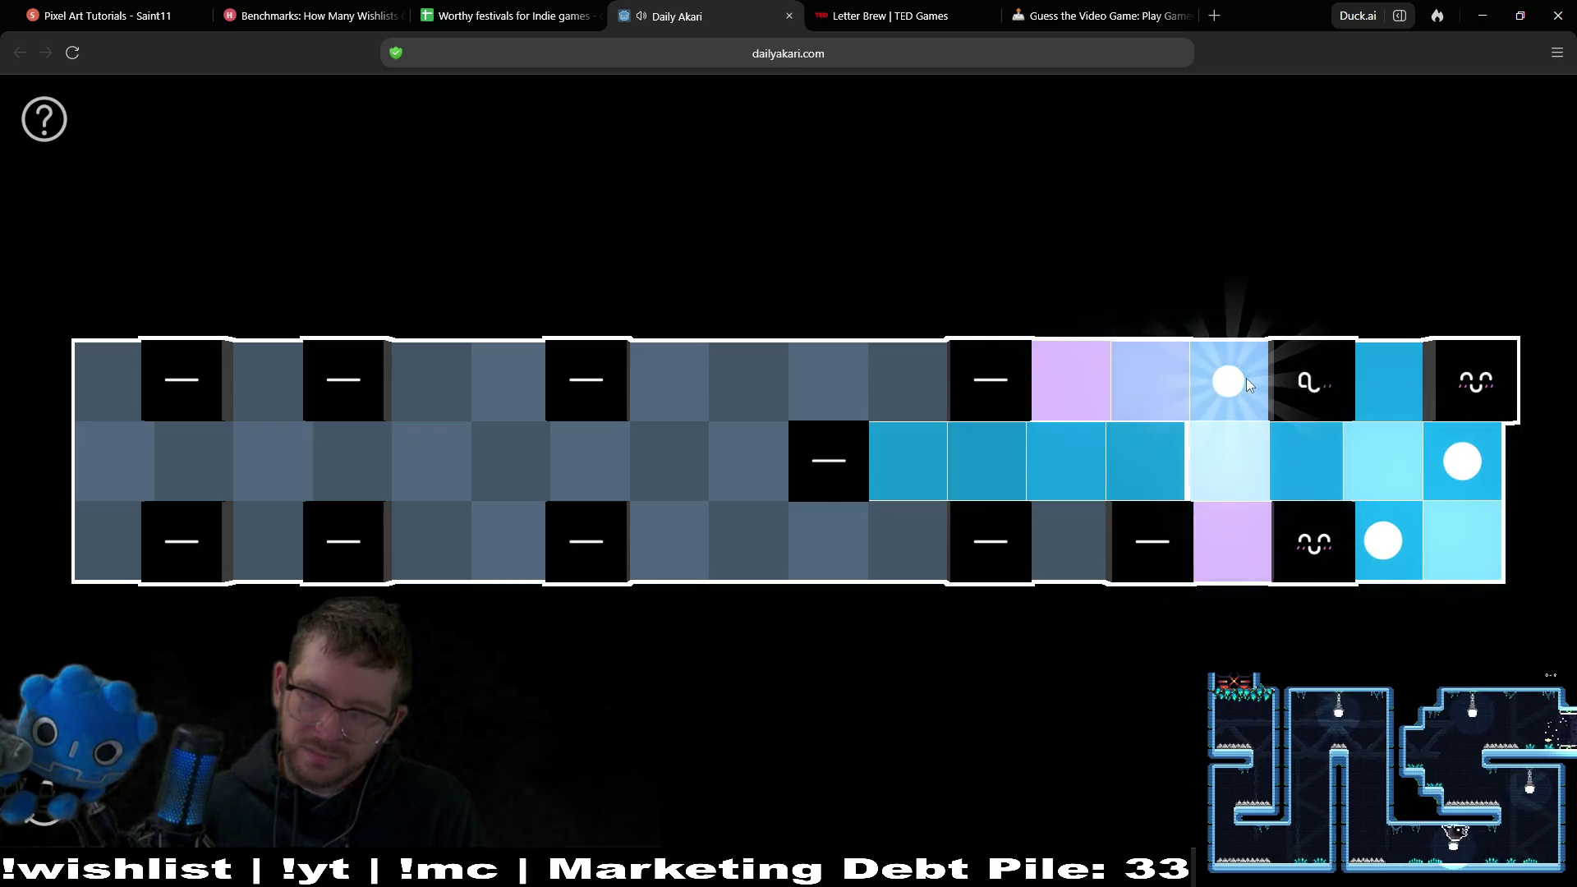
left_click(1087, 556)
left_click(909, 380)
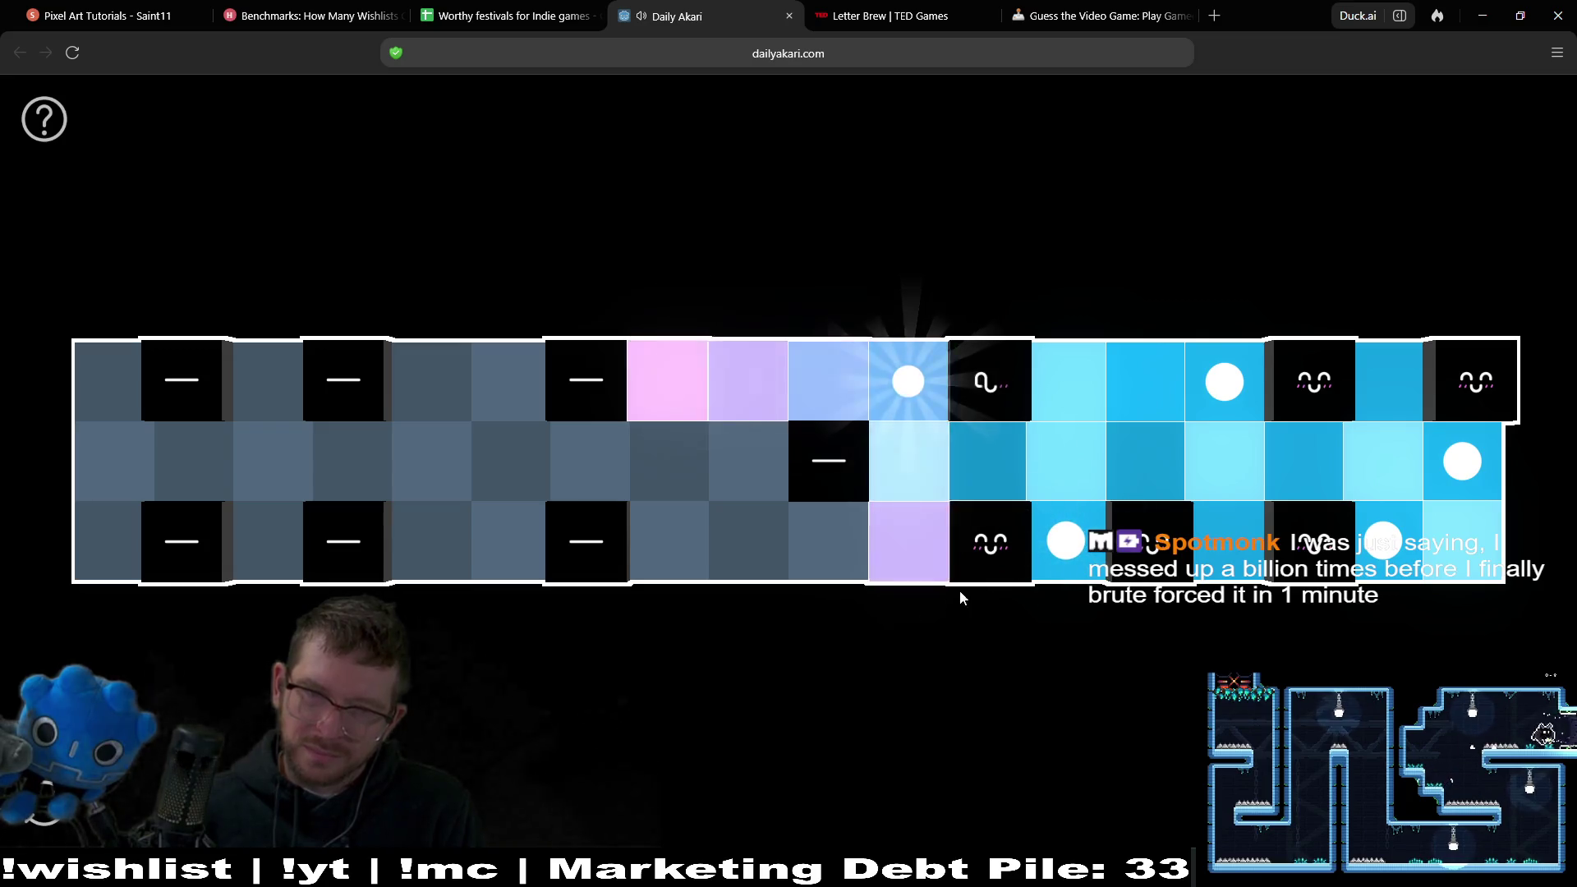
left_click(815, 540)
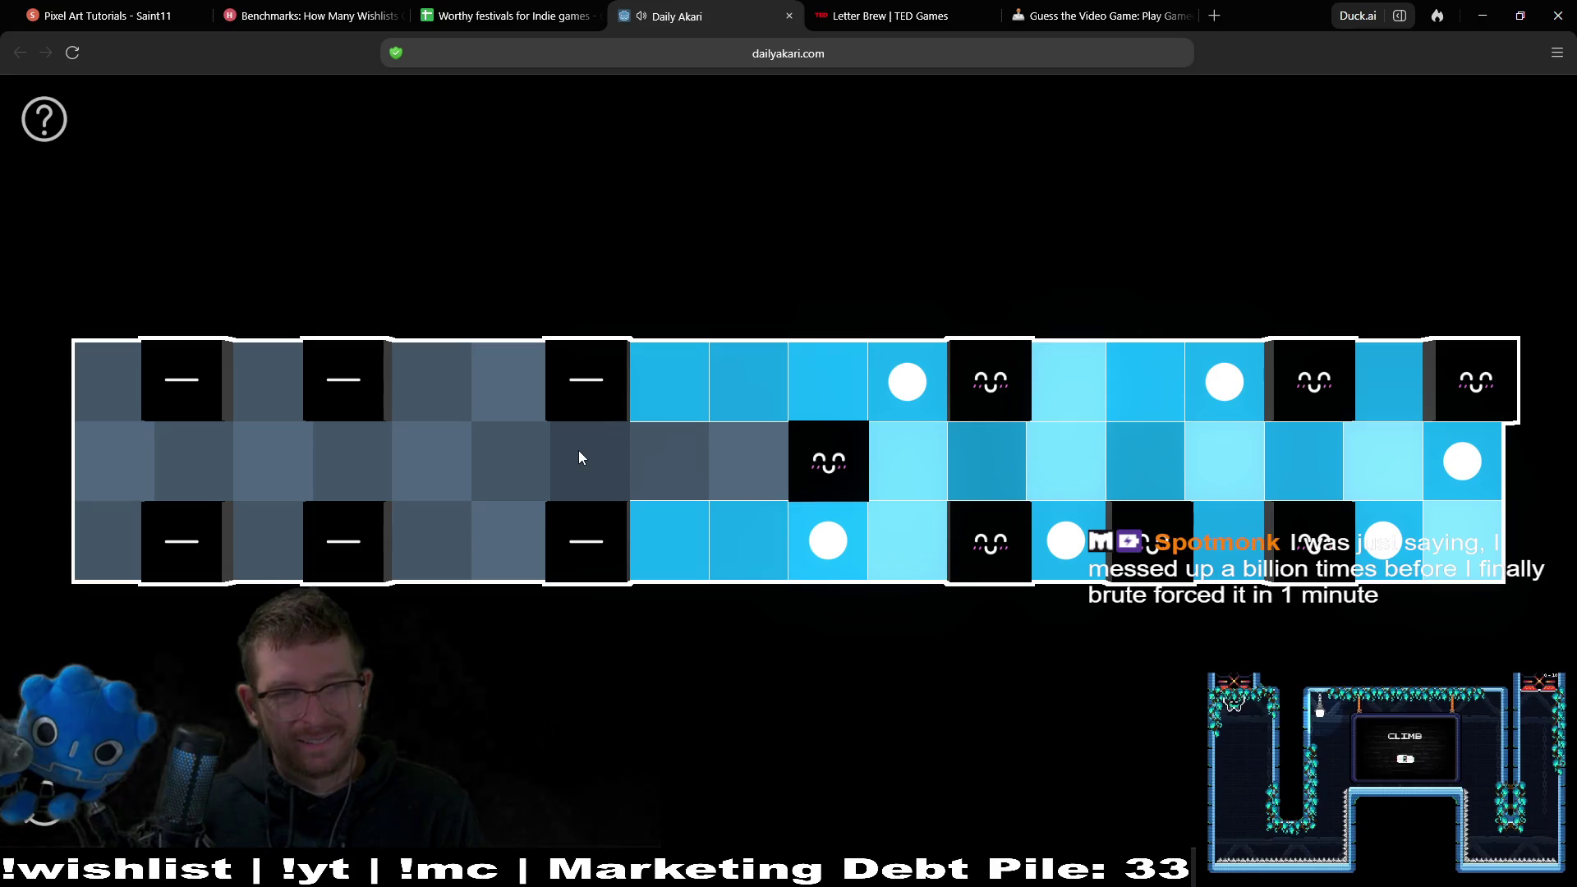
Place lamps at the left end in the top-left corner, bottom and top rows, then clear them.
left_click(118, 387)
left_click(269, 535)
left_click(430, 388)
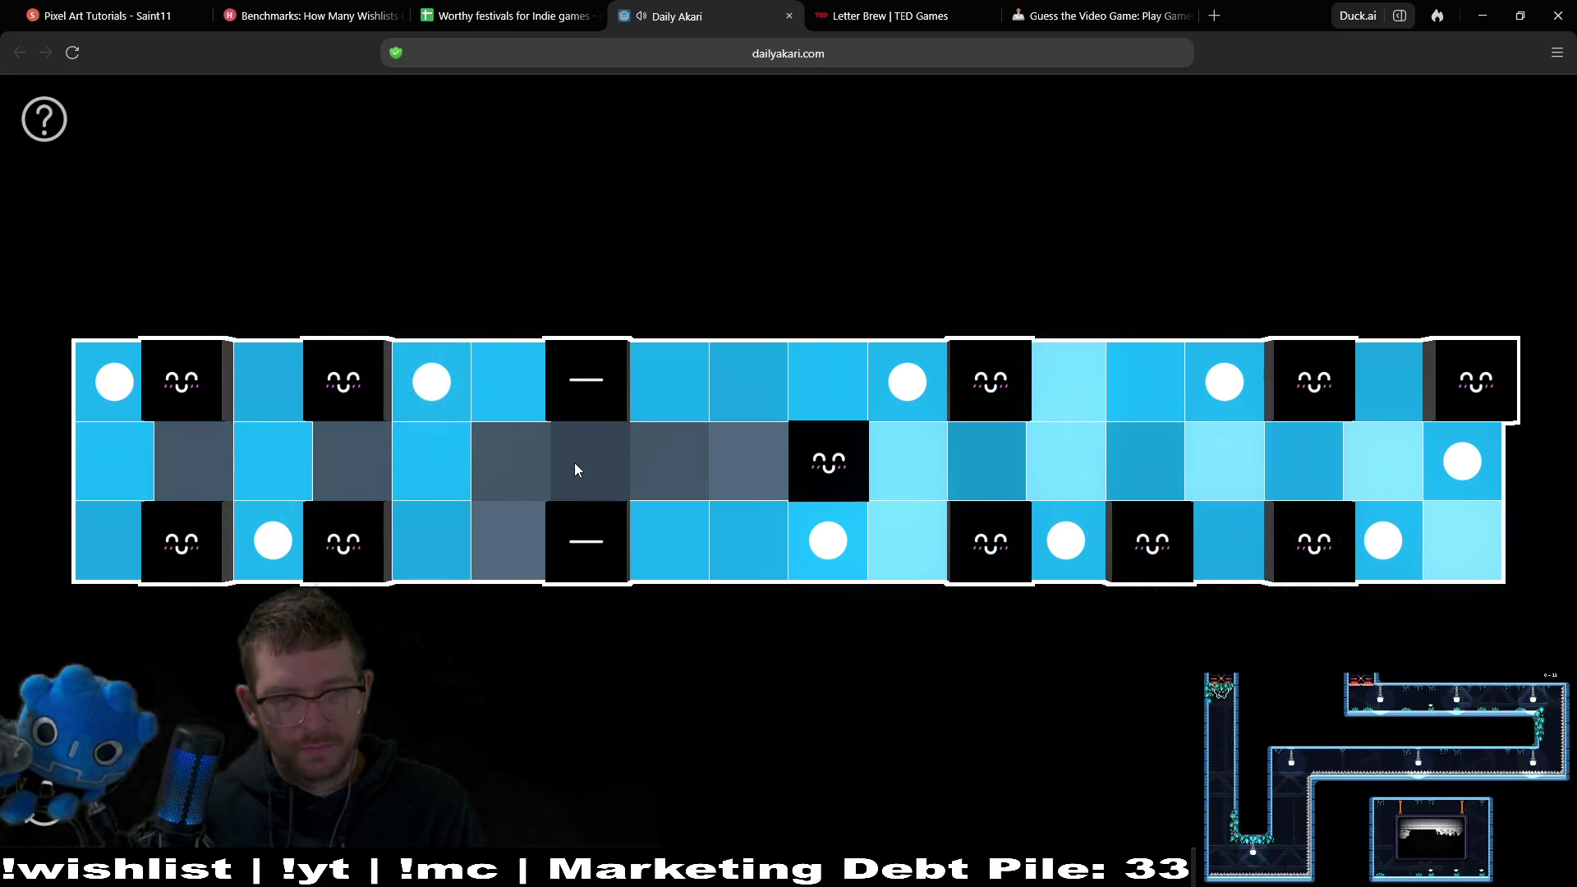
left_click(509, 539)
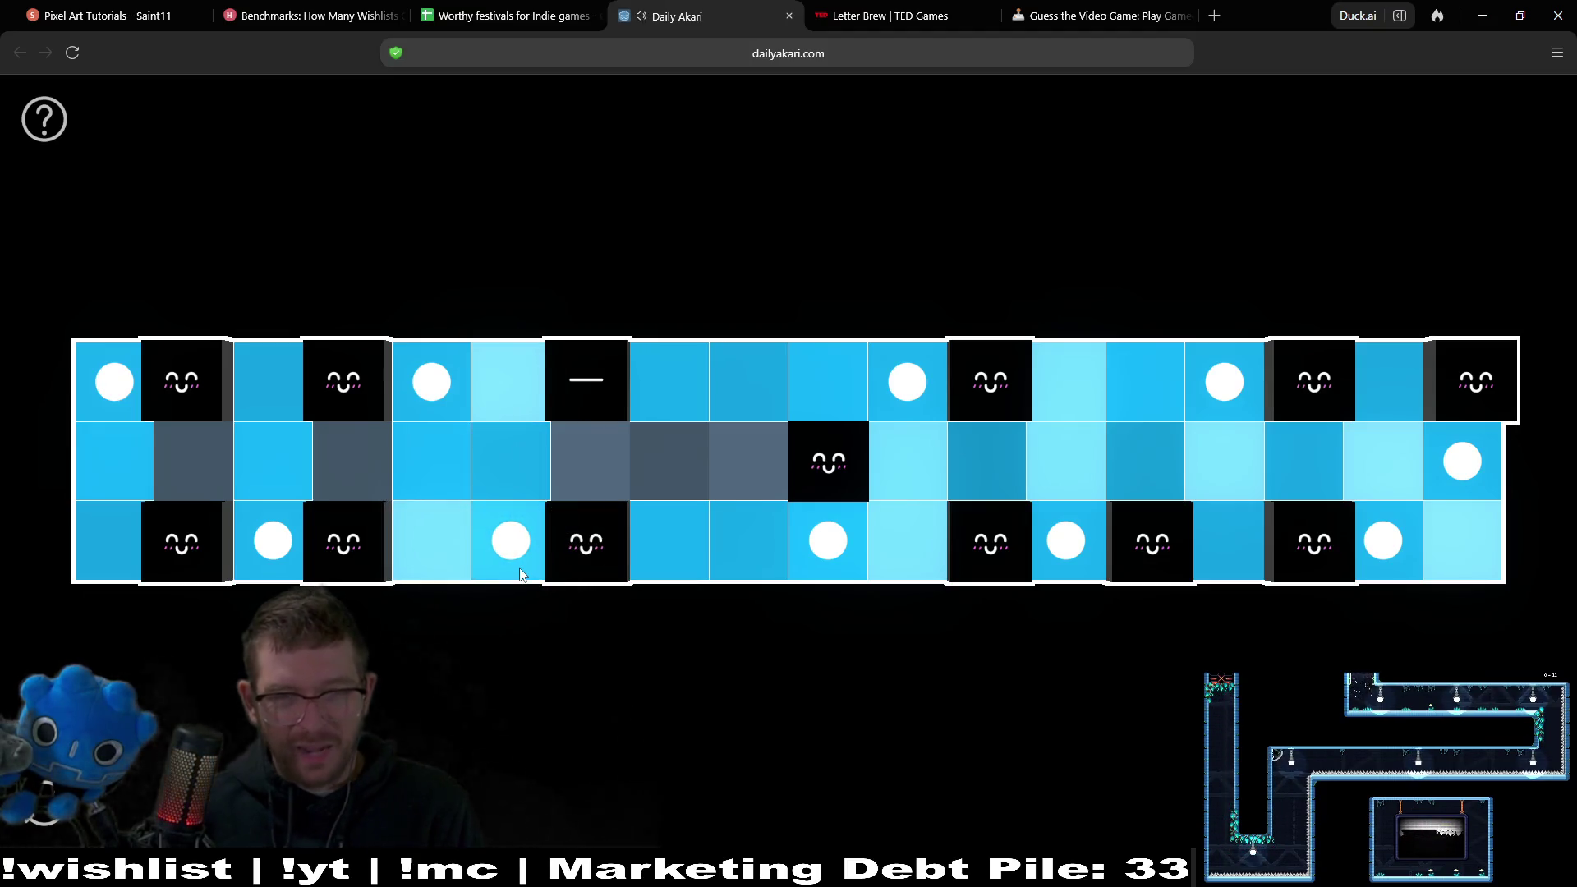
left_click(509, 537)
left_click(604, 476)
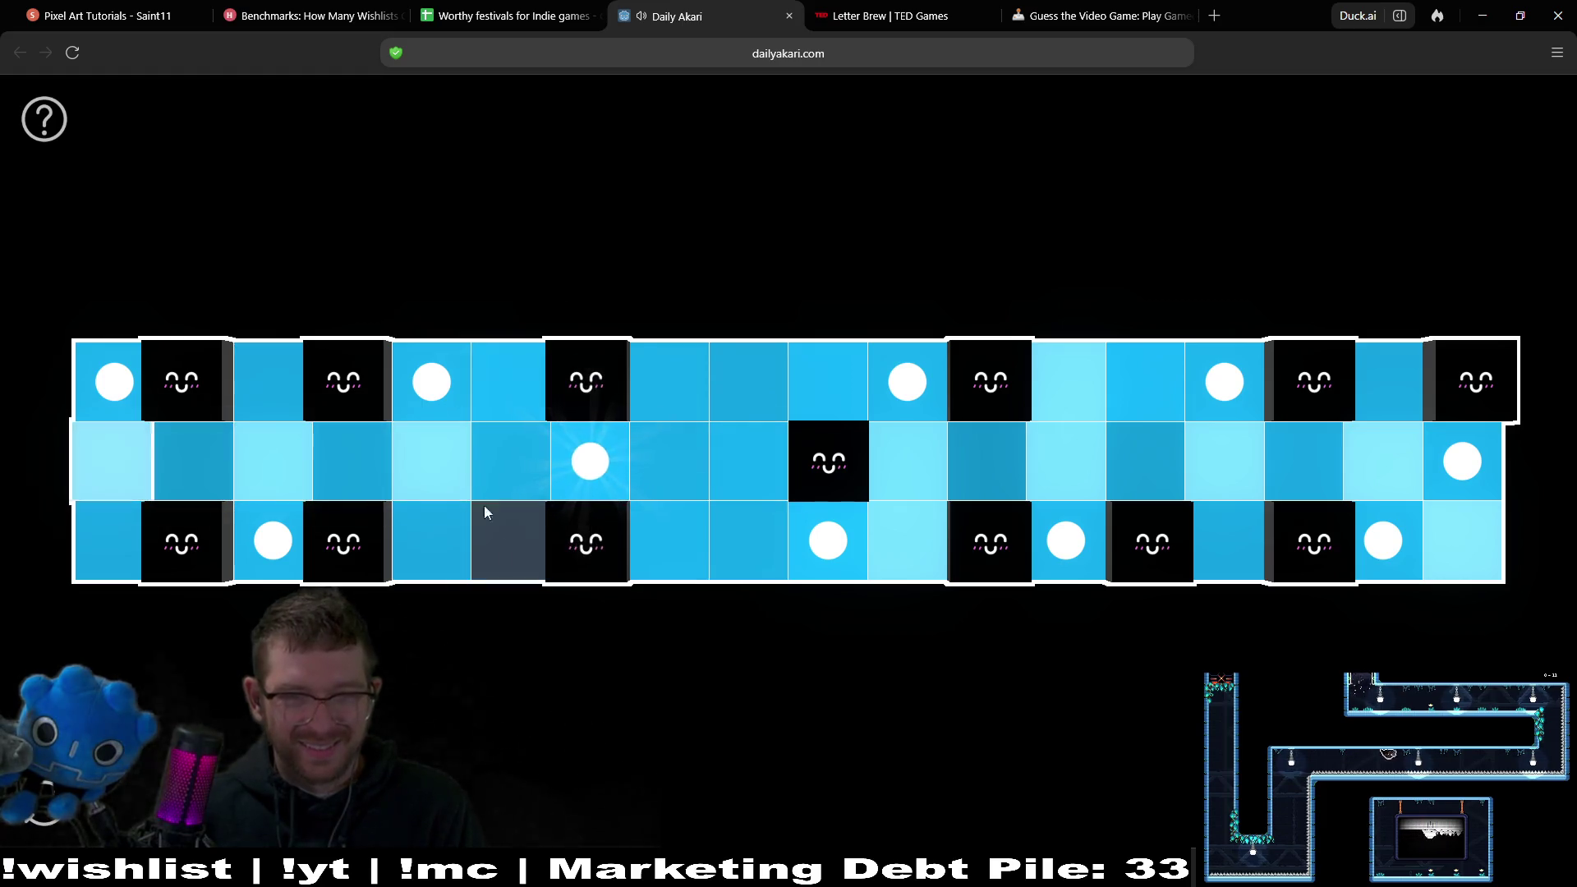
left_click(431, 386)
left_click(143, 417)
left_click(279, 545)
left_click(412, 549)
Try another left-end arrangement of top, bottom and middle-row lamps, then clear them all.
left_click(460, 538)
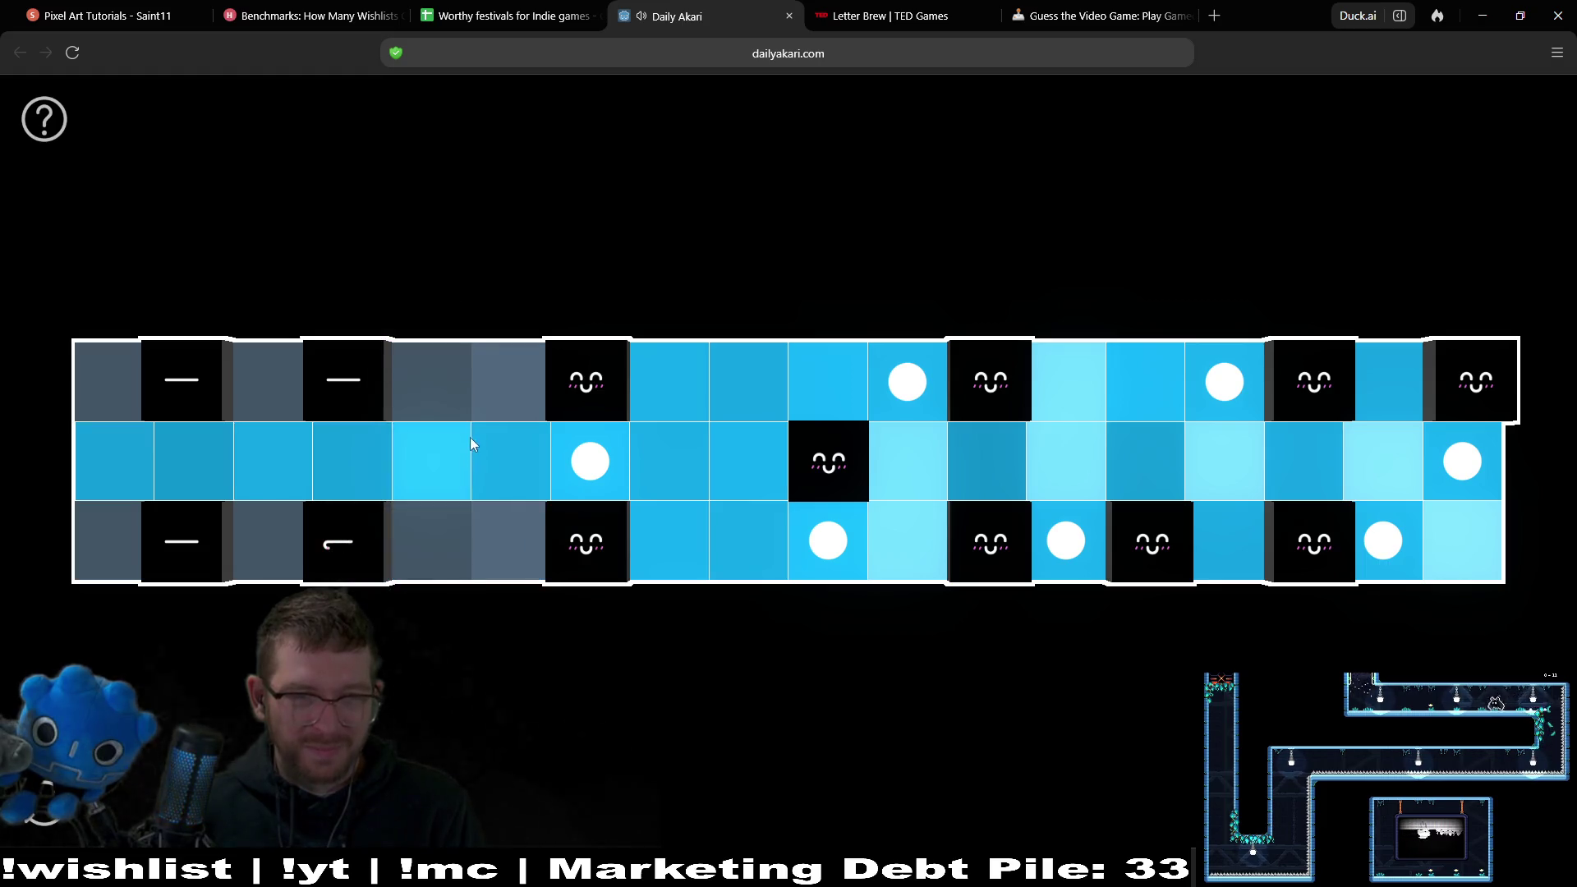
left_click(456, 386)
left_click(272, 540)
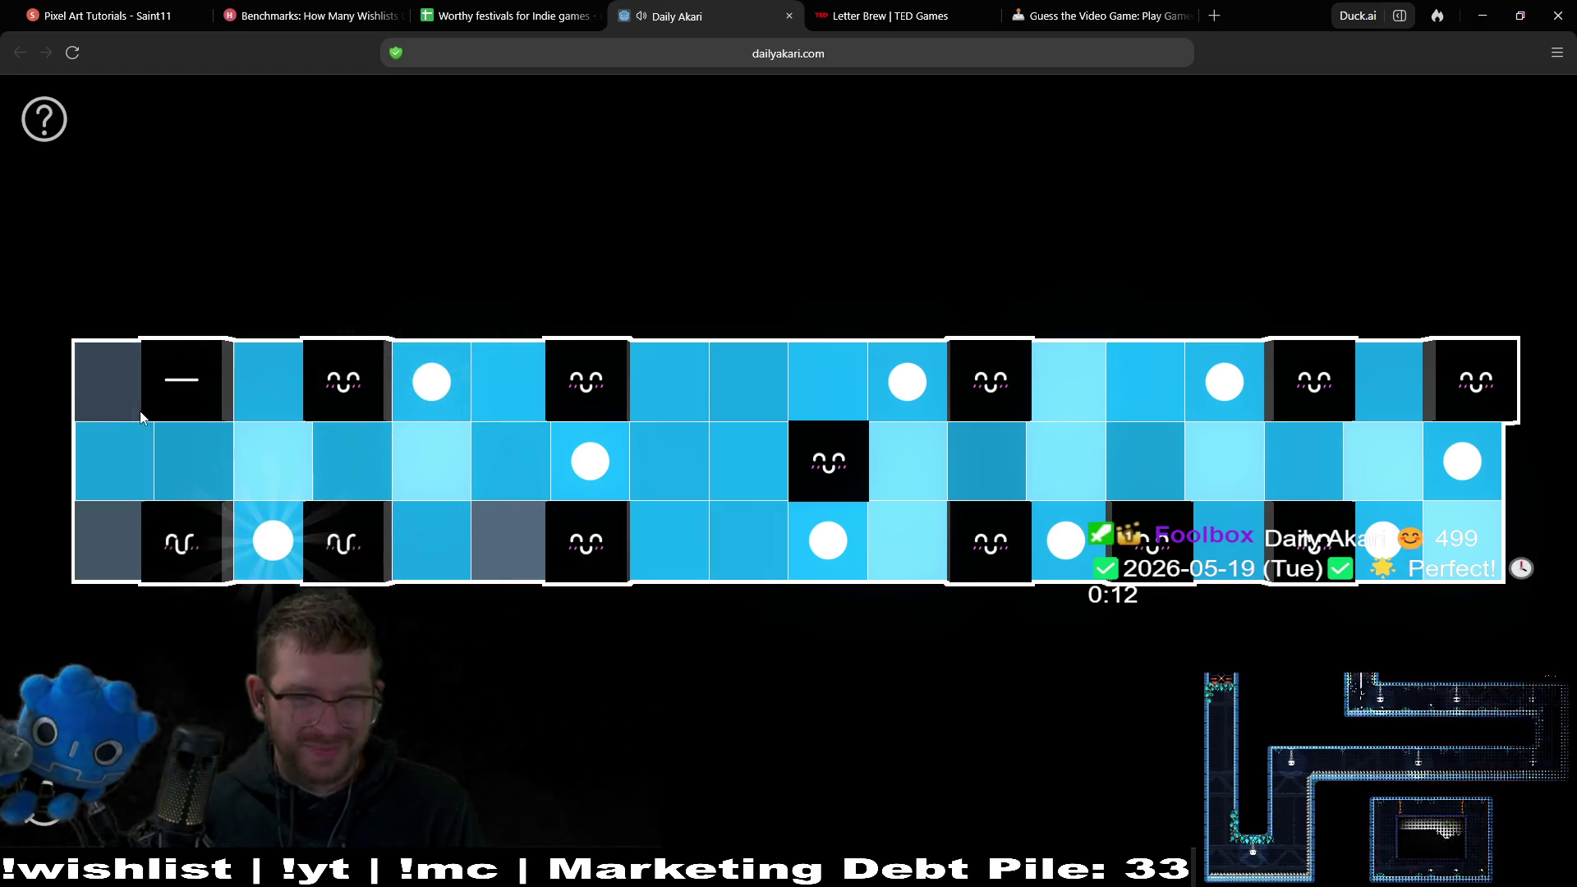
left_click(124, 394)
left_click(590, 462)
left_click(530, 534)
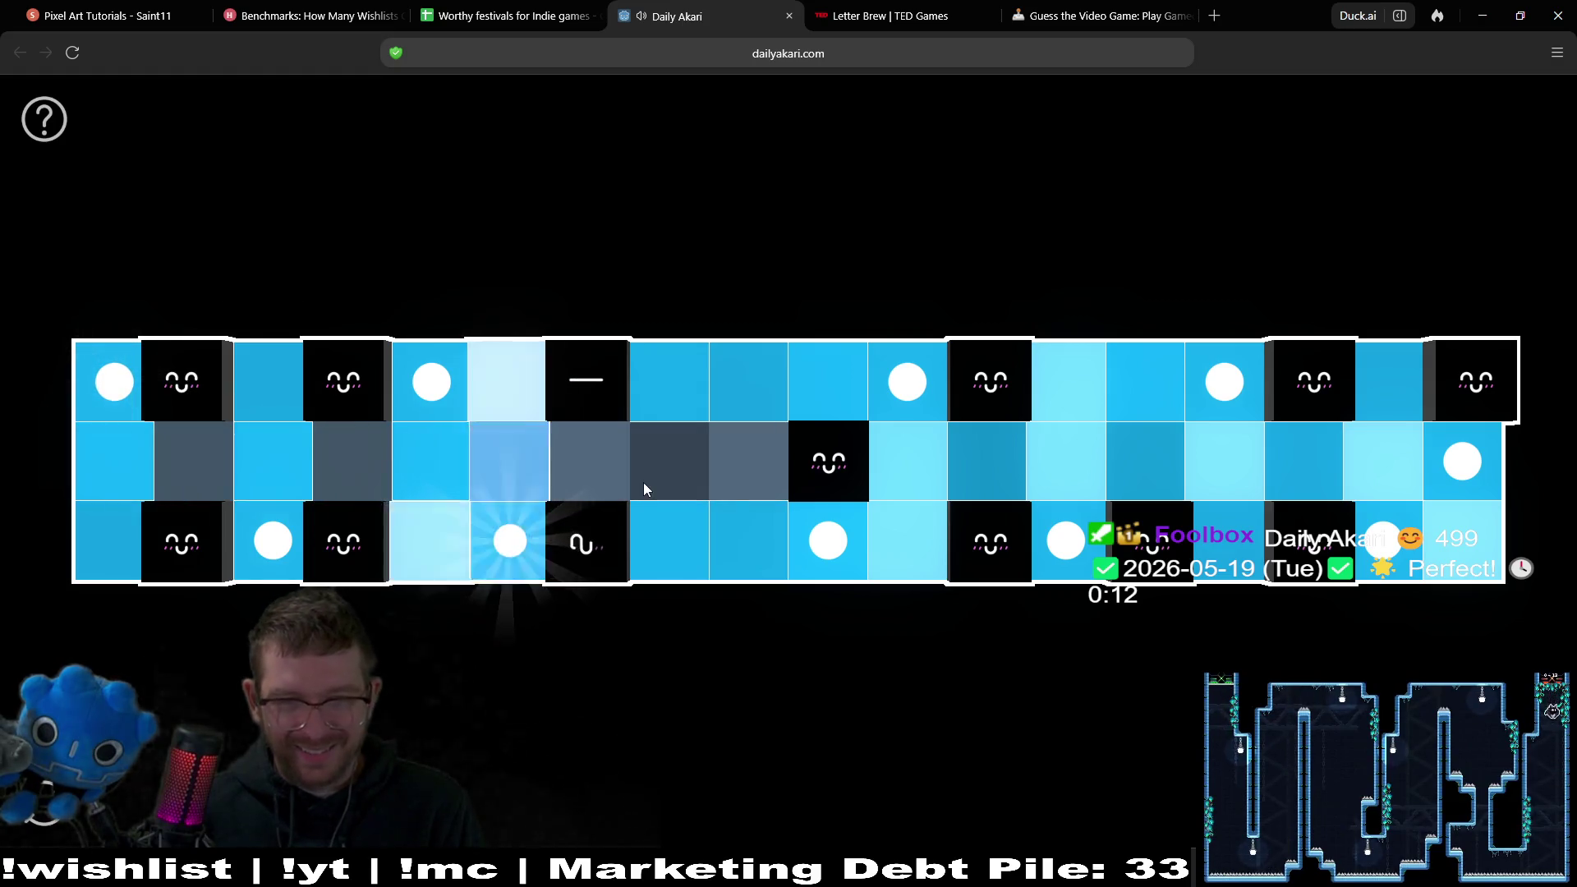
left_click(501, 543)
left_click(451, 391)
left_click(276, 538)
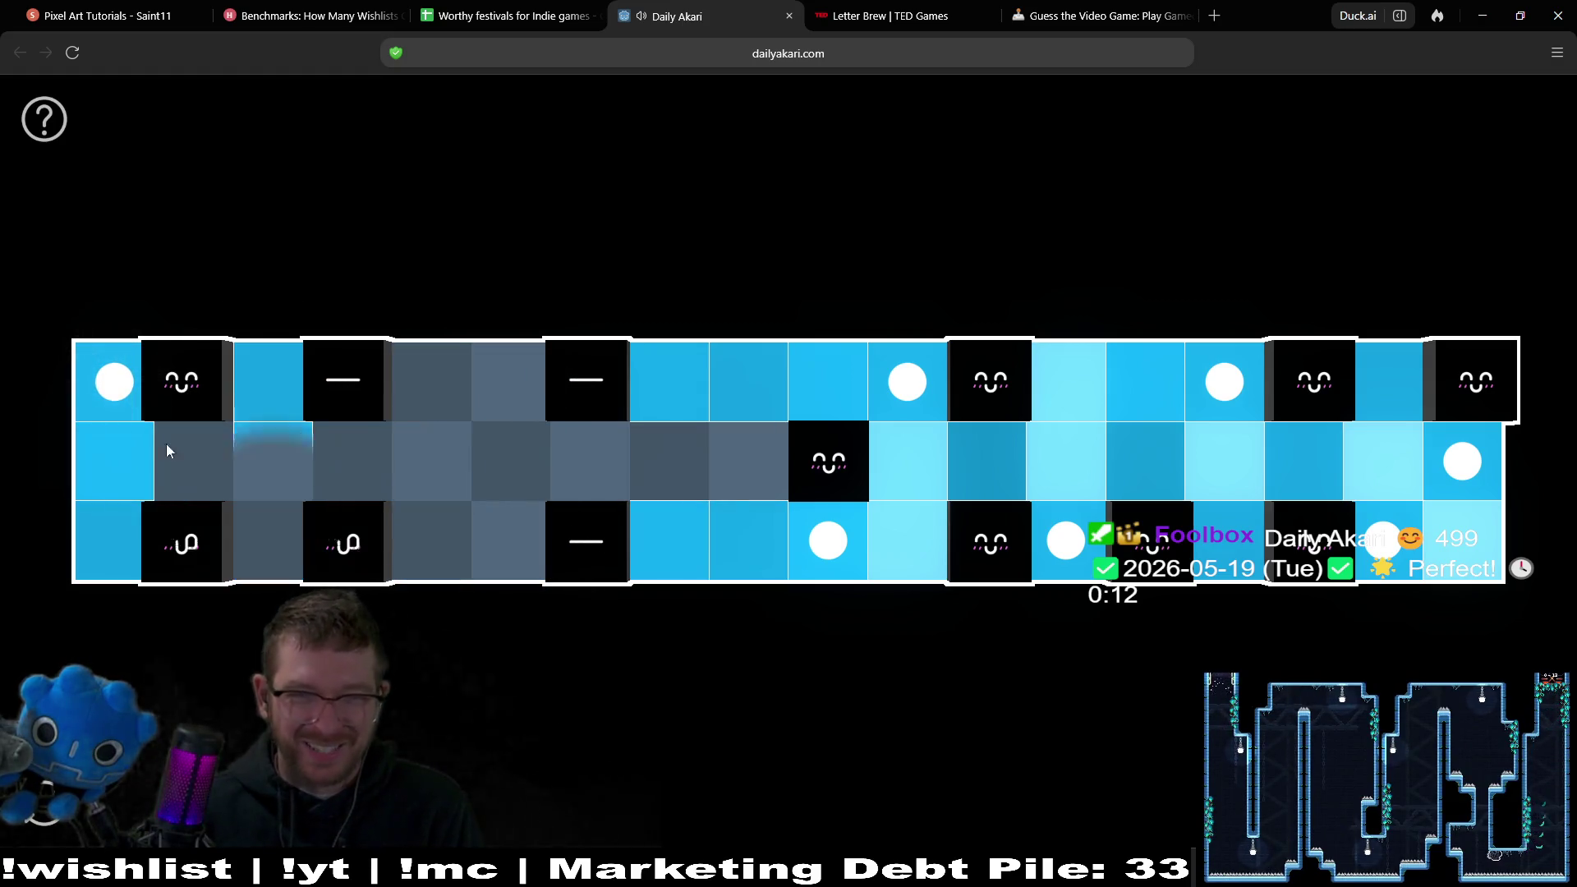
left_click(119, 386)
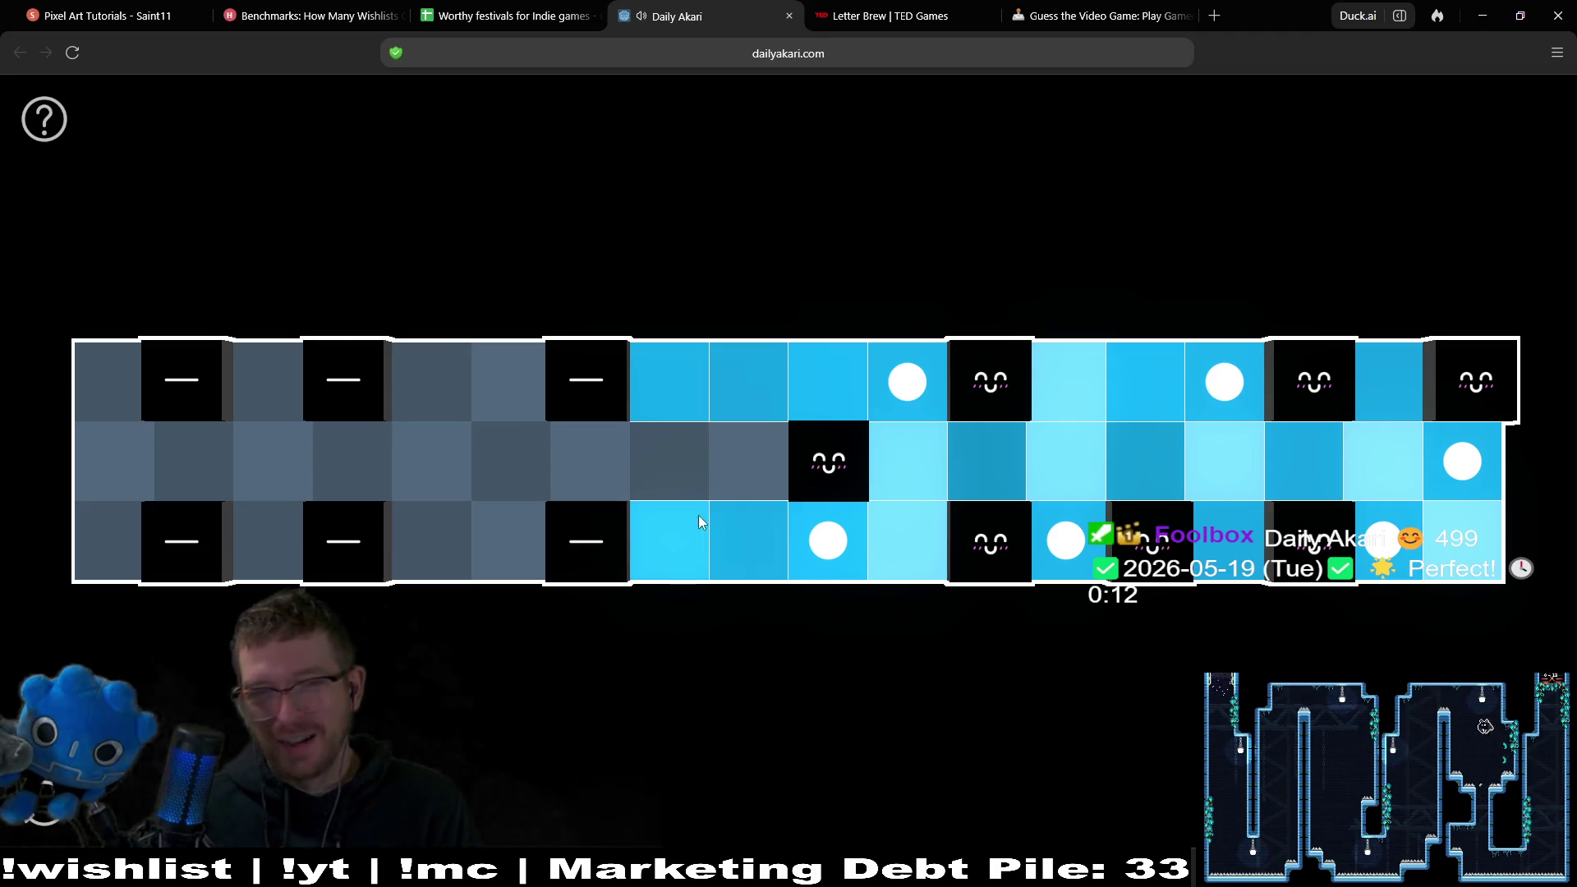
Test different combinations of middle, top and bottom-row lamps on the left end.
left_click(594, 465)
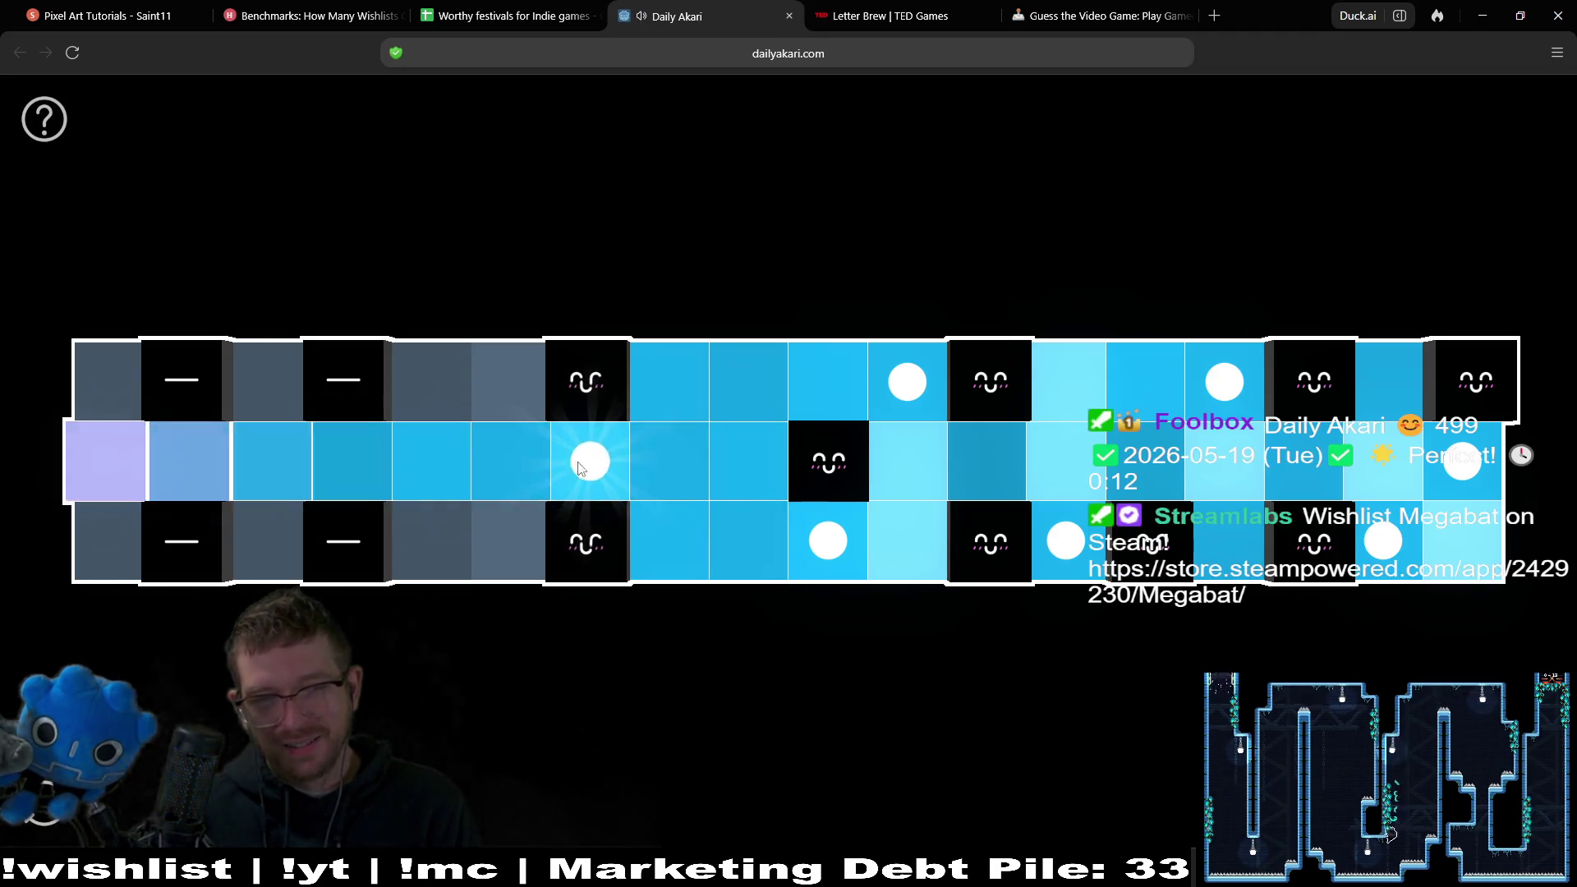
left_click(431, 516)
left_click(430, 513)
left_click(434, 399)
left_click(590, 464)
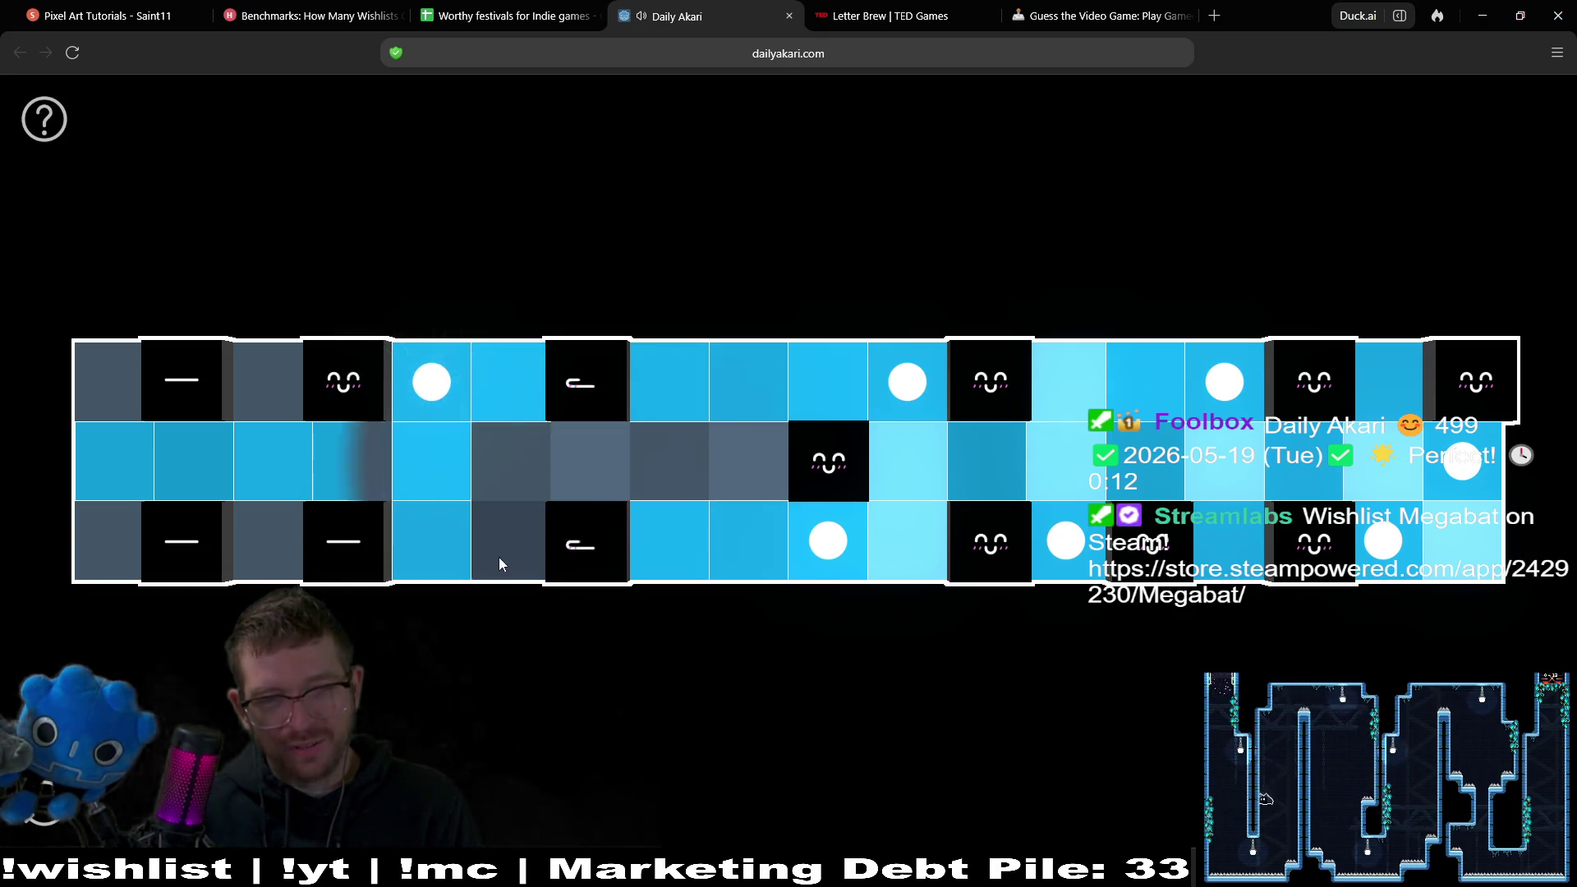
left_click(505, 544)
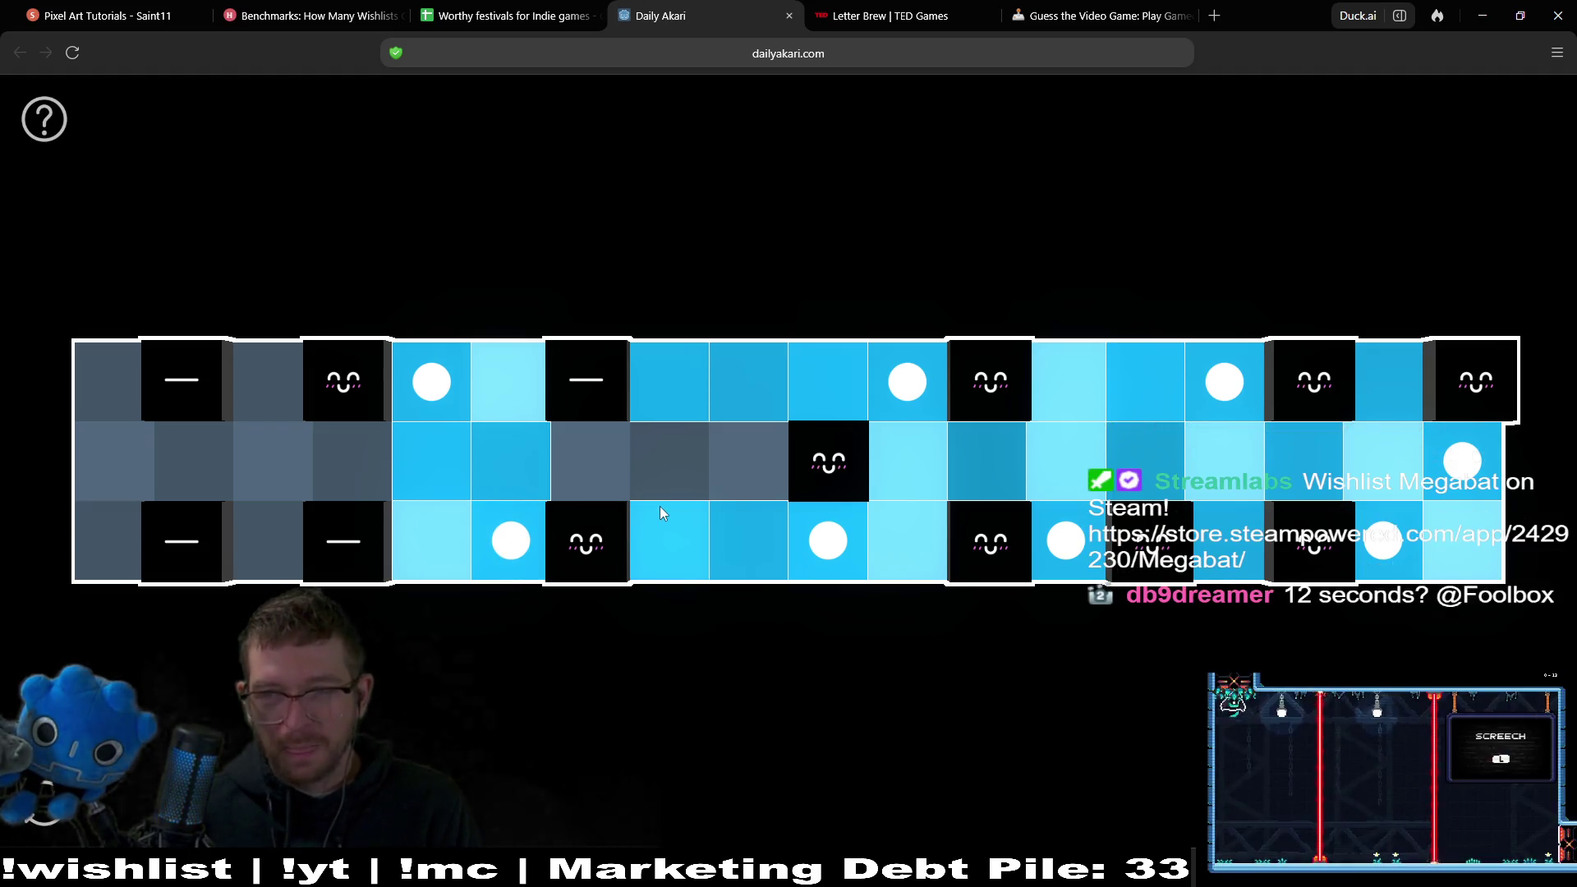
left_click(511, 539)
left_click(428, 379)
left_click(114, 382)
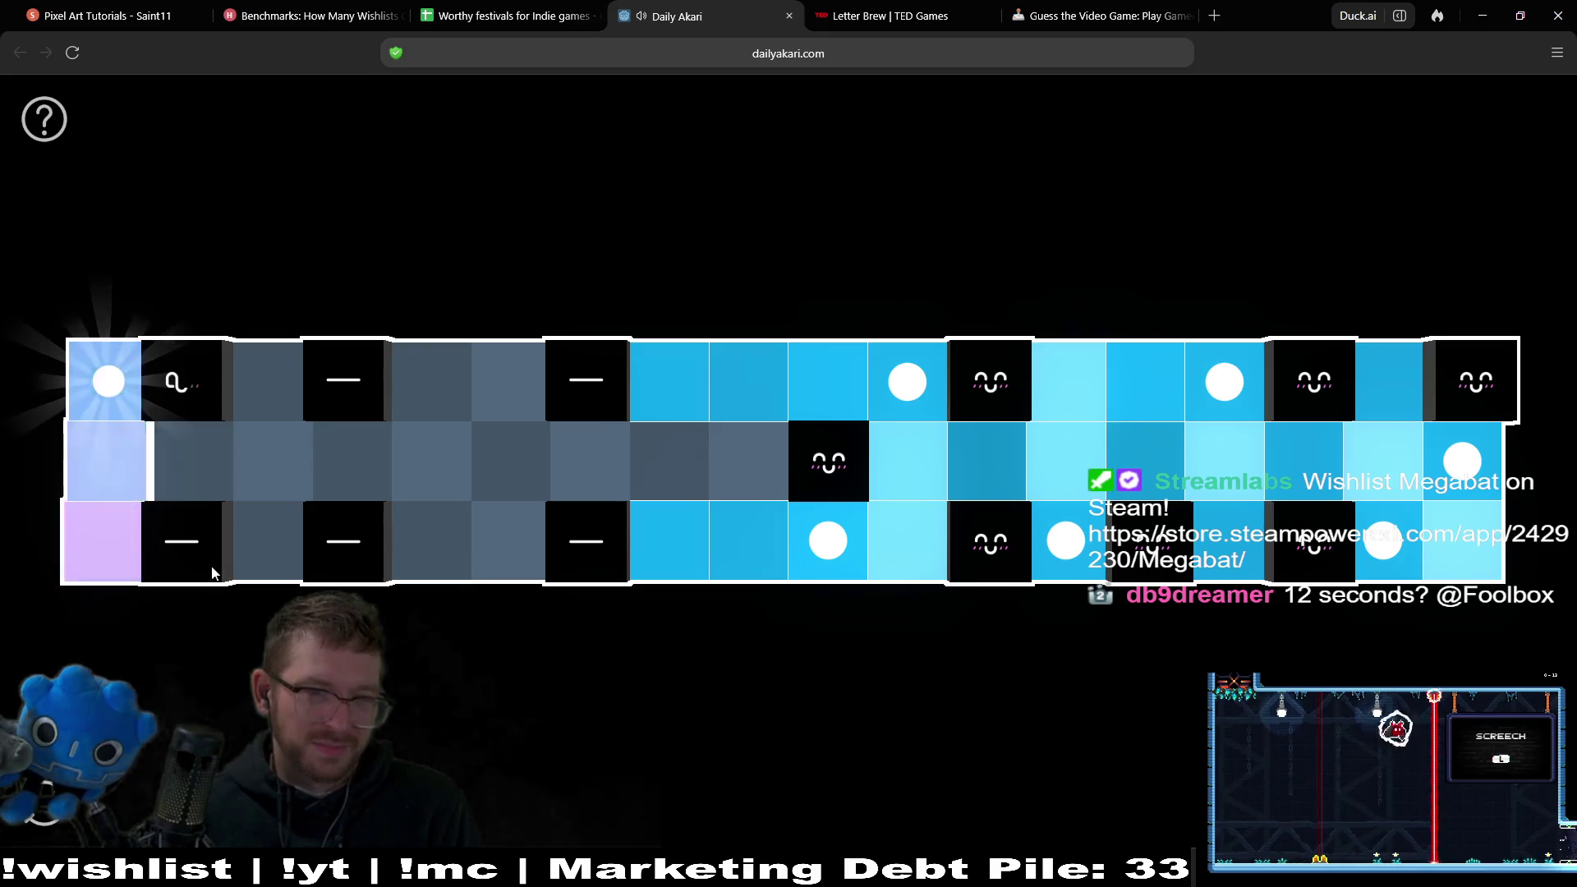
left_click(272, 543)
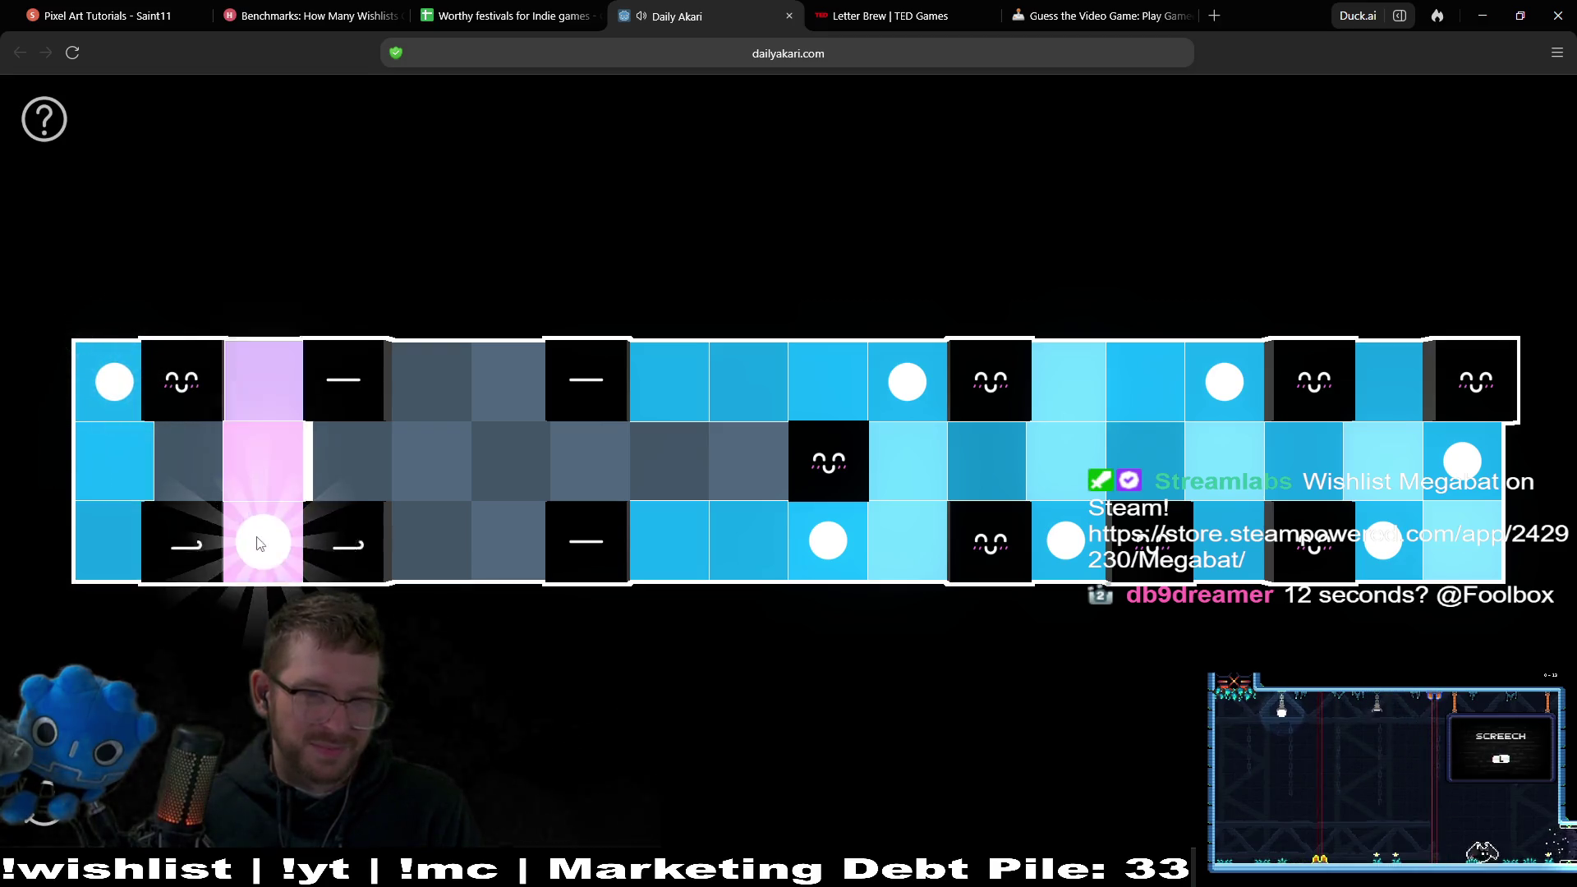
left_click(450, 399)
left_click(599, 487)
left_click(608, 475)
left_click(519, 533)
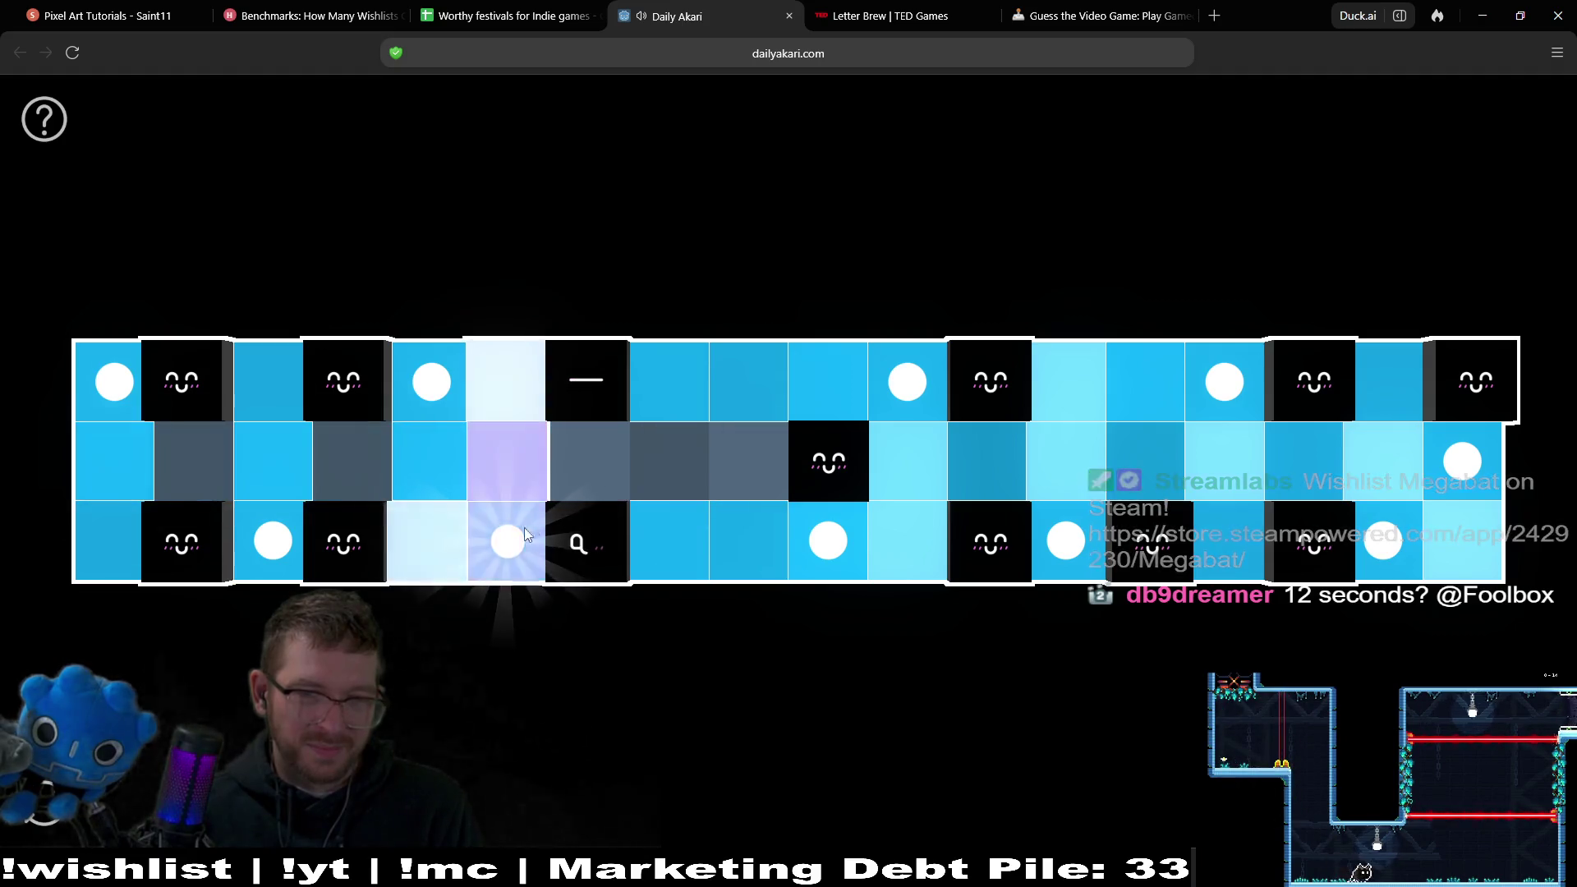
Shift a centre top-row lamp left, restore it with its bottom-row partner, then clear four left lamps.
left_click(908, 386)
left_click(673, 401)
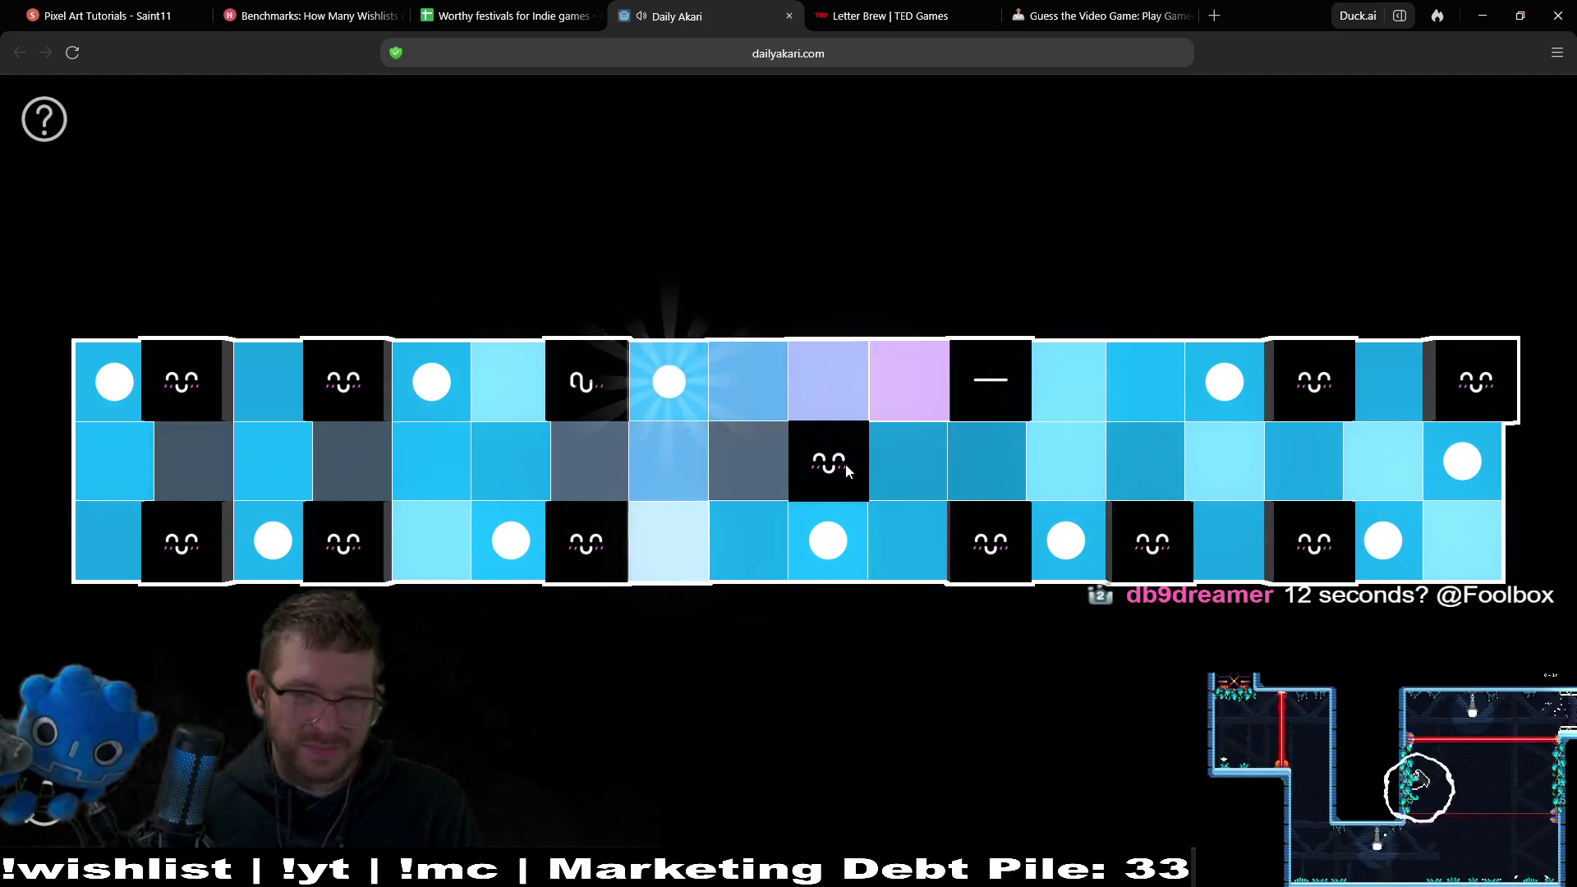
left_click(686, 411)
left_click(828, 538)
left_click(902, 380)
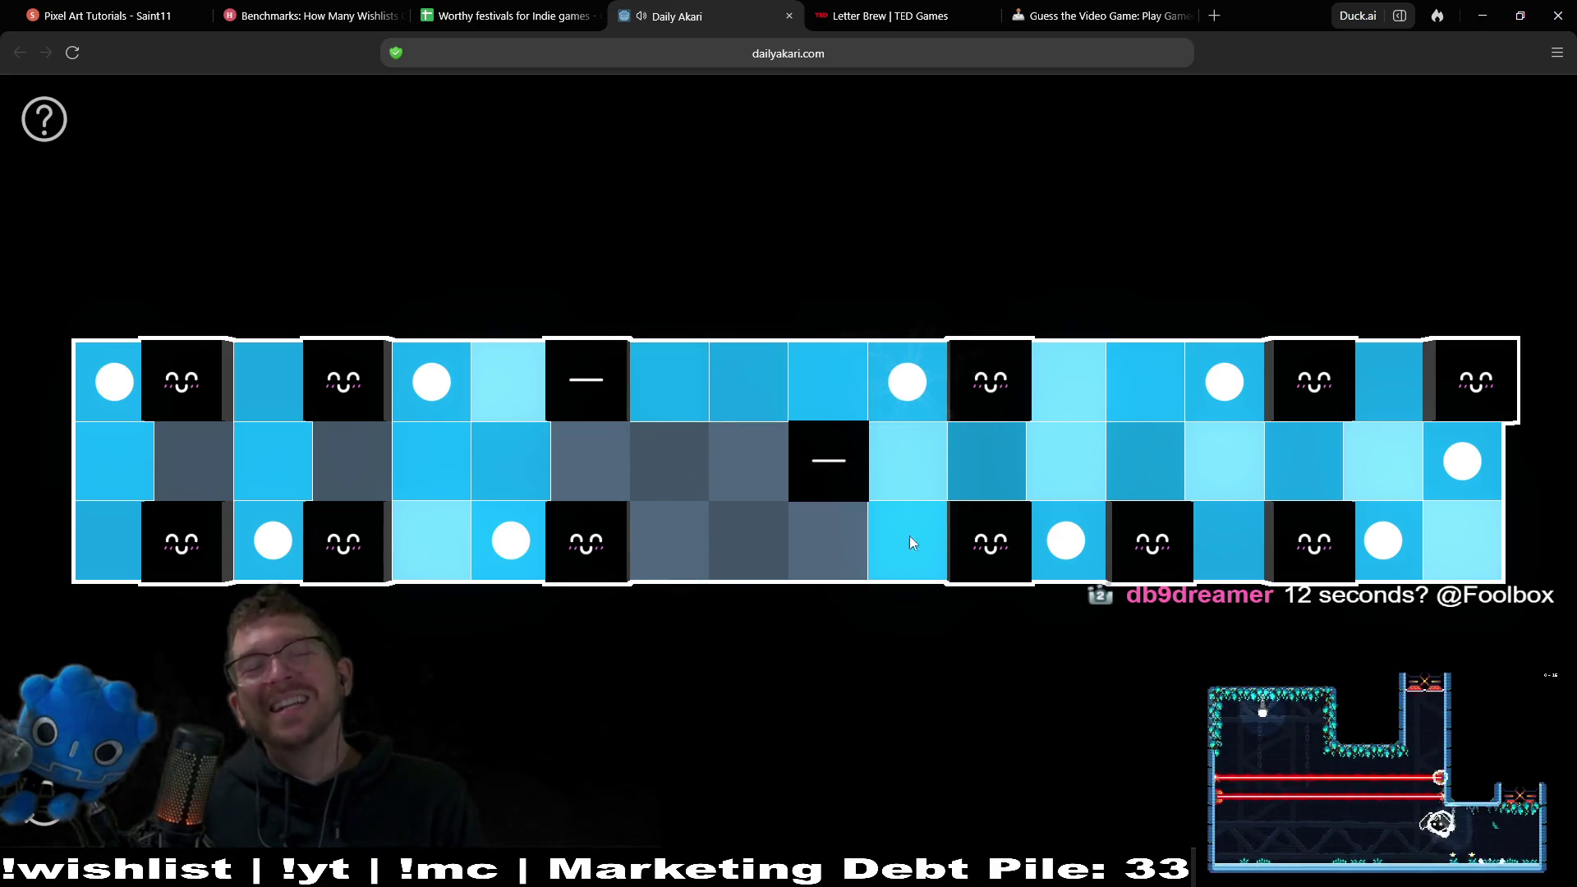
left_click(825, 544)
left_click(511, 541)
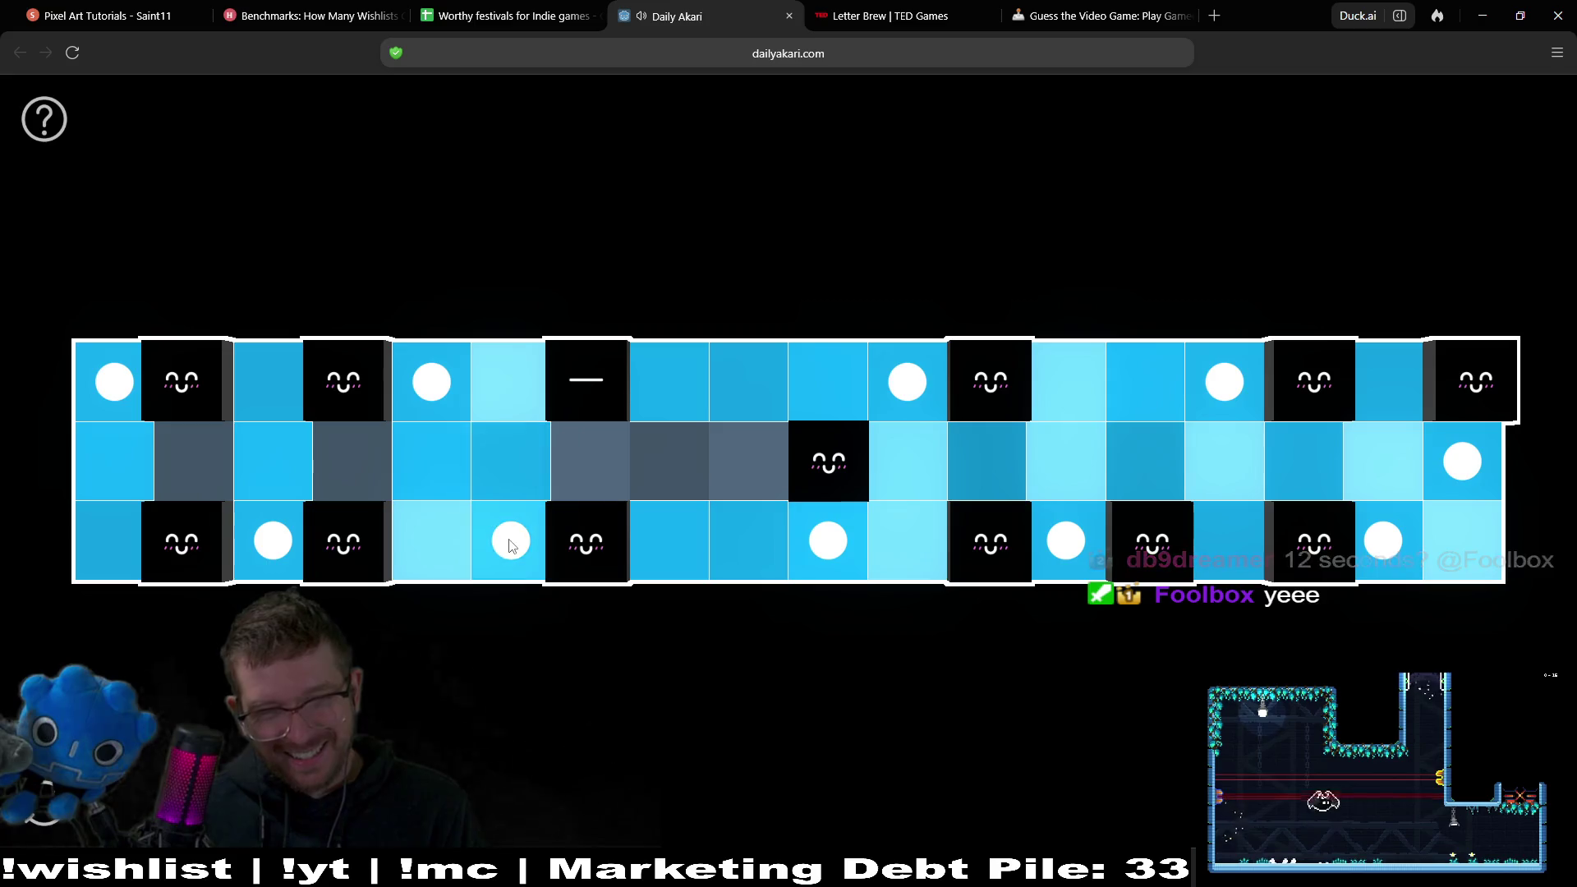
left_click(431, 382)
left_click(114, 382)
left_click(263, 532)
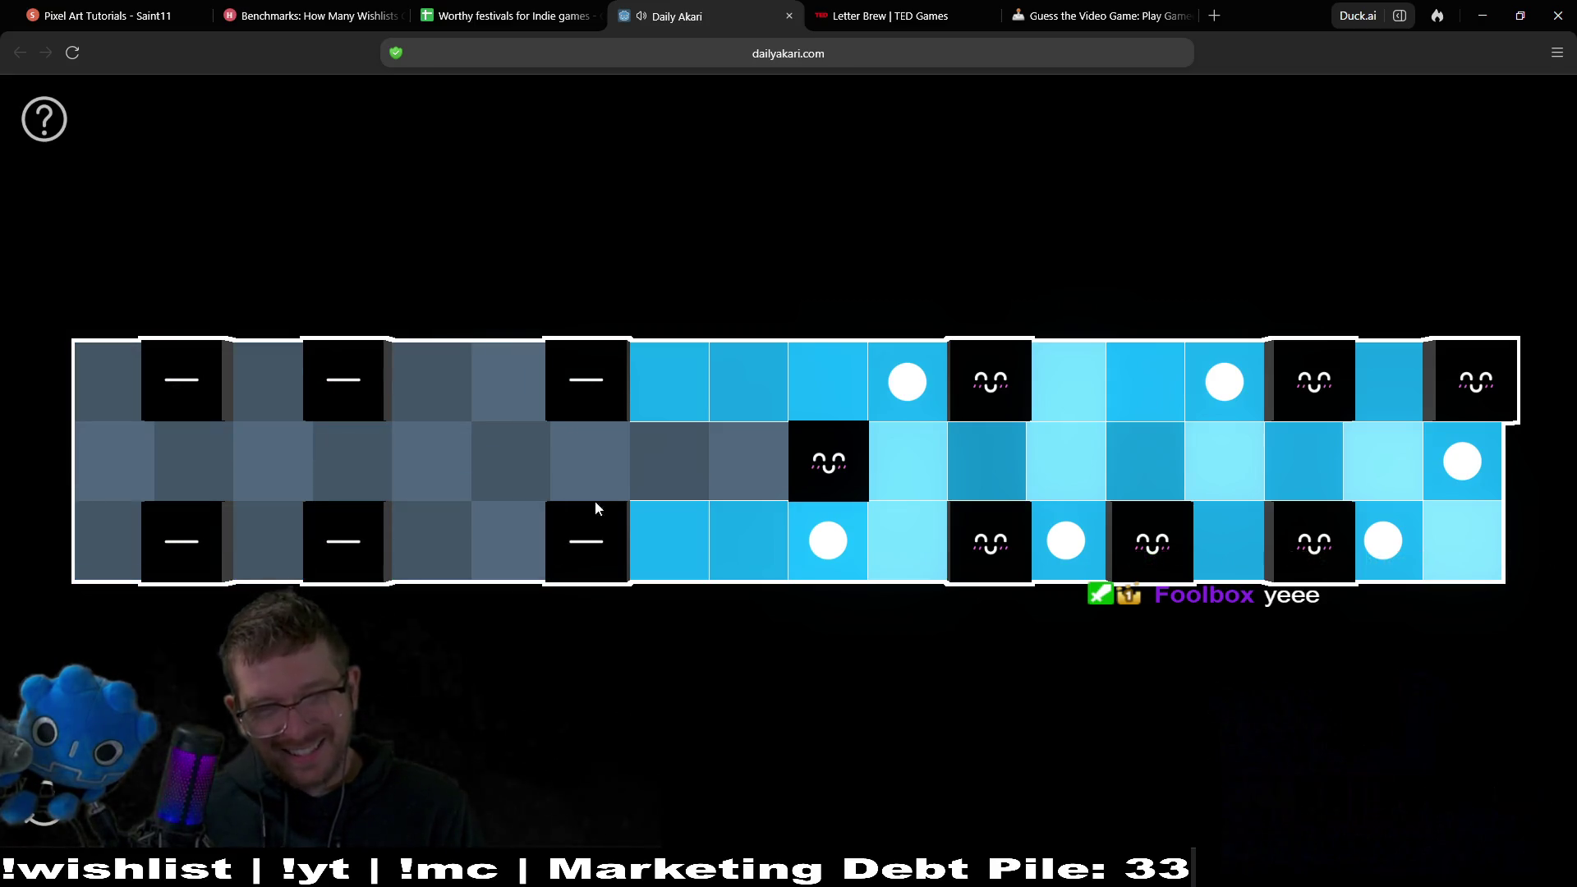
Rebuild the left end with middle, top, bottom and bottom-left corner lamps, adjusting their positions.
left_click(598, 480)
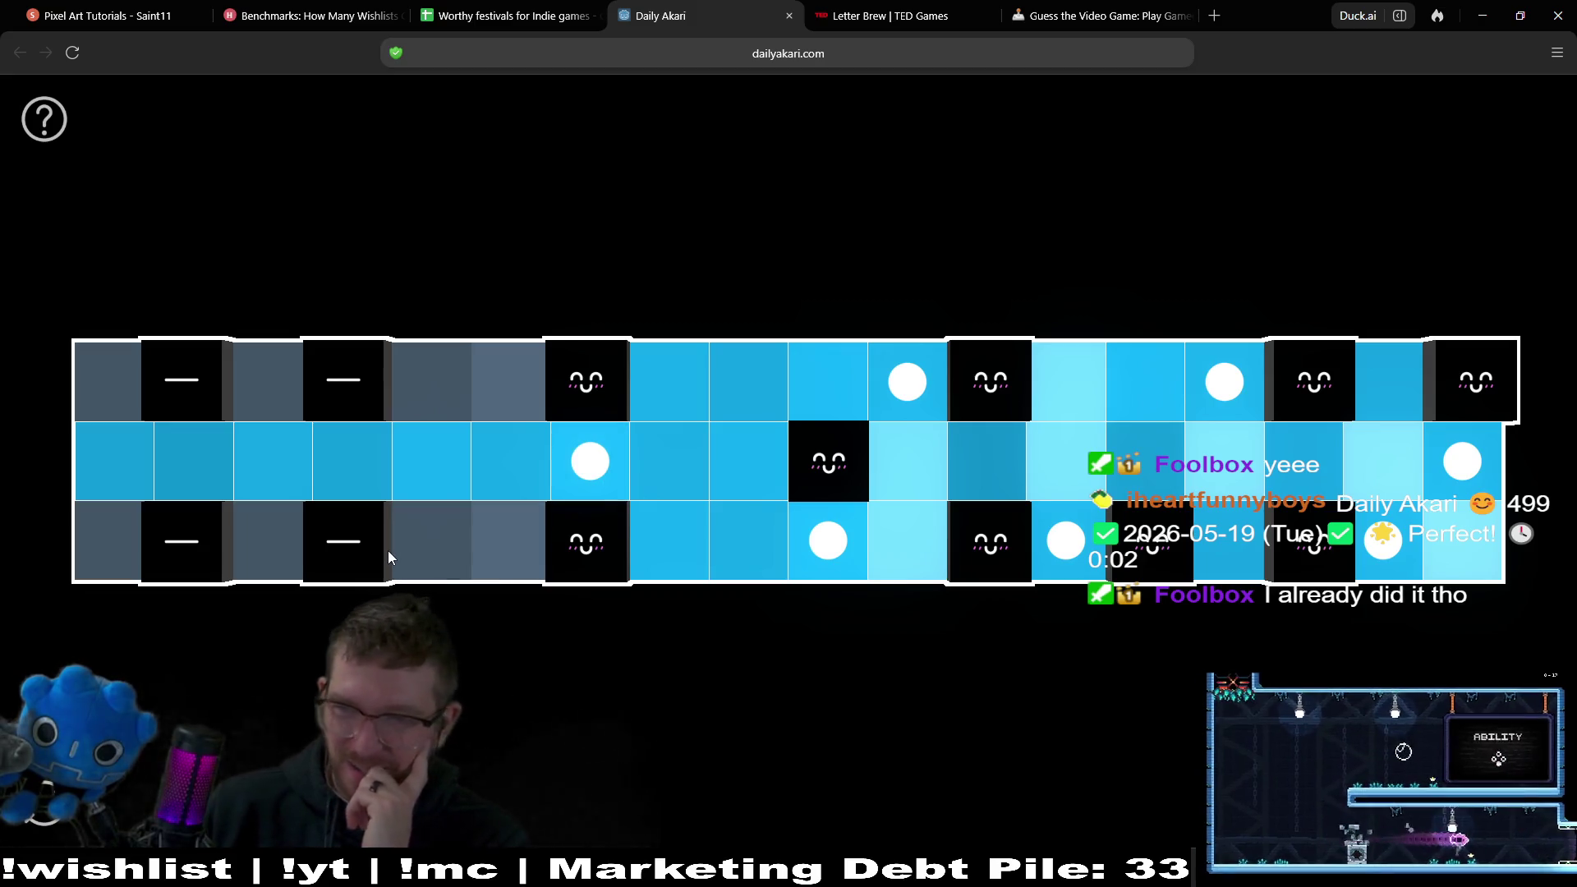
left_click(444, 549)
left_click(264, 413)
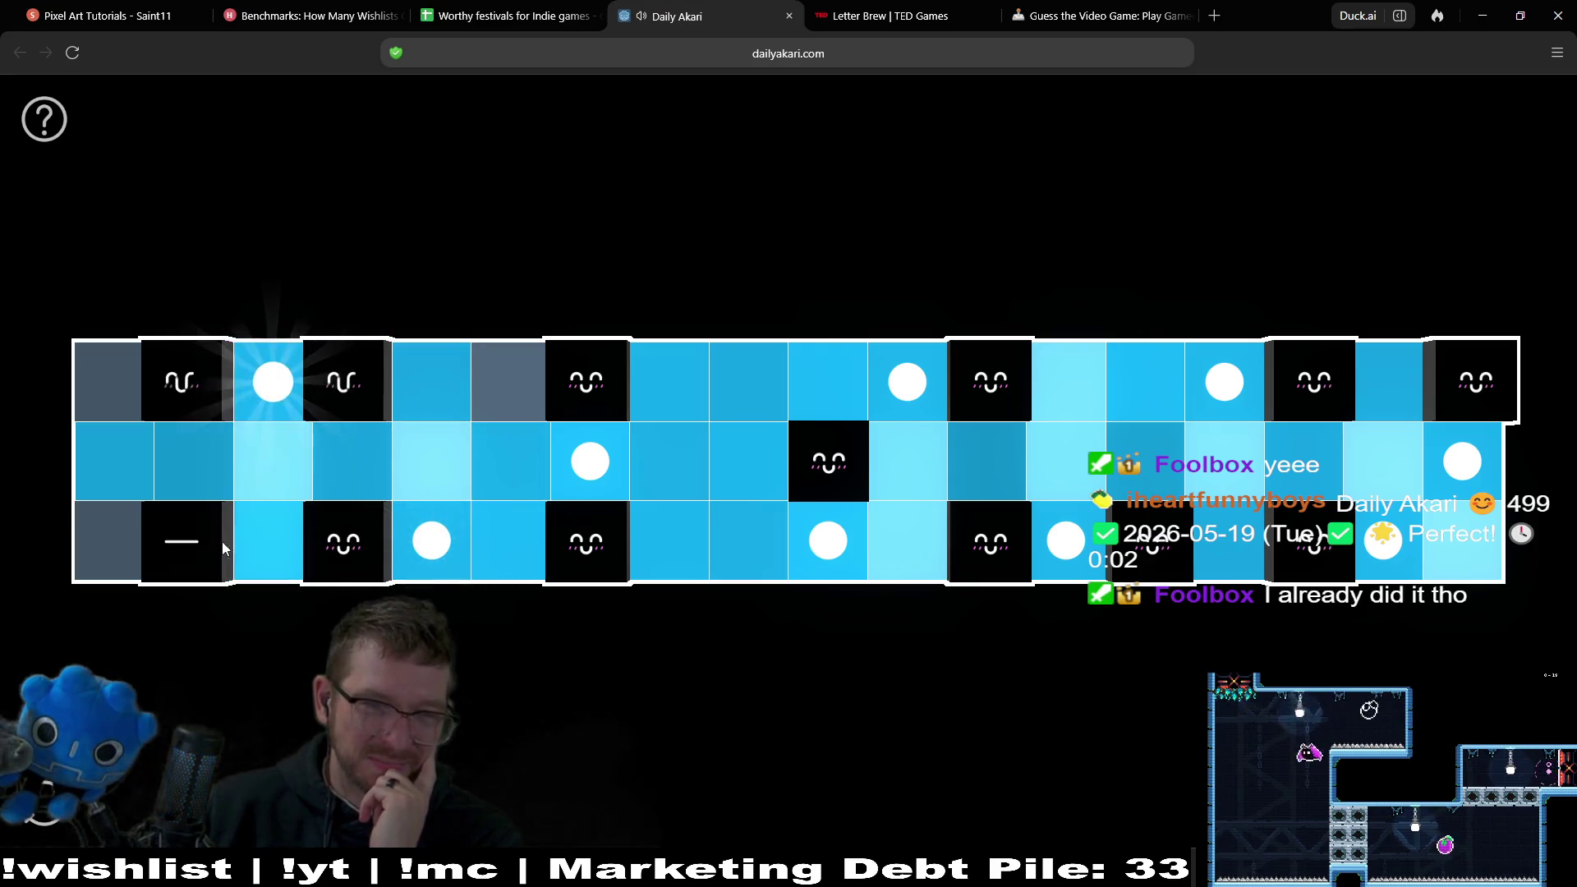
left_click(110, 555)
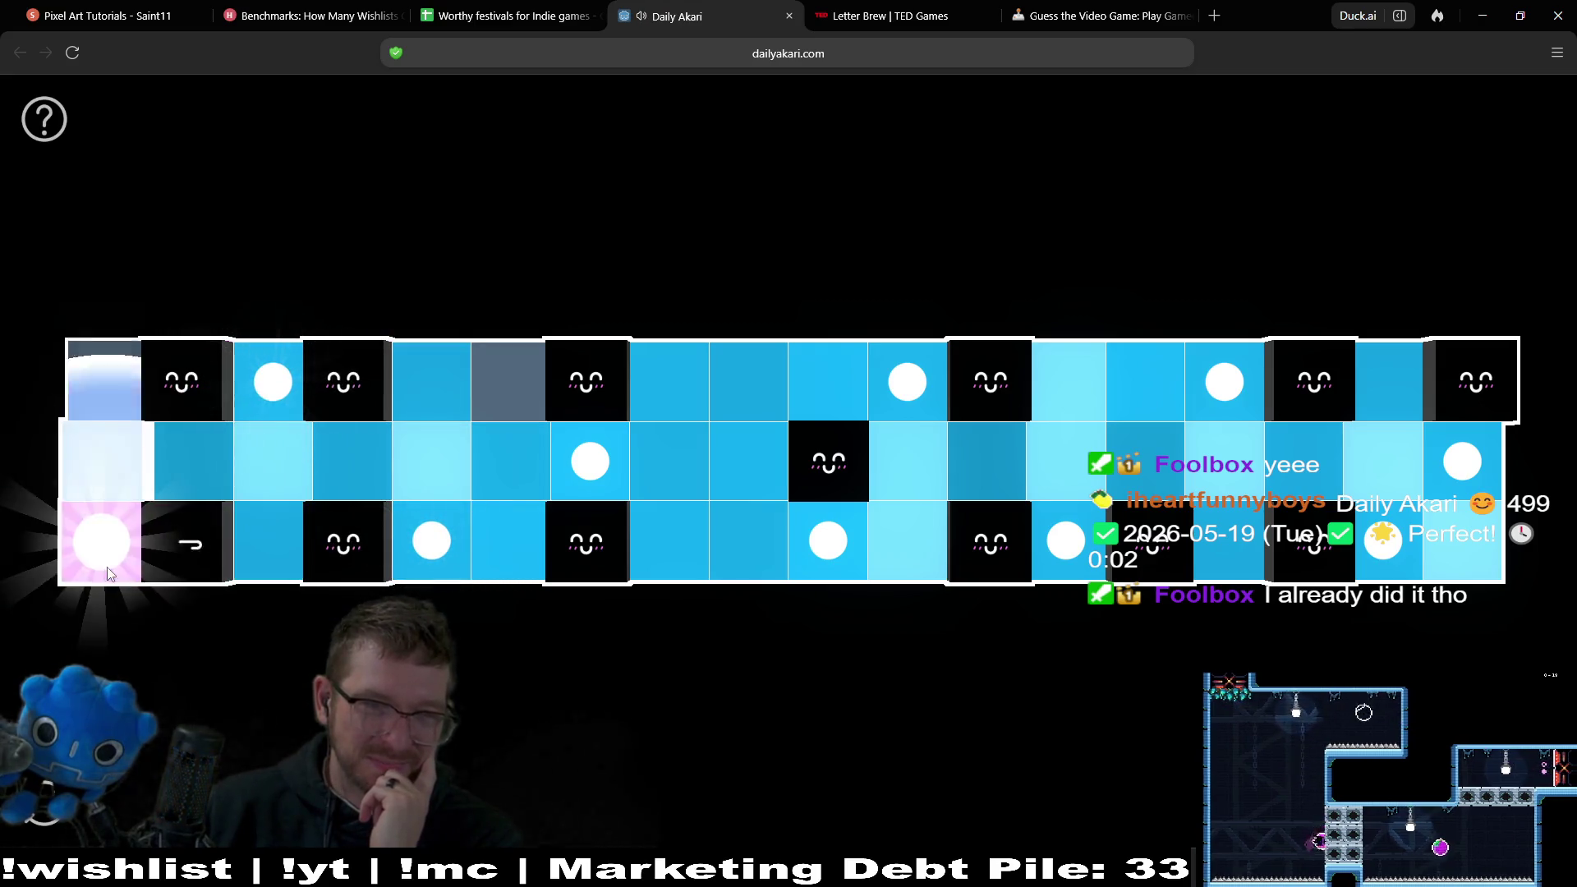
left_click(604, 483)
left_click(513, 406)
left_click(512, 407)
left_click(406, 555)
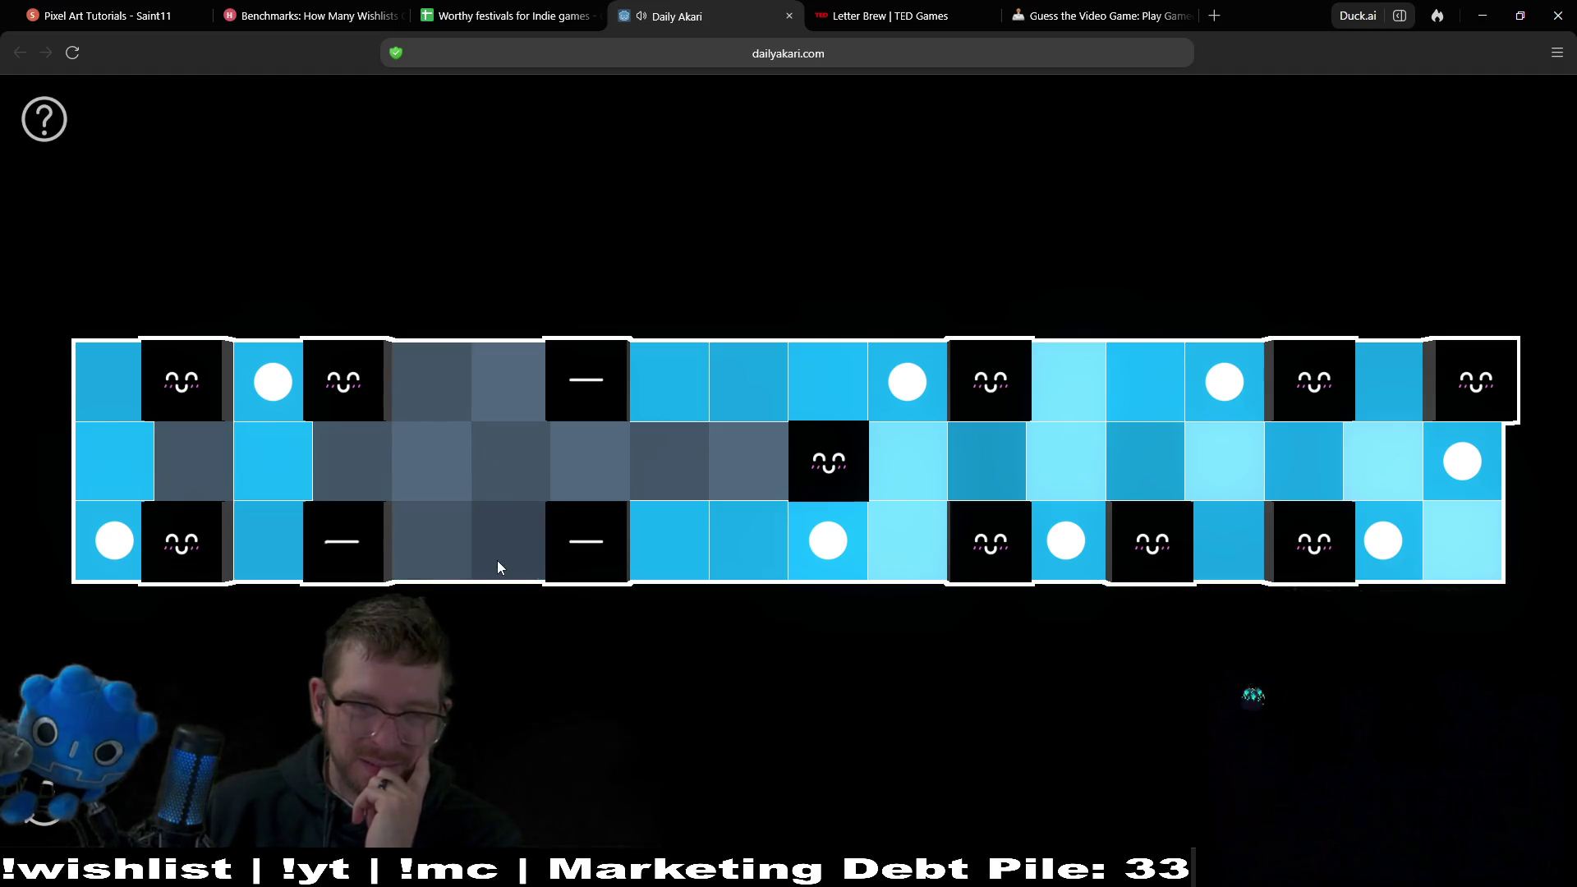
left_click(496, 560)
left_click(507, 543)
left_click(516, 388)
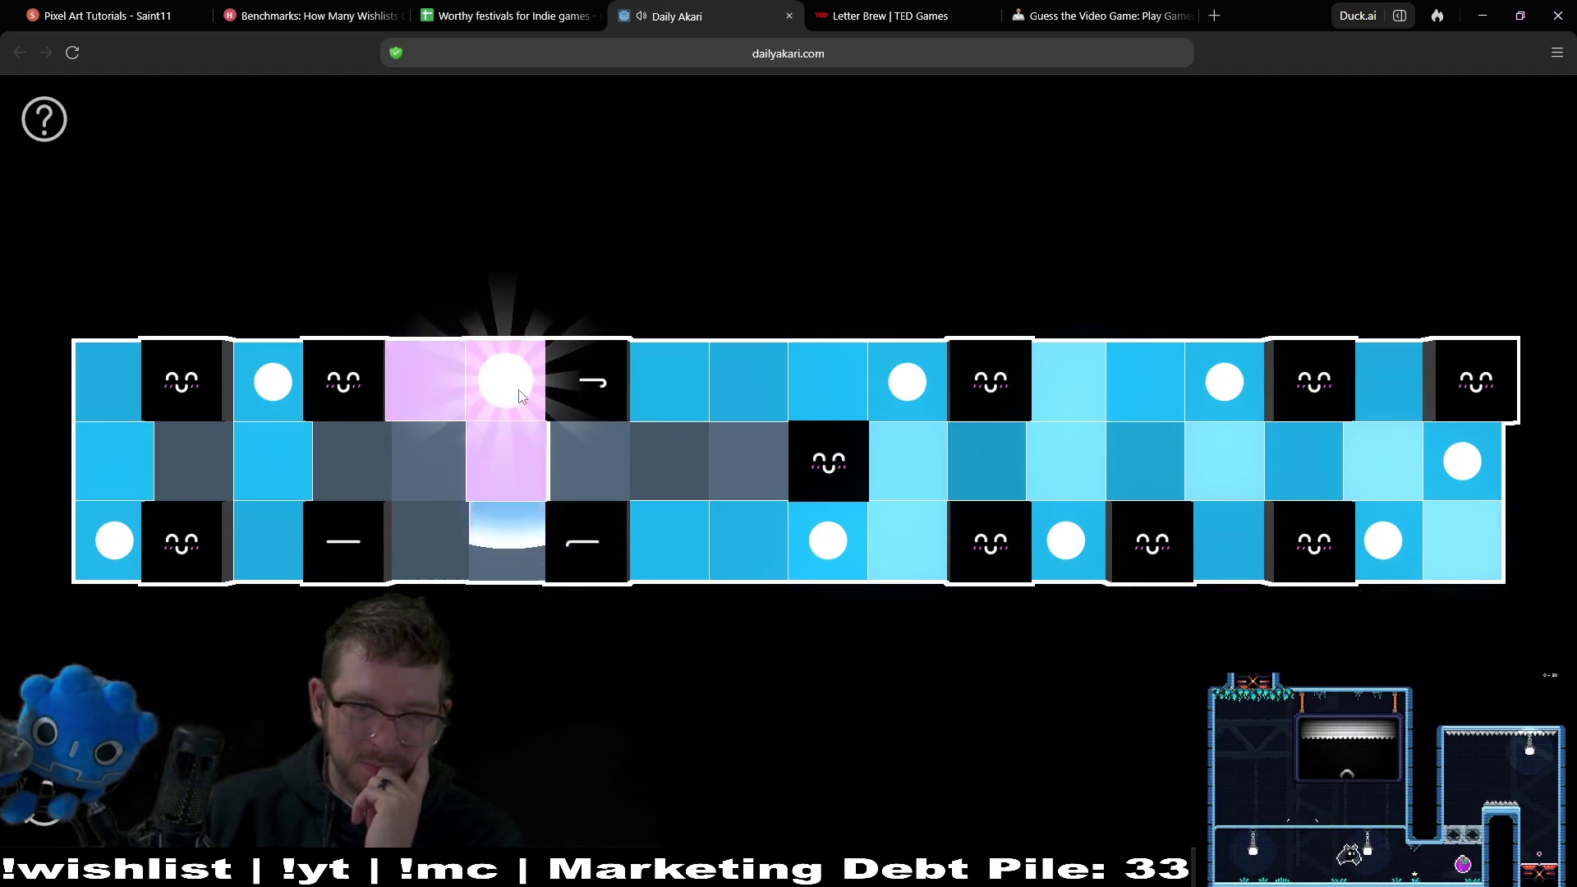
Mark and unmark a middle-row cell, then clear the left top and bottom lamps while testing bottom-row spots.
right_click(591, 464)
left_click(491, 399)
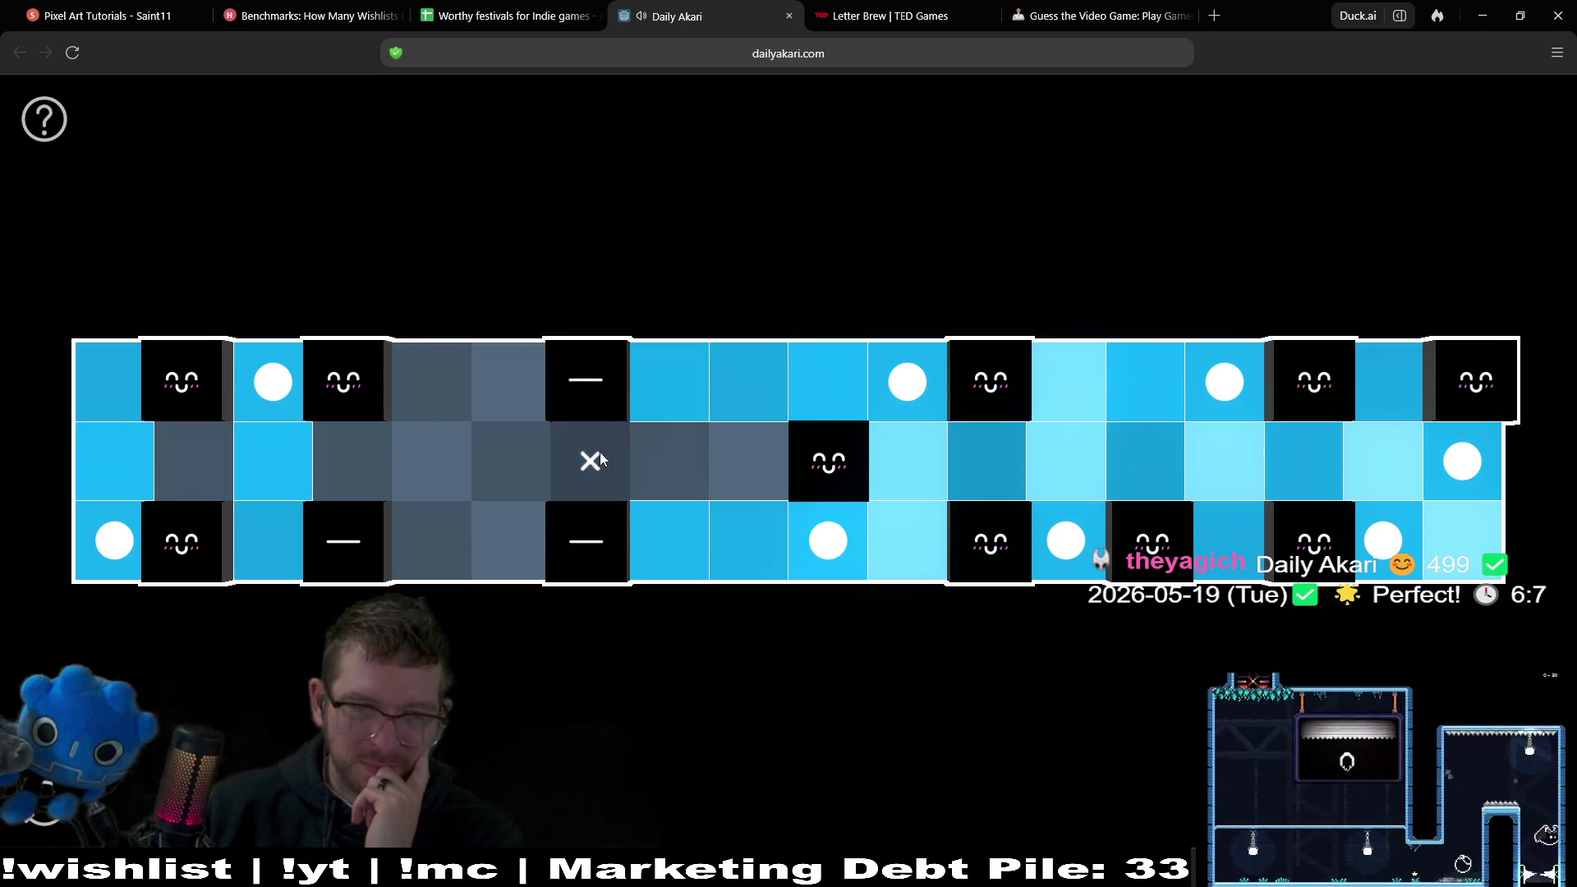
right_click(598, 453)
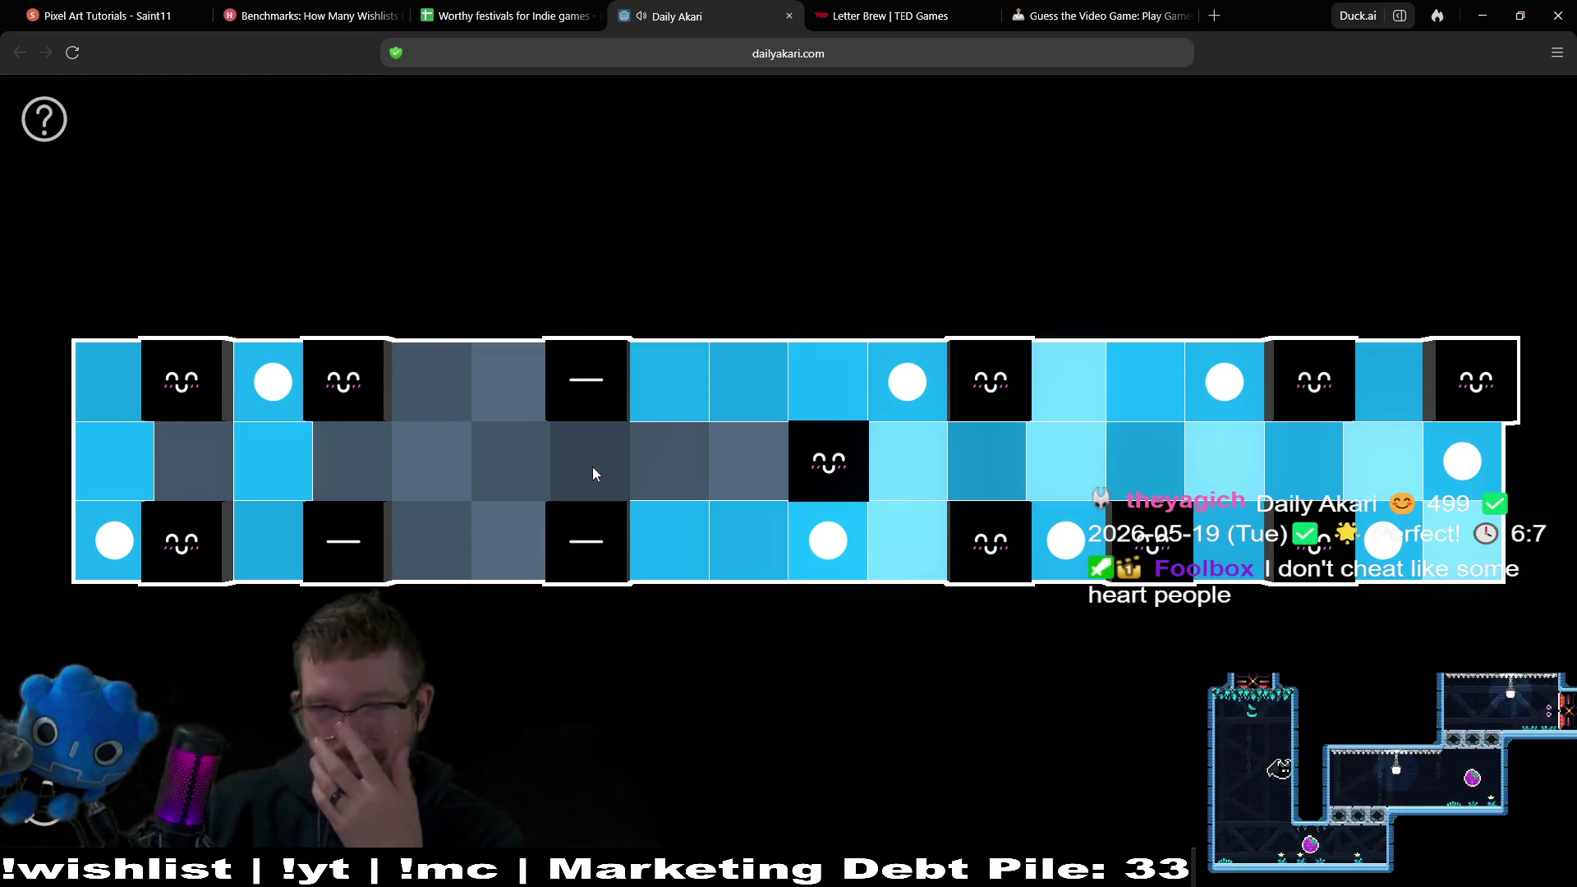
left_click(596, 466)
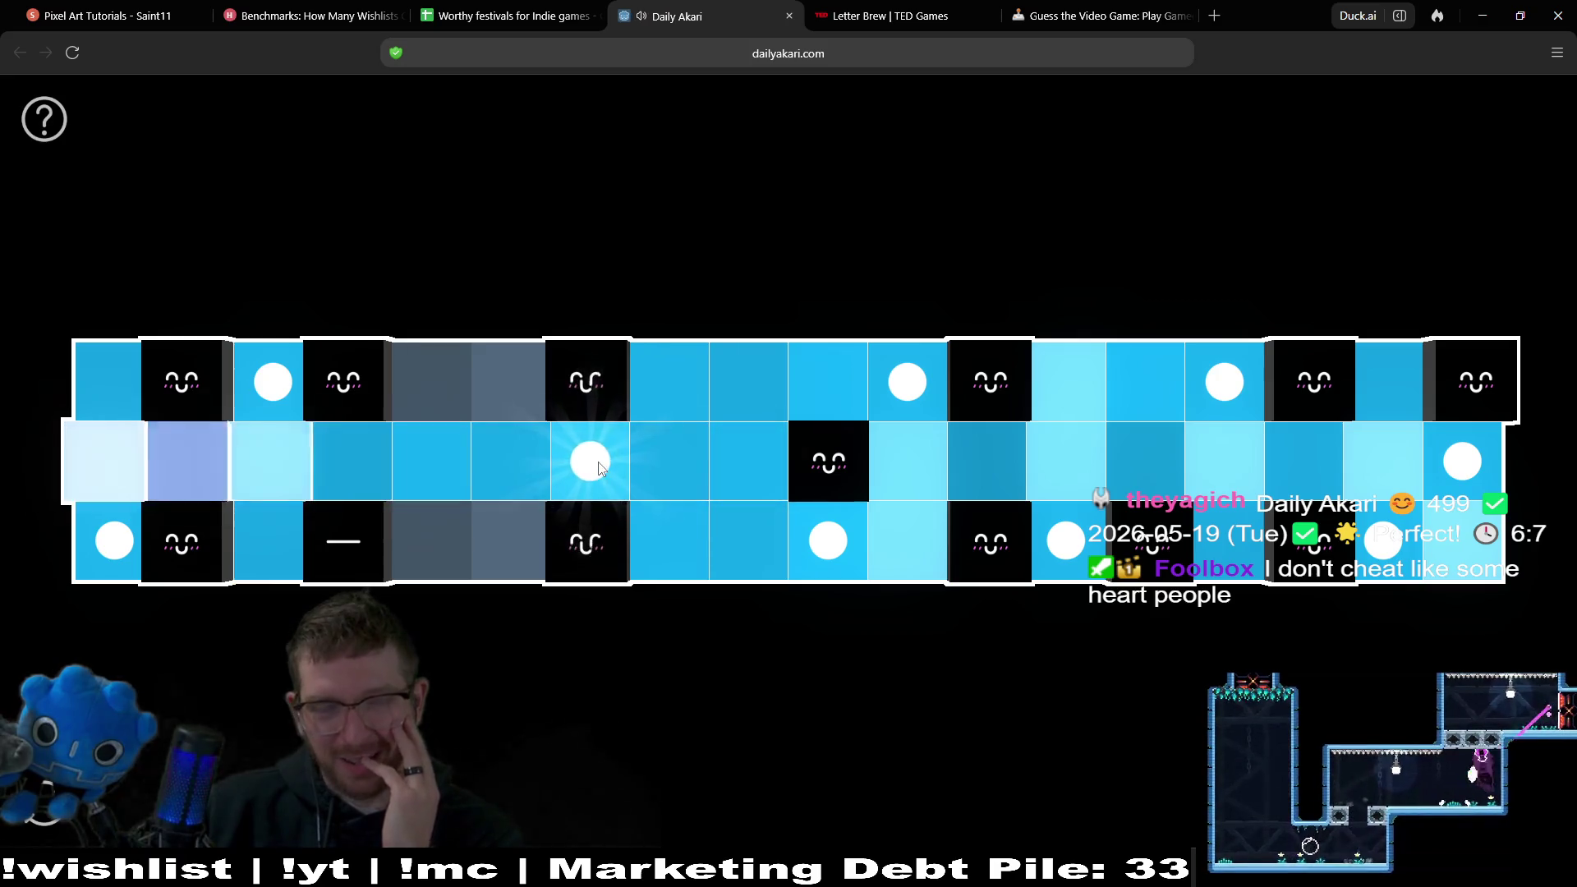
left_click(270, 407)
left_click(132, 532)
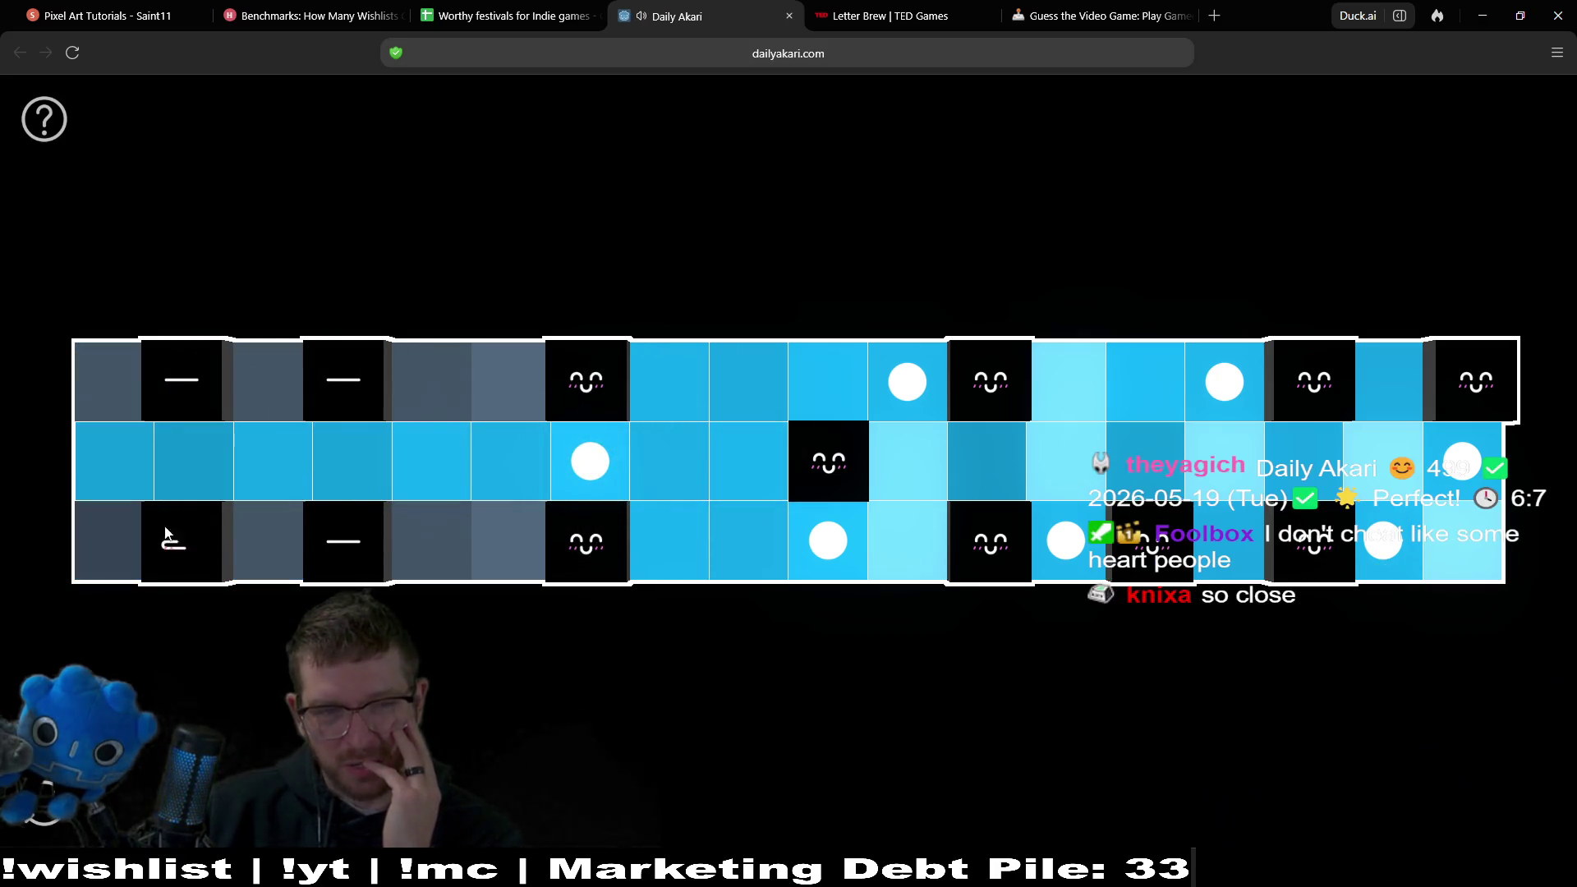
left_click(296, 540)
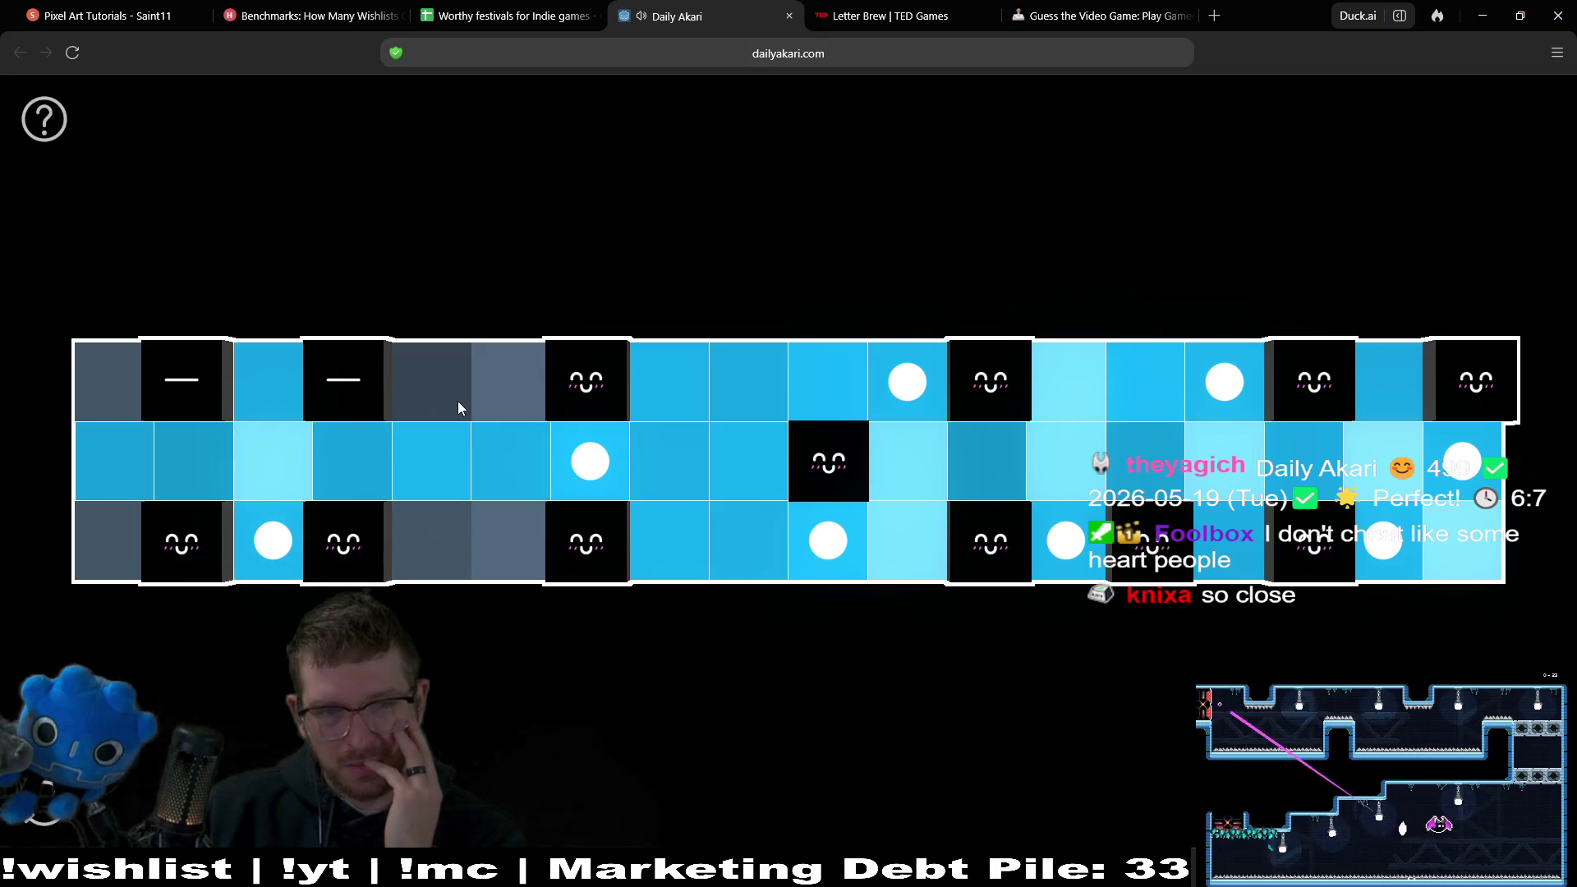
left_click(273, 540)
left_click(587, 466)
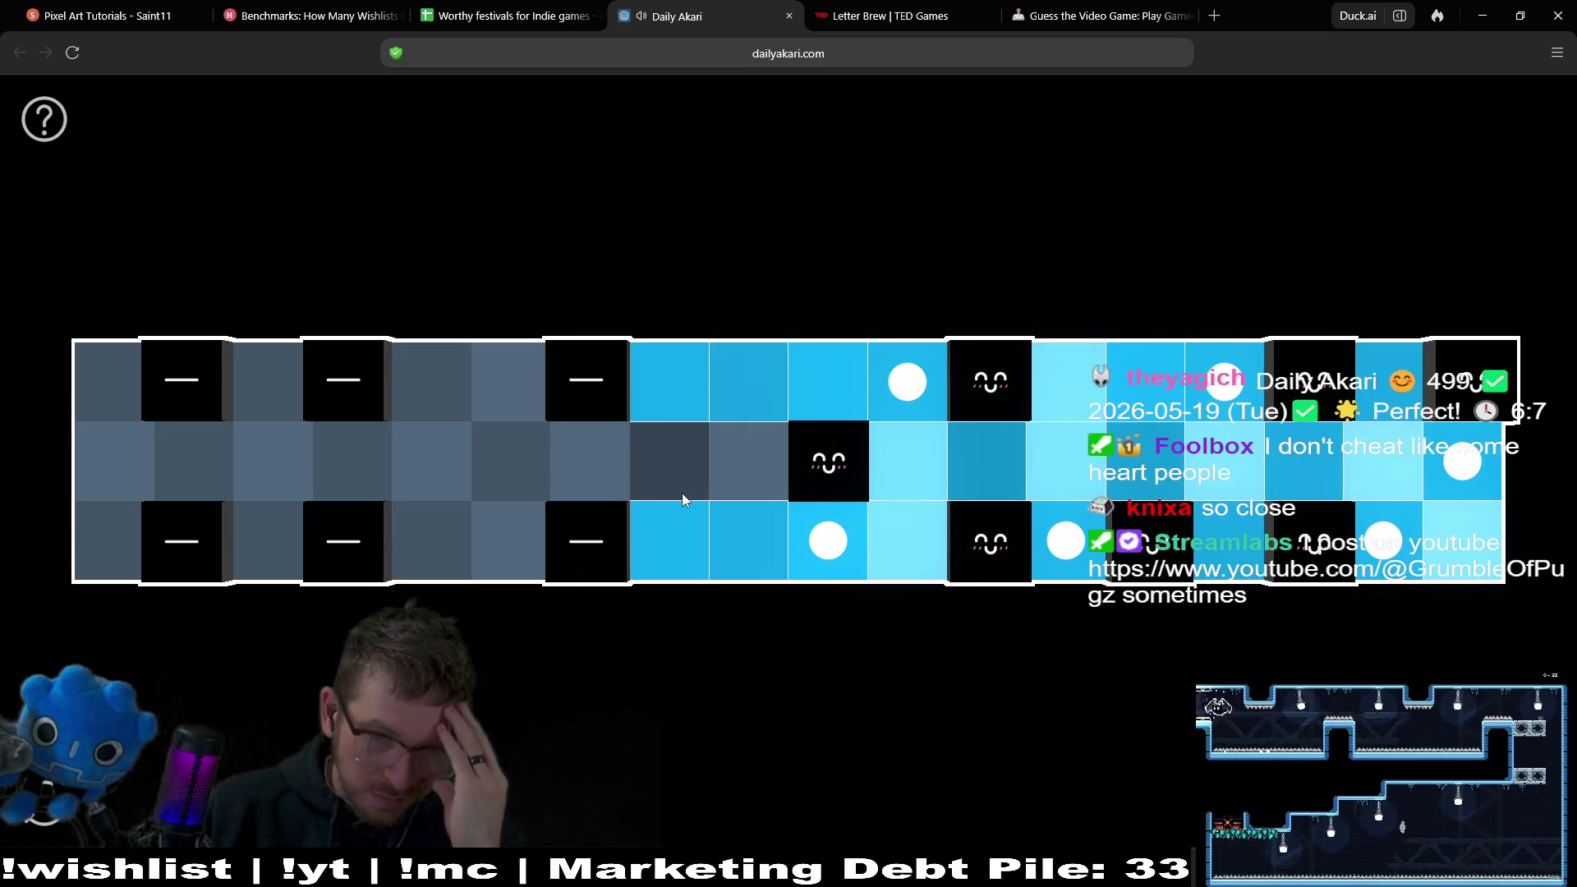
left_click(478, 563)
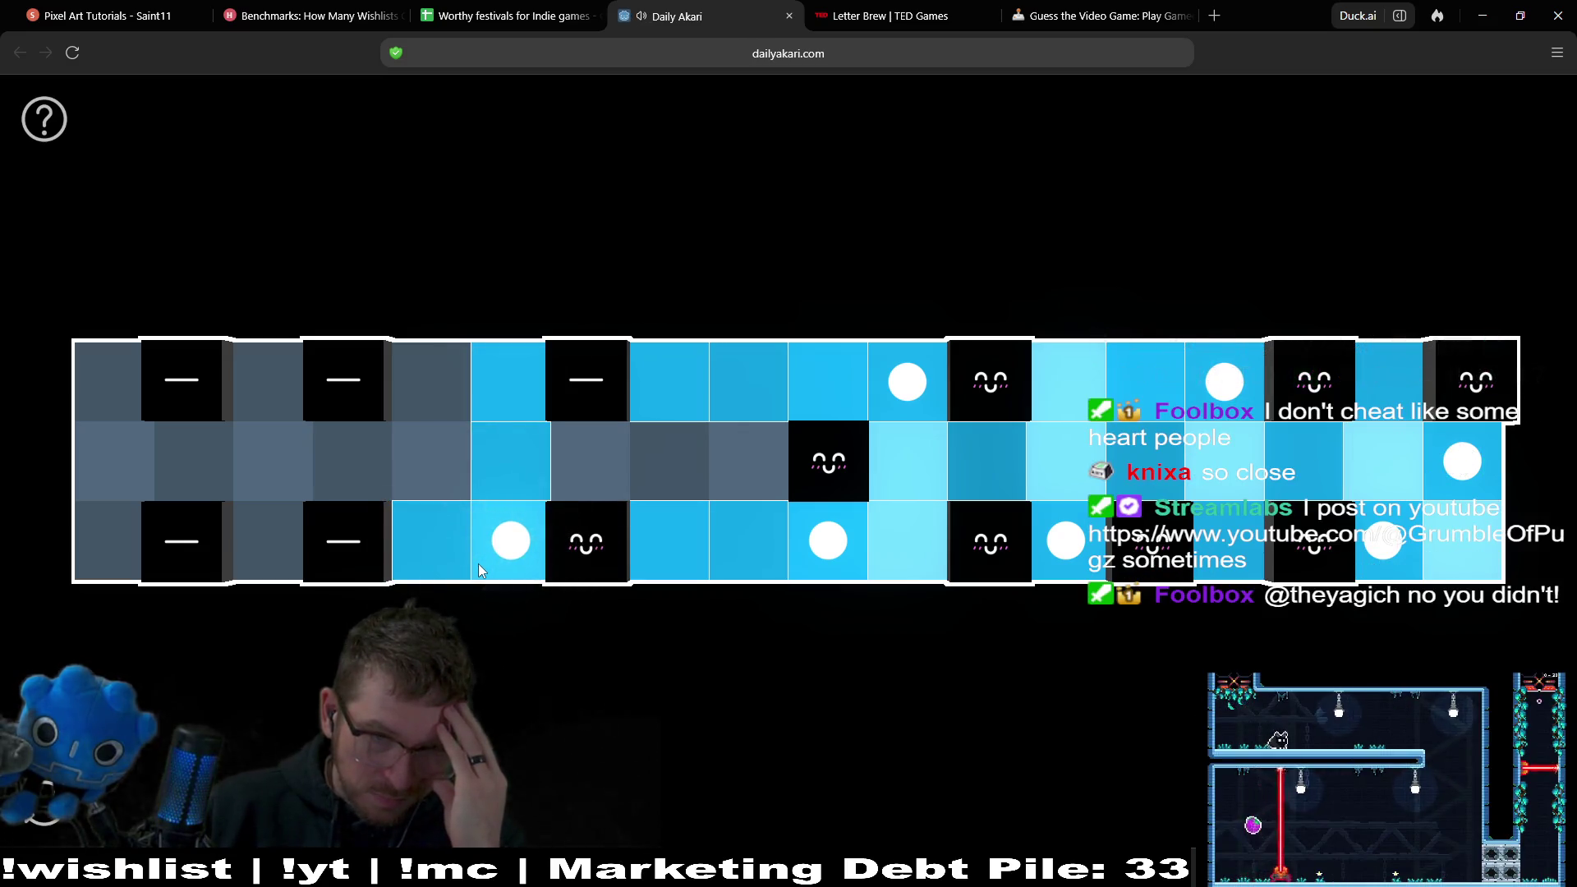
left_click(488, 554)
left_click(408, 554)
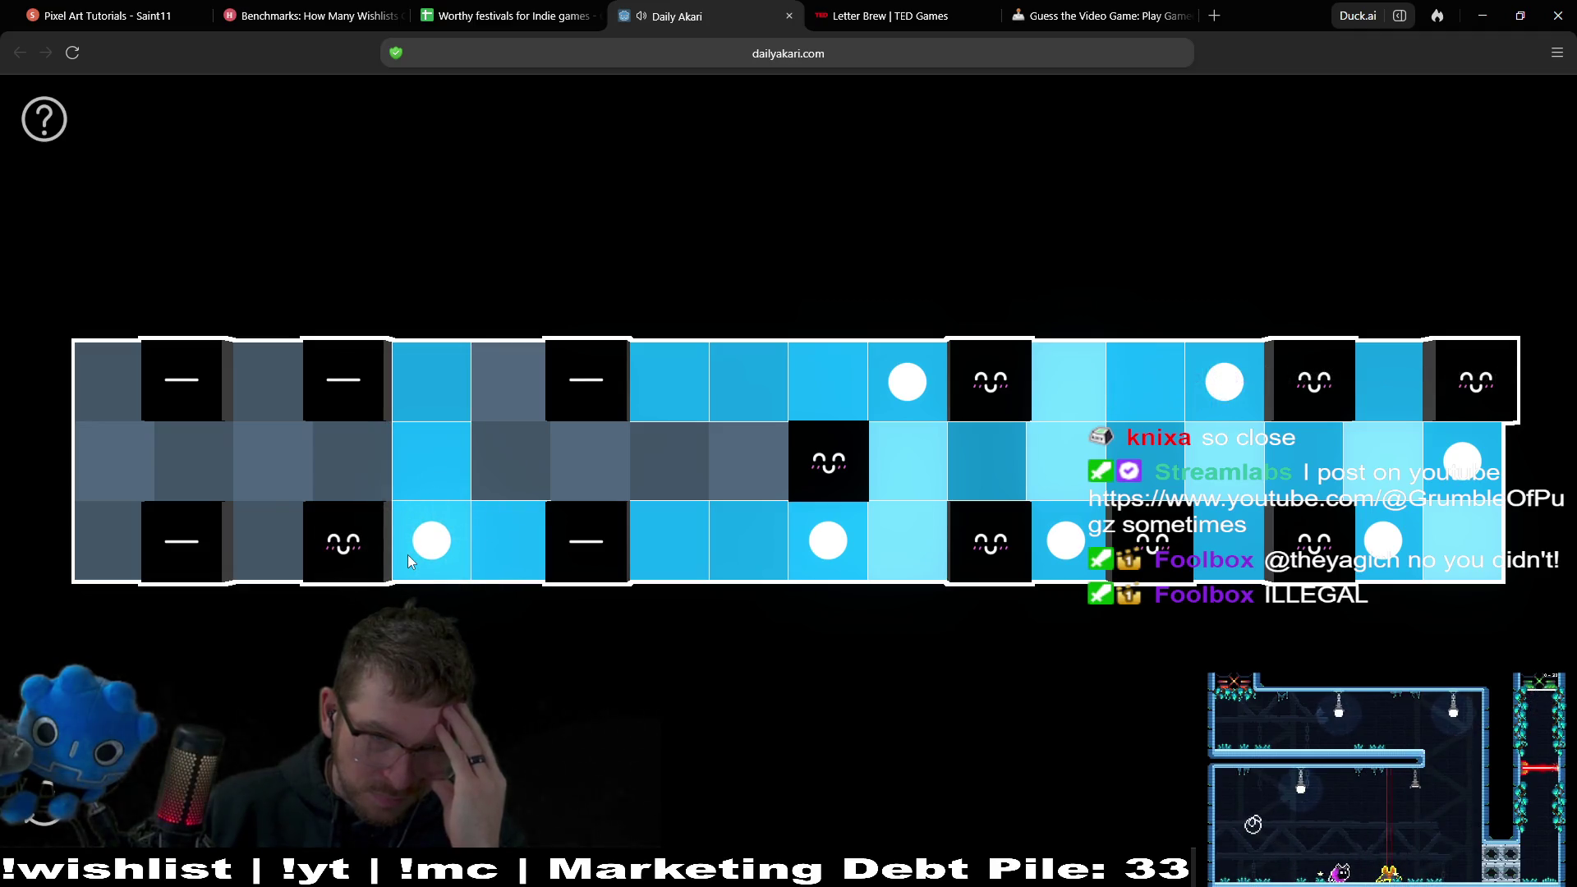
Test and remove left-side top-row and middle-row lamps, ending with a trial lamp beside a bottom clue.
left_click(529, 376)
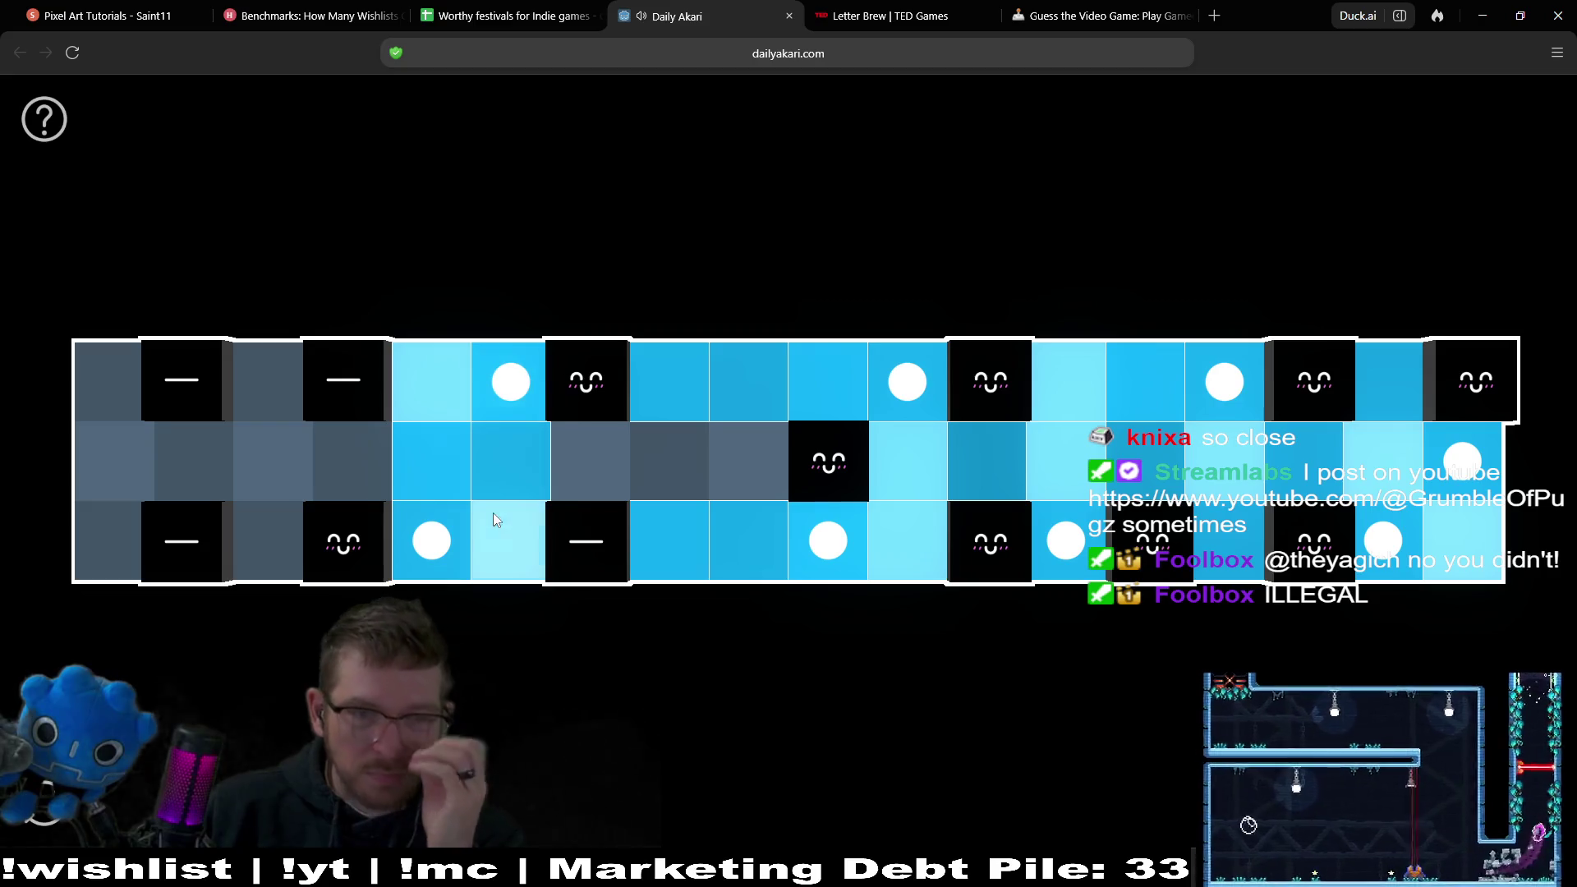
left_click(435, 533)
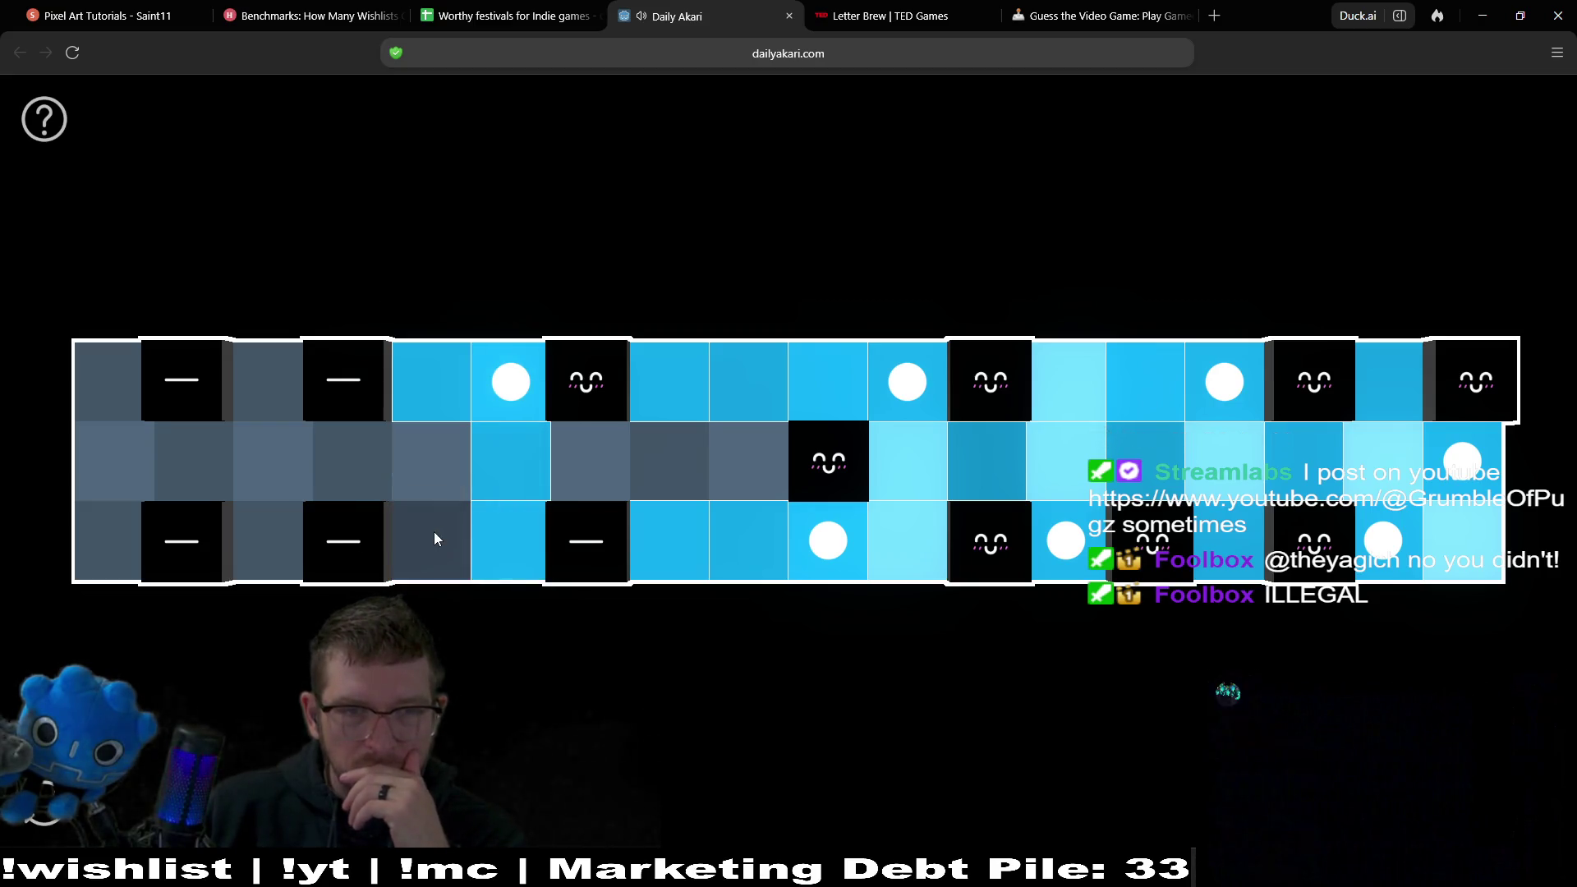
left_click(490, 396)
left_click(424, 387)
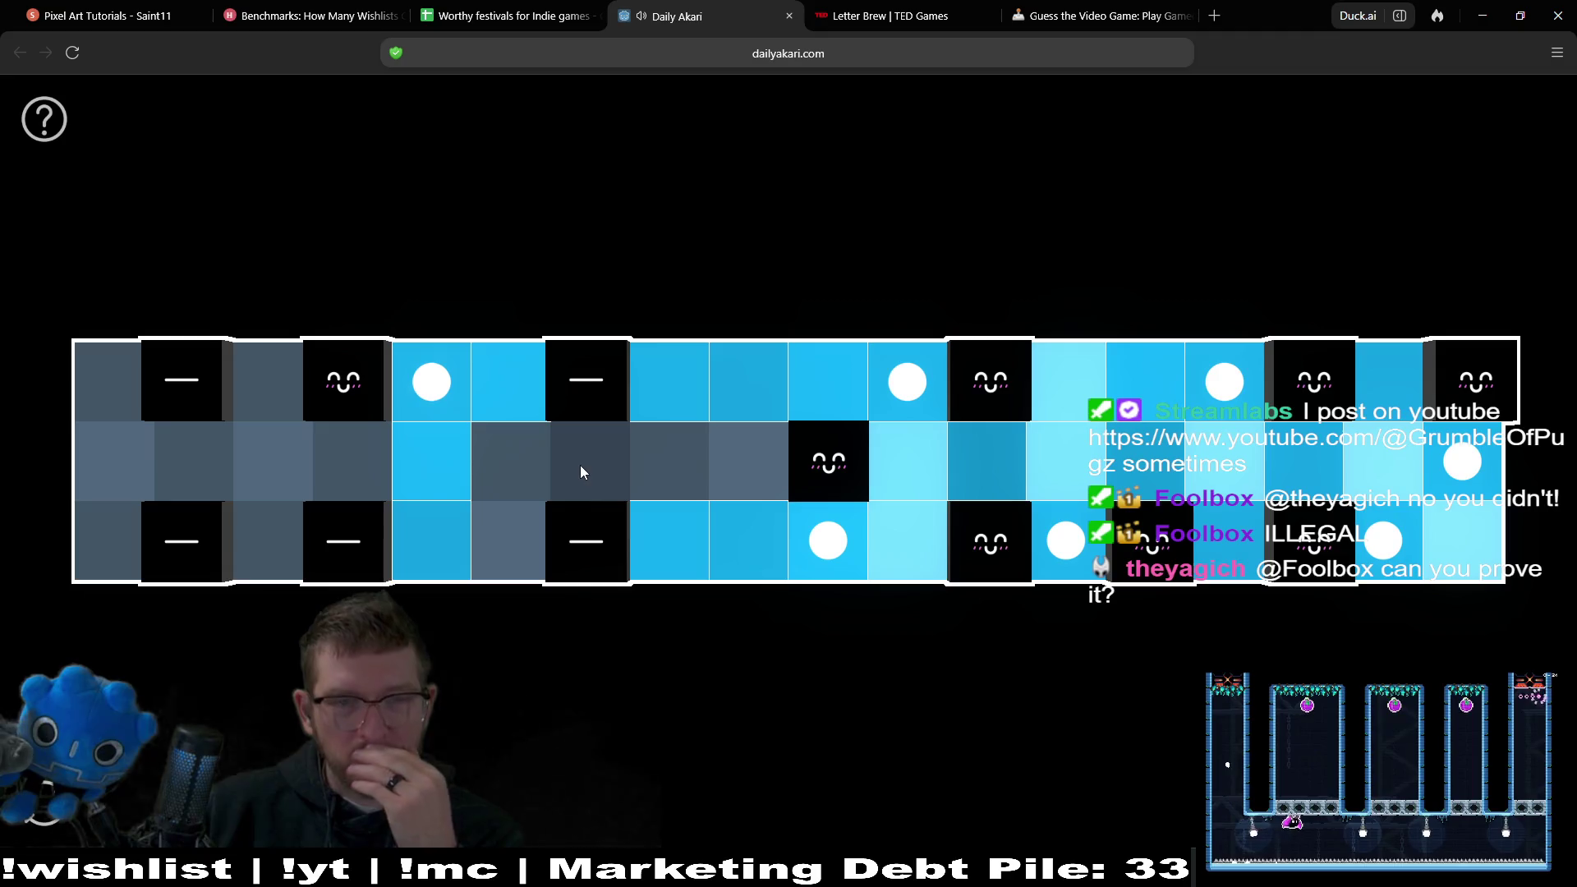
left_click(446, 389)
left_click(588, 492)
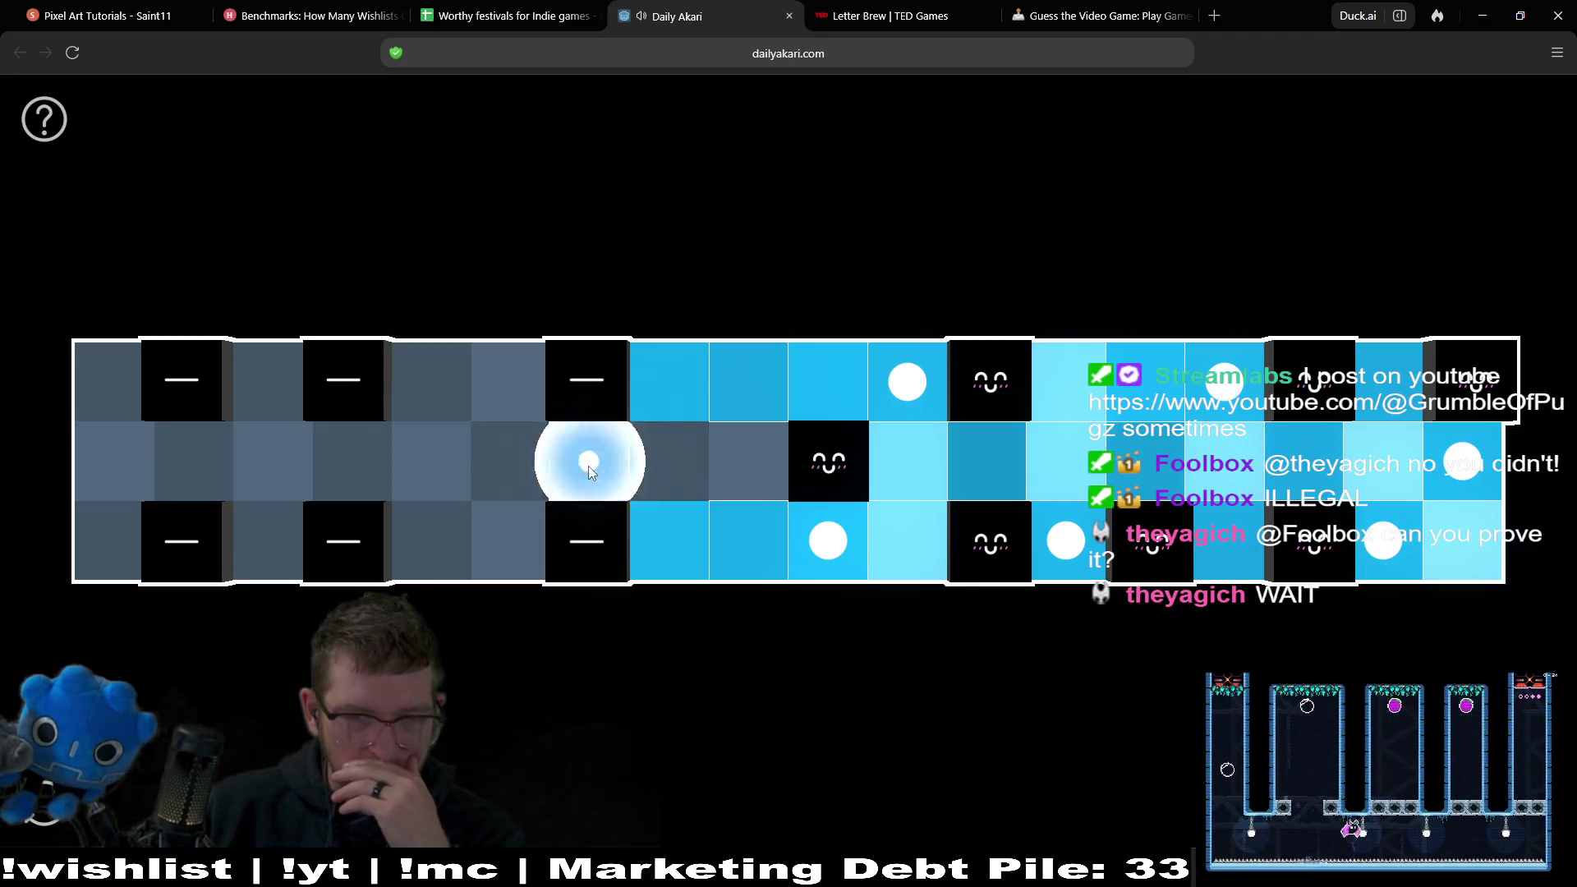
left_click(278, 386)
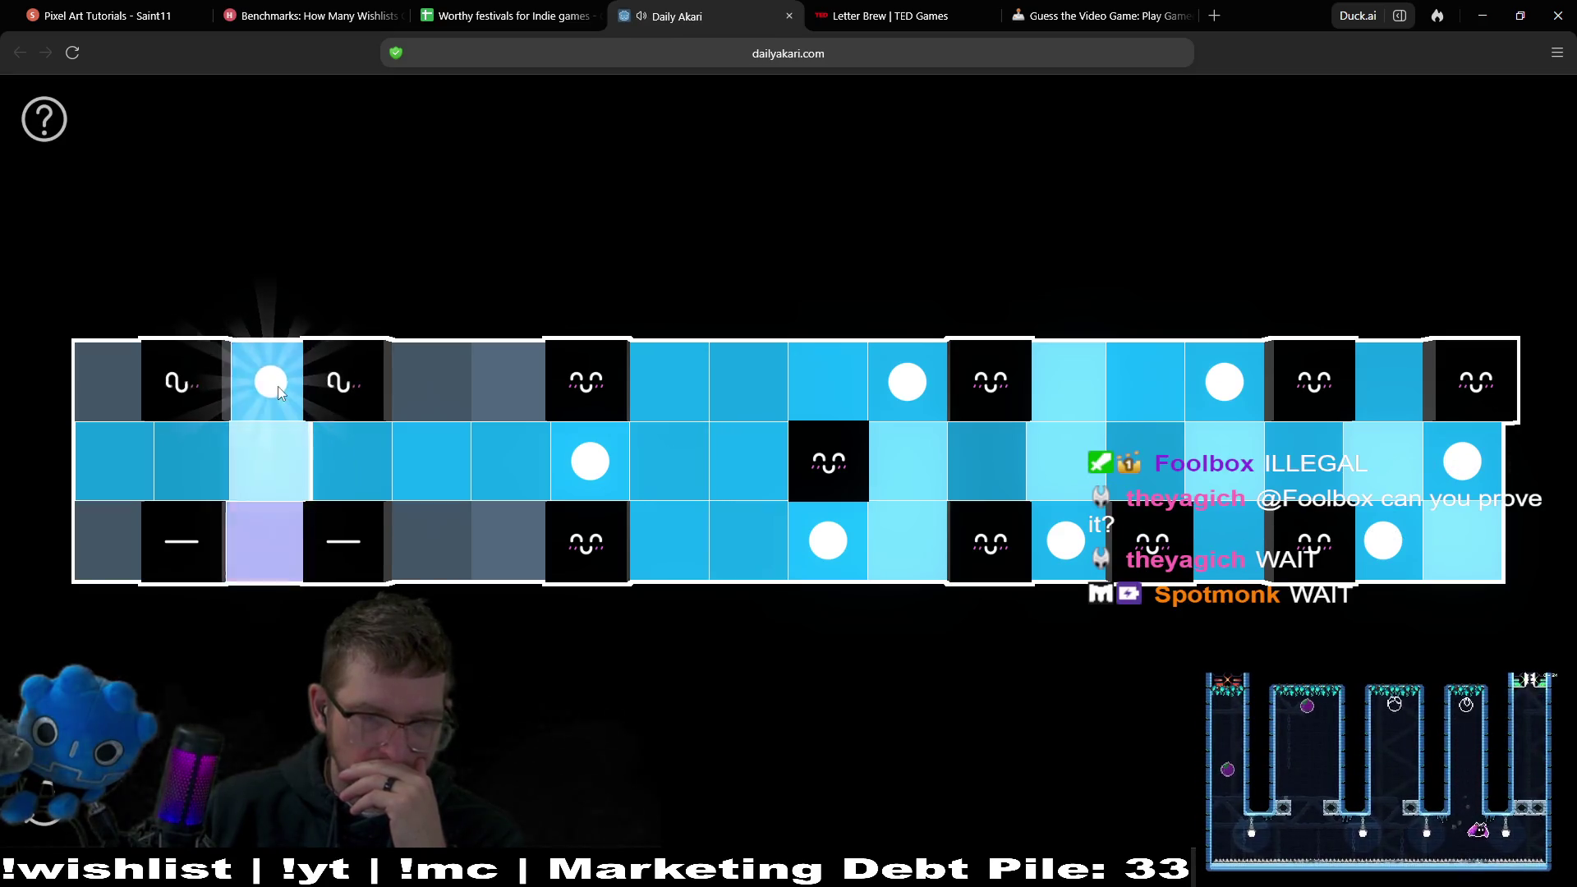
left_click(284, 393)
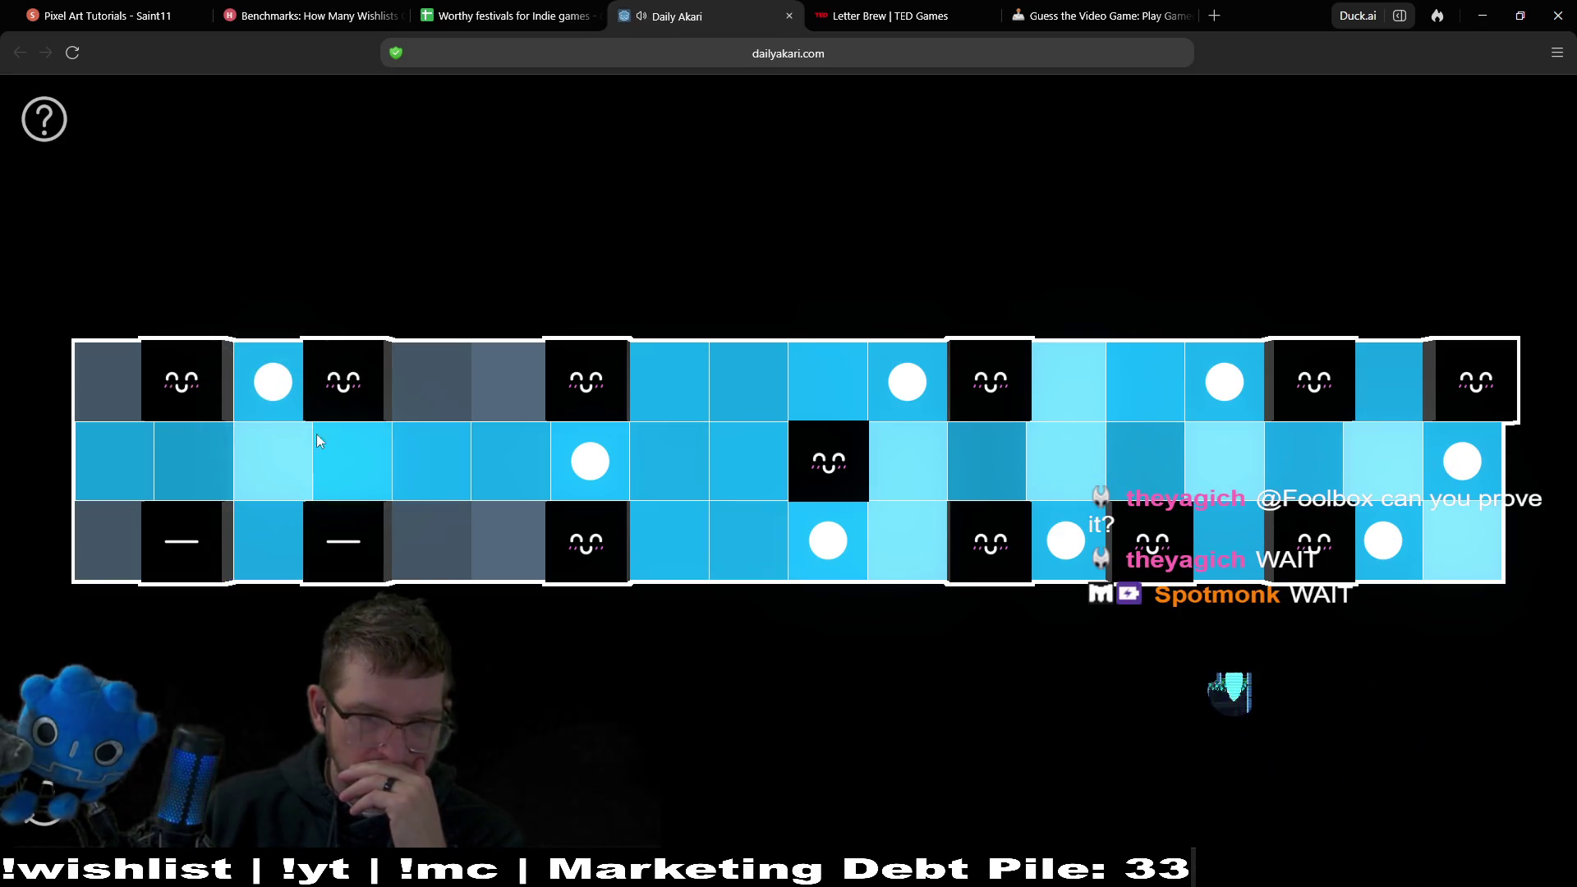
left_click(418, 390)
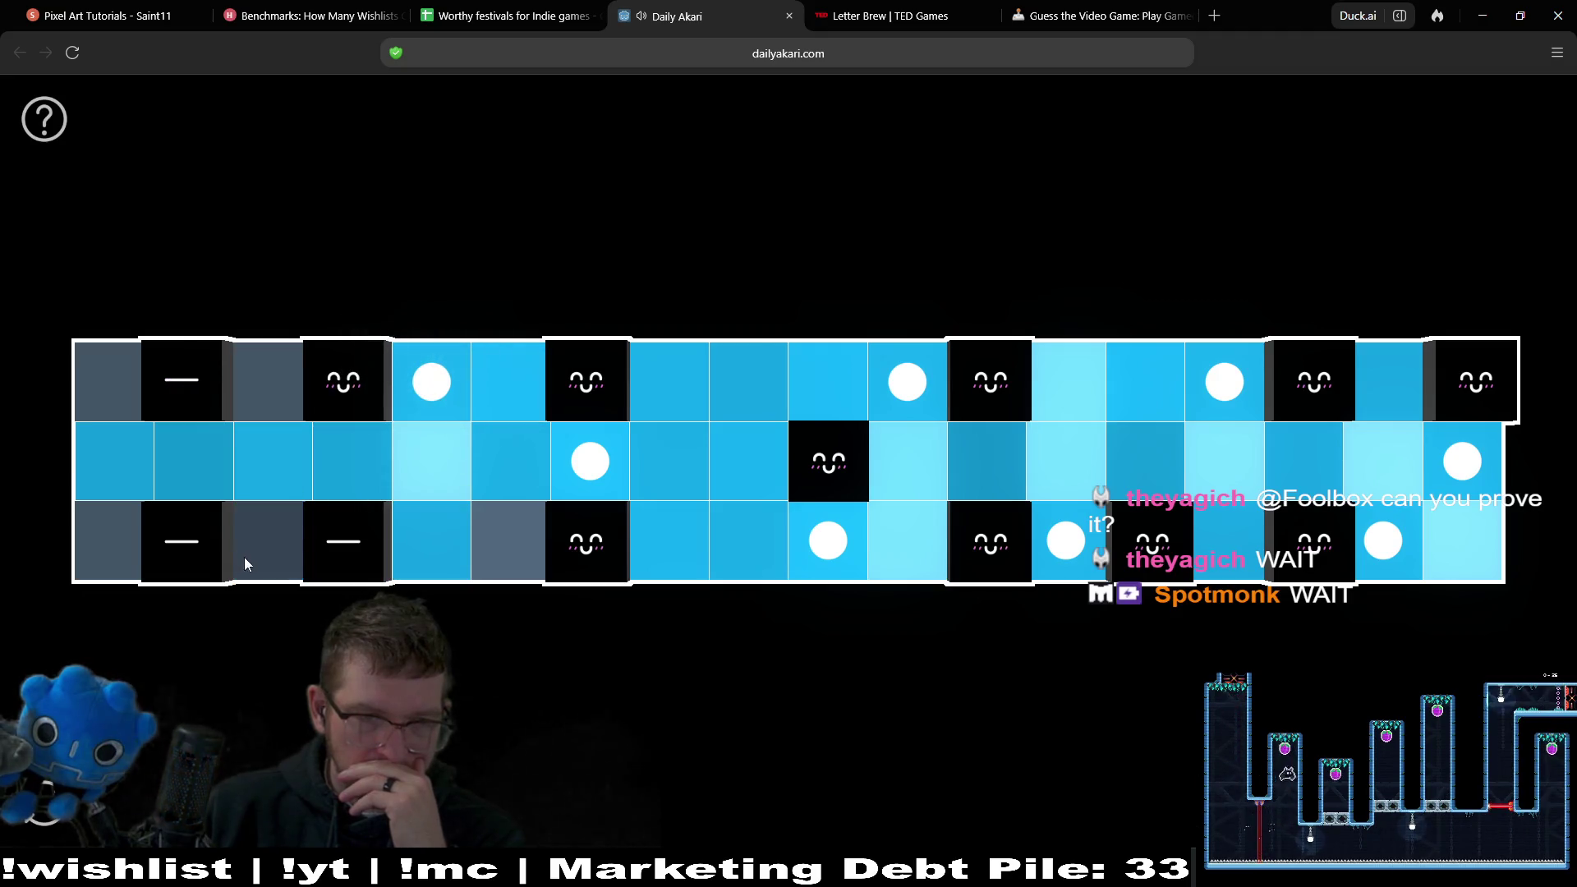
left_click(435, 399)
left_click(582, 473)
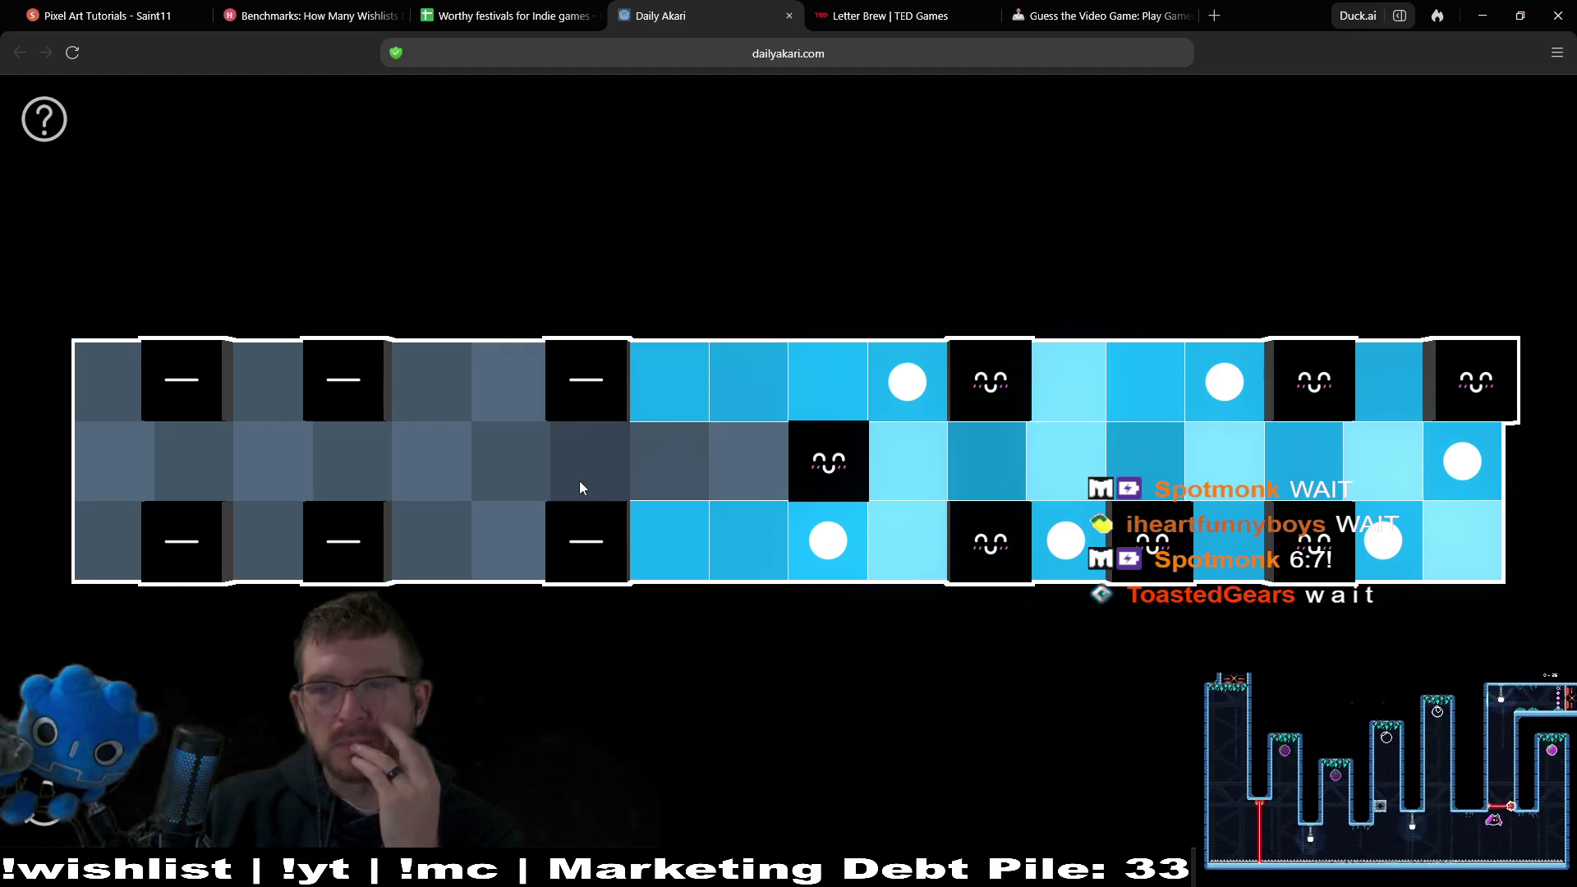
left_click(521, 541)
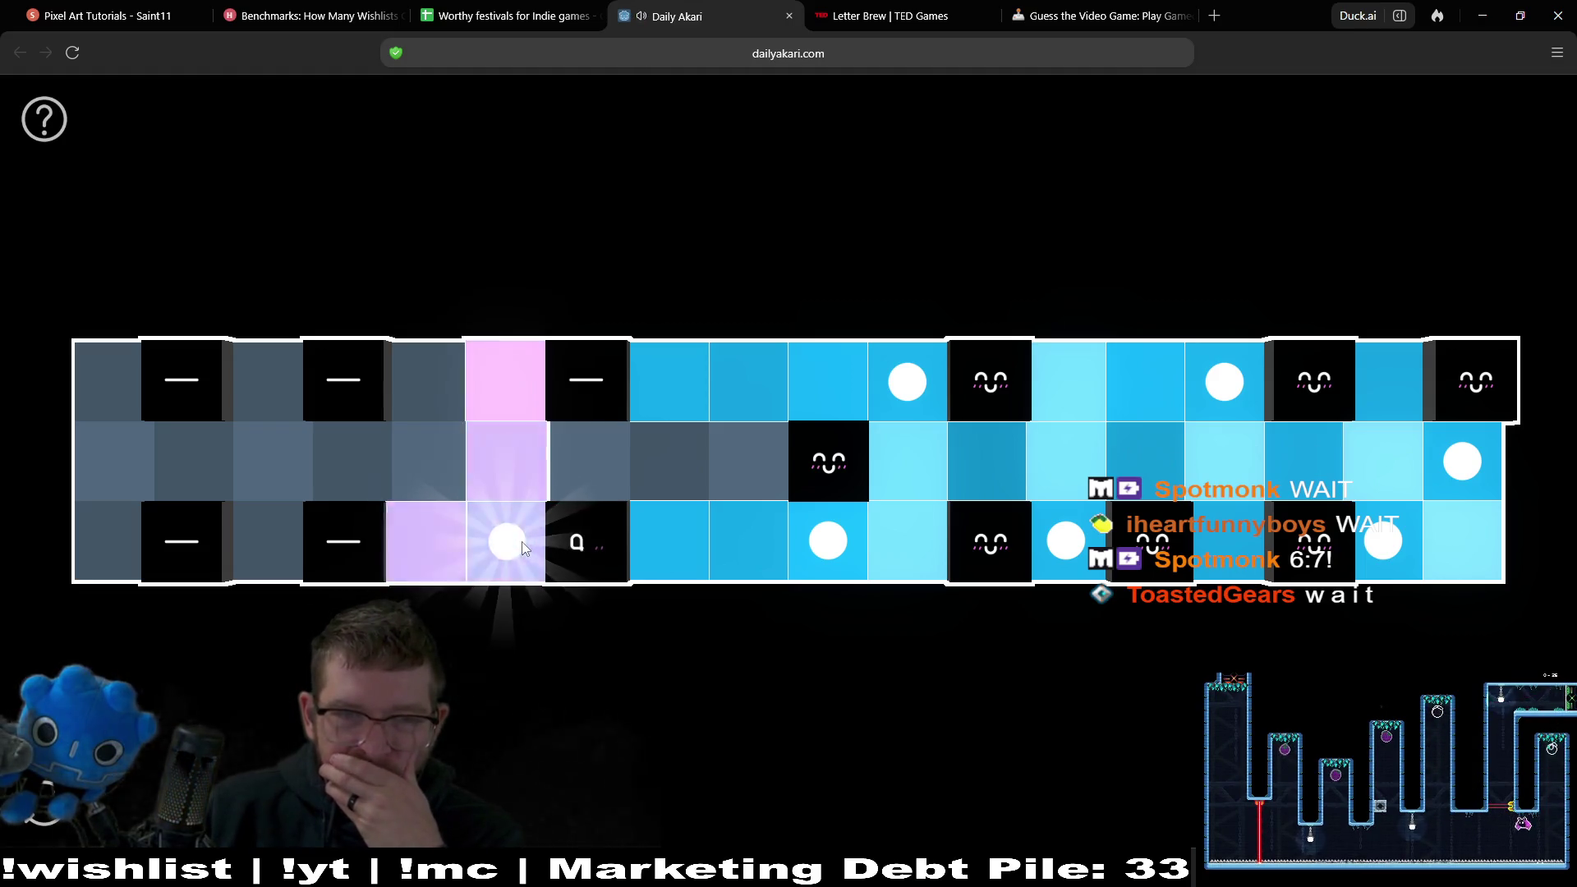
Drop the trial lamps and place middle-row, bottom-left corner, top-row and bottom-row lamps on the left.
left_click(509, 538)
left_click(508, 415)
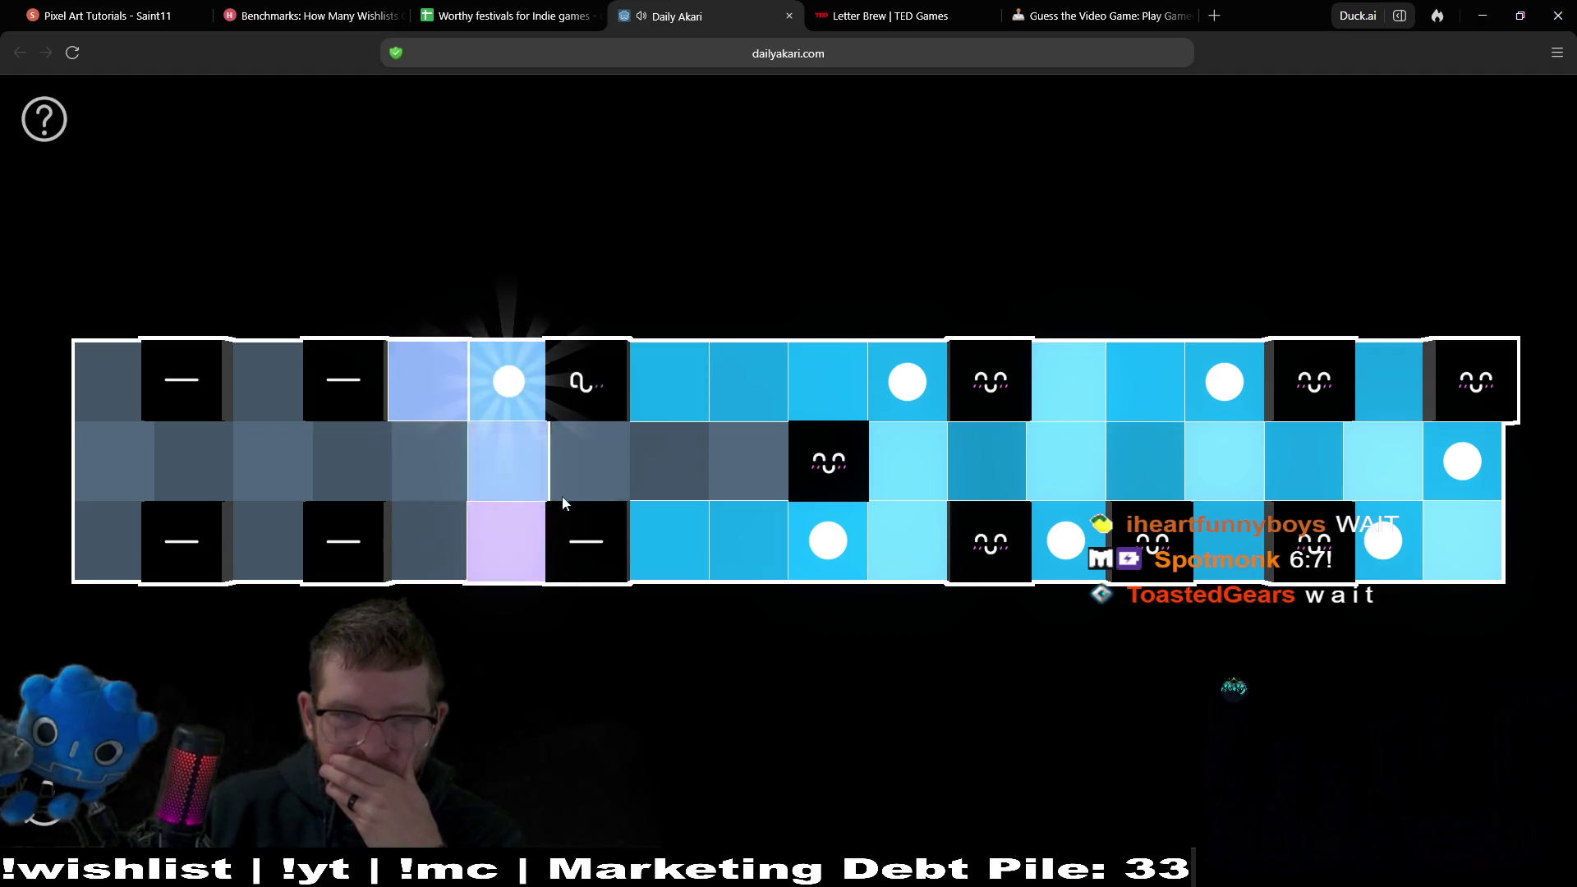
left_click(507, 416)
left_click(567, 471)
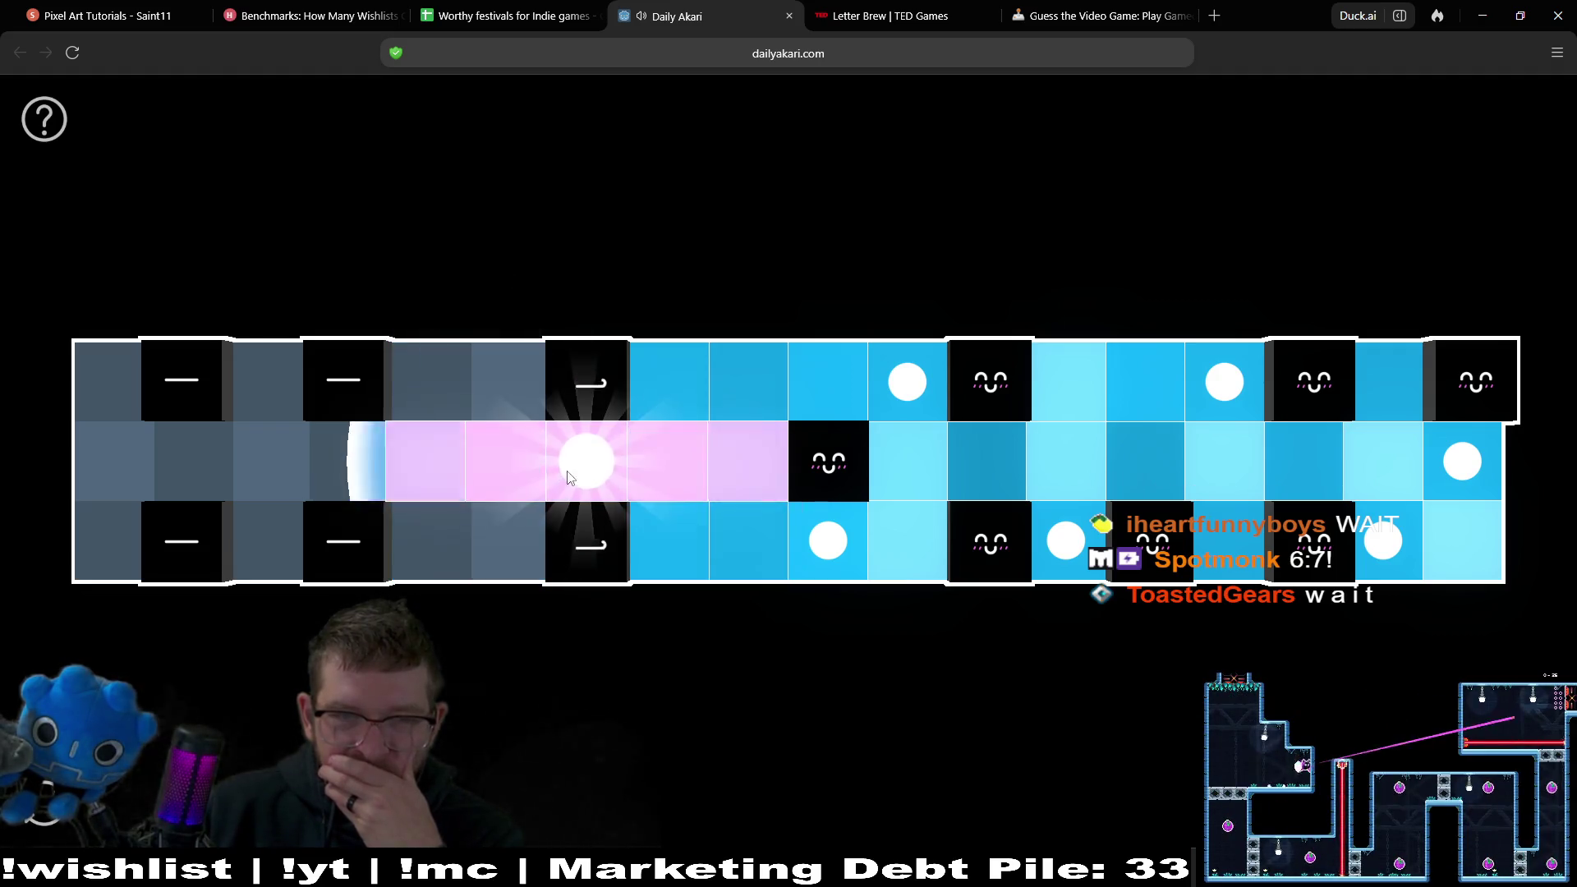
left_click(129, 549)
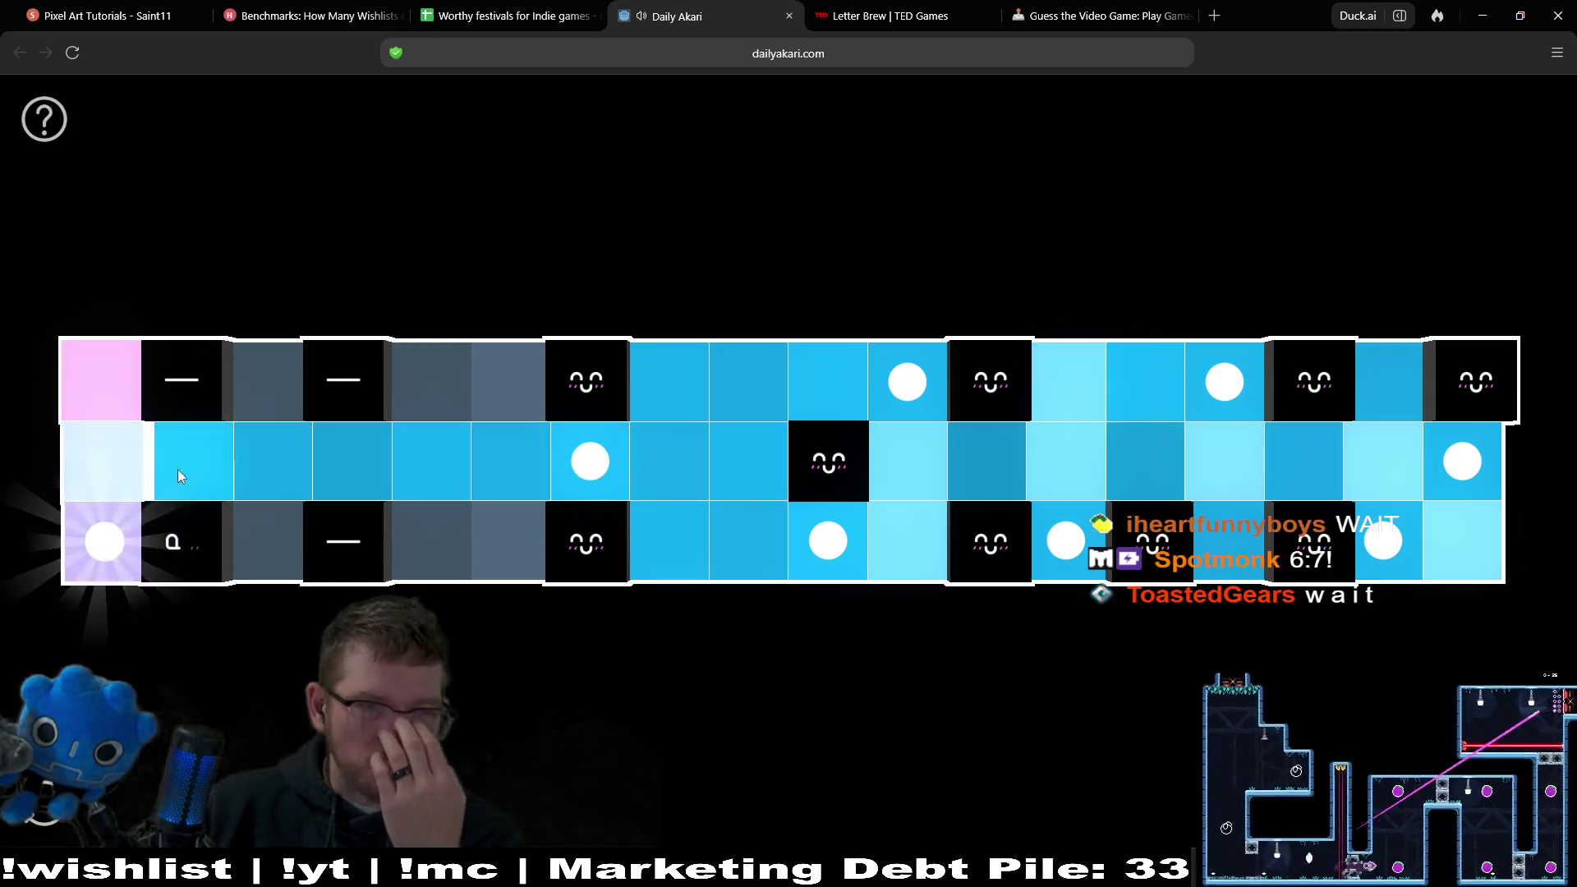
left_click(276, 403)
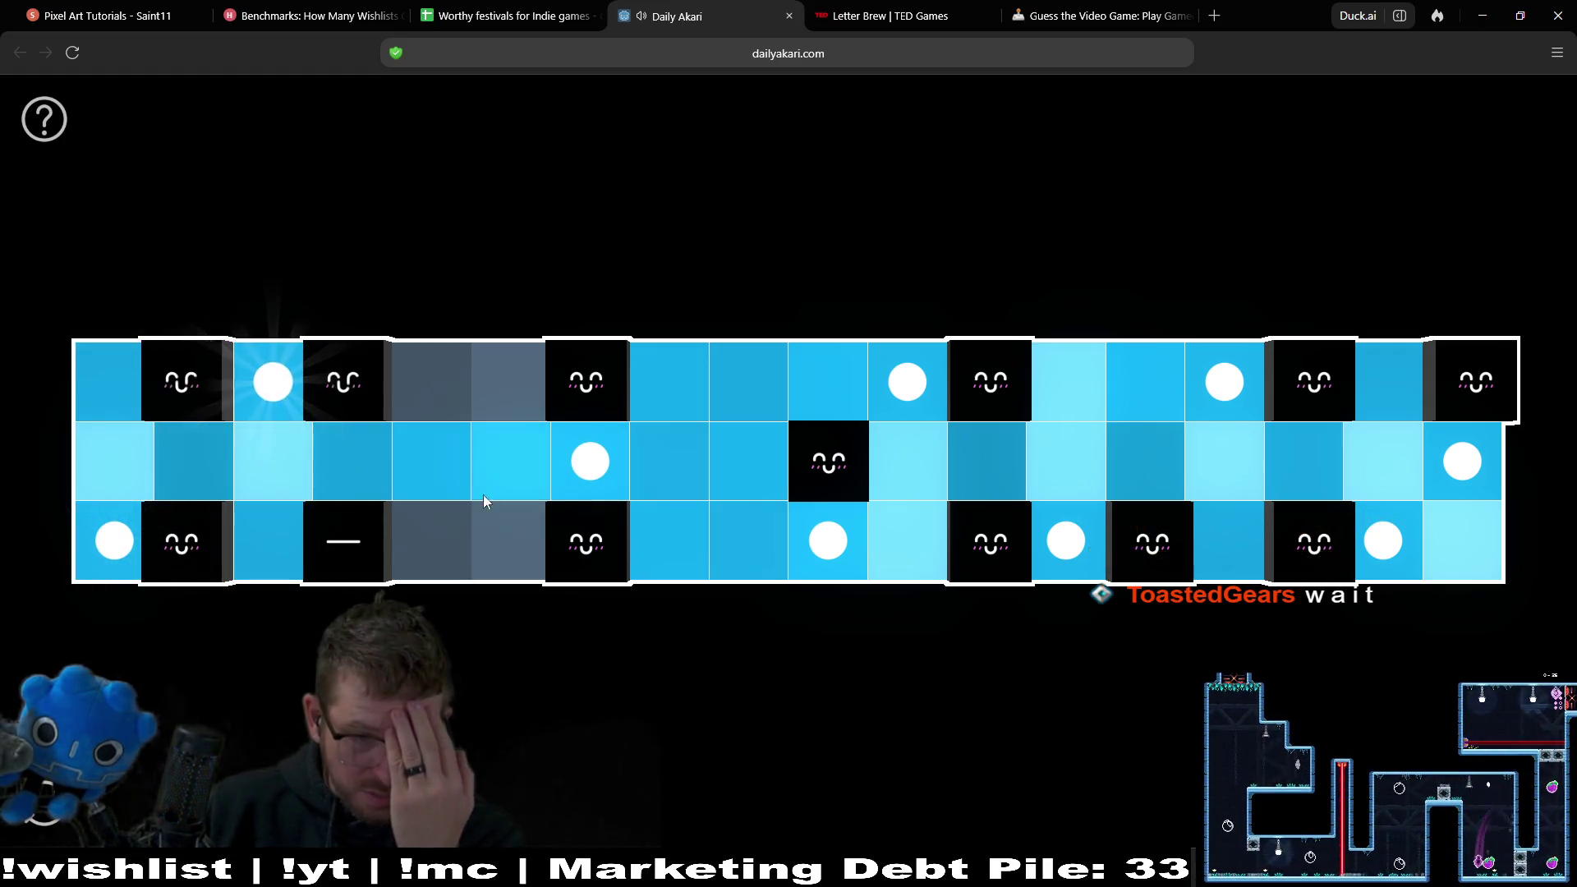
left_click(464, 526)
Move the middle lamp to the top row, fix the bottom-row lamps to solve No. 499, and return to Godot.
left_click(612, 458)
left_click(511, 382)
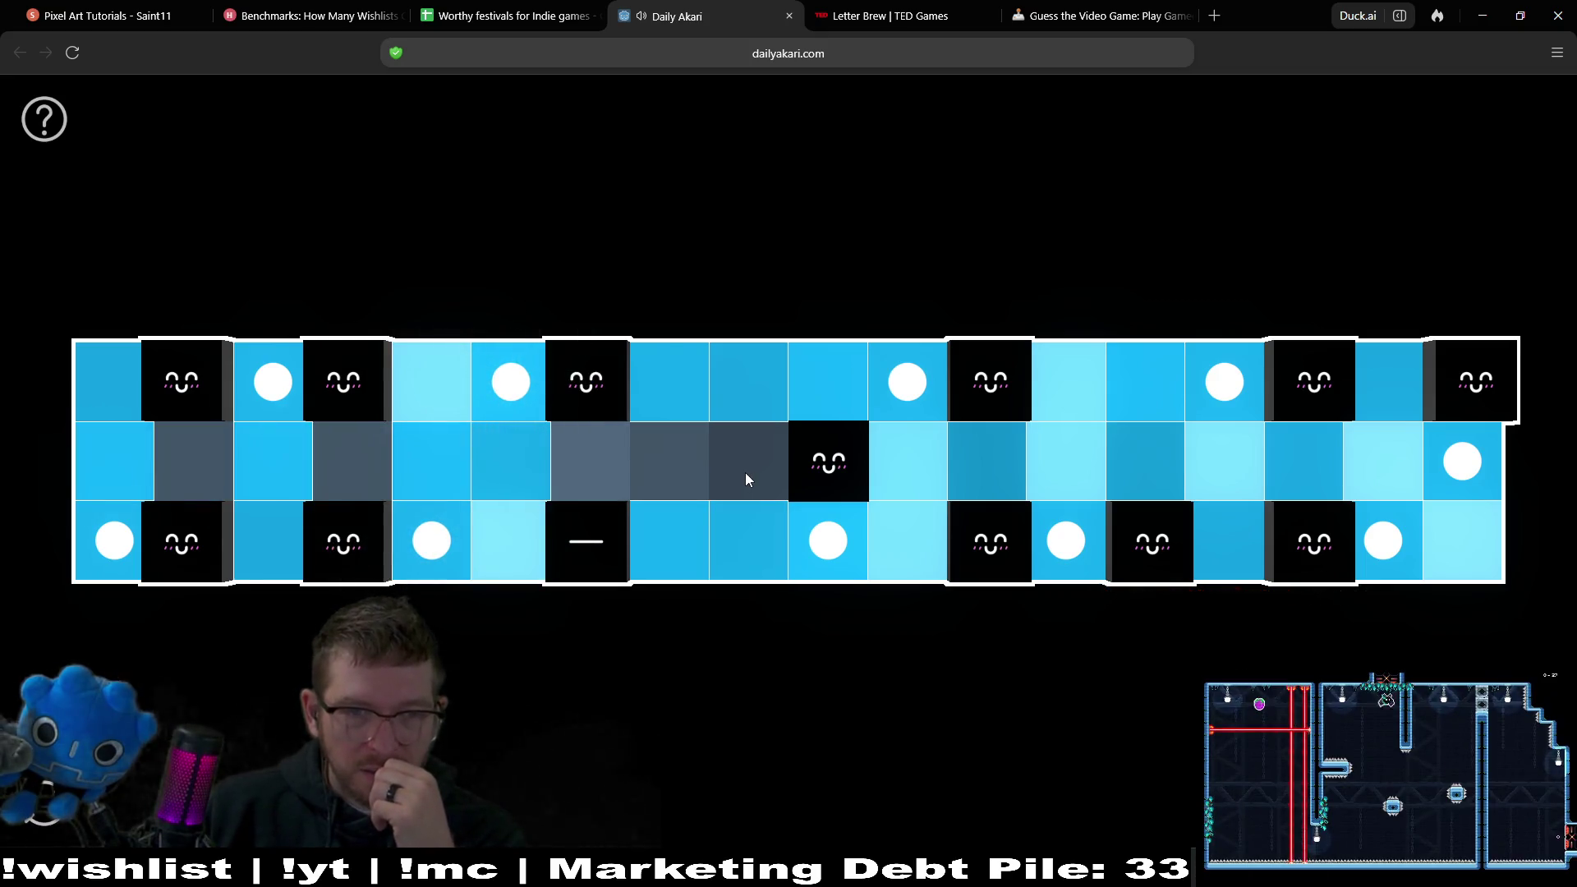
left_click(828, 541)
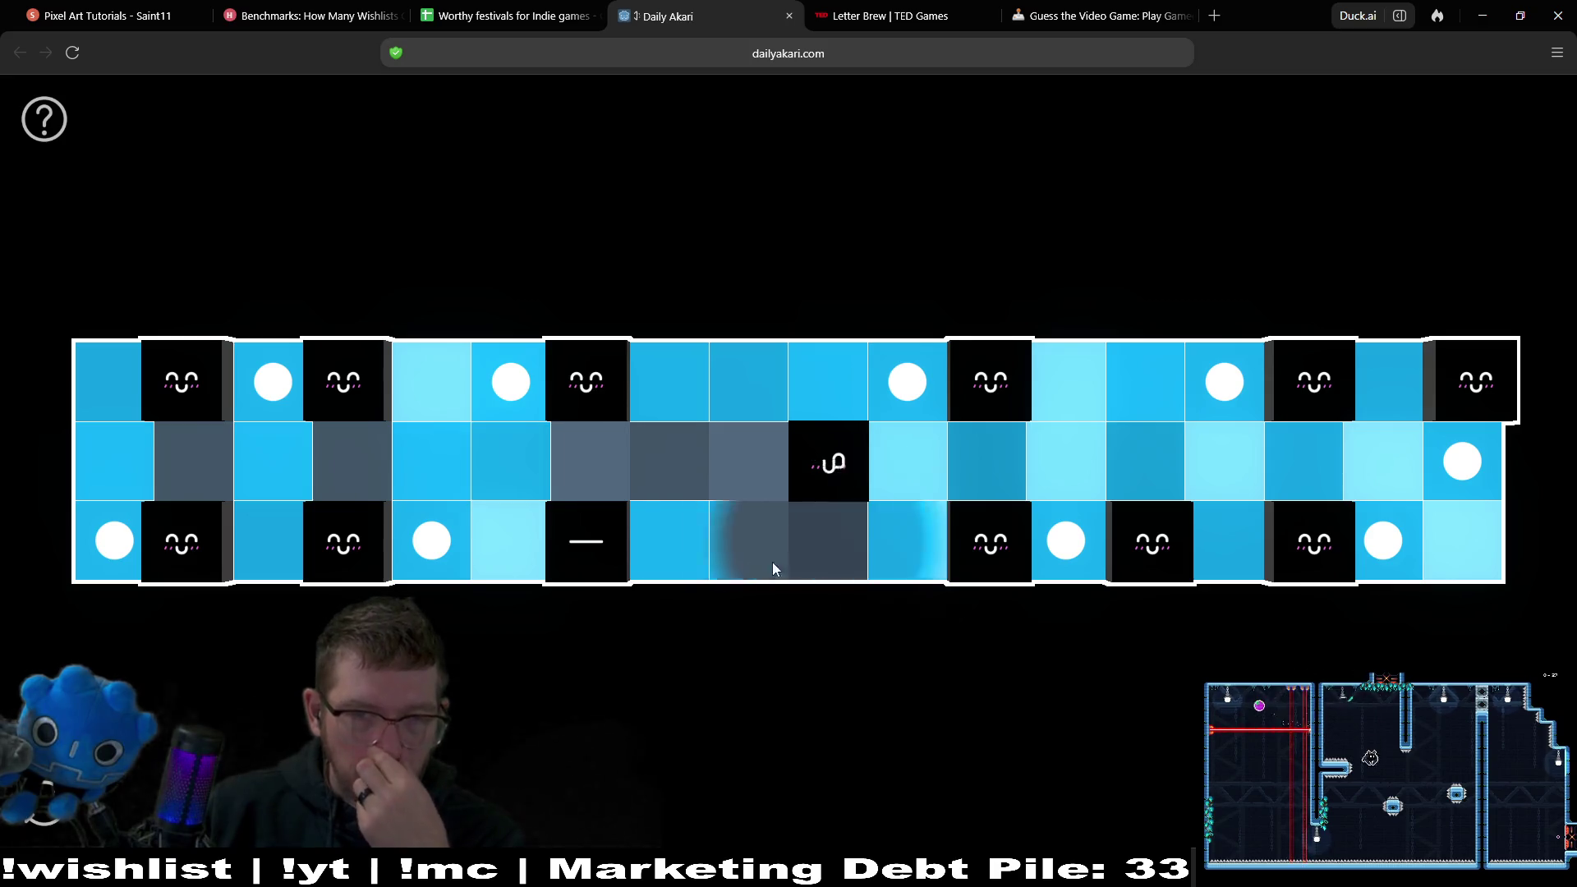
left_click(672, 544)
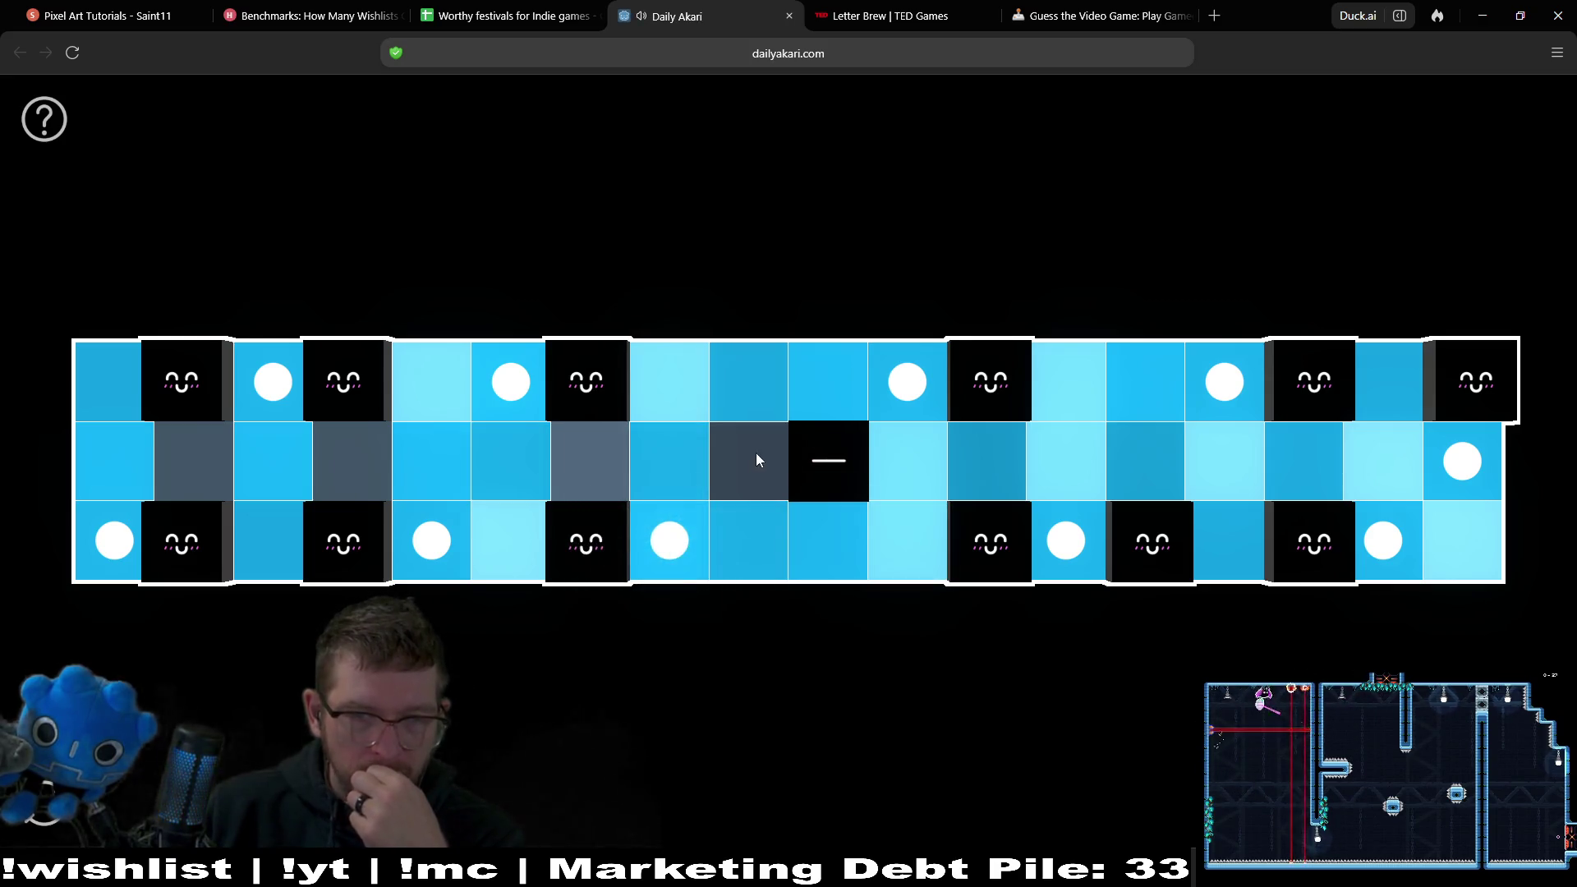
left_click(756, 460)
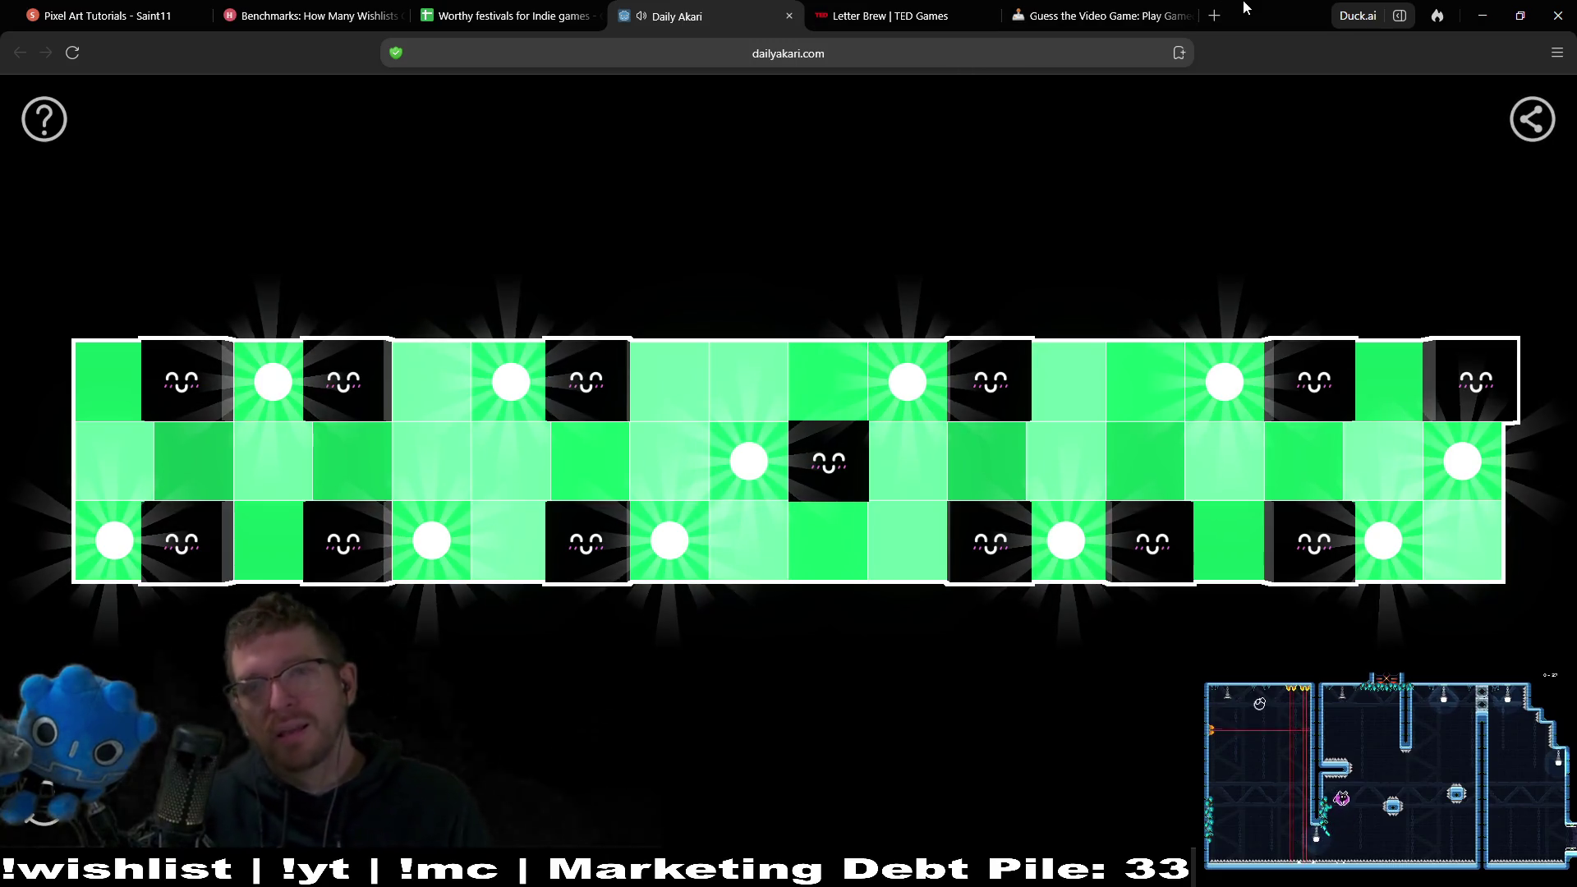
key("alt+Tab")
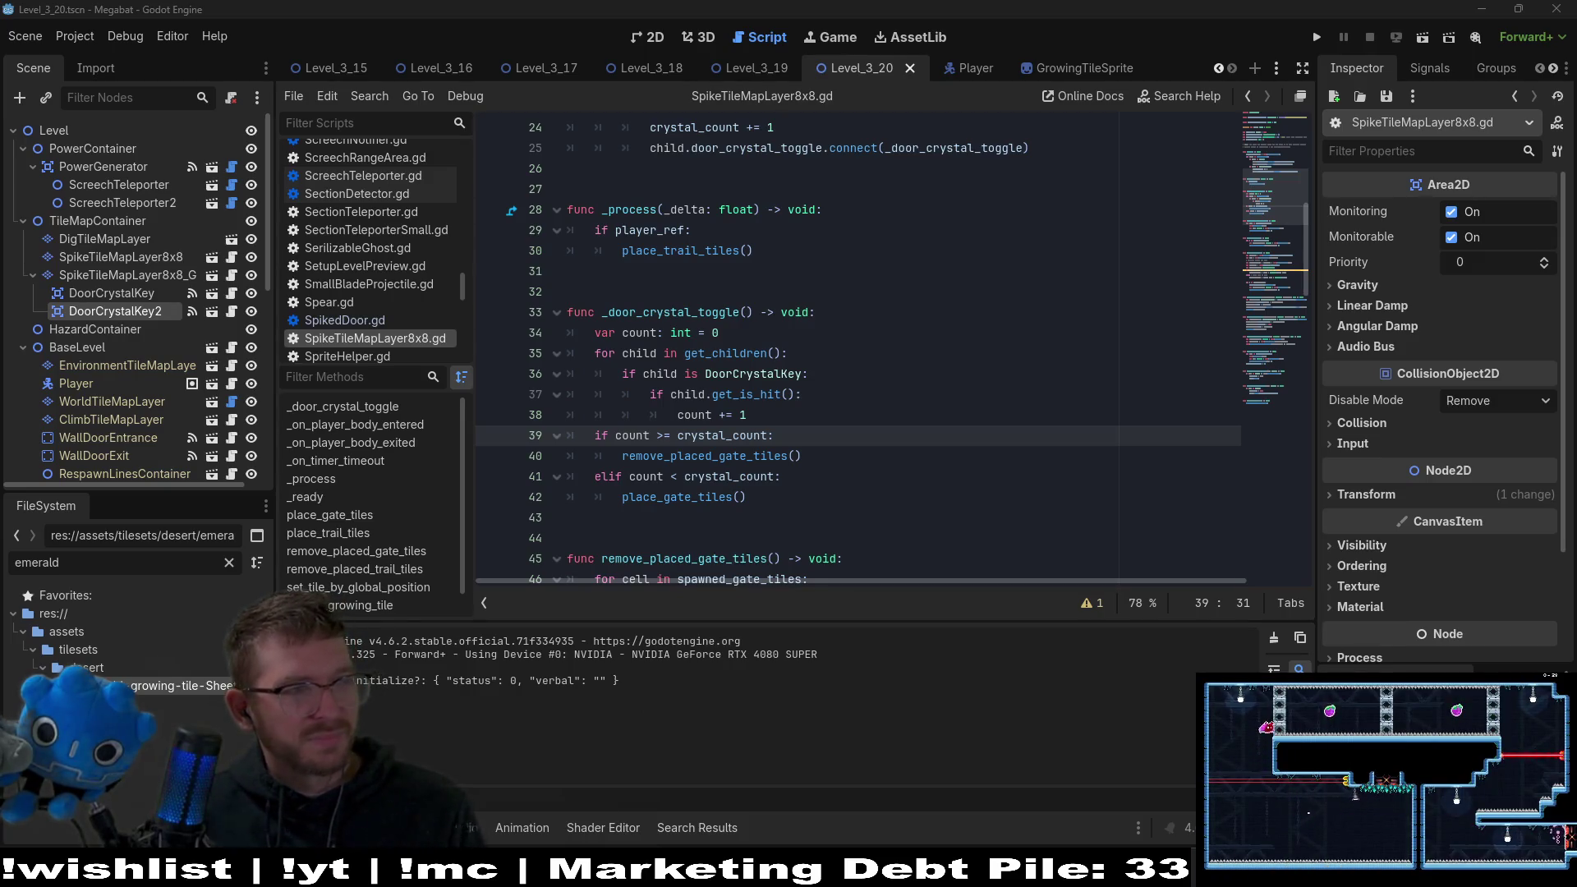
left_click(910, 386)
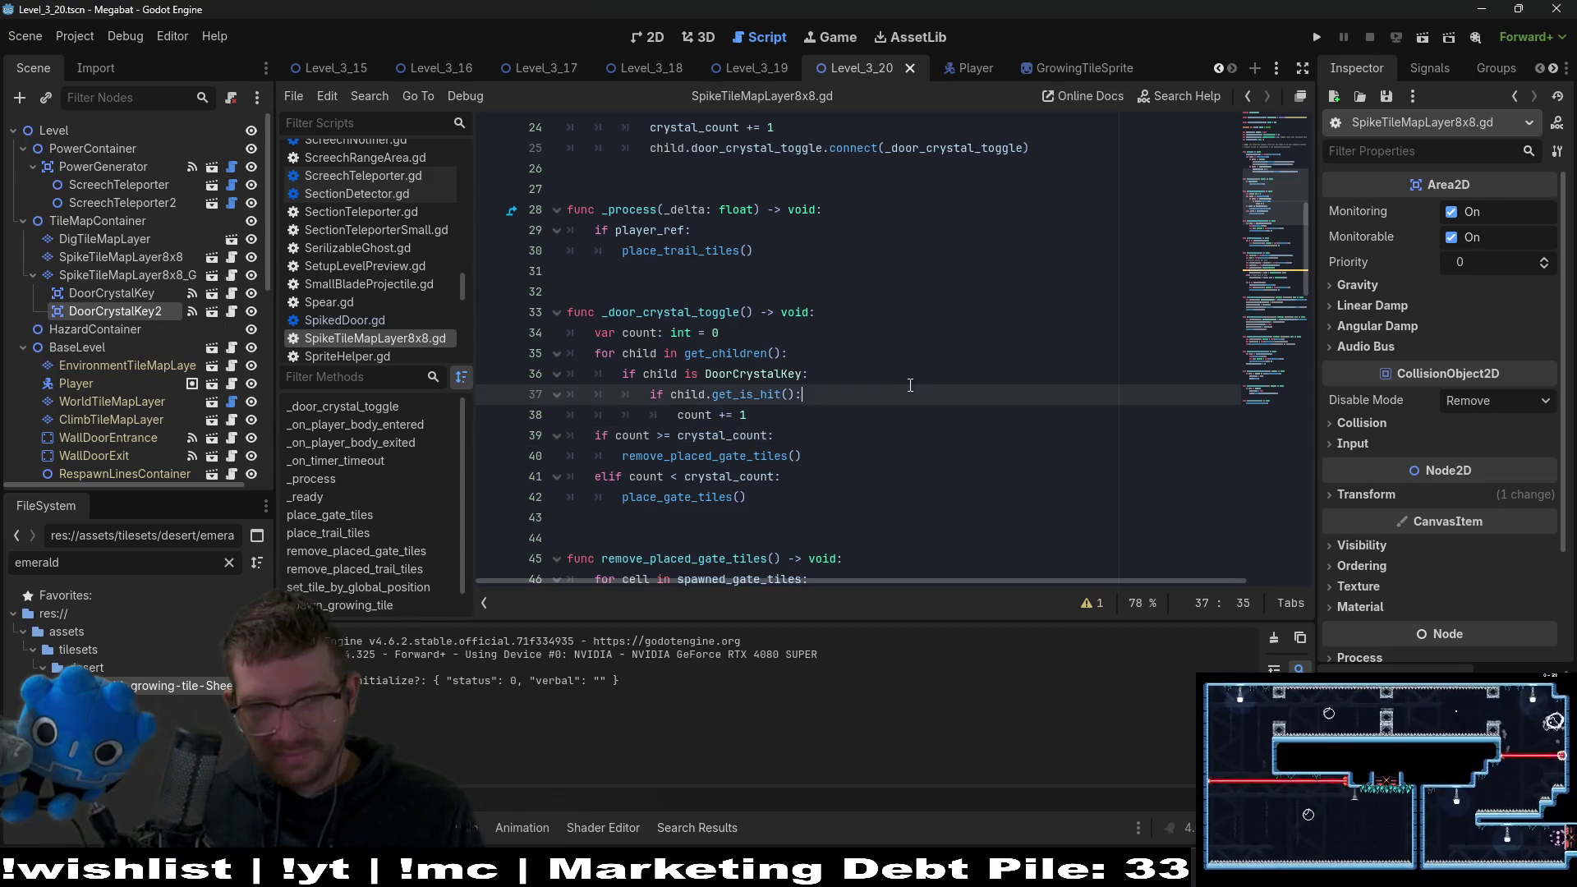
left_click(831, 463)
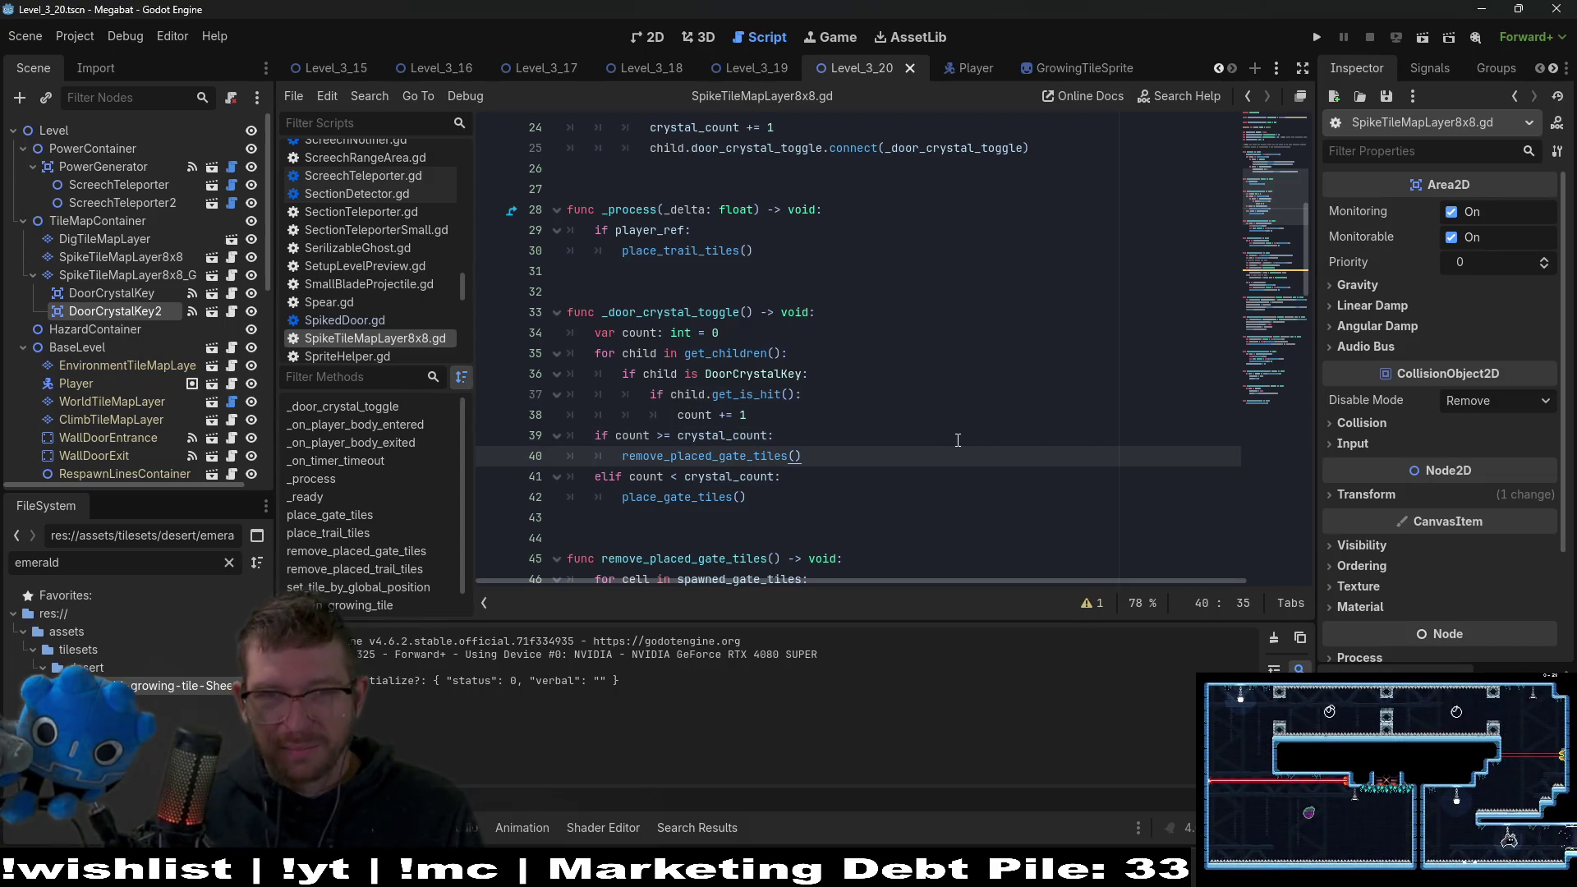
left_click(881, 416)
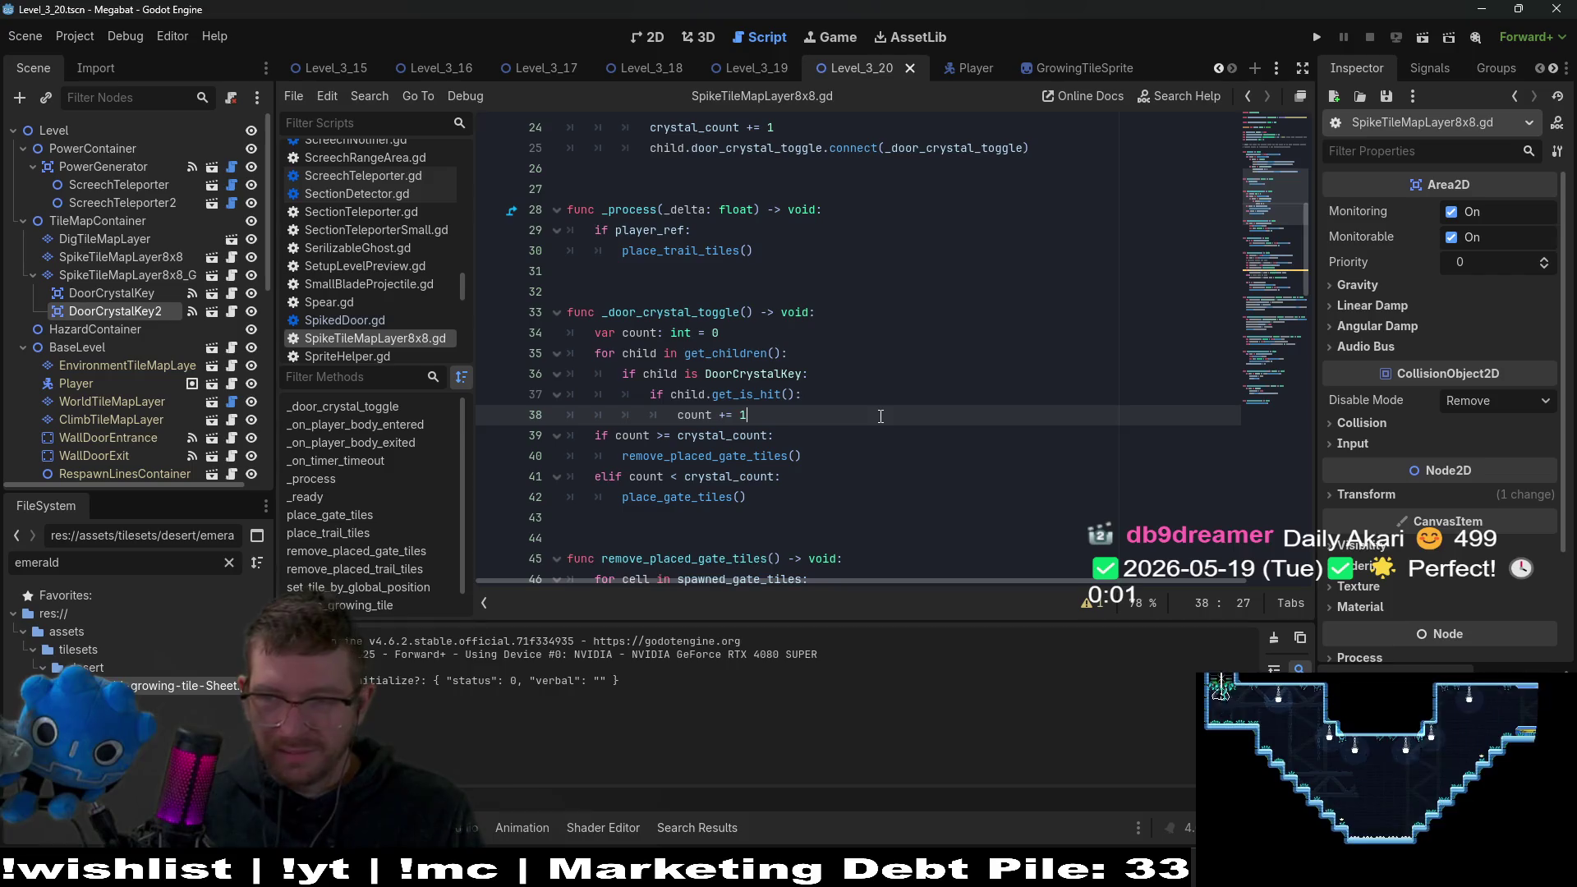
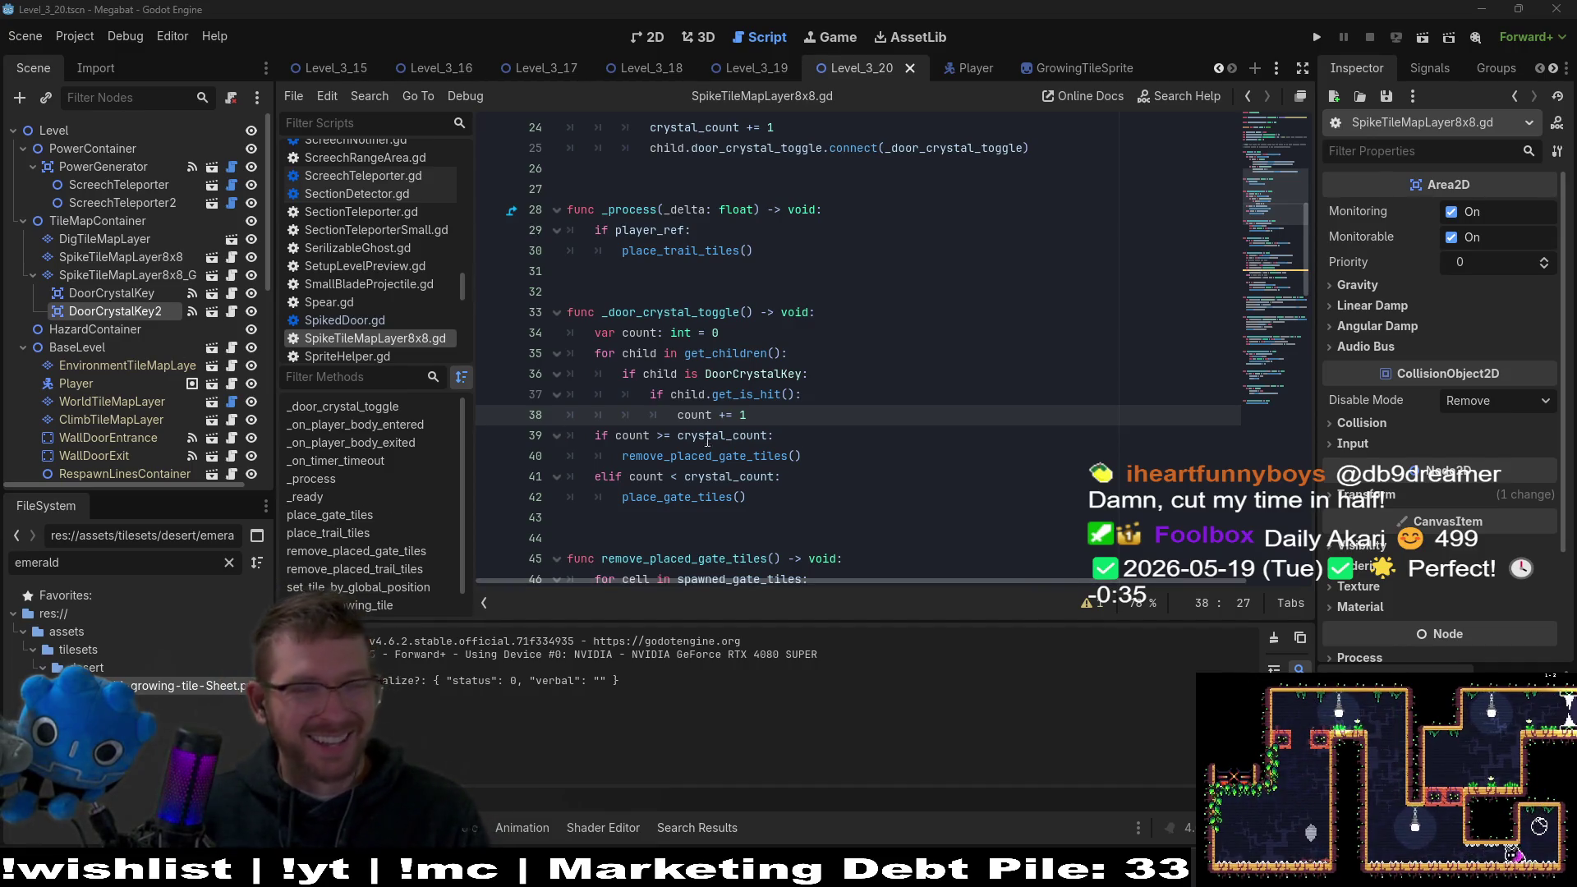
Review the child loop in _door_crystal_toggle, then open DoorCrystalKey2's DoorCrystalKey.gd script.
left_click(889, 396)
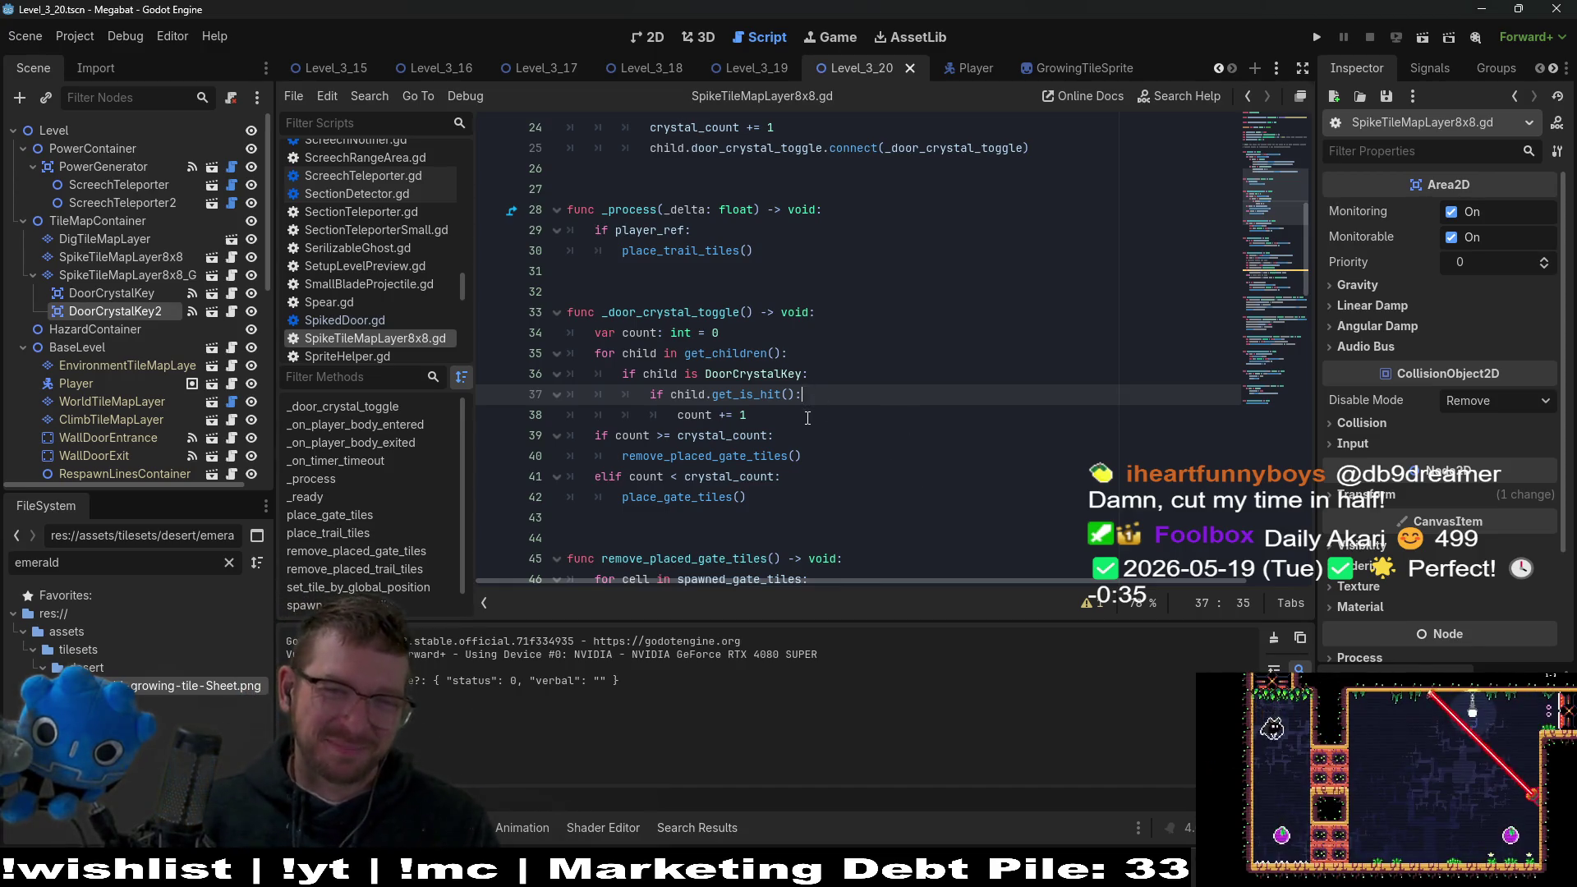
left_click(807, 417)
left_click(863, 382)
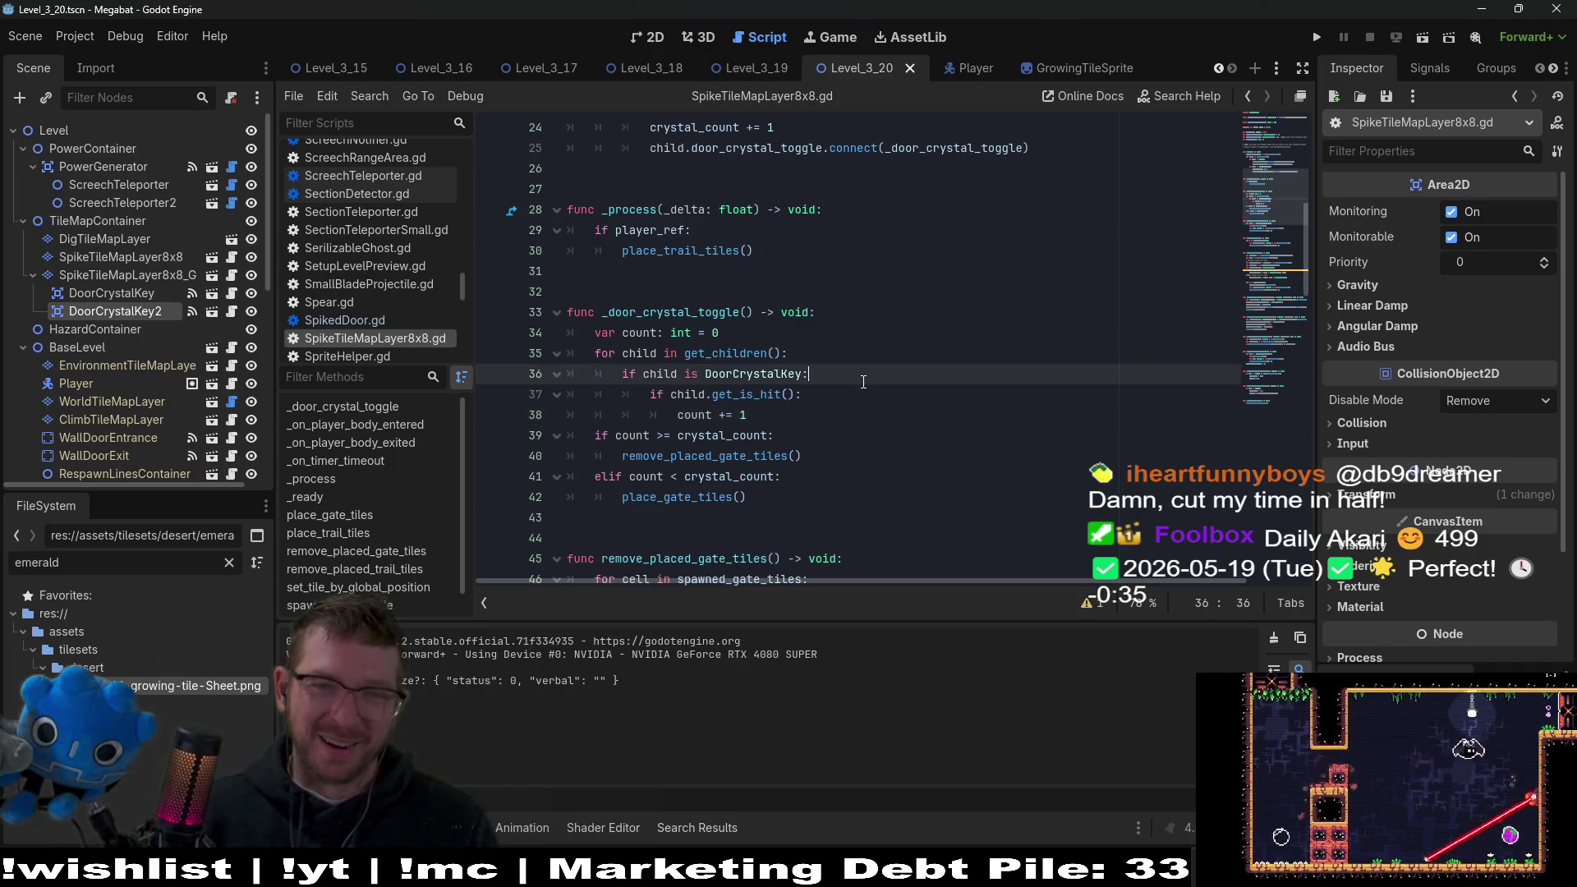
left_click(835, 403)
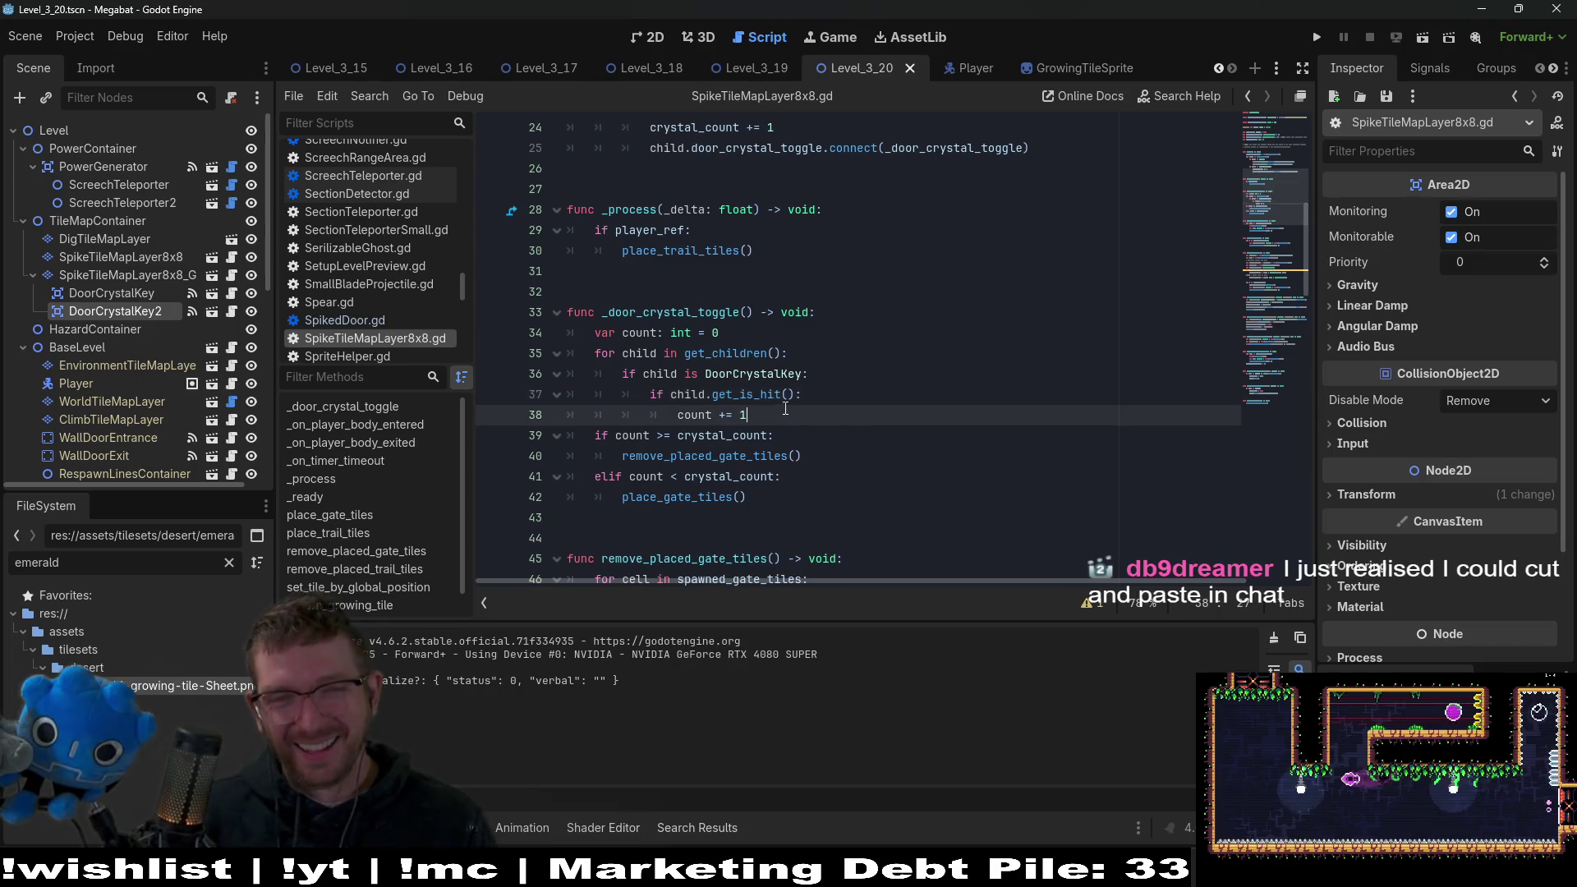
double_click(641, 354)
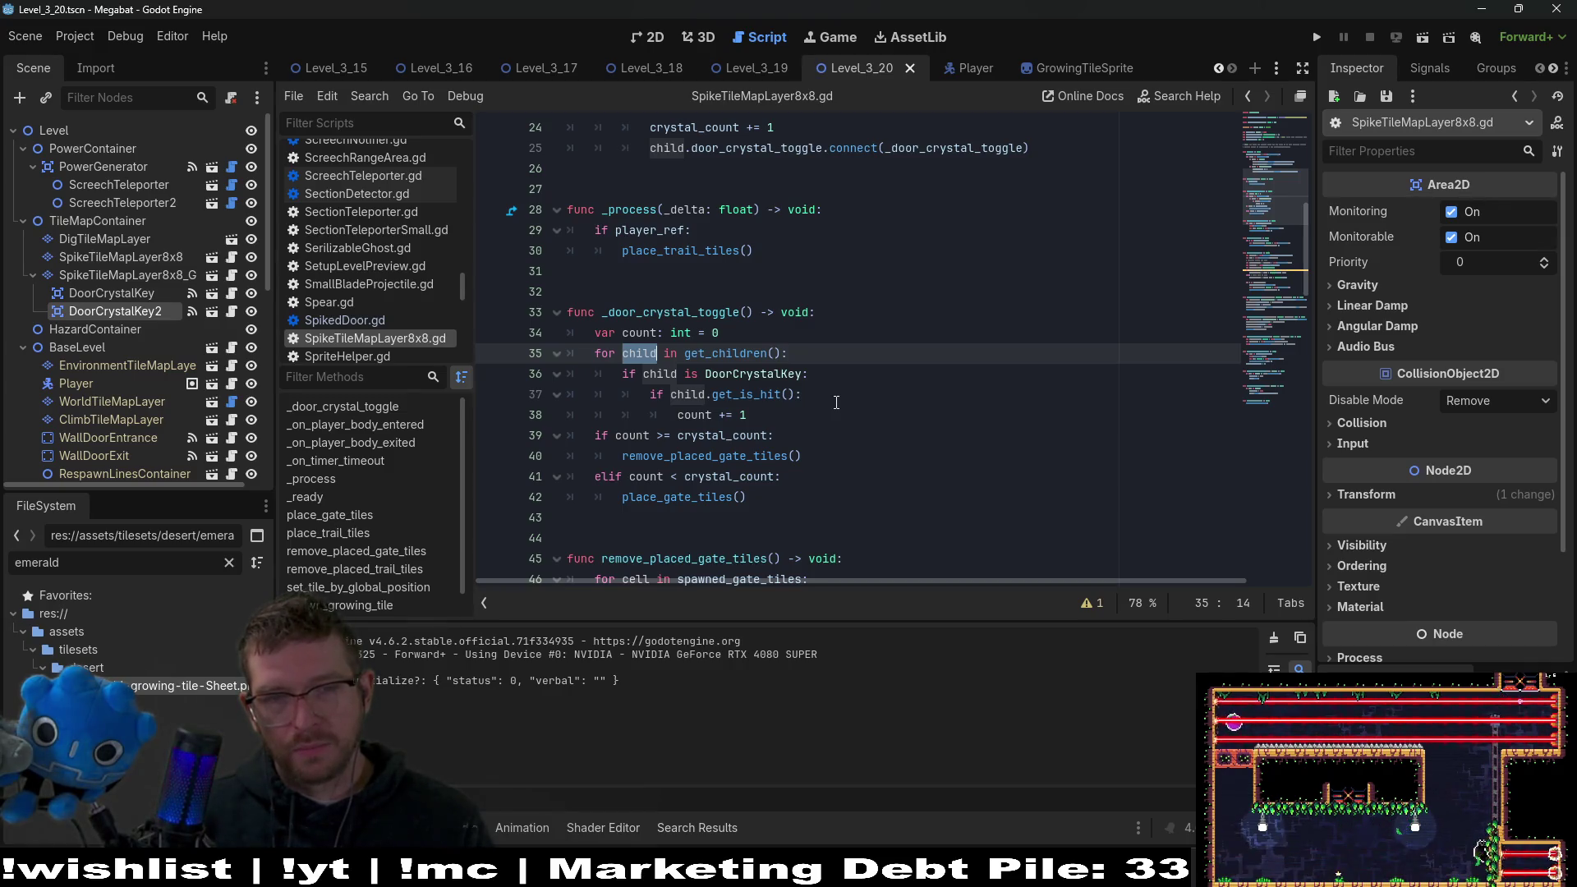
left_click(755, 394, "ctrl")
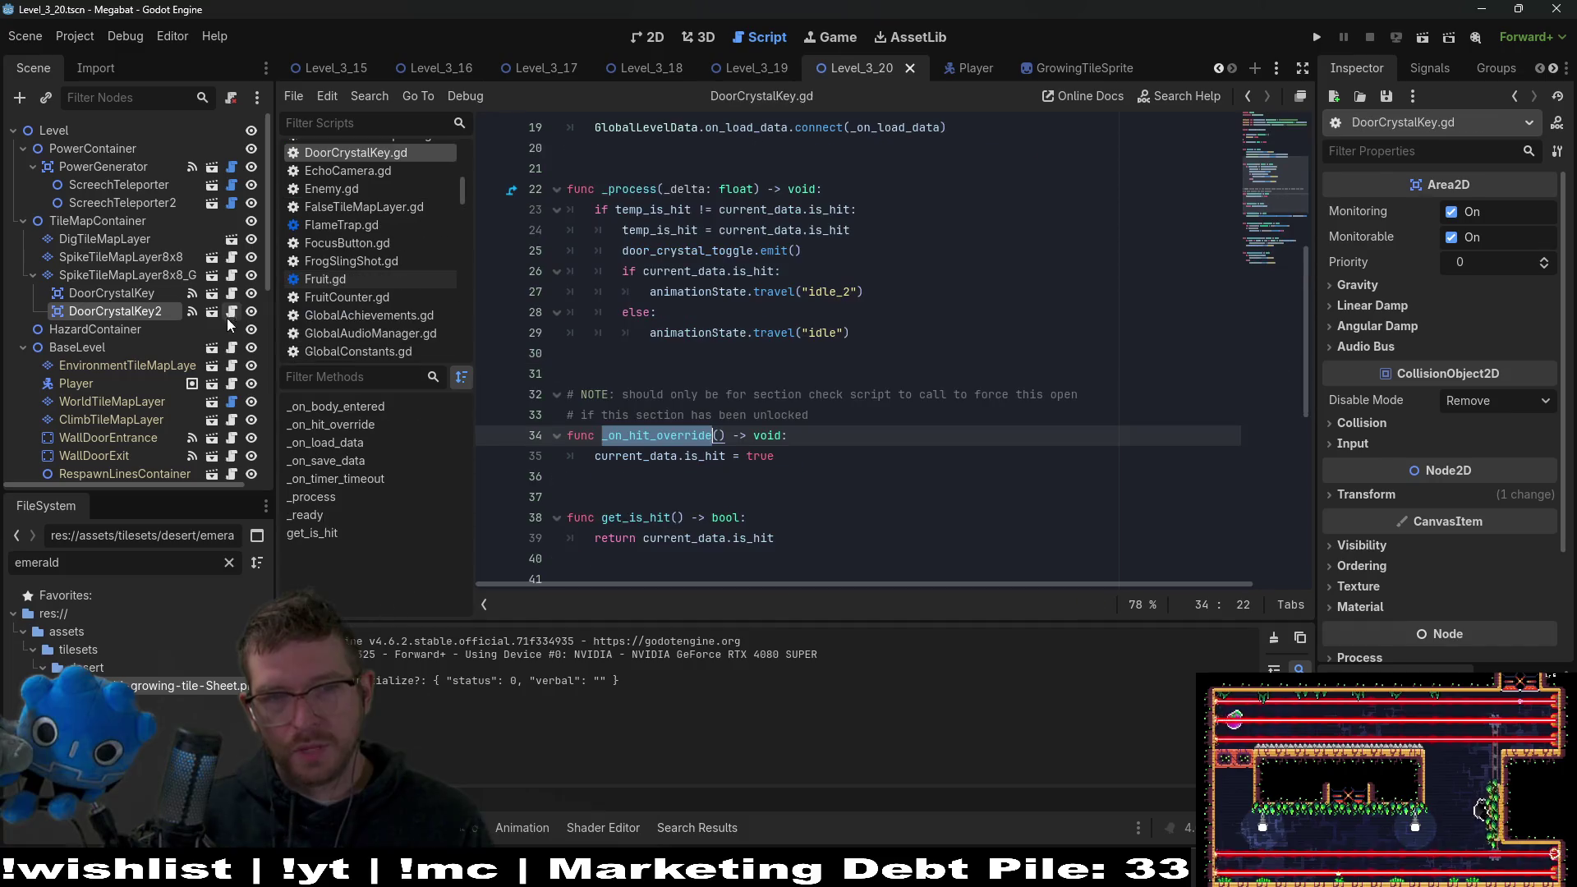
Read DoorCrystalKey.gd's is_hit handling, then reopen the SpikeTileMapLayer8x8_G layer's script.
scroll(879, 413, "down", 3)
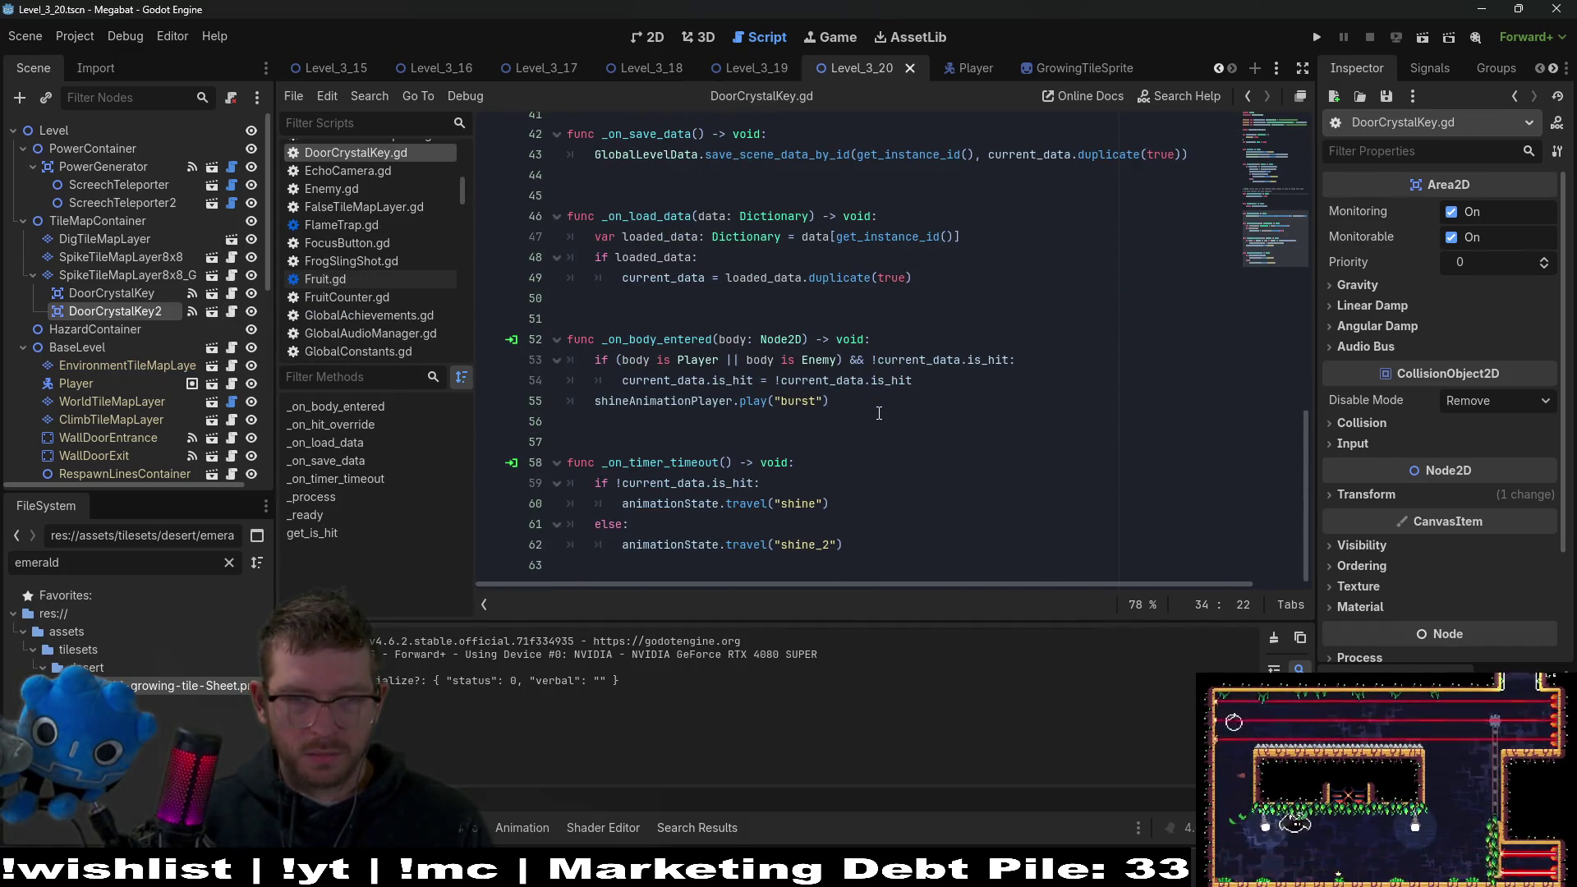
scroll(879, 413, "up", 1)
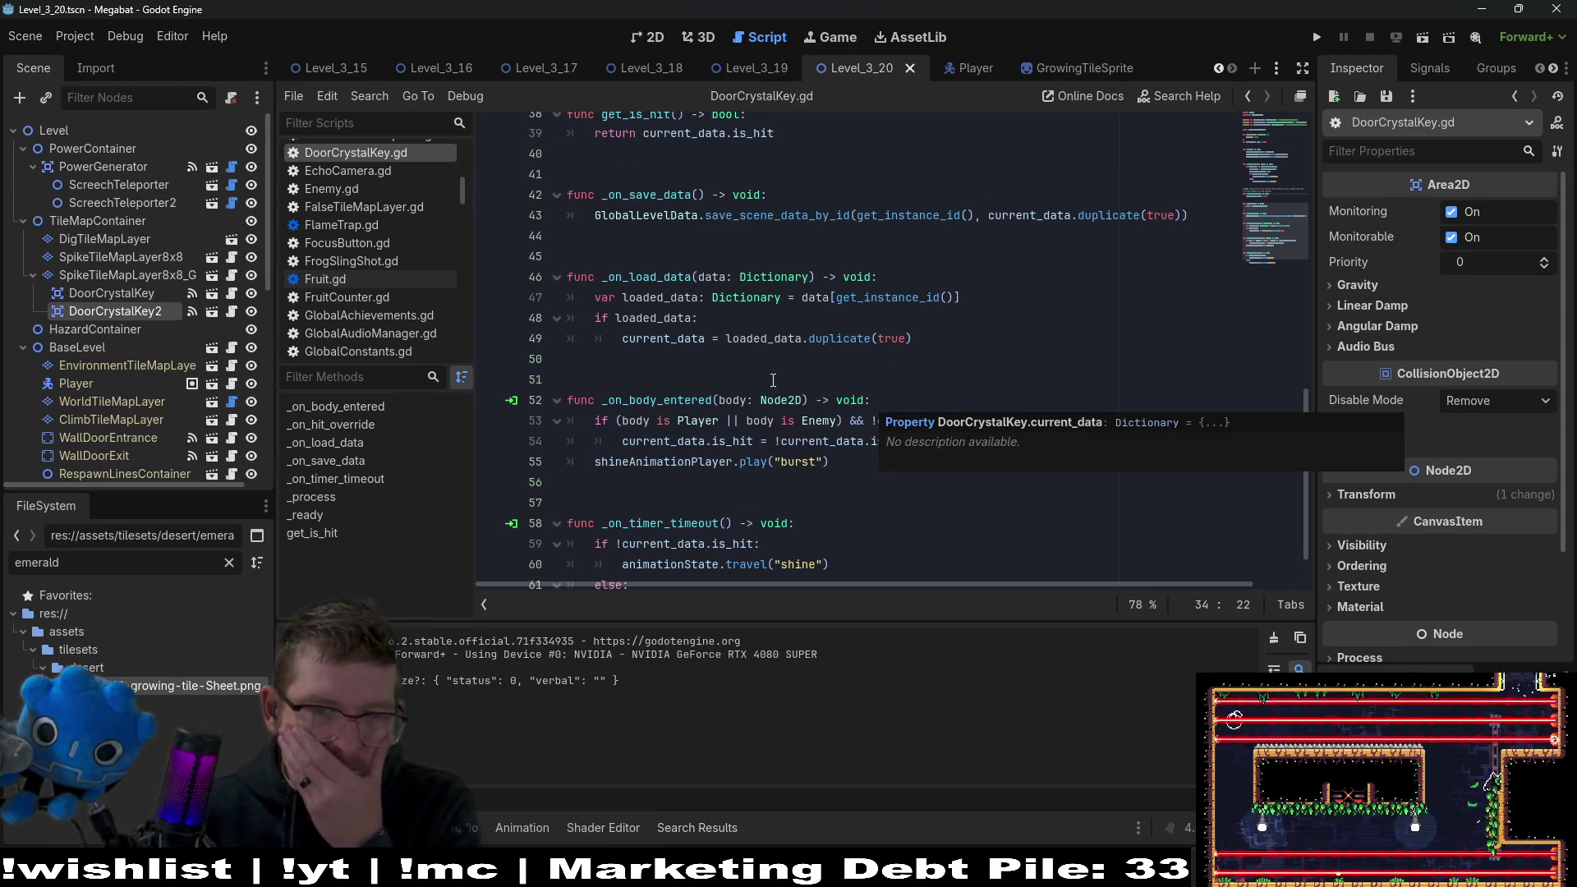
double_click(891, 441)
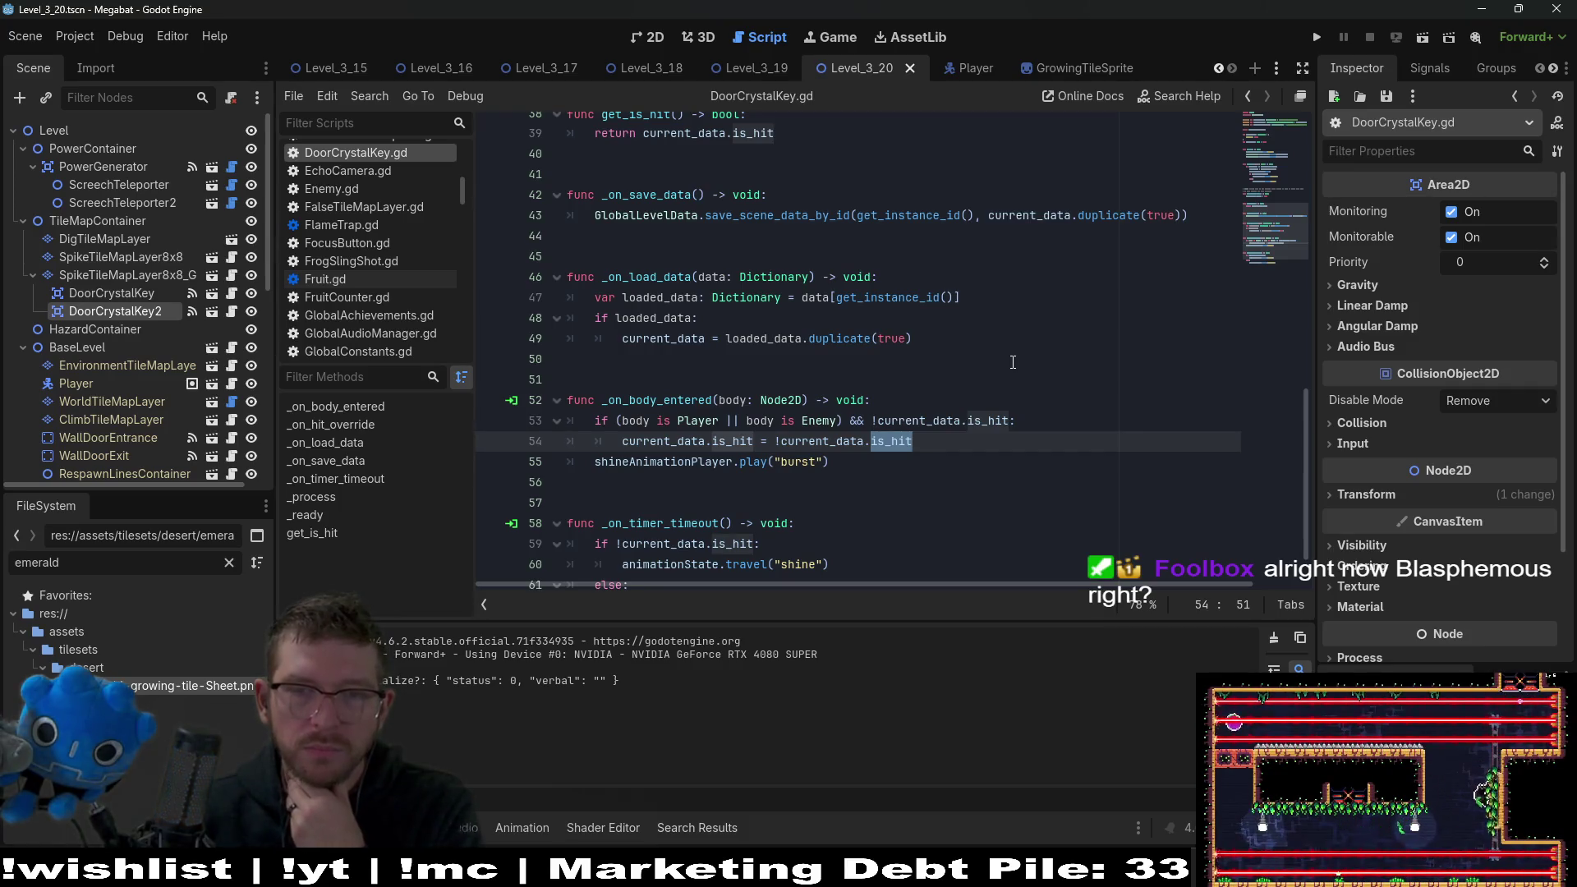
scroll(1011, 362, "up", 1)
scroll(1009, 362, "up", 3)
scroll(995, 374, "down", 5)
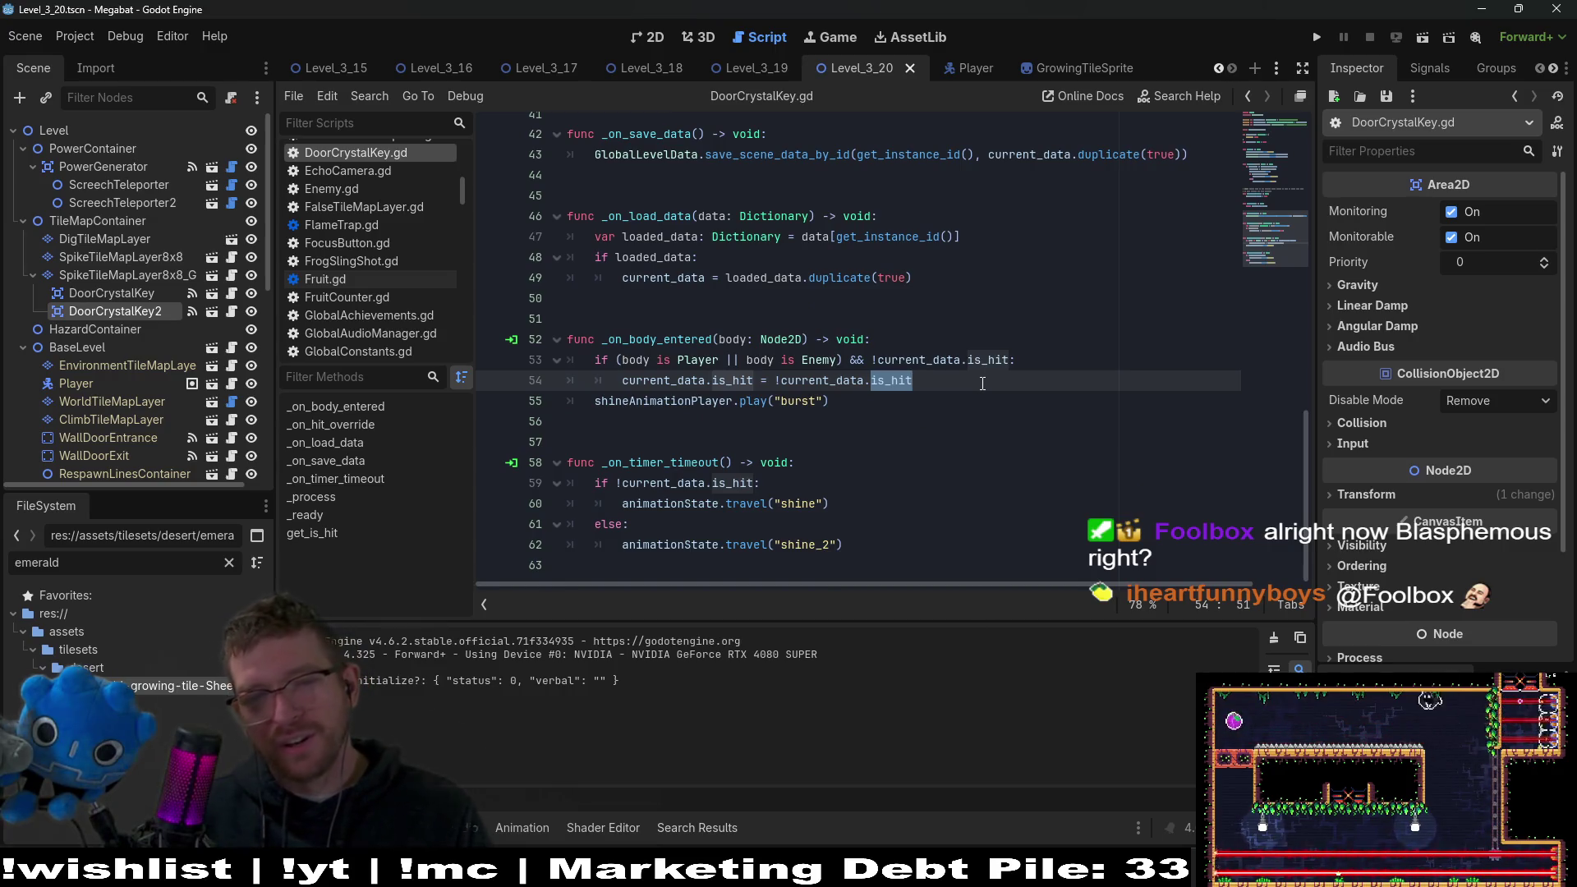
scroll(980, 384, "up", 2)
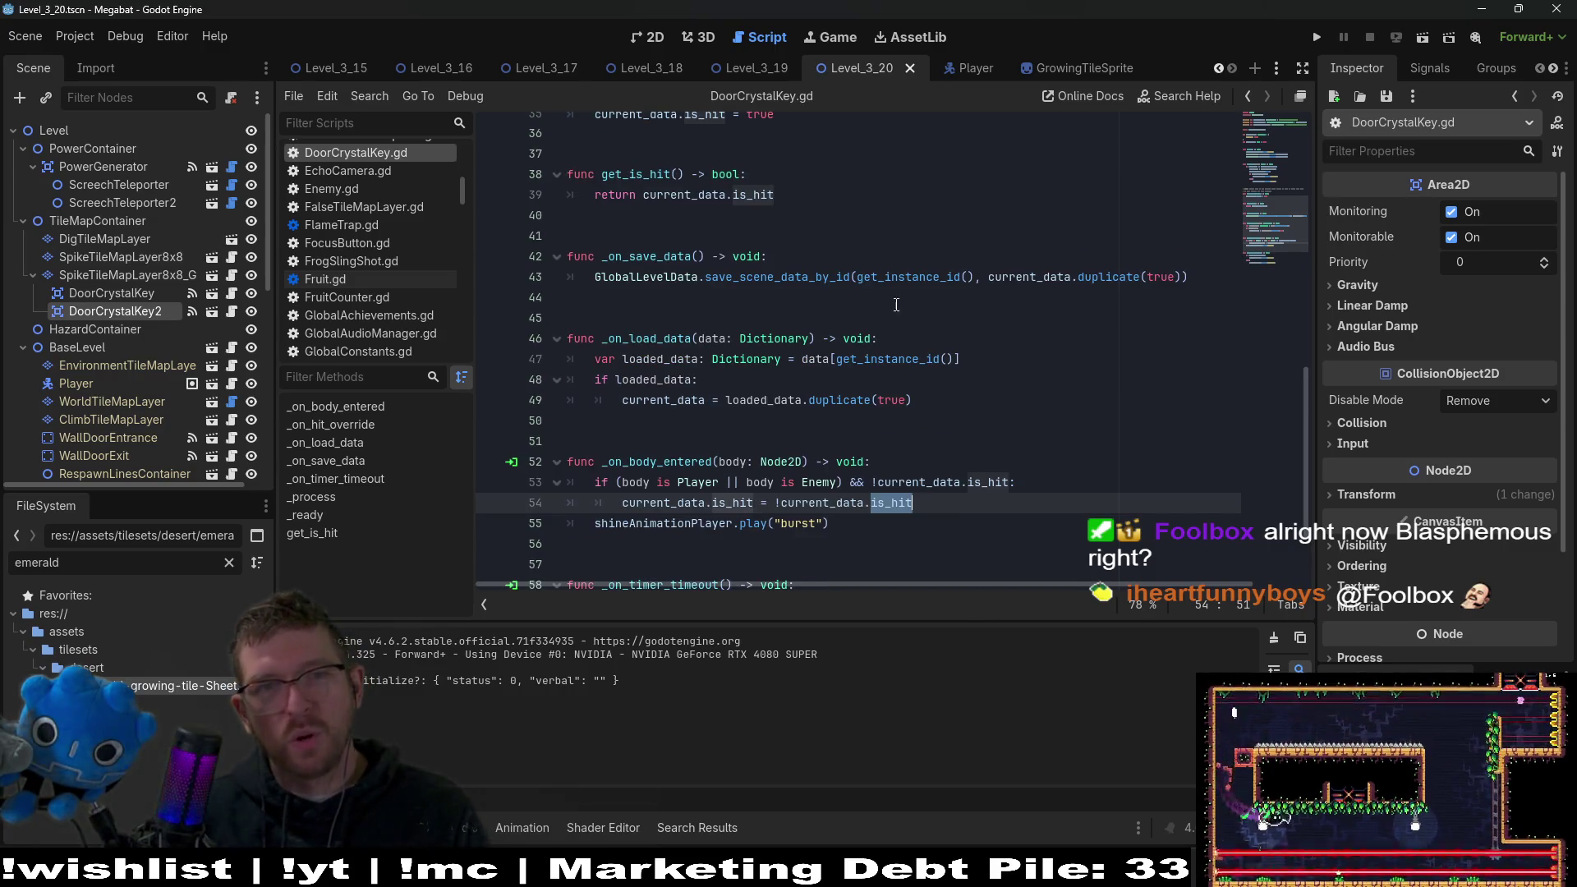
left_click(655, 37)
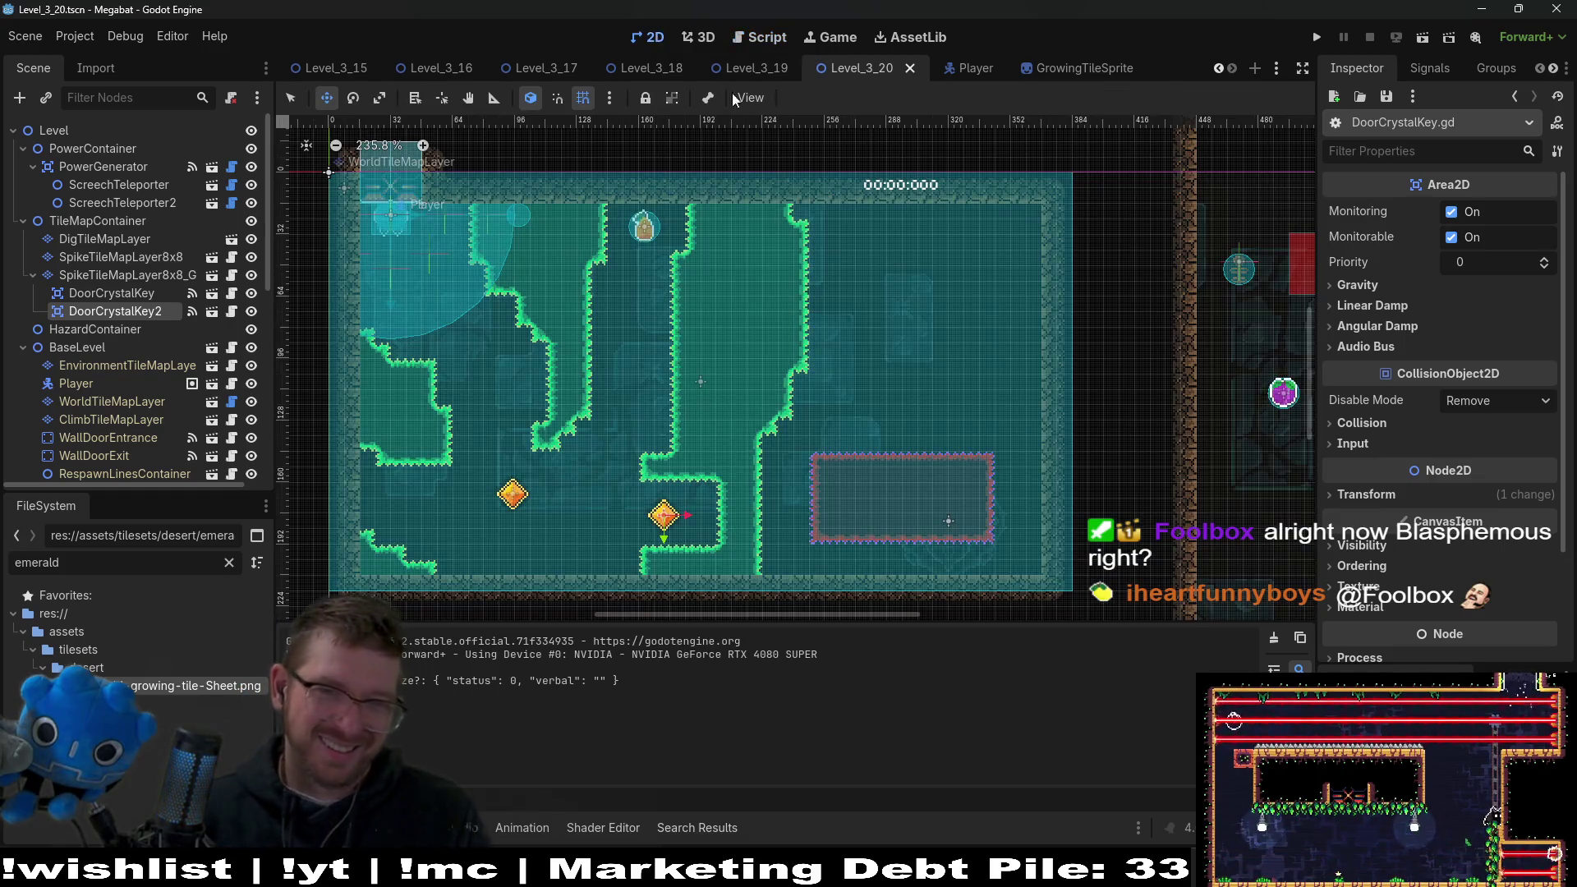
left_click(759, 37)
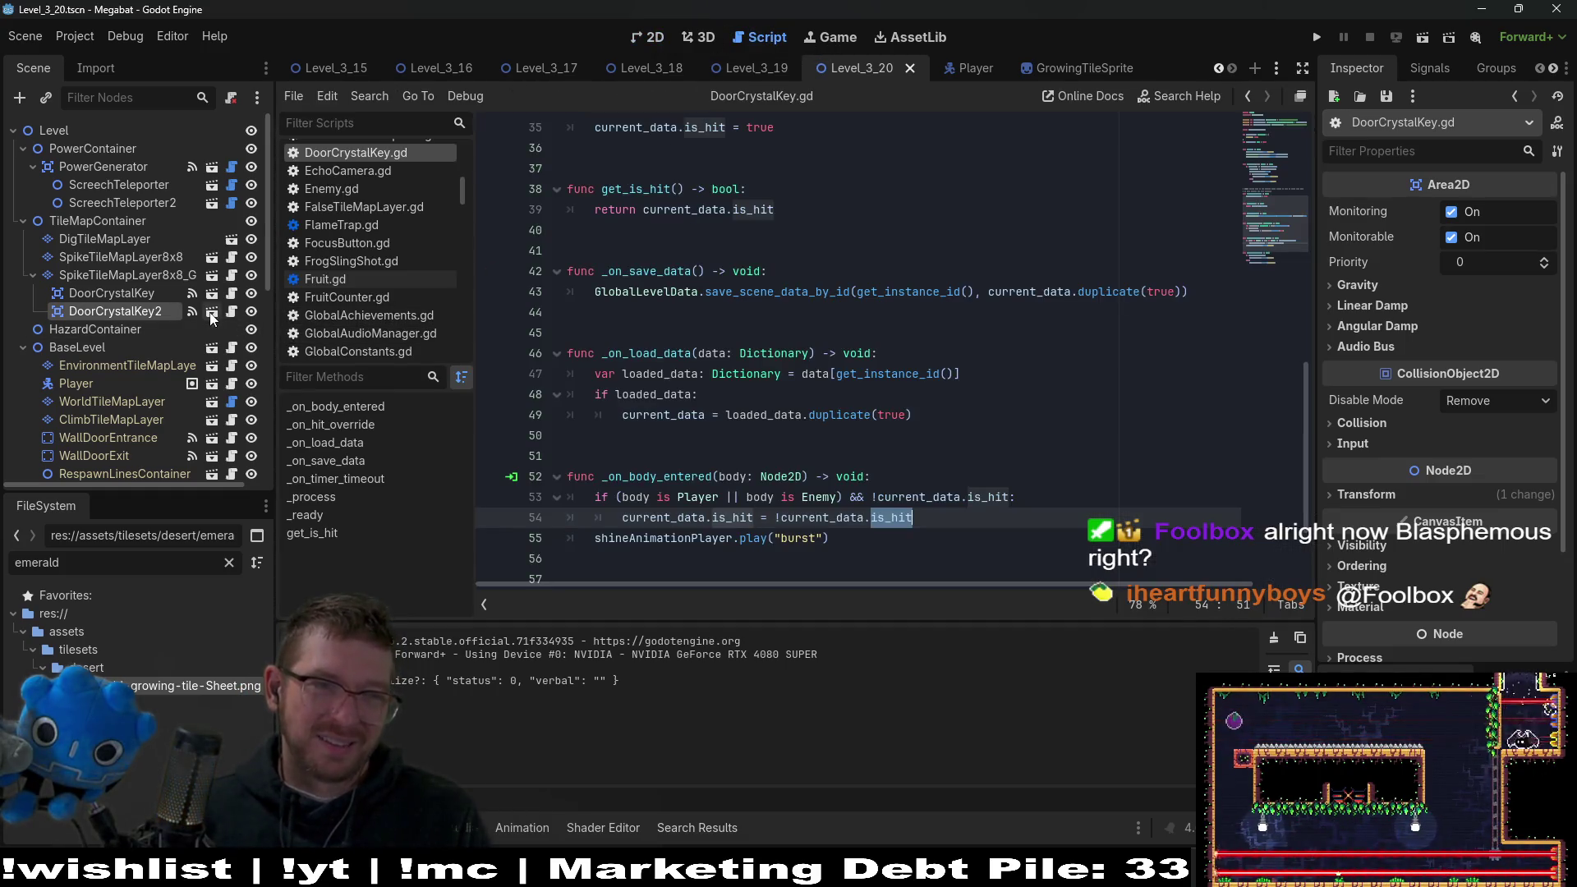
left_click(232, 277)
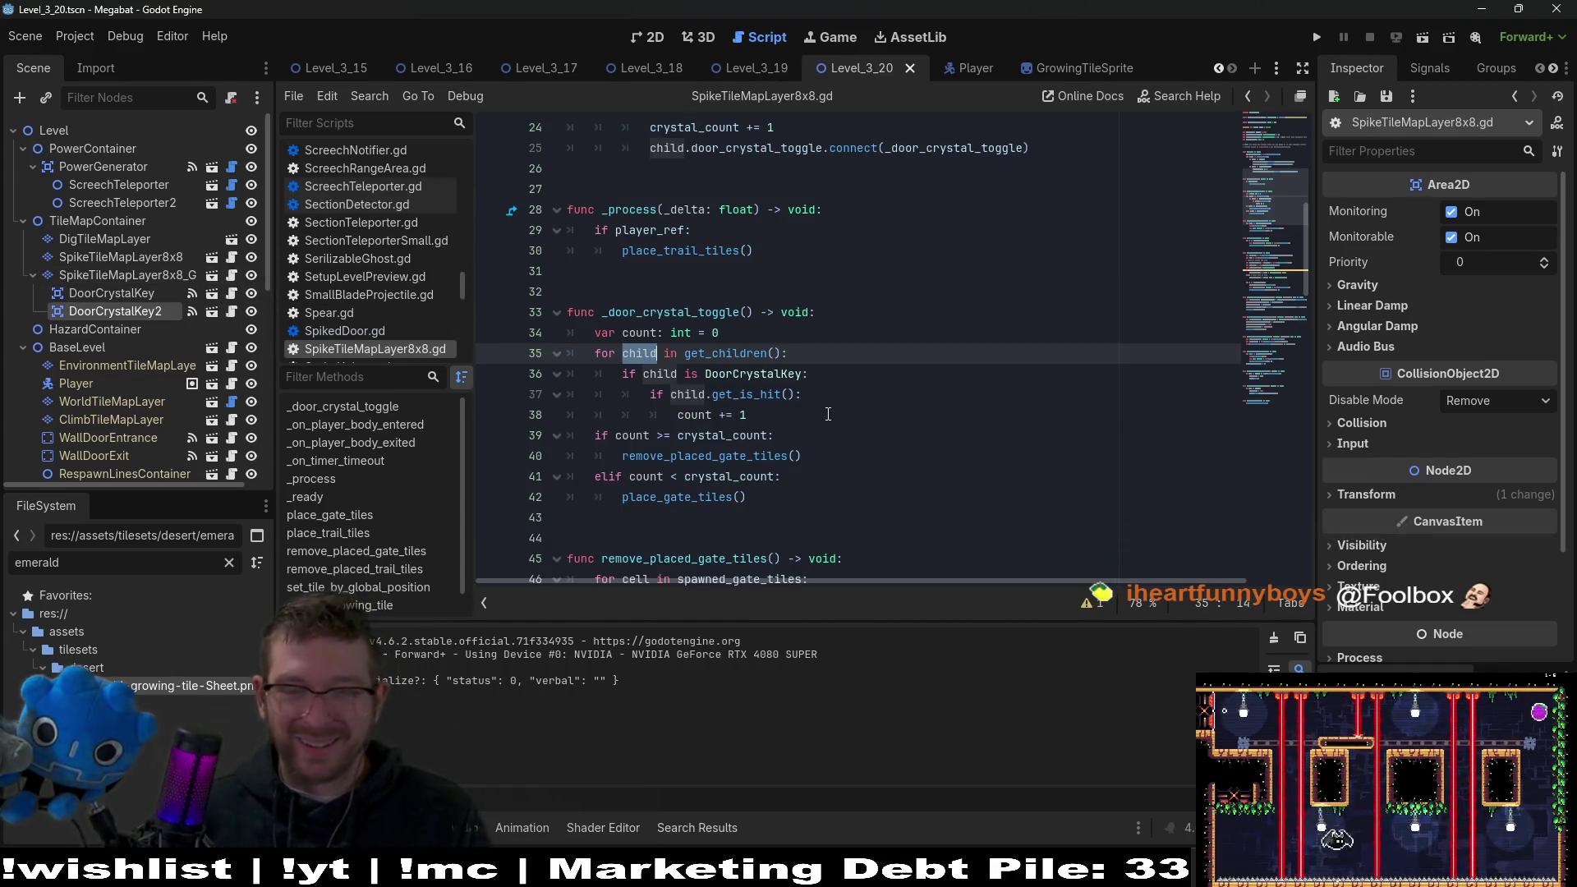
Declare 'var gate_tiles_placed: bool = false' on a new line 12 after spawned_gate_tiles.
left_click(792, 414)
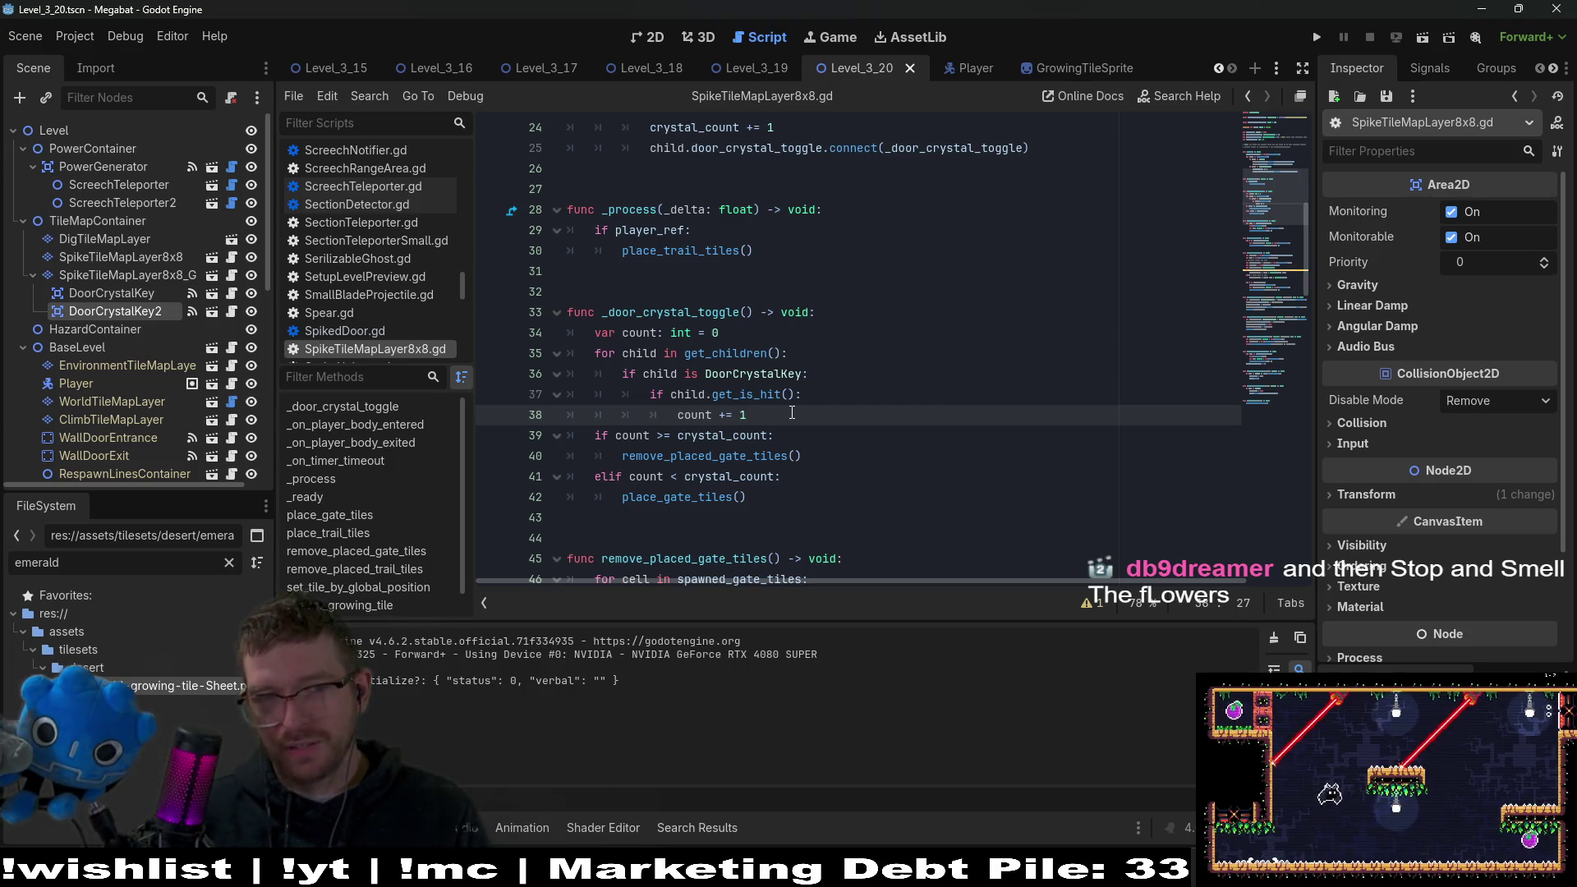
scroll(792, 414, "up", 8)
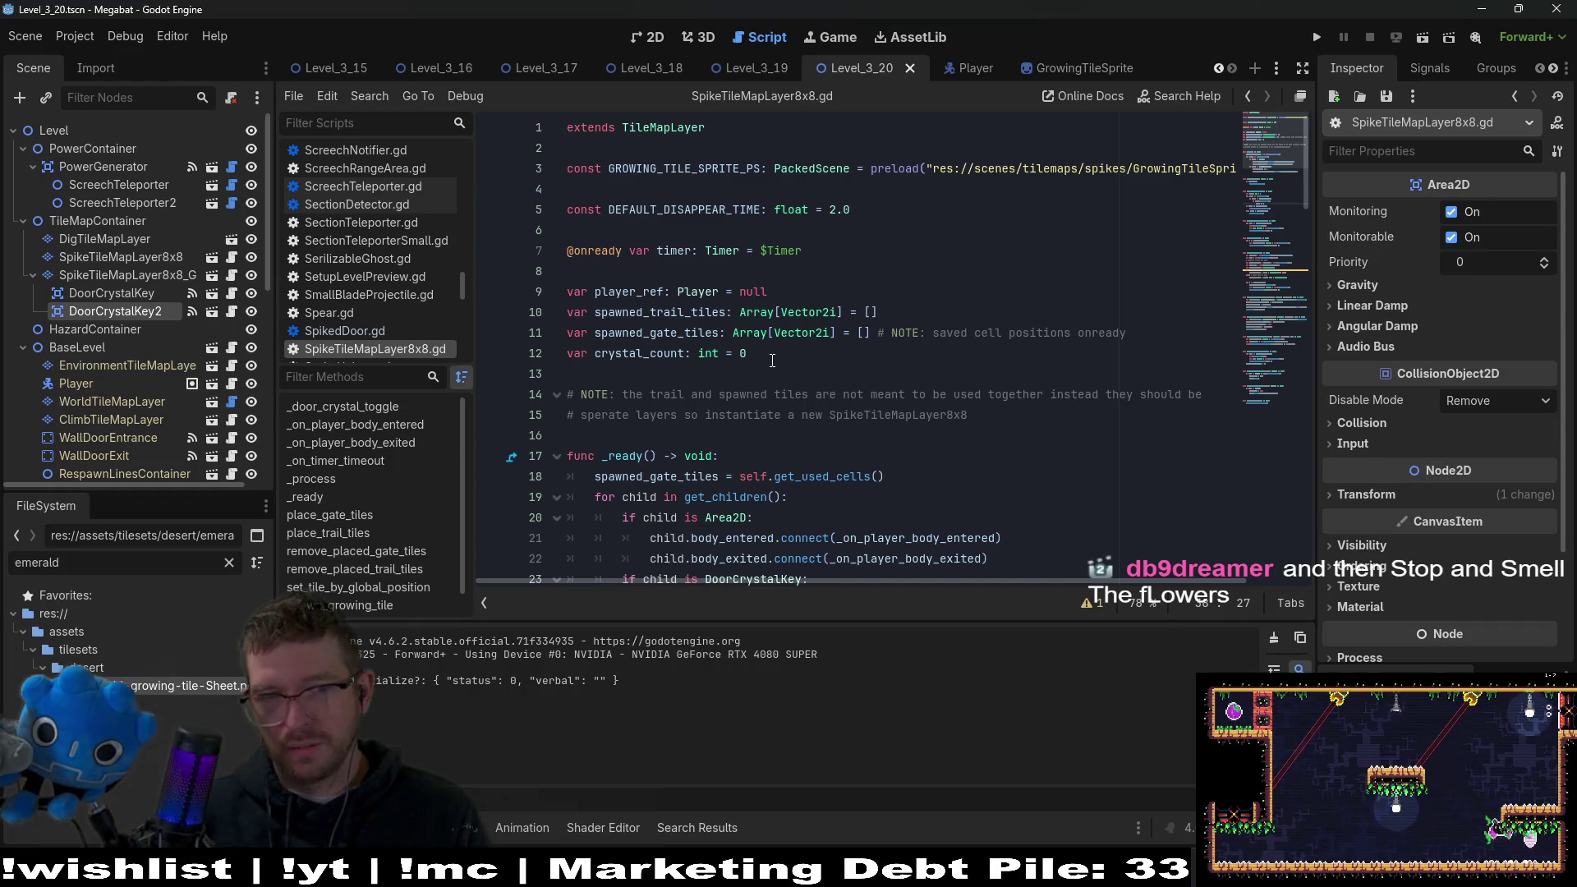
left_click(772, 360)
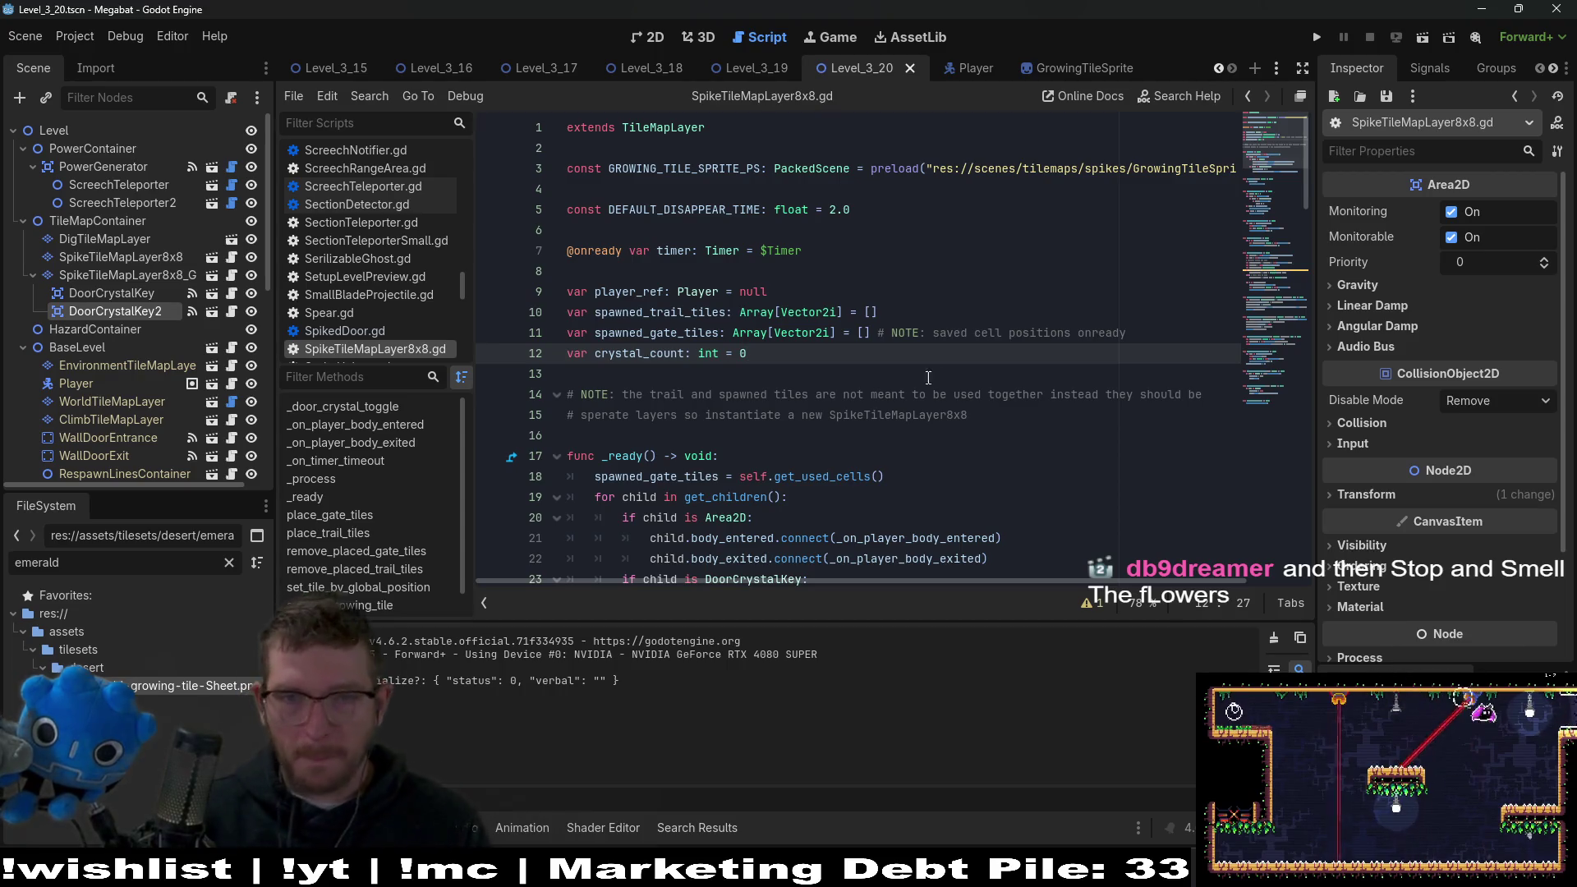
left_click(1128, 333)
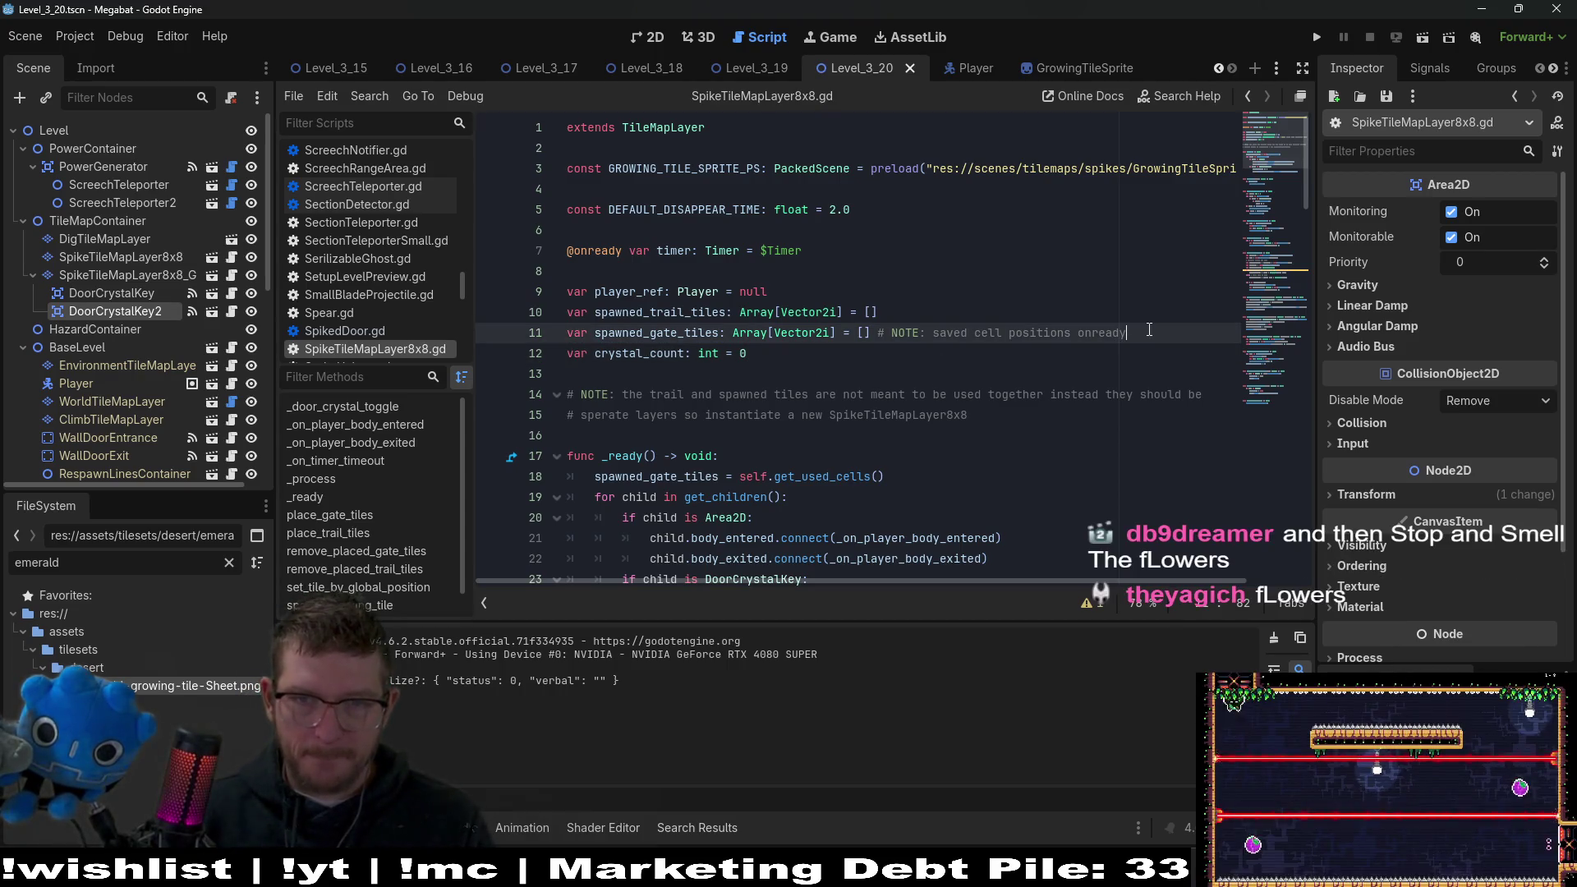
key("Return")
type("var tile")
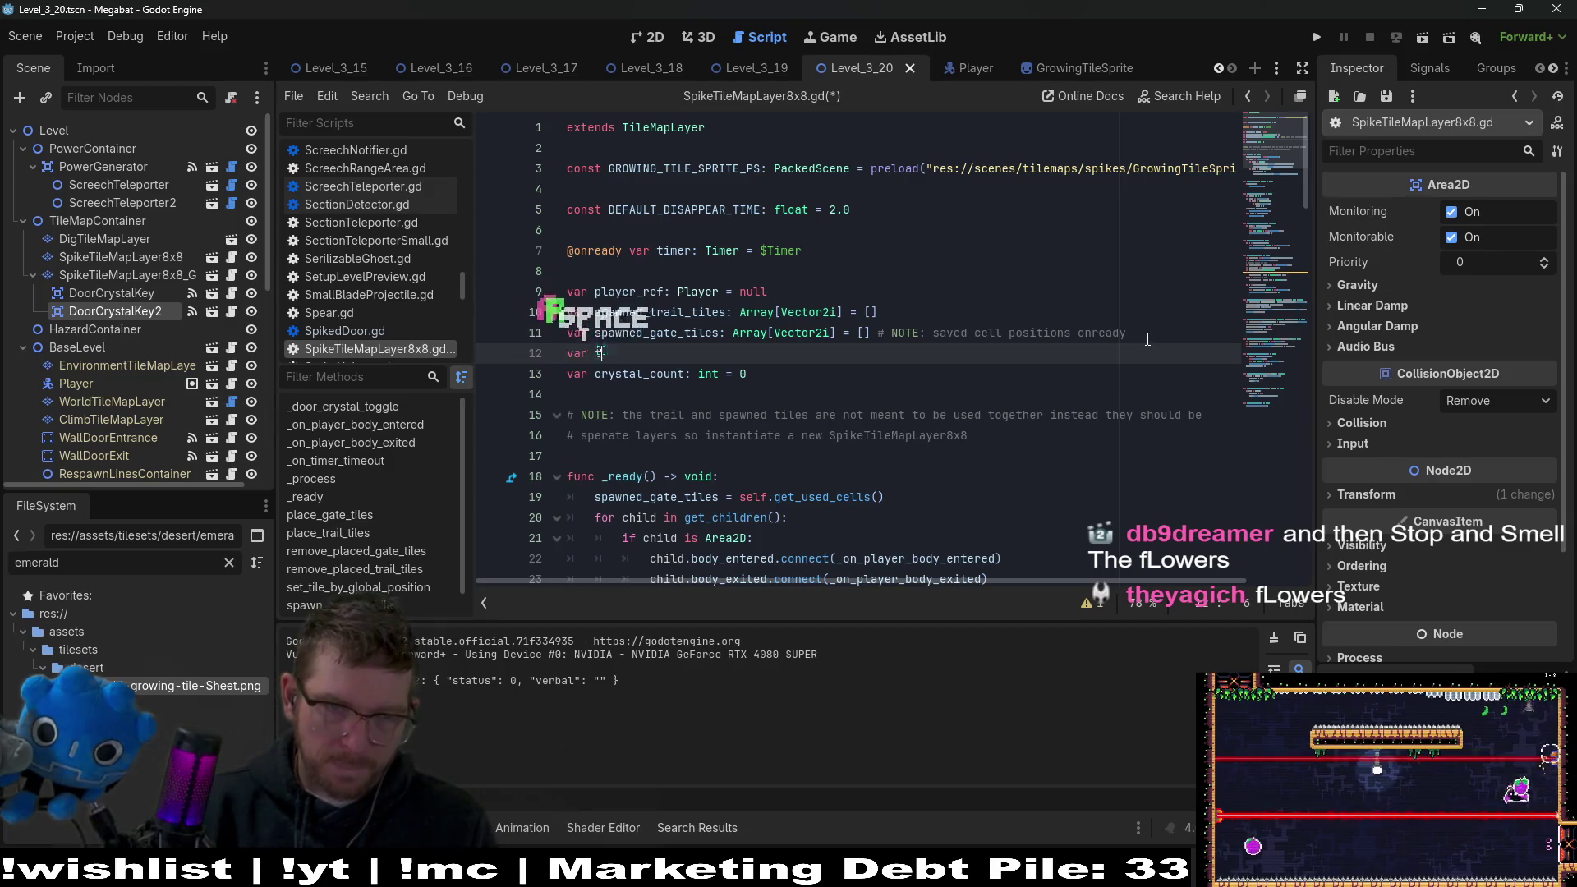
key("BackSpace")
key("BackSpace")
key("BackSpace")
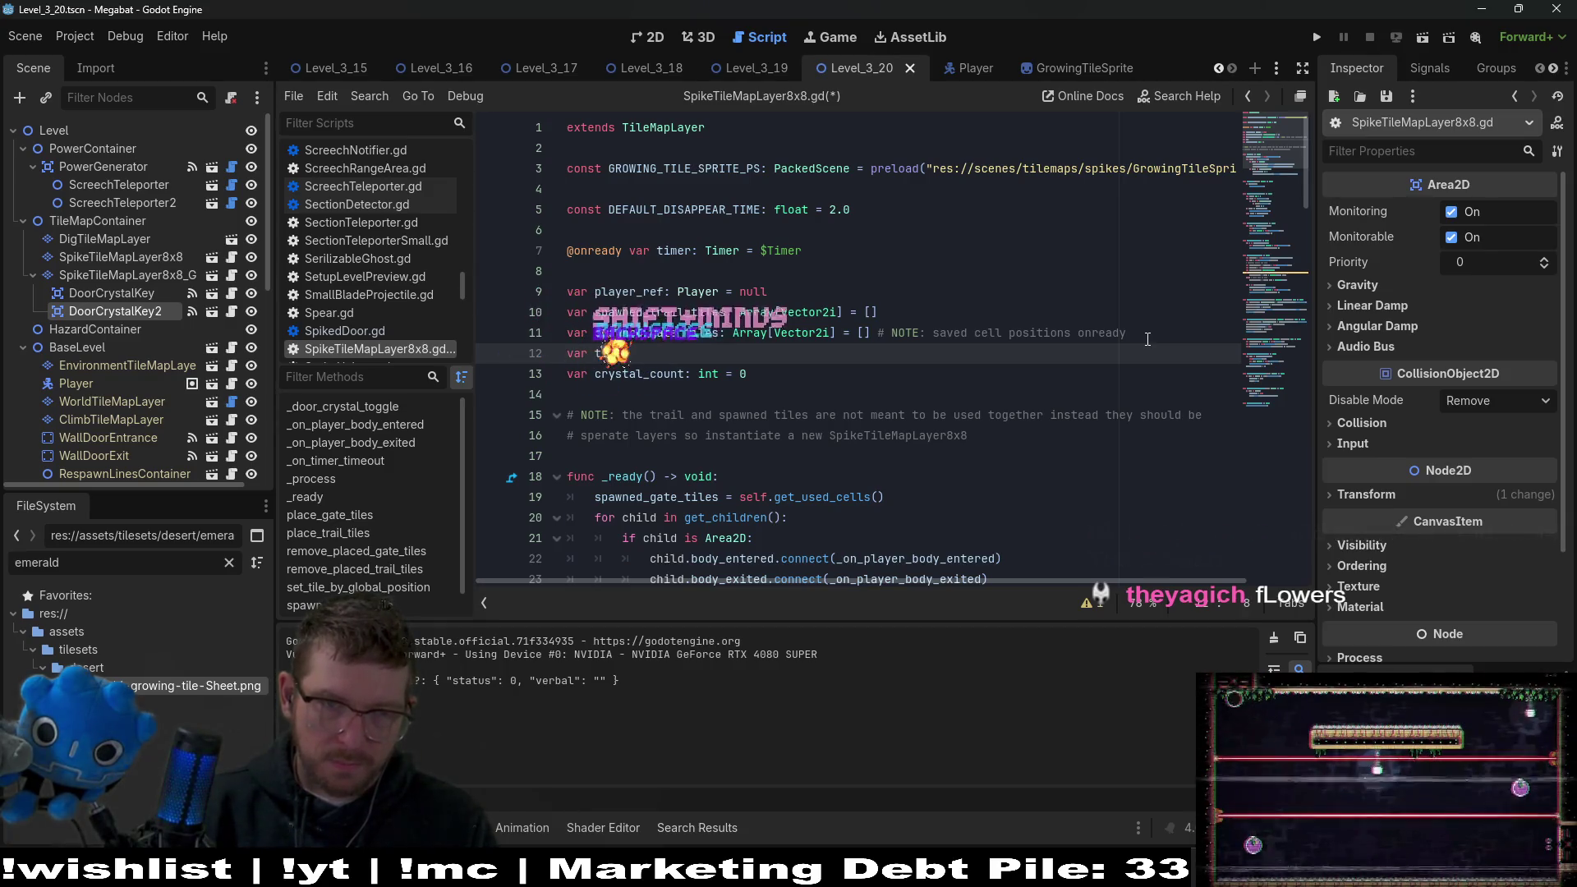
type("gate_tiles_")
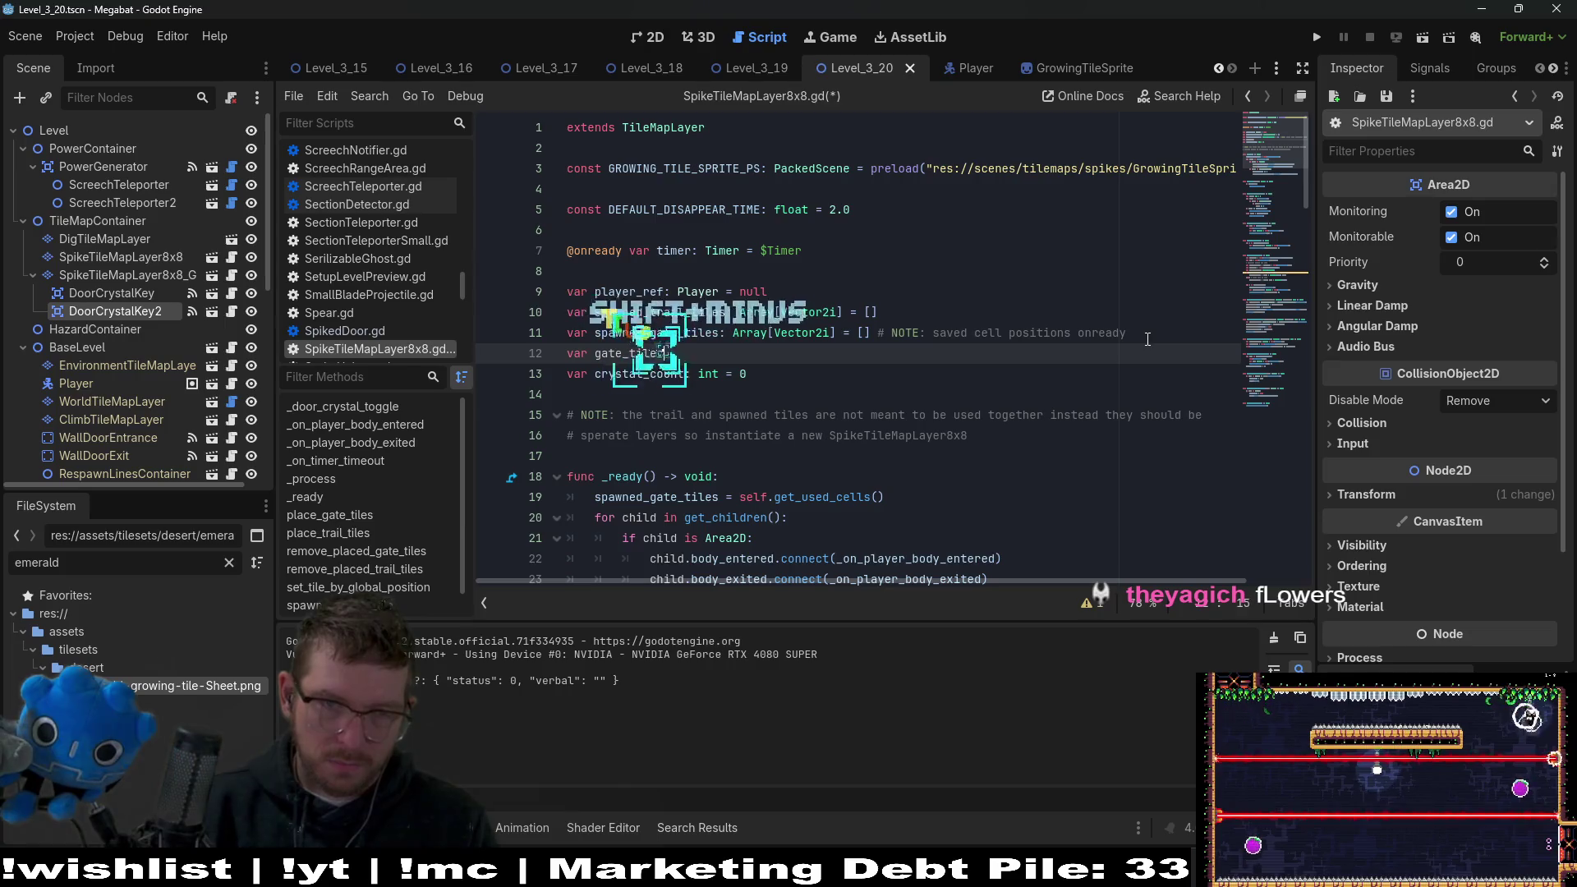
type("pla")
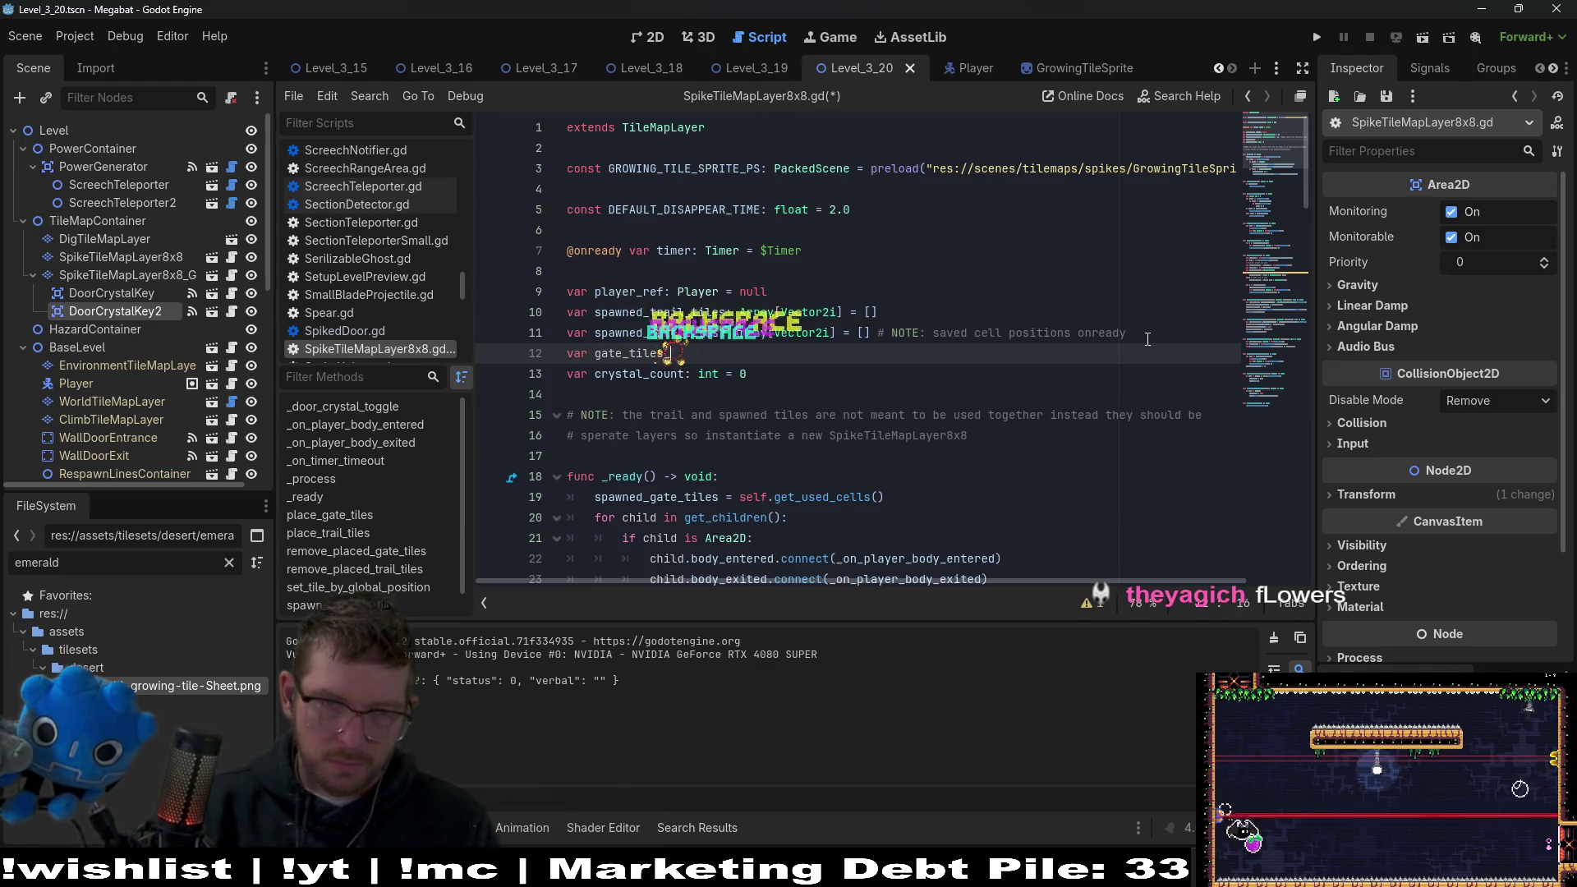
type("ced: boo")
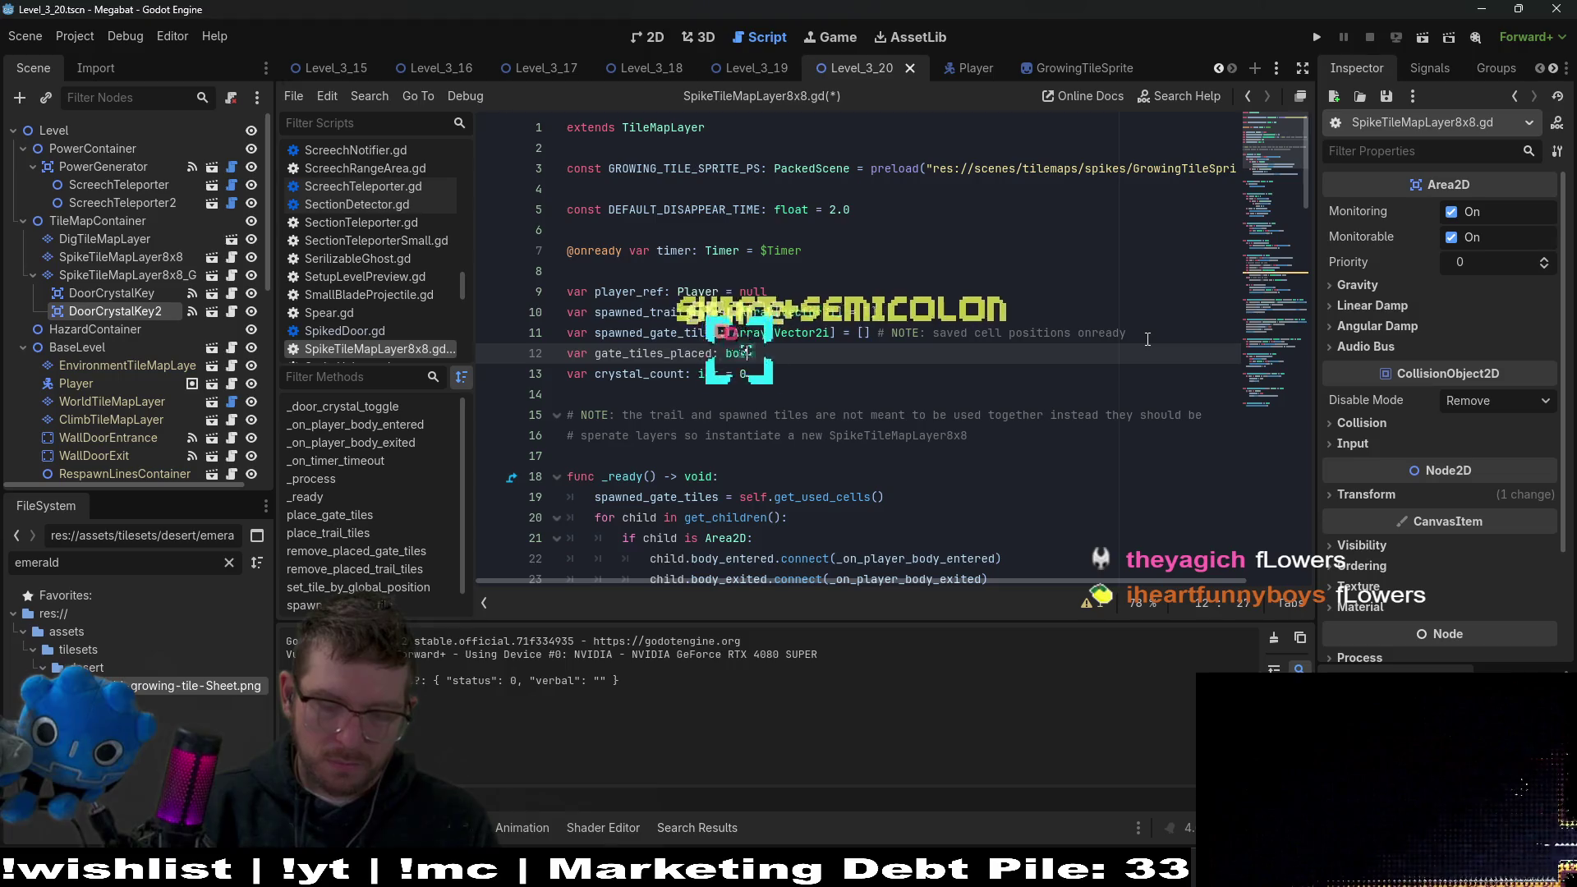
type("l = false")
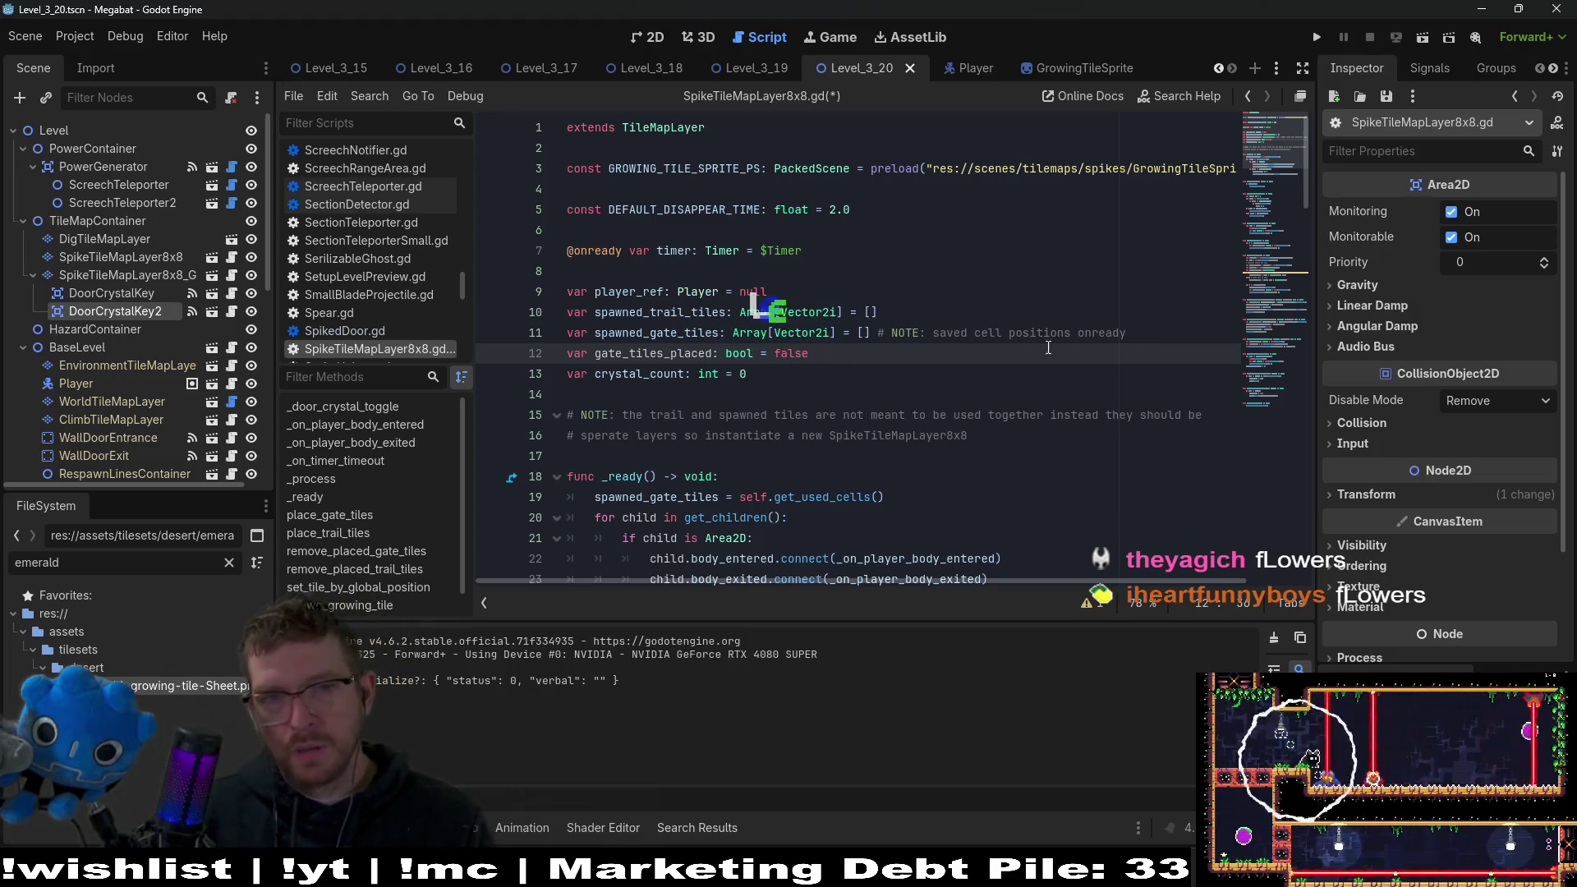
Change the gate_tiles_placed default to true and save the script.
double_click(787, 350)
type("true")
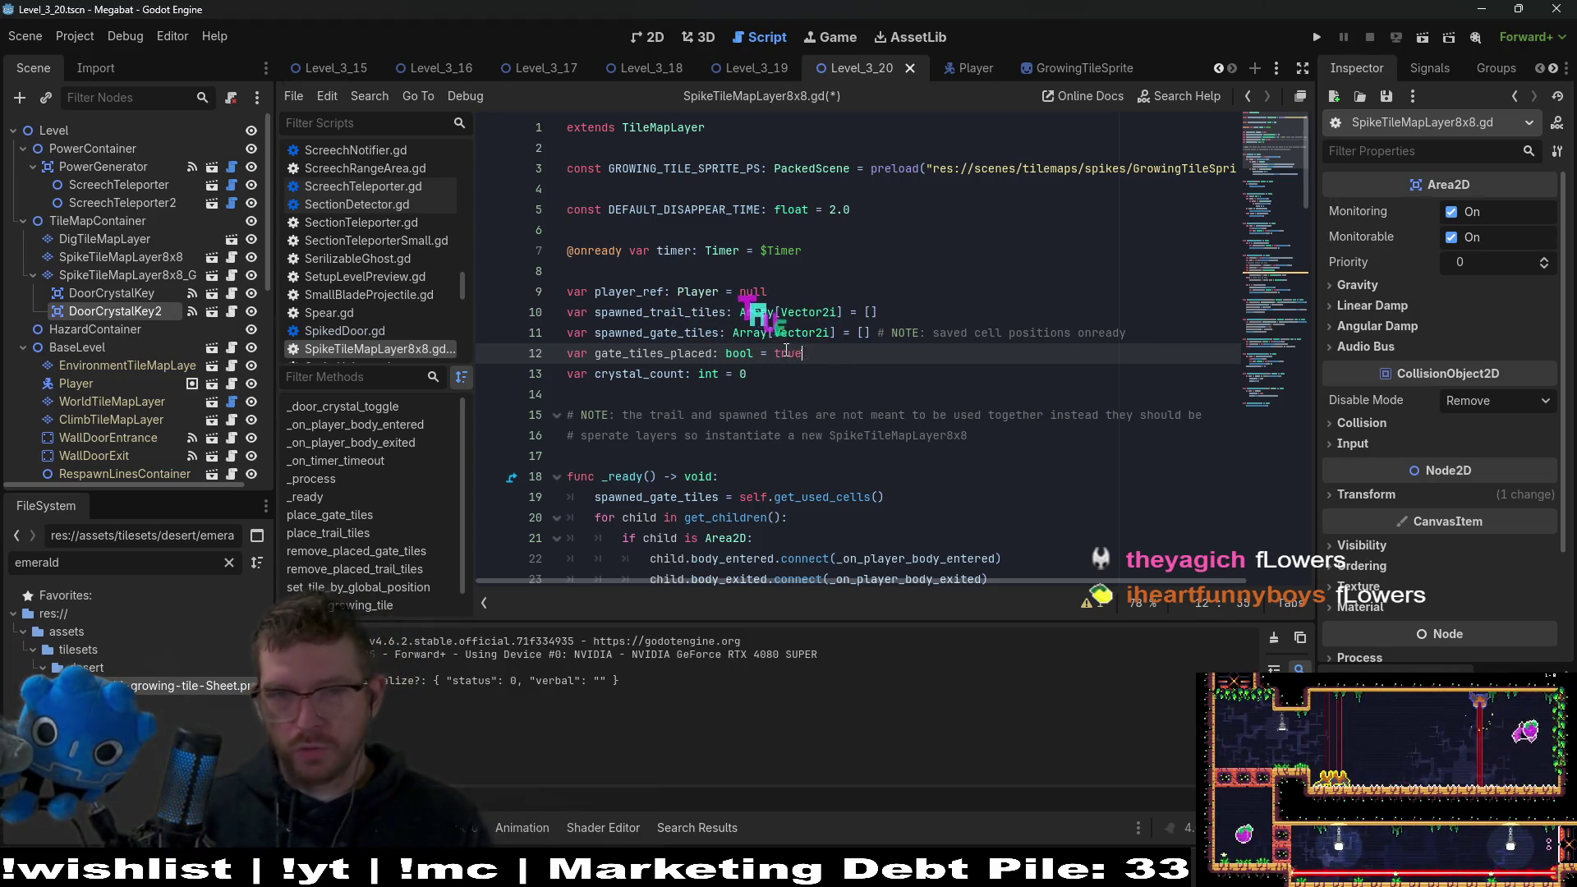
left_click(692, 366)
double_click(690, 355)
key("ctrl+s")
scroll(974, 437, "down", 3)
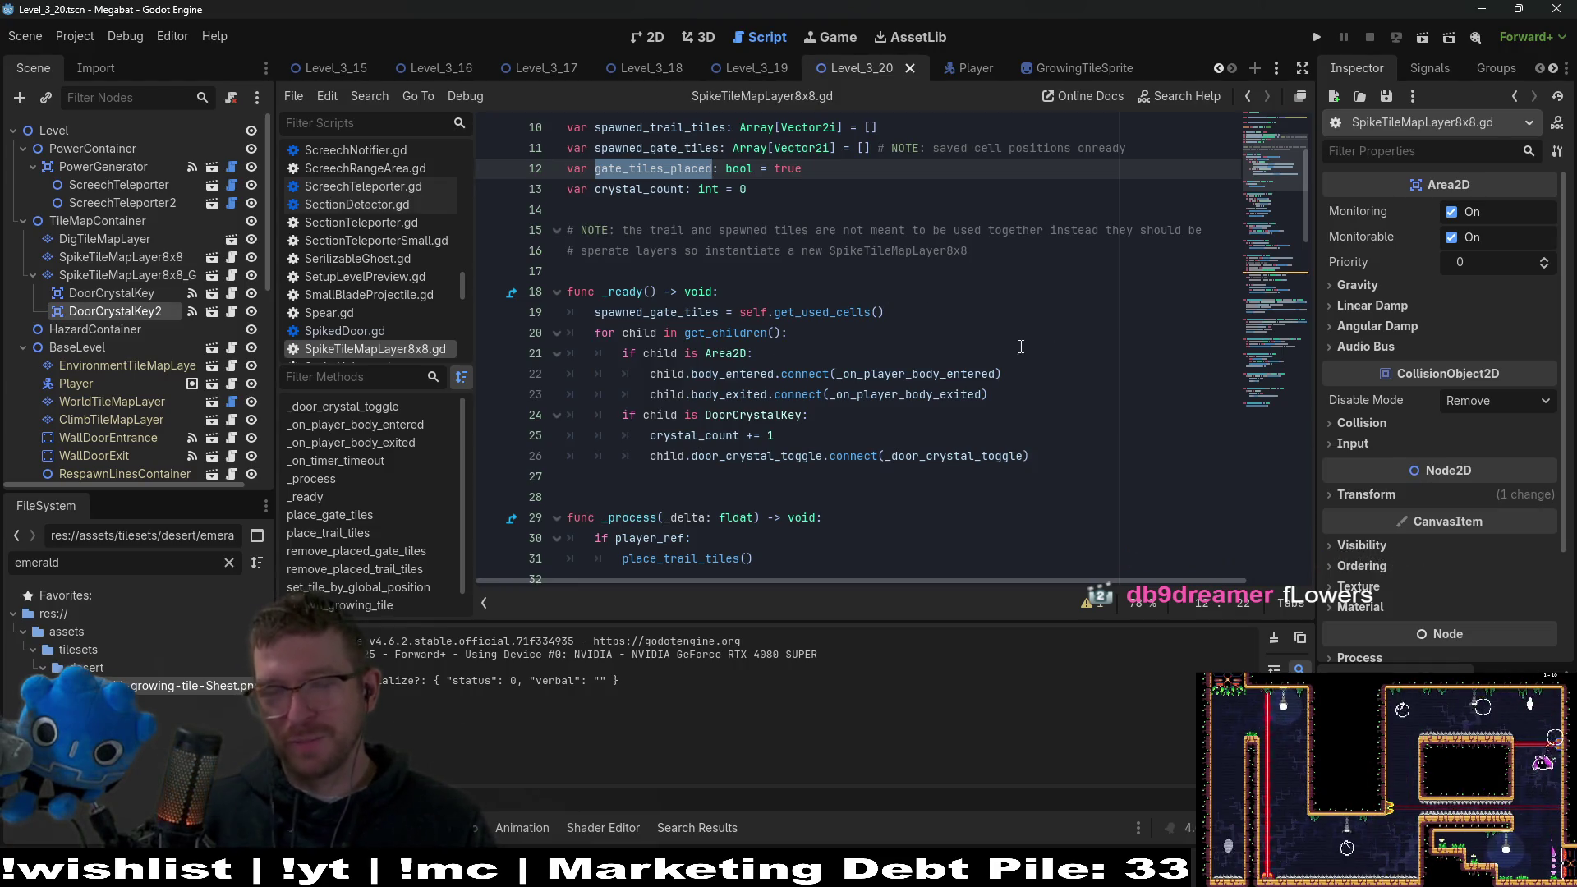
scroll(986, 362, "down", 4)
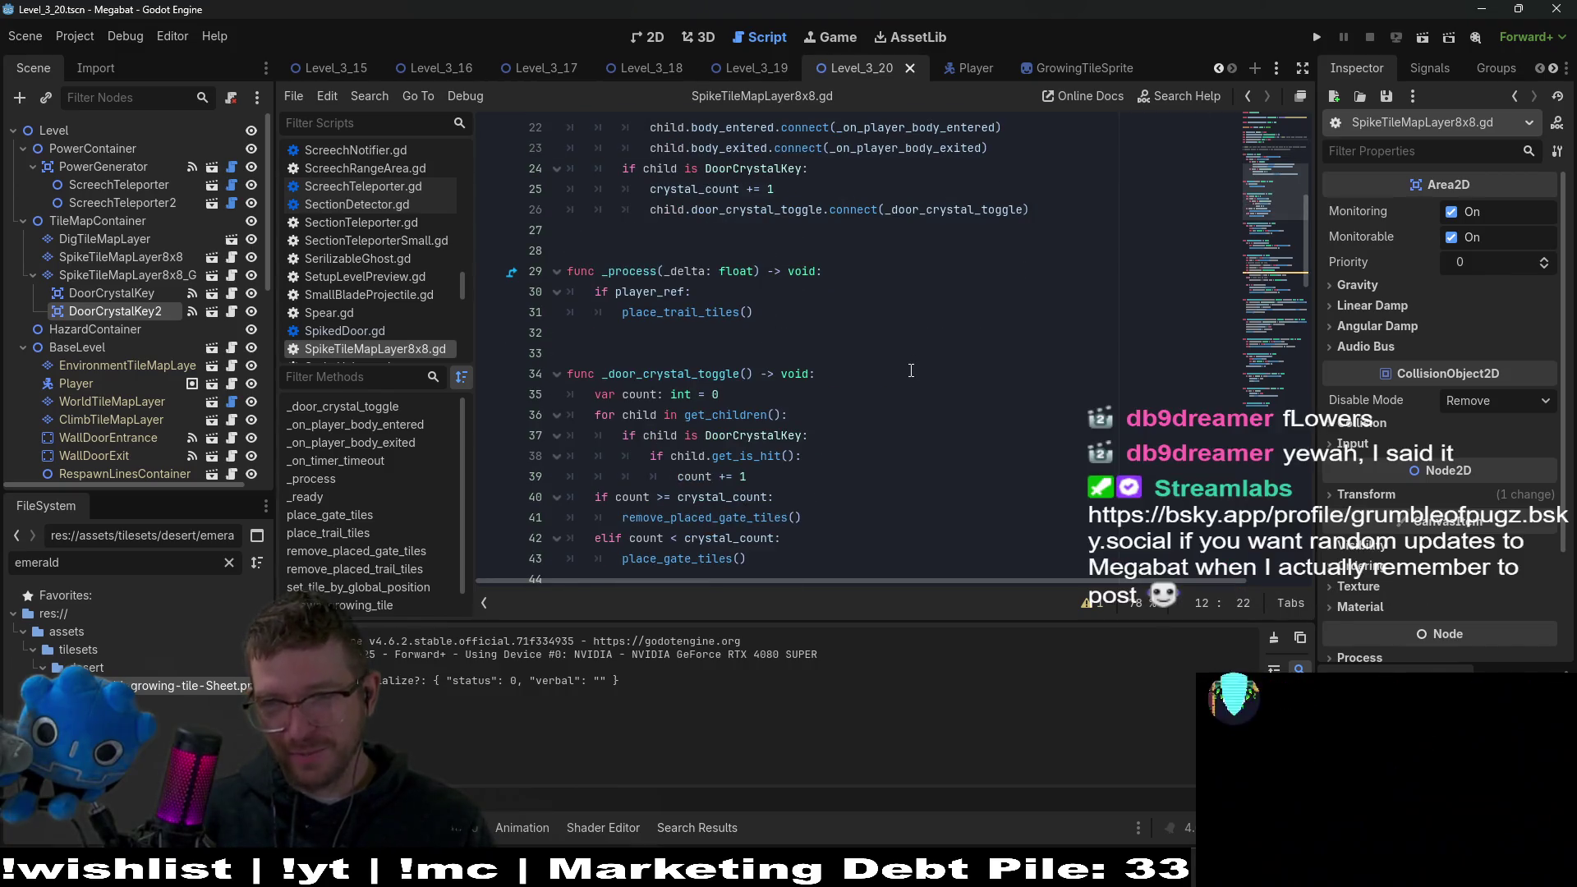
scroll(911, 370, "down", 6)
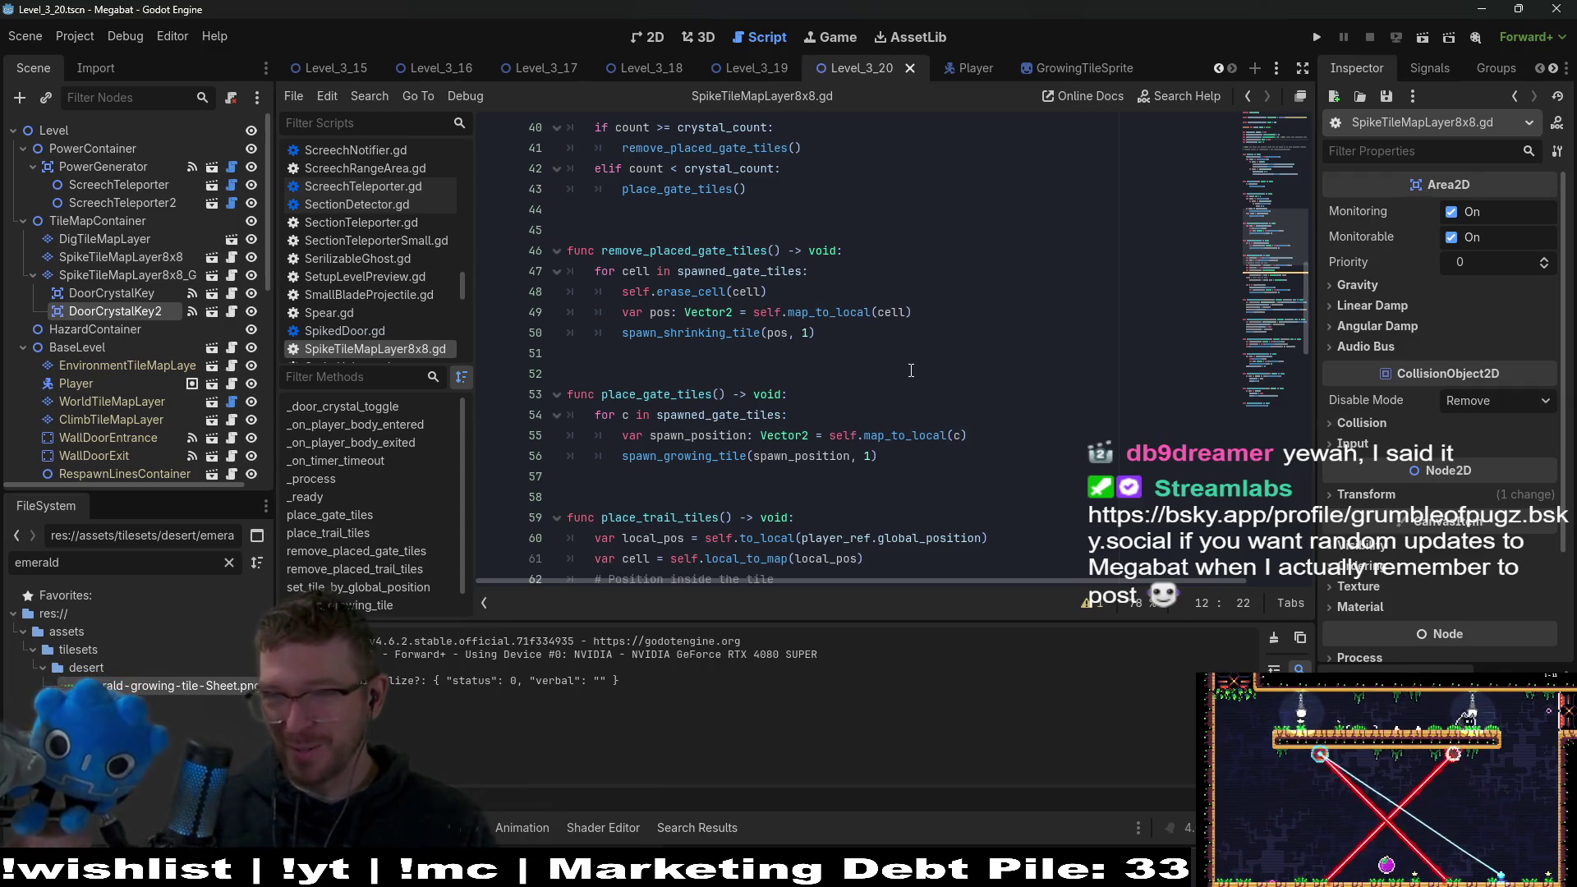
left_click(1002, 424)
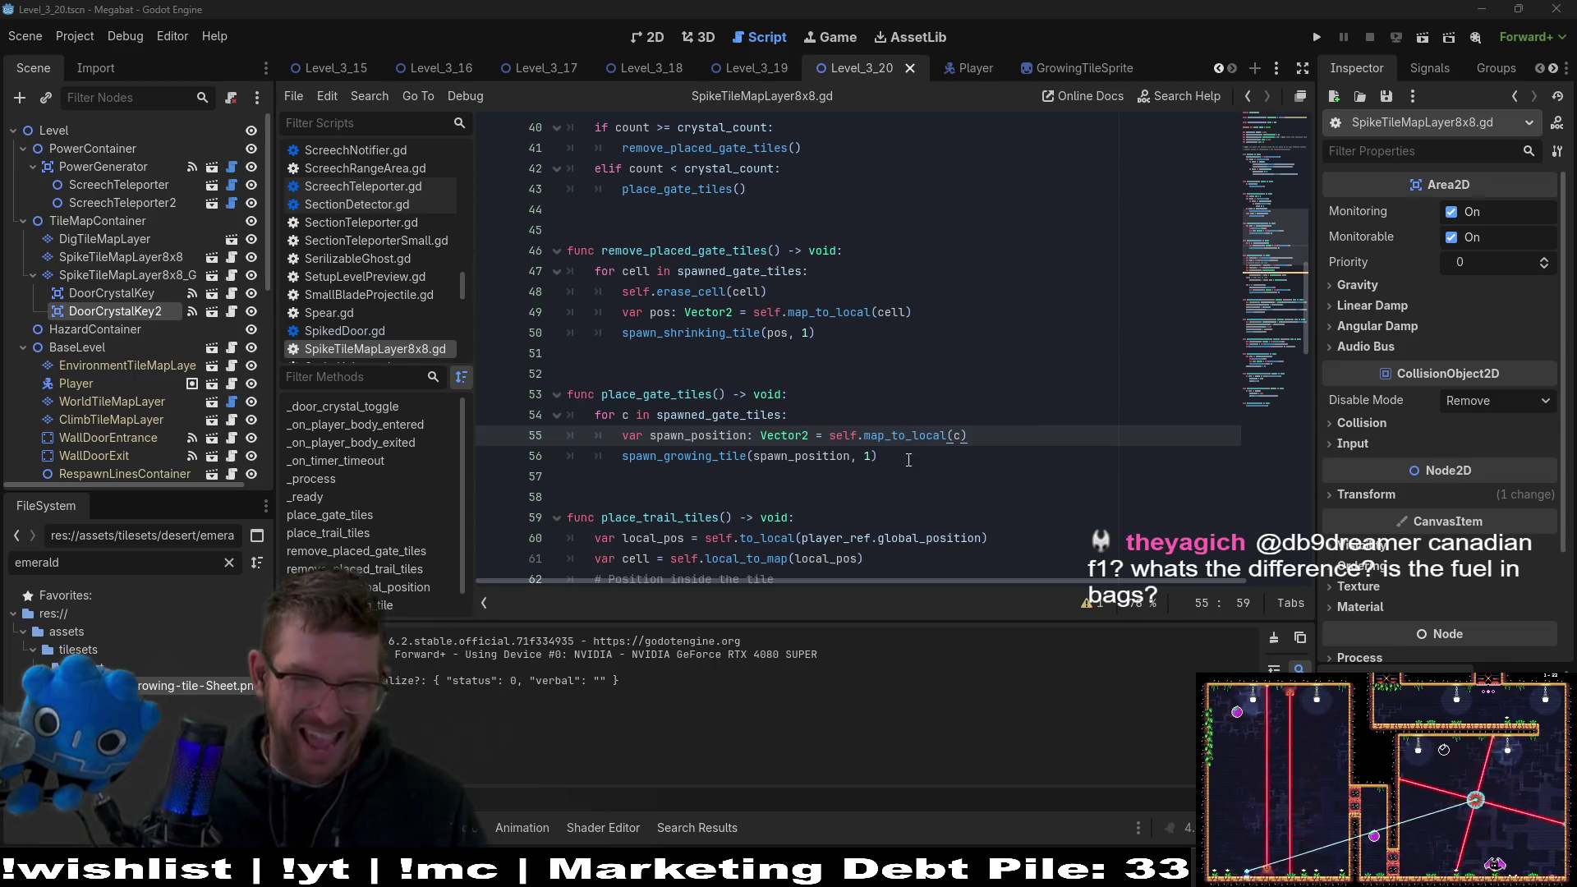
Check the crystal_count and spawned_gate_tiles uses and grab the gate_tiles_placed name.
left_click(944, 470)
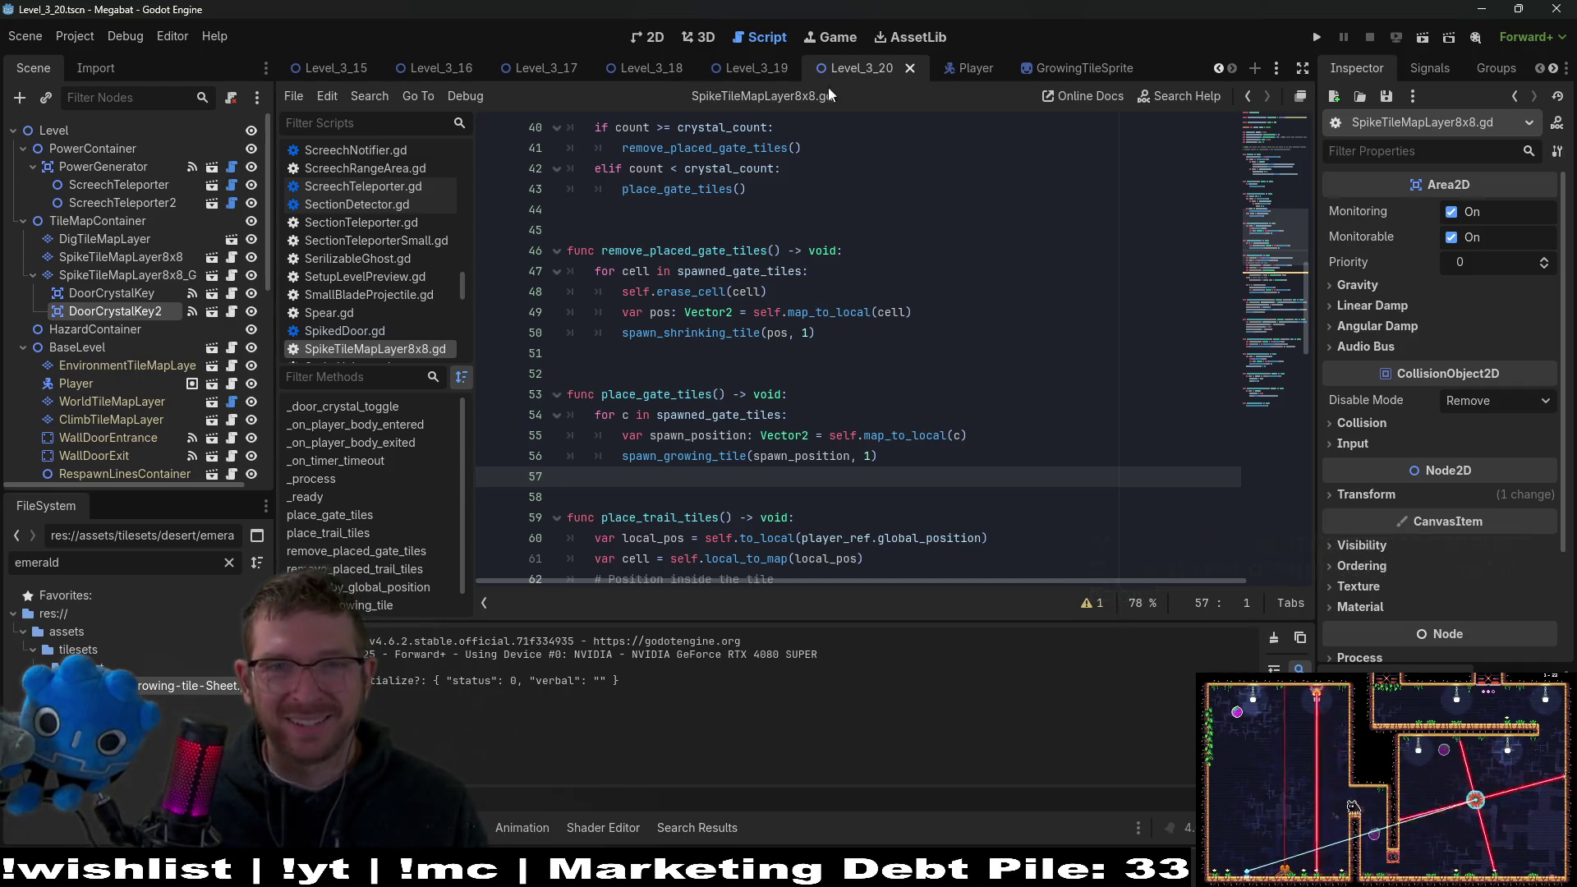
left_click(649, 38)
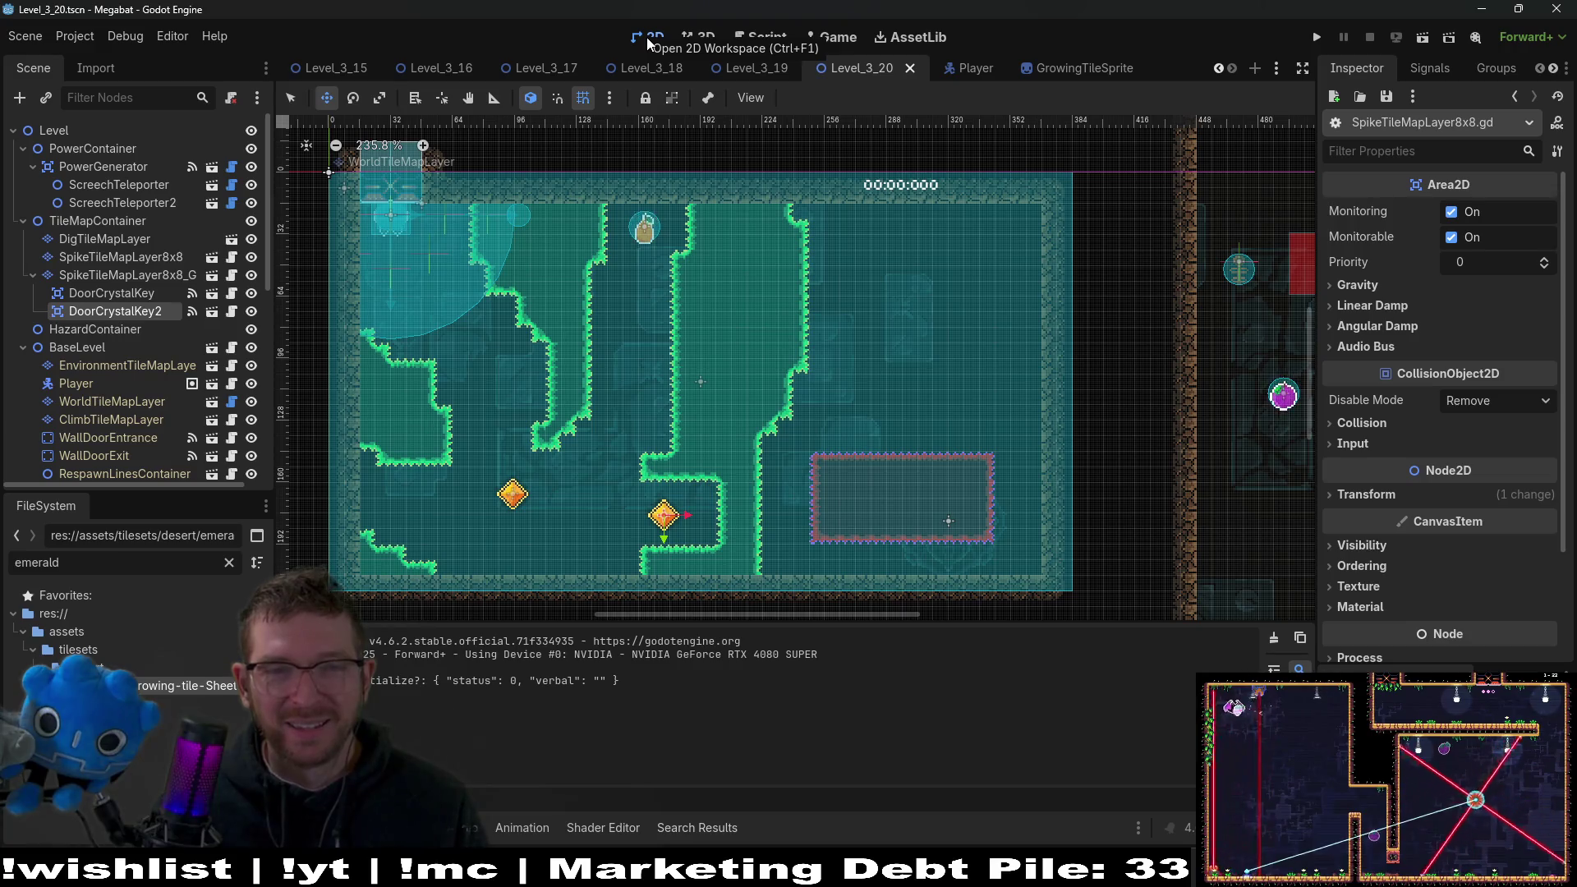
left_click(769, 38)
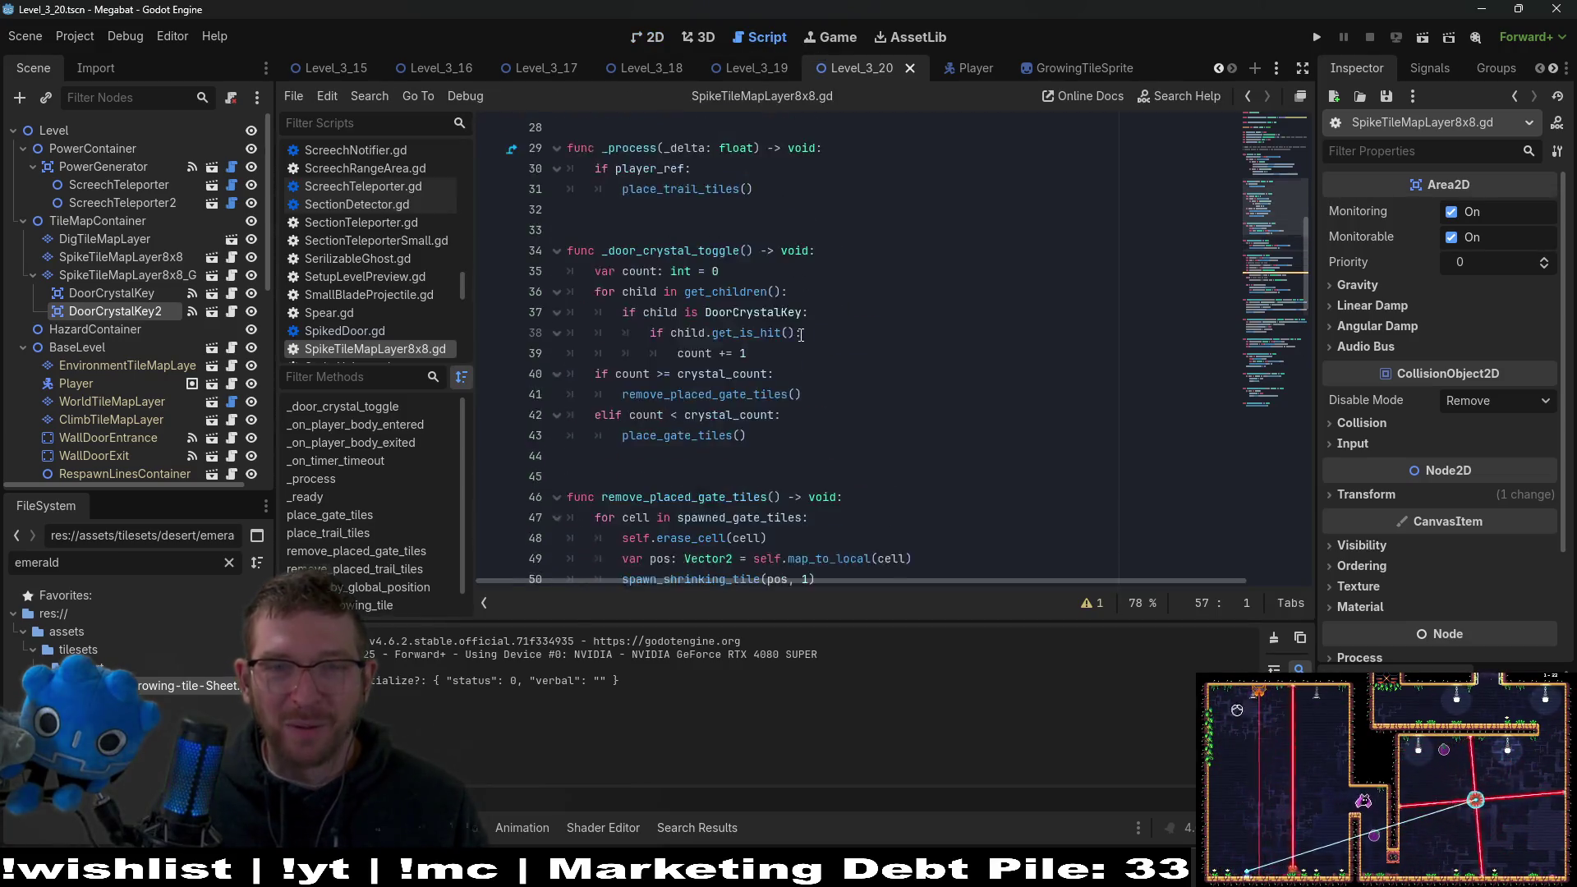
scroll(761, 359, "up", 4)
double_click(640, 311)
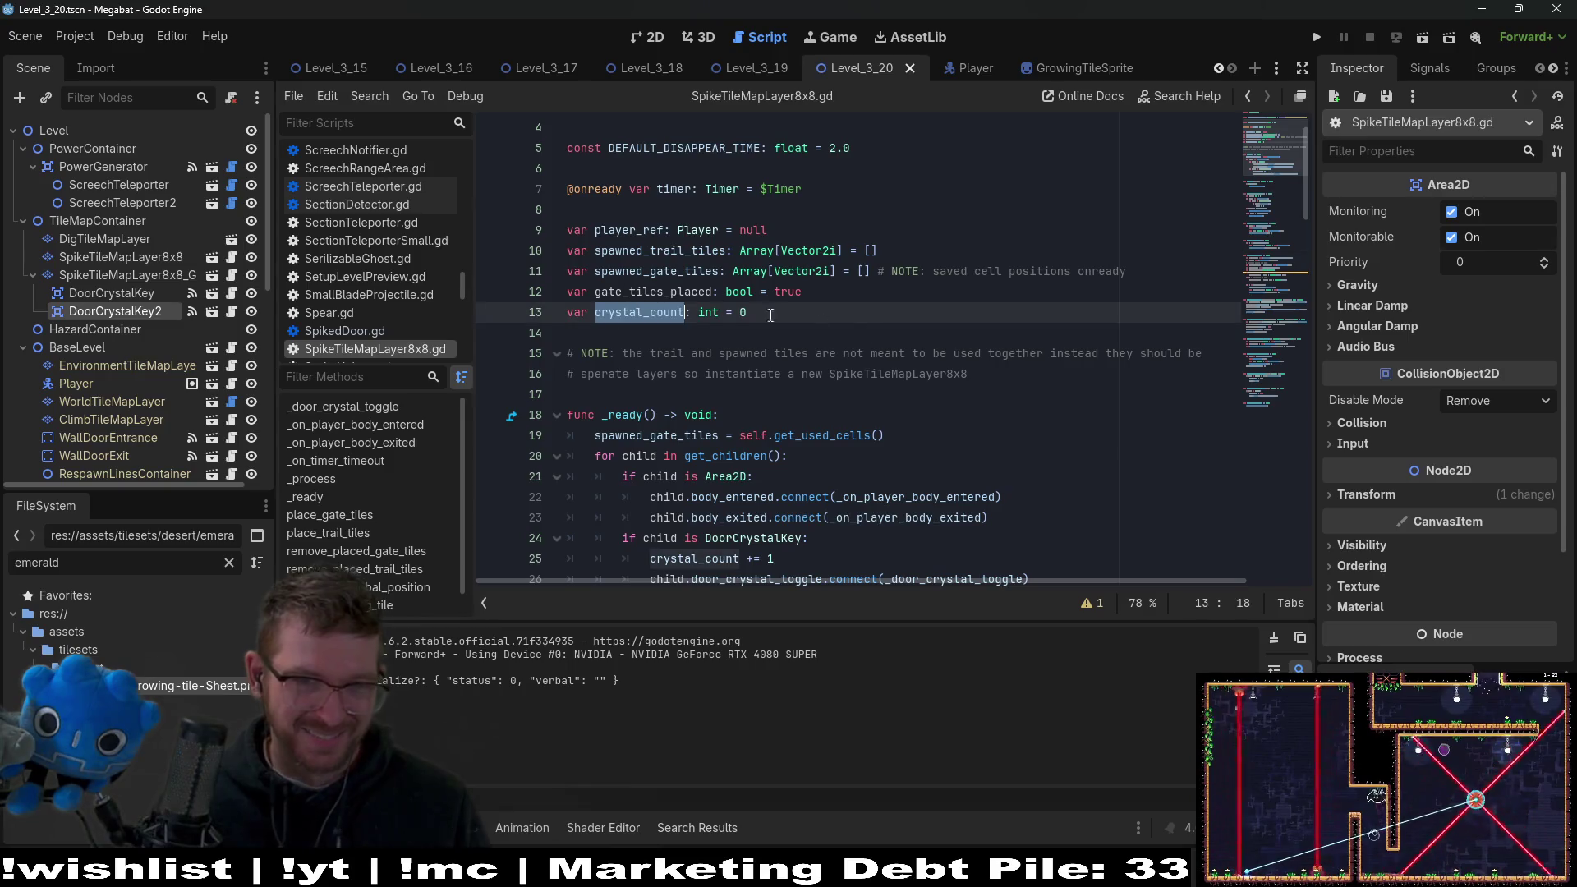
double_click(652, 273)
double_click(649, 291)
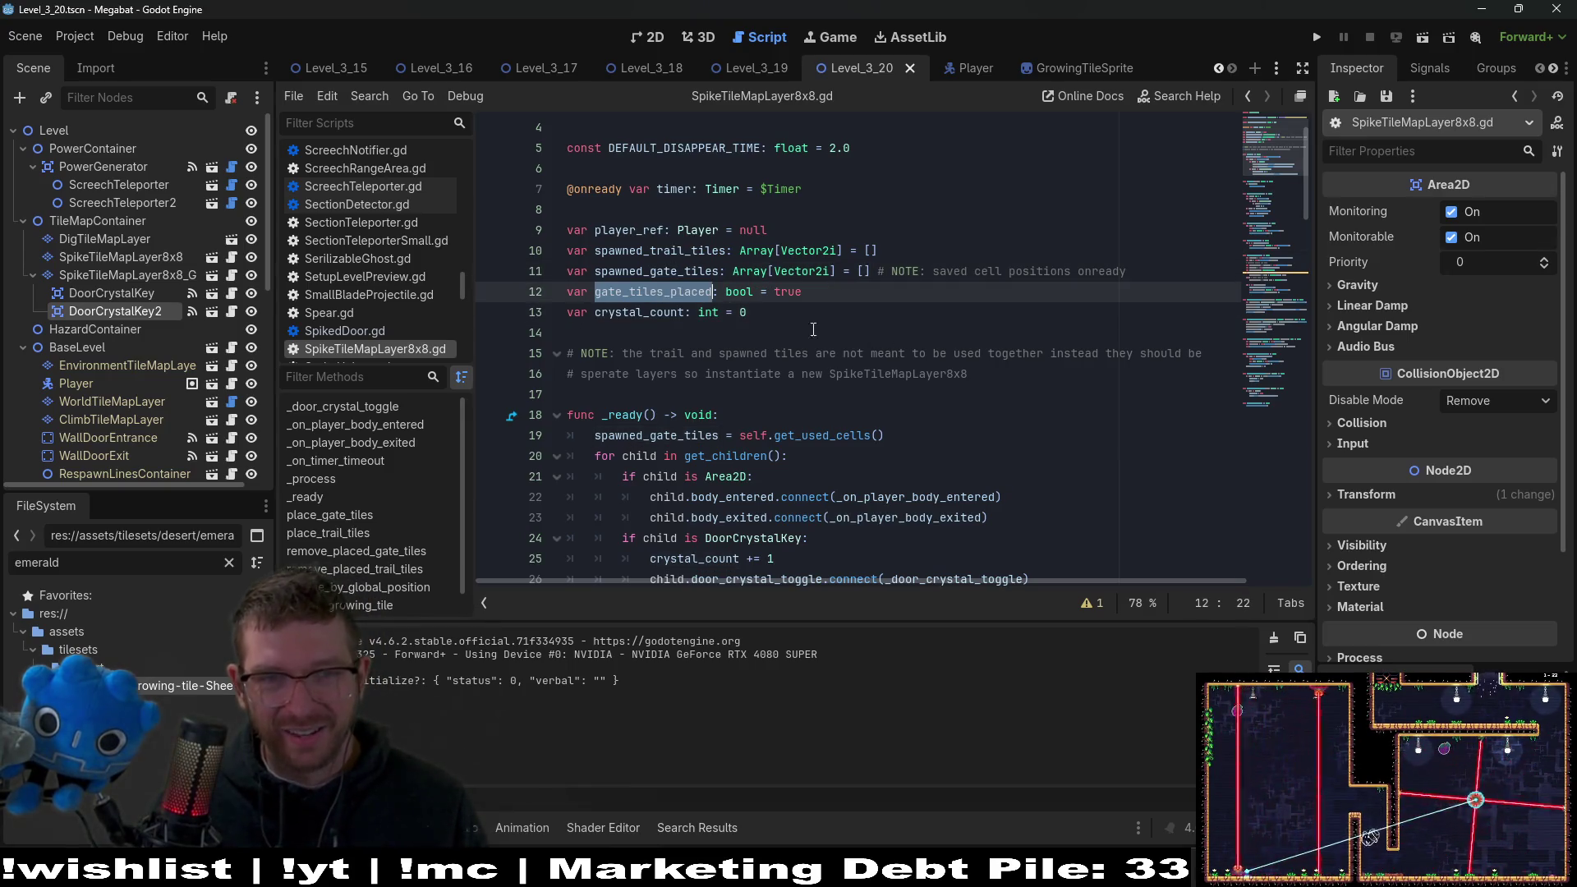
scroll(932, 361, "down", 9)
scroll(931, 361, "down", 3)
scroll(931, 360, "up", 2)
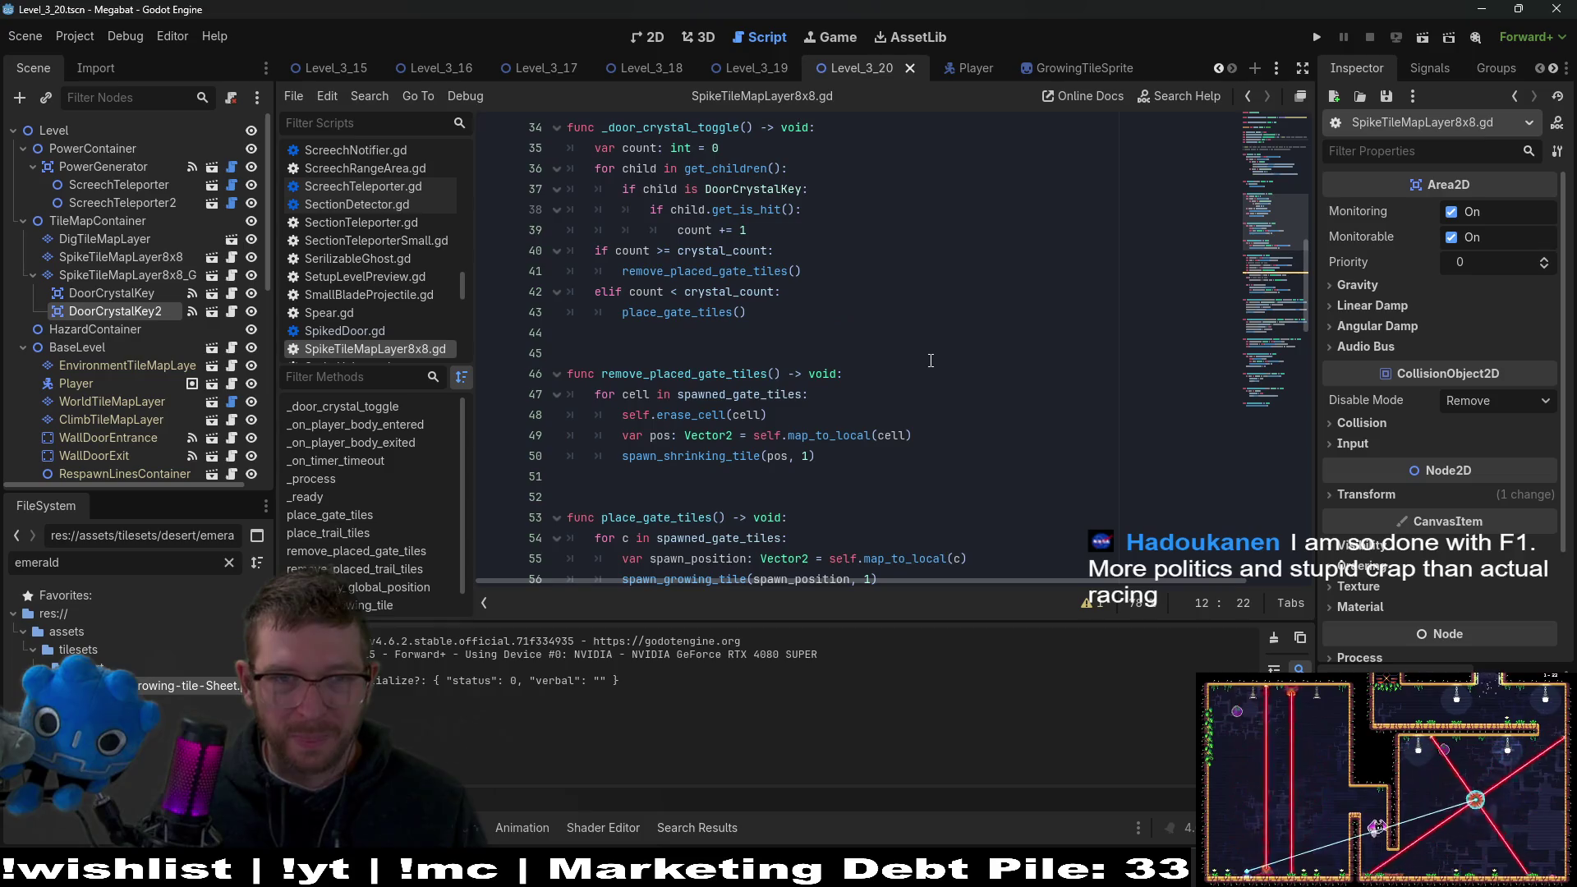
Append '&& !gate_tiles_placed' to the line 42 condition.
left_click(778, 294)
scroll(920, 370, "up", 1)
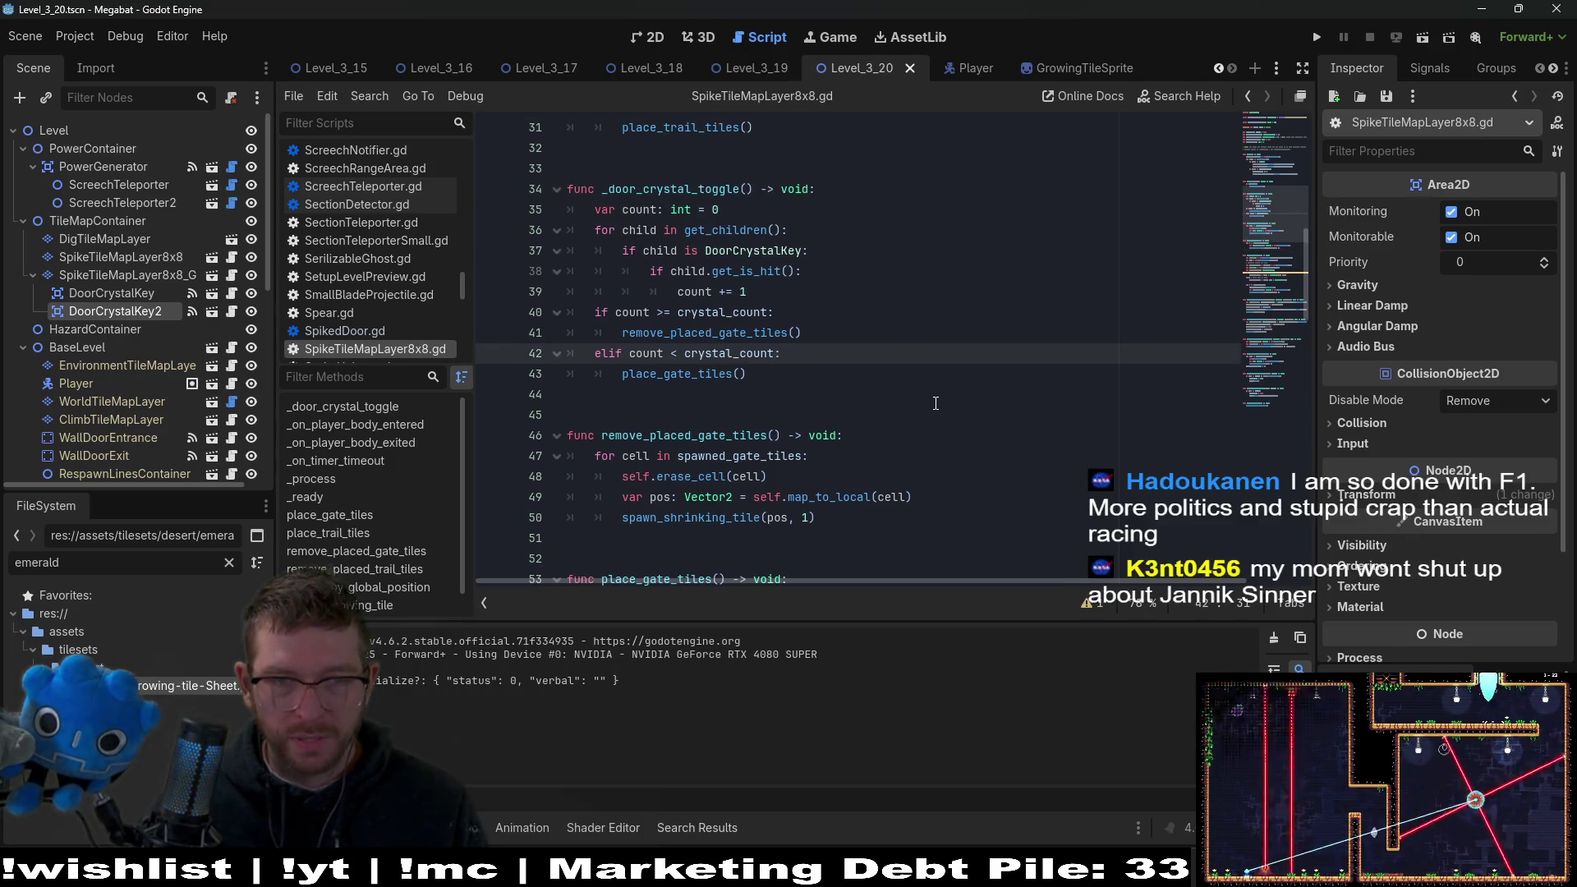
type("!")
key("BackSpace")
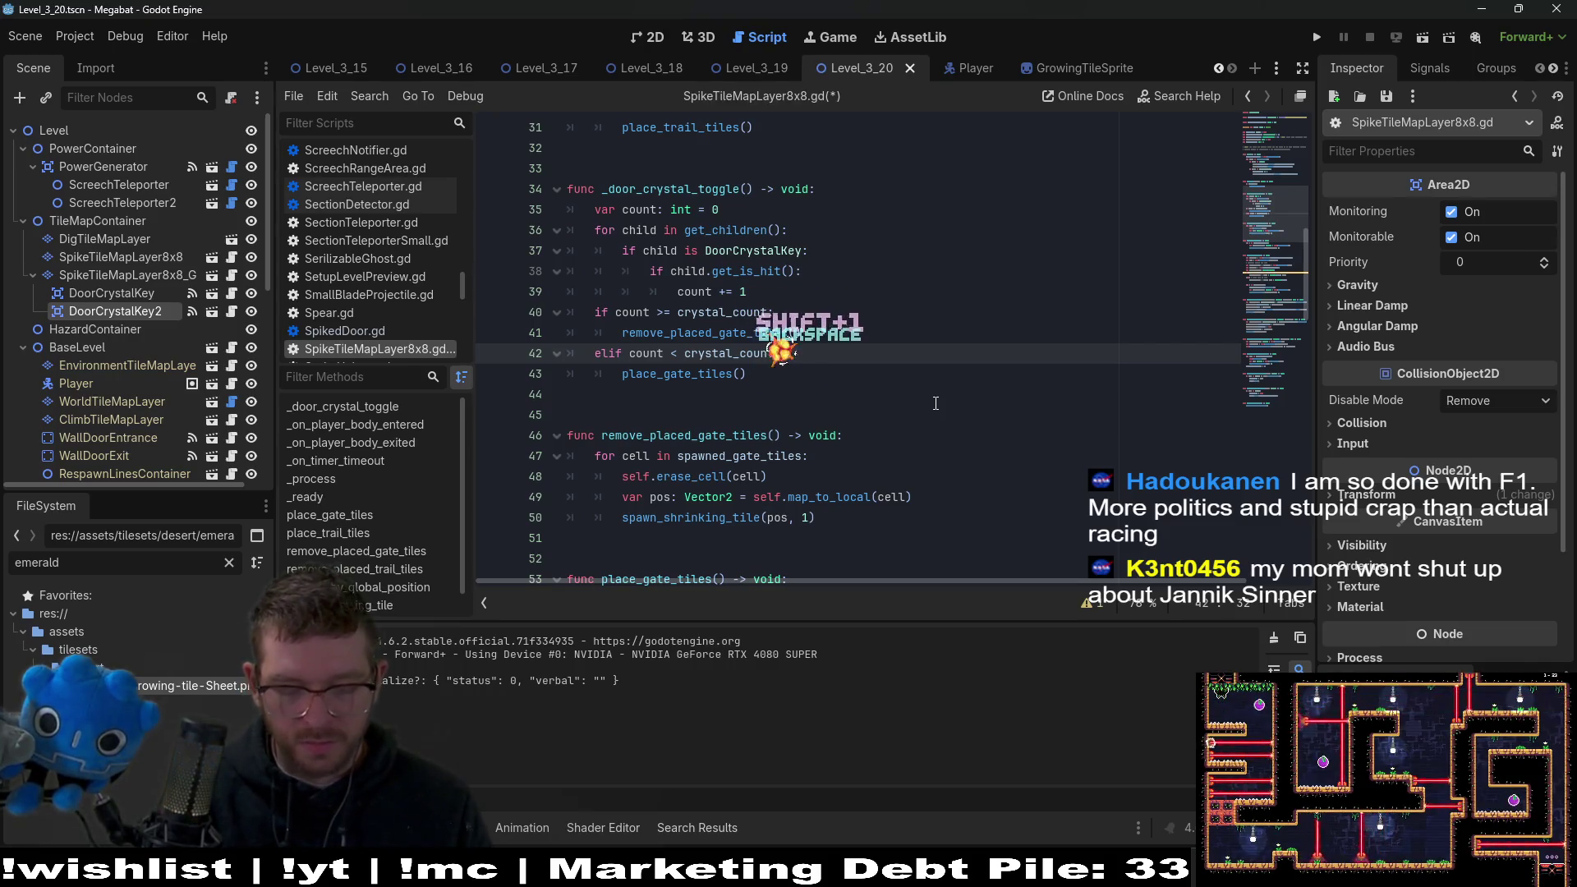
type("&& !")
type("gate_tiles_placed")
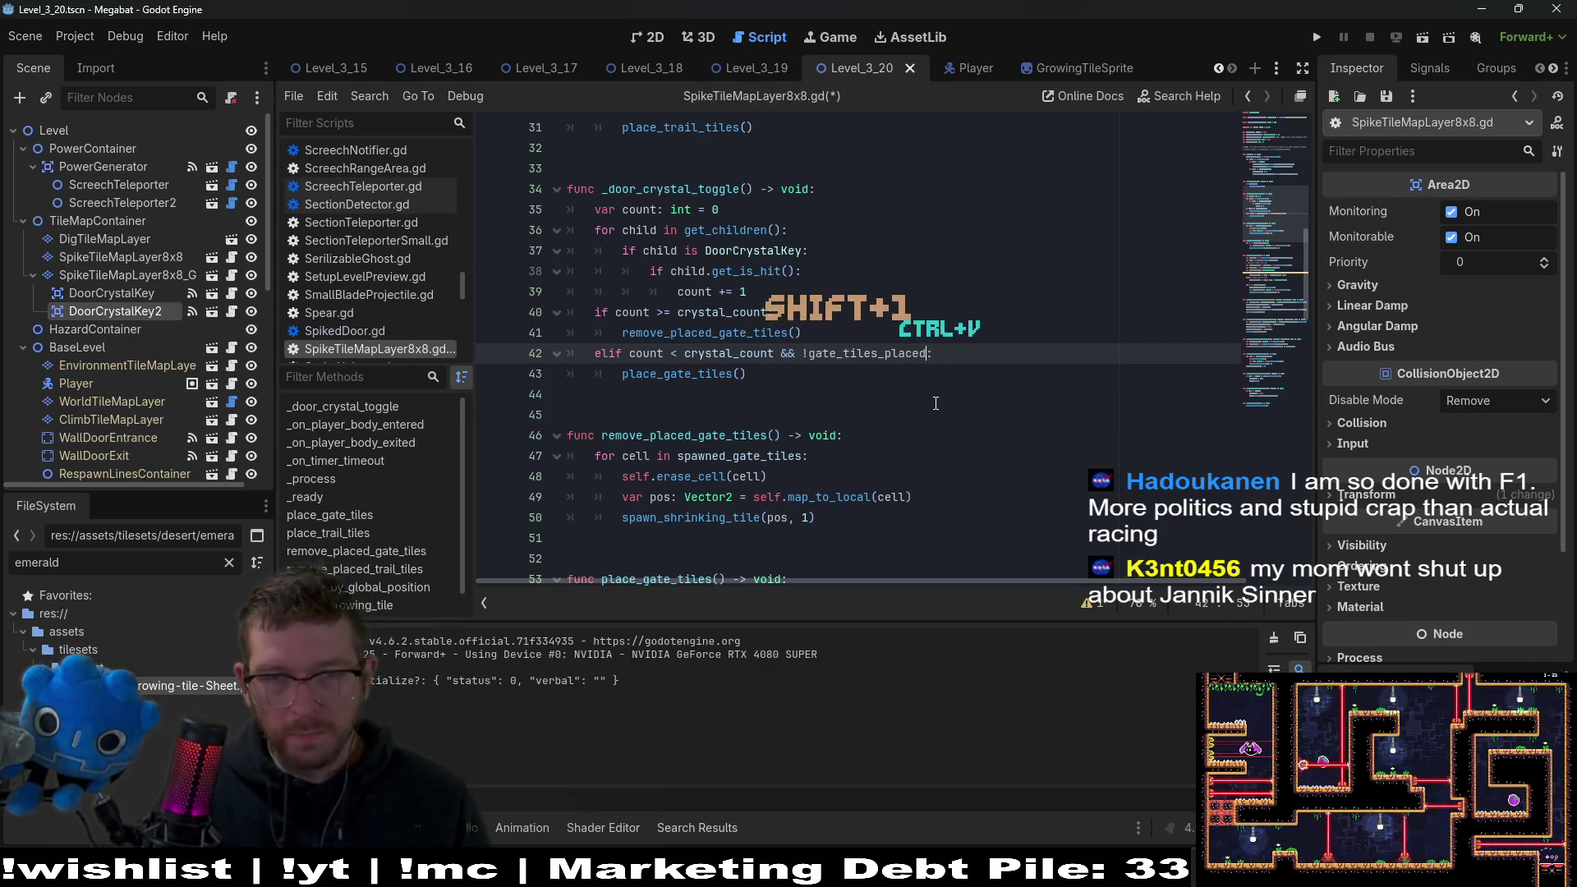
Append '&& gate_tiles_placed' to the line 40 condition and save the script.
left_click(770, 313)
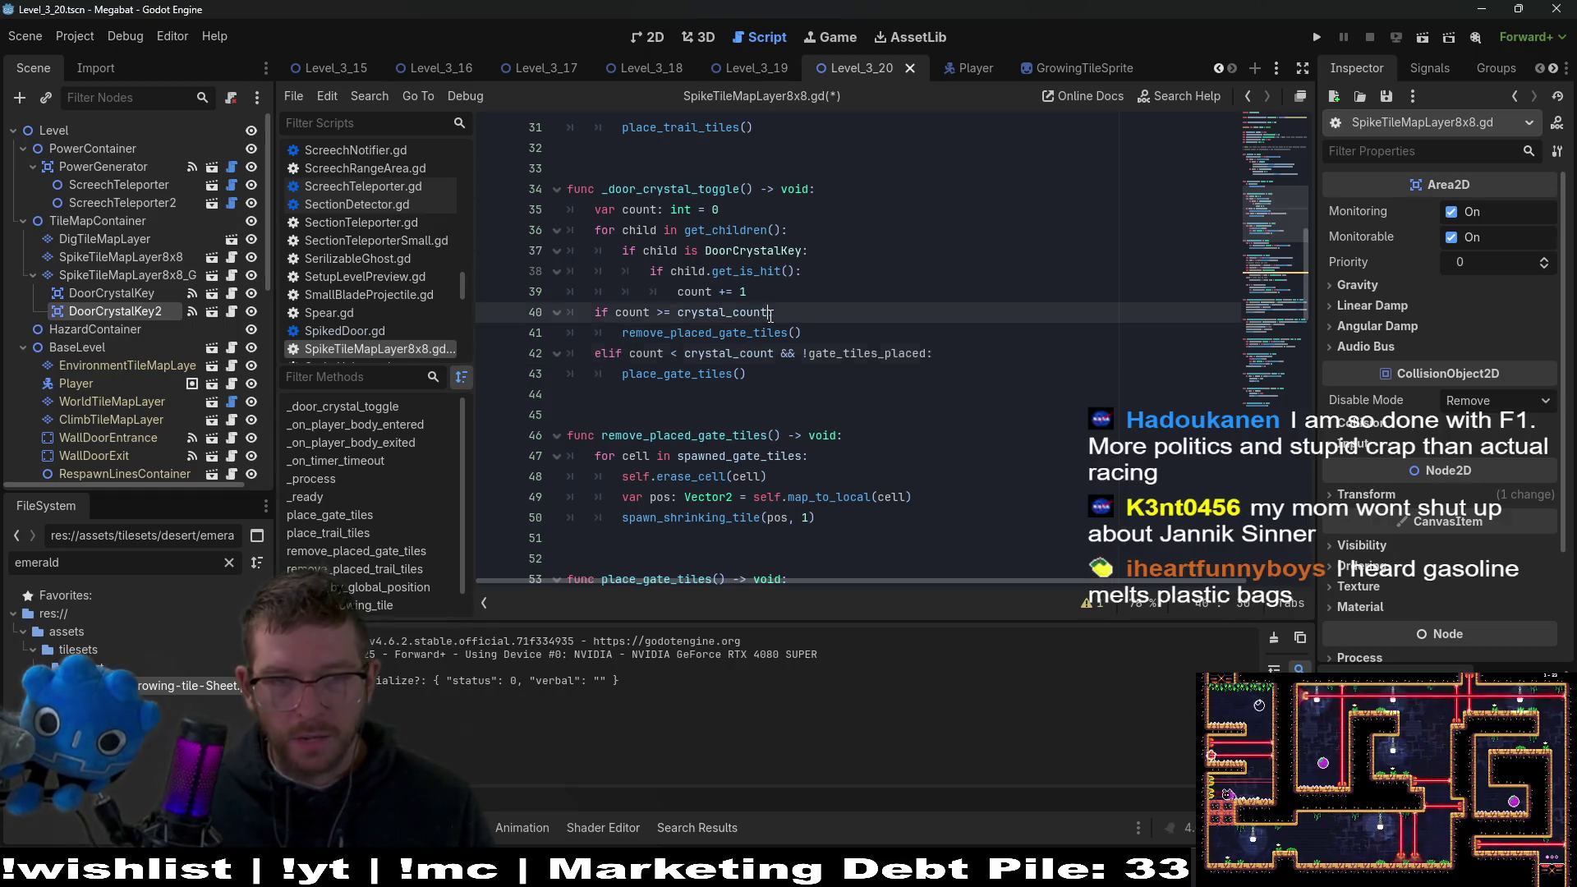
type("&& gate_tiles_placed")
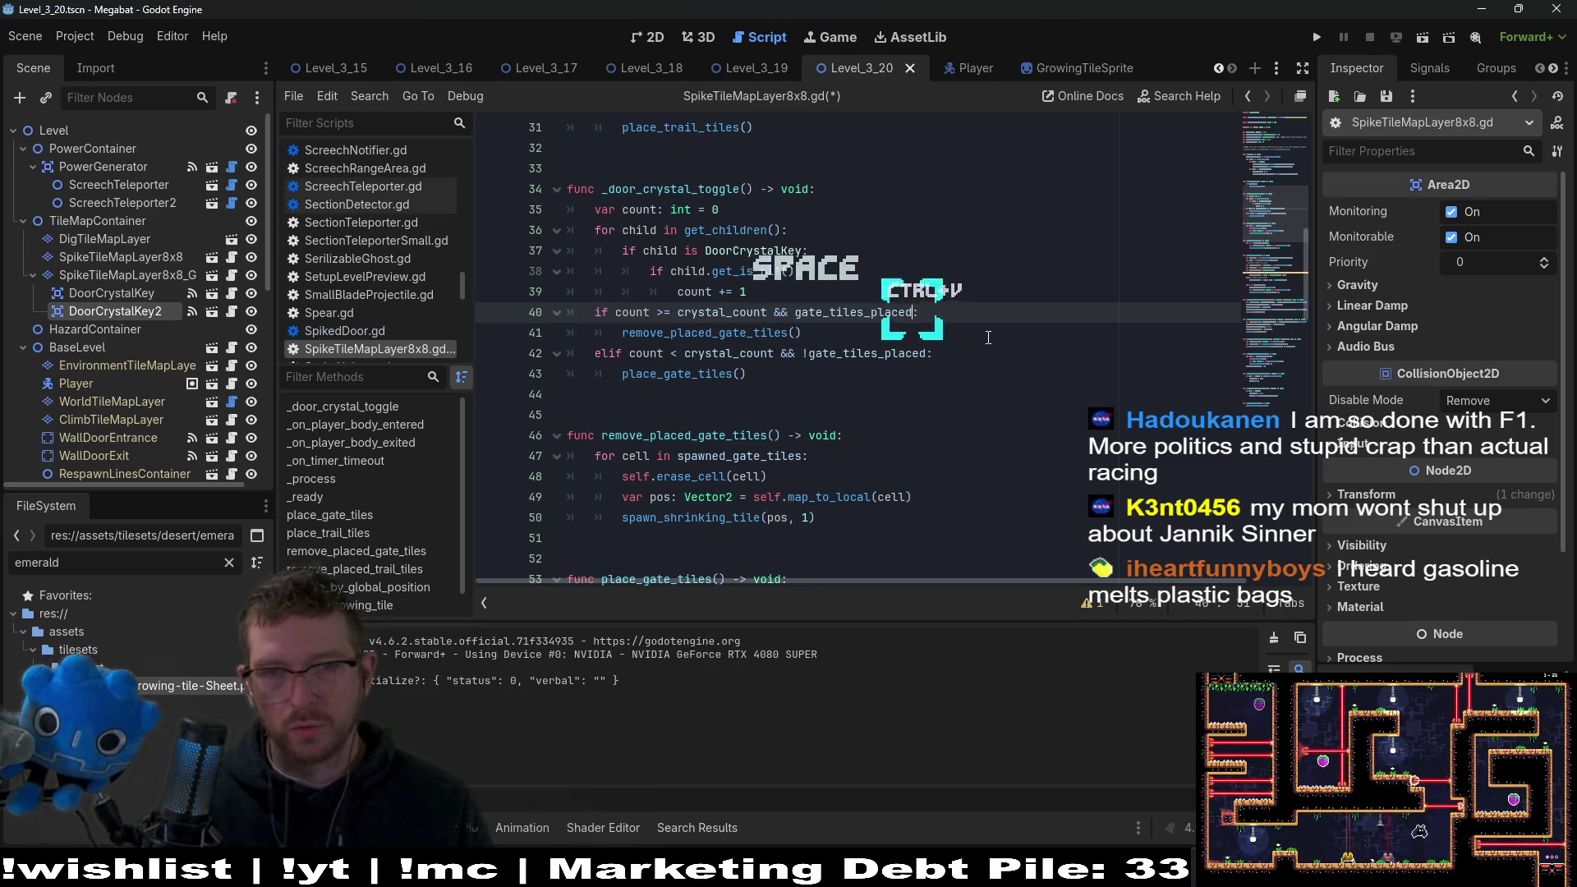
key("ctrl+v")
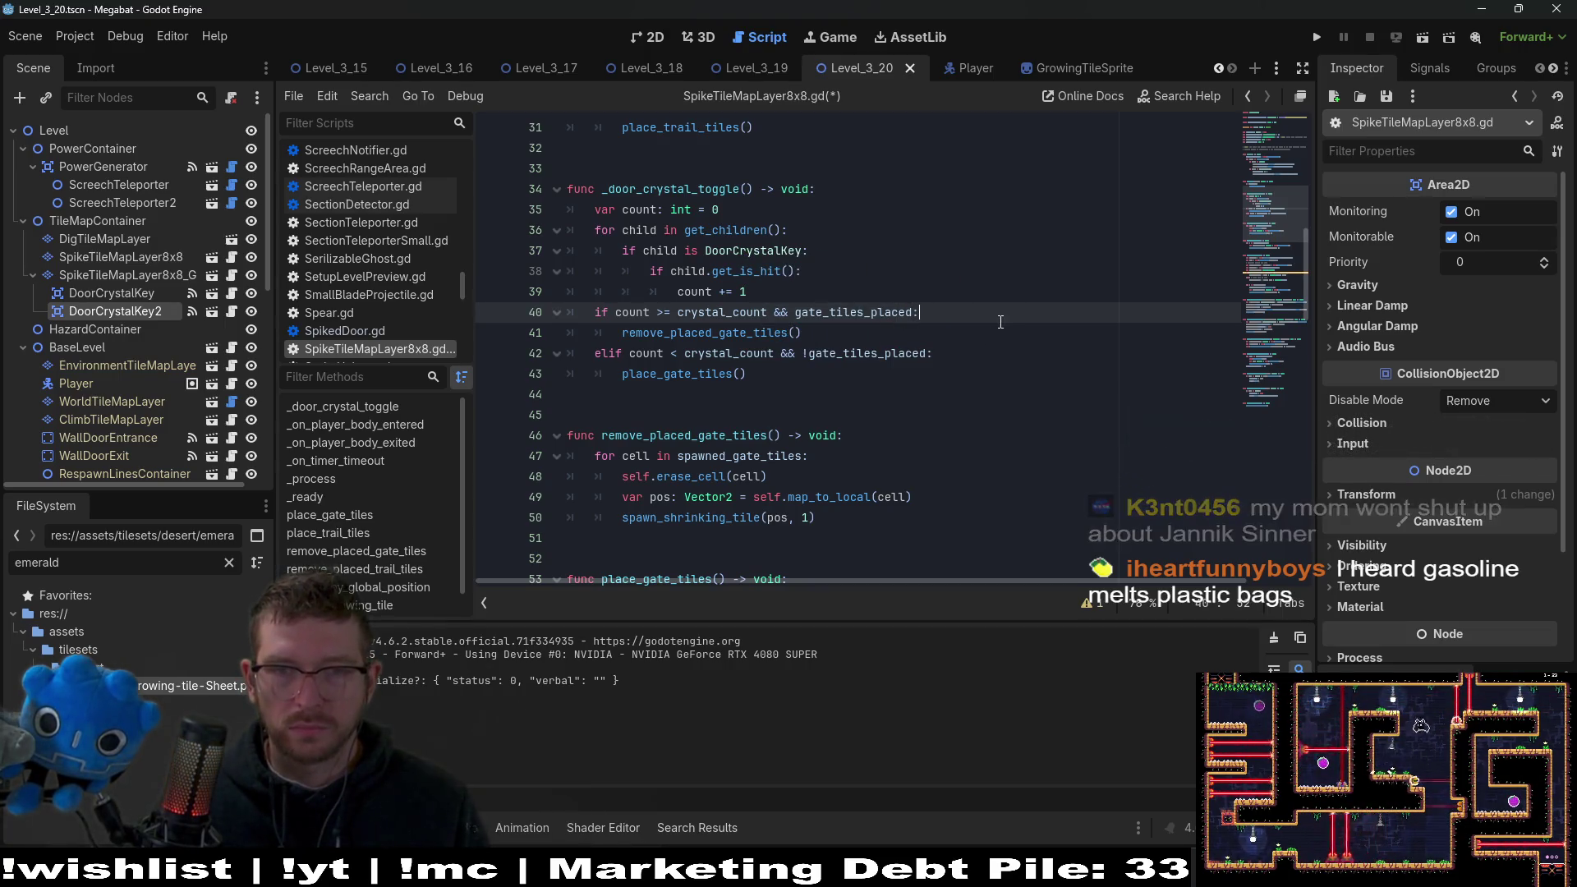
double_click(862, 312)
key("ctrl+s")
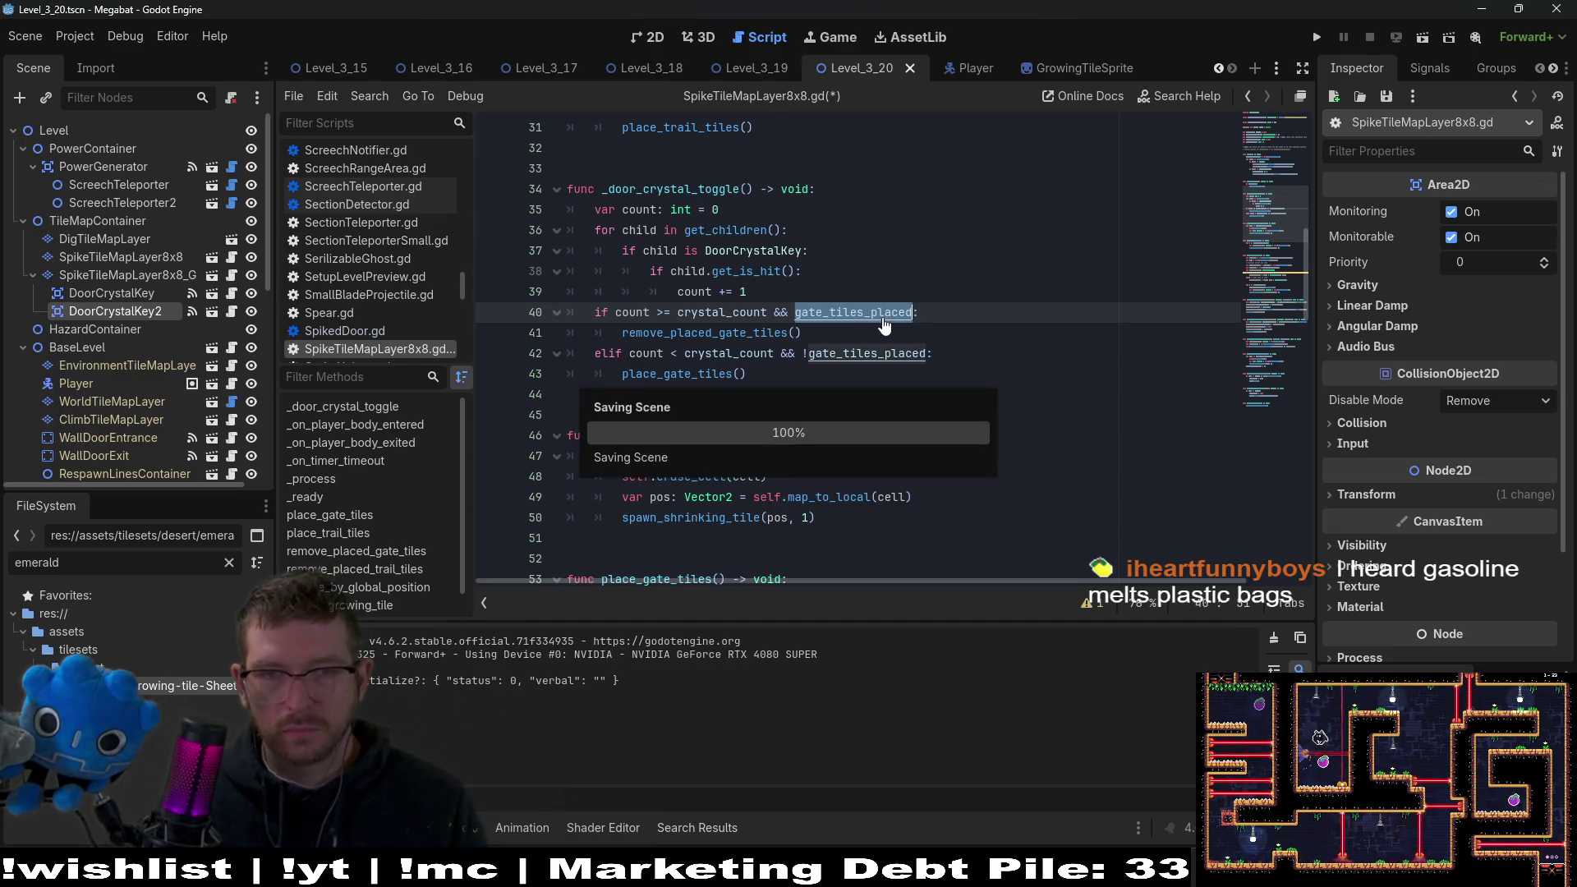
scroll(871, 316, "down", 3)
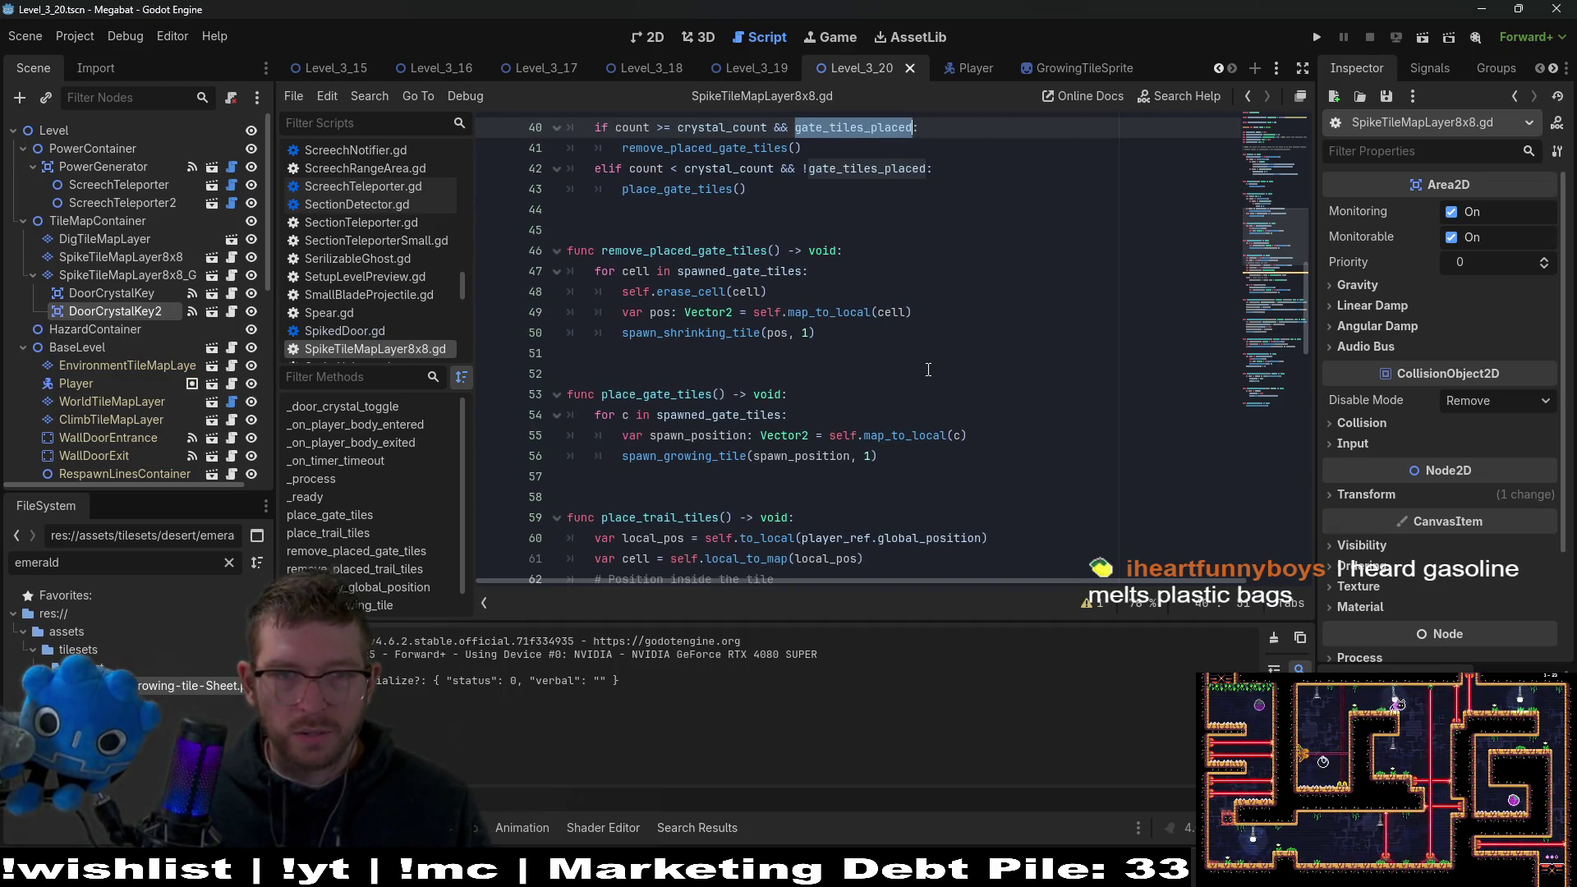
double_click(740, 250)
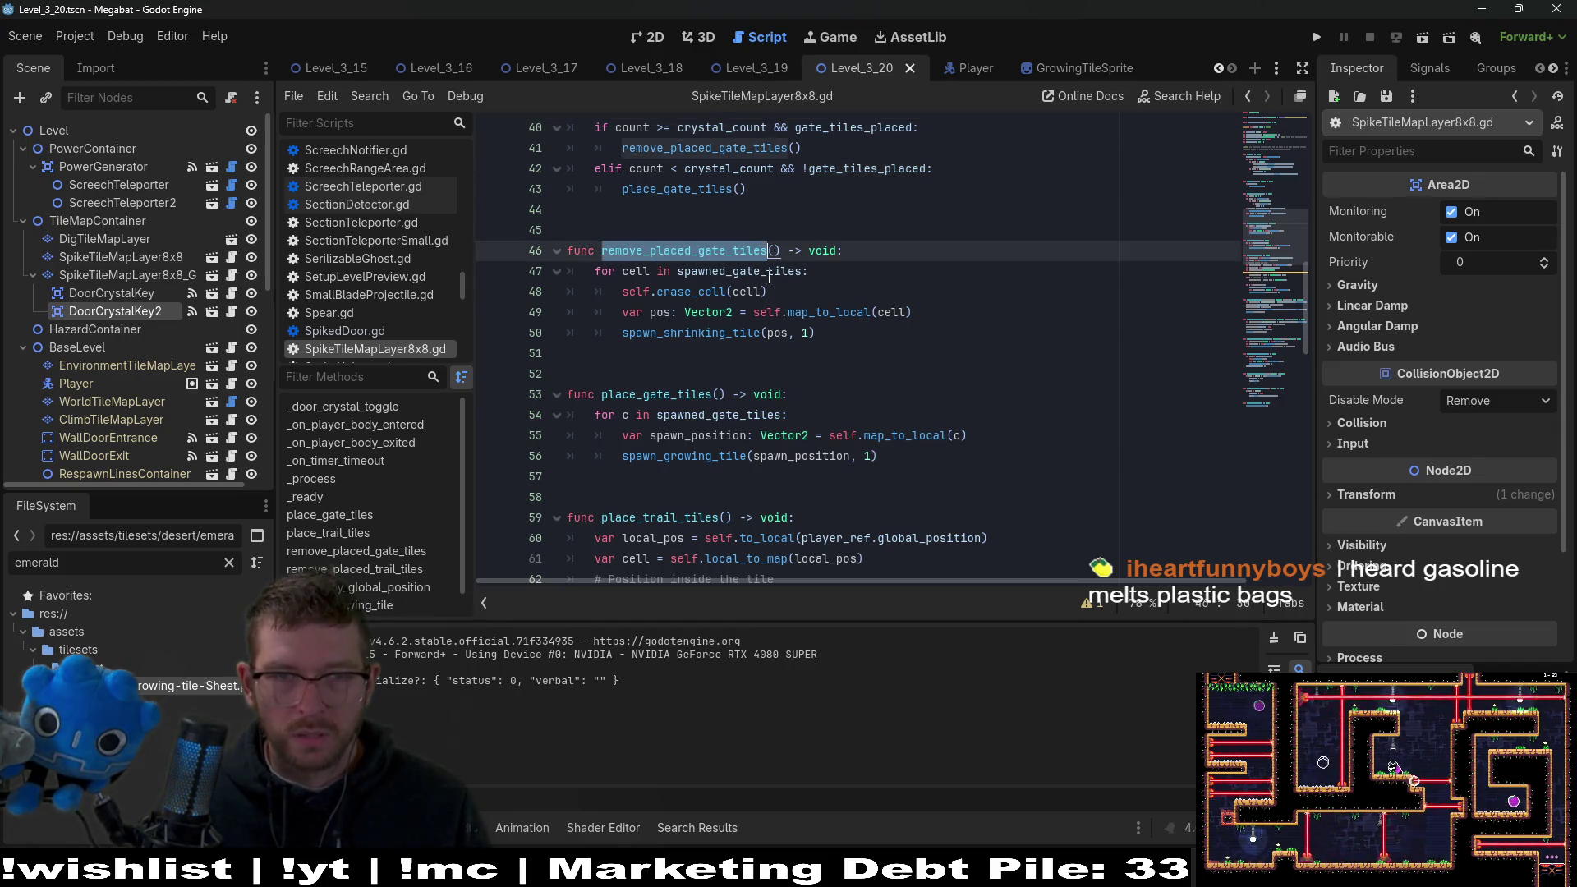
double_click(737, 333)
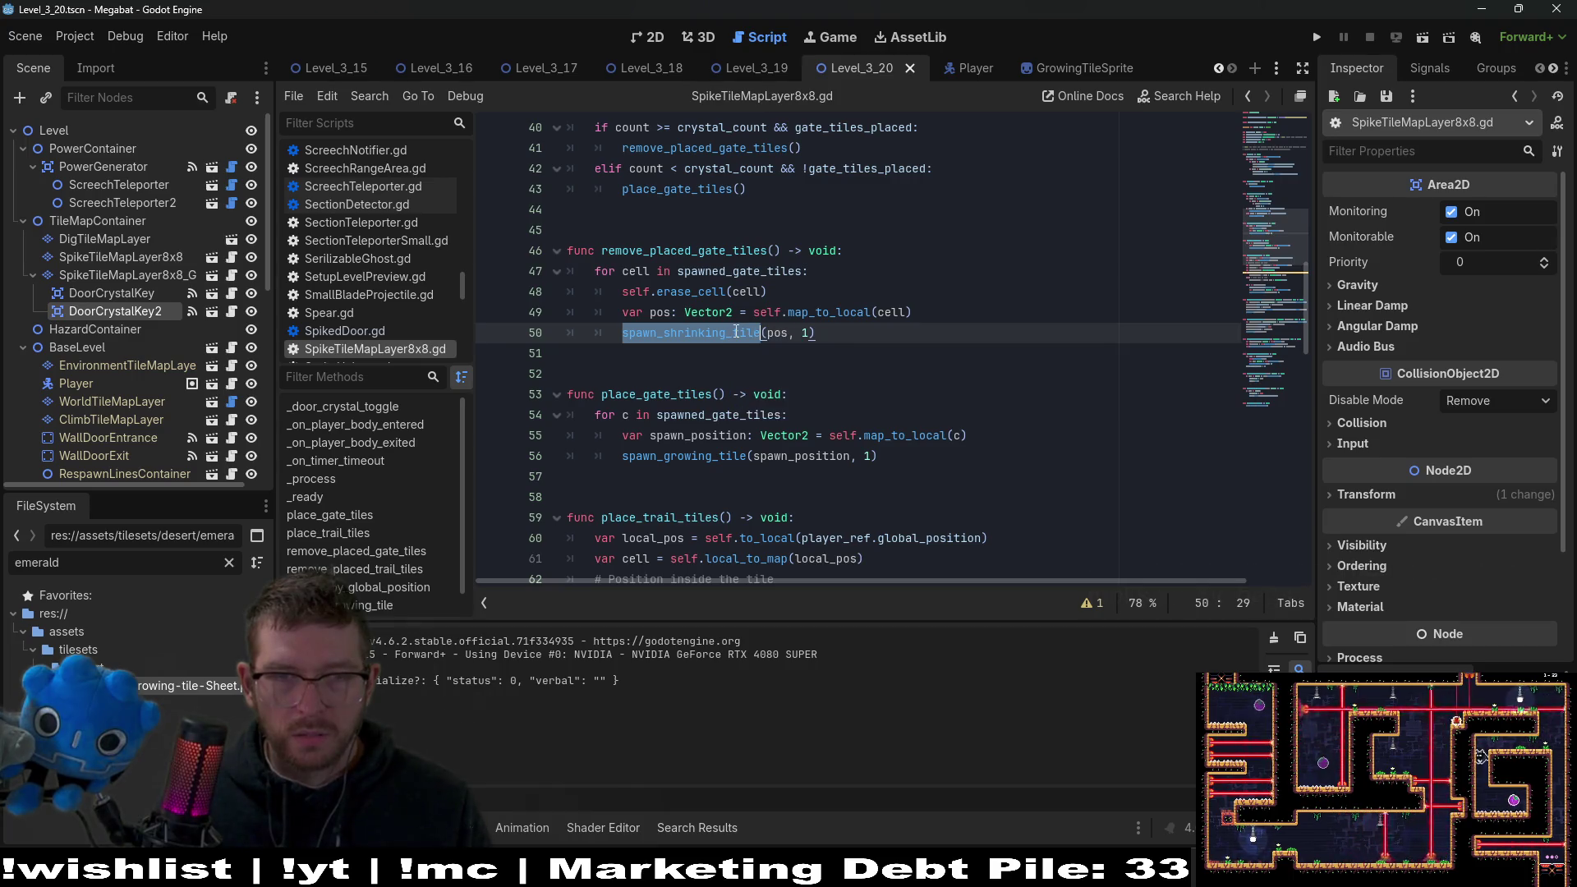
scroll(1011, 264, "down", 3)
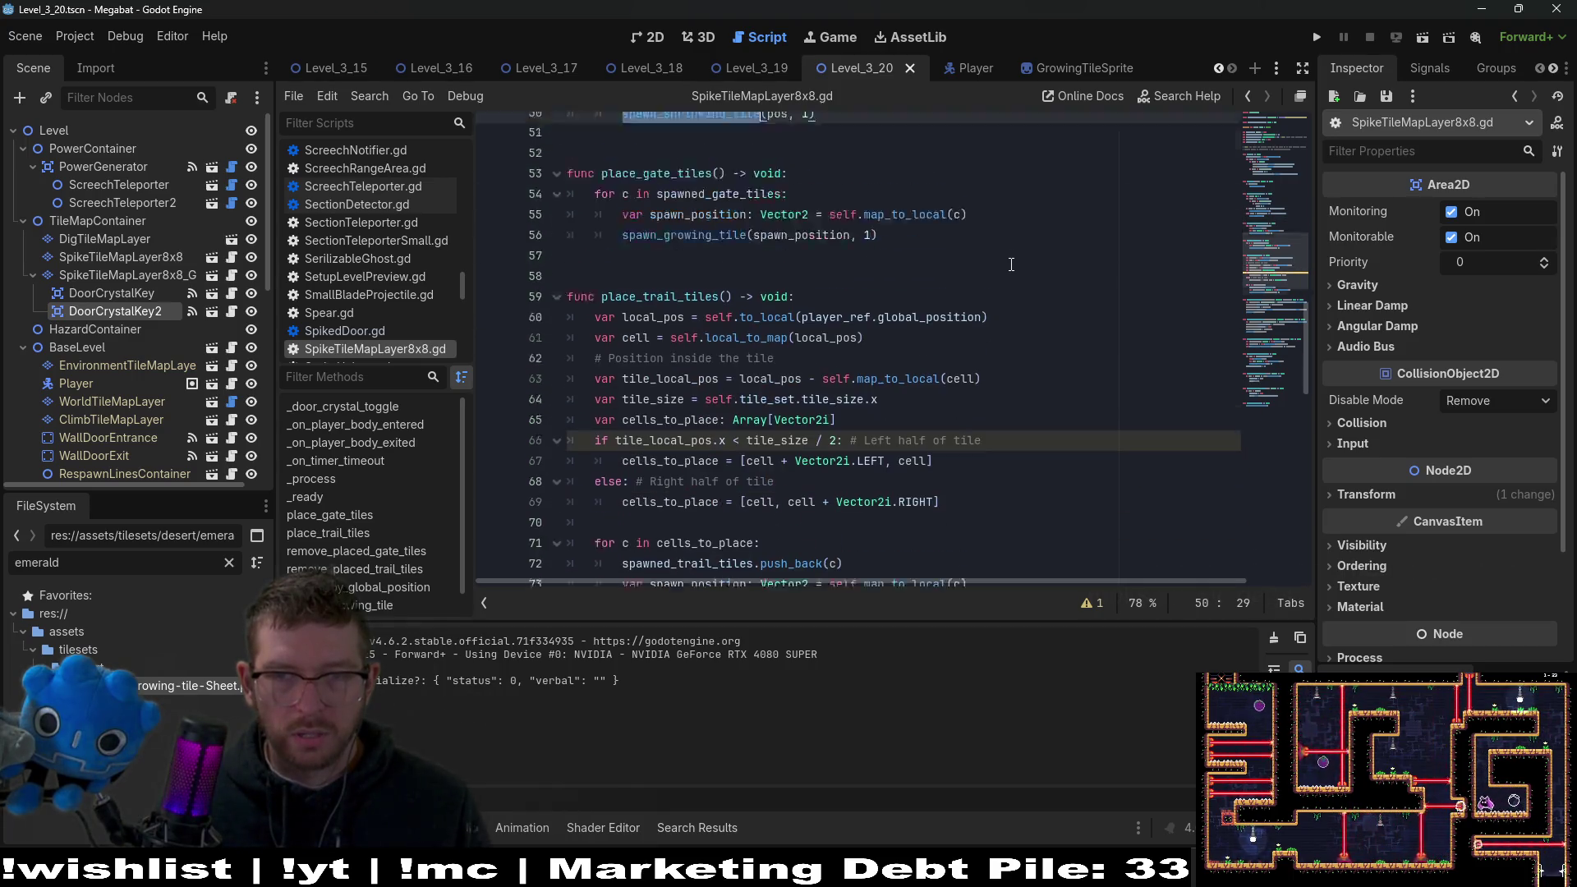
scroll(1012, 265, "down", 4)
scroll(1011, 265, "up", 7)
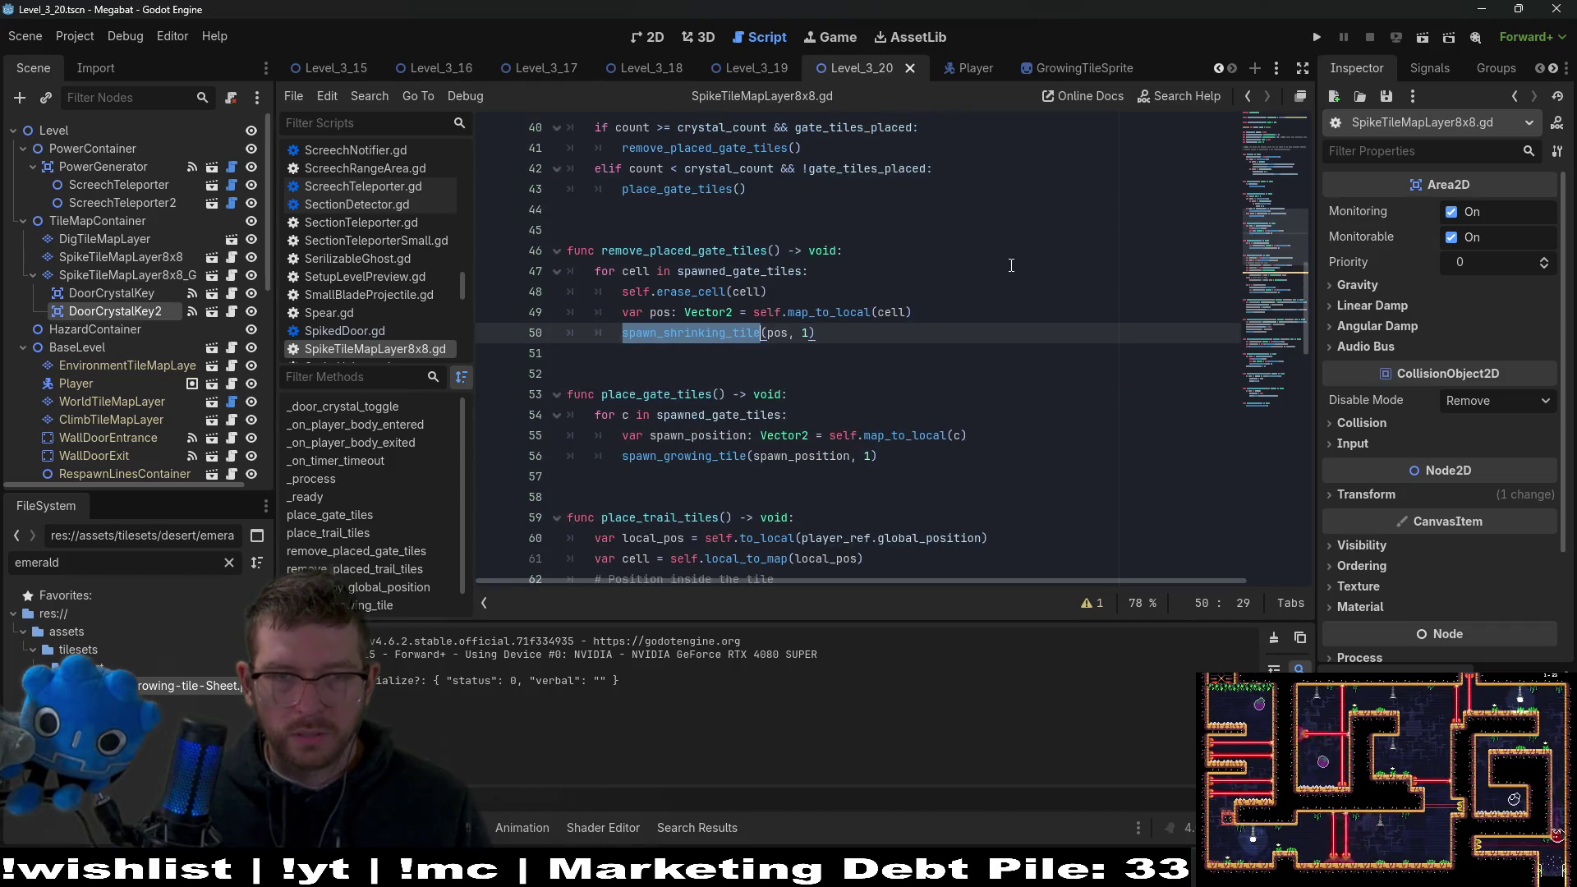
scroll(1011, 265, "down", 3)
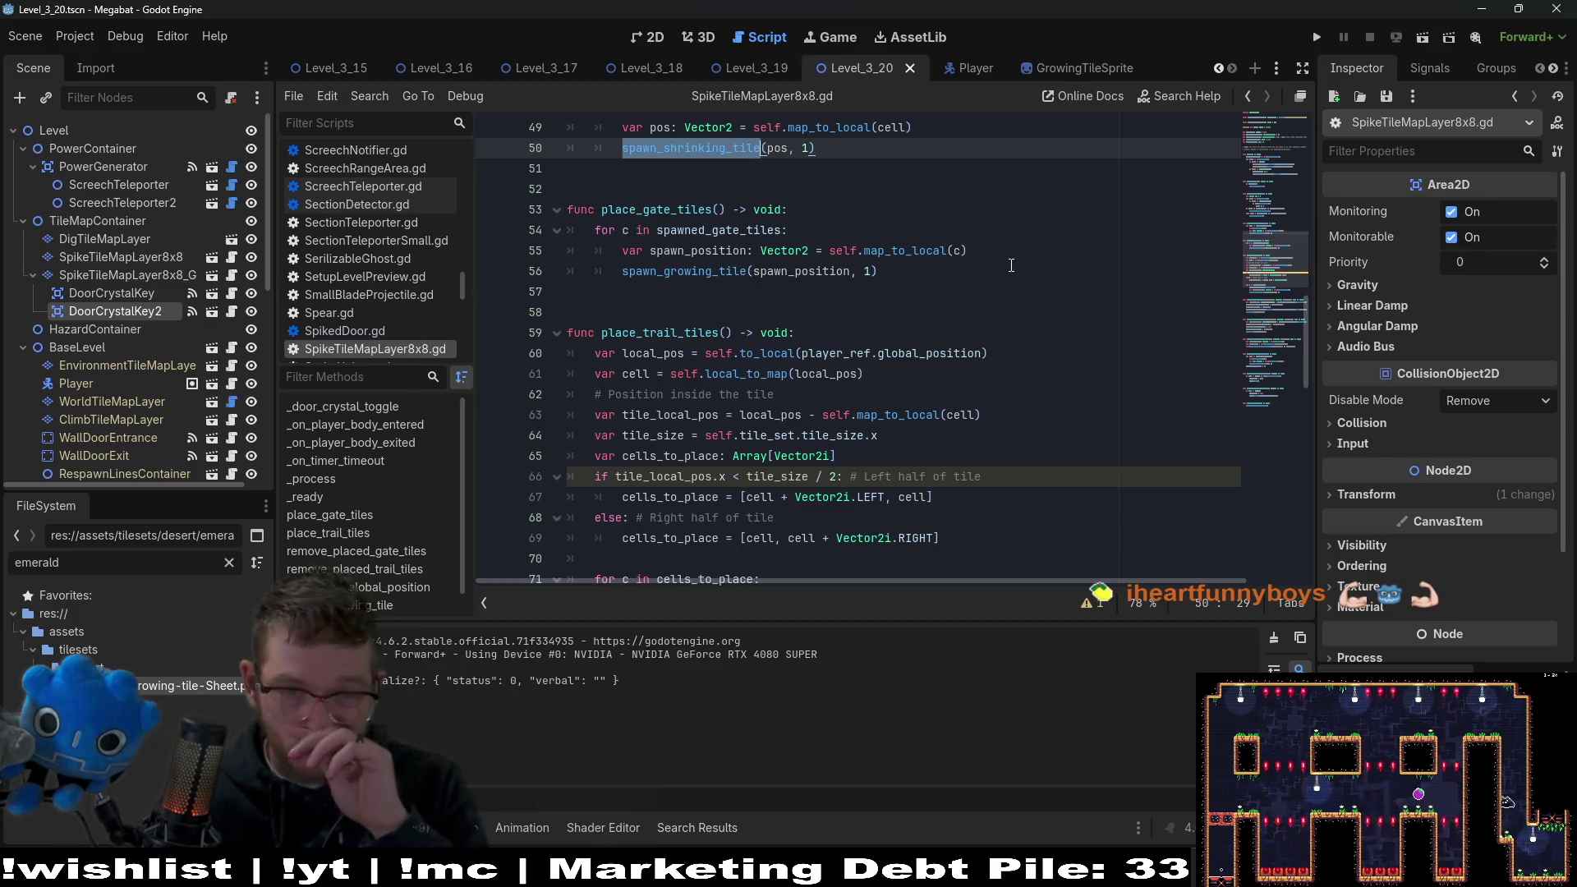
scroll(1011, 264, "down", 4)
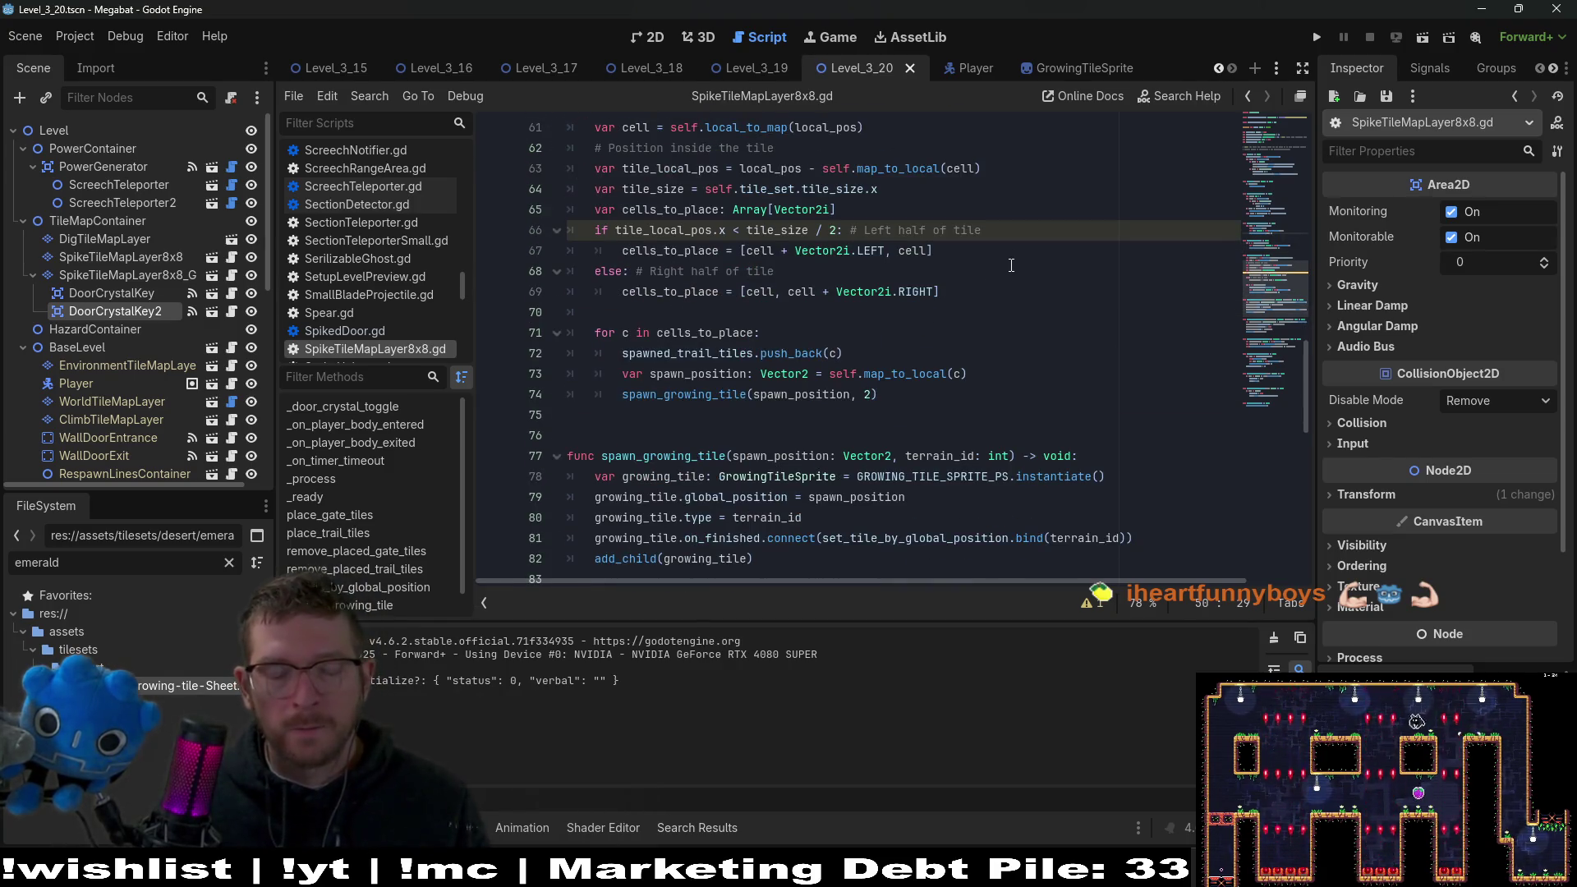
scroll(1011, 265, "down", 1)
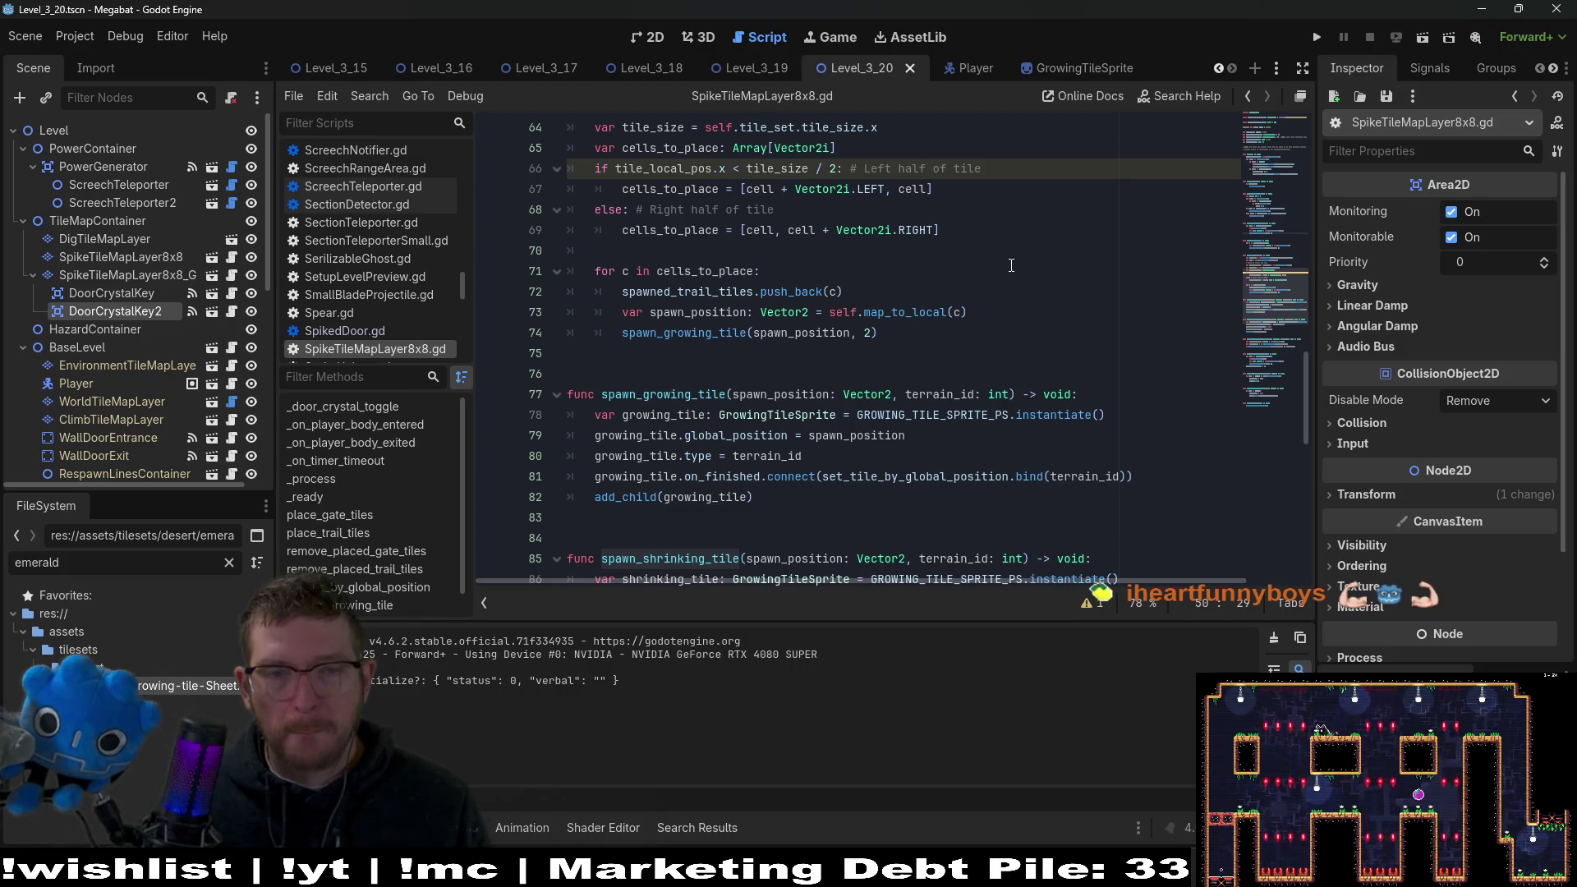
scroll(1011, 264, "down", 2)
left_click(777, 372)
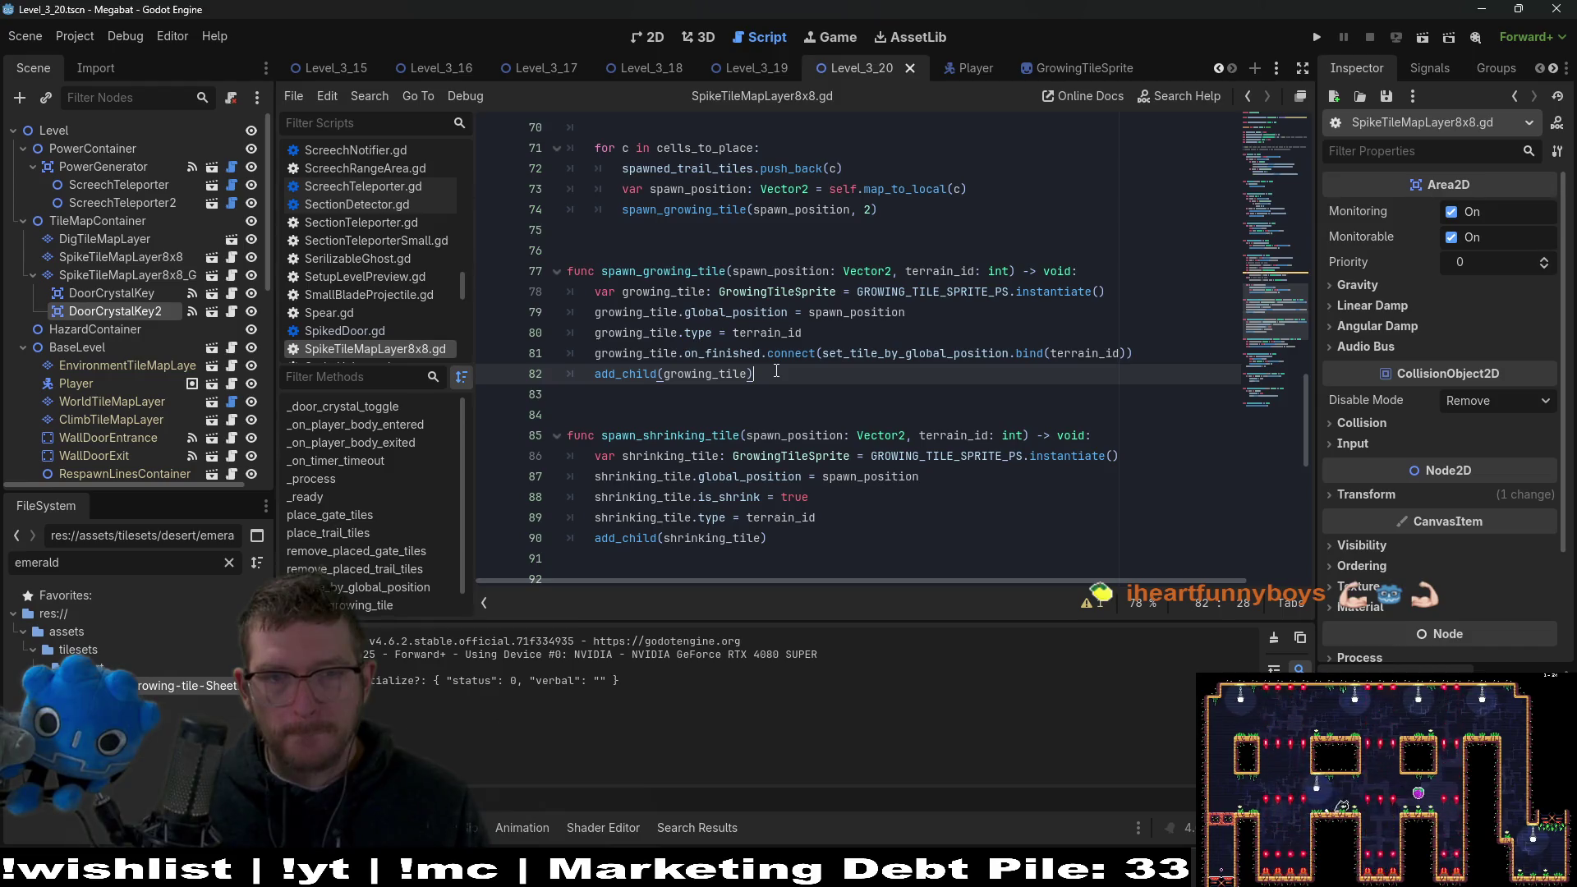
left_click(928, 353)
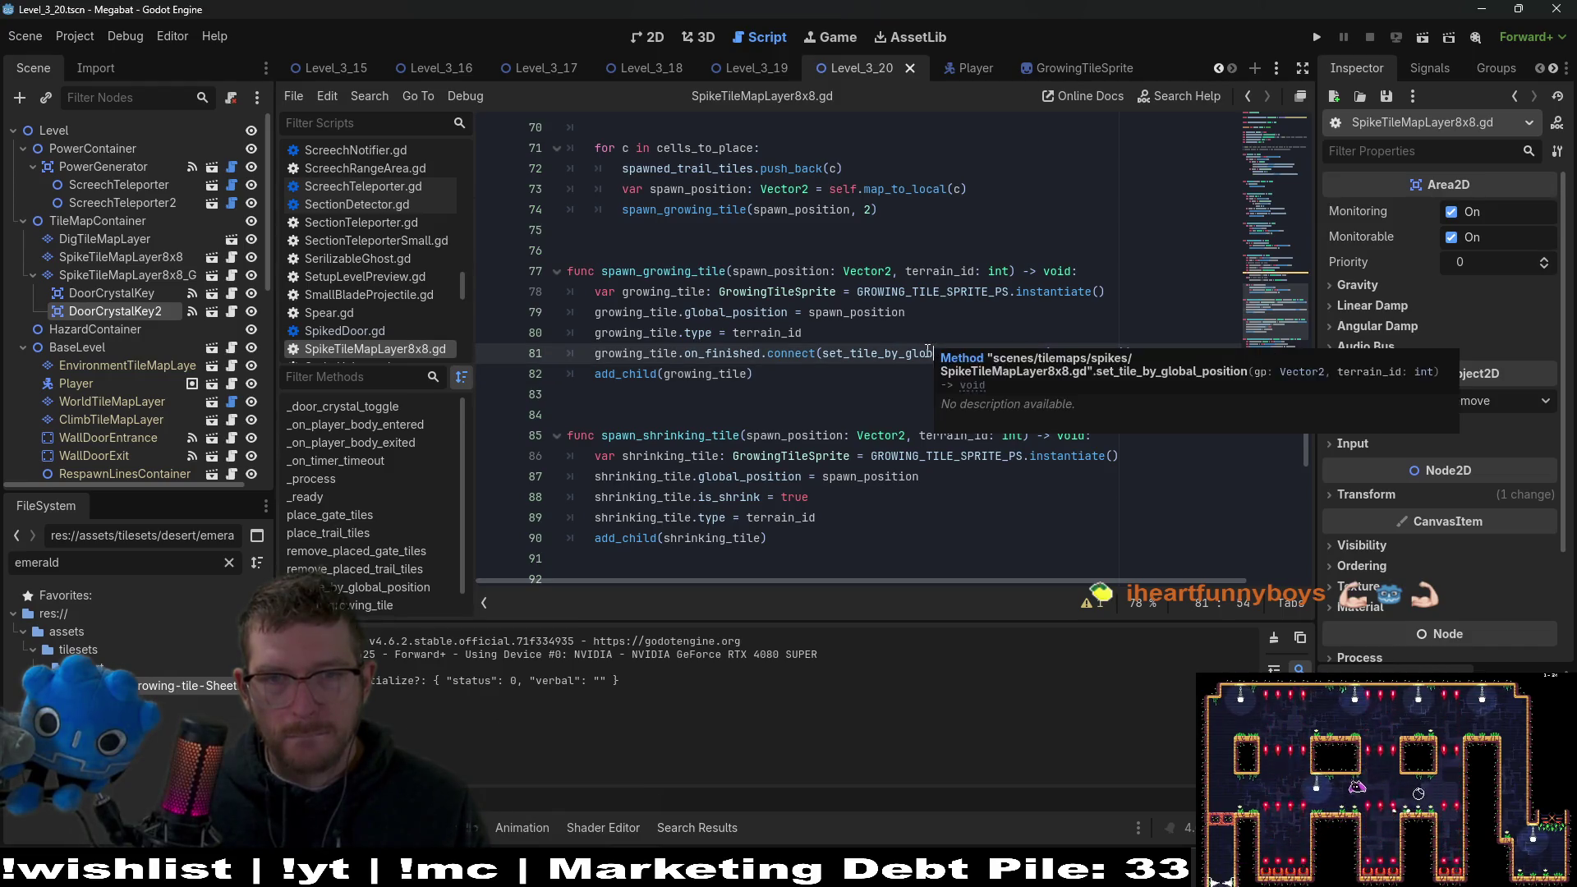
left_click(965, 319)
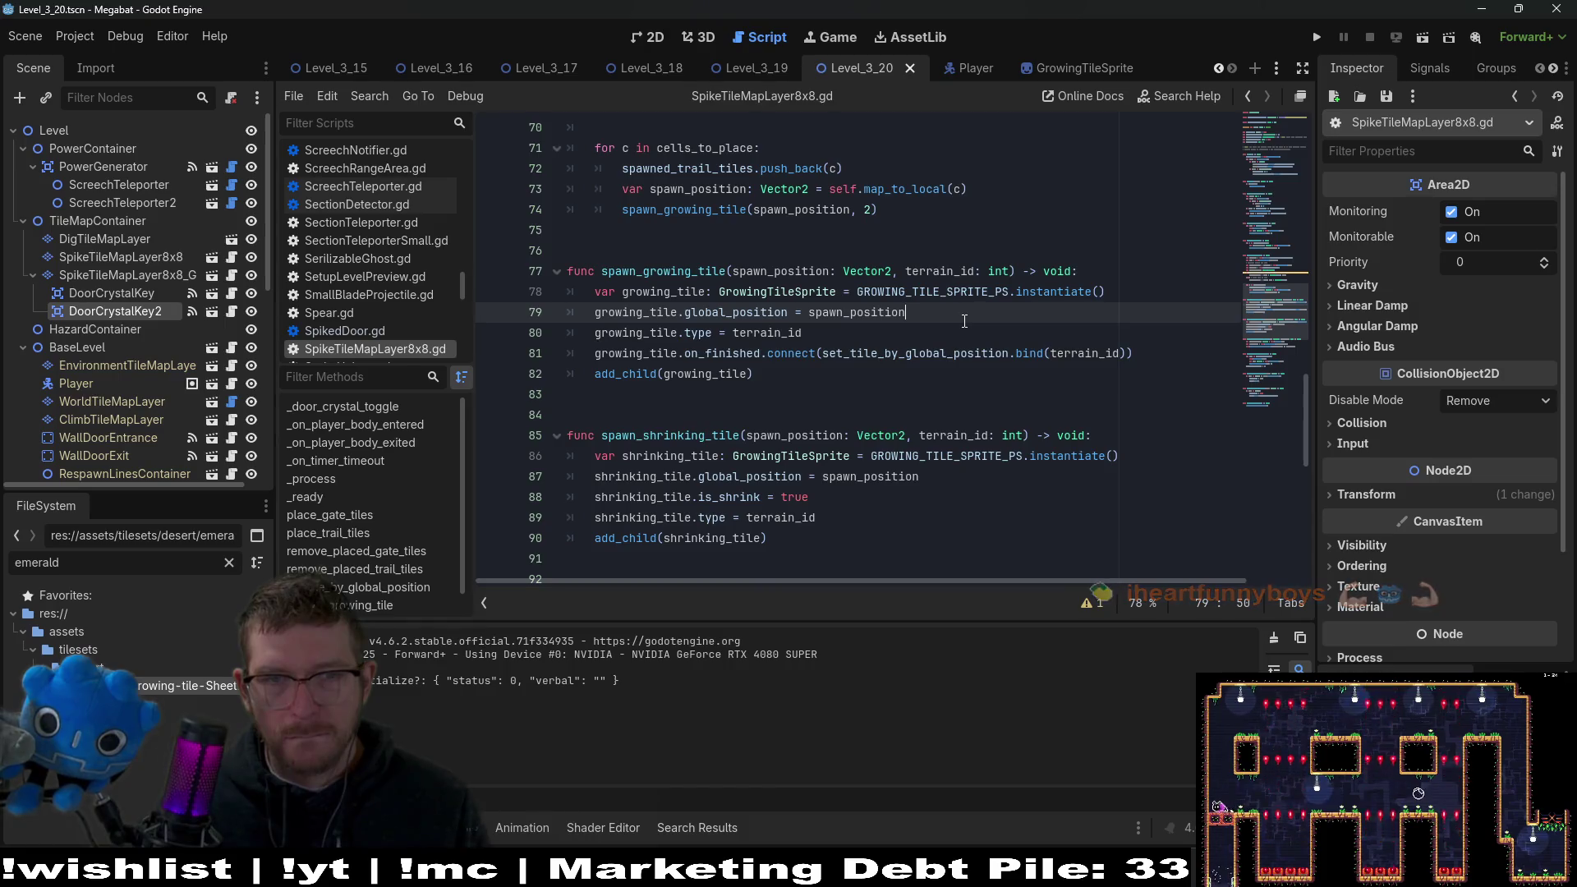
scroll(964, 321, "down", 4)
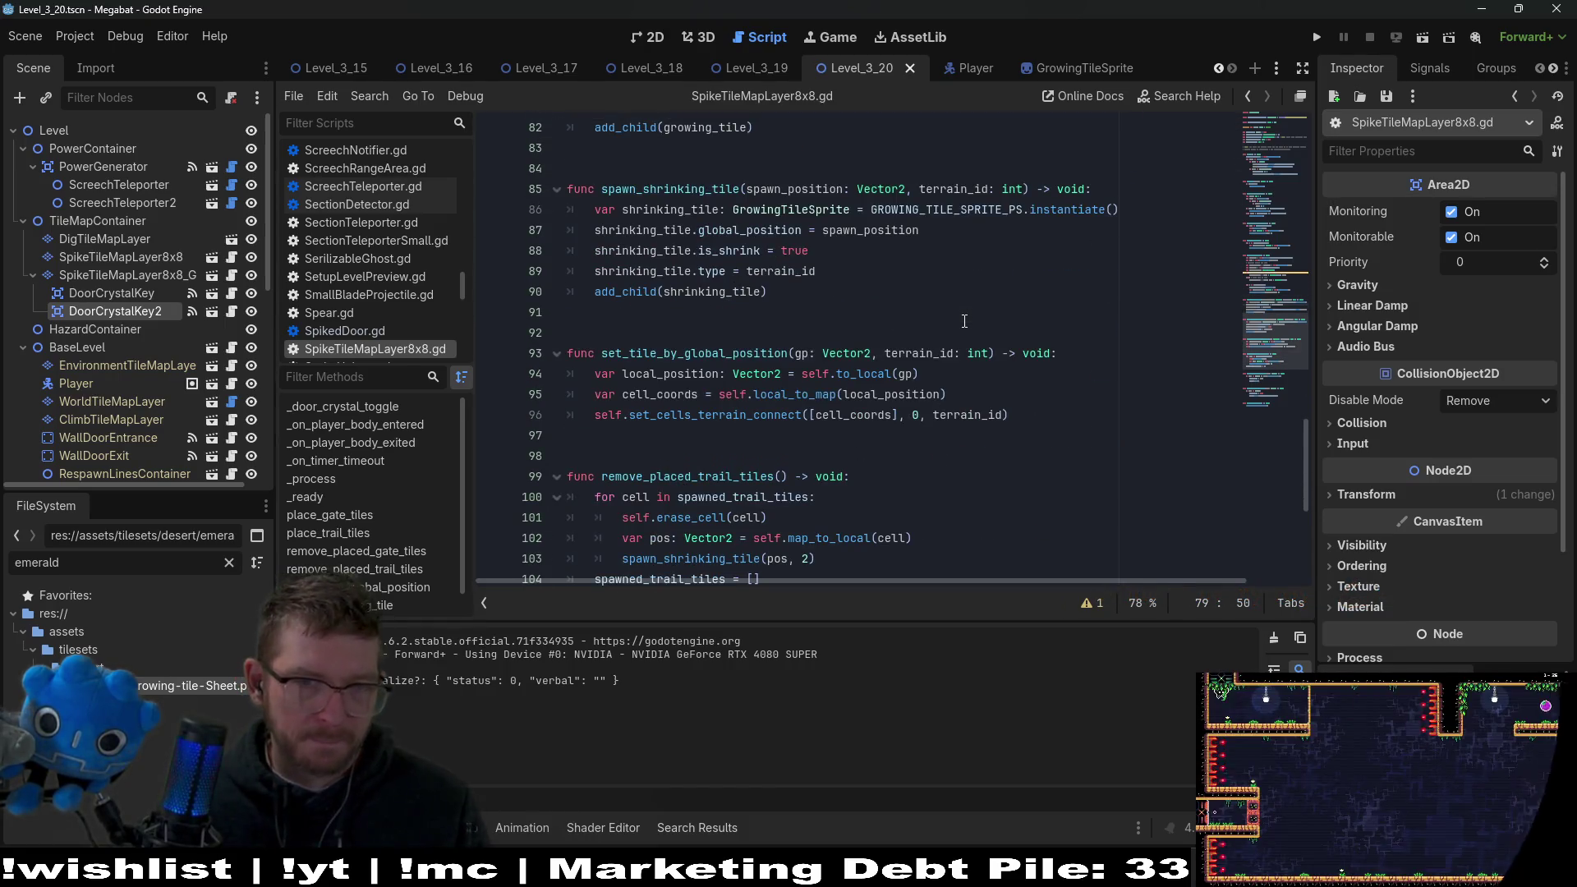
scroll(964, 320, "up", 4)
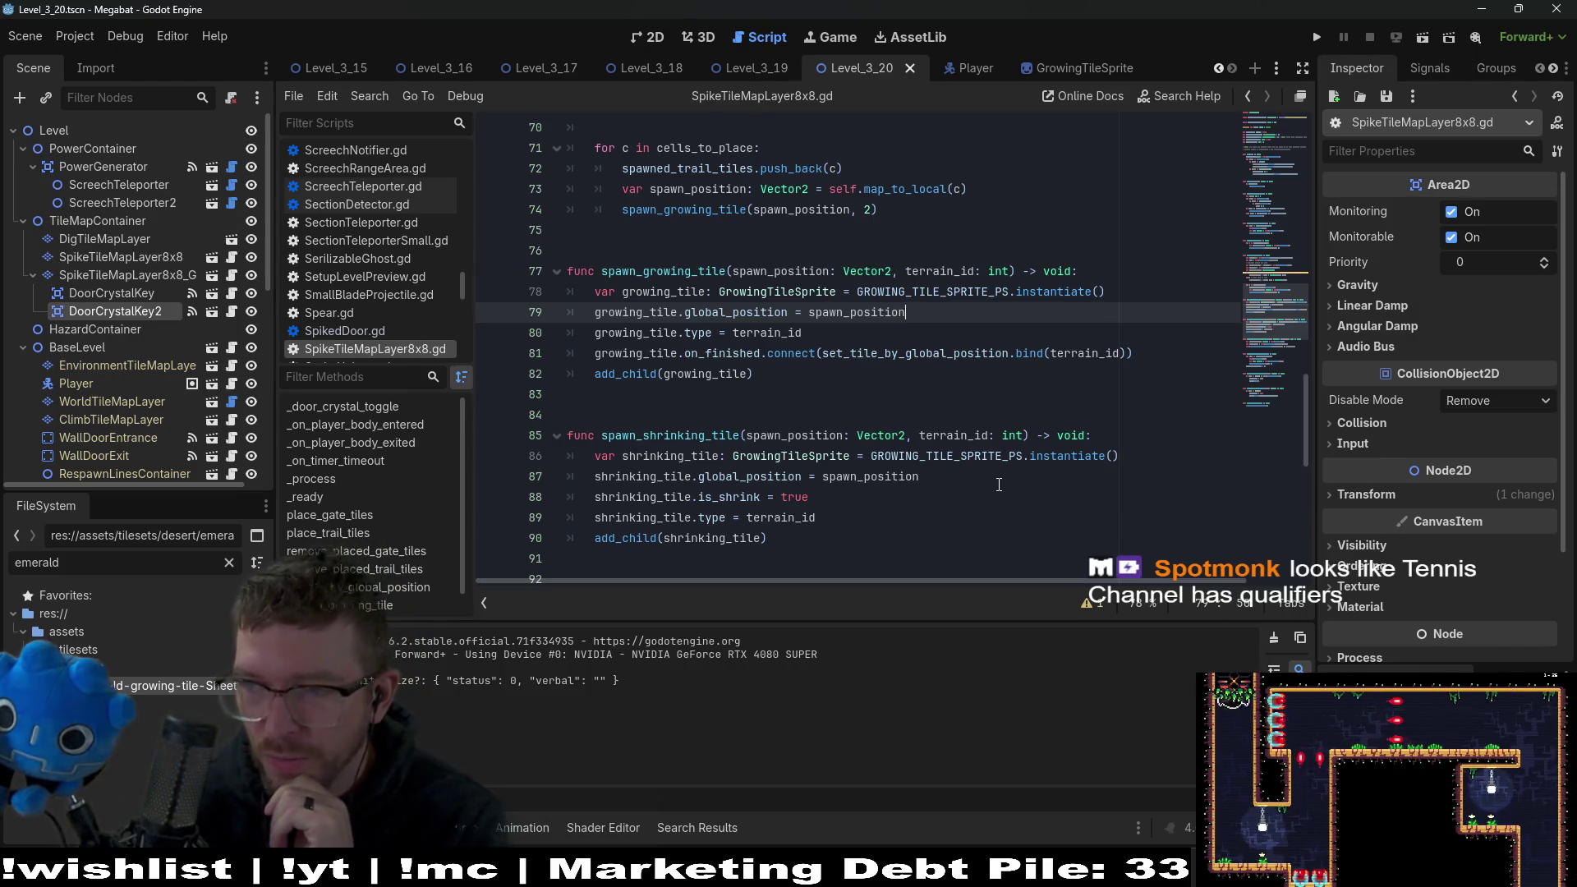
scroll(999, 485, "down", 5)
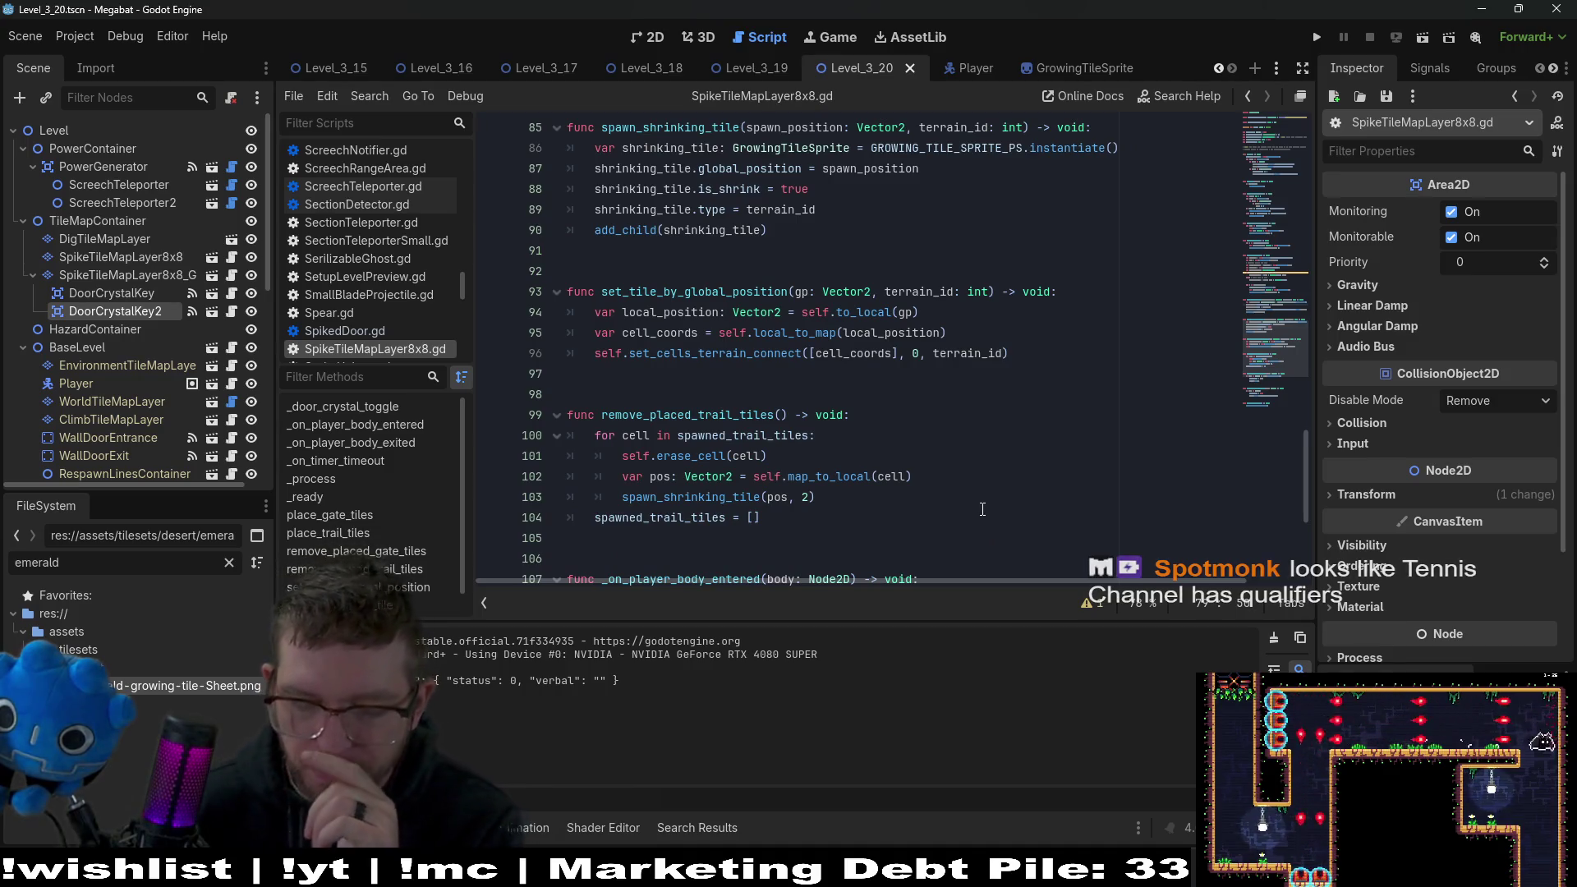
scroll(1031, 523, "down", 1)
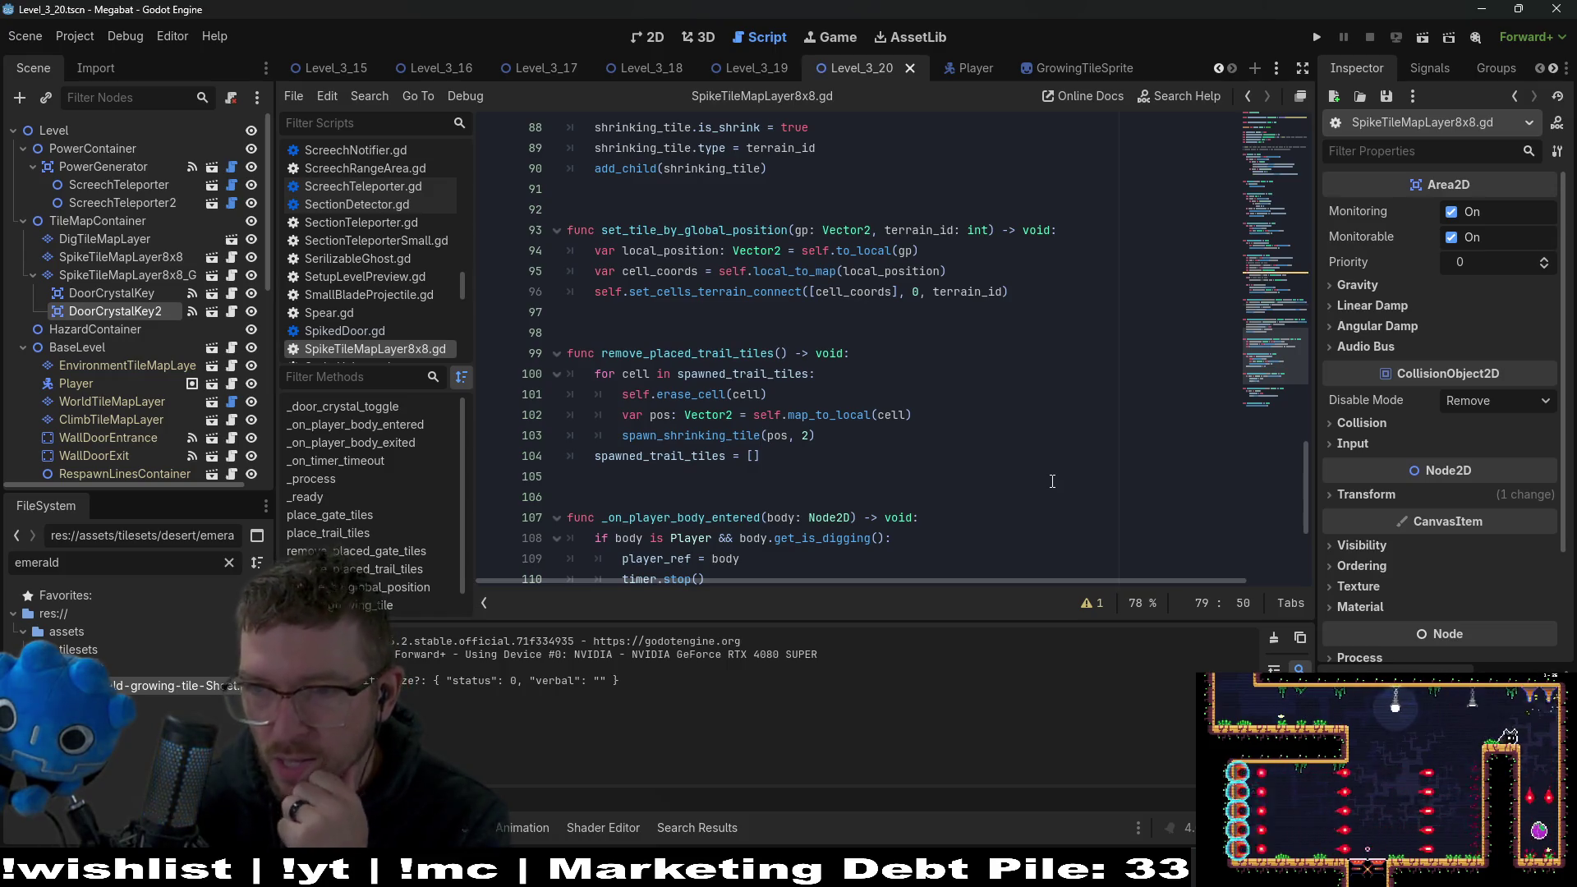
scroll(1048, 479, "down", 3)
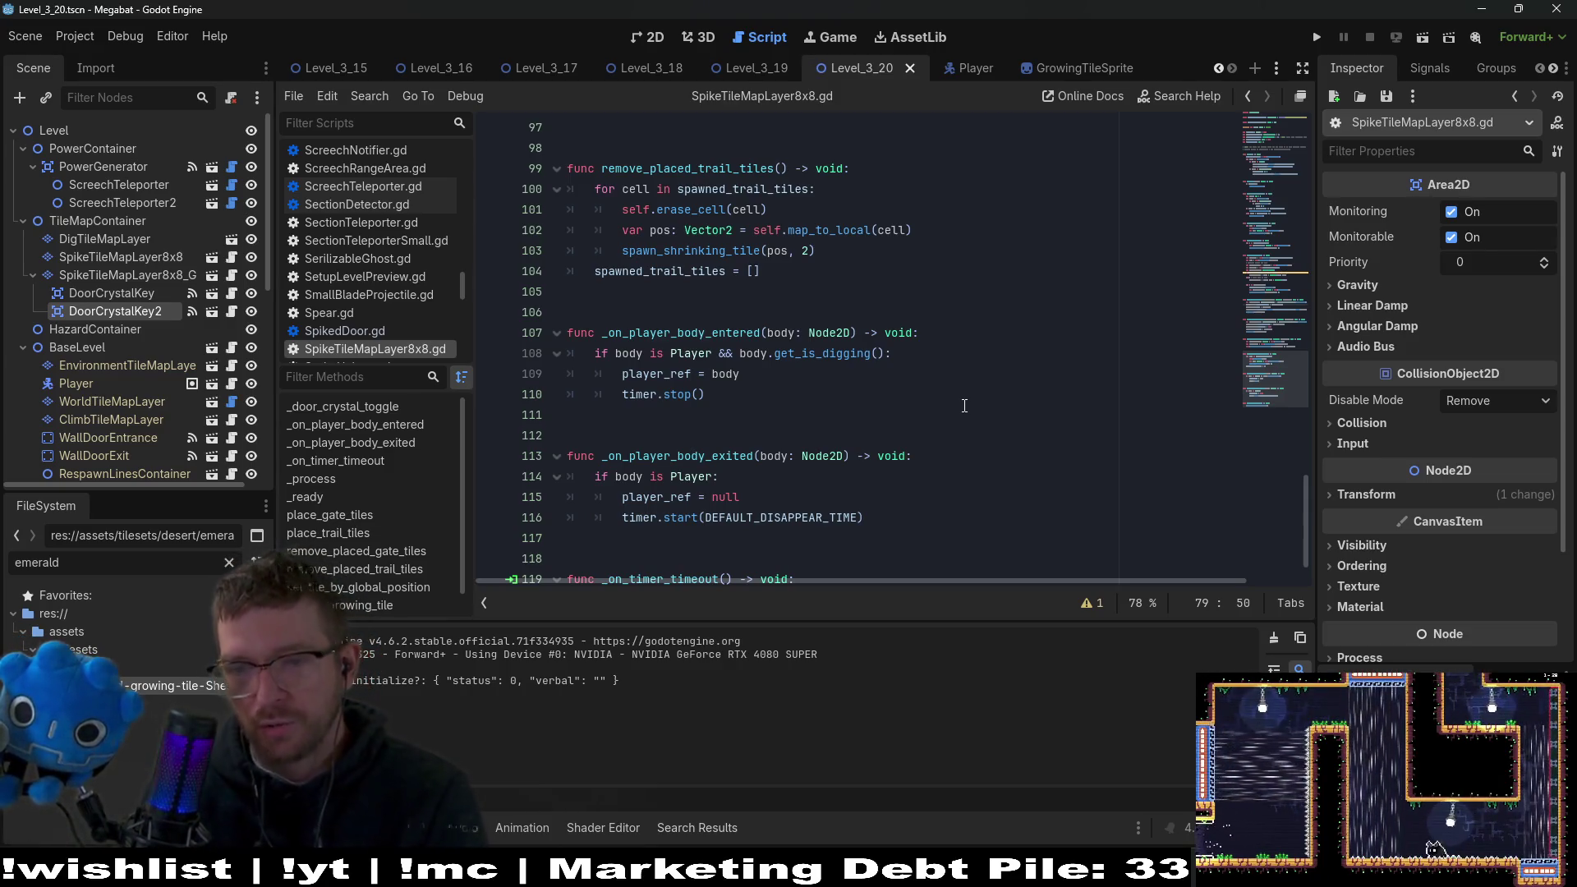
left_click(958, 405)
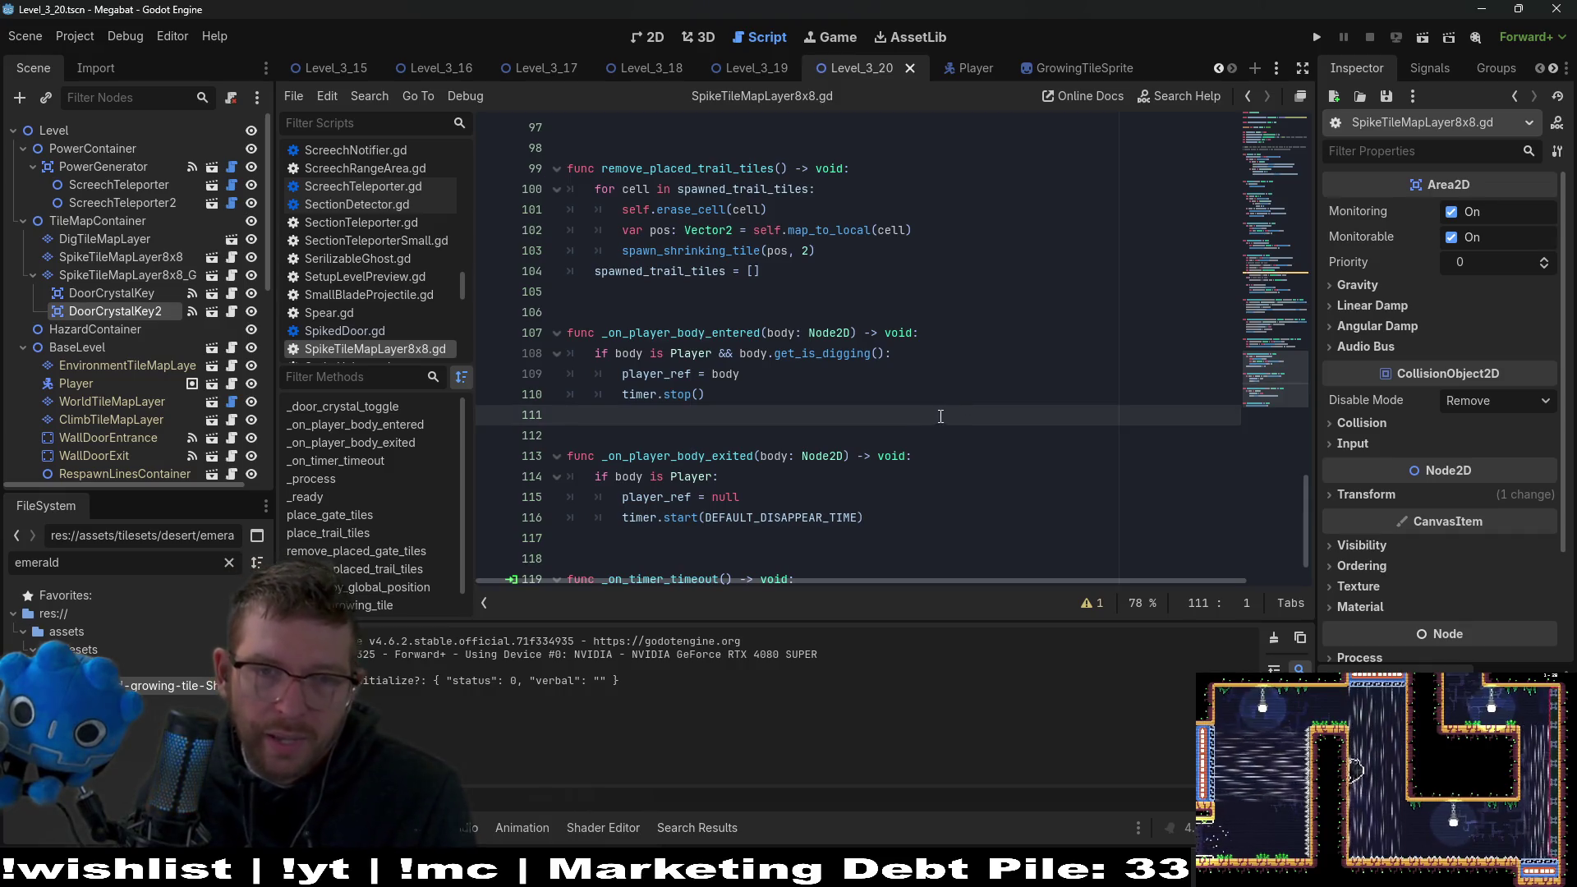
key("Down")
key("Up")
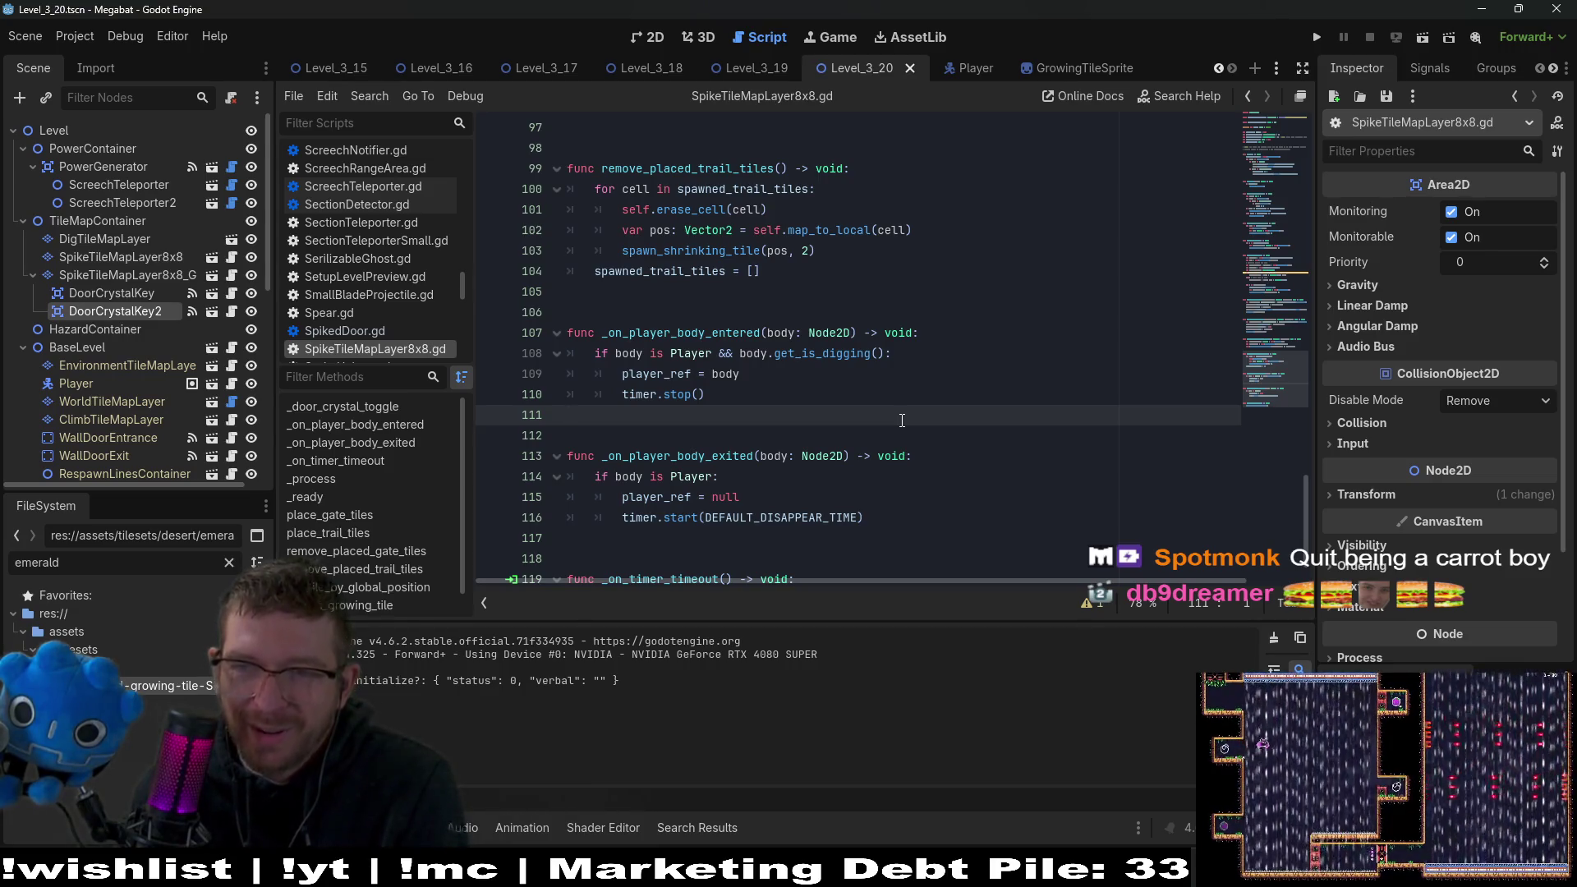
left_click(834, 444)
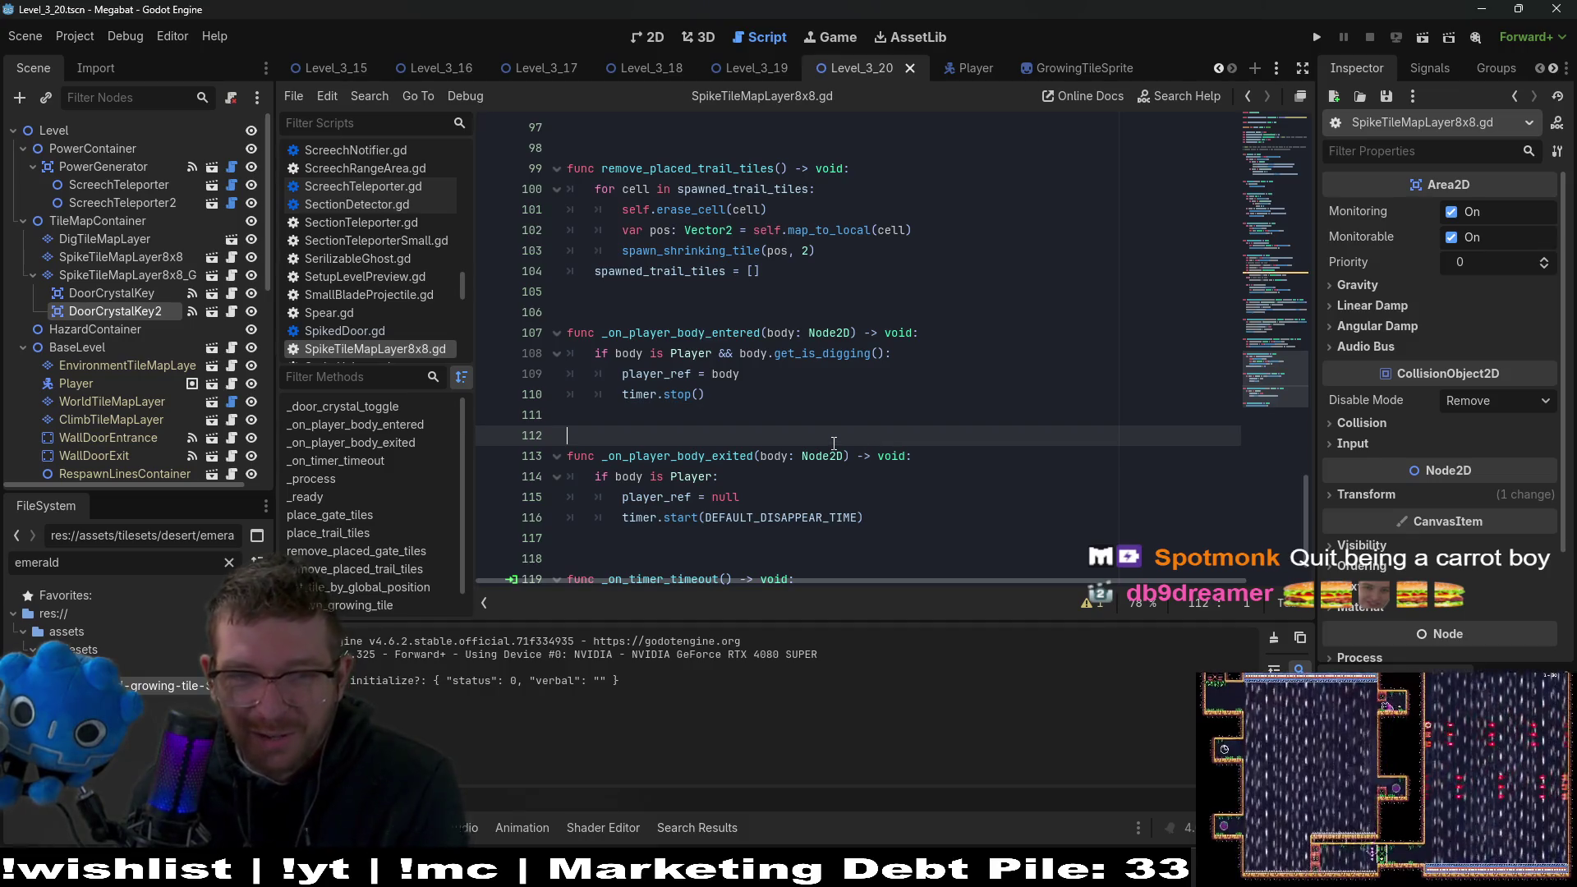
left_click(865, 418)
scroll(861, 422, "down", 1)
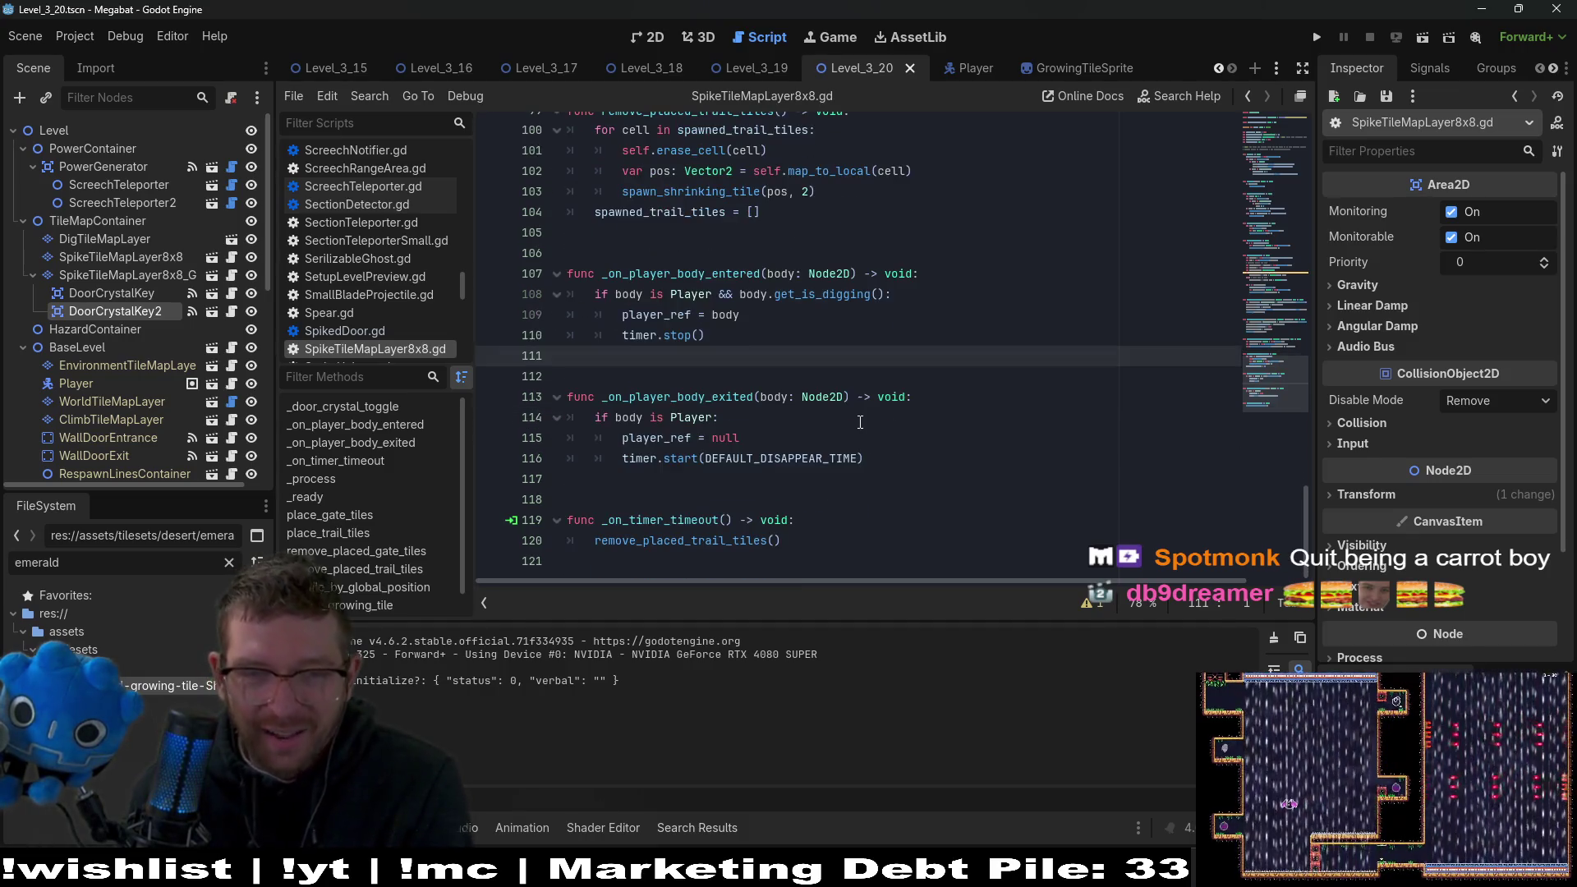
left_click(790, 482)
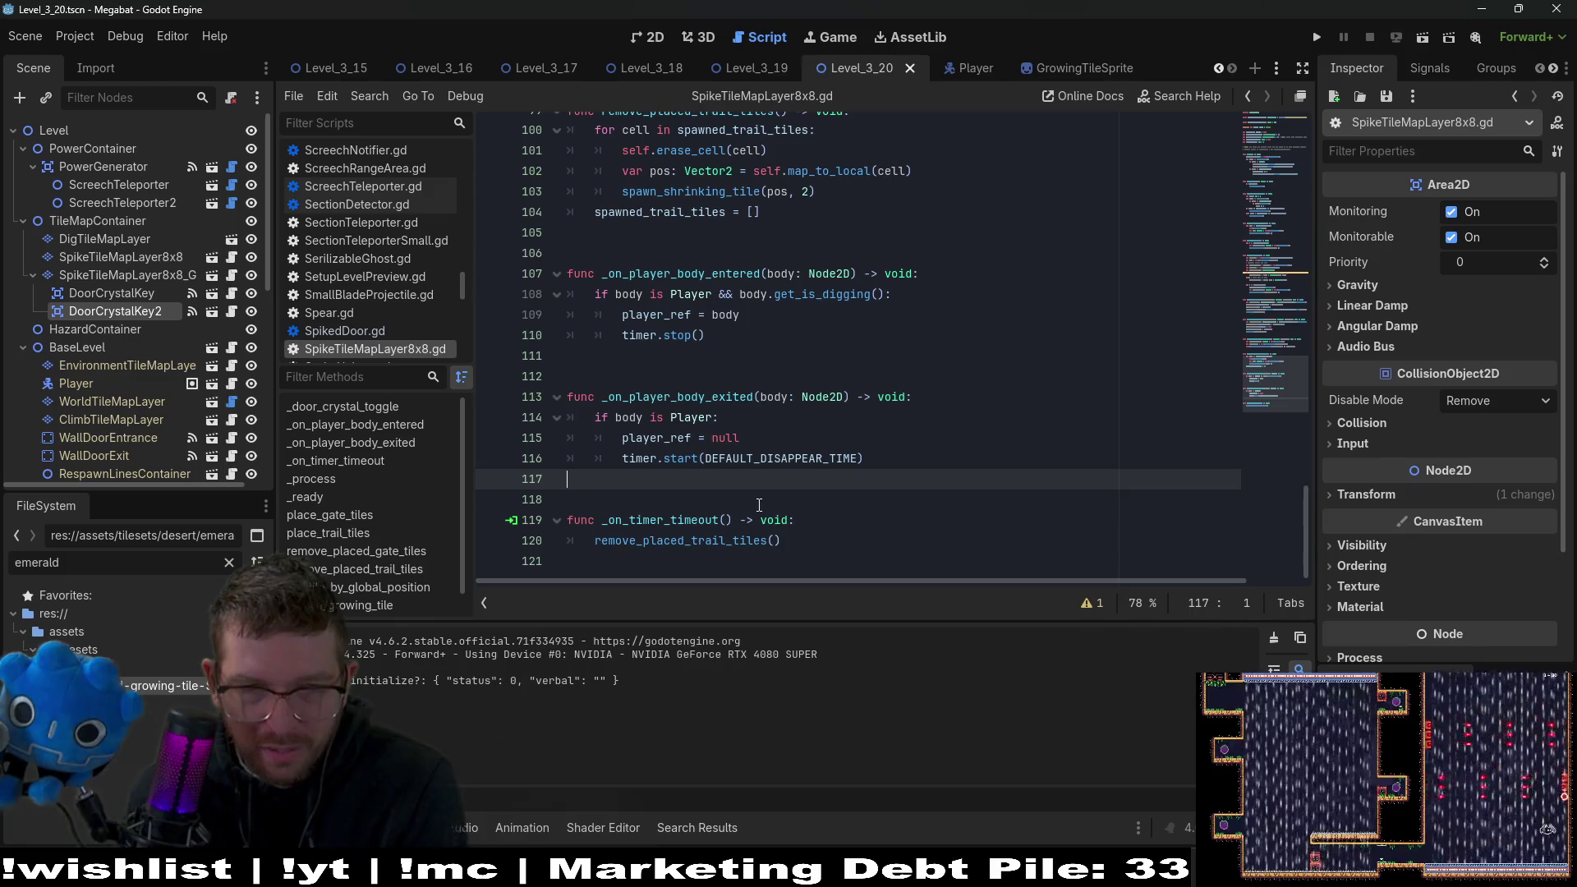
left_click(765, 375)
left_click(769, 358)
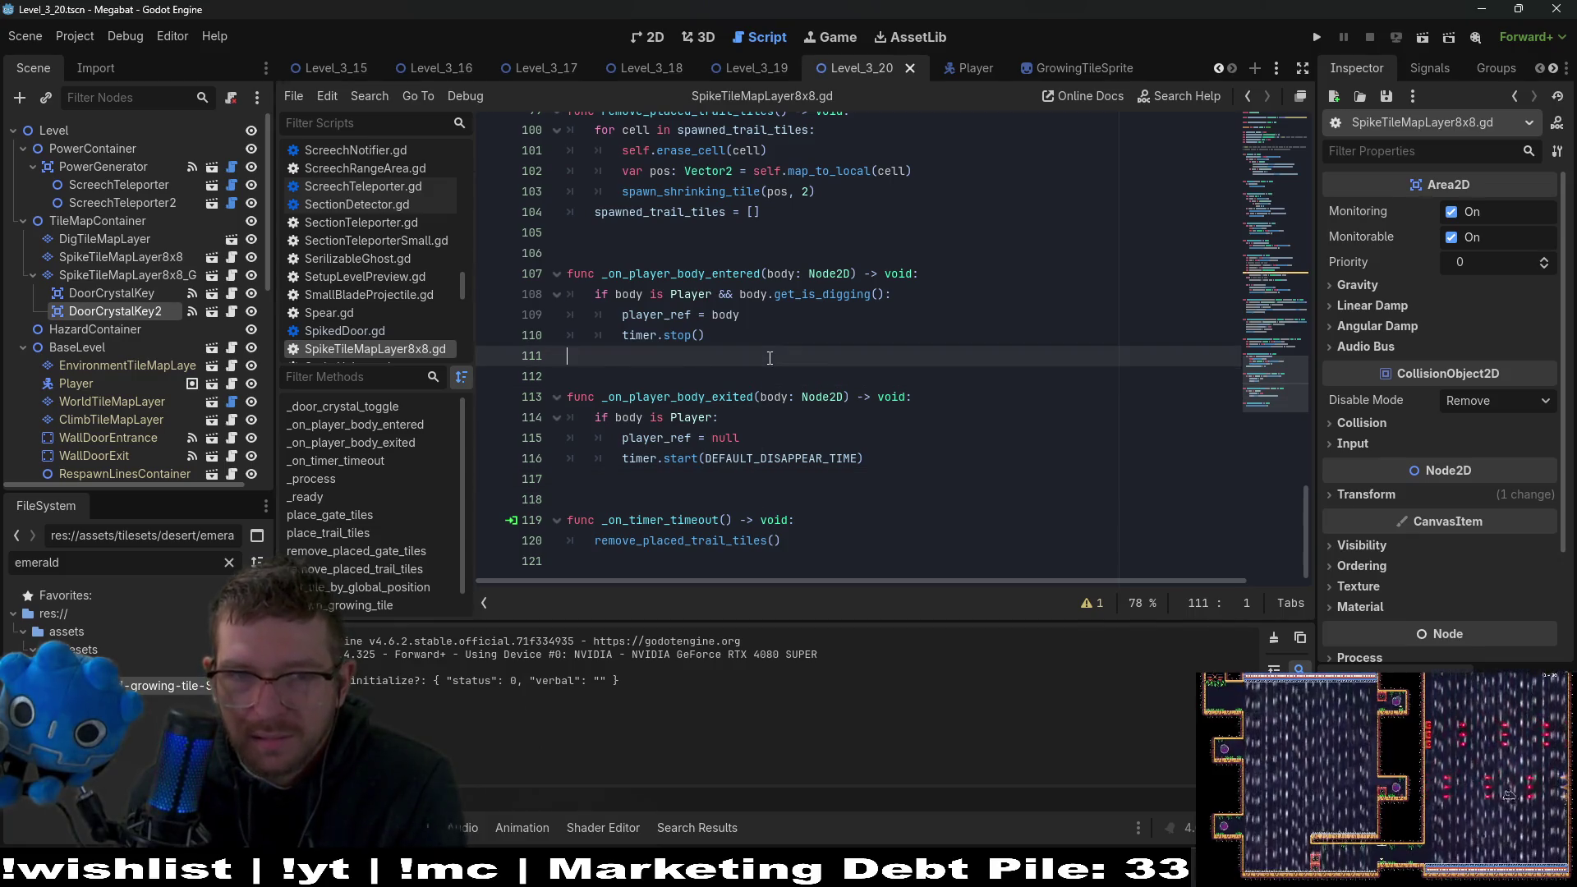
scroll(770, 358, "up", 2)
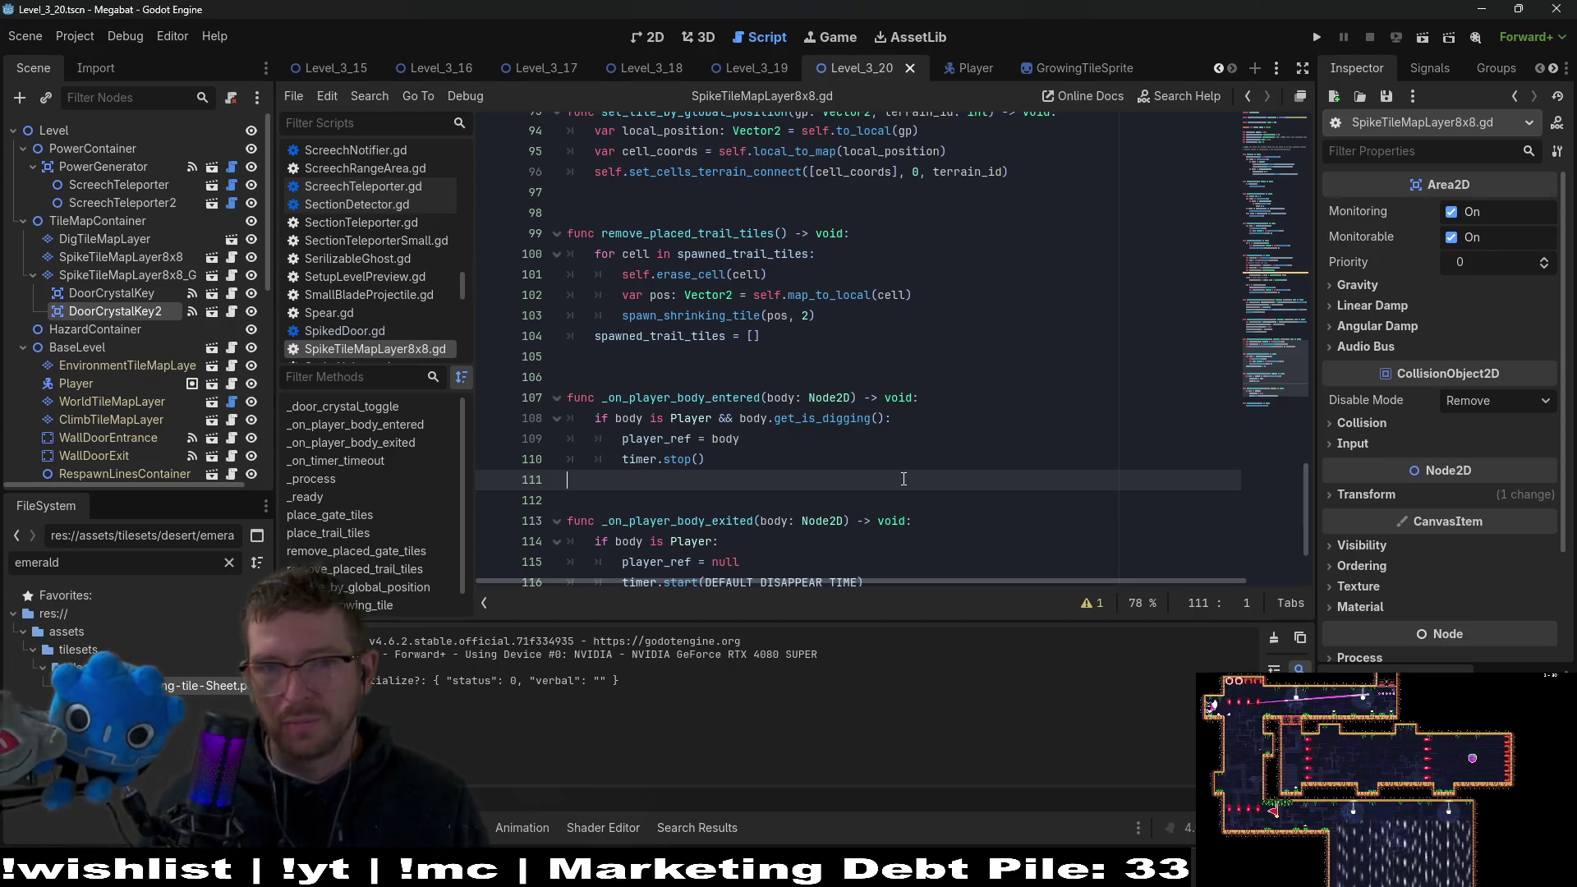
key("Down")
Add 'gate_tiles_placed = true' after the spawn loop in place_gate_tiles.
scroll(900, 482, "up", 2)
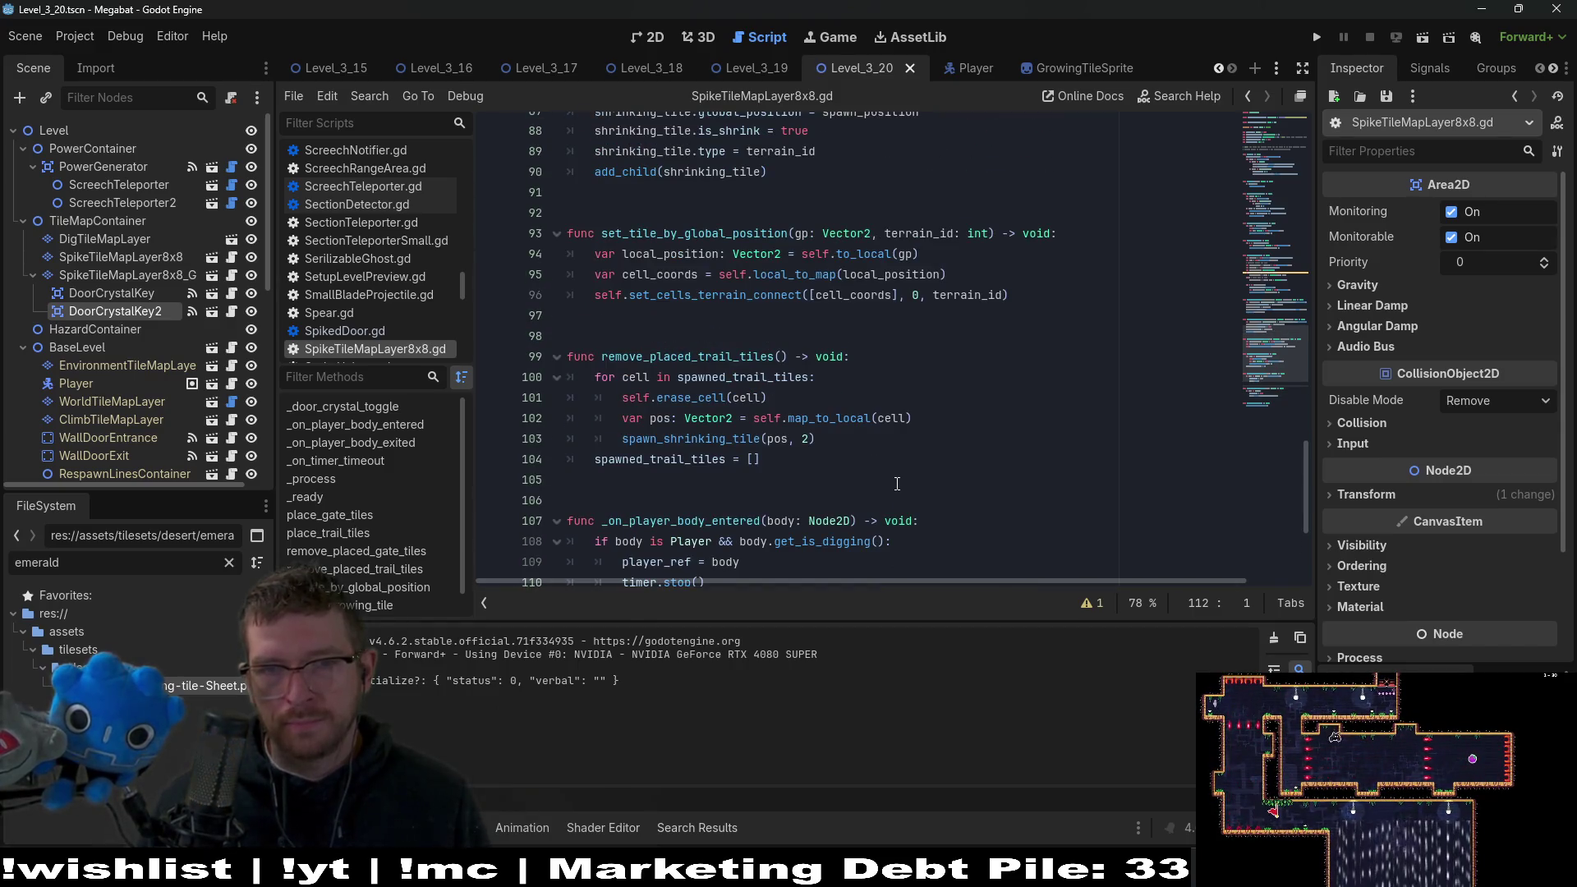
double_click(690, 357)
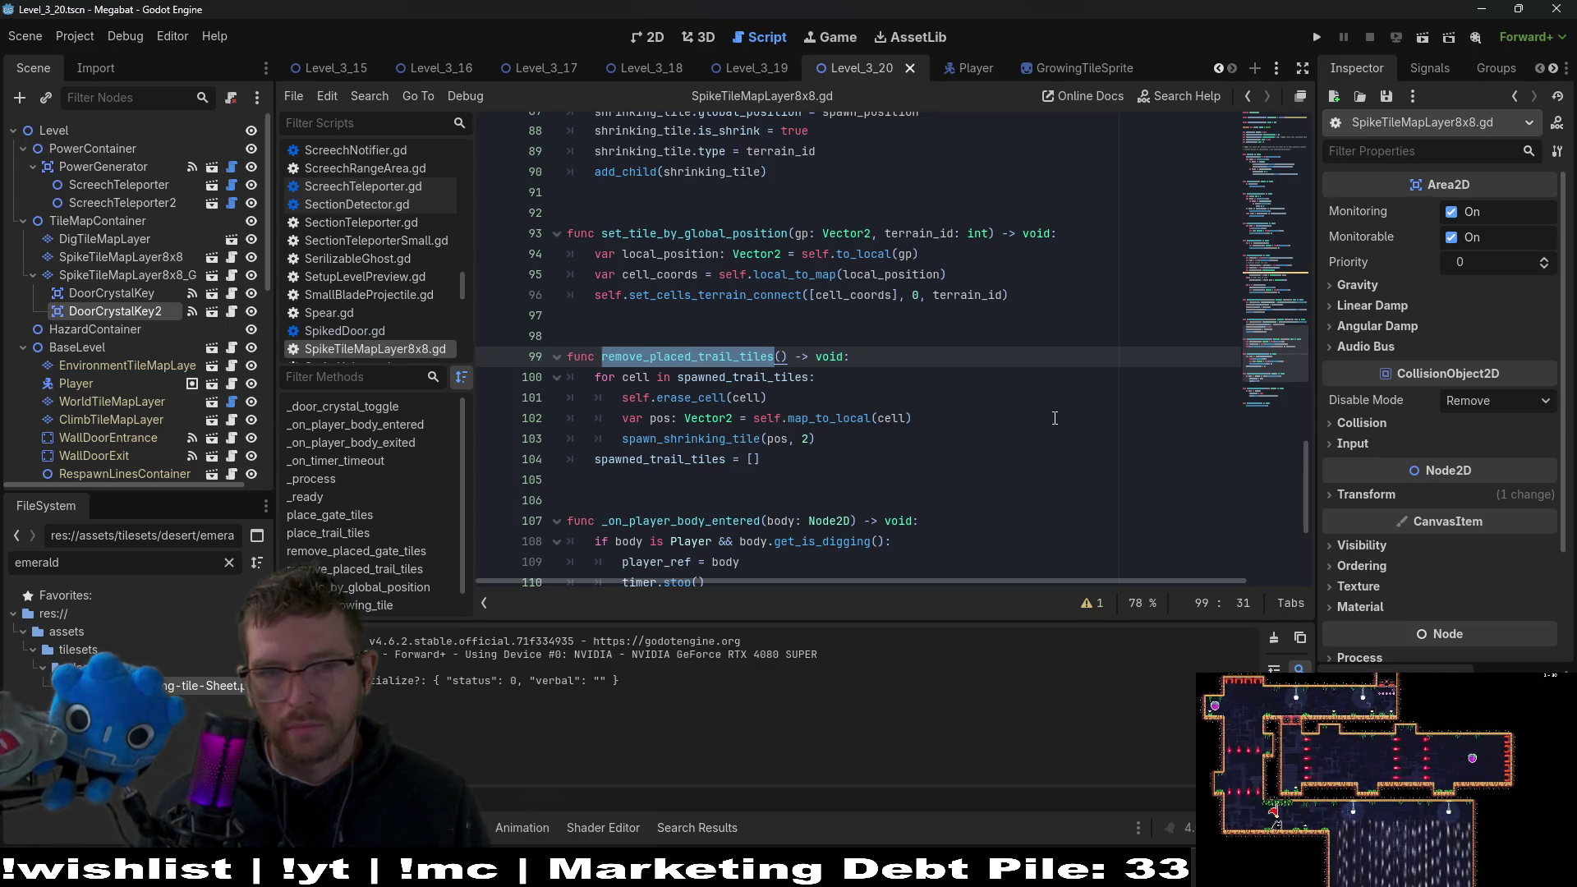
left_click(814, 451)
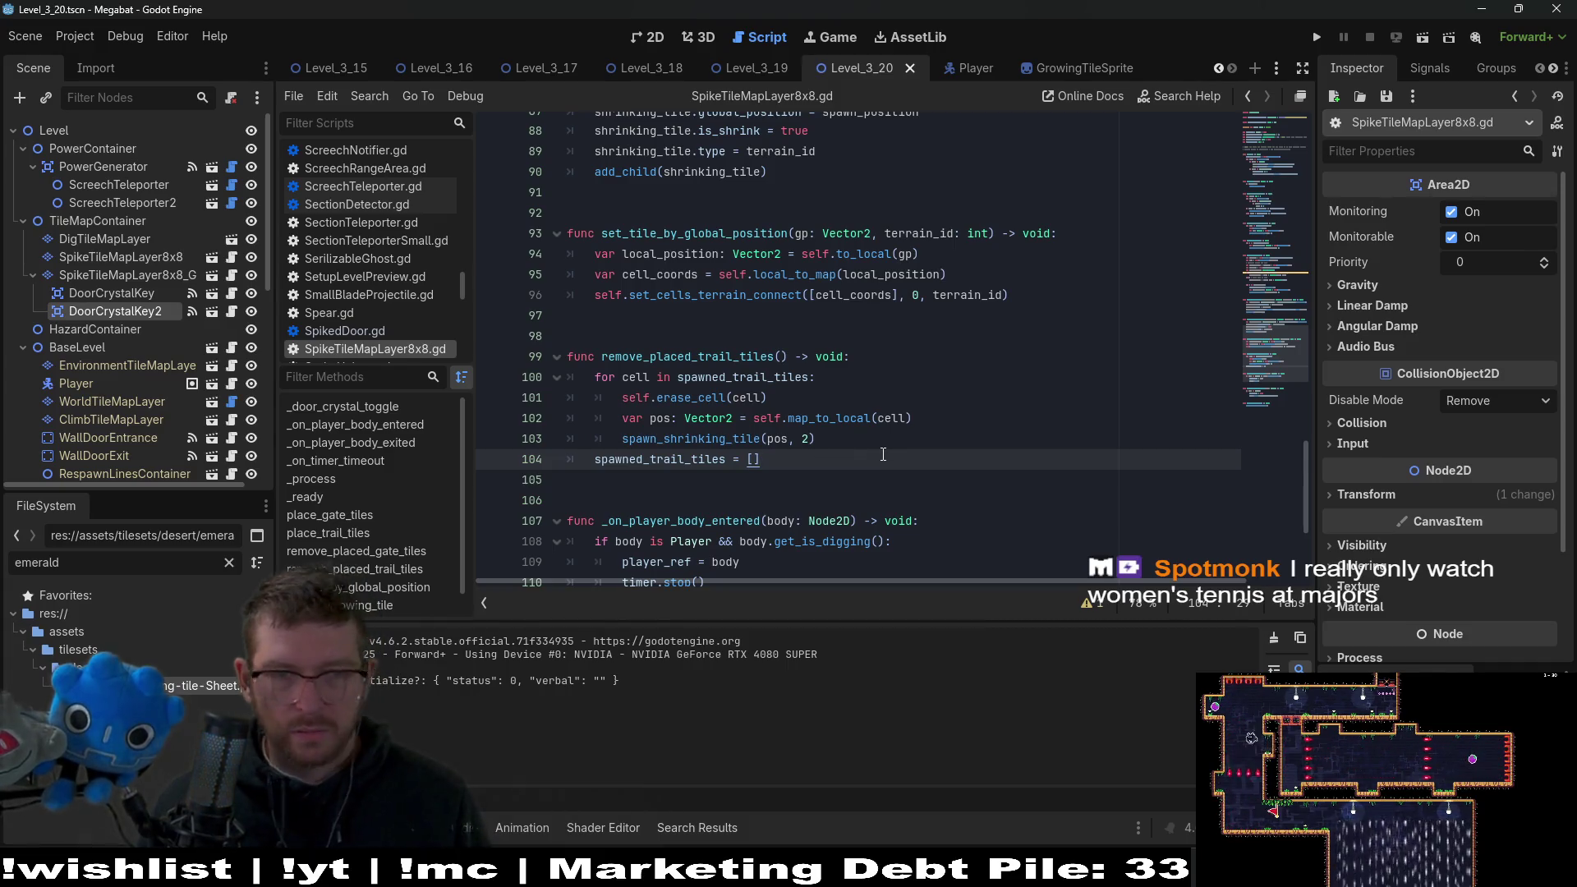
scroll(883, 455, "up", 4)
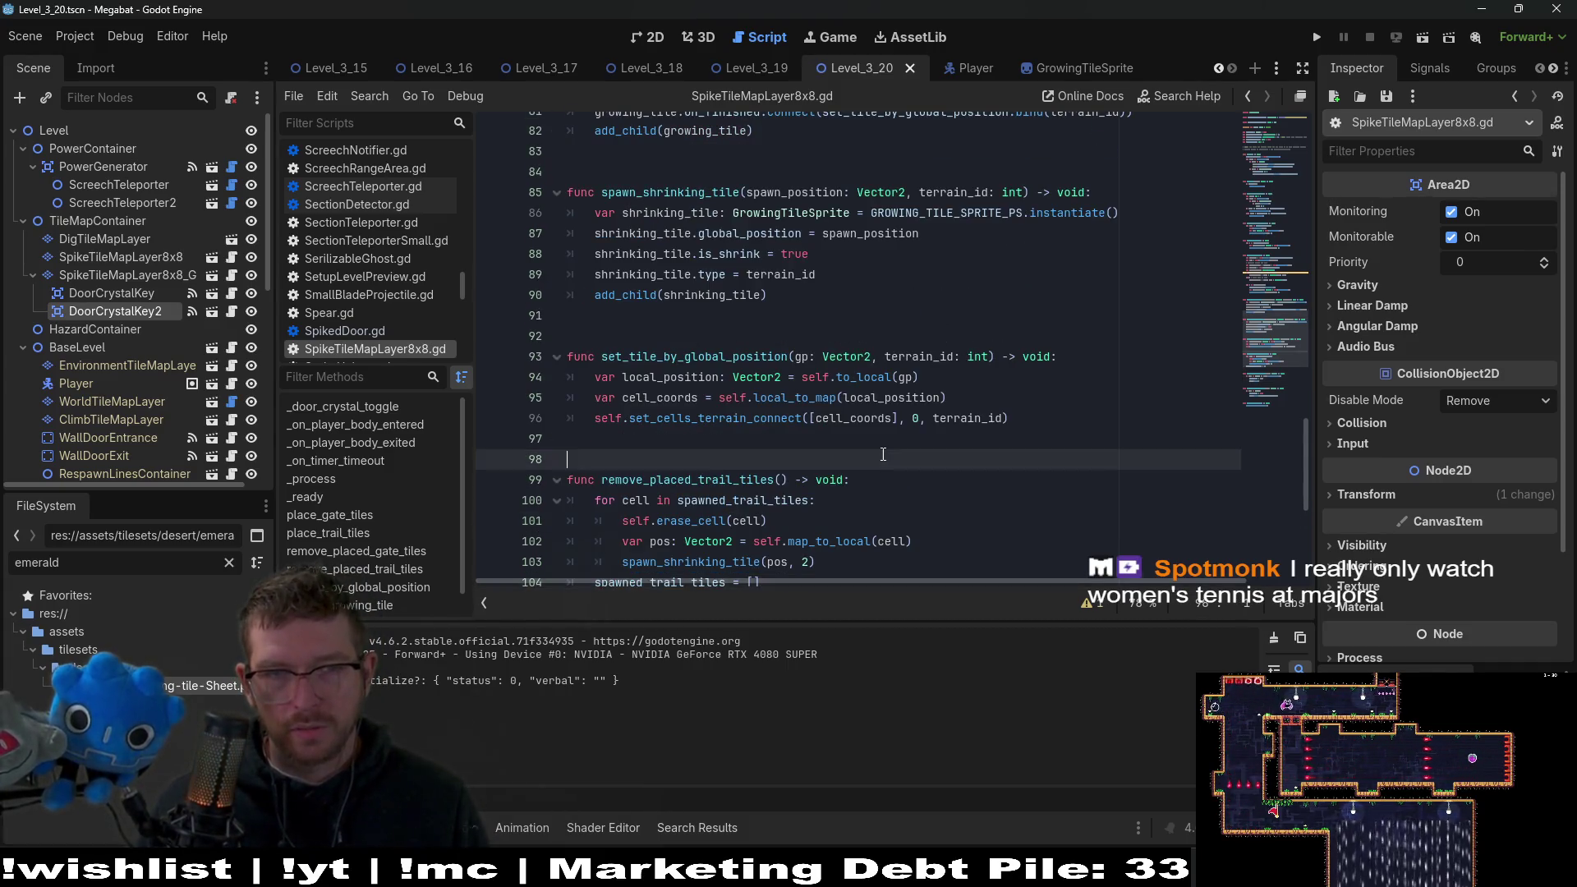
scroll(883, 455, "up", 5)
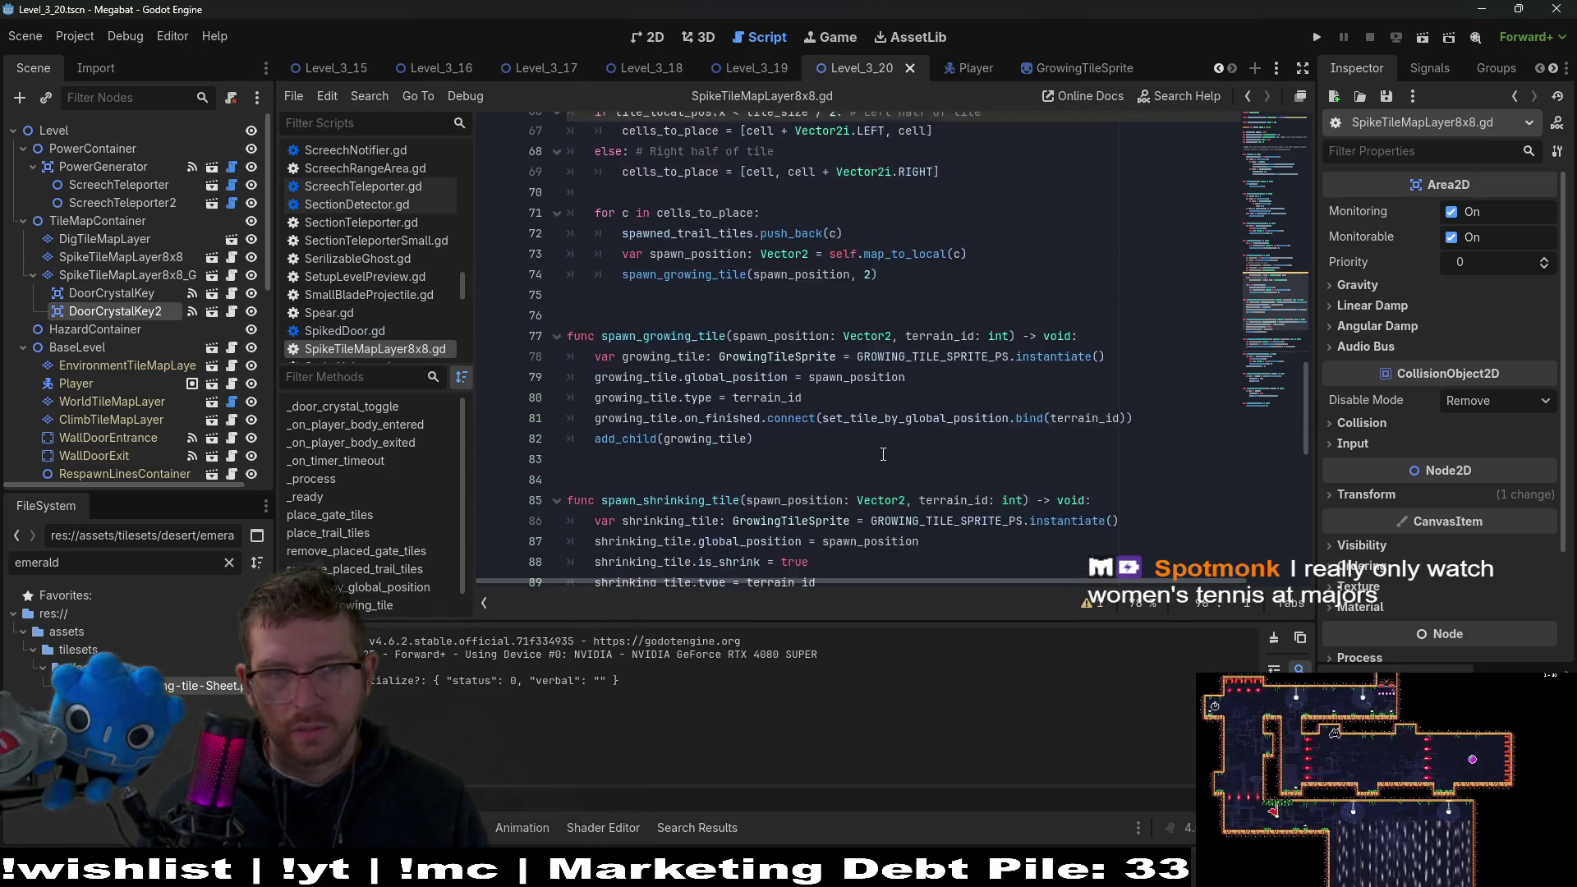
scroll(884, 455, "up", 6)
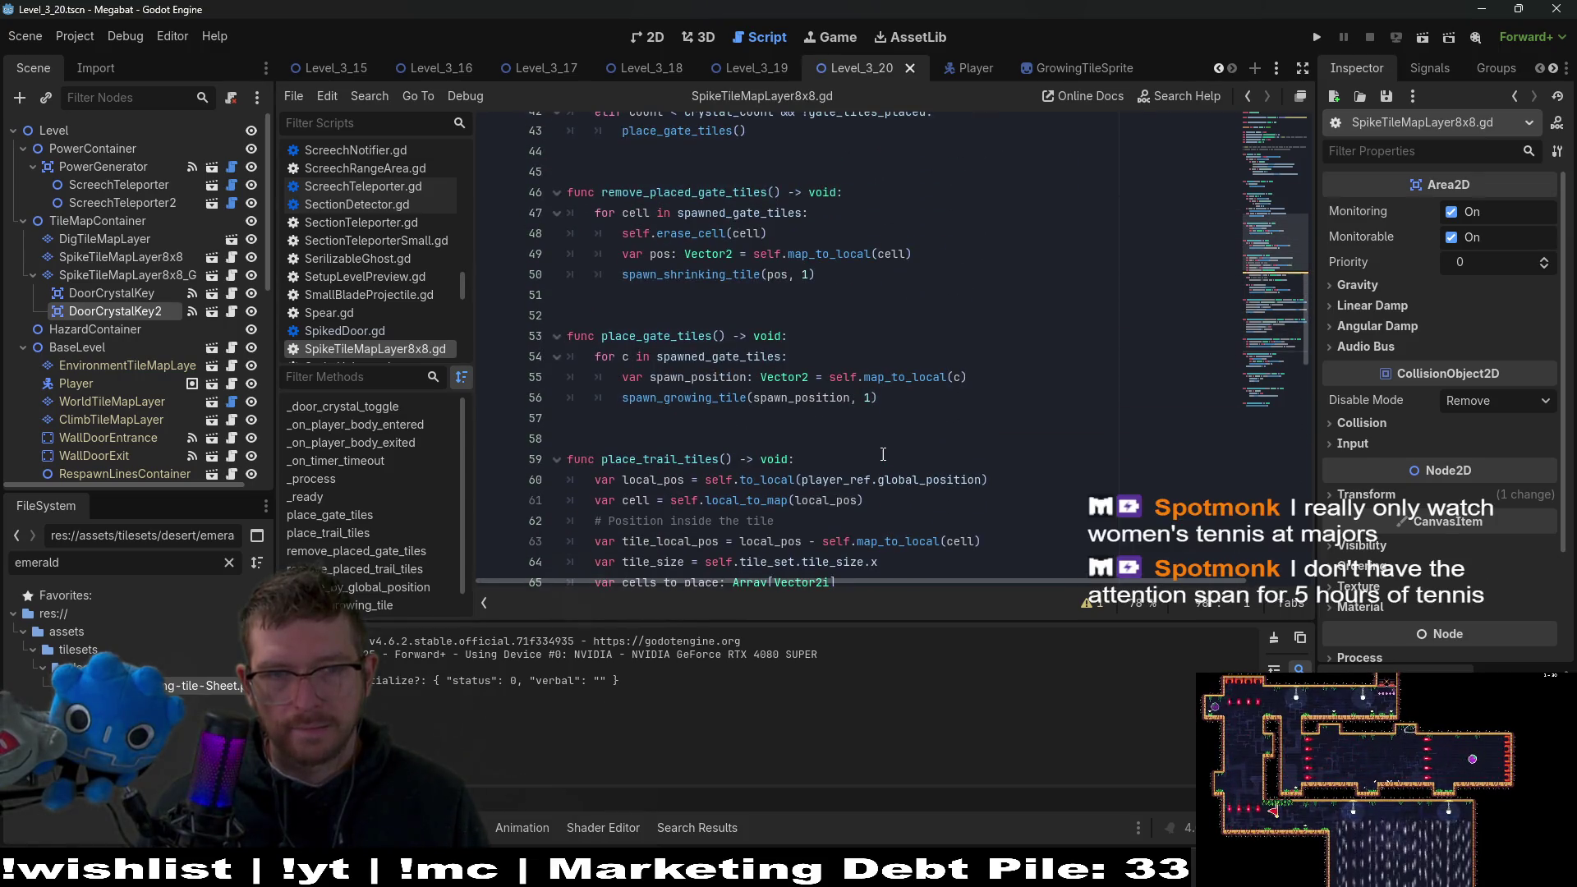
left_click(944, 395)
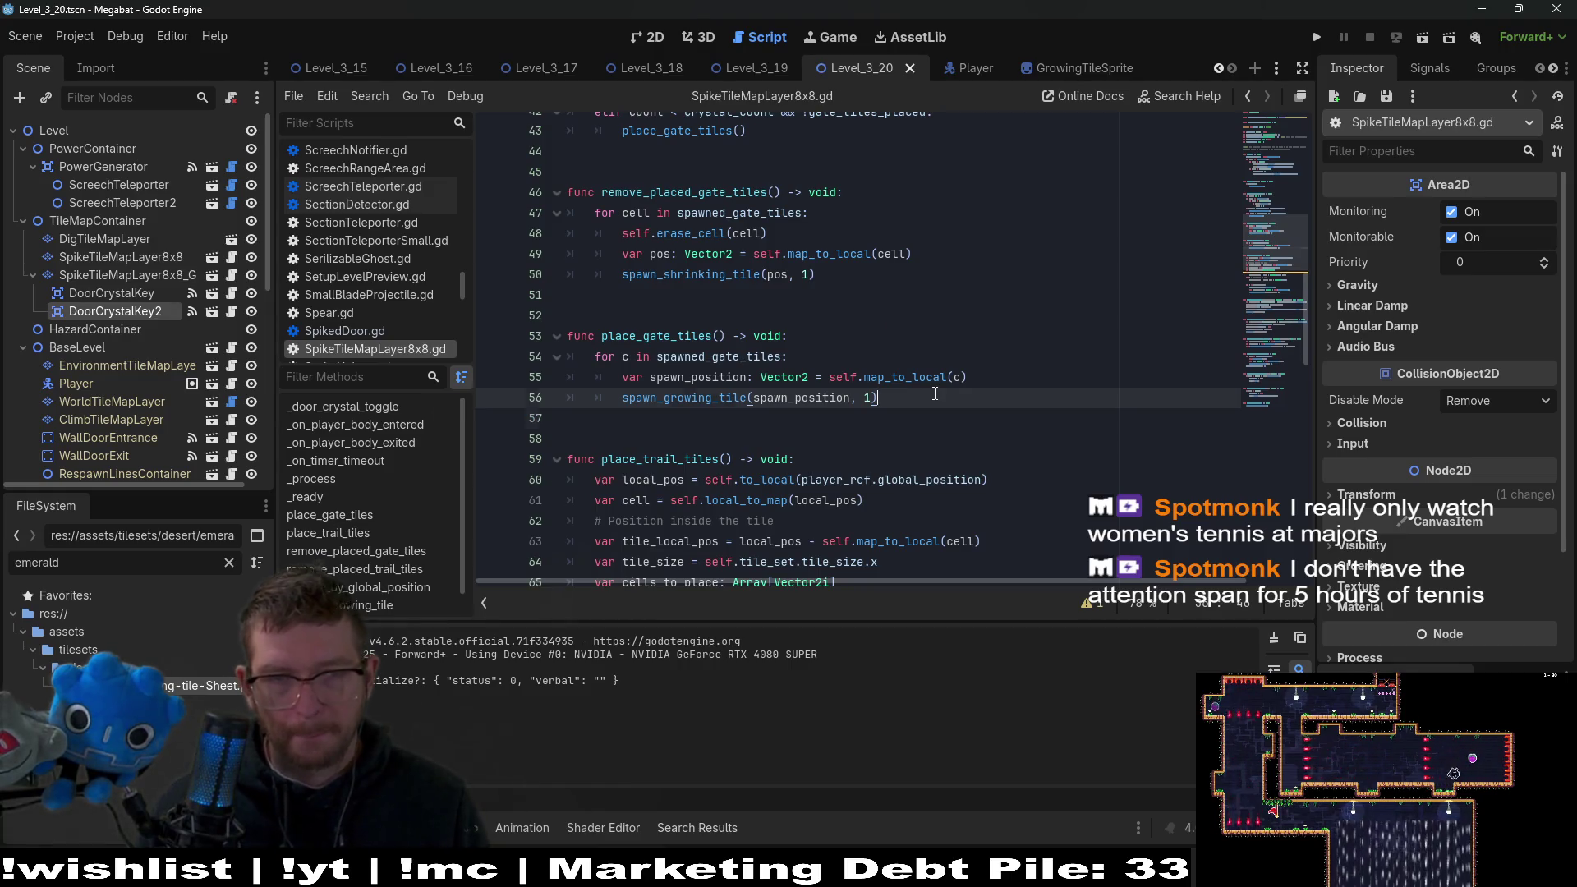
key("Return")
key("BackSpace")
key("ctrl+v")
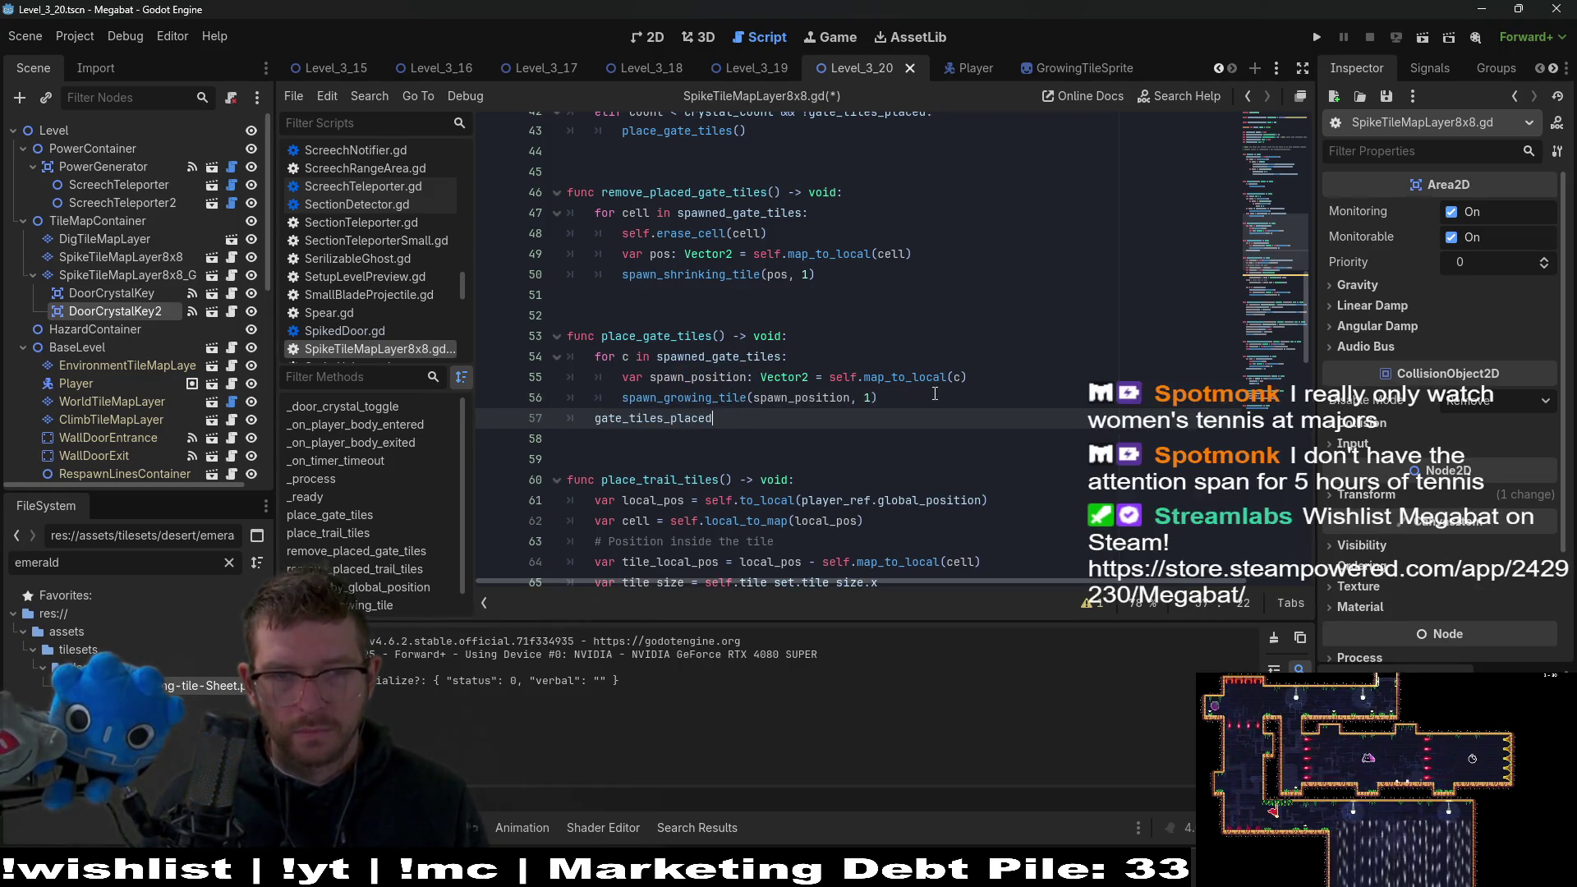
type(" = tr")
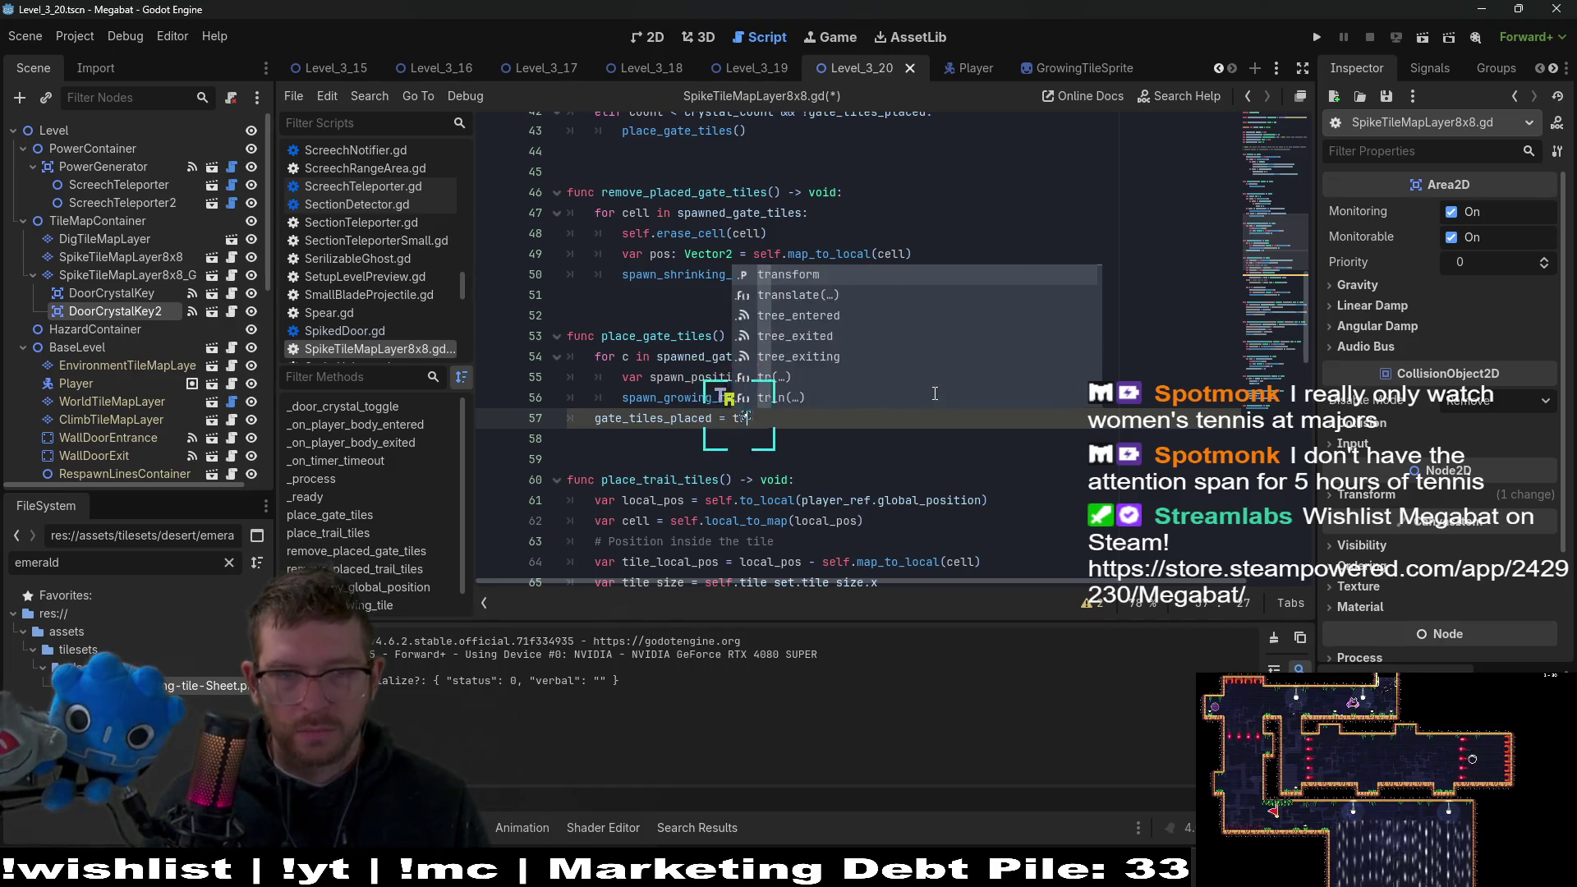
type("ue")
Add 'gate_tiles_placed = false' after the removal loop in remove_placed_gate_tiles and save.
left_click(847, 273)
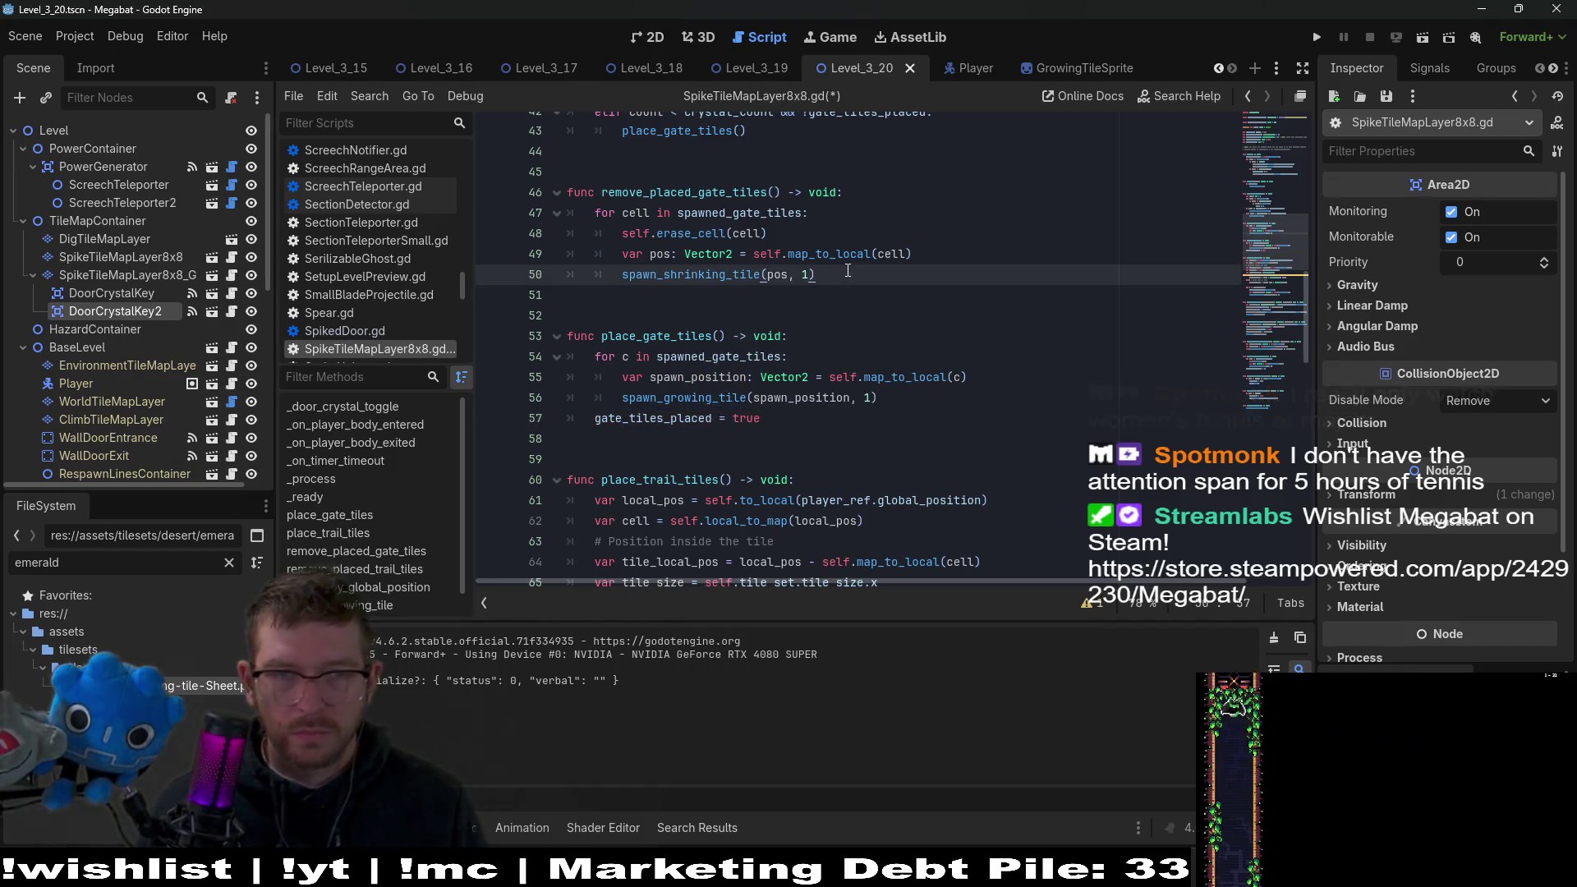
key("Return")
key("BackSpace")
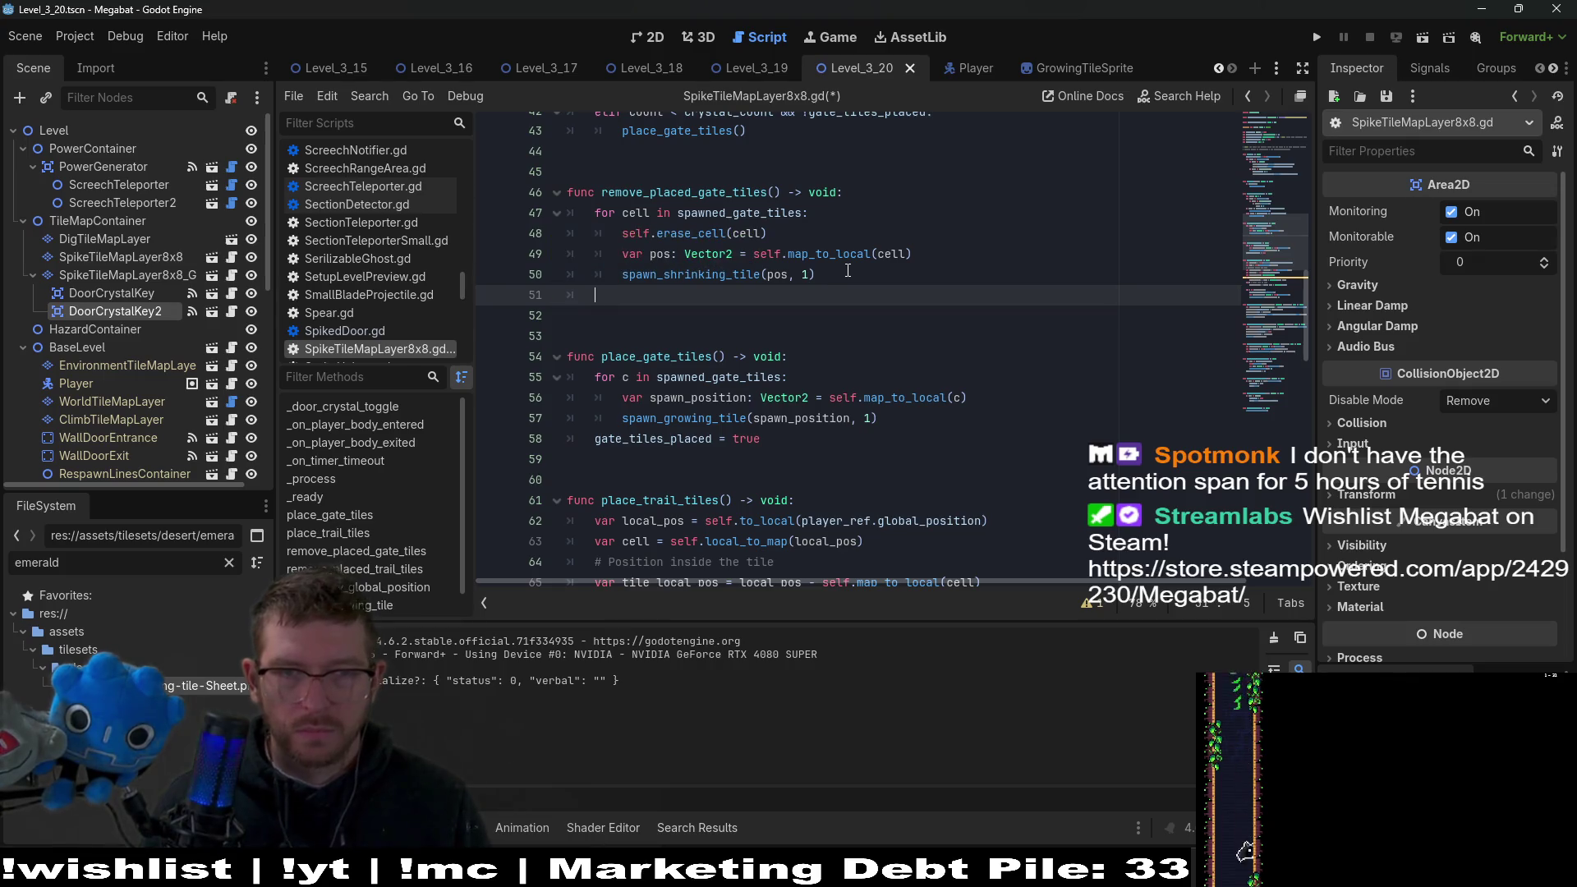
type("gate_tiles_placed = false")
key("ctrl+s")
left_click(848, 274)
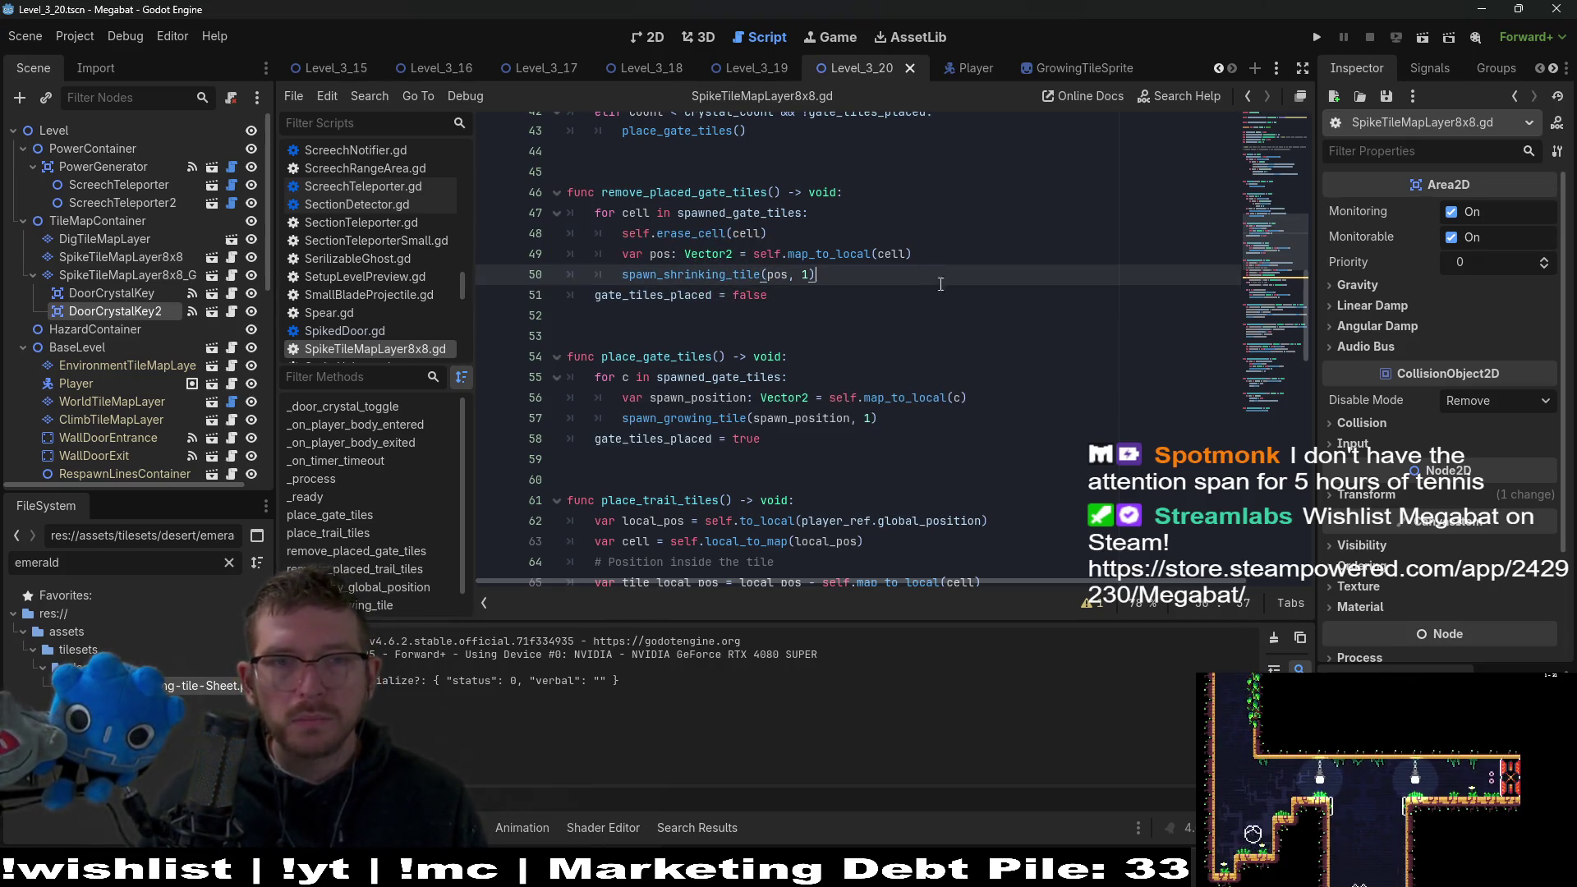
left_click(934, 330)
left_click(884, 294)
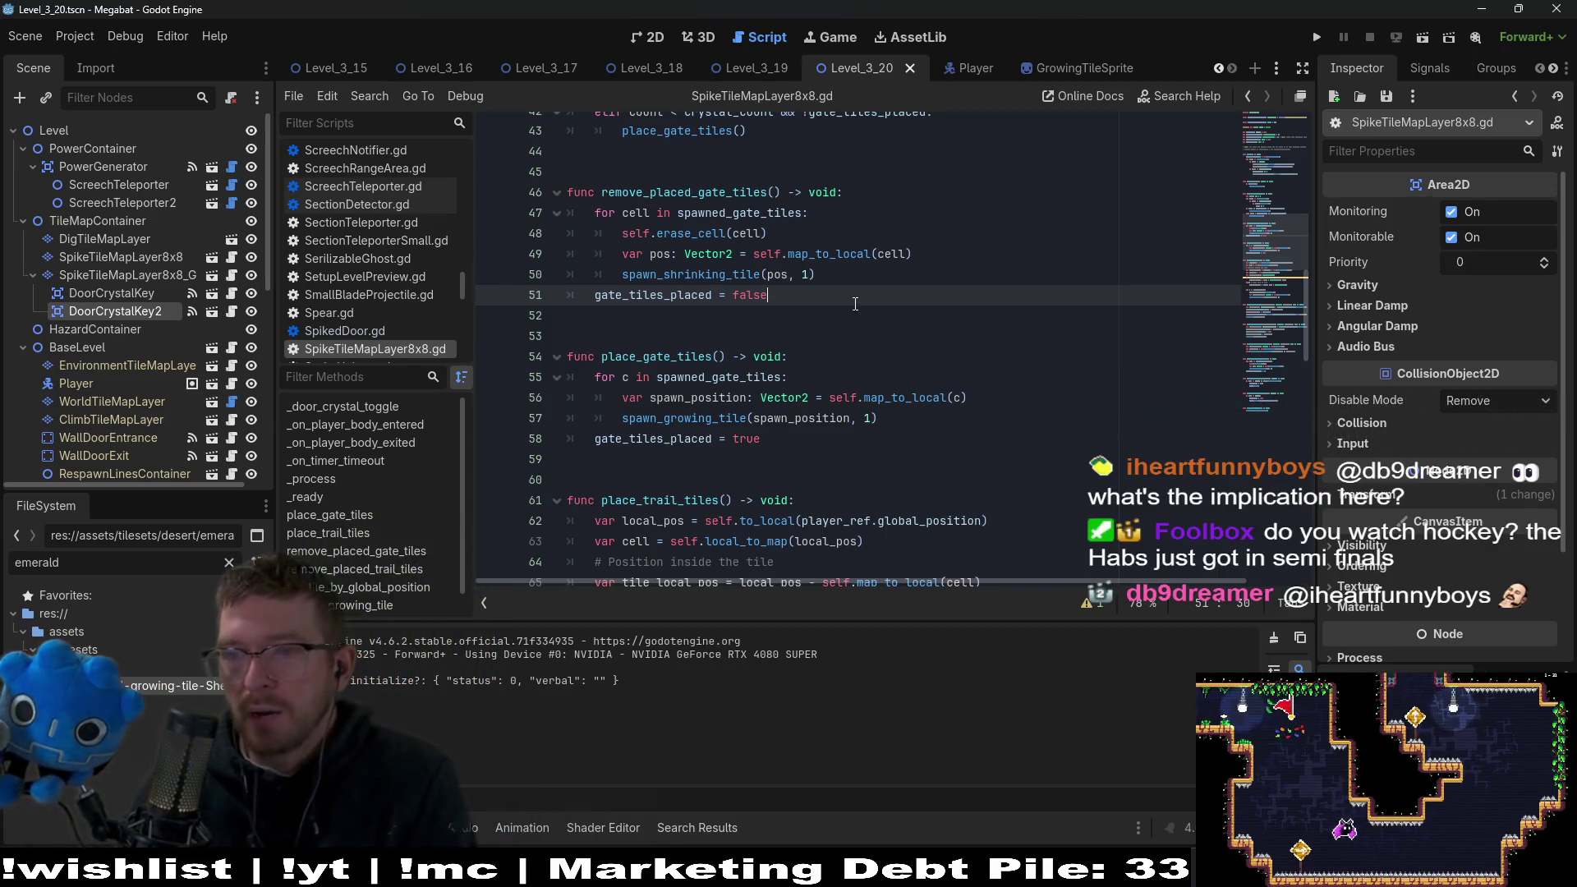
Look over the end of SpikeTileMapLayer8x8.gd, then switch to Level_3_20 in the 2D view.
left_click(807, 319)
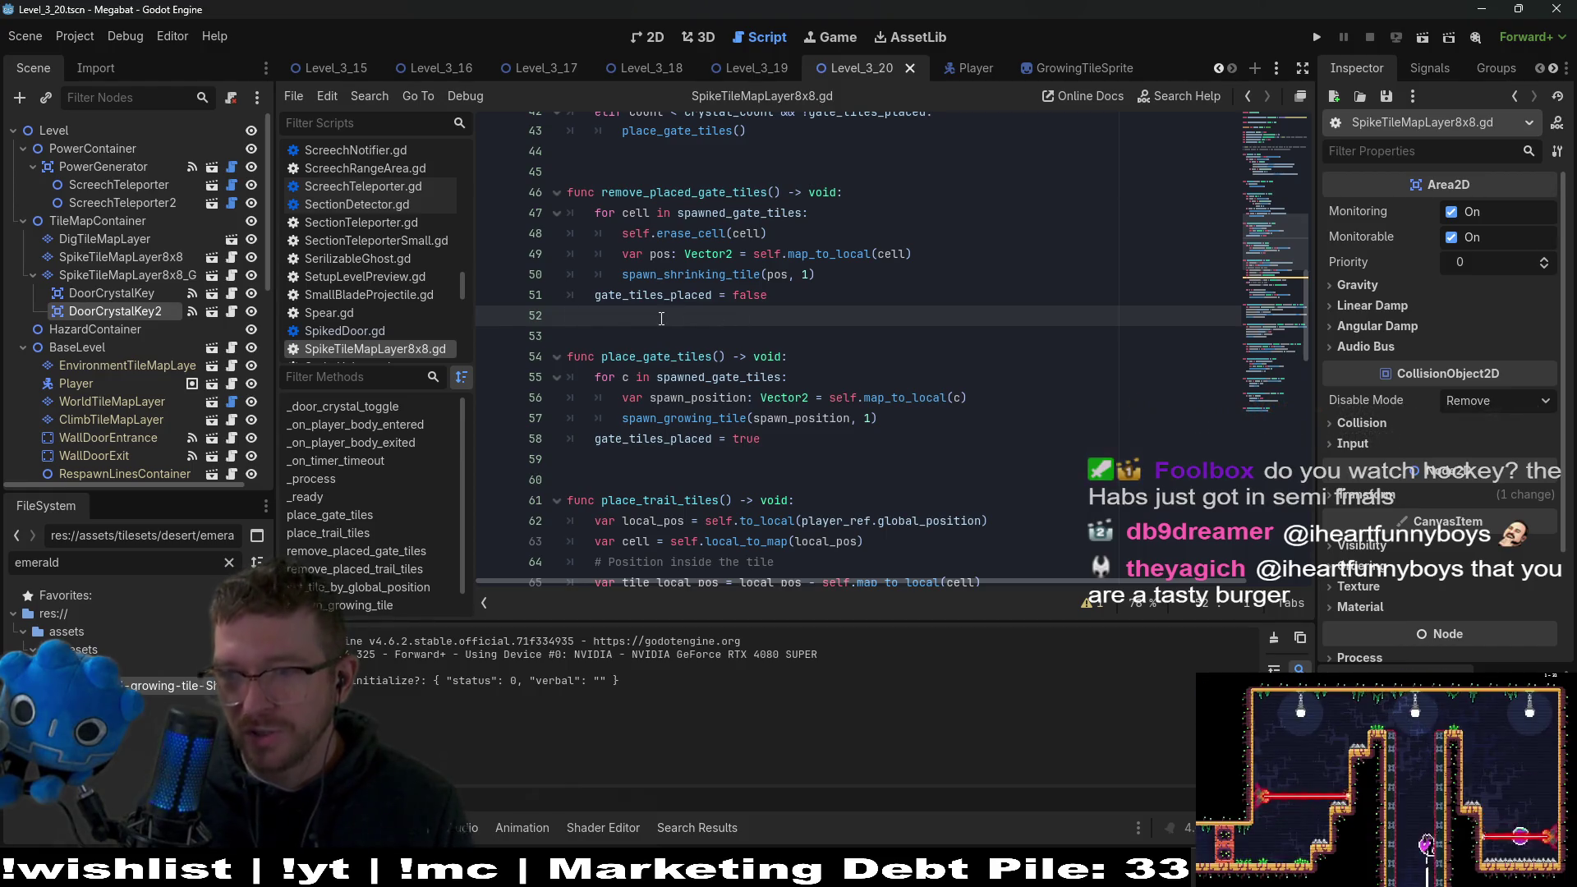
left_click(698, 332)
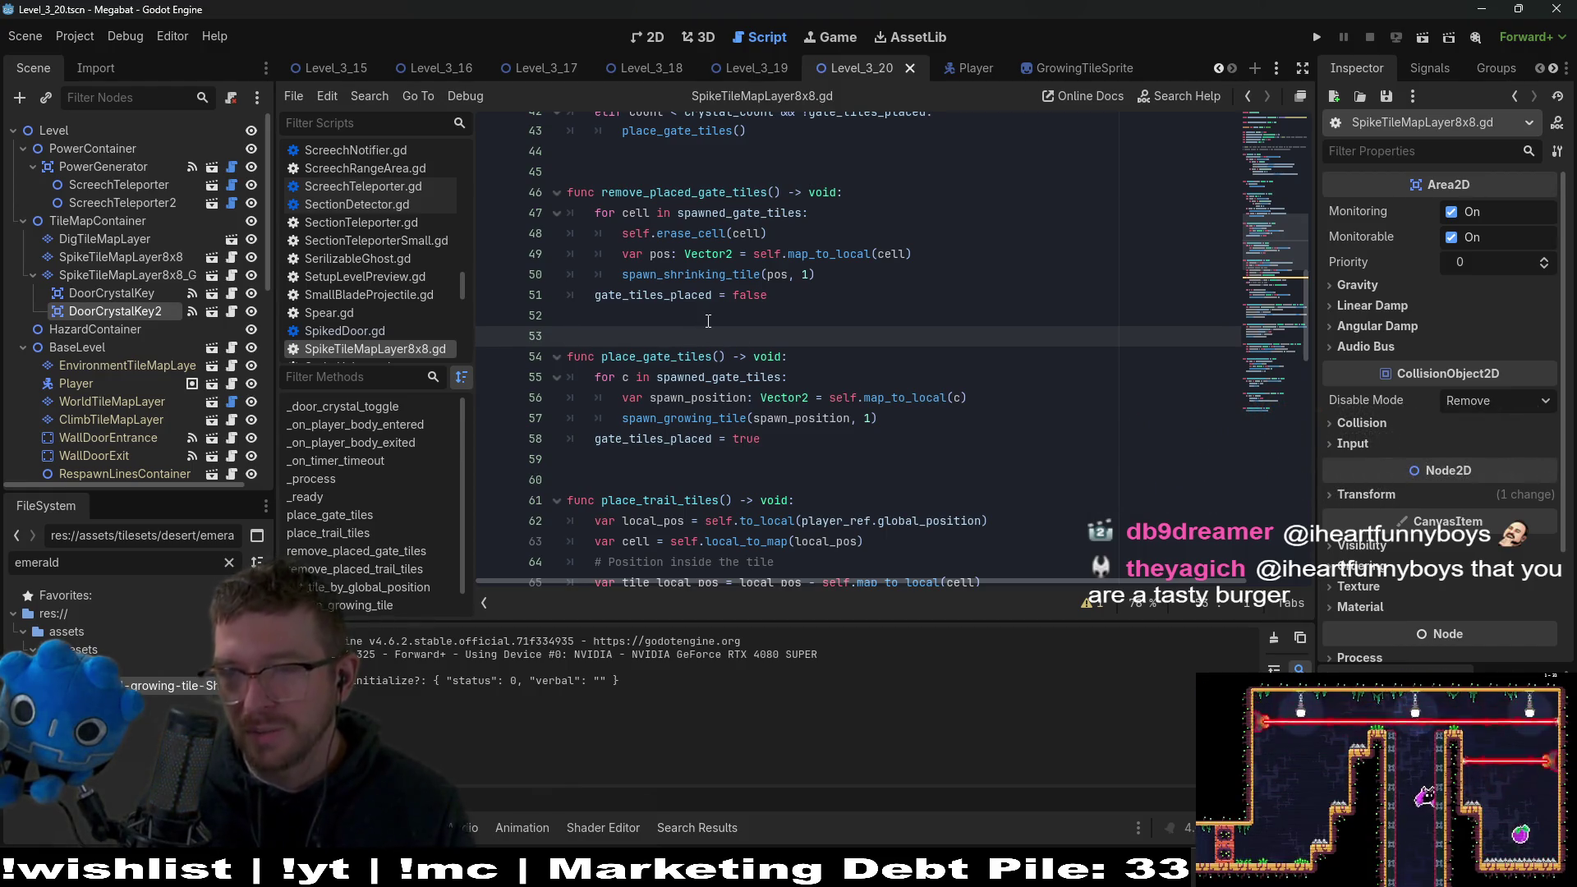
left_click(716, 314)
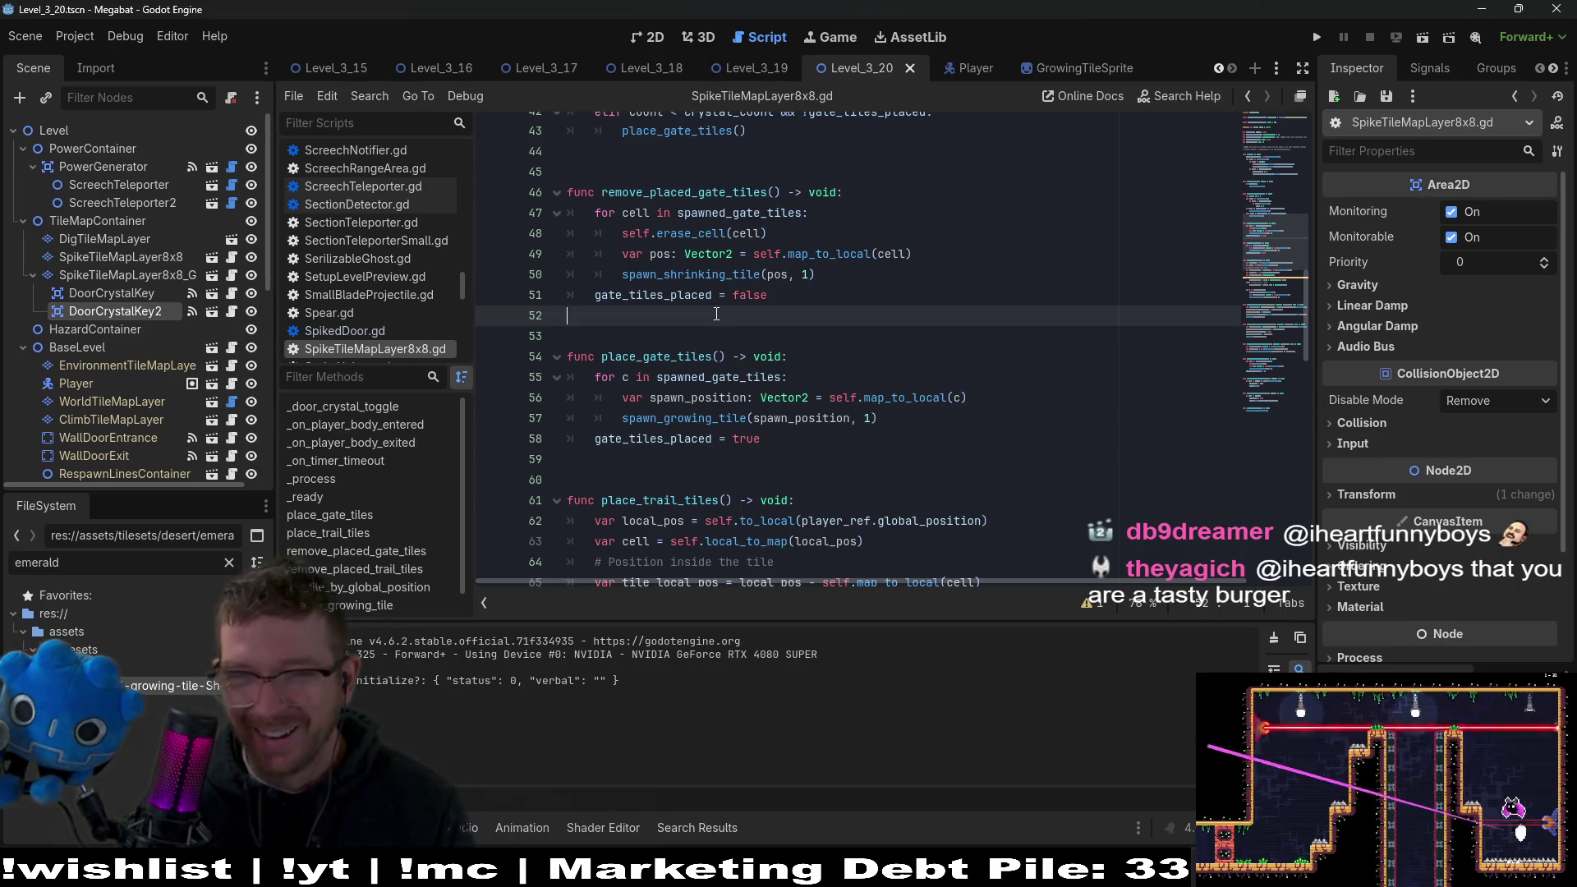
key("Down")
key("Up")
key("Up")
key("Up")
scroll(935, 361, "up", 5)
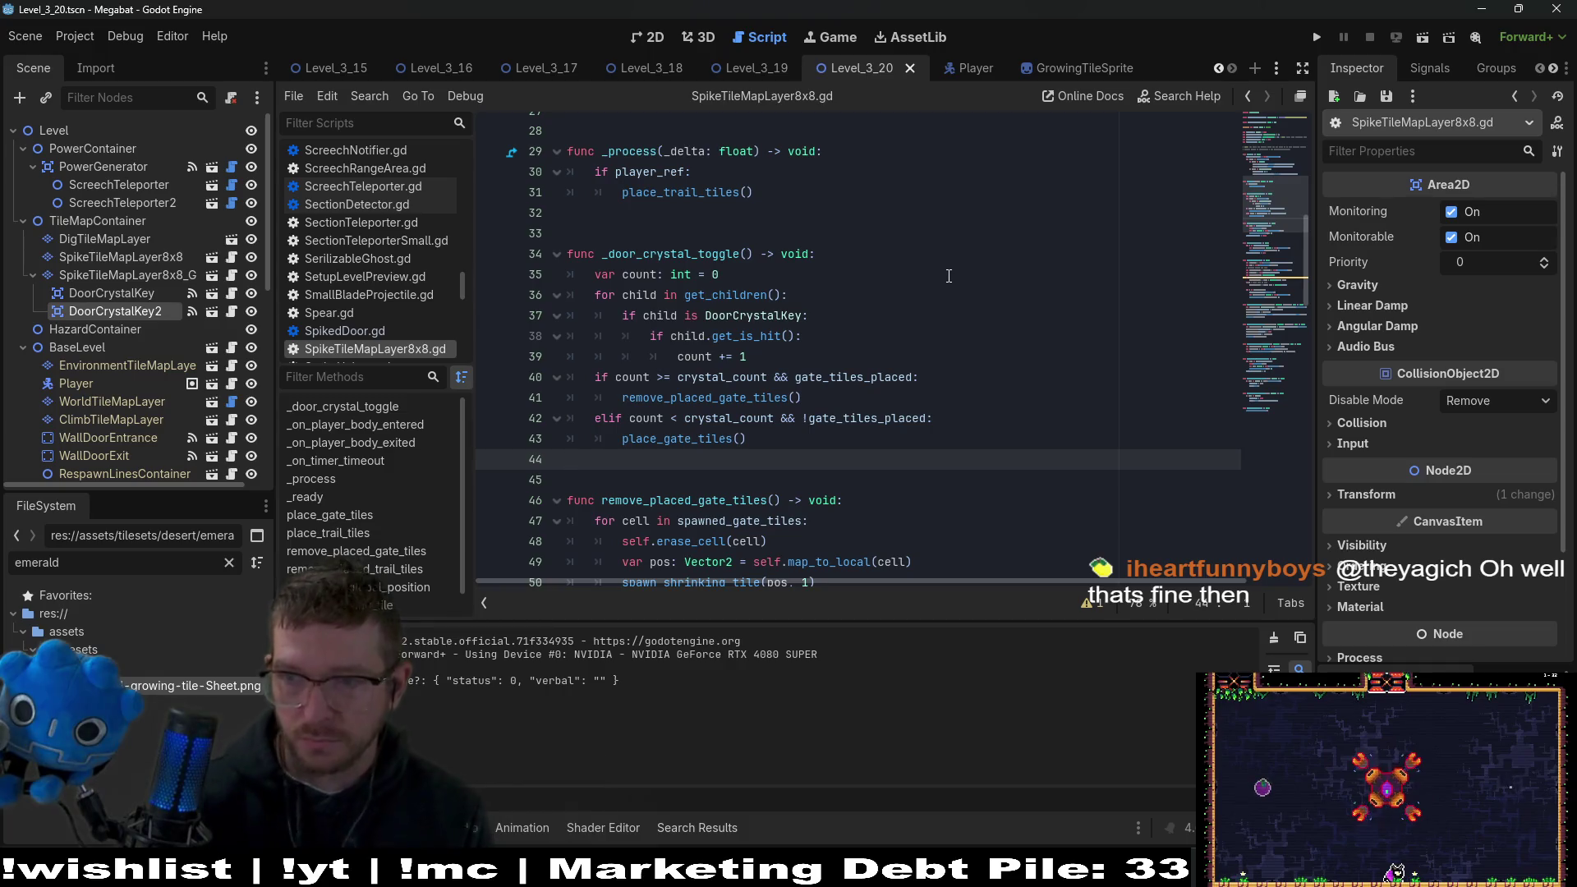
scroll(904, 328, "up", 3)
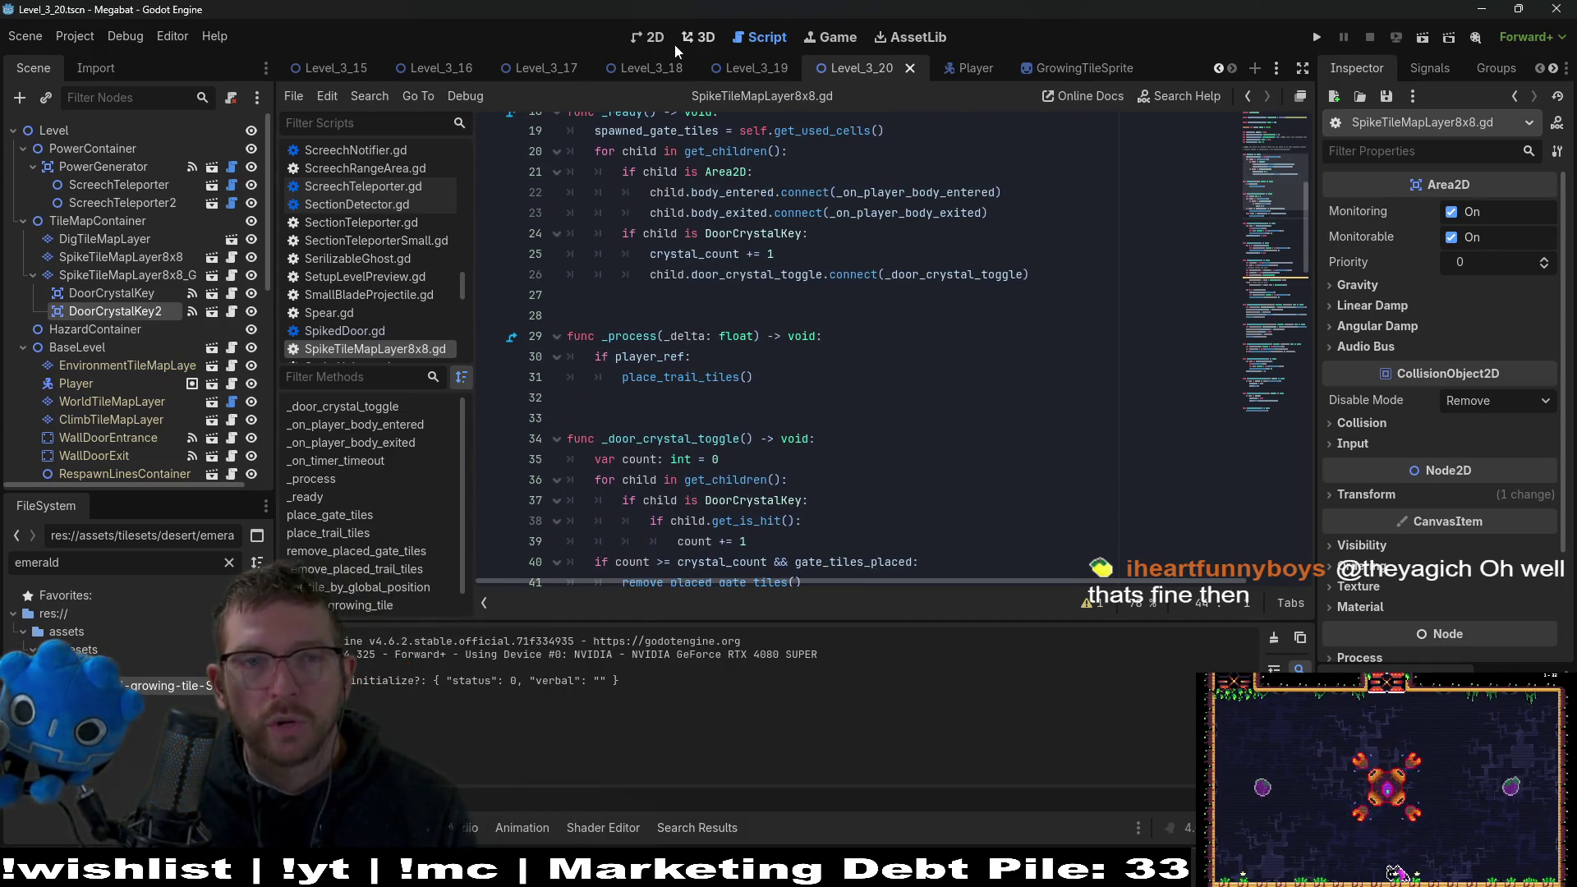
left_click(654, 37)
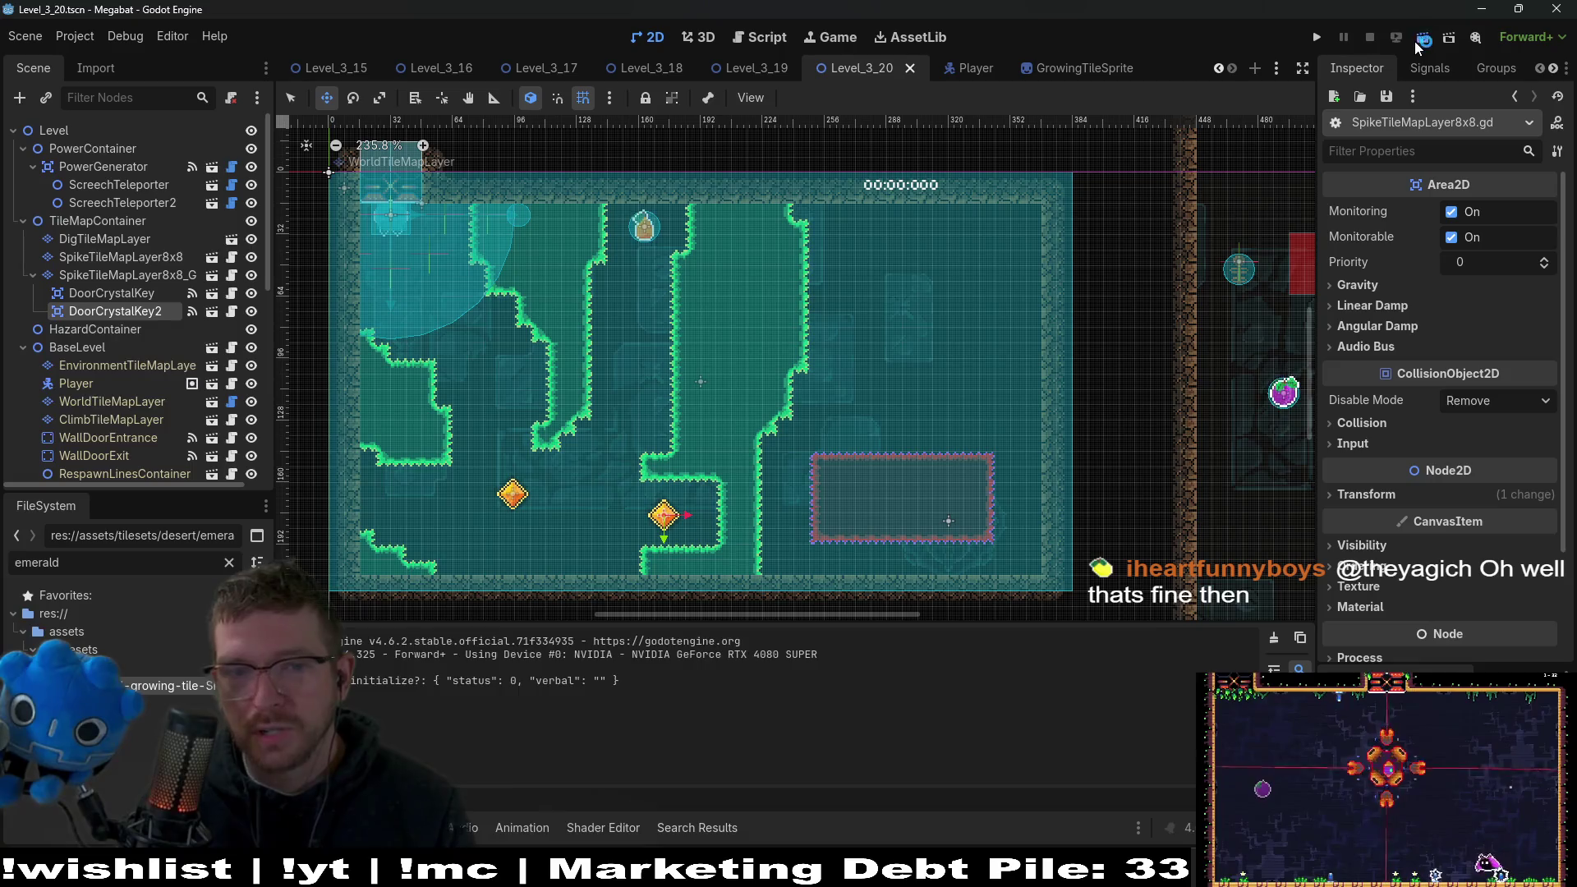
left_click(1415, 41)
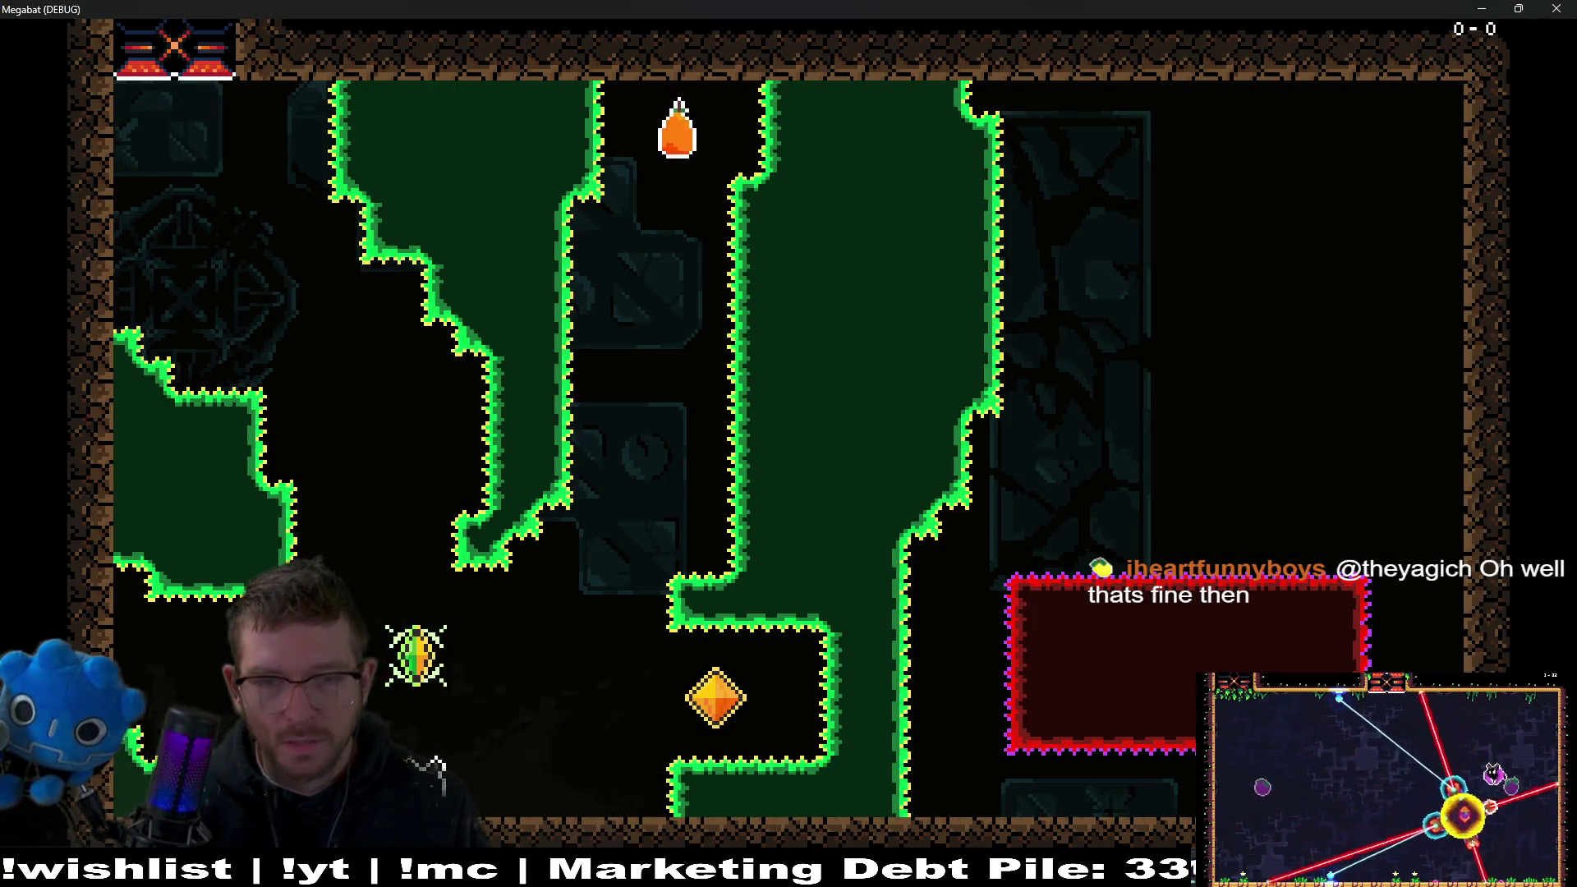
key("Right")
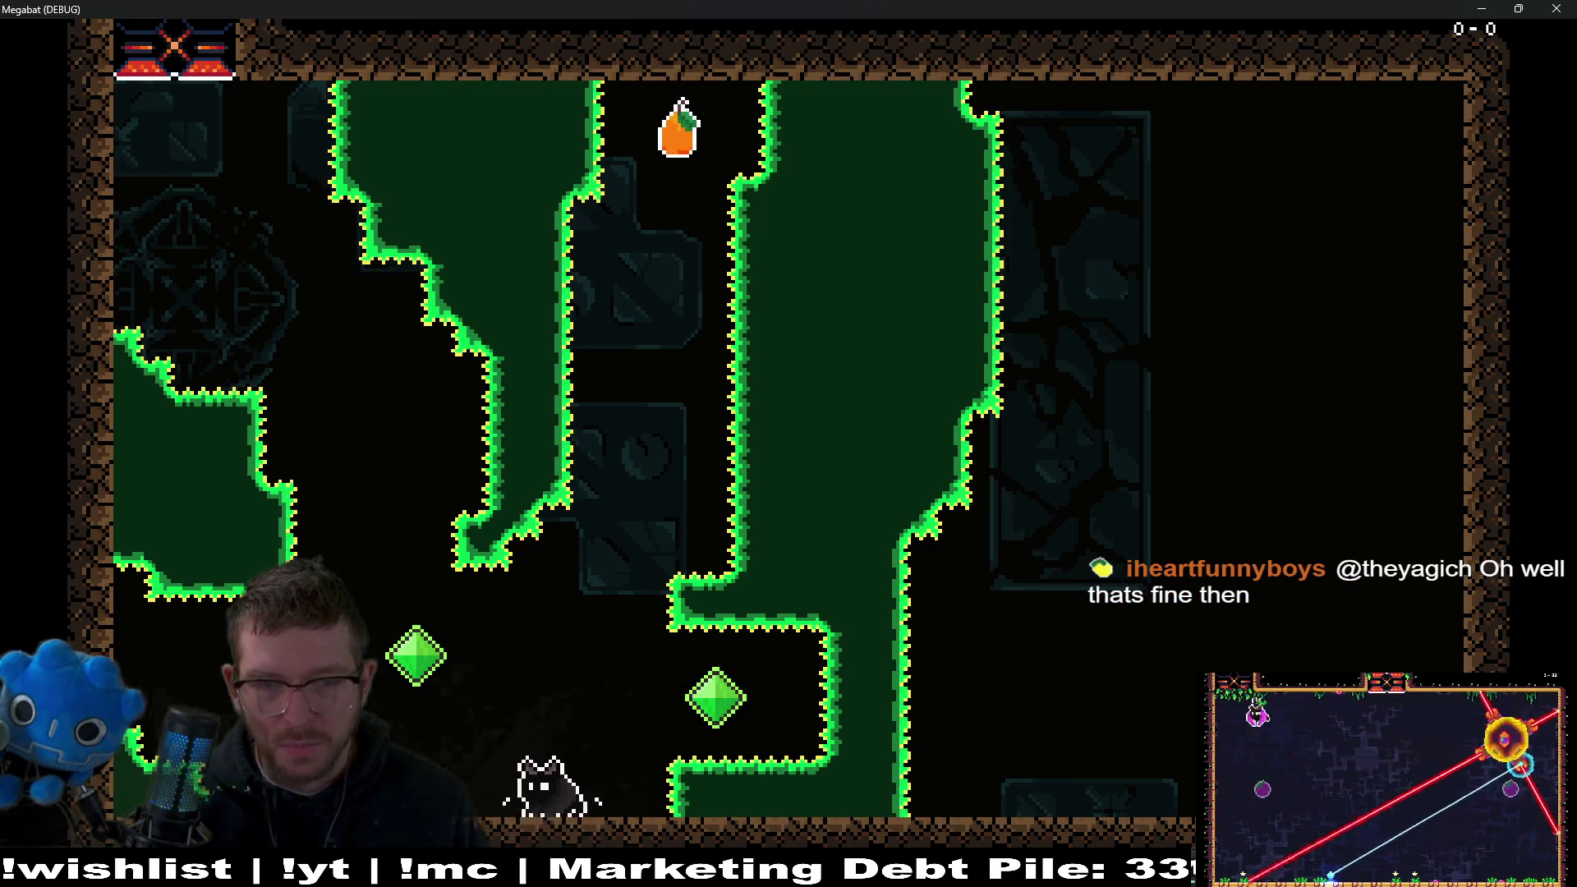
key("Left")
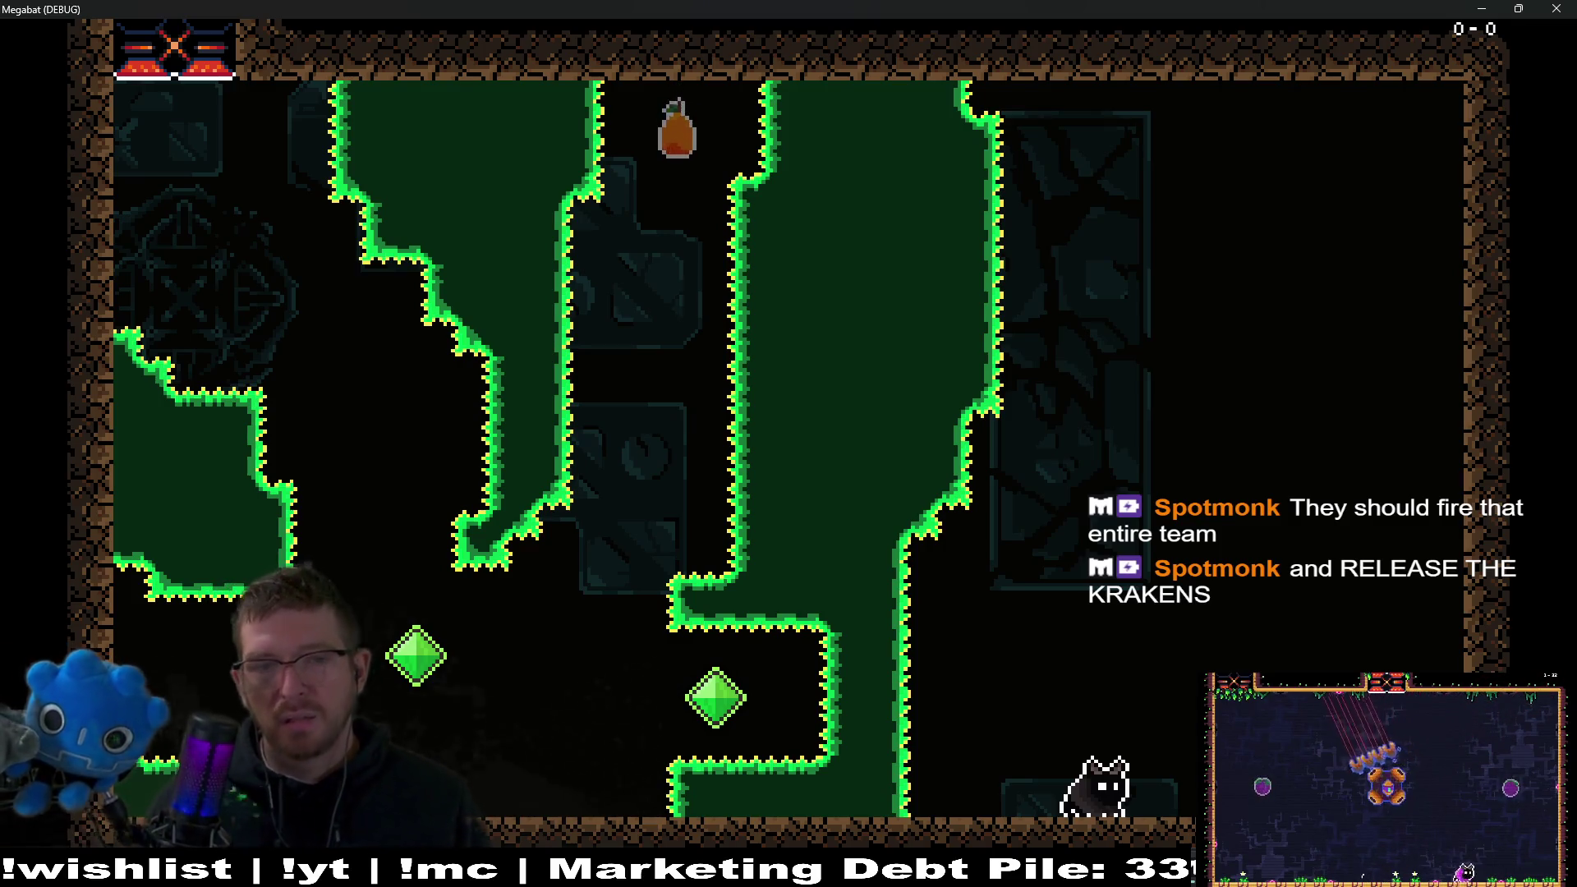
key("F8")
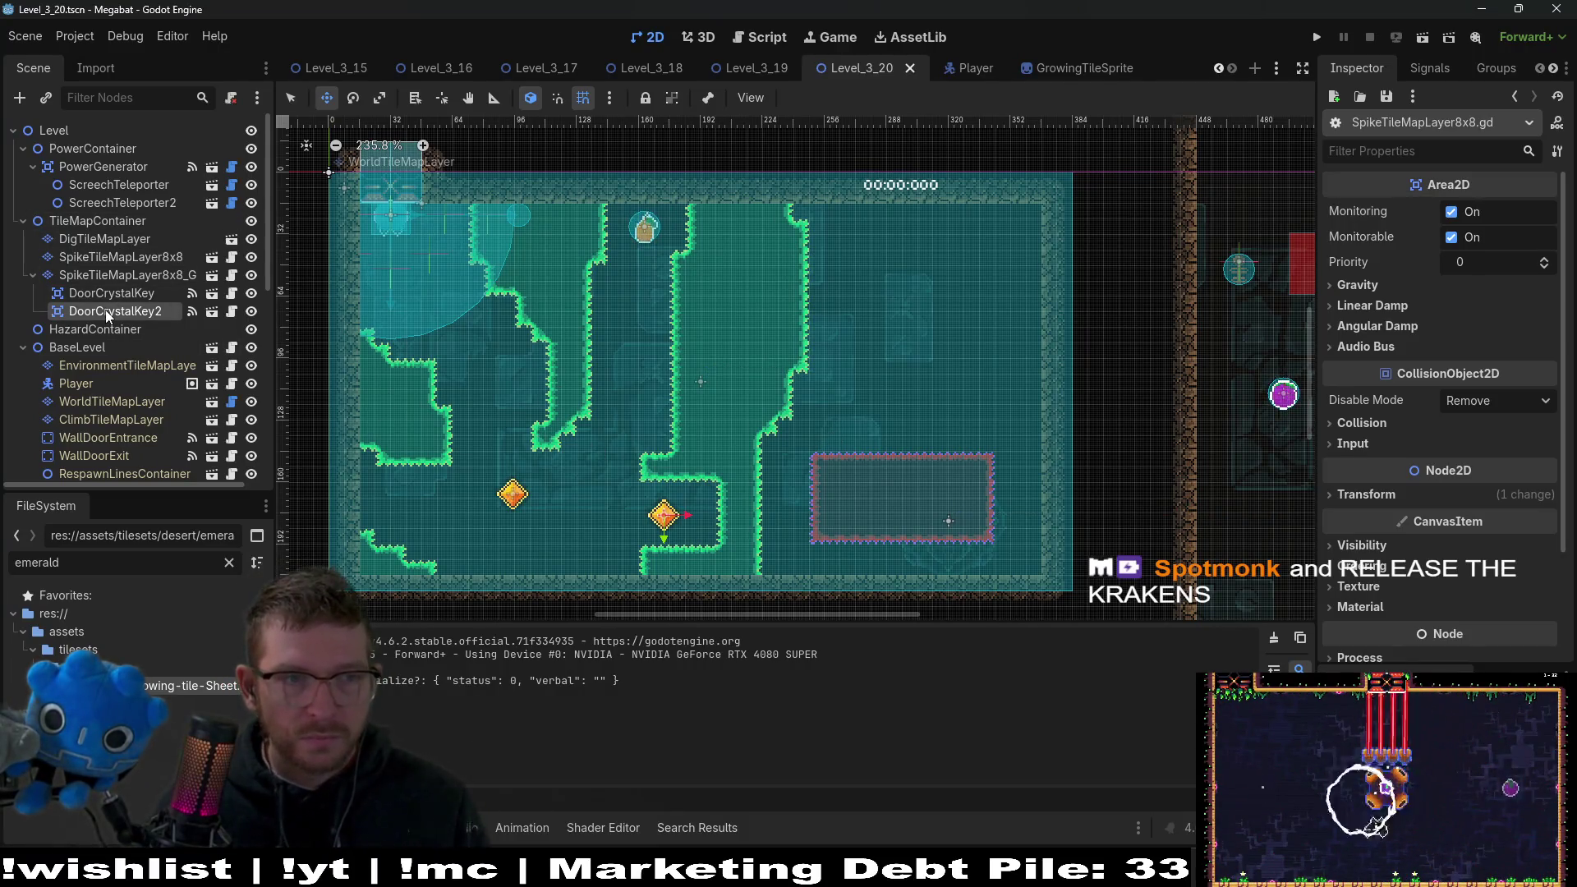
left_click(120, 279)
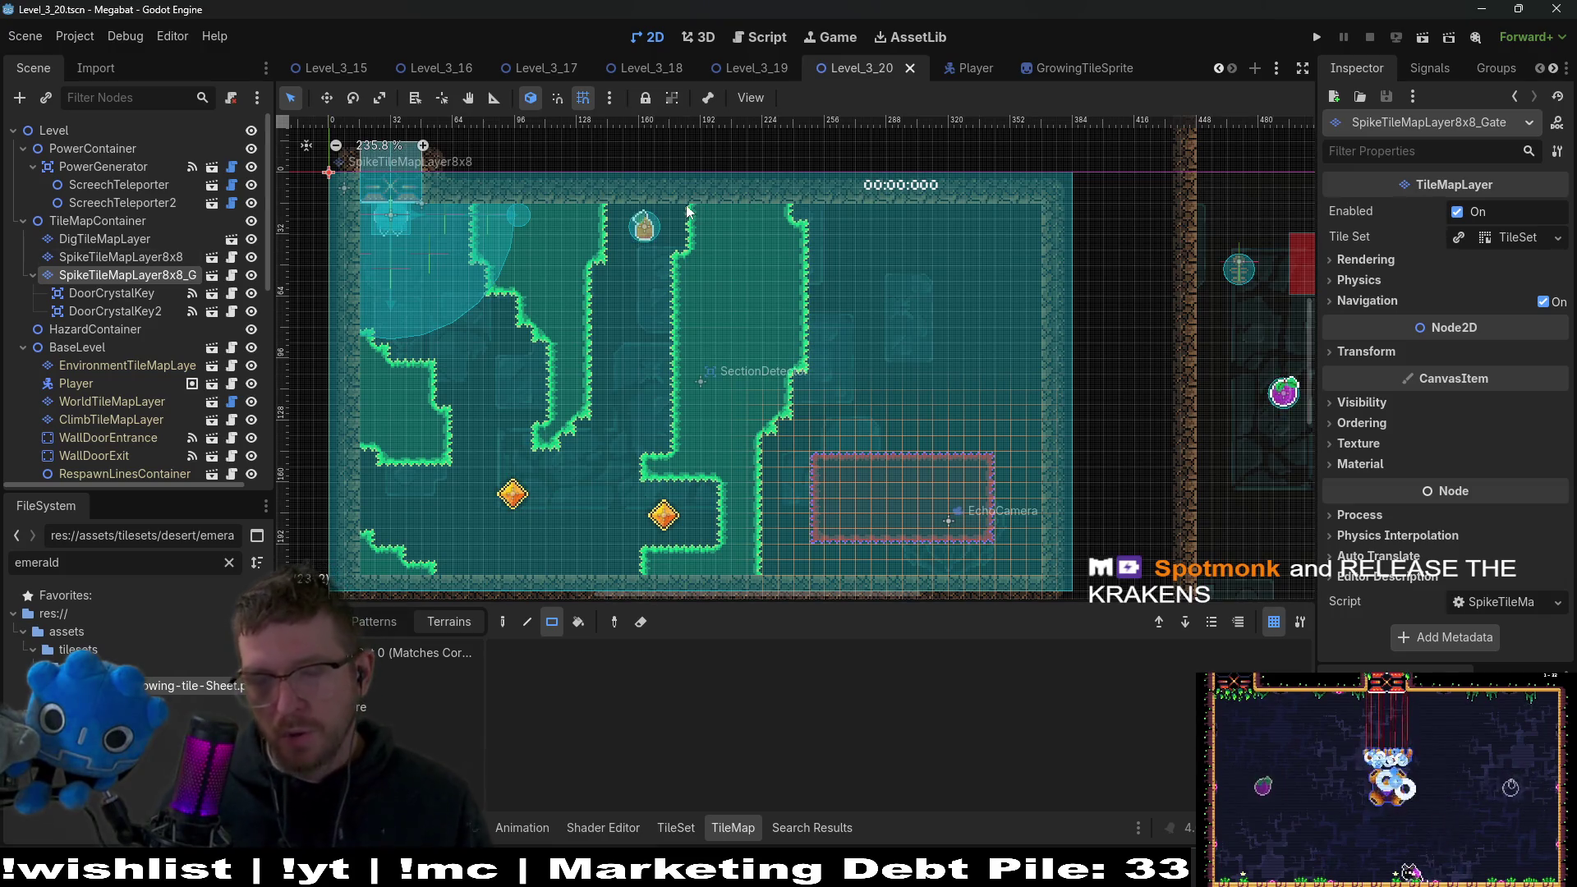
In Level_3_19, instance the SpikeTileMapLayer8x8 scene under TileMapContainer.
left_click(762, 73)
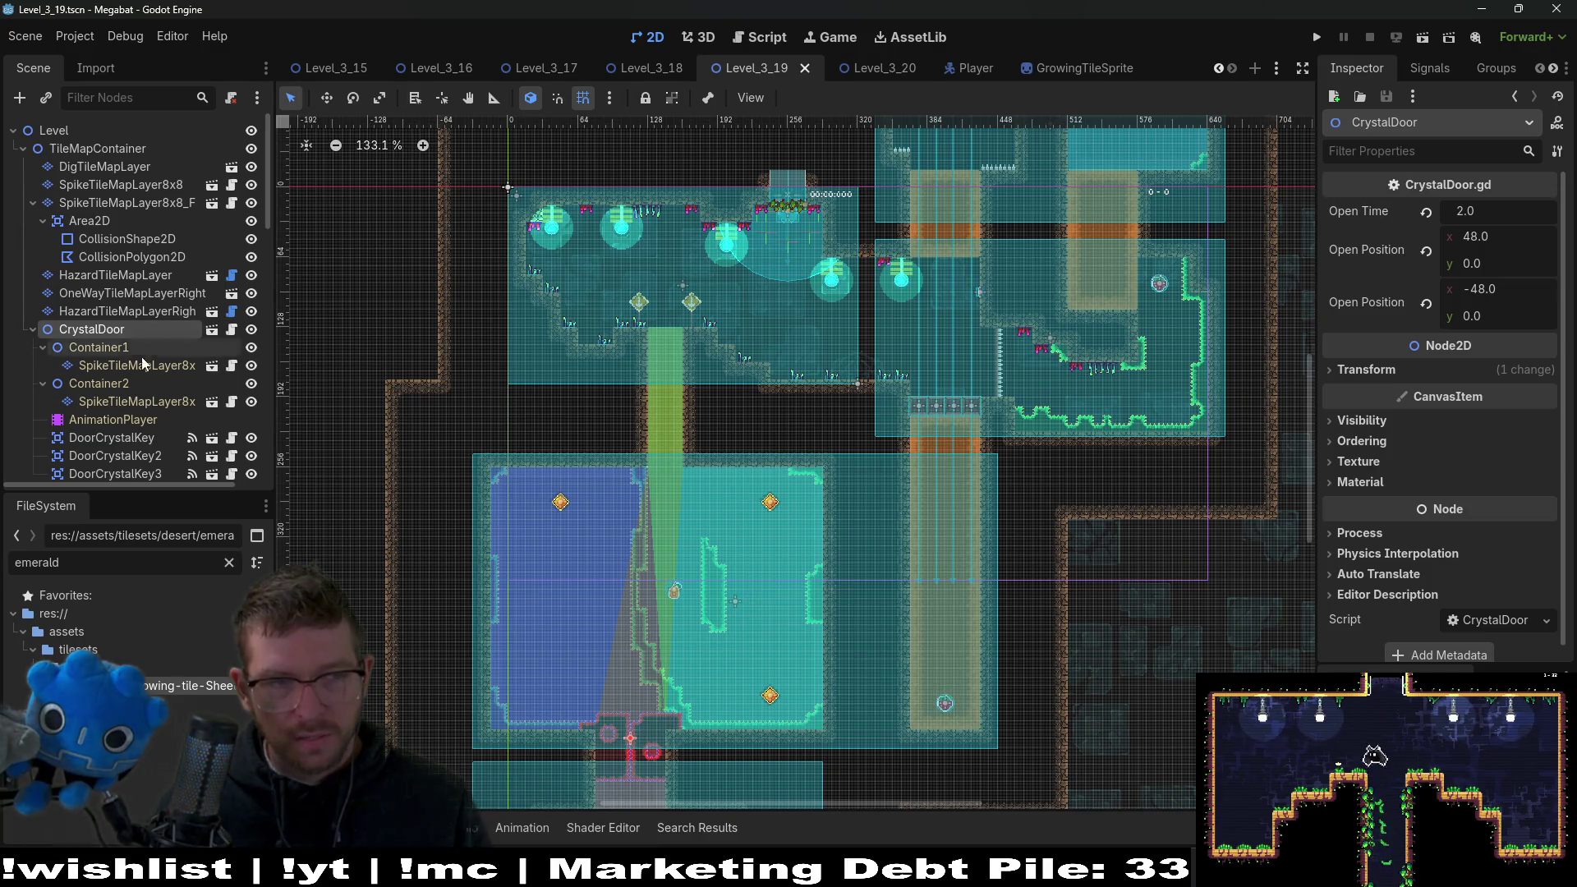
scroll(815, 603, "down", 3)
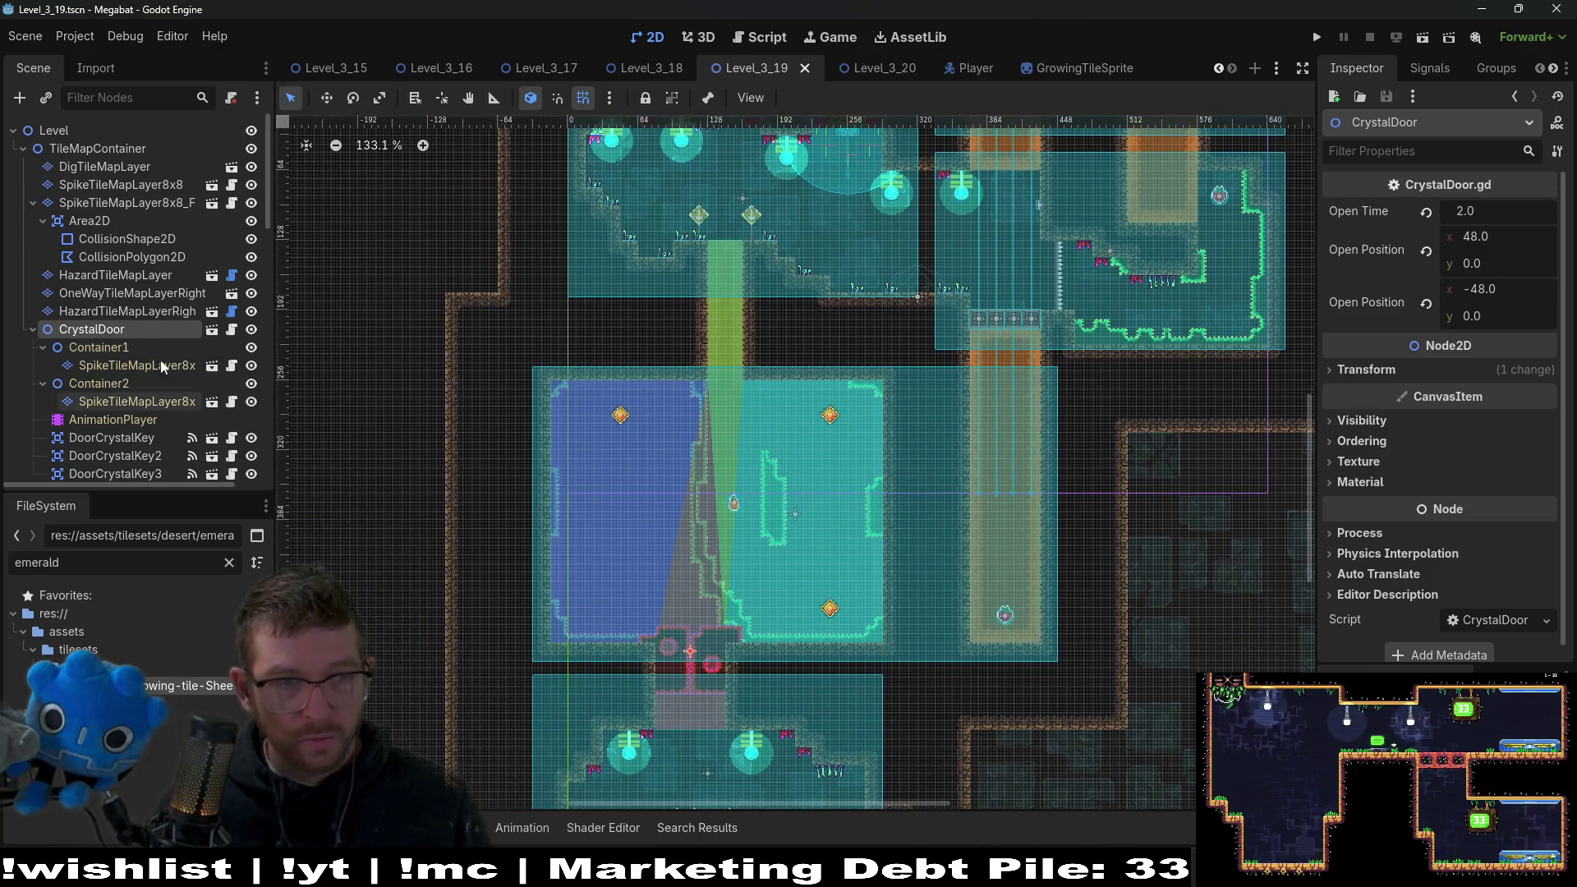
left_click(32, 203)
left_click(105, 191)
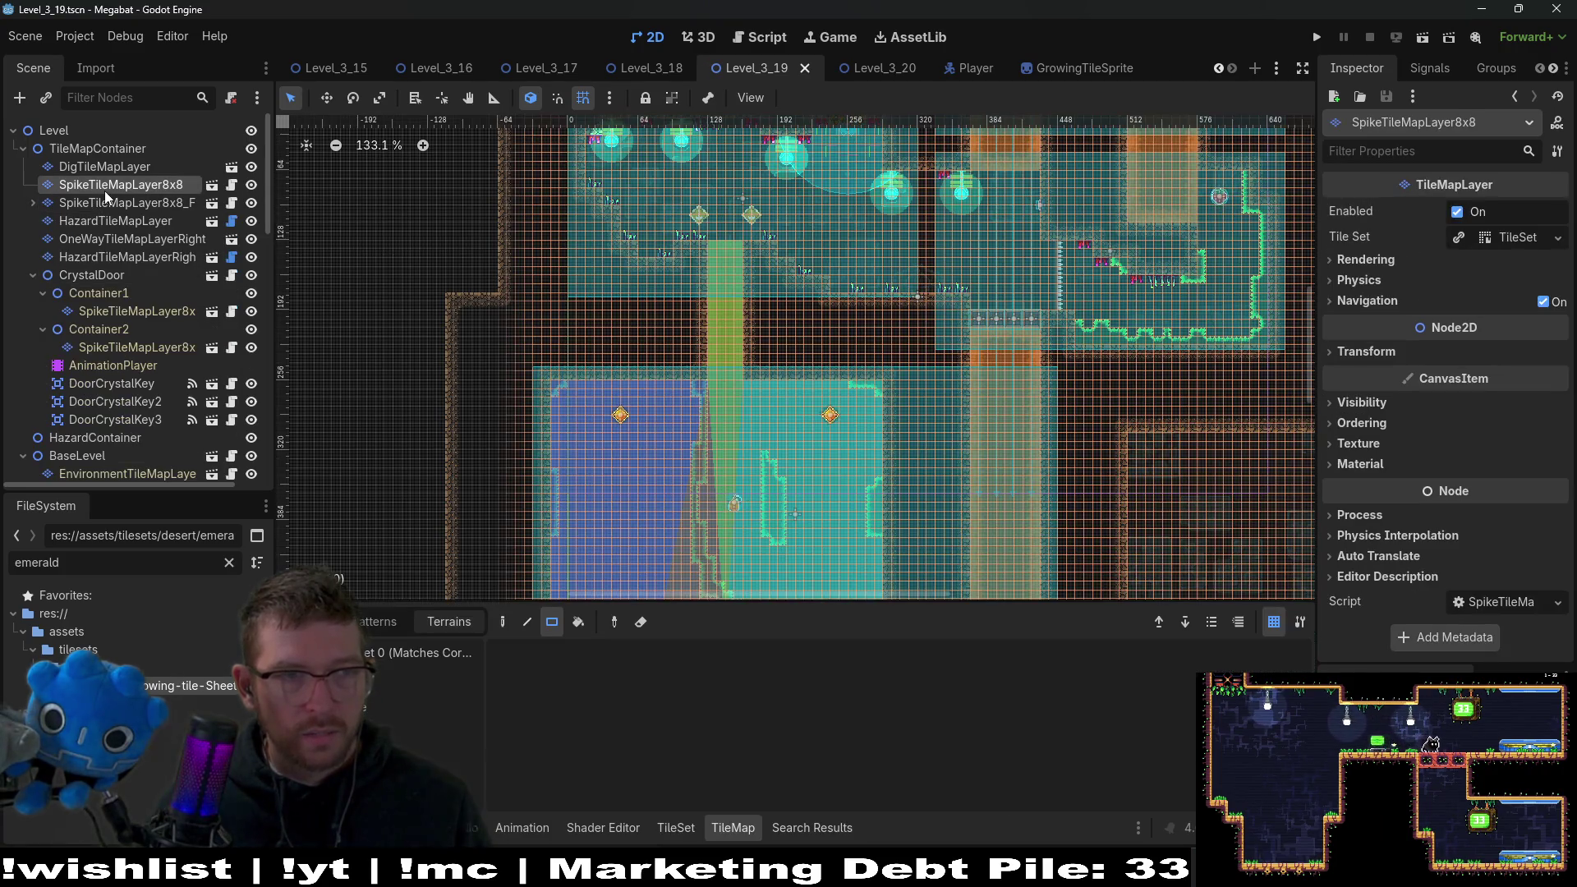
left_click(106, 148)
key("ctrl+shift+a")
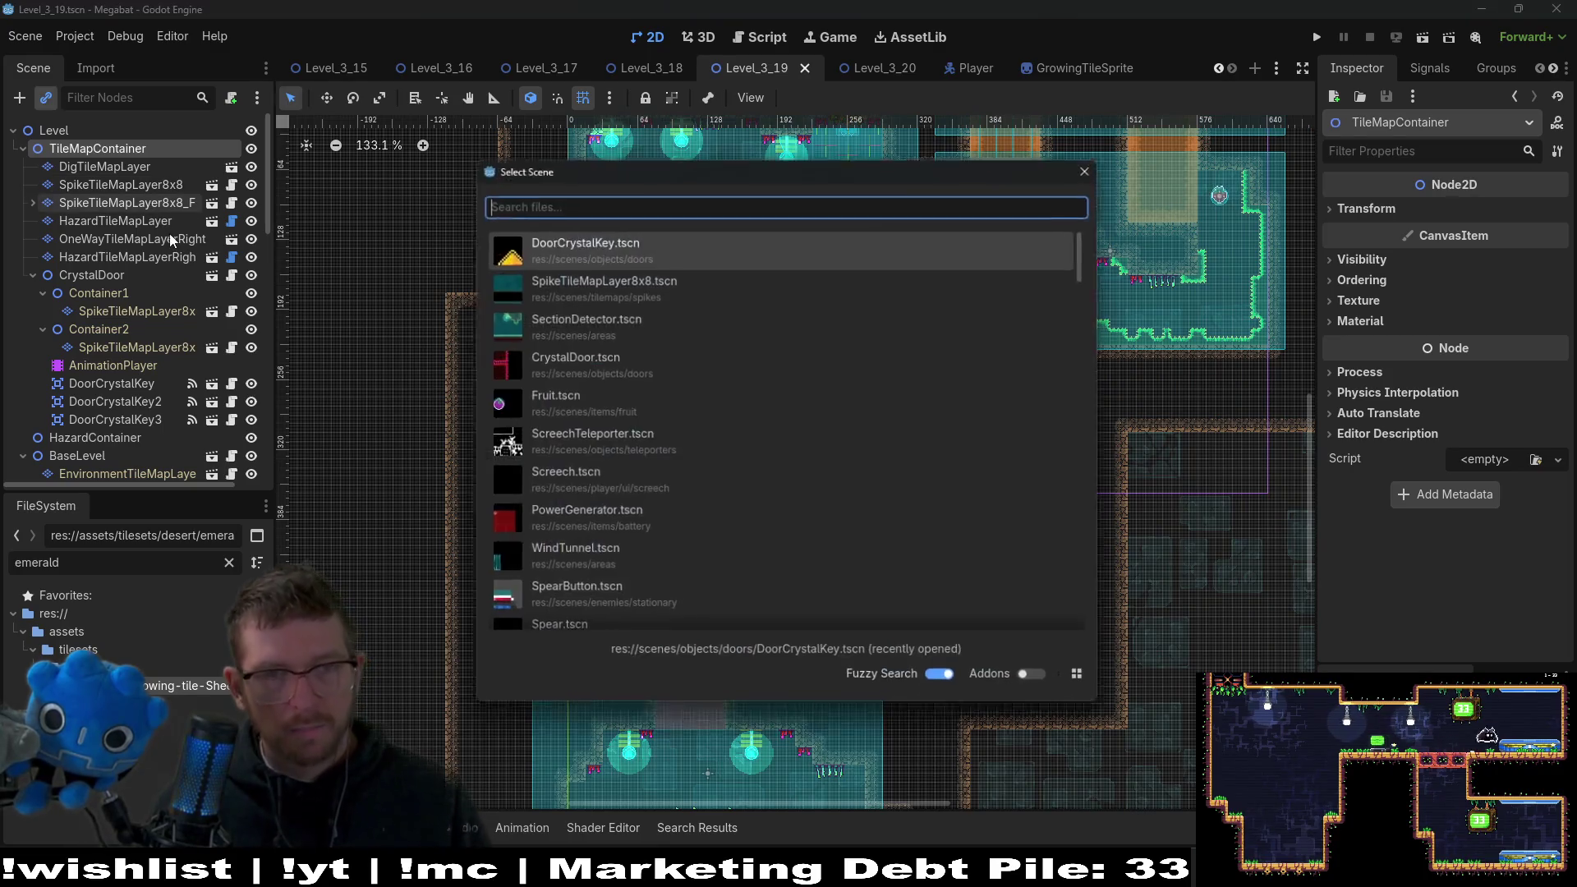
type("spike")
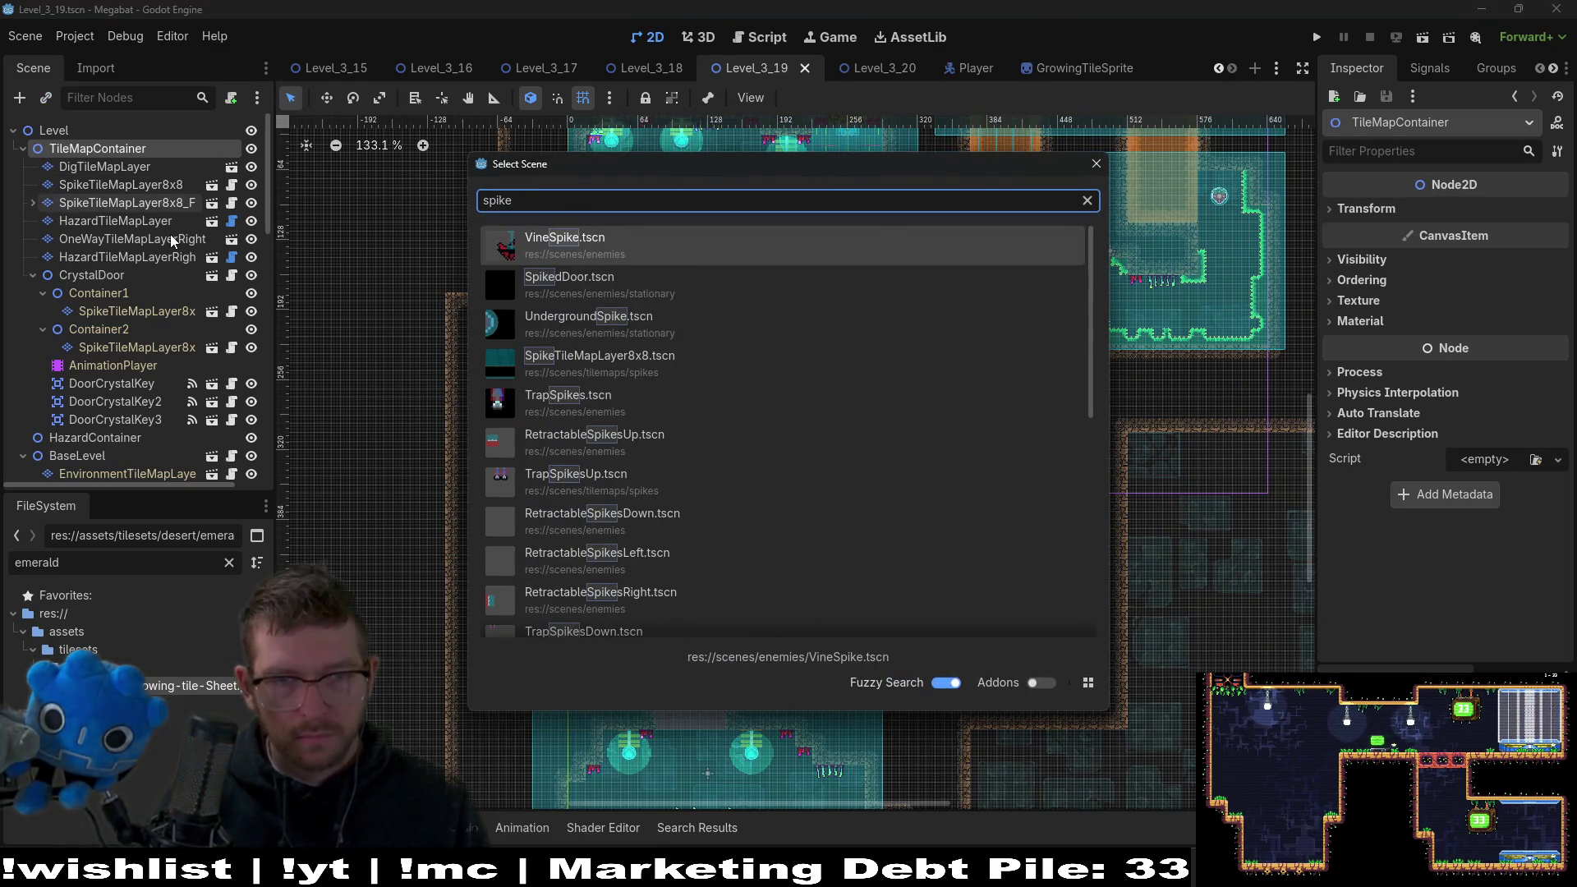
key("Down")
key("Down")
key("Down")
key("Up")
key("Return")
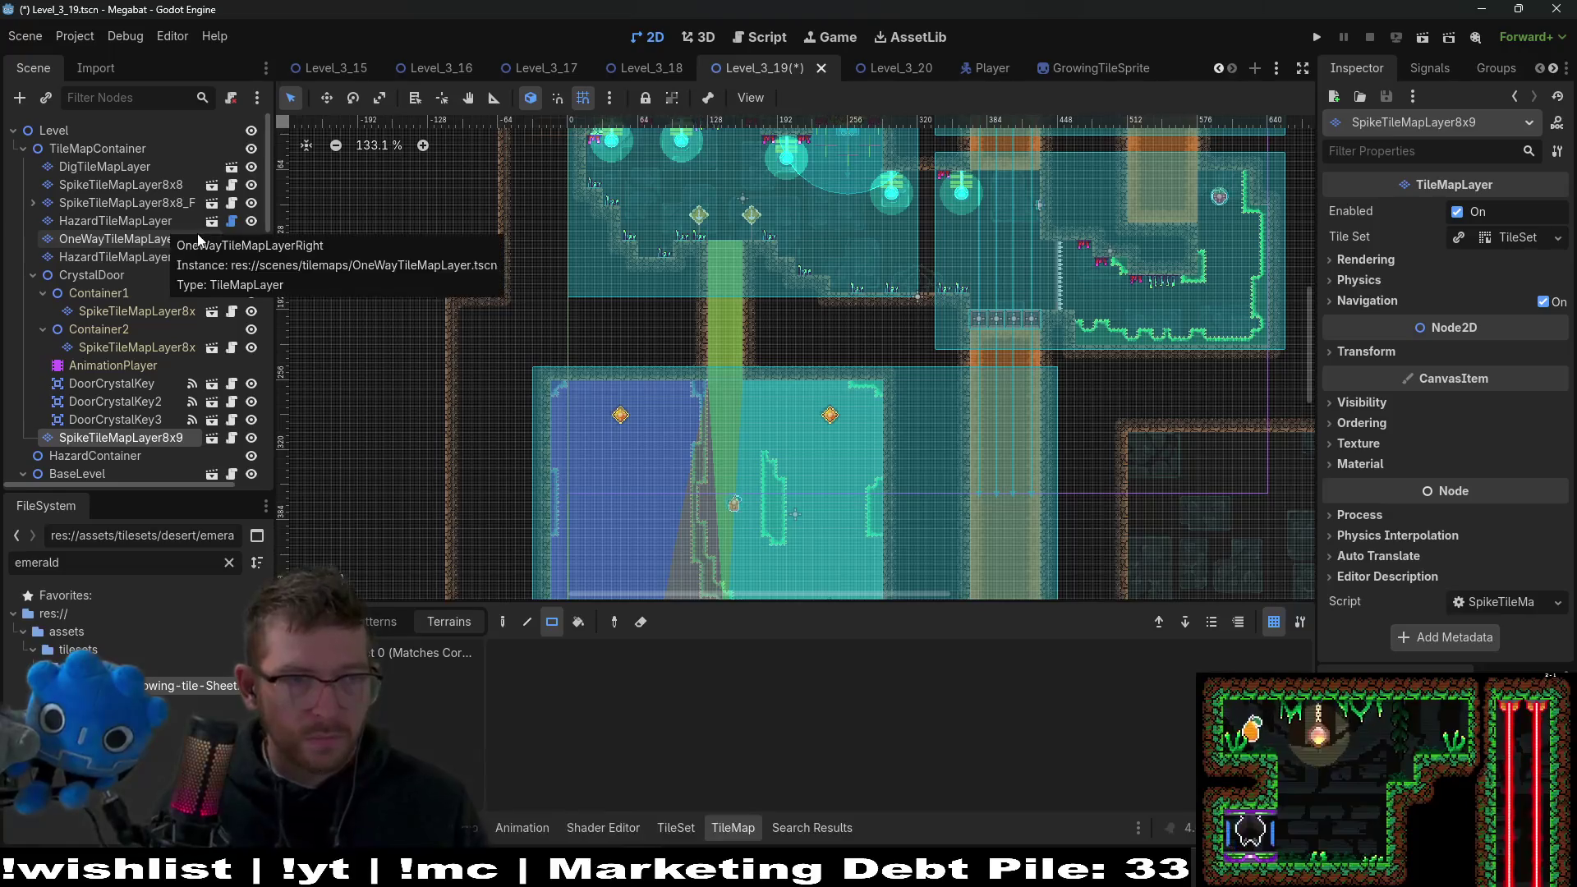
Rename the new layer SpikeTileMapLayer8x8_Gate and move it beside the other spike layers.
double_click(149, 438)
key("BackSpace")
type("8_")
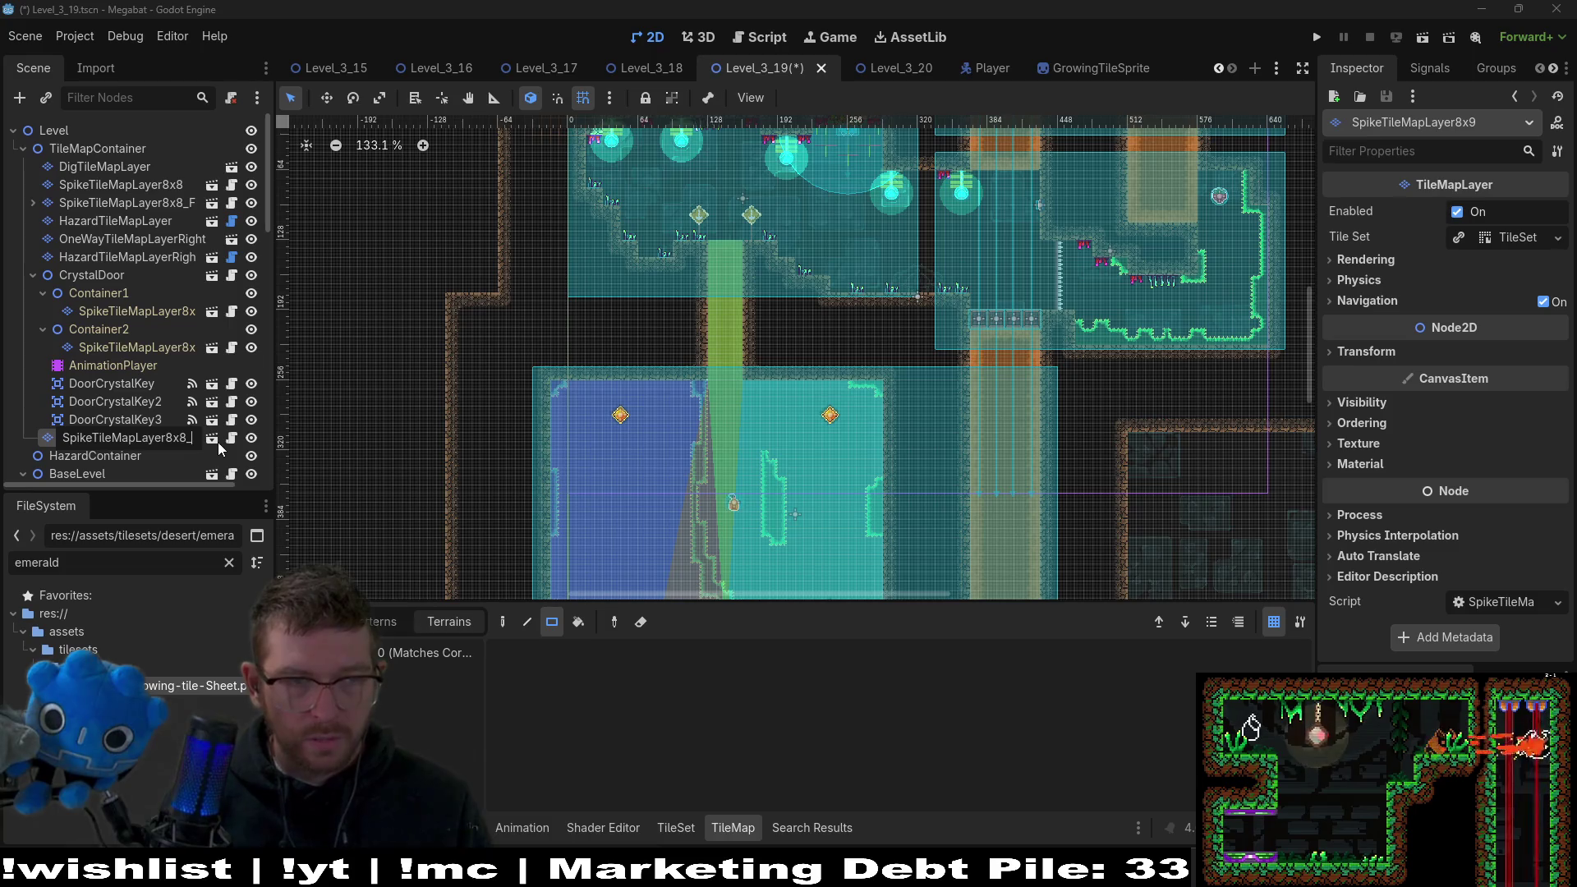
type("Gate")
key("Return")
mouse_move(170, 440)
left_mouse_down()
mouse_move(144, 250)
mouse_move(123, 226)
mouse_move(62, 216)
left_mouse_up()
Move the three DoorCrystalKey nodes under the gate layer and delete CrystalDoor.
left_click(99, 401)
left_click(111, 437, "shift")
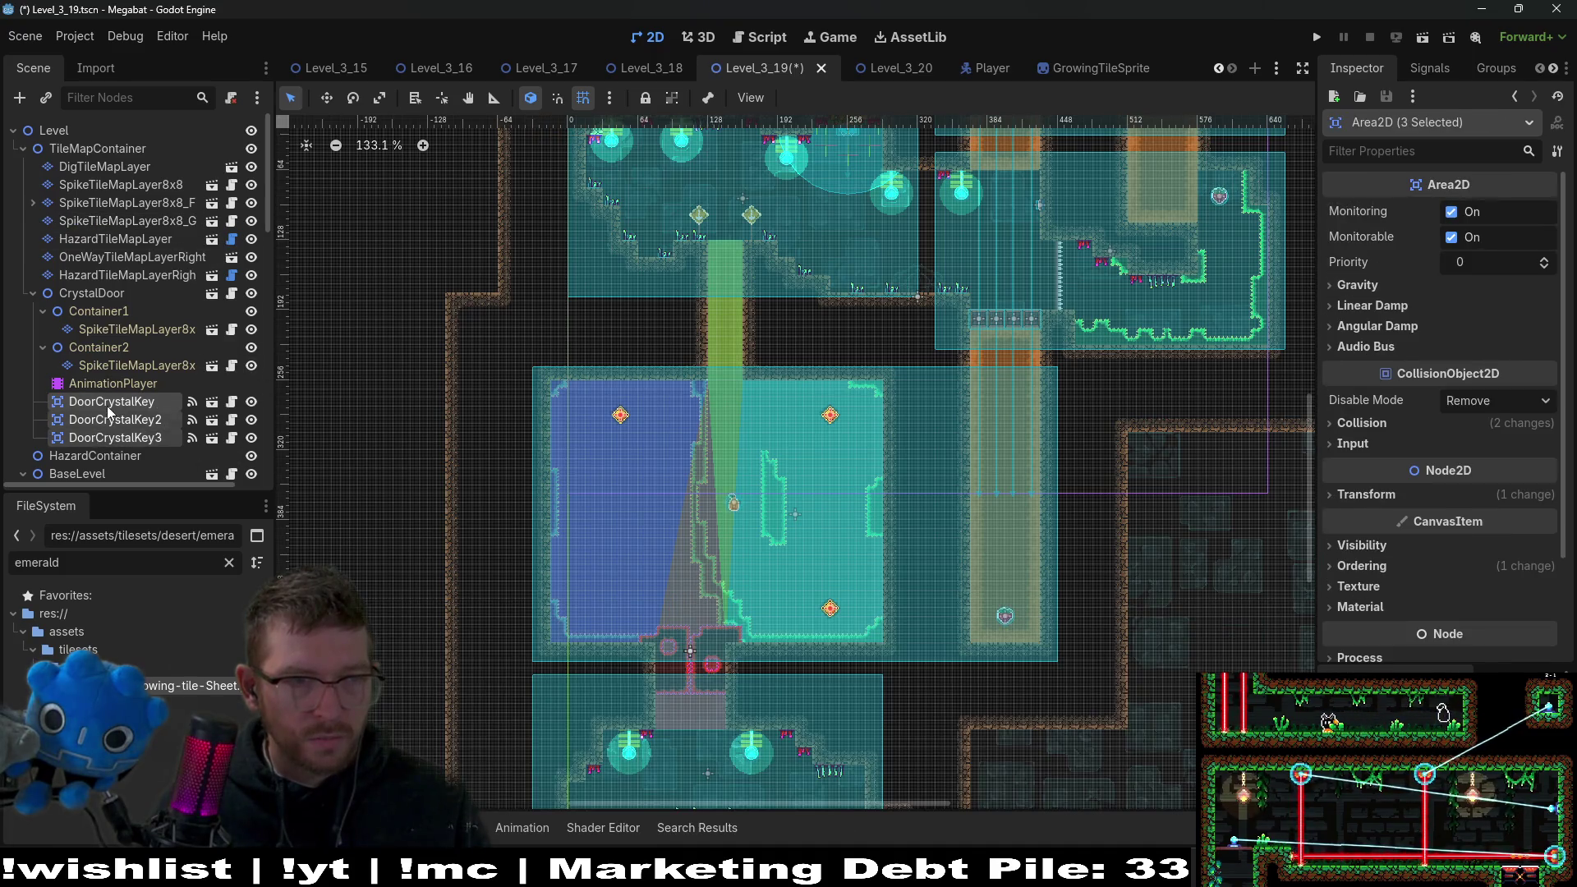
mouse_move(106, 406)
left_mouse_down()
mouse_move(99, 310)
mouse_move(131, 223)
left_mouse_up()
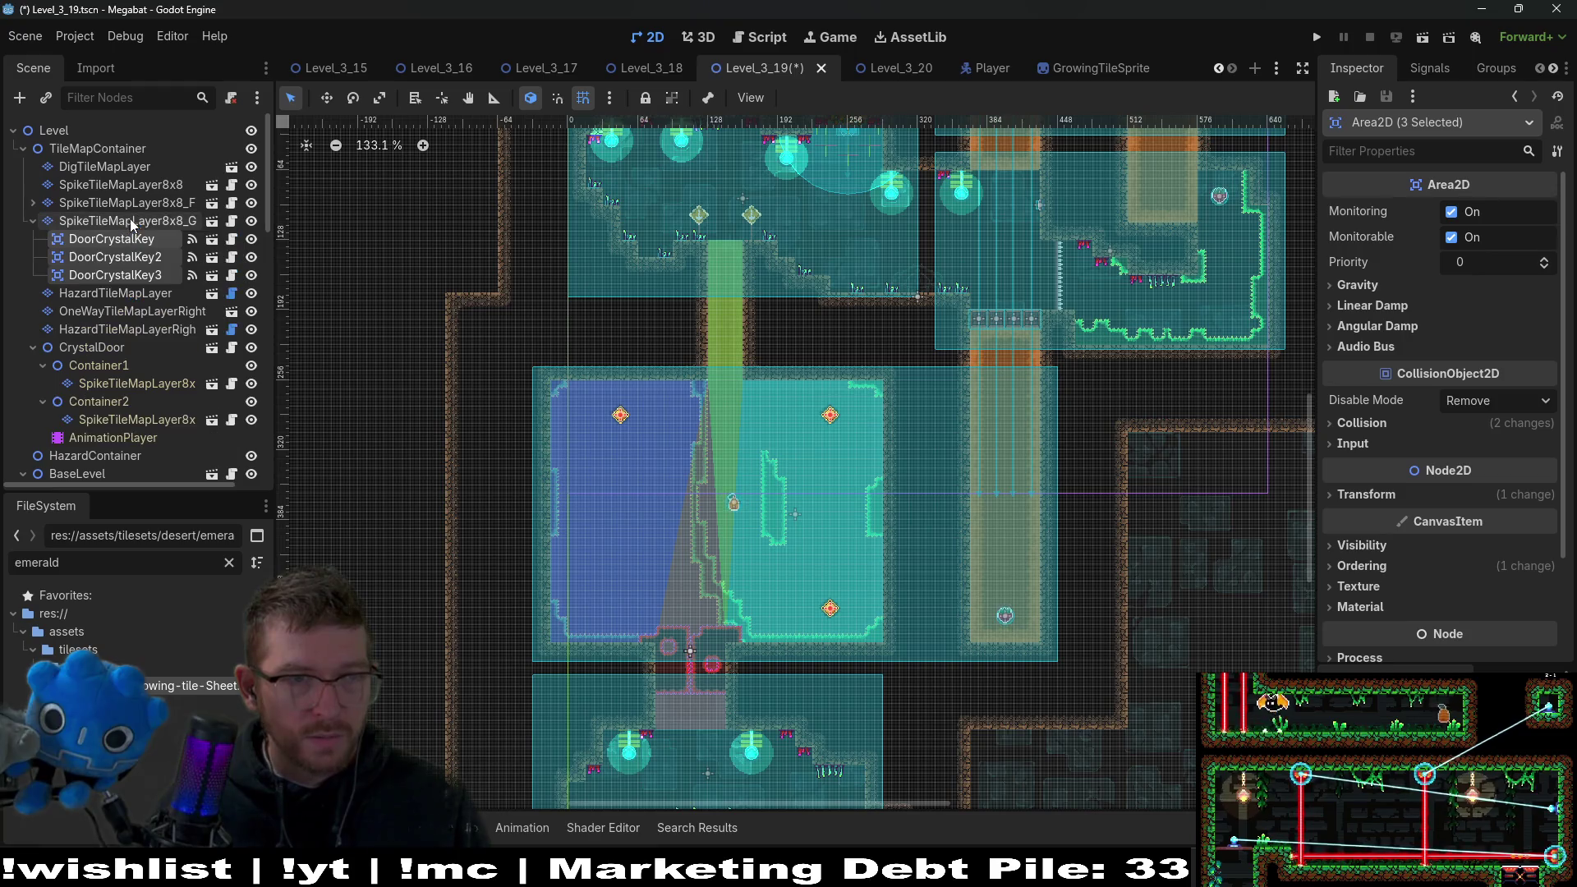
left_click(81, 354)
key("Delete")
key("Return")
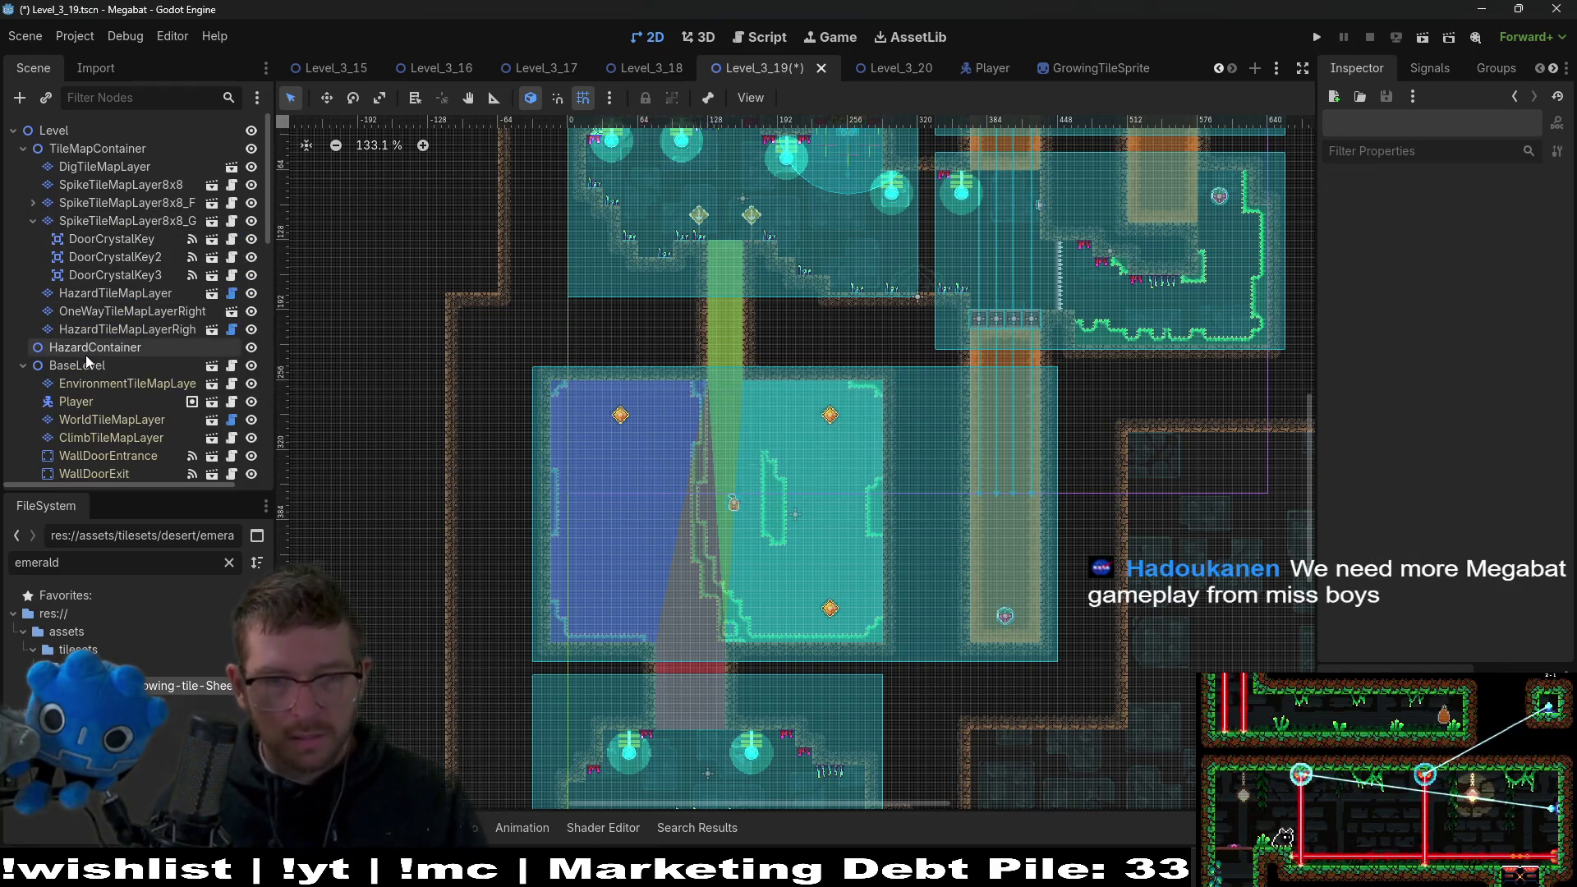
Fill the gate opening with a rectangle of Ruby spike tiles on SpikeTileMapLayer8x8_Gate.
left_click(150, 222)
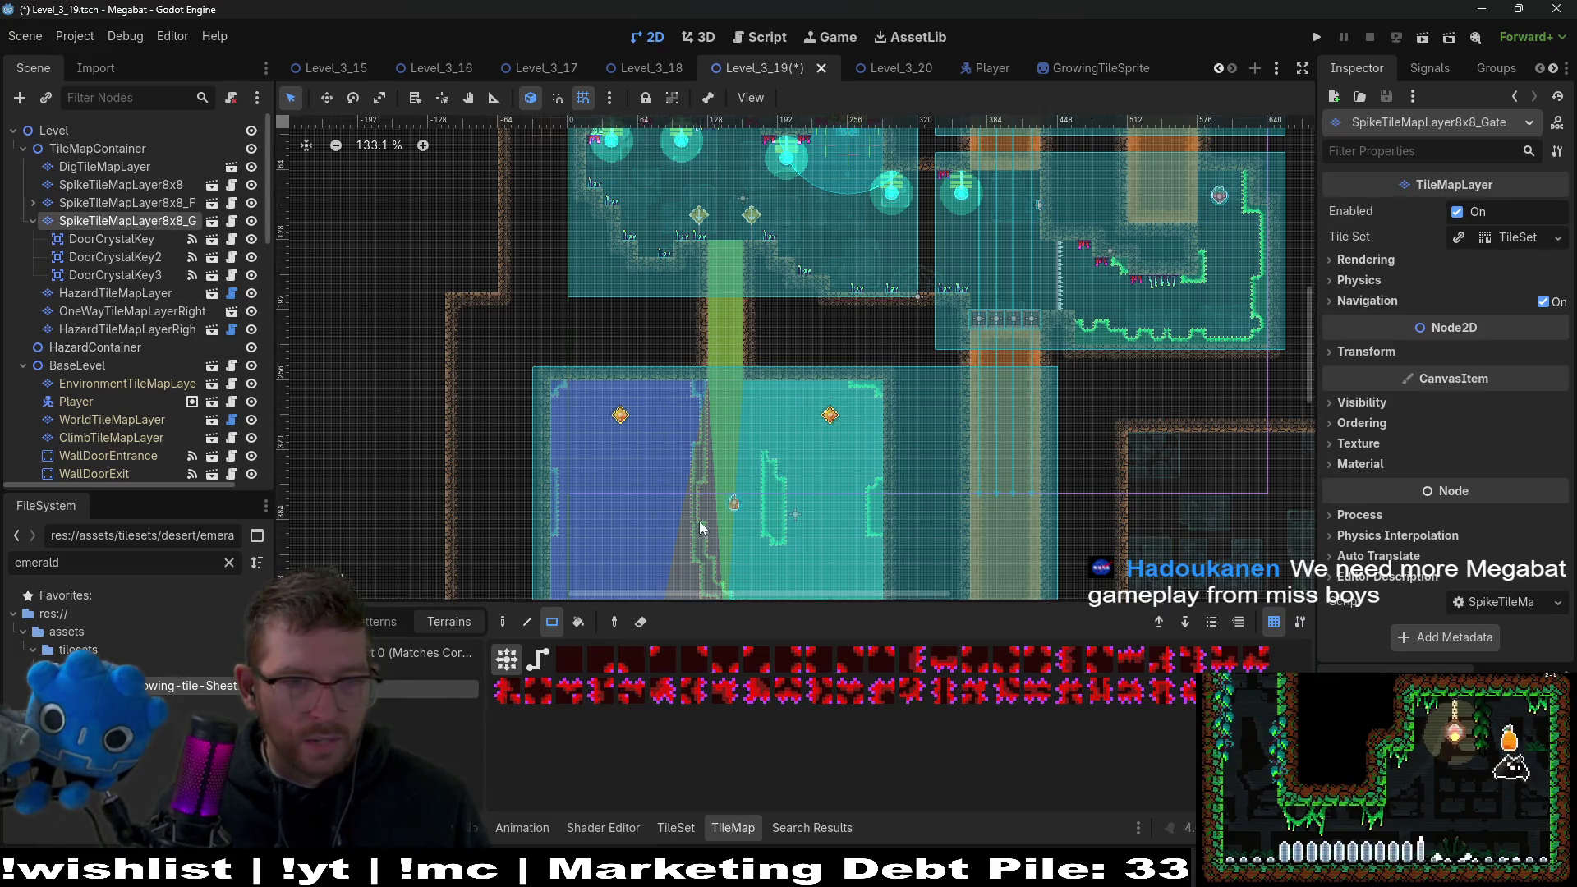
scroll(658, 540, "up", 3)
scroll(762, 467, "down", 3)
scroll(762, 461, "up", 3)
mouse_move(629, 375)
left_mouse_down()
mouse_move(649, 411)
mouse_move(906, 501)
mouse_move(911, 586)
left_mouse_up()
scroll(816, 475, "down", 2)
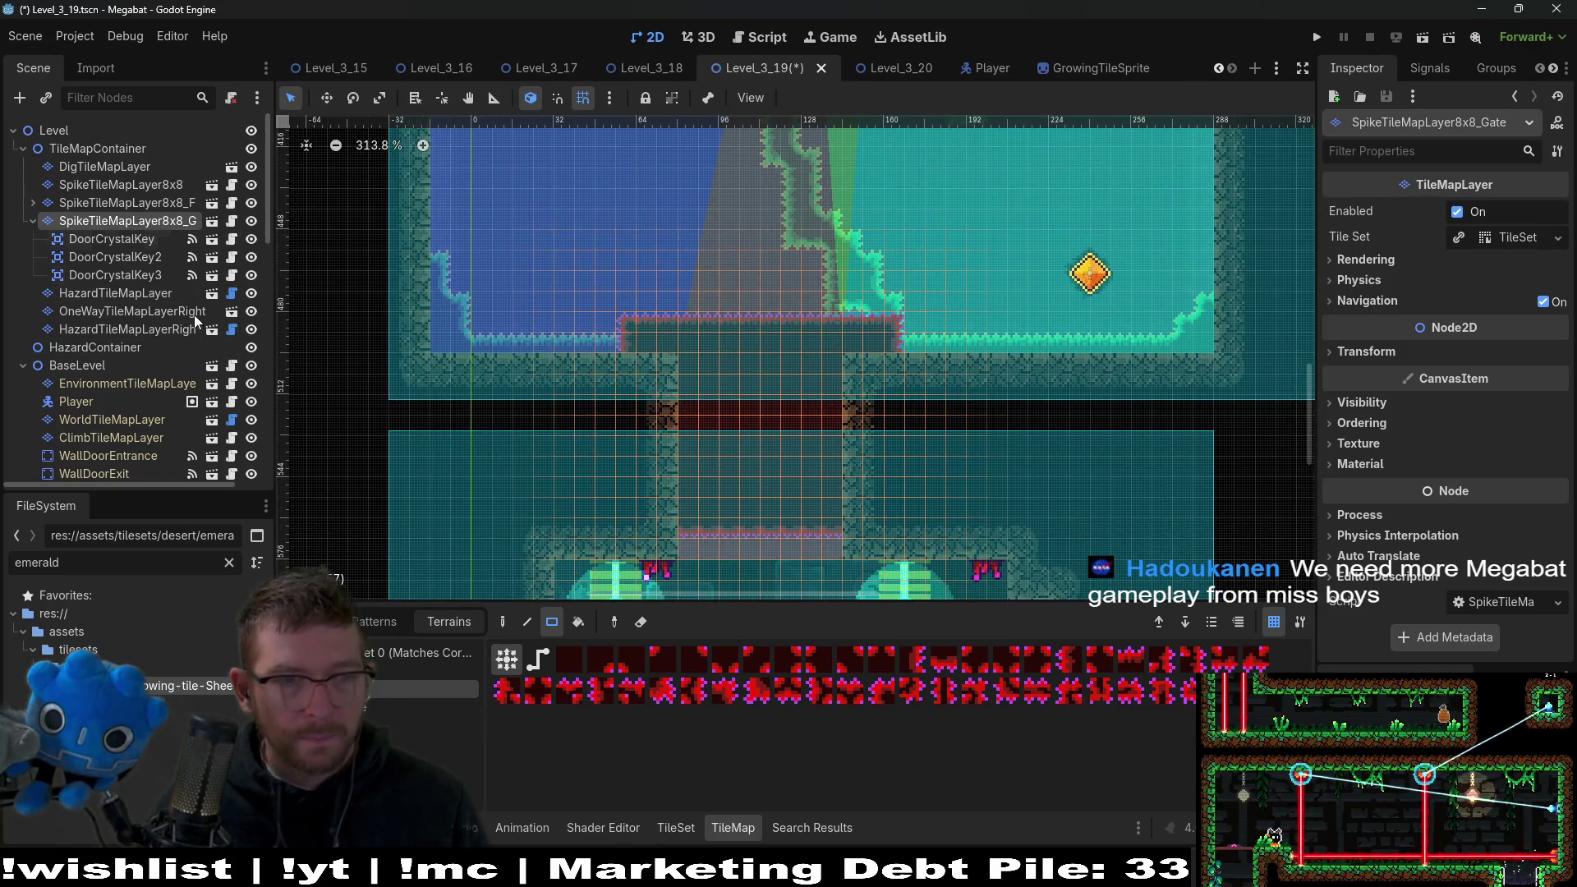
Paint extra spike tiles along the gate's top edge and inside, then save Level_3_19.
key("d")
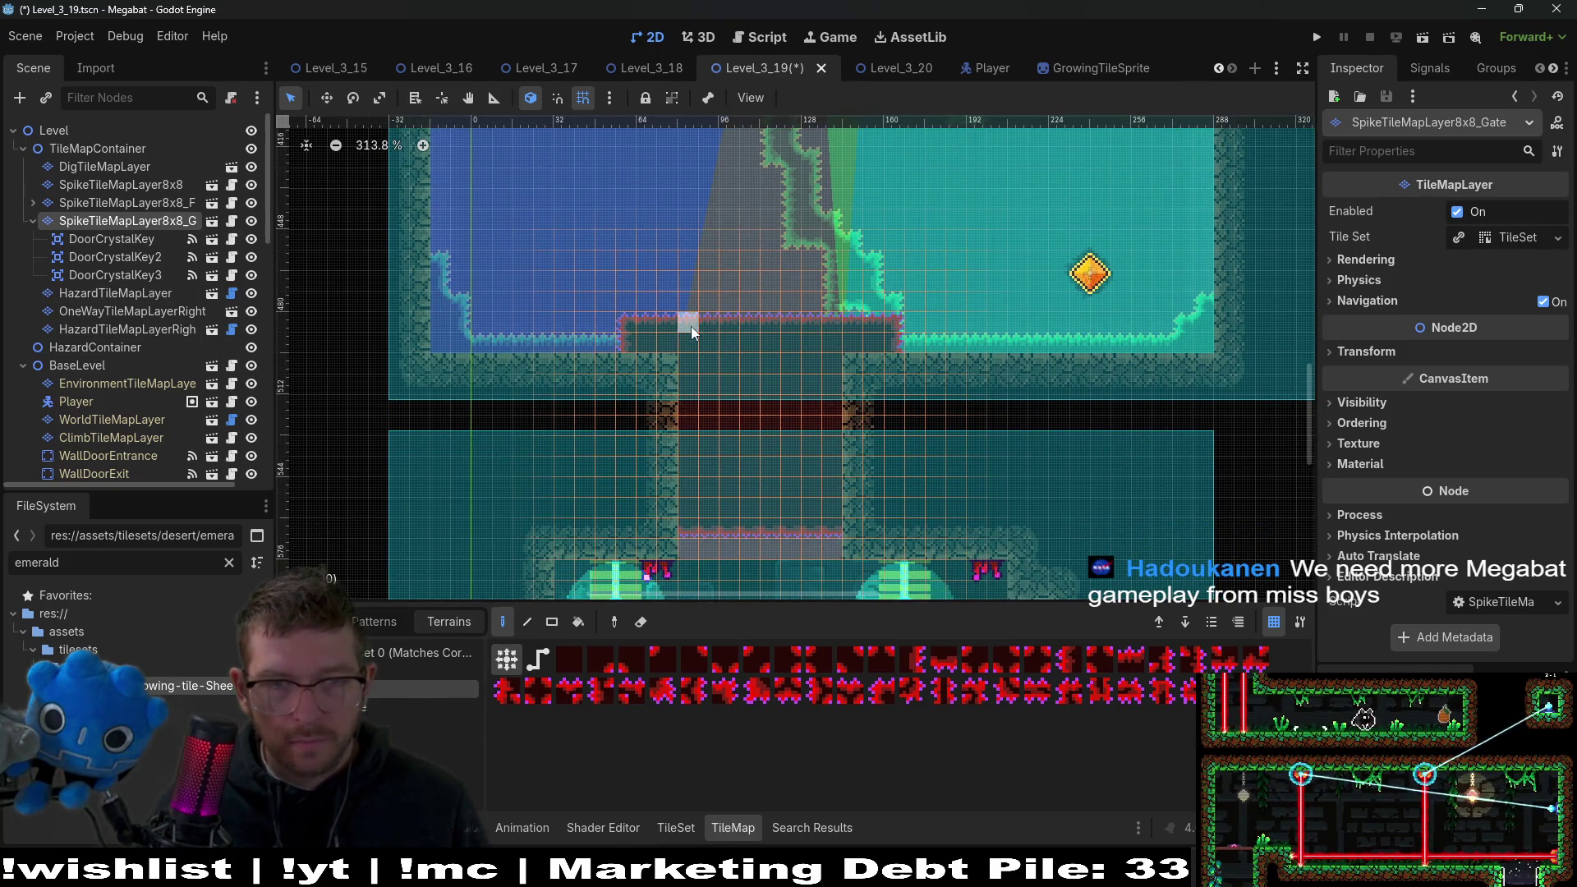
left_click(822, 306)
left_click(899, 310)
mouse_move(879, 310)
left_mouse_down()
mouse_move(851, 311)
mouse_move(827, 283)
left_mouse_up()
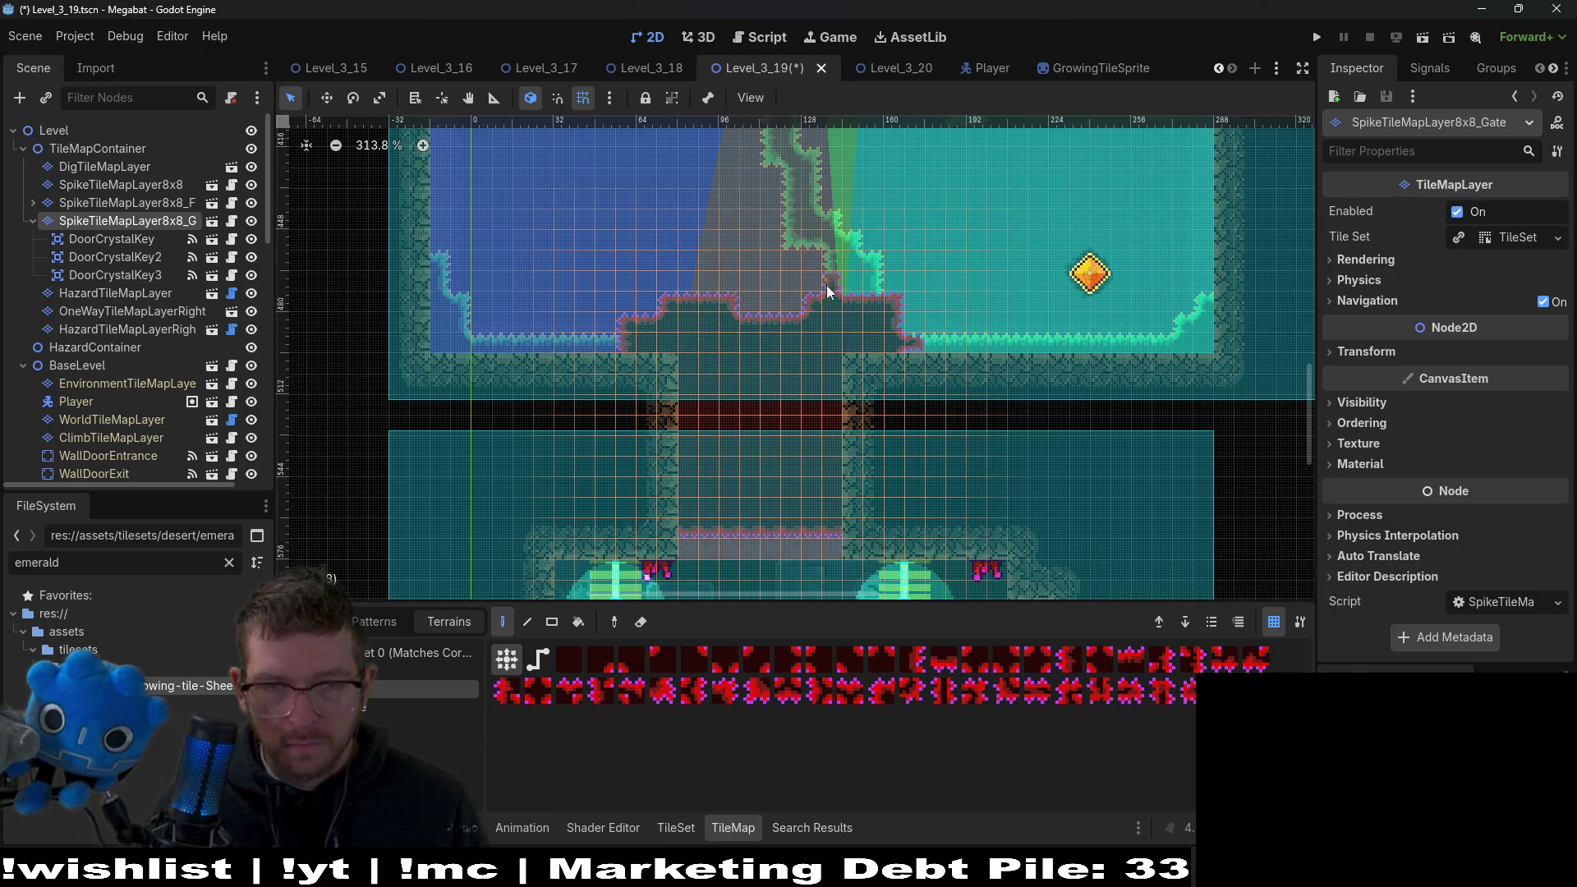
scroll(726, 495, "up", 3)
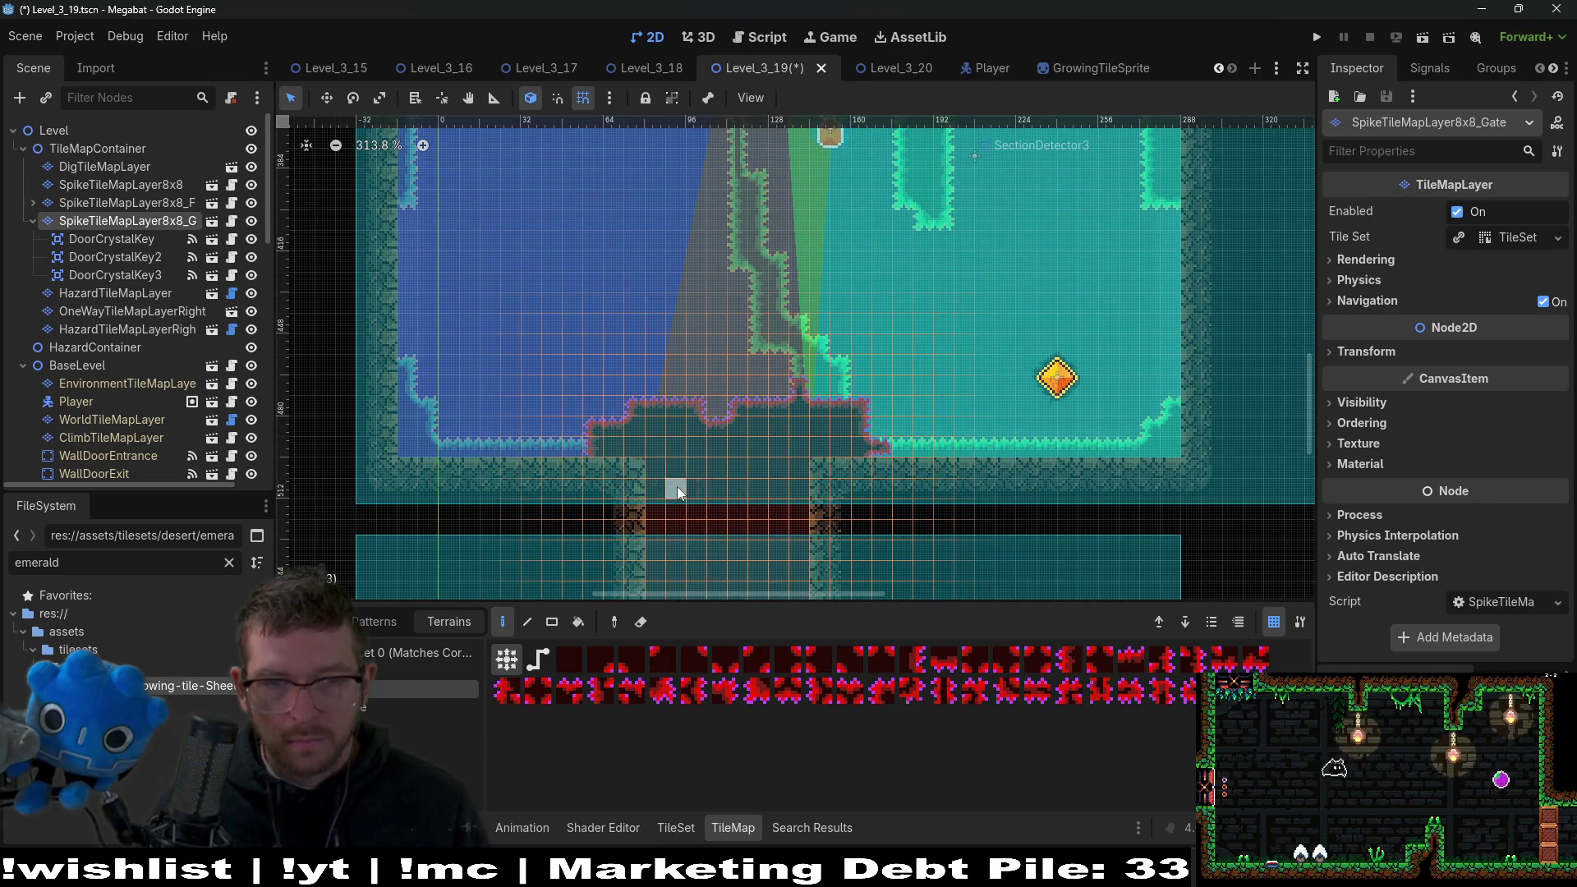
left_click(766, 449)
scroll(776, 488, "down", 2)
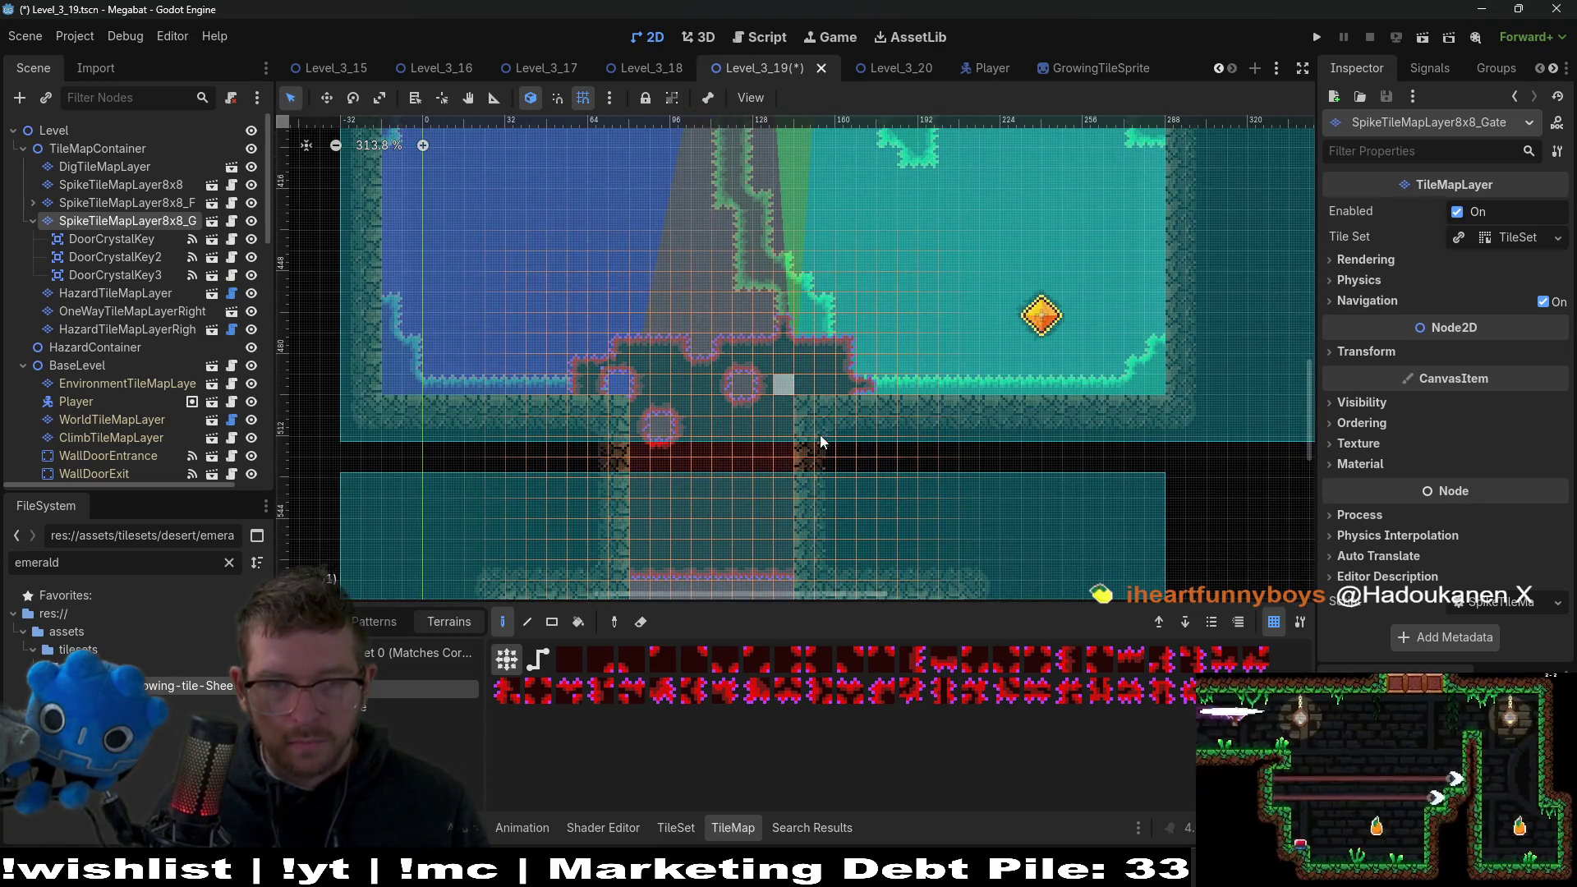
scroll(766, 510, "up", 4)
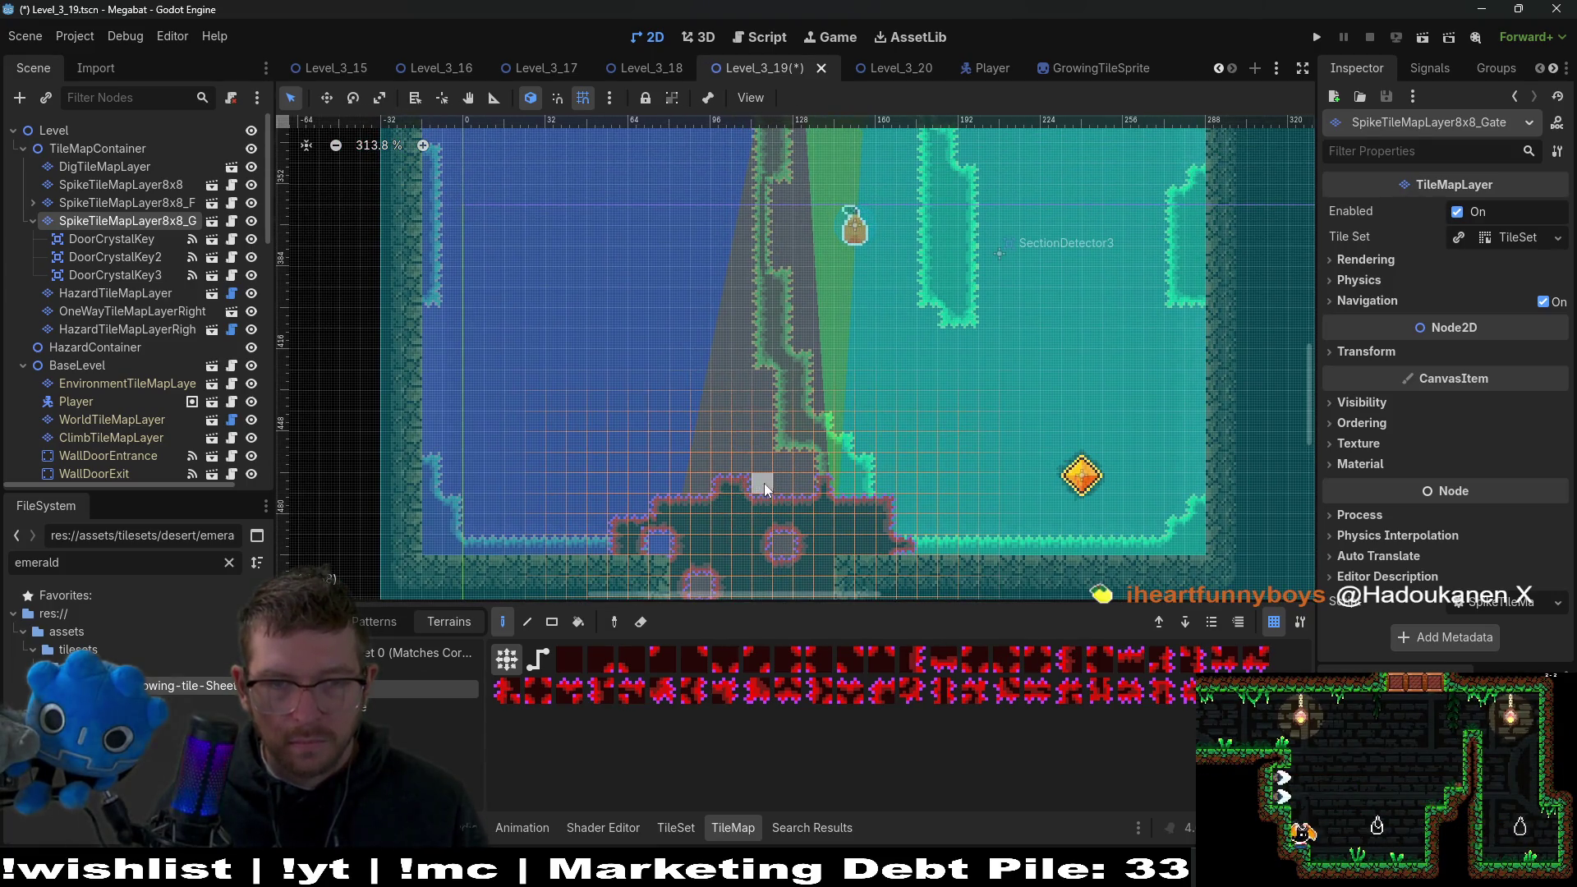
key("ctrl+s")
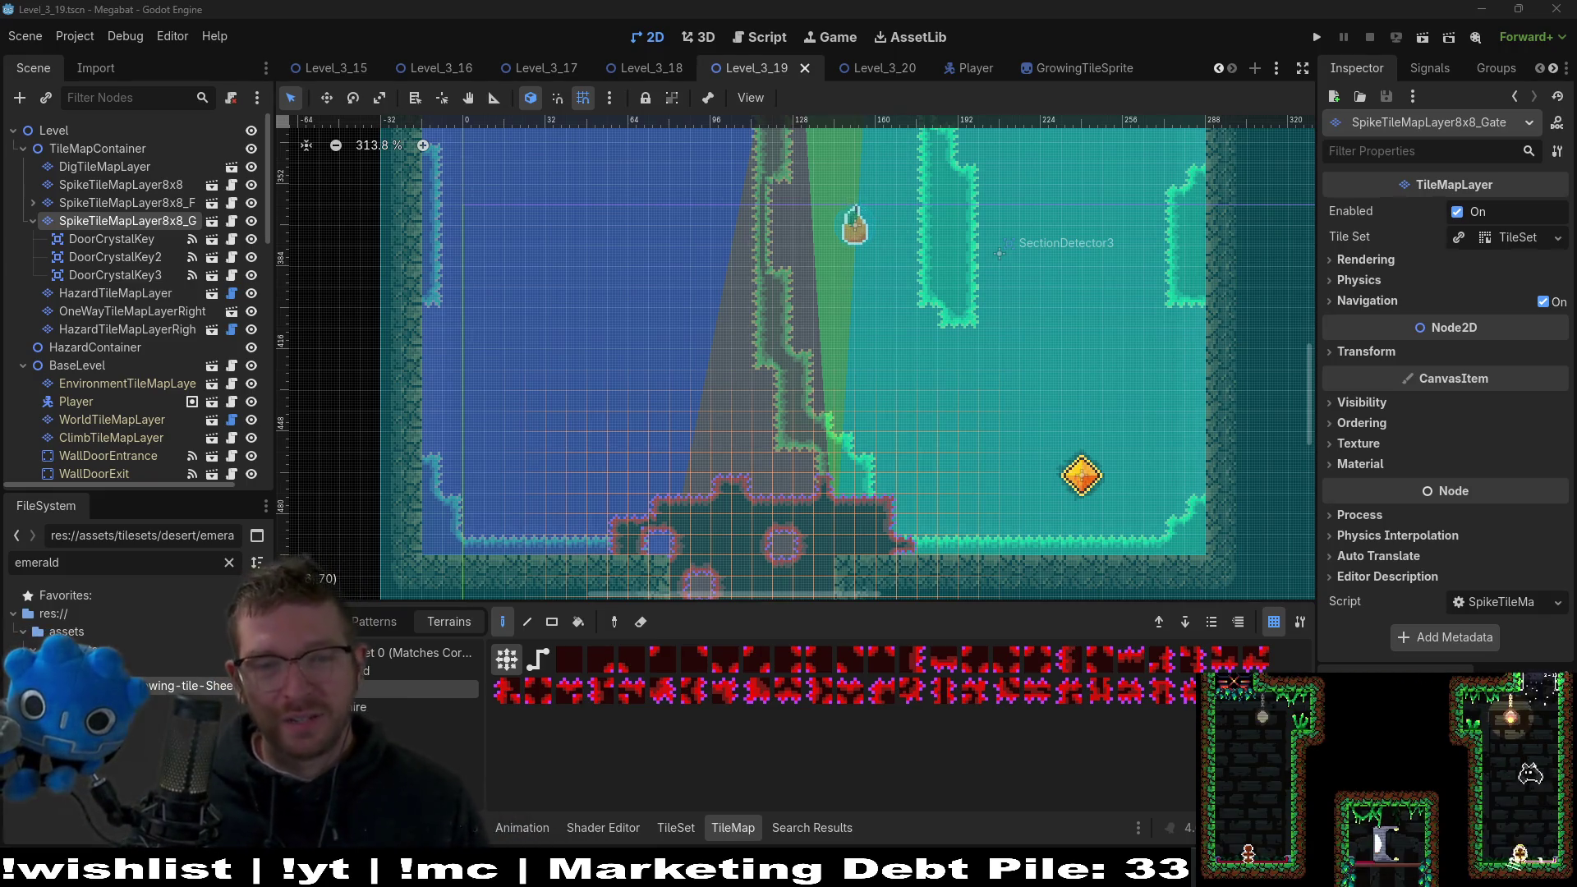
Launch a Megabat debug playtest of the current level.
left_click(1423, 37)
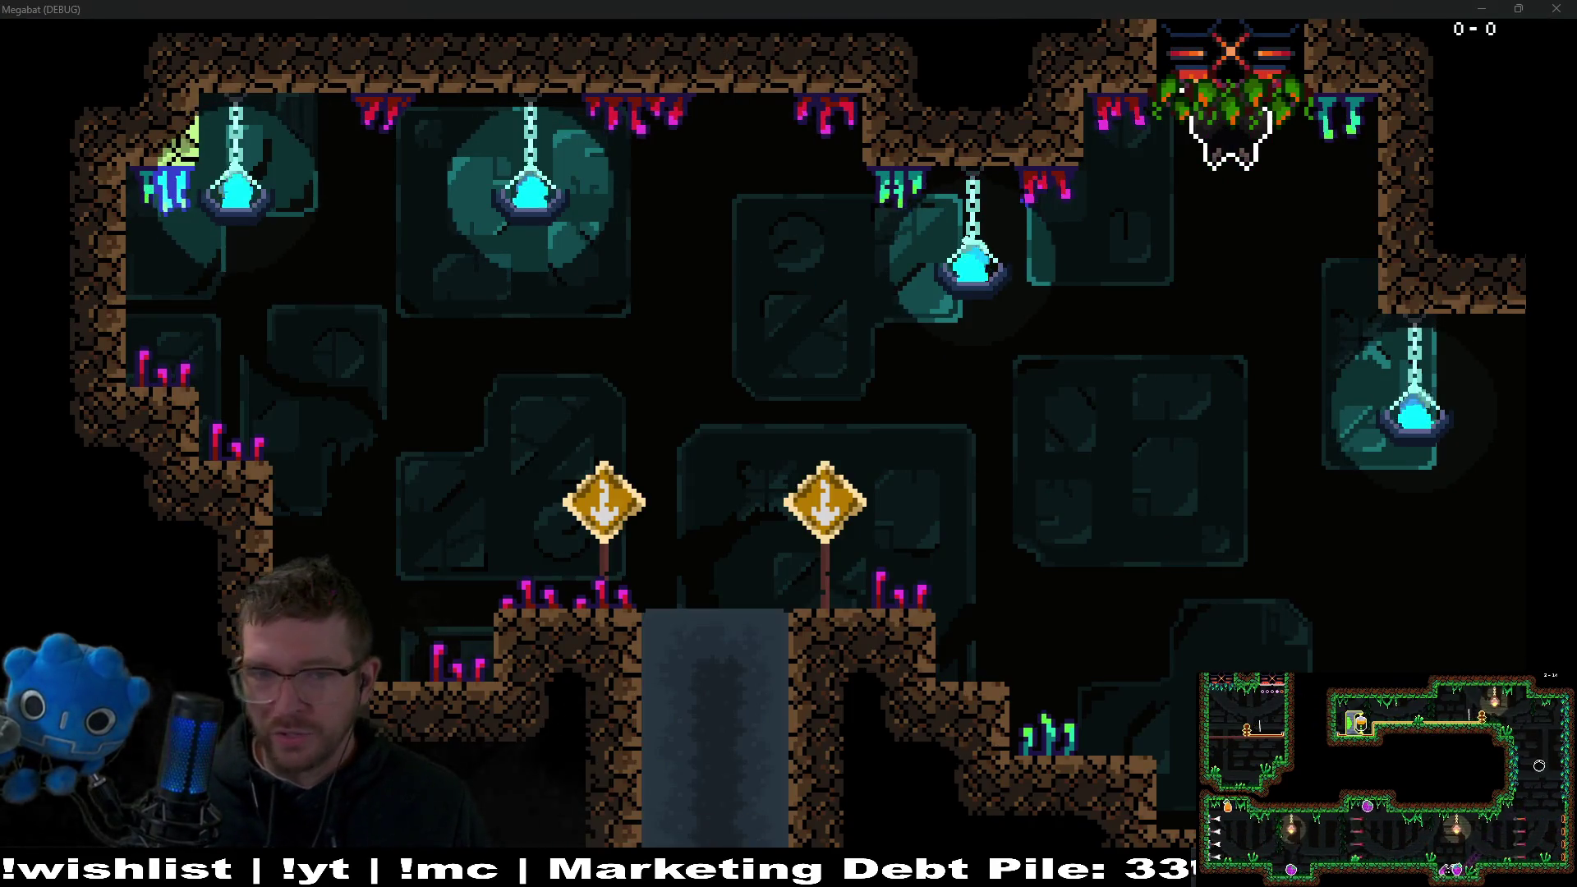
Fly the bat off its perch, back through the lamp room into the right-hand lamp, then switch to The Board.
key("Down")
key("Right")
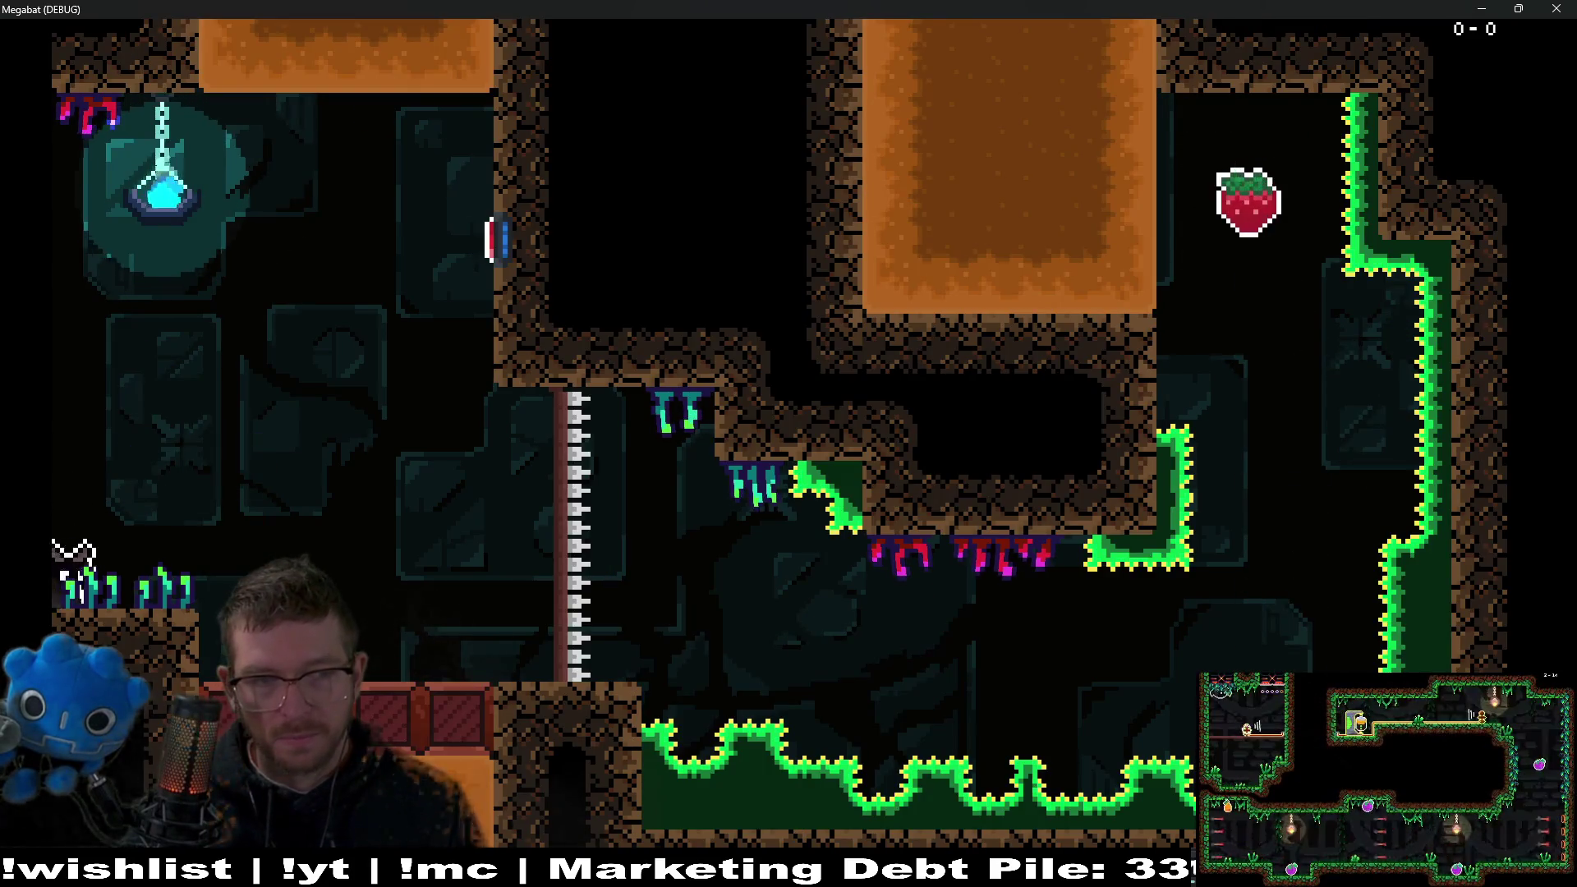
key("Left")
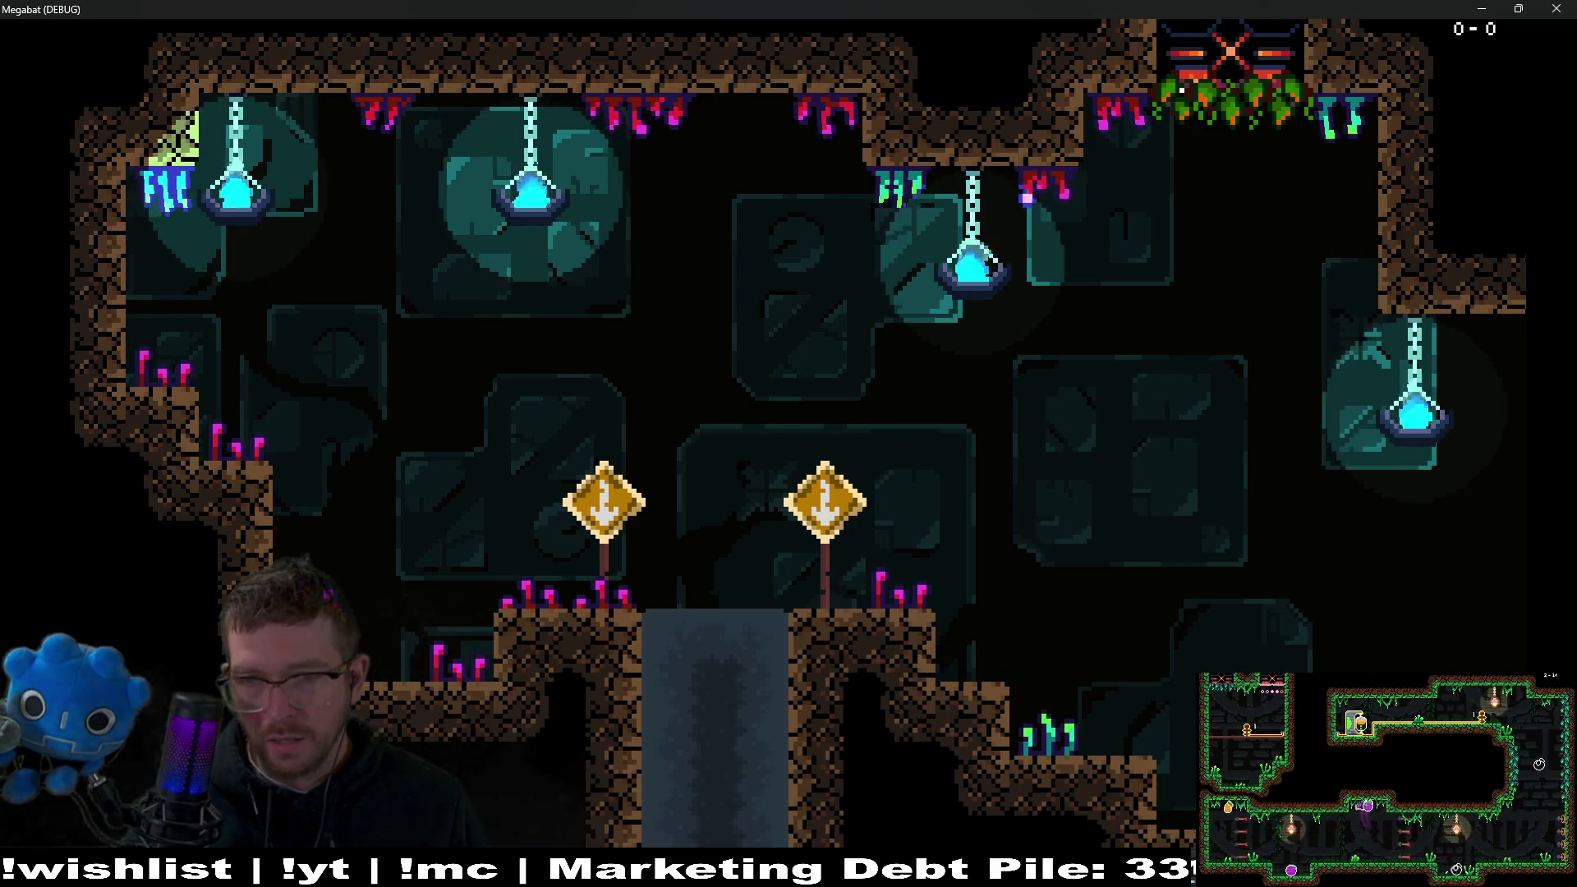
key("Up")
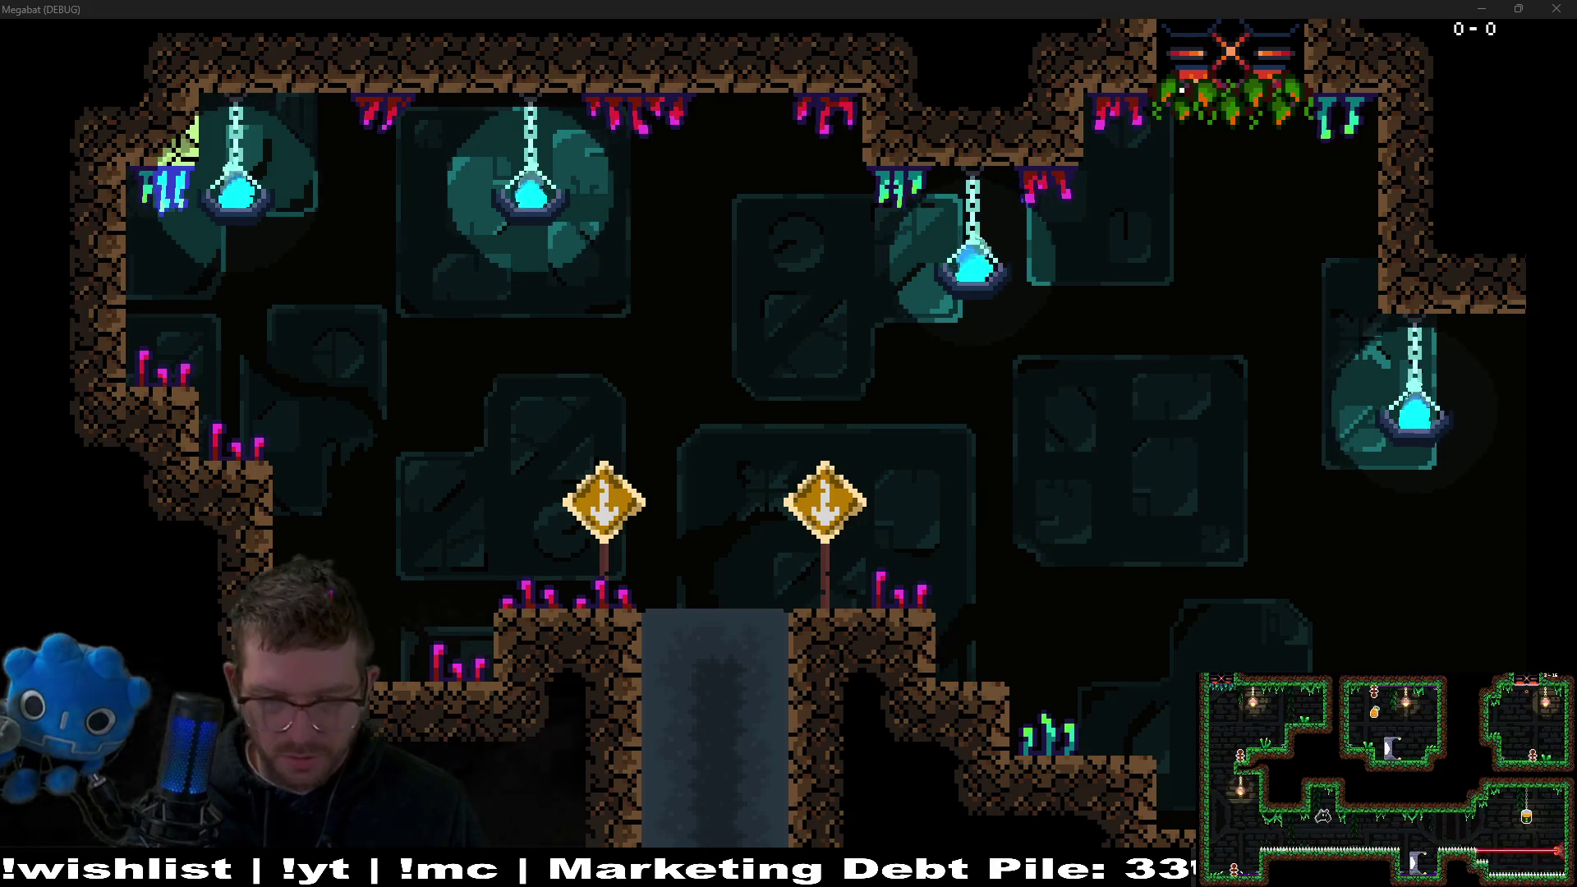
key("alt+Tab")
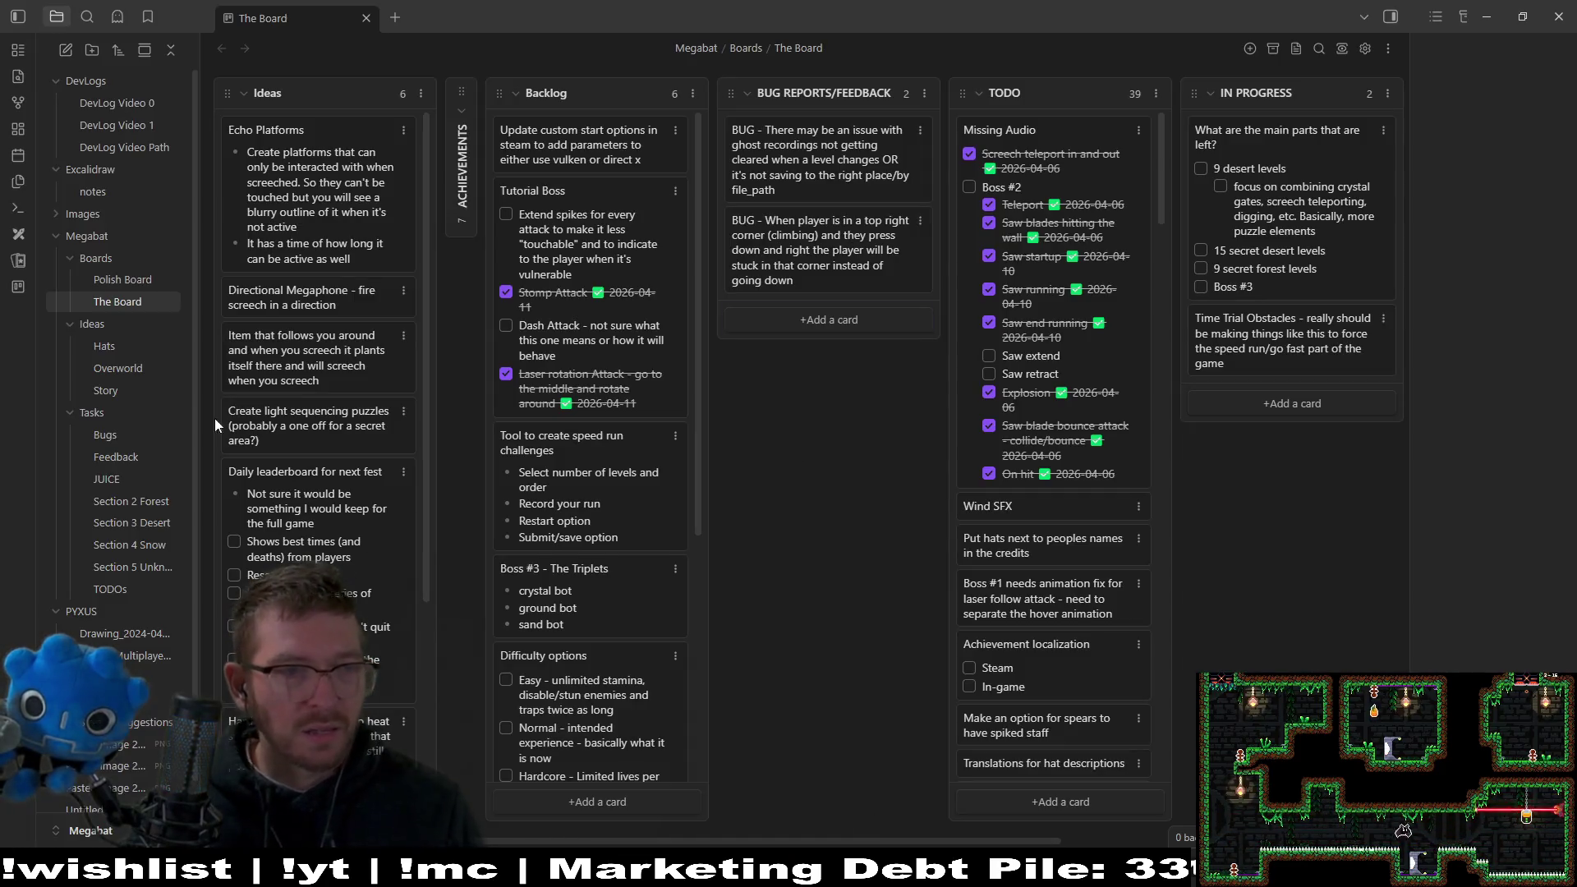
Open the Polish Board and start a new TODO card, clearing the mistyped 'Create Light' title.
left_click(124, 279)
left_click(384, 230)
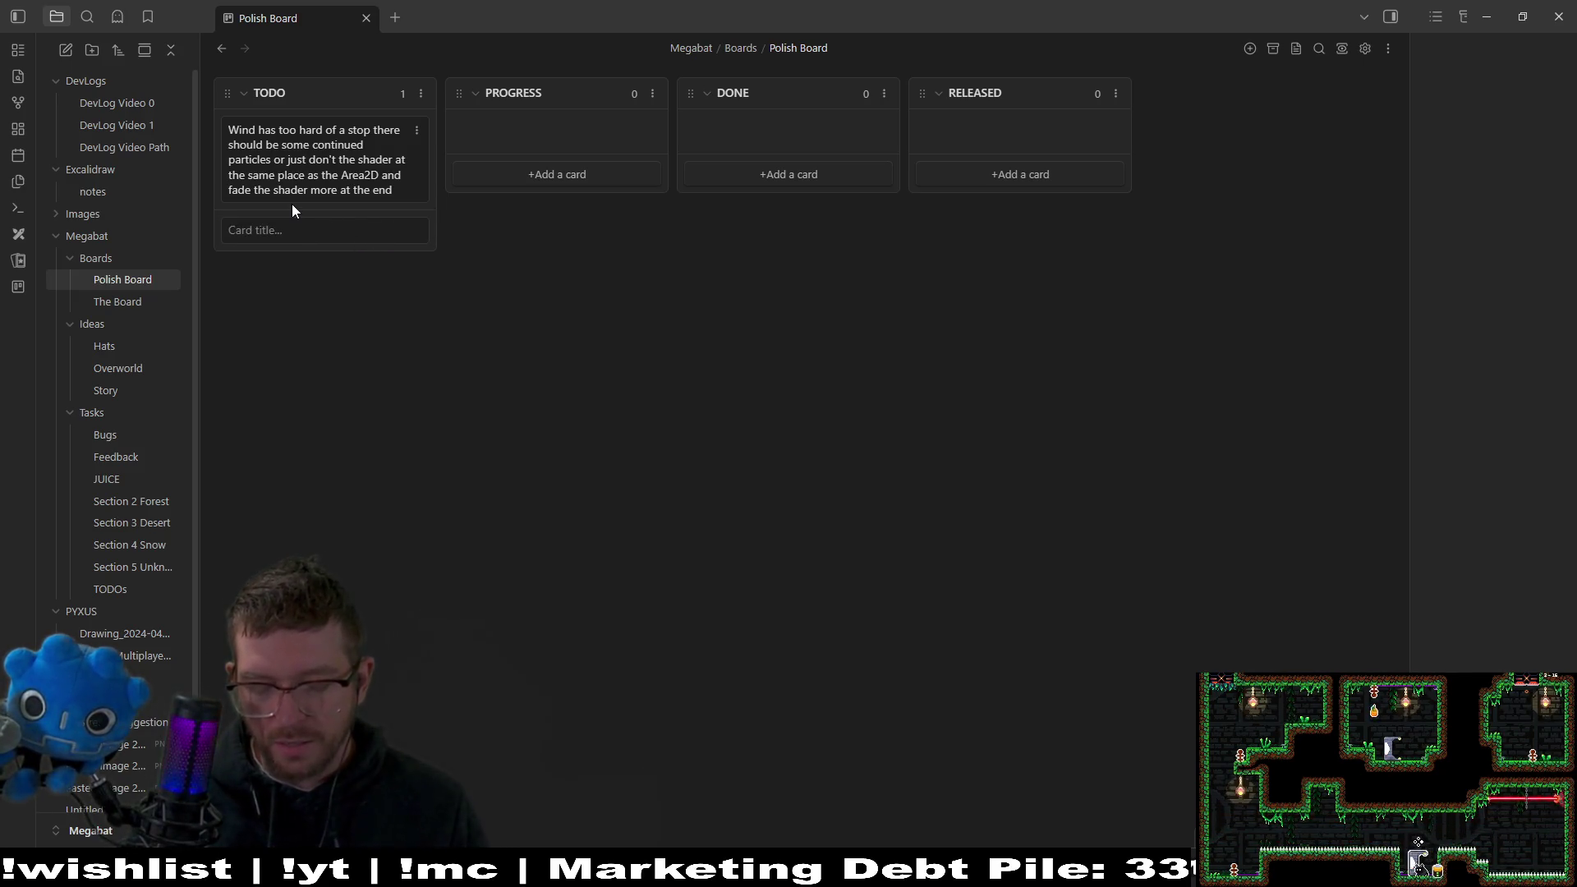
type("Create Light")
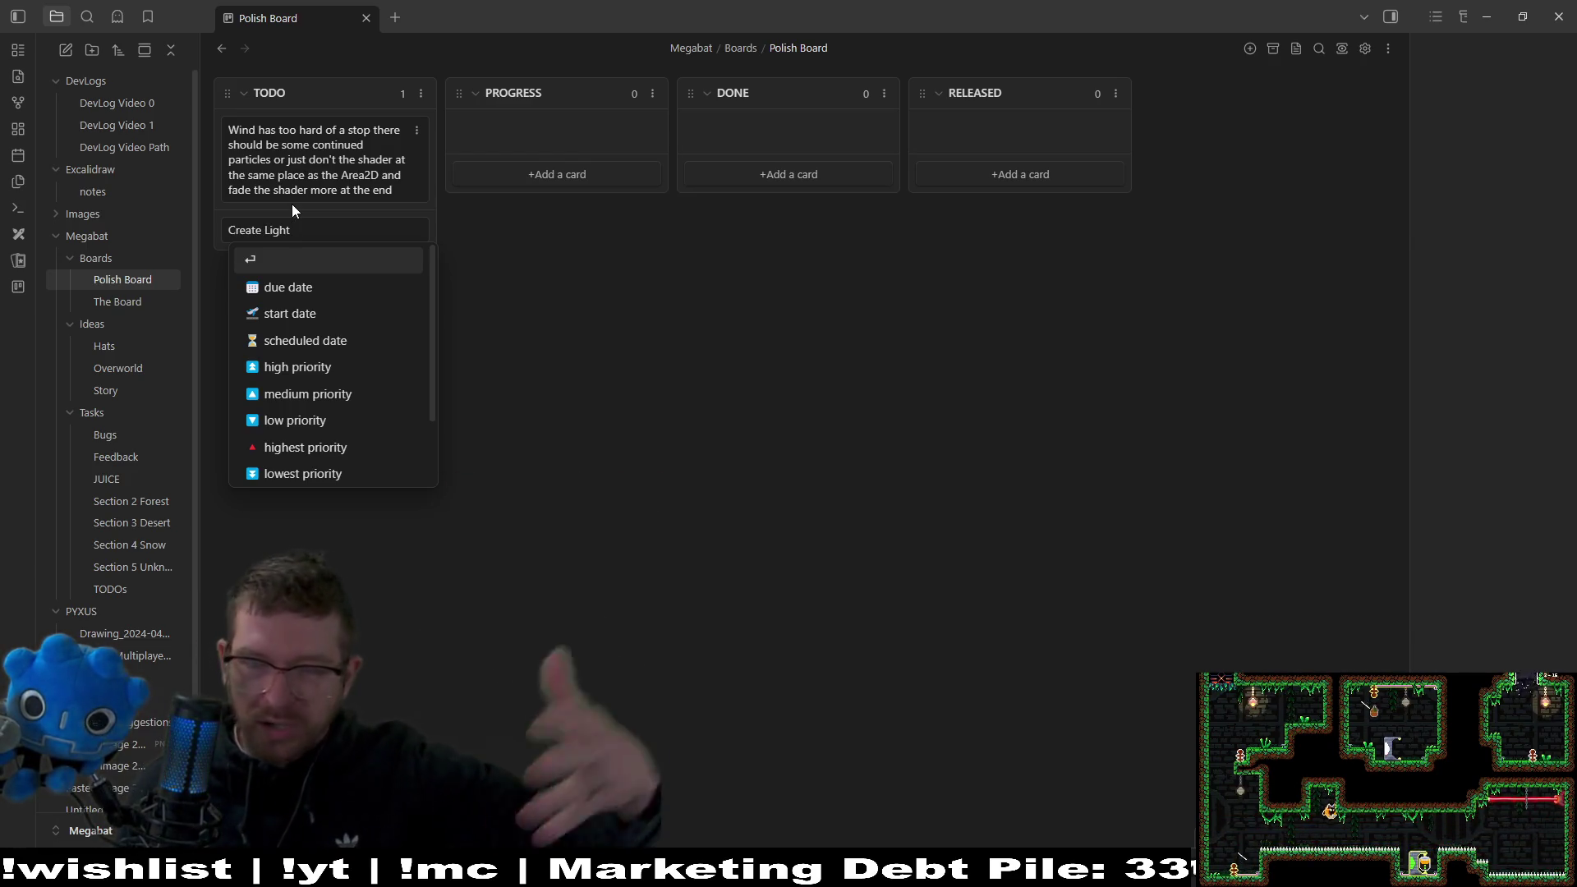
key("ctrl+a")
key("BackSpace")
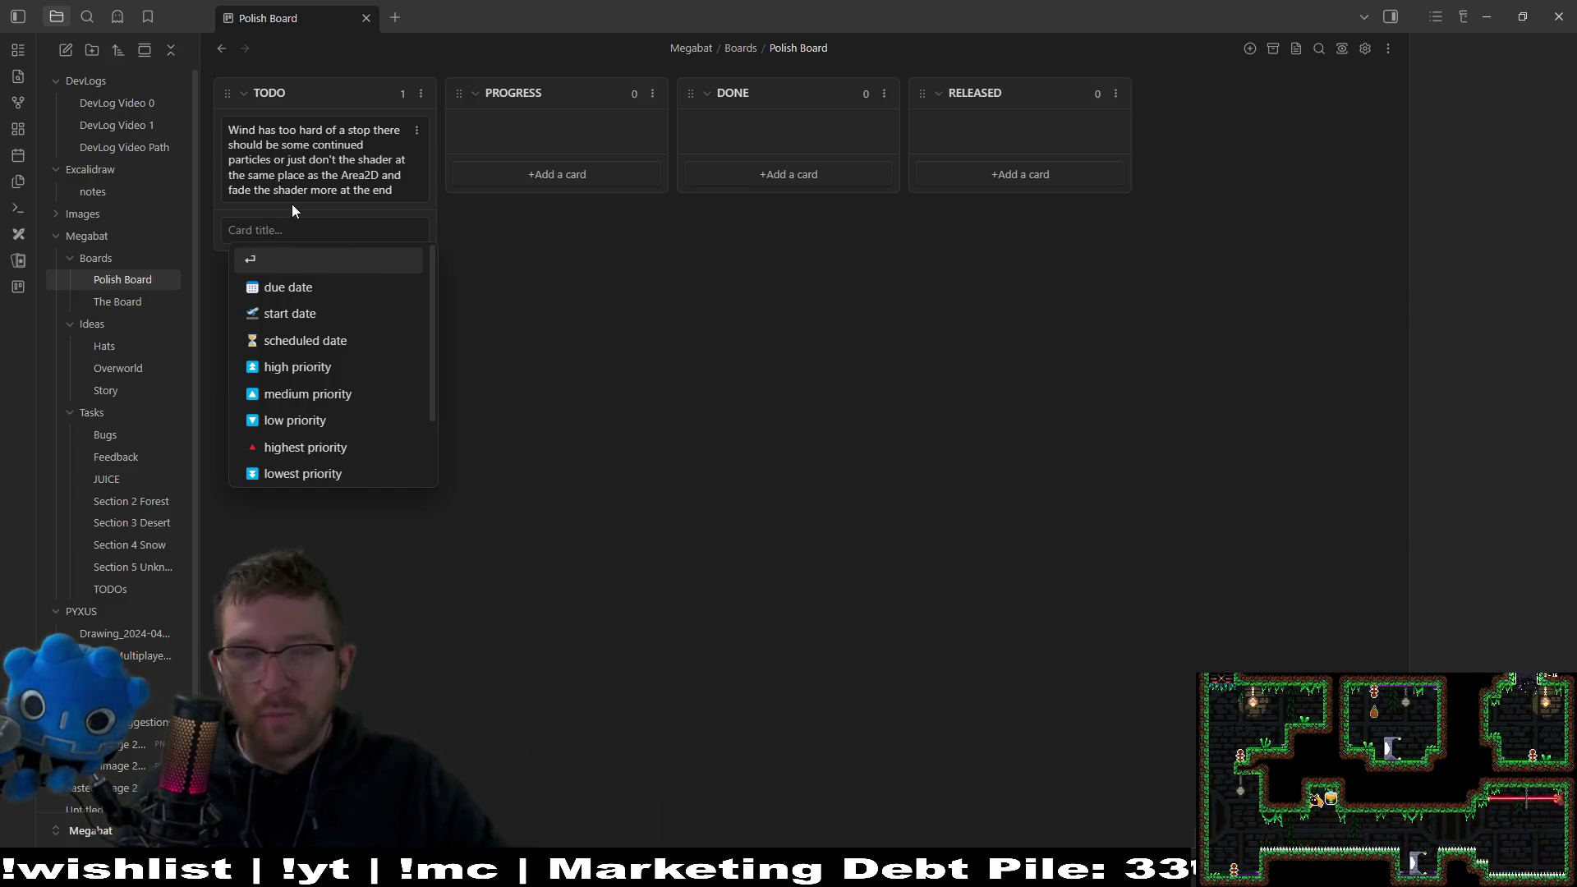
Write and save a card about shining light through passable exits that don't have a door.
type("Shine light")
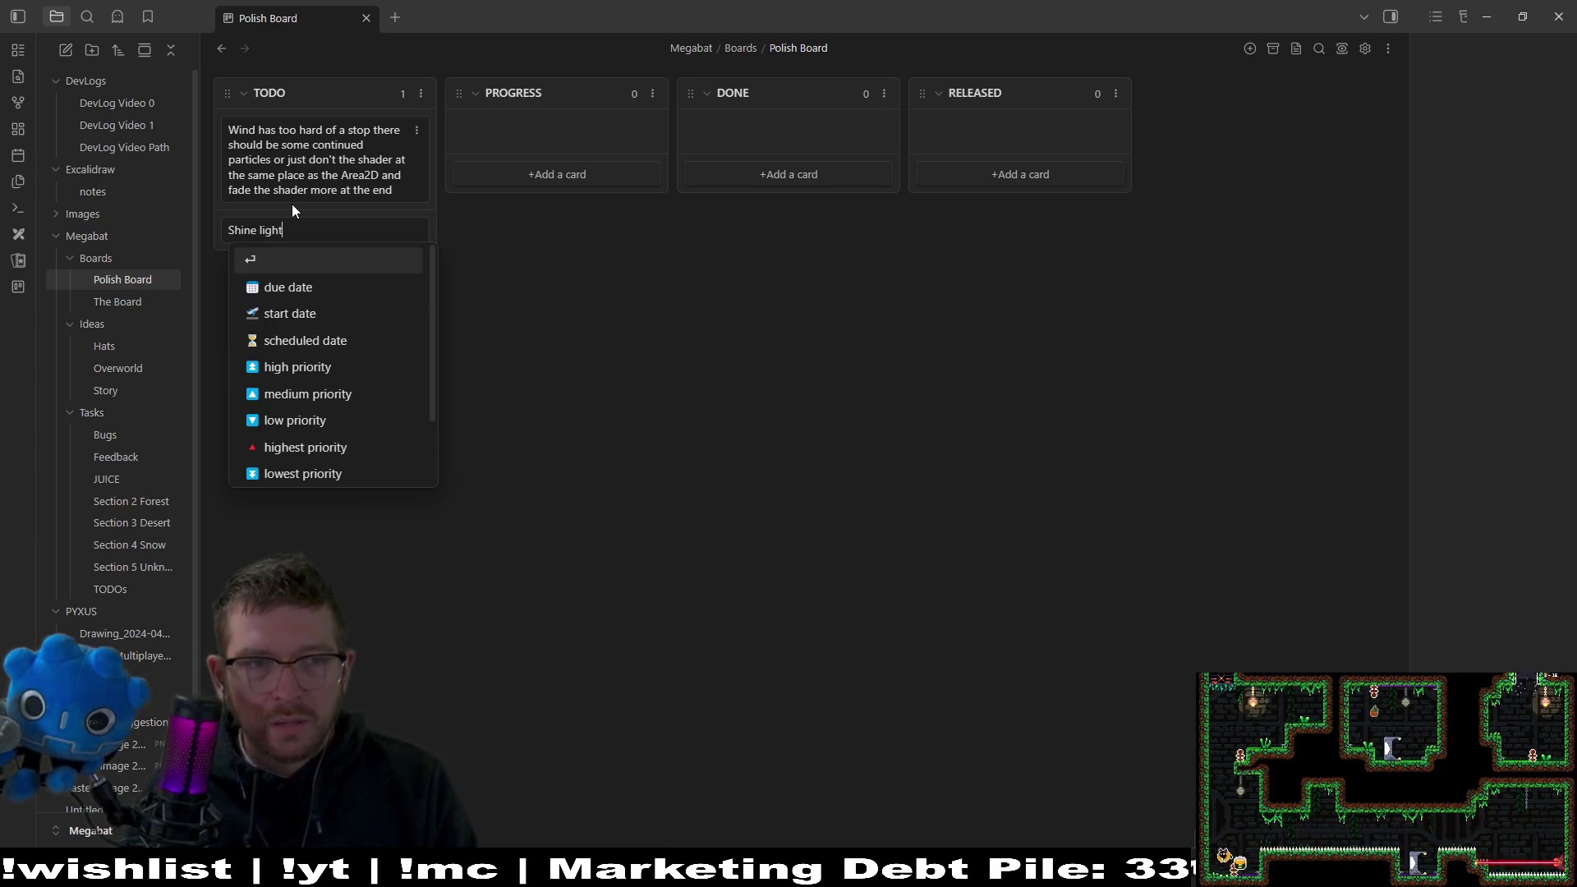
type(" through")
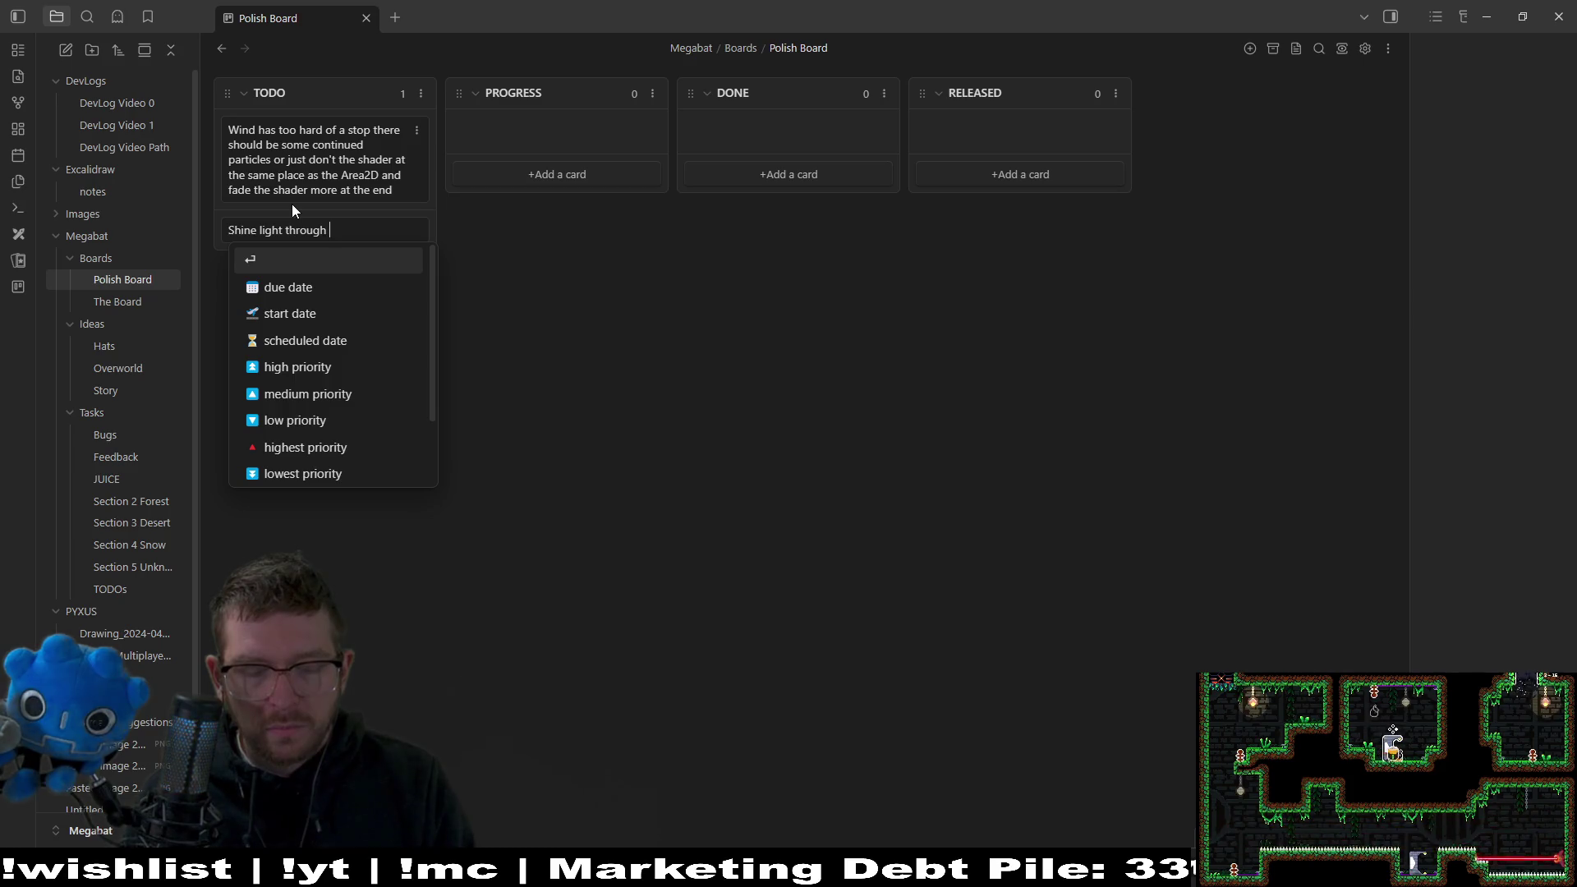
type("spots that ")
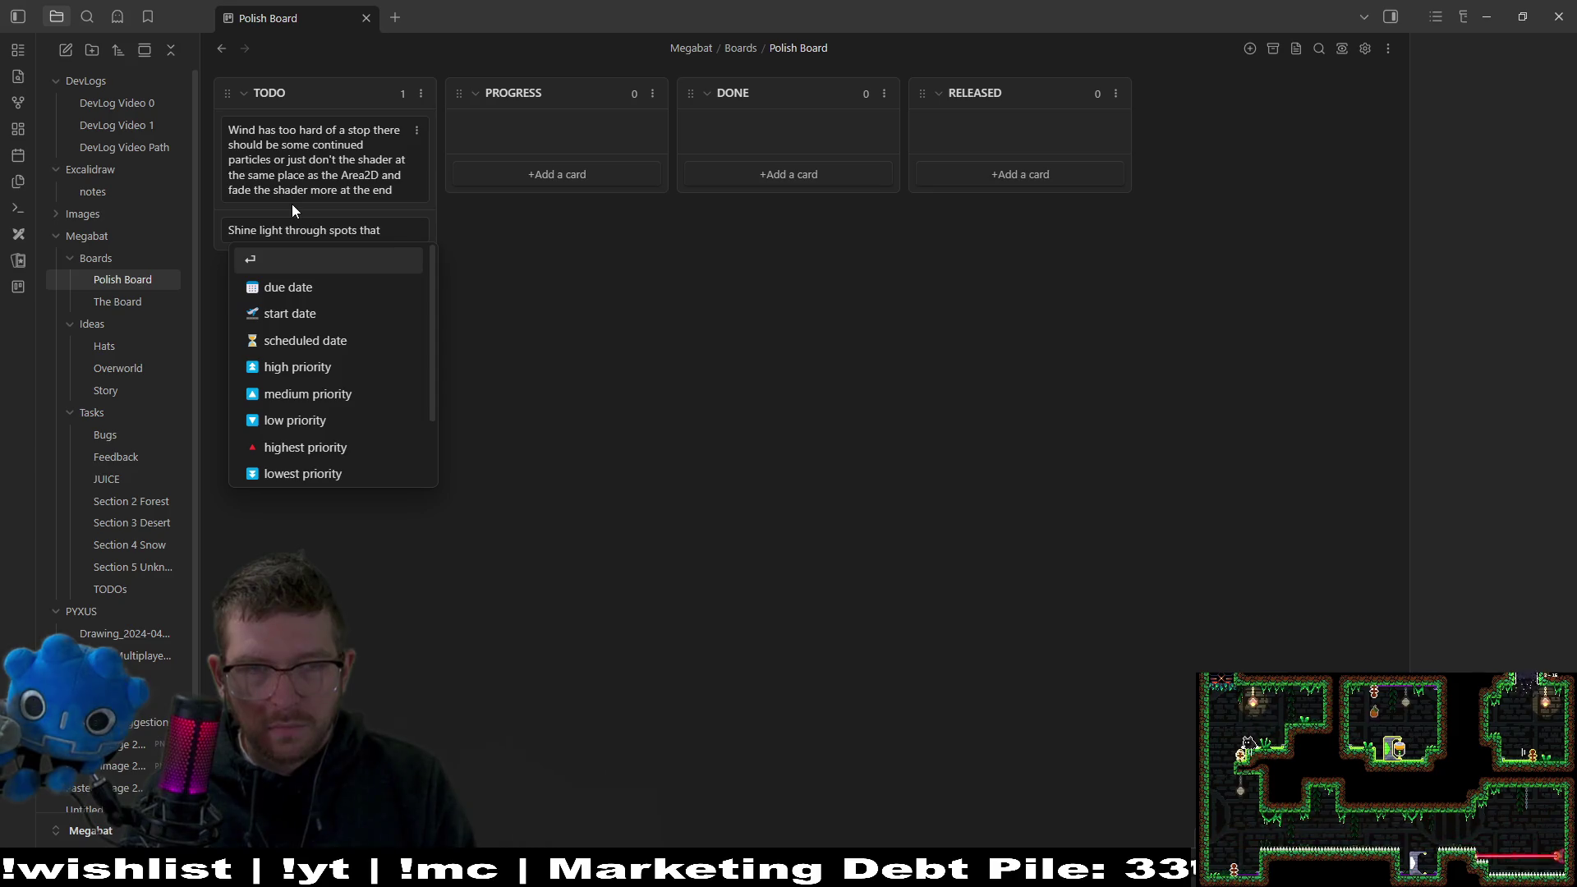
type("yo")
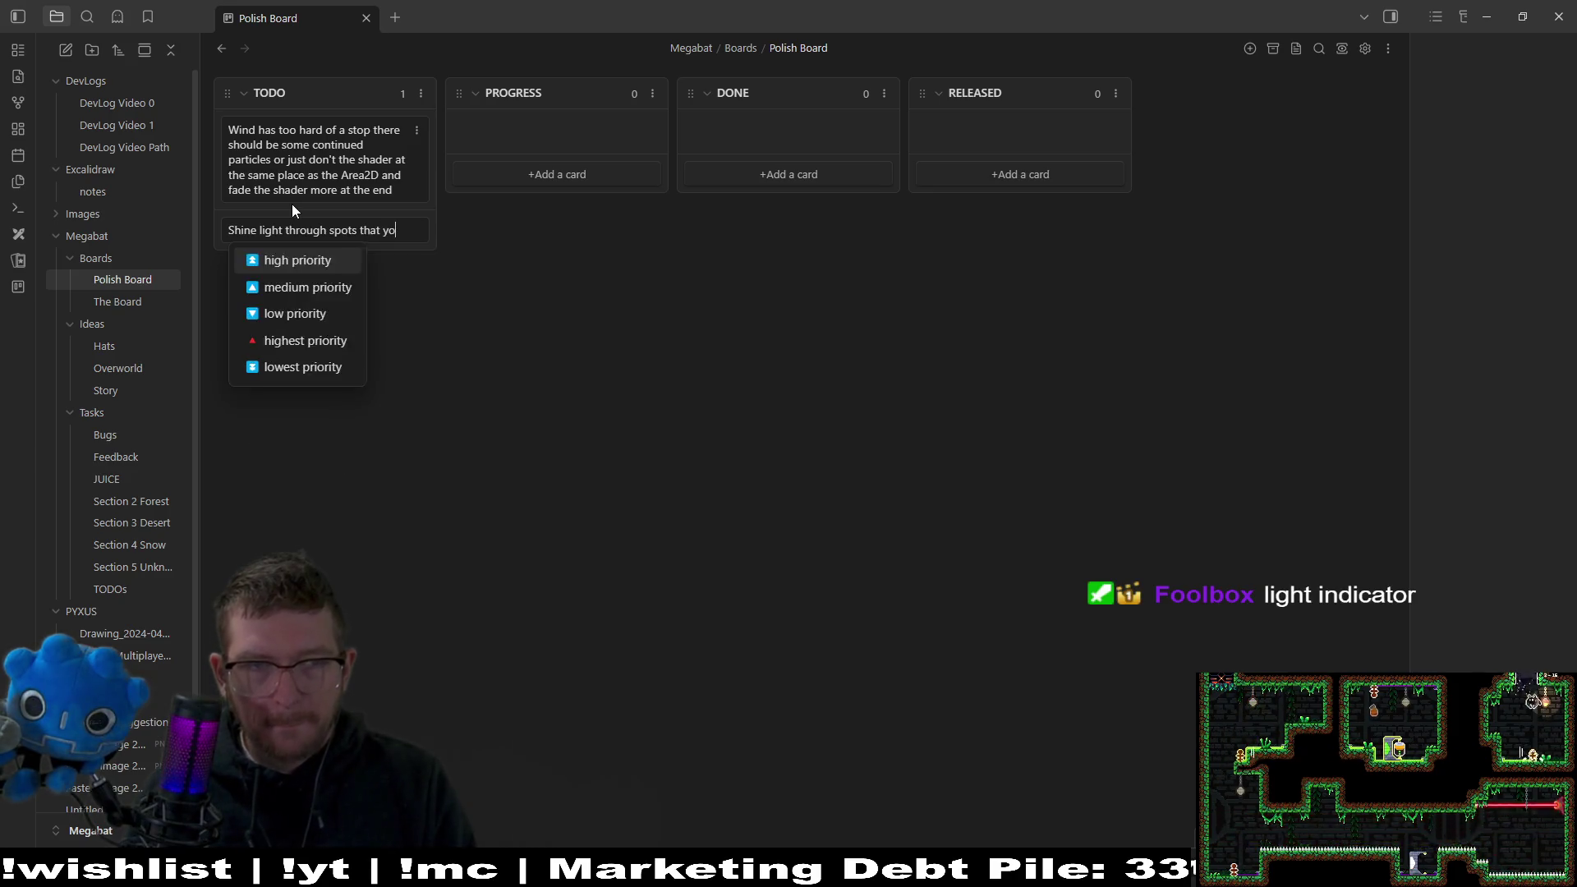
type("u're able to go")
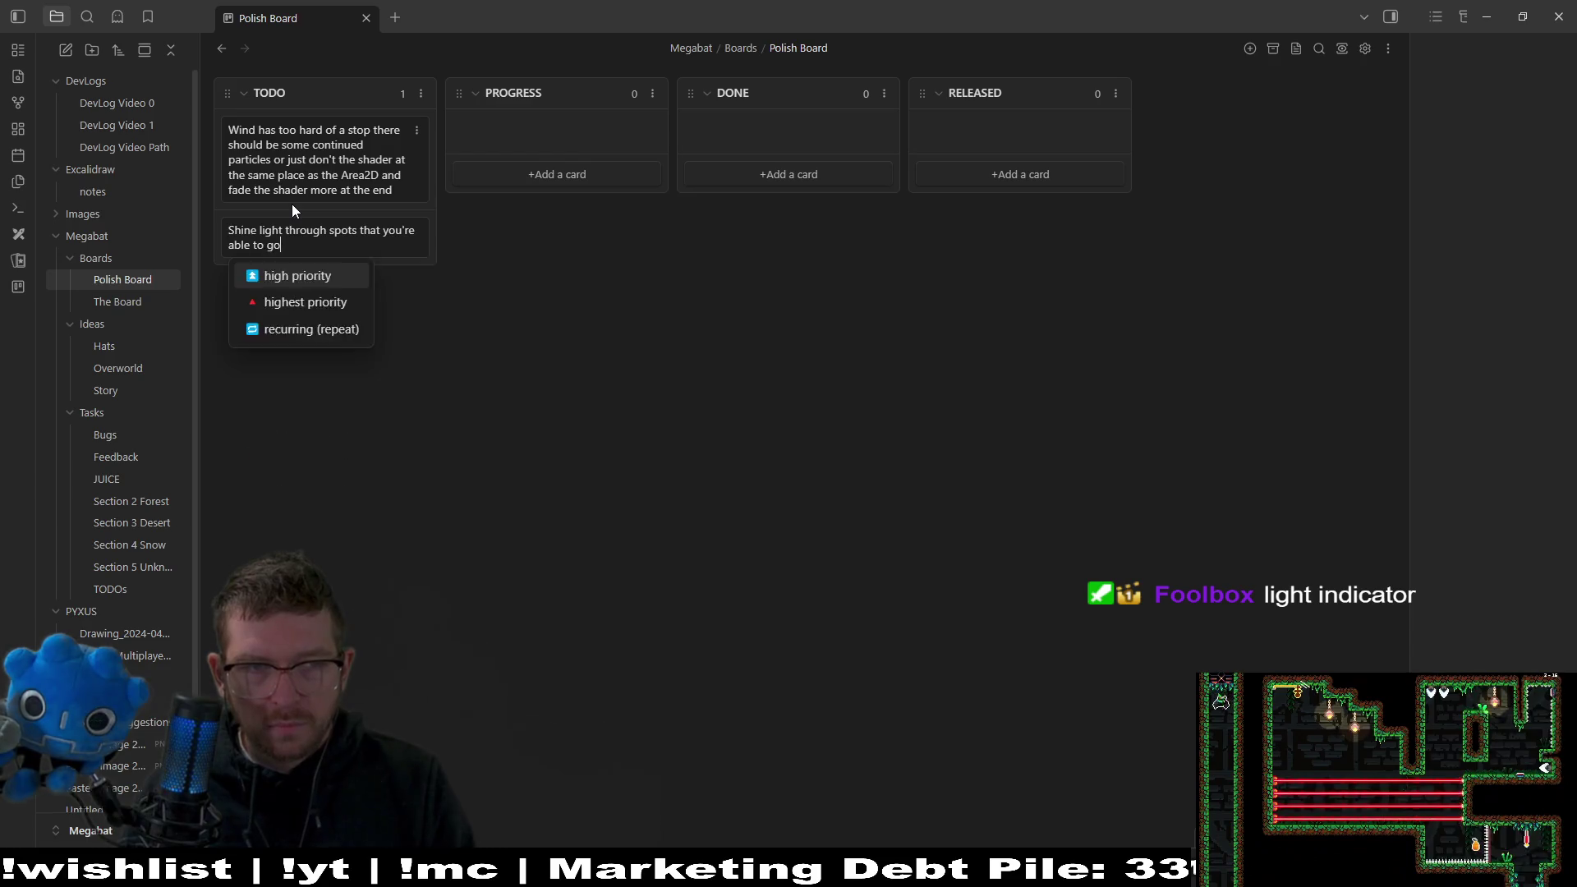
type(" thro, b")
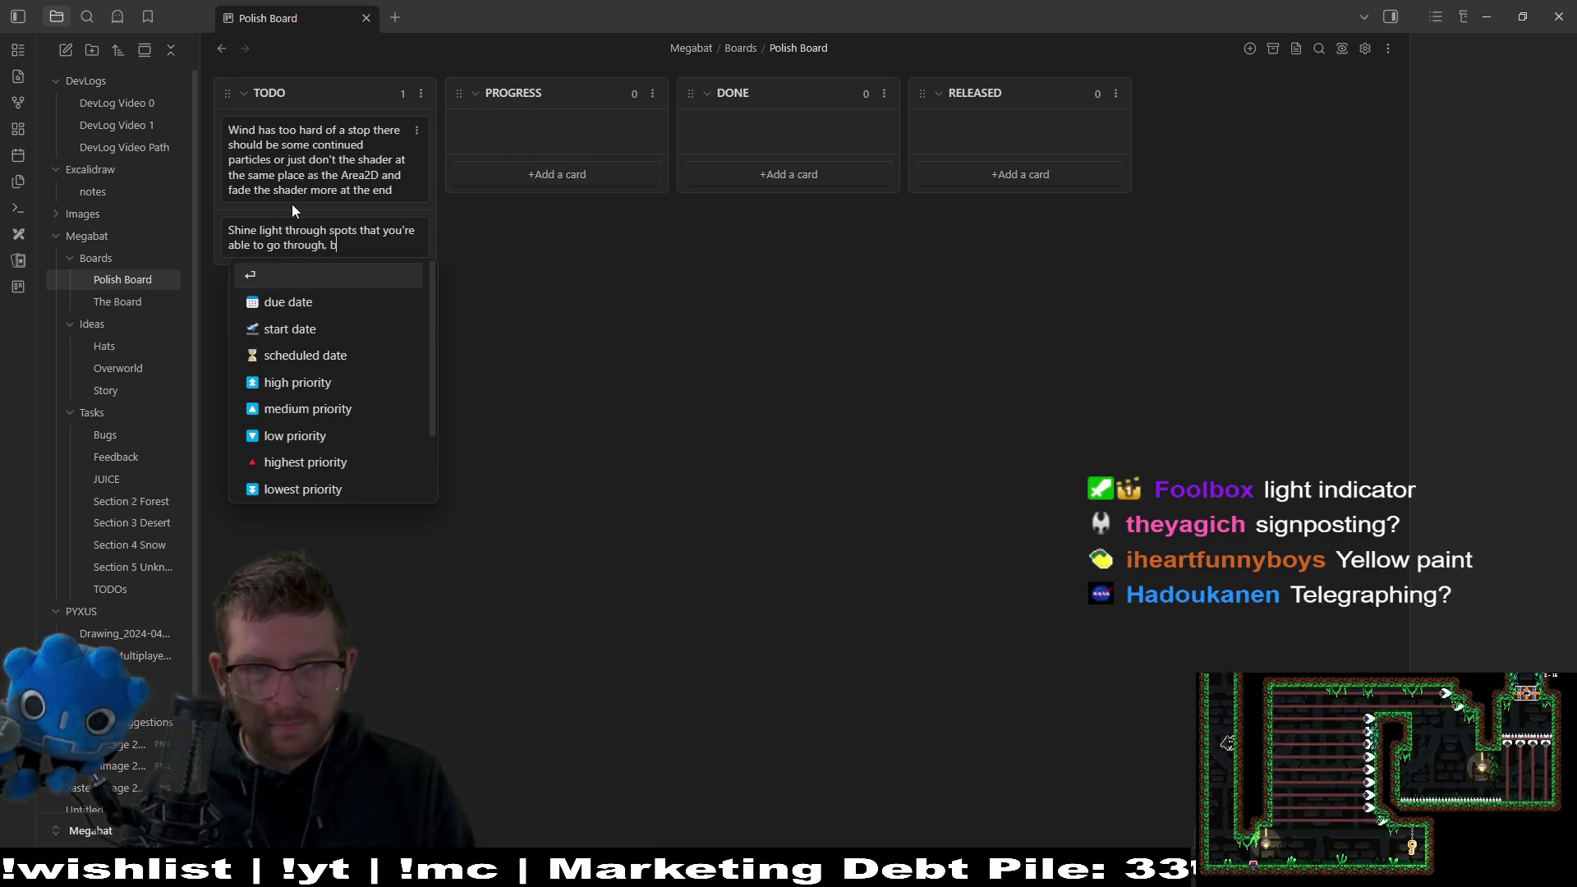
type(". Basically")
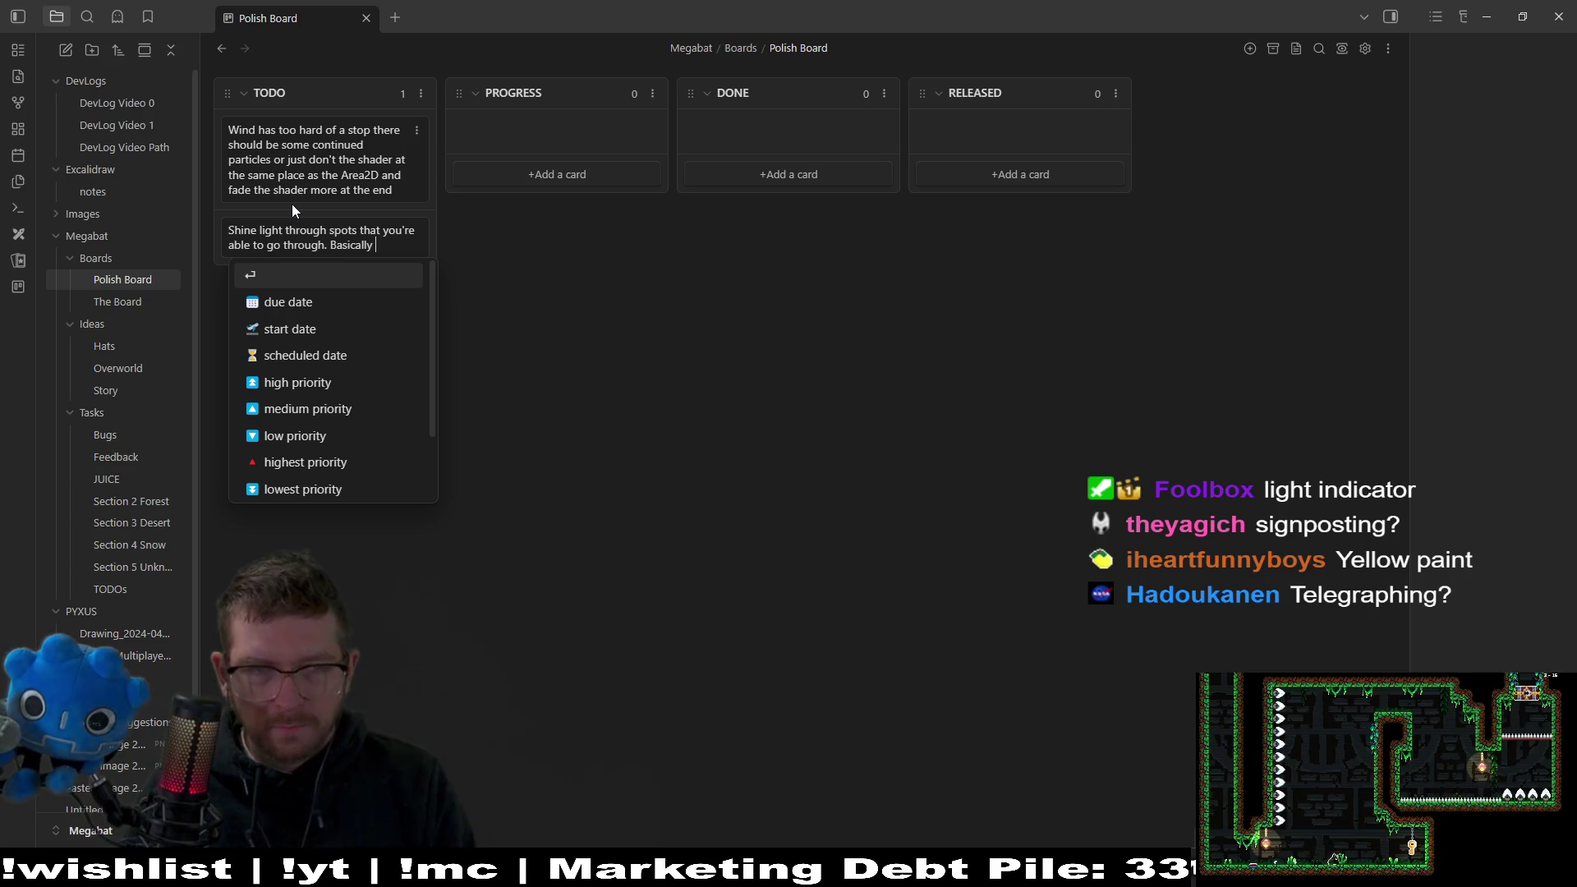
type(", ")
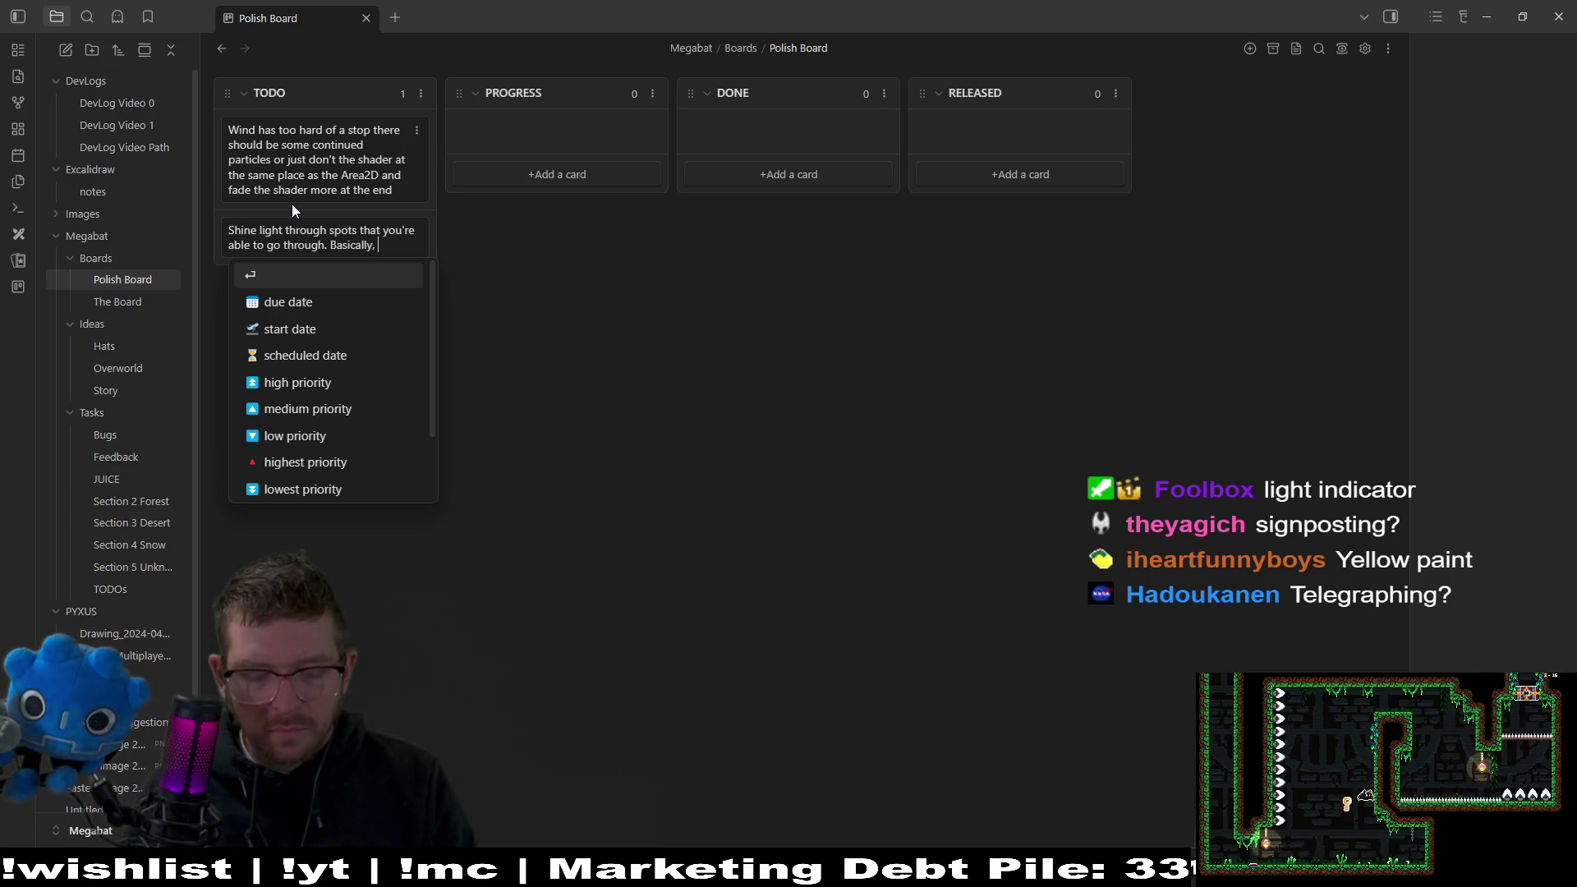
type("exi")
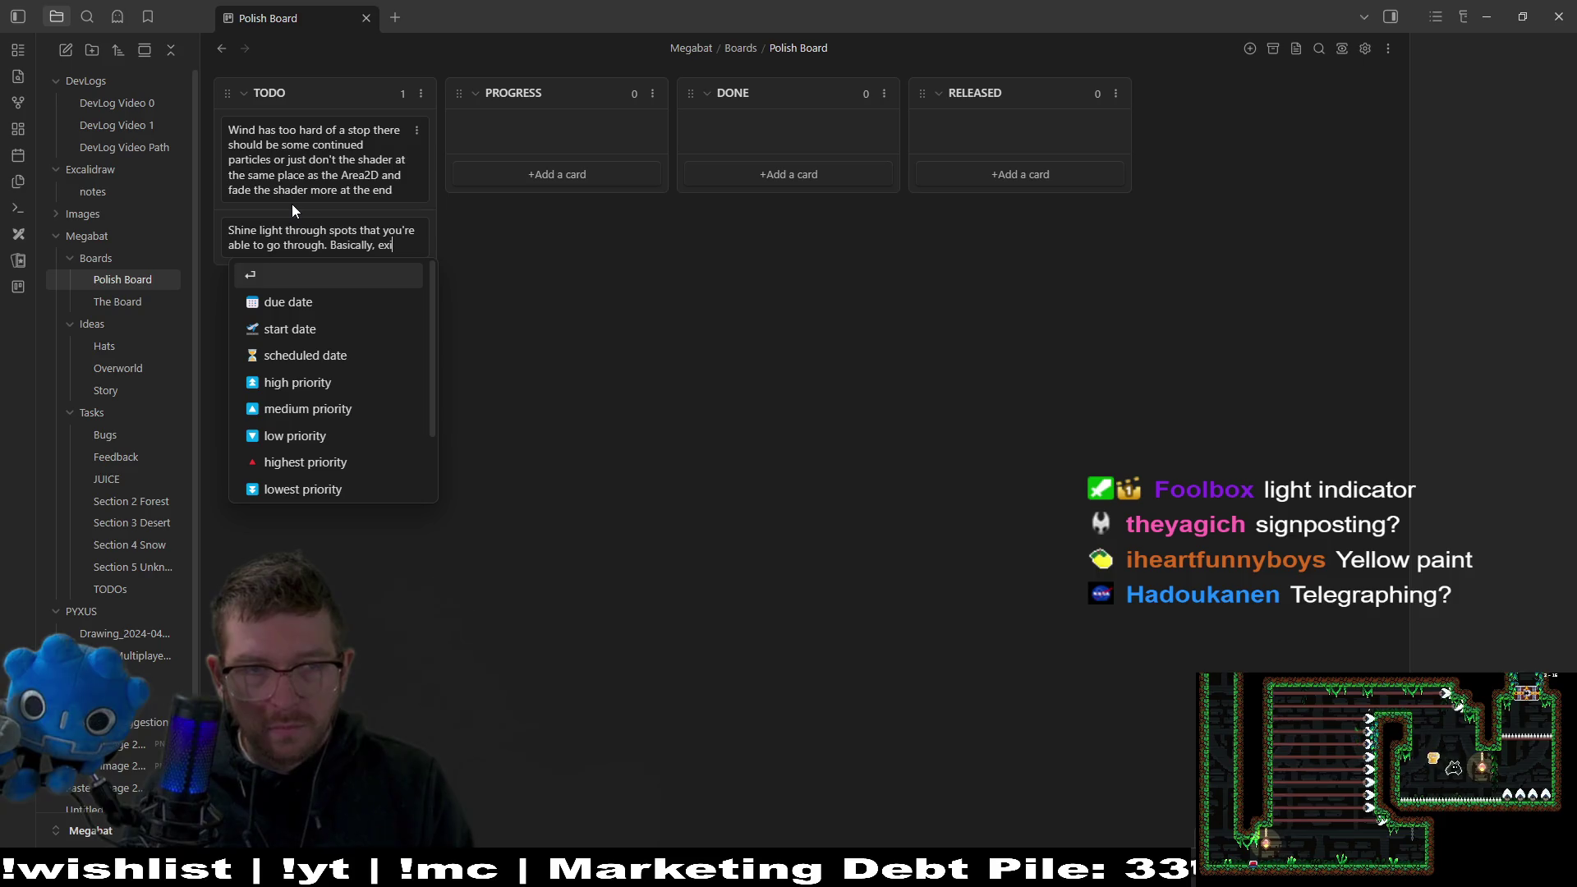
type("ts that doe")
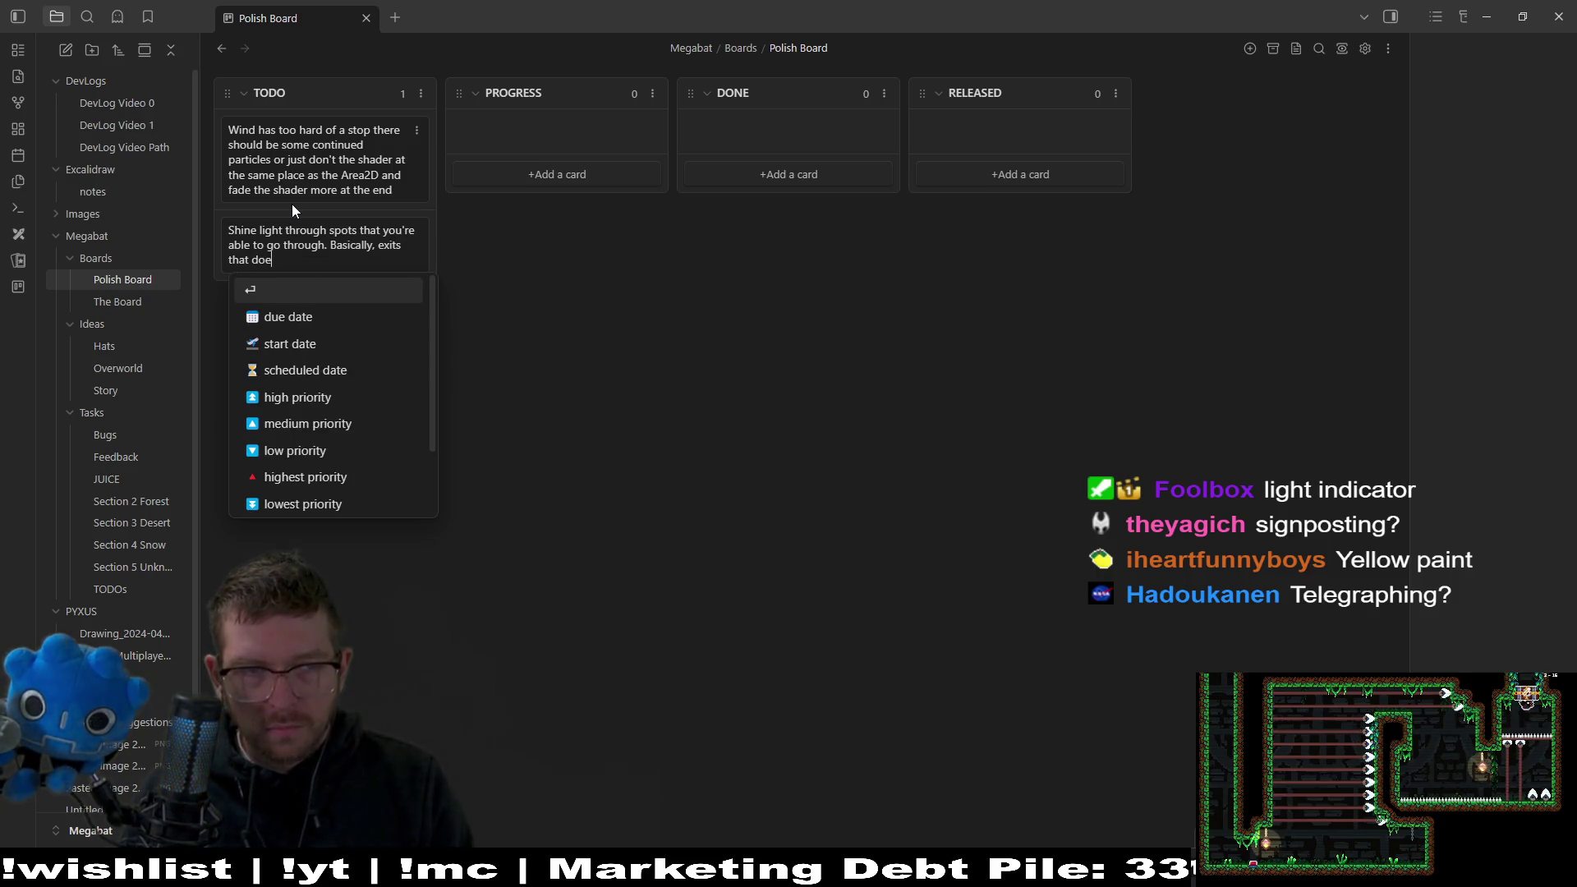
key("BackSpace")
type("n't have")
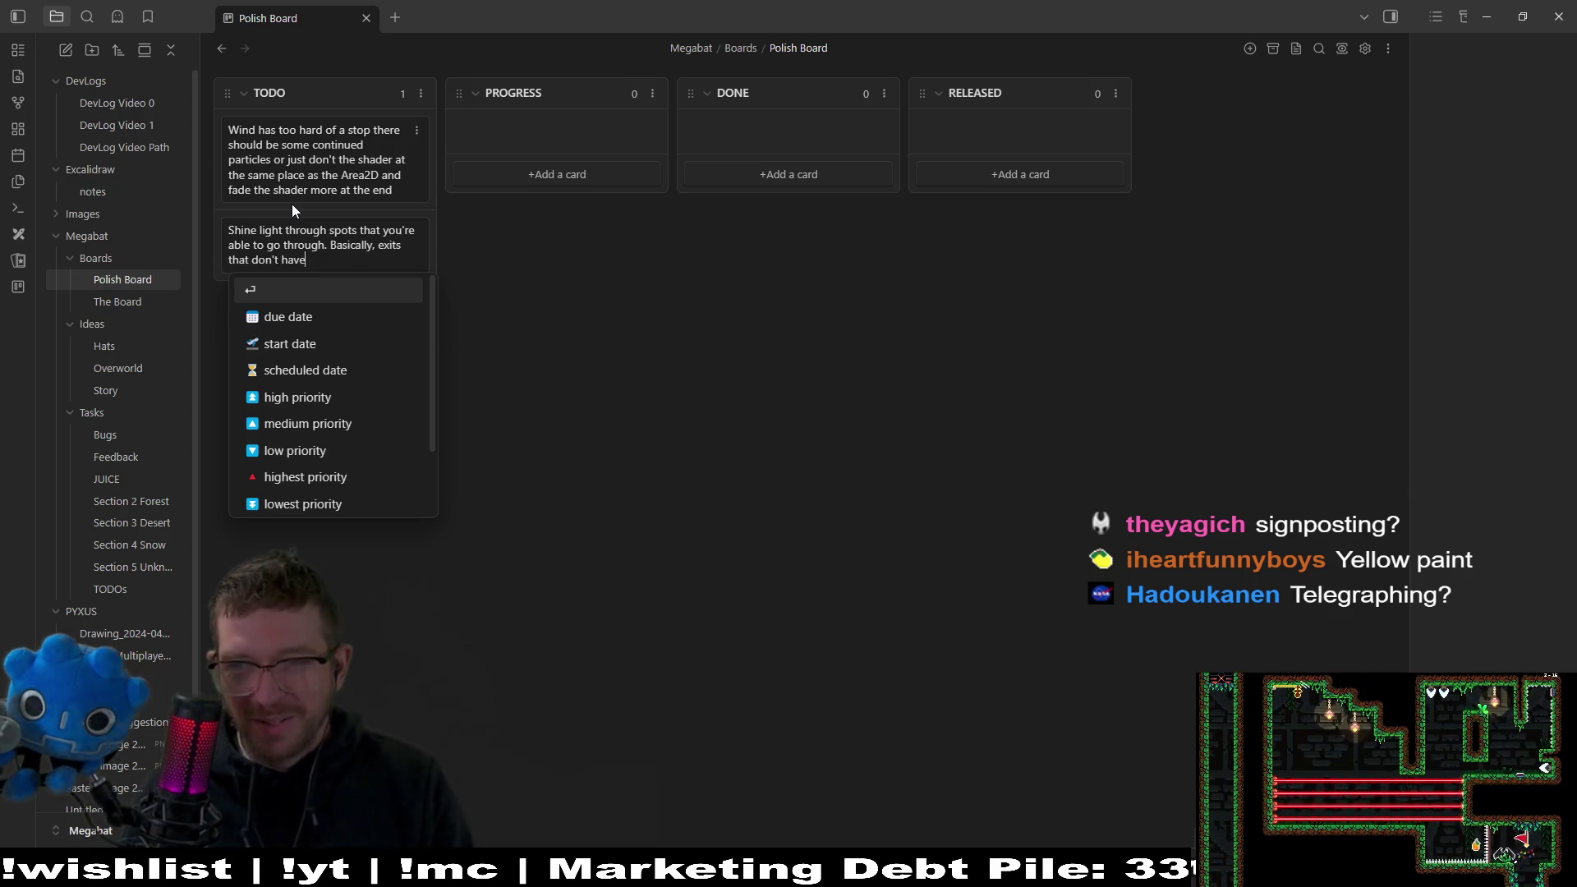
key("Tab")
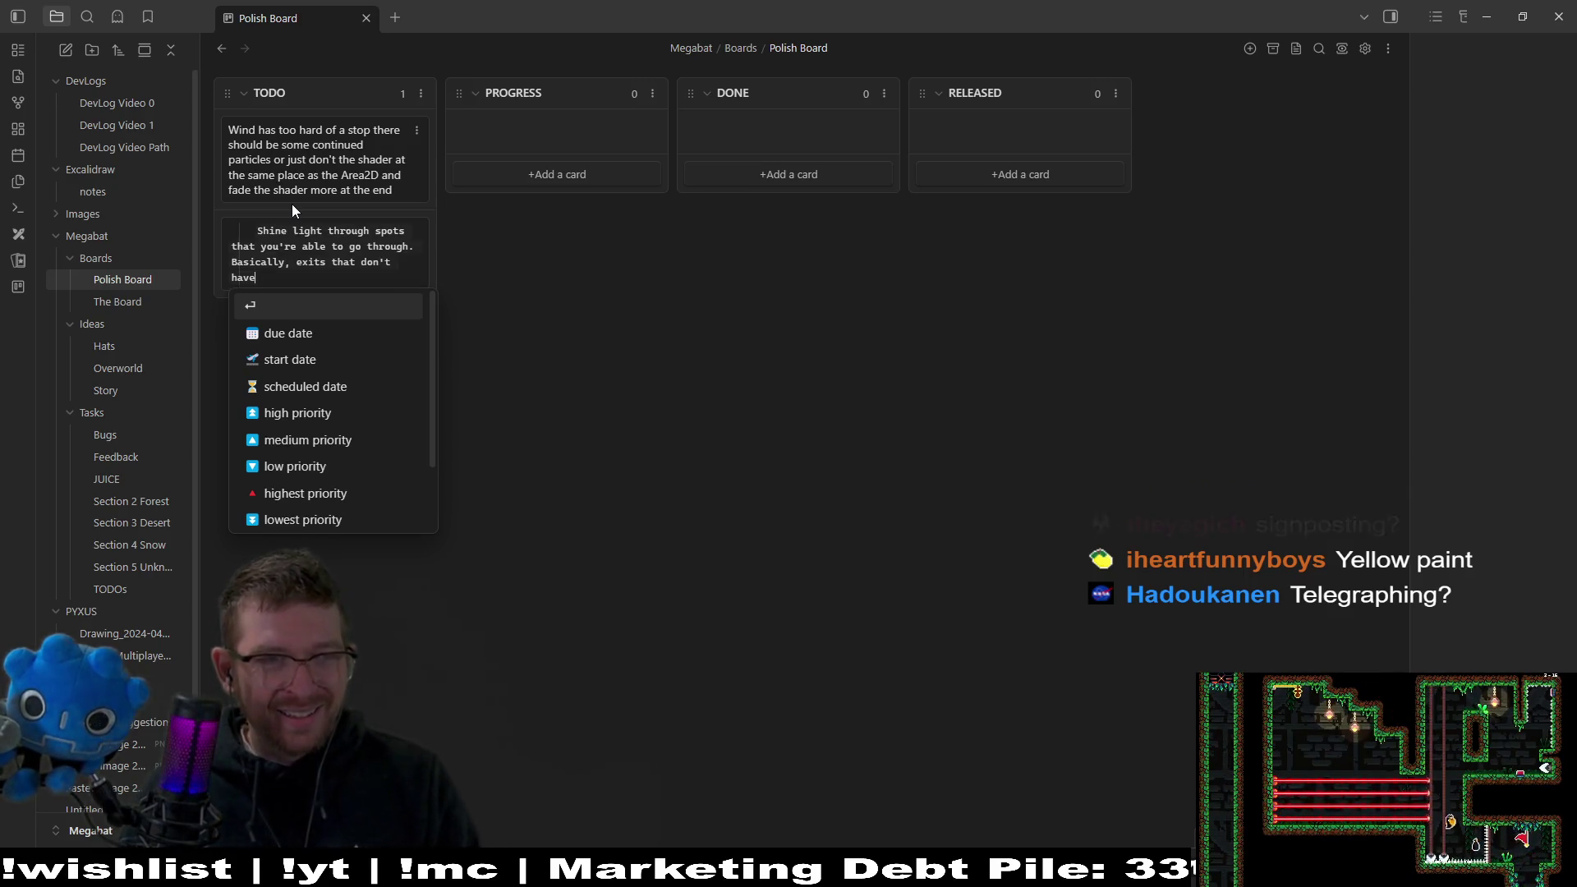
key("Escape")
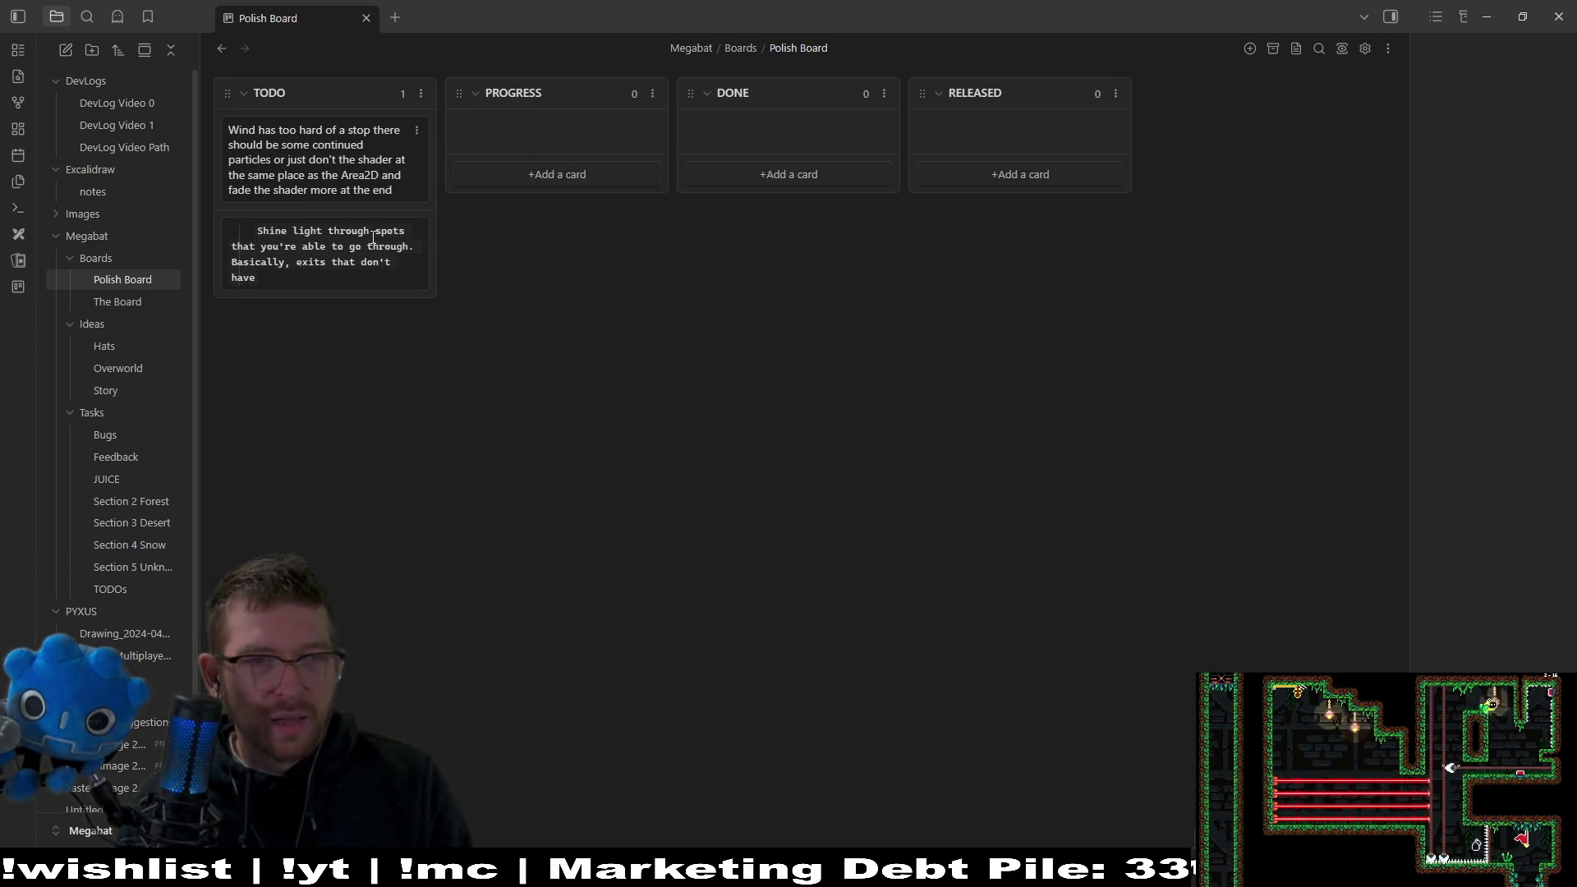
key("ctrl+z")
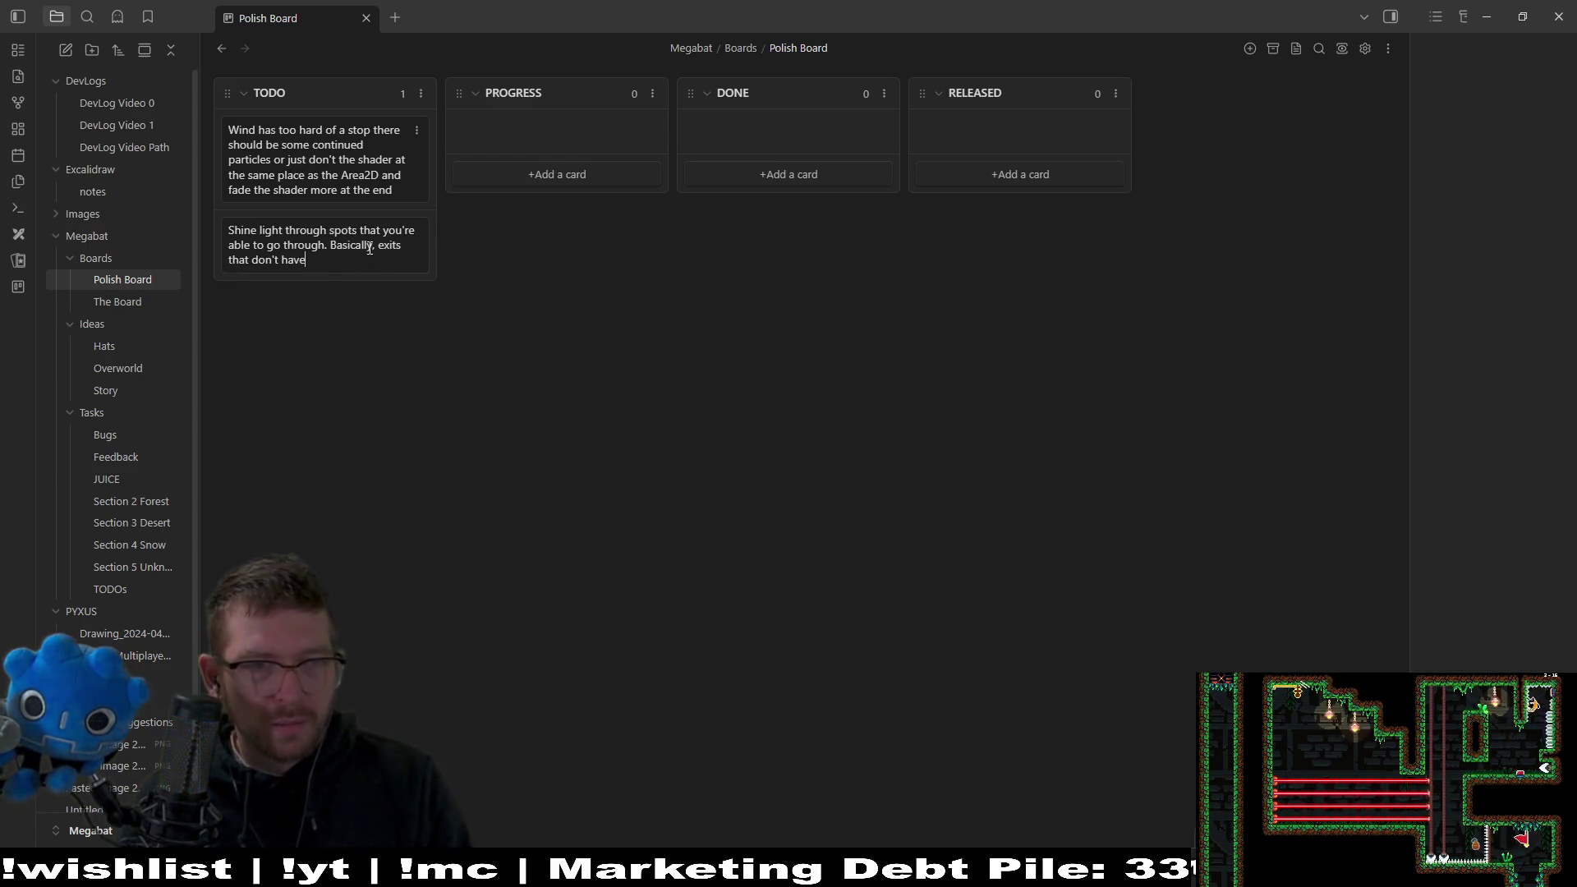
type(" a d")
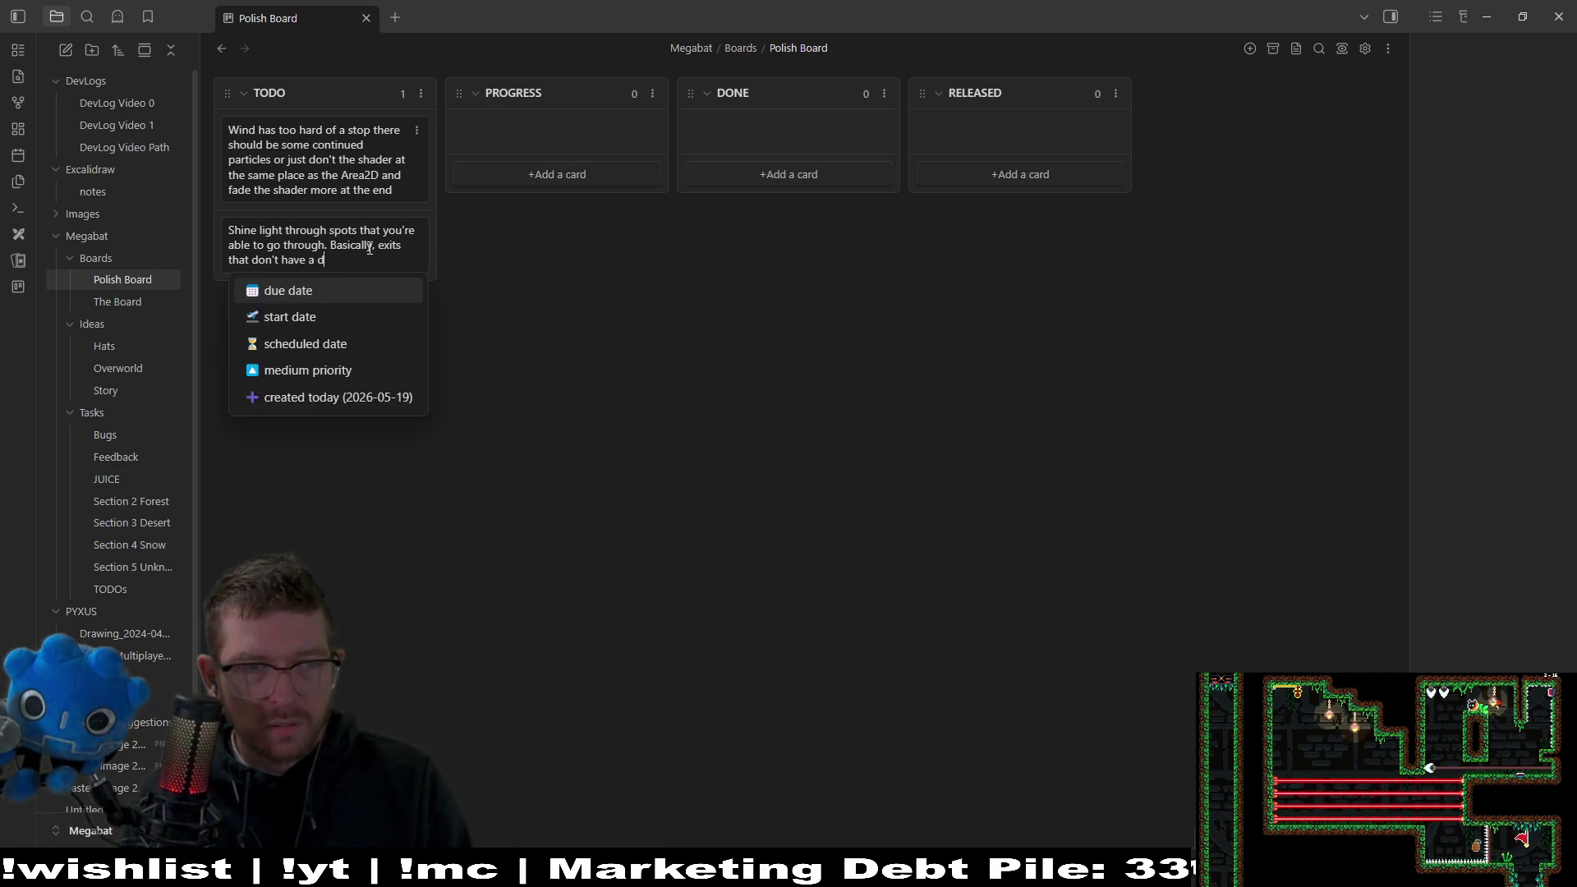
type("oor")
key("Return")
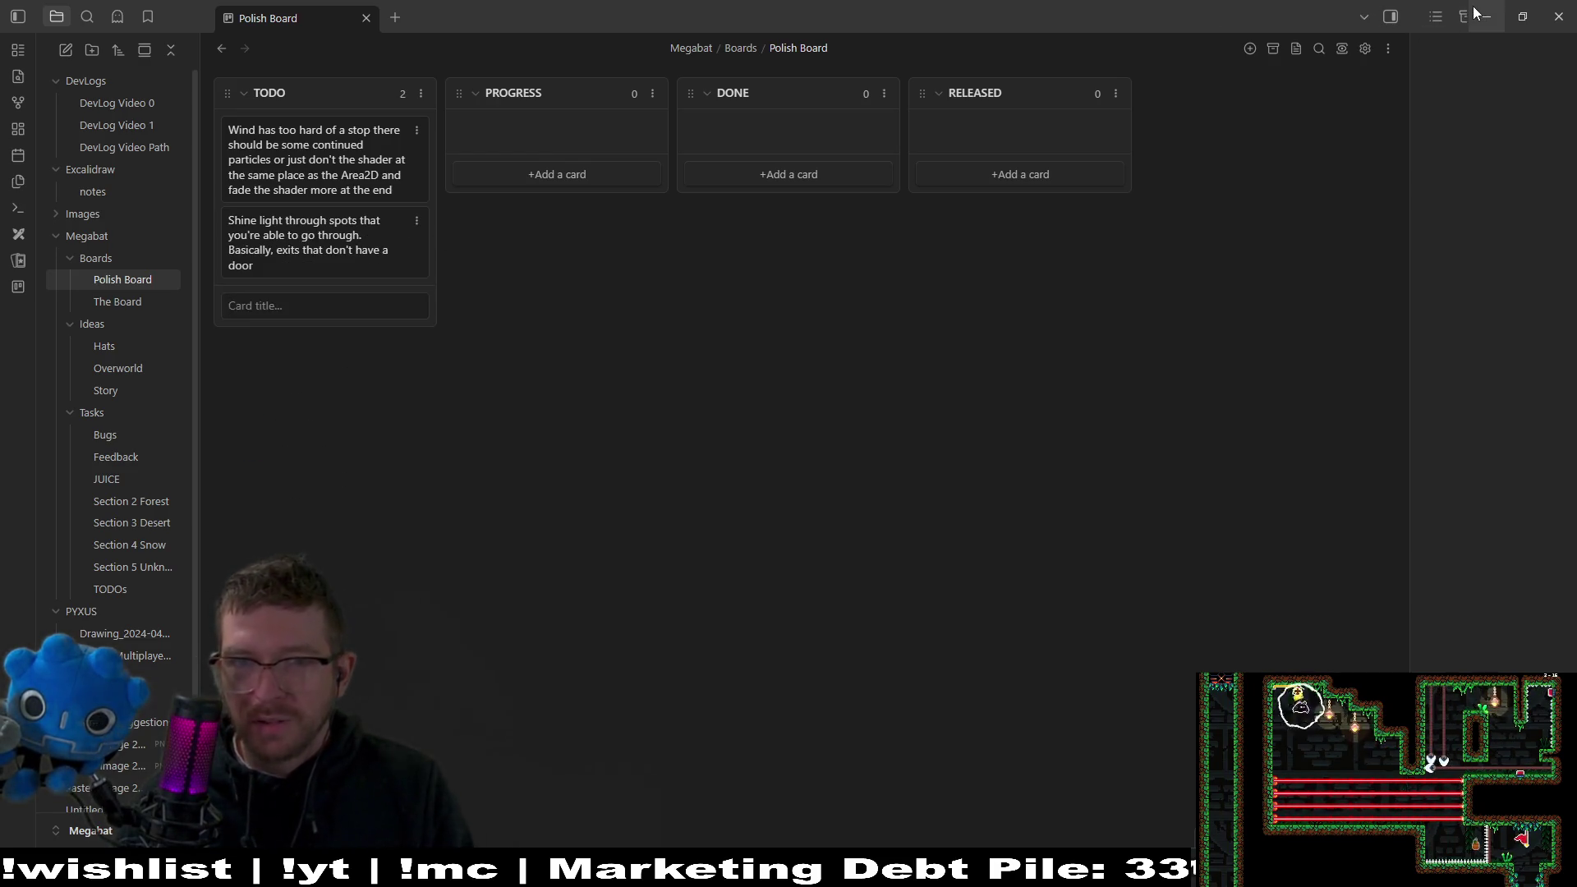
left_click(1477, 12)
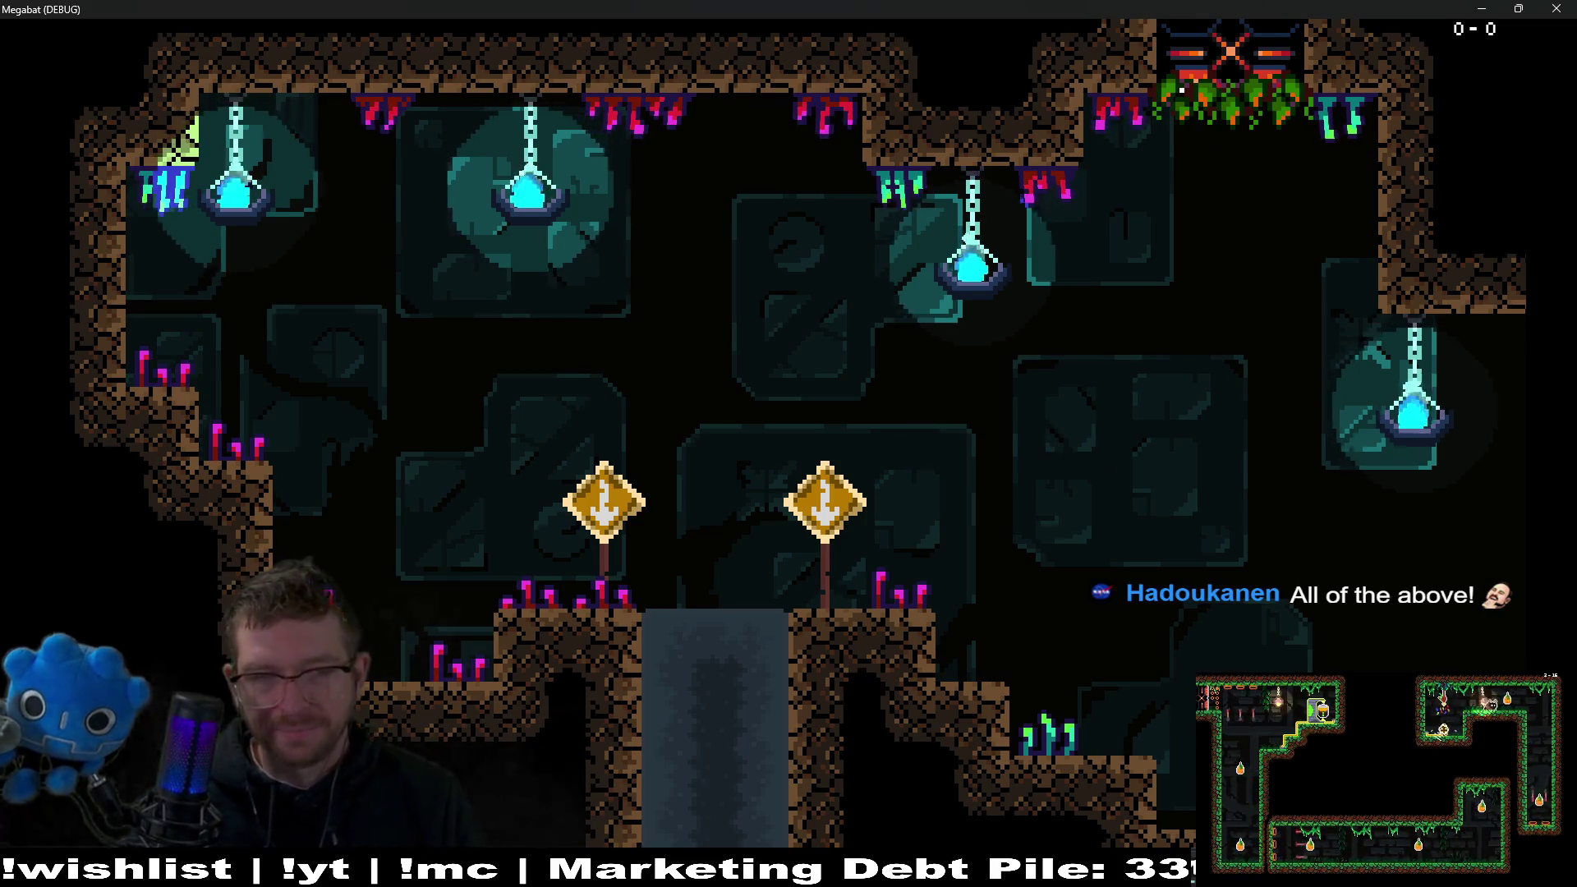
Run the cat into the next room, then burrow up and along the ceiling into another room.
key("Right")
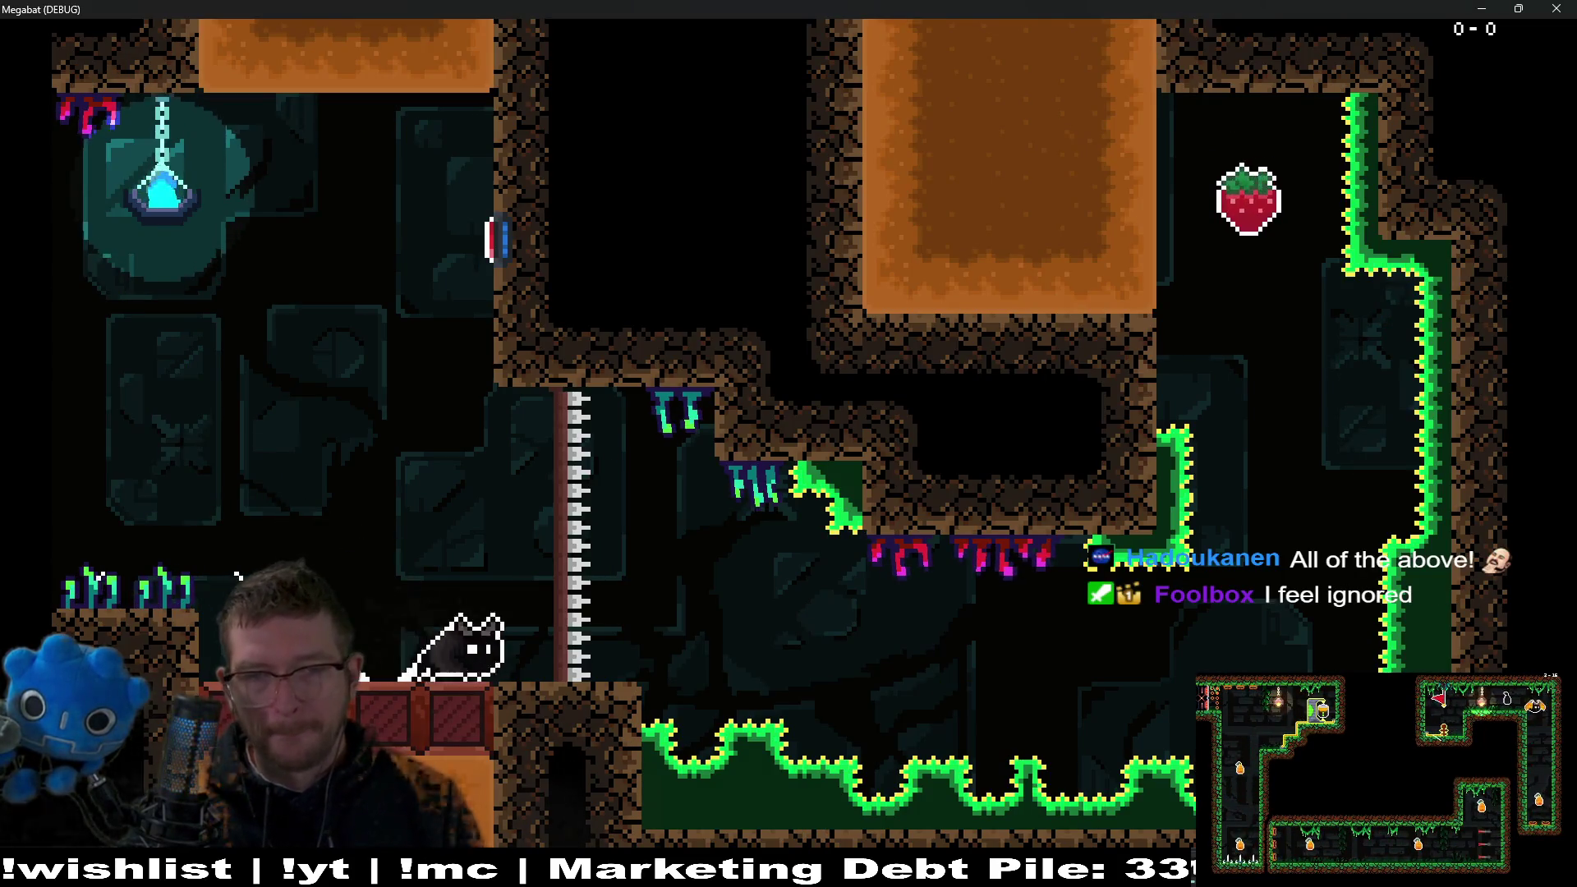
key("space")
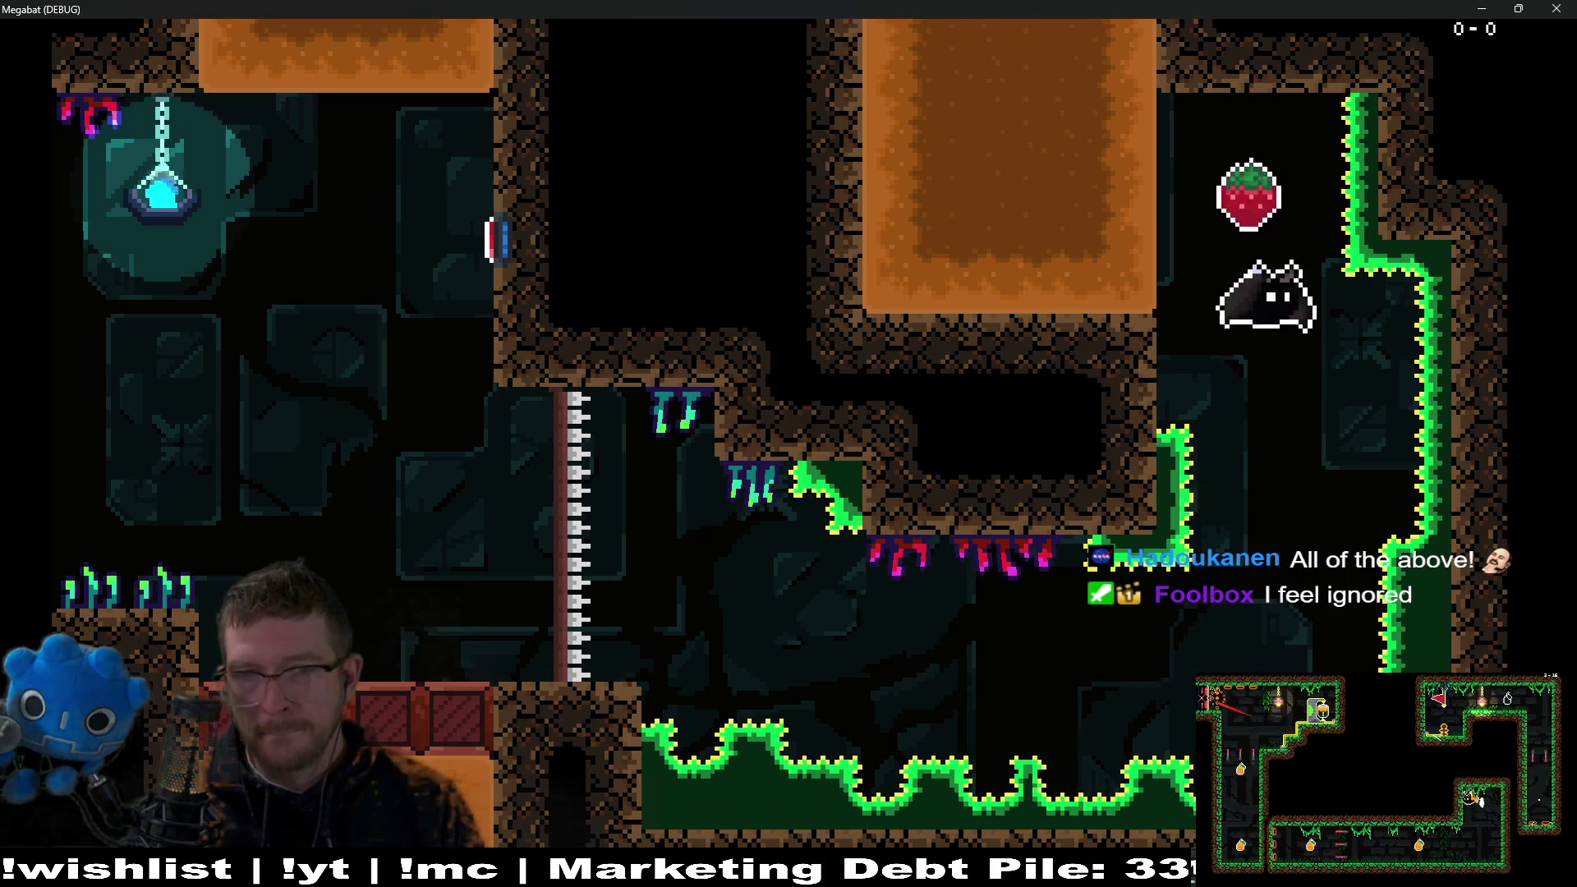
key("Right")
key("Left")
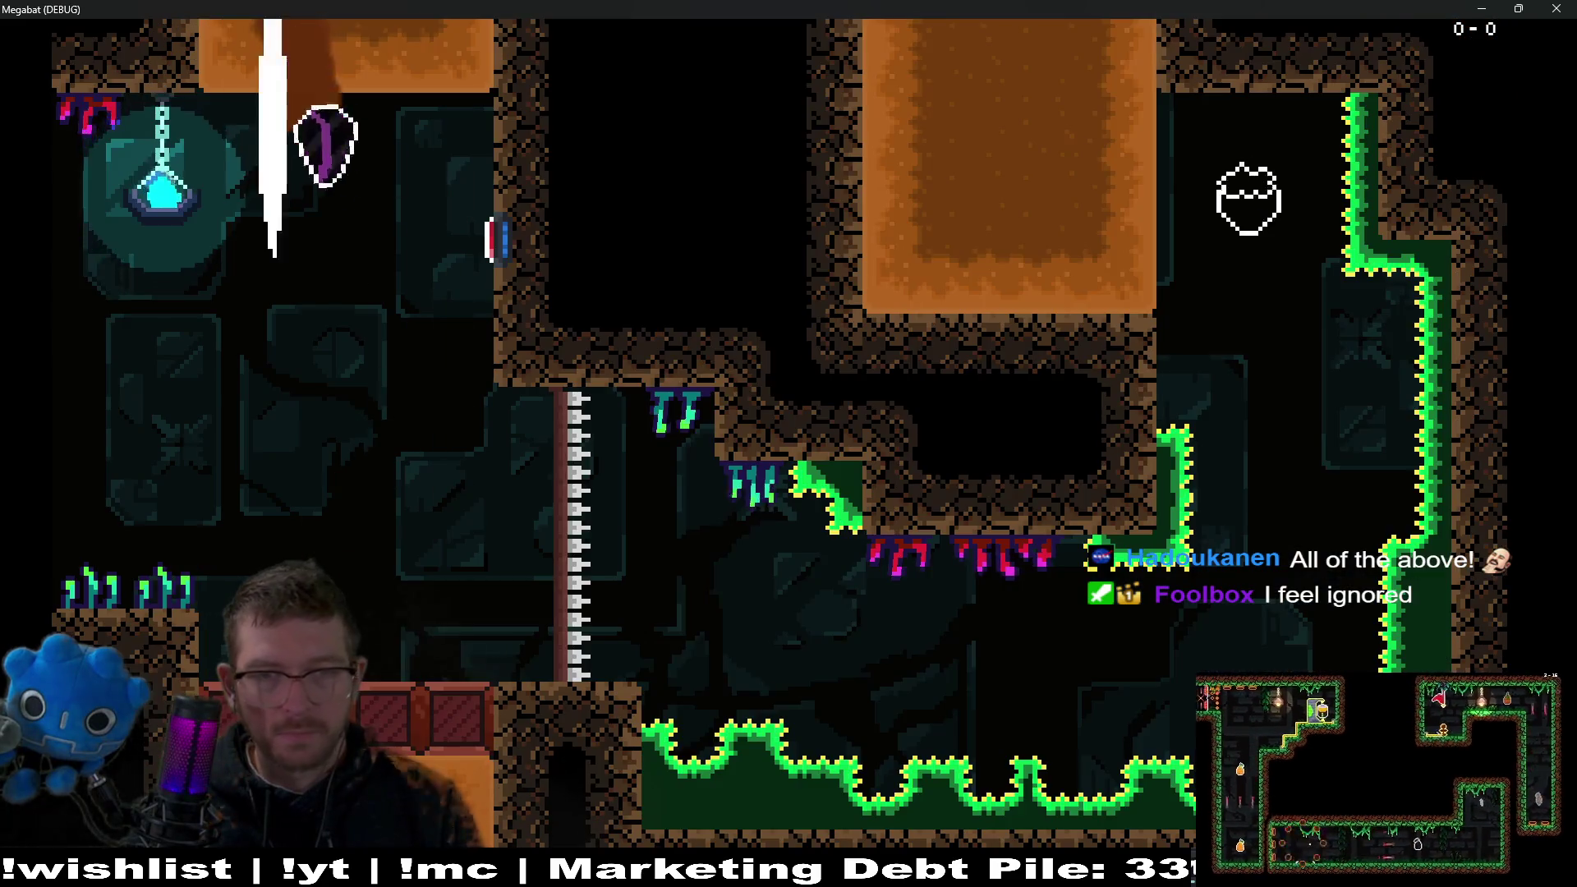
key("space")
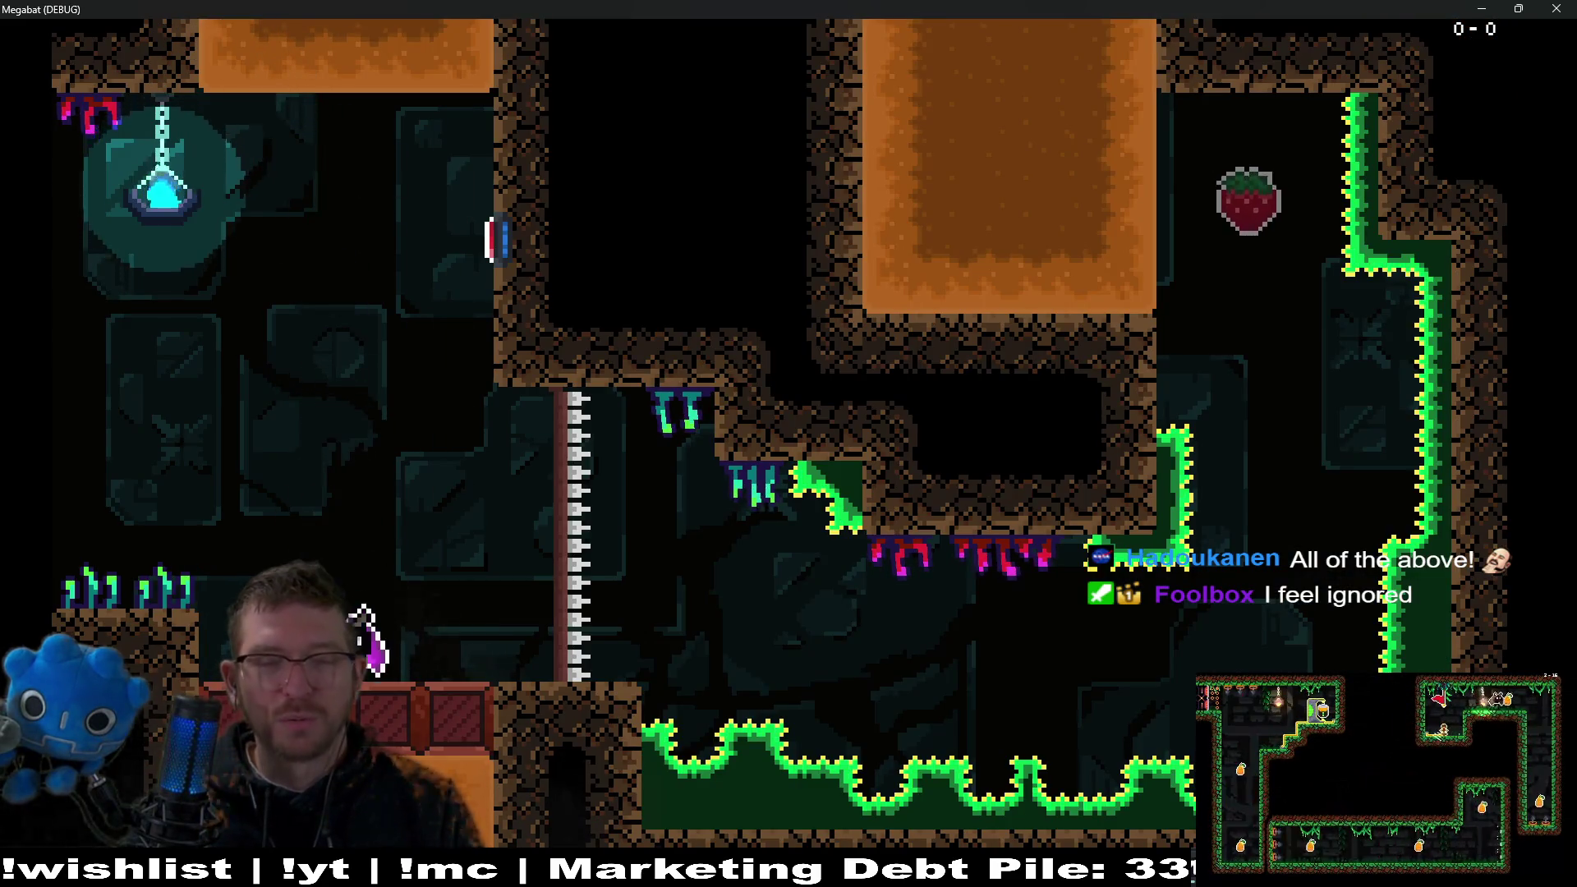
Fly the bat through the connected rooms and collect the strawberry.
key("Right")
key("Up")
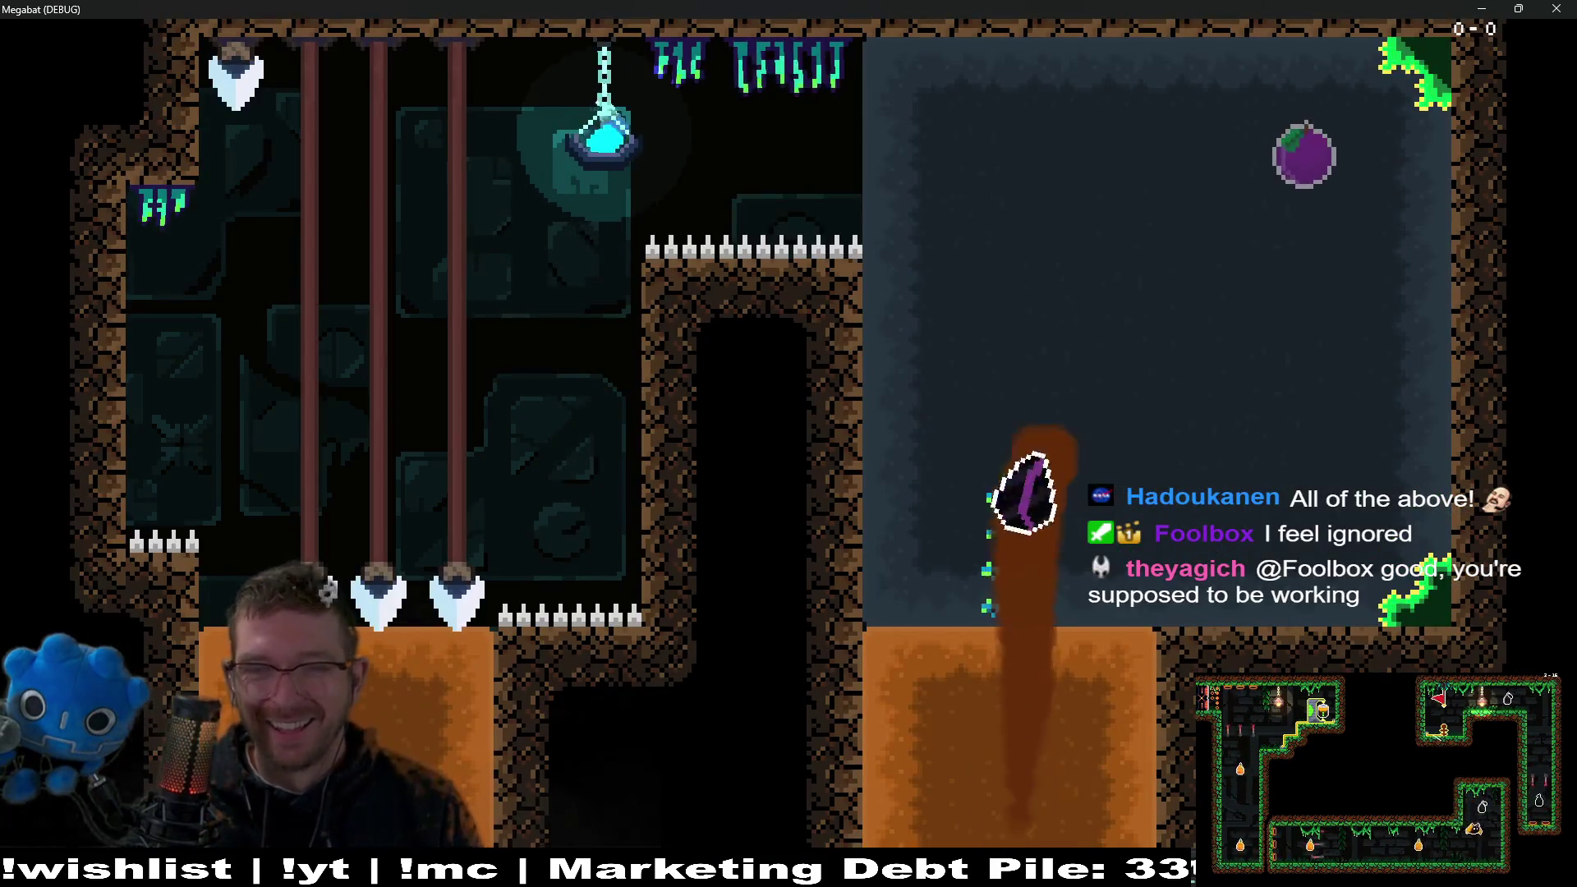
key("Right")
key("Left")
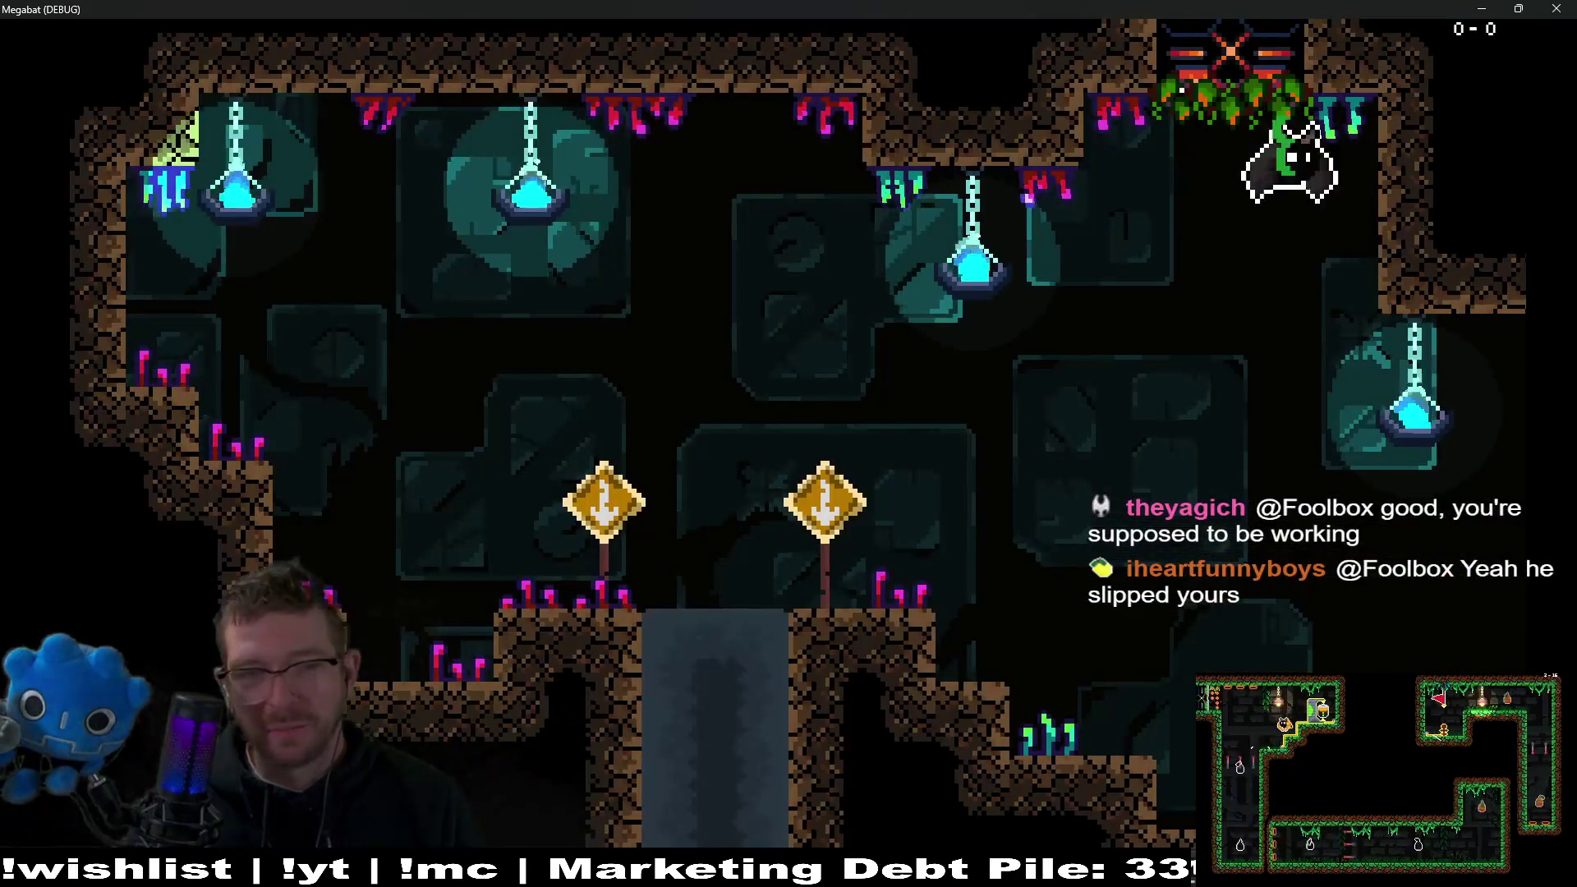
key("Right")
key("Right")
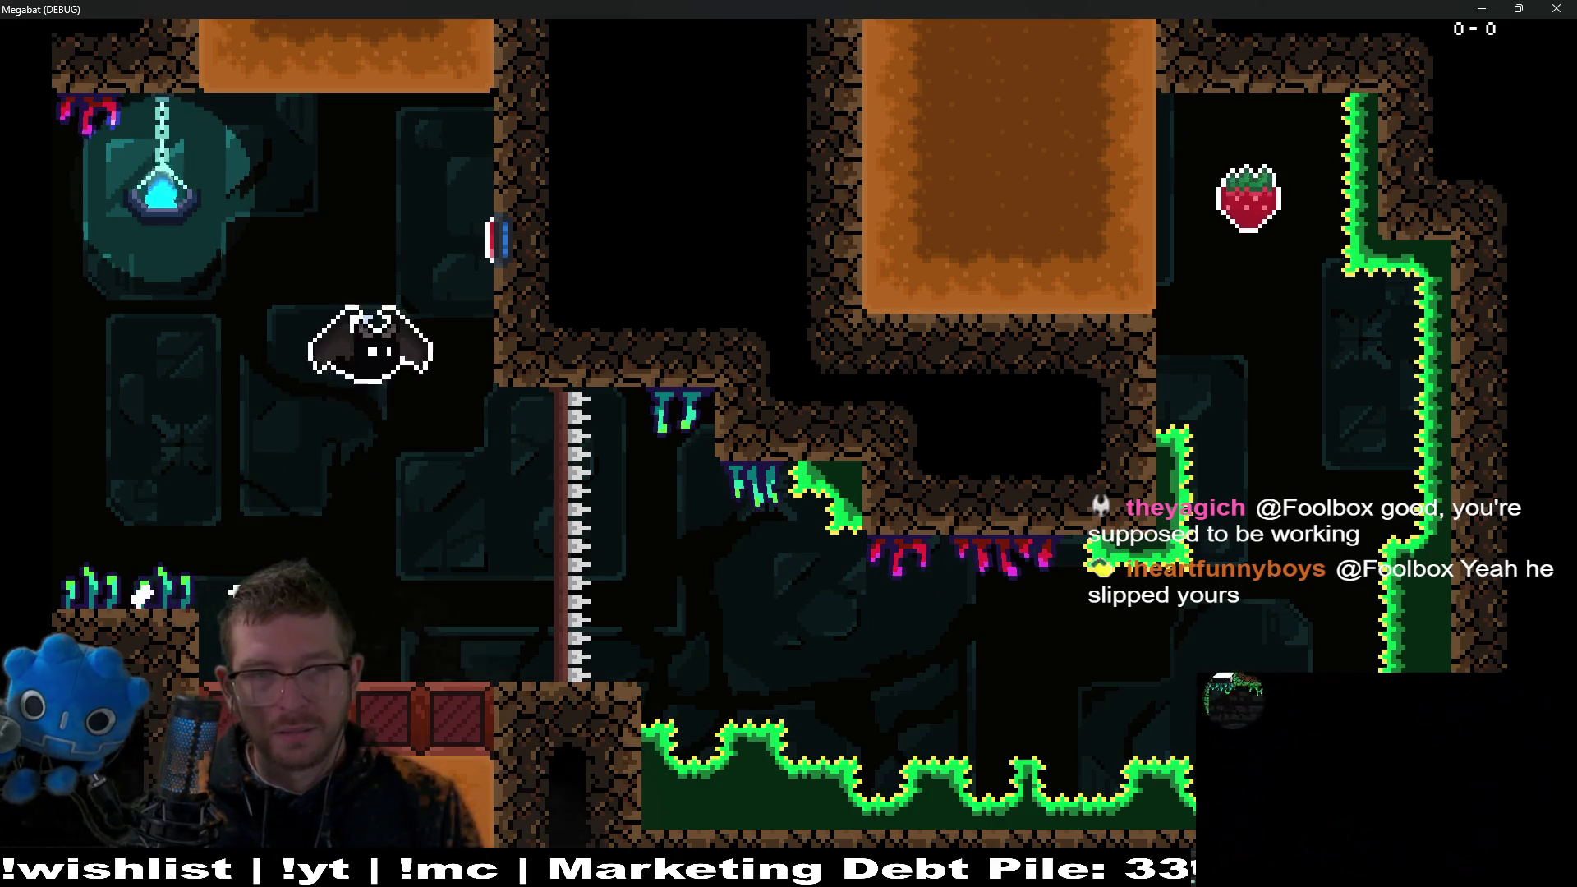
key("Right")
key("Up")
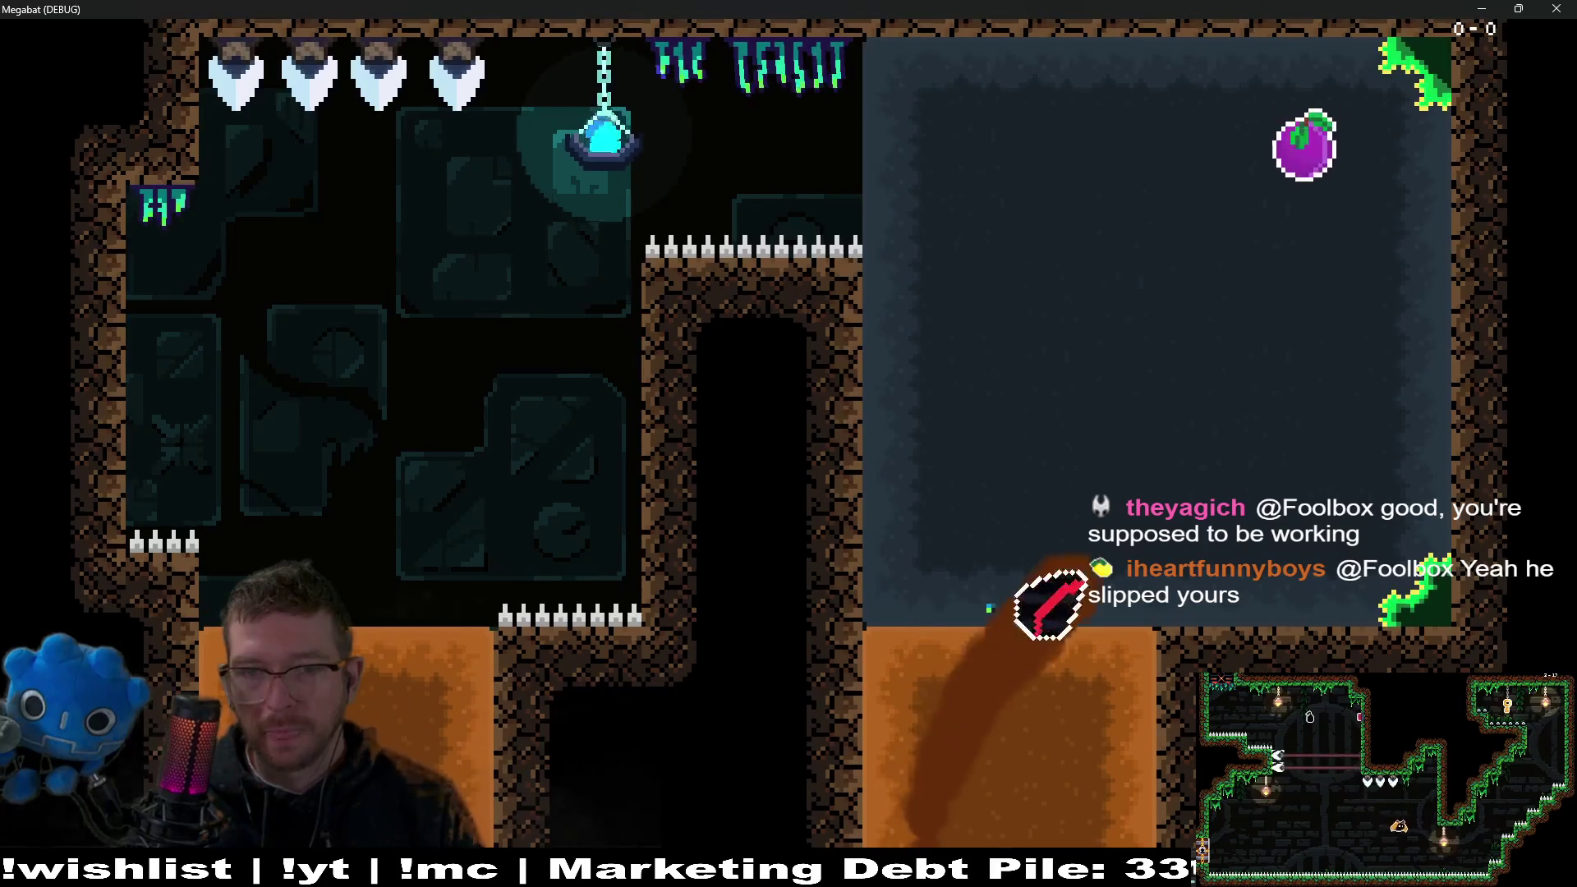
Fly the bat up into a new room, dive below, and swoop back toward the strawberry.
key("Left")
key("Down")
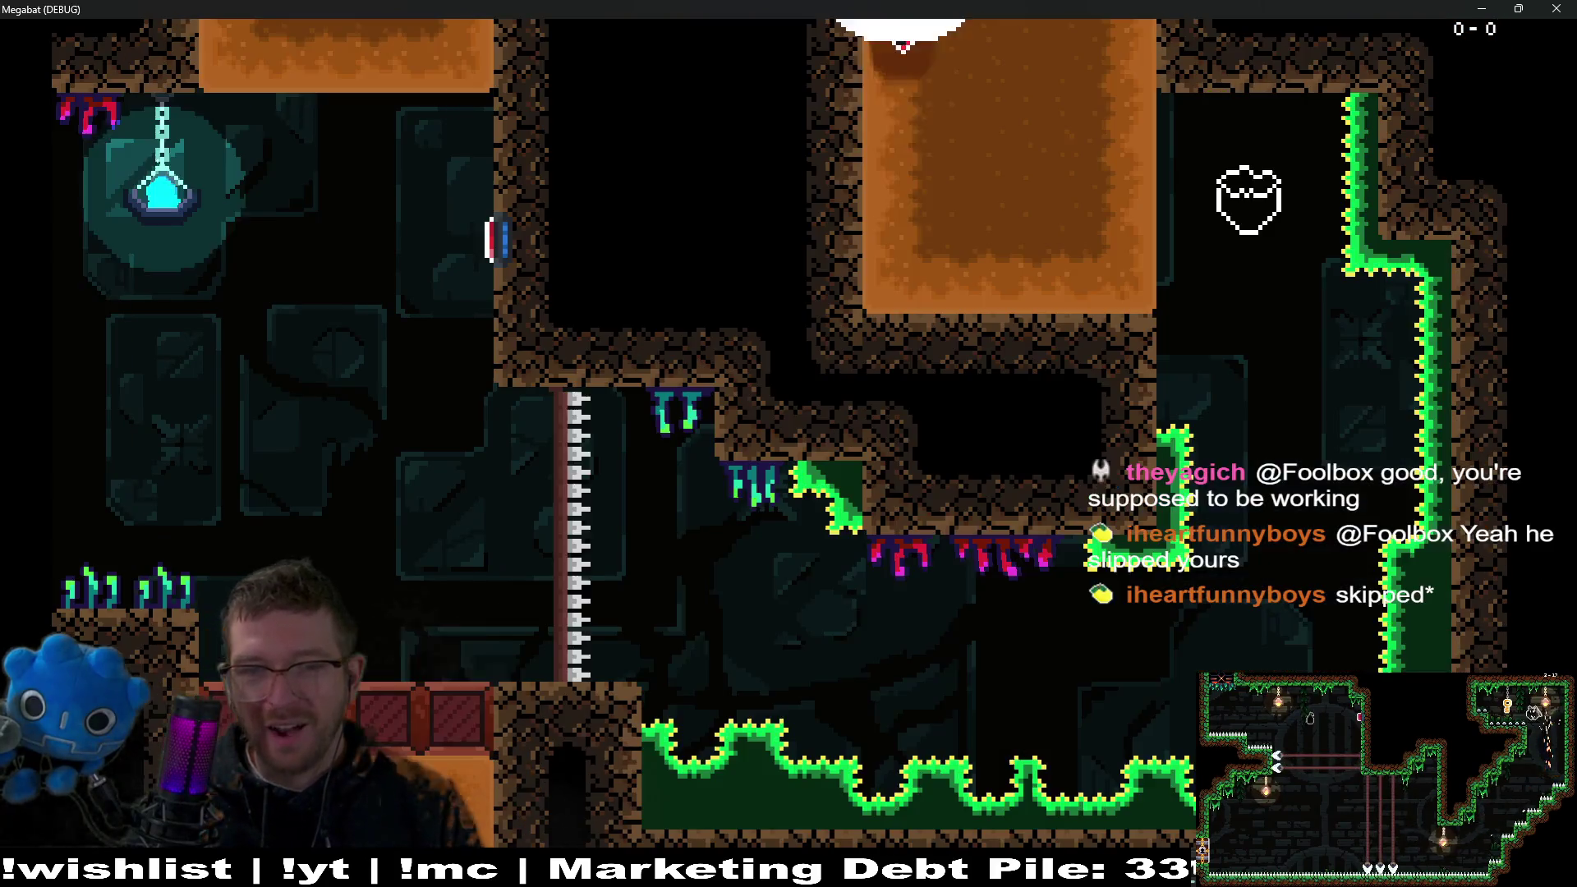
key("Up")
key("Right")
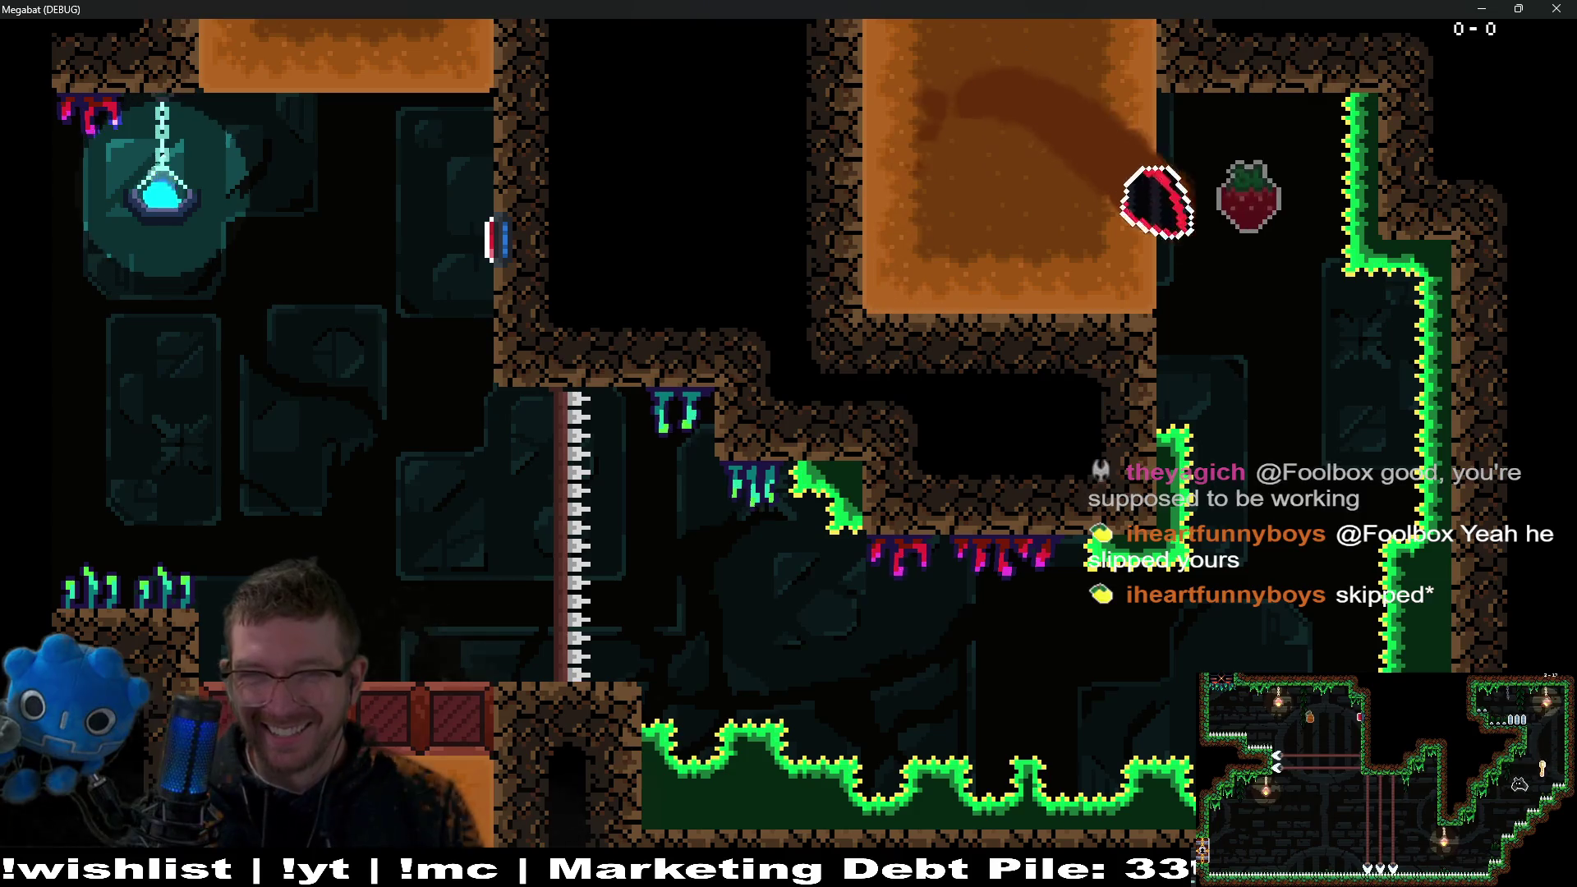
key("Down")
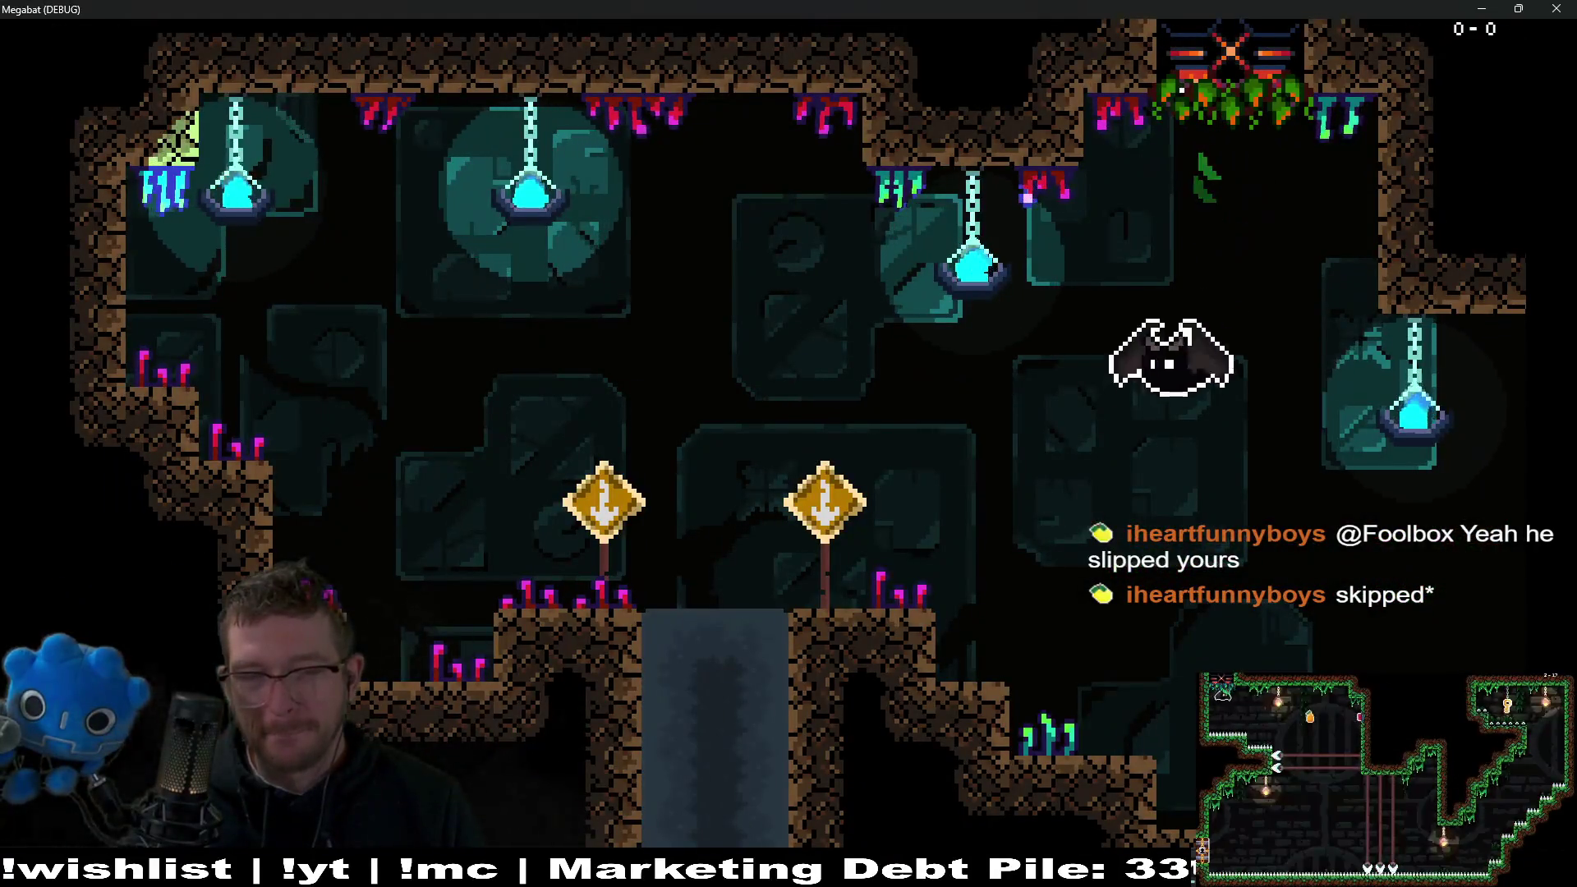
key("Down")
key("Left")
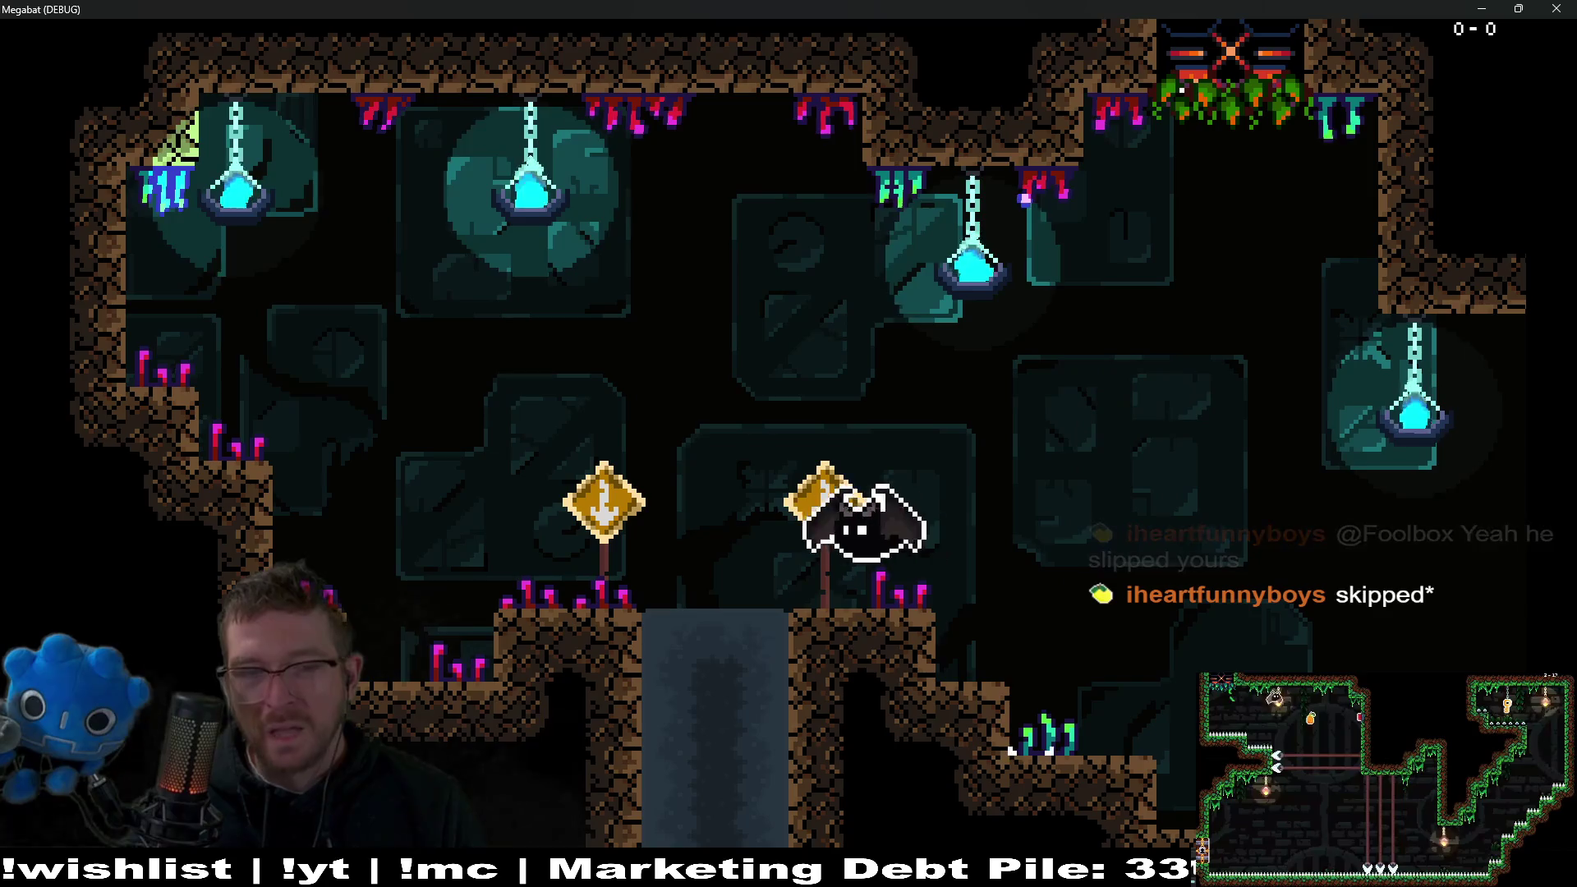
key("Right")
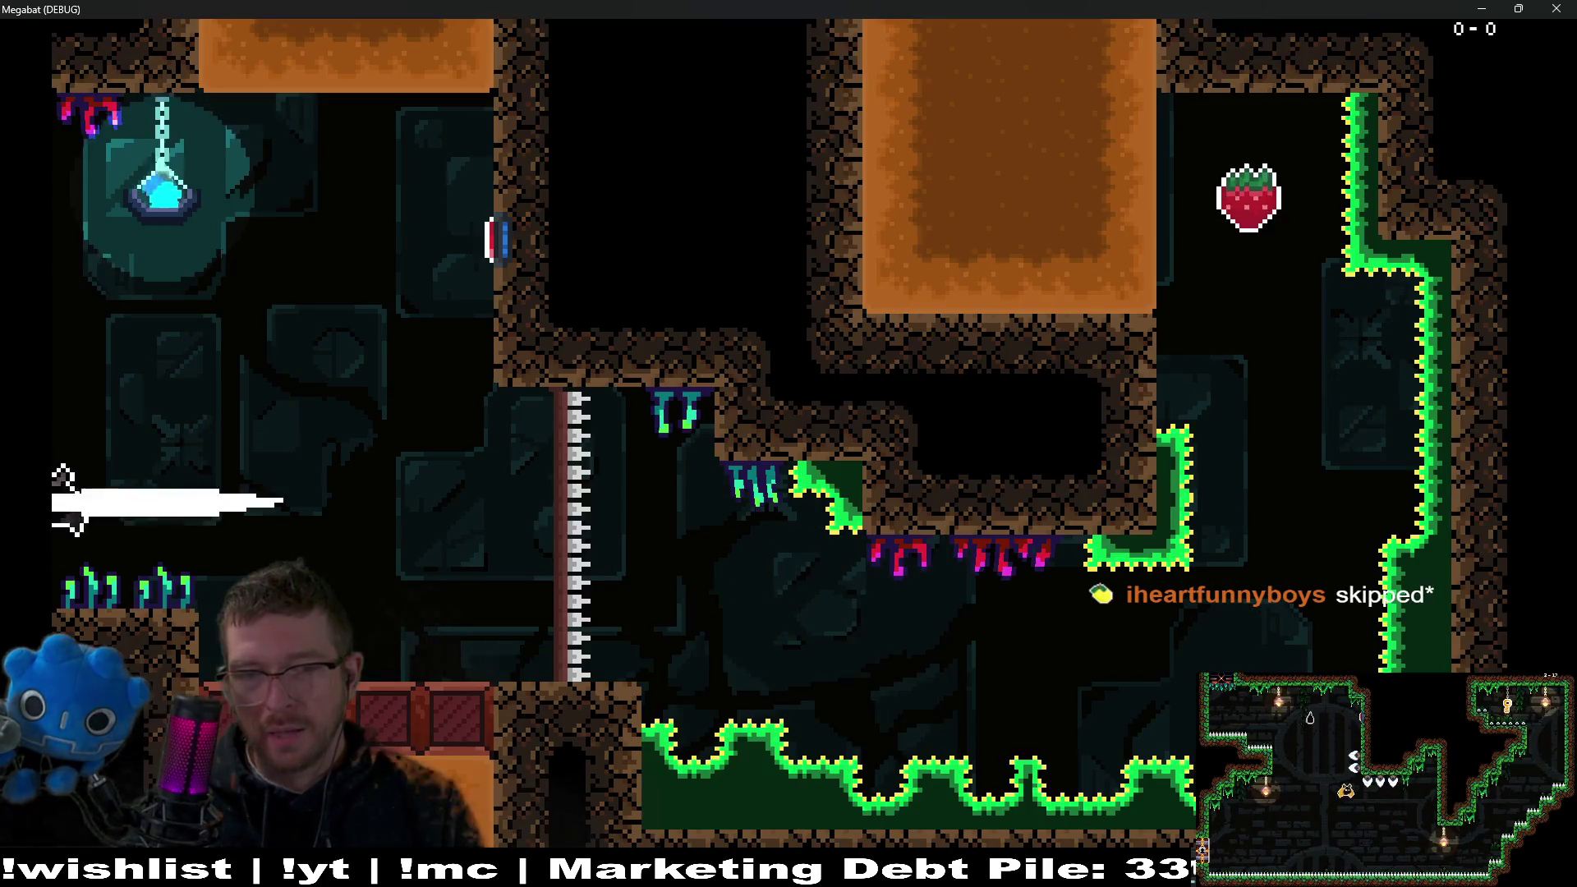
key("Right")
key("Up")
key("Up")
Fly along the ceiling, dive down to land, and stop the playtest with F8.
key("Right")
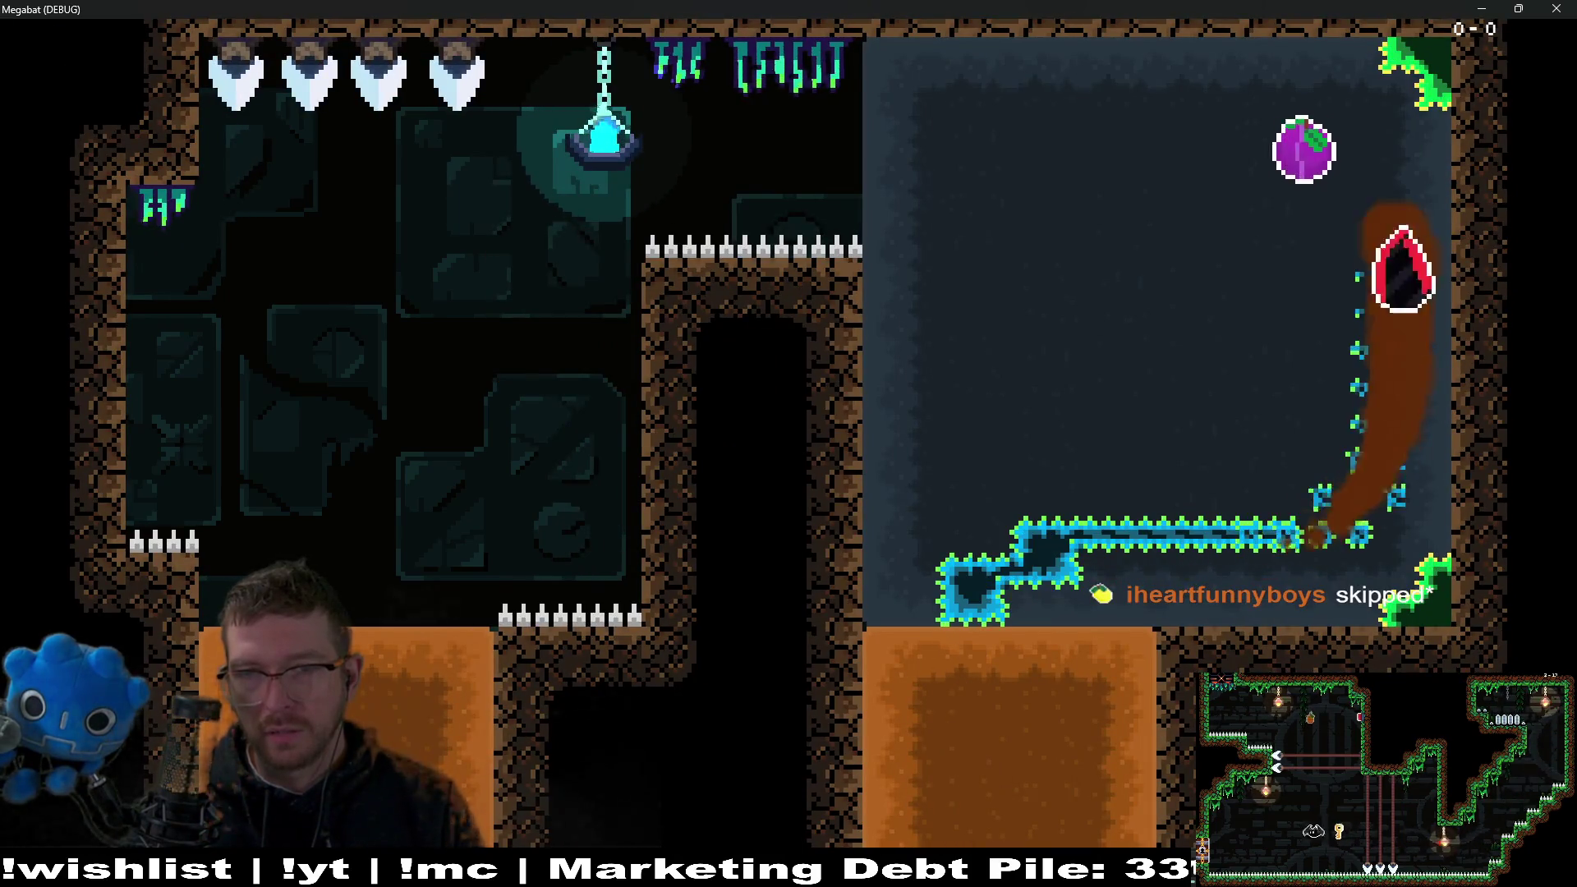
key("Left")
key("Down")
key("Right")
key("Left")
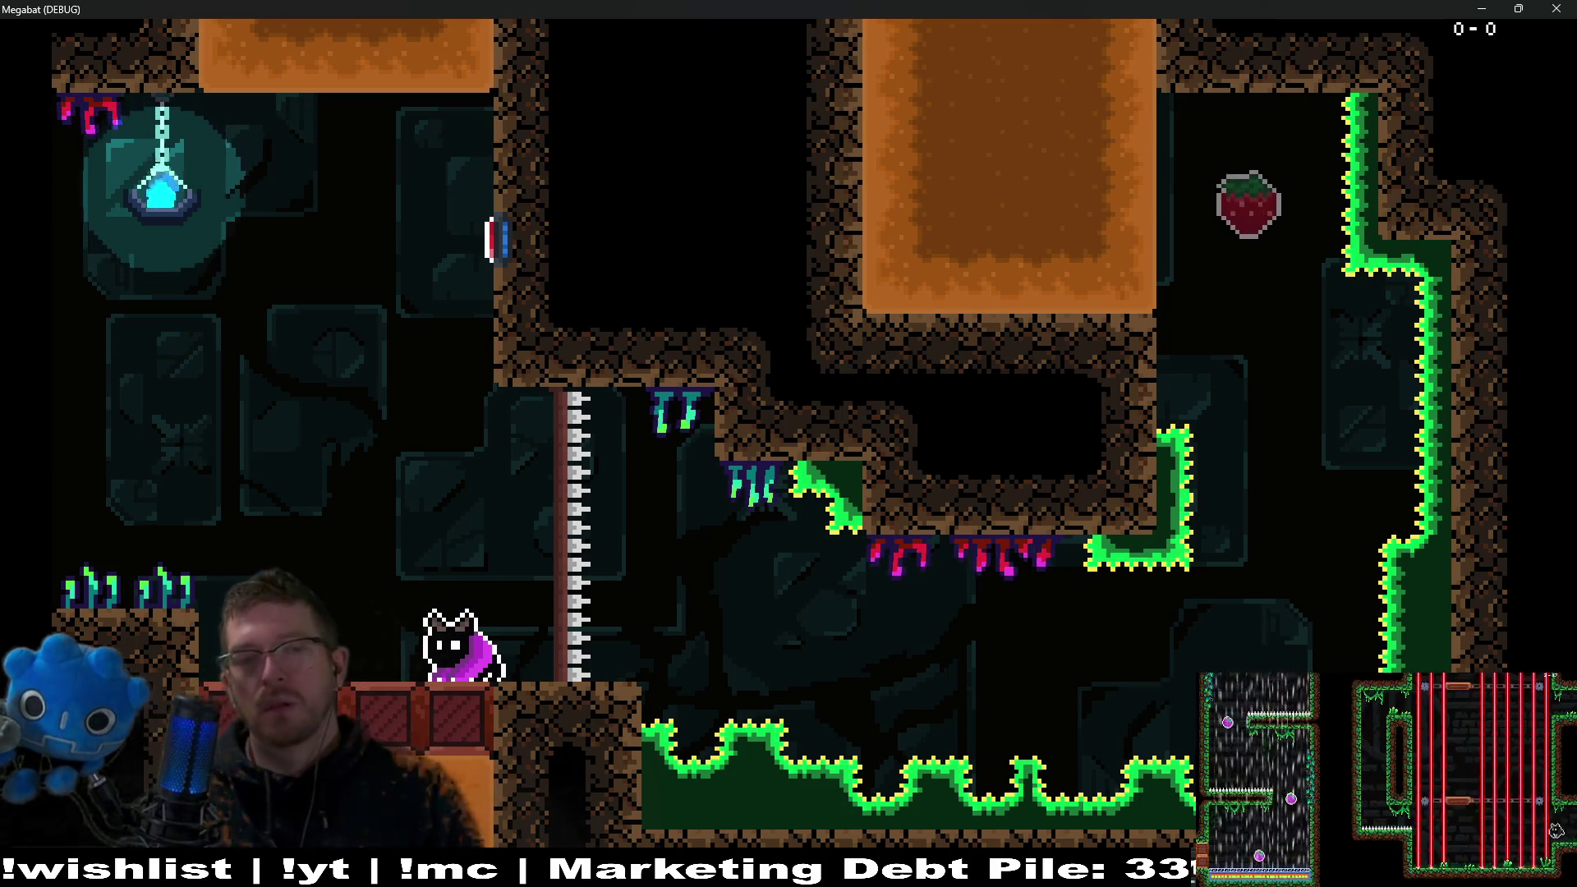
key("F8")
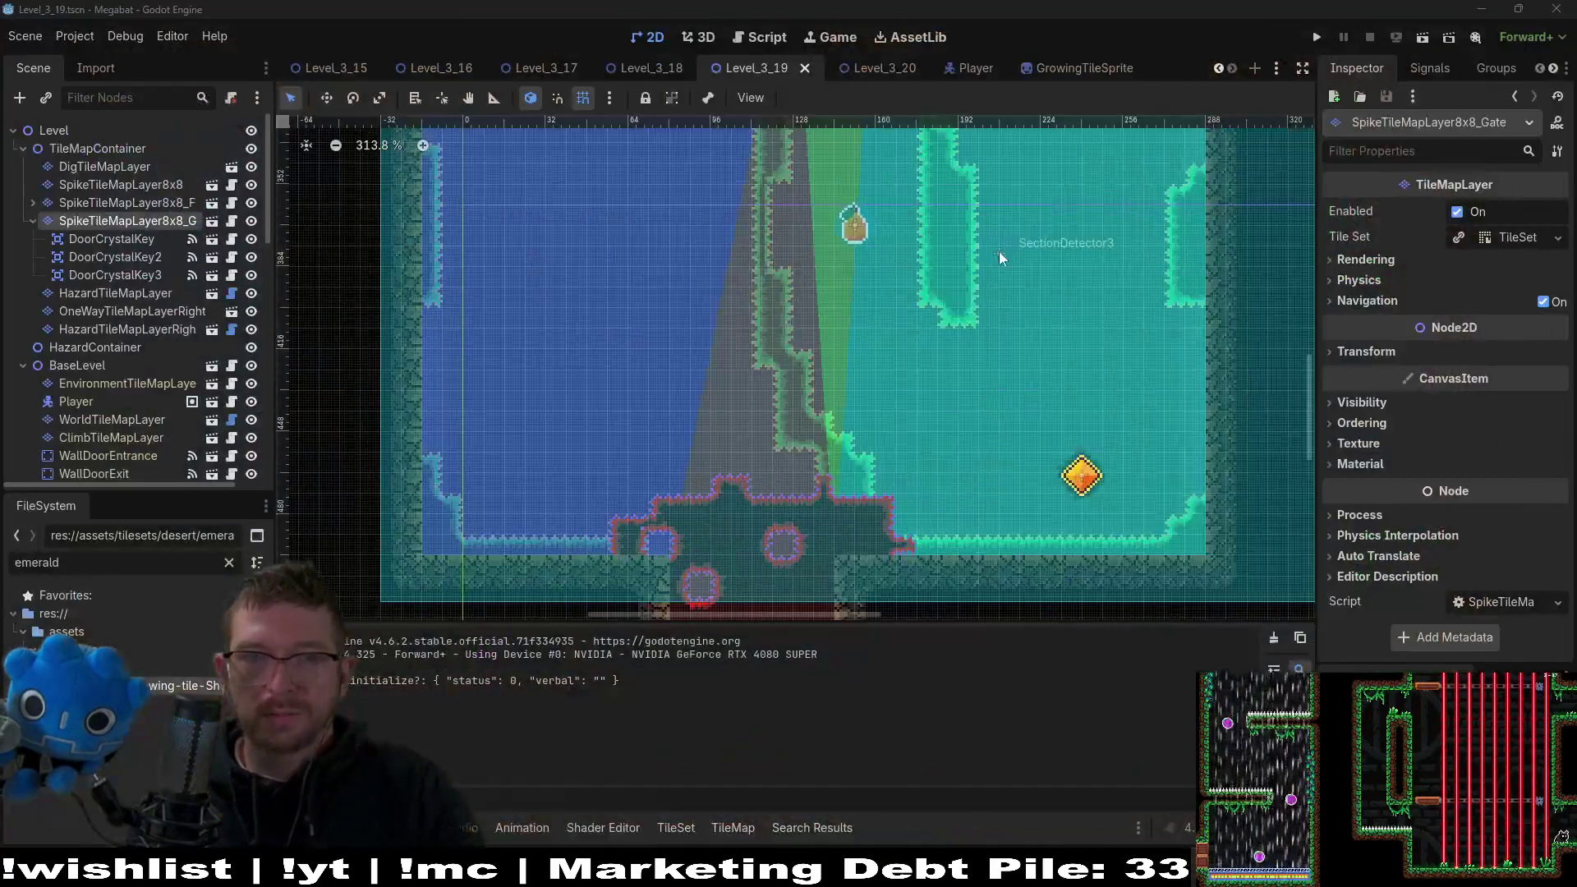
Delete the CollisionShape2D under the spike layer's Area2D.
scroll(971, 465, "down", 2)
scroll(922, 507, "up", 5)
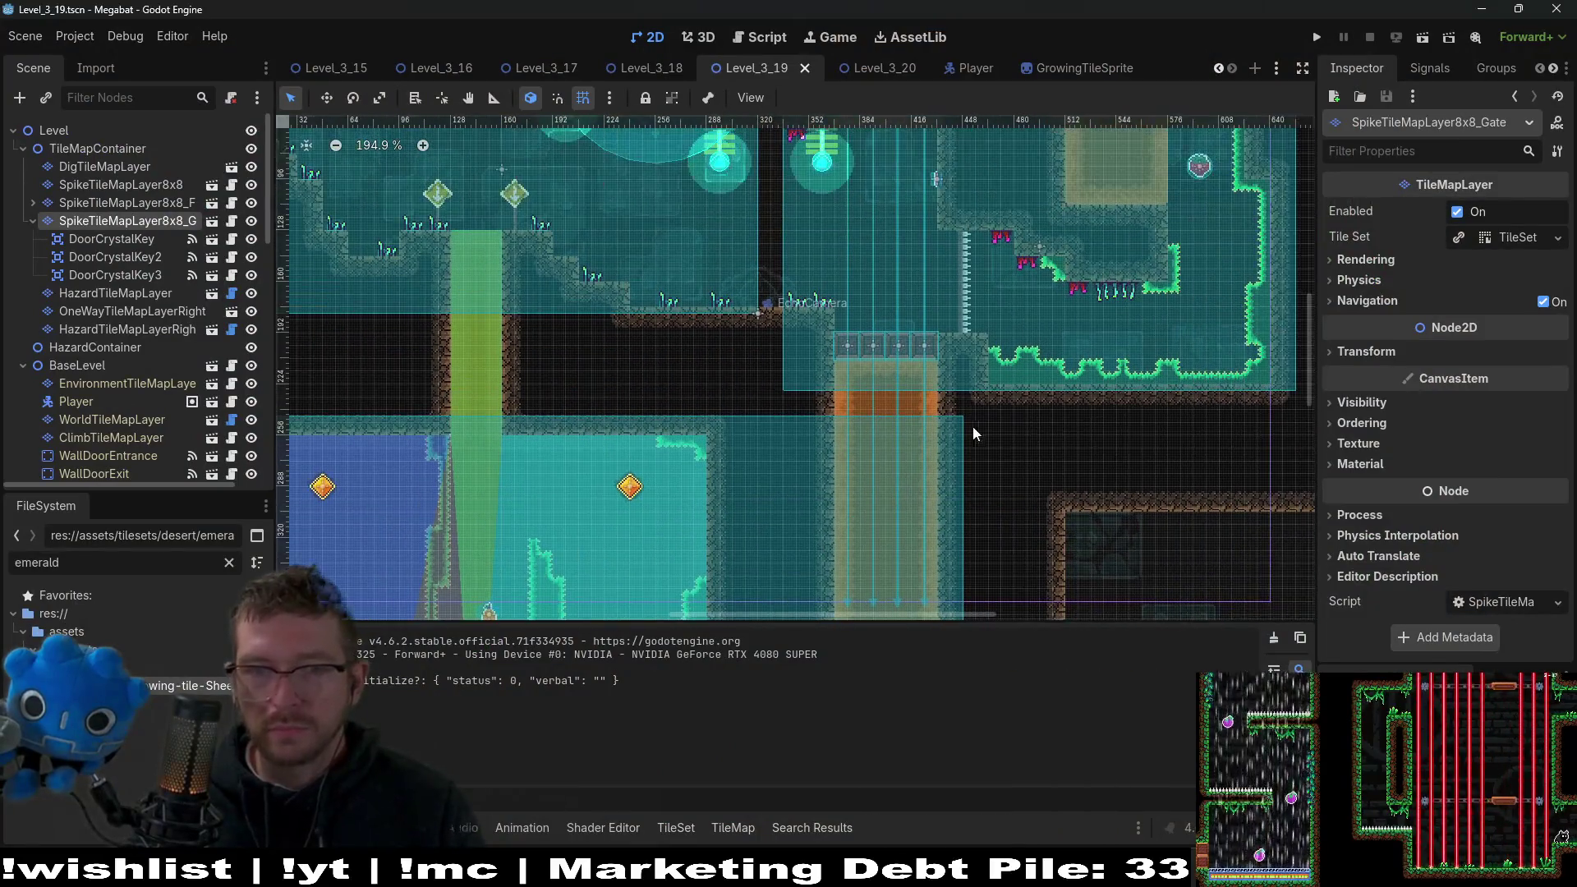
scroll(909, 336, "down", 5)
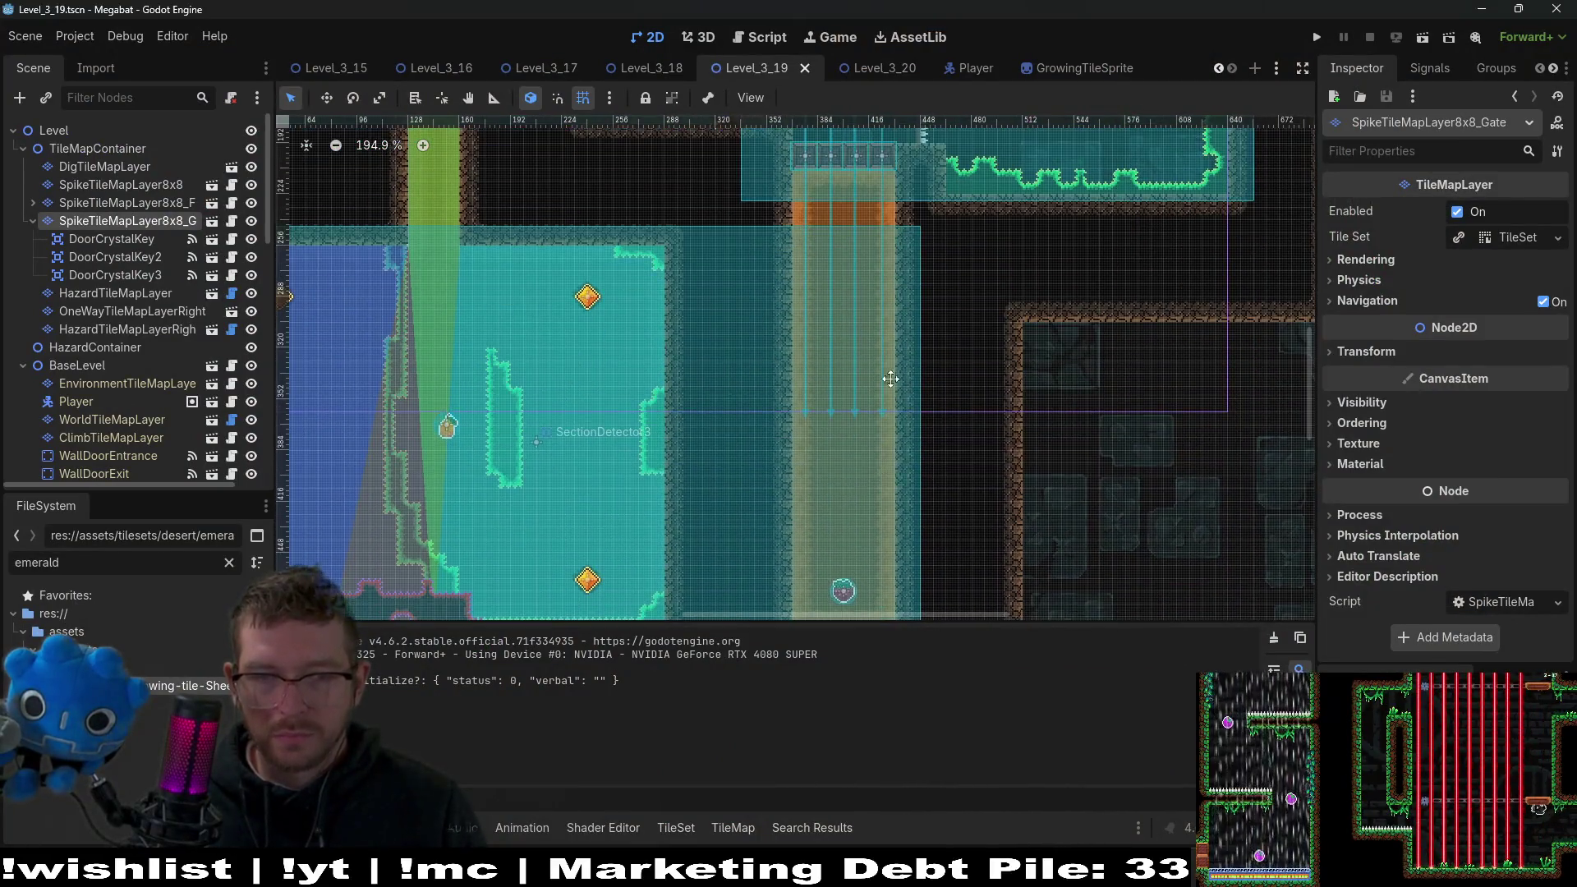
scroll(871, 468, "up", 10)
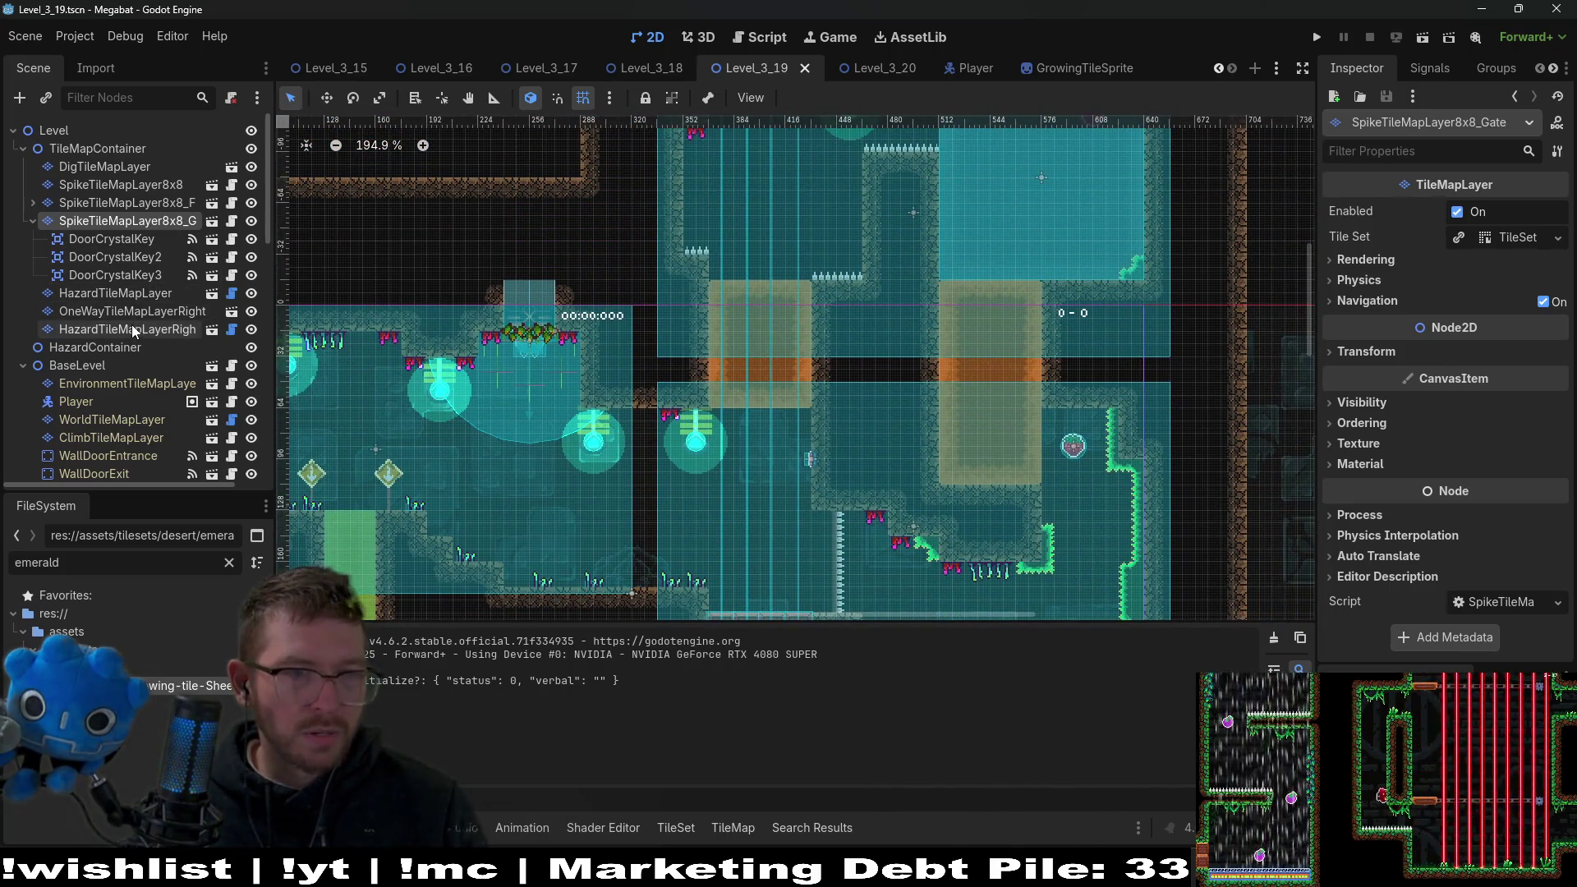
left_click(34, 203)
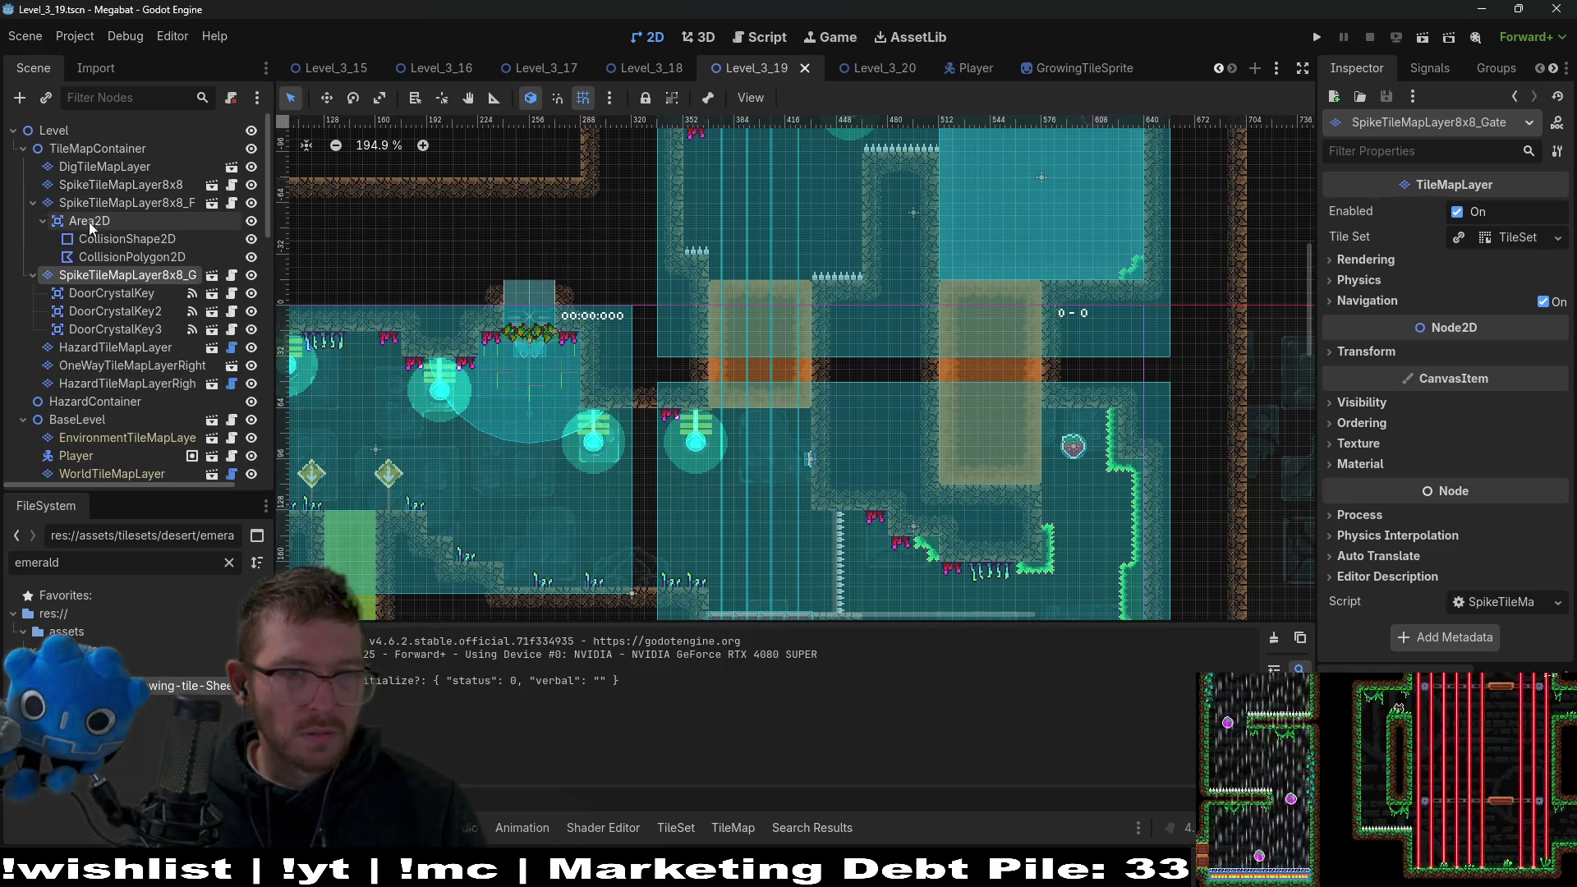
left_click(89, 221)
left_click(124, 239)
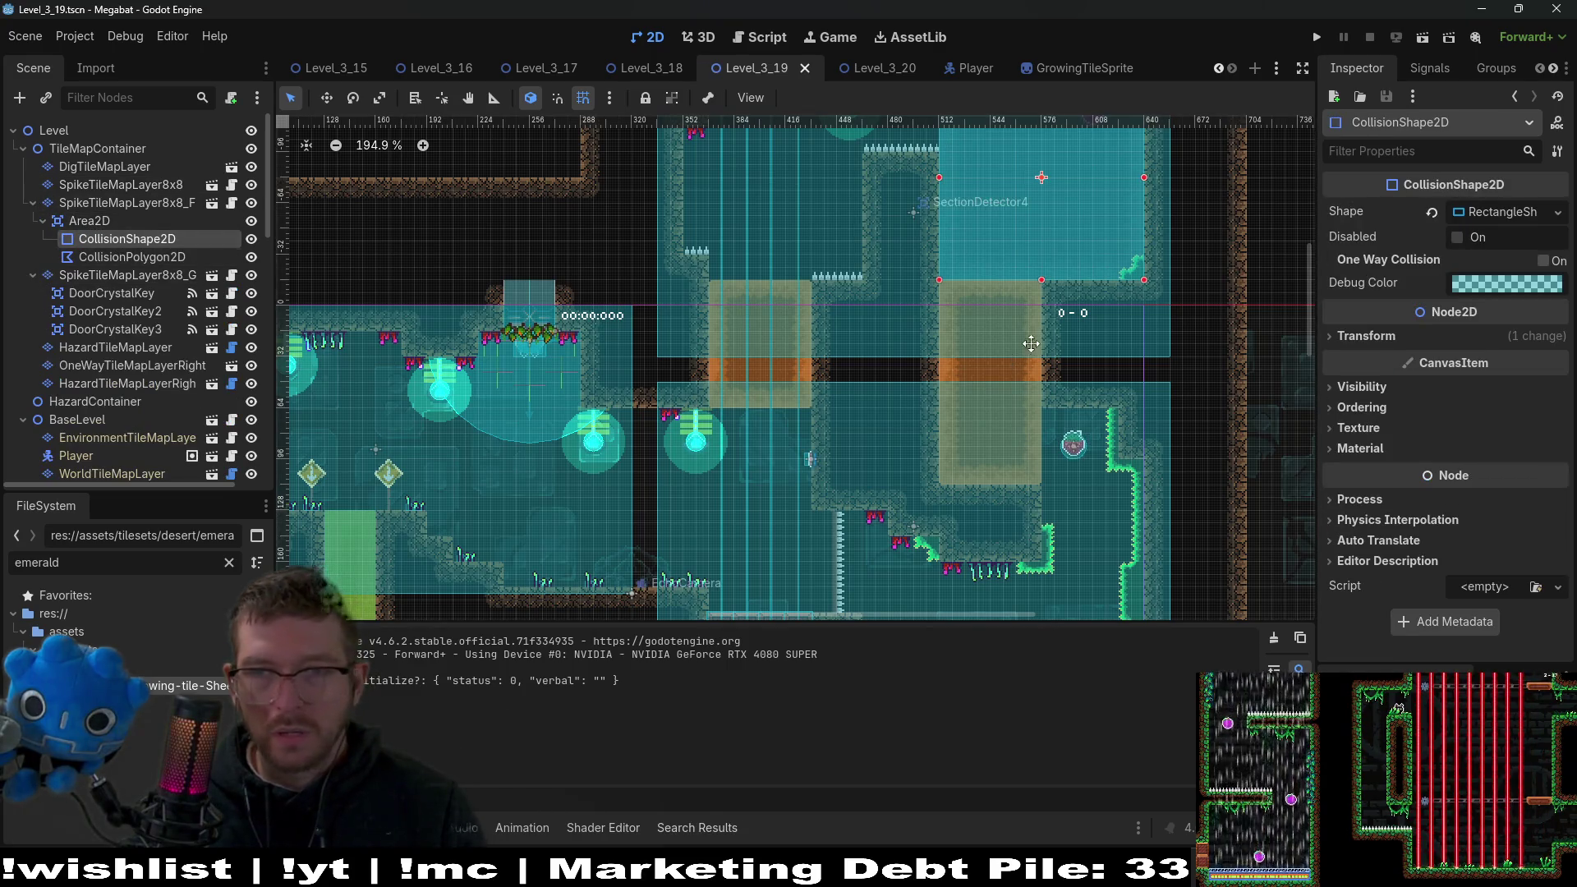
double_click(123, 240)
left_click(103, 222)
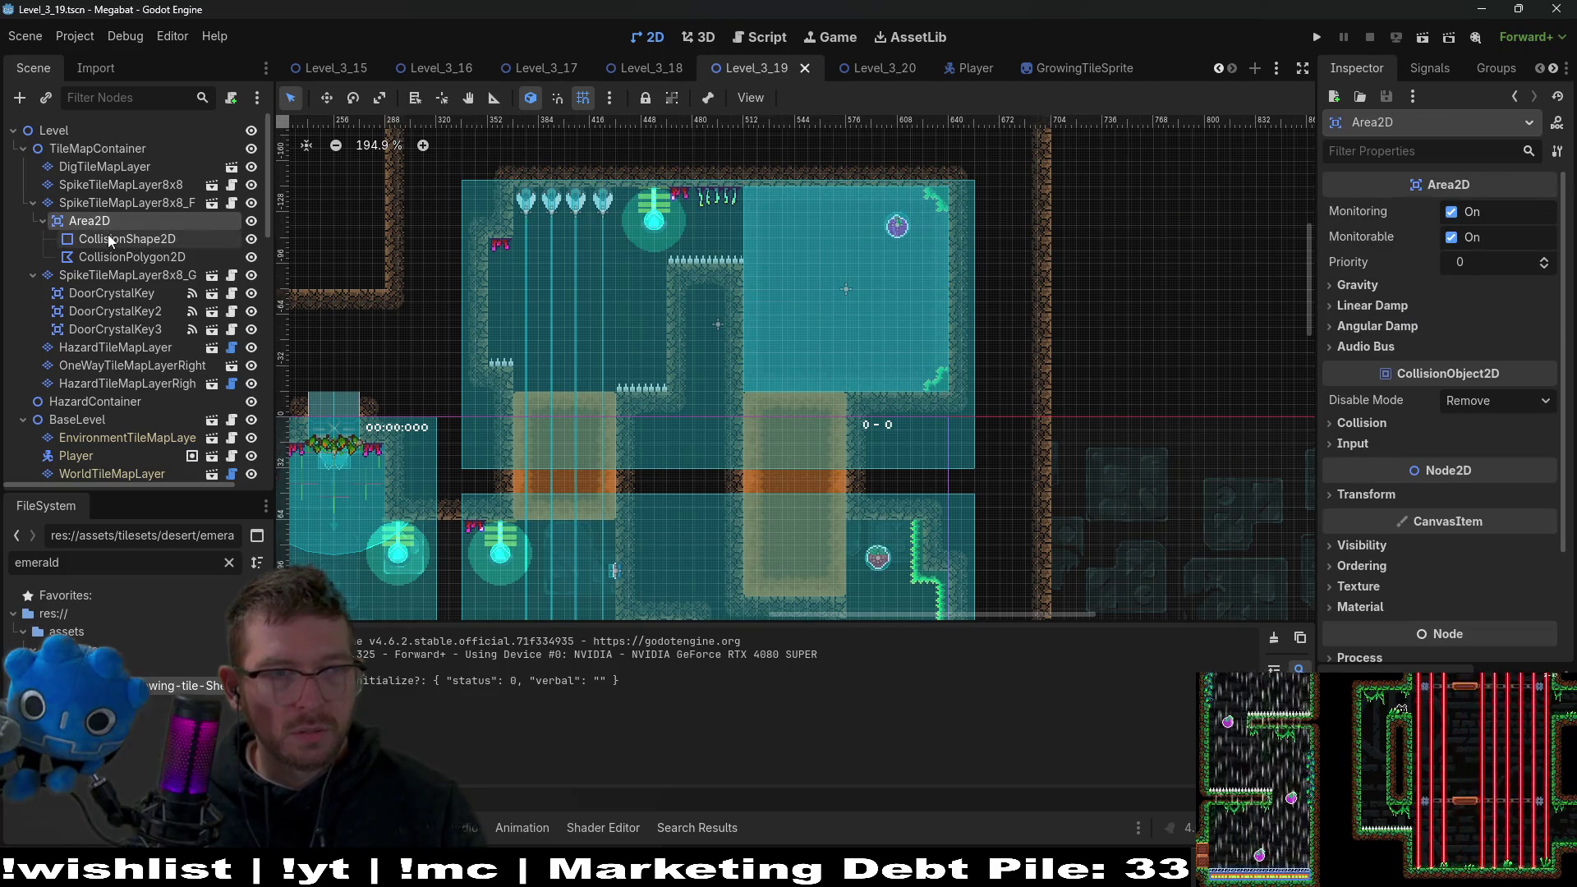
left_click(107, 238)
key("Delete")
key("Return")
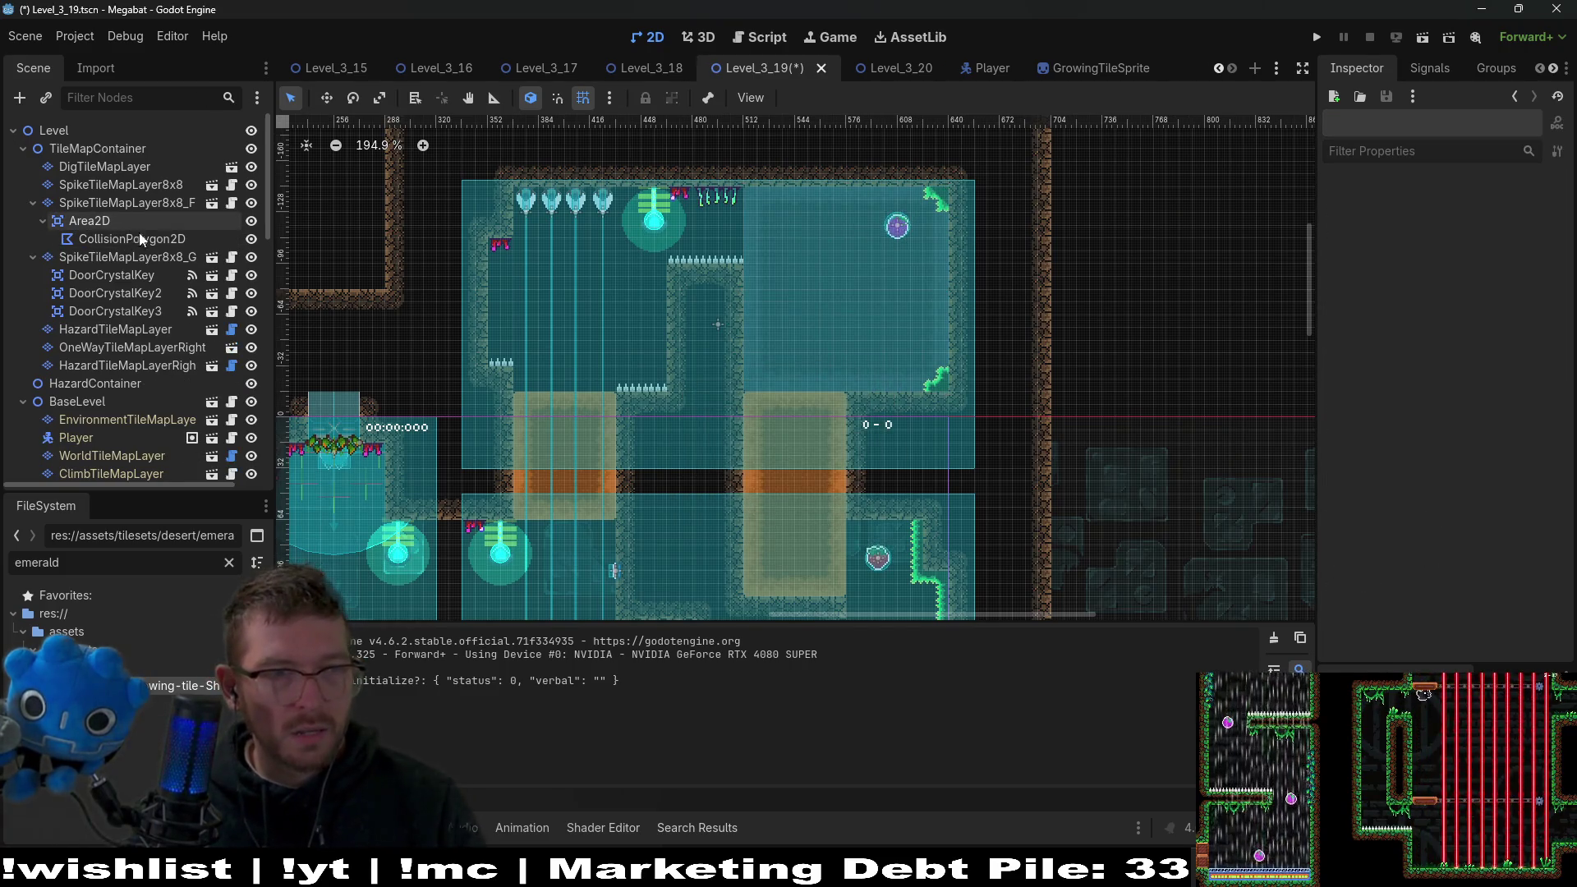
Add a new CollisionPolygon2D child under Area2D, framing the upper-right room.
left_click(90, 221)
key("ctrl+a")
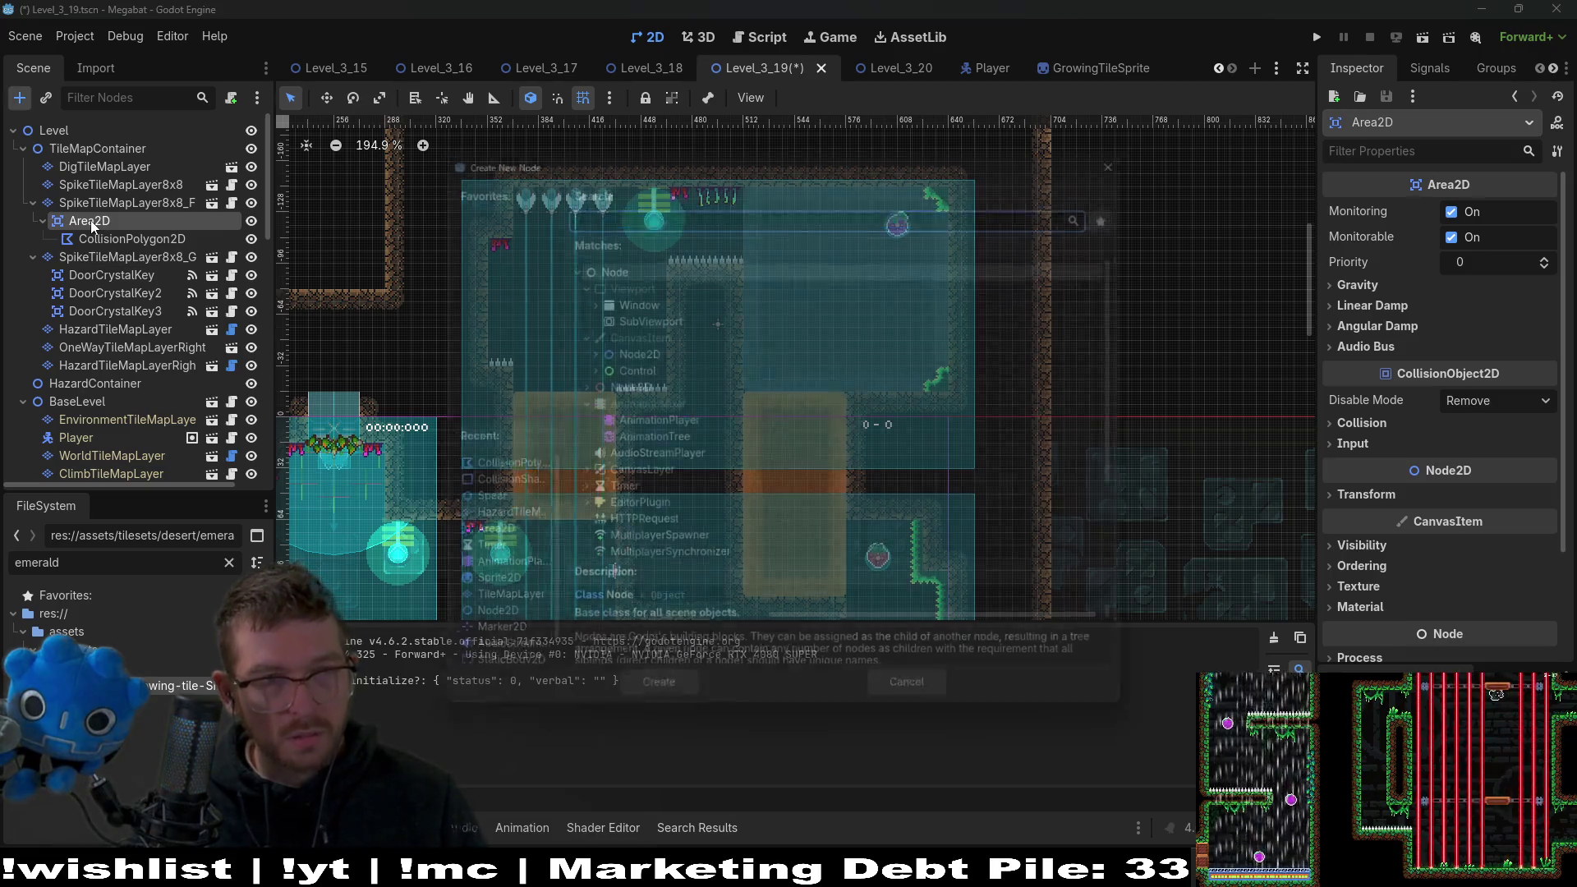
type("polygo")
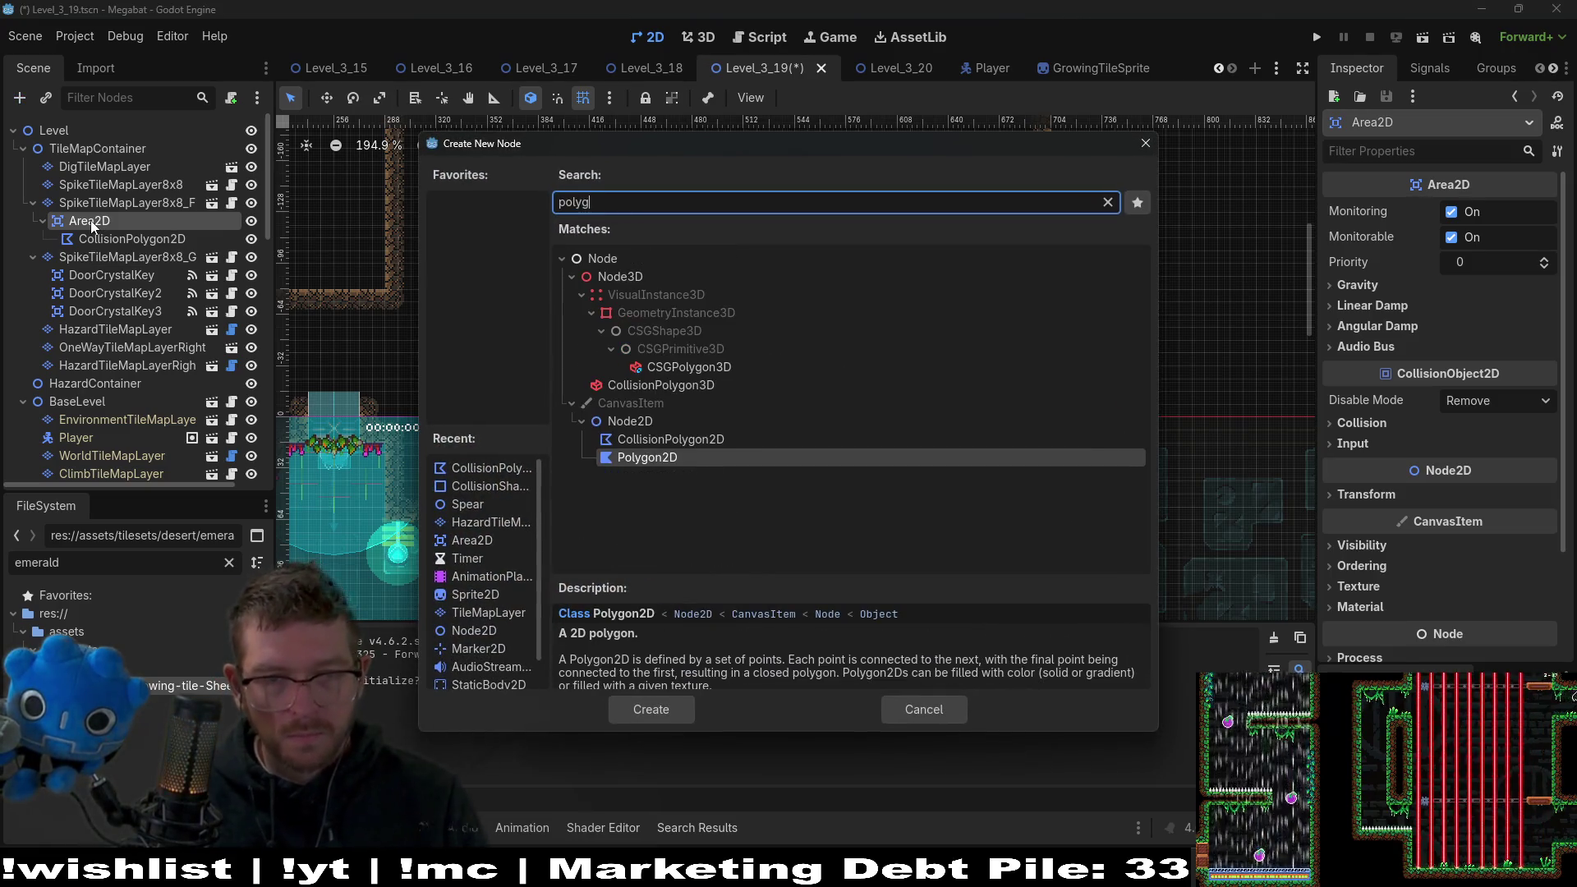
key("Return")
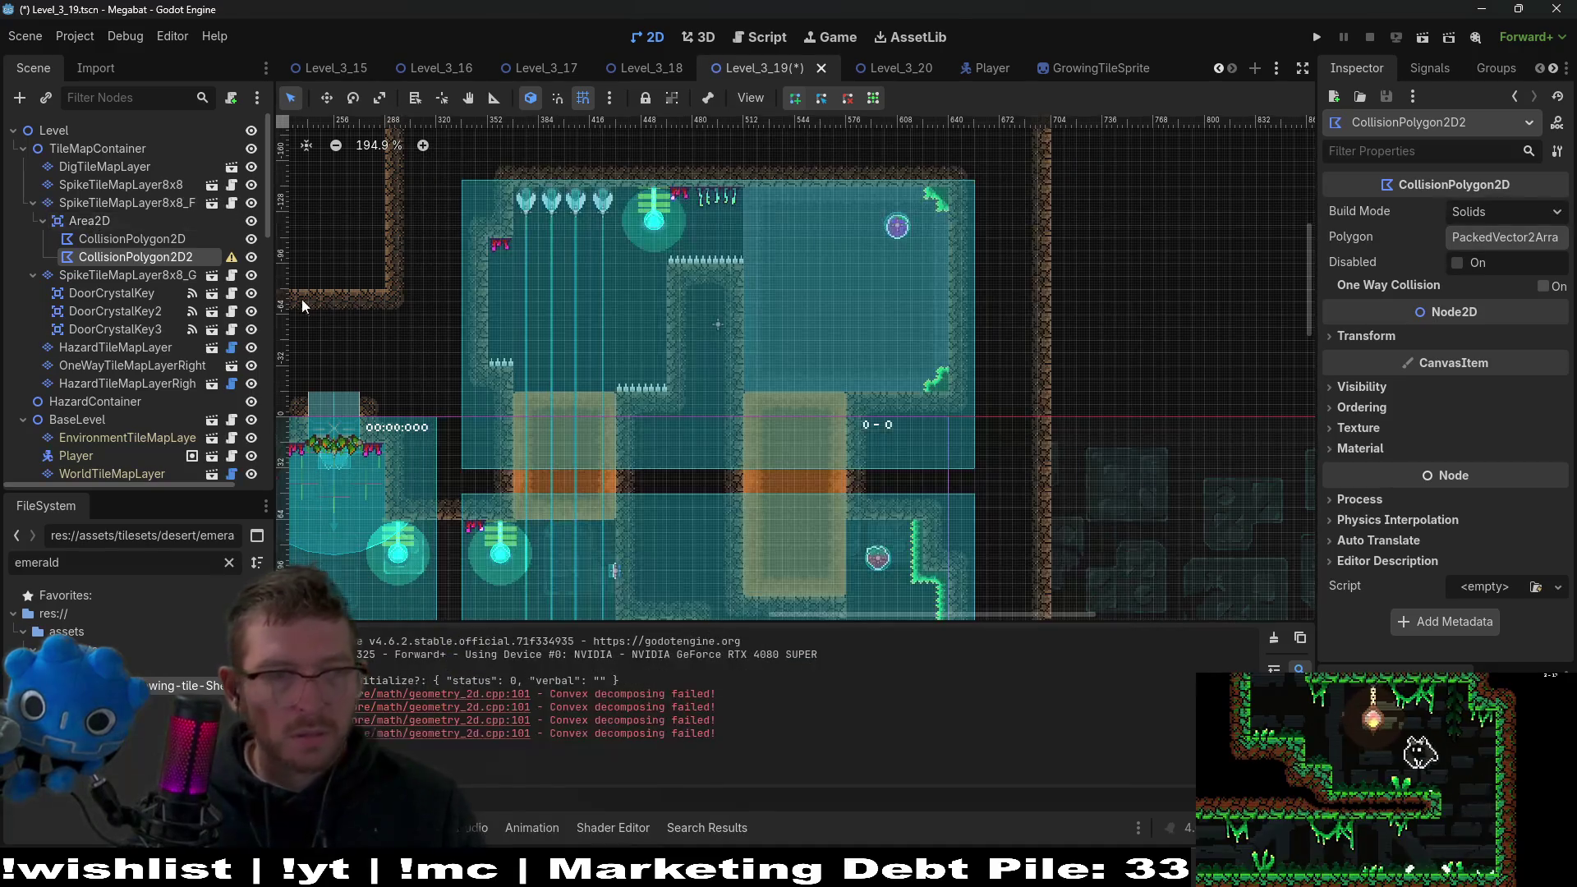
scroll(822, 382, "up", 2)
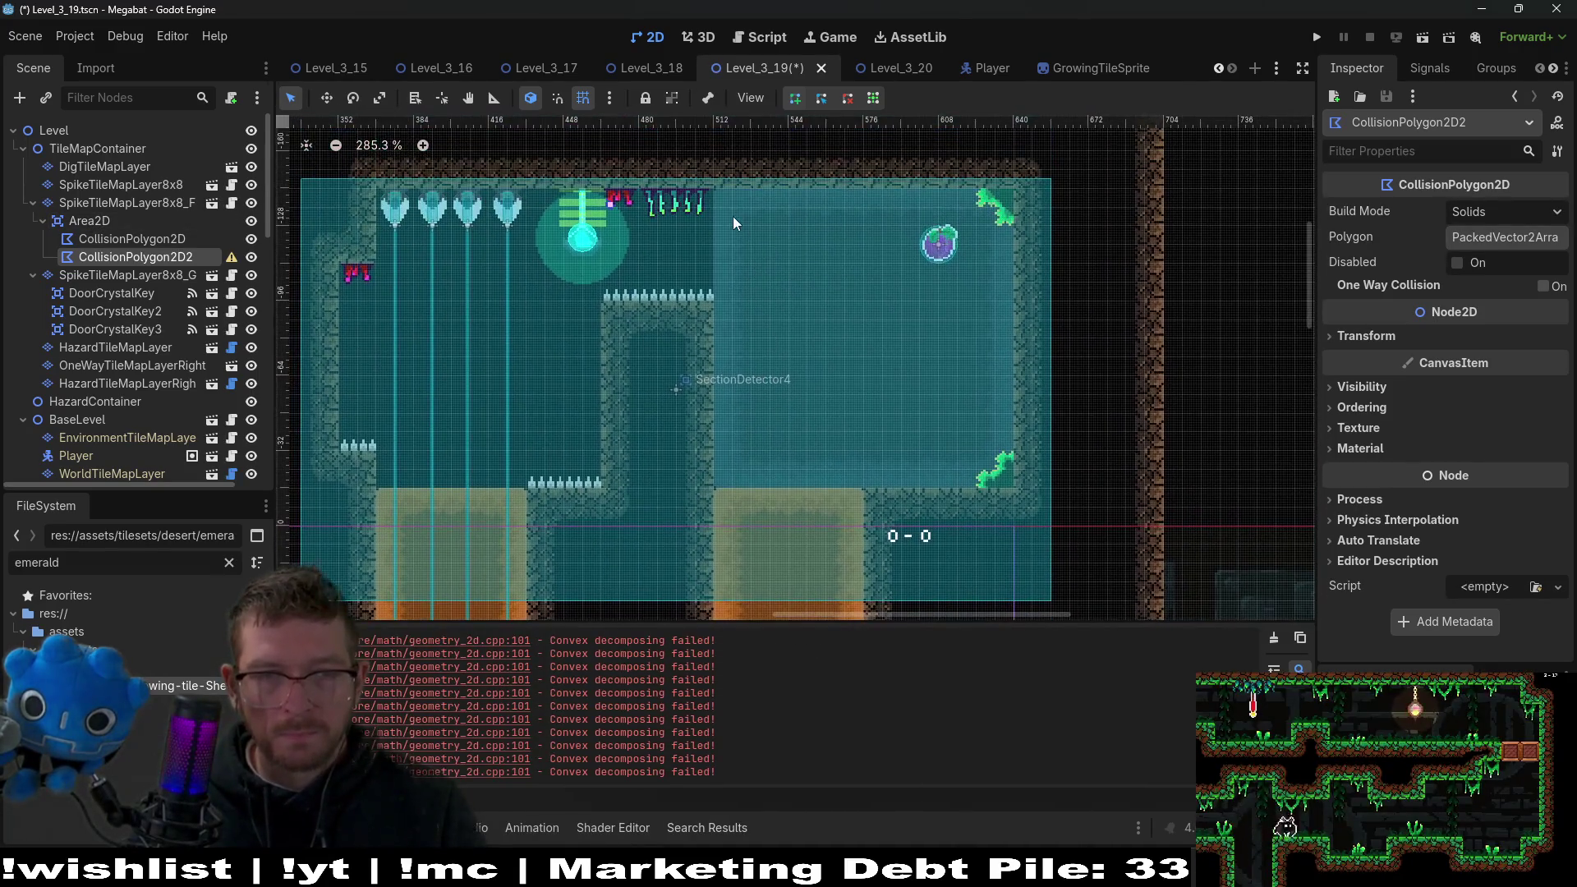
left_click_drag(767, 376, 756, 189)
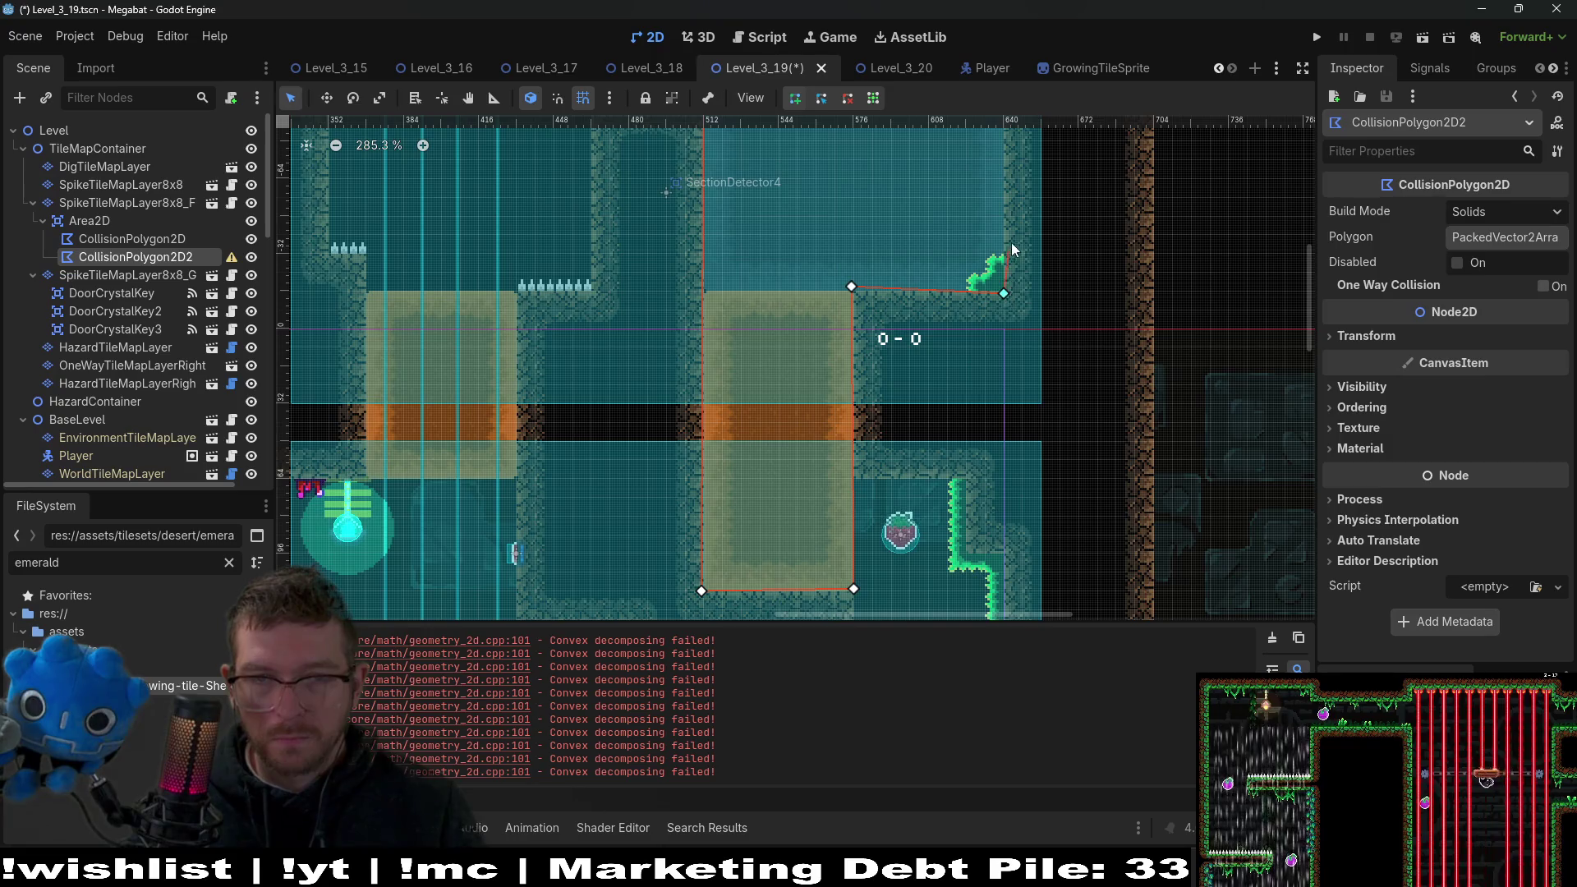
scroll(966, 335, "up", 3)
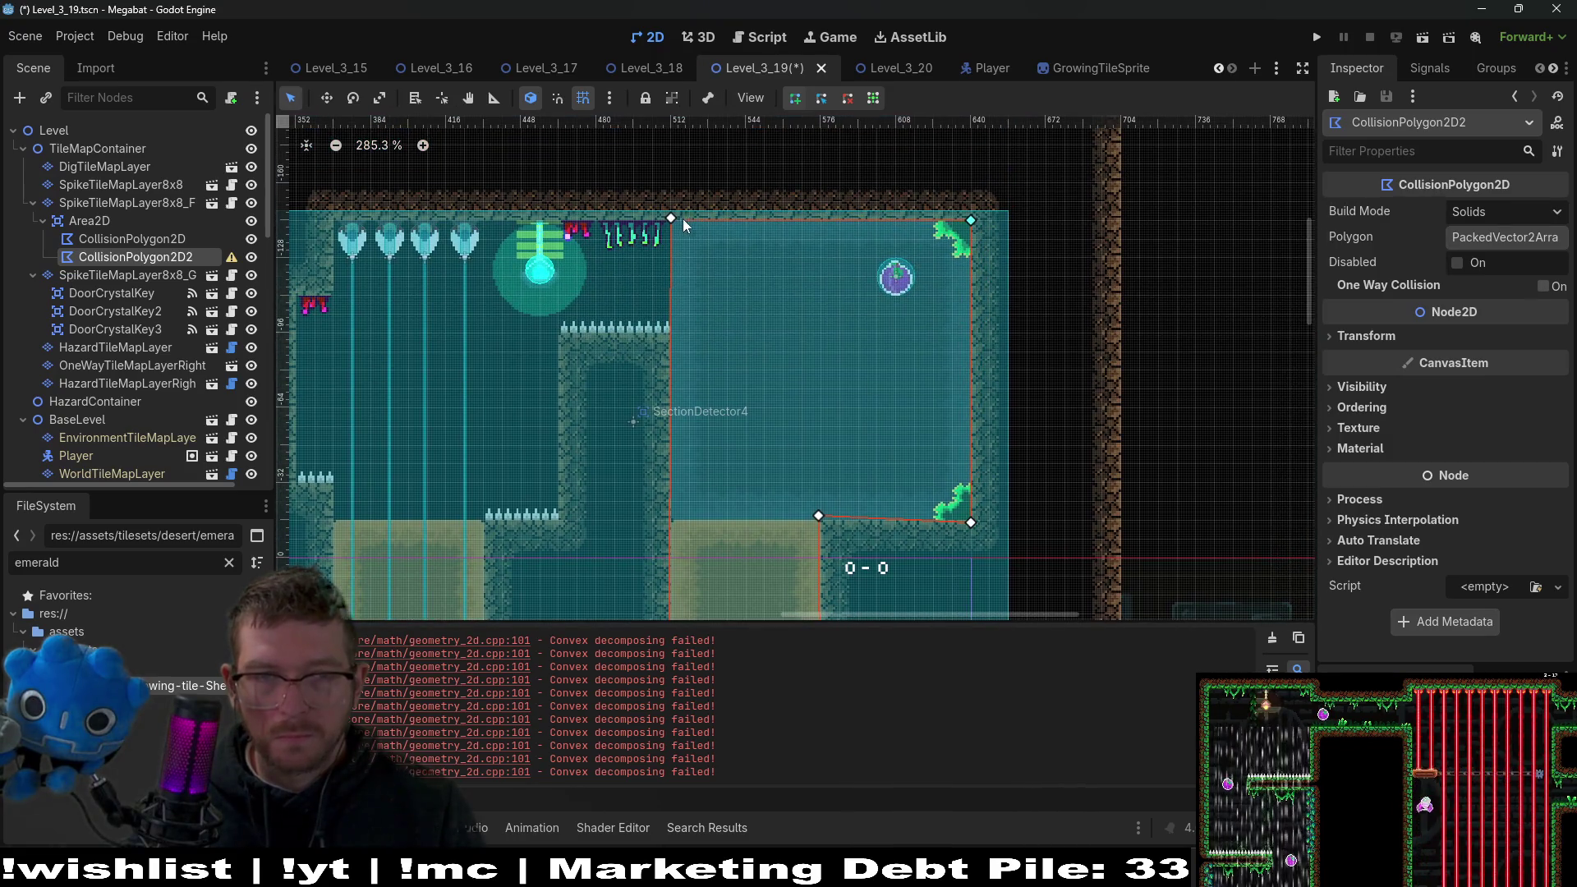
left_click(123, 203)
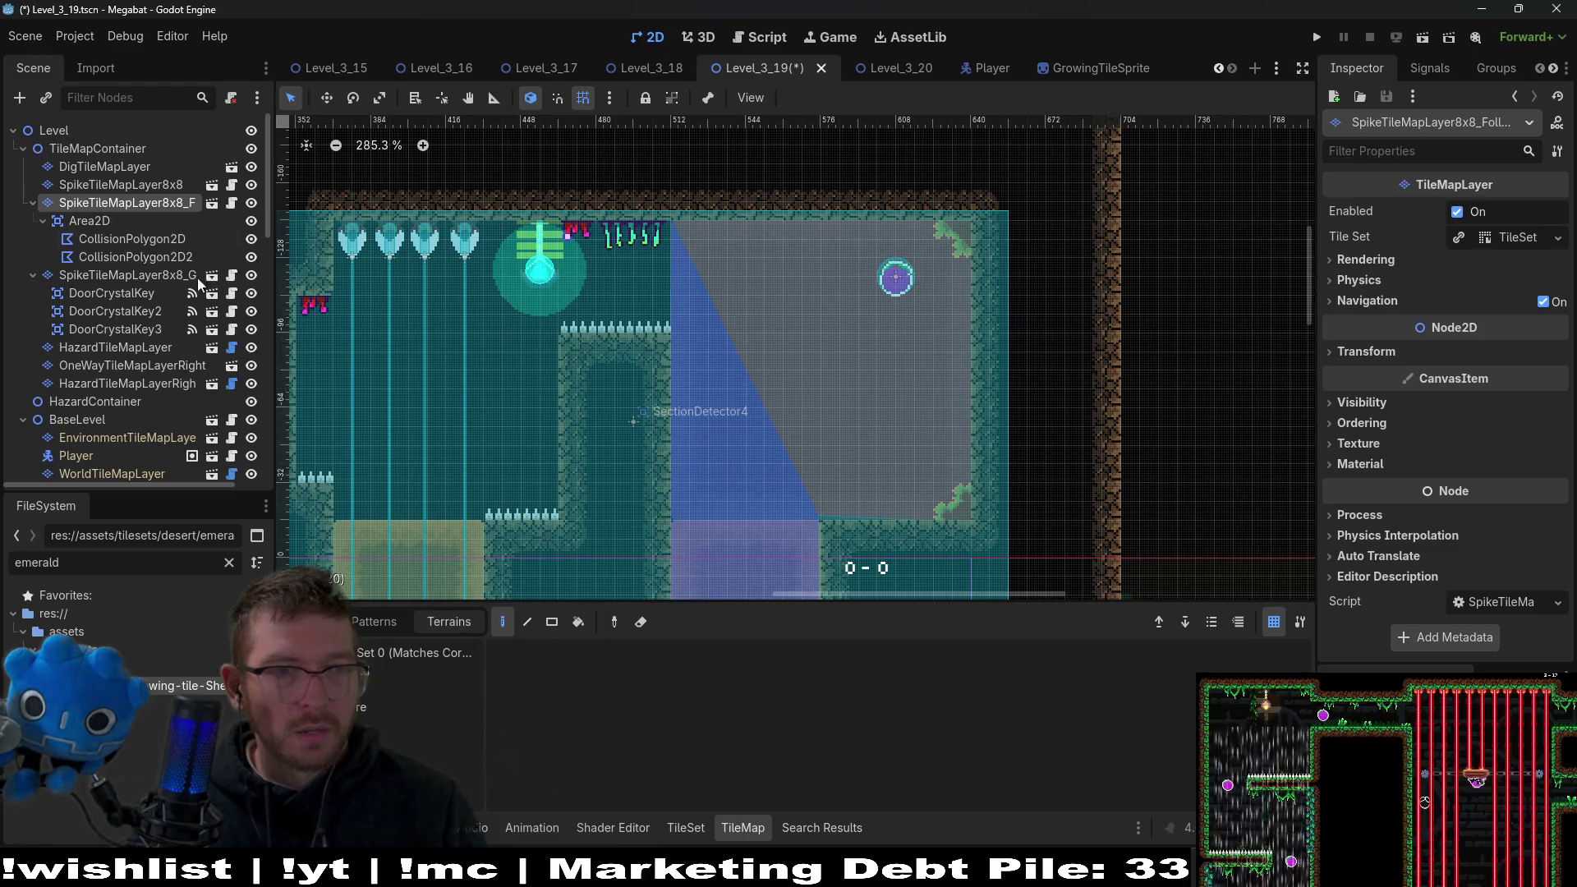
key("Up")
key("Up")
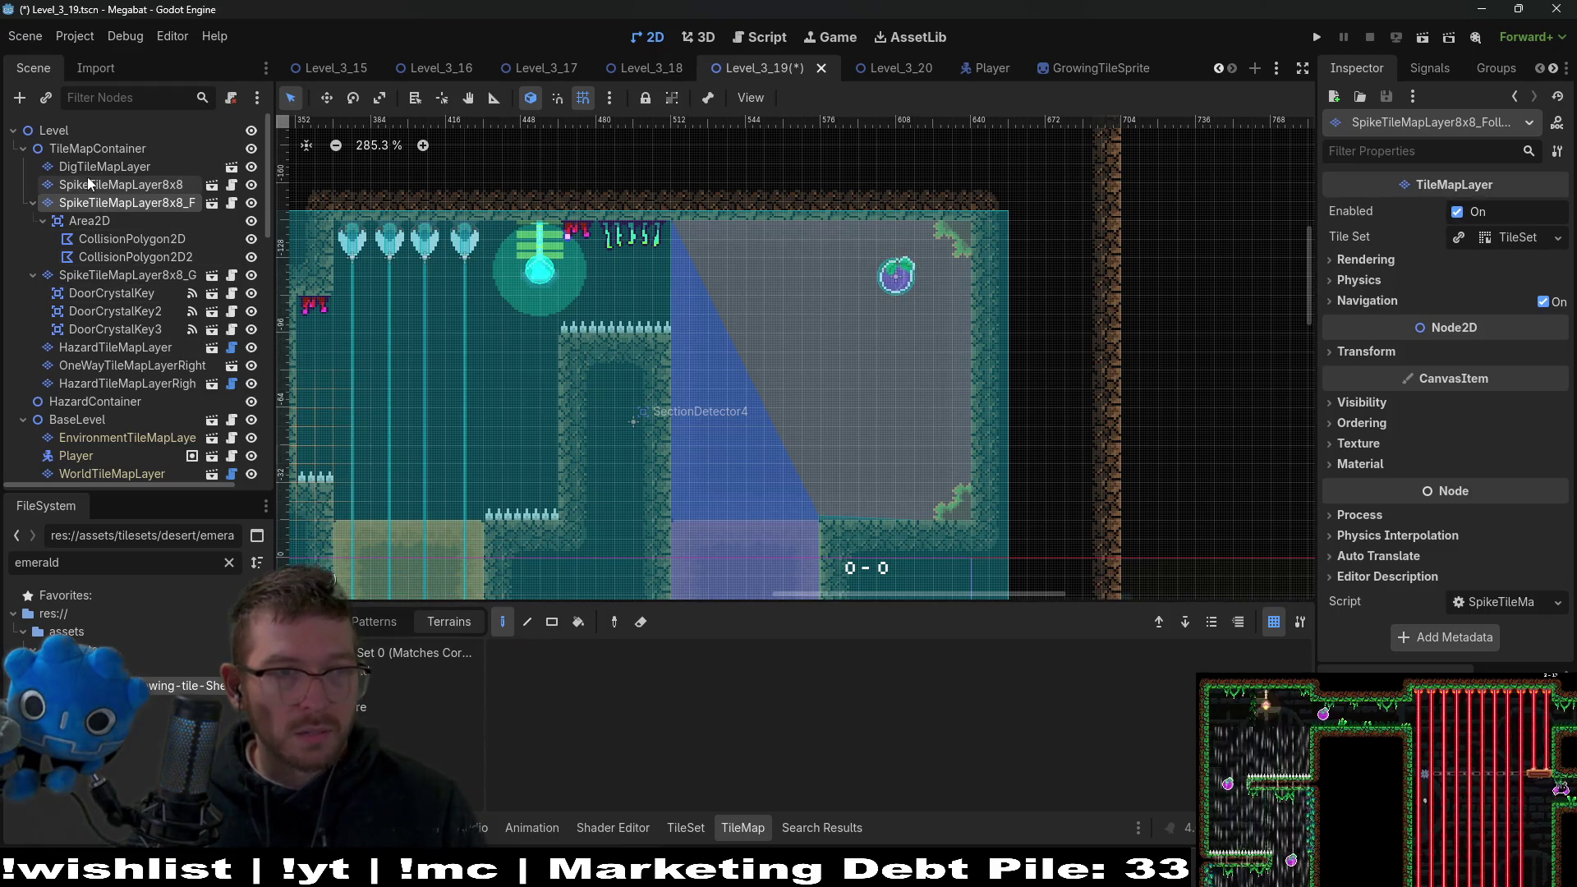
Paint two filled rectangles of dig tiles with the Rectangle tool to form a tall column.
scroll(751, 442, "down", 2)
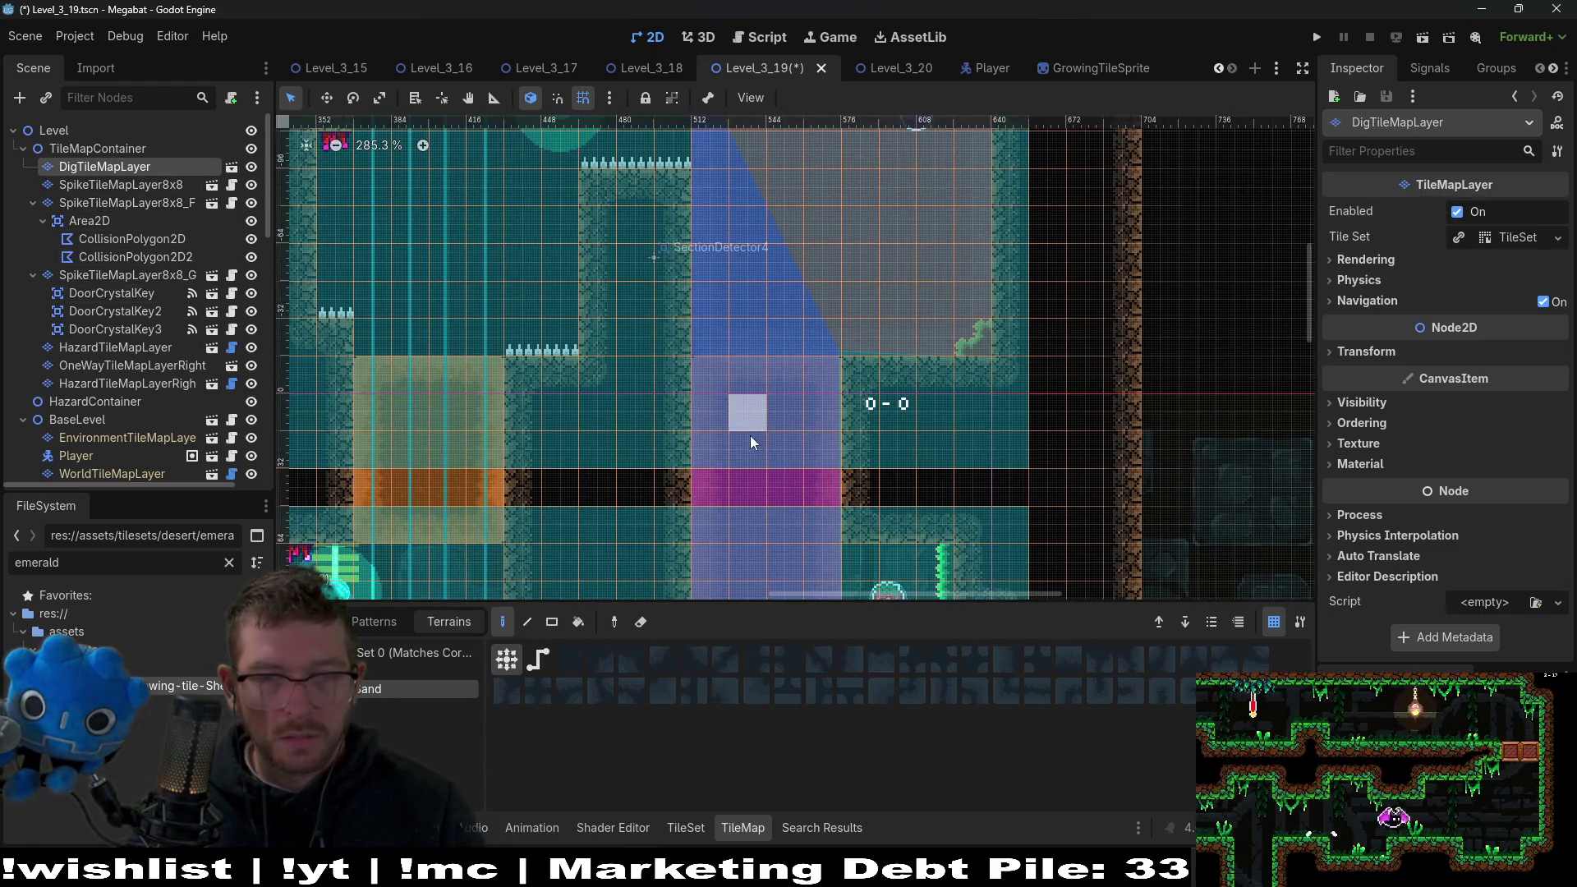
left_click(552, 621)
mouse_move(697, 362)
left_mouse_down()
mouse_move(769, 545)
mouse_move(834, 588)
left_mouse_up()
scroll(819, 476, "down", 2)
left_click_drag(707, 205, 830, 483)
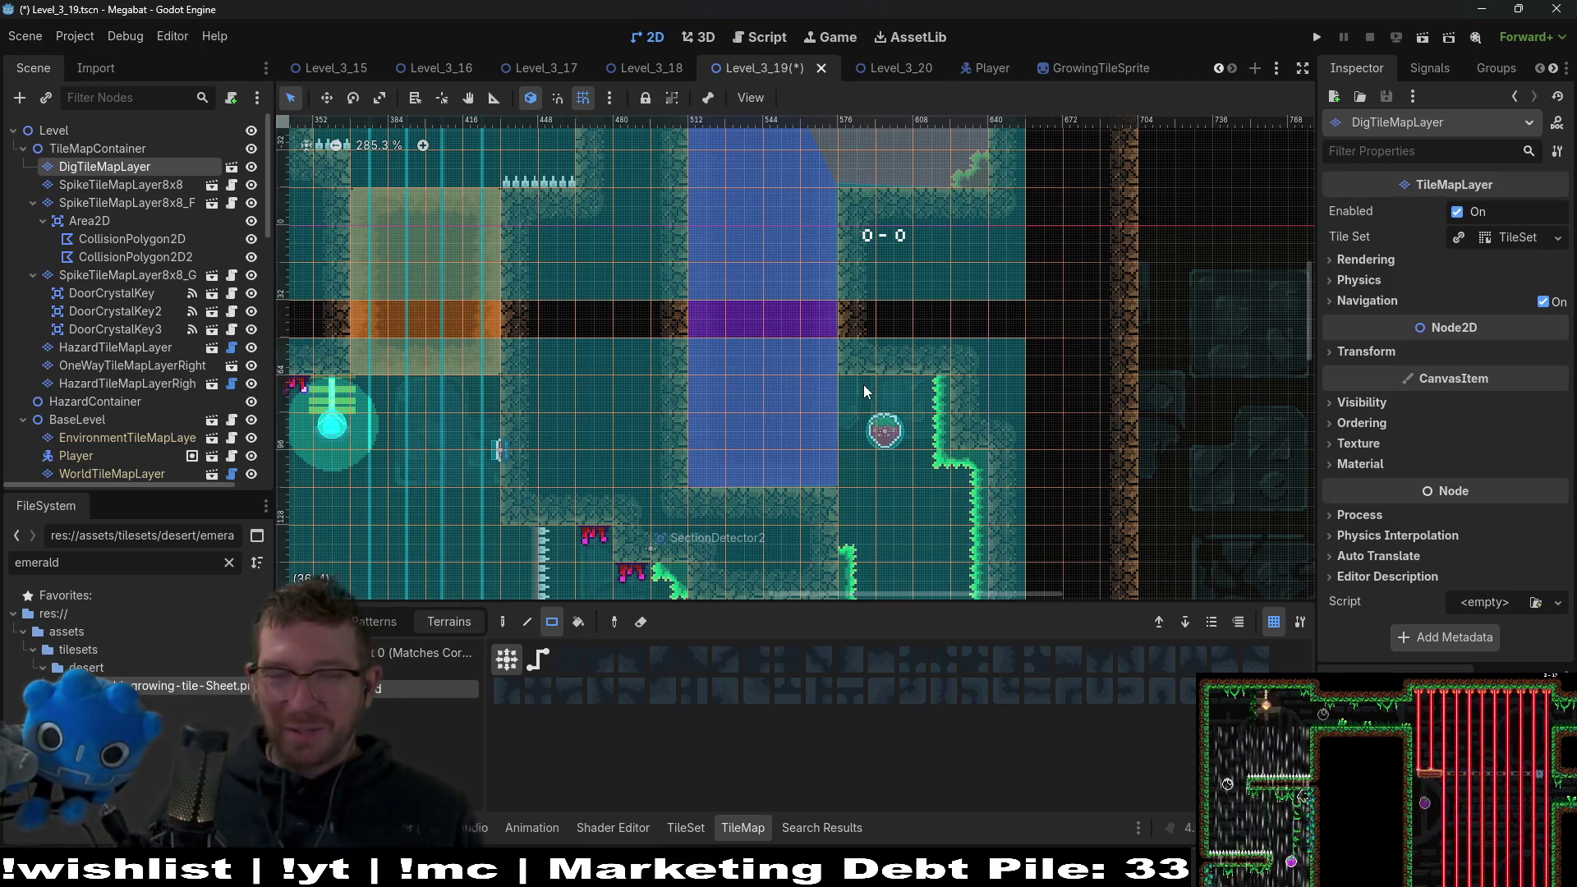
key("alt+Tab")
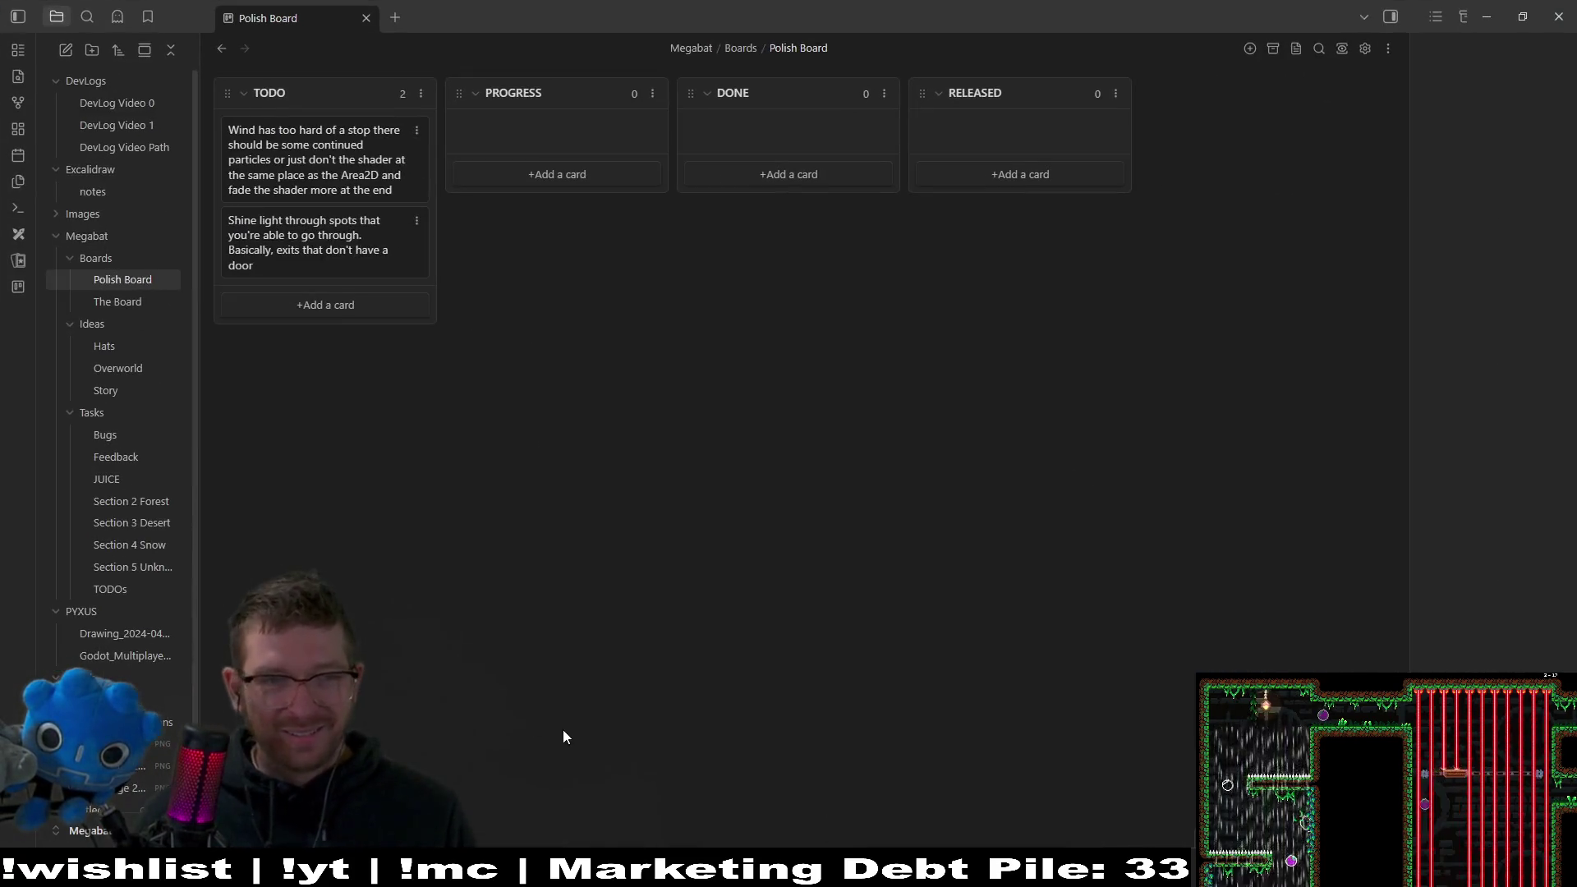
Replace the second TODO card's doorless-exit note with 'Light indicator for exits without doors'.
double_click(279, 265)
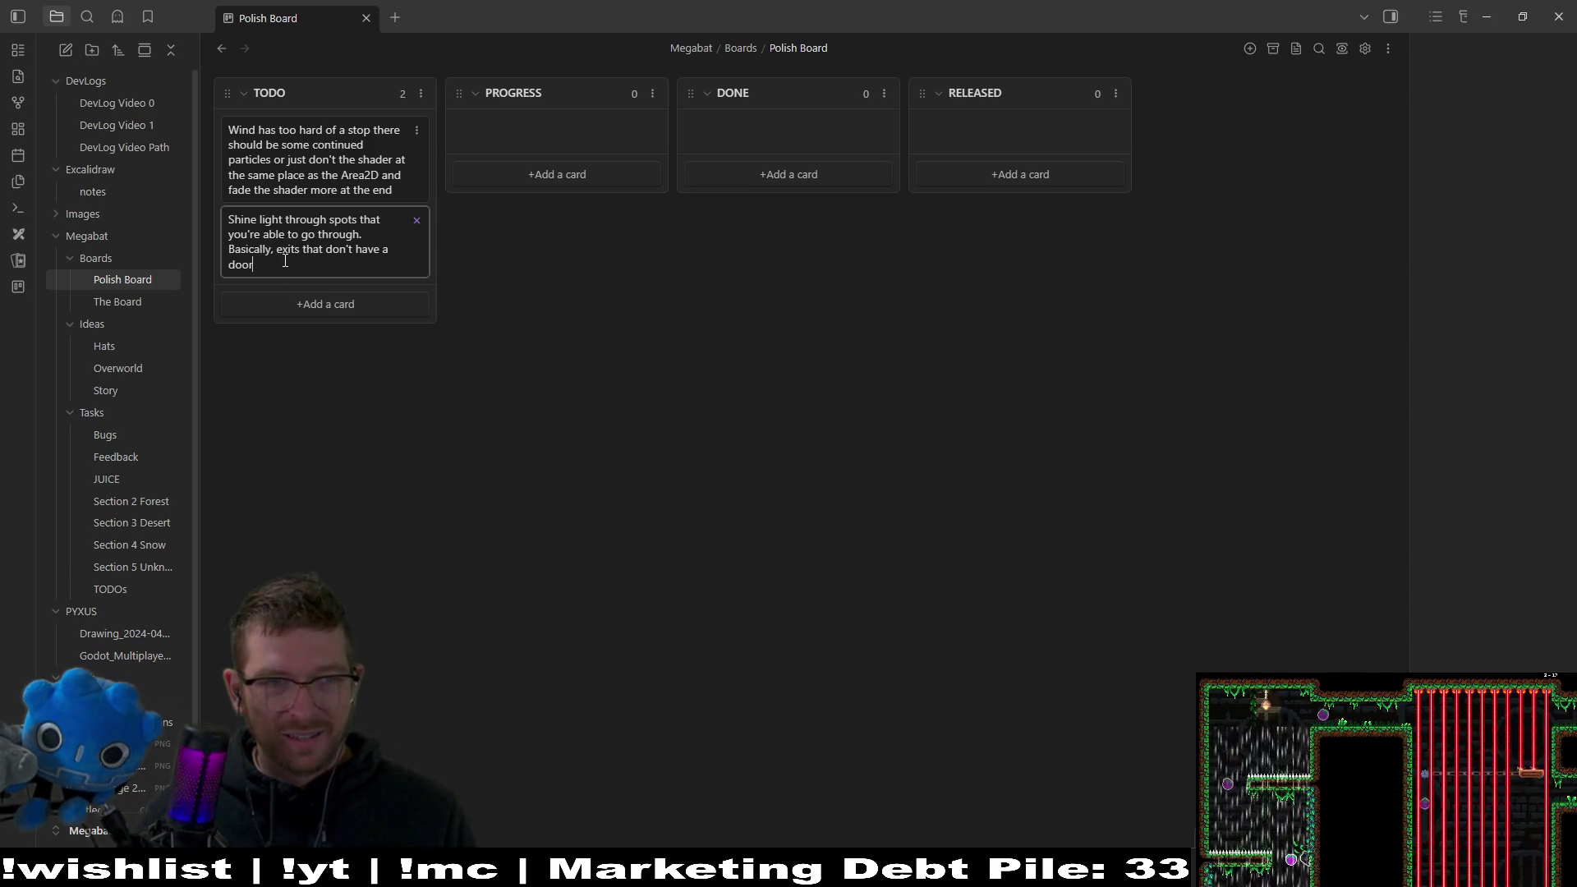
left_click_drag(280, 265, 201, 225)
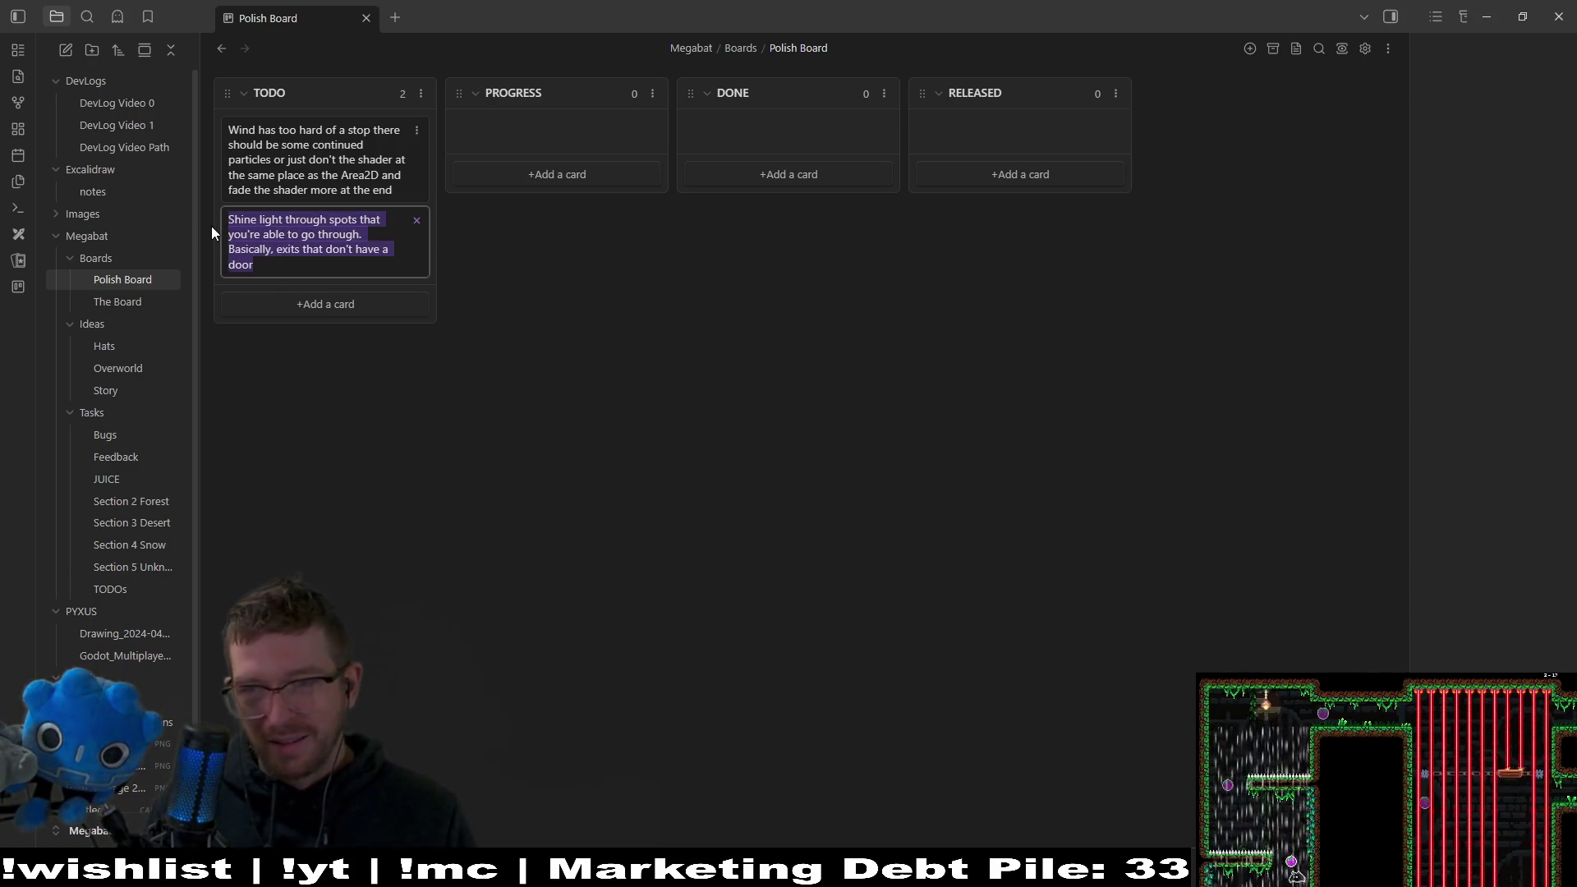
key("BackSpace")
type("Light")
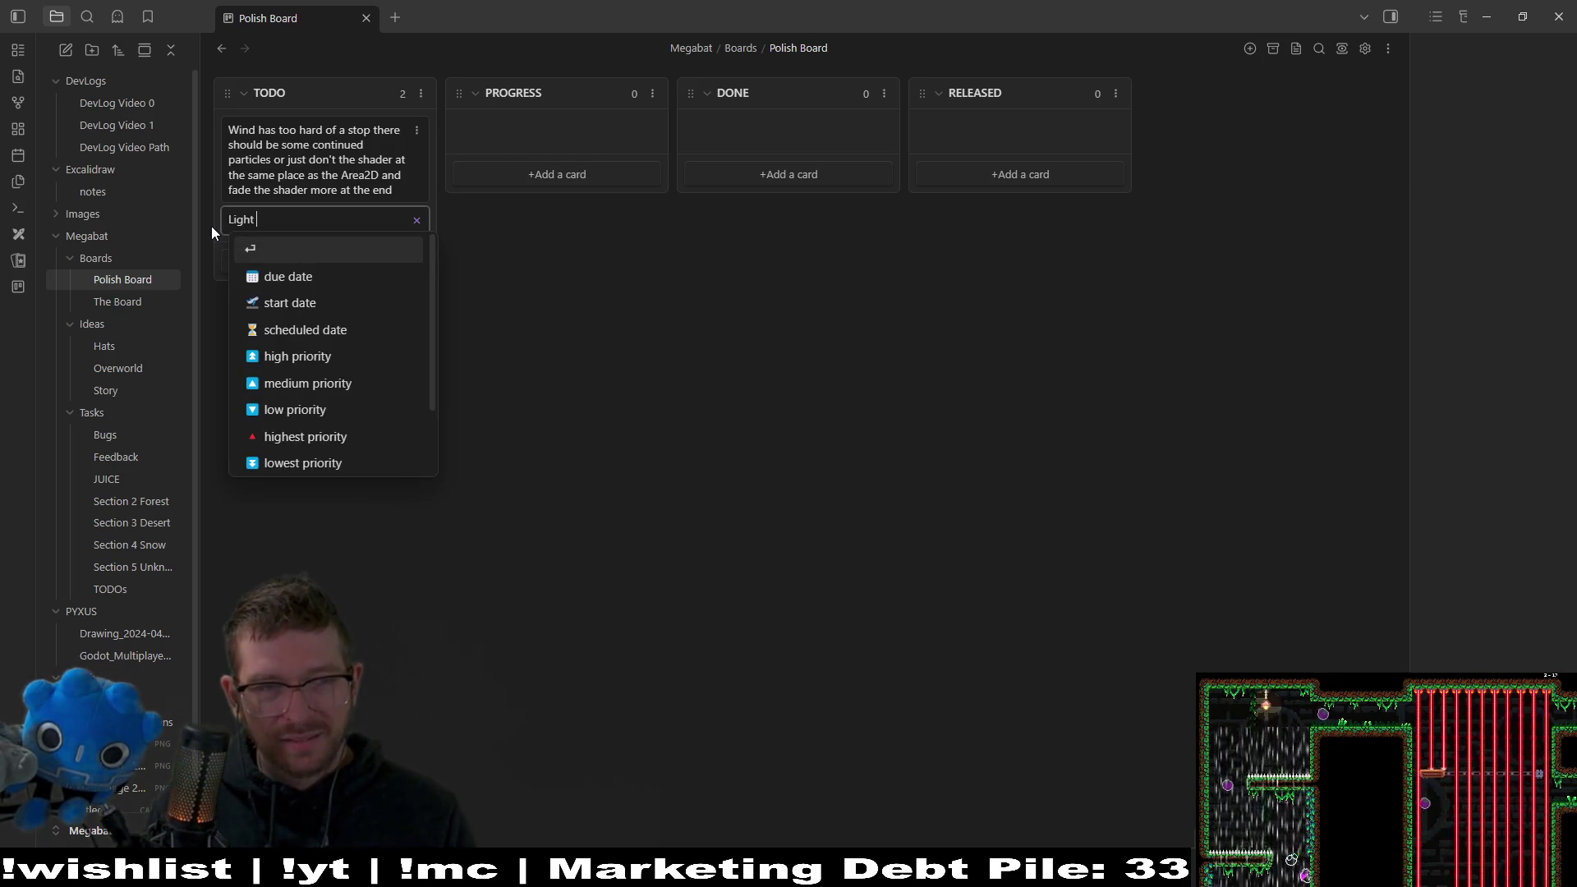
type("indicato")
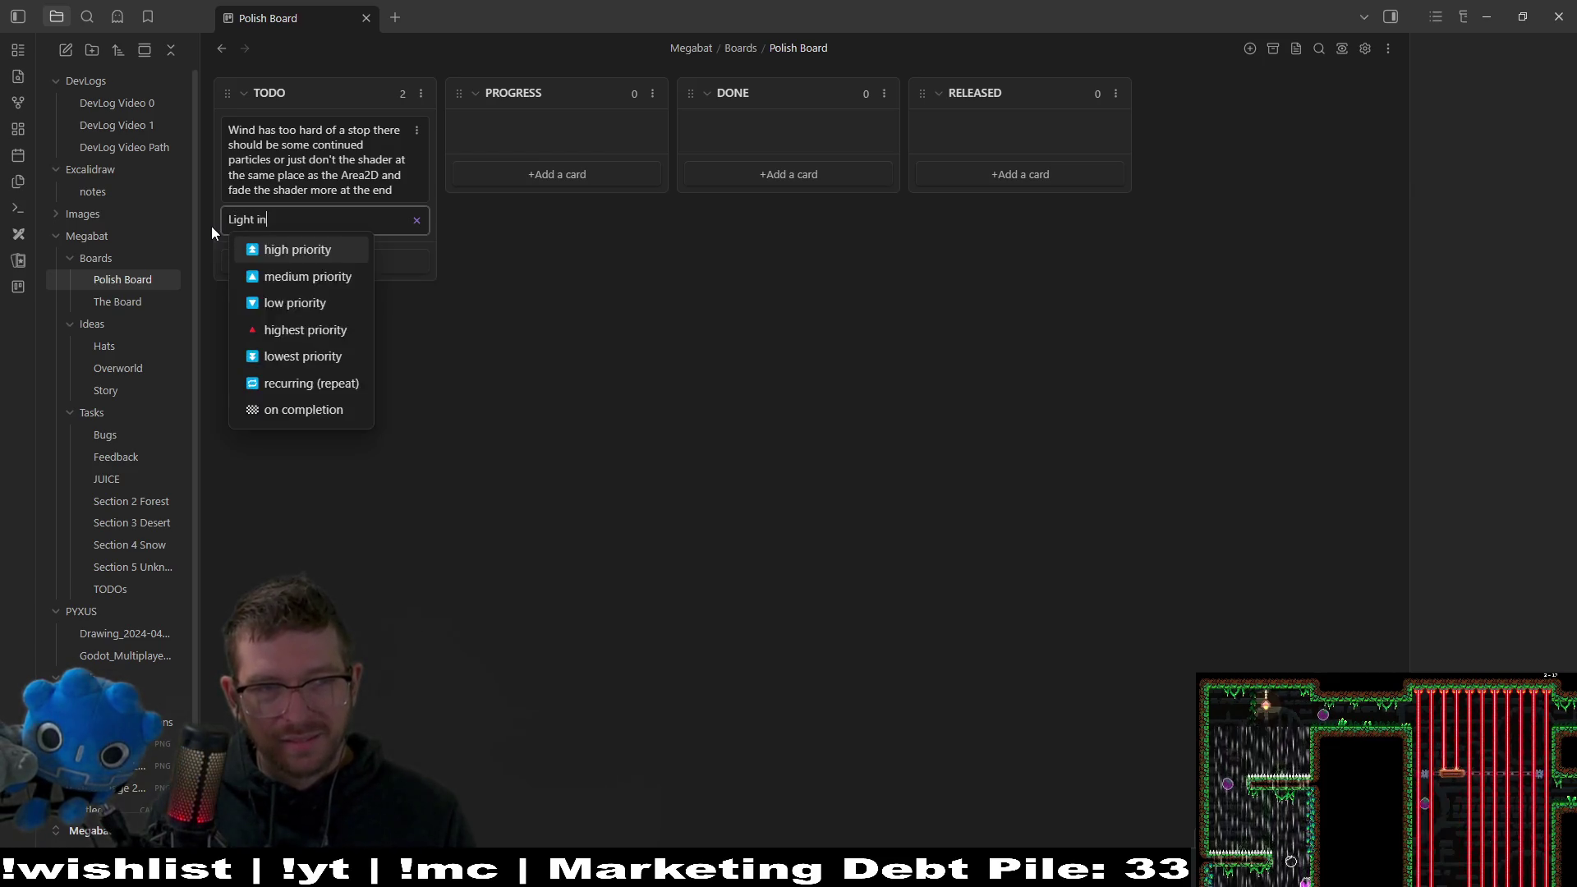
type("r fo")
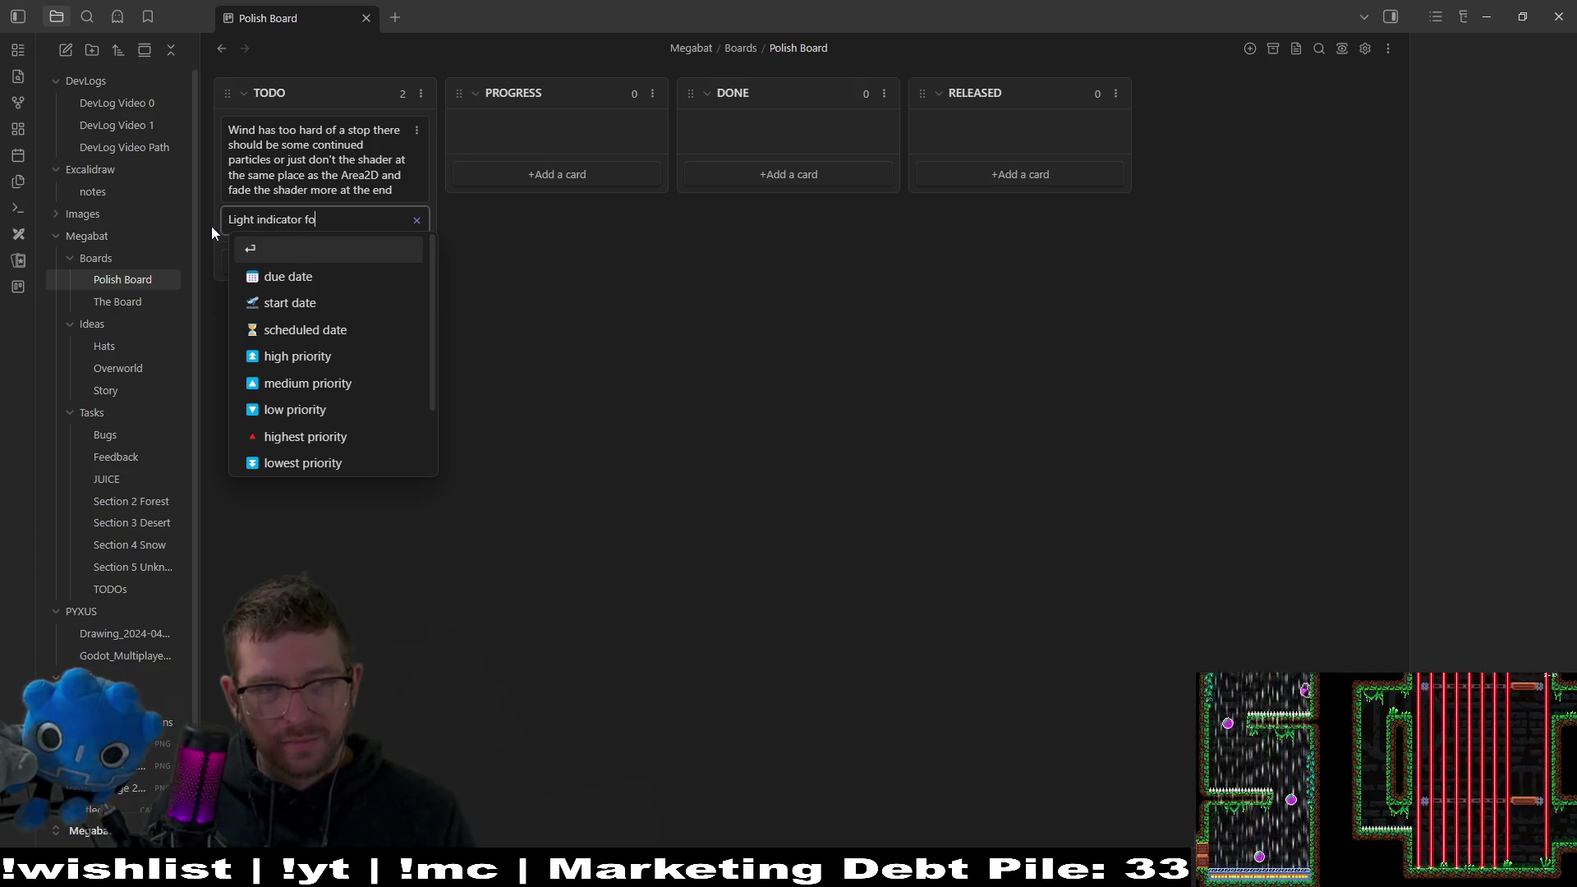
type("r exits with")
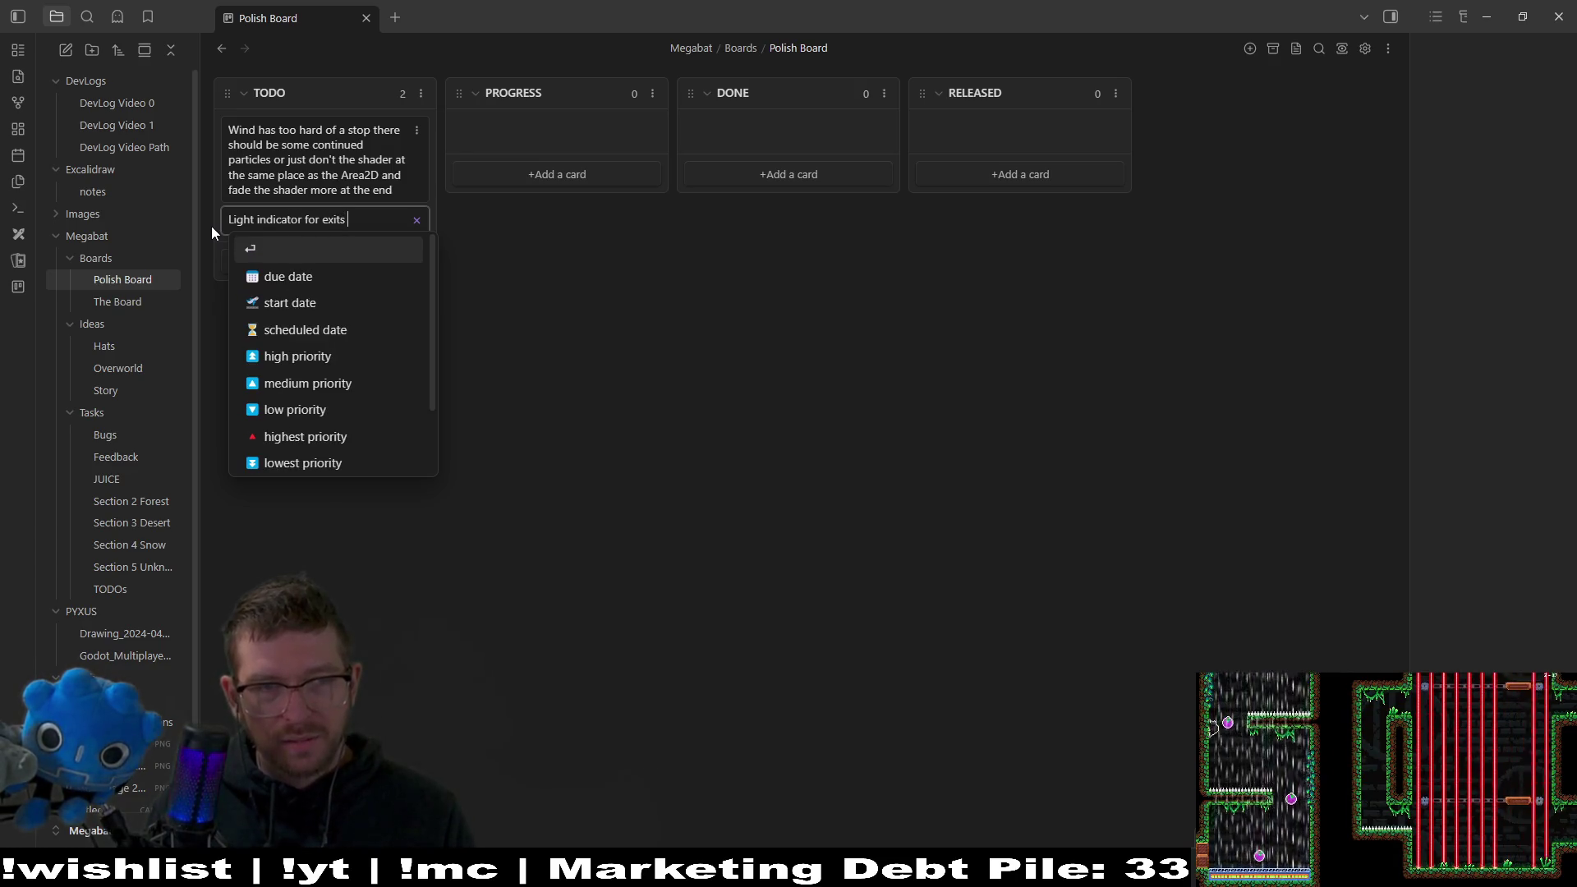
key("BackSpace")
type("out doors")
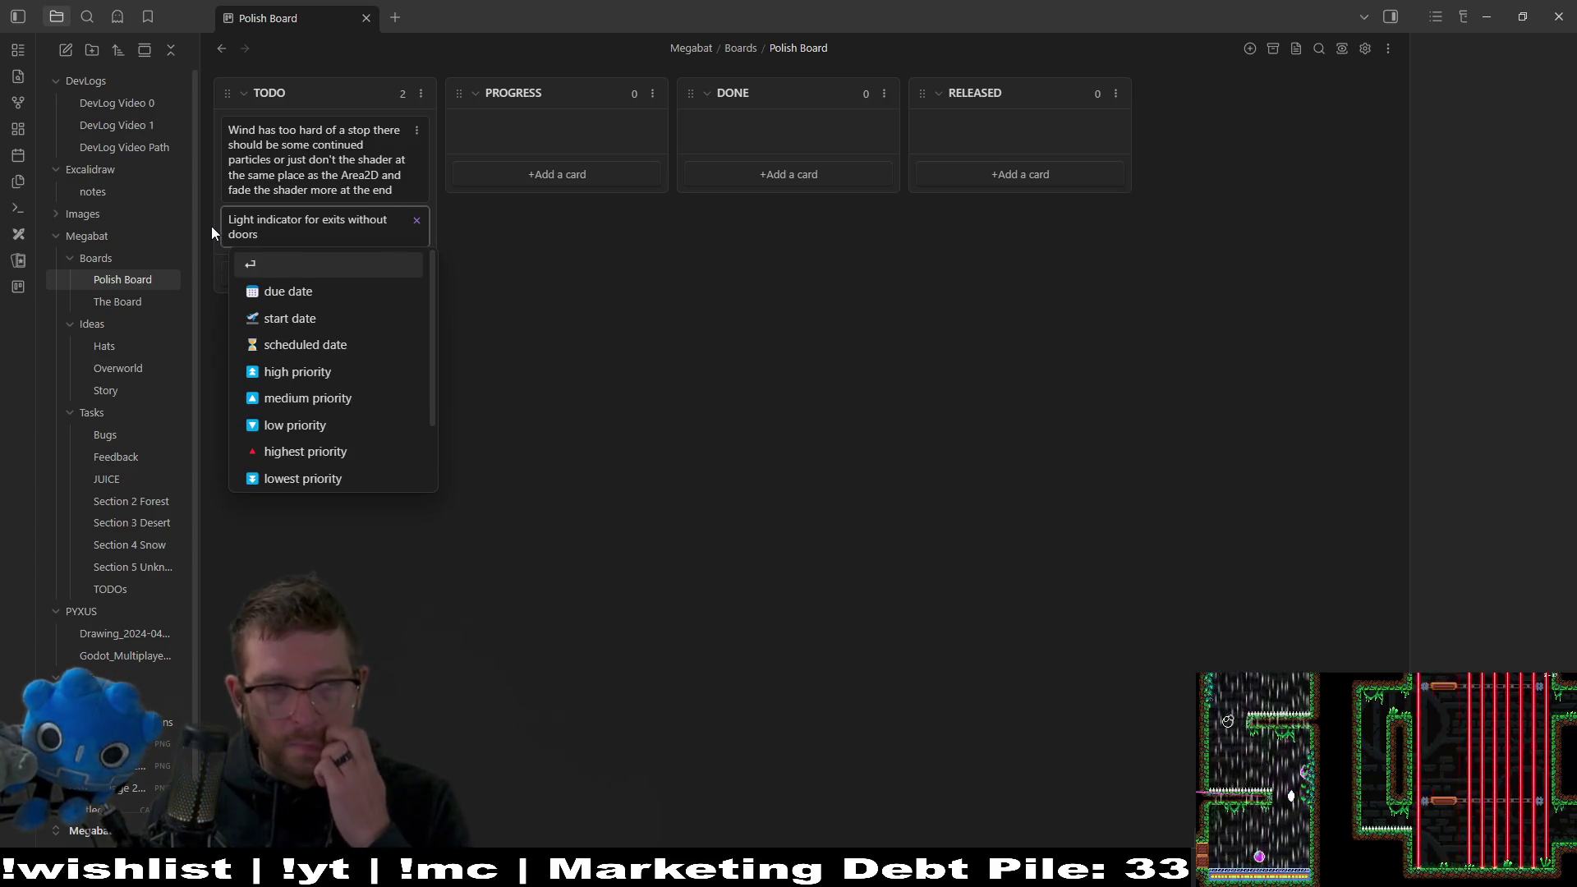
key("Return")
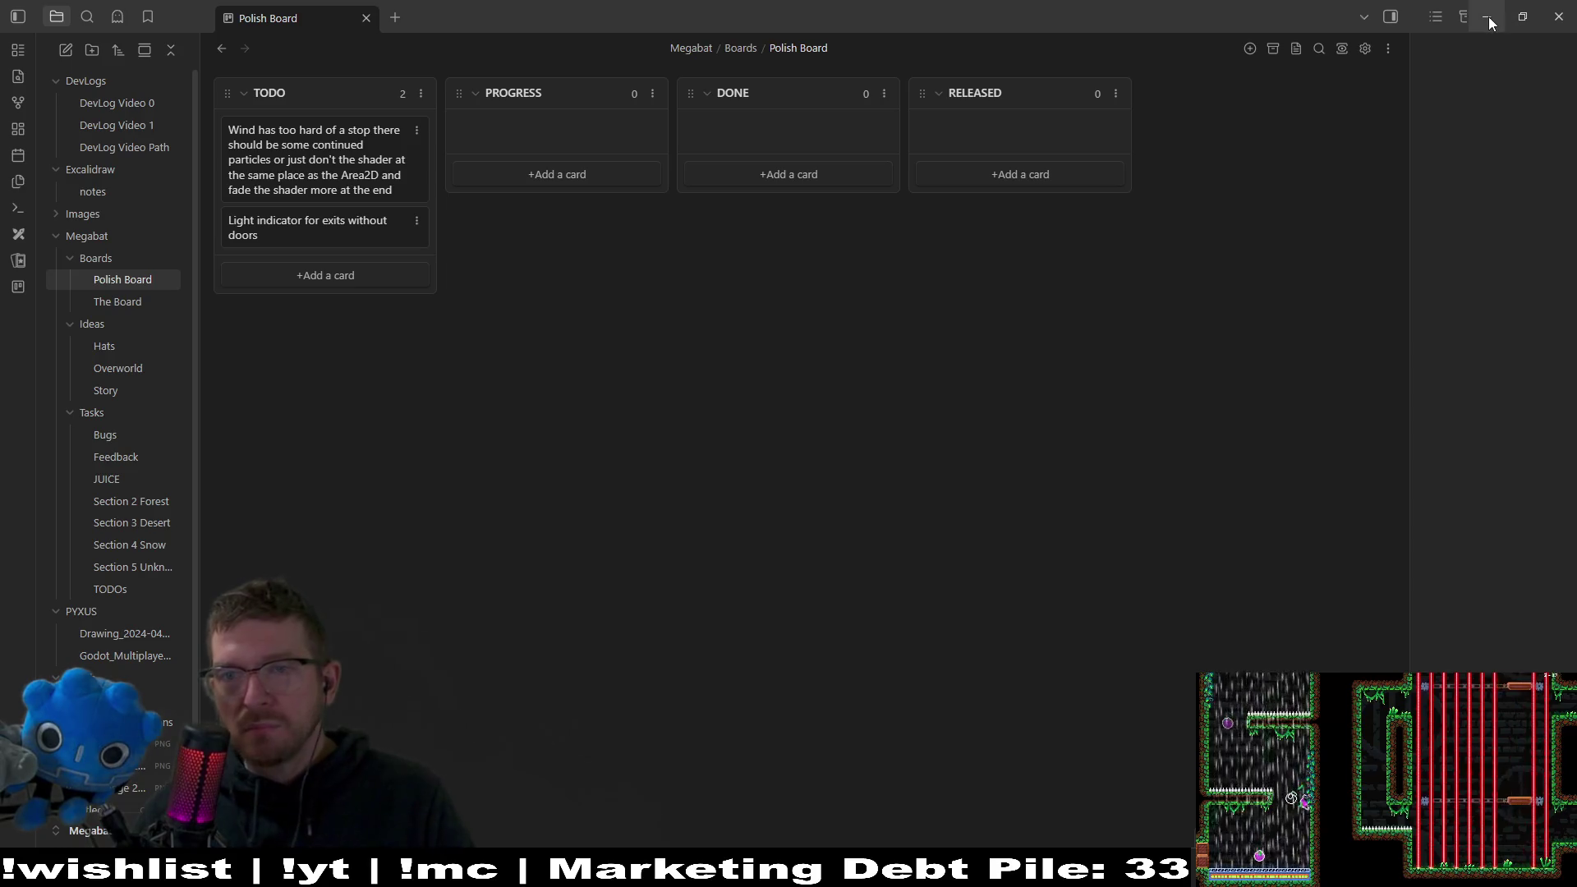
left_click(1489, 18)
Select CollisionPolygon2D2 and drag its corner vertex onto the tile edge.
scroll(895, 279, "up", 5)
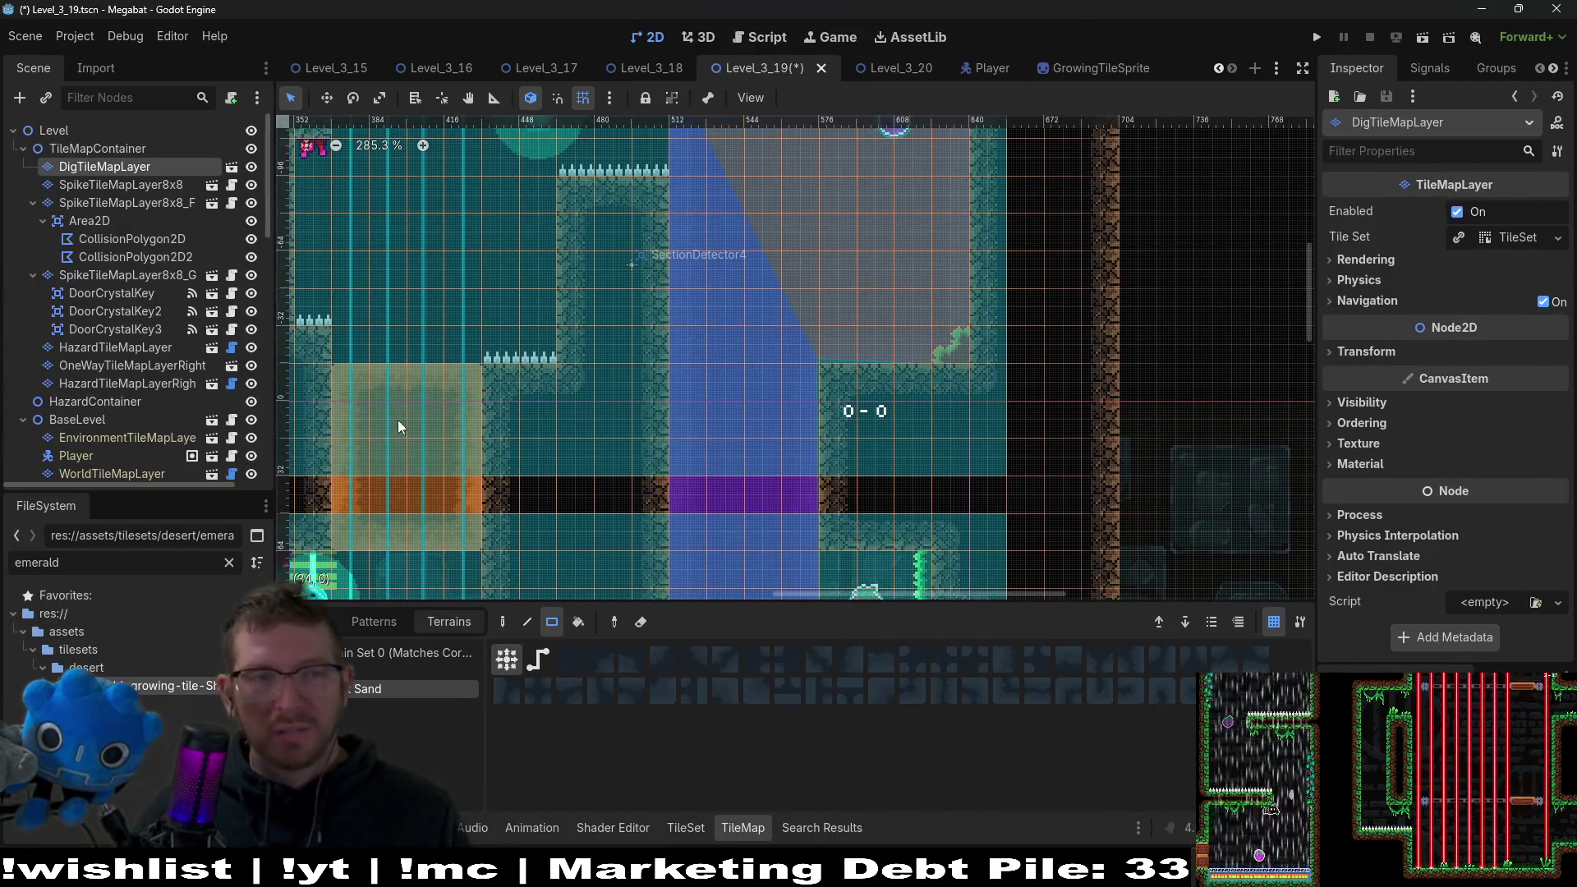
left_click(158, 245)
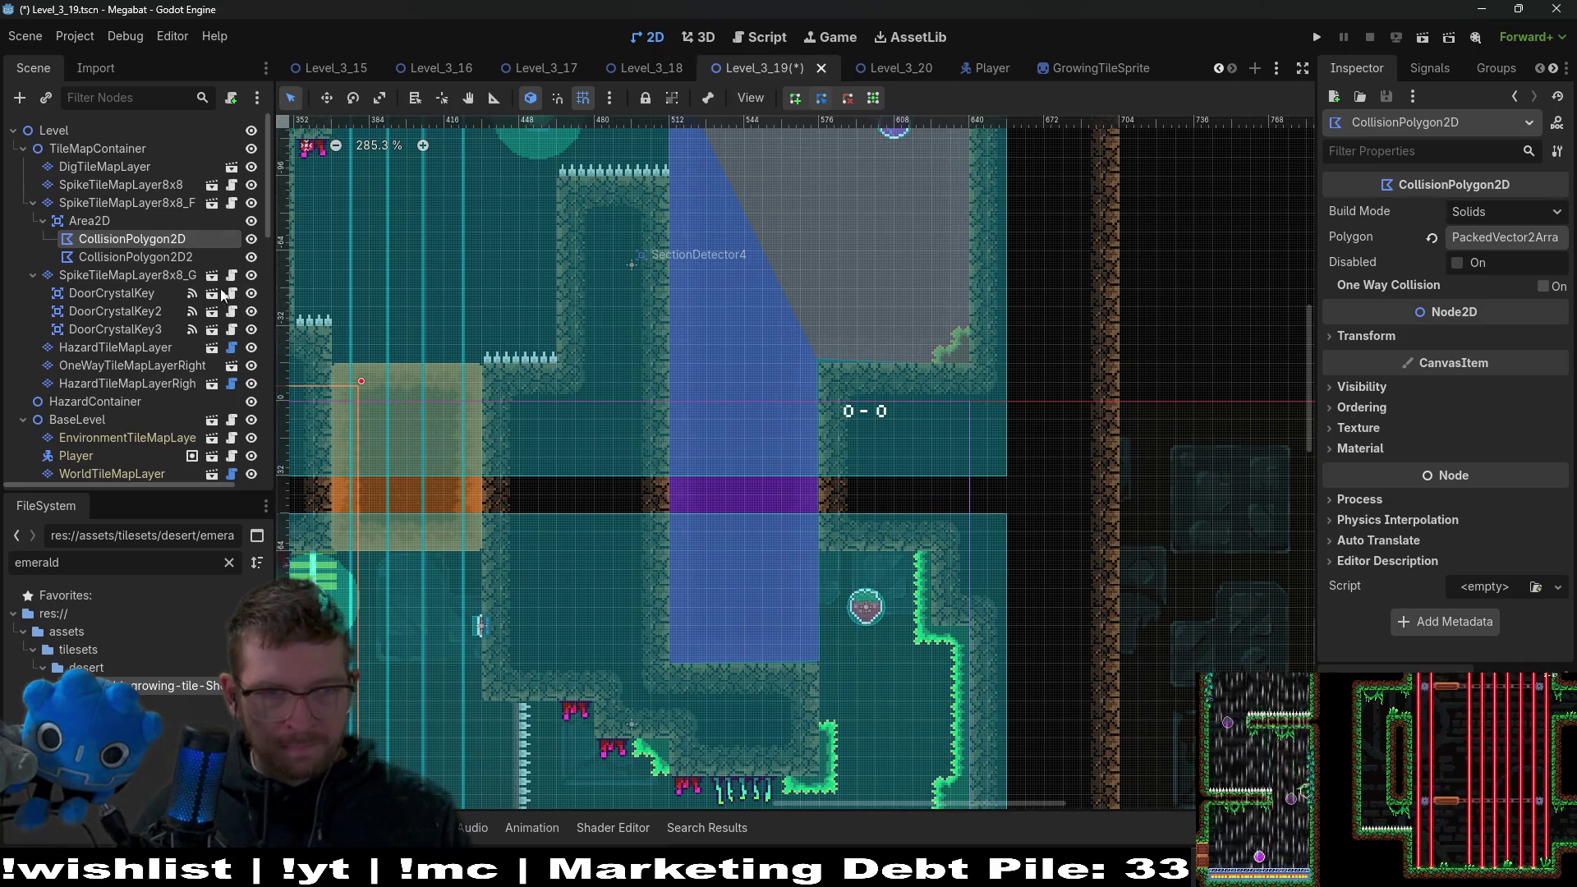
left_click(144, 257)
scroll(840, 359, "up", 3)
scroll(813, 362, "up", 6)
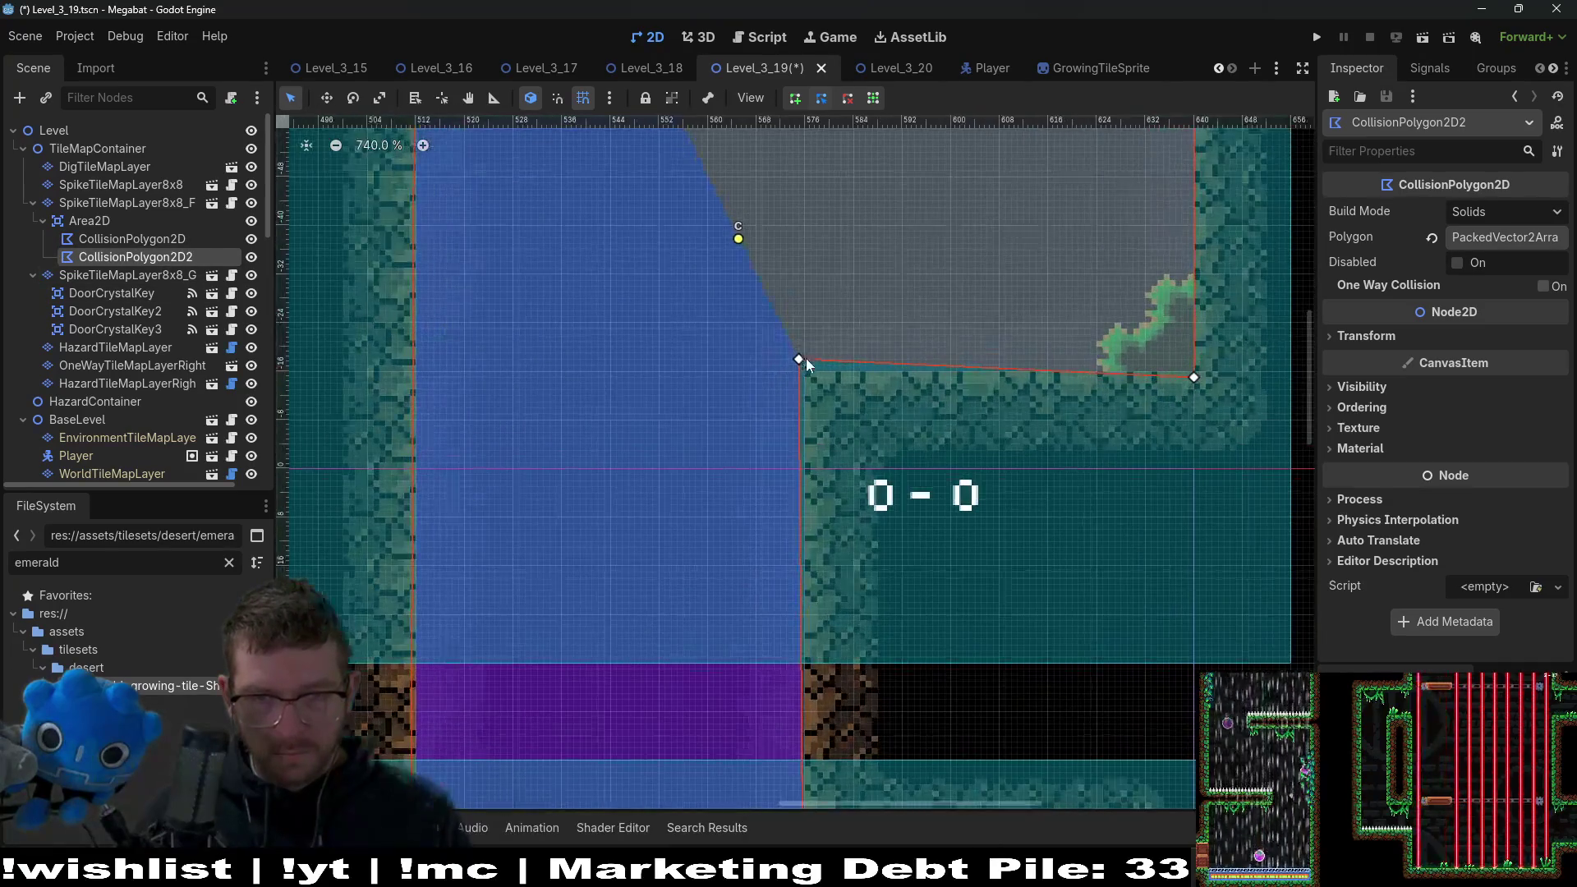
left_click_drag(801, 365, 807, 376)
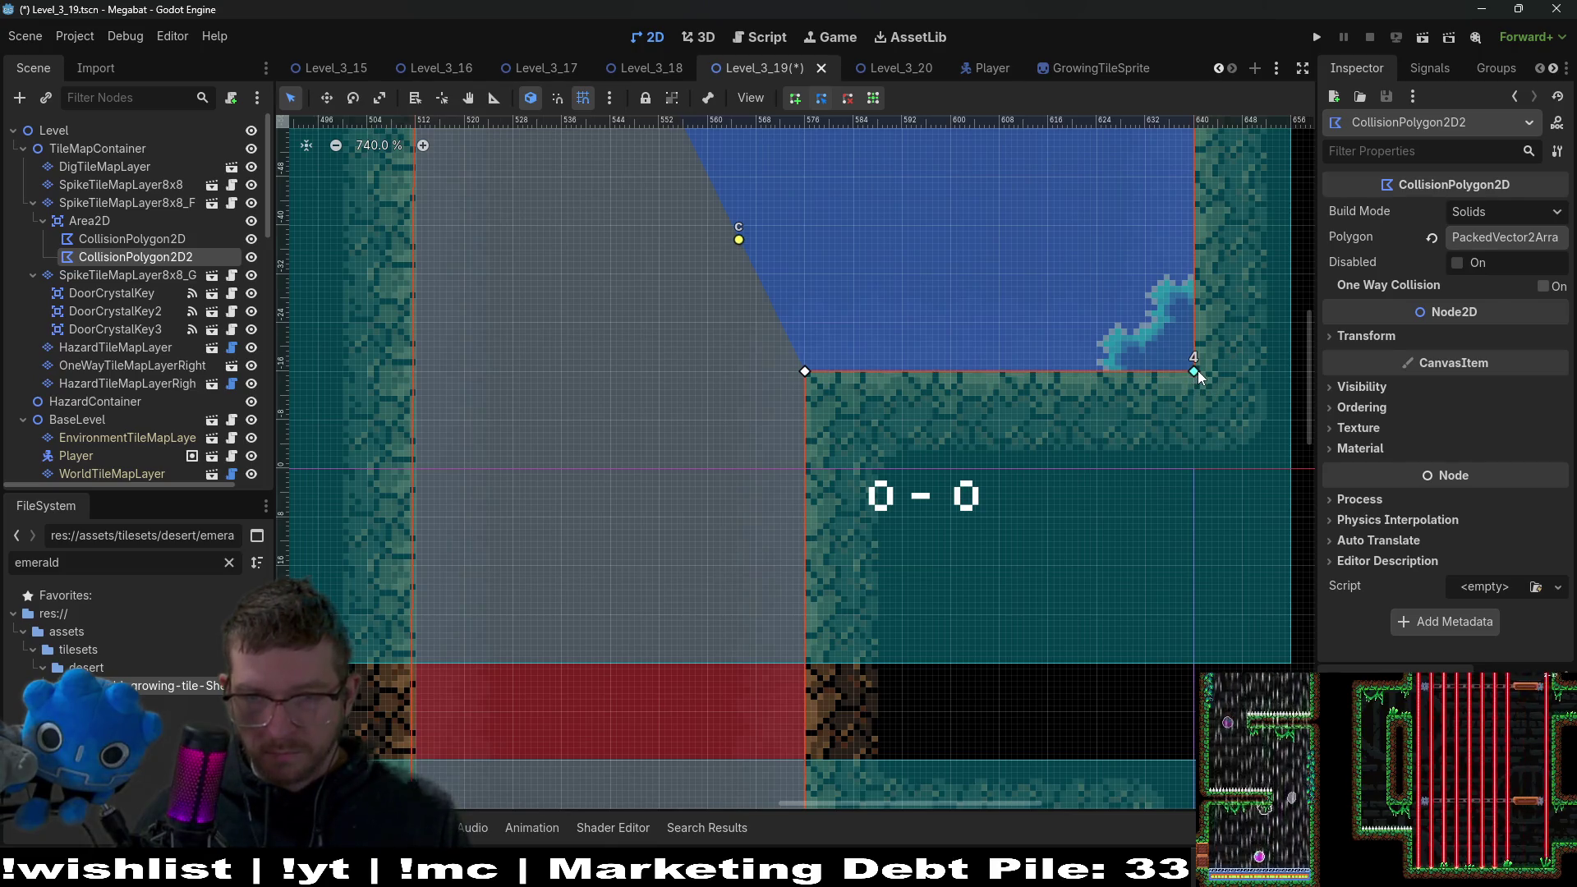
Look over the level layout, then run the current scene to playtest it.
scroll(1198, 377, "up", 10)
scroll(612, 417, "left", 5)
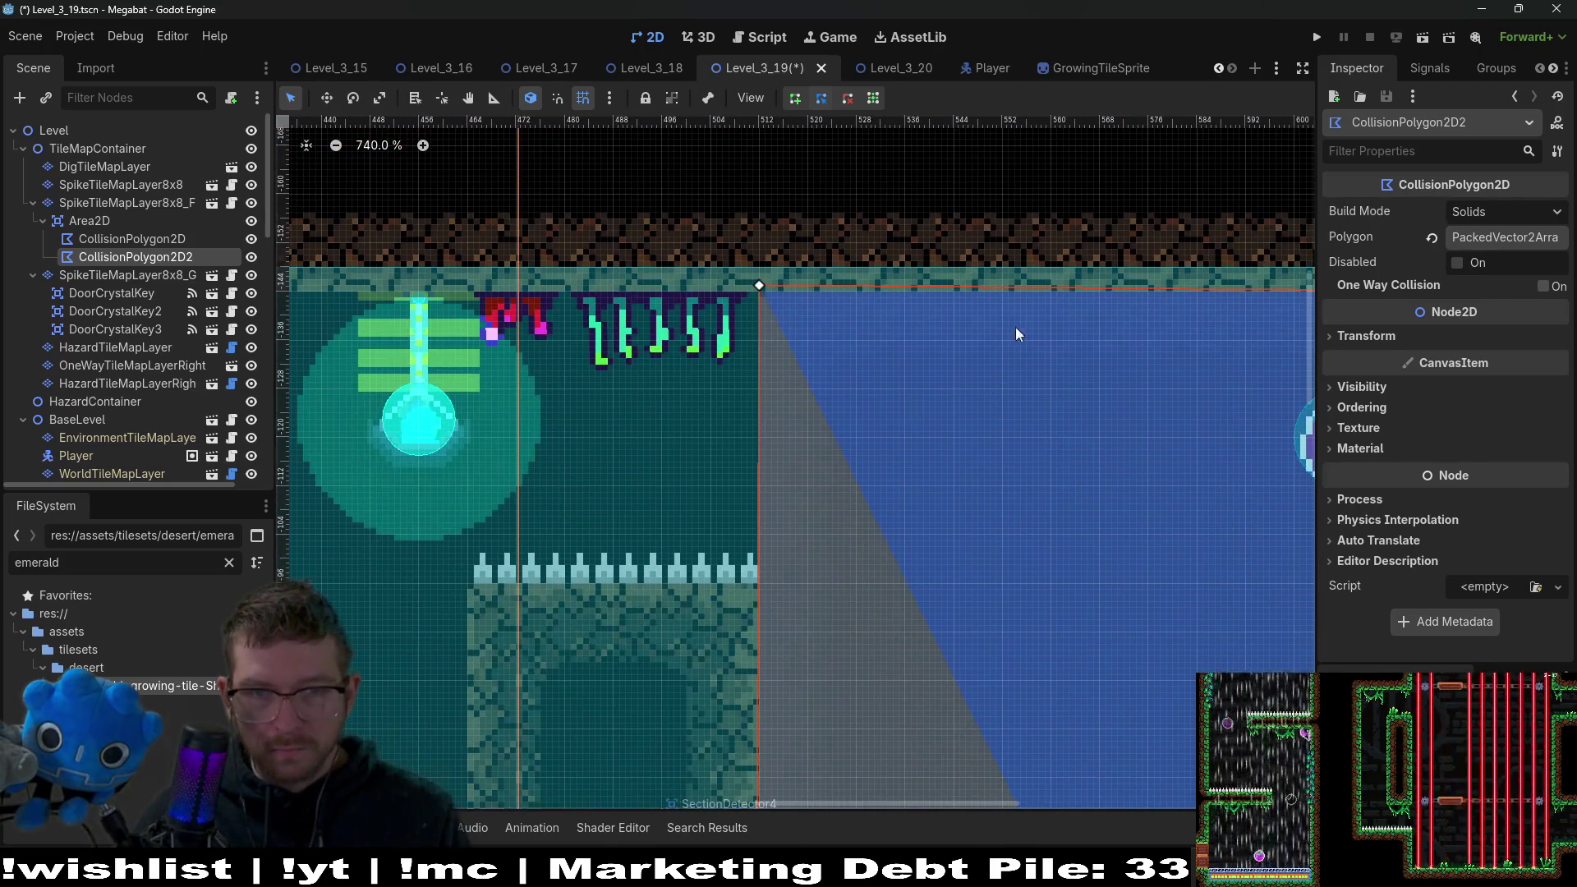
scroll(937, 411, "down", 10)
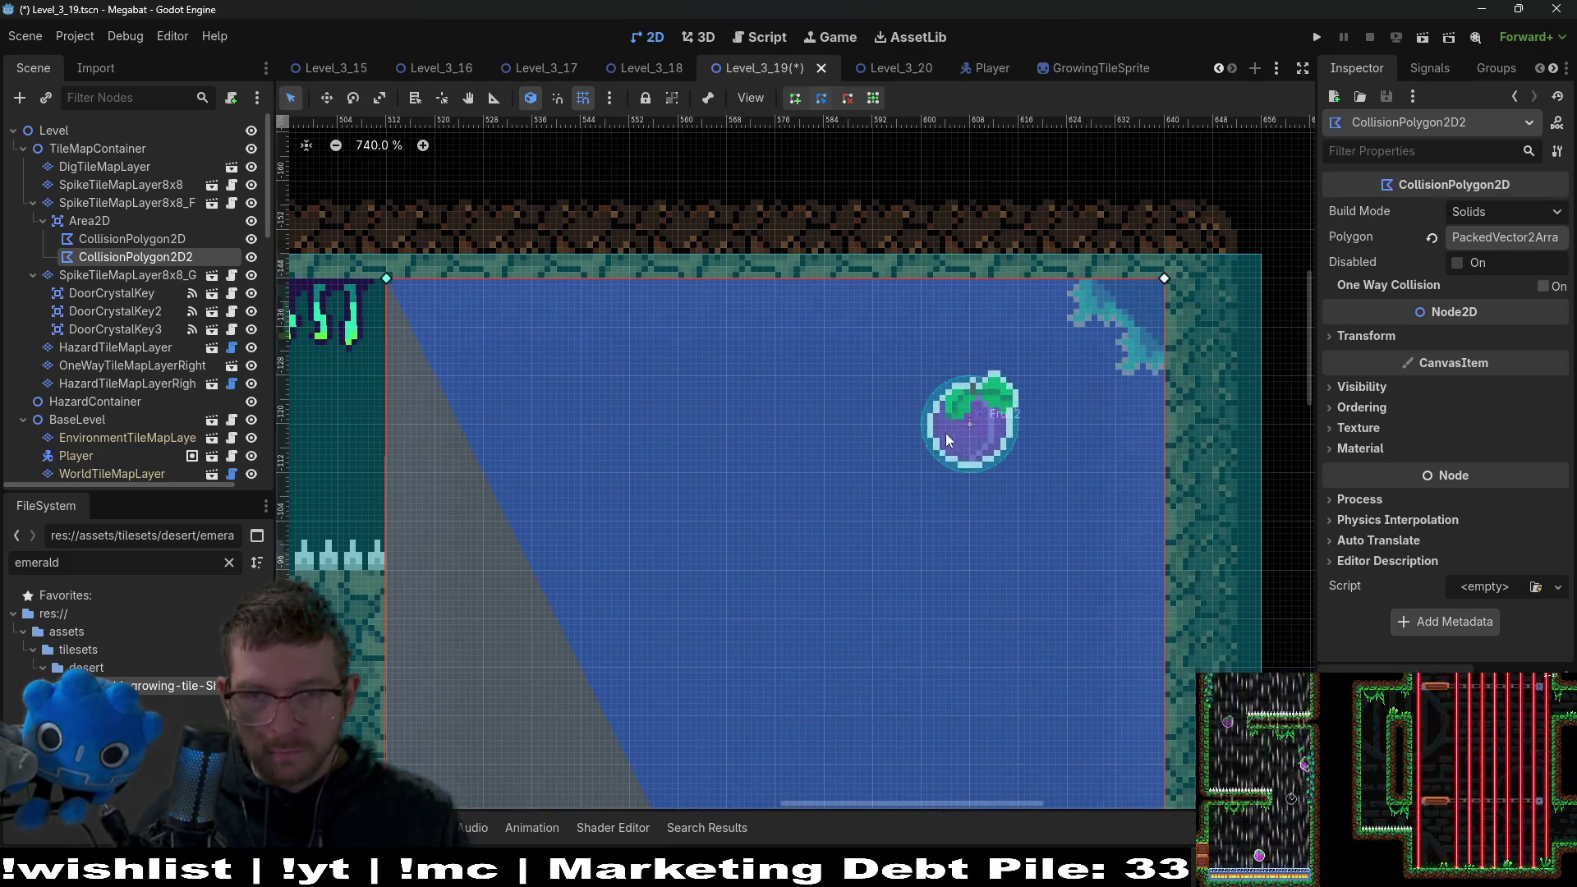
scroll(972, 501, "up", 1)
scroll(982, 526, "down", 6)
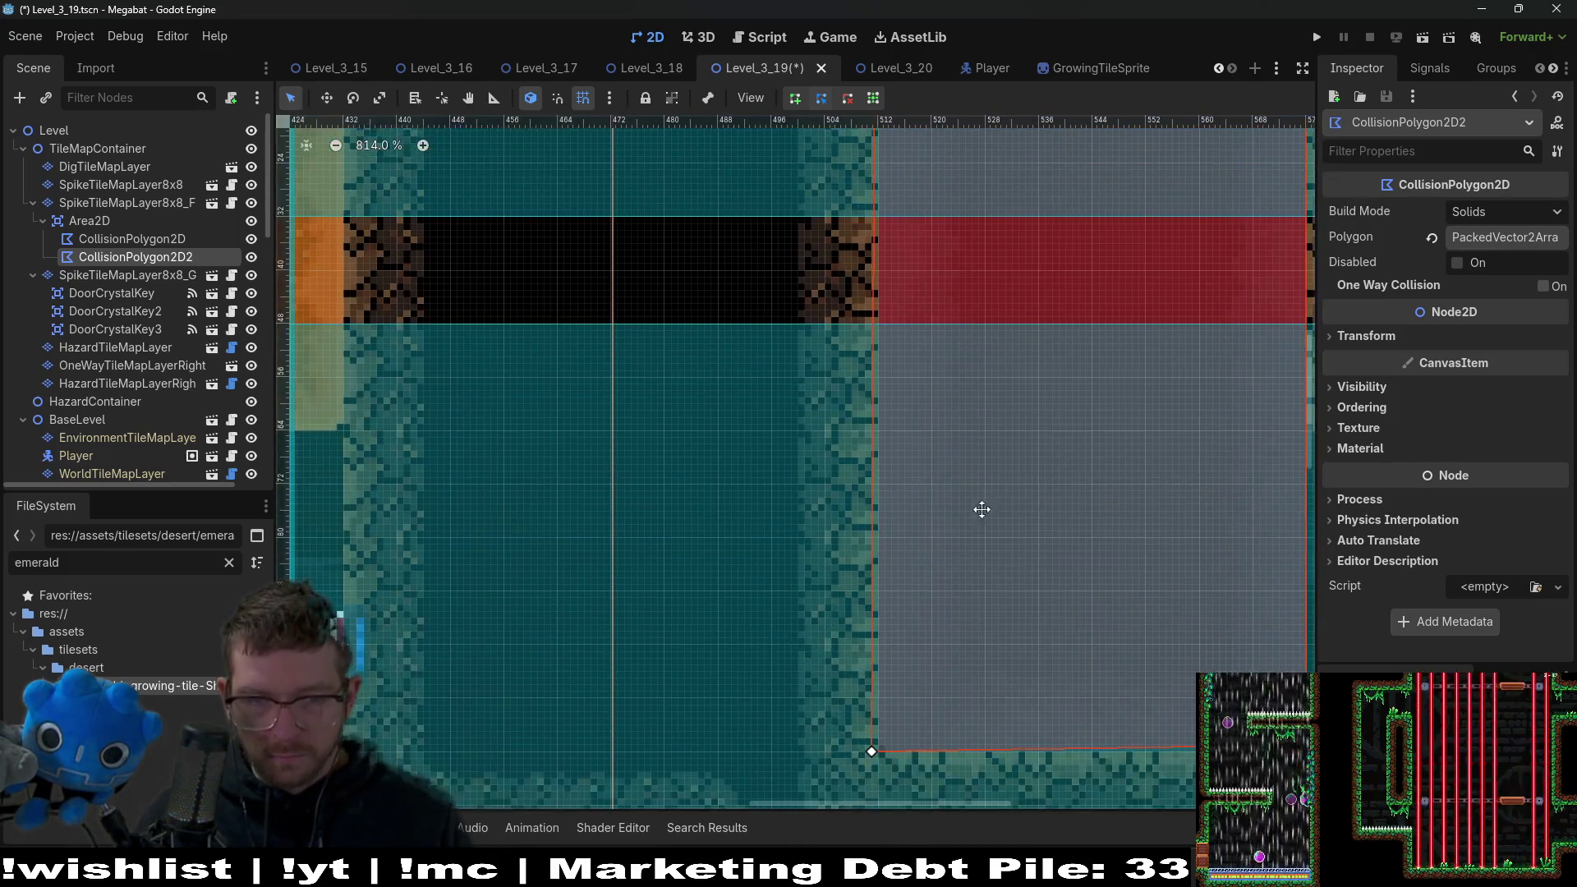
scroll(762, 608, "up", 1)
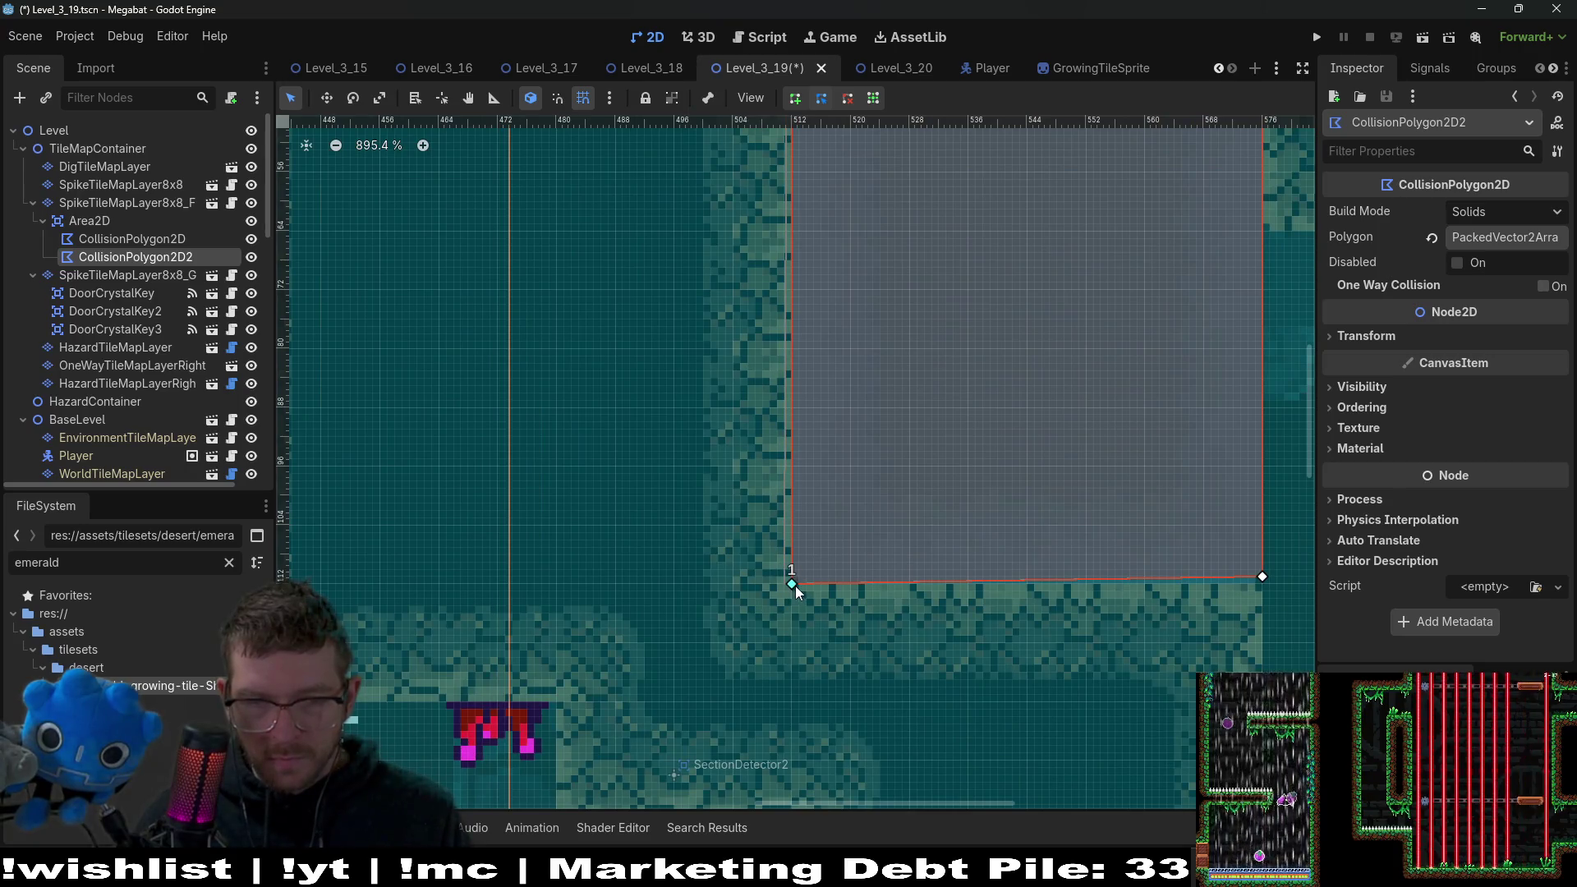
scroll(1127, 609, "right", 4)
scroll(1127, 610, "down", 1)
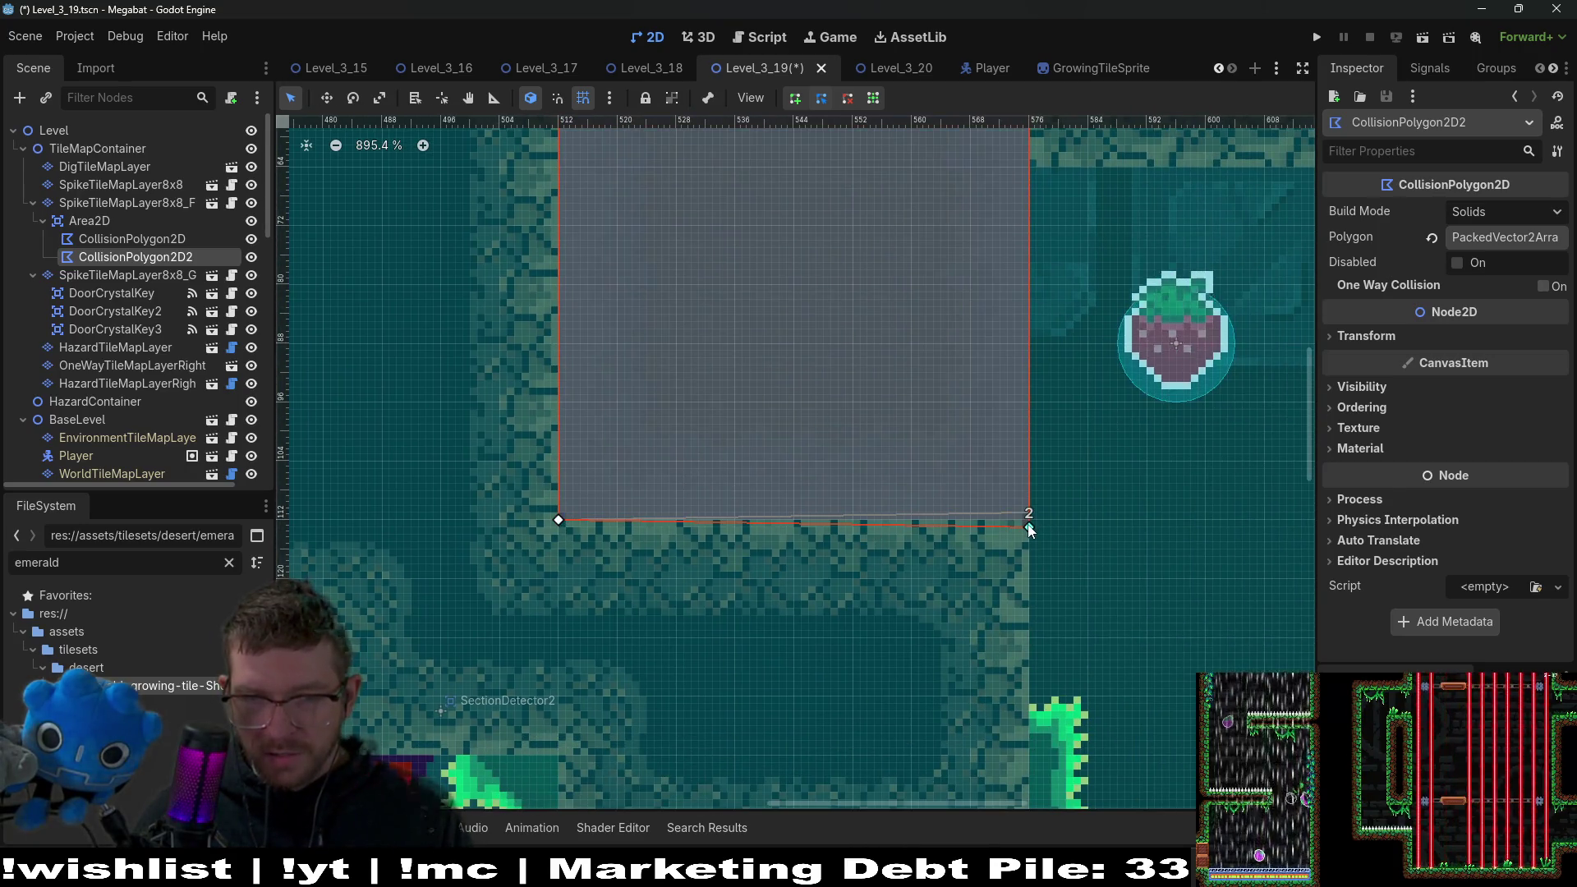
scroll(968, 472, "down", 15)
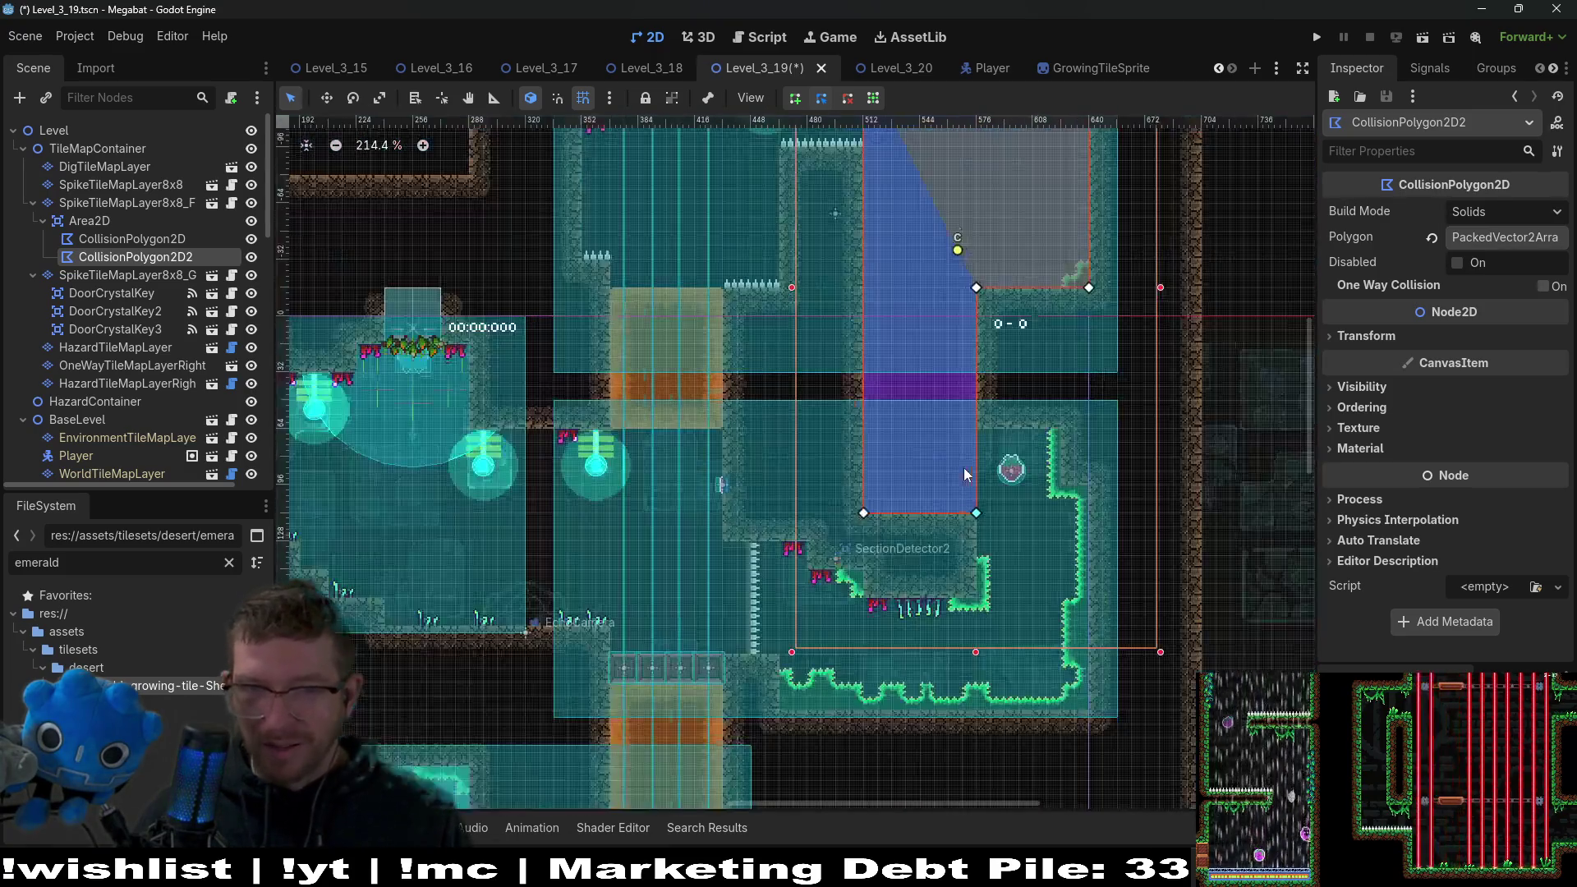
scroll(978, 460, "left", 5)
left_click(1423, 37)
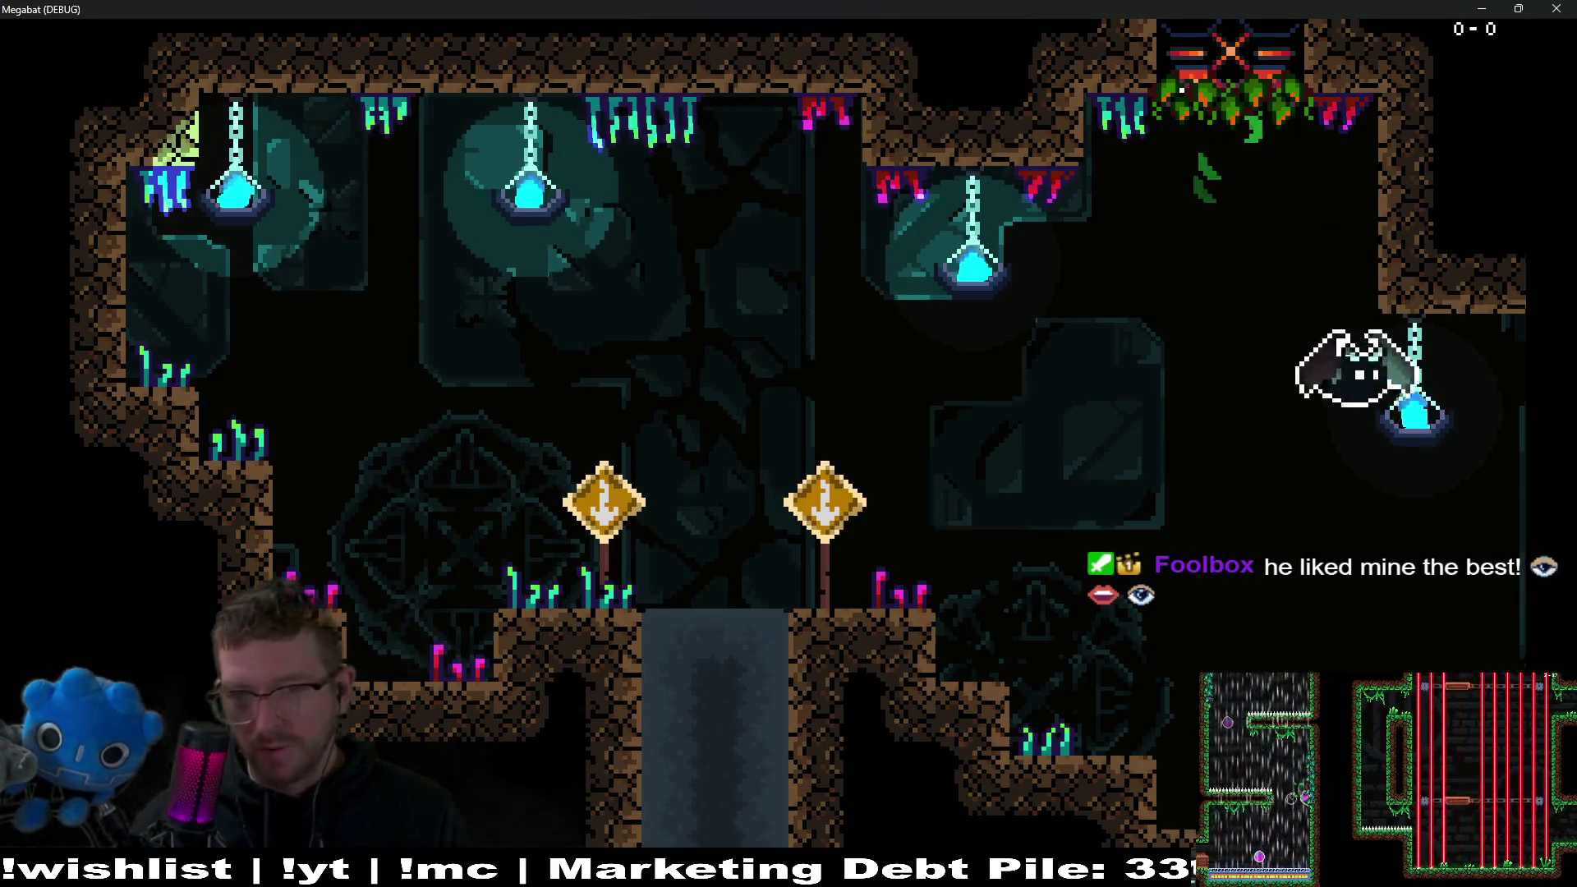
Fly the bat right to the strawberry, then up past the hanging lamp into the orange shaft.
key("Right")
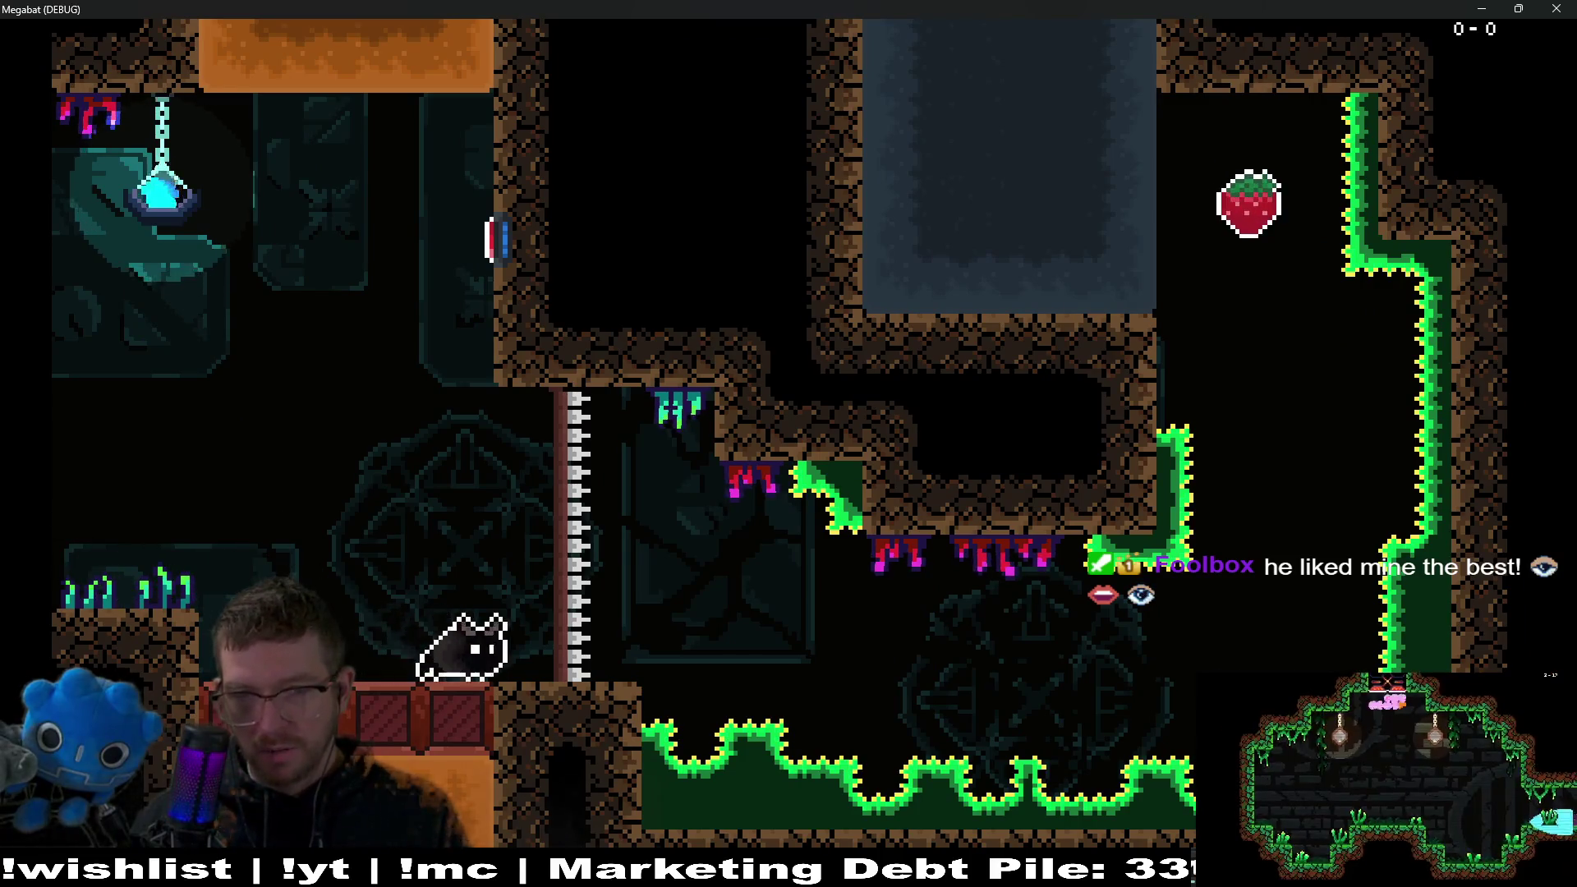
key("Up")
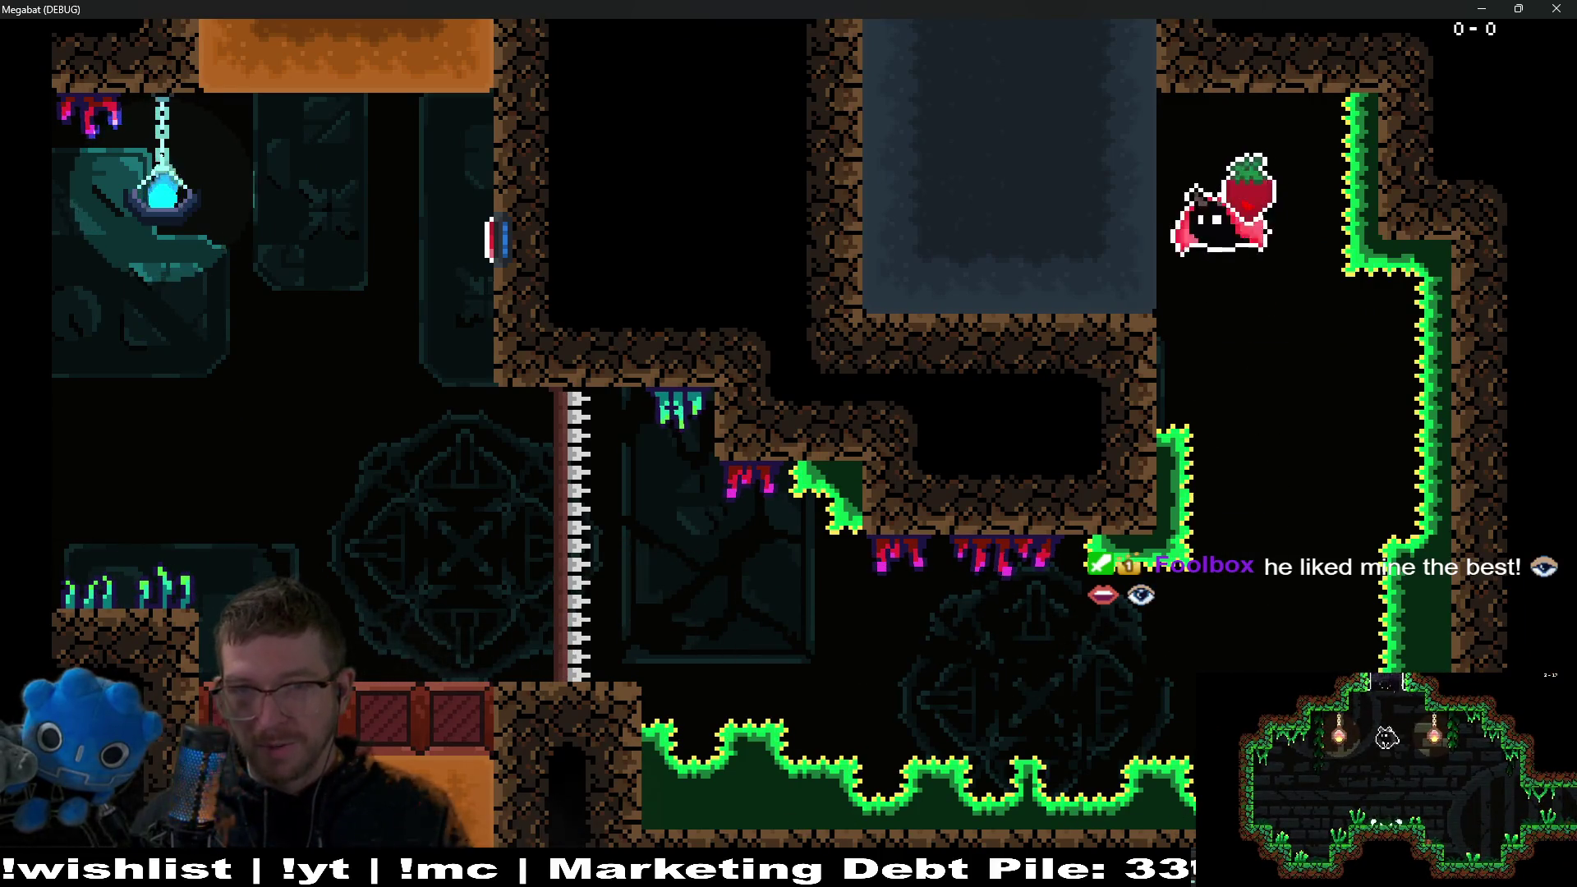
key("Right")
key("Up")
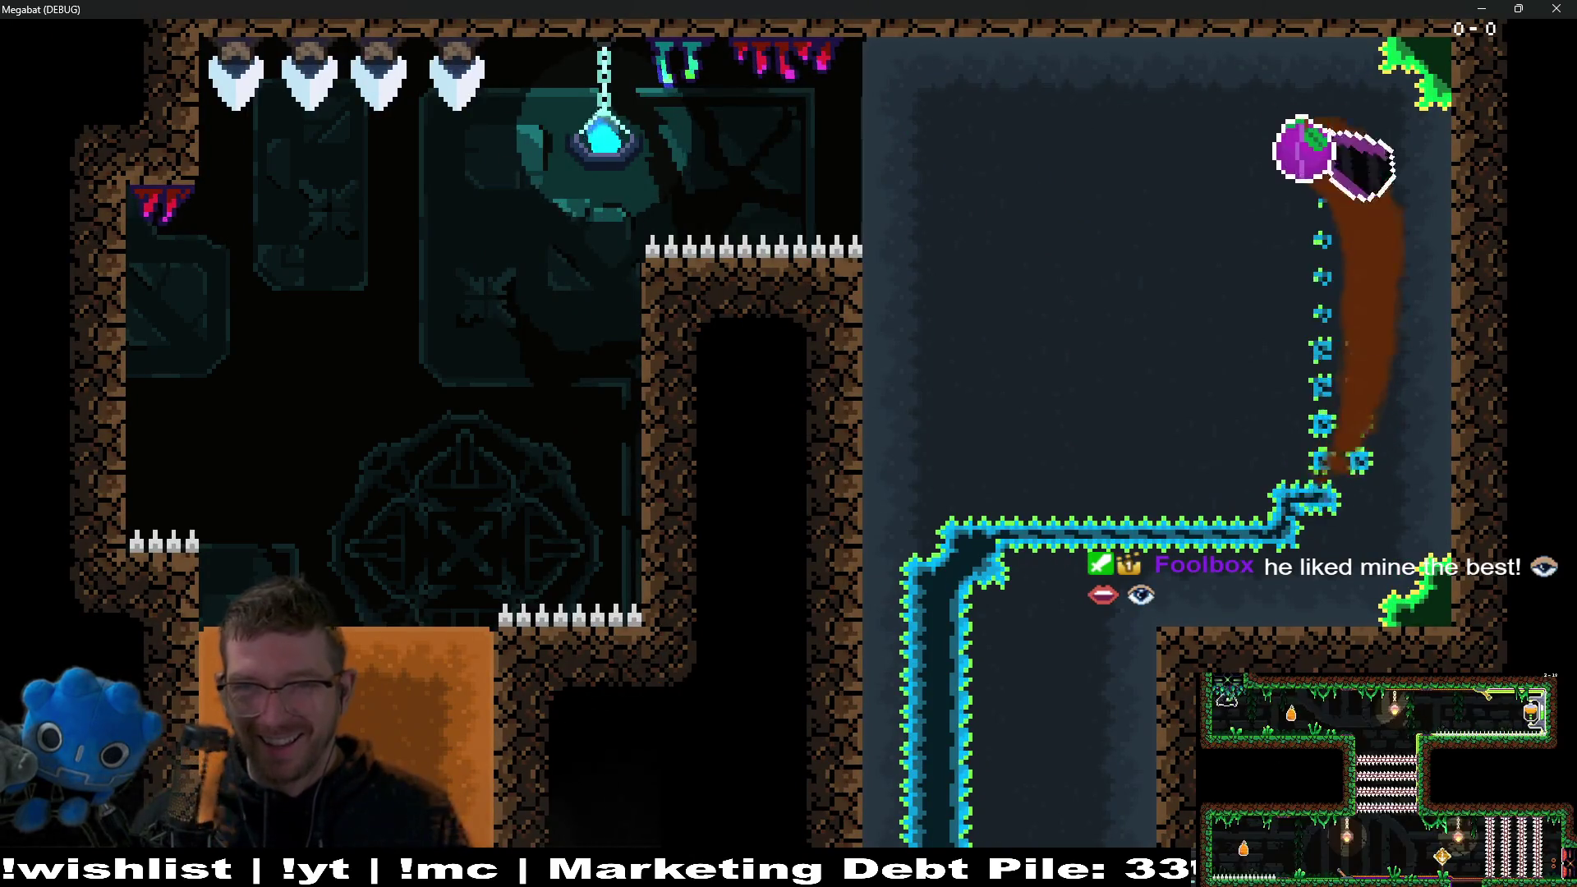
key("Left")
key("Up")
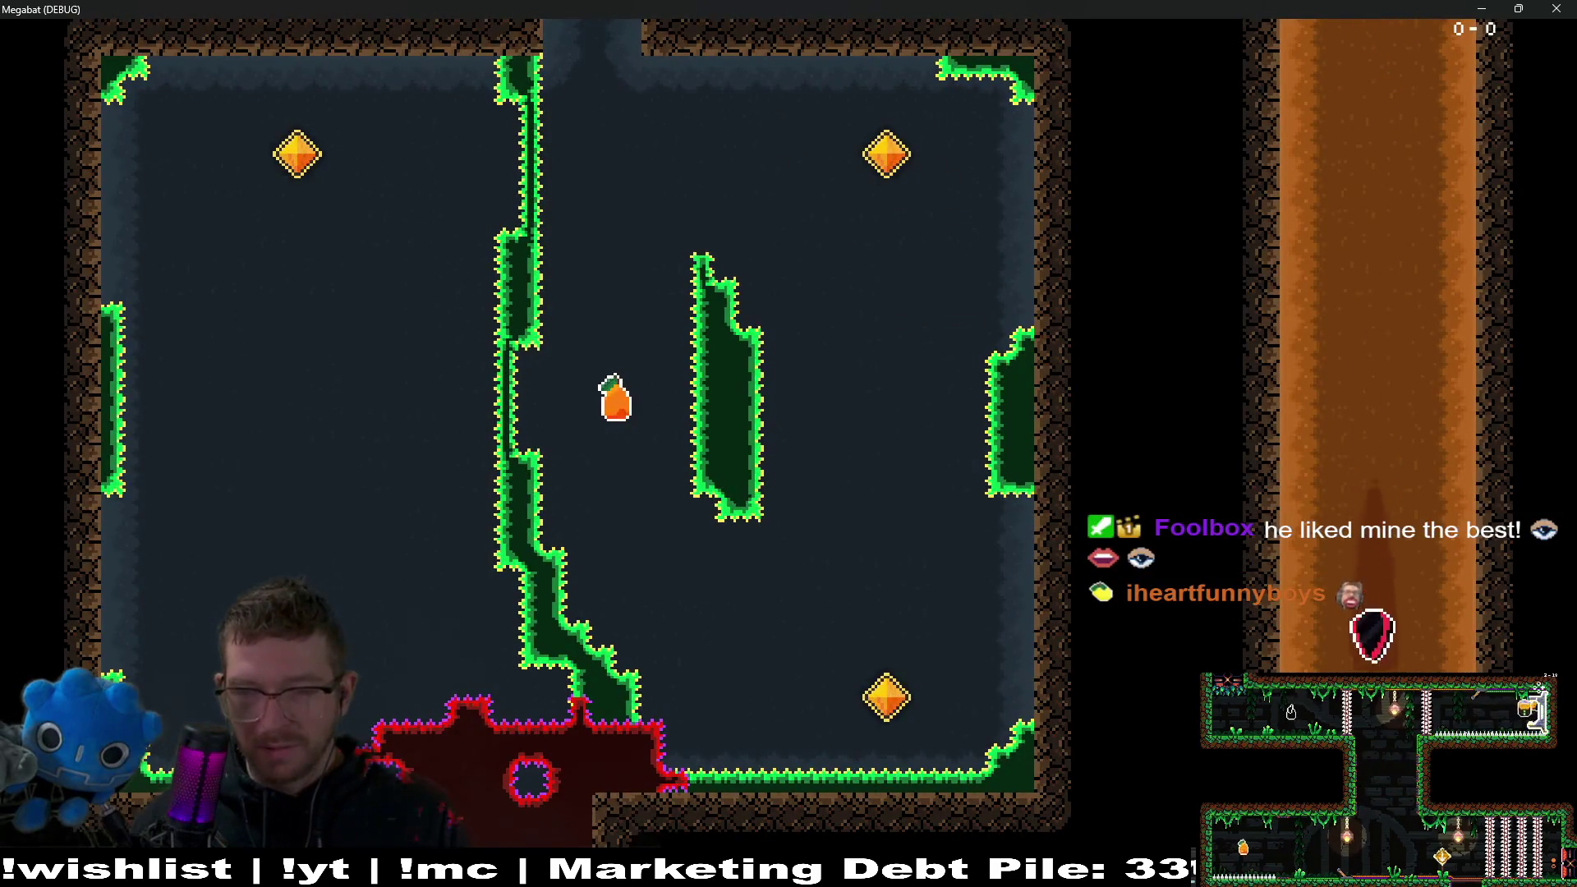
key("Up")
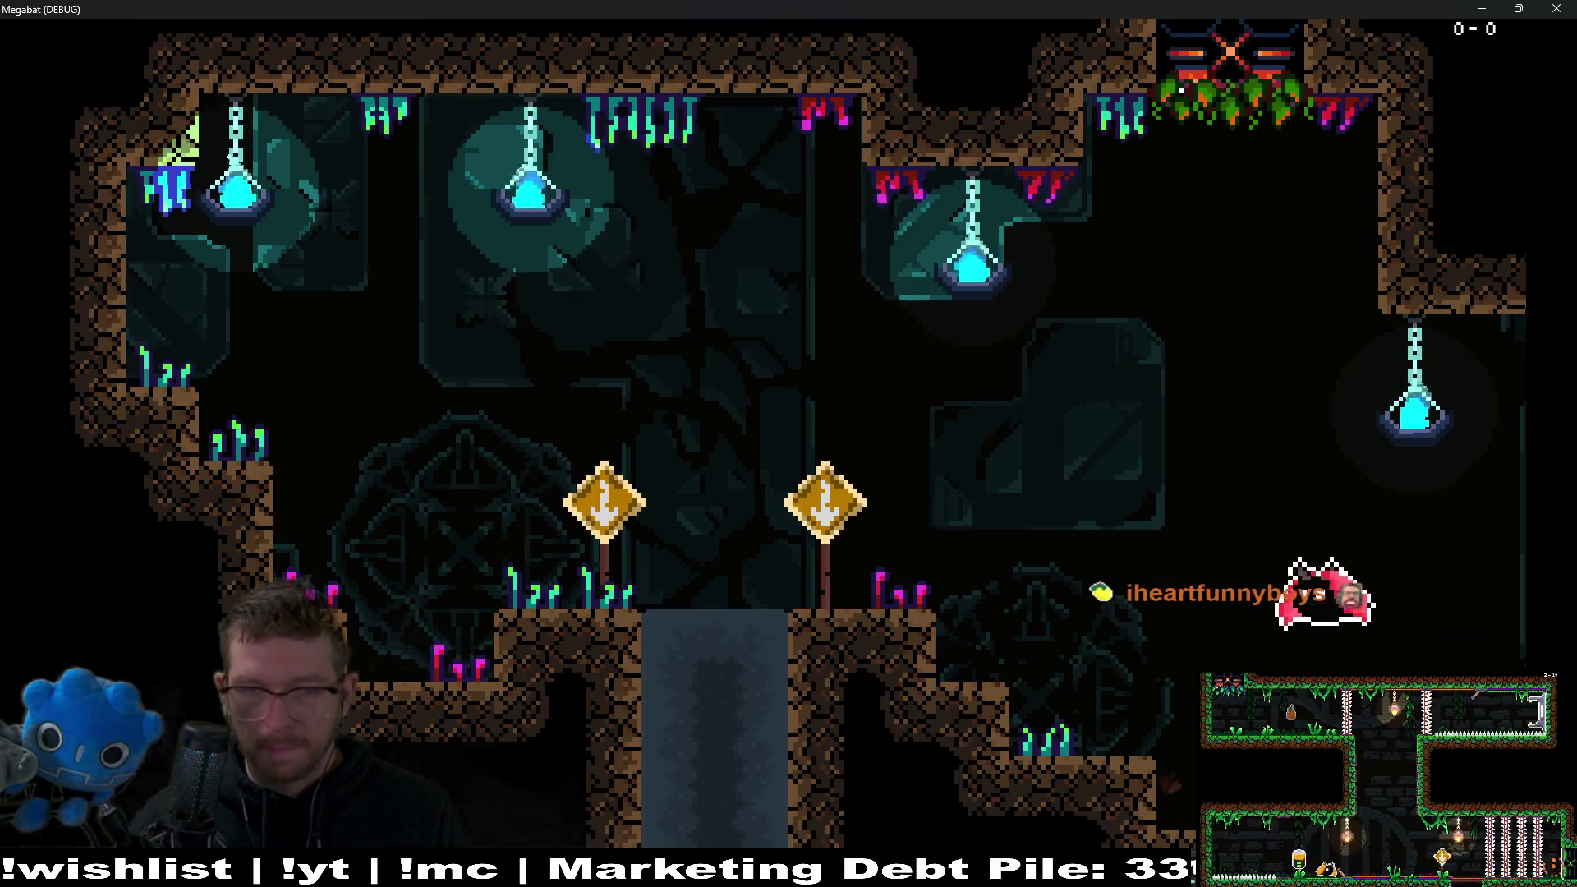
Dive through the pit and loop the bat around the gem room to the bottom gem.
key("Down")
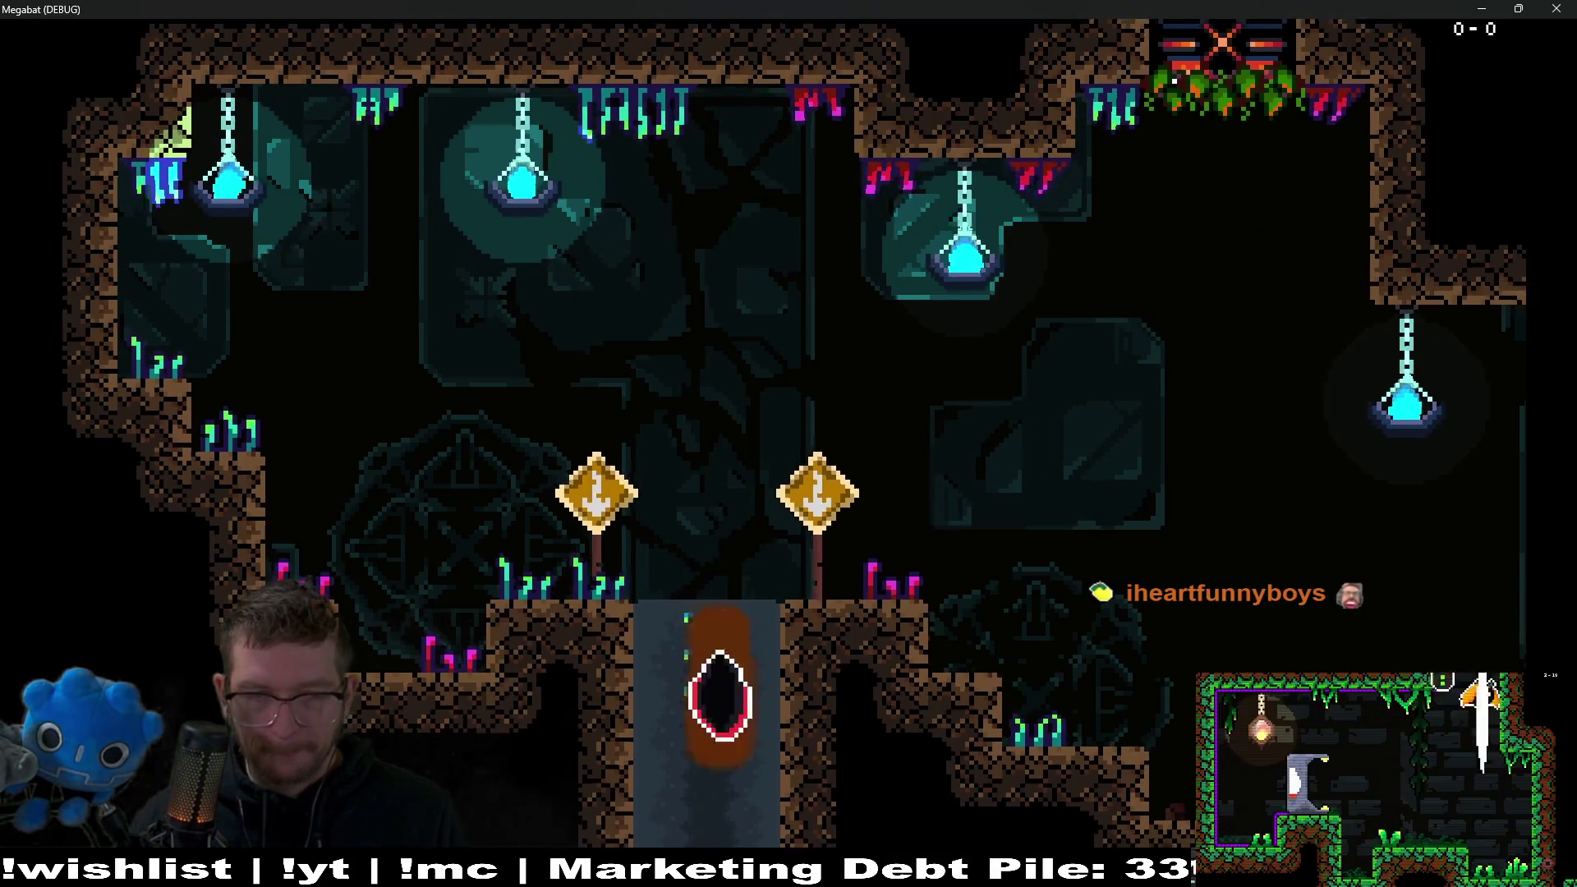
key("Right")
key("Down")
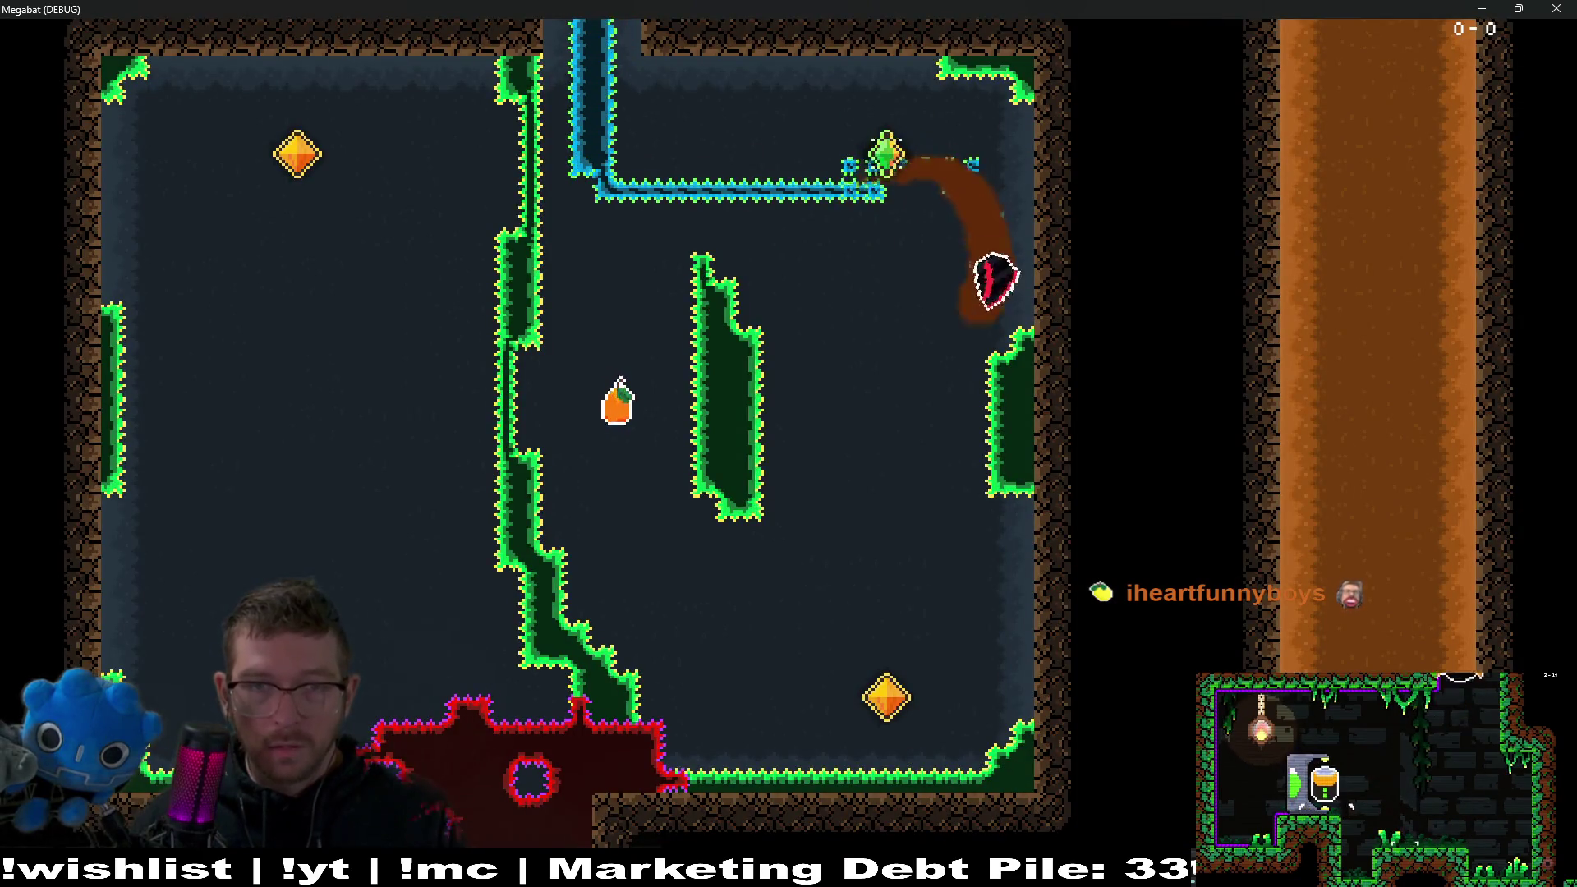
key("Up")
key("Left")
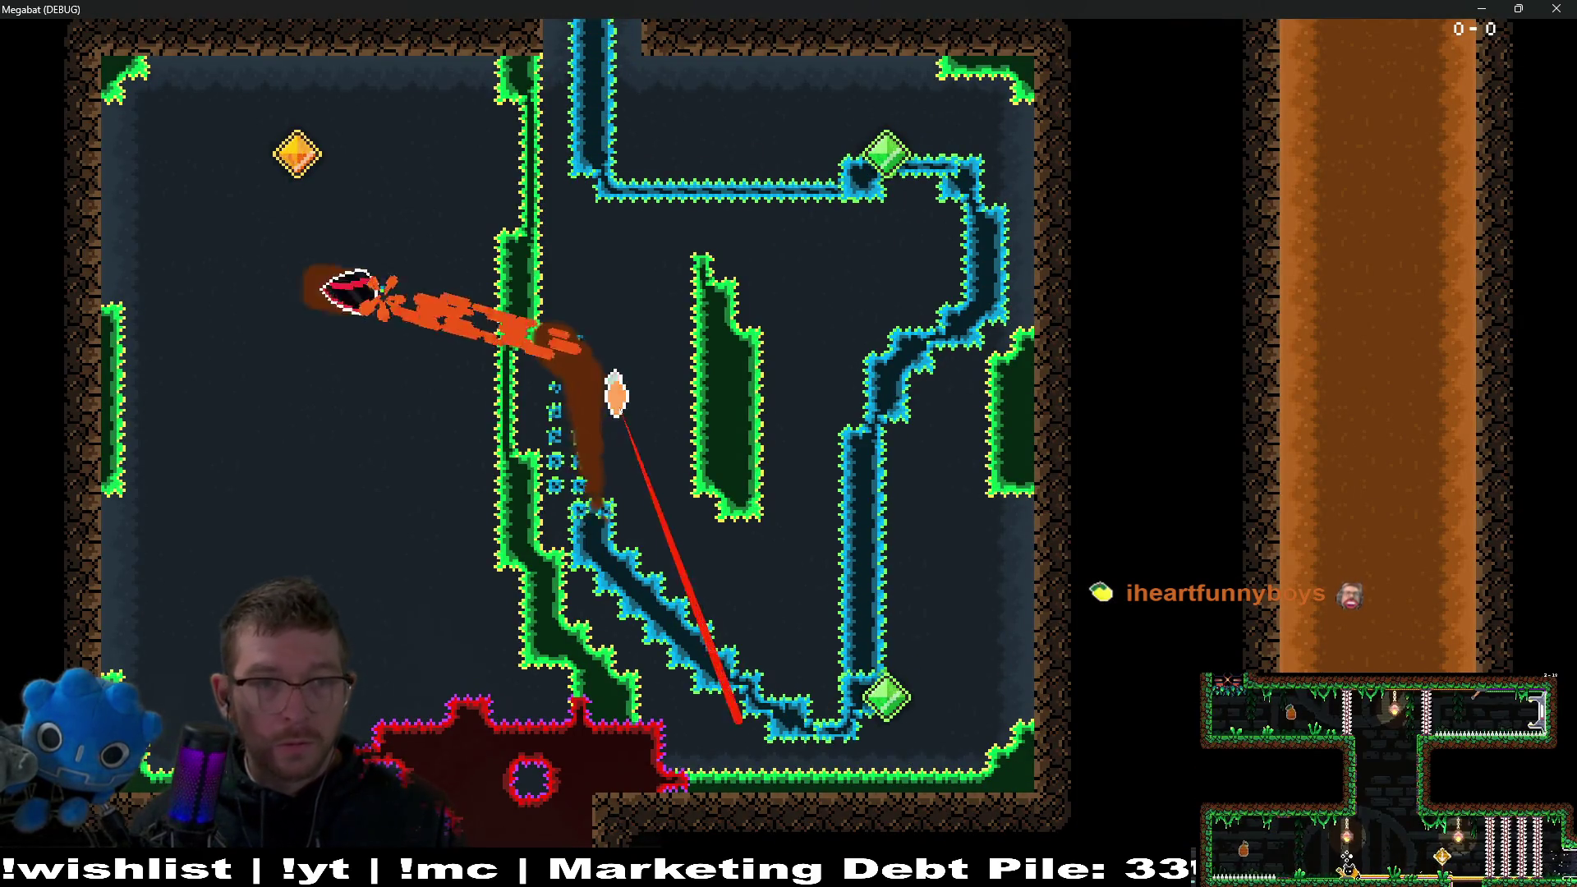
key("Right")
key("Down")
key("Left")
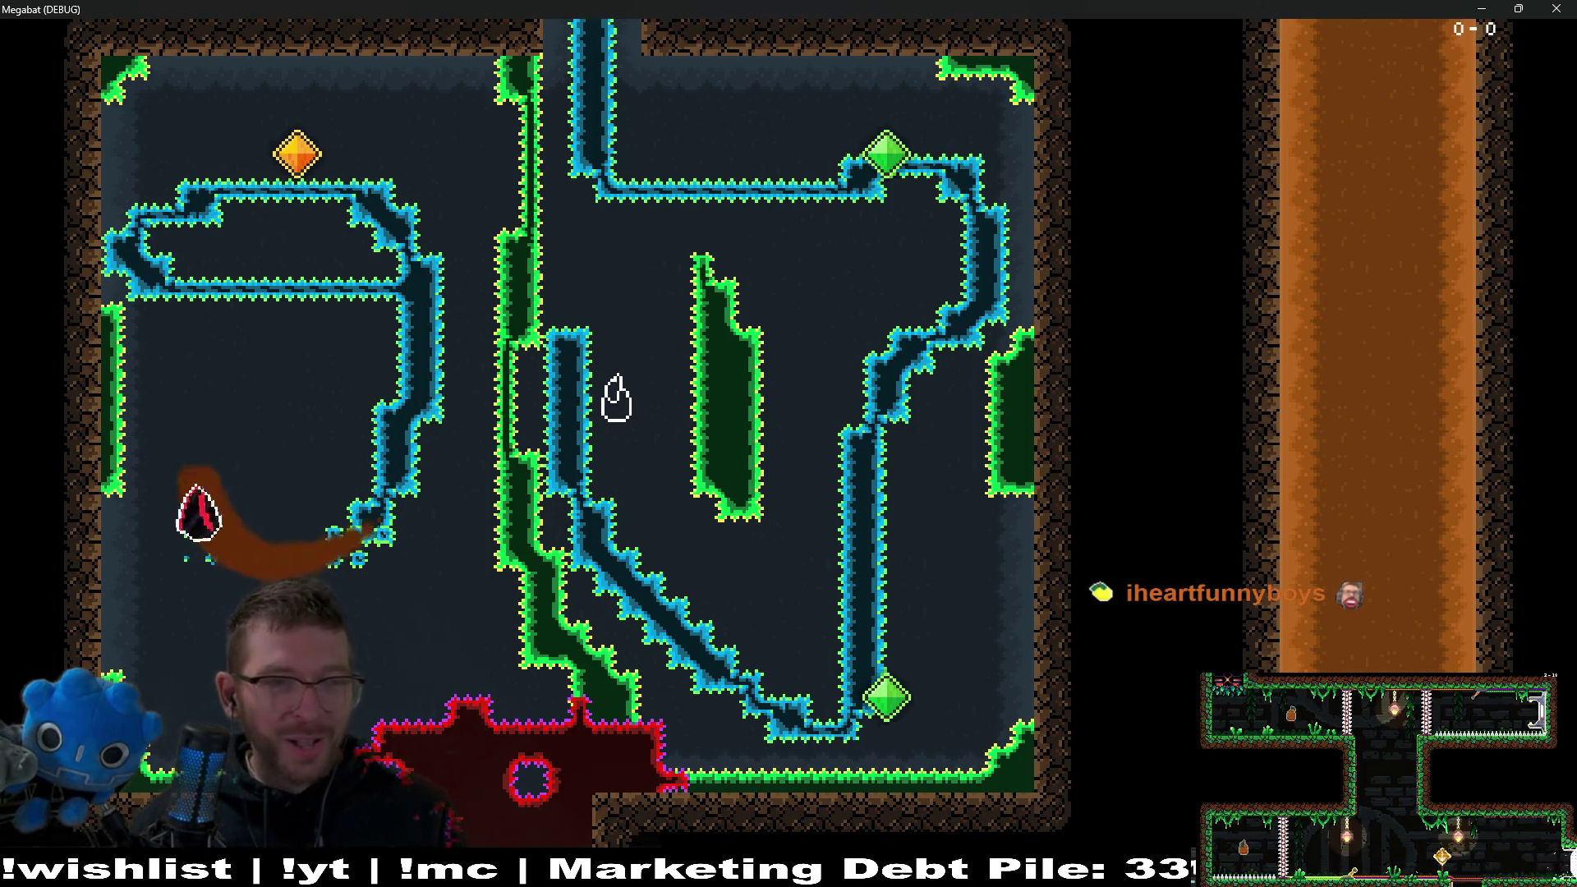
key("Up")
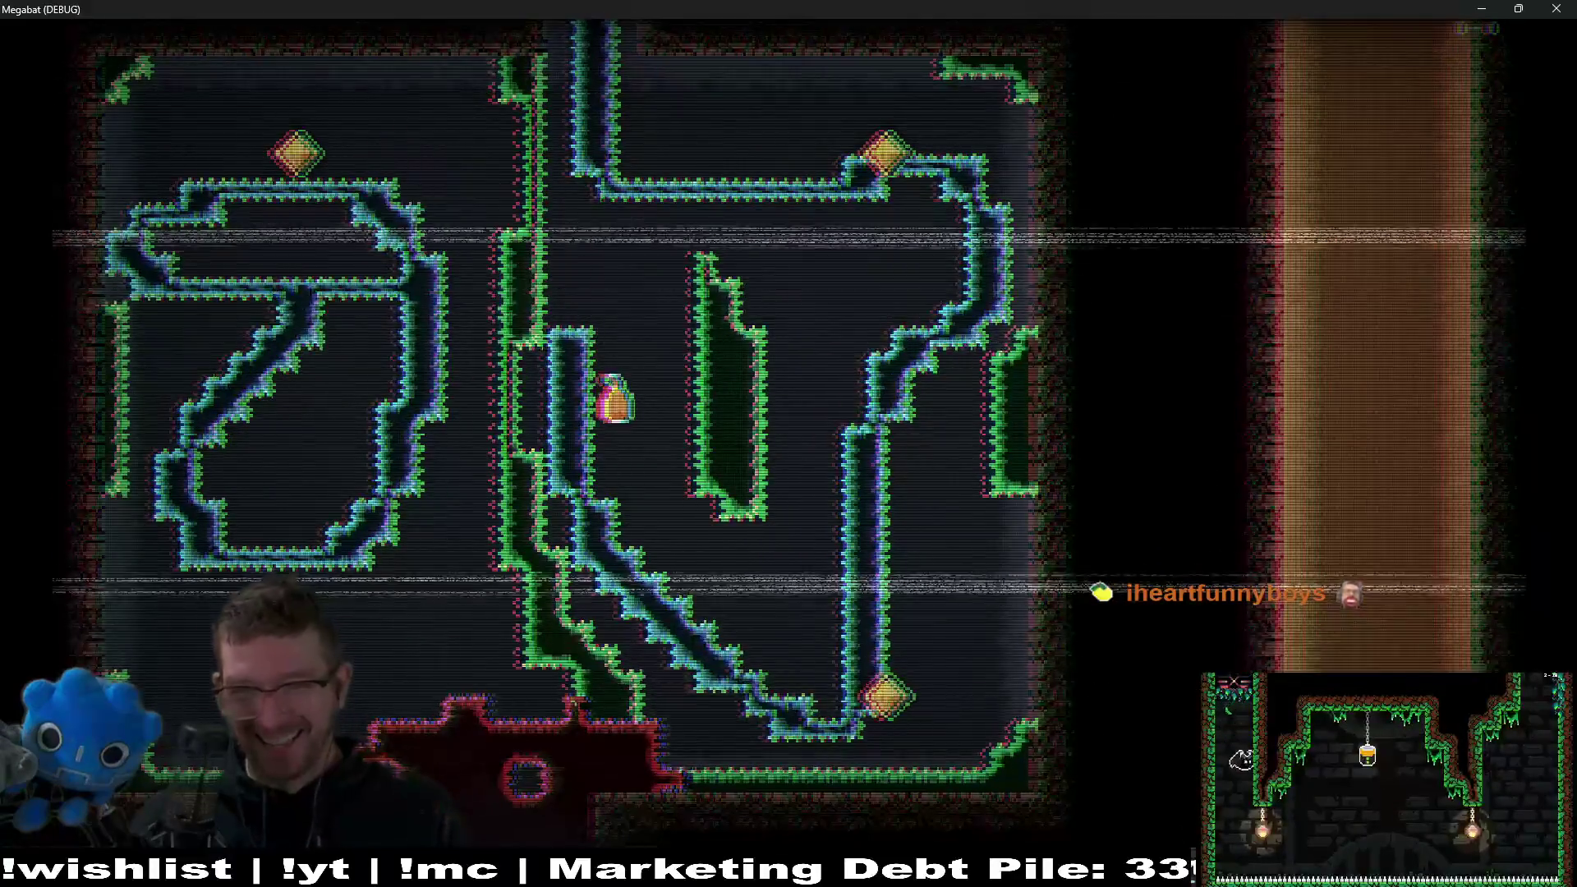
Climb the right shaft, drop down the left shaft, and dive into the pit between the down-arrow signs.
key("Right")
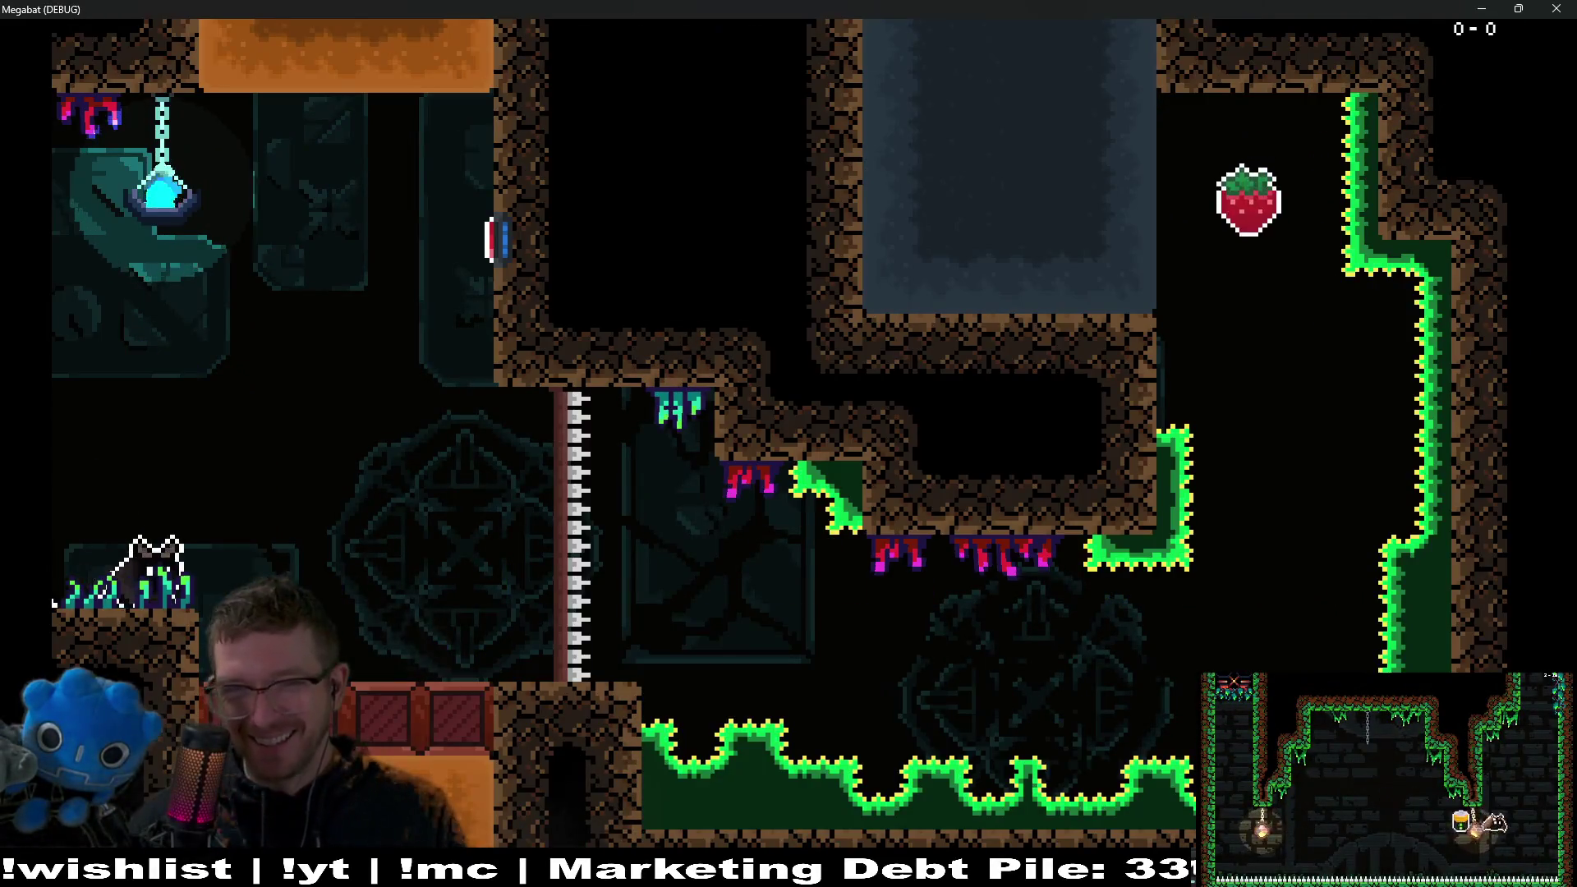
key("Up")
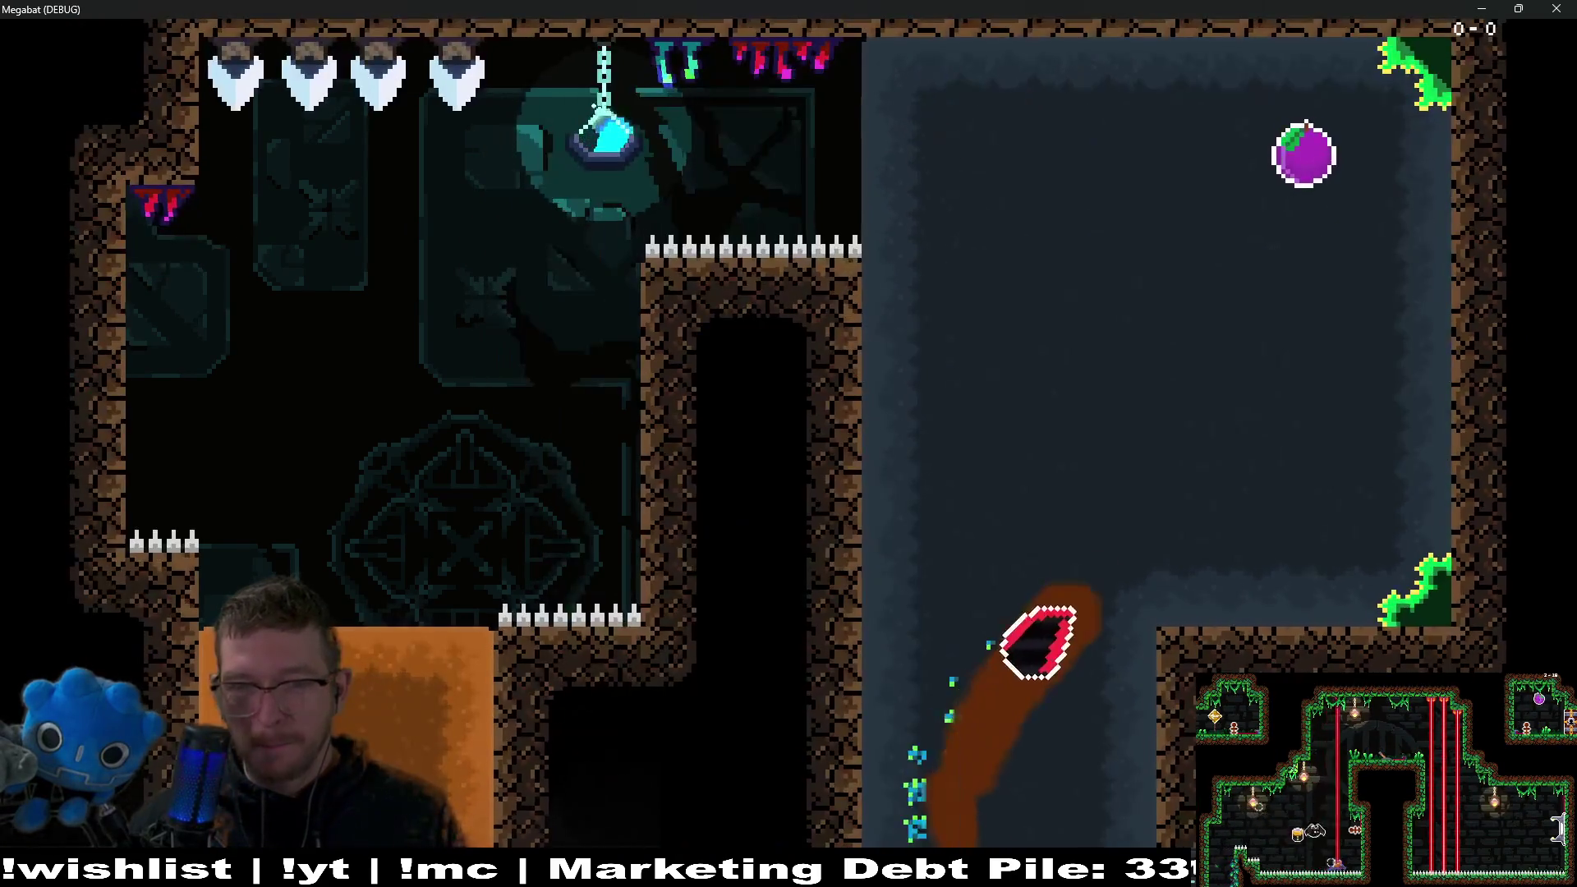
key("Left")
key("Down")
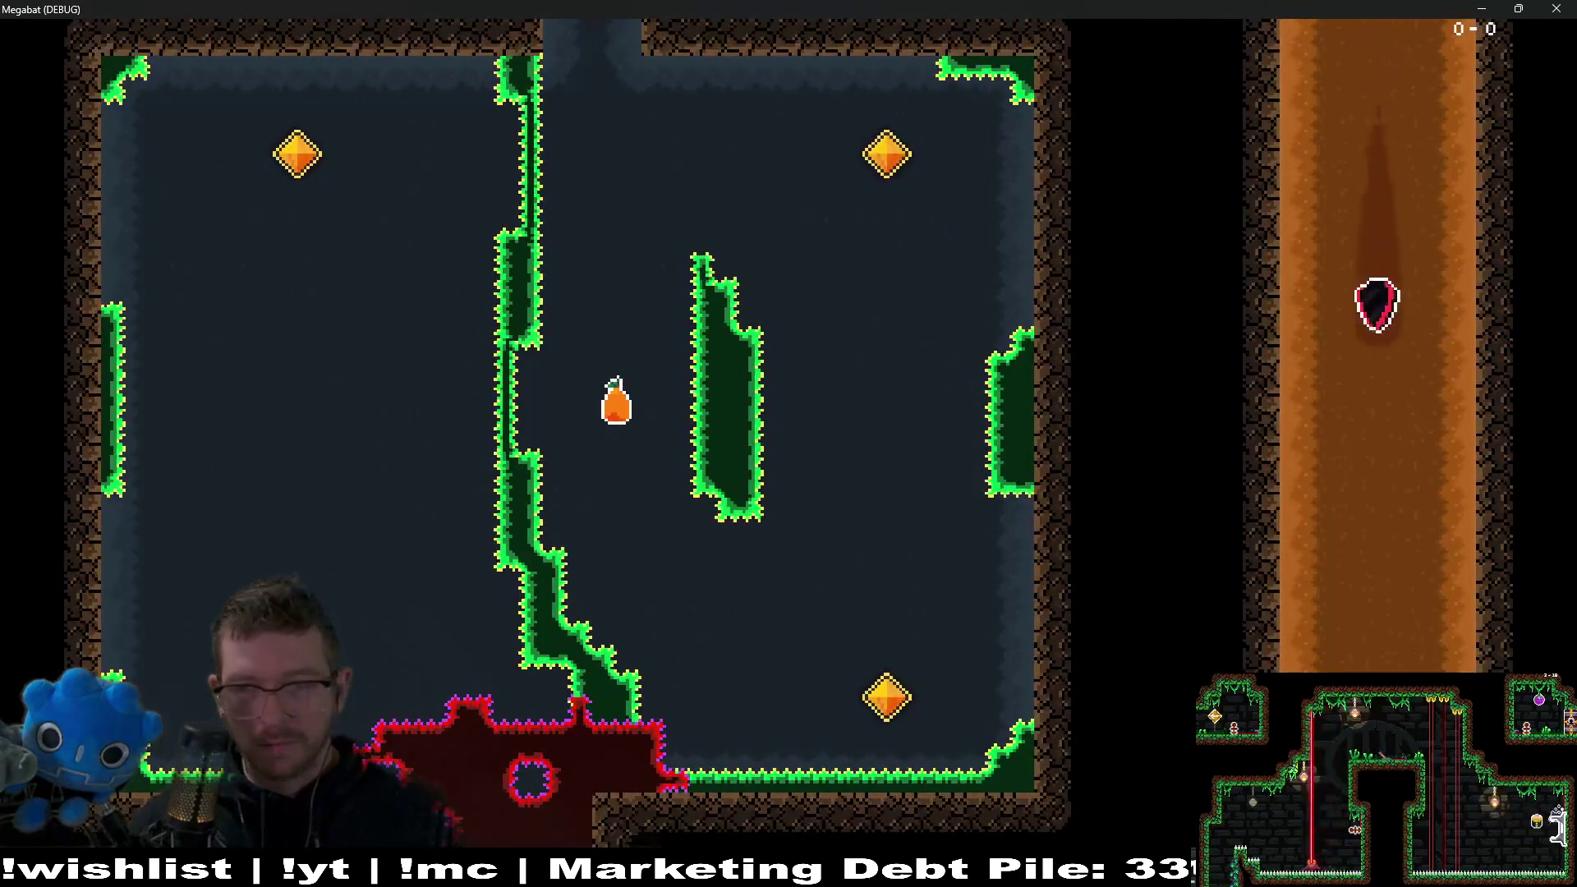
key("Up")
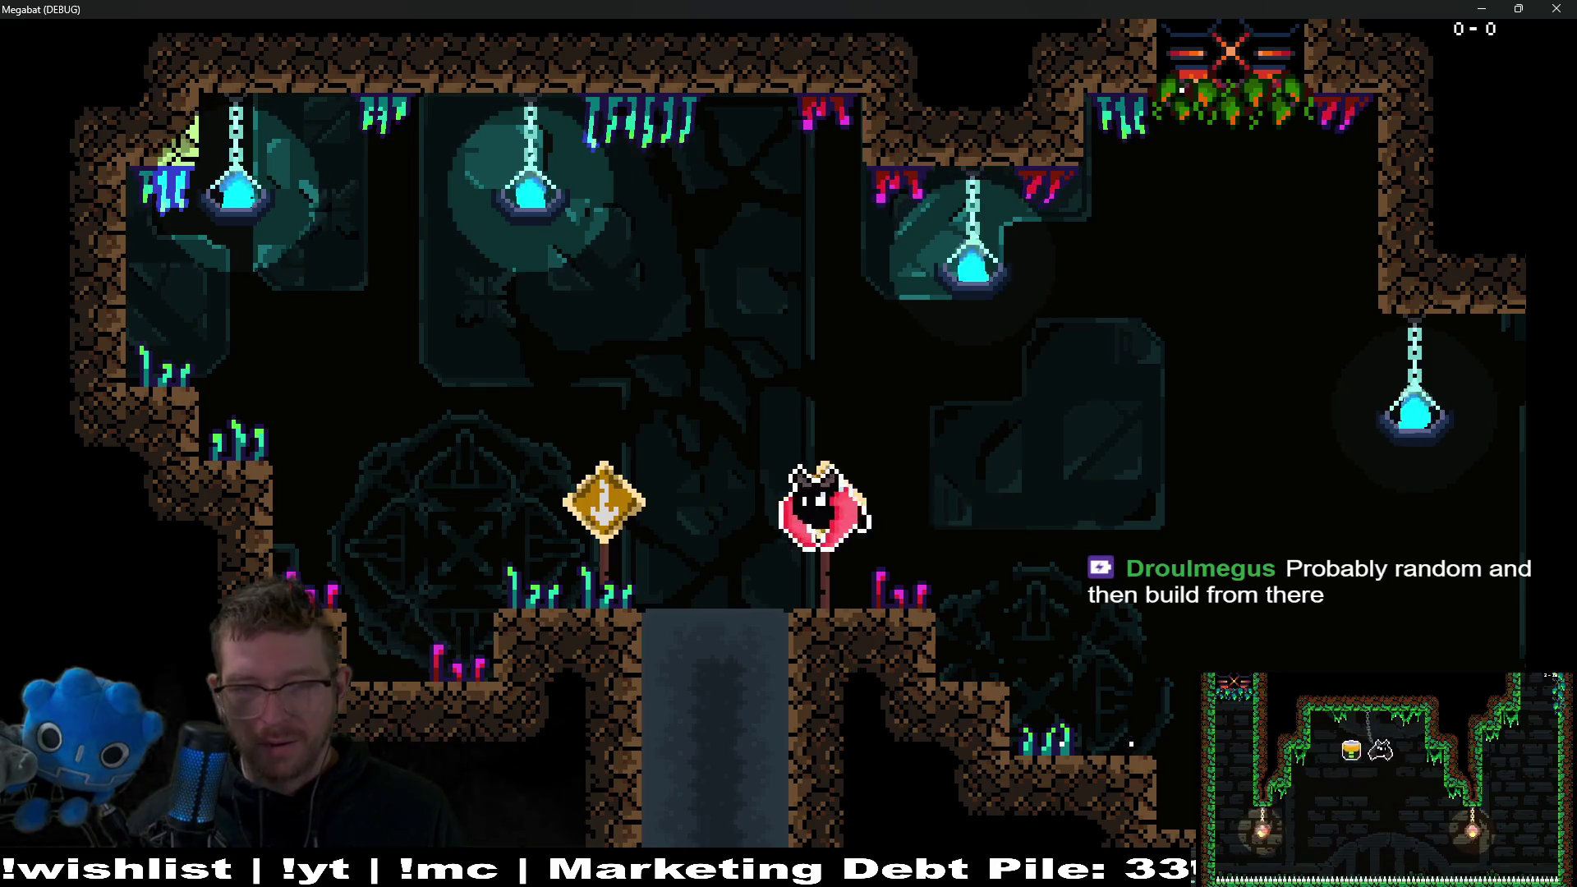
key("Down")
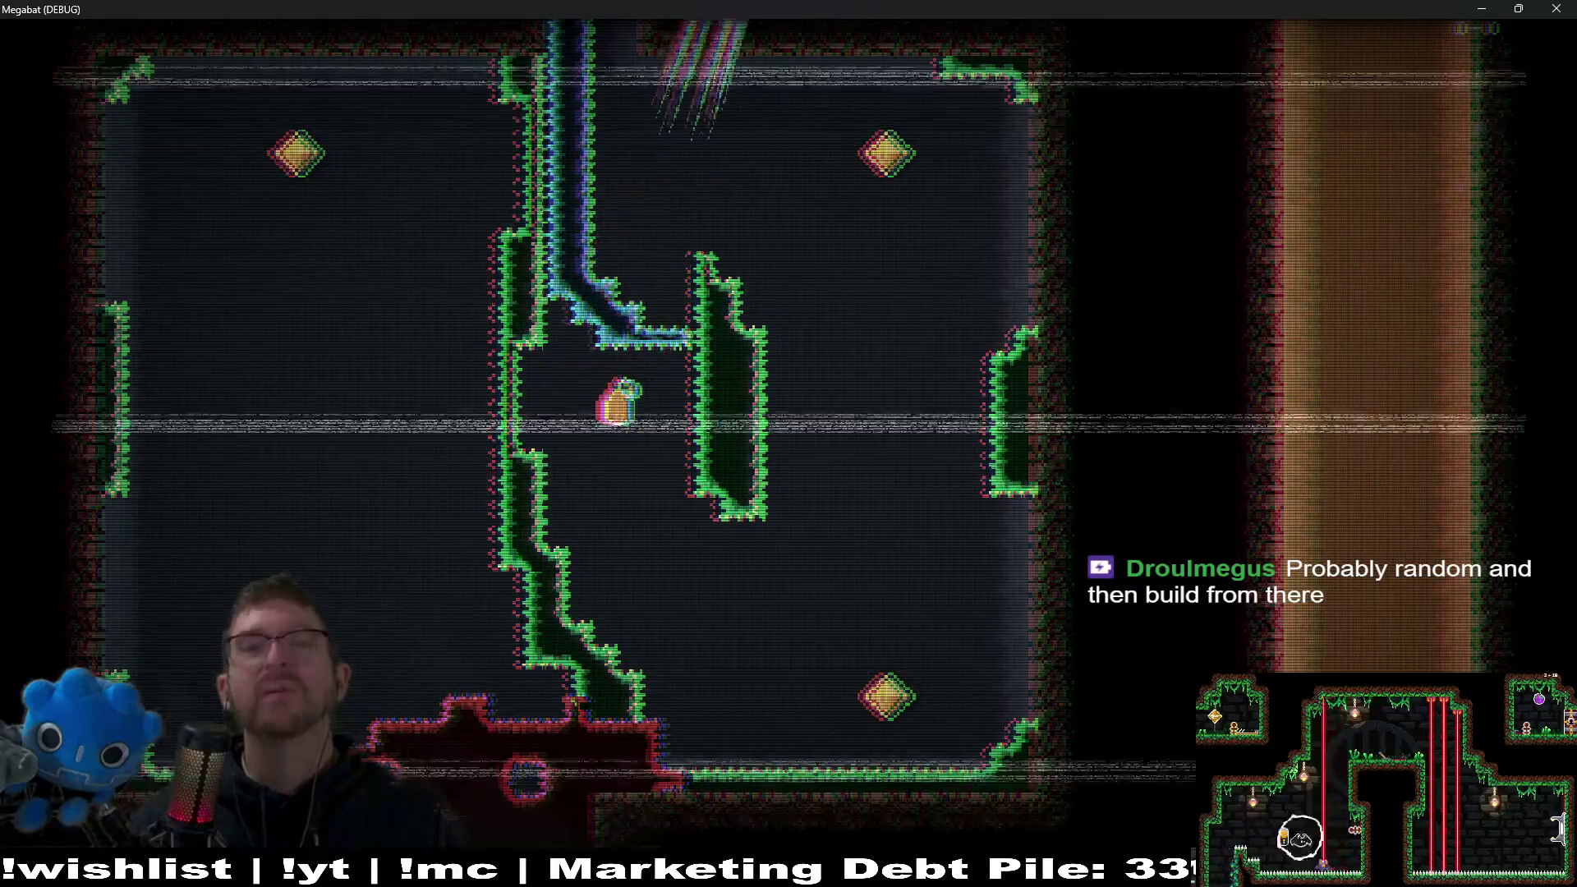
key("Right")
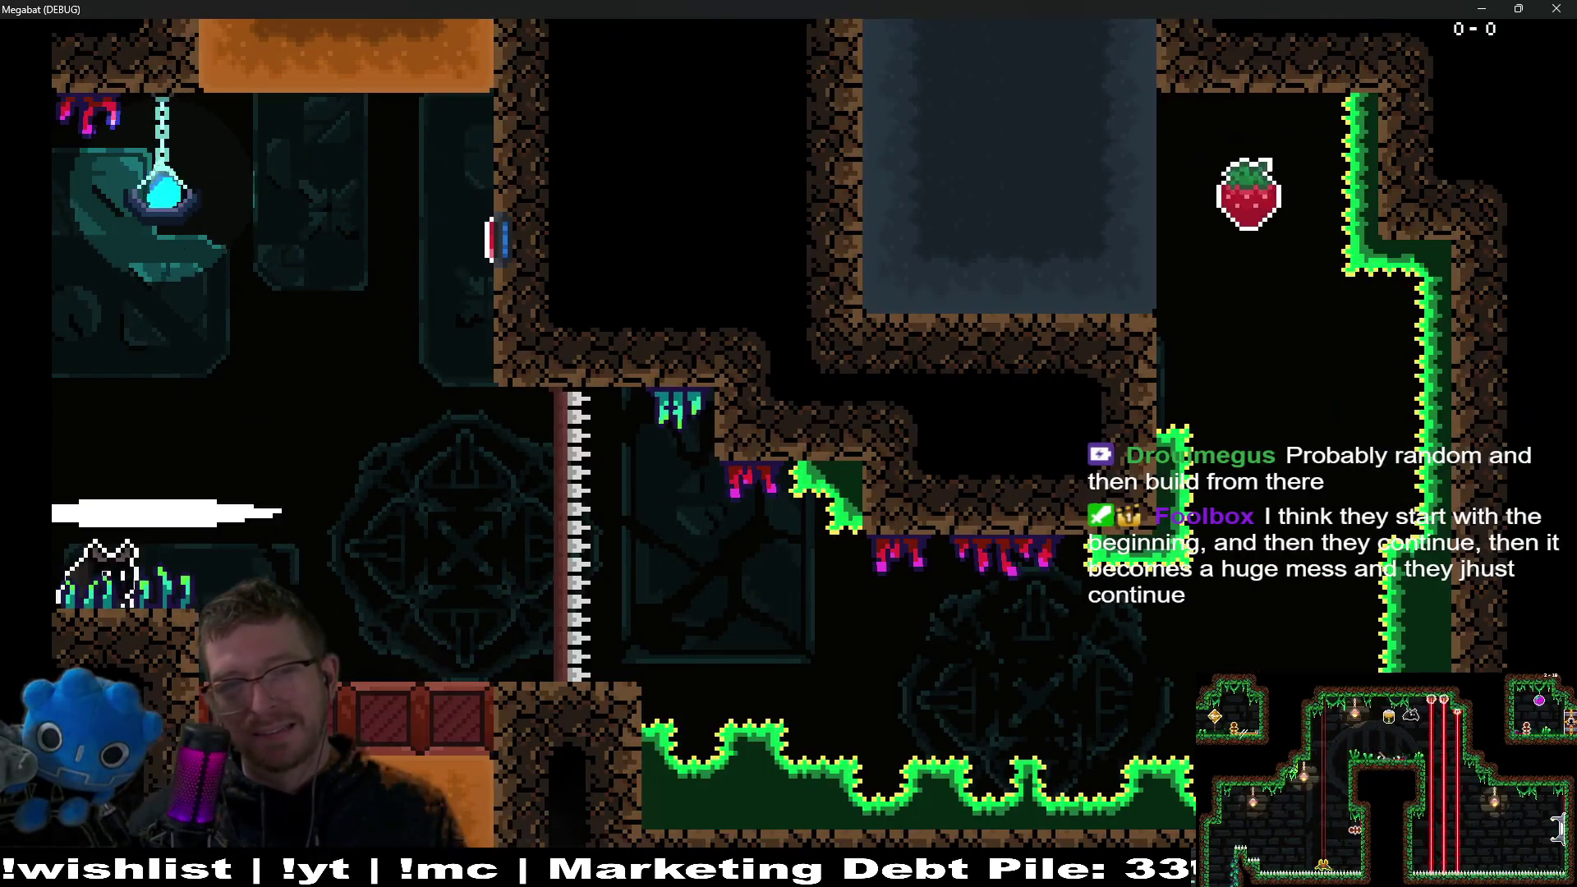
Fly to the strawberry and purple fruit, down and up the orange shaft, then land as the cat.
key("Right")
key("Up")
key("Up")
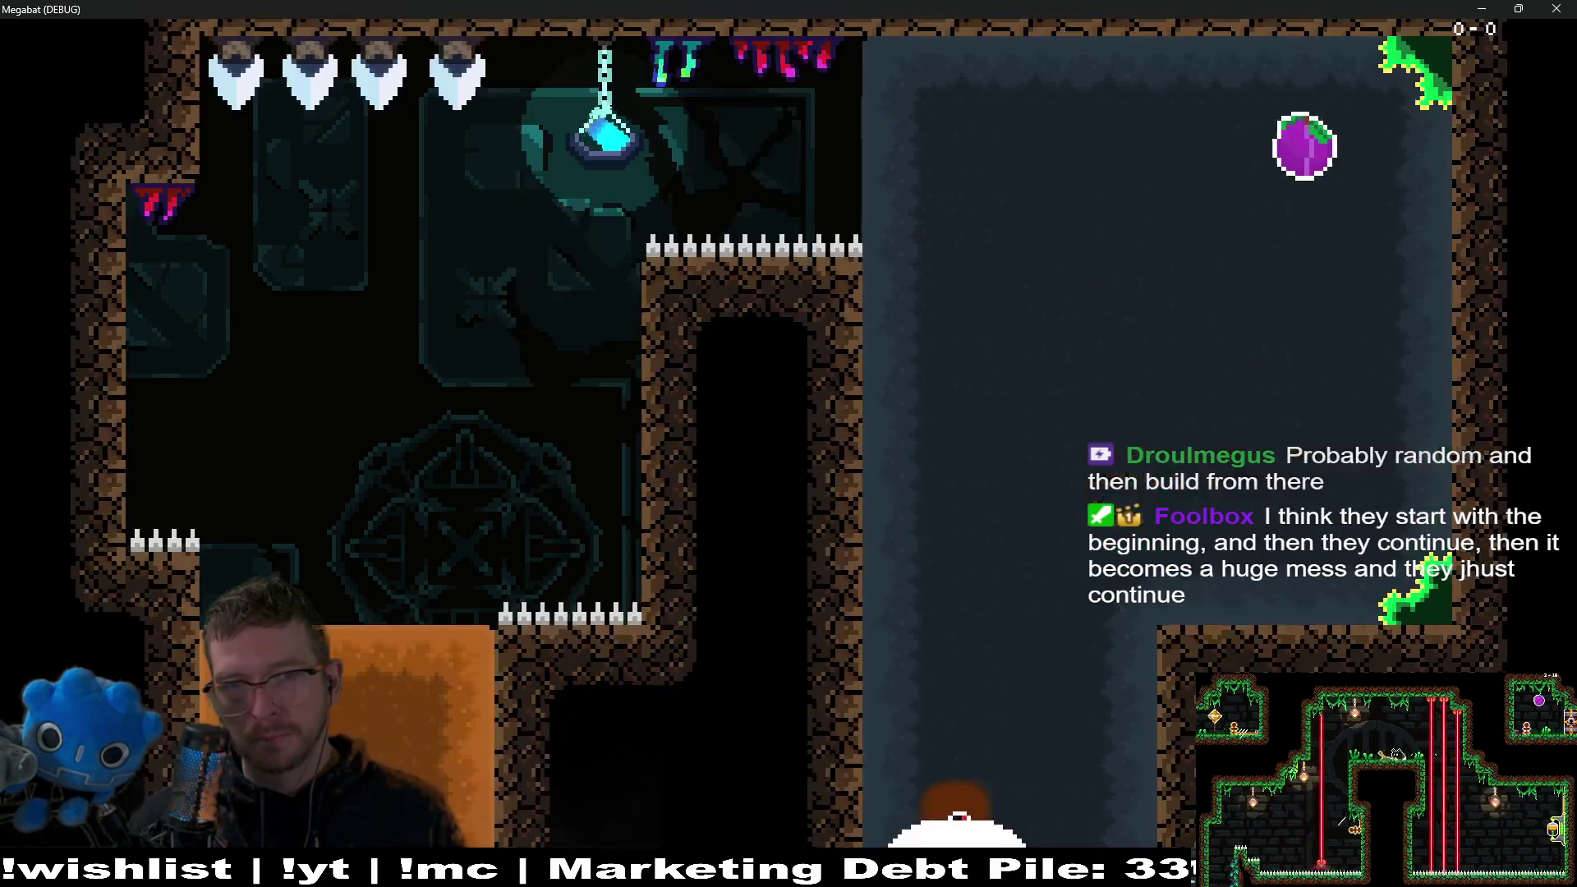
key("Right")
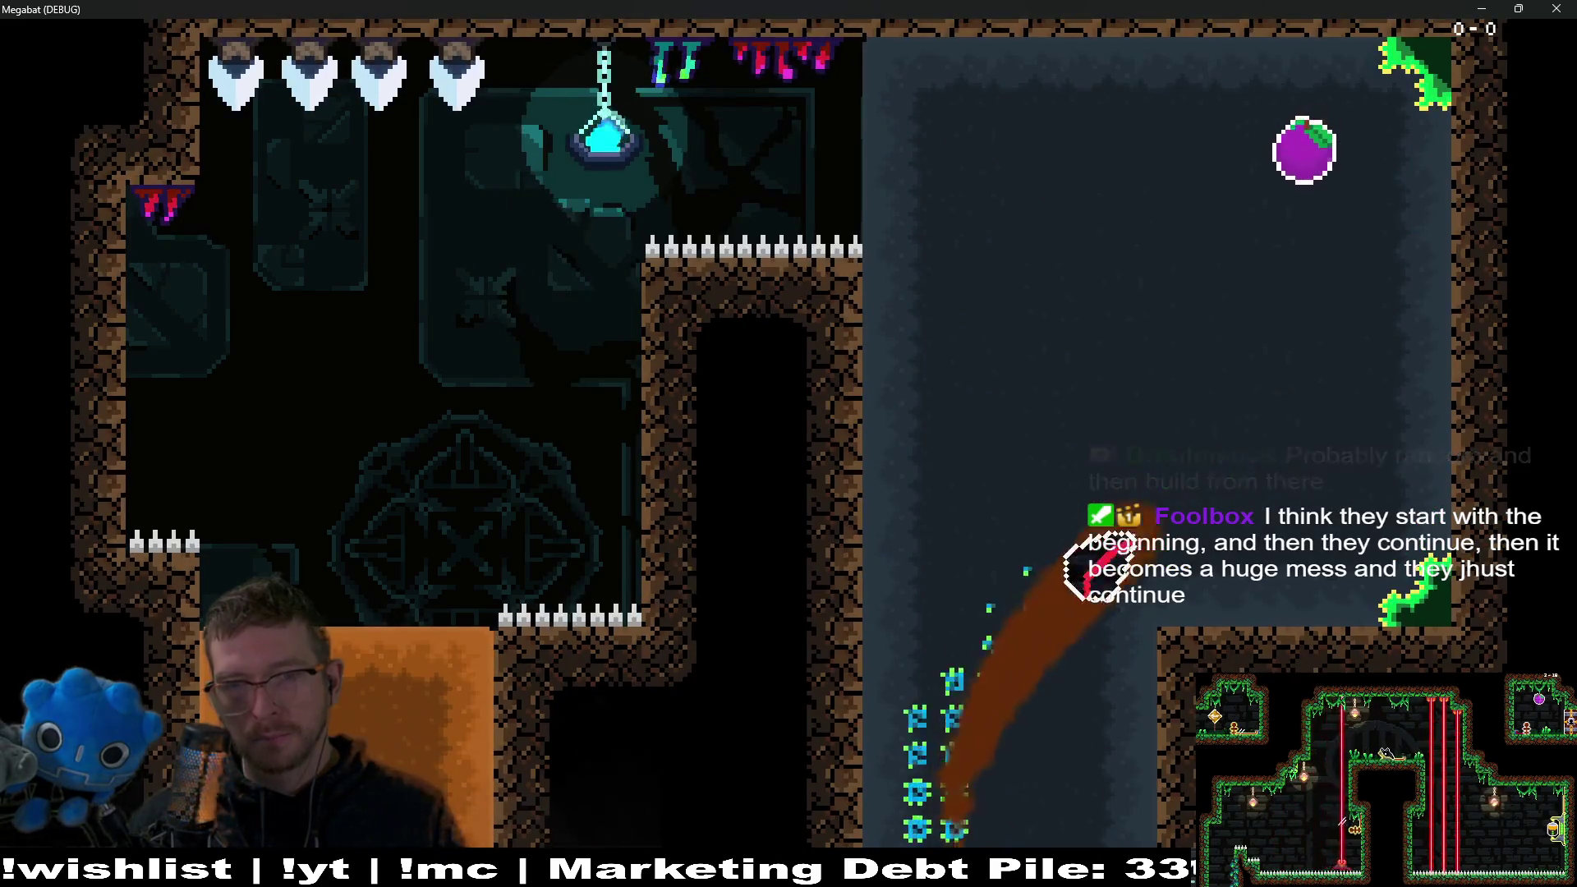
key("Left")
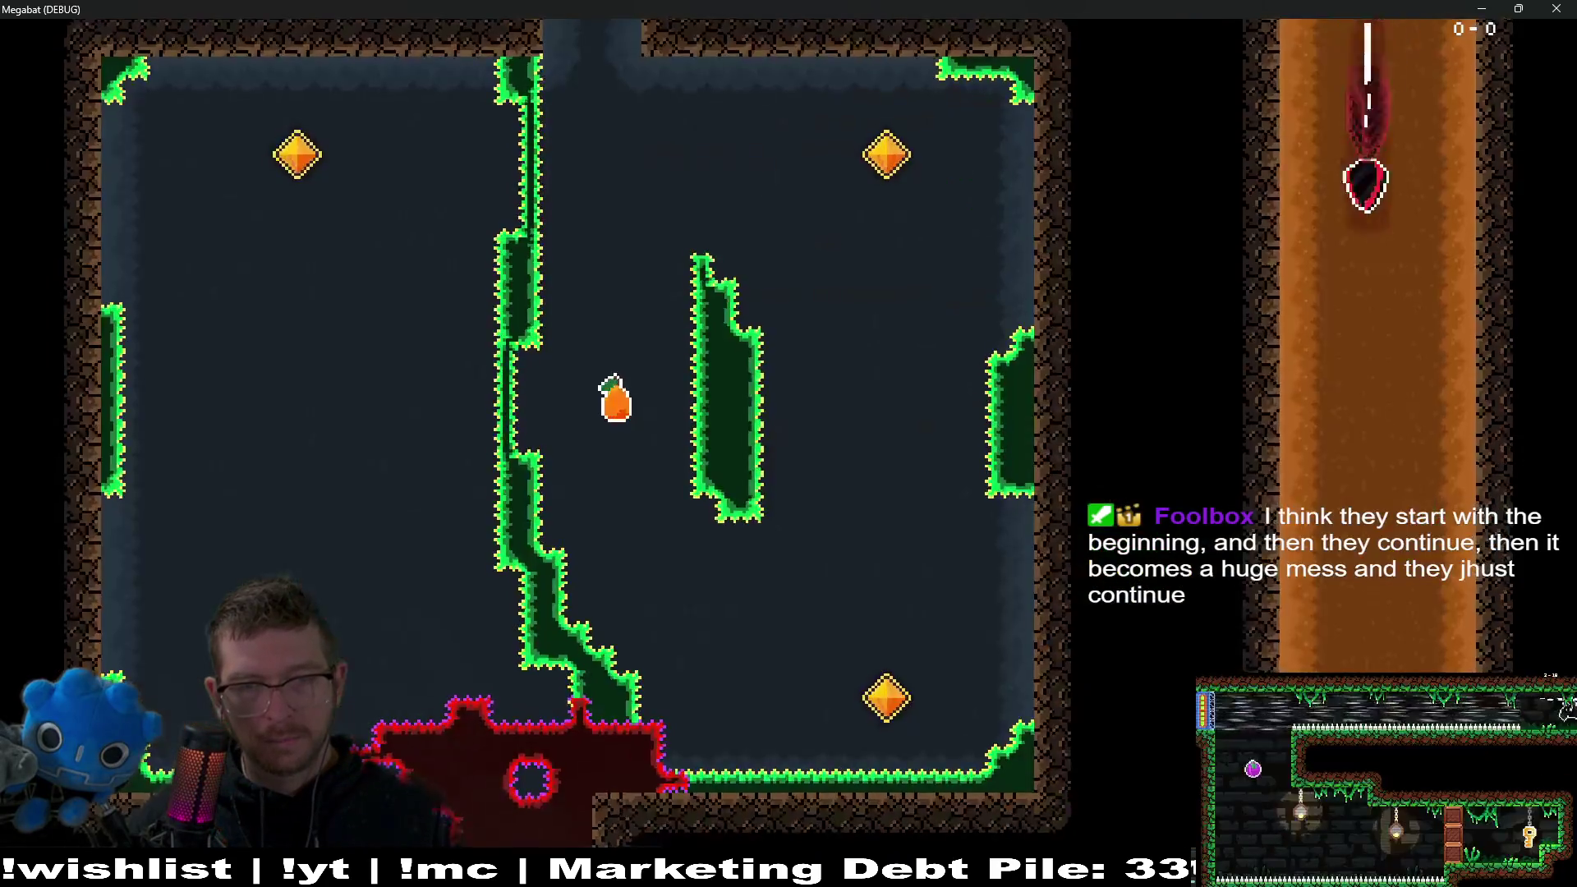
key("Down")
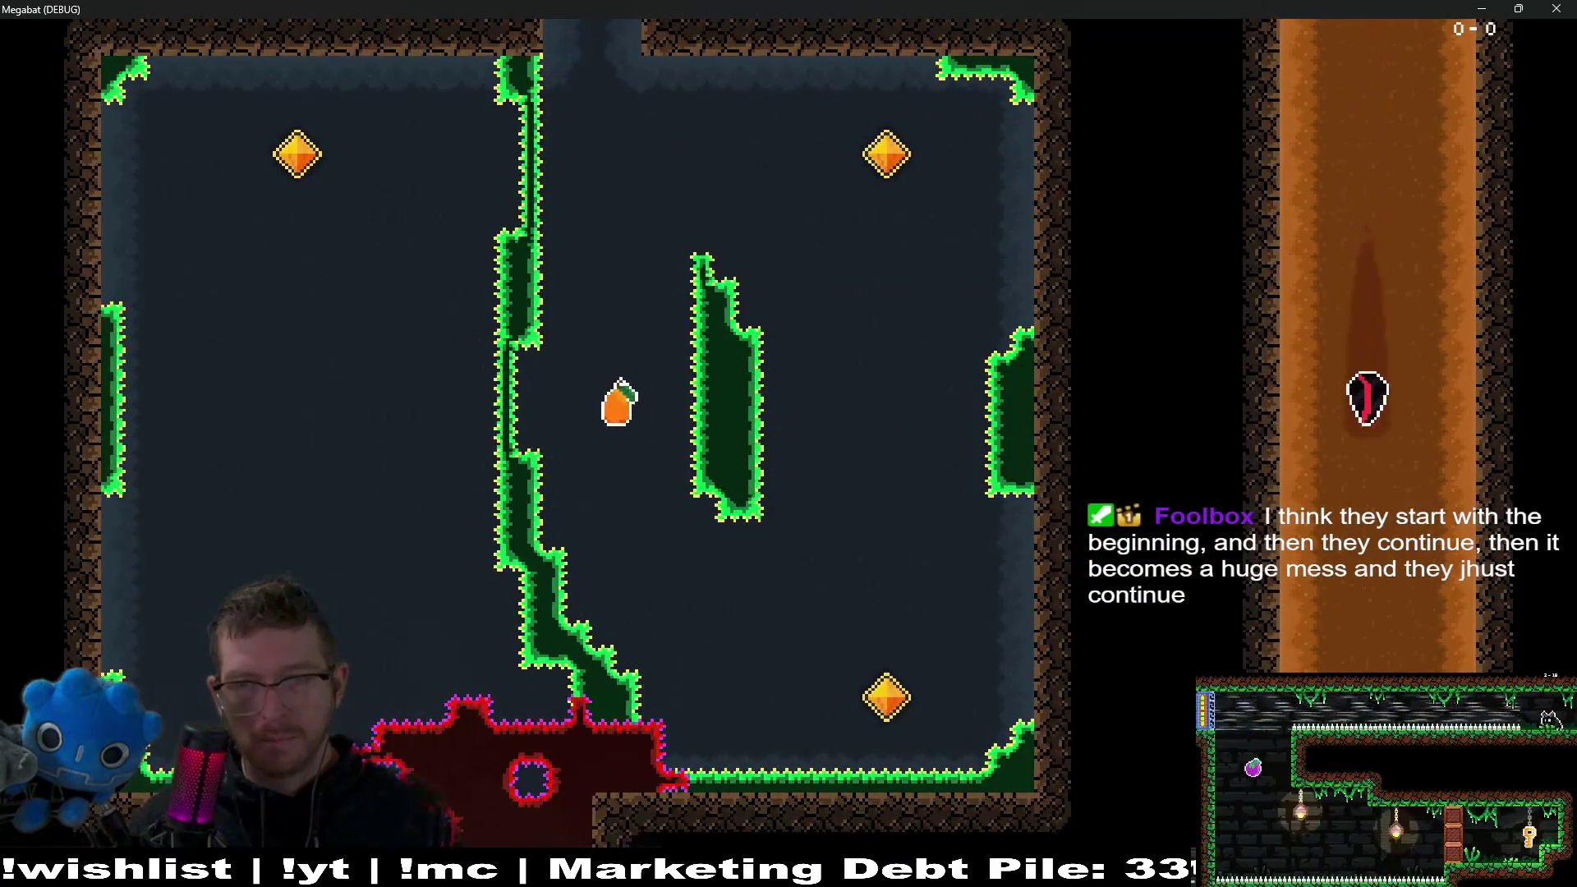
key("Up")
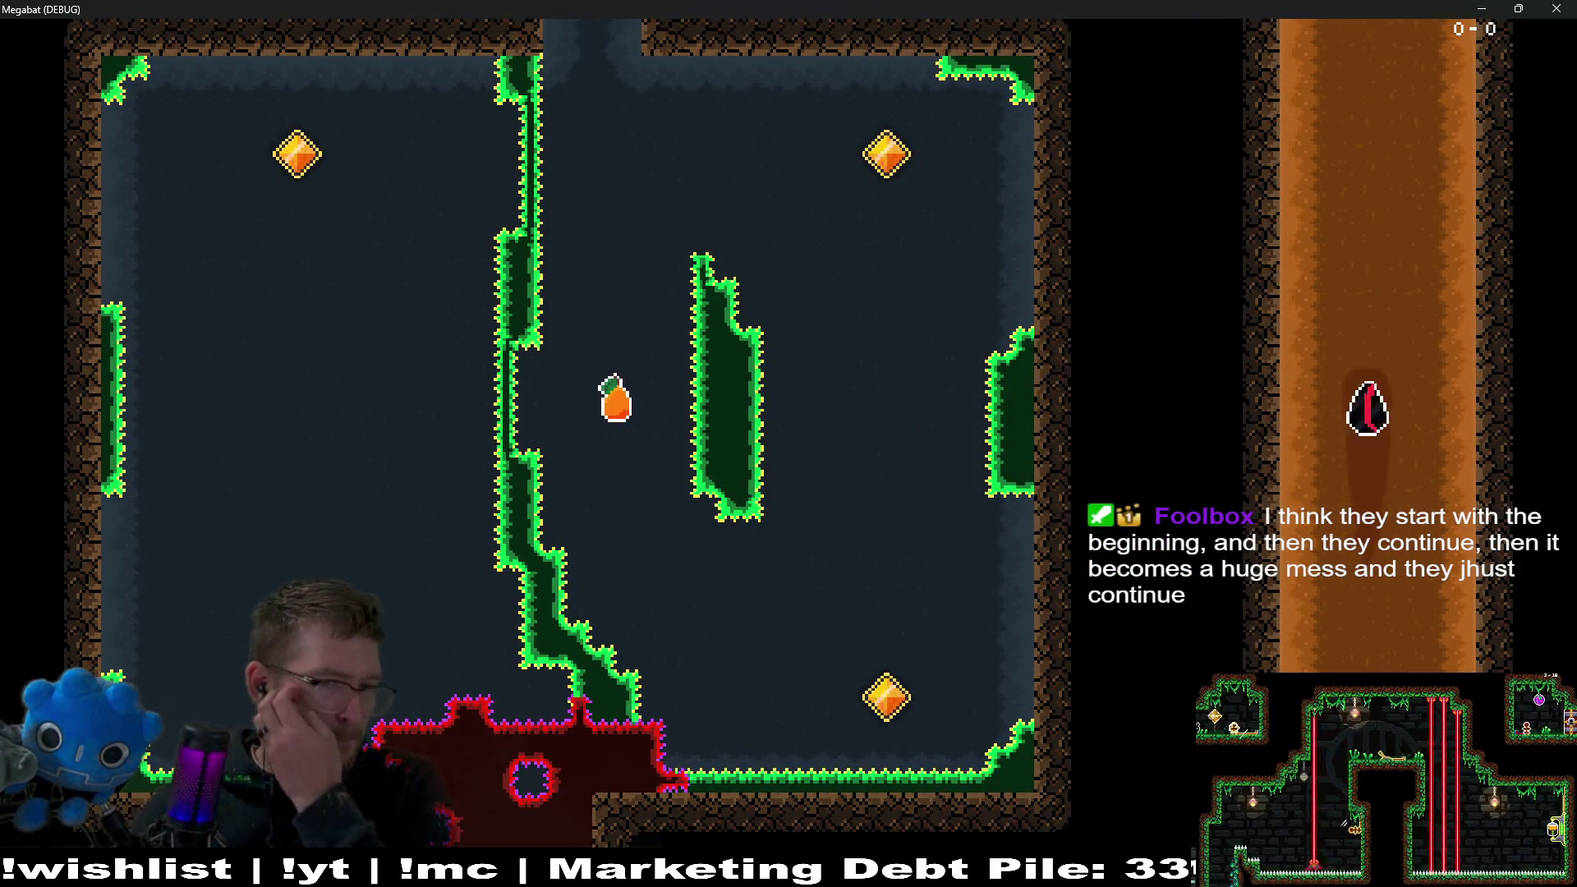
key("Right")
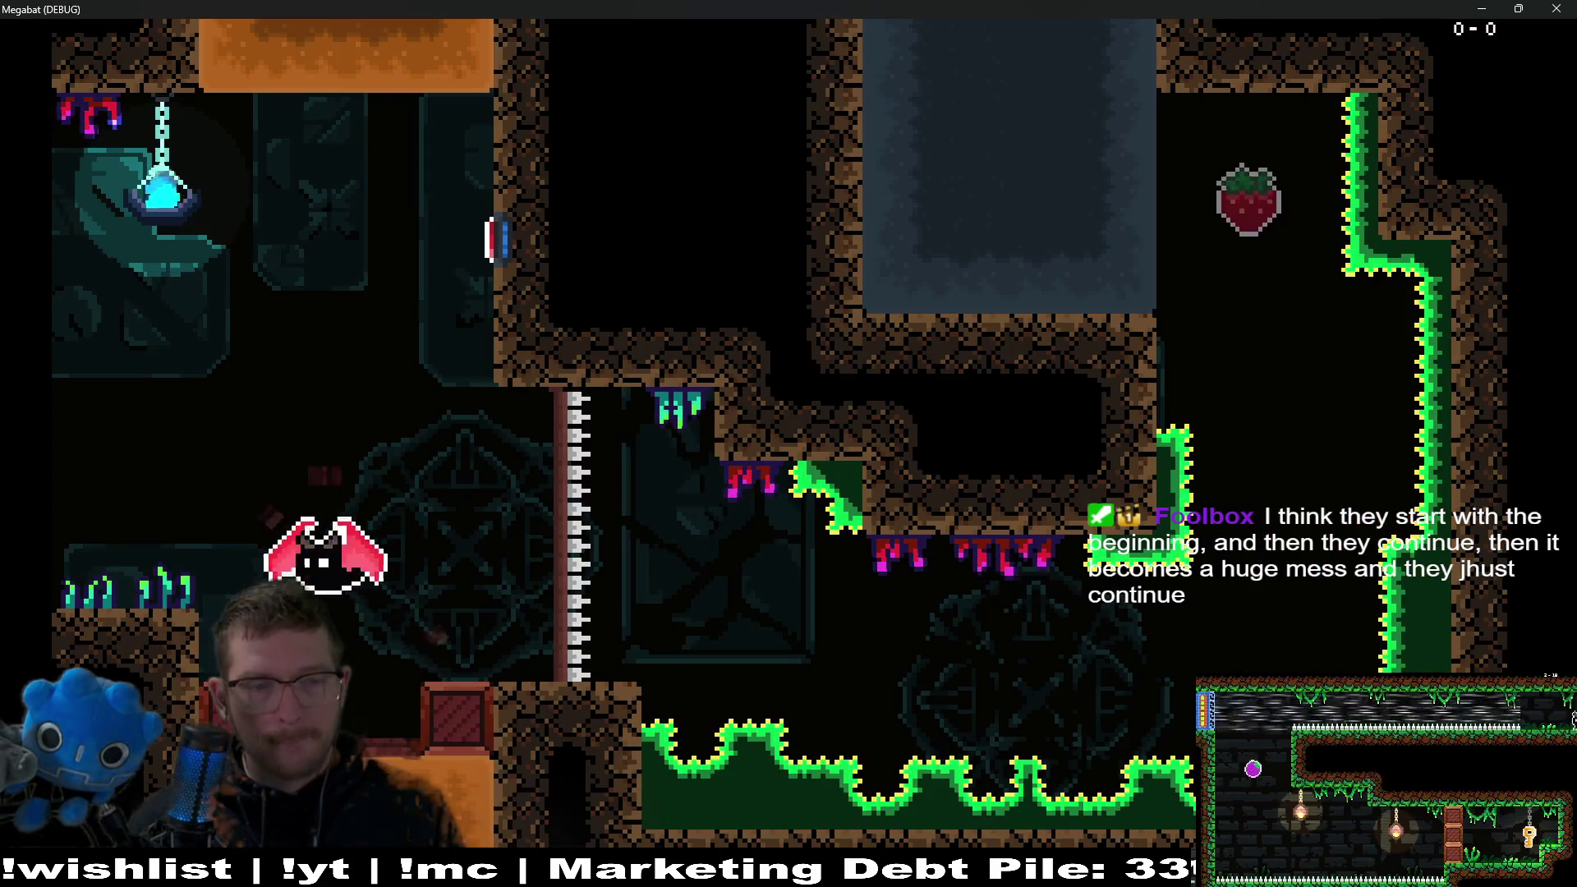
key("Left")
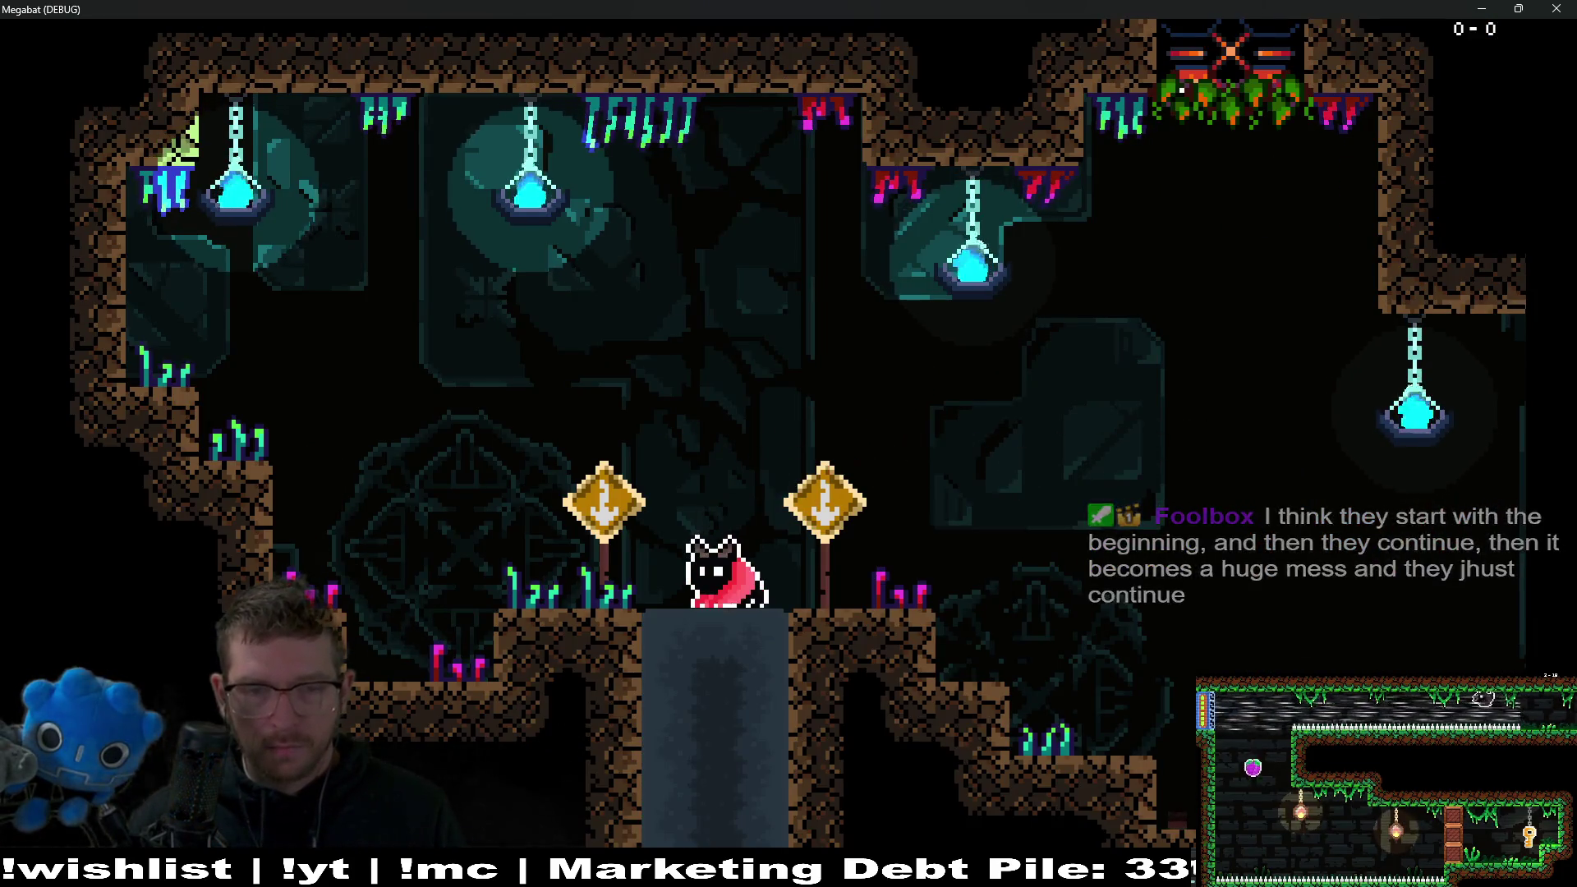
Dive down the shaft, swing around the room, run the cat right, then close the game.
key("Down")
key("Right")
key("Down")
key("Left")
key("Up")
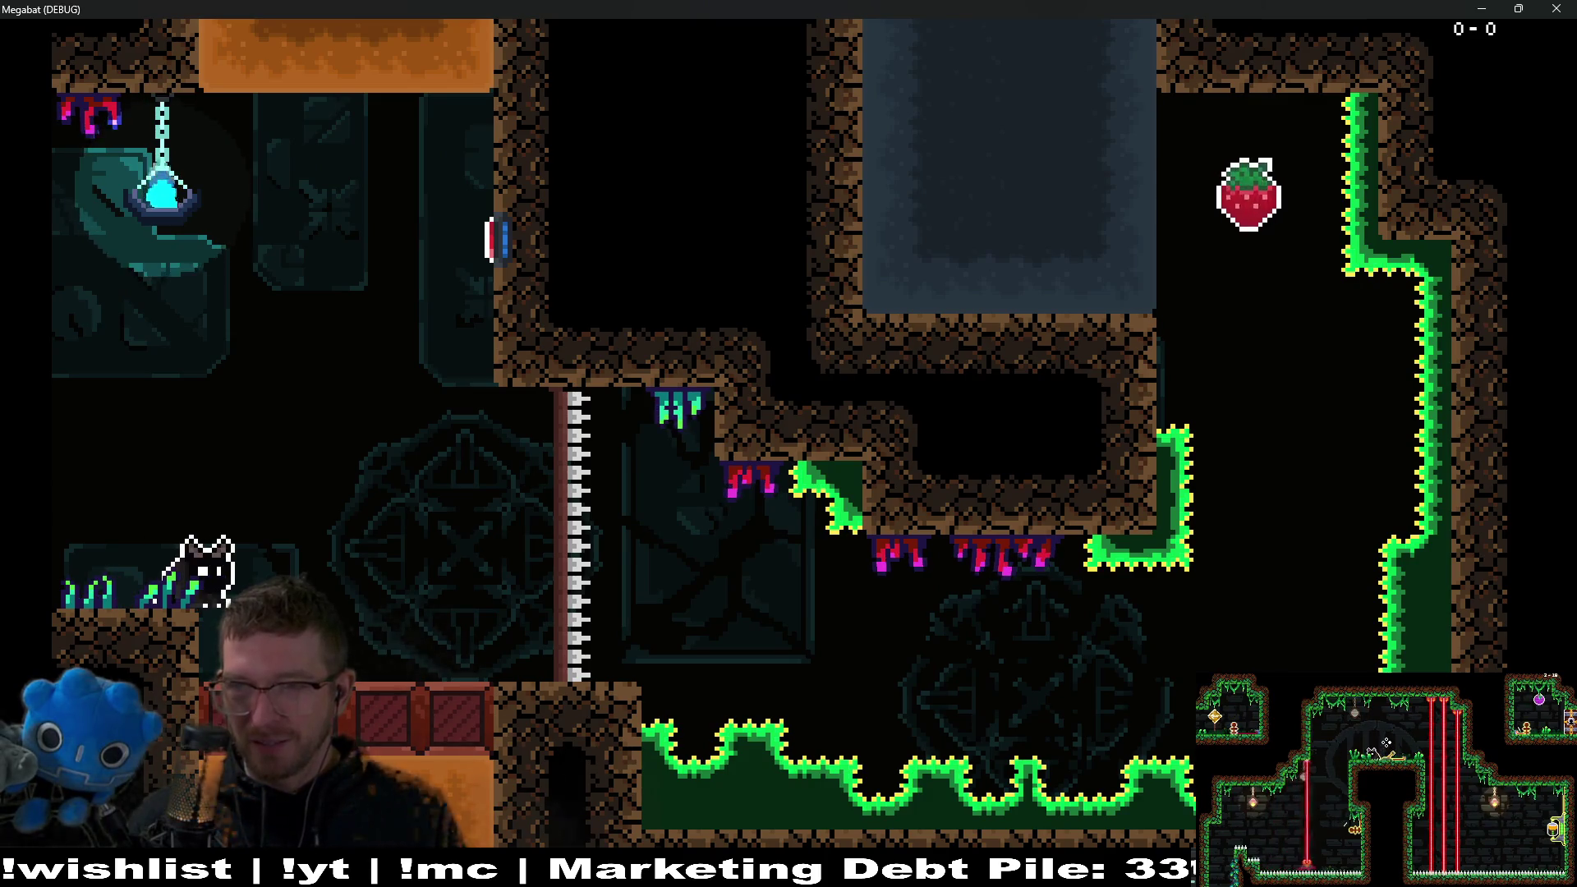
key("Right")
key("space")
key("space")
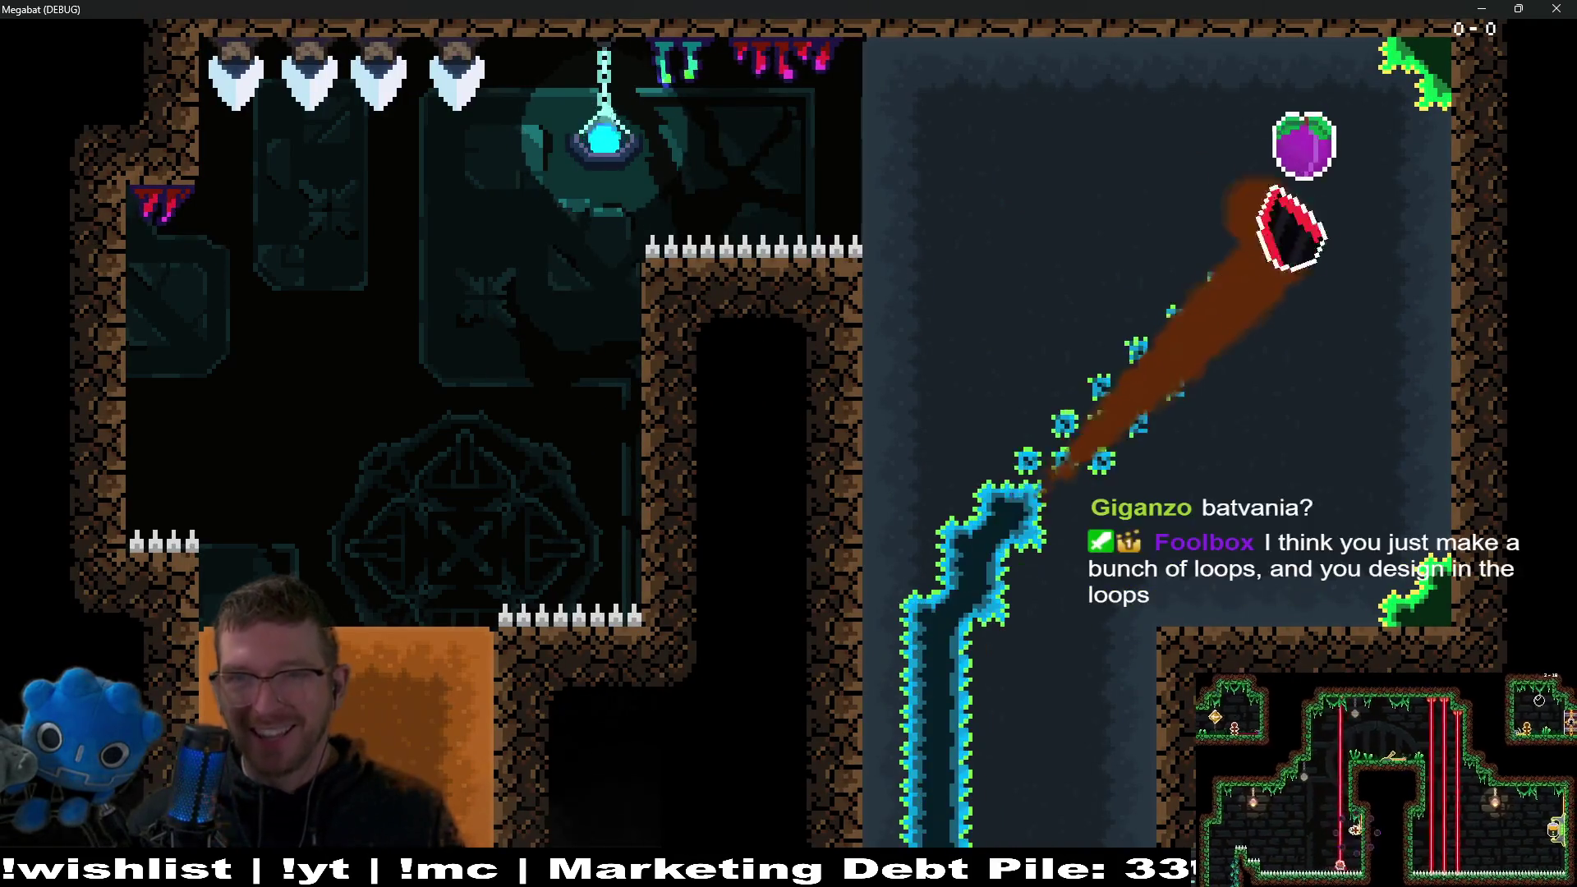
key("Left")
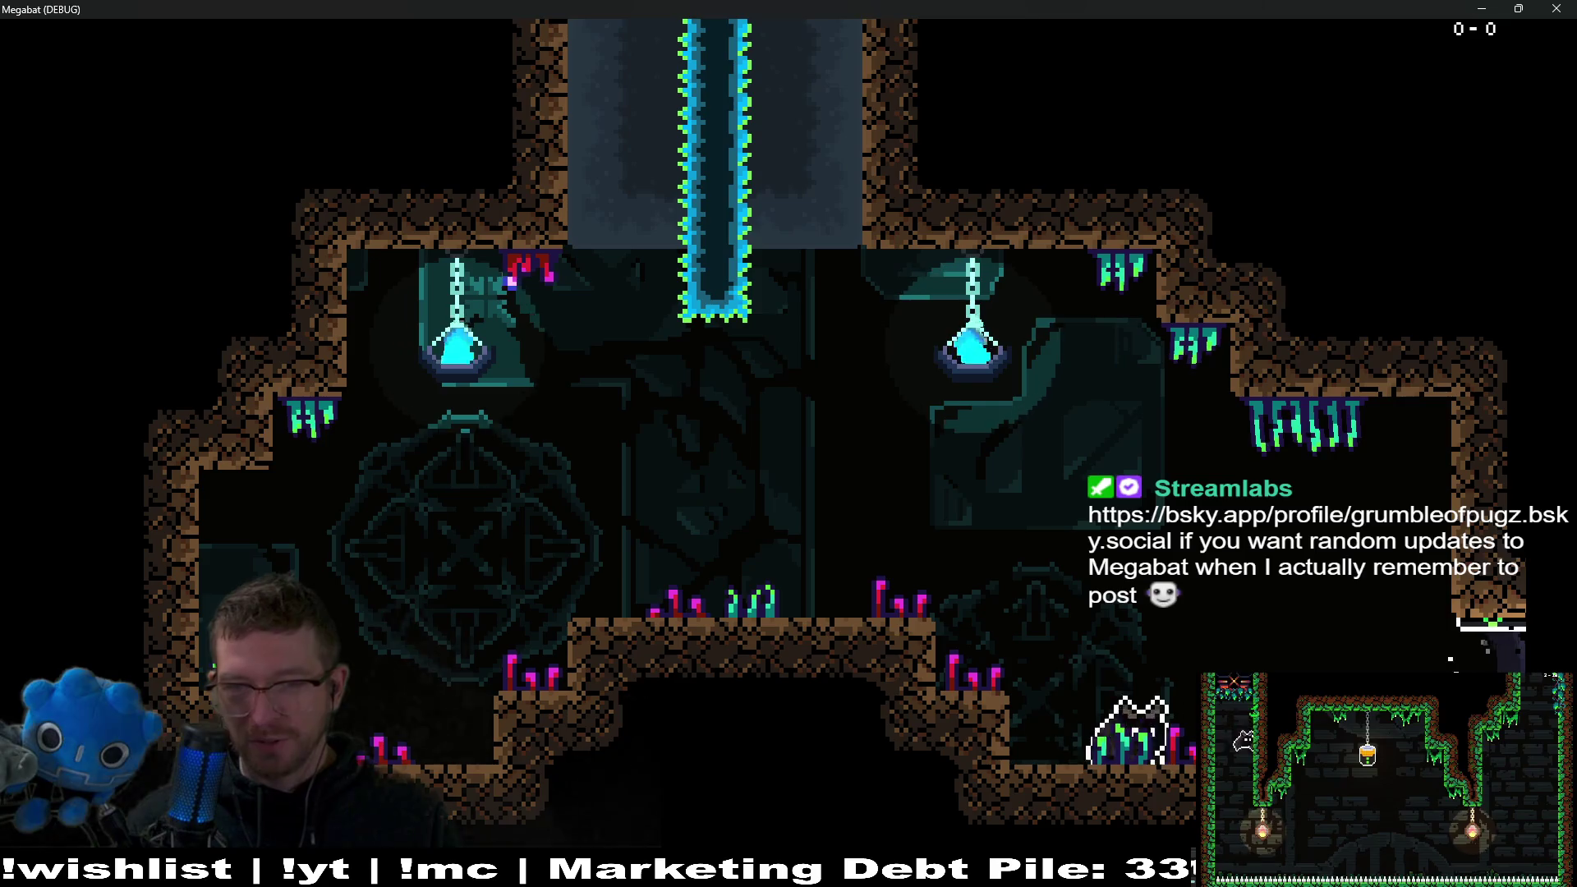
left_click(1556, 9)
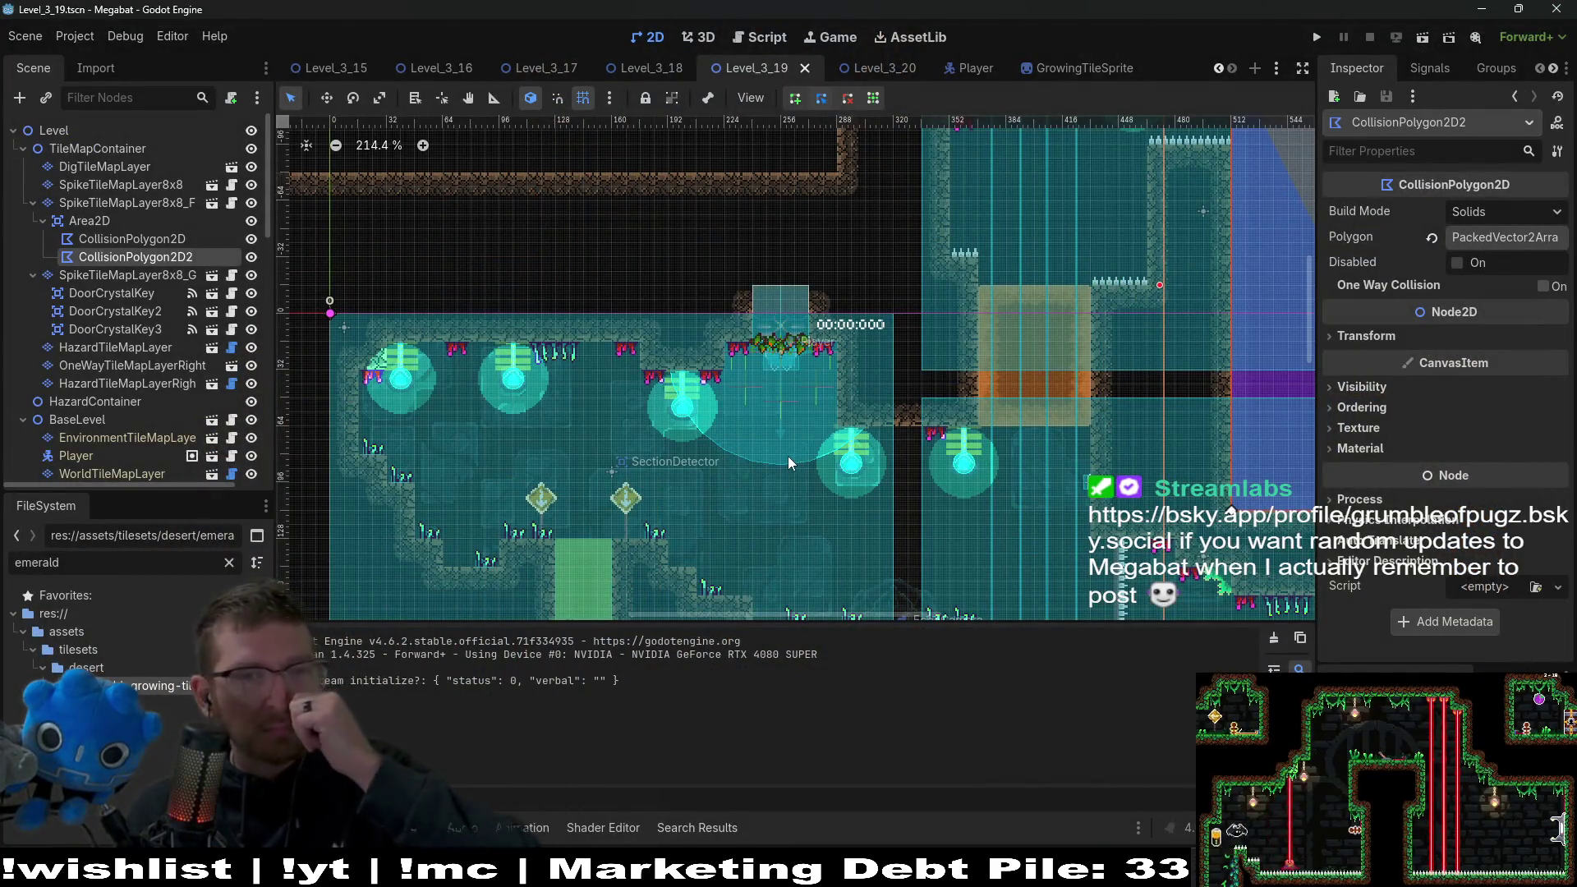
In Level_3_18, instance the spike tile layer scene as a new node under TileMapContainer.
left_click(651, 67)
scroll(894, 317, "down", 2)
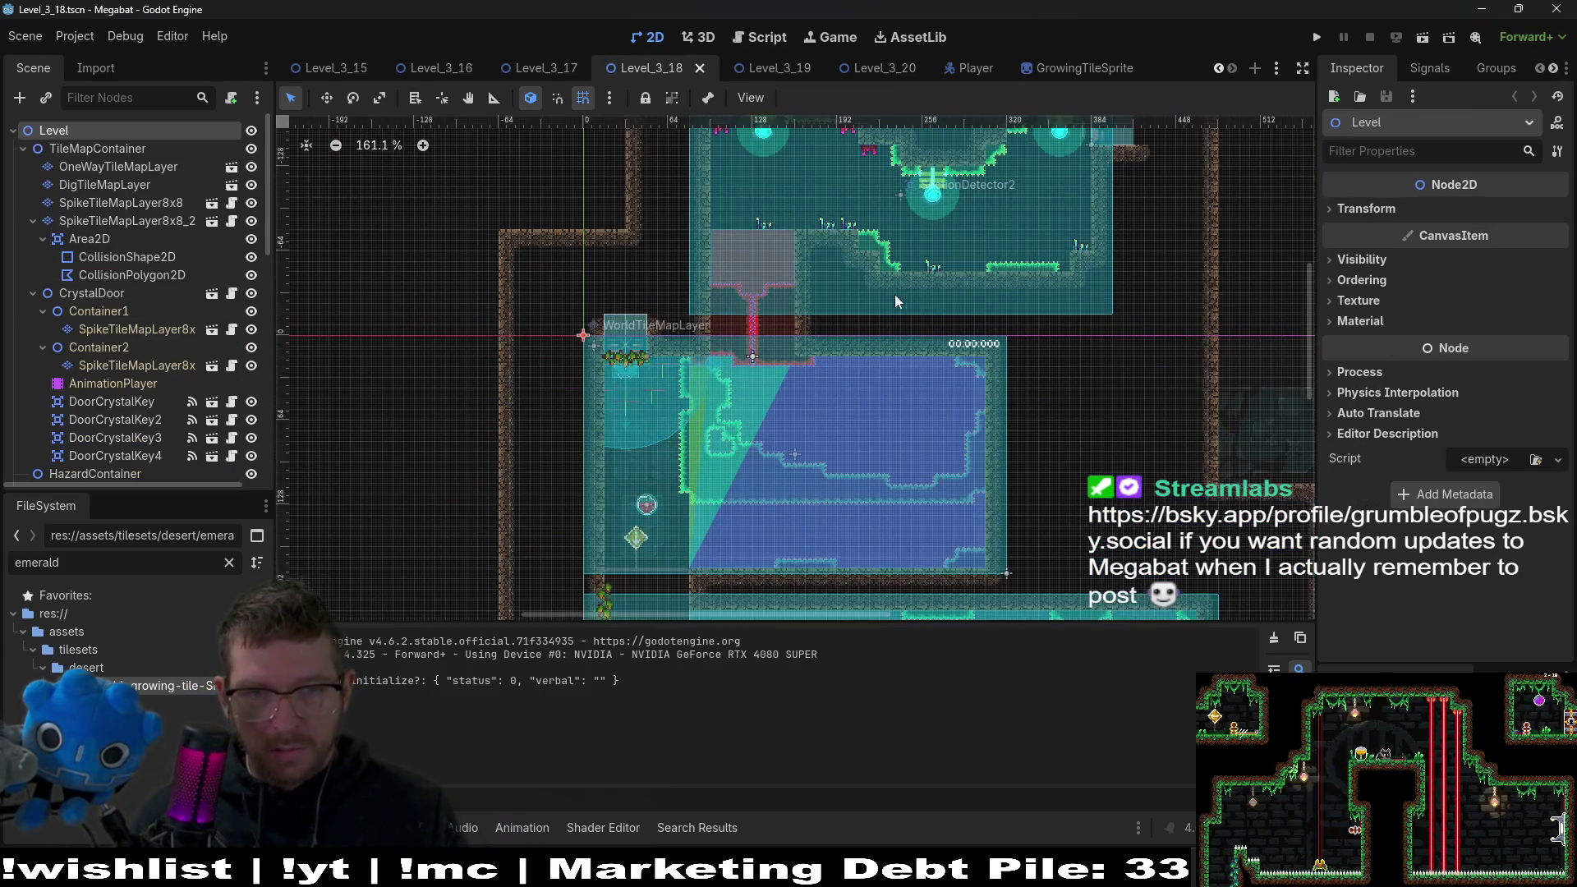
scroll(894, 317, "up", 3)
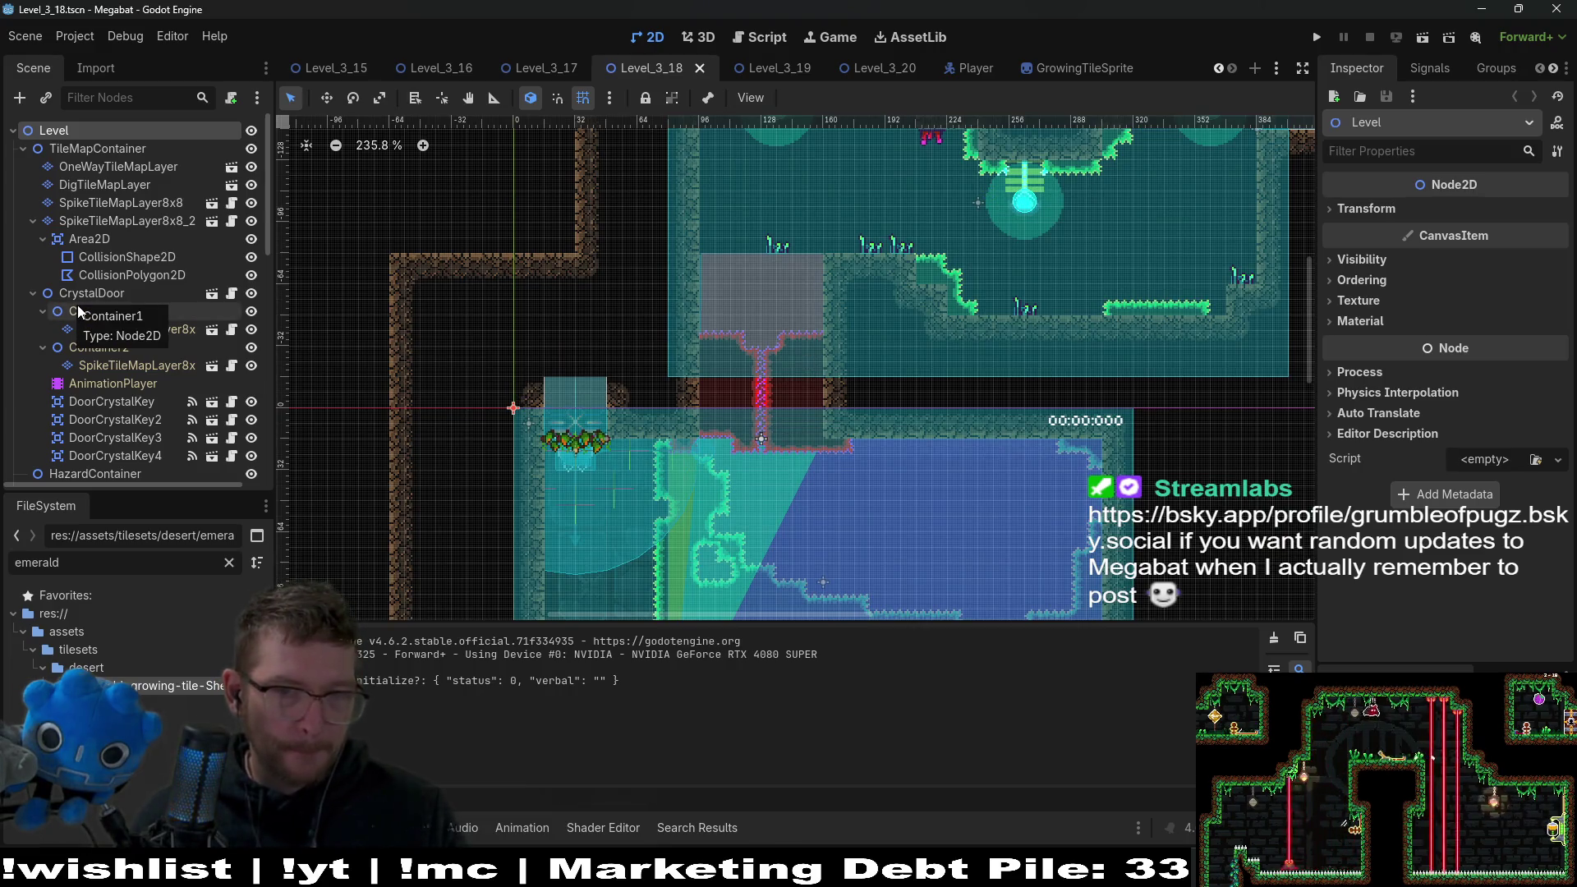
scroll(849, 380, "down", 3)
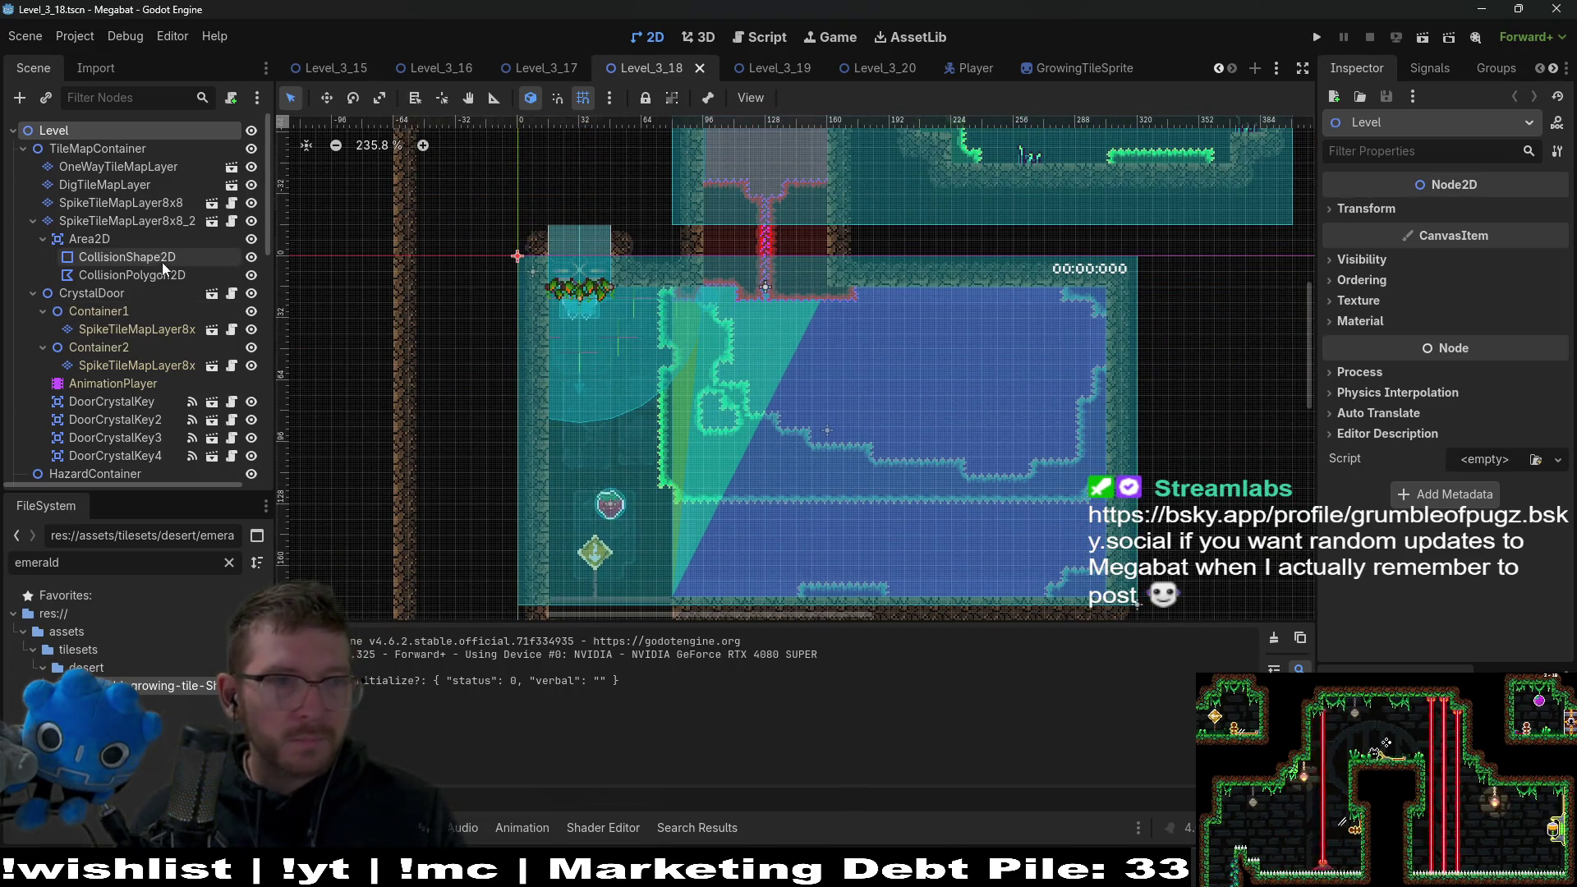
left_click(112, 204)
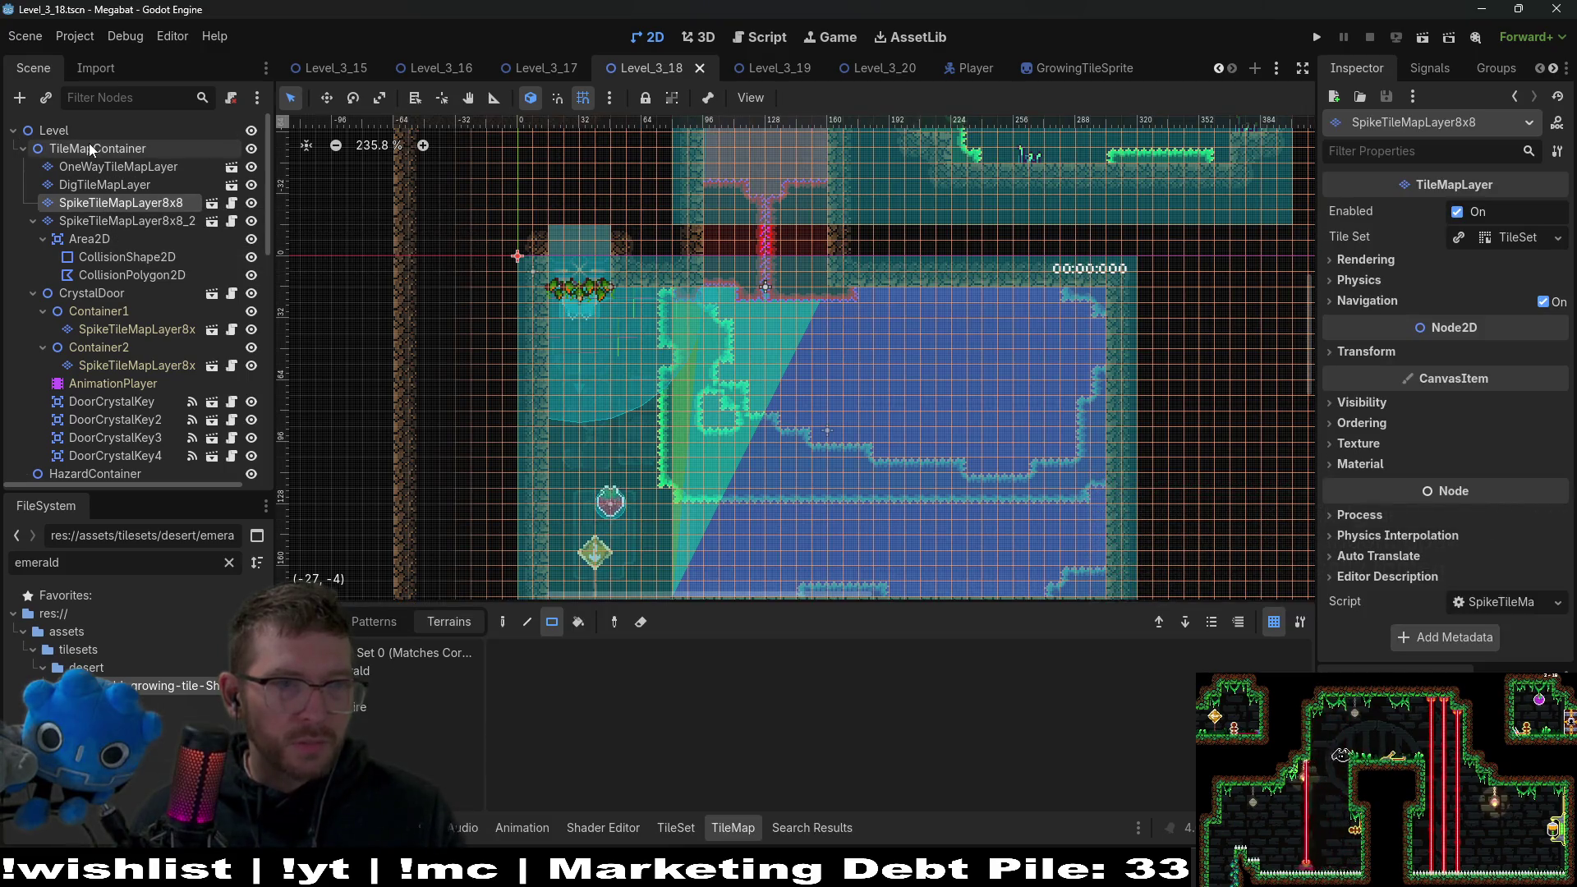
left_click(96, 149)
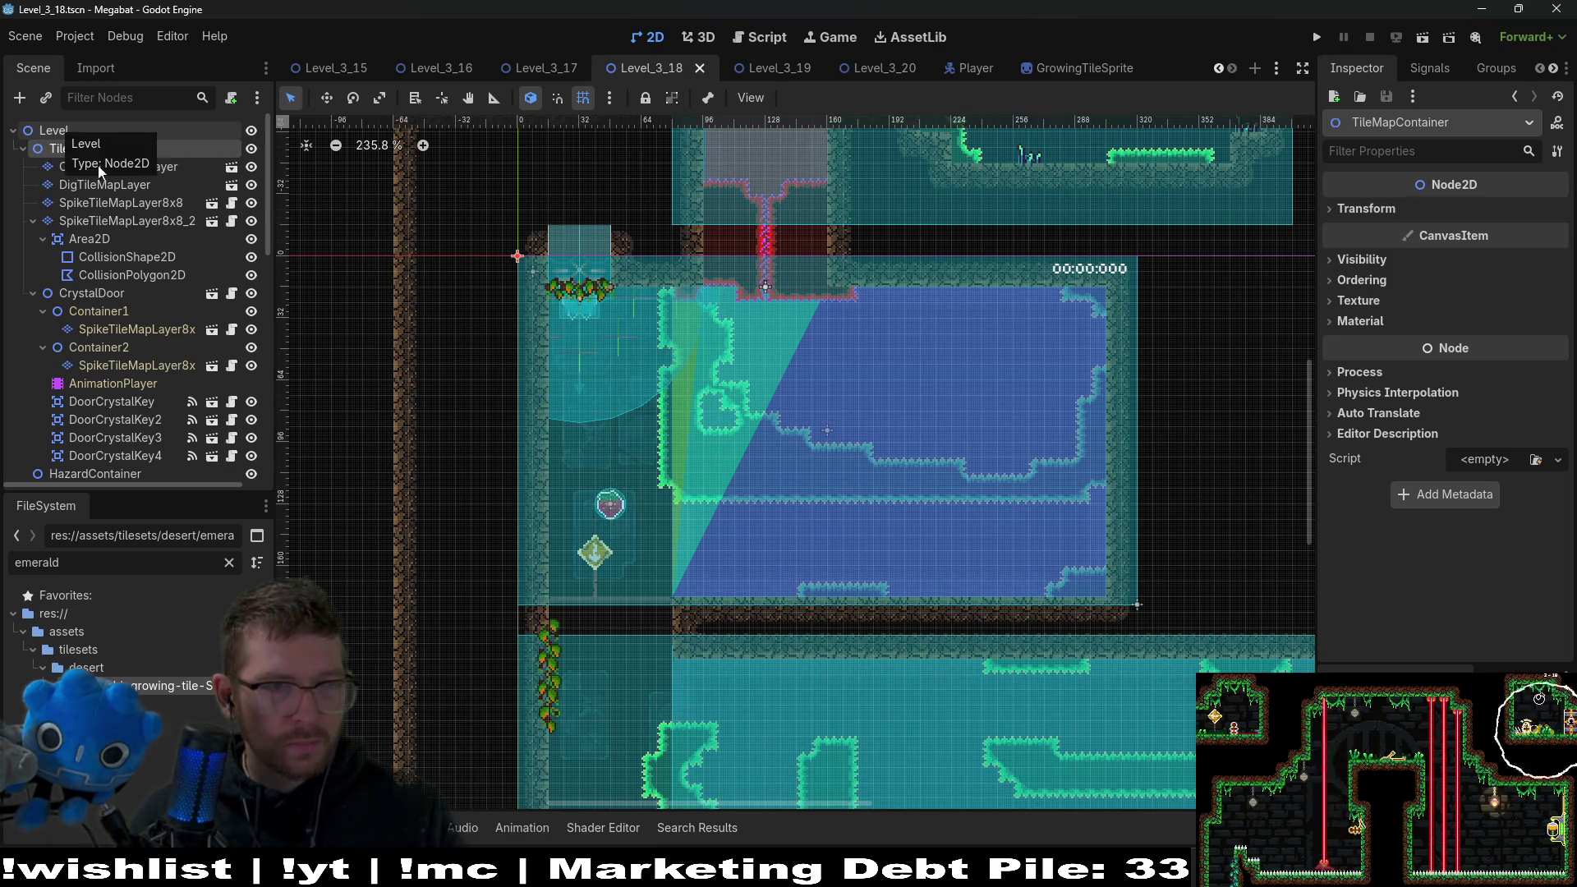
key("ctrl+shift+a")
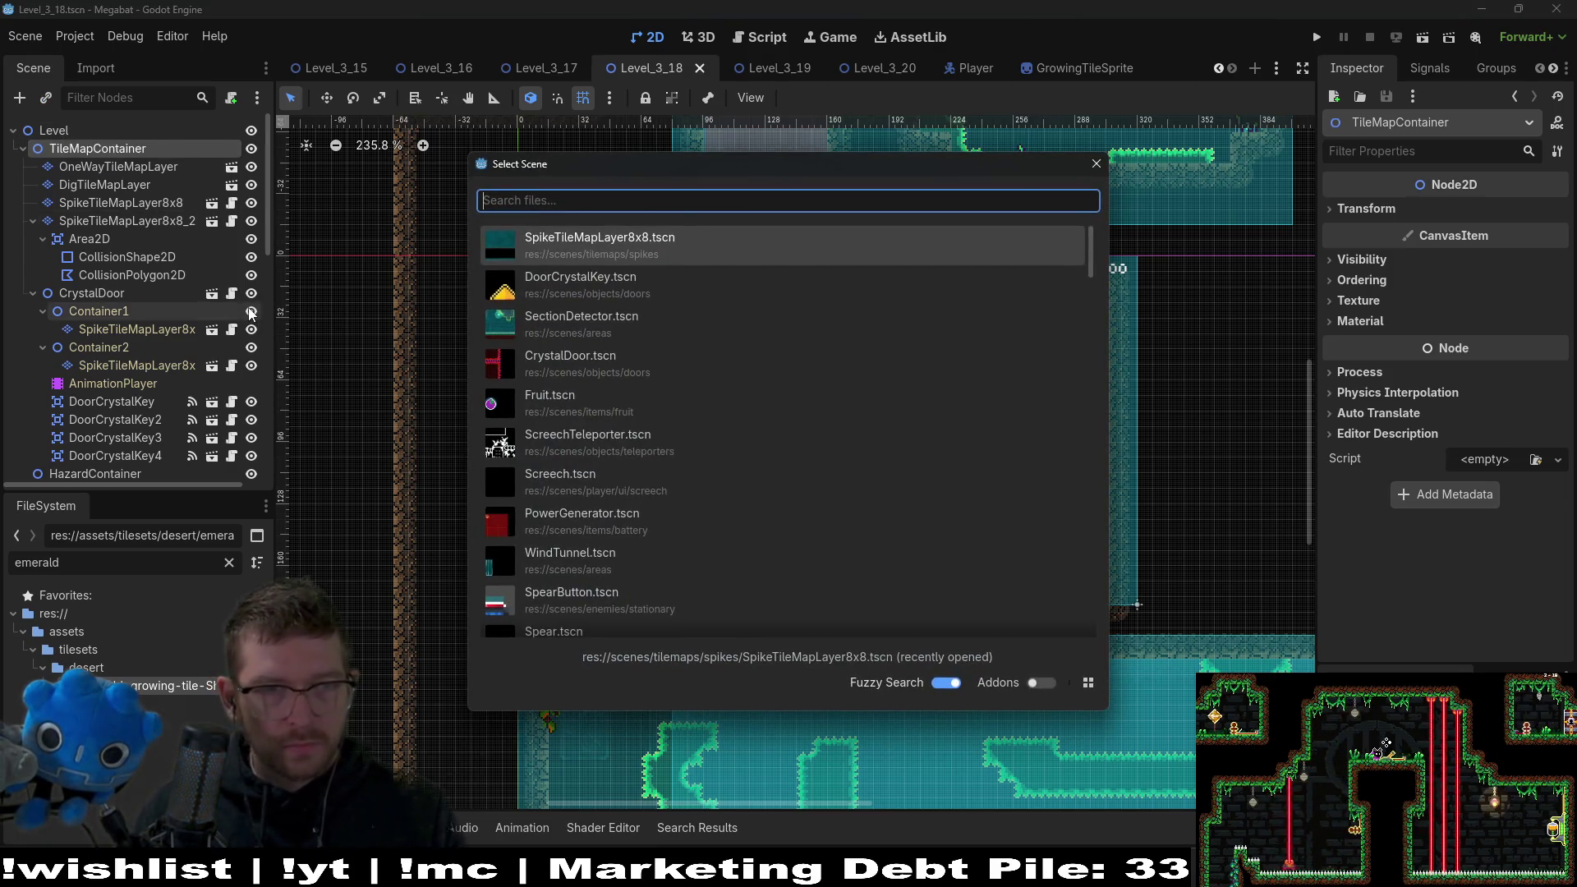
key("Return")
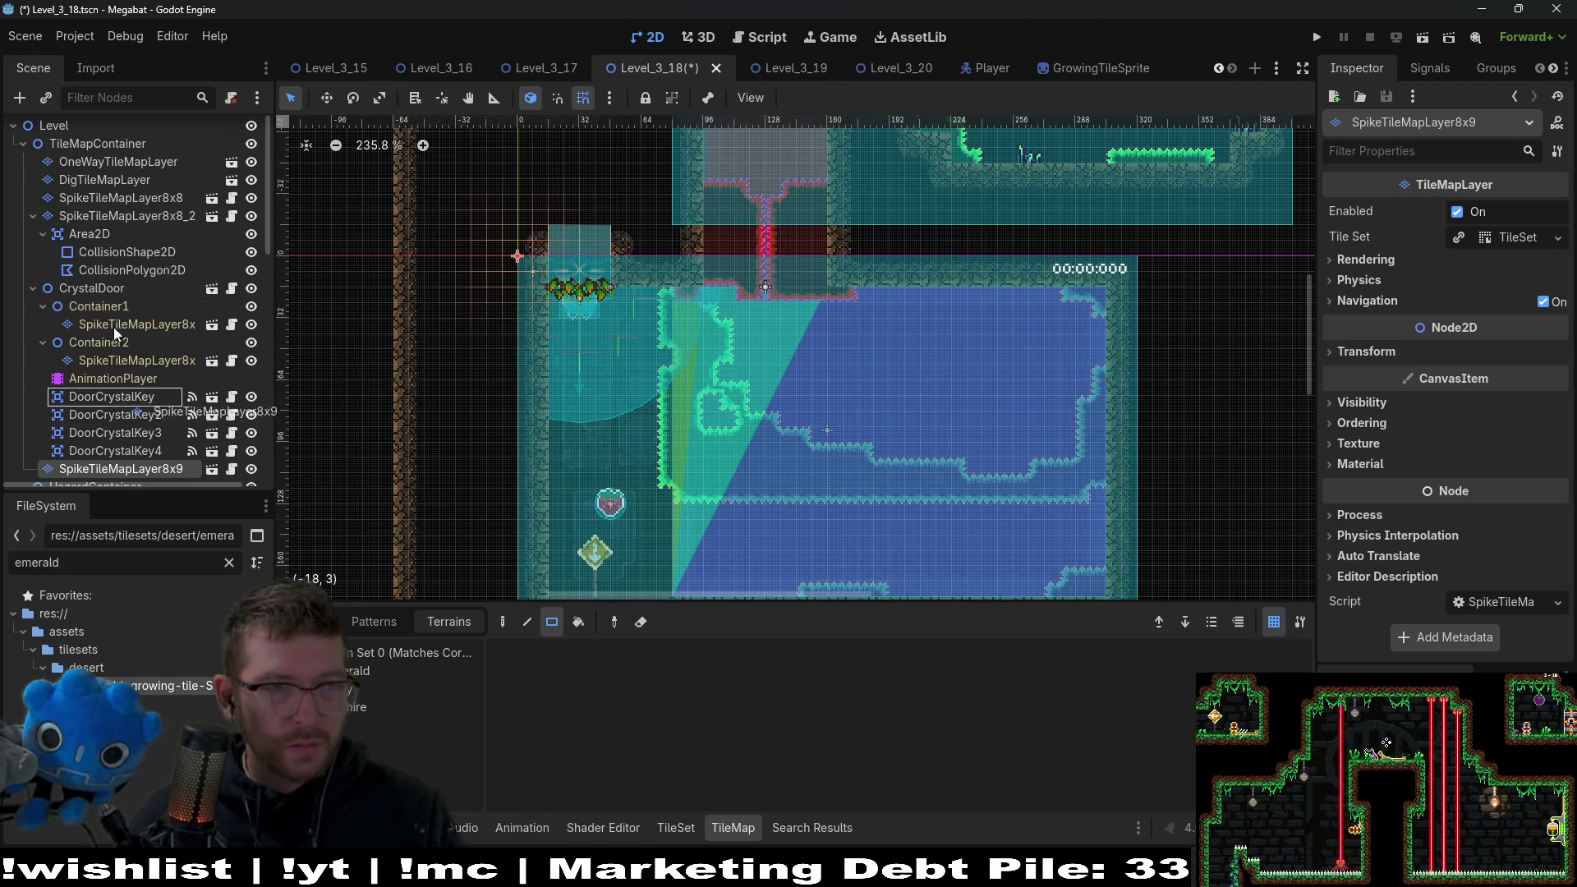
Move the new SpikeTileMapLayer8x9 up and rename it SpikeTileMapLayer8x8_Gate.
left_click_drag(107, 212, 109, 212)
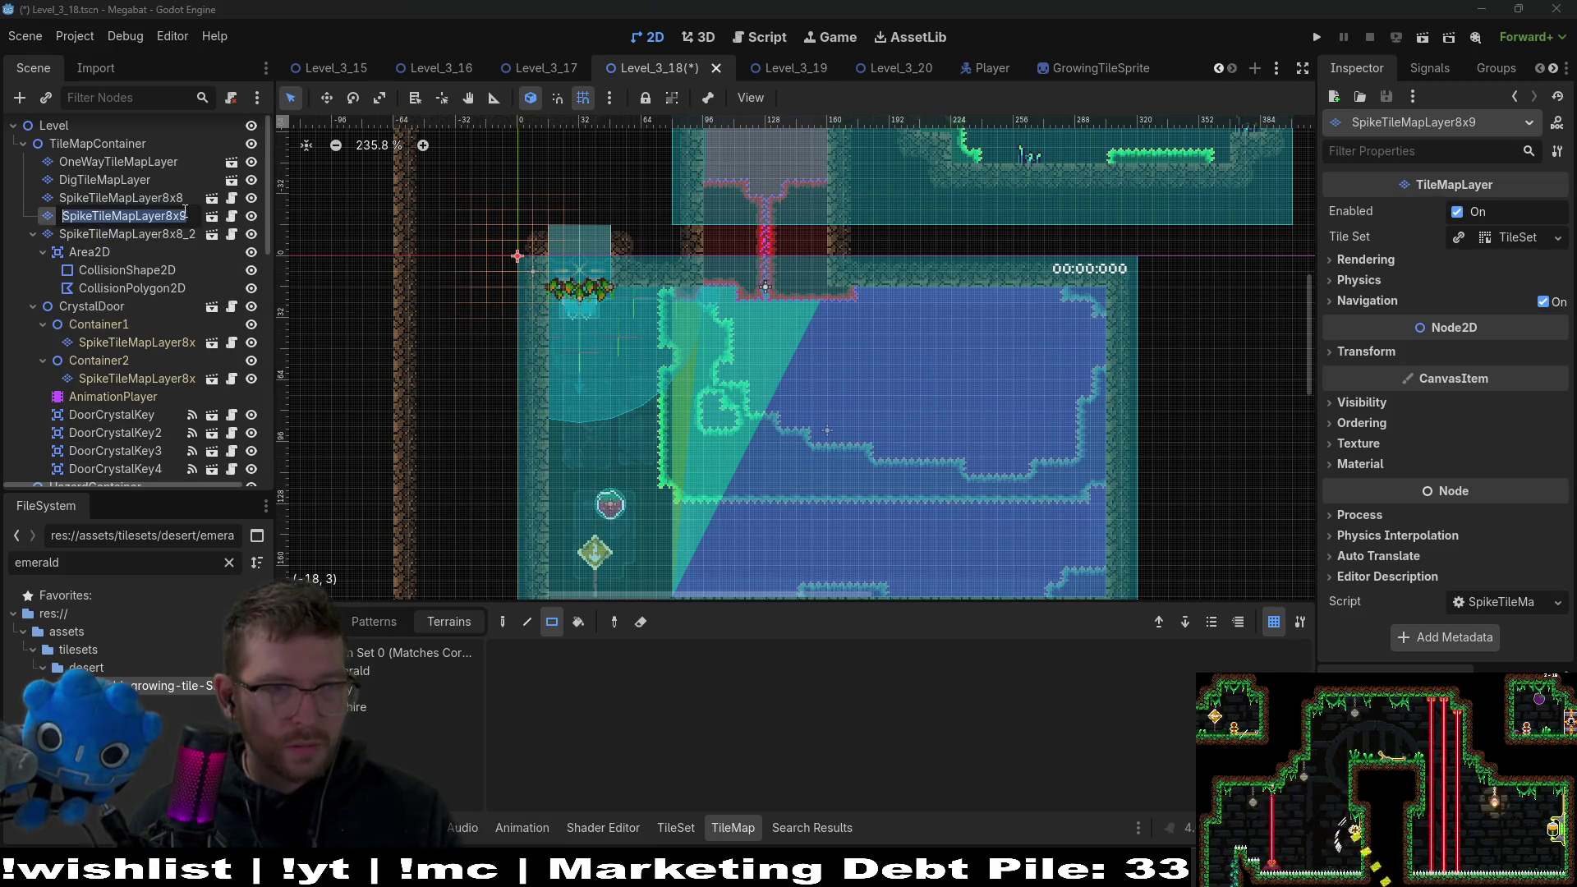
key("BackSpace")
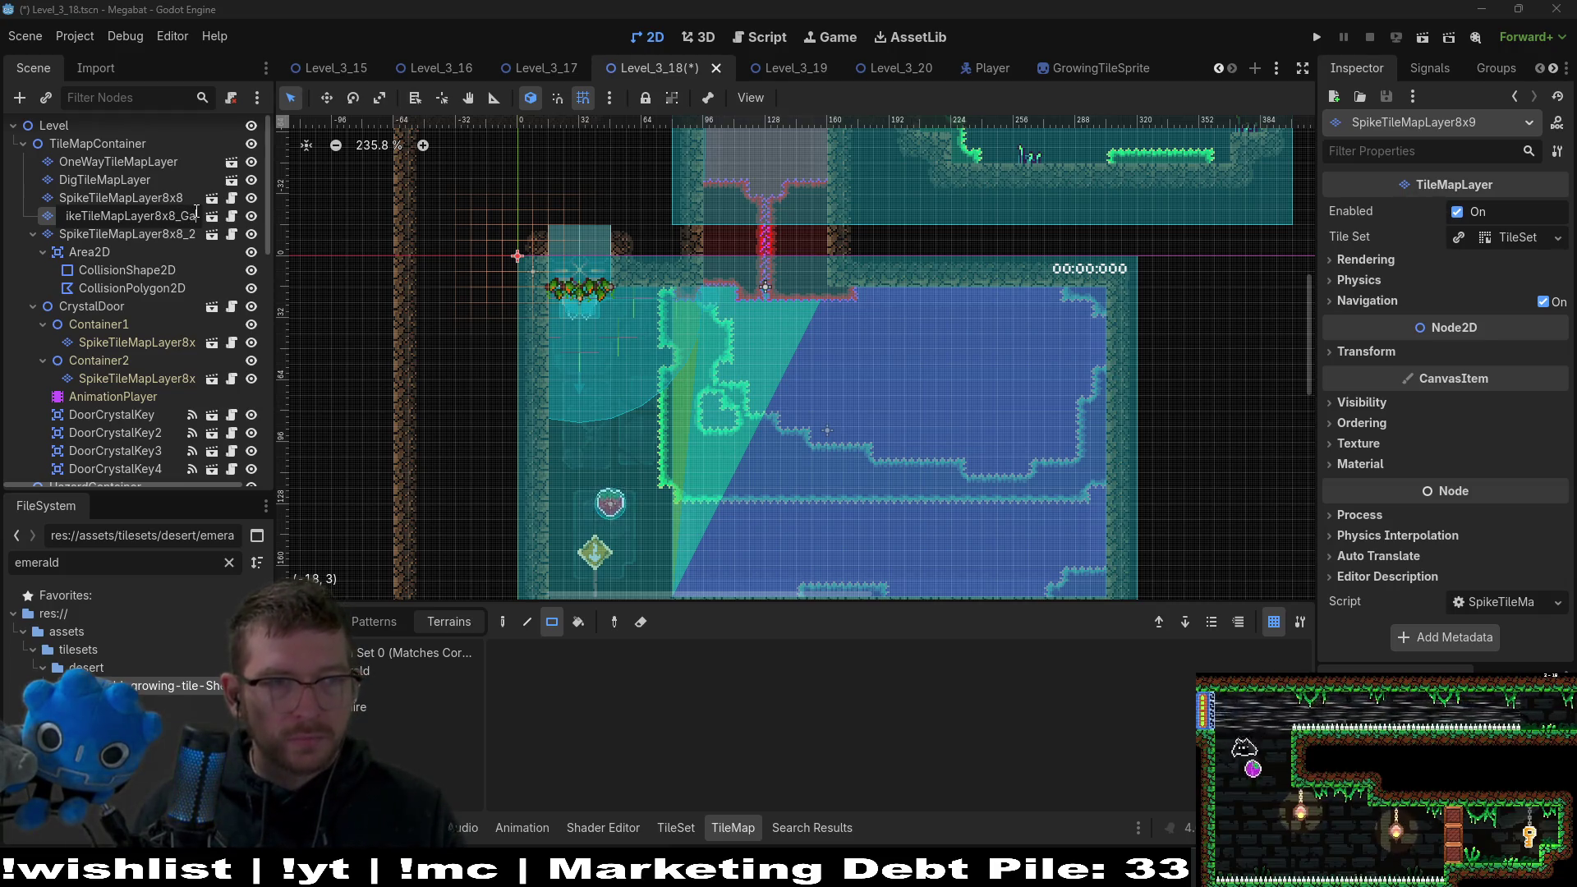
type("te")
key("Return")
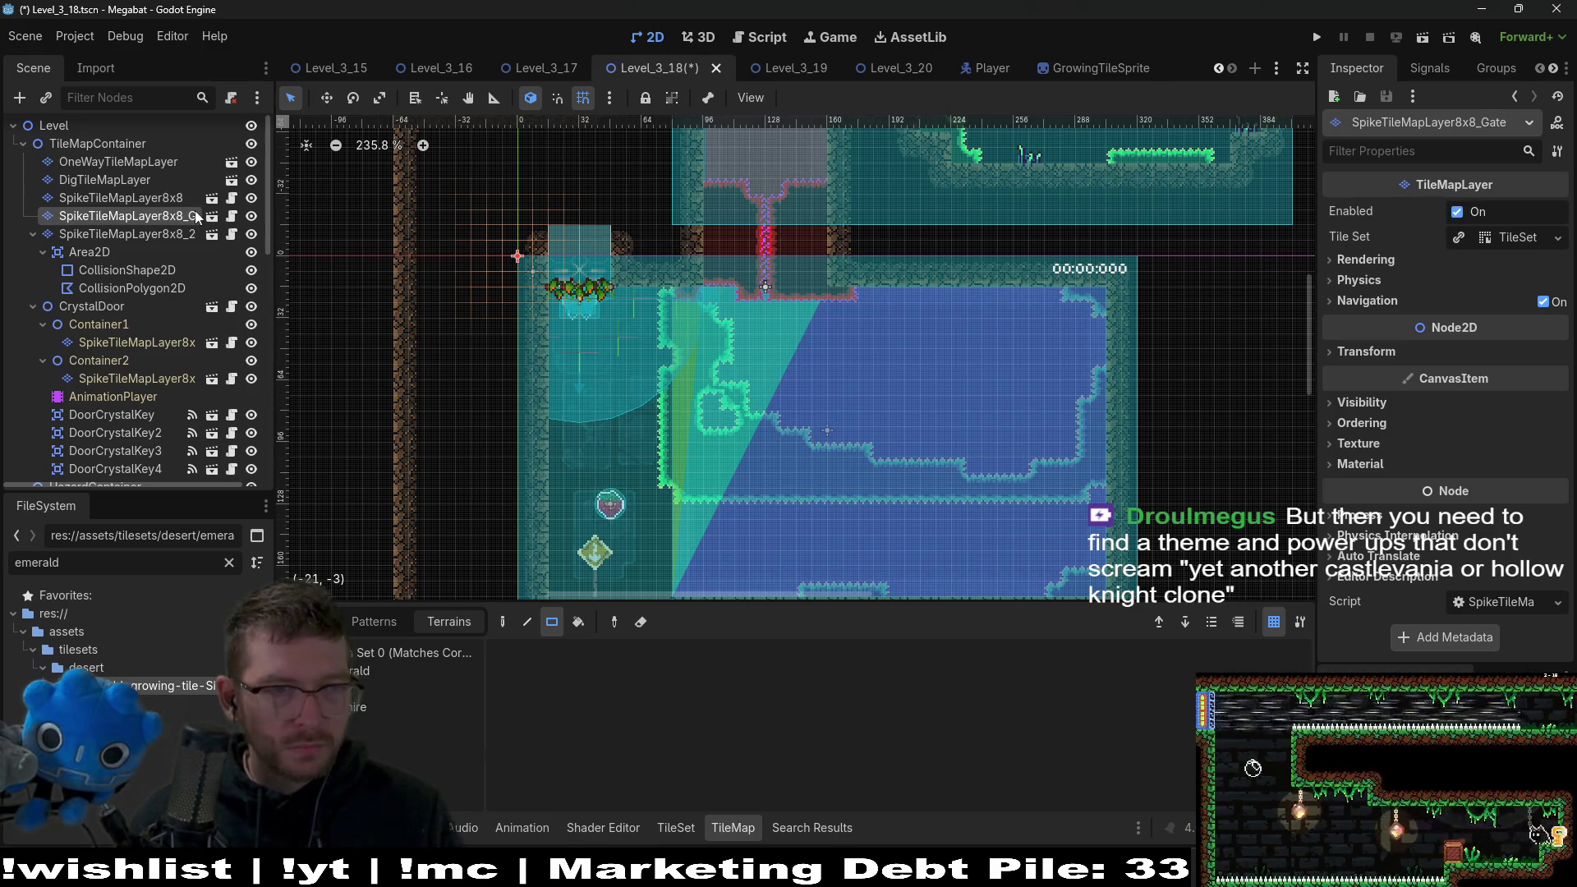
left_click(809, 71)
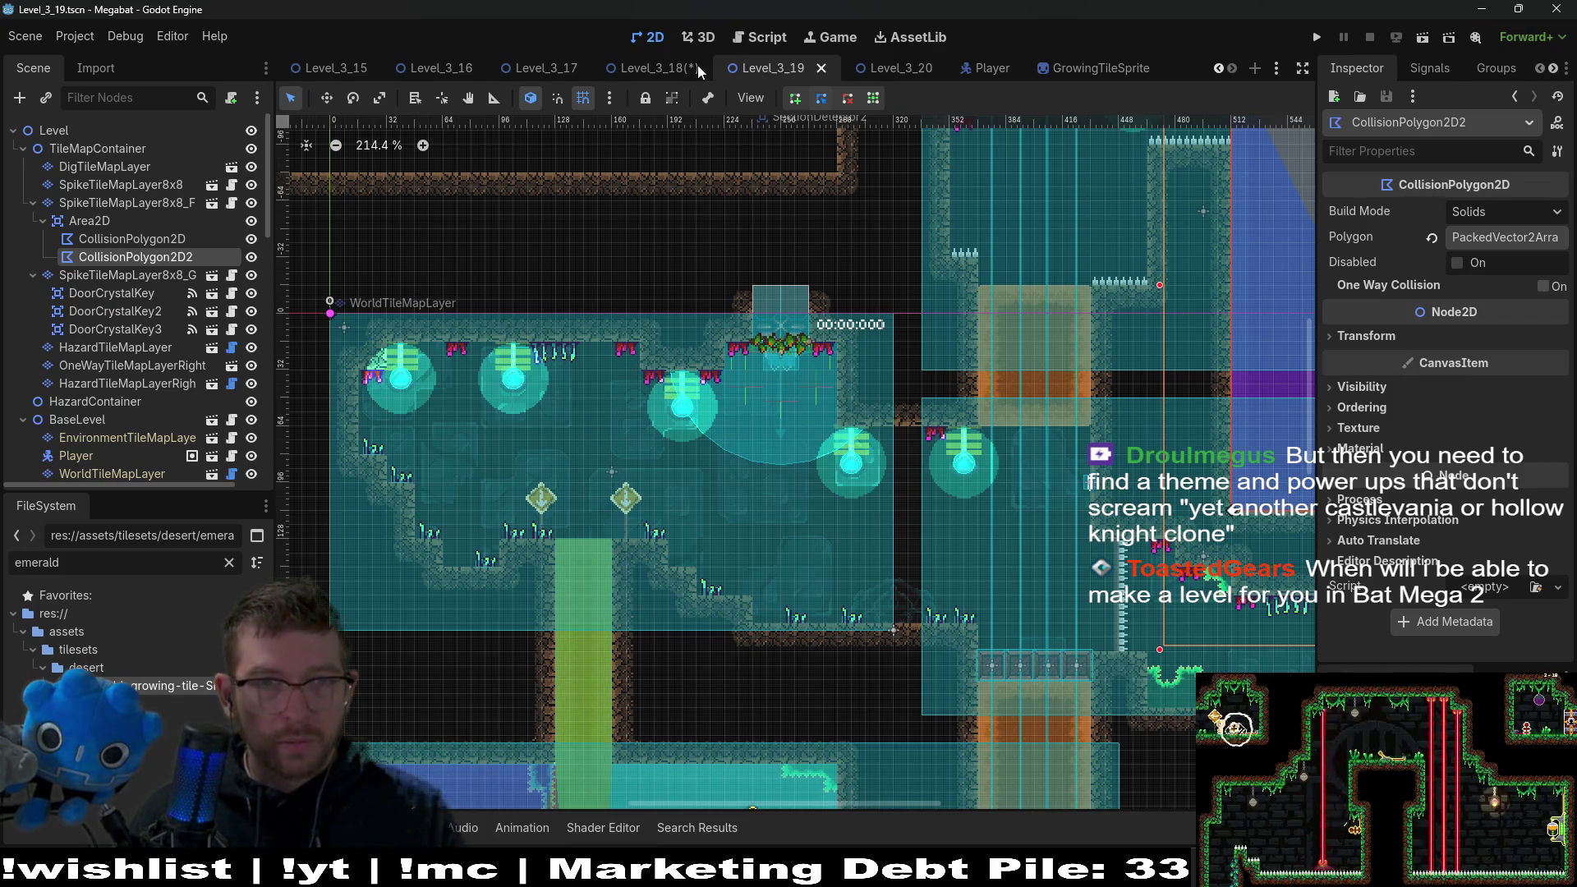
left_click(667, 68)
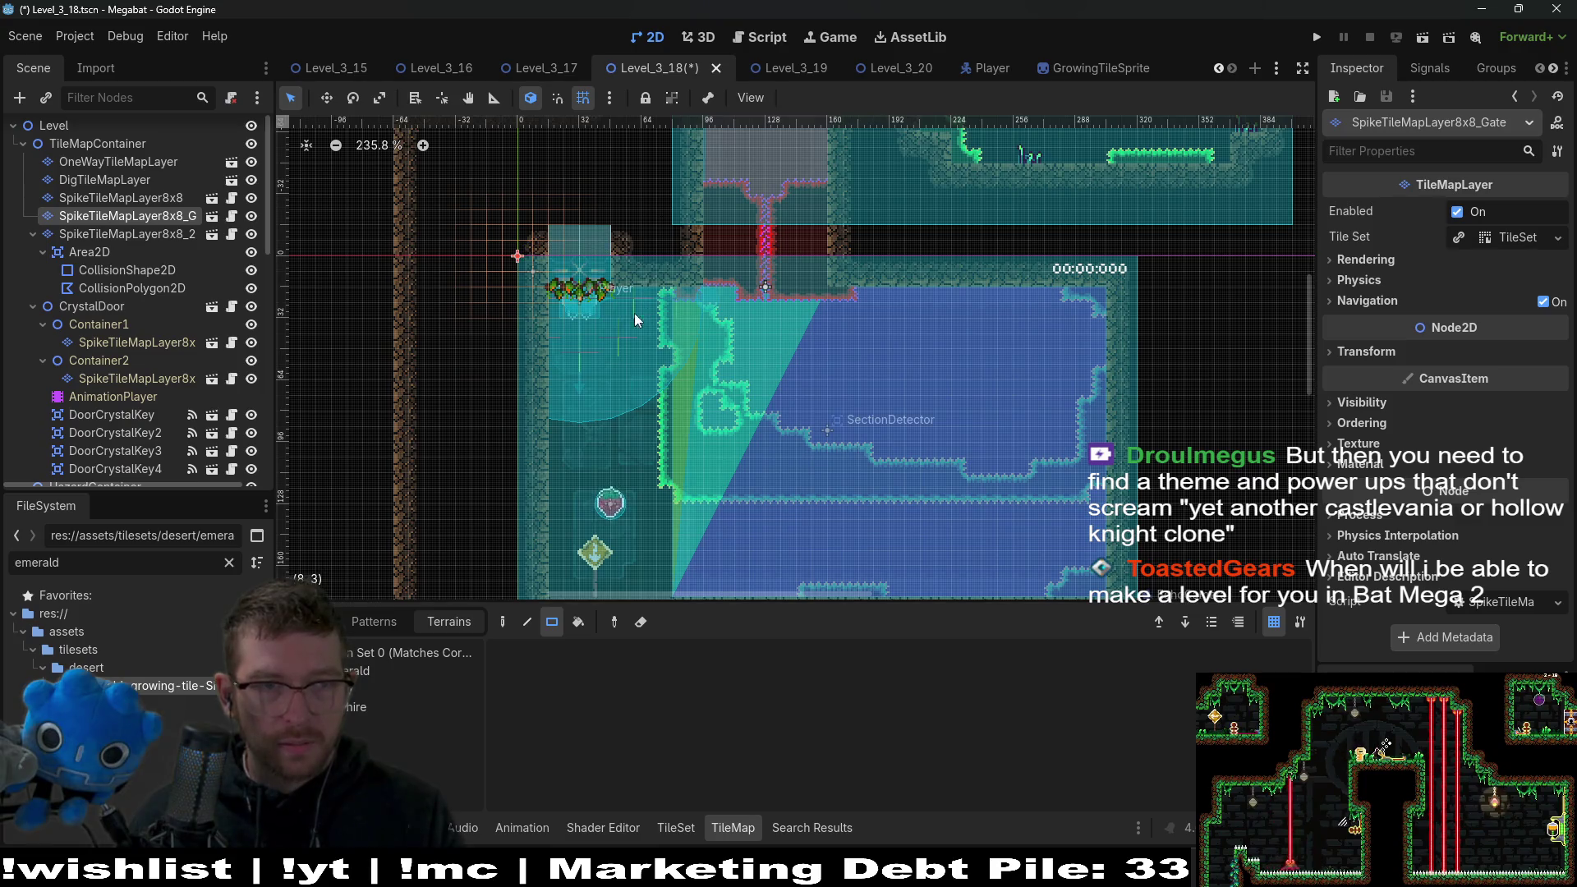
Place the gate layer after SpikeTileMapLayer8x8_2, reparent DoorCrystalKey1–4 under it, and delete CrystalDoor.
left_click(34, 235)
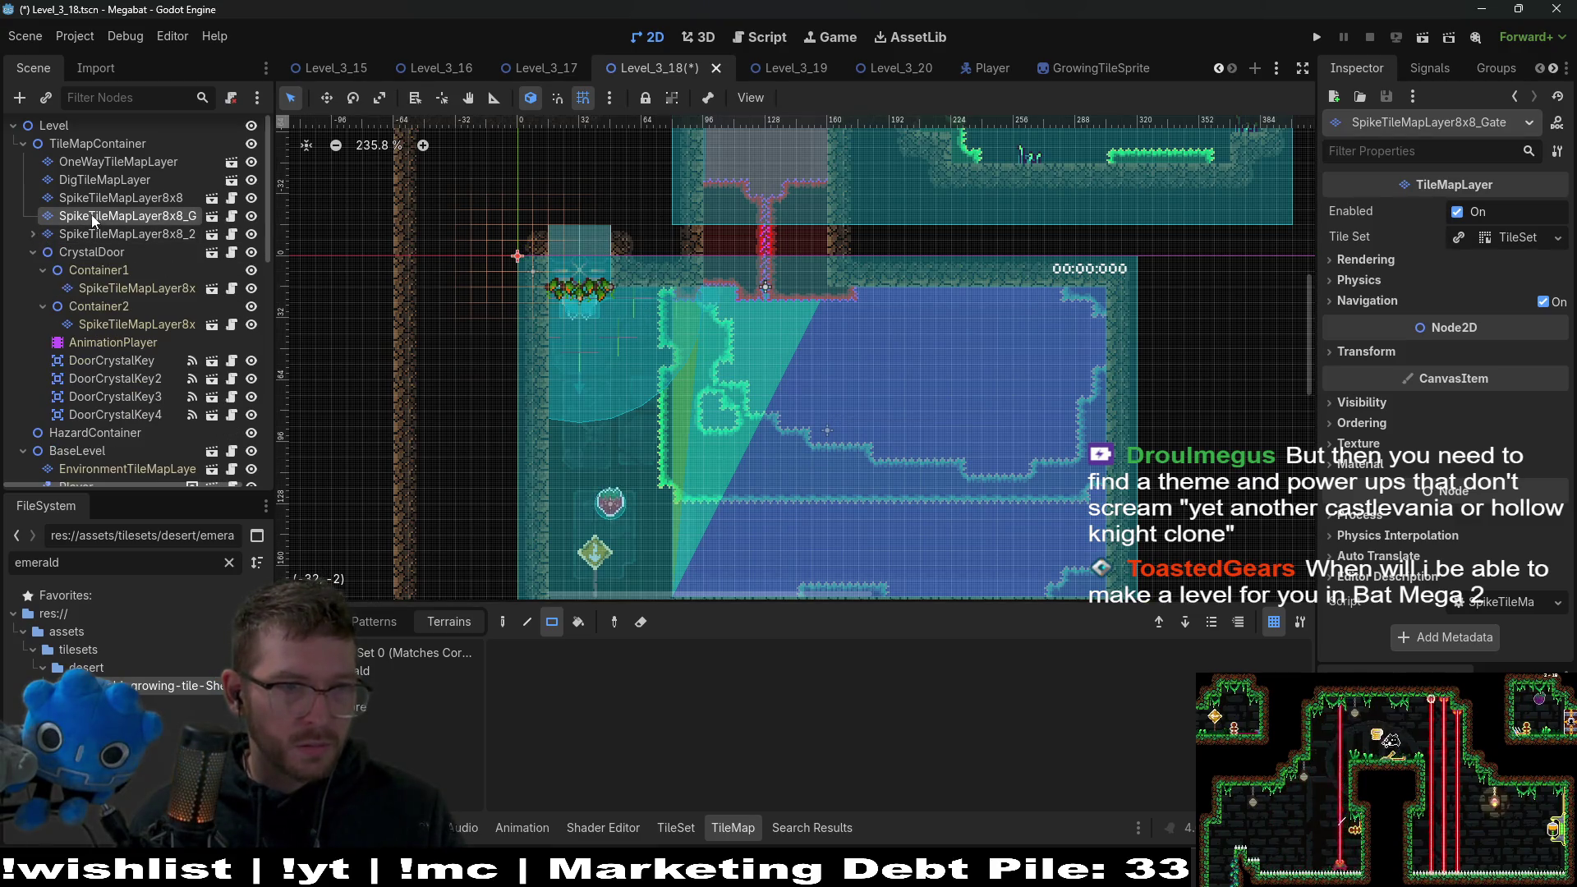
left_click_drag(92, 247, 94, 245)
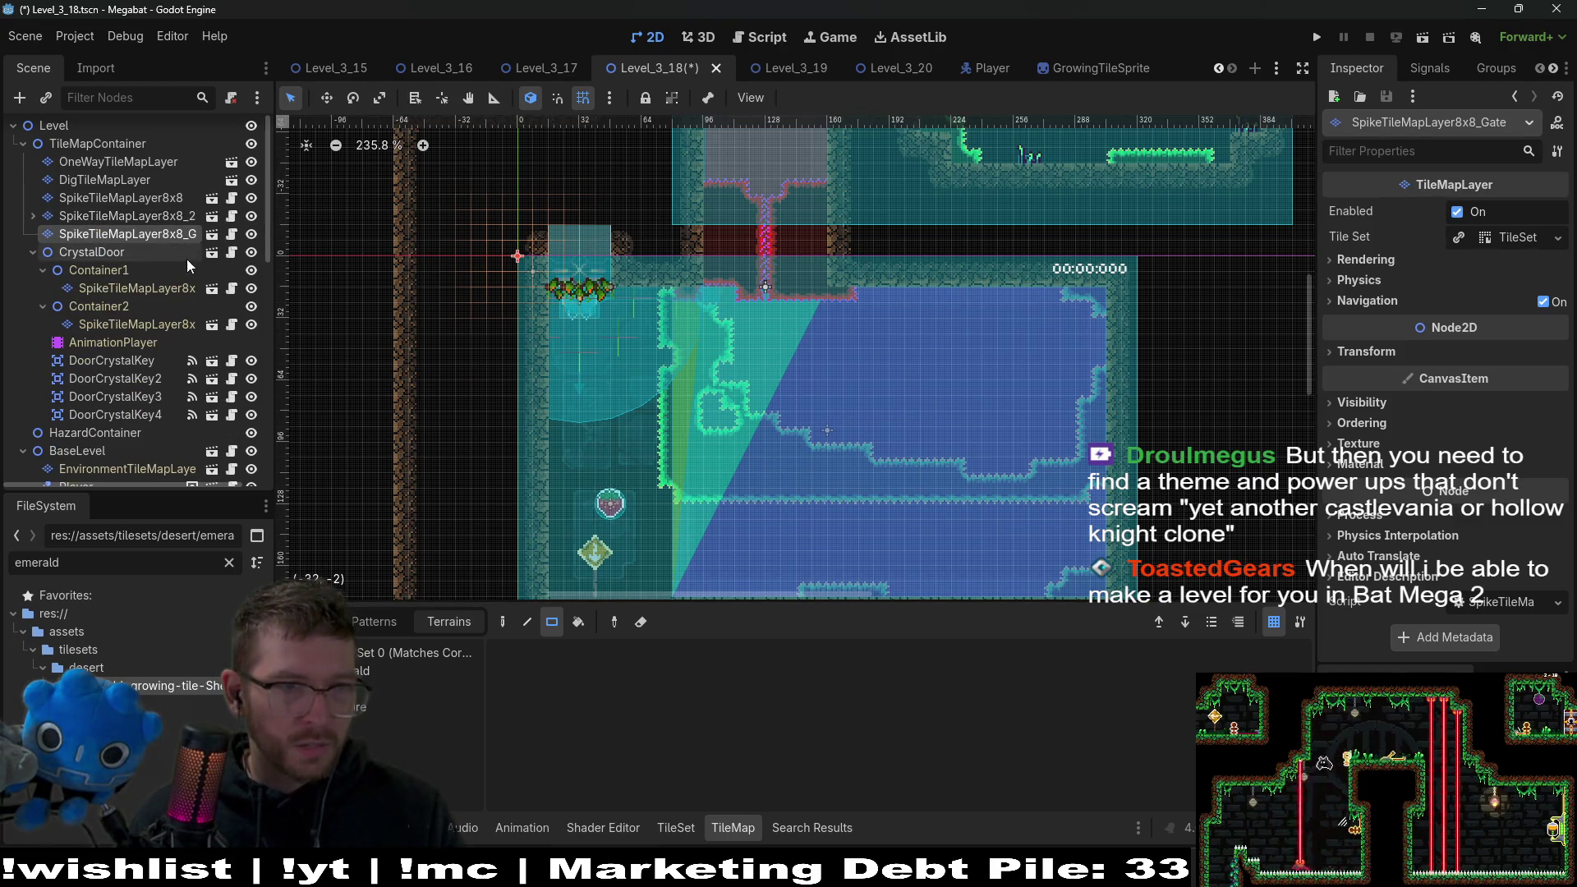
left_click(121, 361)
left_click(147, 414, "shift")
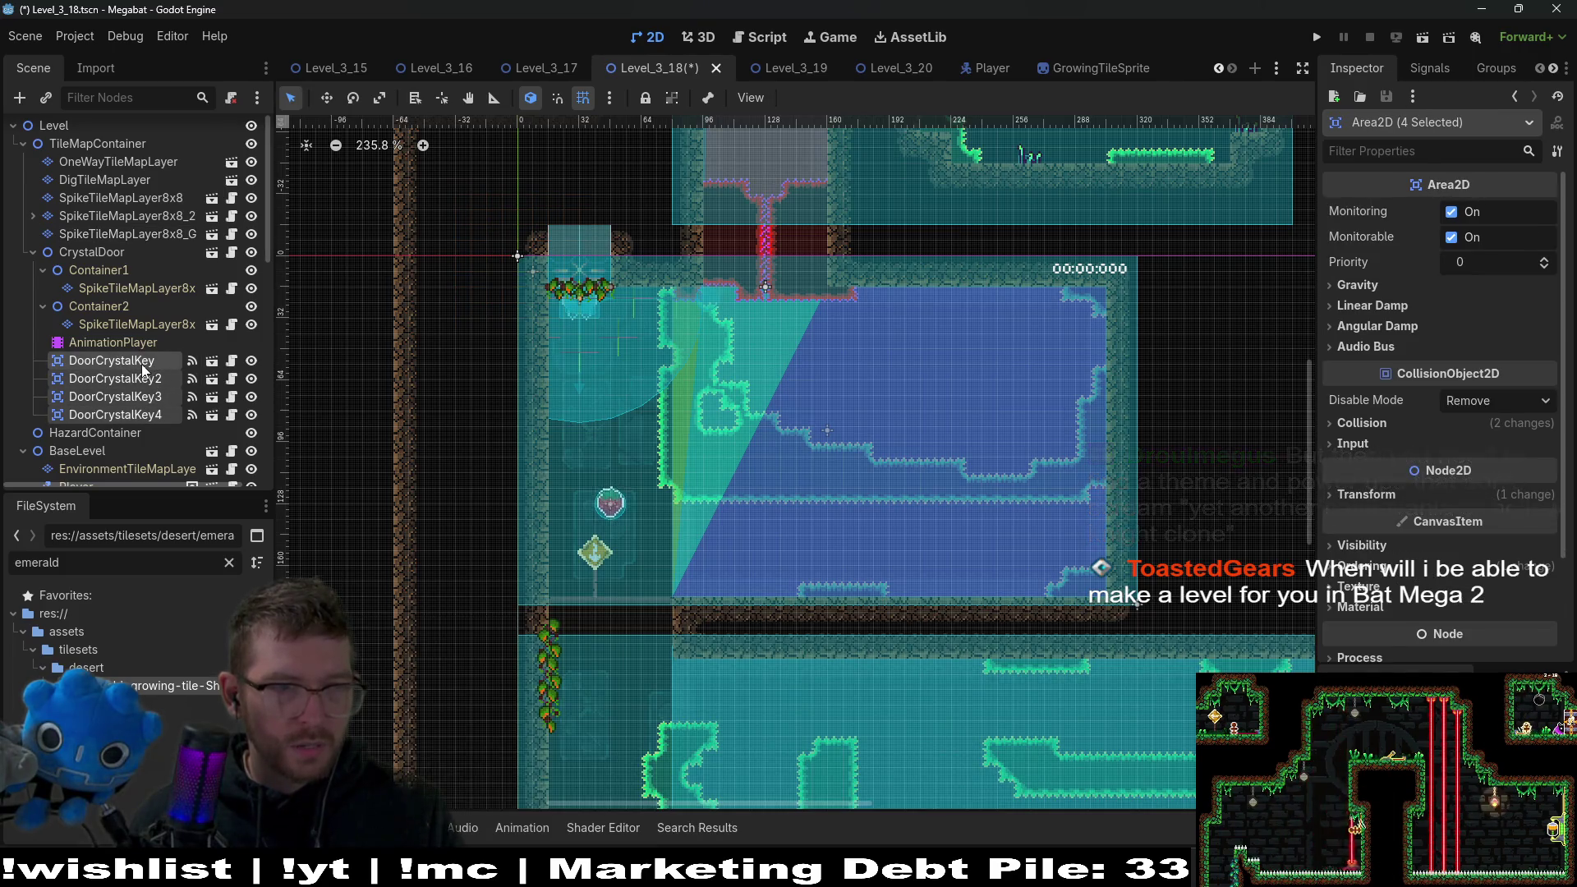
left_click_drag(142, 370, 128, 239)
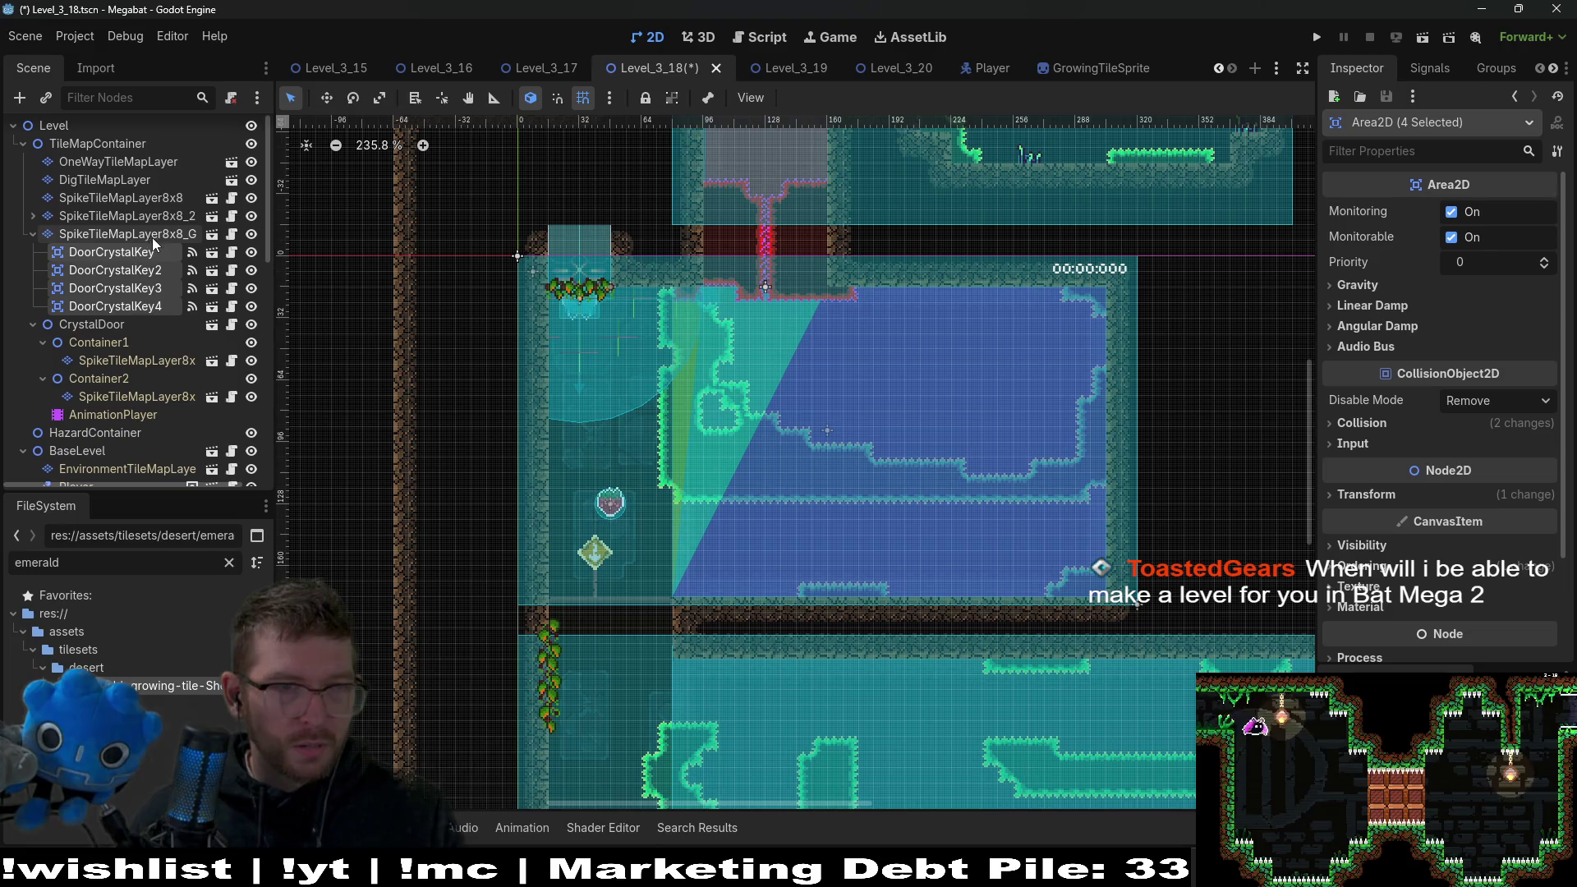
left_click(92, 328)
key("Delete")
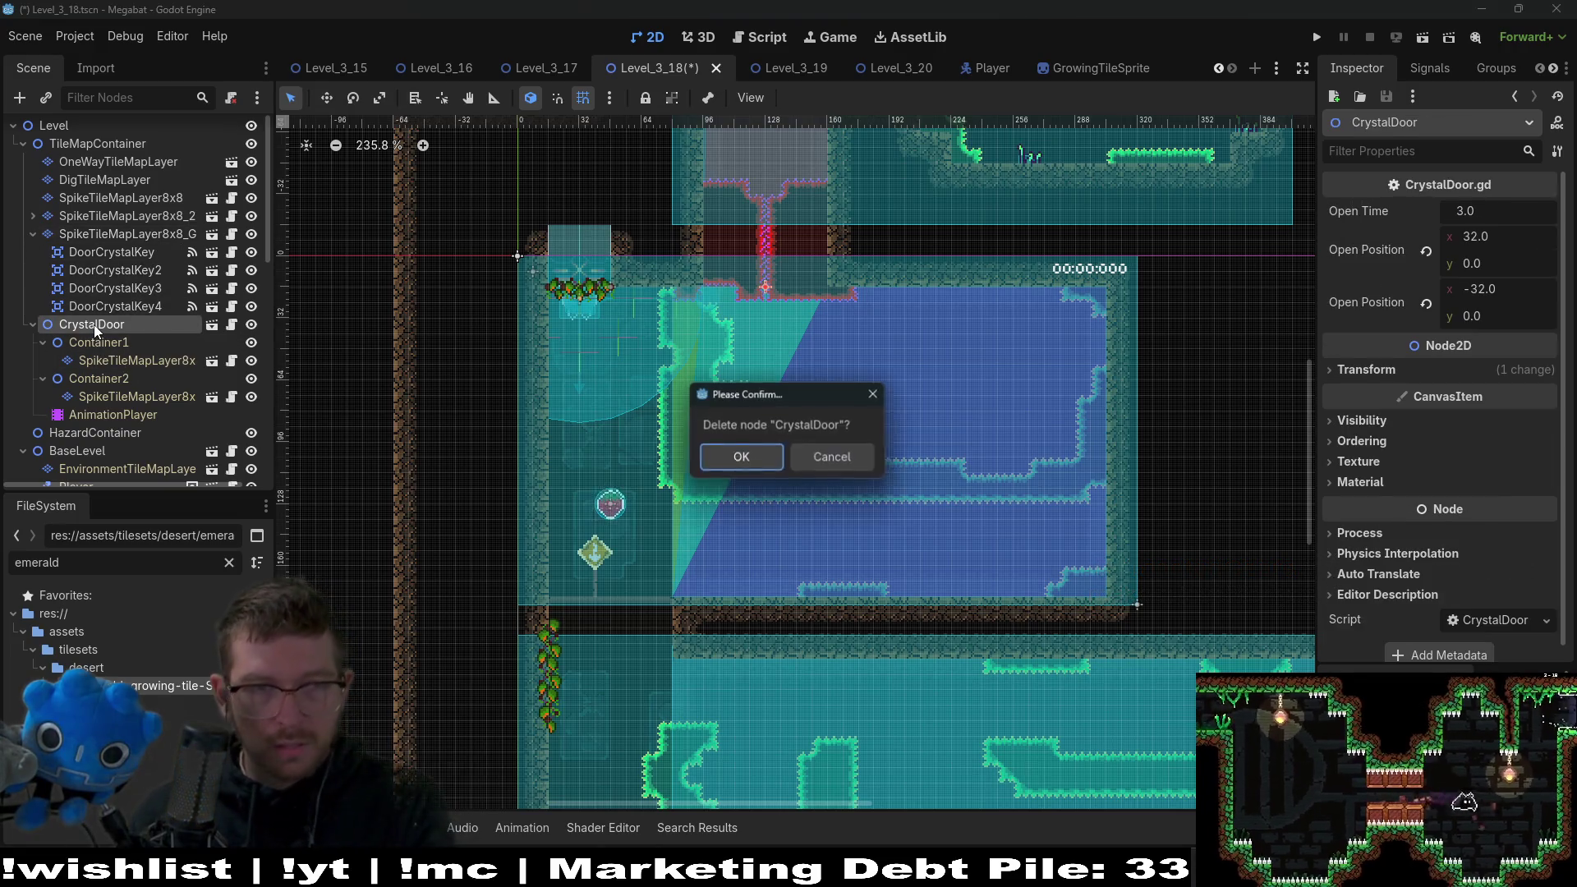
Confirm the CrystalDoor deletion and paint red spikes along the terrain's top edge.
key("Return")
left_click(124, 234)
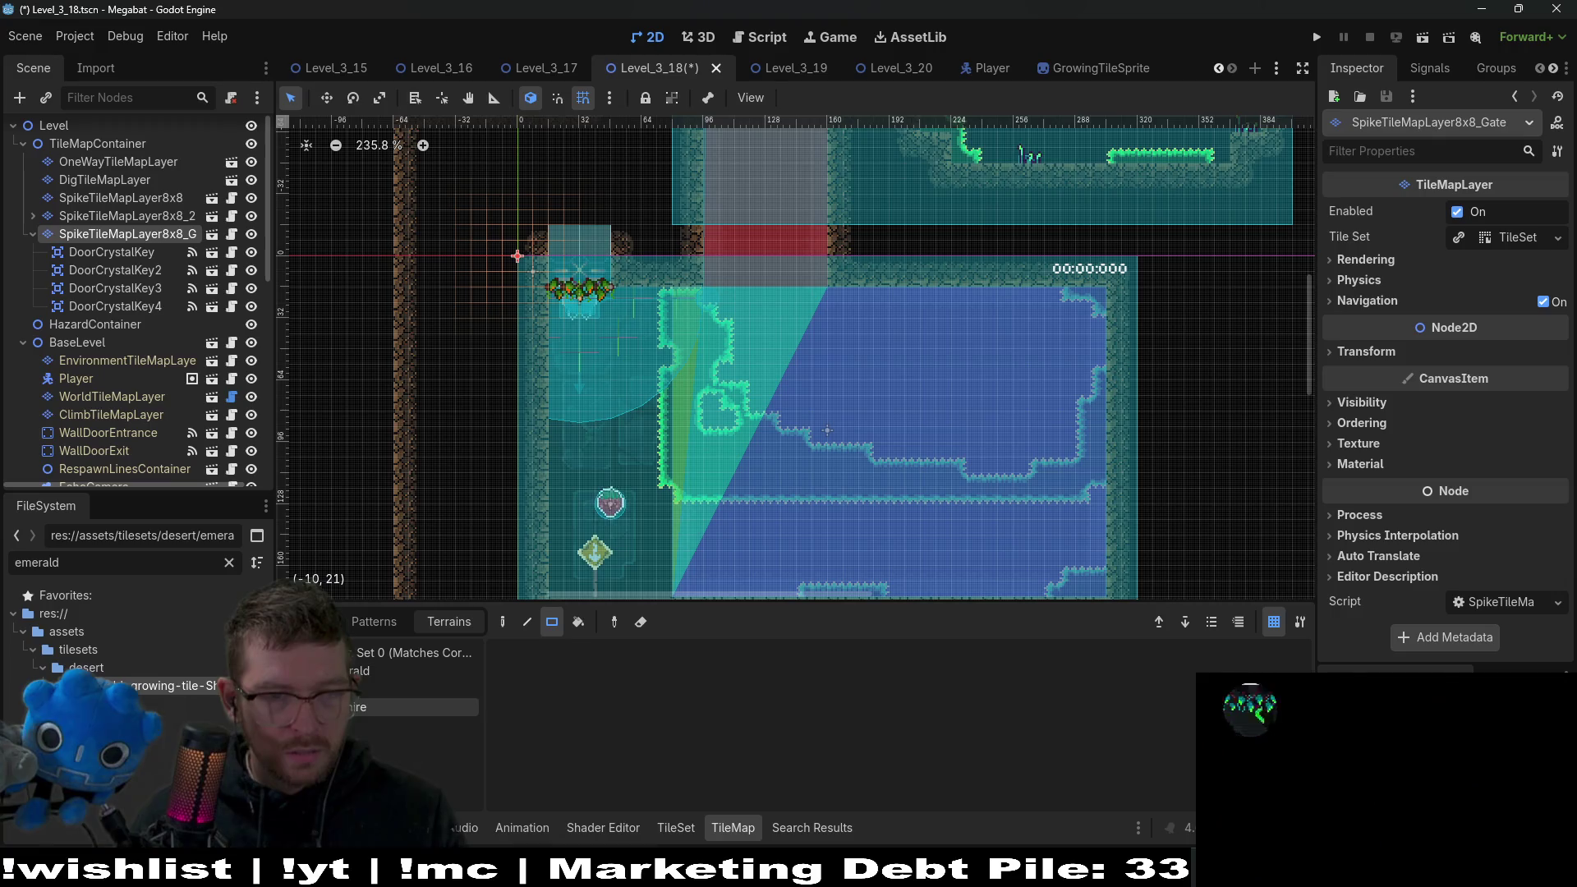
scroll(699, 334, "up", 2)
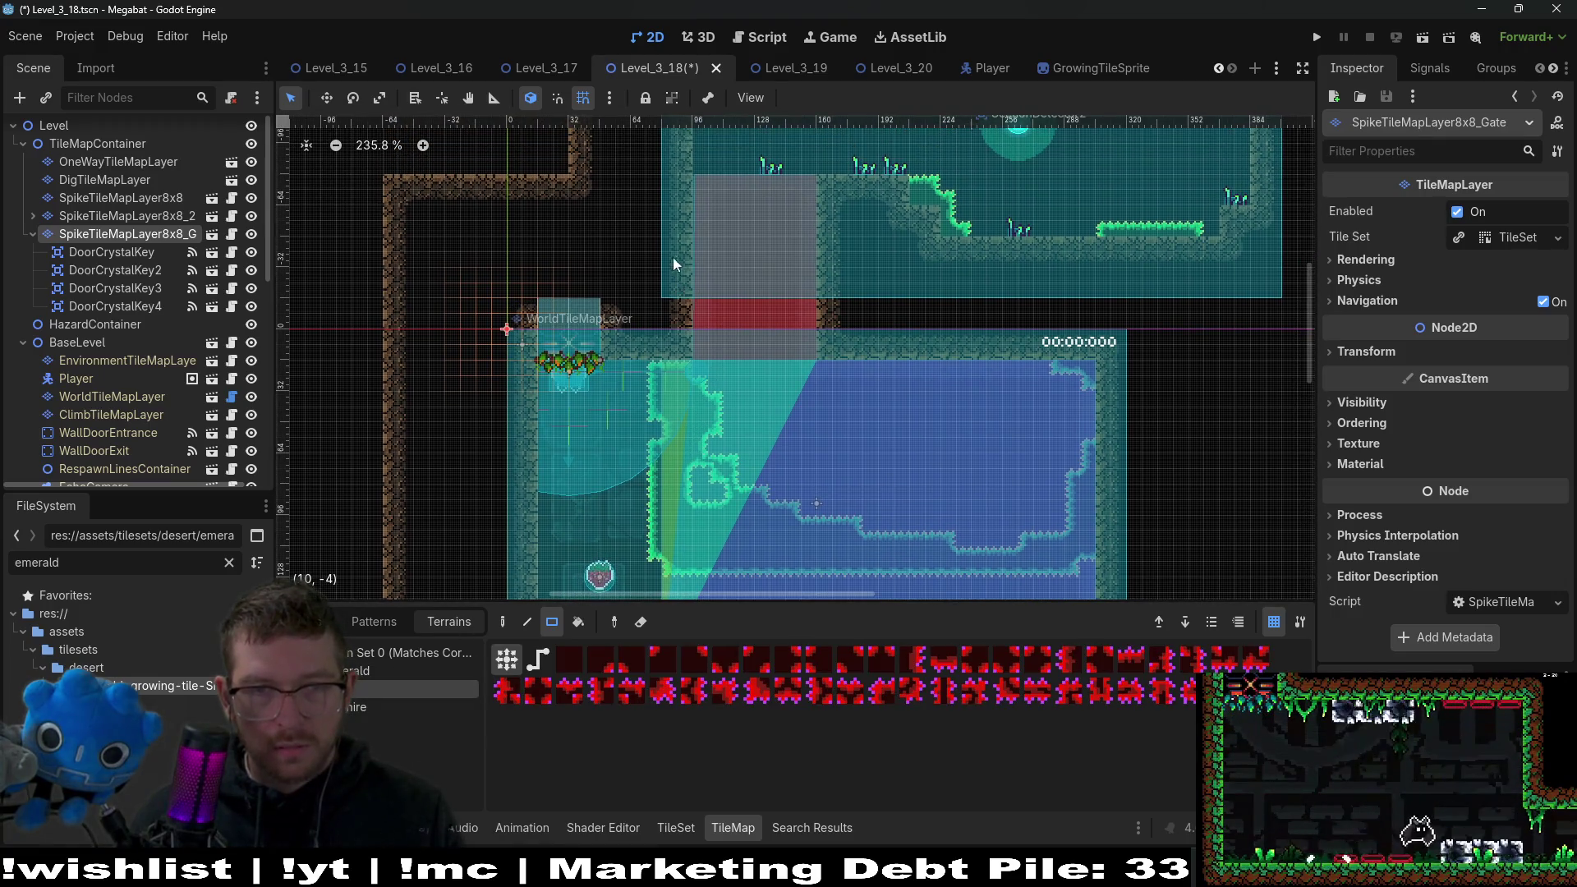
left_click_drag(670, 281, 857, 371)
scroll(695, 376, "up", 4)
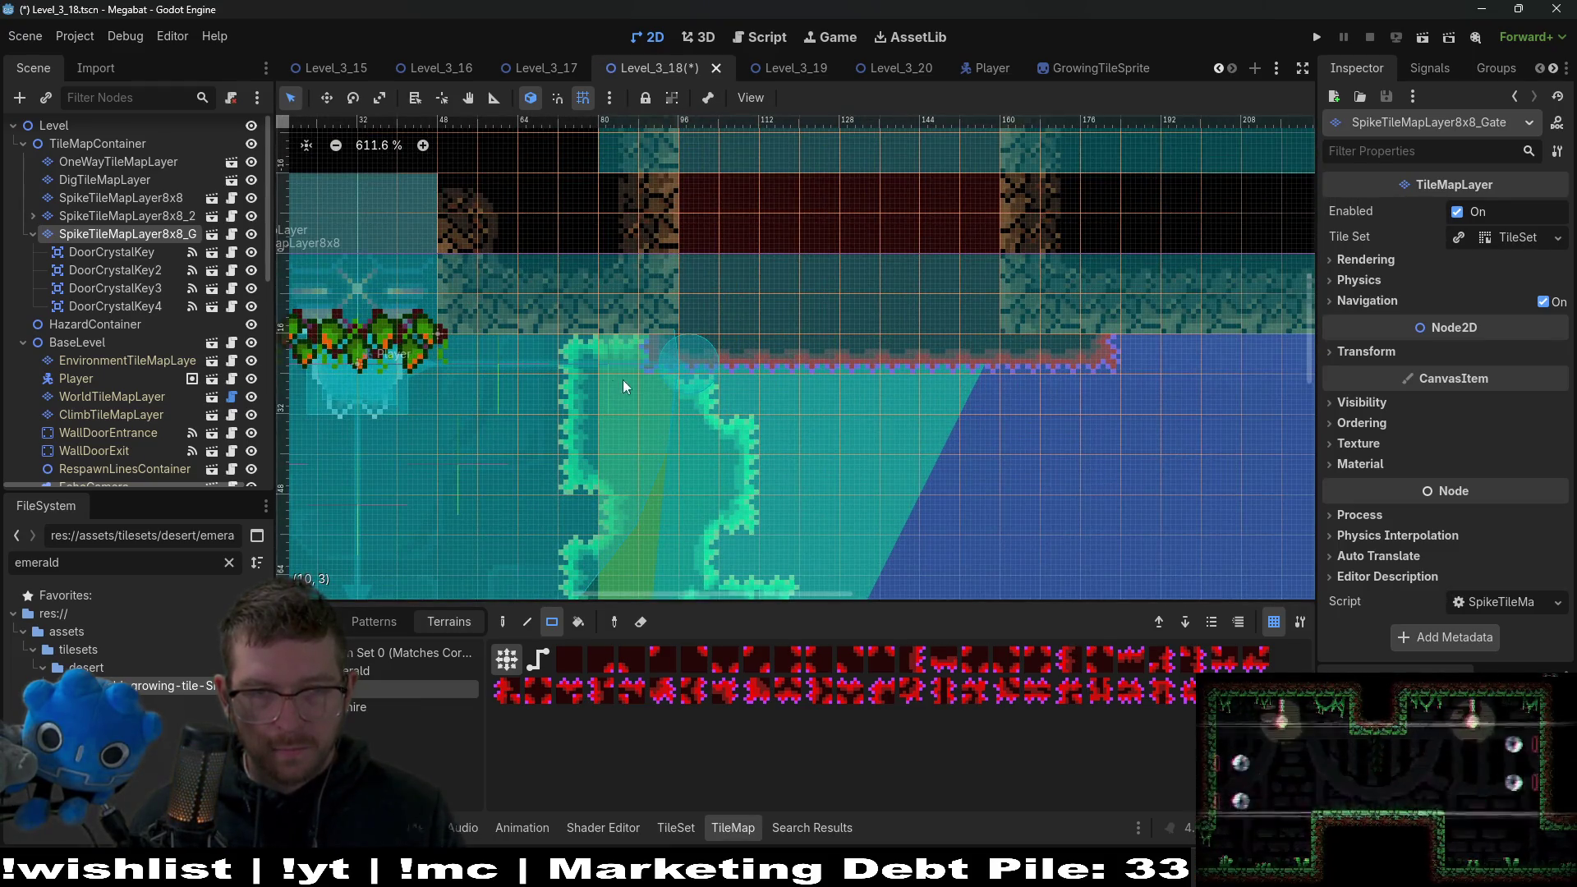
mouse_move(766, 369)
left_mouse_down()
mouse_move(761, 382)
mouse_move(795, 309)
left_mouse_up()
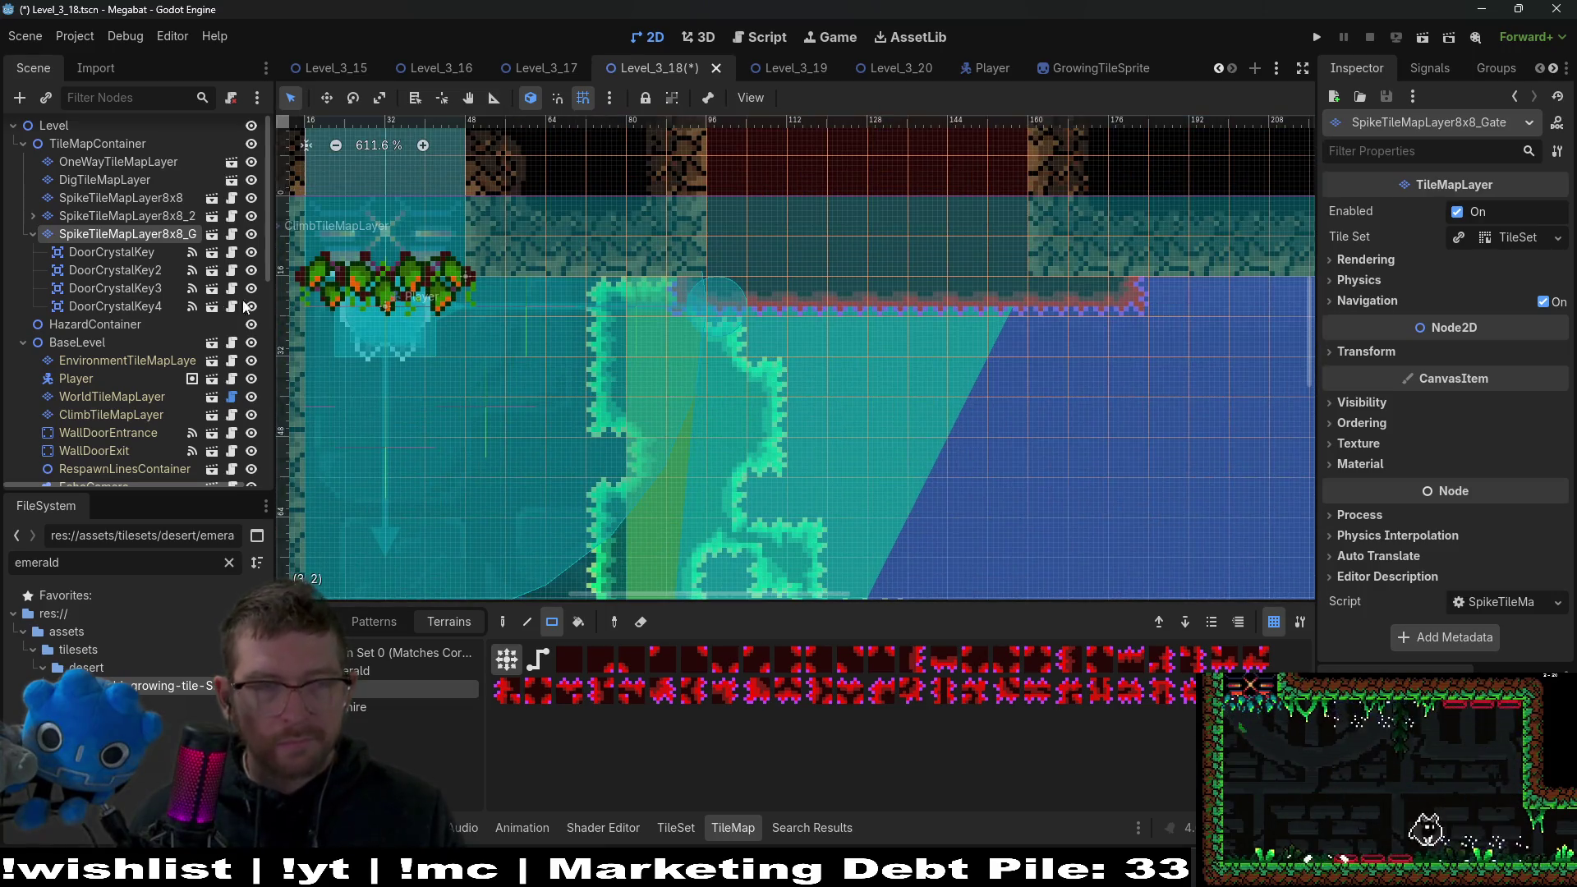
On the gate spike layer, paint a spike border along the gate opening's top and patch its left corner.
left_click(123, 198)
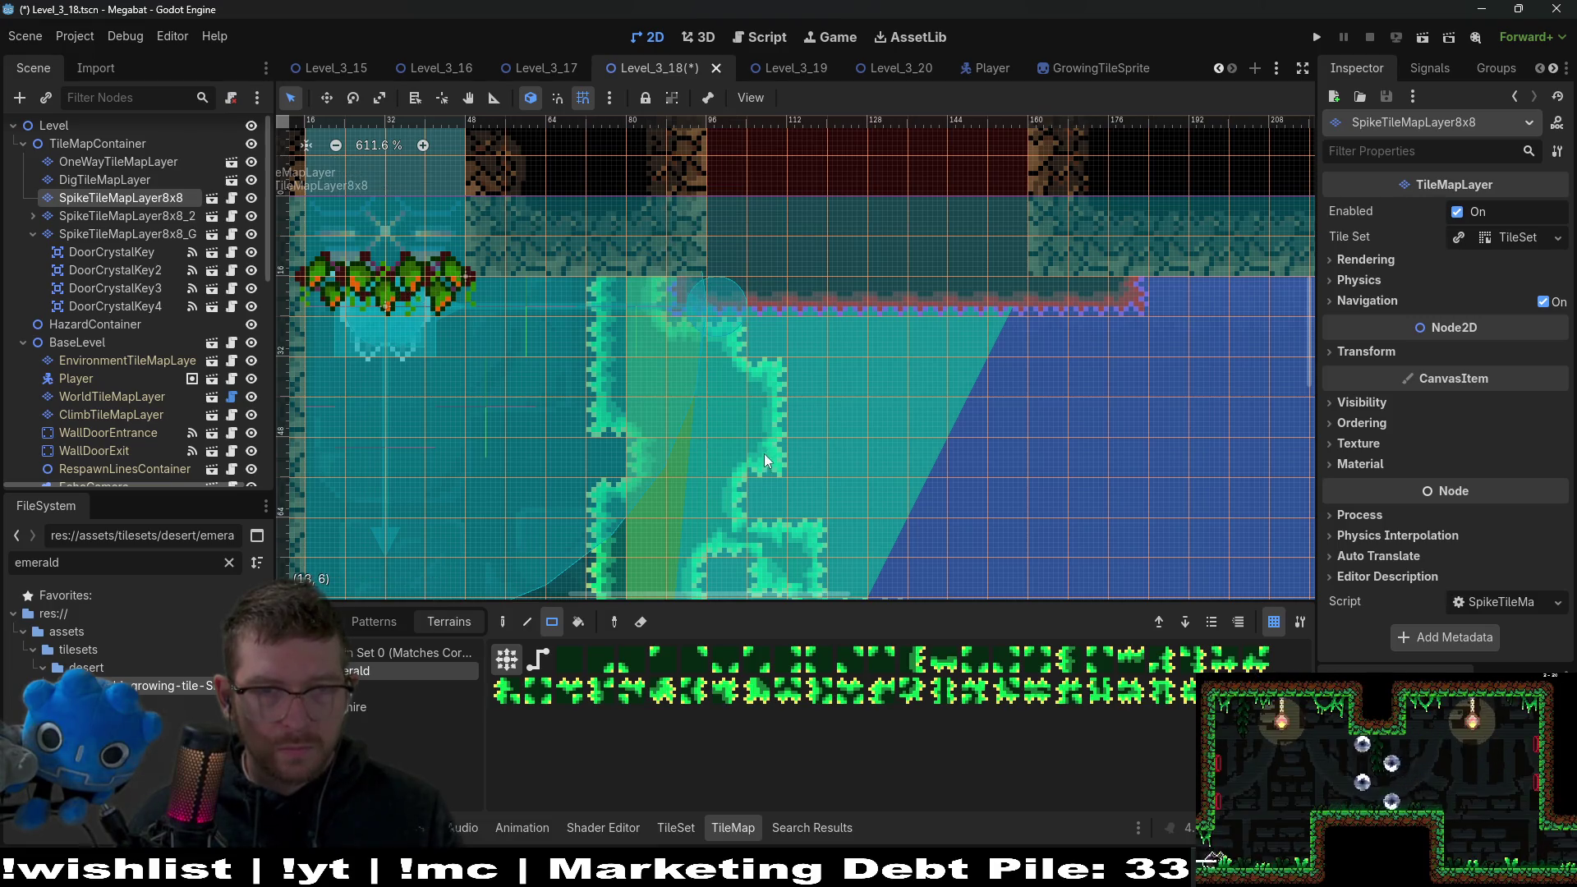
left_click(164, 235)
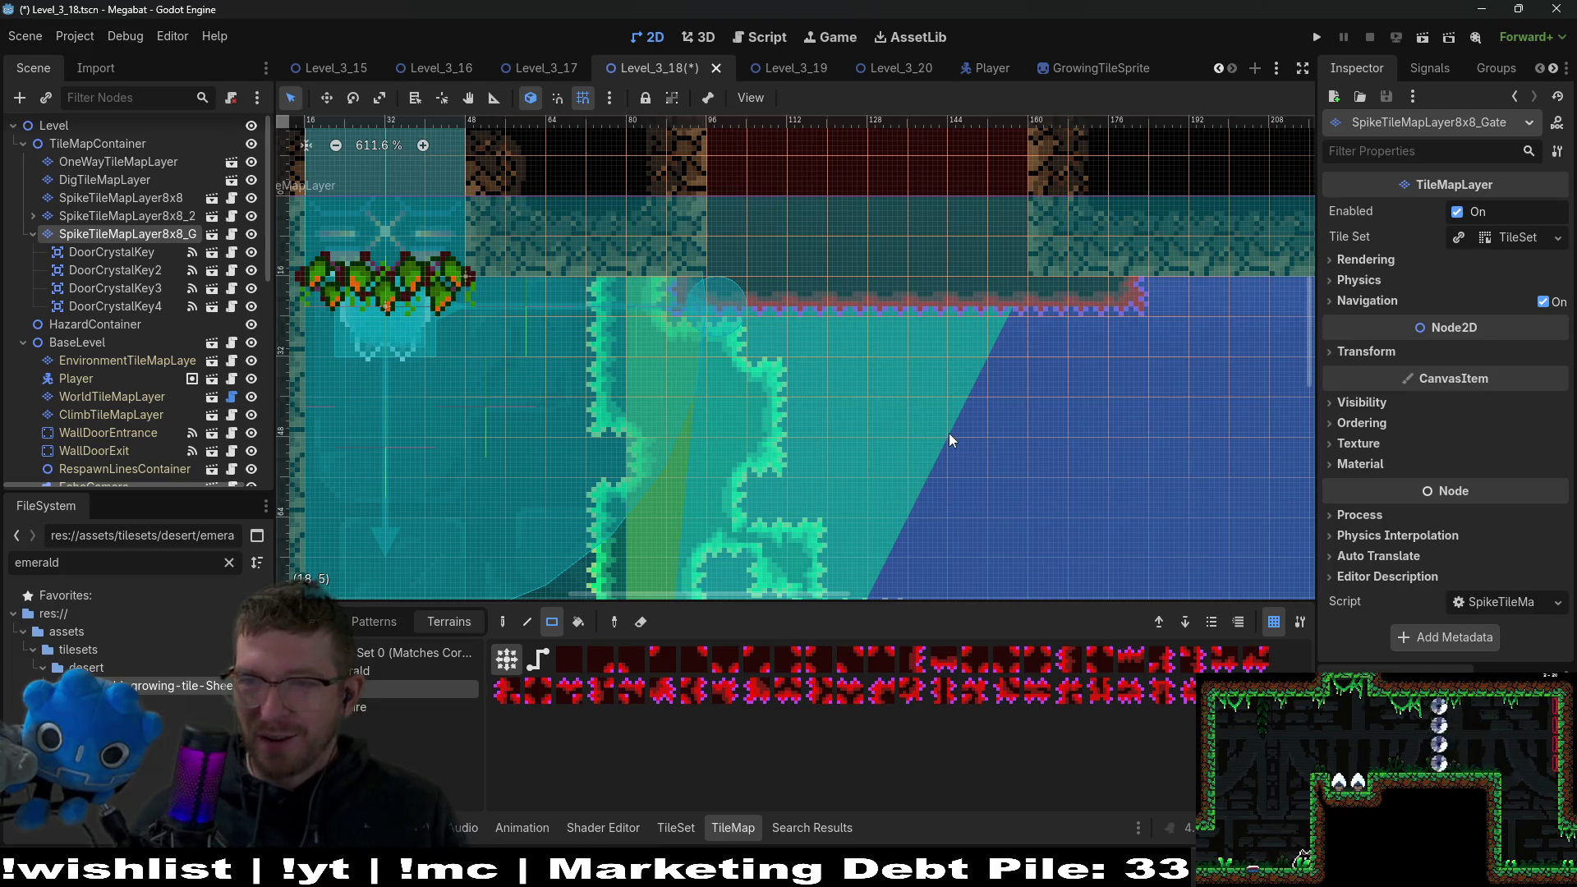
scroll(963, 387, "up", 5)
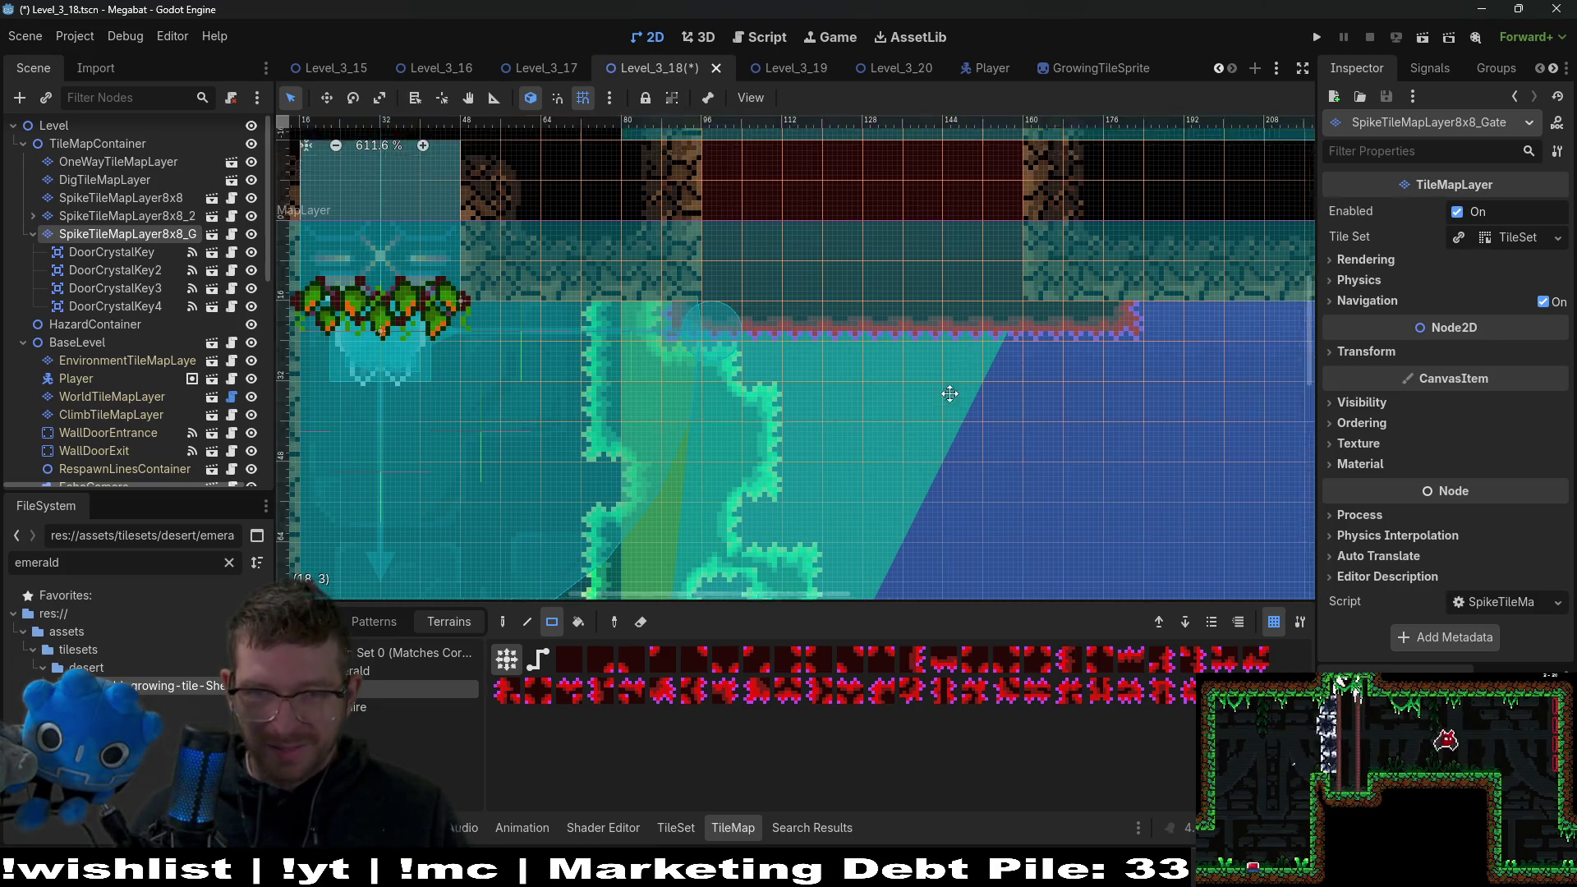
scroll(822, 271, "up", 3)
mouse_move(658, 238)
left_mouse_down()
mouse_move(730, 314)
mouse_move(1010, 357)
left_mouse_up()
left_click_drag(686, 286, 670, 304)
Notch the spike border down at cell (13,3), extend the red edge into a 2x2 block, and save.
scroll(848, 343, "down", 3)
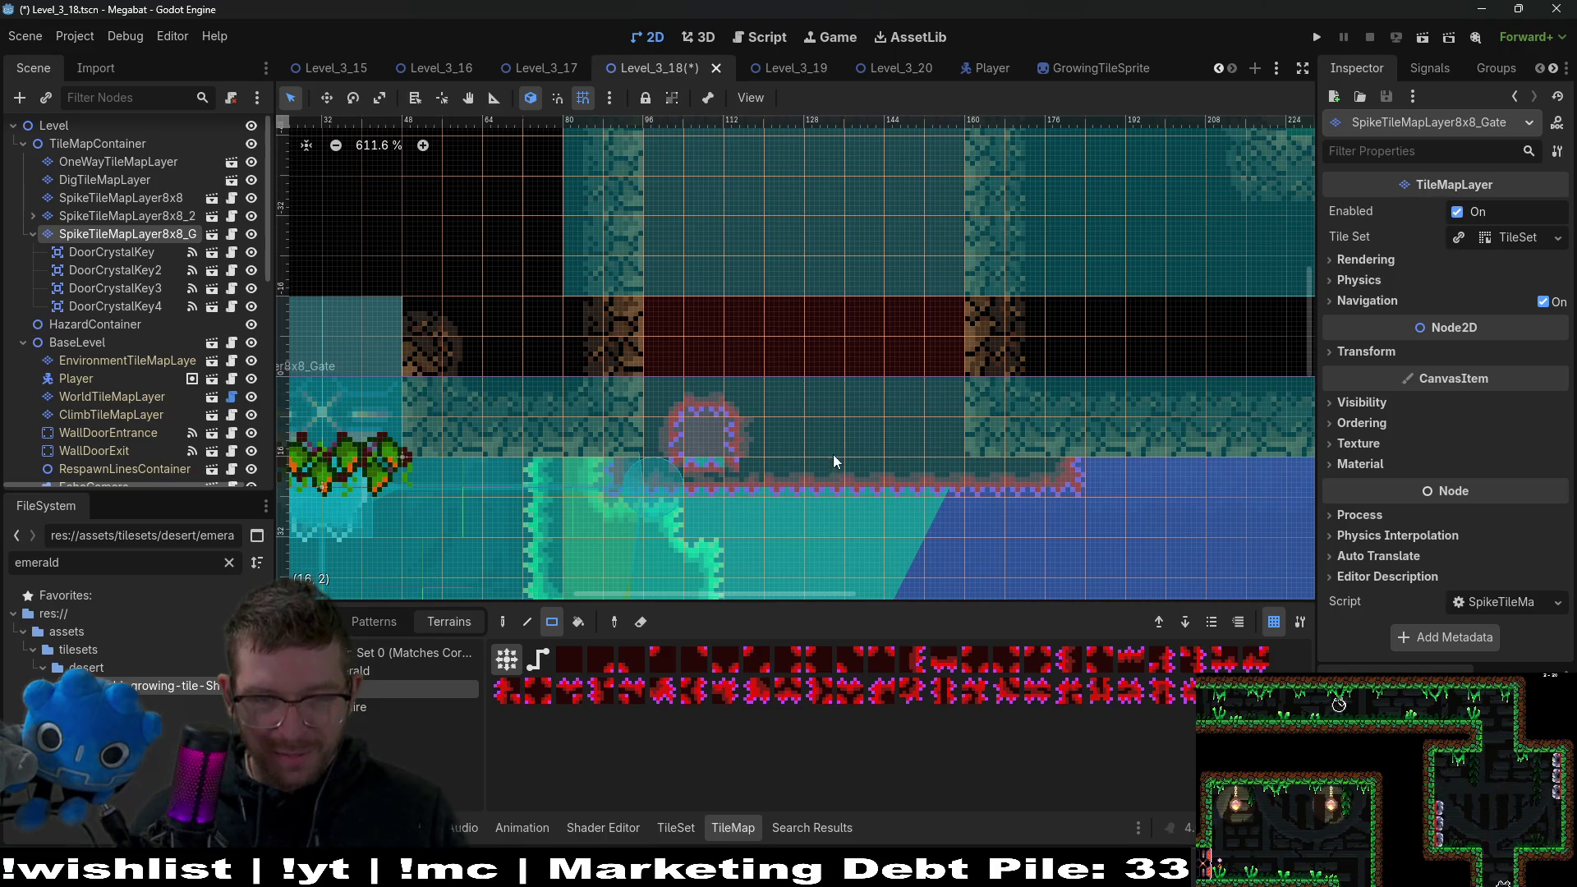
scroll(734, 386, "up", 1, "ctrl")
left_click_drag(696, 443, 705, 458)
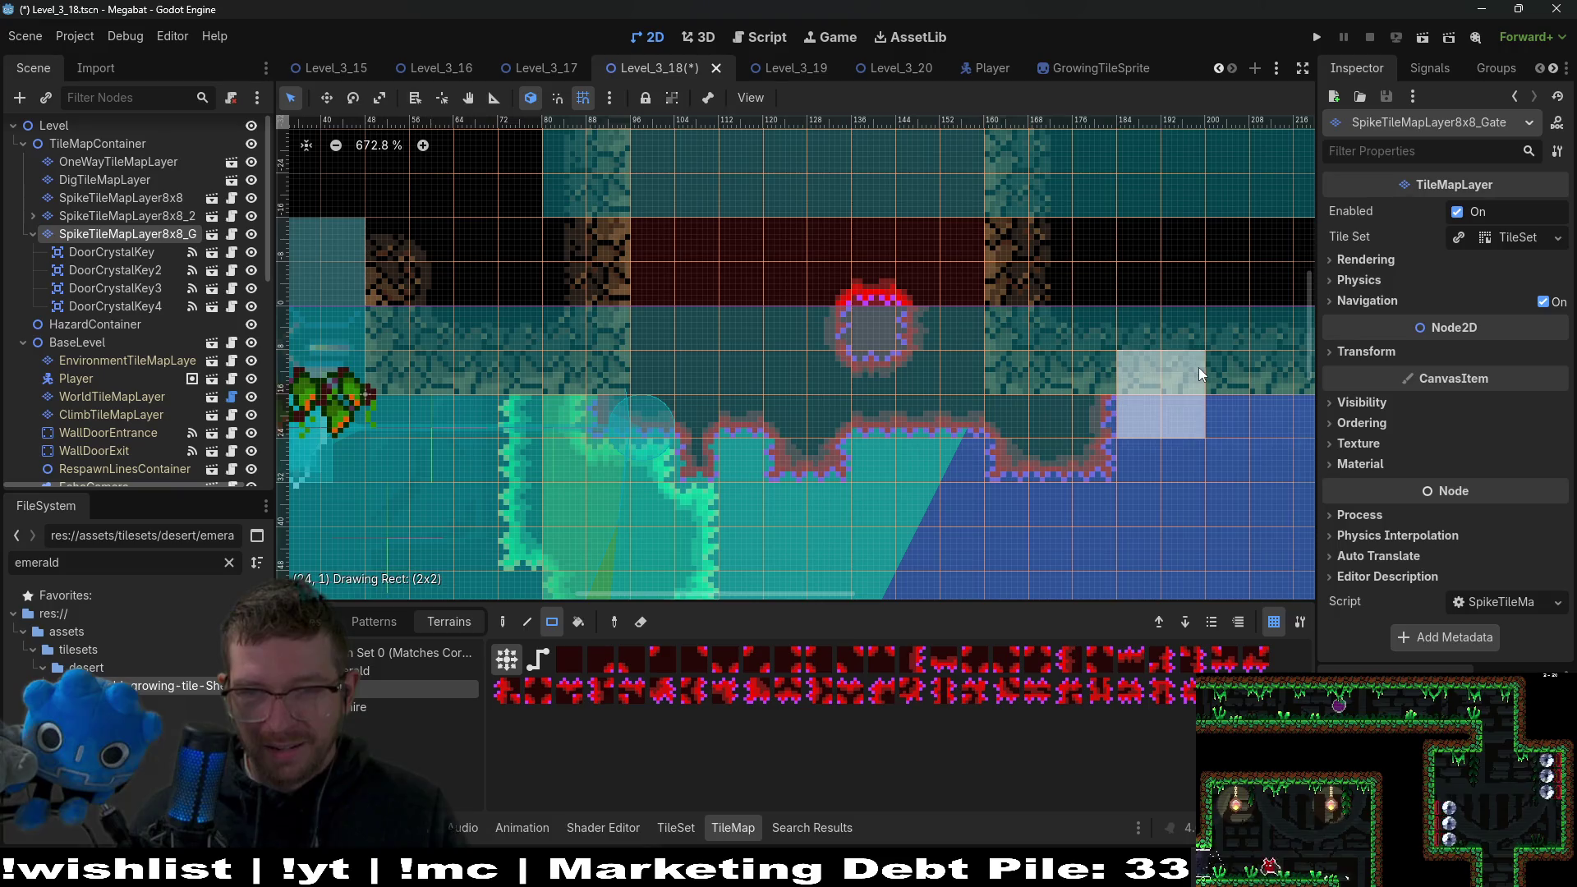
left_click_drag(1199, 374, 1198, 376)
scroll(1069, 402, "down", 1)
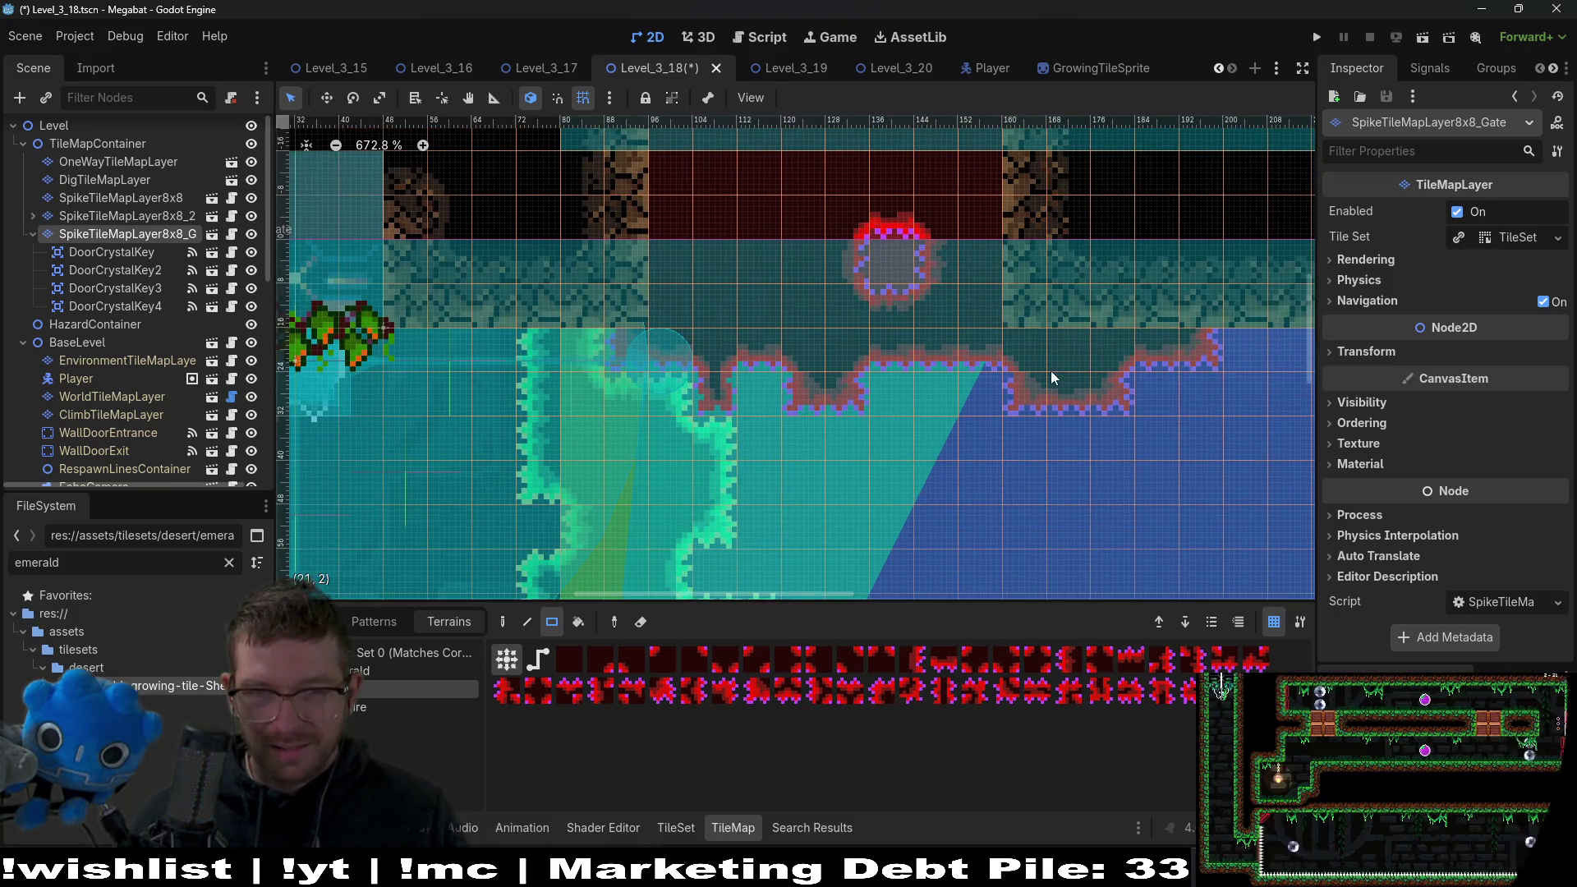
scroll(904, 361, "right", 1)
scroll(854, 448, "down", 6)
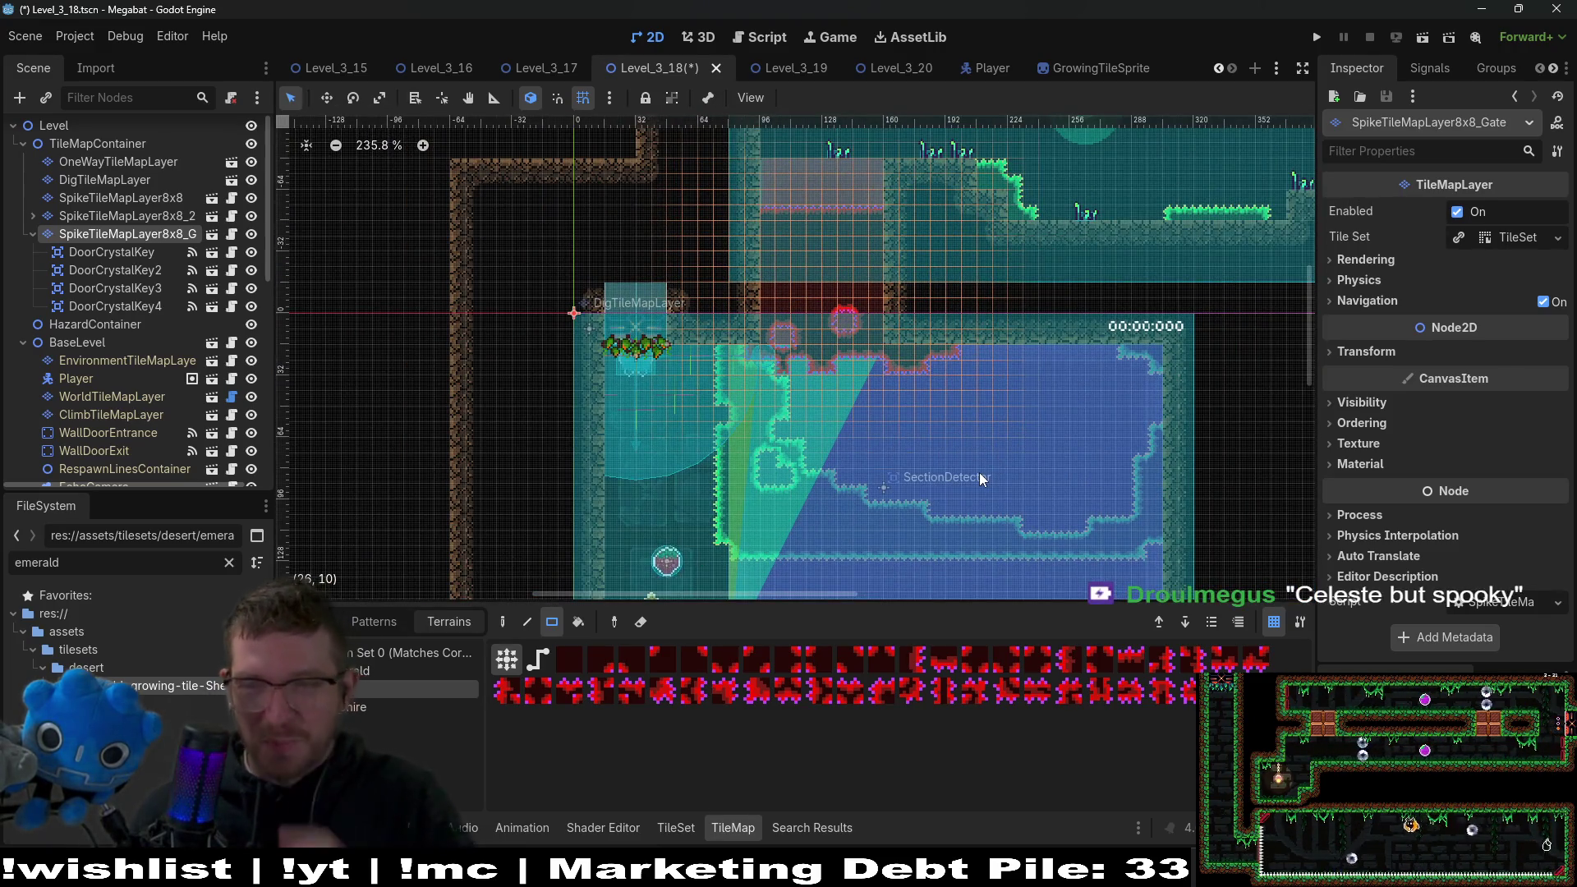
key("ctrl+s")
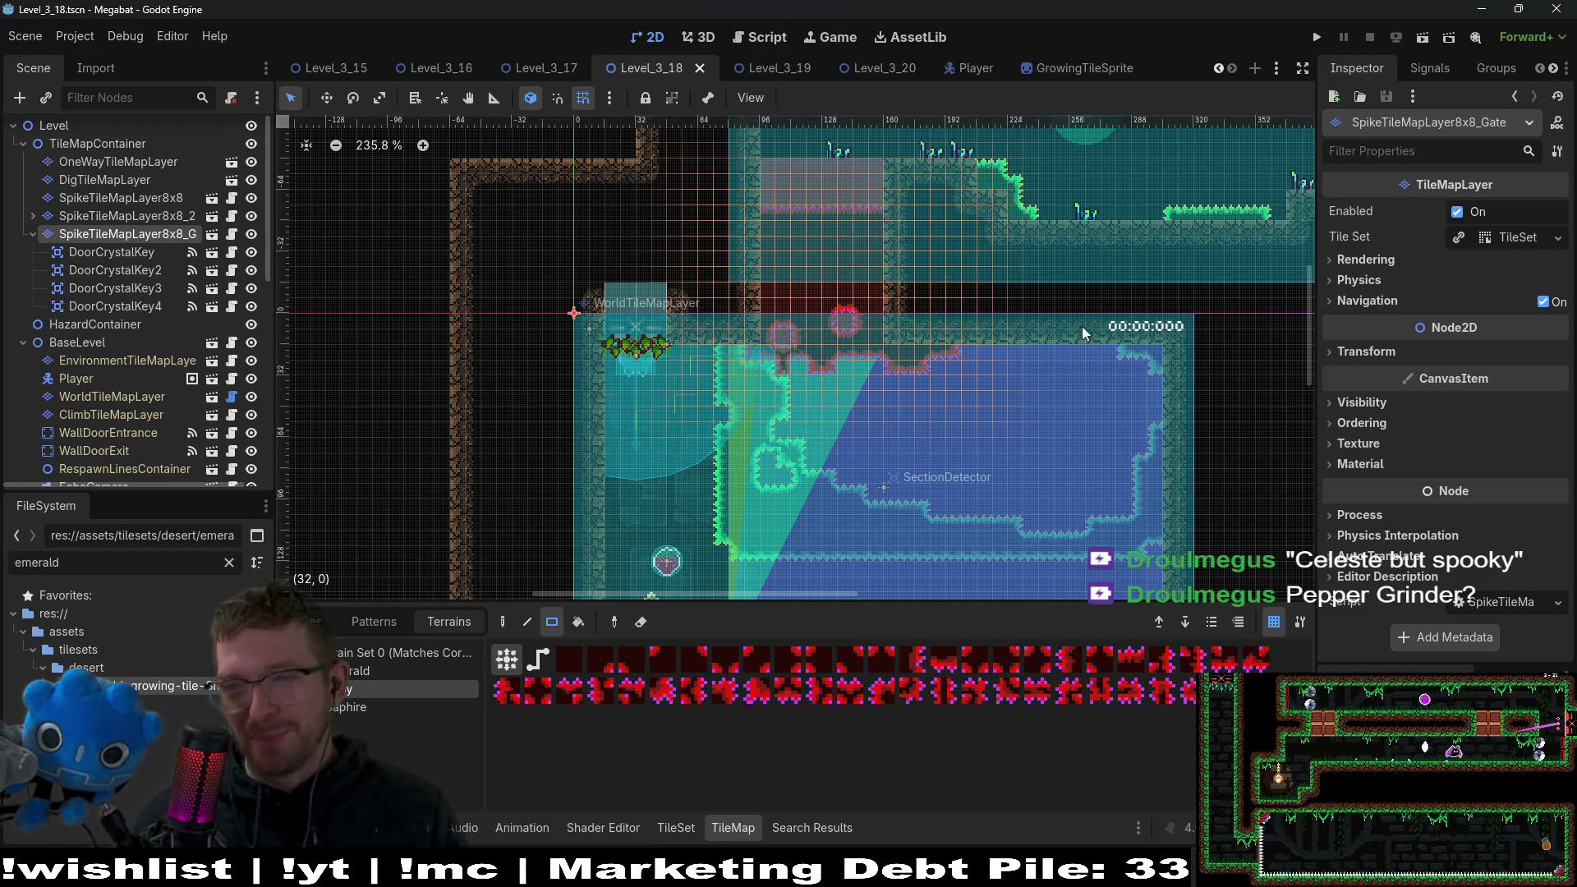
Paint another block of spike terrain tiles and save Level_3_18 again.
scroll(884, 405, "up", 4)
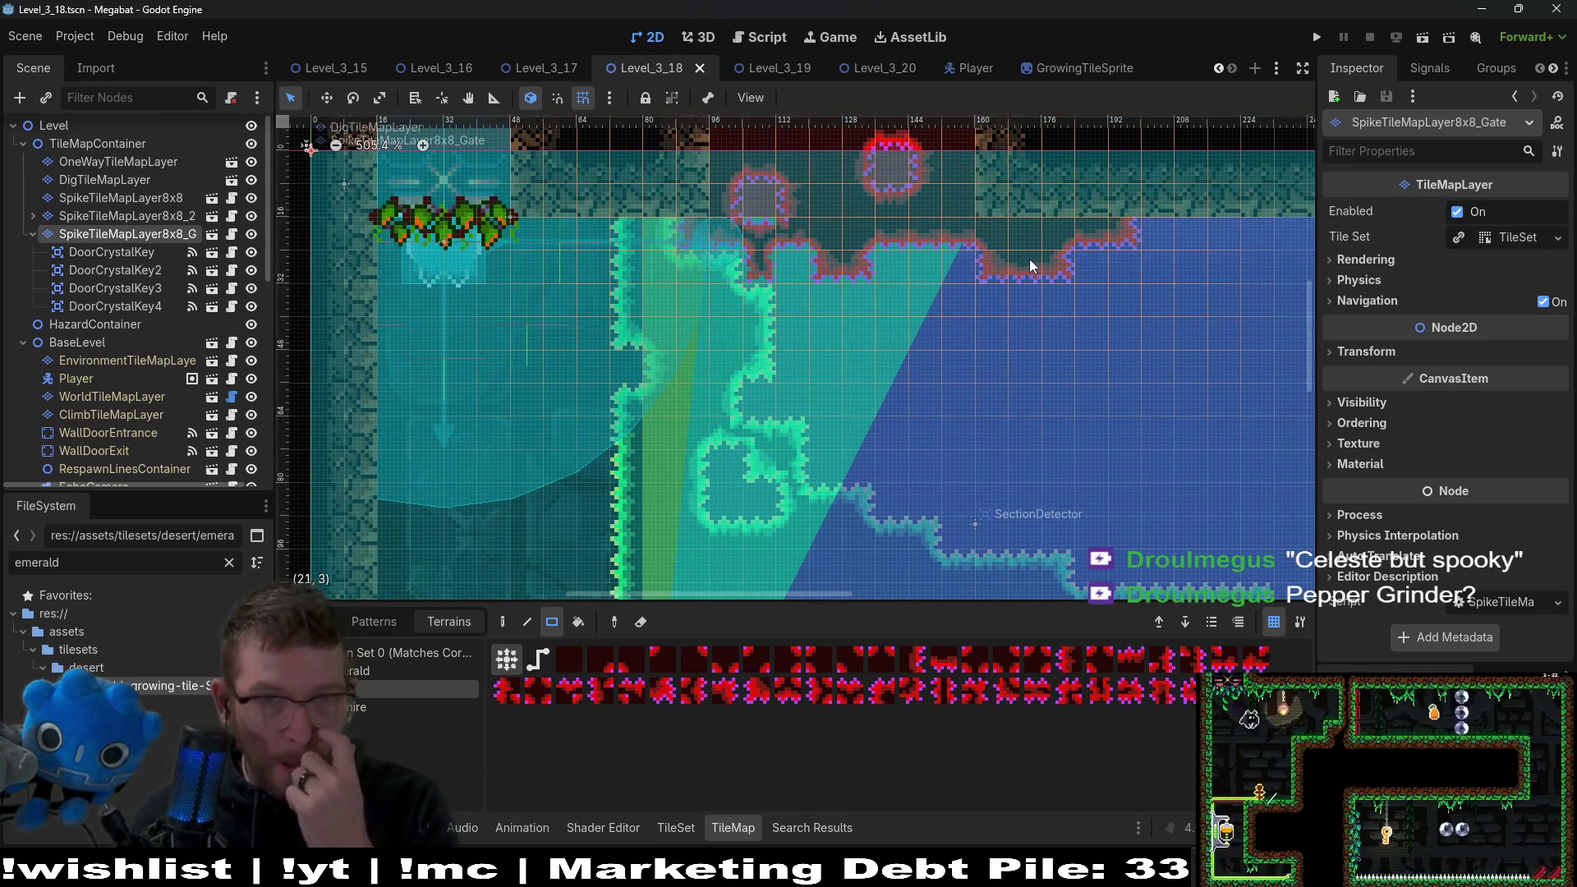
scroll(837, 254, "up", 3)
left_click_drag(735, 253, 810, 315)
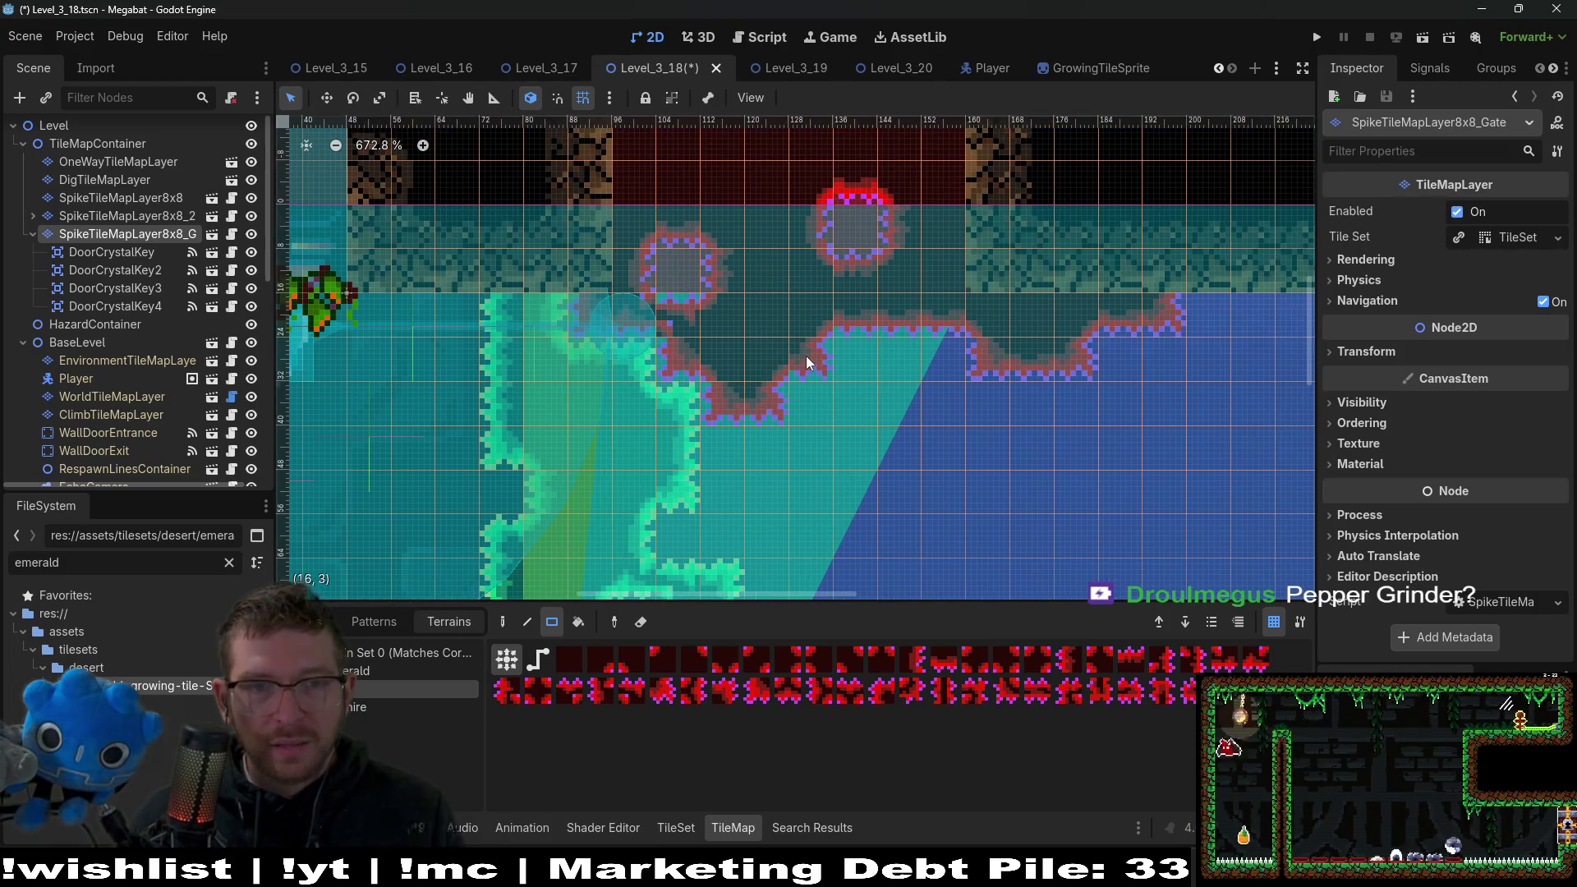
scroll(805, 356, "down", 8)
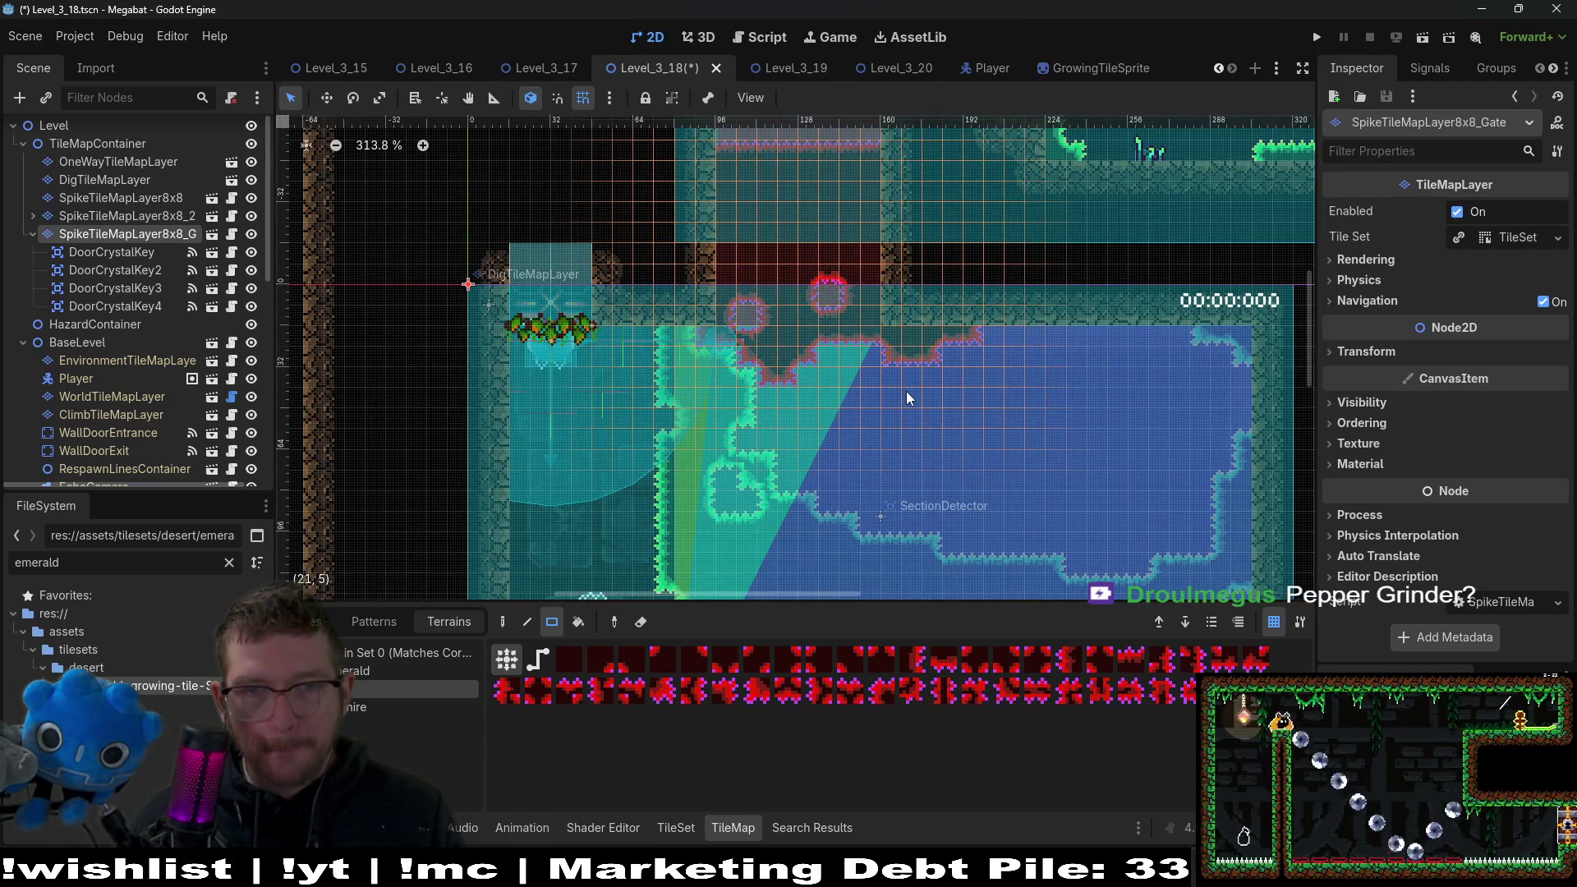
scroll(809, 261, "up", 3)
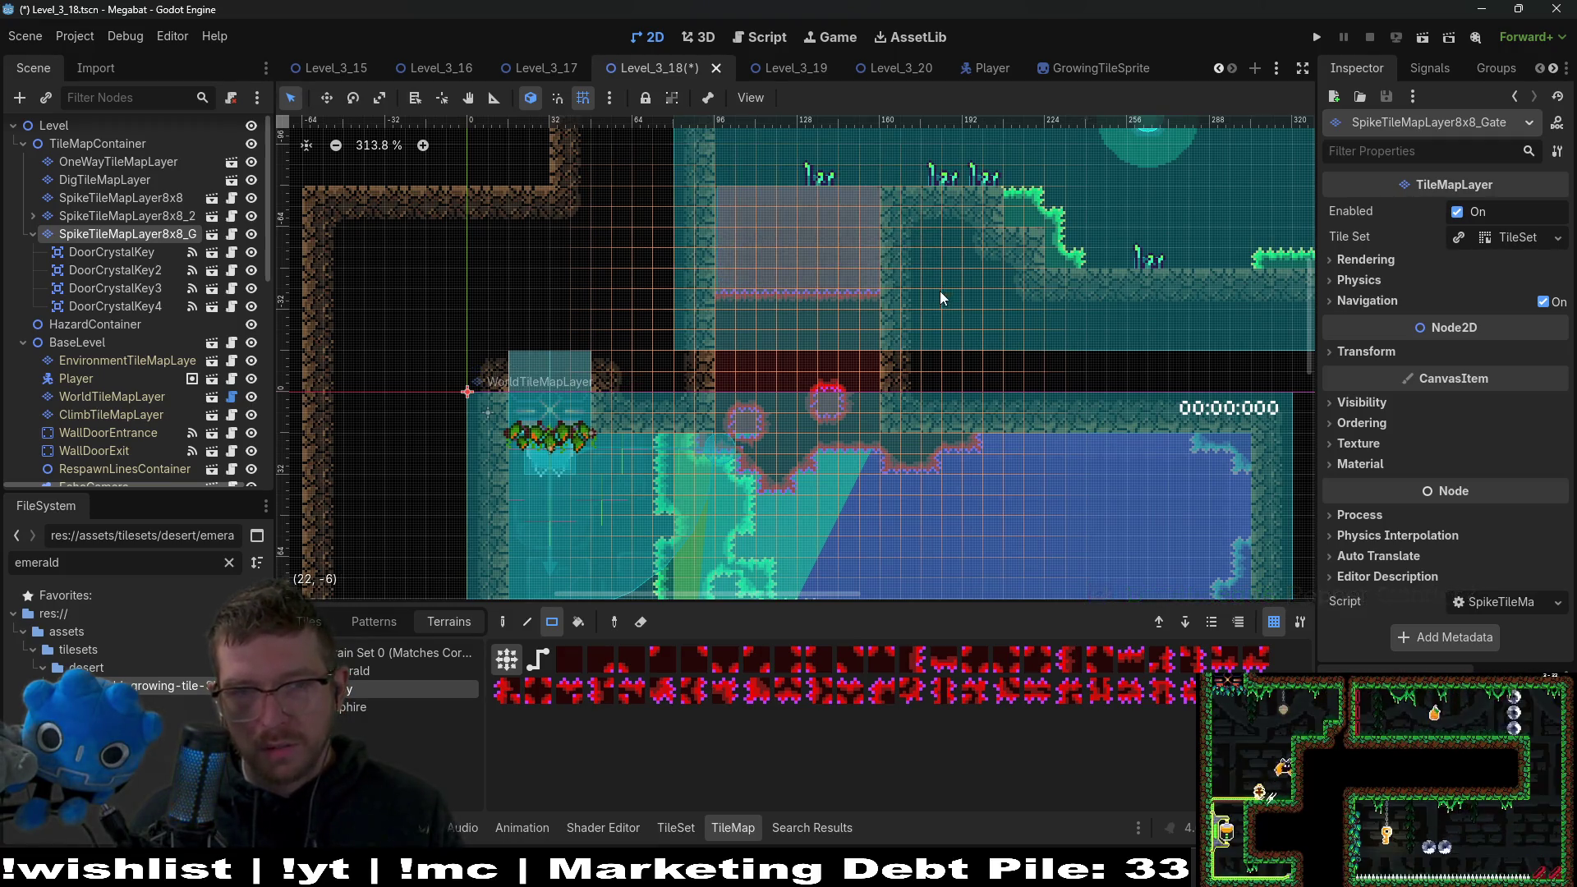
scroll(941, 284, "down", 5)
scroll(1042, 214, "down", 2)
scroll(1030, 189, "down", 1)
scroll(1063, 383, "up", 3)
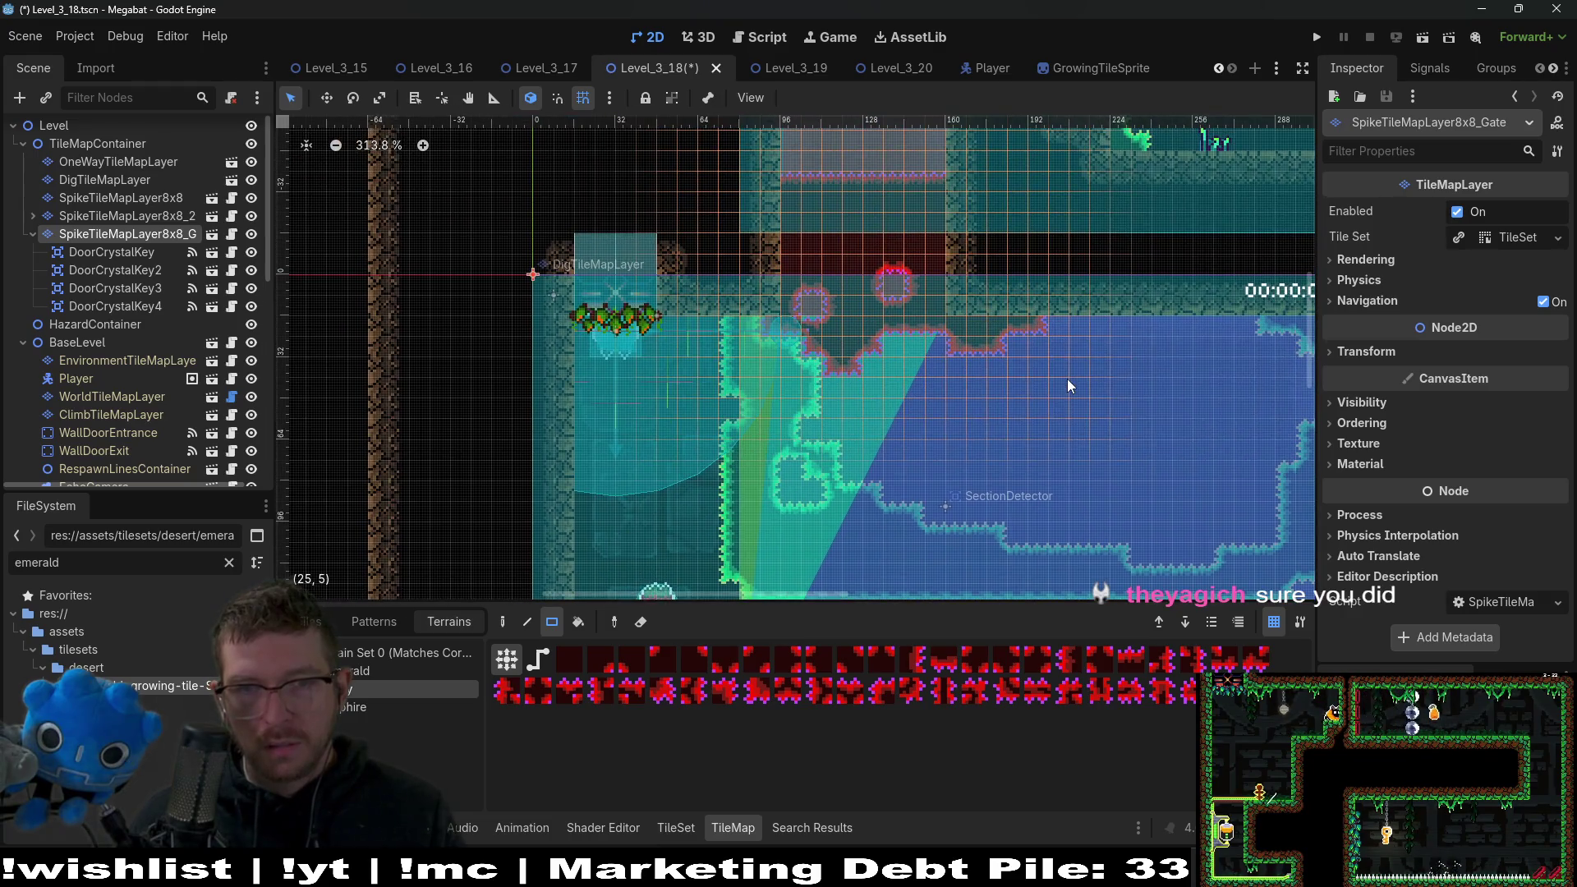
key("ctrl+s")
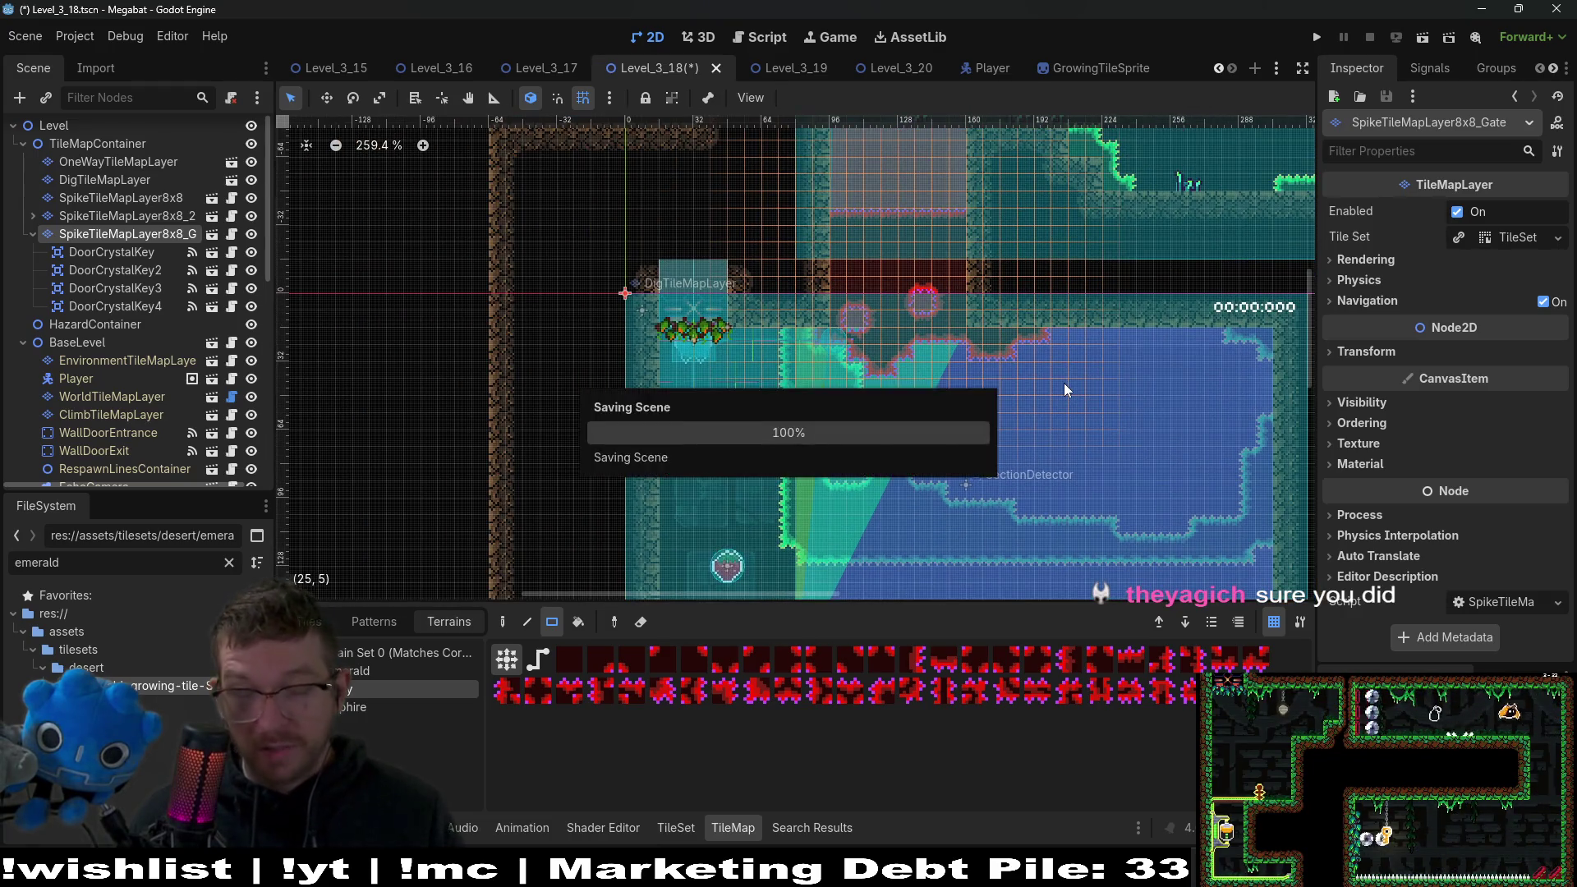
Run Level_3_18 as the current scene to playtest it.
scroll(1046, 341, "down", 3)
scroll(1046, 342, "down", 4)
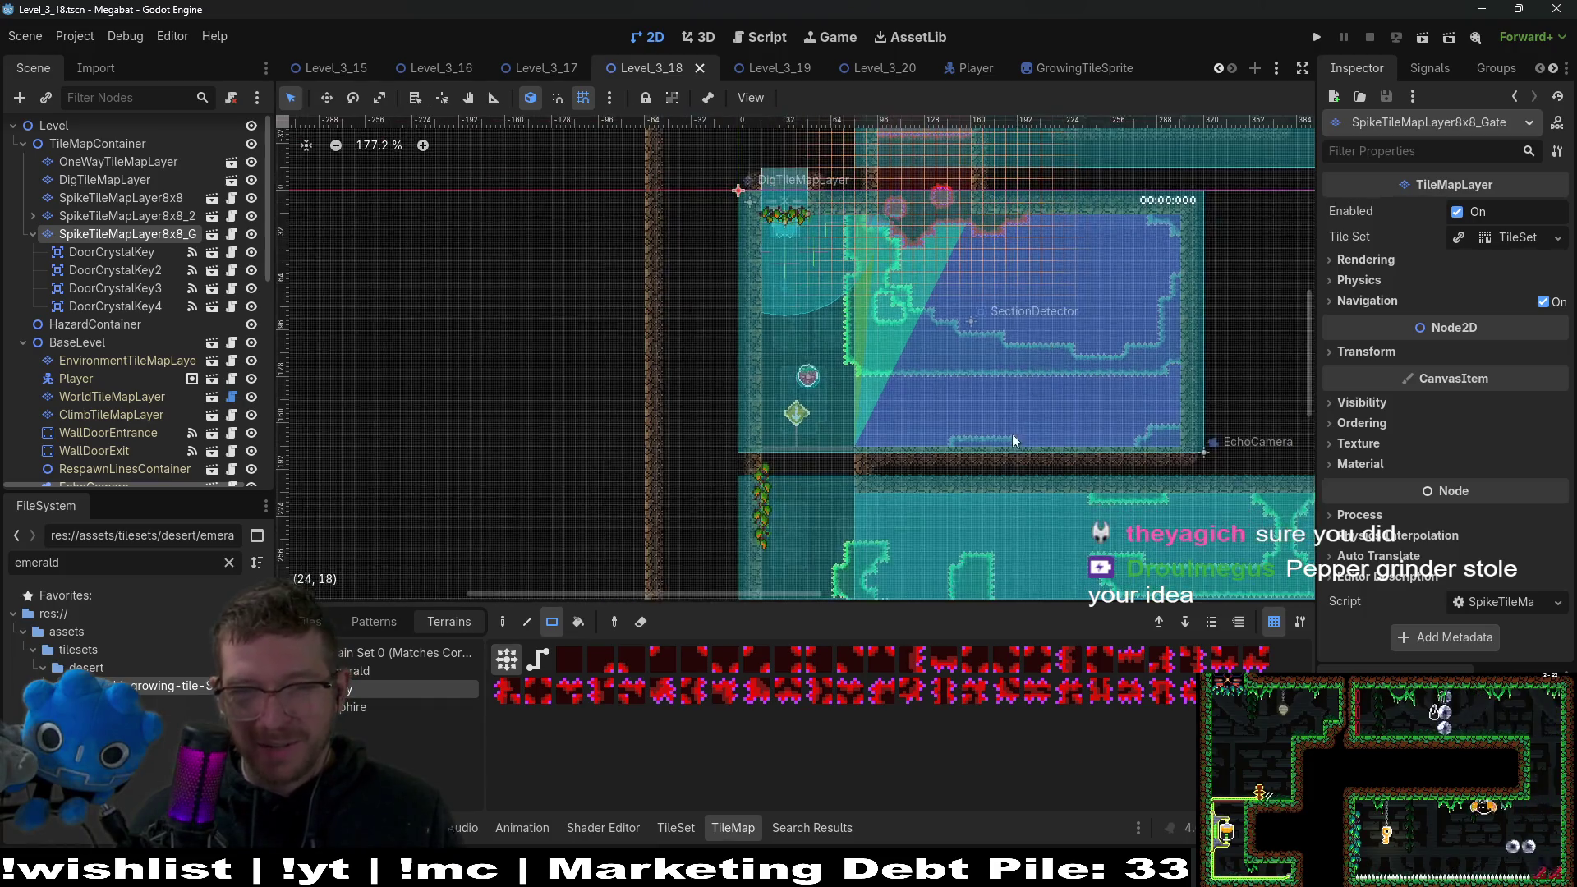
scroll(1014, 432, "down", 2)
scroll(1048, 325, "up", 3)
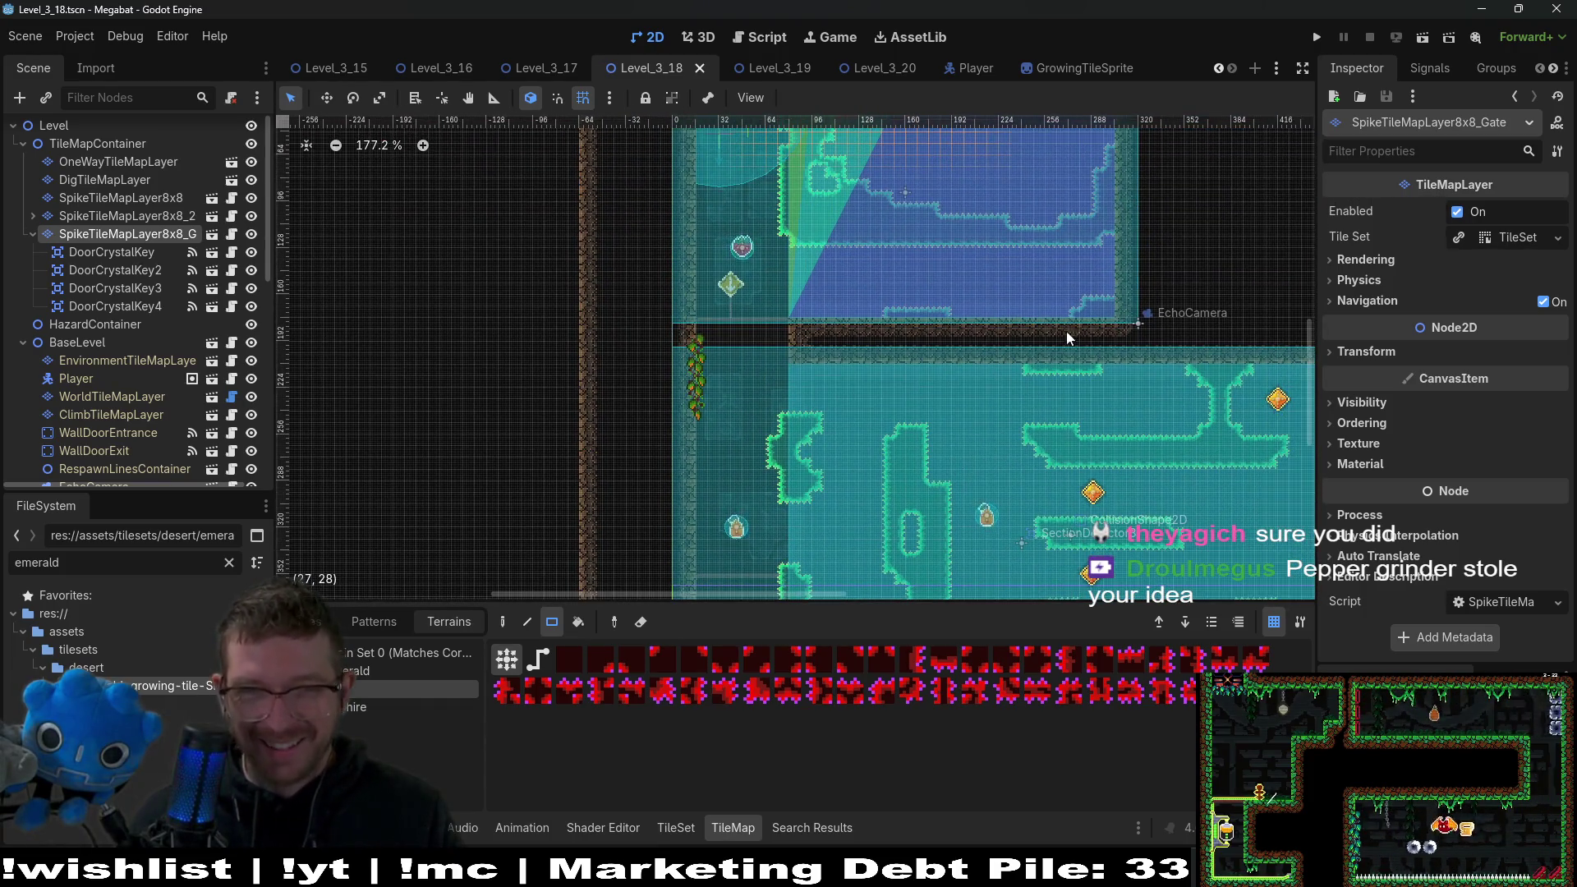
left_click(1421, 40)
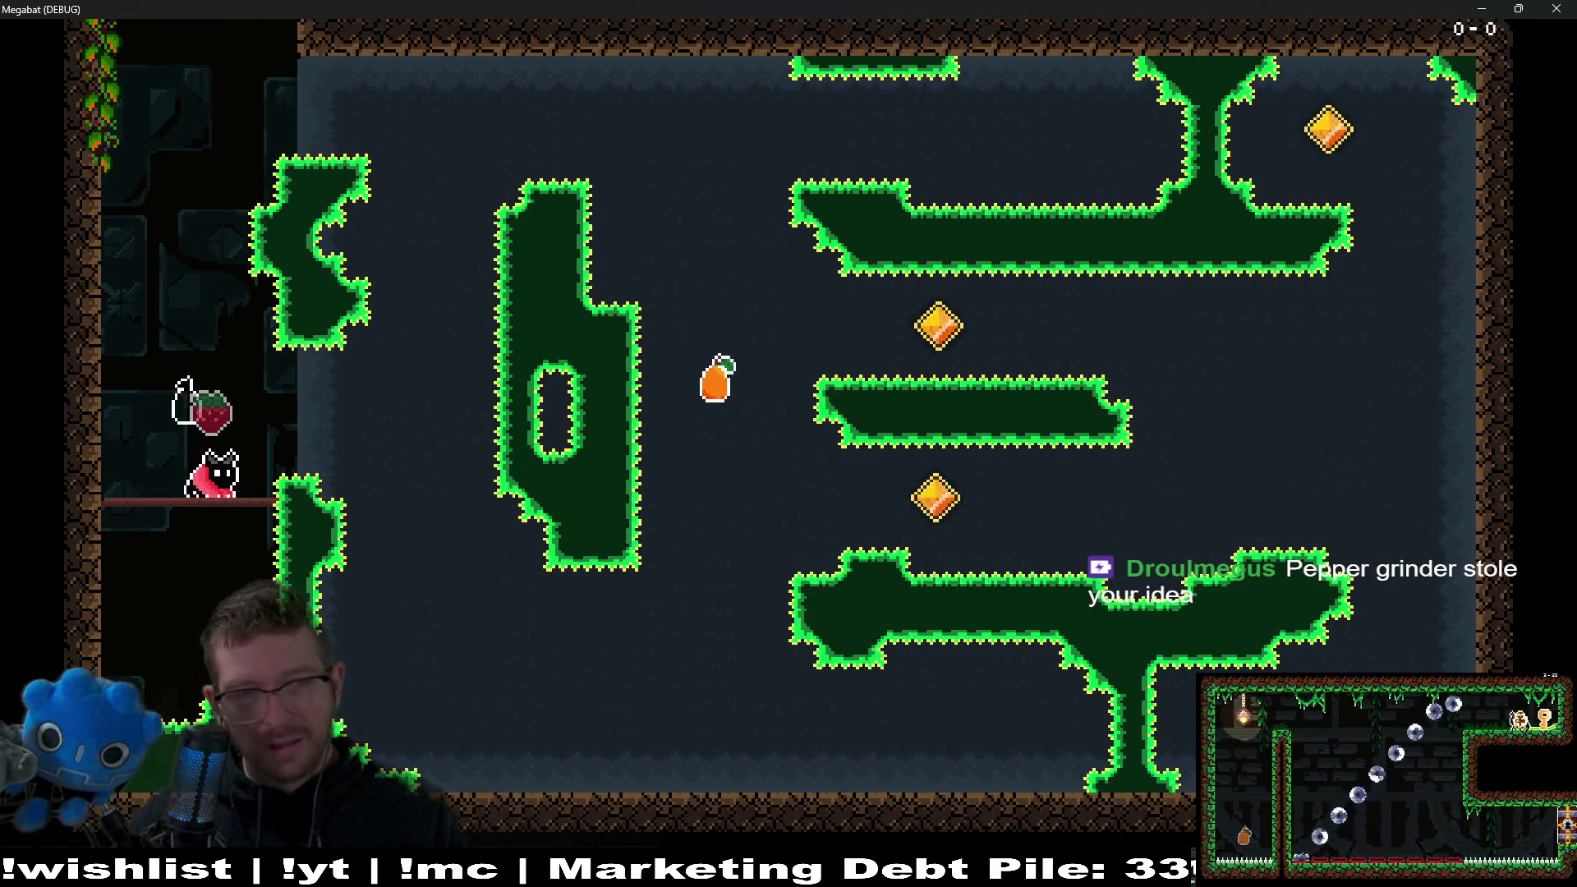
Fly the bat through the rooms collecting gems, then close the Megabat game window.
key("Up")
key("space")
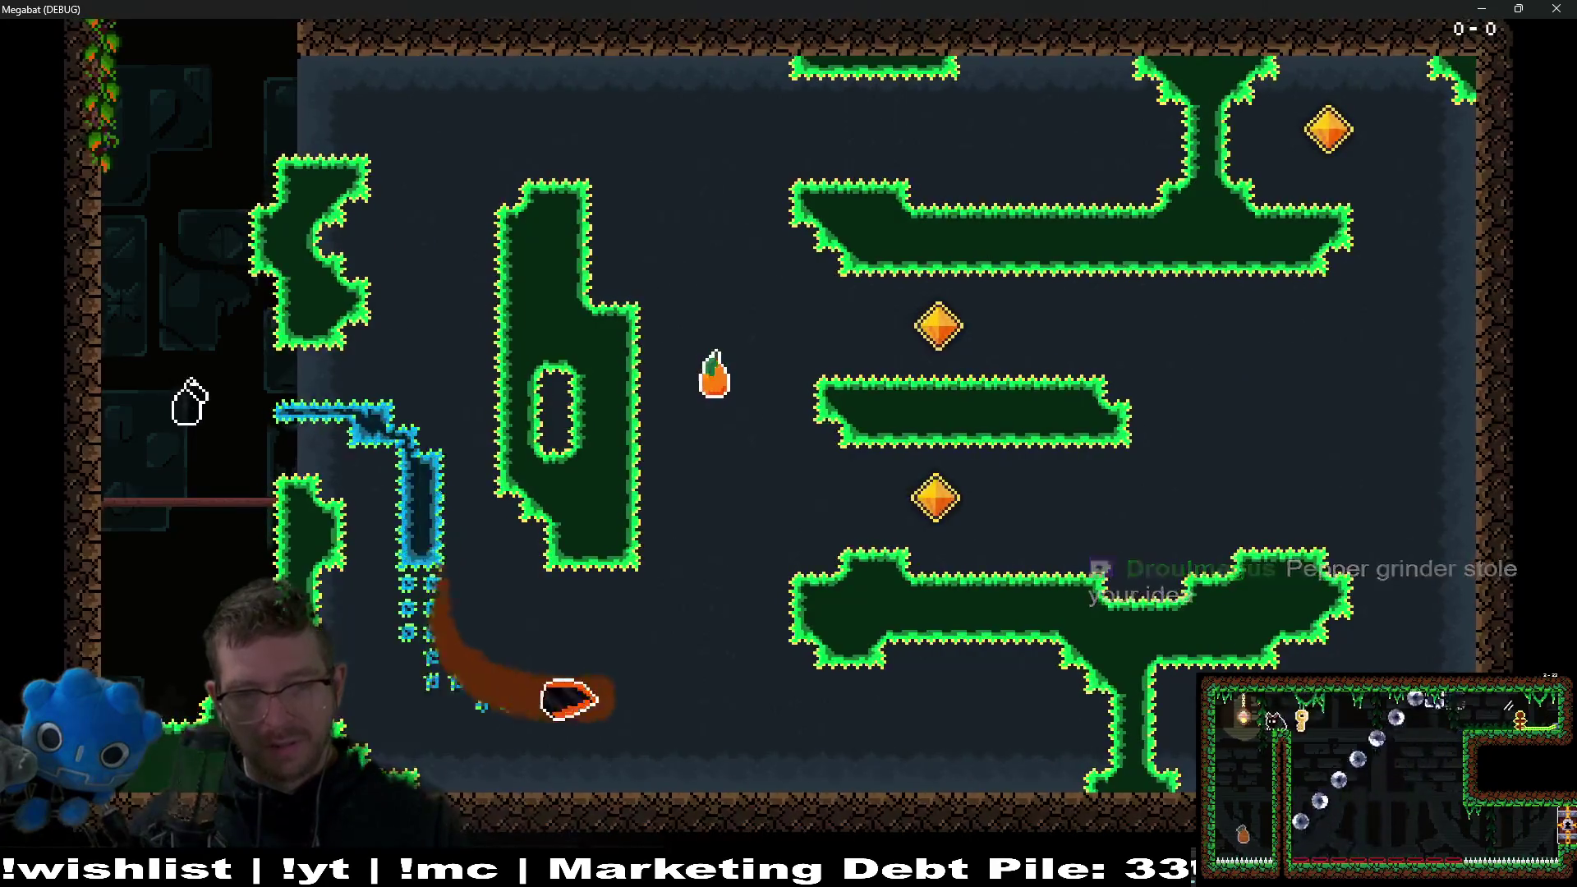
key("Up")
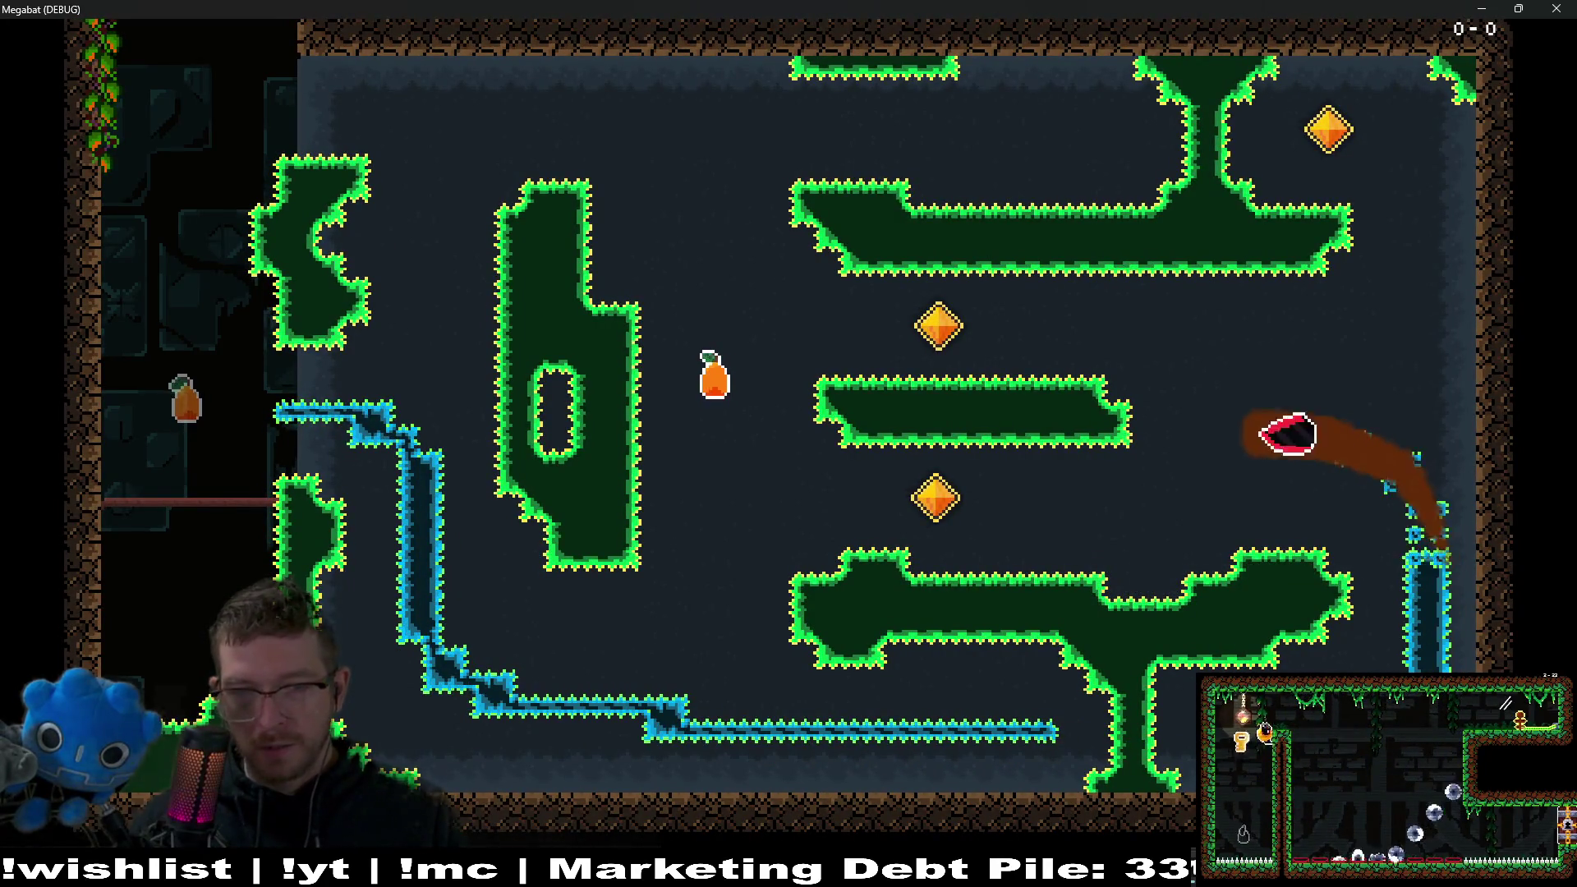
key("Up")
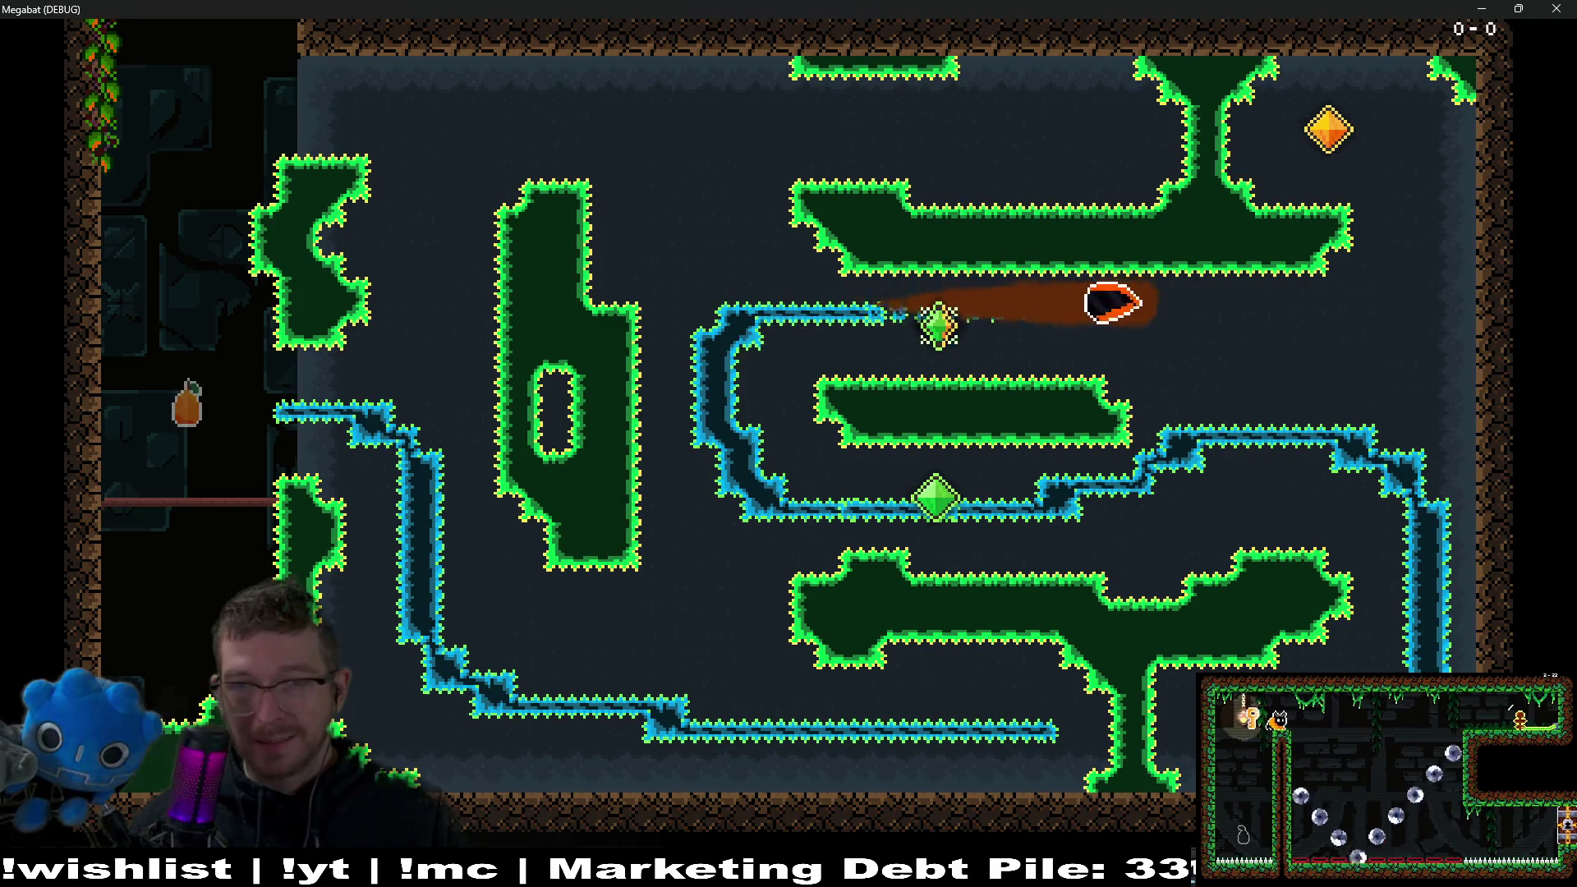
key("Up")
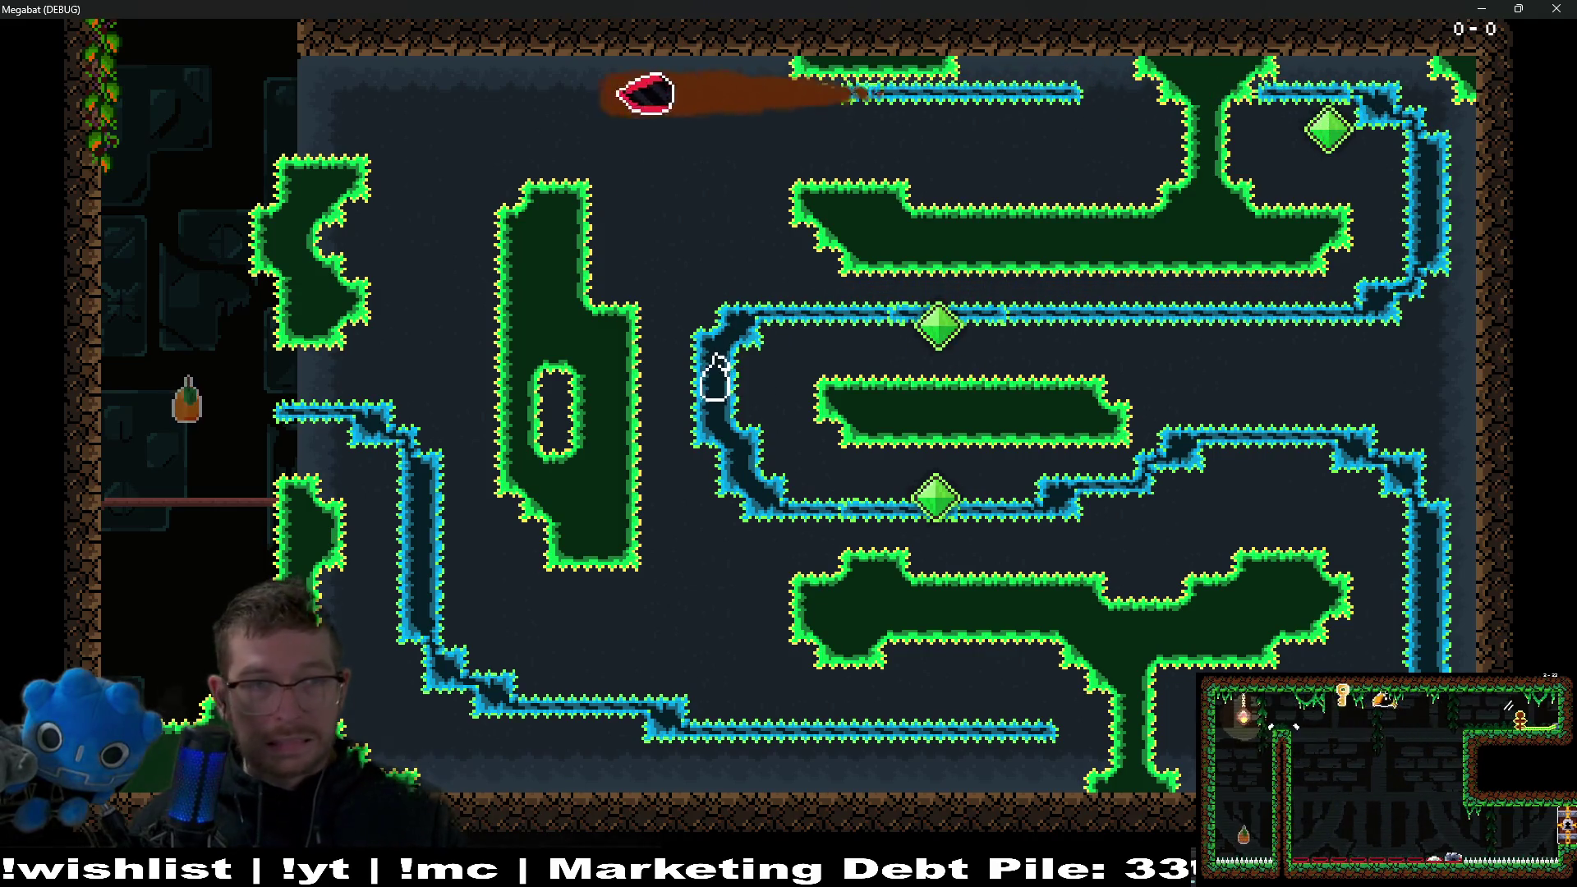
key("Up")
key("Up")
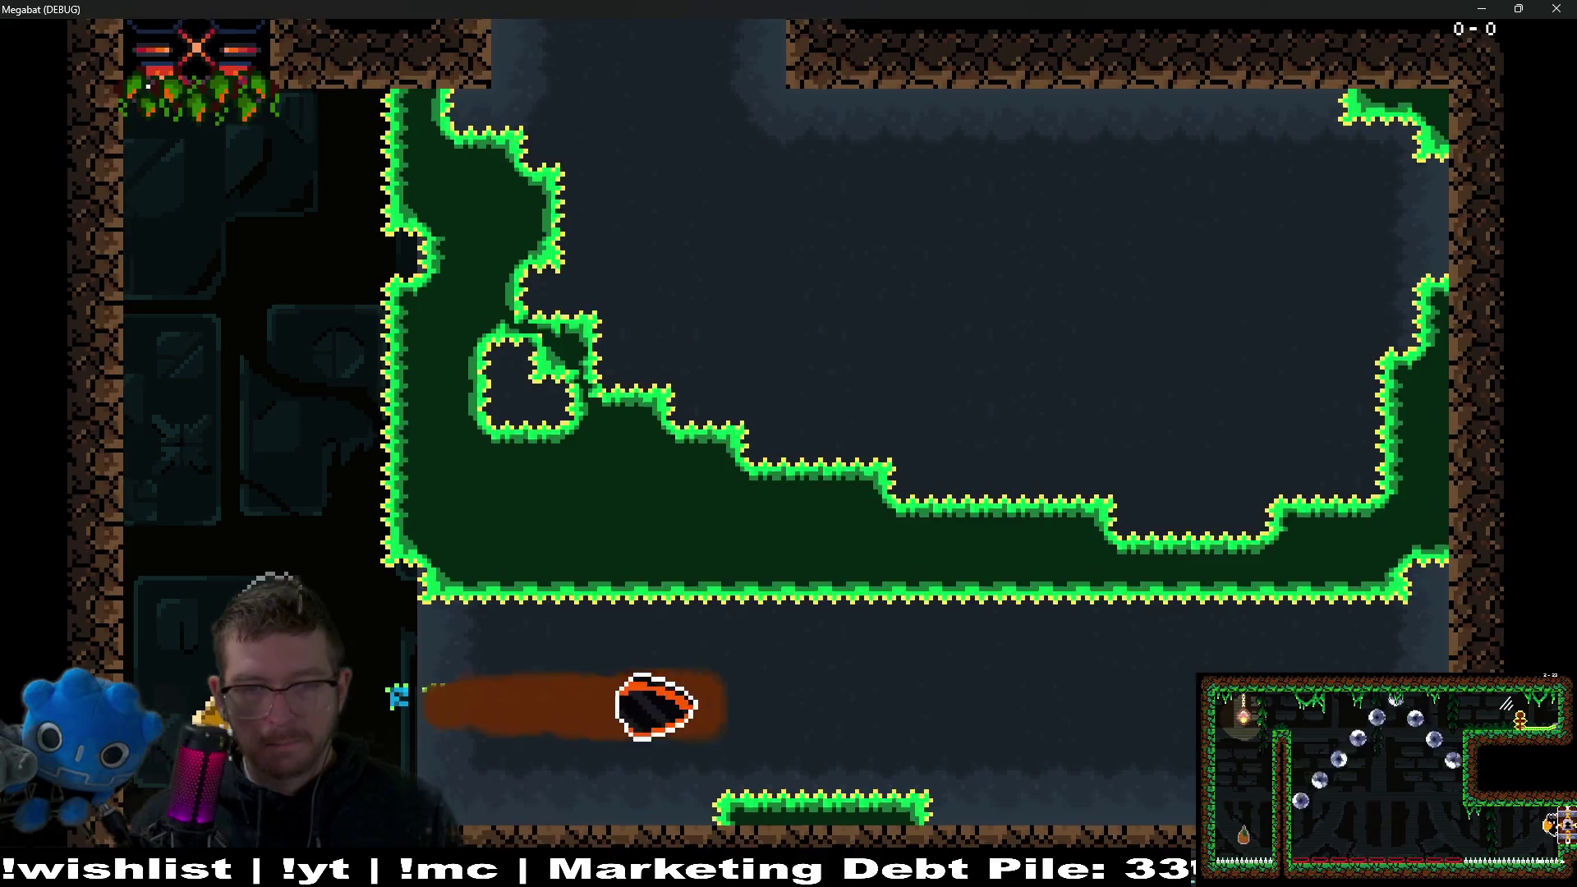
key("Up")
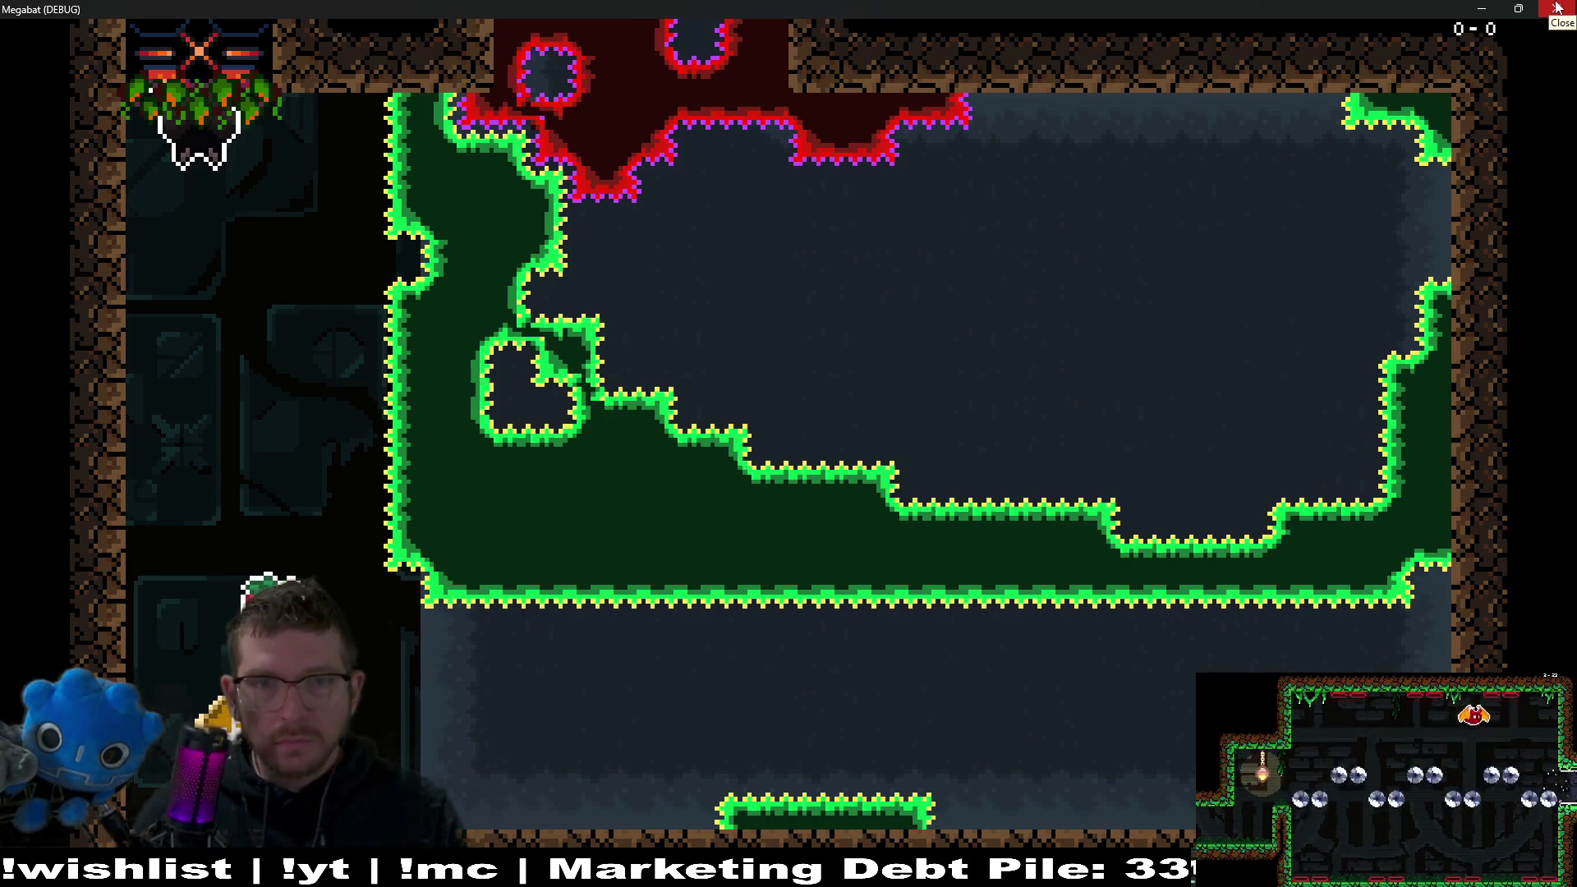
left_click(1557, 7)
Switch to Level_3_17, bring its upper room into view, and select SpikeTileMapLayer8x8_2.
scroll(991, 376, "up", 1)
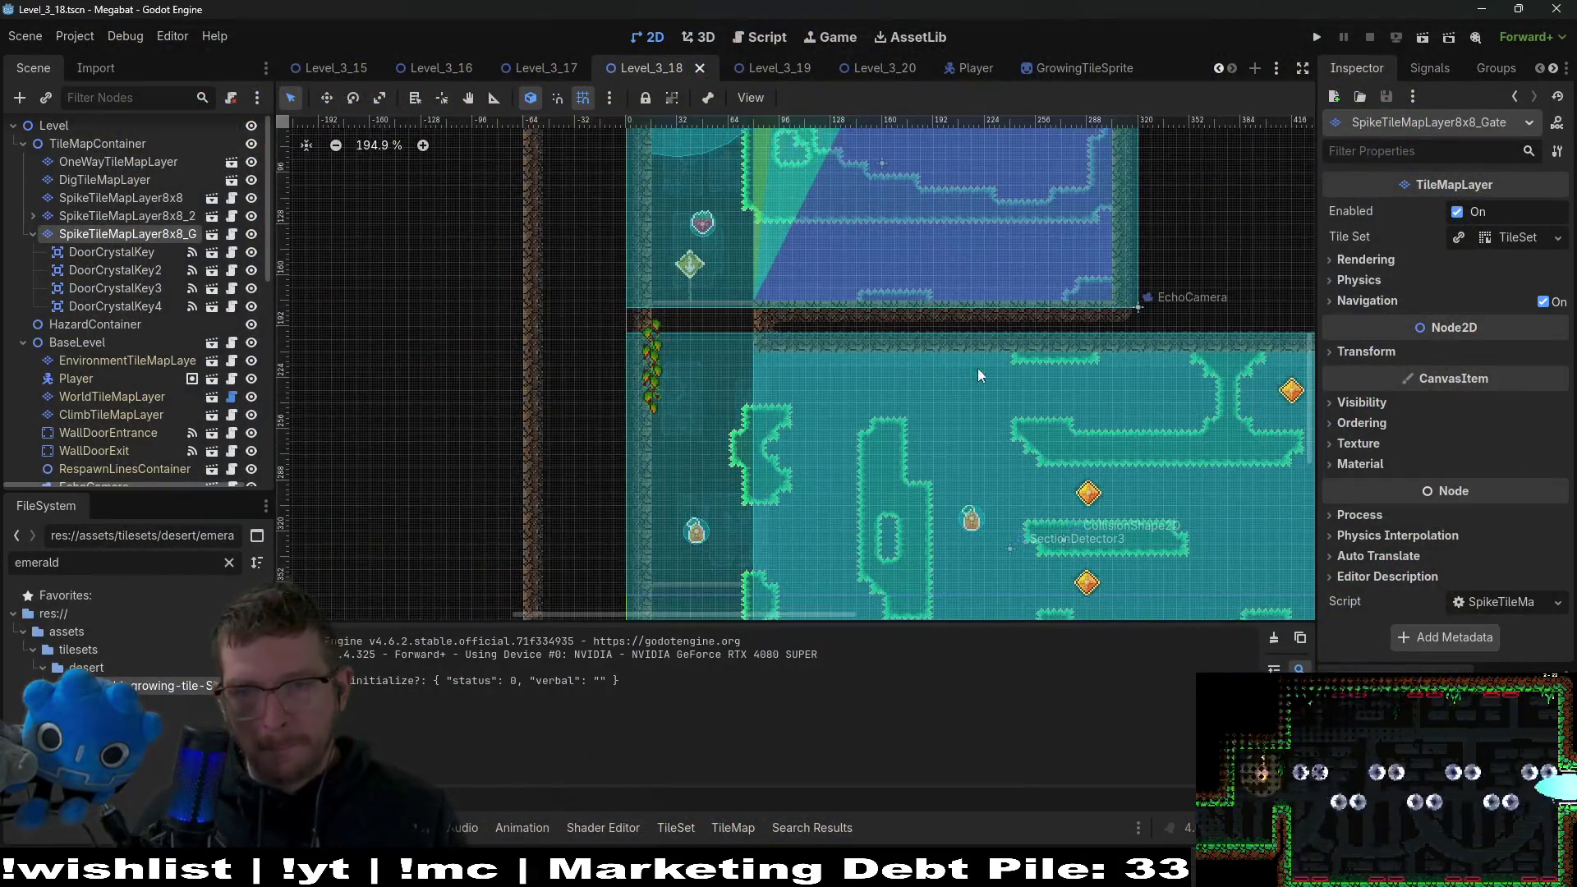
scroll(1061, 361, "down", 1)
left_click_drag(1062, 361, 910, 288)
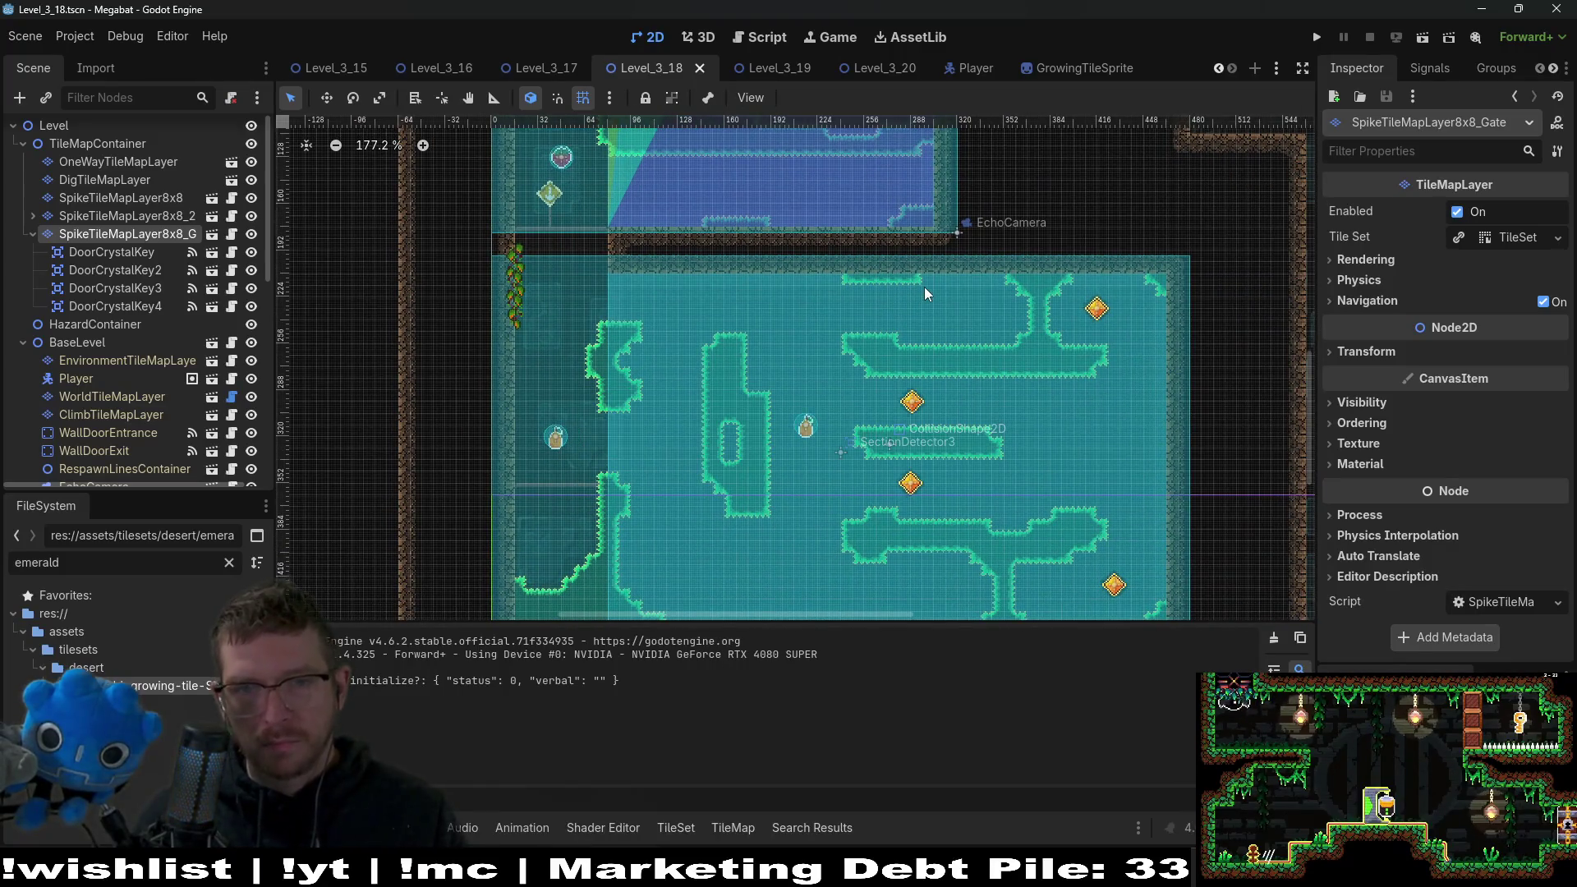
left_click(539, 71)
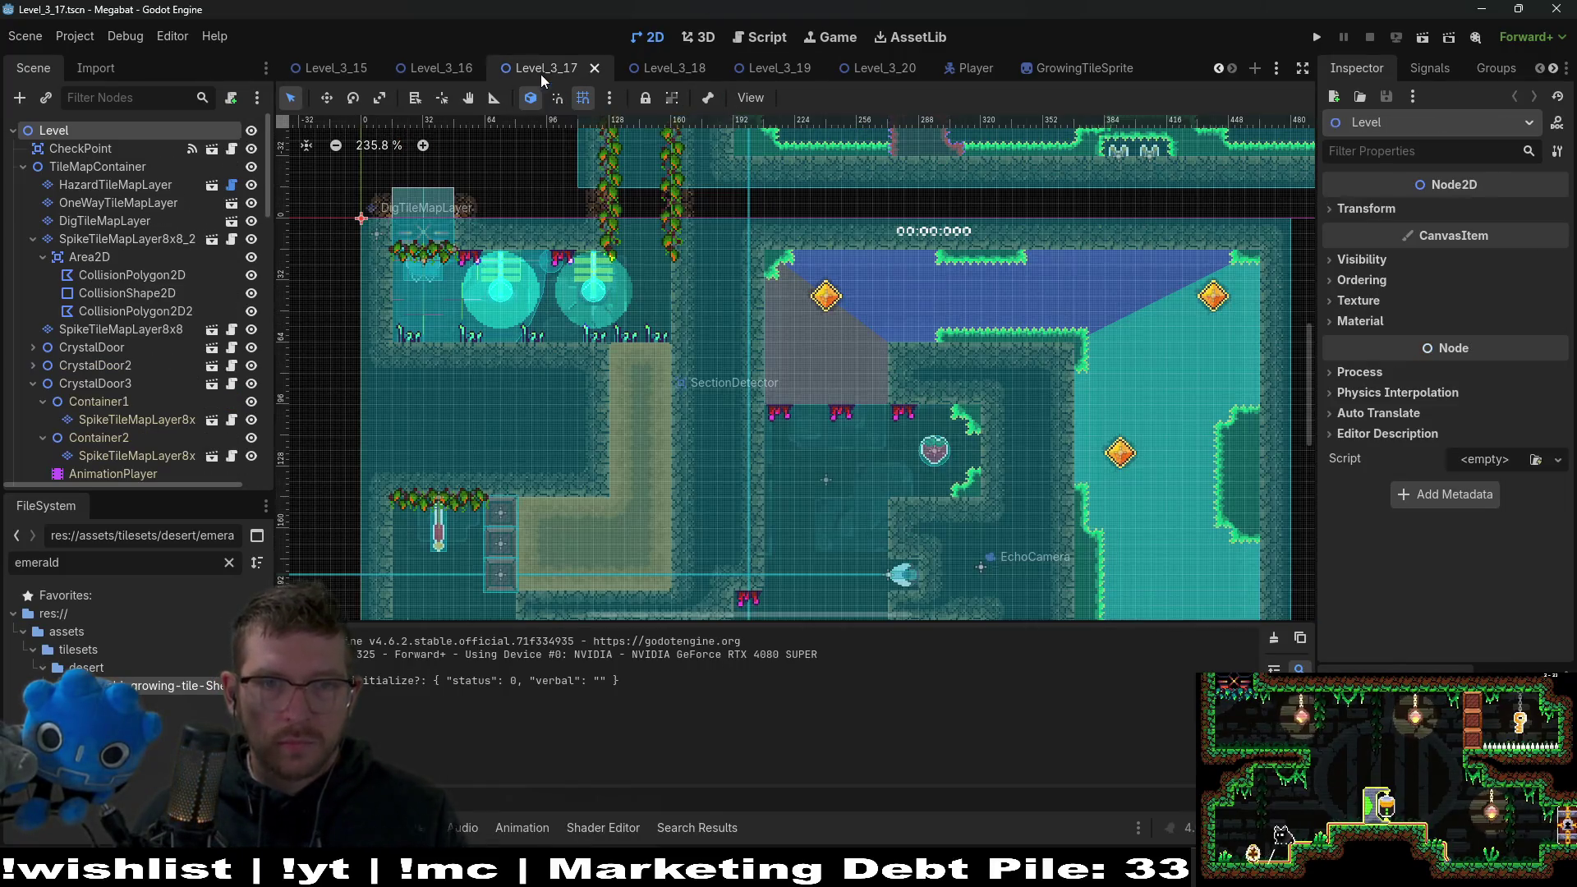
scroll(939, 346, "down", 3)
scroll(827, 353, "up", 1)
left_click_drag(827, 359, 851, 296)
mouse_move(991, 381)
left_mouse_down()
mouse_move(996, 311)
mouse_move(994, 471)
left_mouse_up()
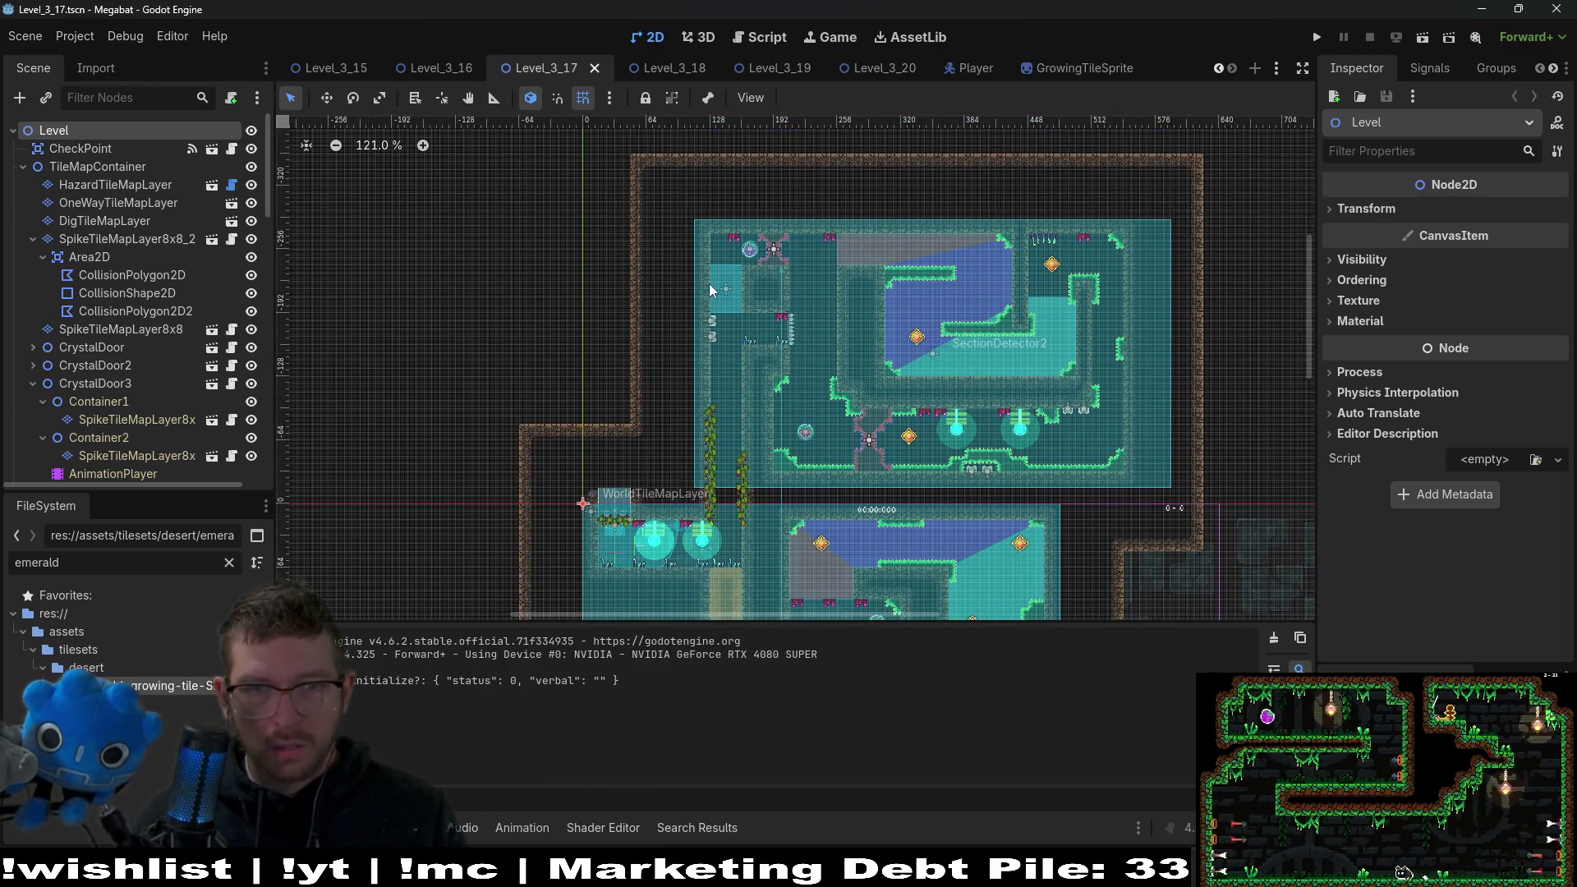
scroll(762, 263, "up", 5)
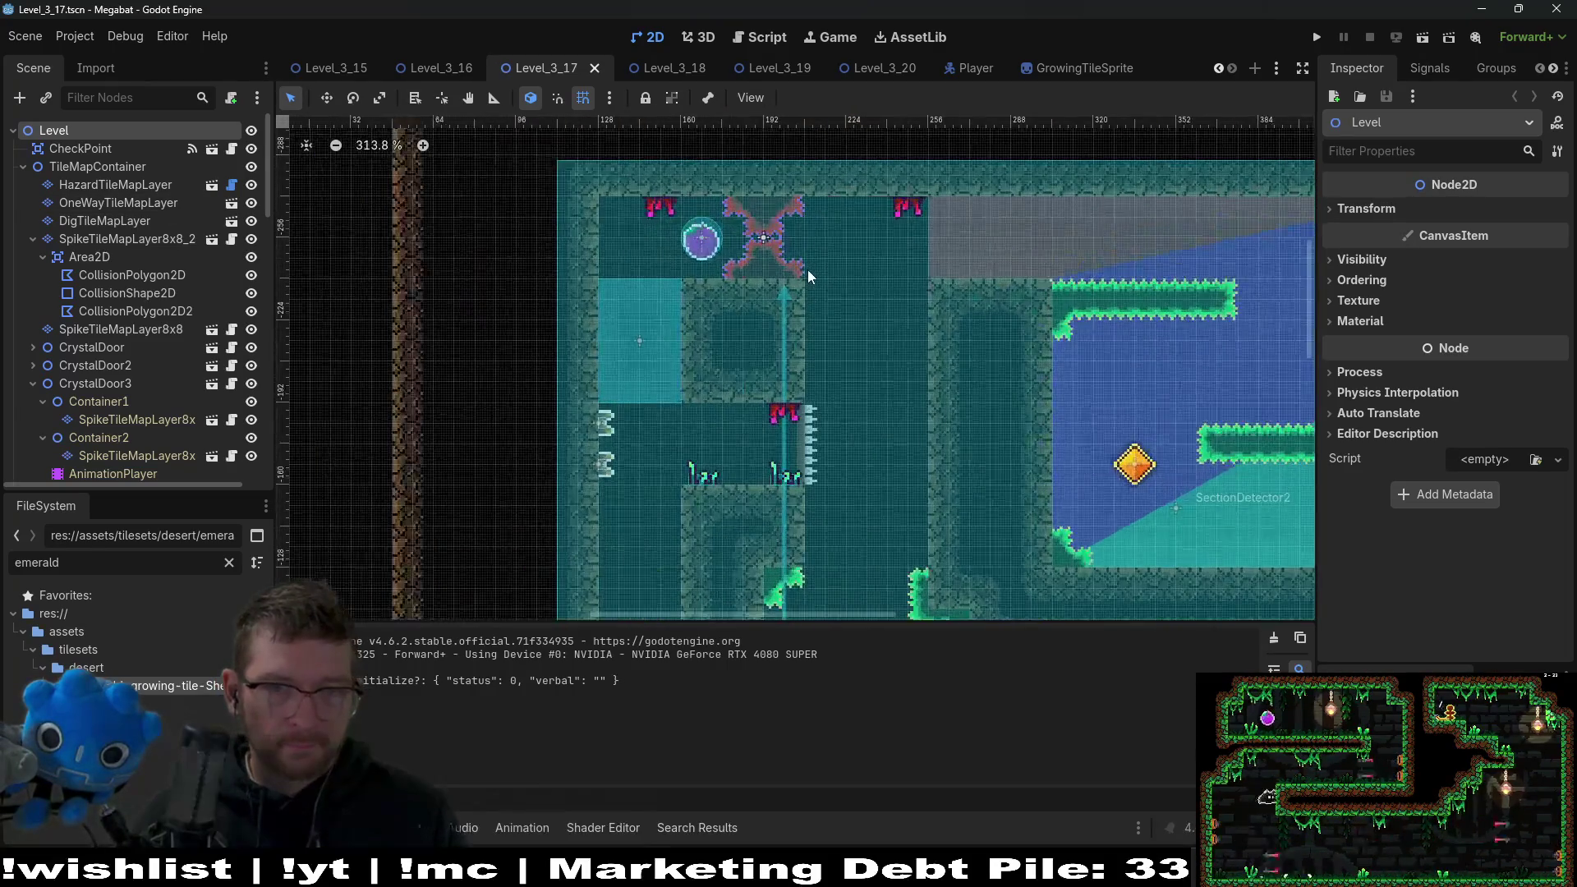
left_click(146, 242)
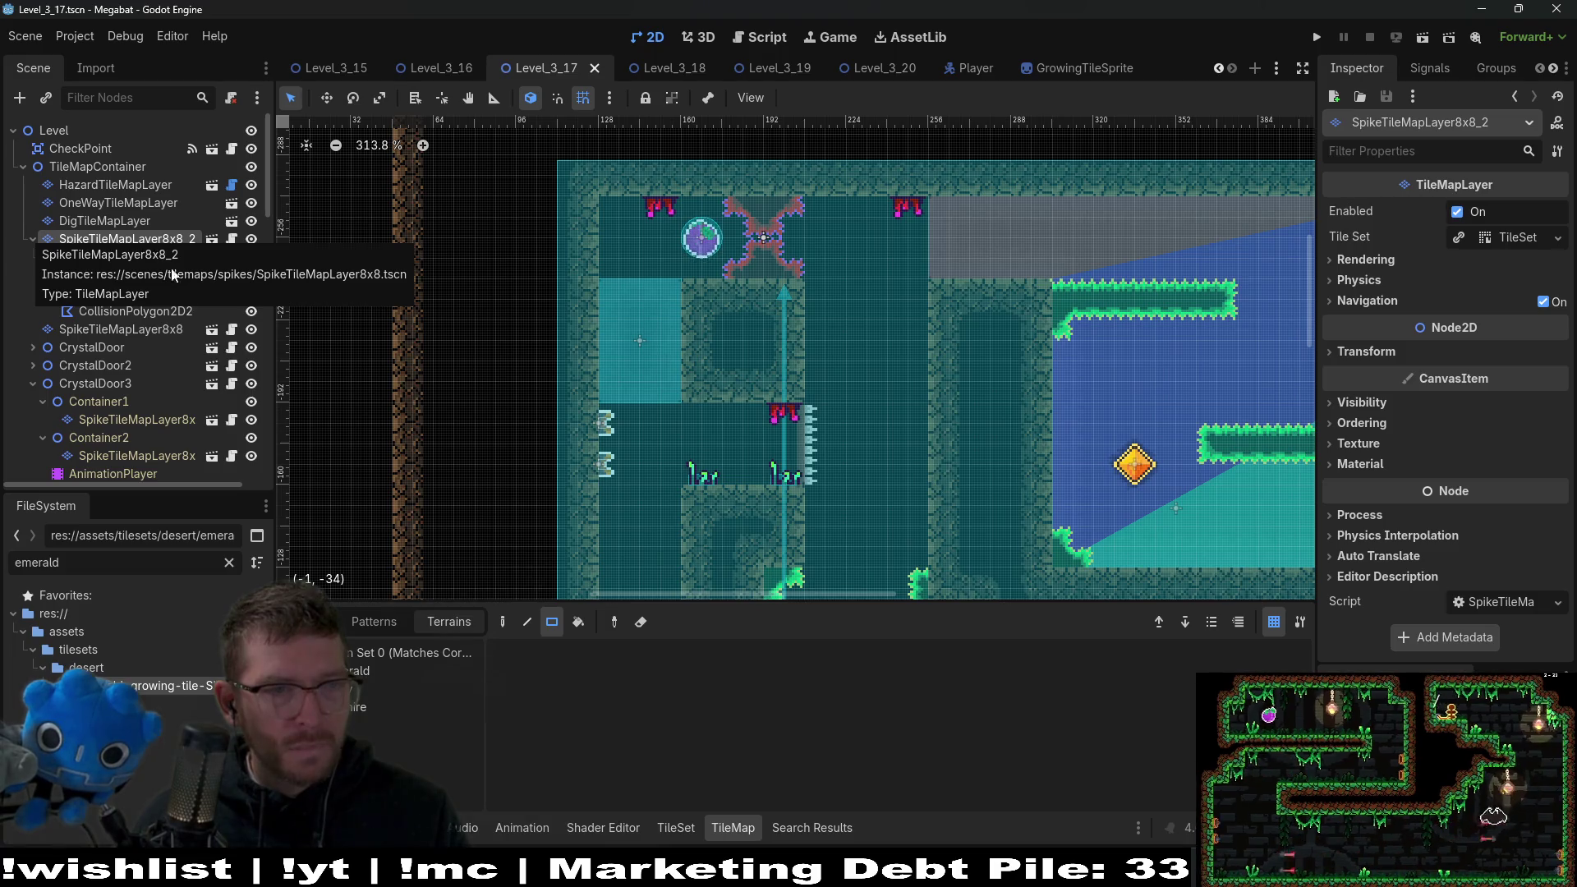
Rename SpikeTileMapLayer8x8_2 to SpikeTileMapLayer8x8_Trail.
double_click(188, 243)
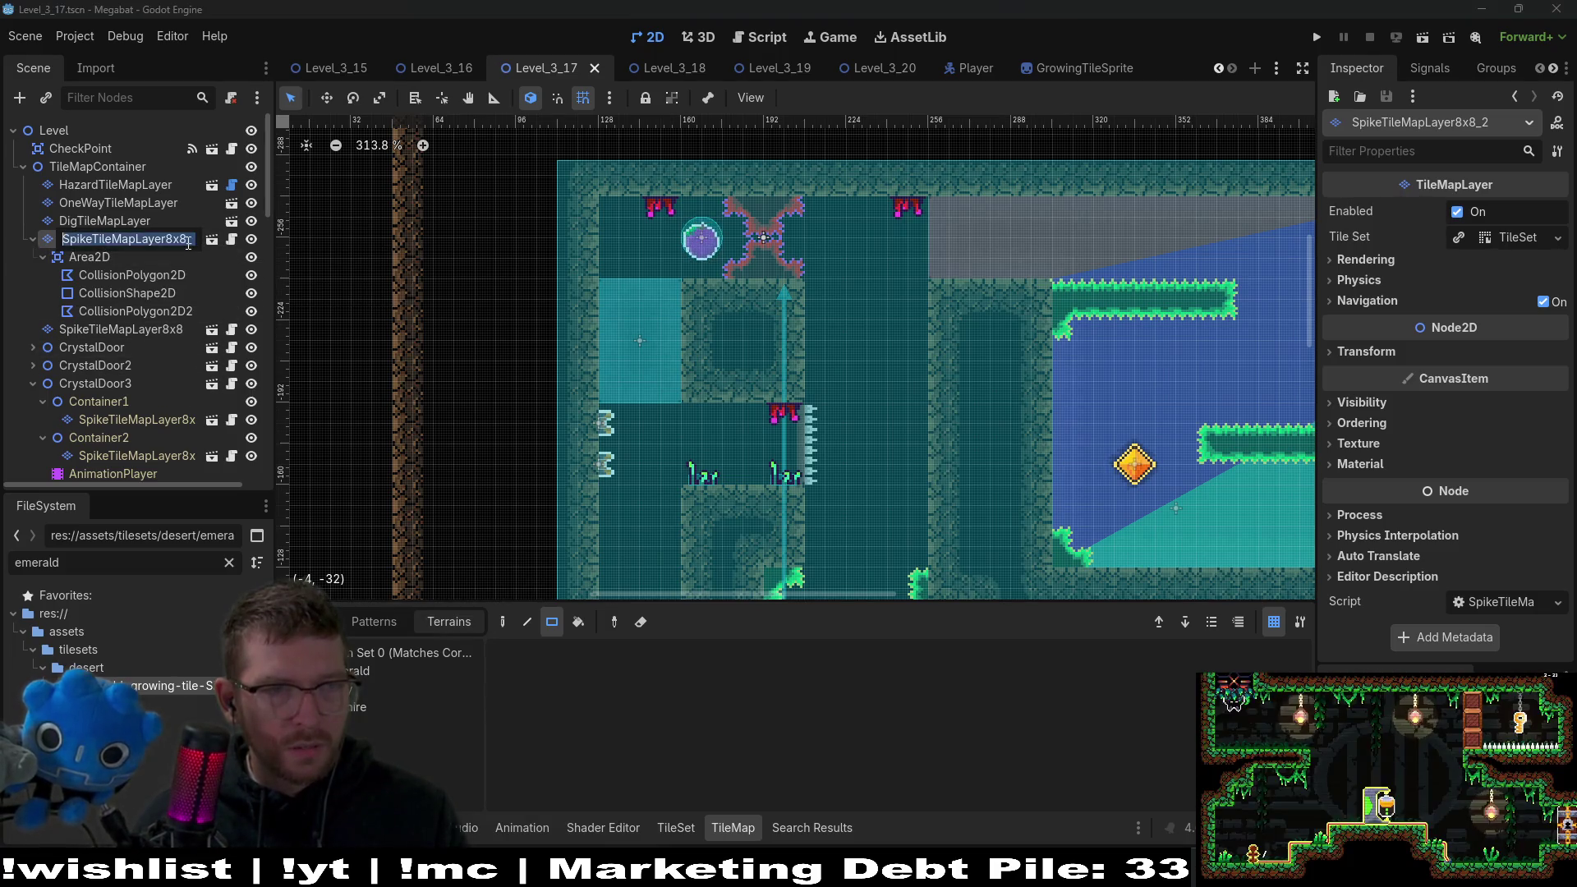
type("Tra")
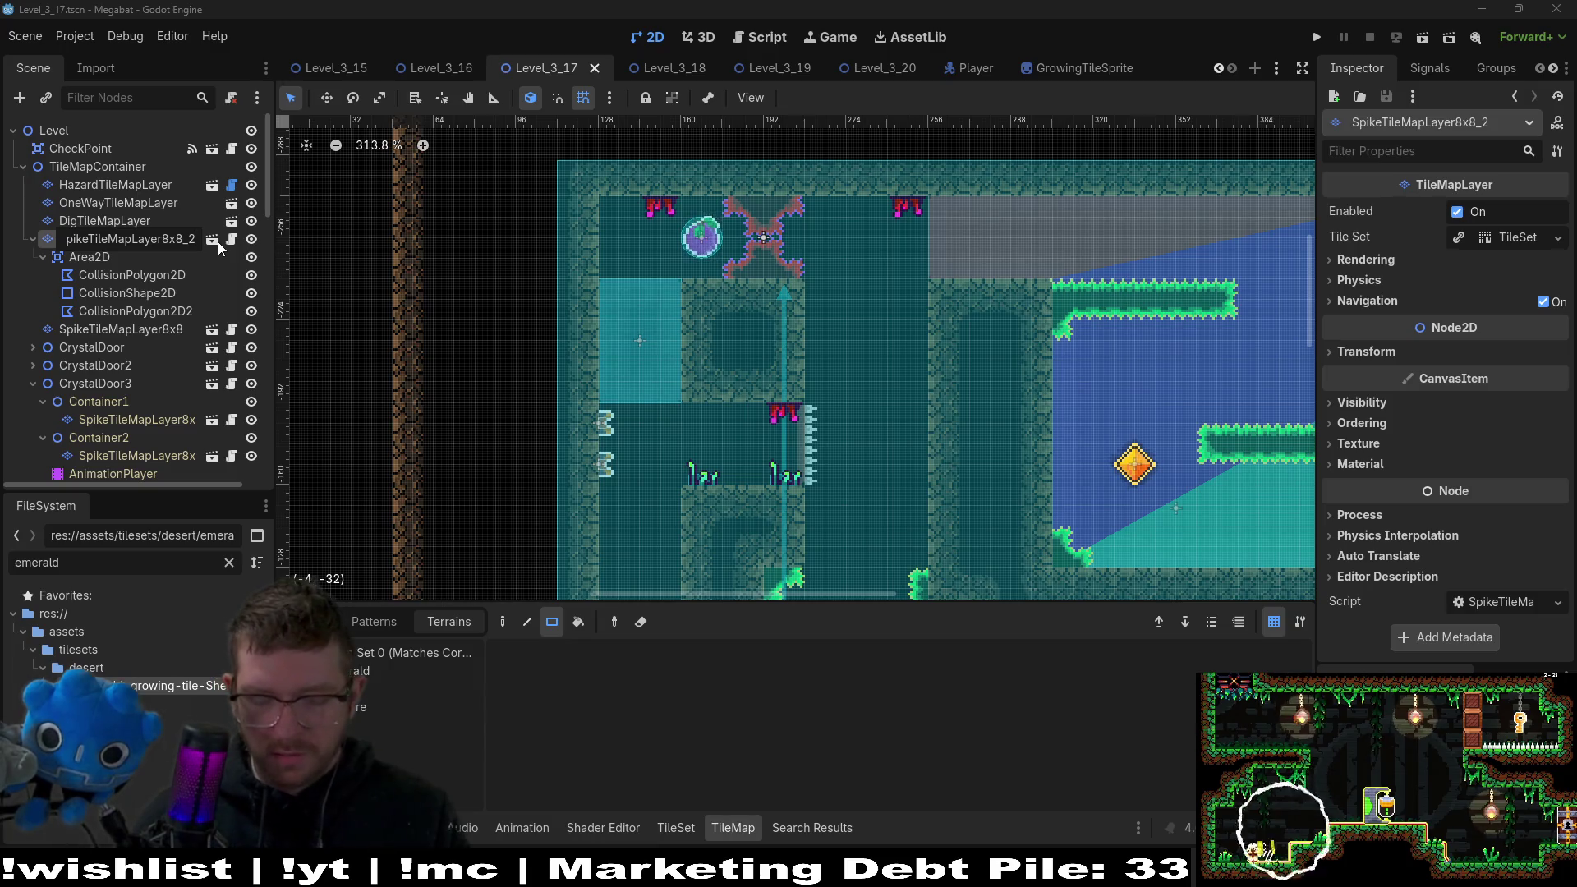
type("il")
key("Return")
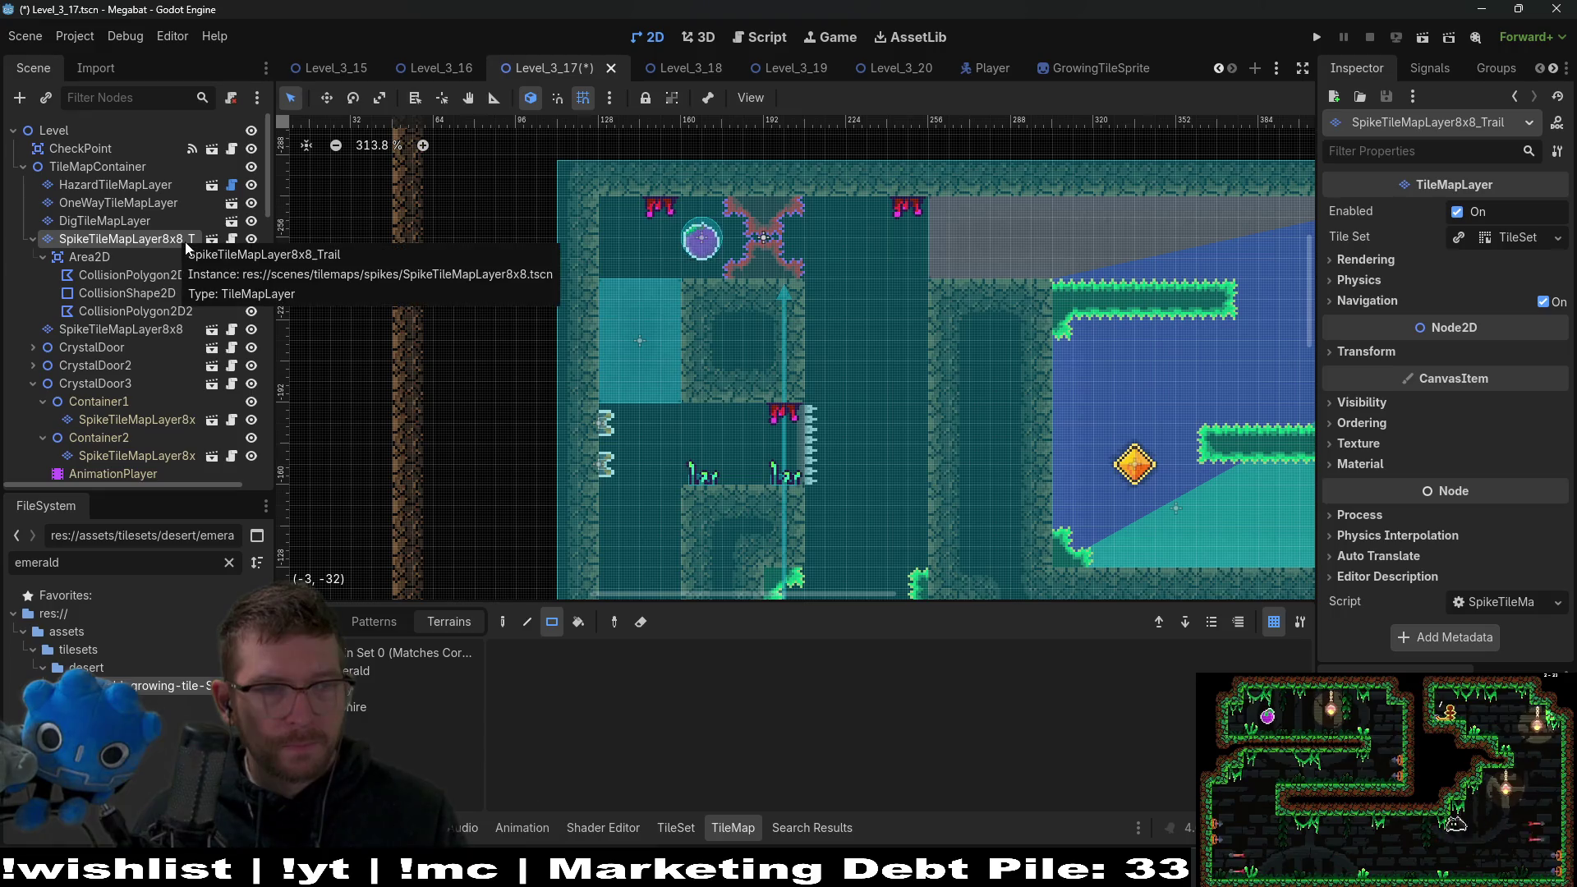
Rename the Trail layer again with _Follow, then select the other SpikeTileMapLayer8x8 layer.
double_click(185, 241)
key("End")
type("_Follow")
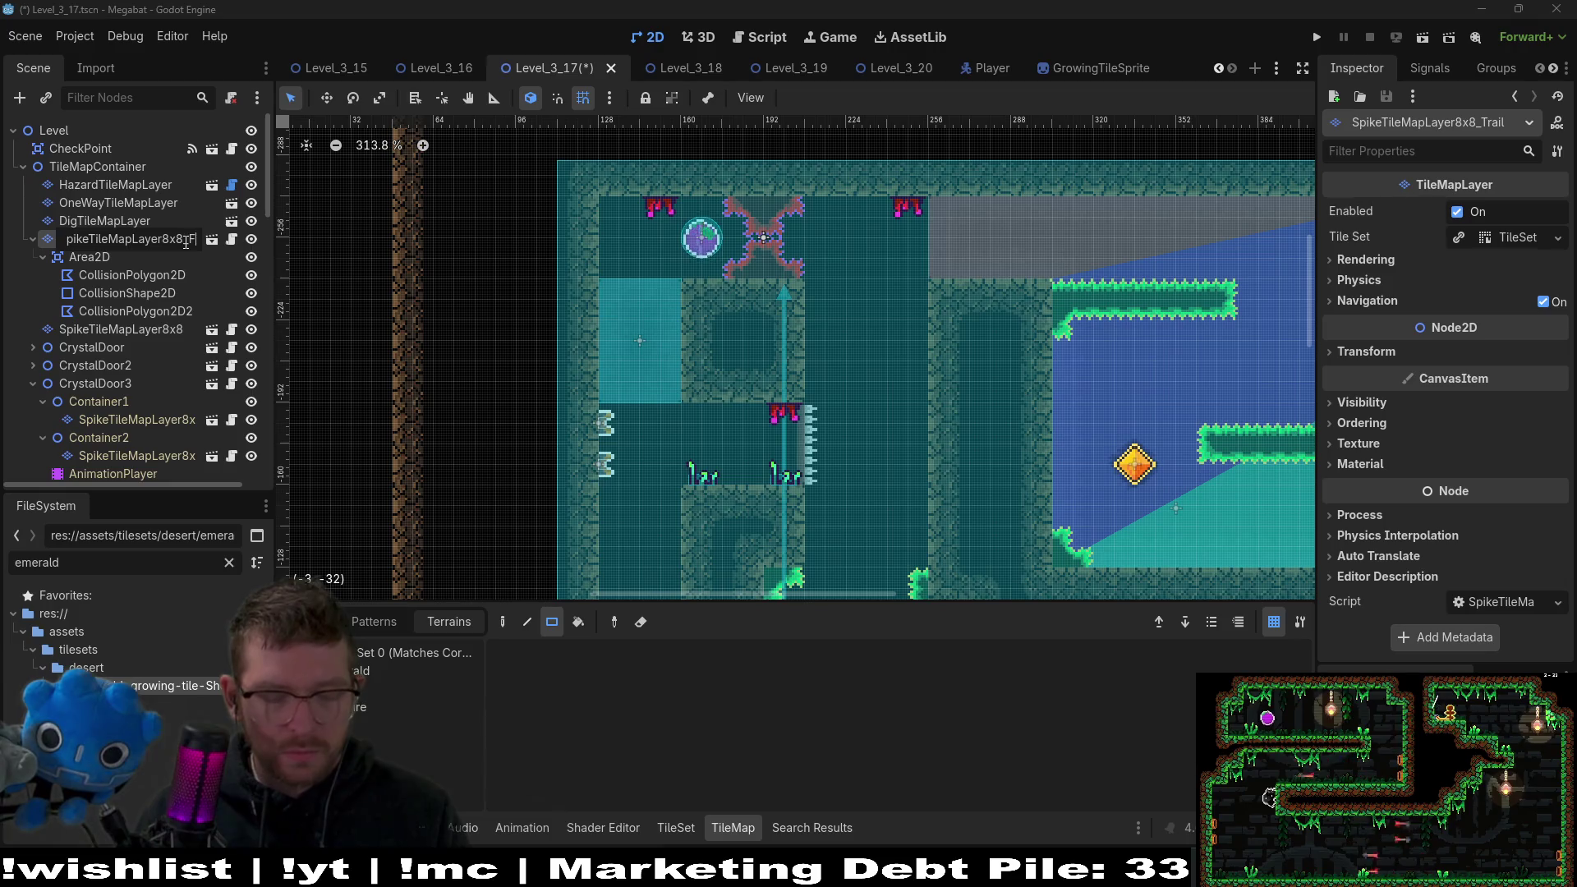
key("Return")
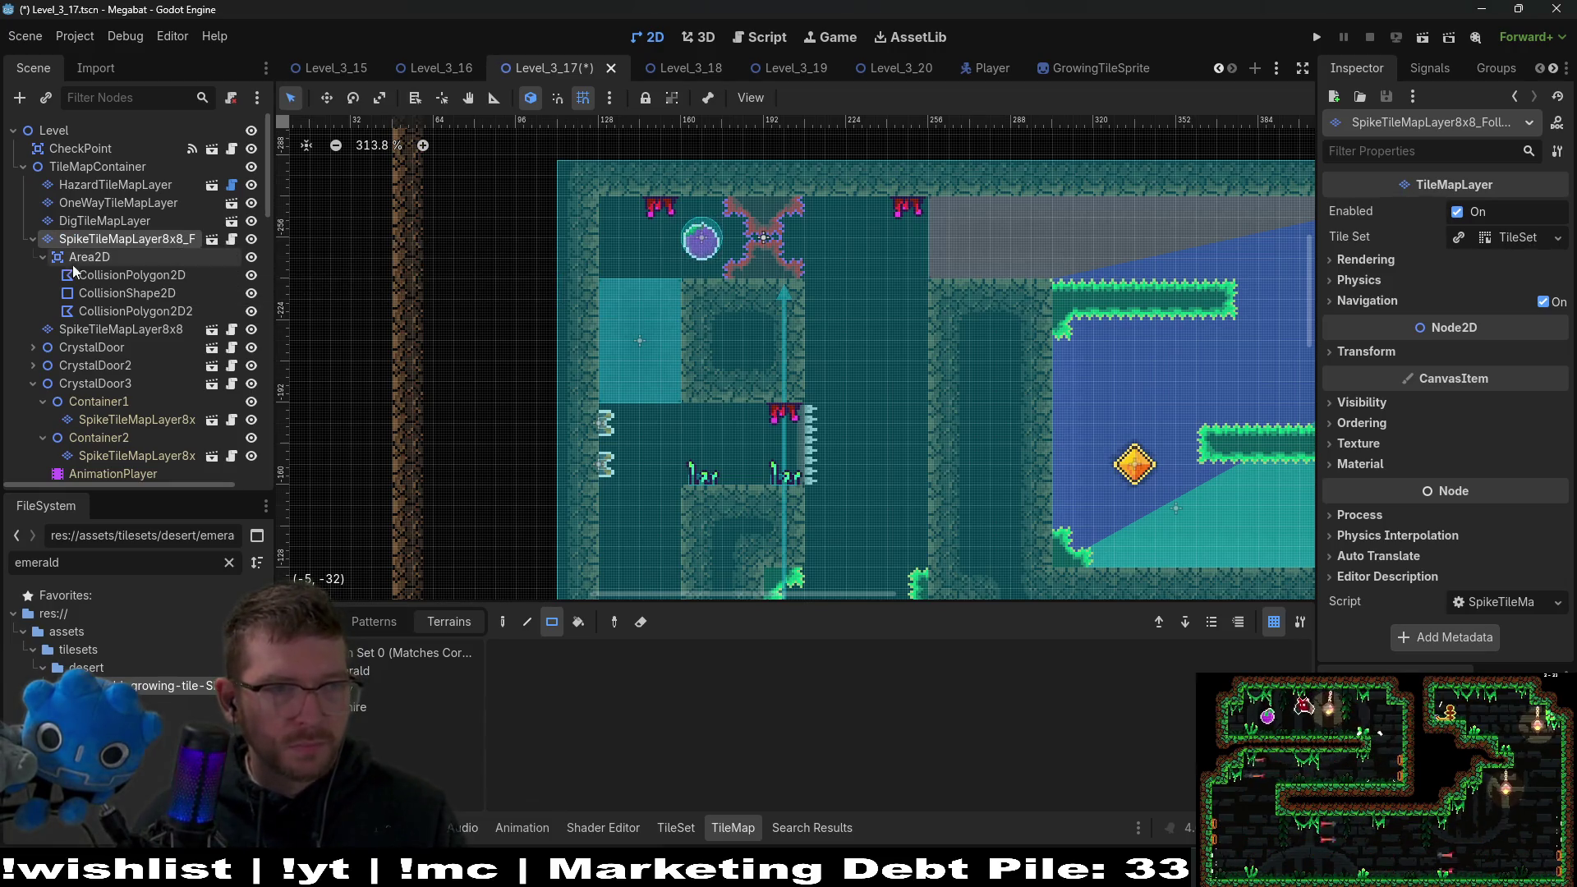
left_click(42, 257)
left_click(150, 277)
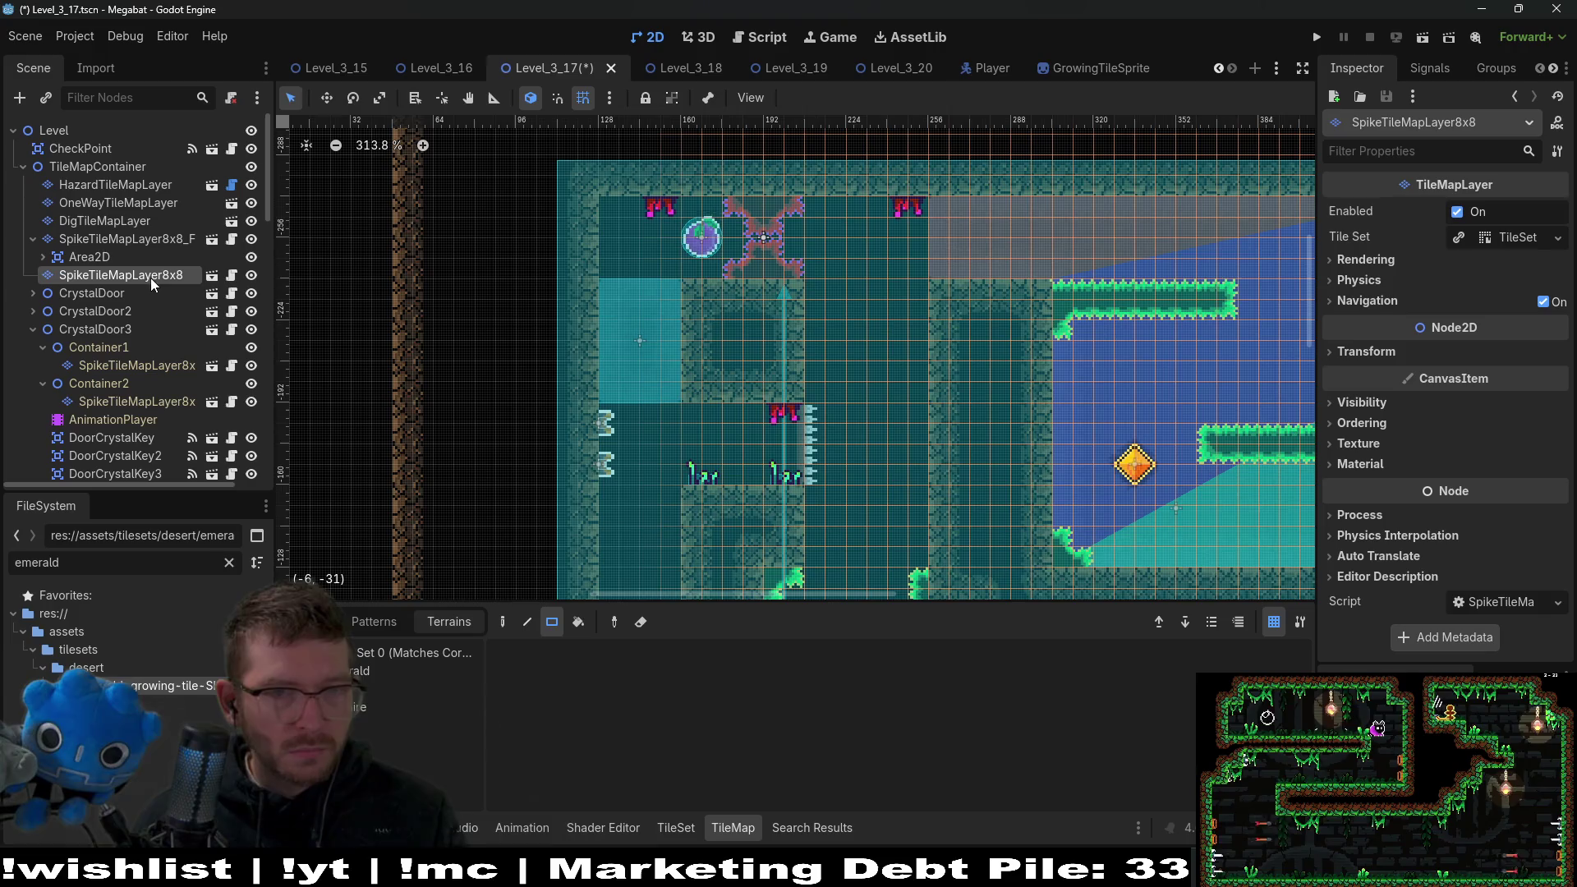
scroll(682, 309, "down", 4)
scroll(783, 276, "down", 5)
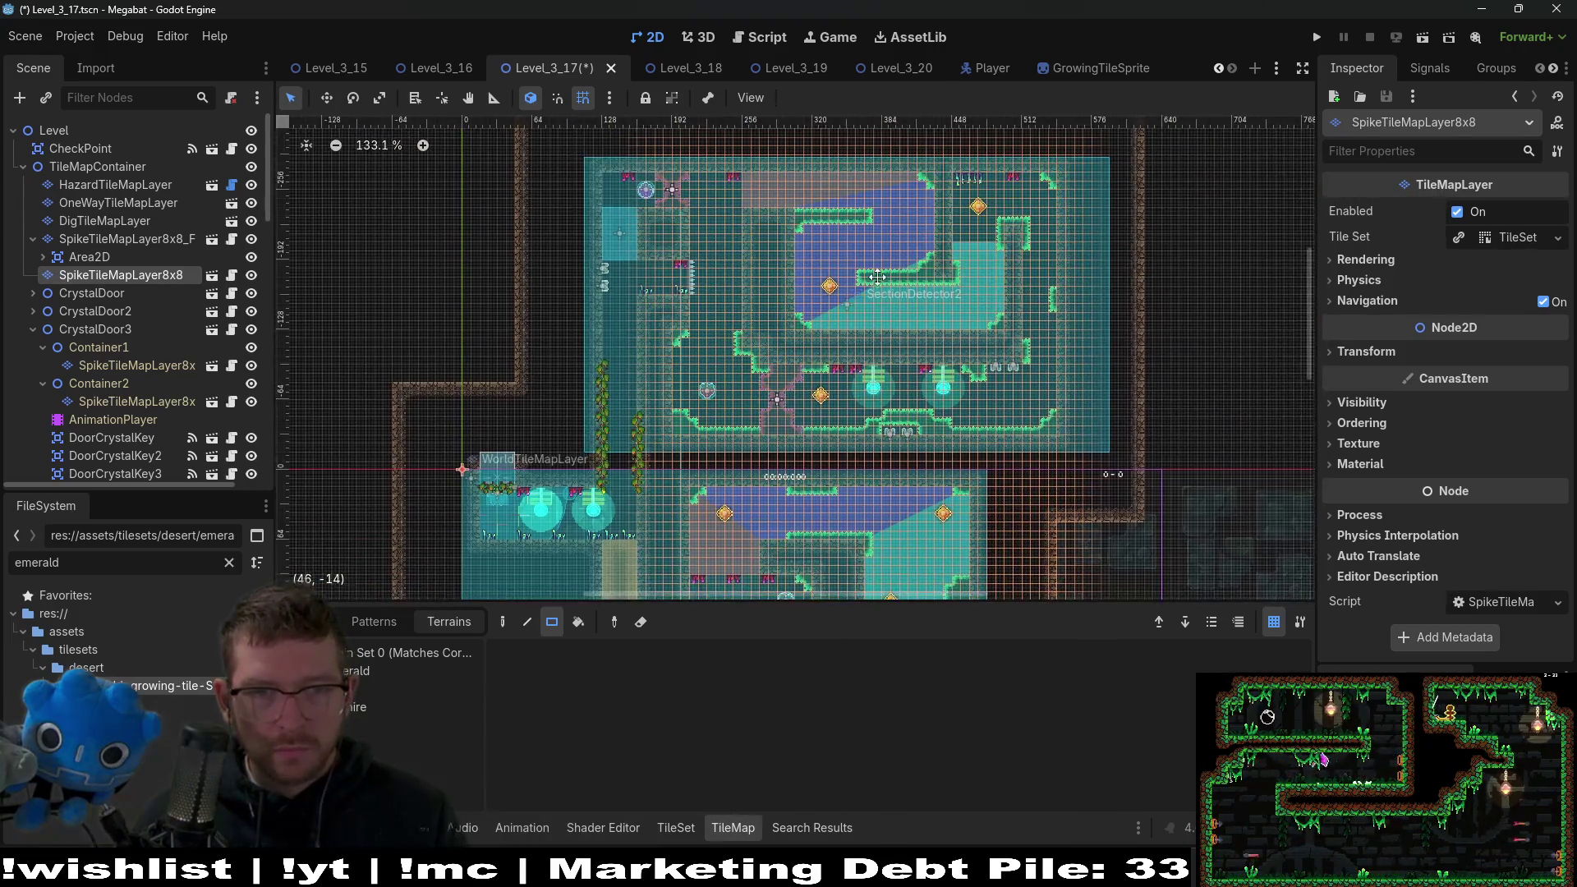
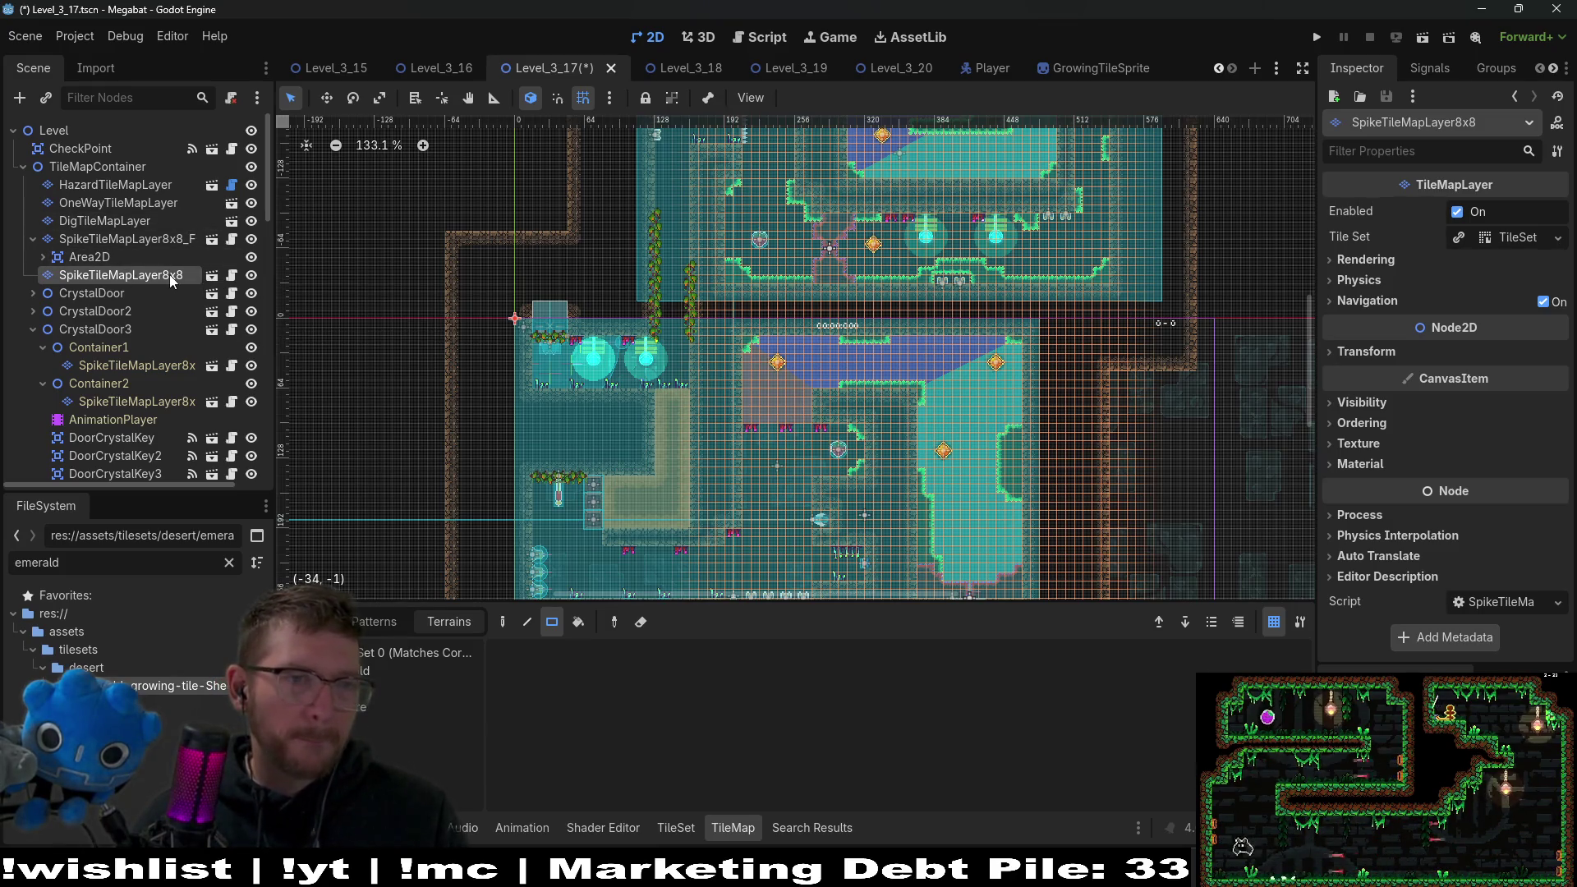
Save the level, then instance a spike layer under TileMapContainer named SpikeTileMapLayer8x8_Gate.
key("ctrl+s")
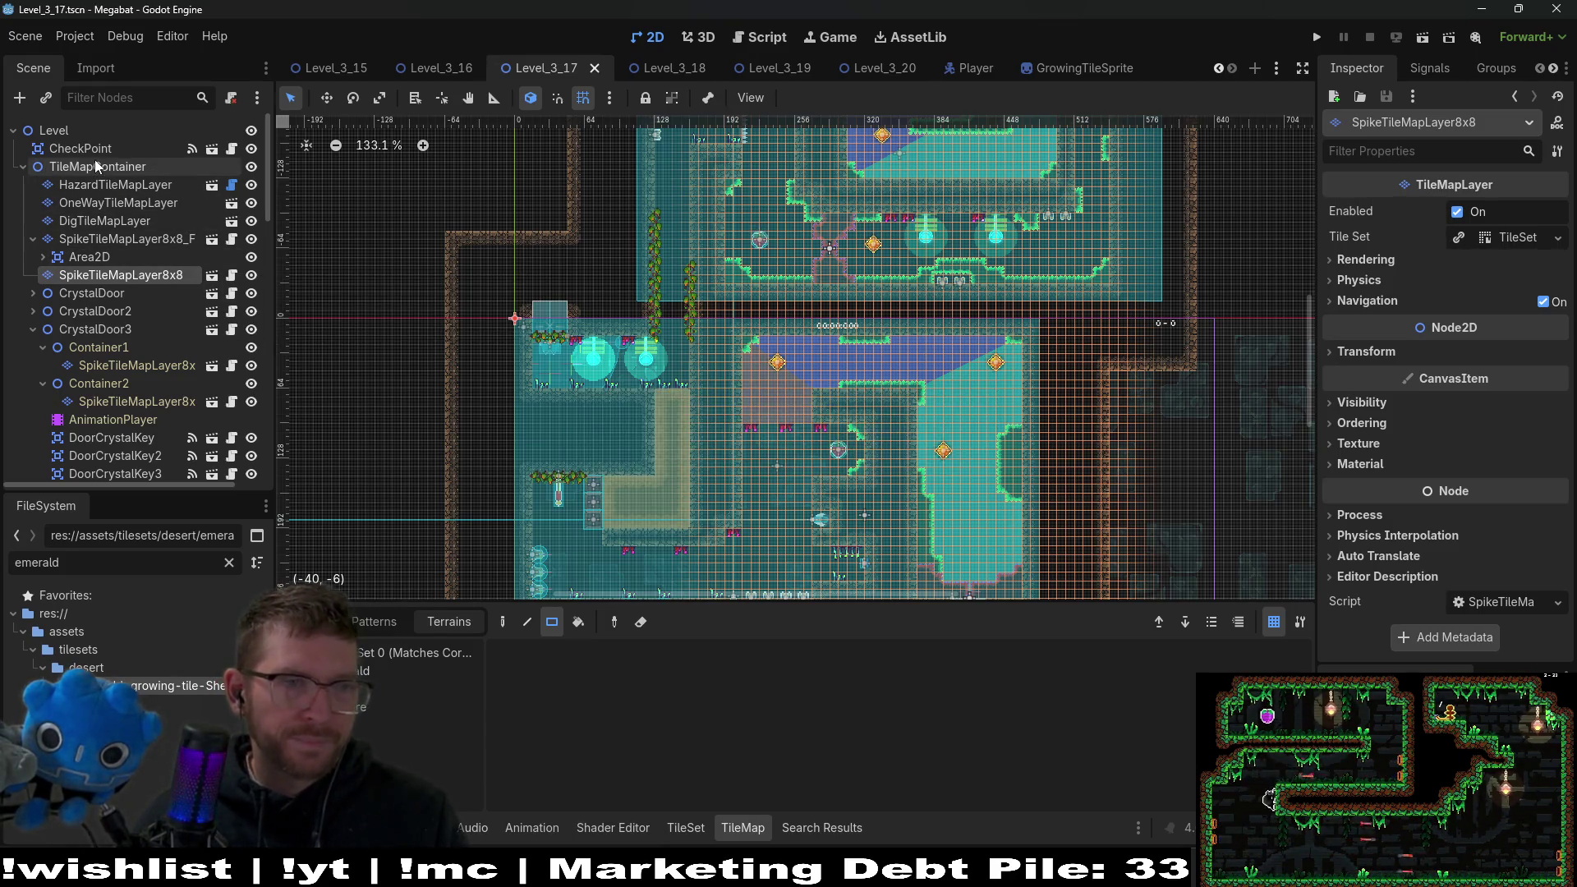
left_click(96, 167)
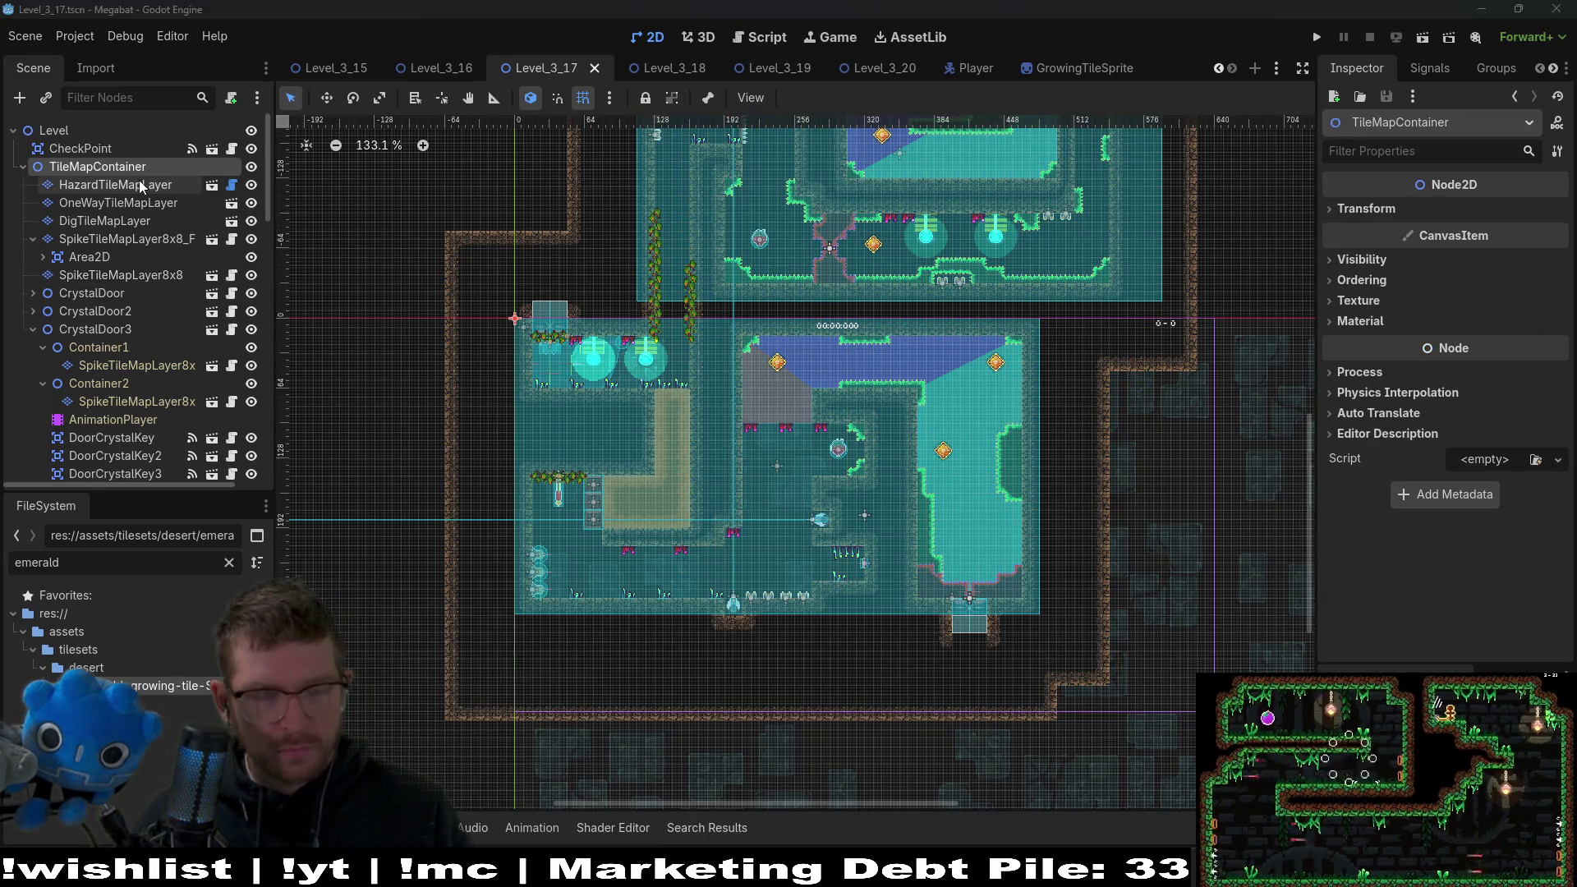
key("ctrl+shift+a")
key("Return")
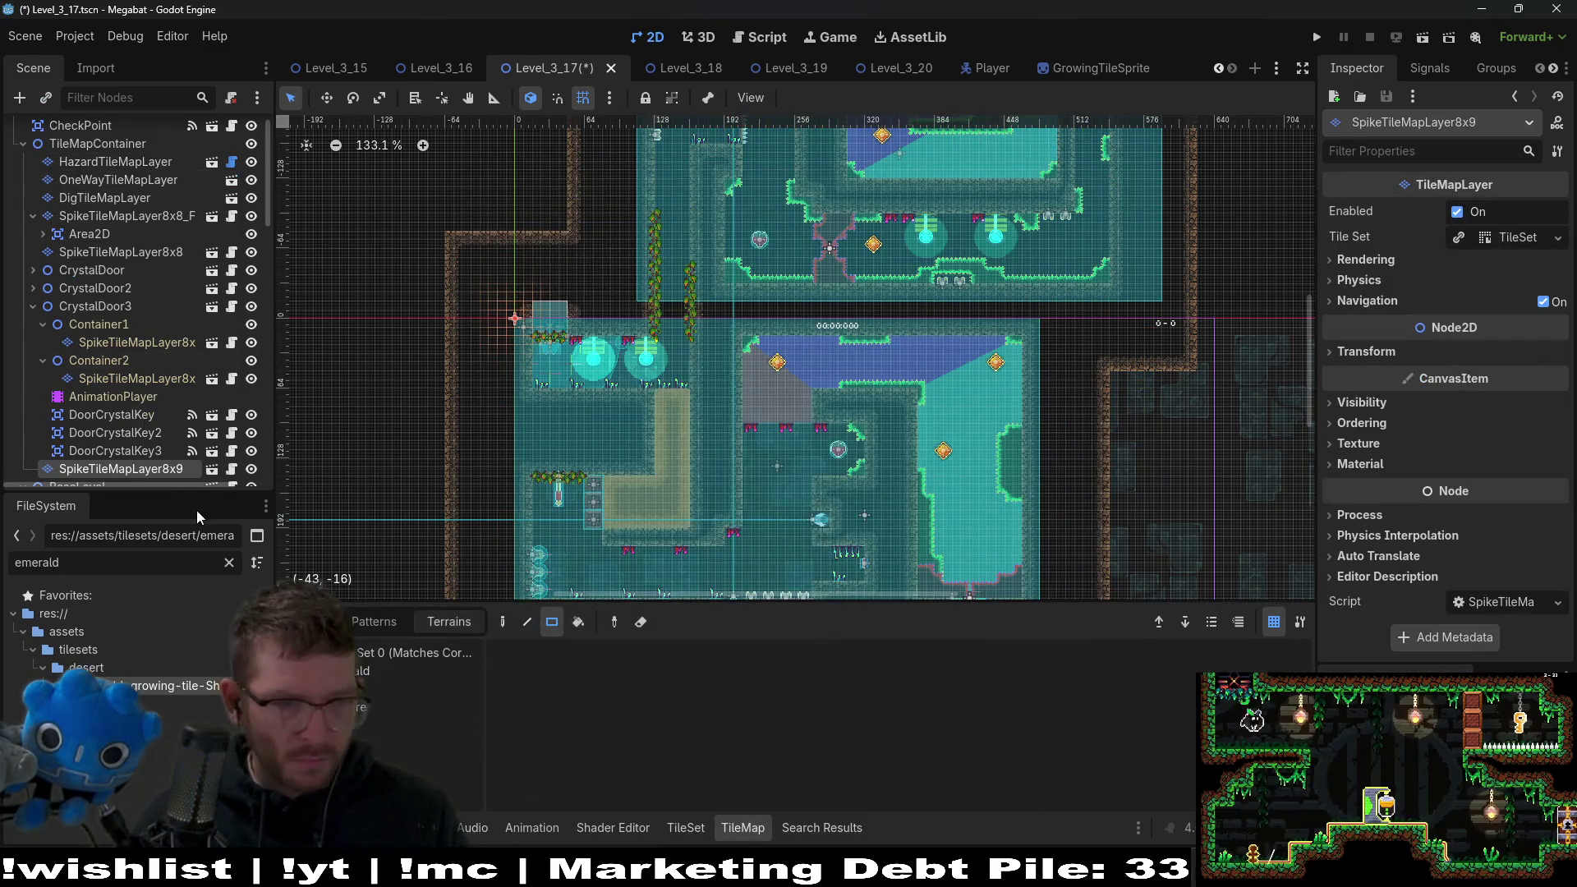
double_click(175, 470)
key("BackSpace")
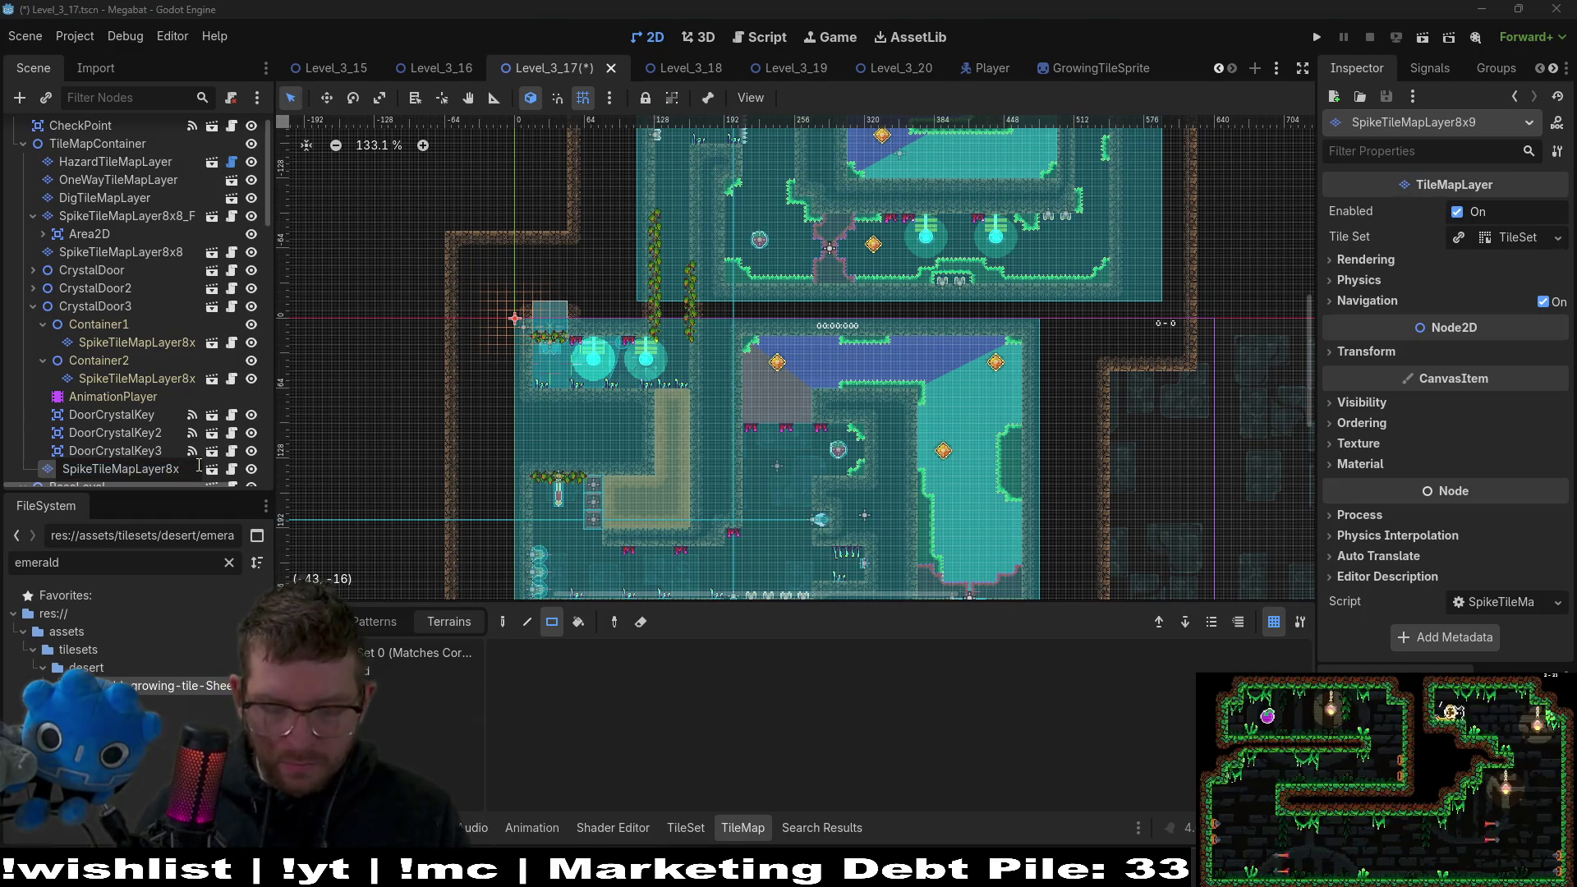
type("8_Gate")
key("Return")
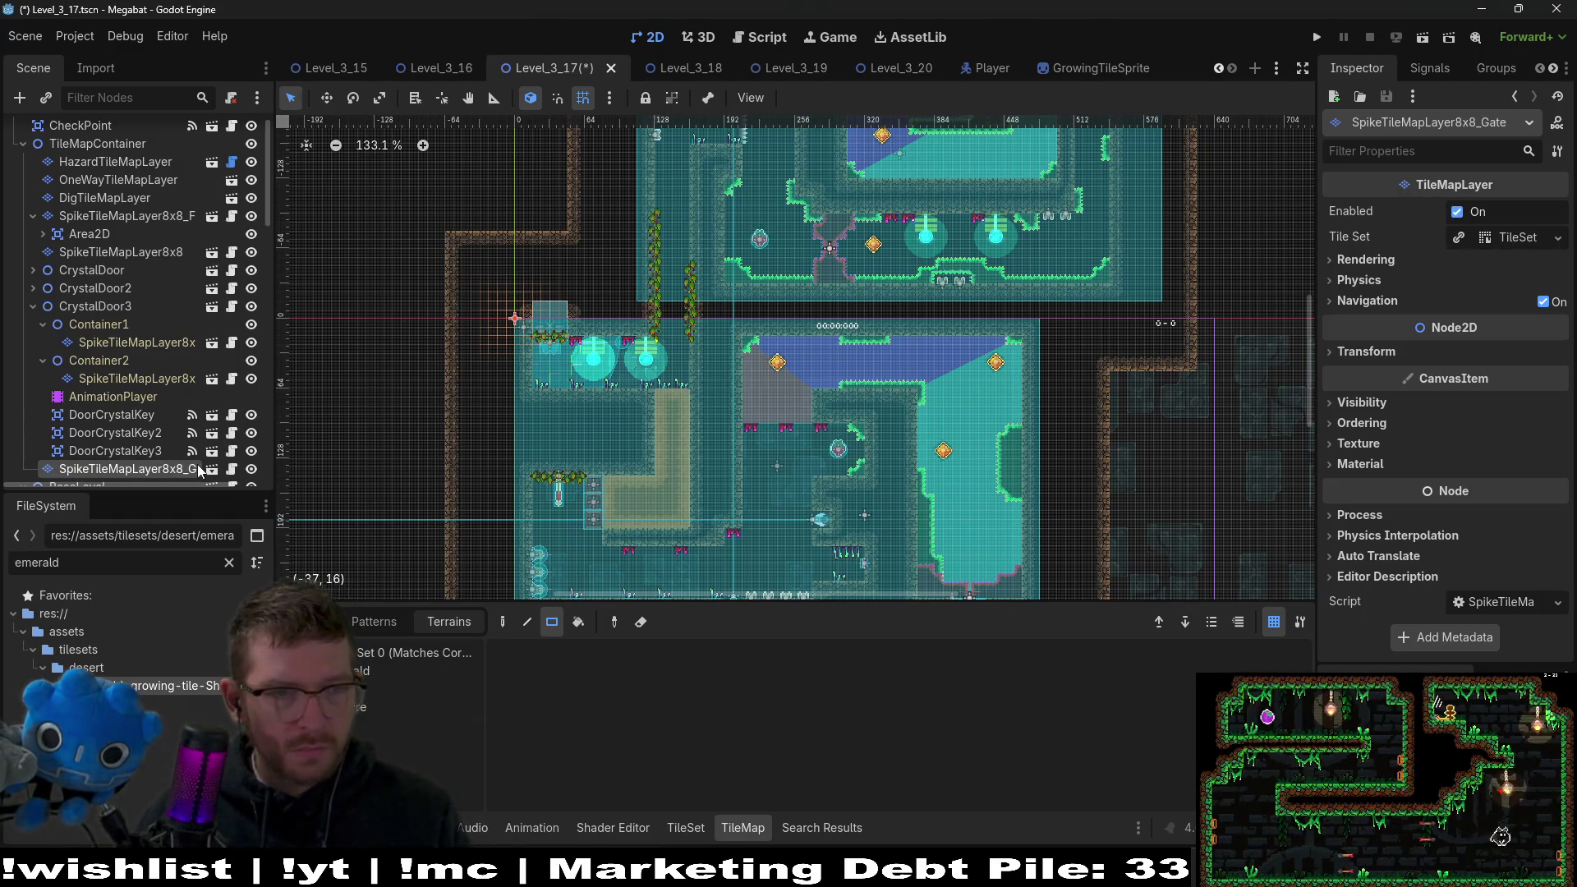
Reorder the spike layers to match Level_3_18: SpikeTileMapLayer8x8 first, the gate layer after _F.
left_click_drag(125, 415, 127, 212)
left_click(666, 70)
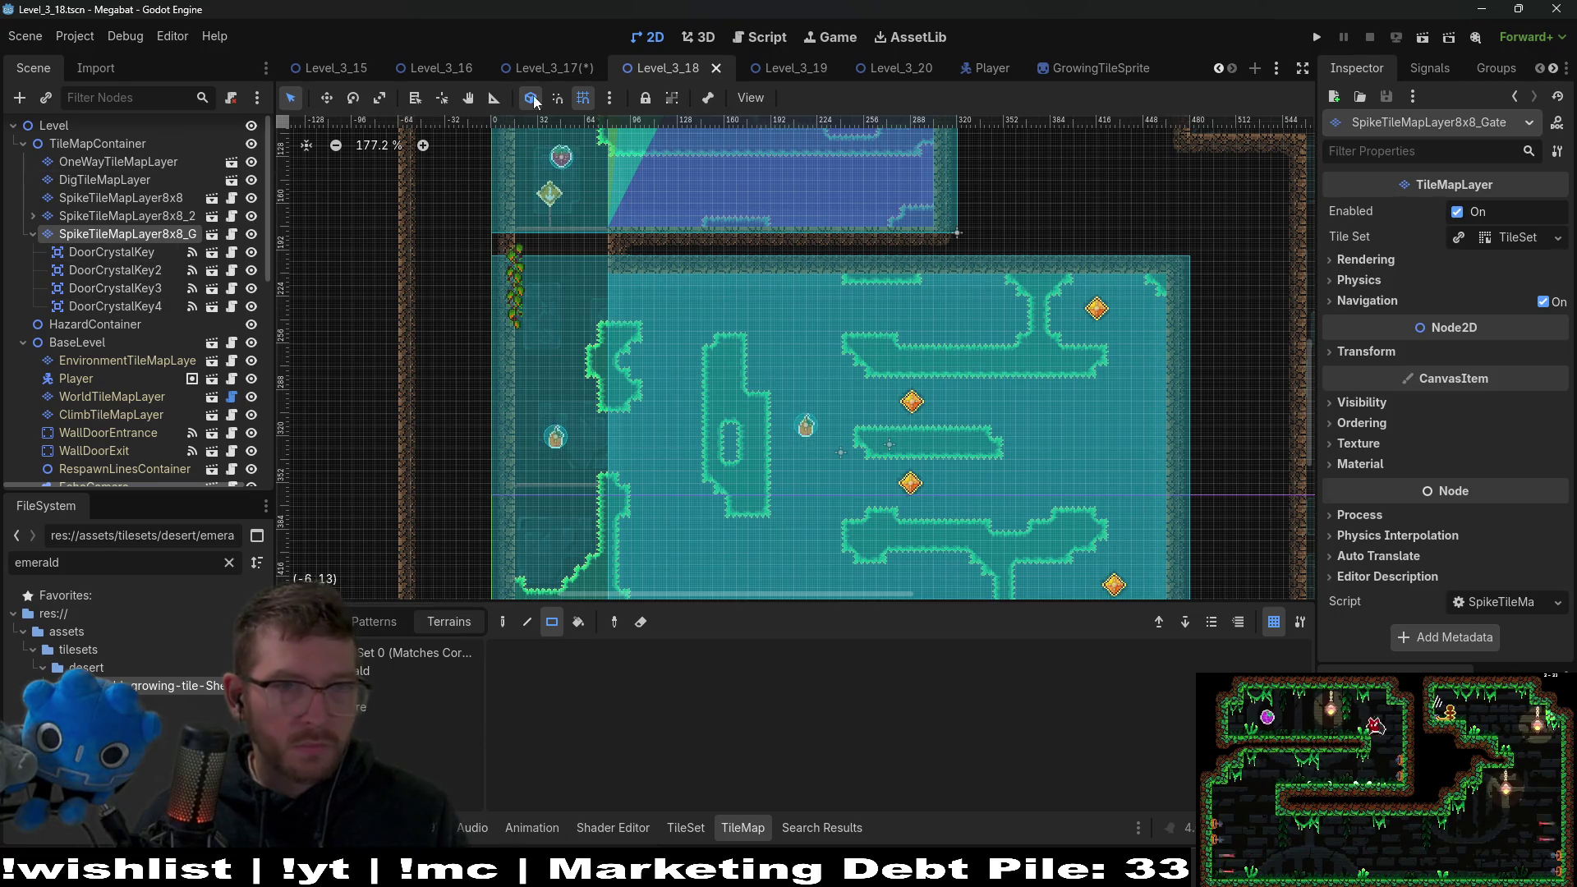
left_click(555, 63)
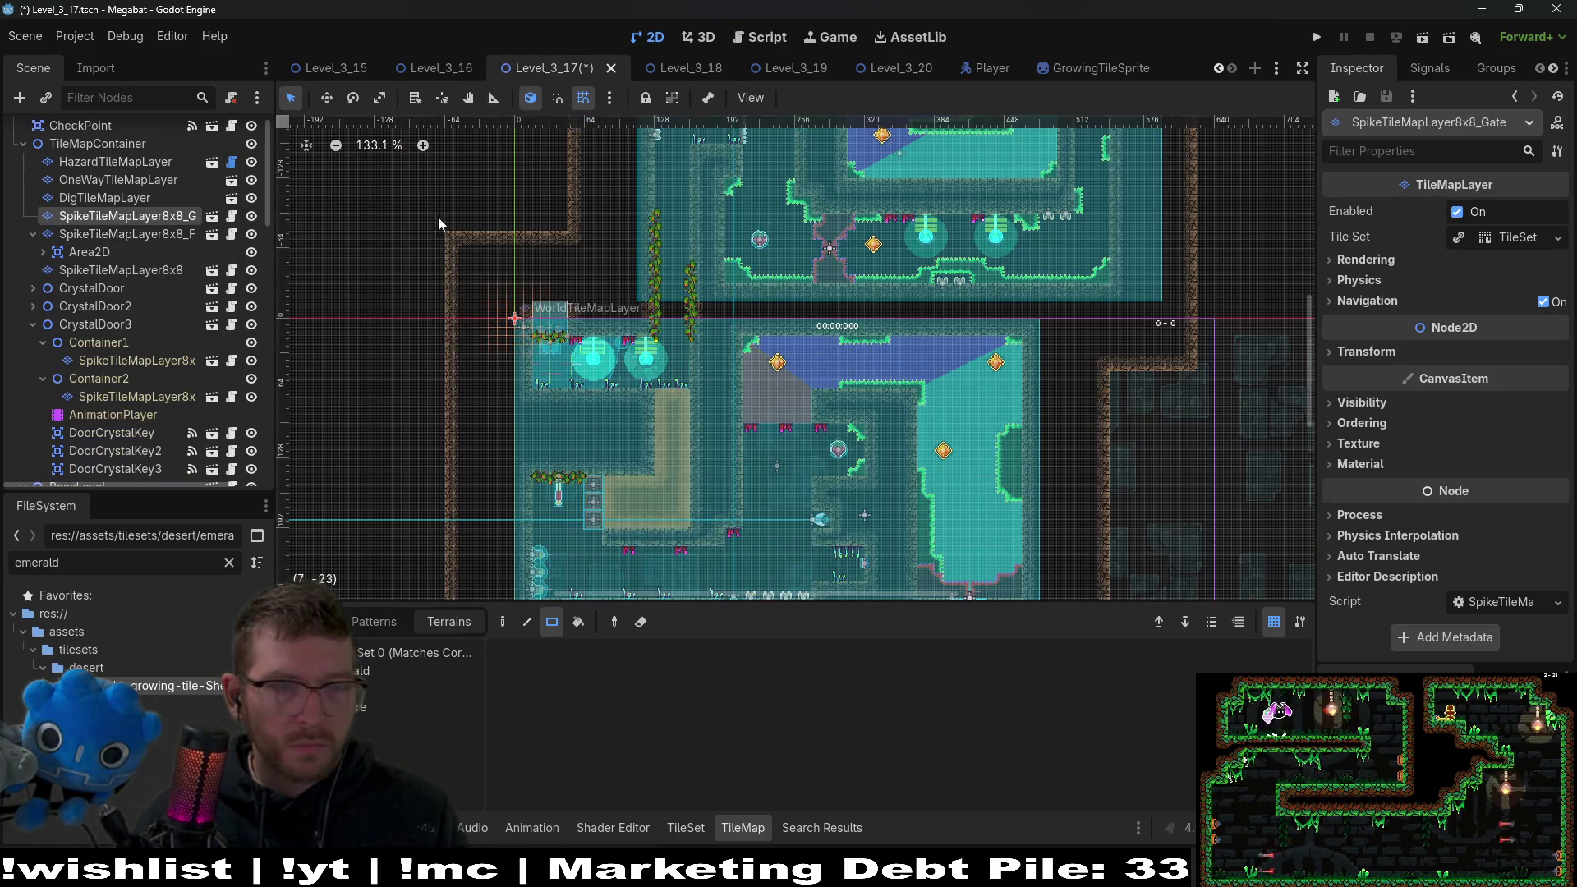
left_click(31, 234)
left_click_drag(85, 219, 134, 253)
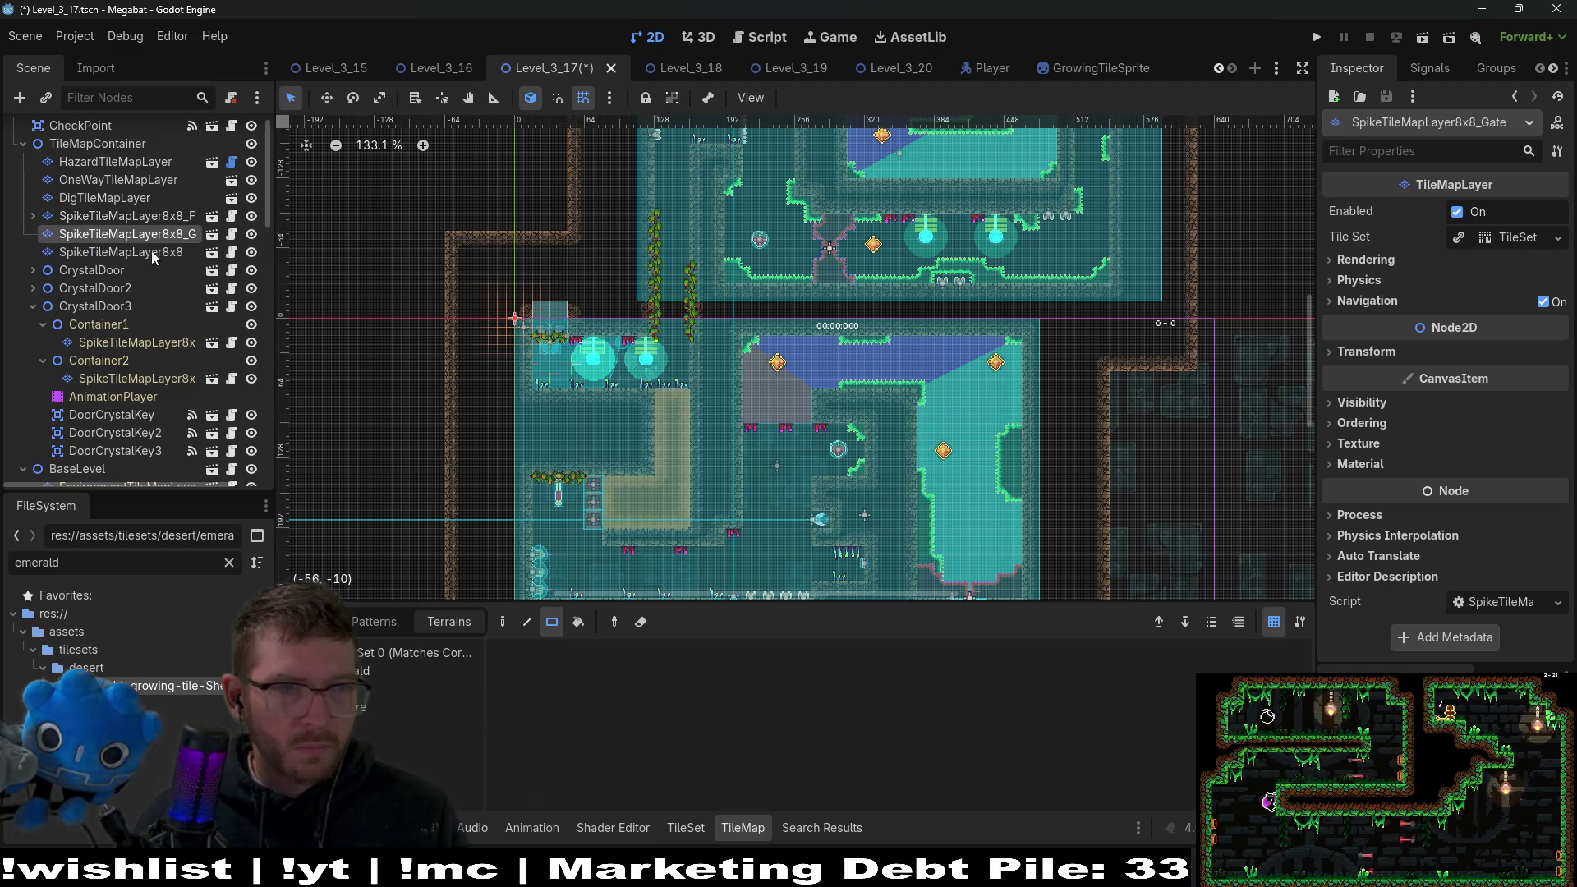
left_click(681, 67)
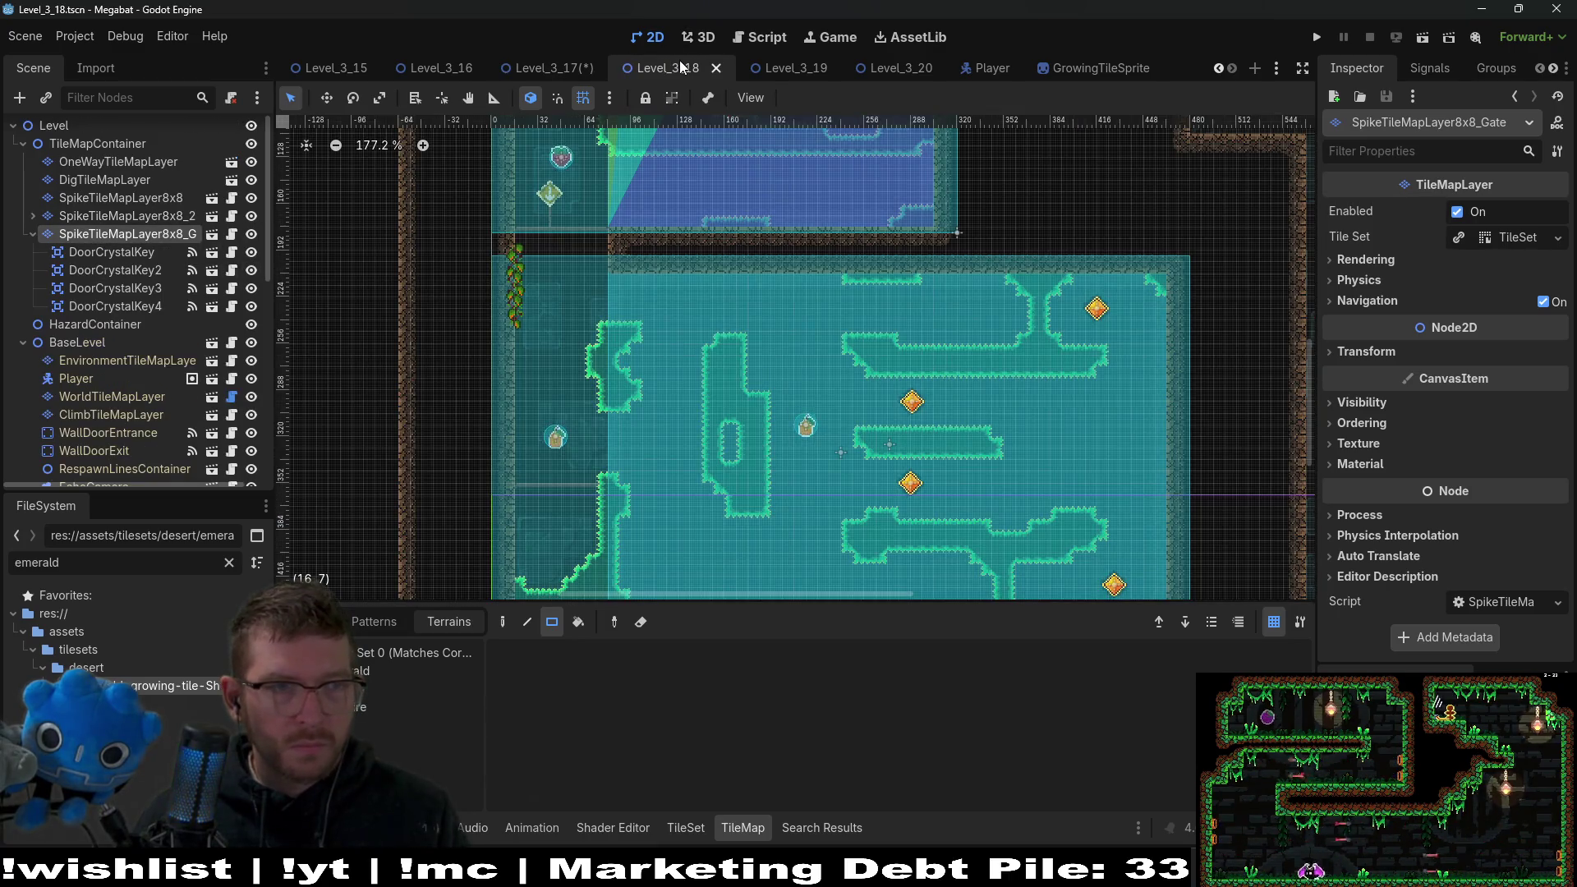
left_click(533, 70)
left_click_drag(161, 253, 109, 217)
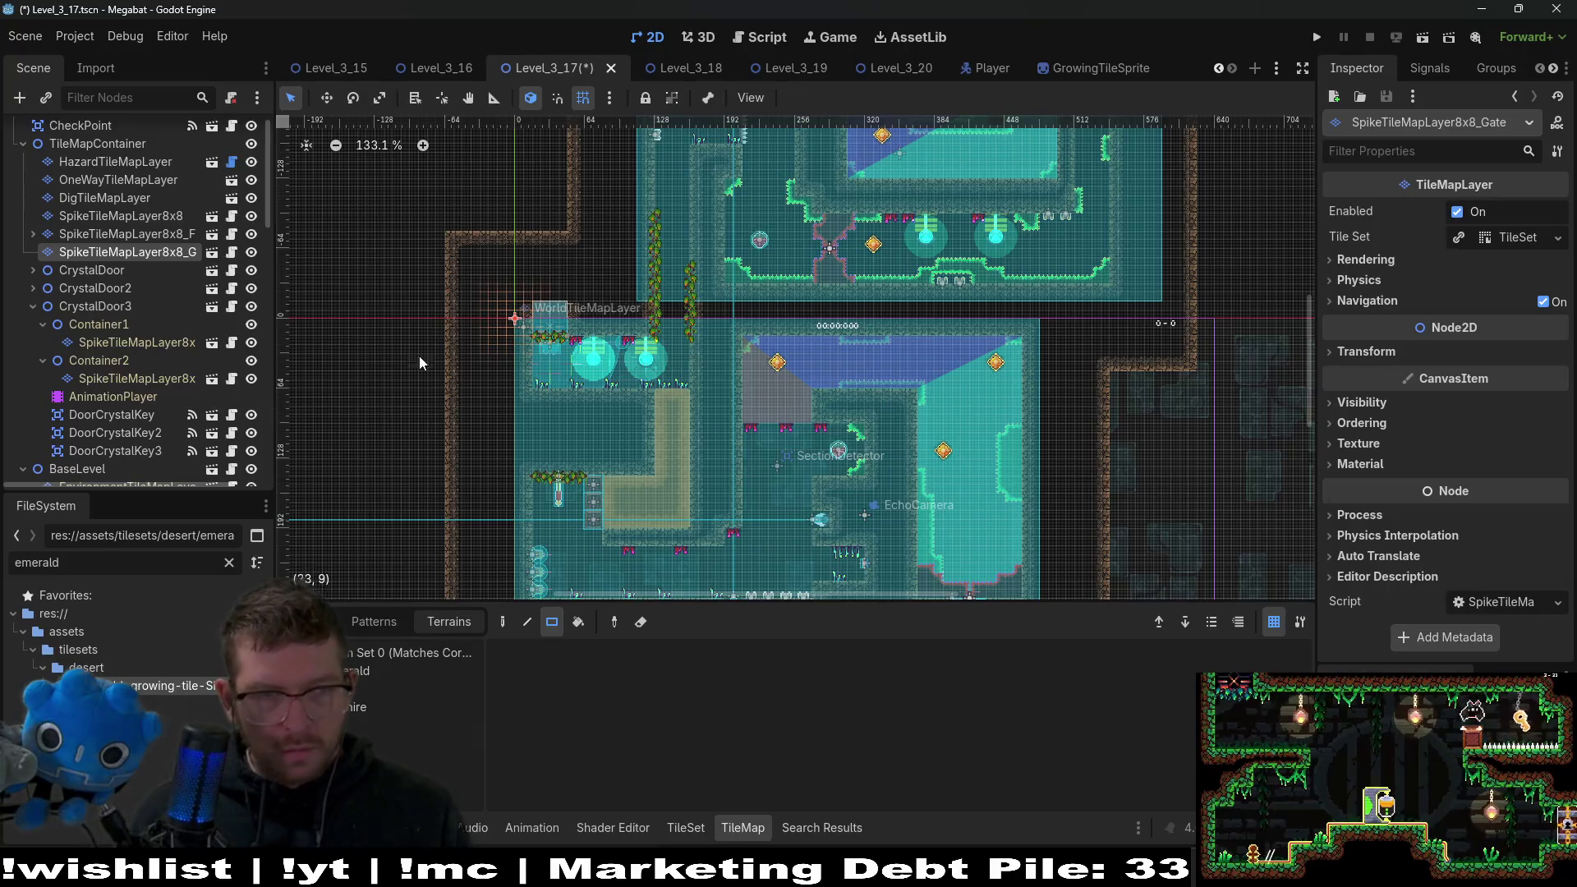
left_click(33, 306)
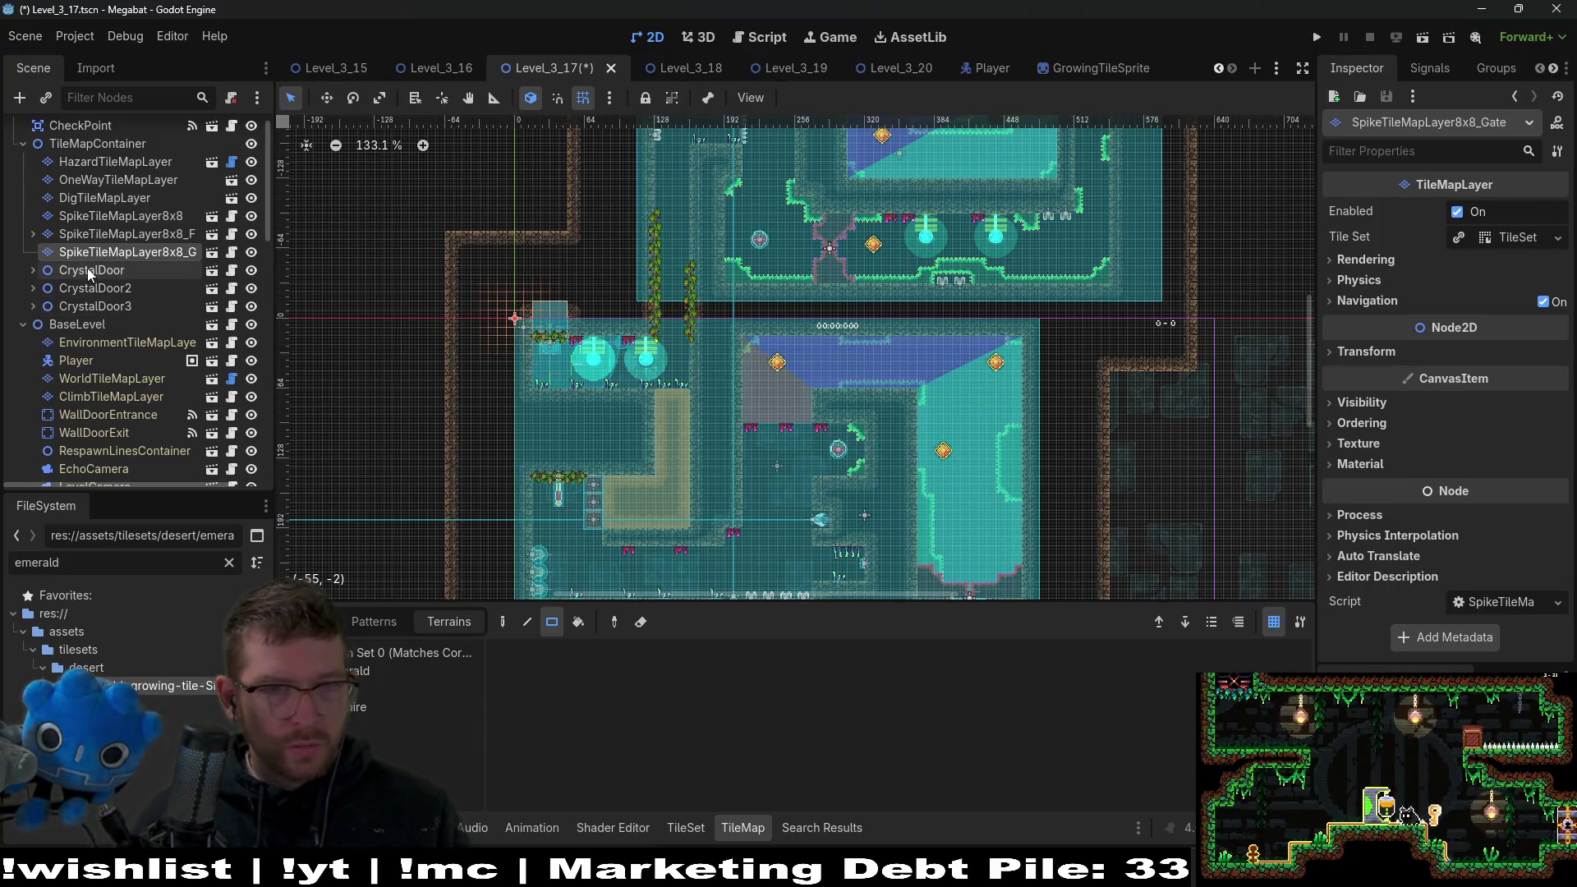
left_click(87, 269)
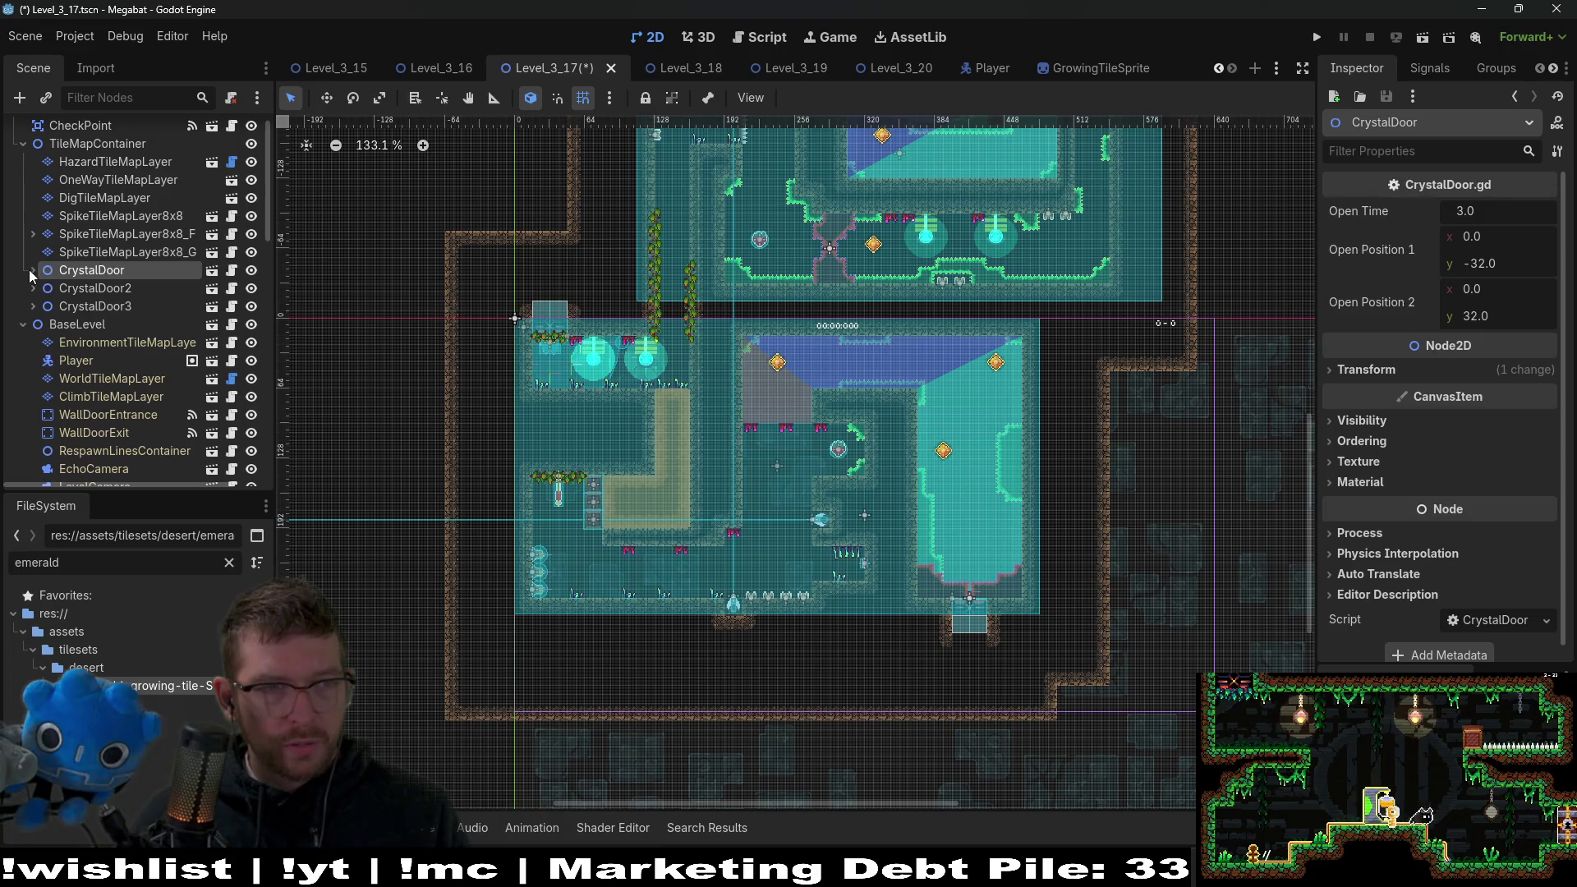
Paint spike terrain on the Gate layer across and down the X mark.
left_click(33, 269)
left_click(87, 289)
left_click(90, 304)
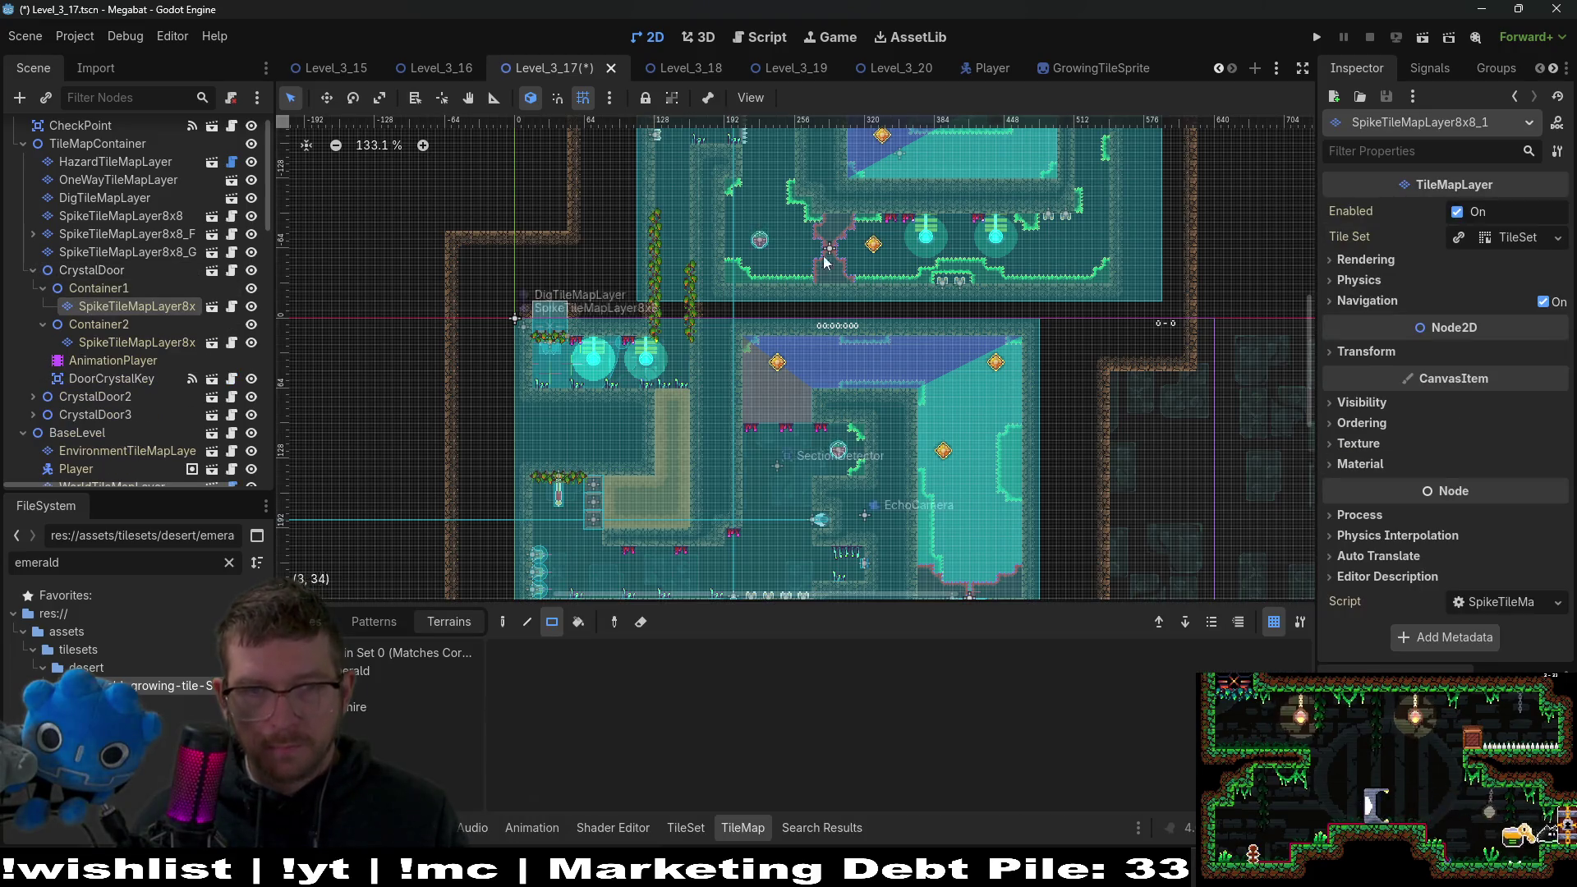
scroll(840, 436, "up", 5)
scroll(766, 217, "up", 8)
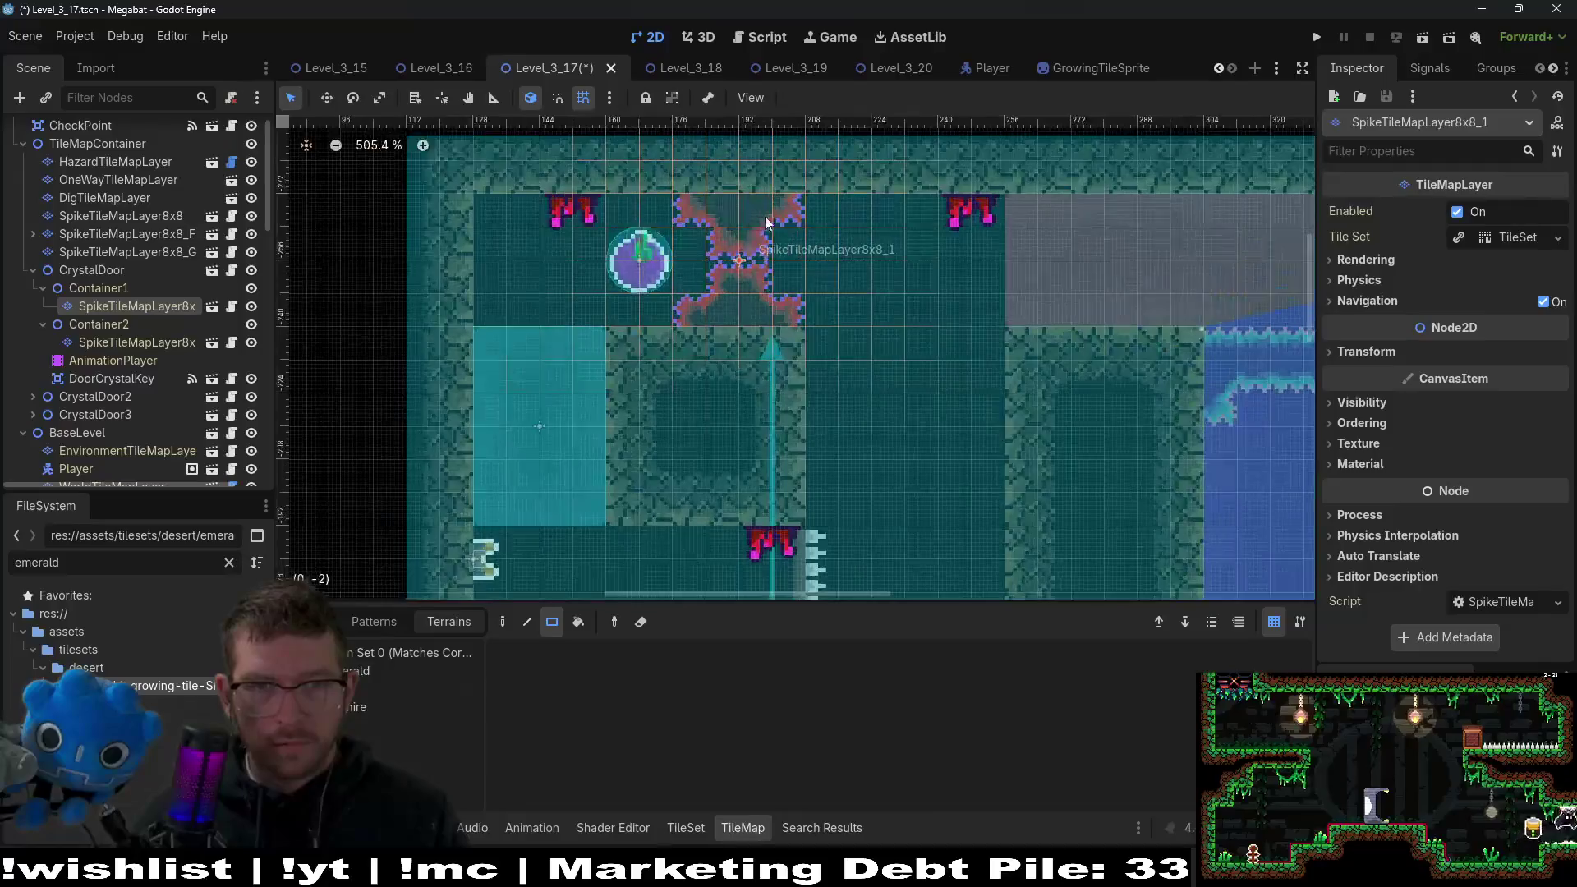
left_click(151, 255)
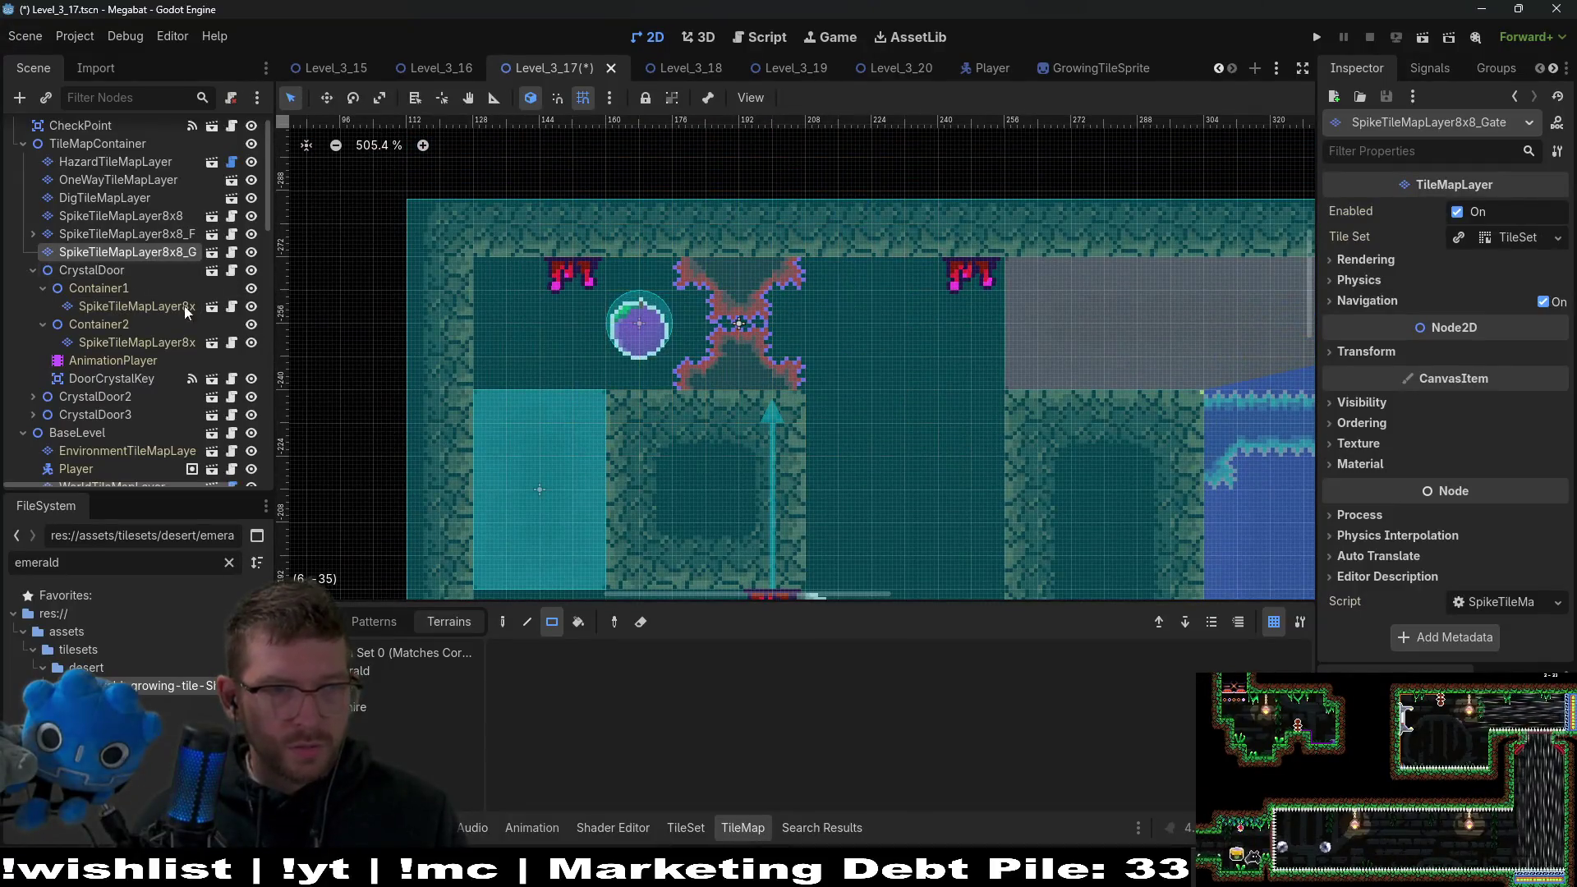
left_click(377, 689)
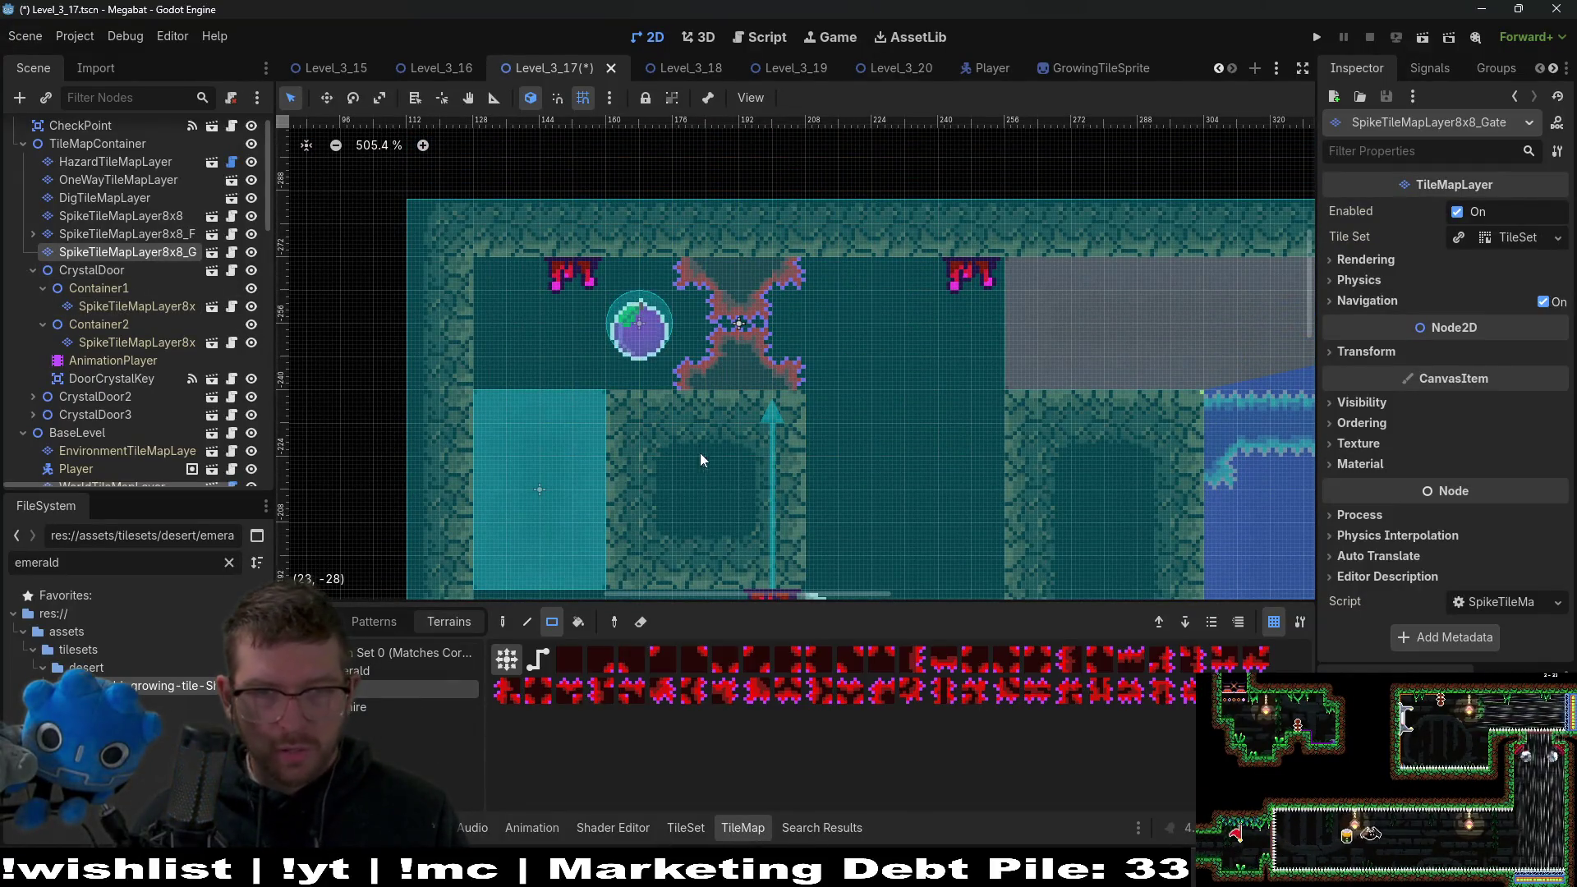
left_click_drag(694, 383, 781, 394)
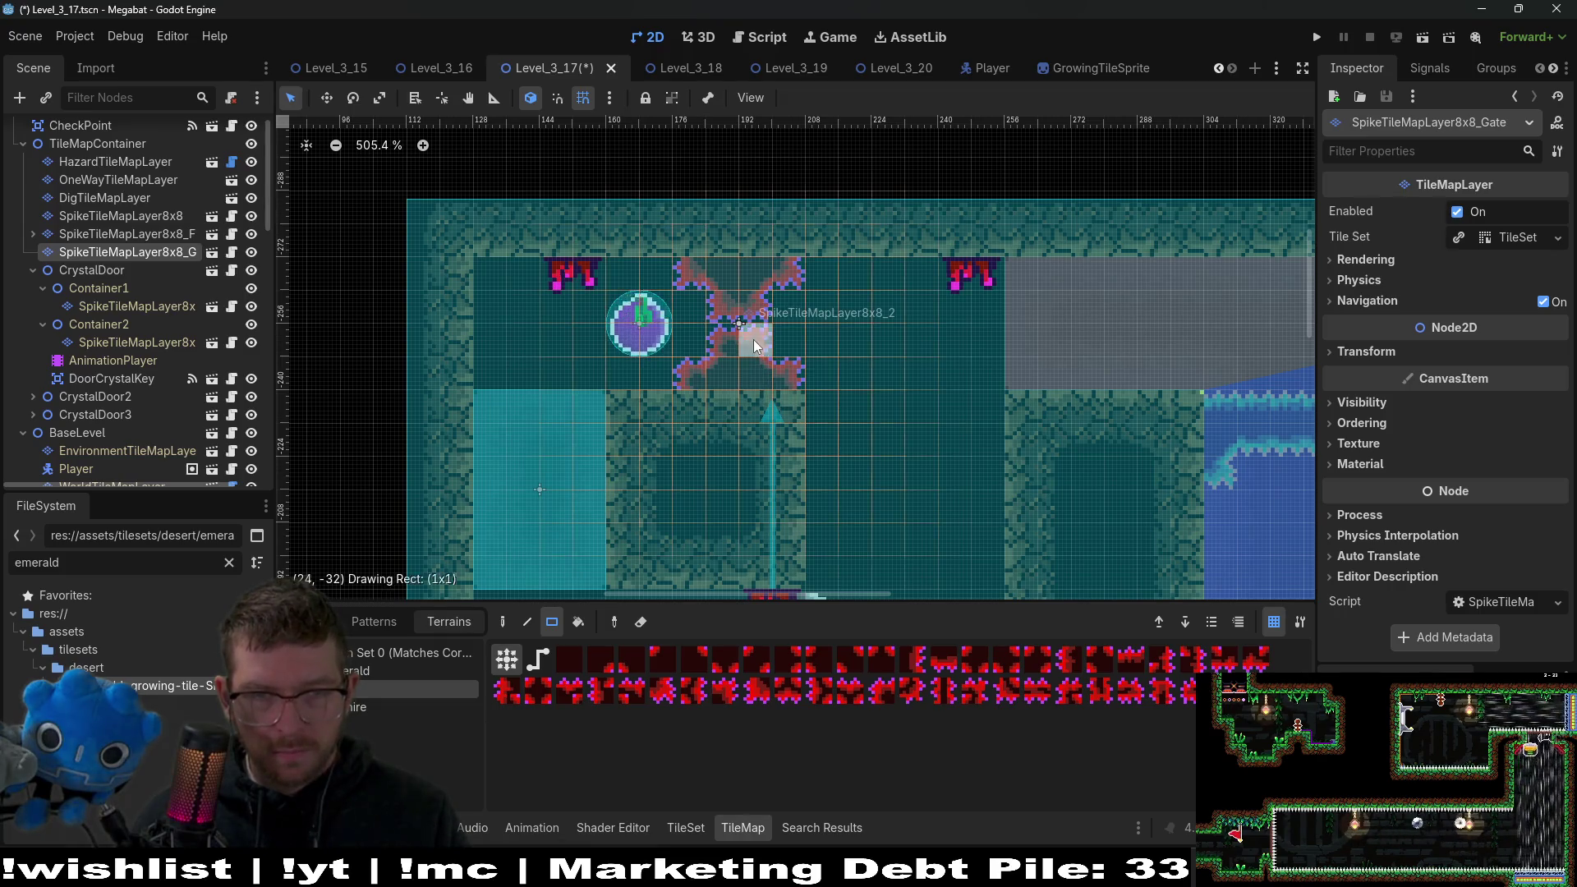
left_click_drag(738, 338, 697, 256)
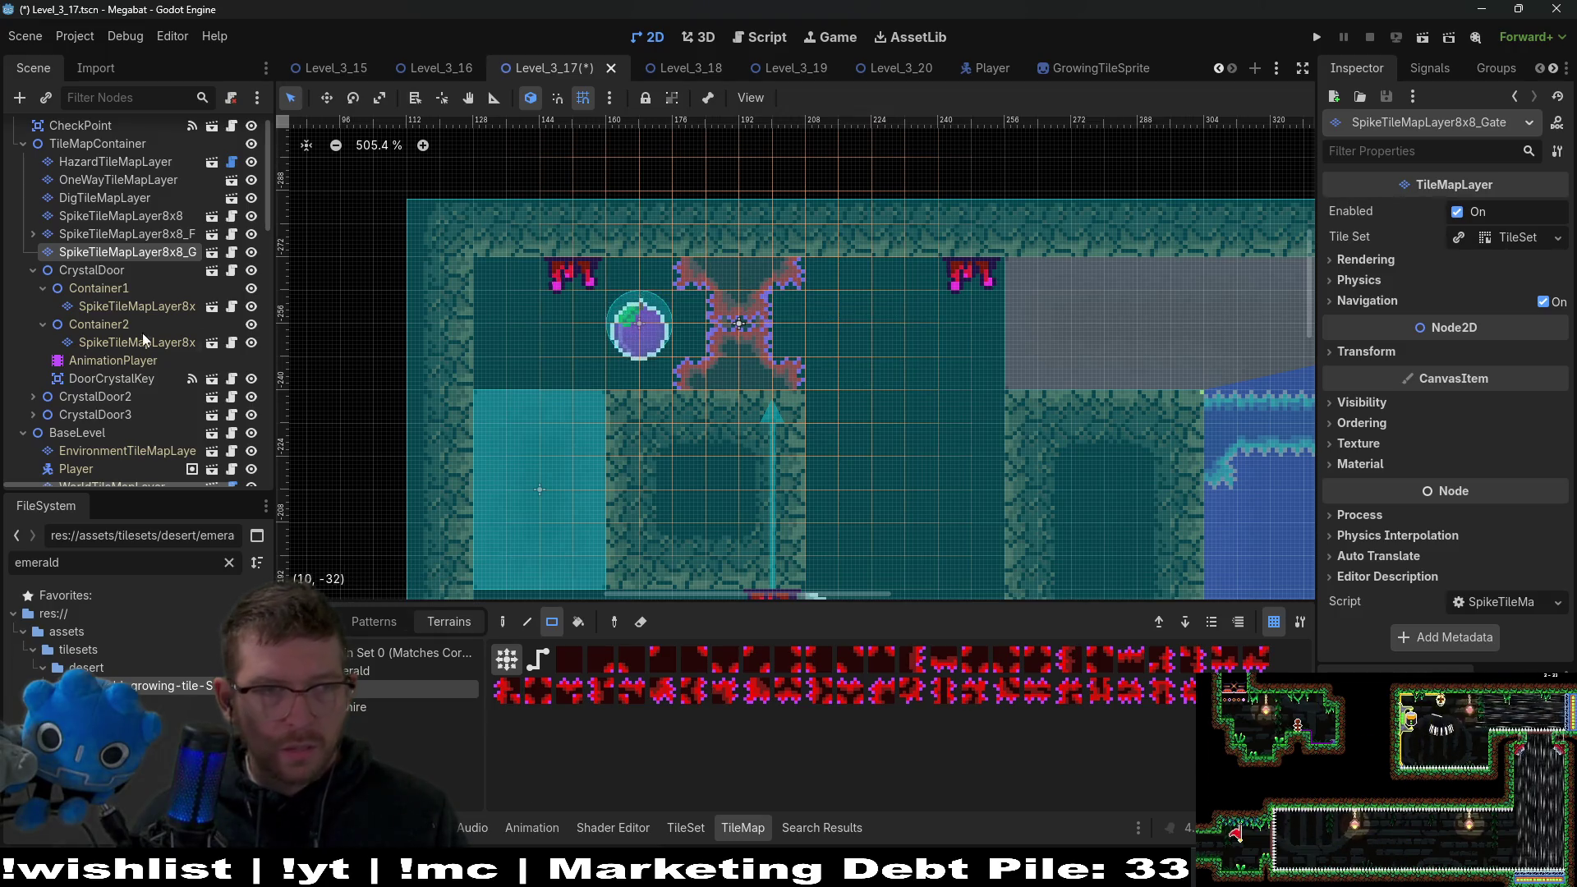
Move DoorCrystalKey under the Gate layer and delete the CrystalDoor node.
left_click_drag(116, 383, 124, 255)
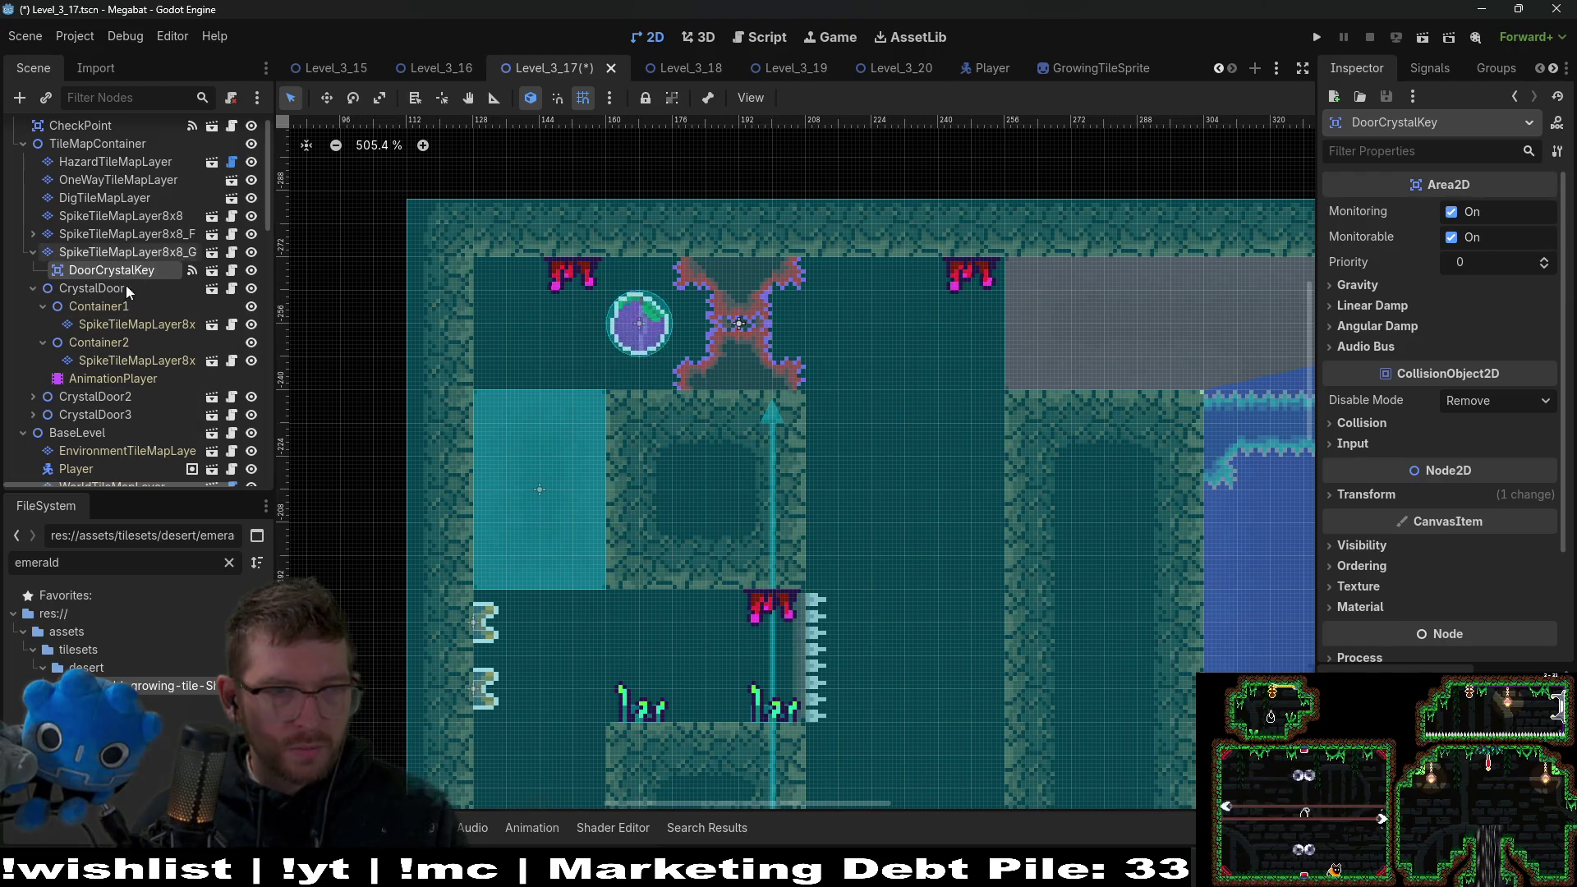
left_click(95, 288)
key("Delete")
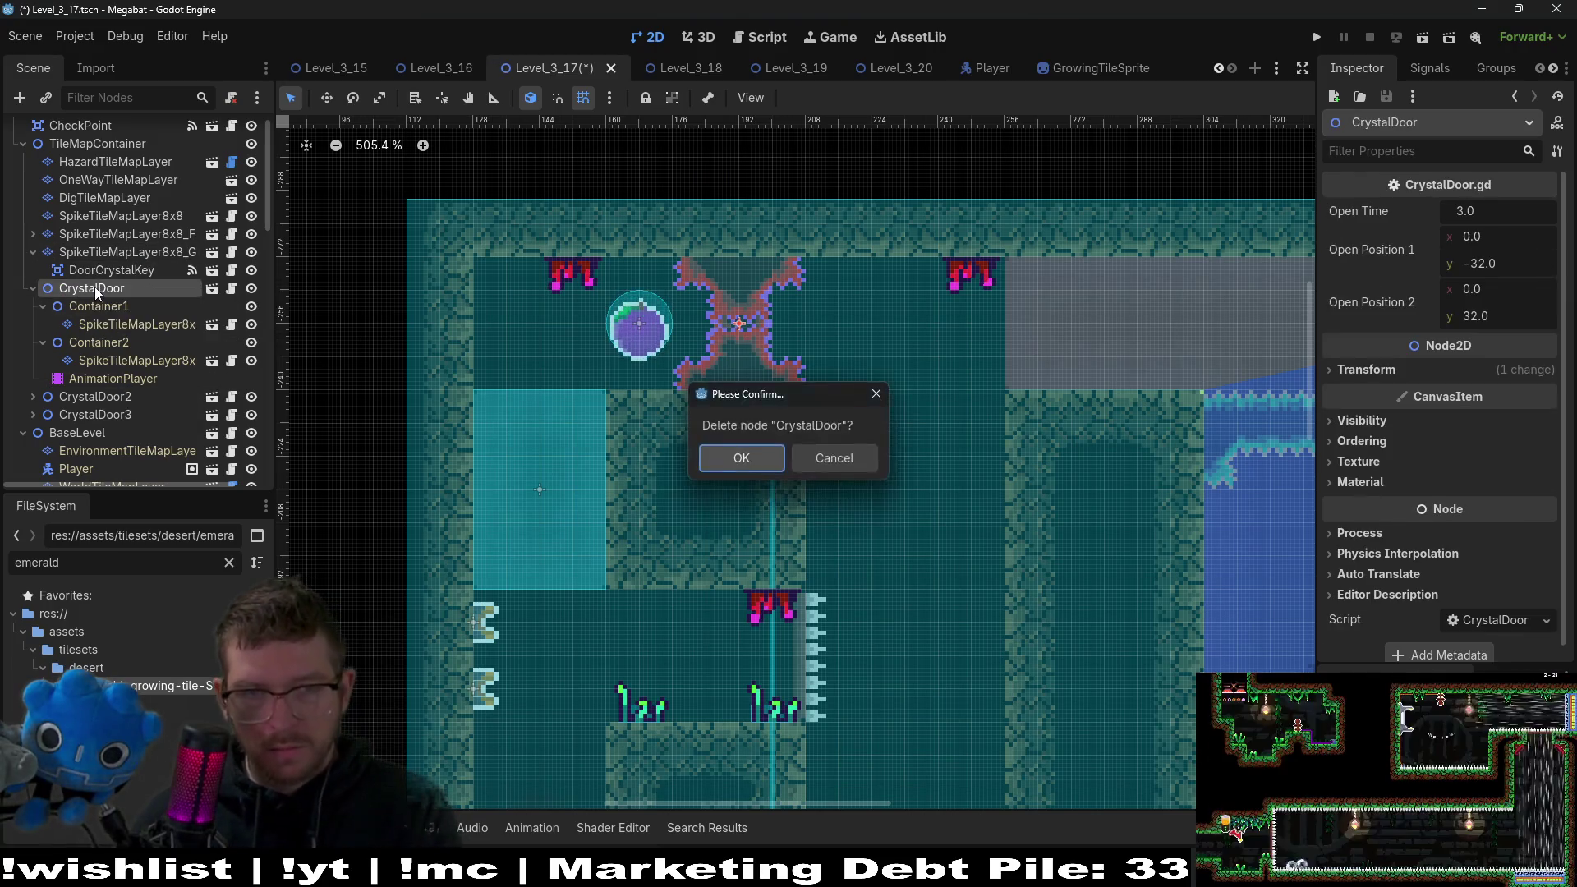
key("Return")
scroll(772, 422, "down", 7)
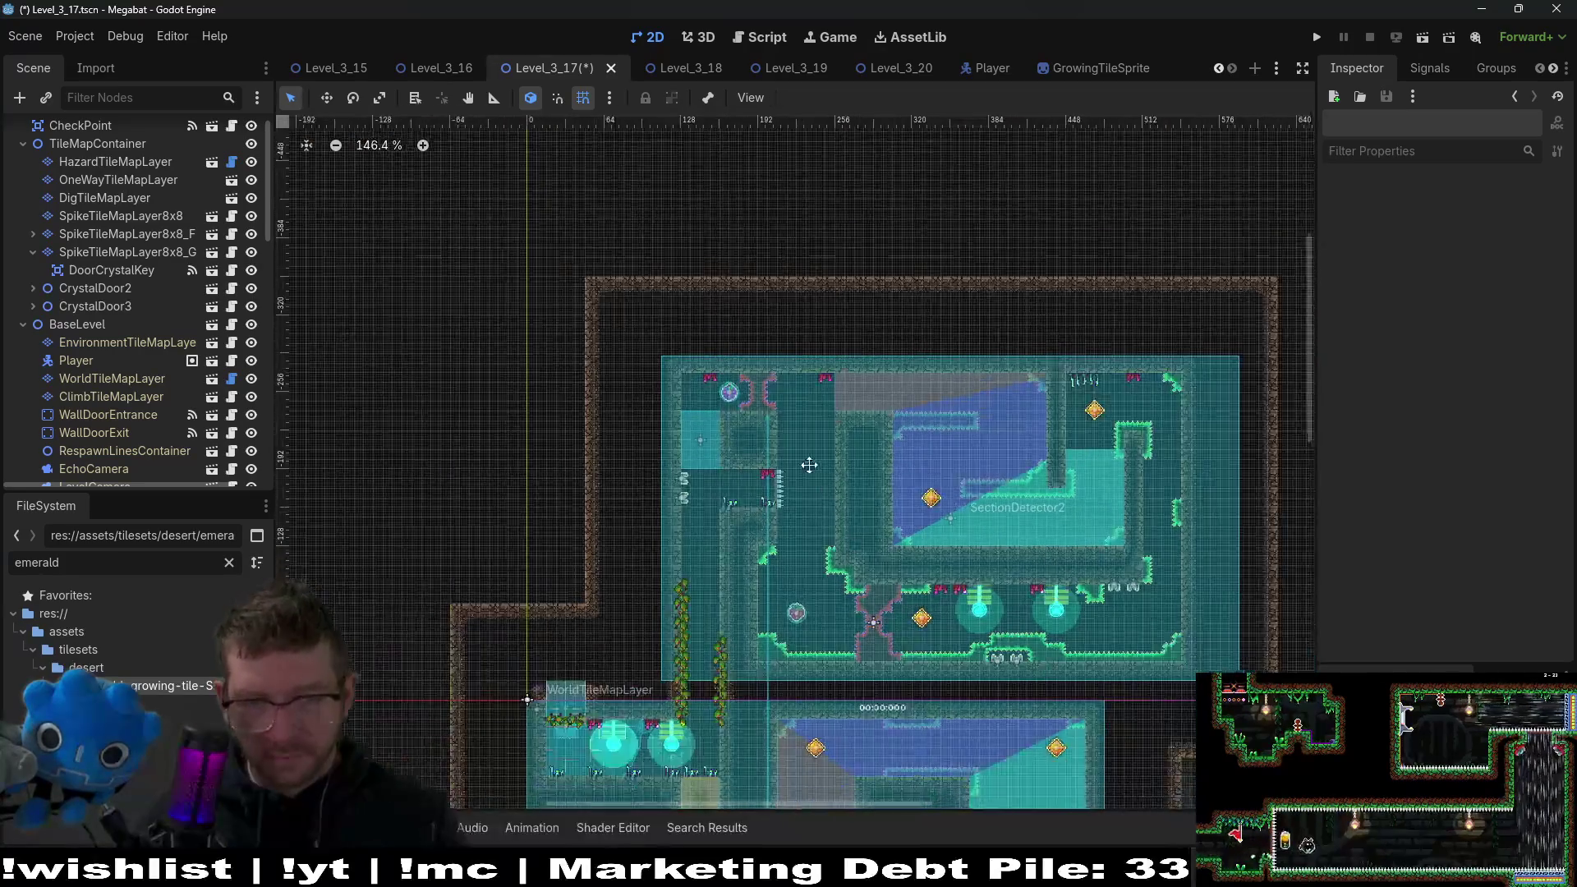
left_click_drag(820, 482, 769, 382)
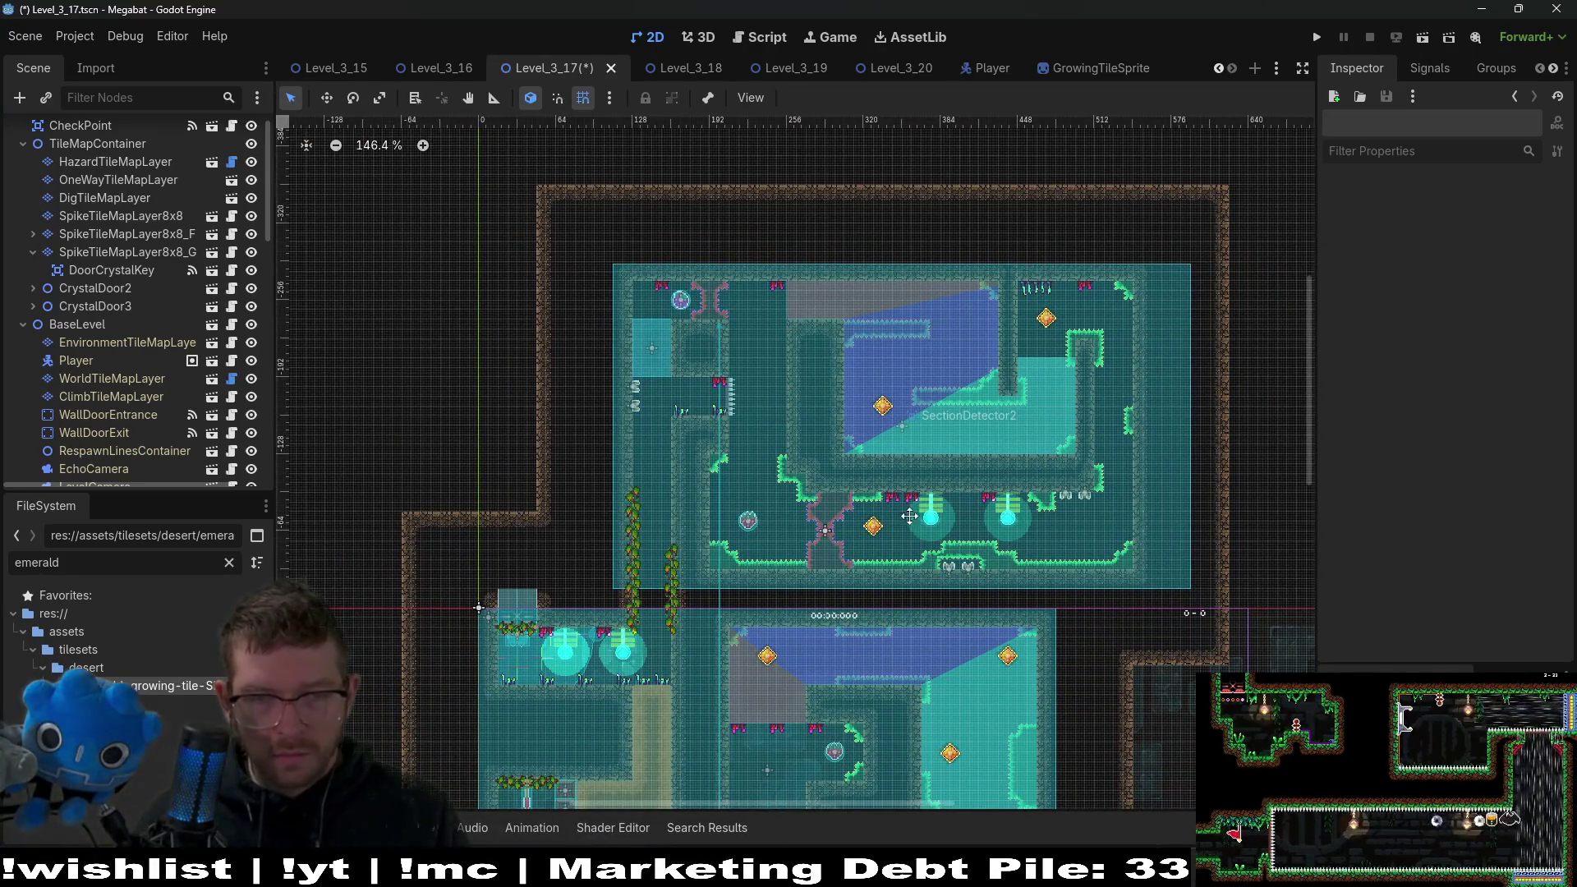
left_click_drag(909, 521, 896, 484)
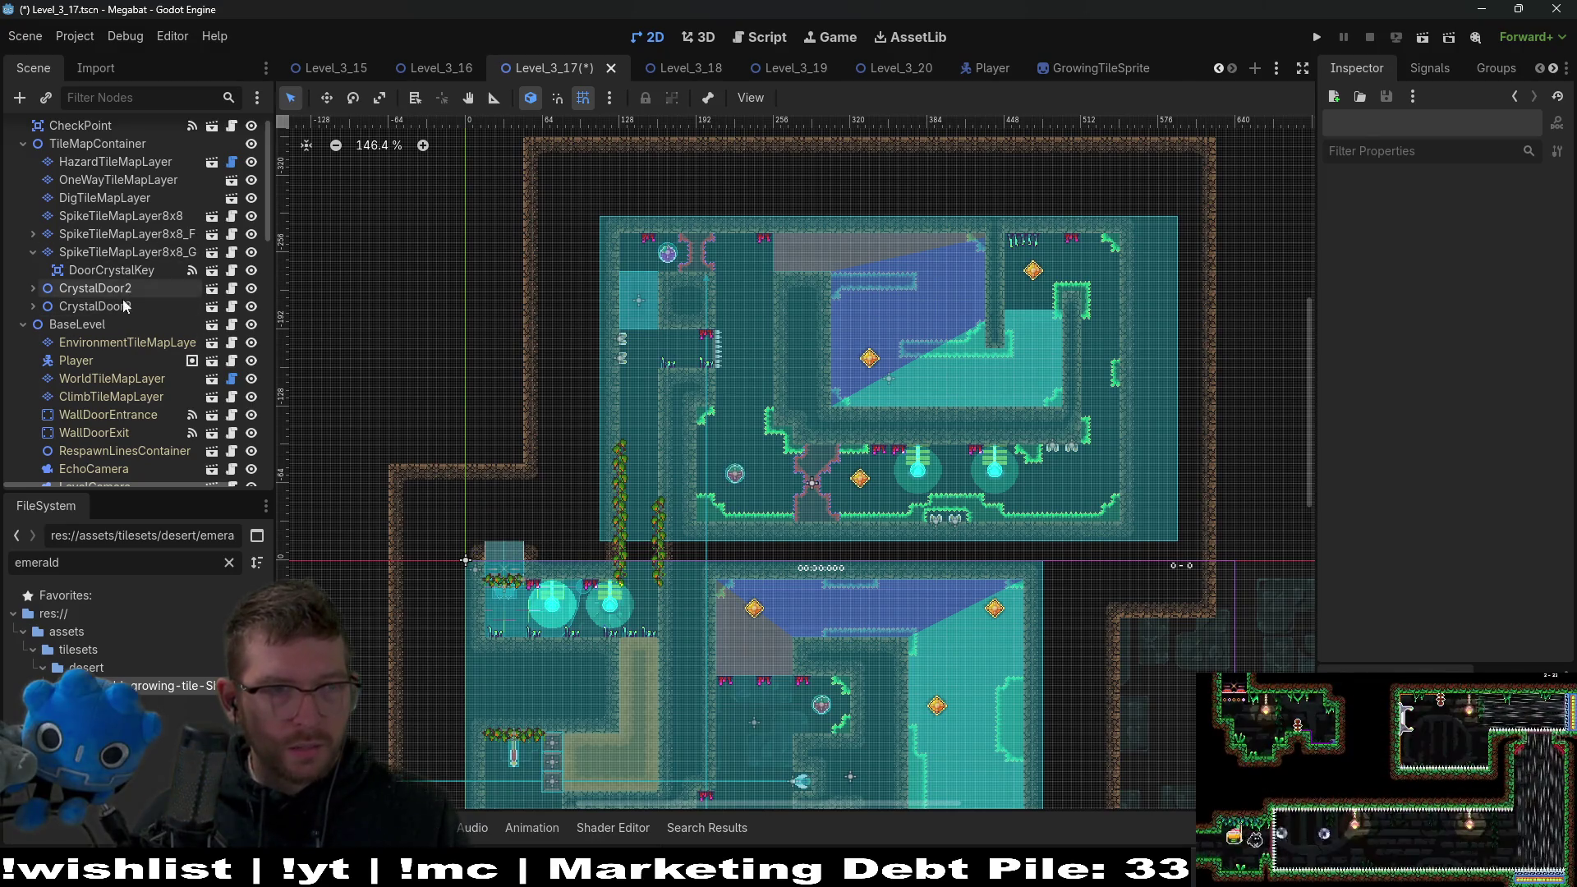
left_click(161, 257)
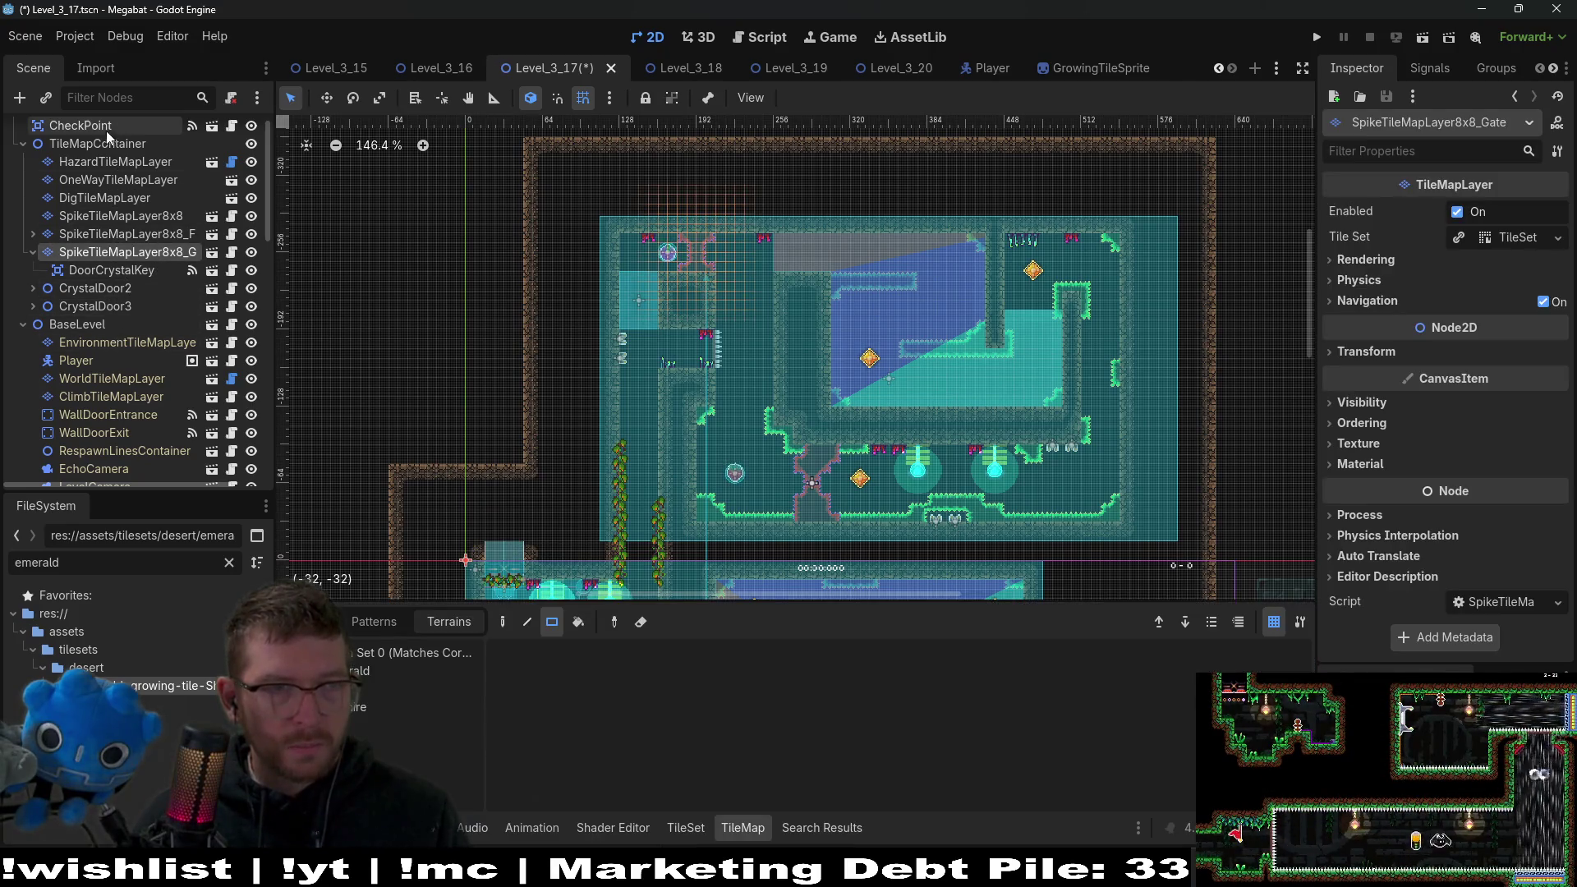
Instance another SpikeTileMapLayer8x8 under TileMapContainer and name it SpikeTileMapLayer8x8_Gate2.
left_click(102, 145)
key("ctrl+shift+a")
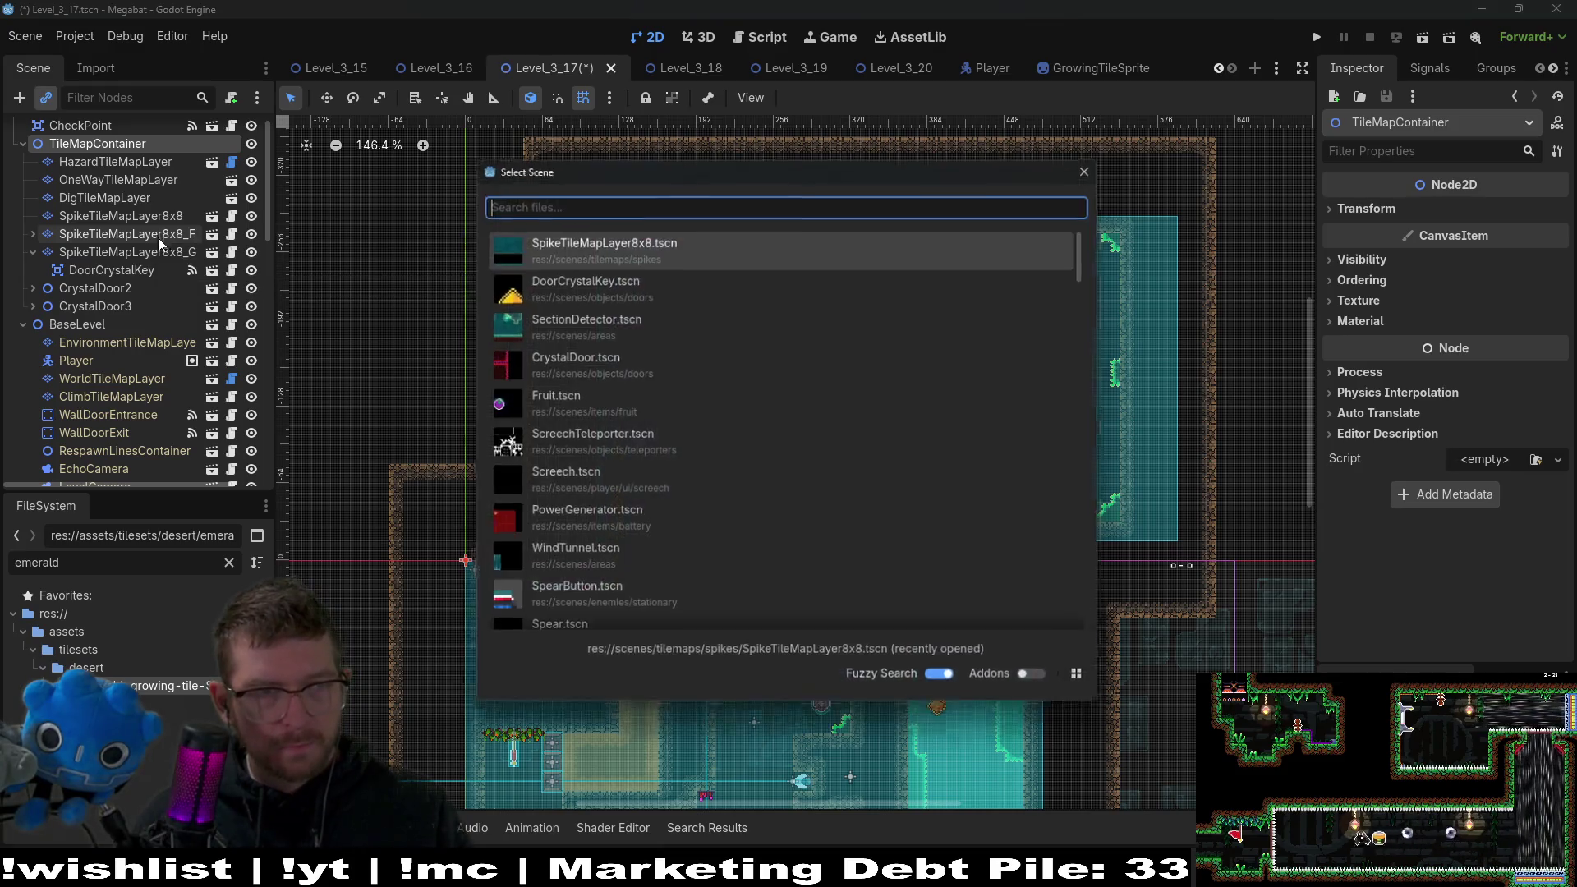
type("spike")
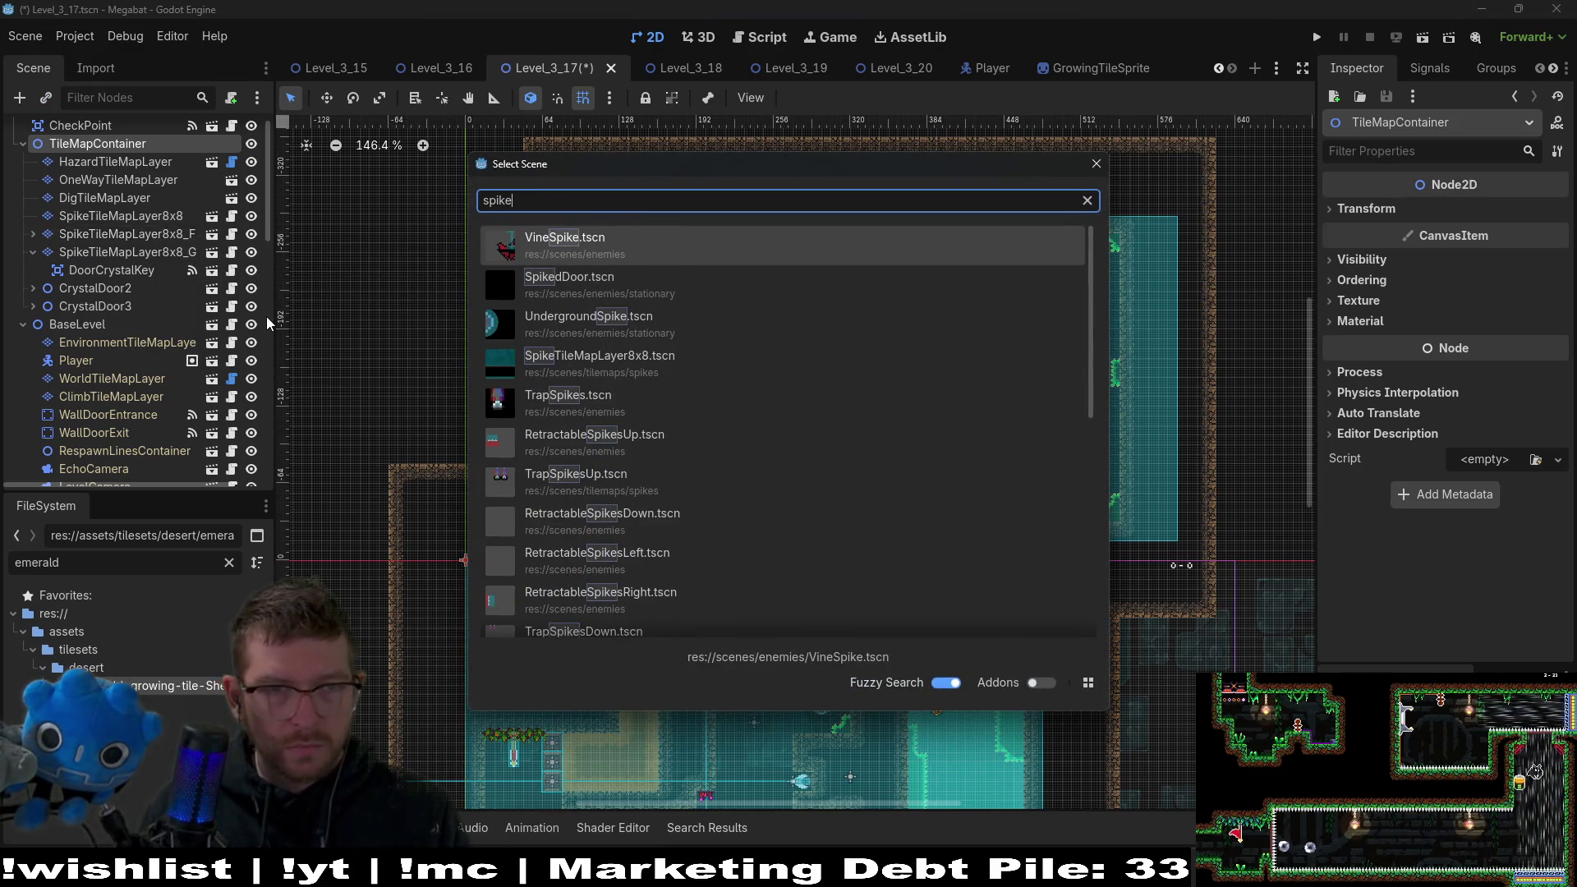
key("Down")
key("Down")
key("Down")
key("Return")
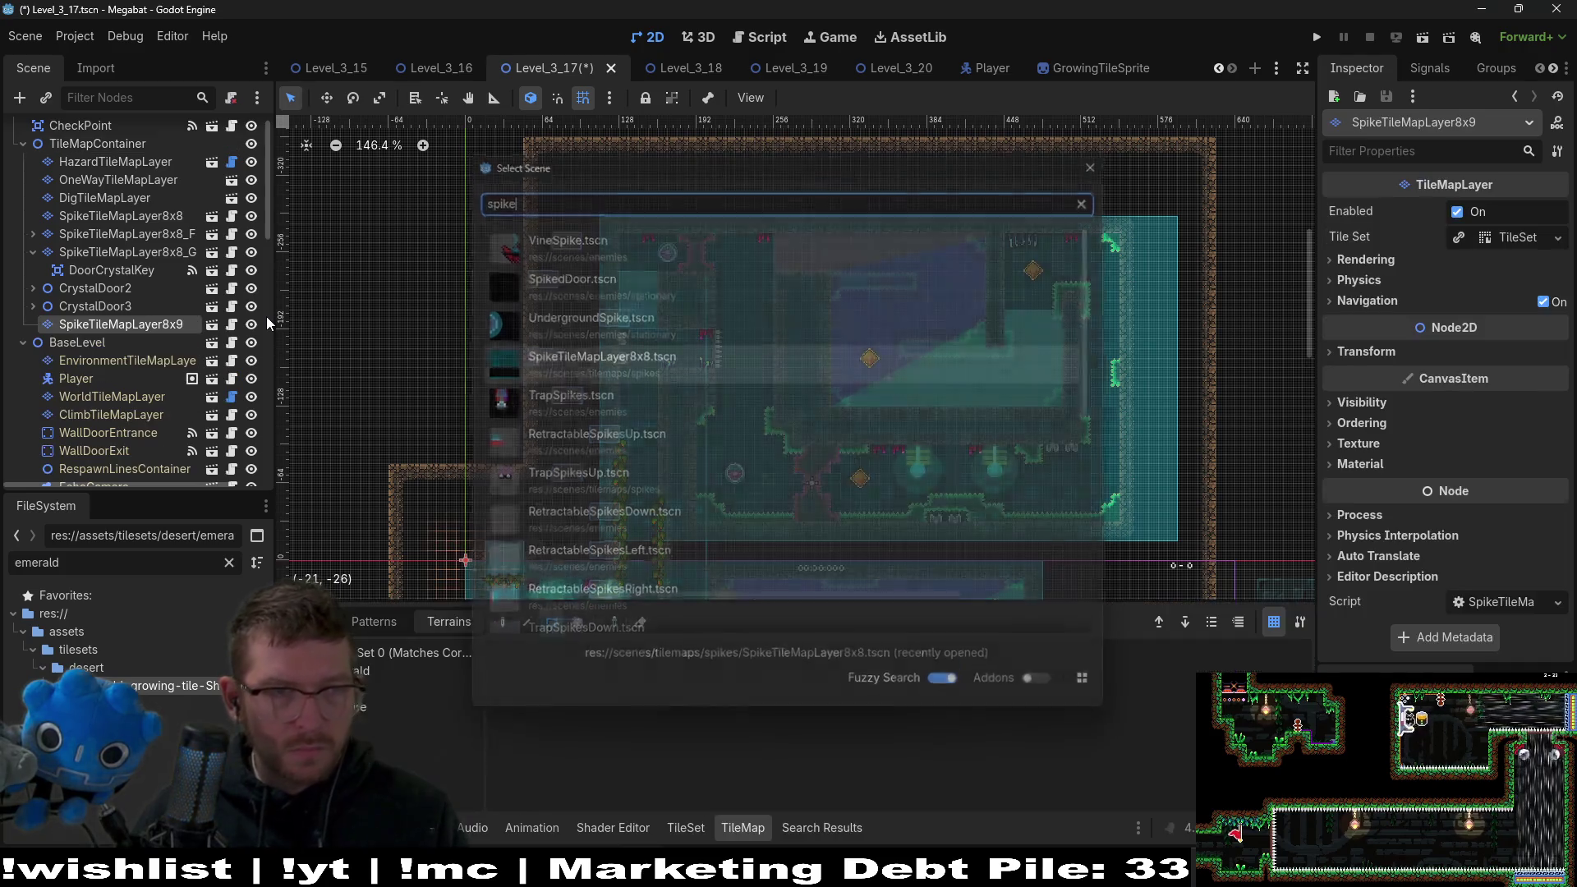
double_click(183, 325)
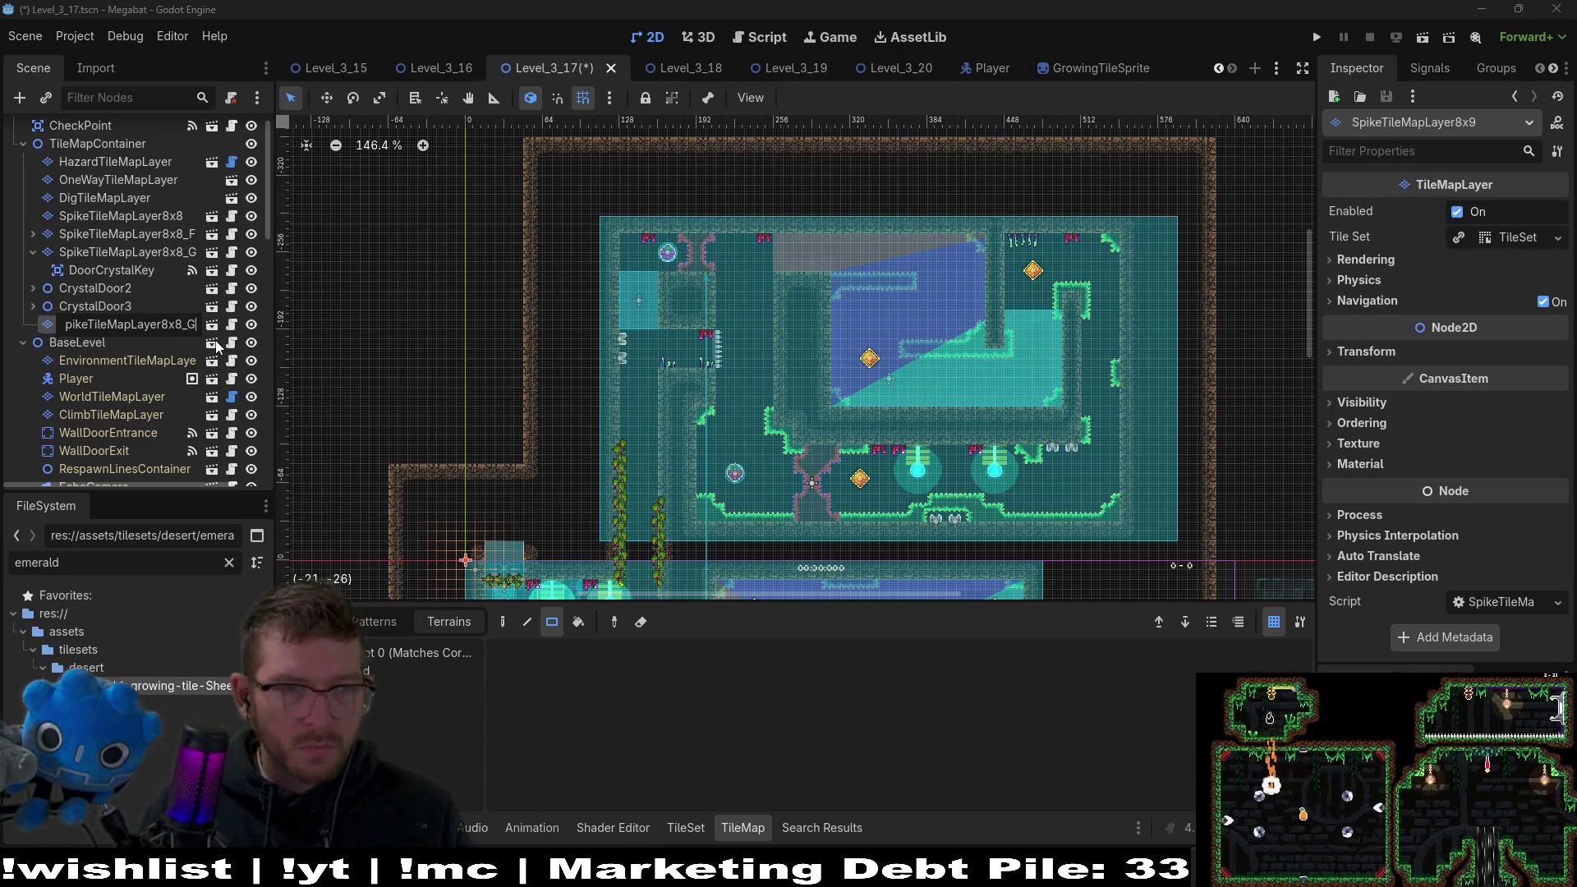
type("Gate2")
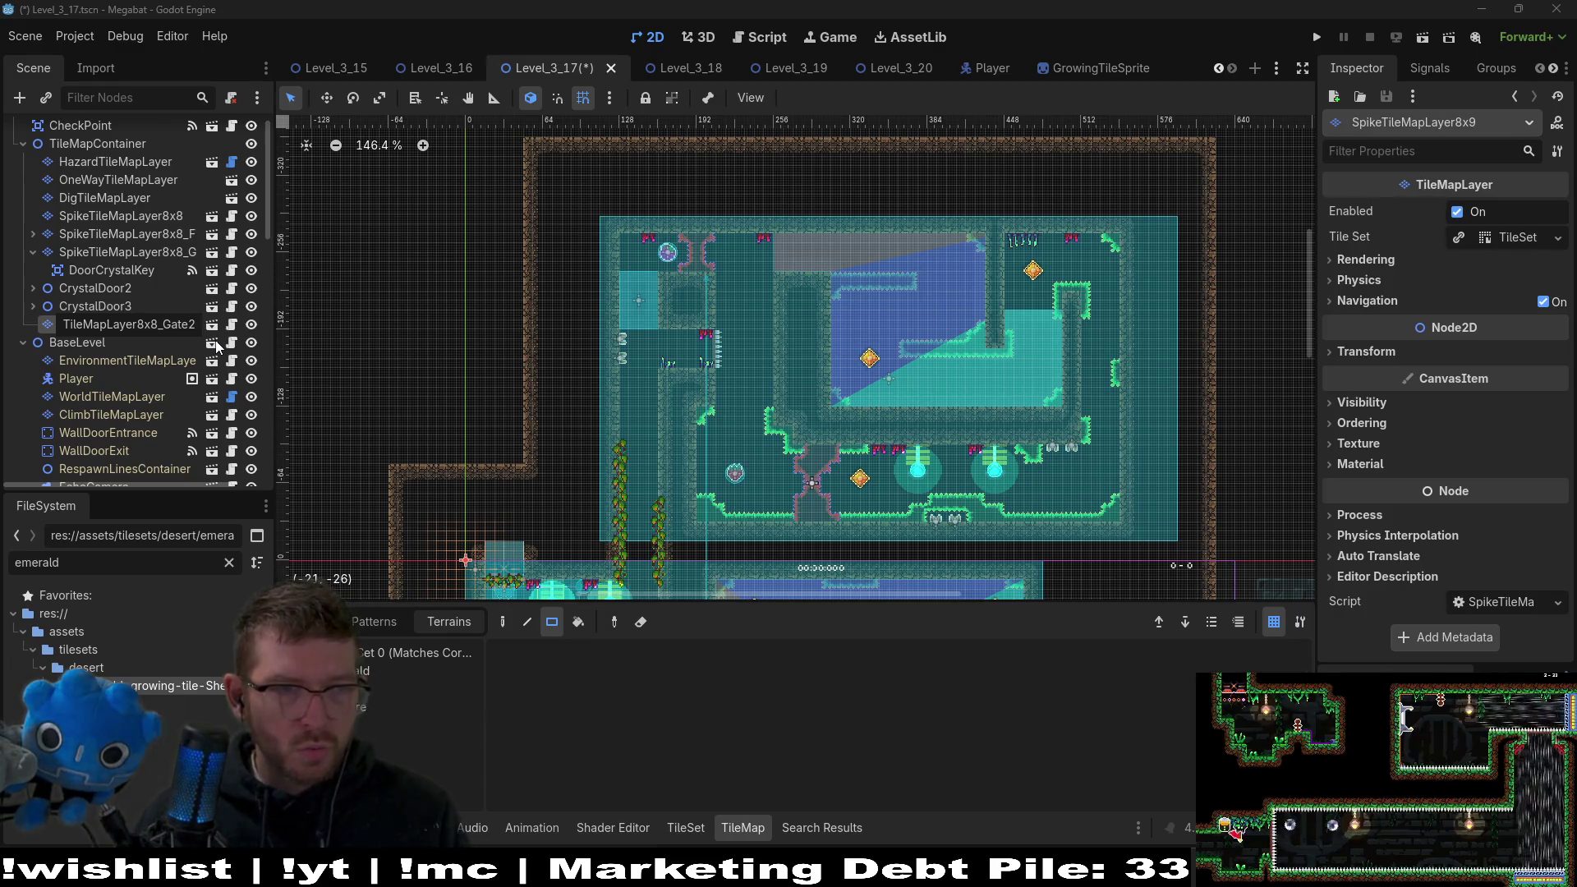
key("Return")
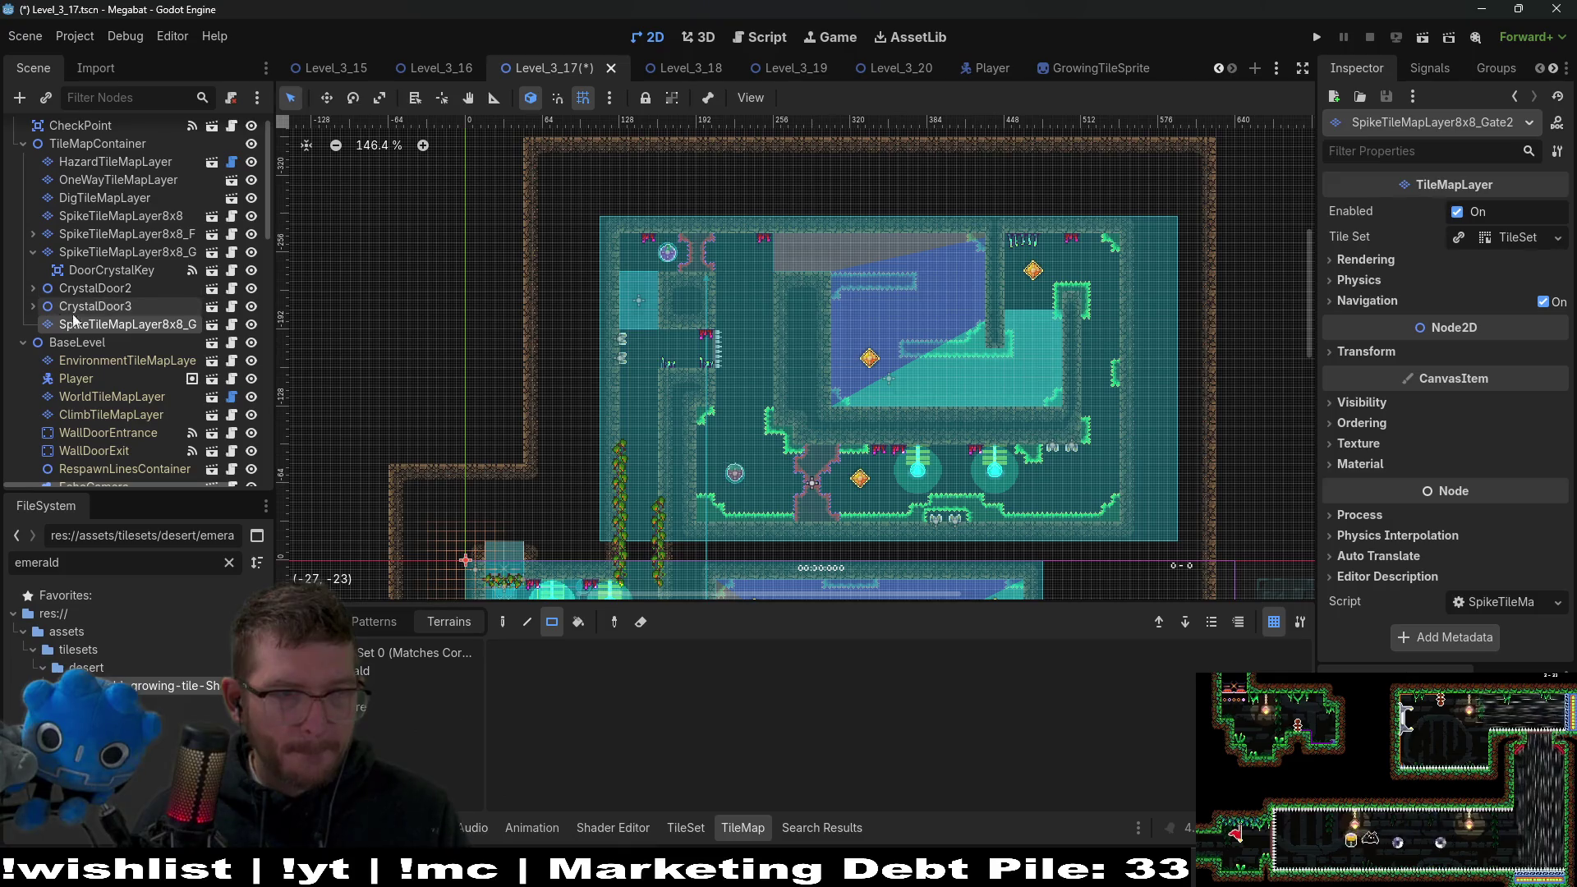
Move the Gate2 layer above CrystalDoor2, make it active, and choose the spike terrain.
left_click_drag(91, 322, 53, 281)
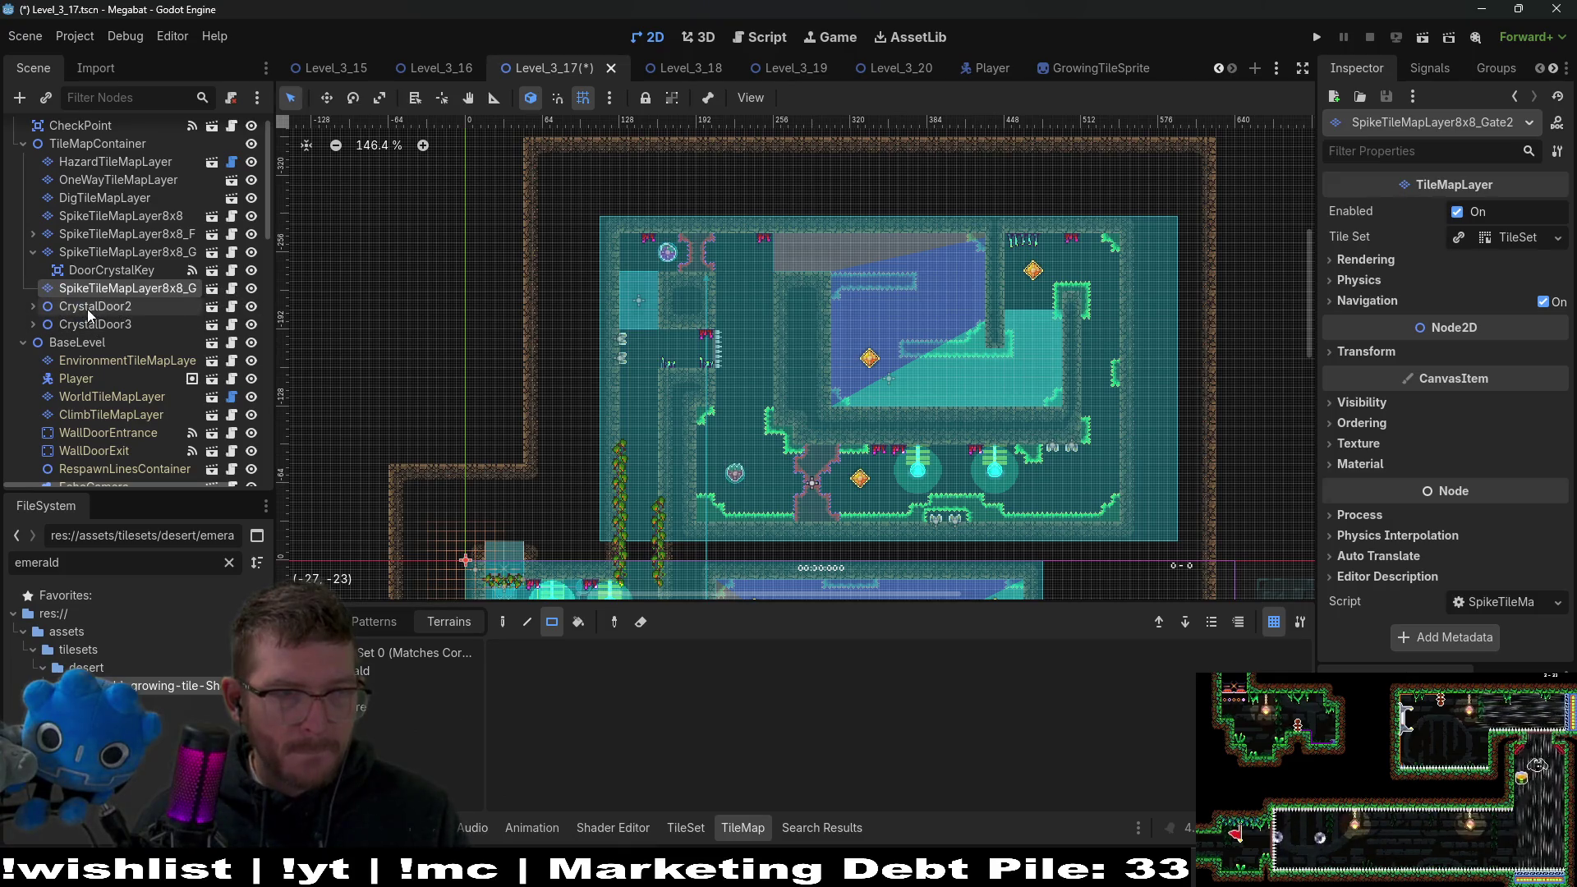
left_click(110, 309)
left_click(34, 307)
left_click(107, 326)
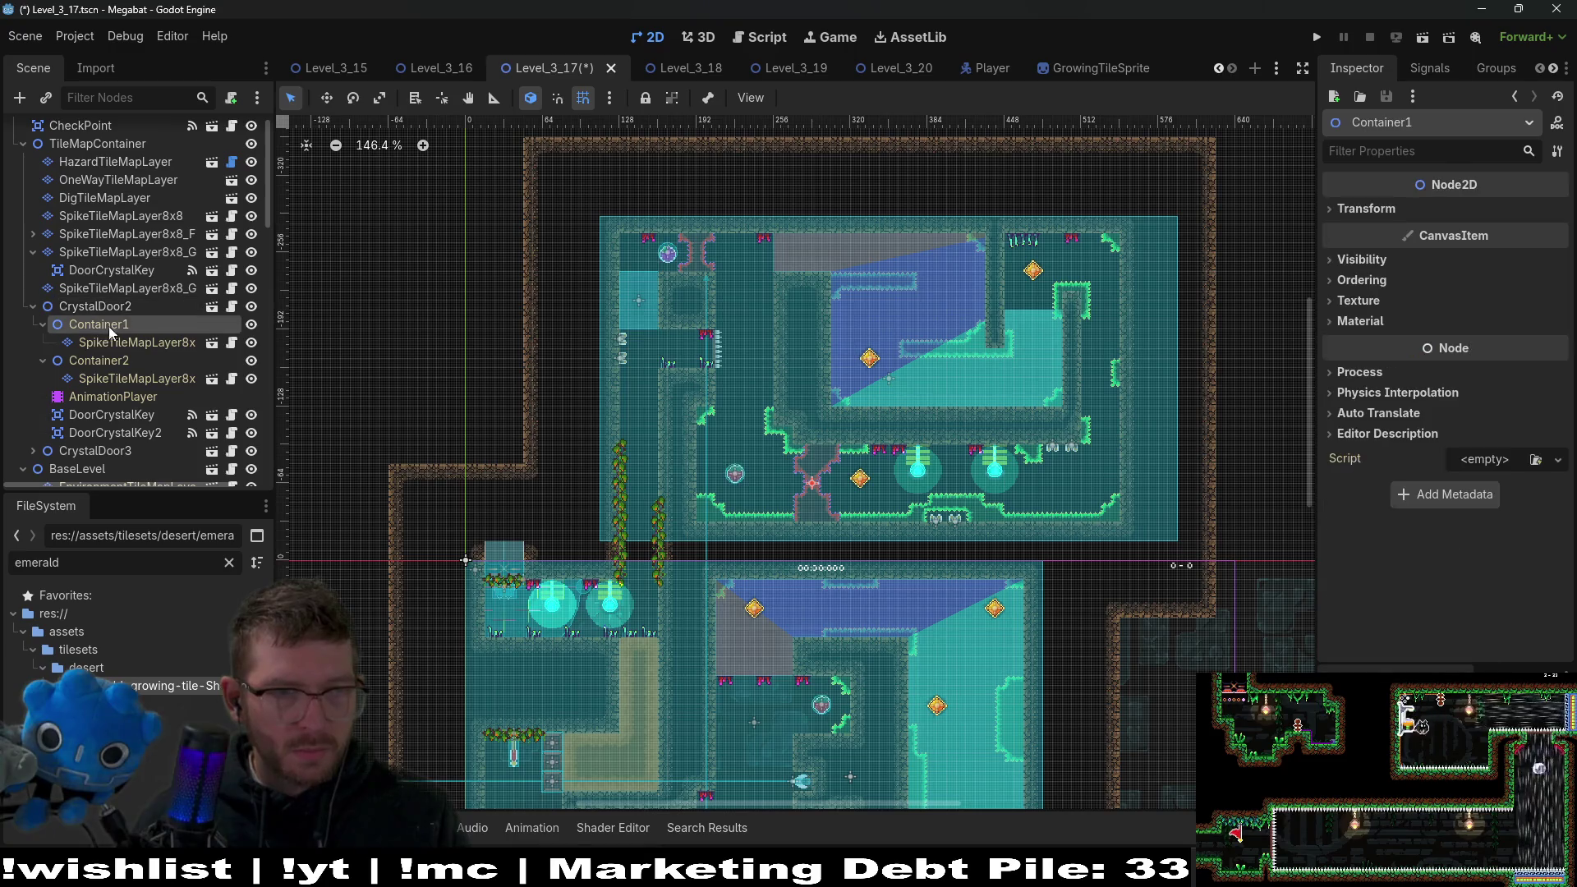
left_click(144, 289)
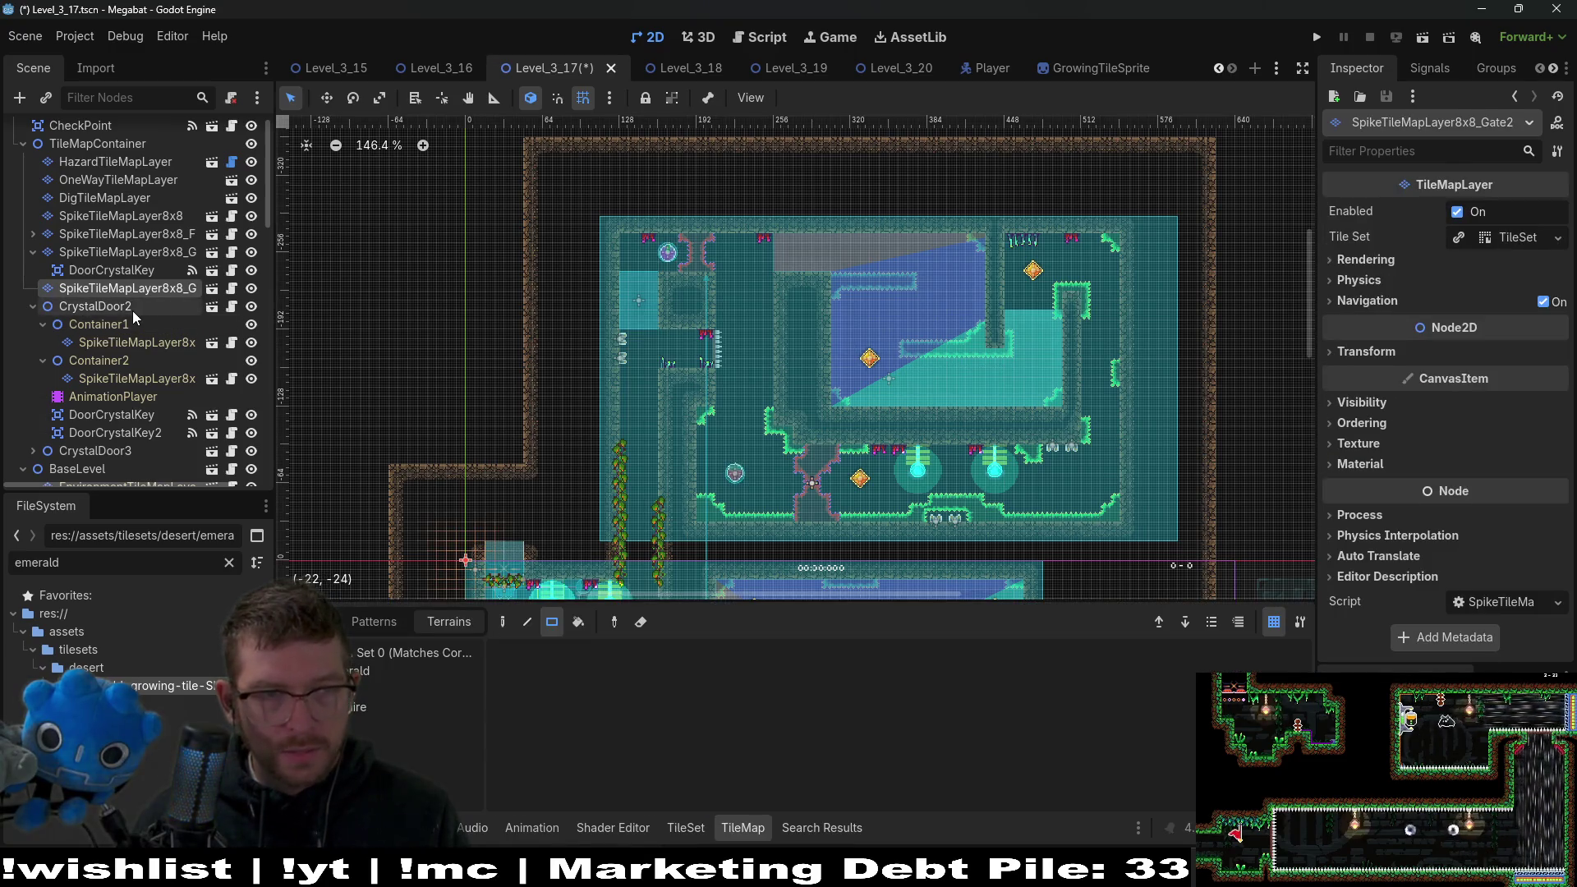
left_click(132, 309)
left_click(146, 290)
left_click(419, 689)
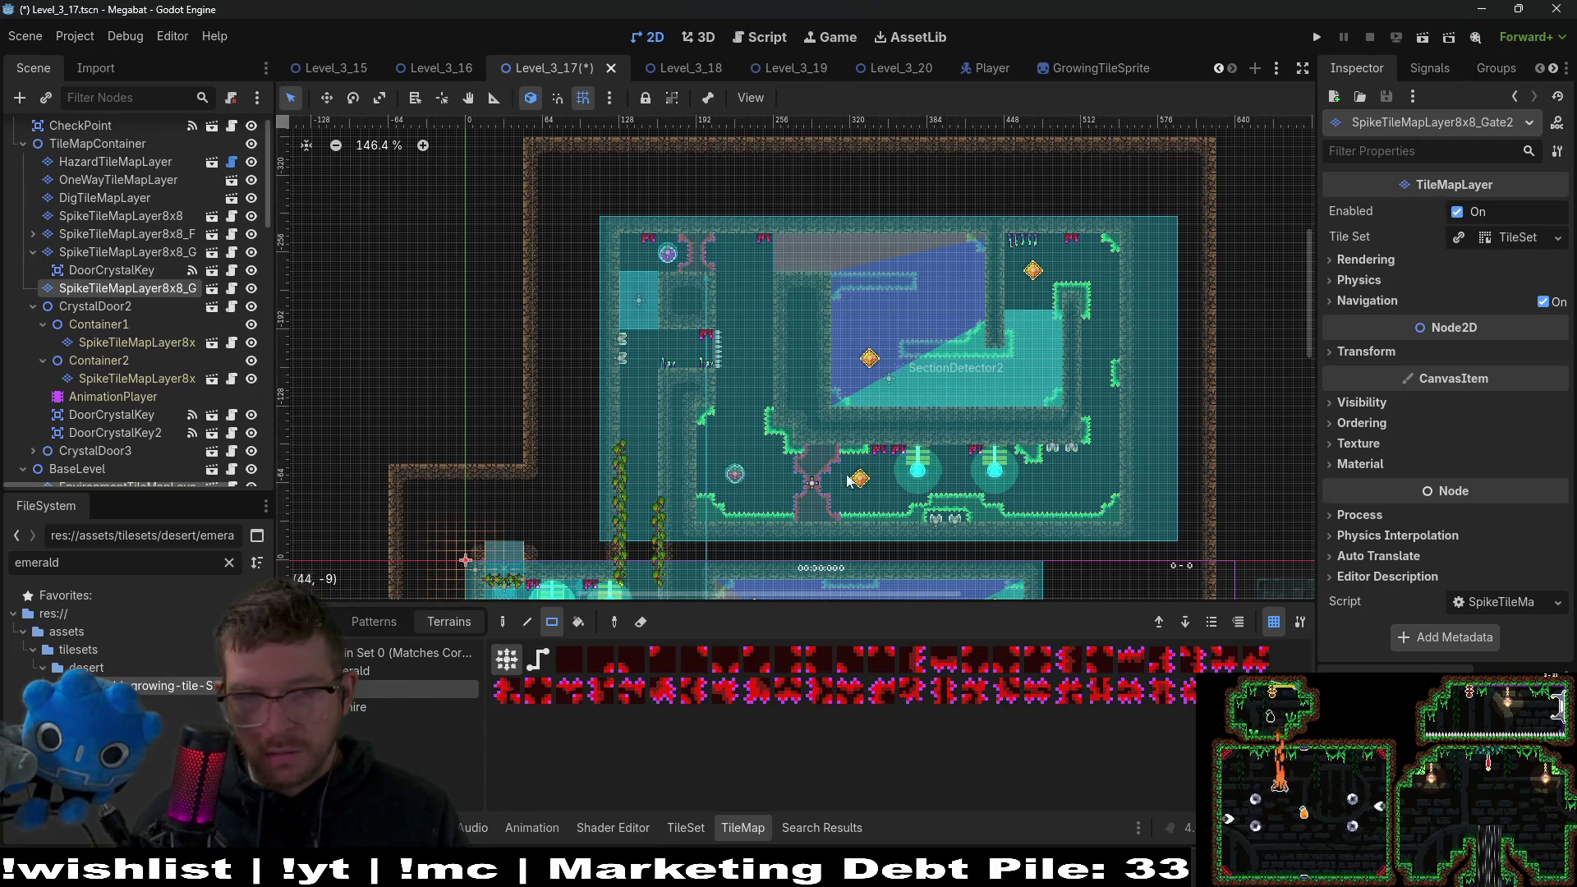
Paint spike terrain rectangles over CrystalDoor2's crossed spikes on the Gate2 layer.
scroll(847, 481, "up", 6)
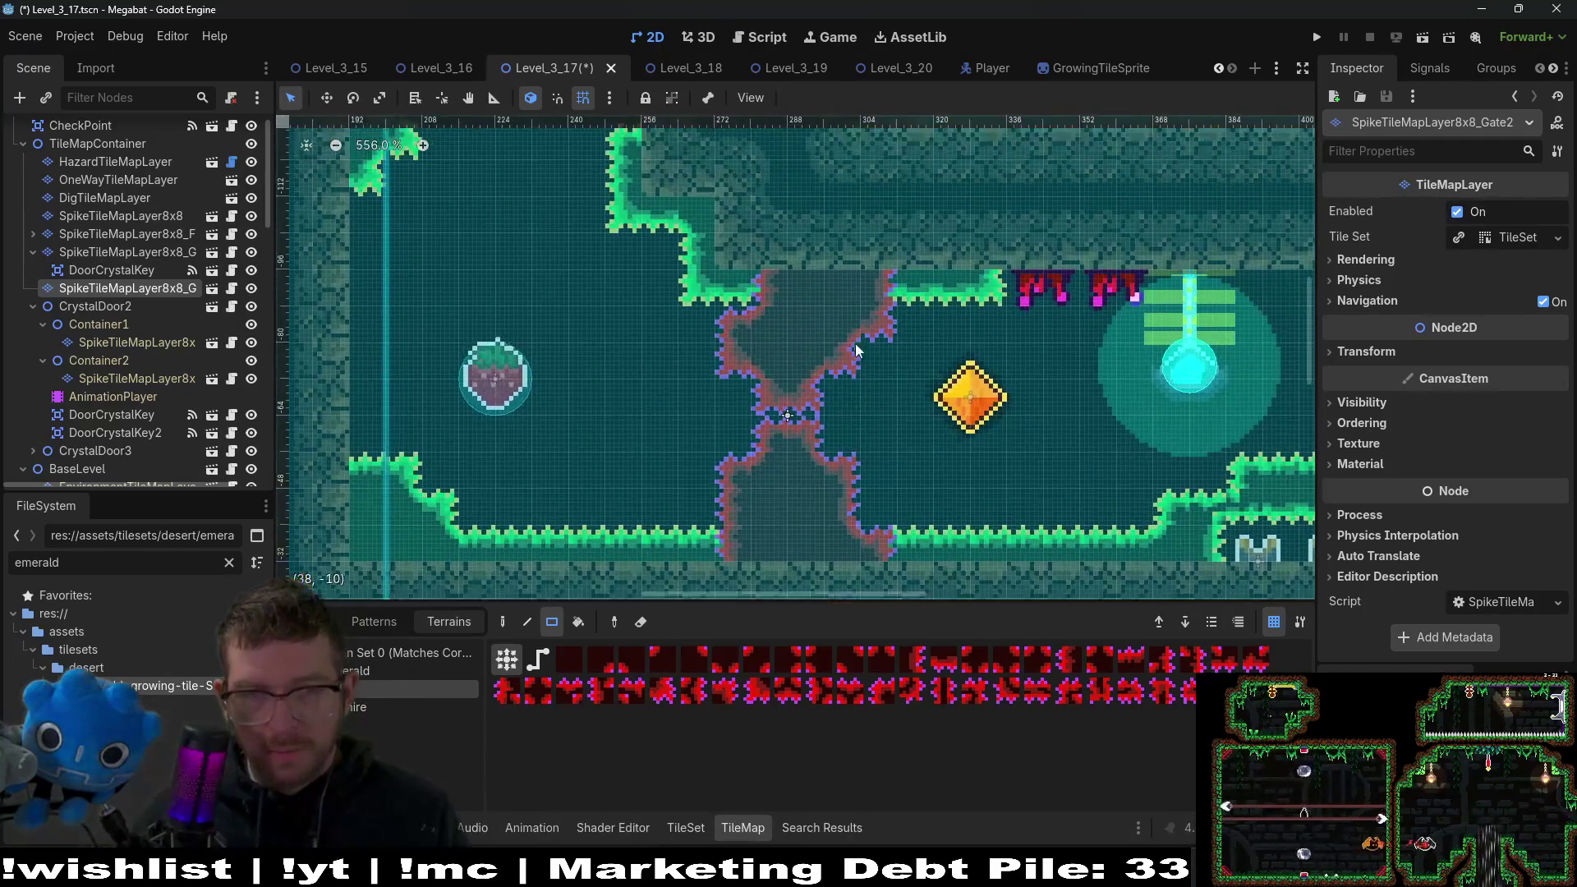
left_click_drag(781, 278, 876, 322)
mouse_move(744, 326)
left_mouse_down()
mouse_move(833, 363)
mouse_move(785, 460)
mouse_move(807, 546)
left_mouse_up()
left_click_drag(816, 583, 839, 595)
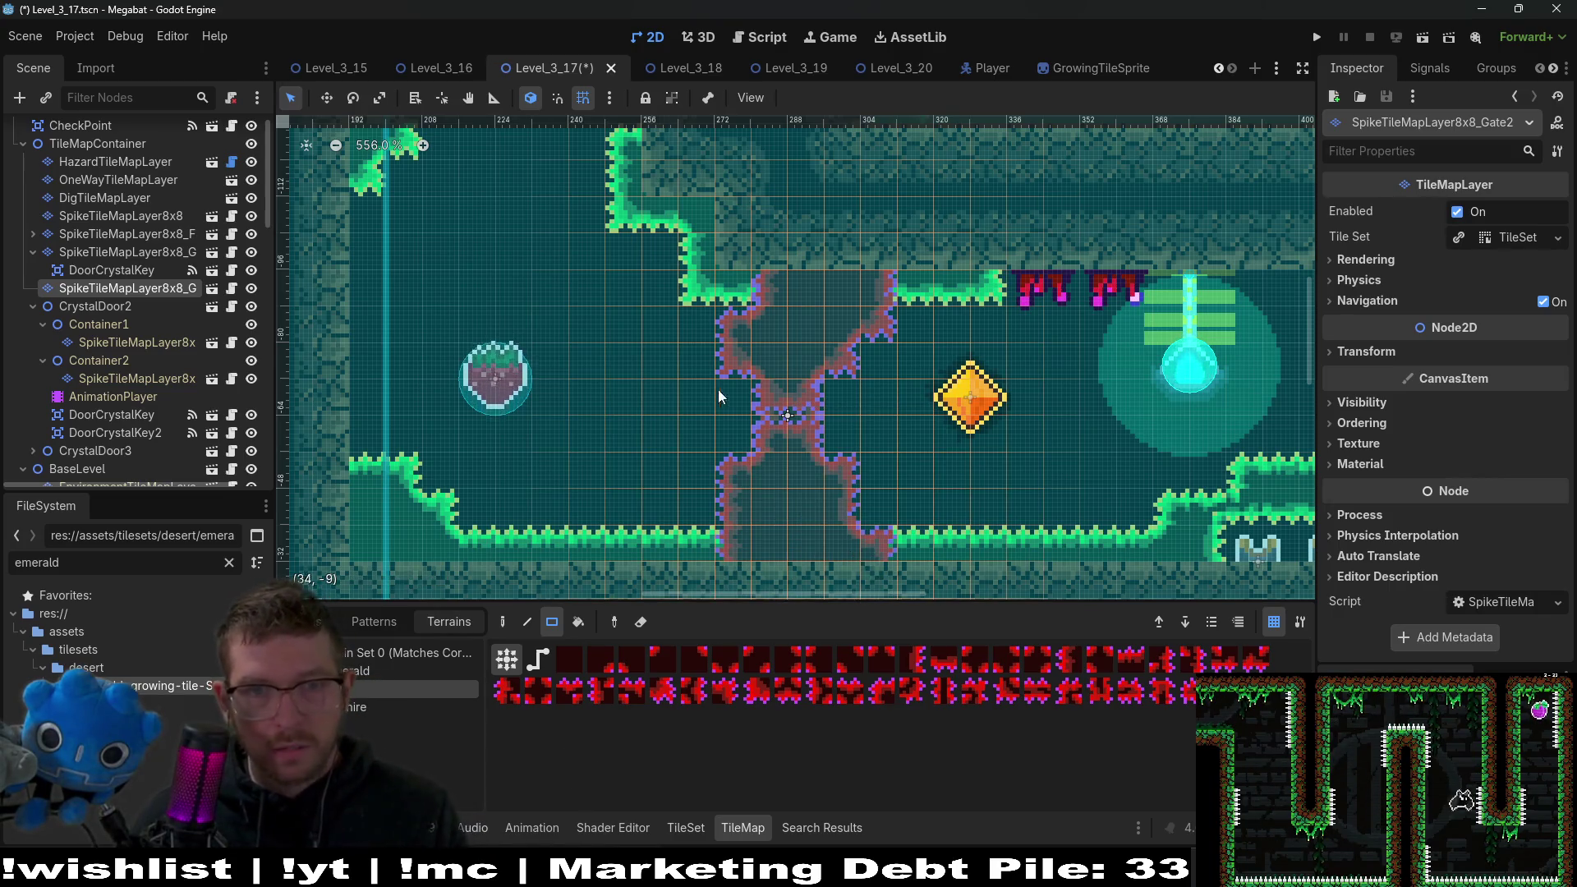
Move DoorCrystalKey and DoorCrystalKey2 under the Gate2 layer and delete CrystalDoor2.
left_click(115, 380)
left_click(114, 414)
left_click(120, 432, "shift")
left_click_drag(121, 416, 112, 290)
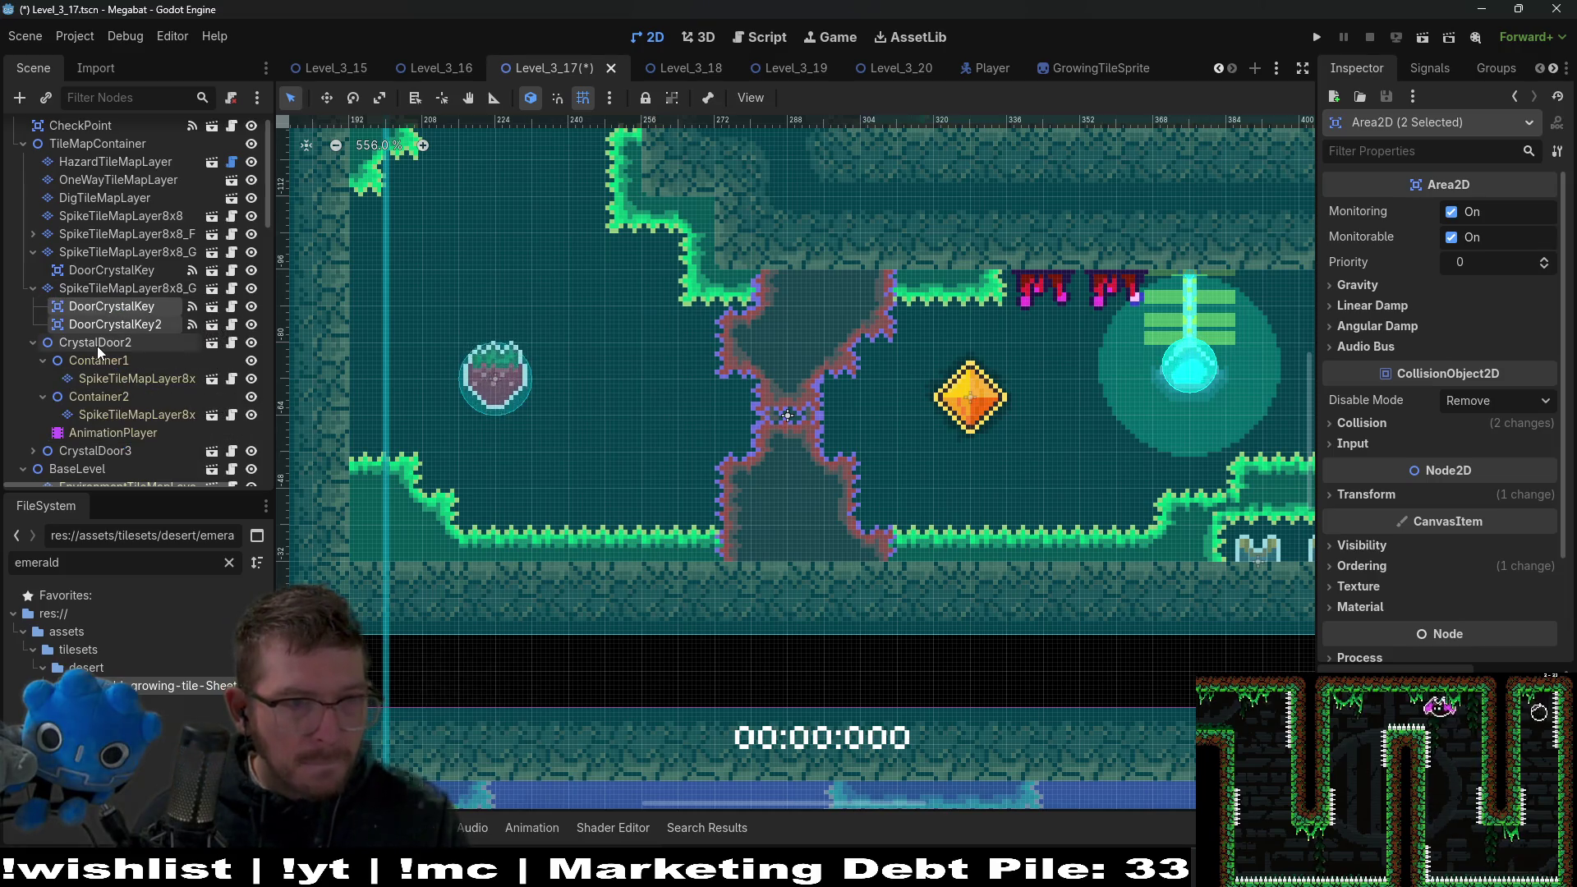
left_click(97, 347)
key("Delete")
key("Return")
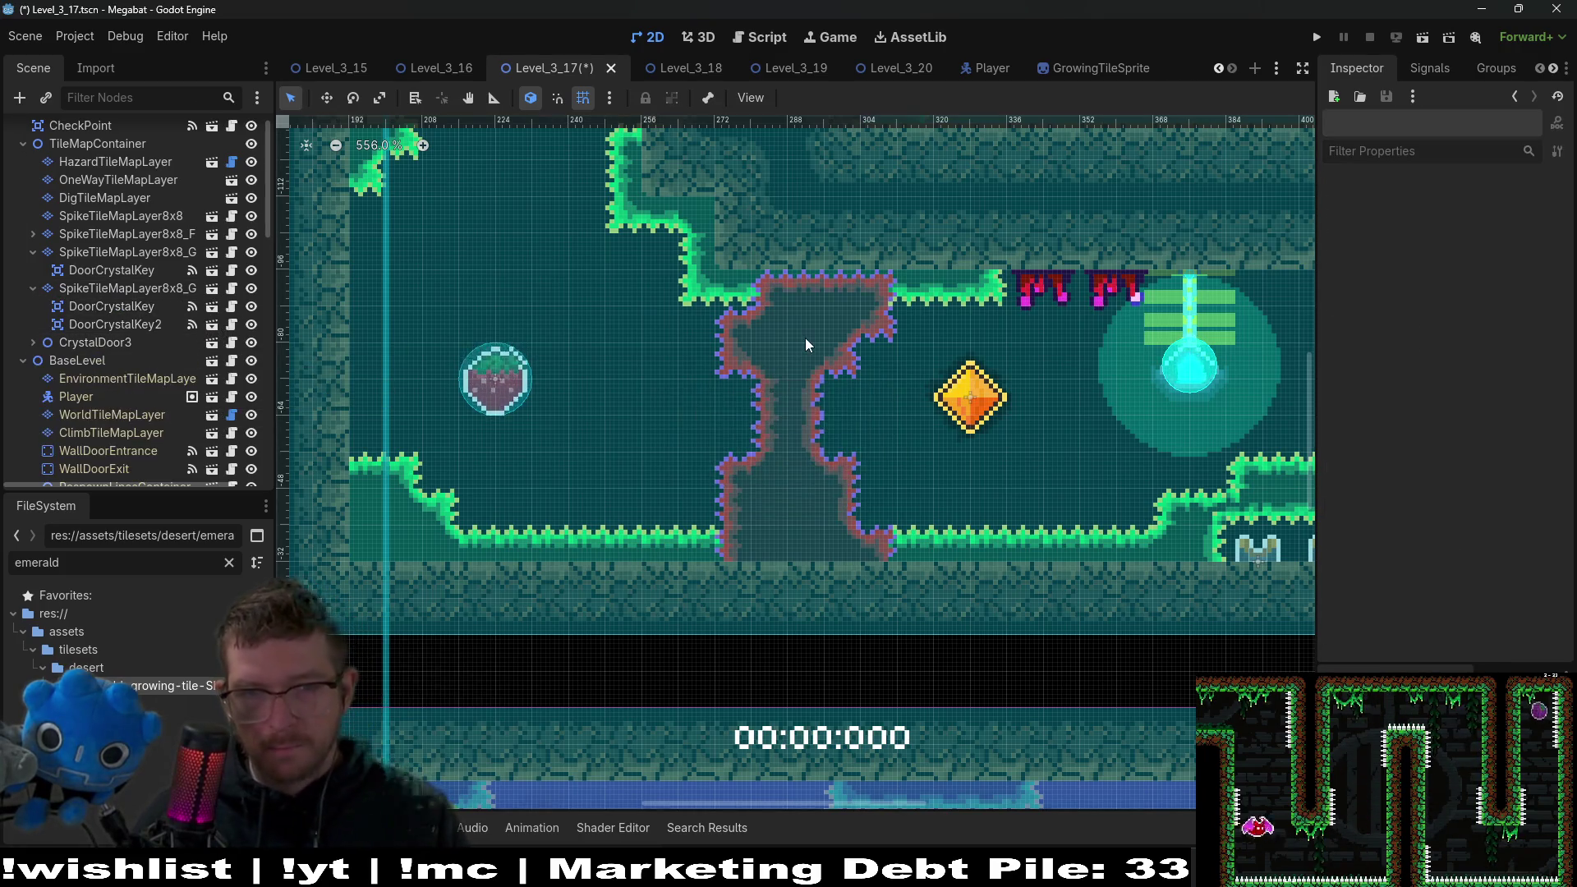
Paint additional spike terrain onto the Gate2 gate and review the level.
scroll(806, 341, "down", 6)
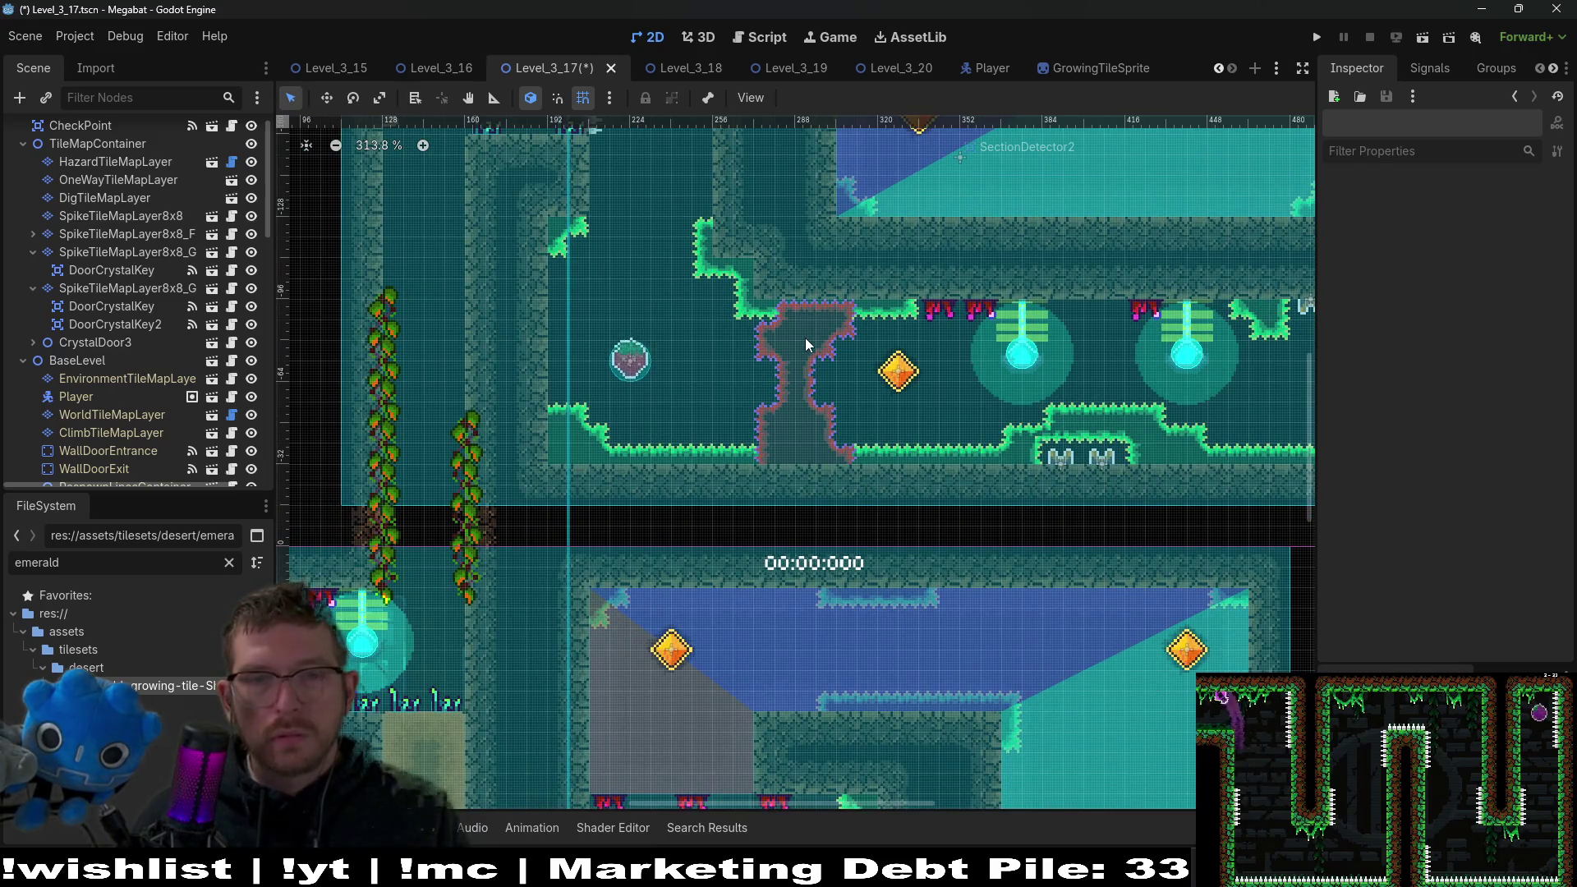
scroll(805, 338, "up", 4)
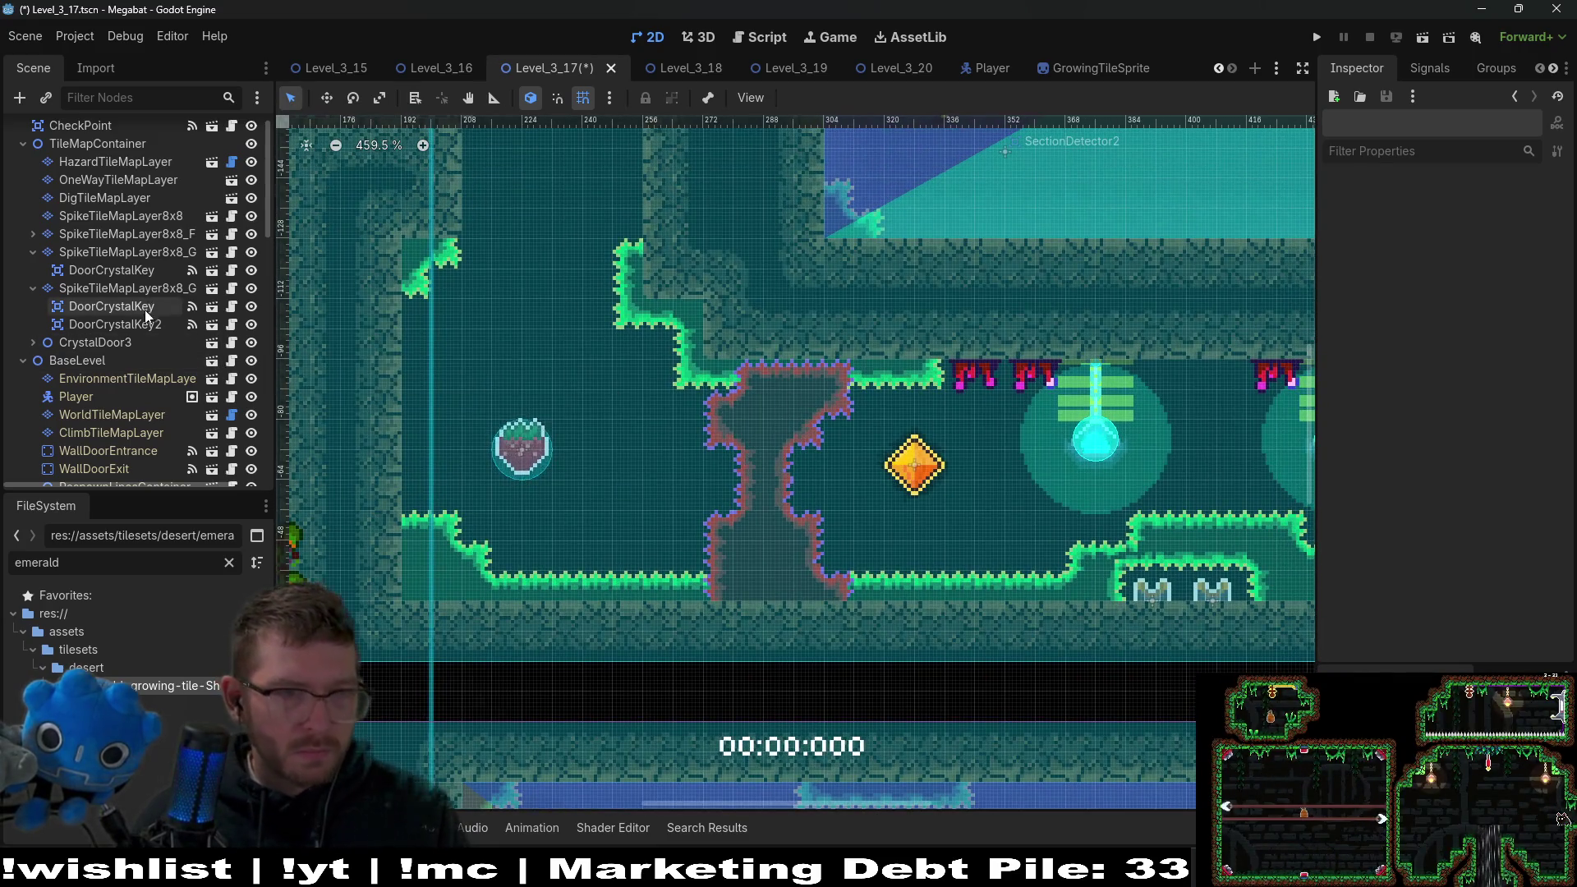
left_click(122, 289)
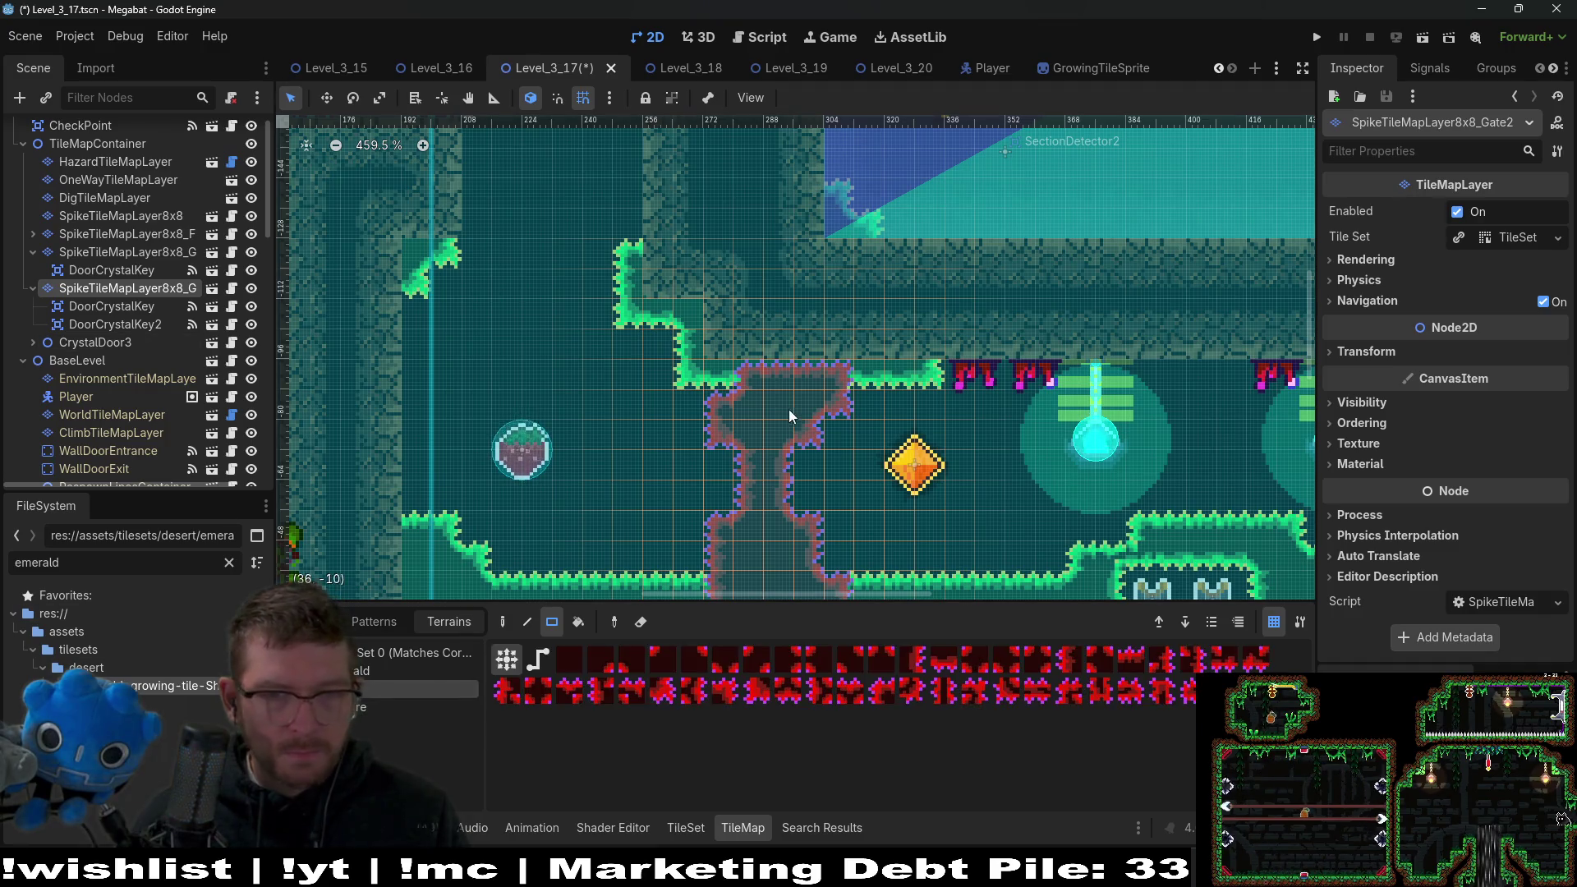
left_click_drag(742, 338, 863, 393)
scroll(903, 408, "down", 4)
scroll(904, 409, "down", 1)
scroll(945, 386, "down", 3)
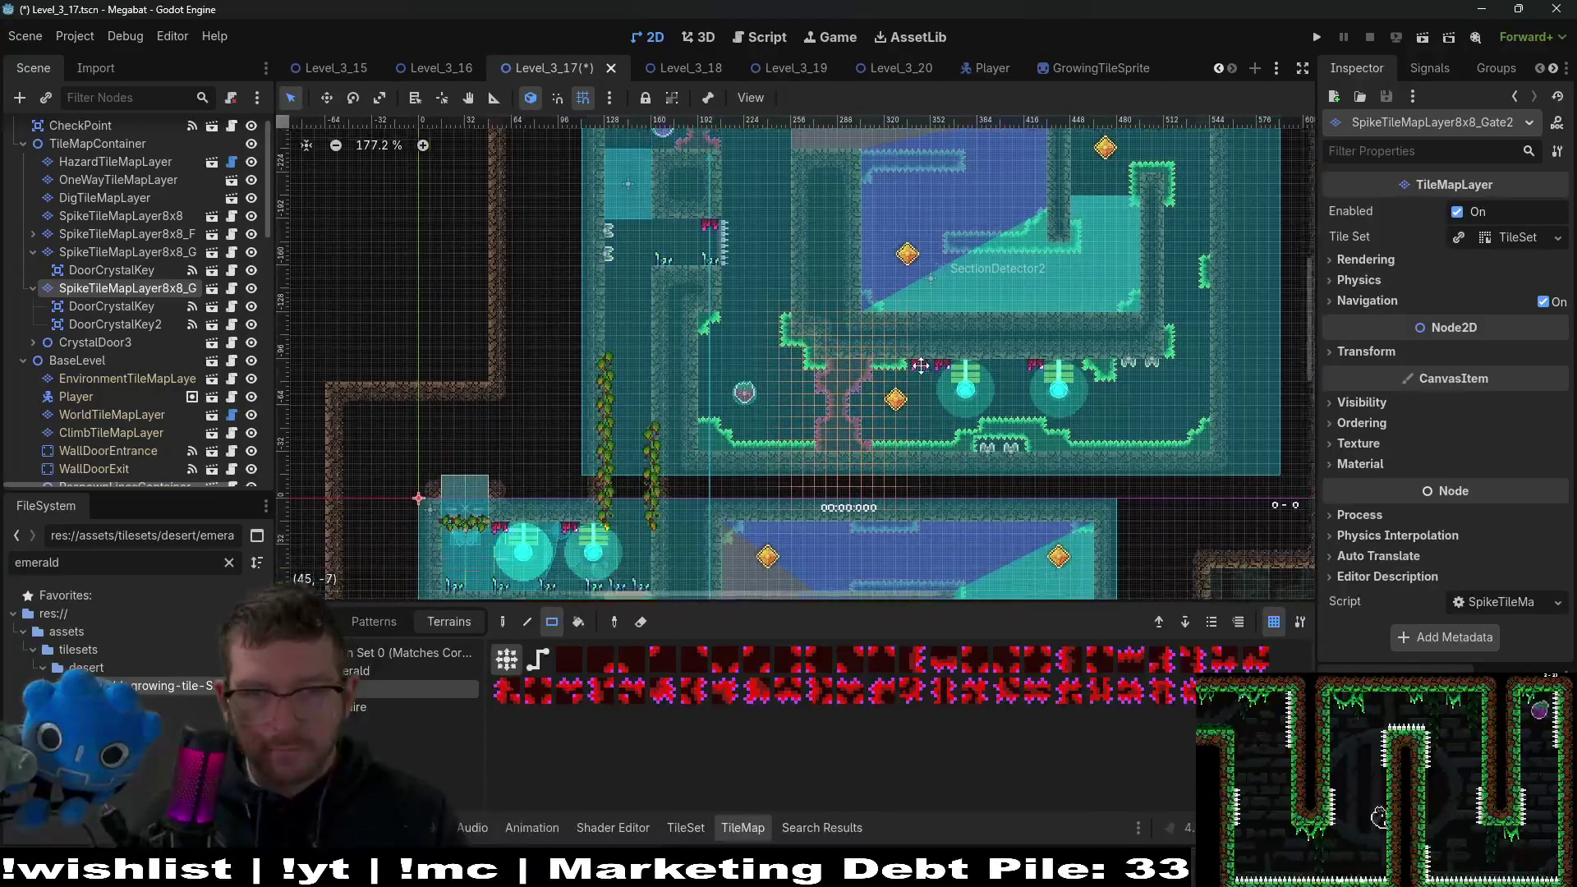
scroll(994, 359, "right", 3)
scroll(945, 394, "up", 5)
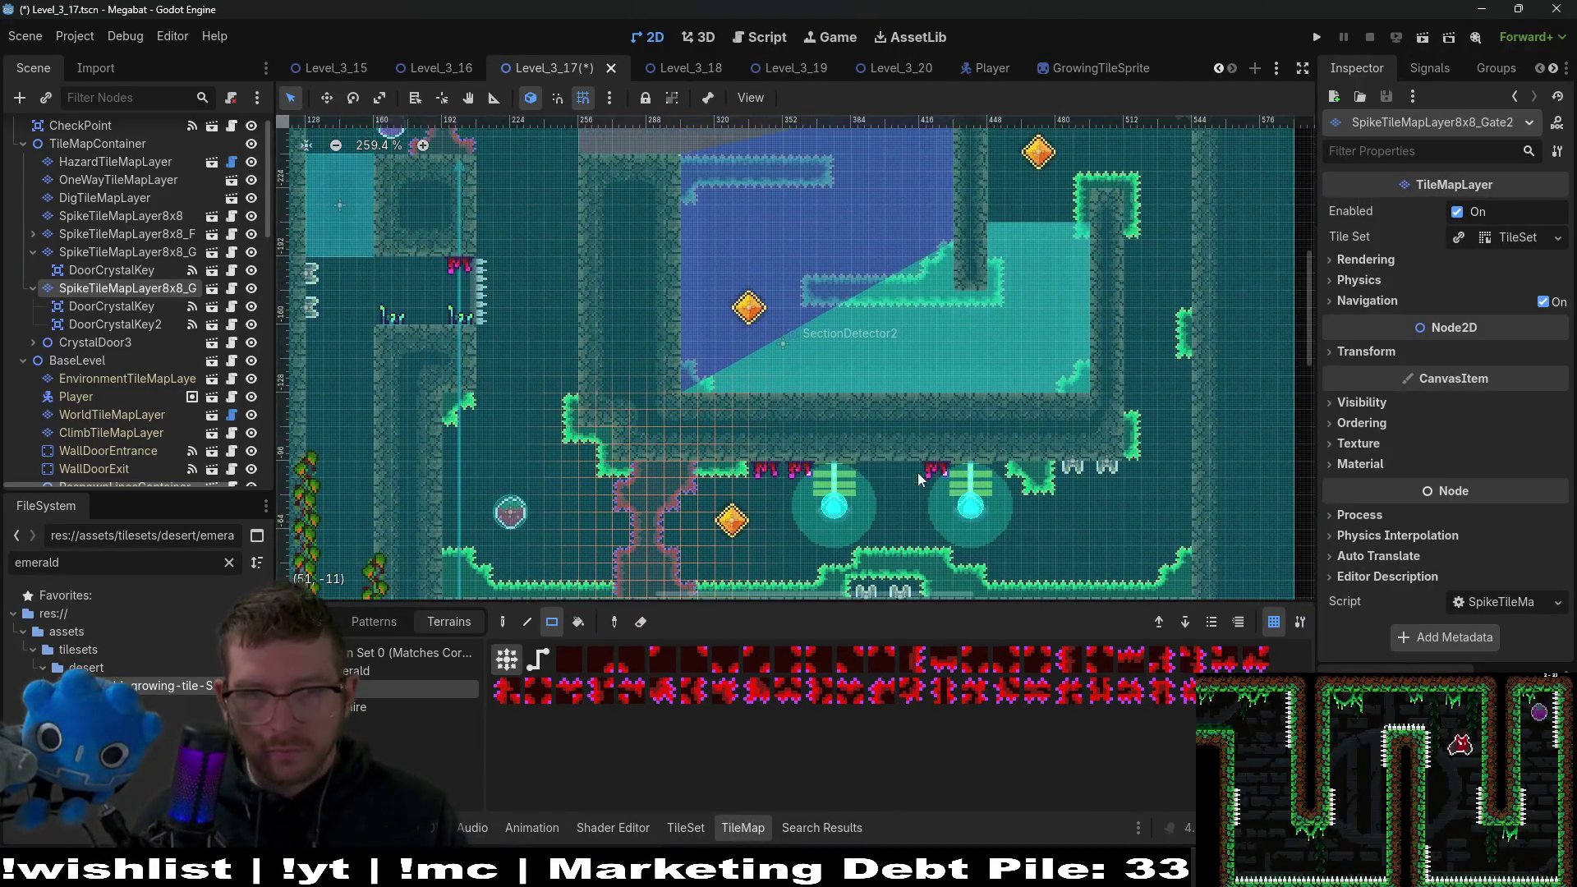
scroll(904, 432, "down", 4)
scroll(895, 427, "left", 4)
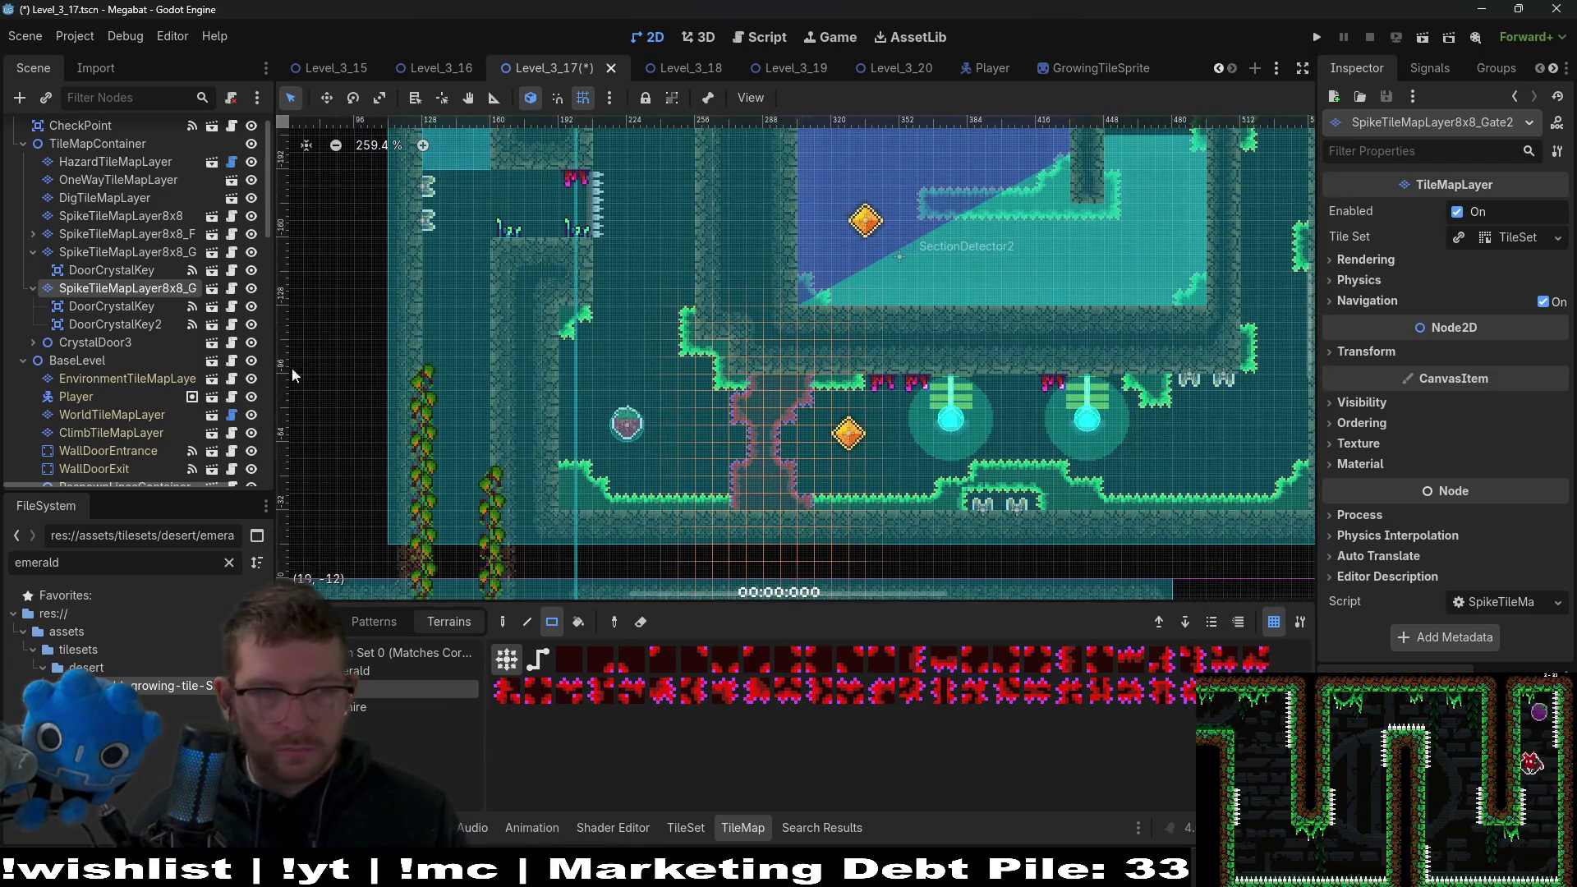
left_click(32, 253)
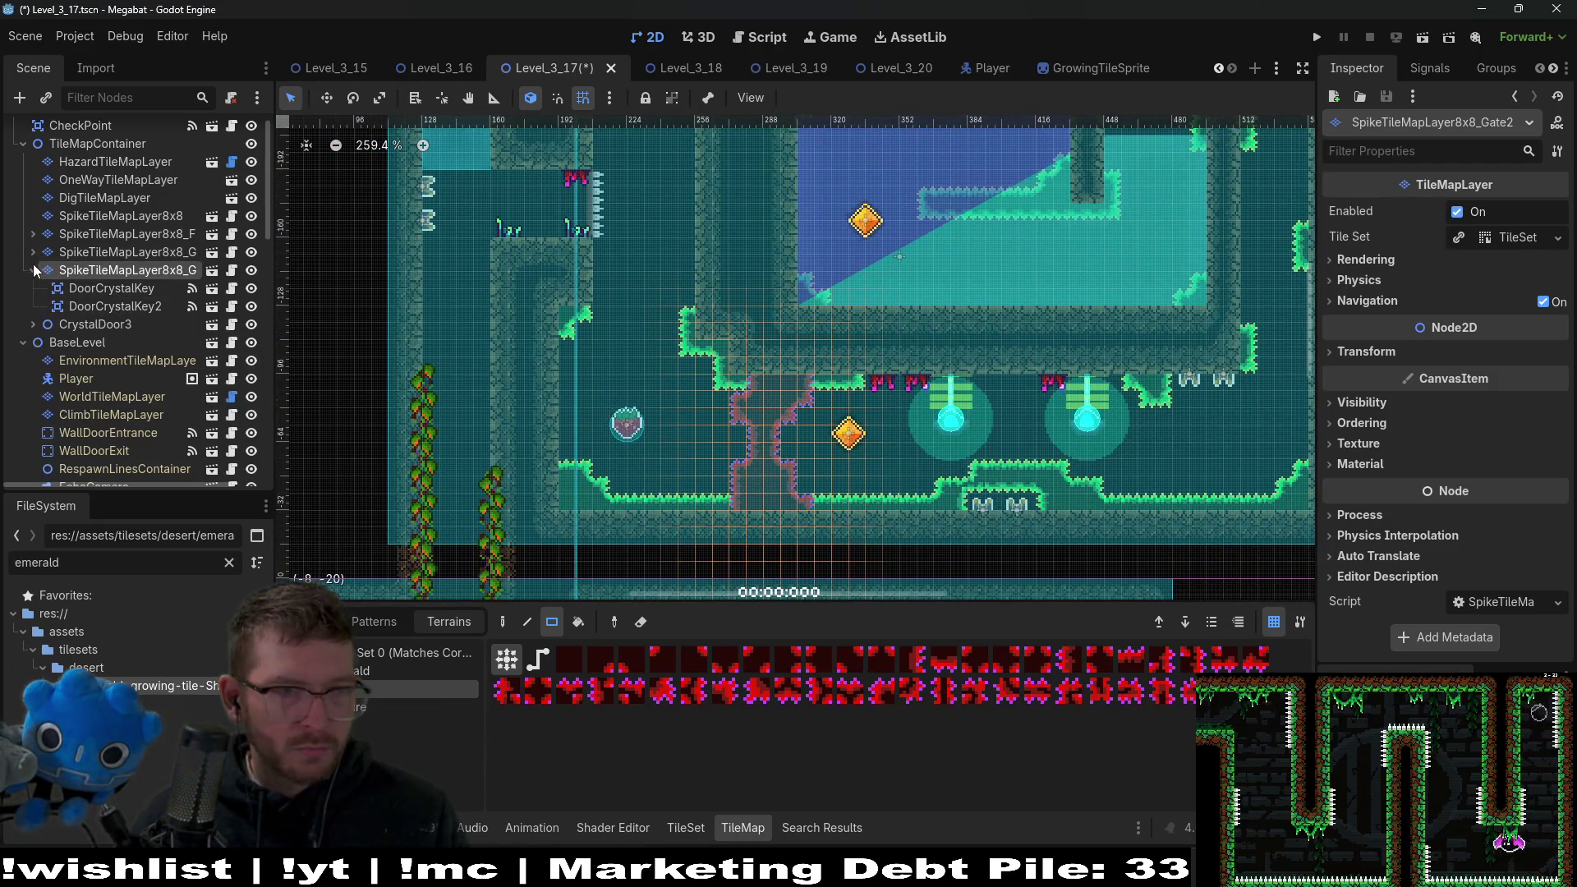
Instance SpikeTileMapLayer8x8.tscn under TileMapContainer from a spike search and name it SpikeTileMapLayer8x8_Gate3.
left_click(82, 146)
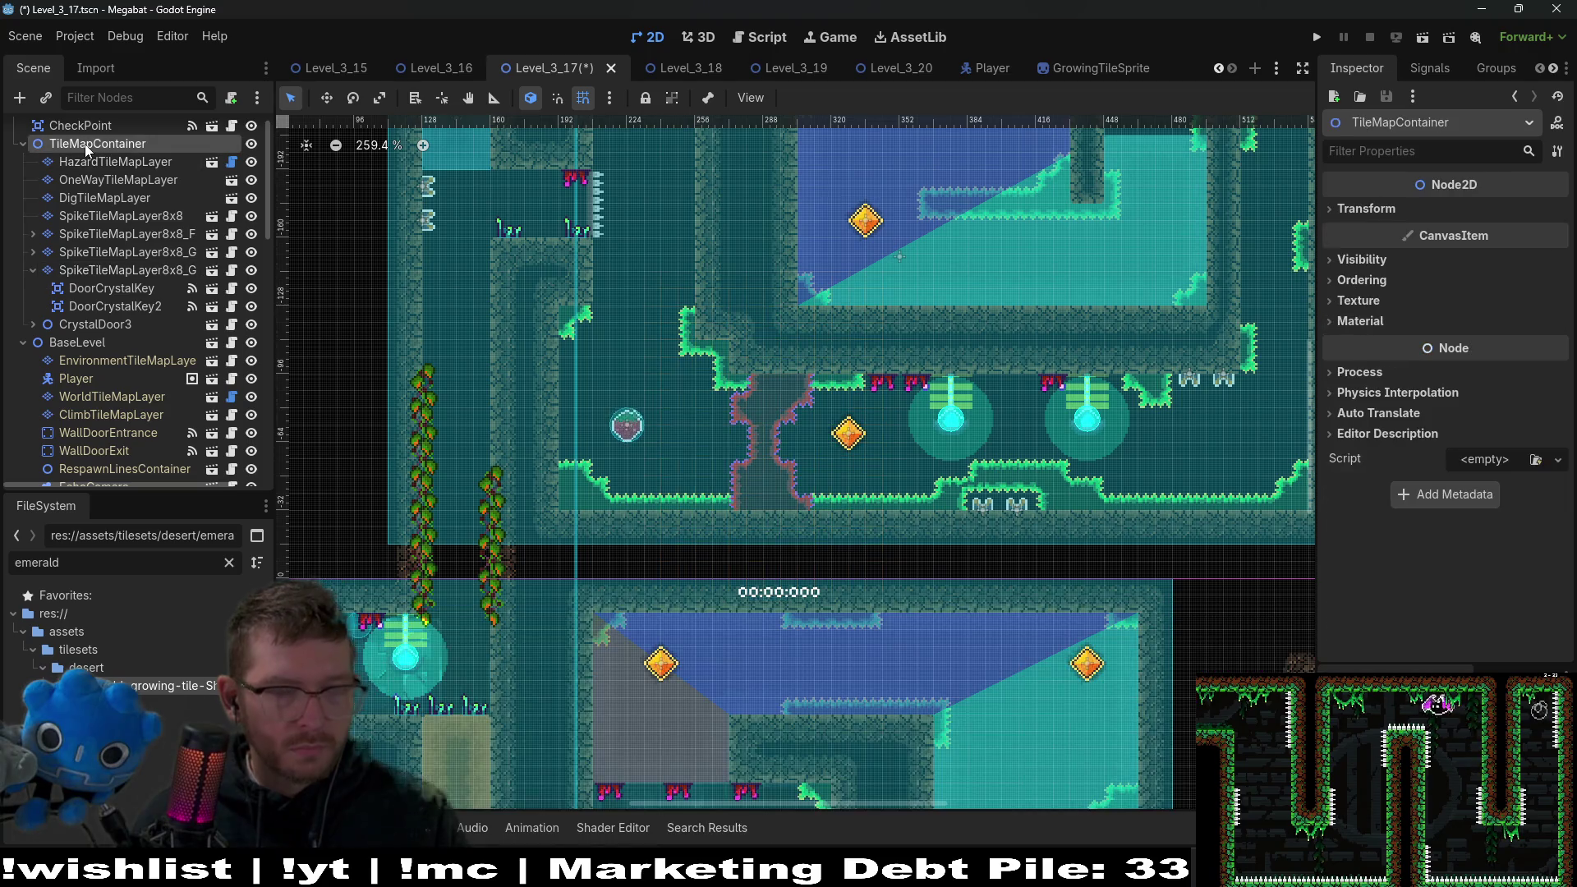
key("ctrl+shift+a")
type("spike")
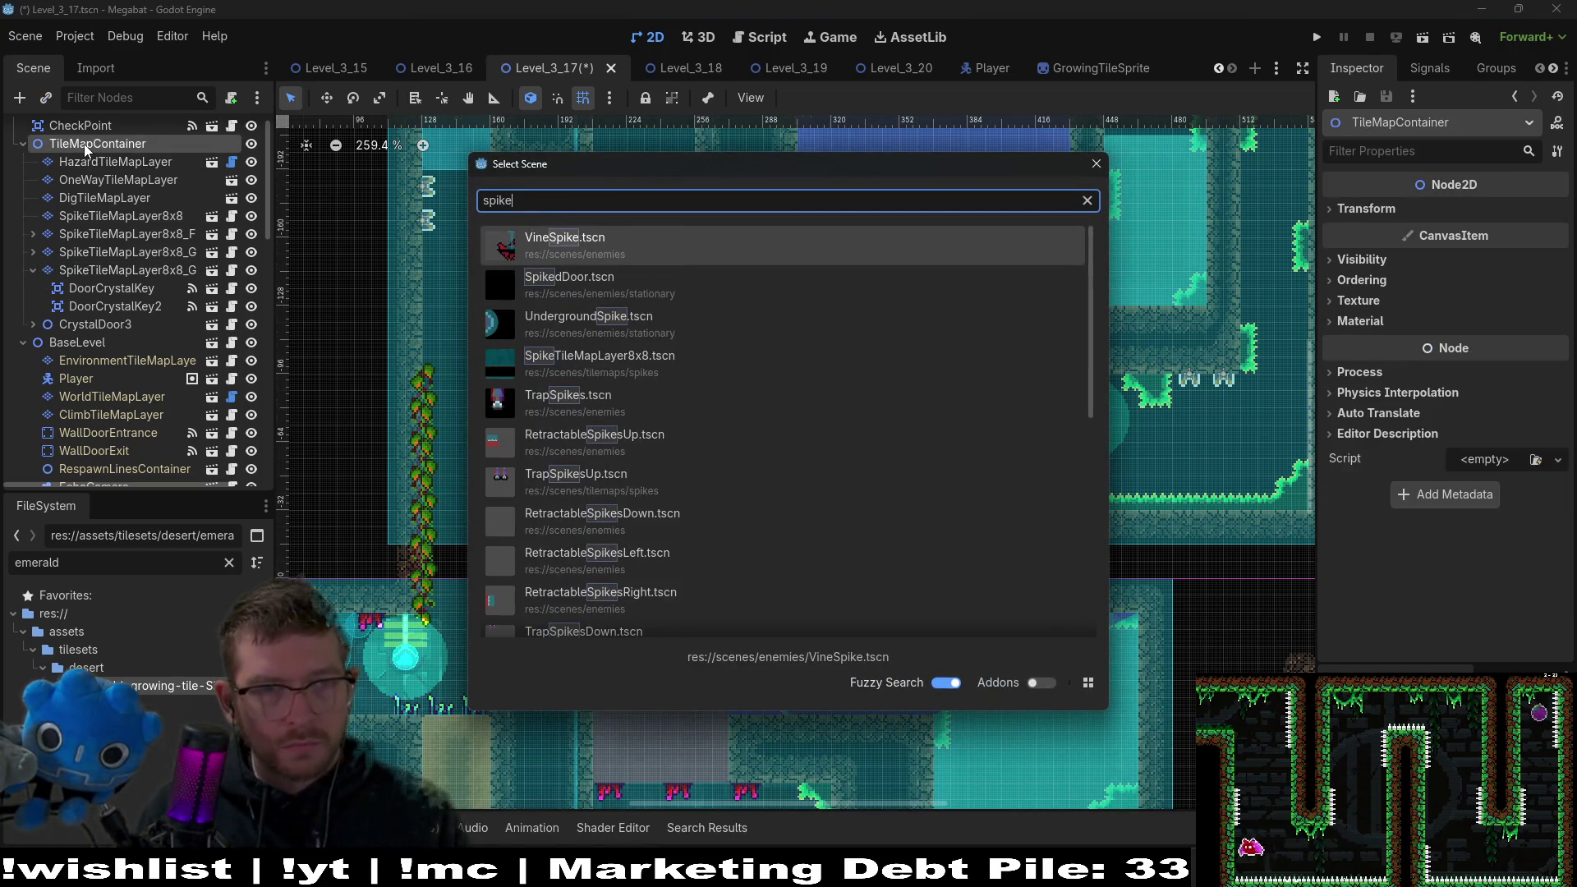
type("8x9")
key("Return")
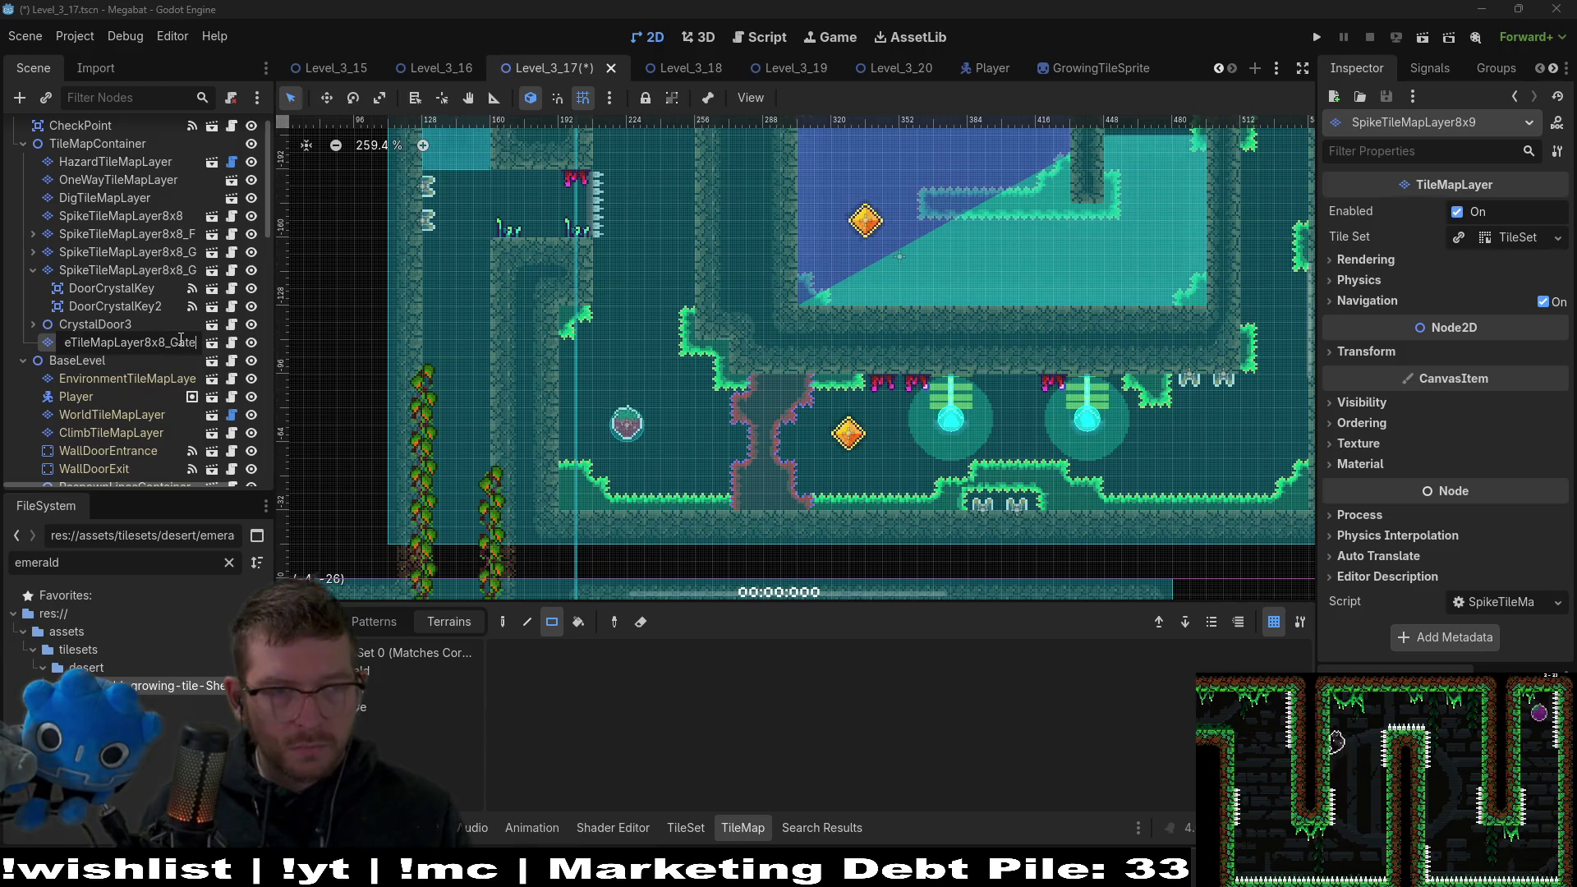
key("Return")
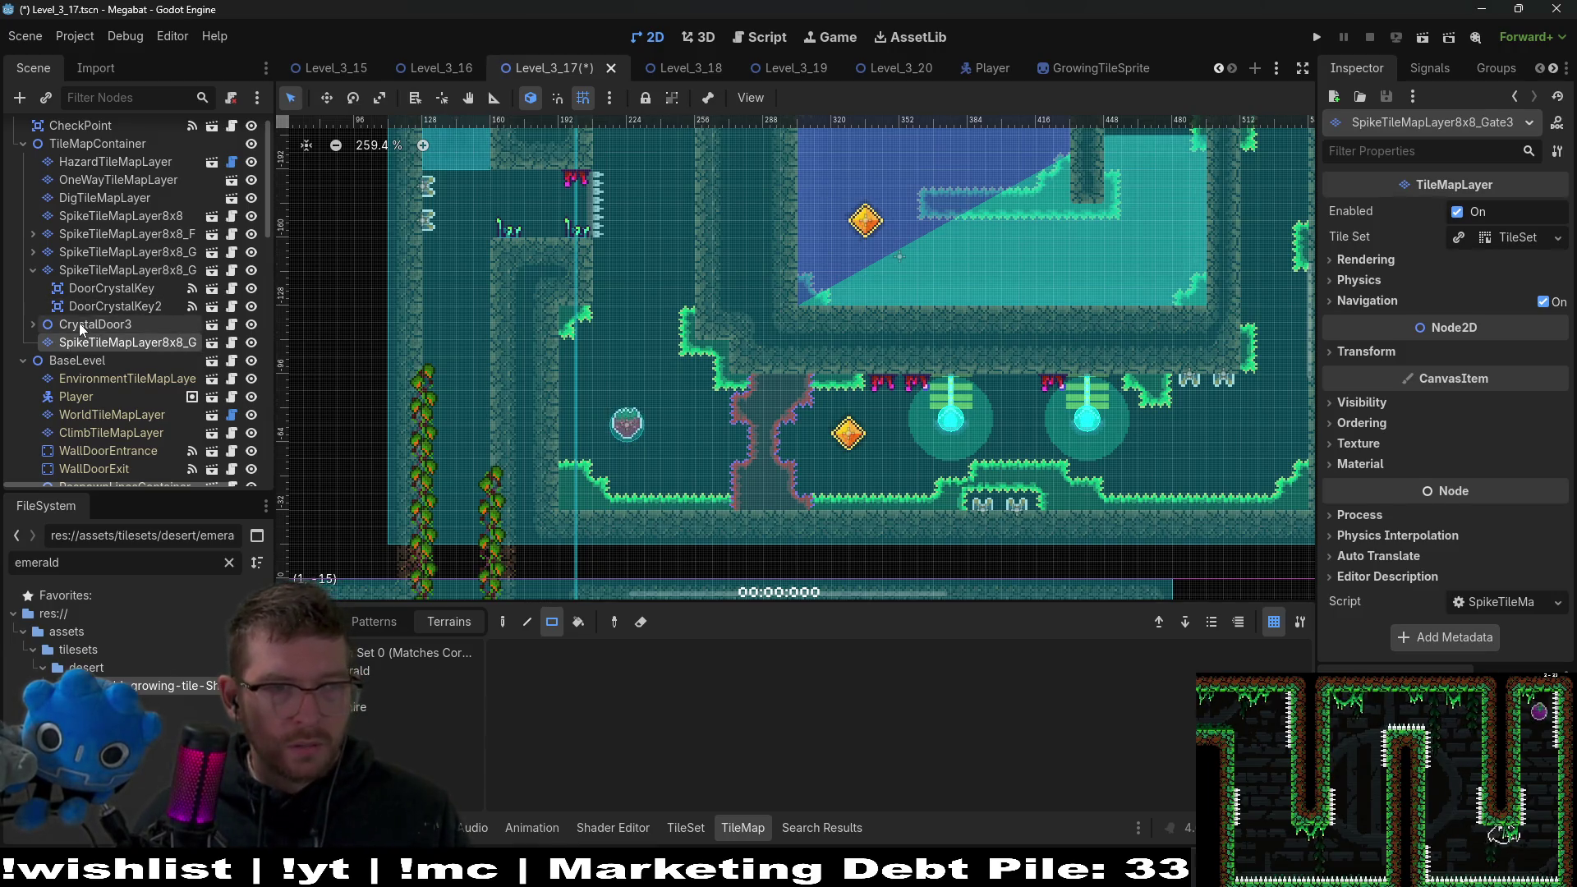
Move the SpikeTileMapLayer8x8_Gate3 layer up the tree above CrystalDoor3.
left_click(79, 323)
scroll(970, 464, "down", 5)
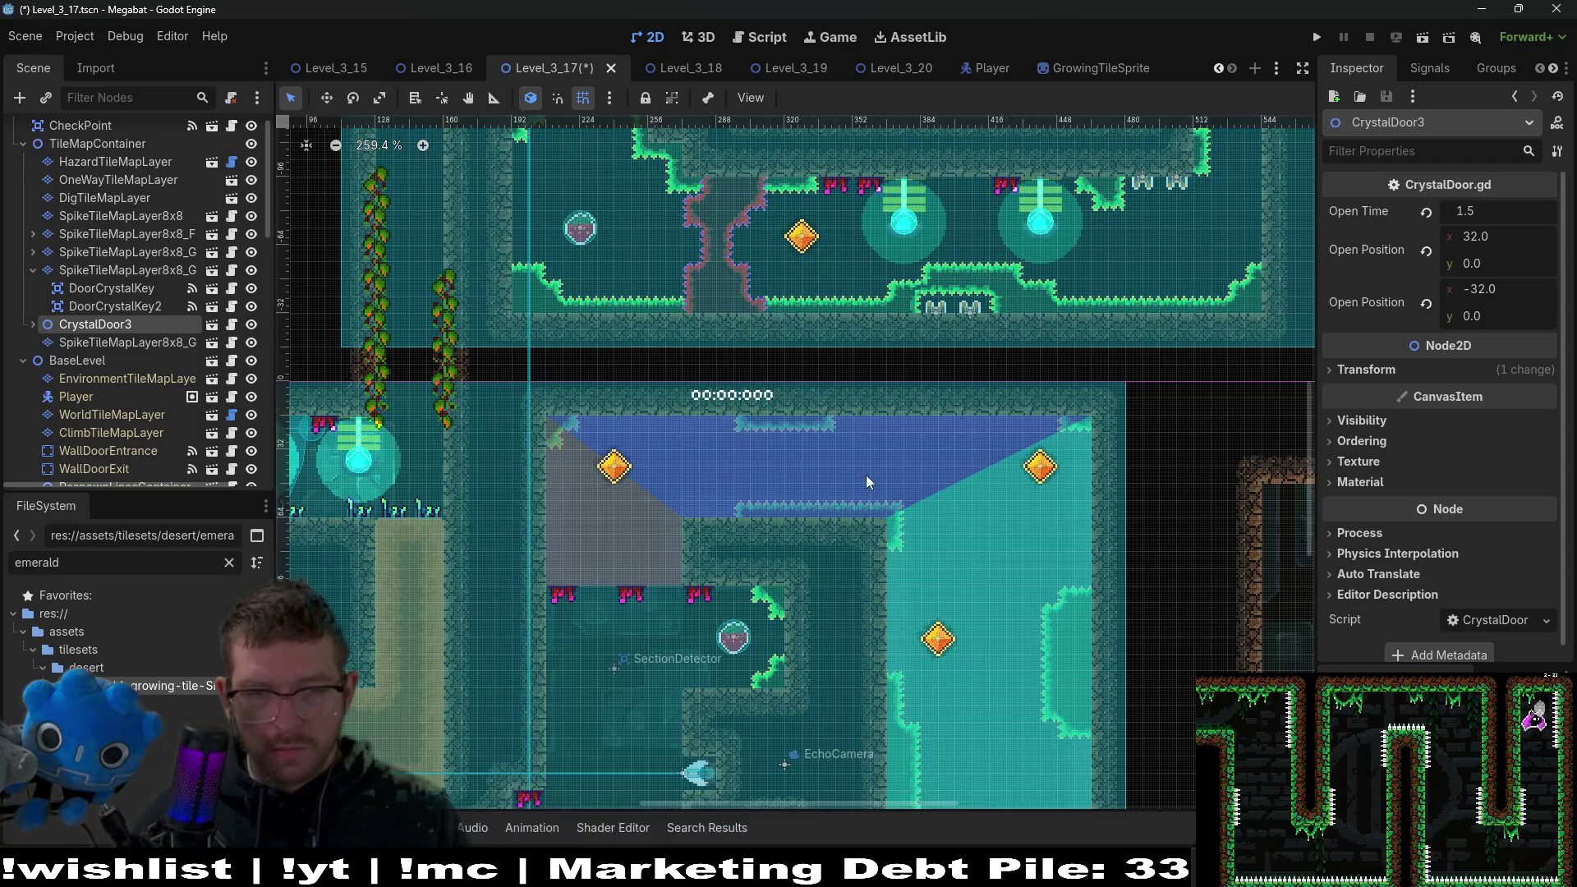
scroll(964, 683, "down", 2)
scroll(964, 684, "up", 3)
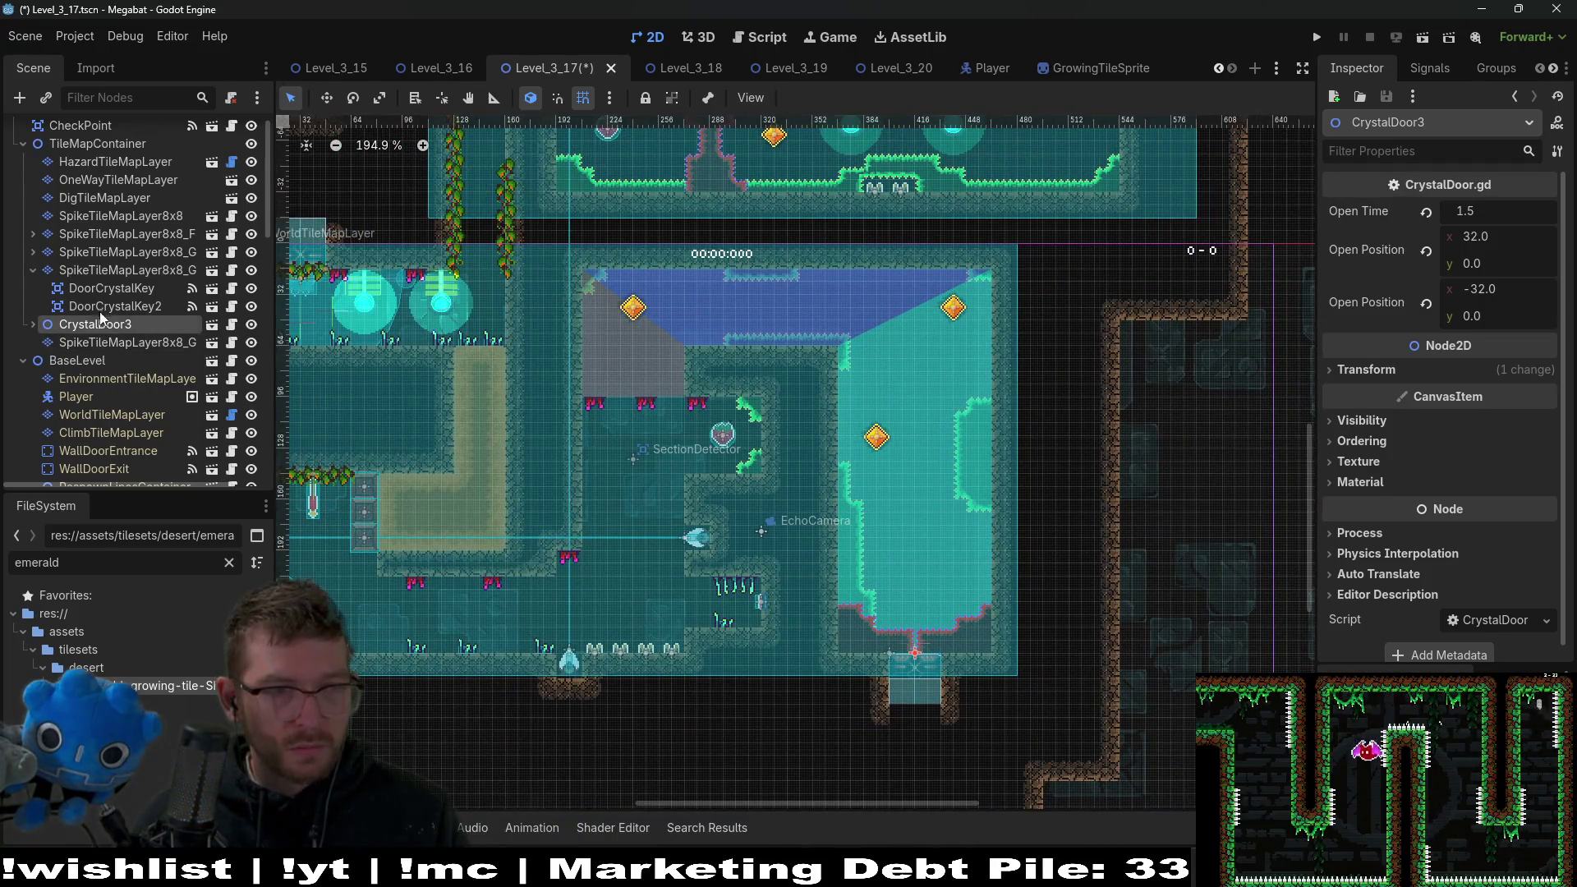
left_click_drag(79, 316, 79, 322)
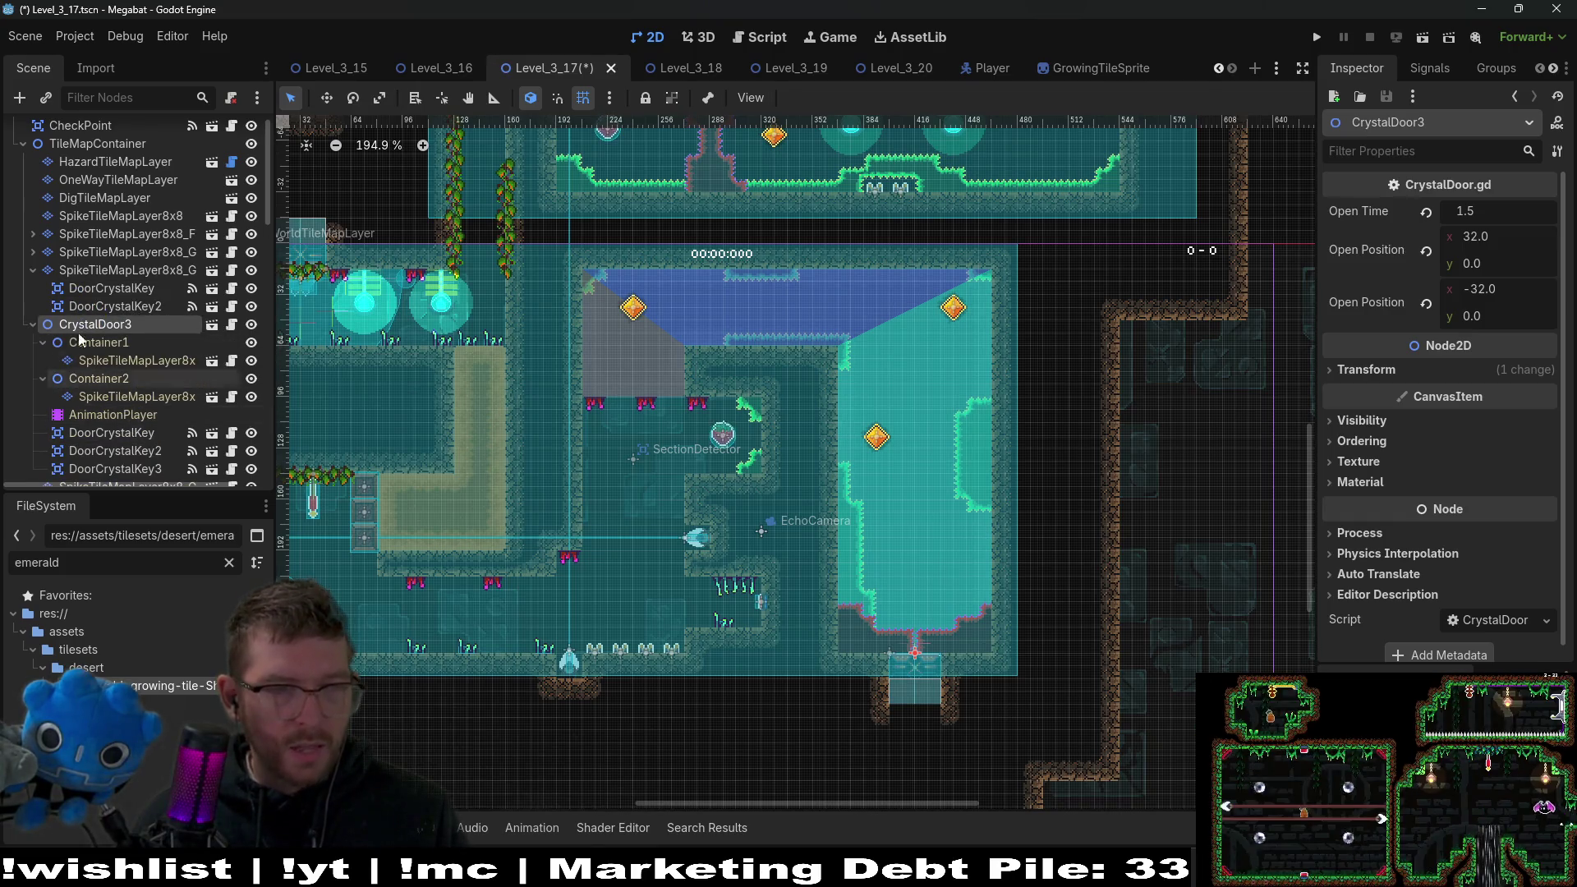
left_click(32, 325)
mouse_move(123, 344)
left_mouse_down()
mouse_move(71, 266)
mouse_move(56, 272)
mouse_move(58, 323)
left_mouse_up()
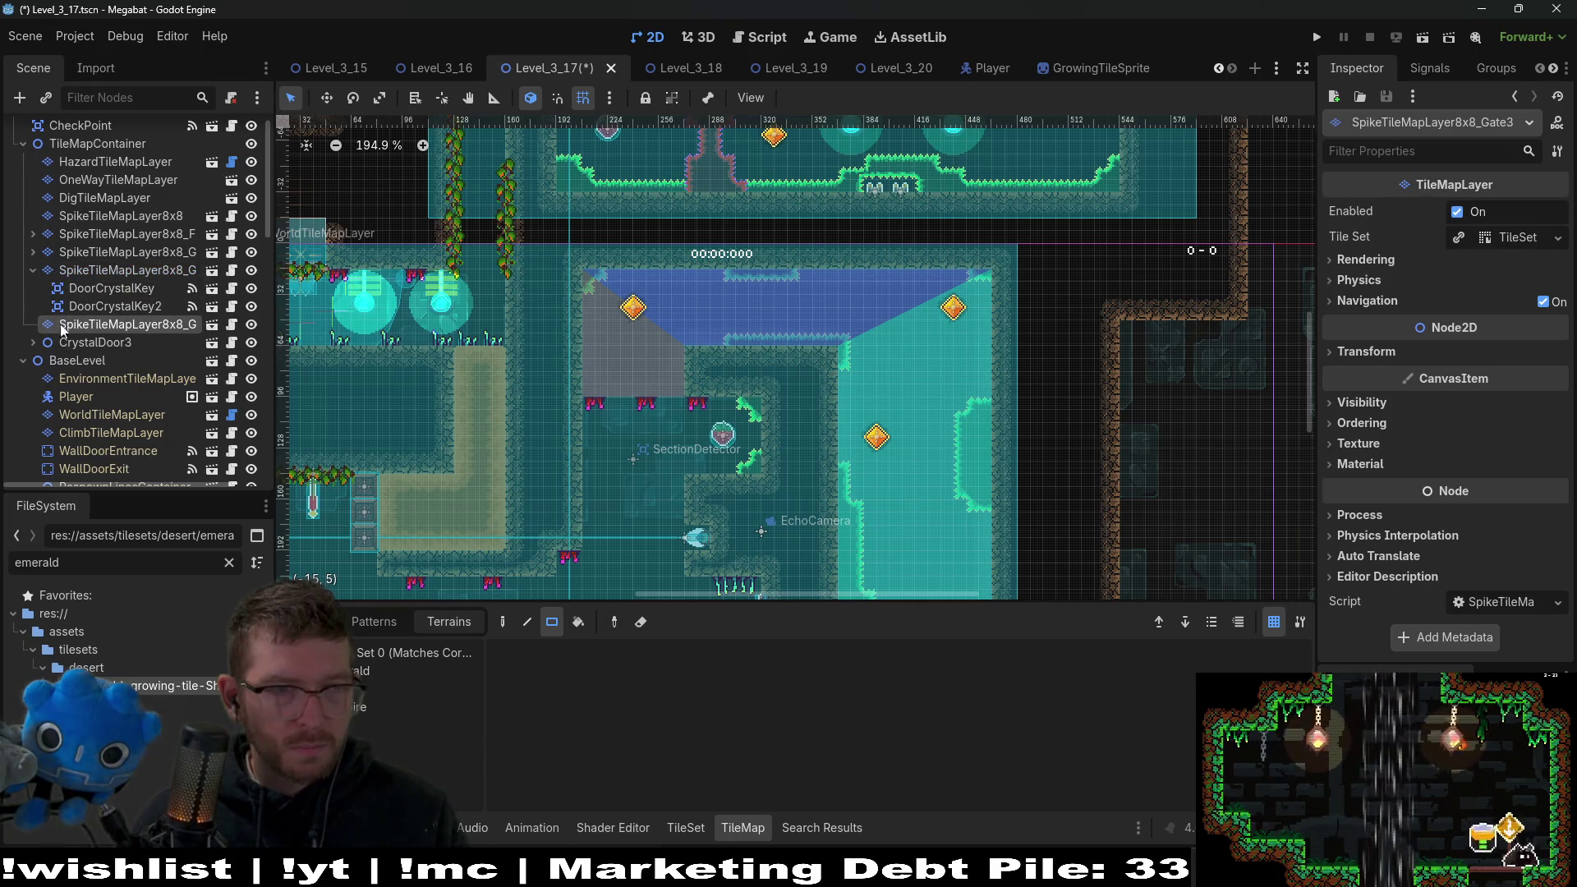
Move CrystalDoor3's three DoorCrystalKey nodes under the Gate3 layer.
left_click(105, 344)
left_click(33, 343)
scroll(121, 442, "down", 1)
left_click(115, 408)
left_click(124, 425, "shift")
left_click_drag(130, 405, 132, 283)
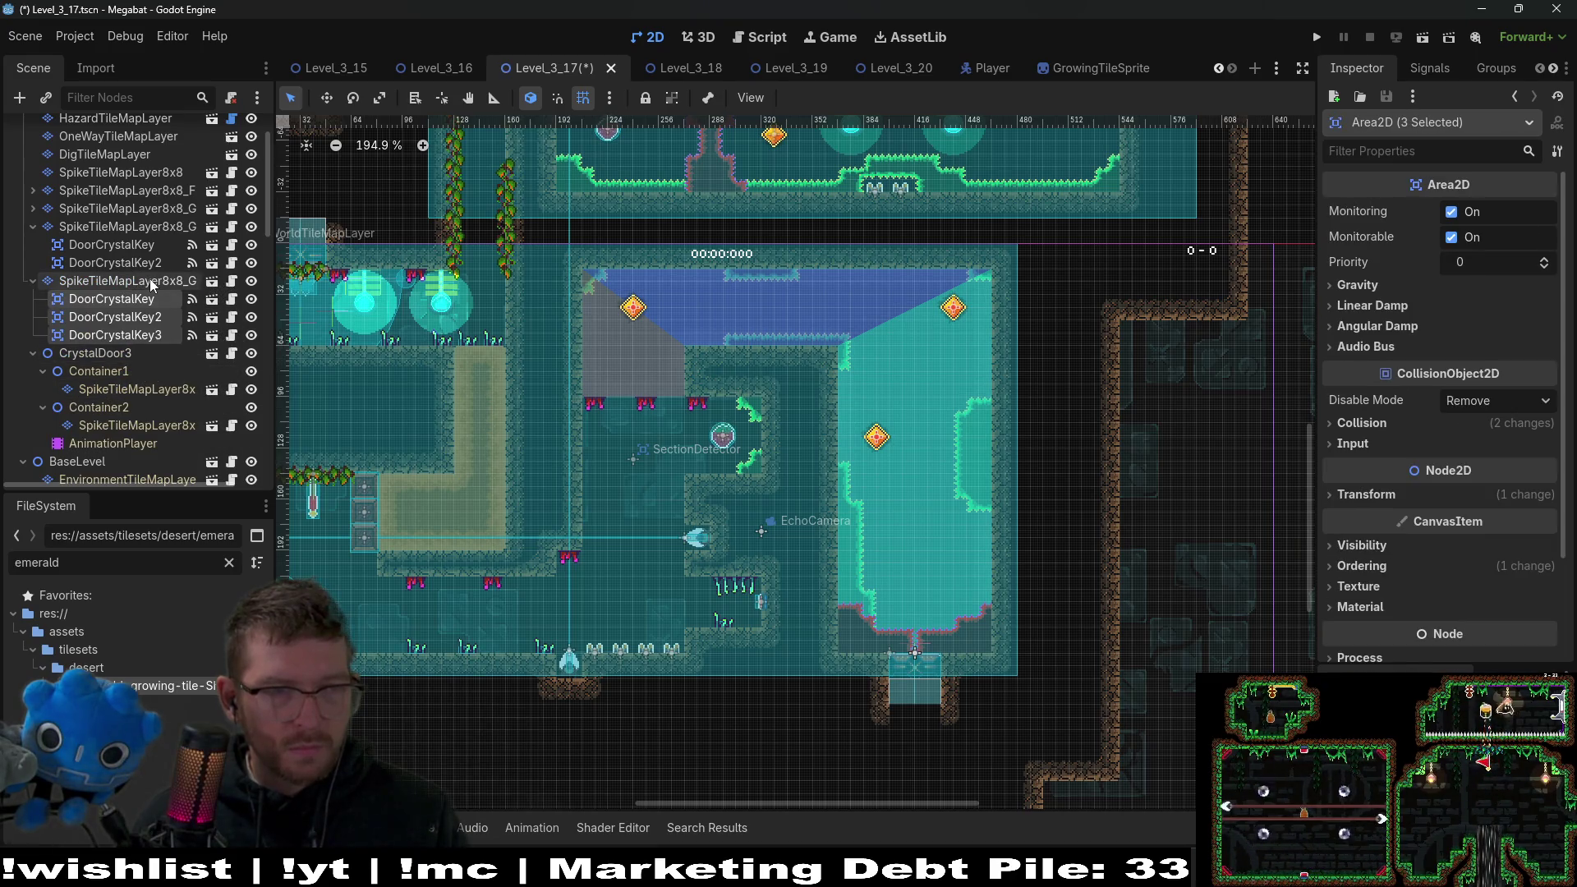
left_click(151, 284)
left_click(121, 392)
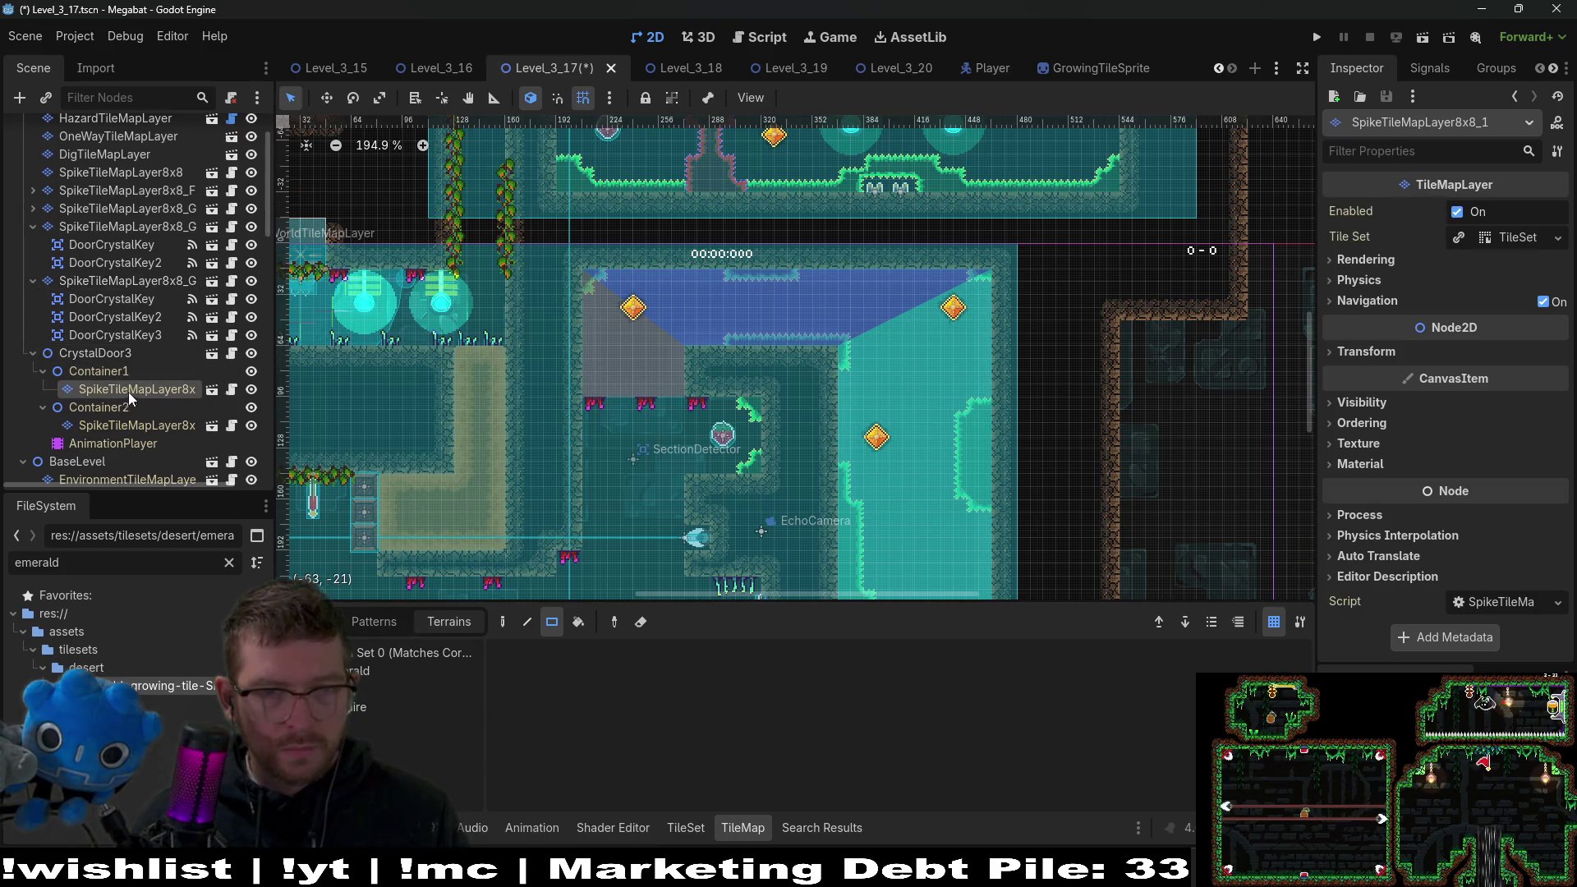
Paint terrain rectangles filling the gate opening and its sides on the Gate3 layer.
scroll(840, 476, "down", 3)
scroll(819, 373, "up", 6)
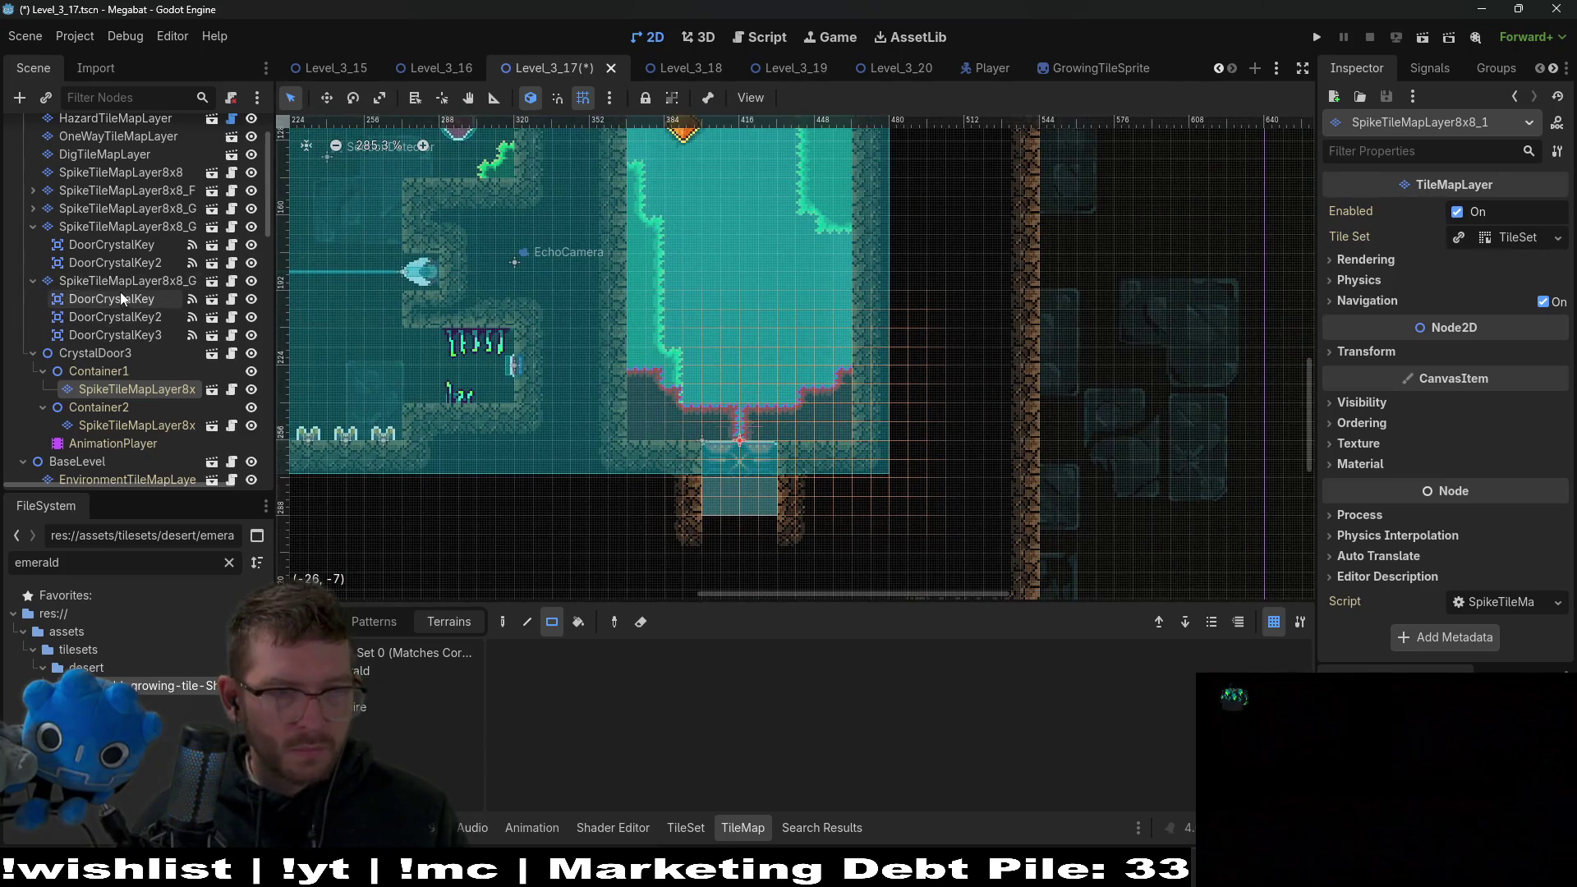
left_click(121, 283)
scroll(683, 485, "up", 5)
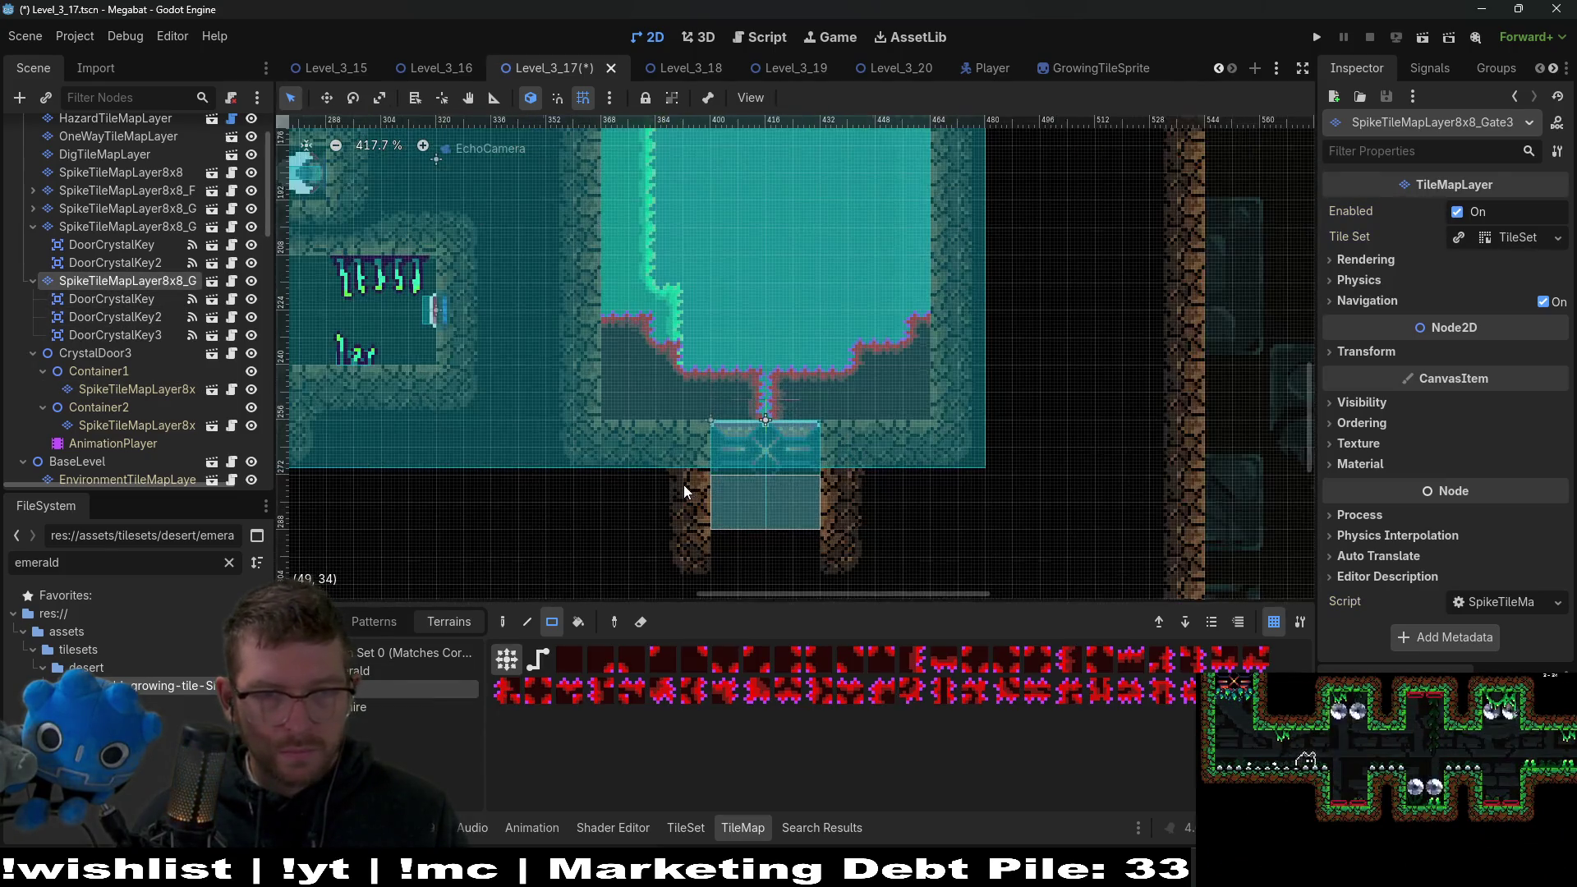
mouse_move(531, 294)
left_mouse_down()
mouse_move(651, 402)
mouse_move(654, 439)
mouse_move(631, 435)
left_mouse_up()
left_click_drag(659, 335, 666, 423)
mouse_move(697, 367)
left_mouse_down()
mouse_move(780, 456)
mouse_move(805, 511)
mouse_move(978, 529)
left_mouse_up()
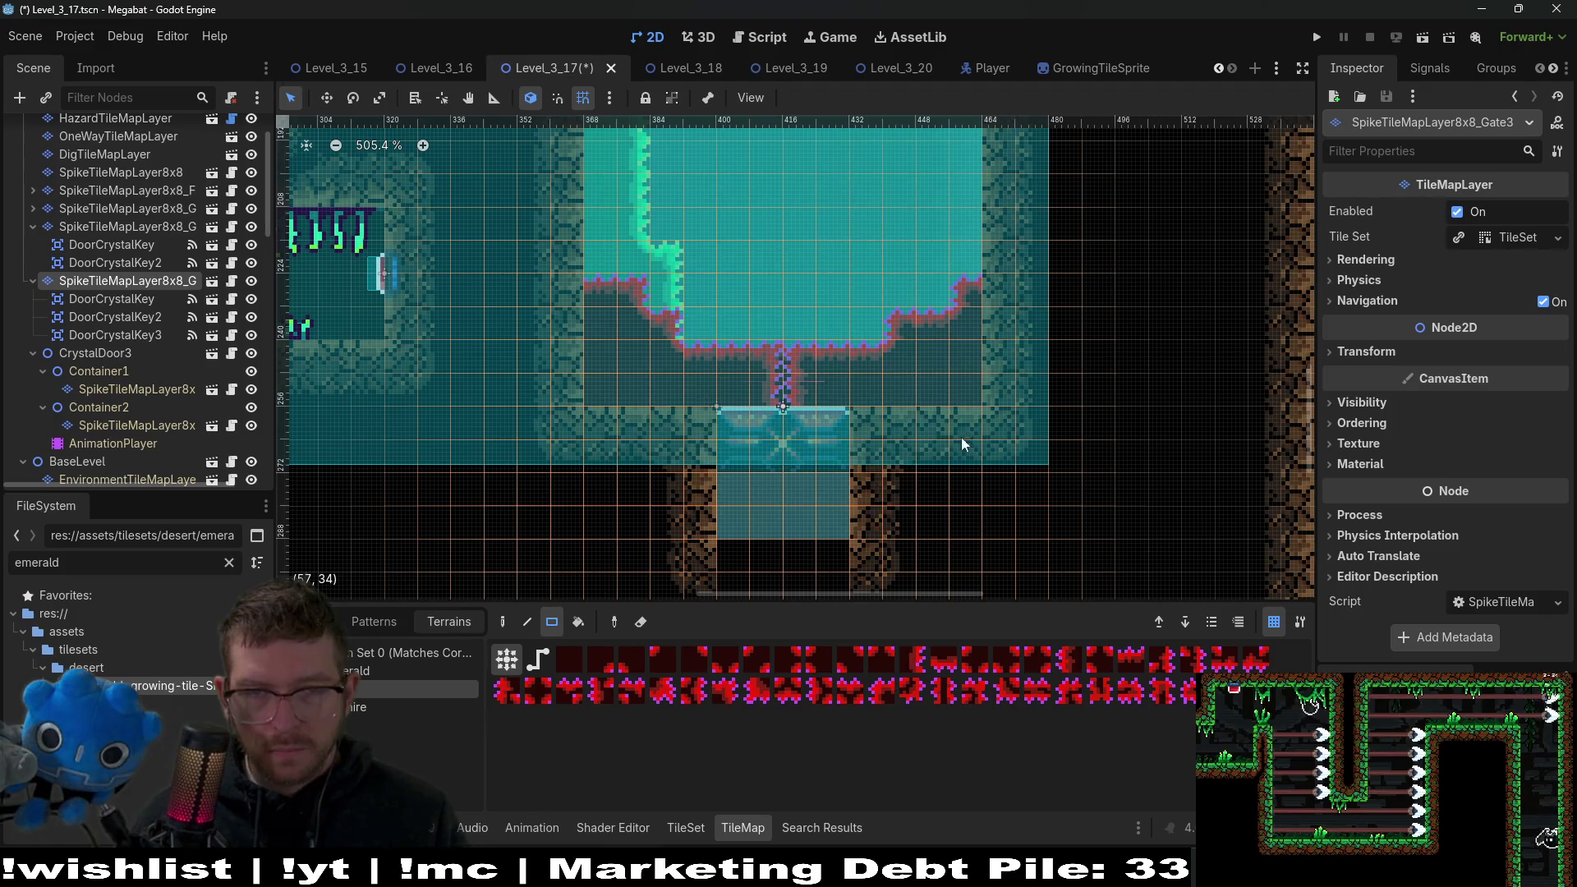
left_click_drag(970, 397, 1033, 457)
left_click_drag(978, 293, 1028, 436)
scroll(766, 369, "down", 5)
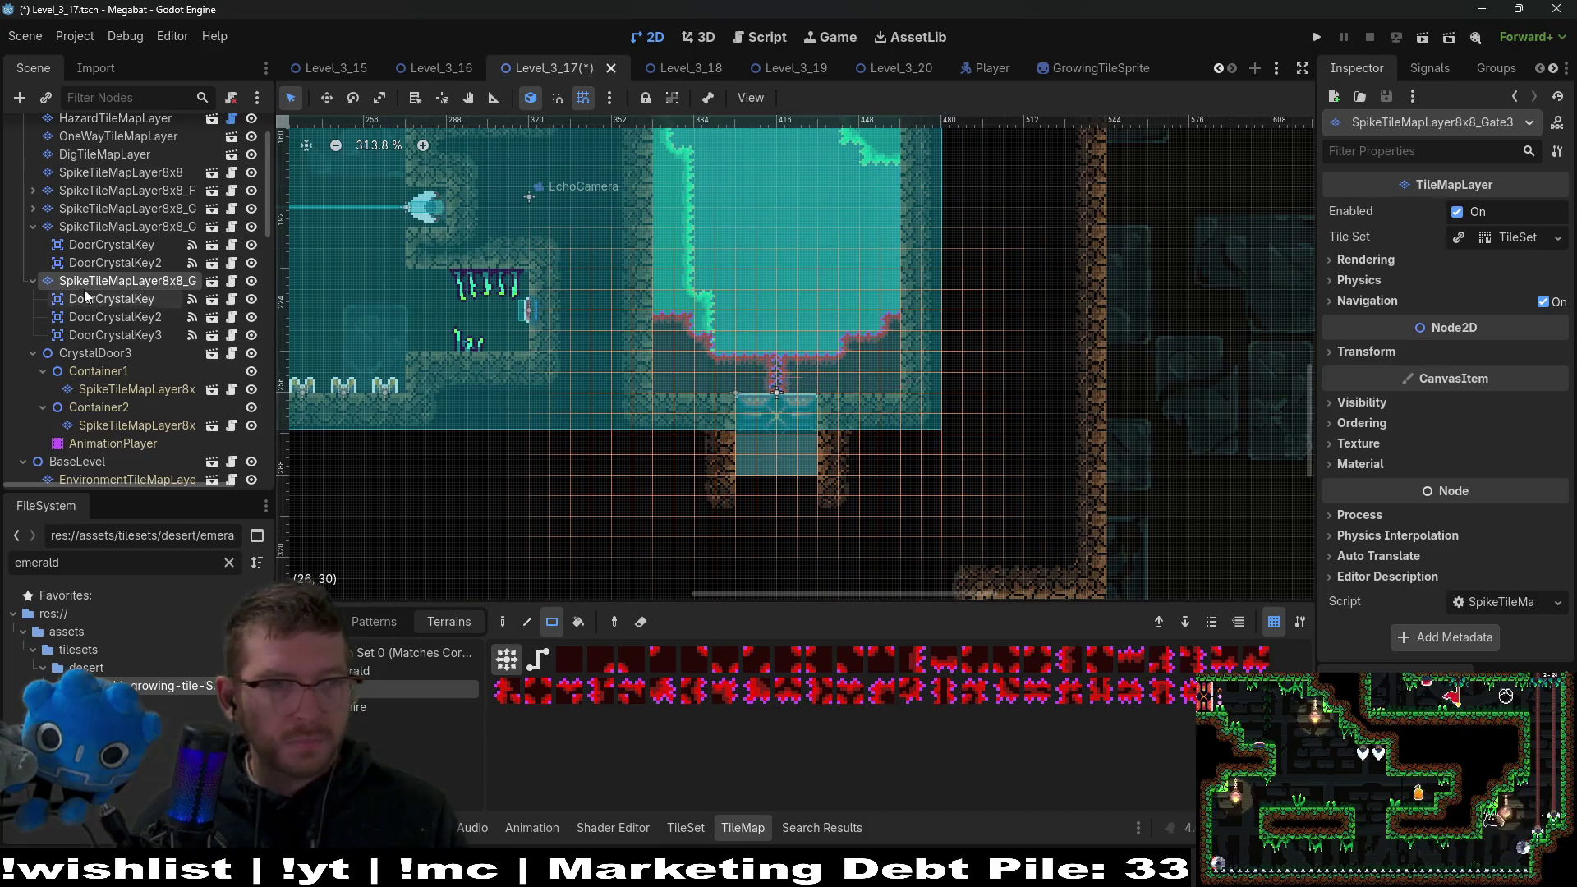
Delete the CrystalDoor3 node and save Level_3_17.
left_click(116, 355)
key("Delete")
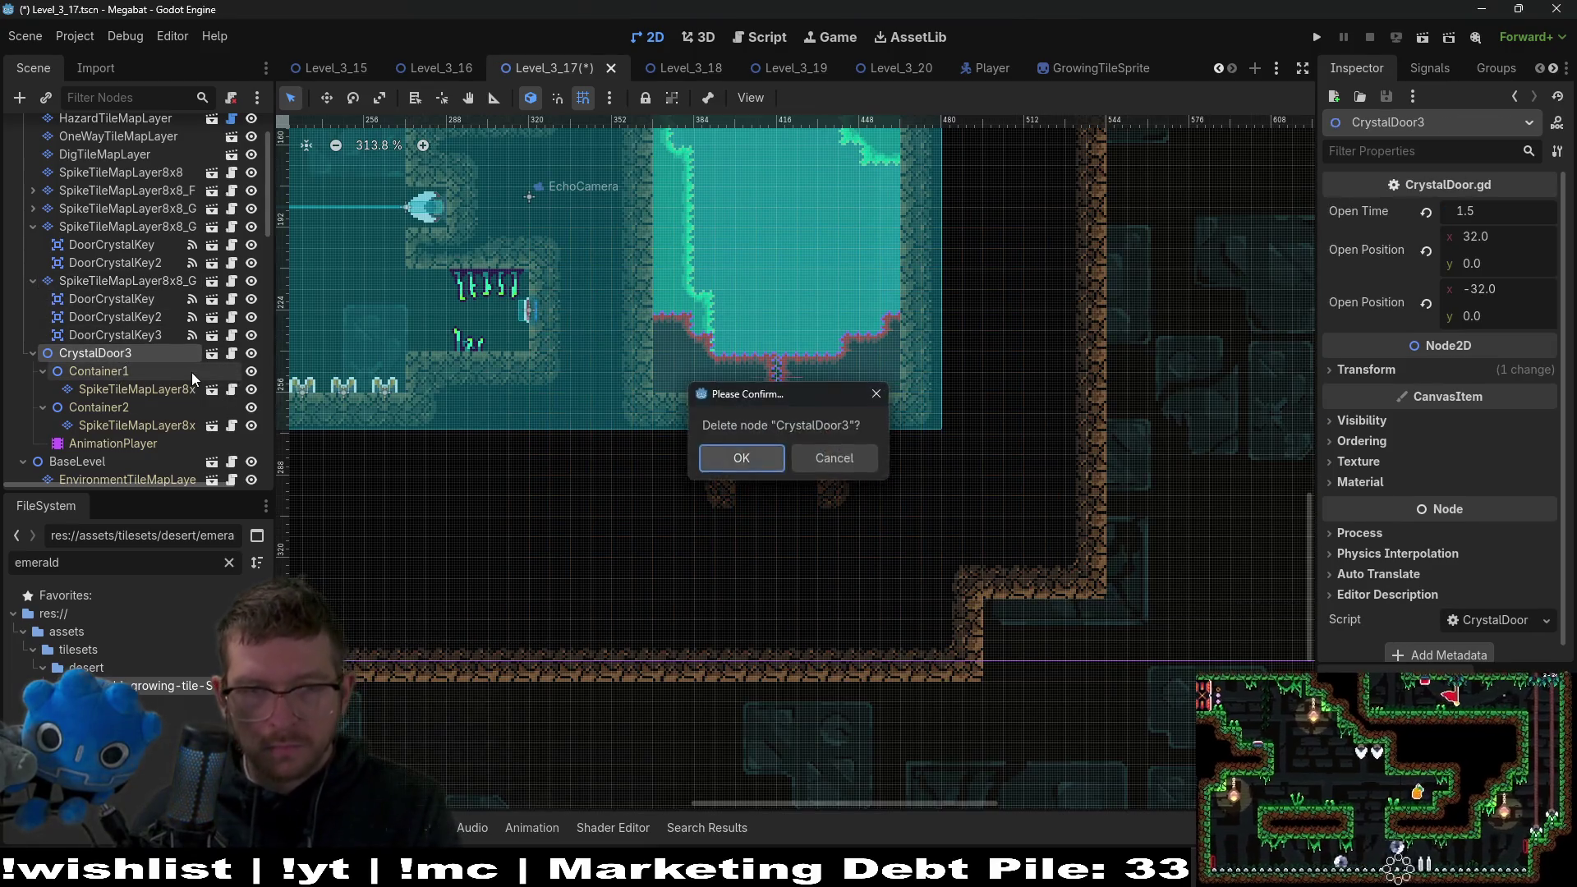
key("Return")
scroll(876, 338, "down", 8)
key("ctrl+s")
scroll(846, 345, "up", 2)
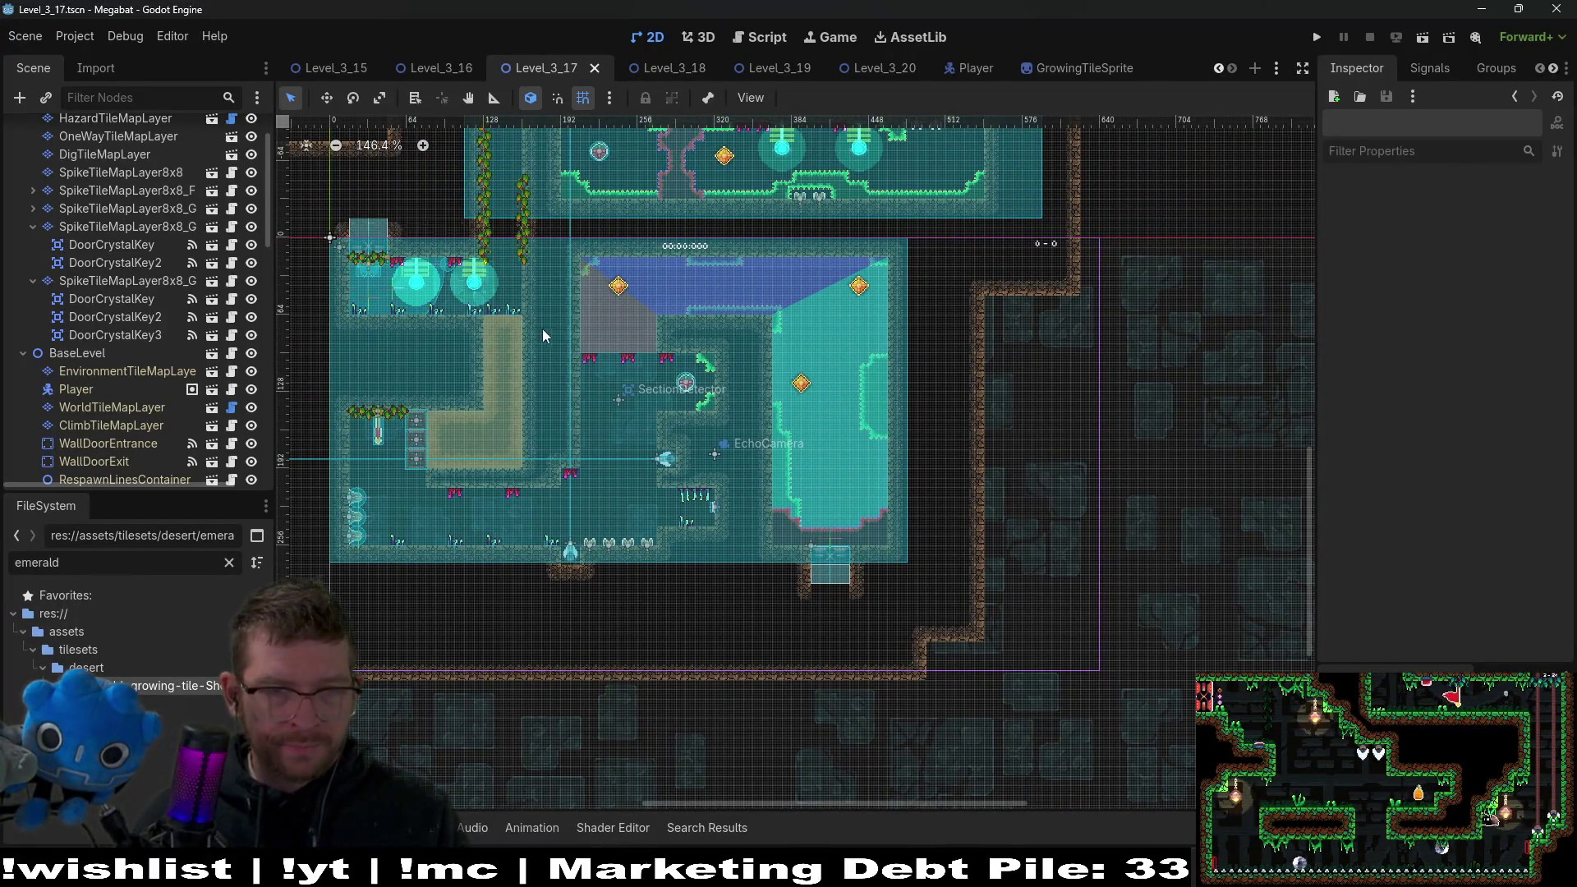
scroll(550, 328, "up", 10)
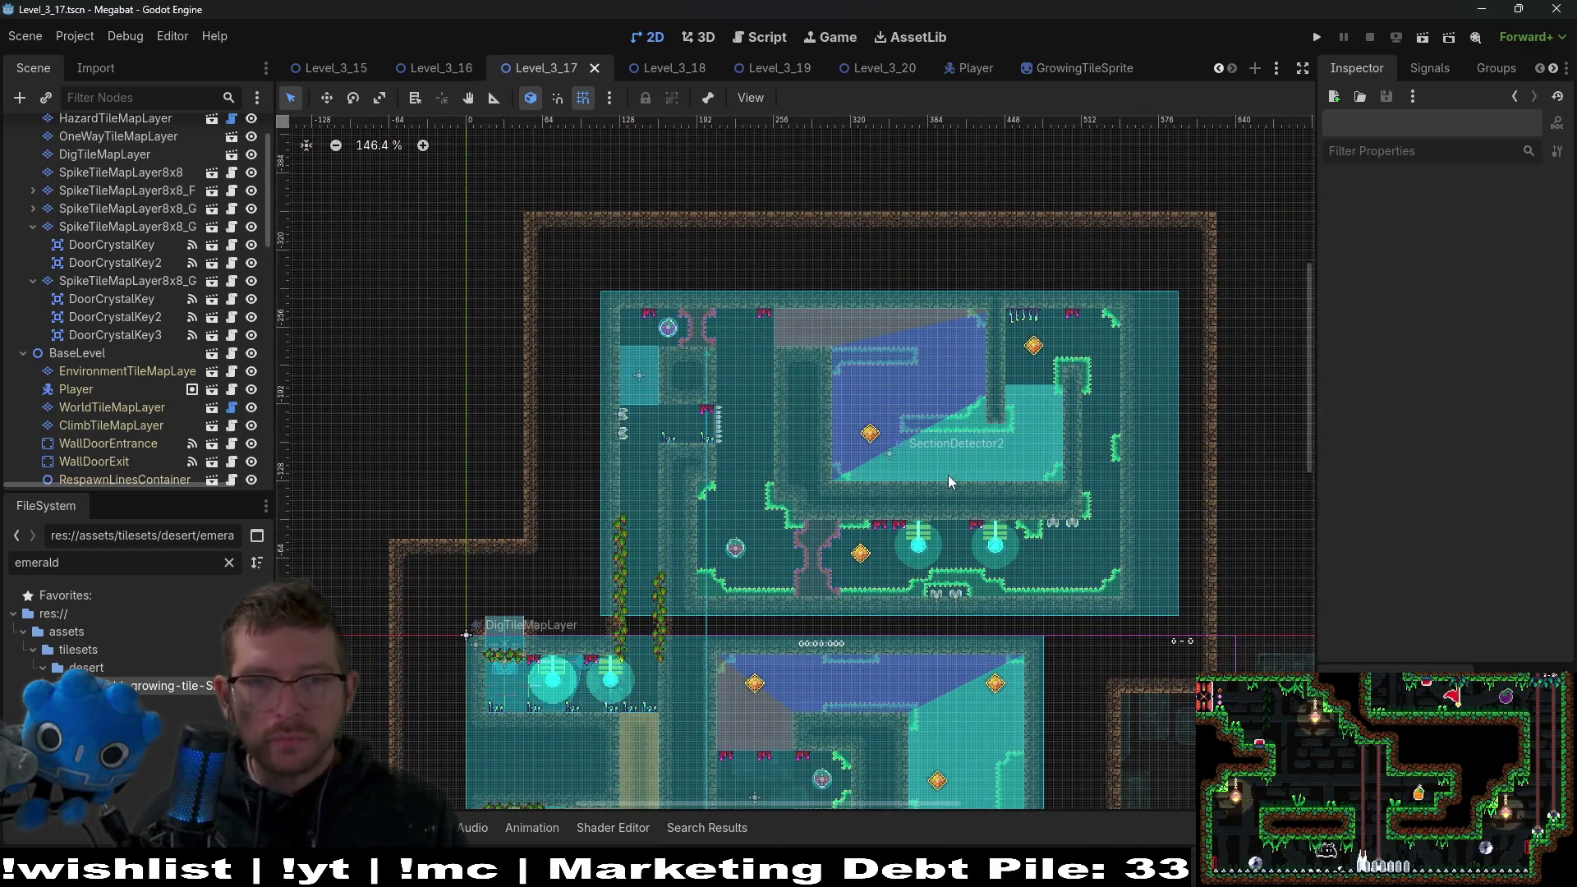
Run Level_3_17 and move the cat past the spike ledge, switching to the bat.
left_click(1423, 38)
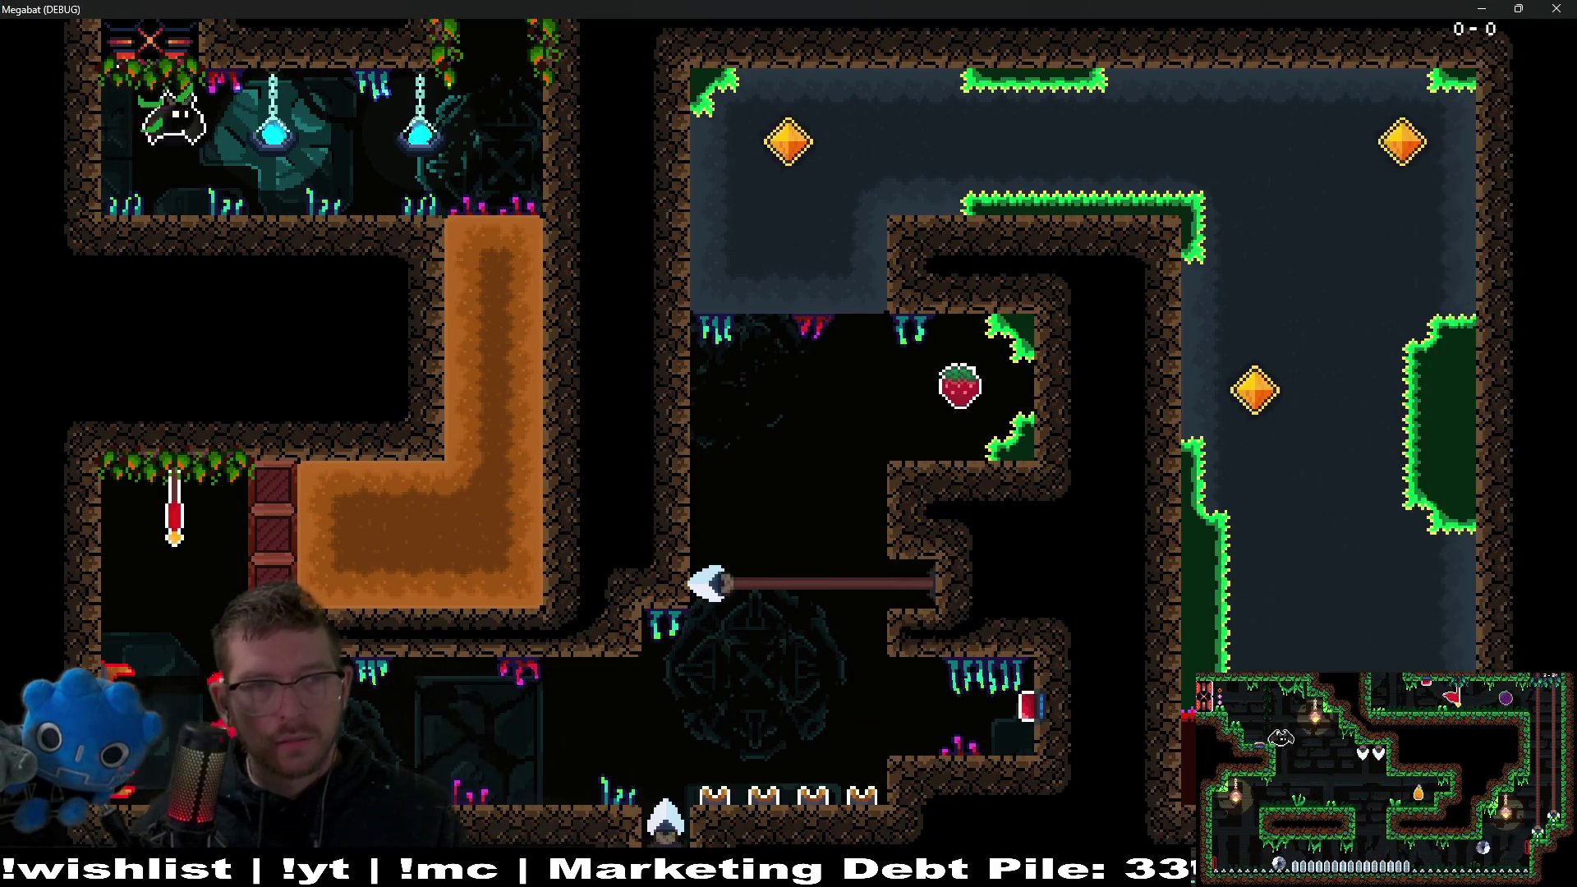
key("Right")
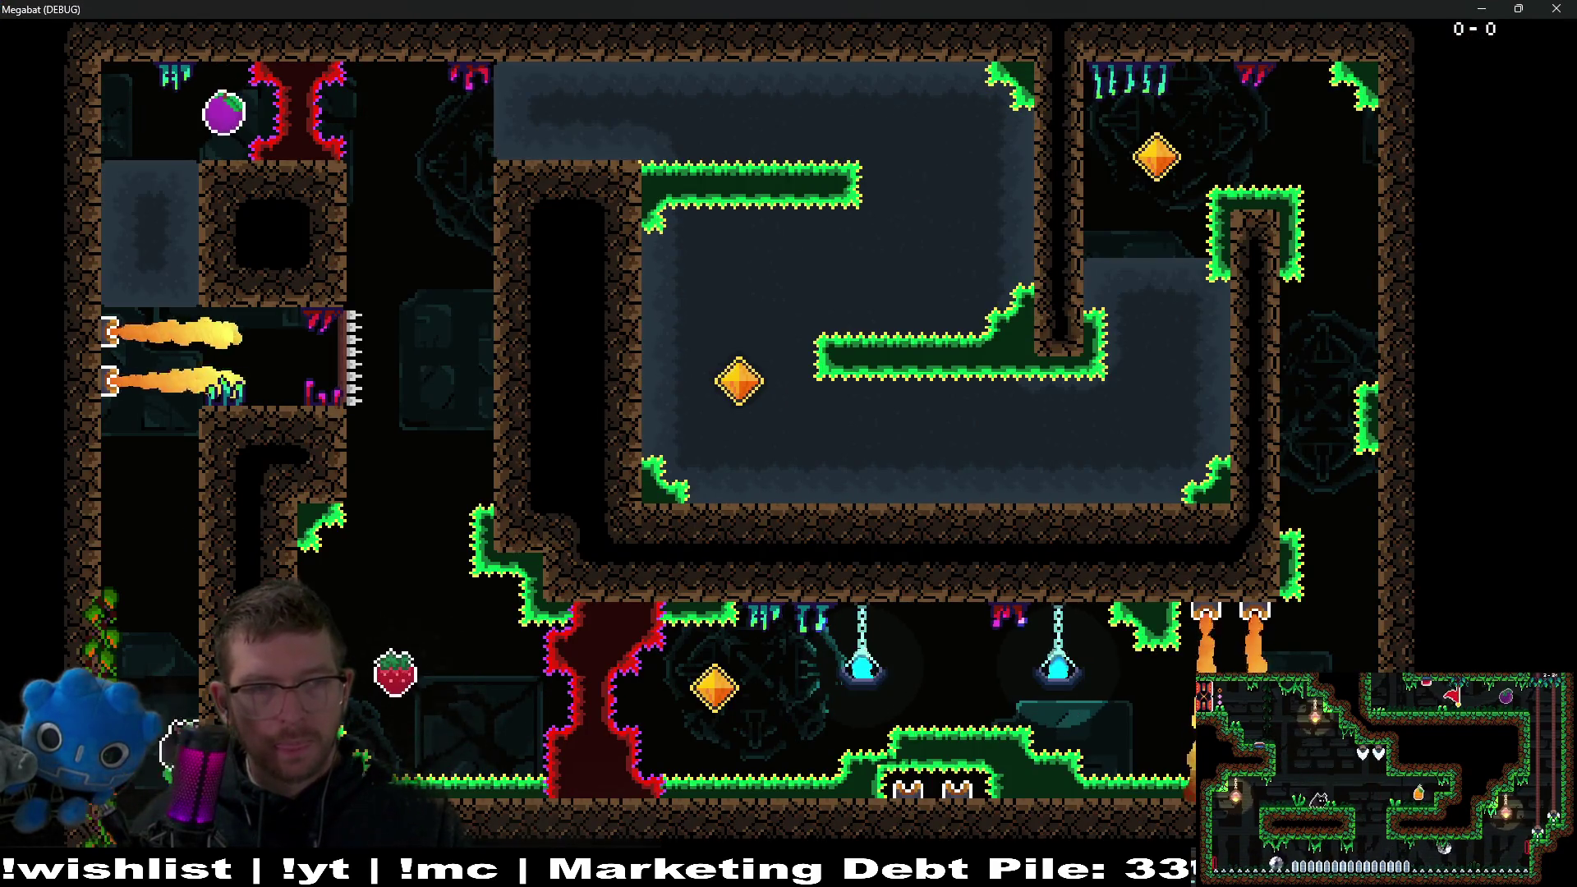
key("Right")
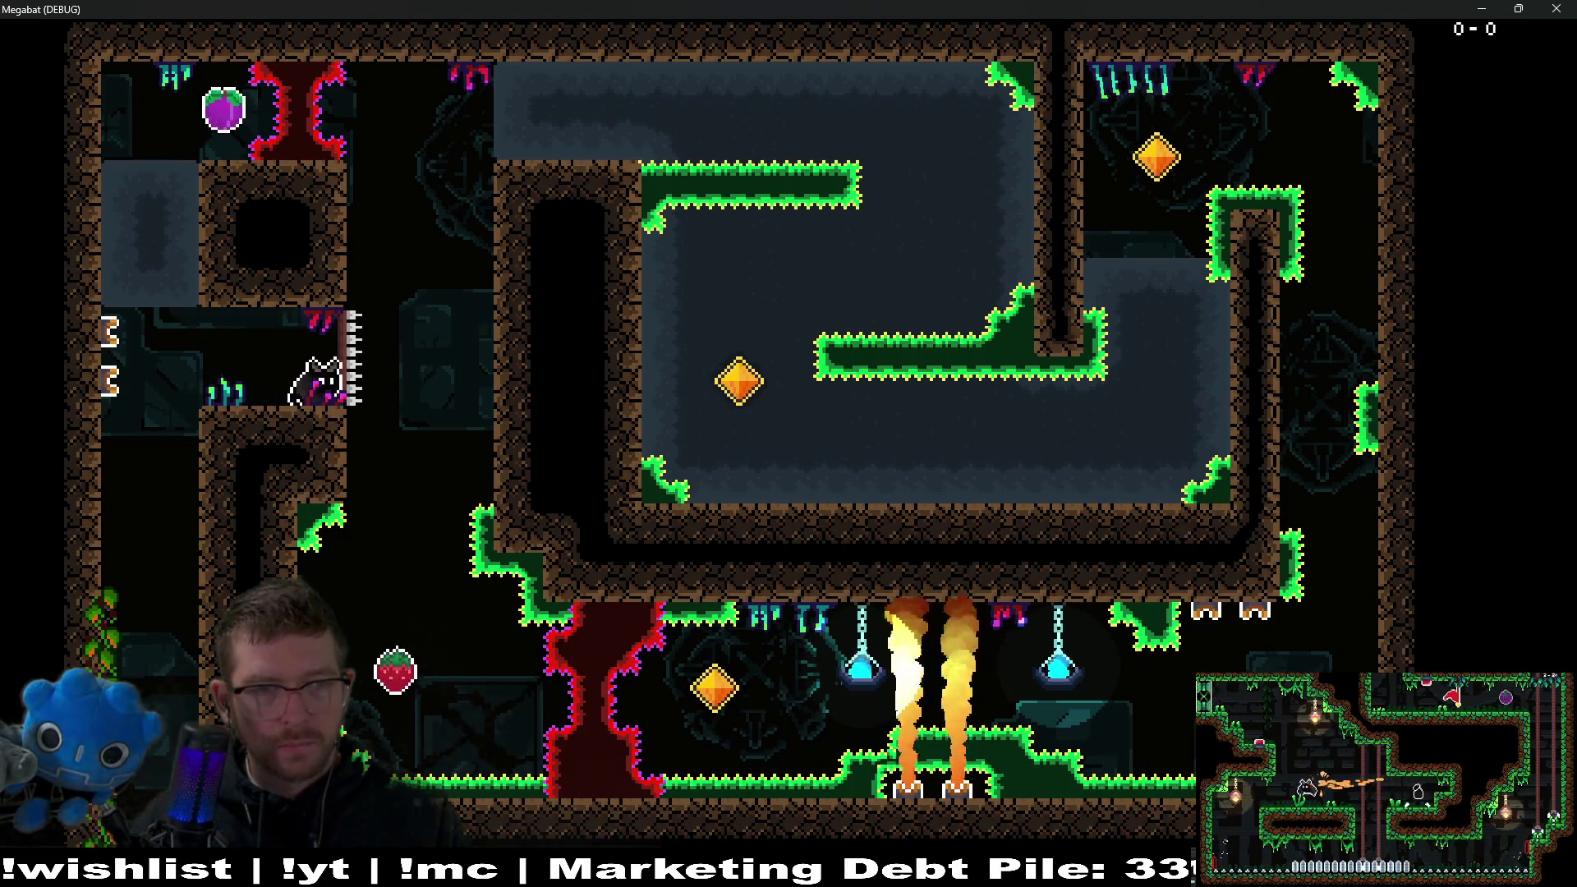
key("Right")
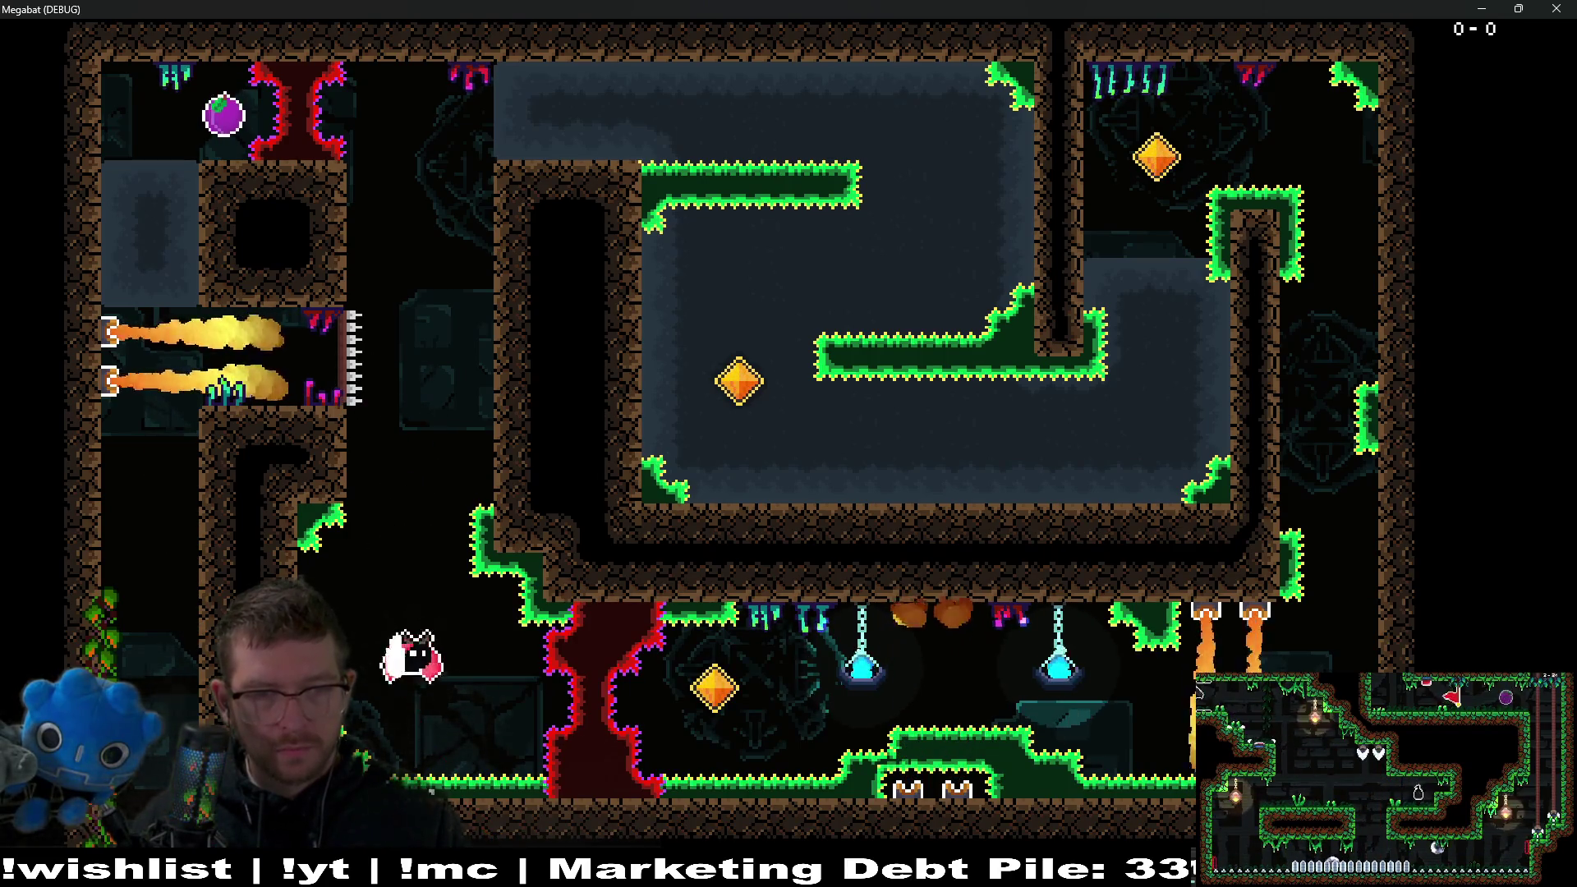
key("space")
key("Left")
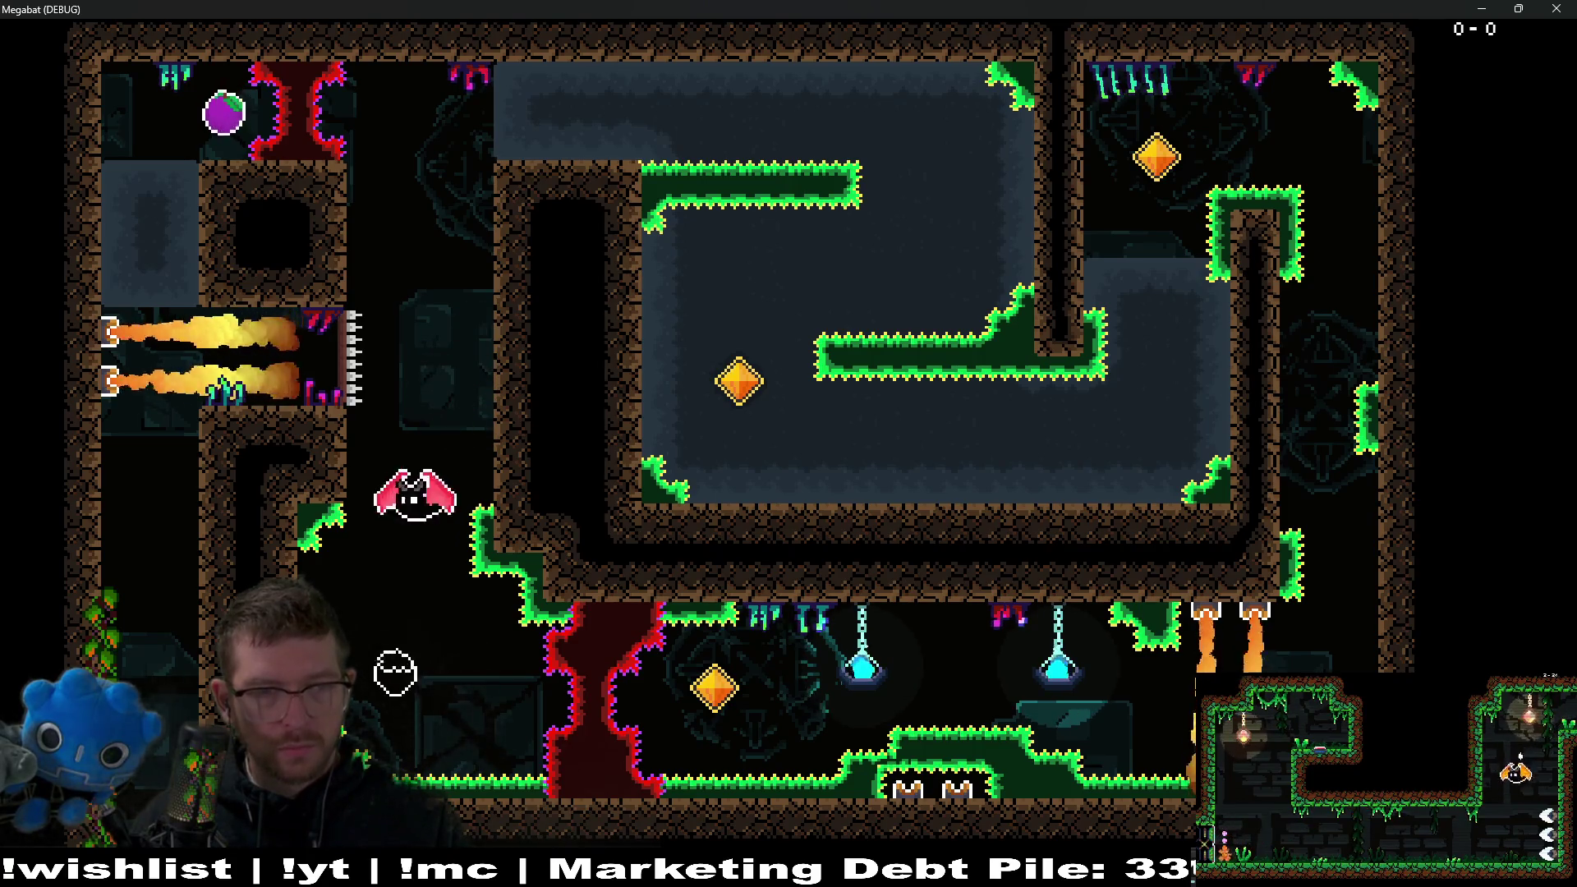
key("space")
key("Right")
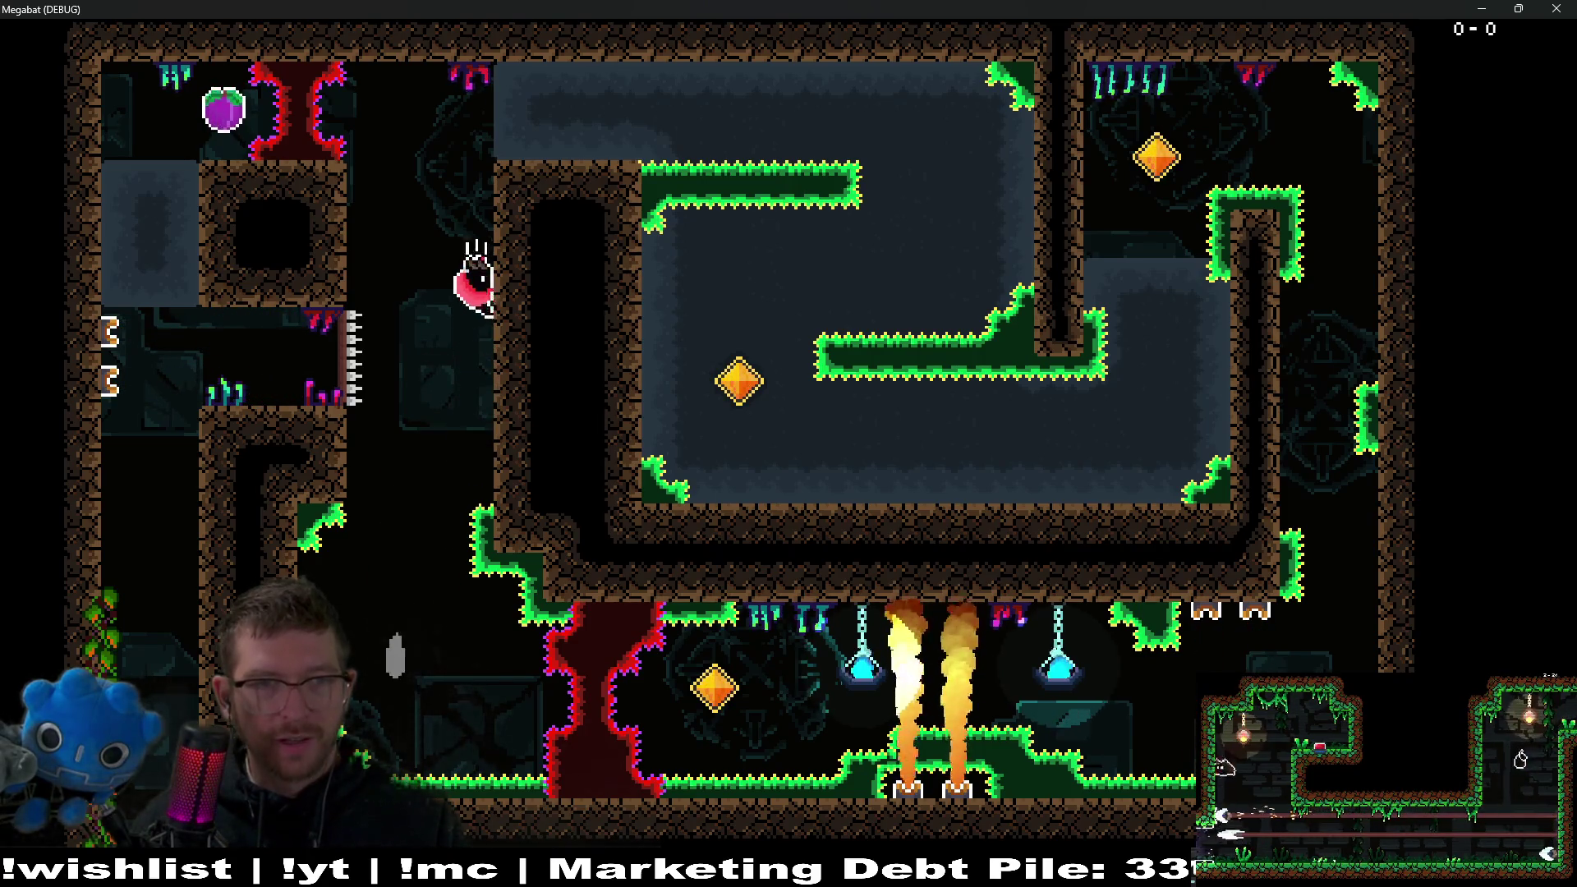
key("Right")
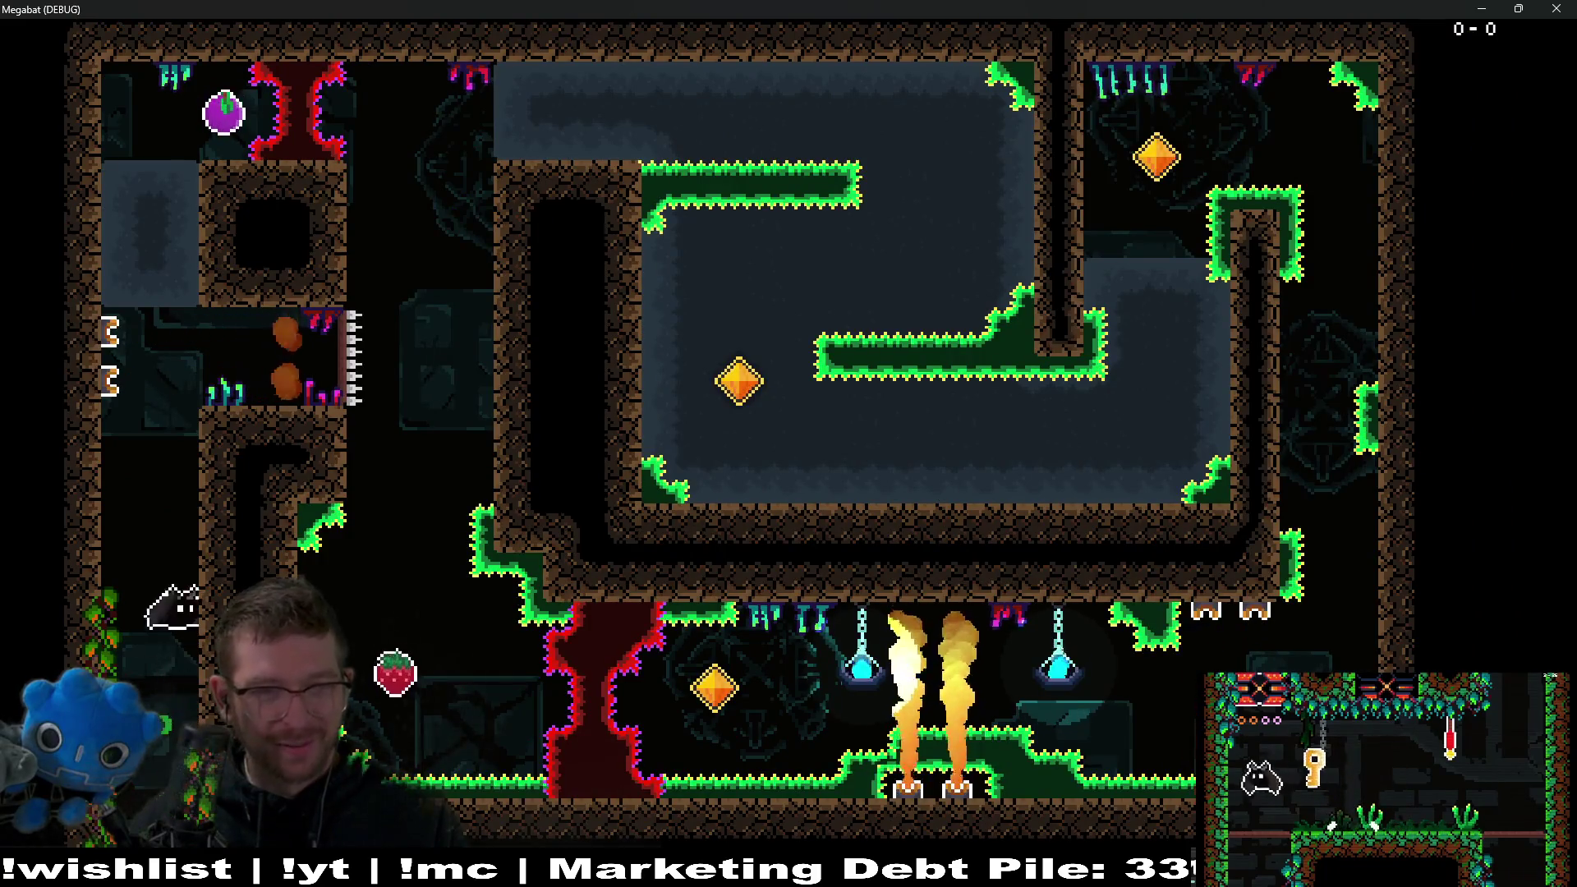
Fly the bat through the shaft and corridors to collect the gem on the lower floor.
key("Right")
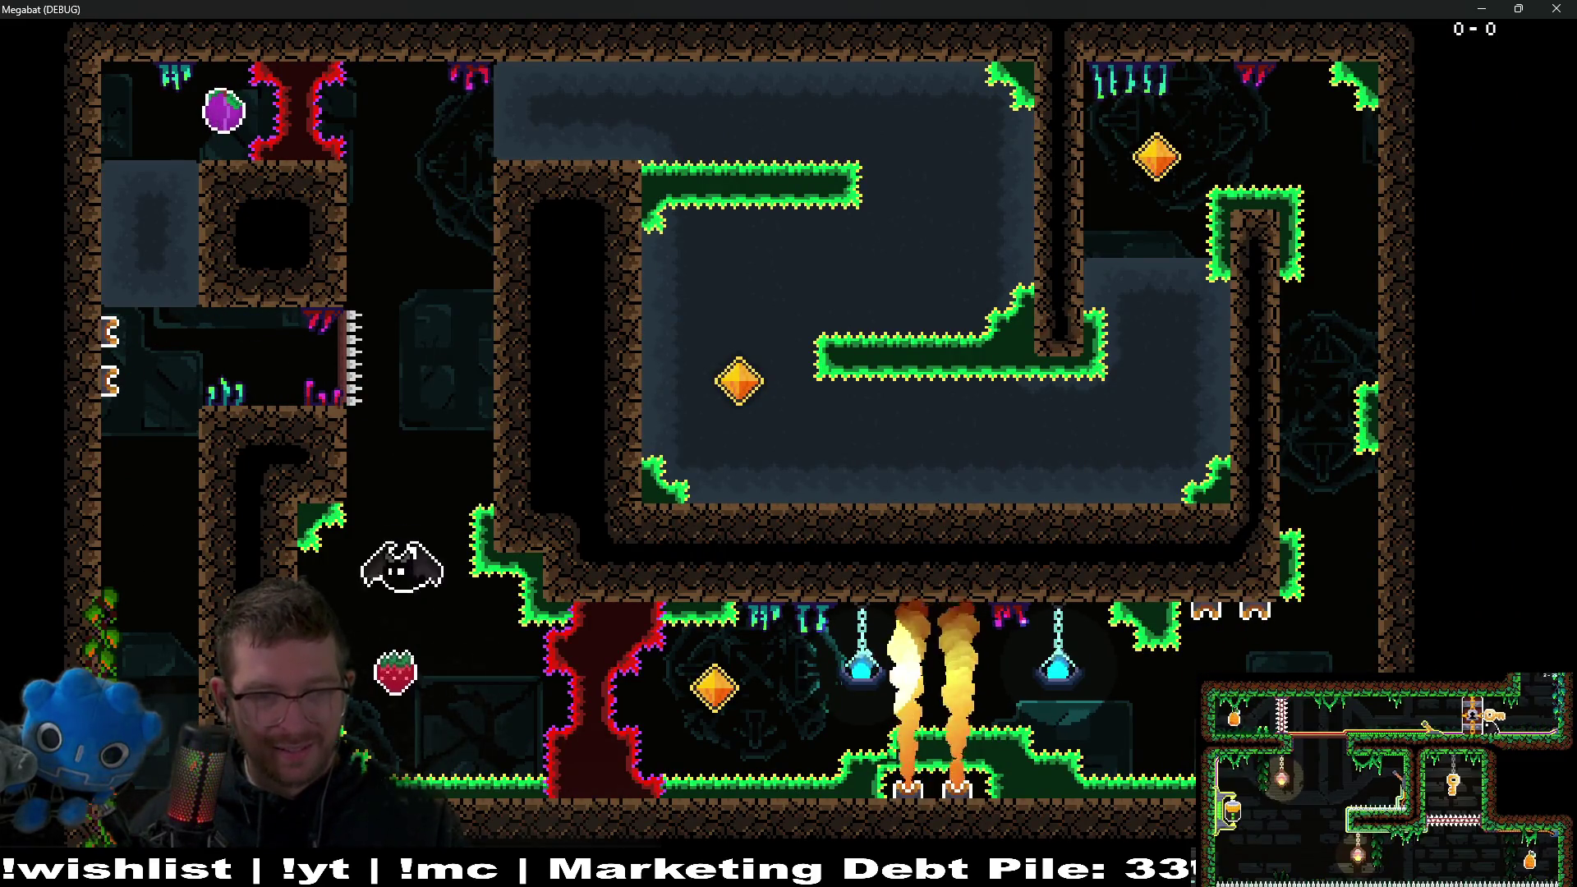
key("Right")
key("Up")
key("Right")
key("Down")
key("Left")
key("Down")
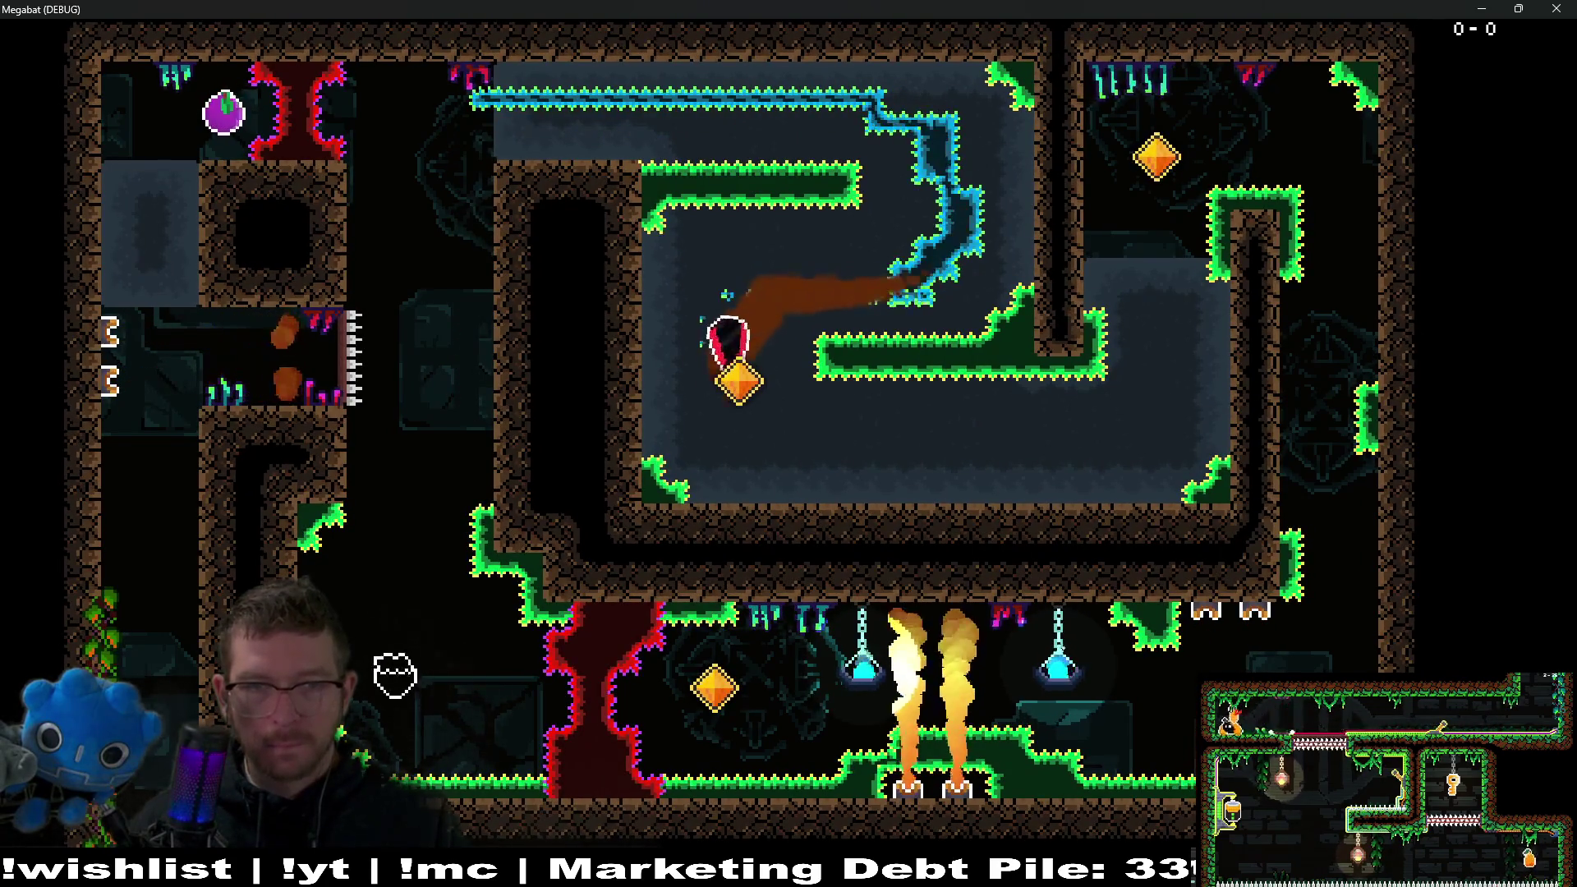
key("Right")
key("Up")
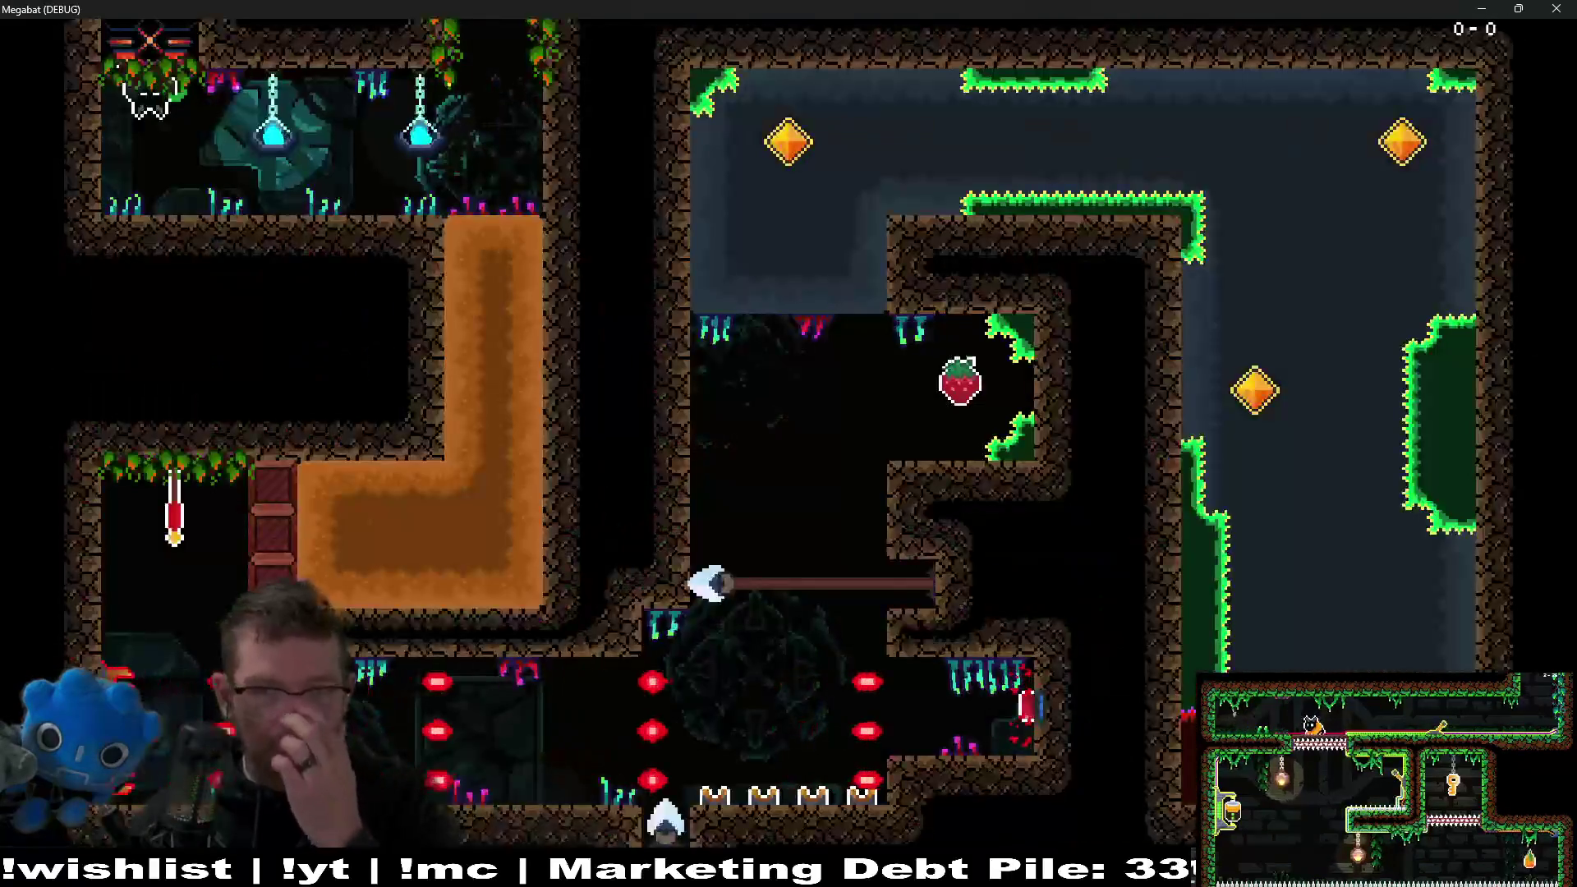
Fly the respawned bat through the corridors to grab the gem that opens the red door.
key("Right")
key("Up")
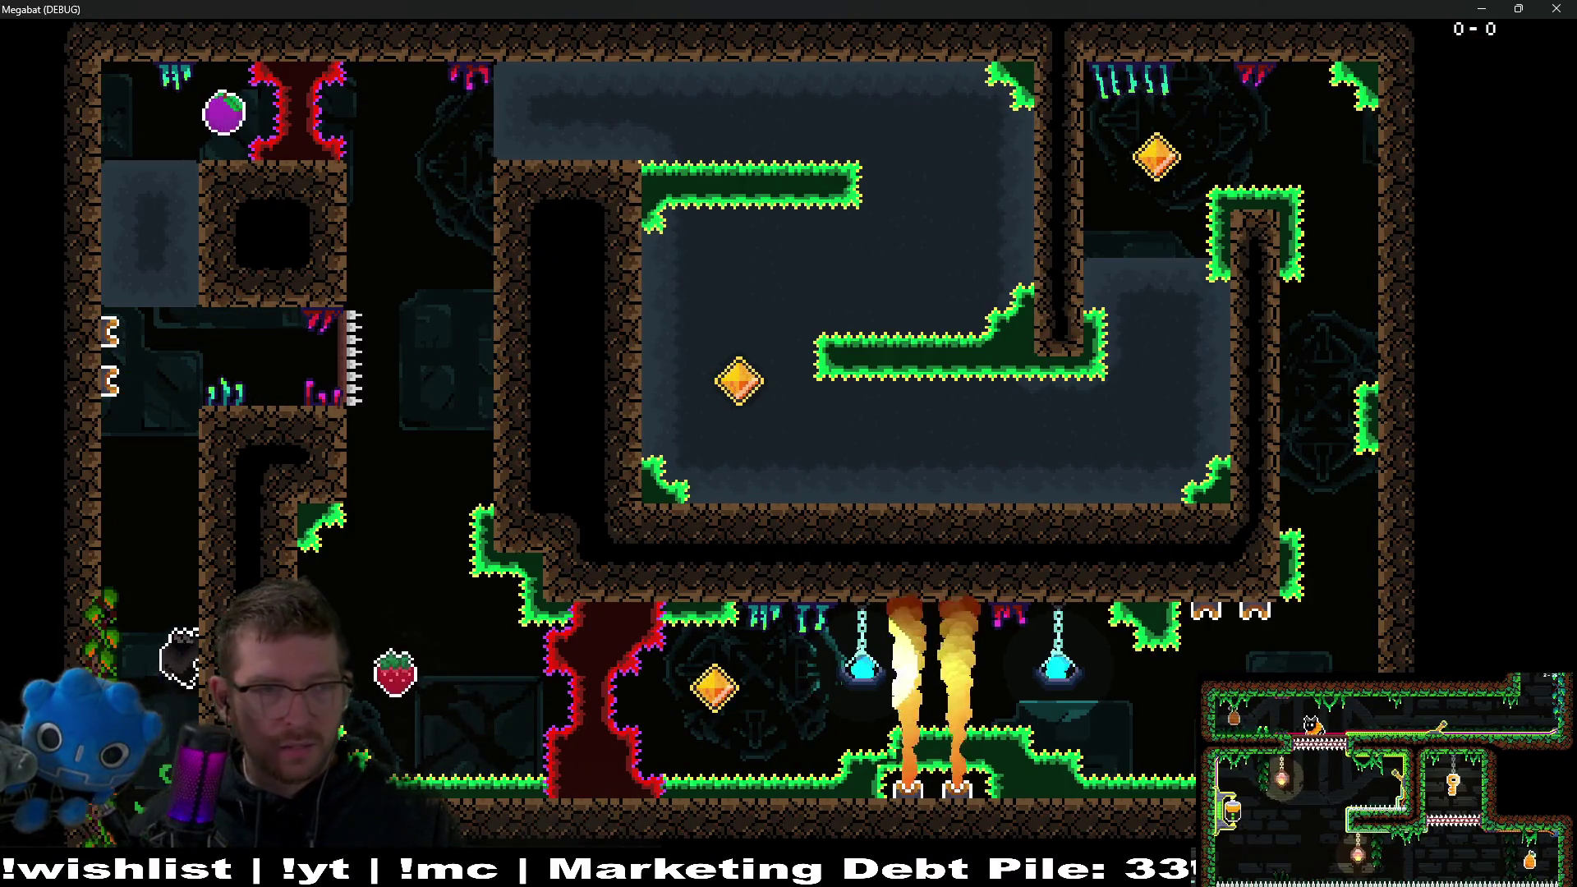
key("Down")
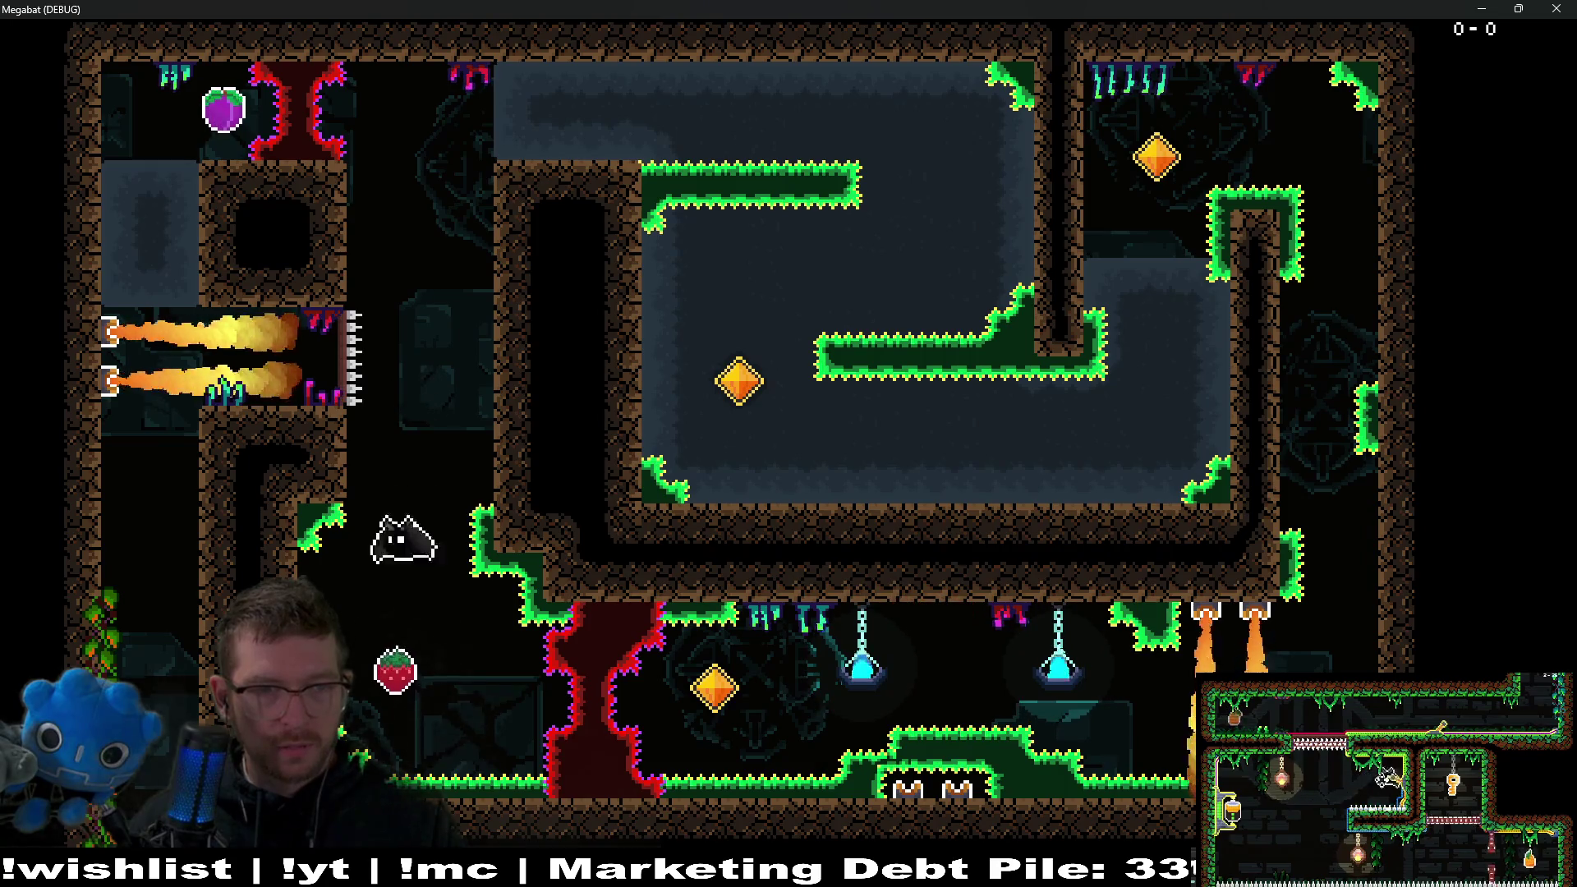
key("Up")
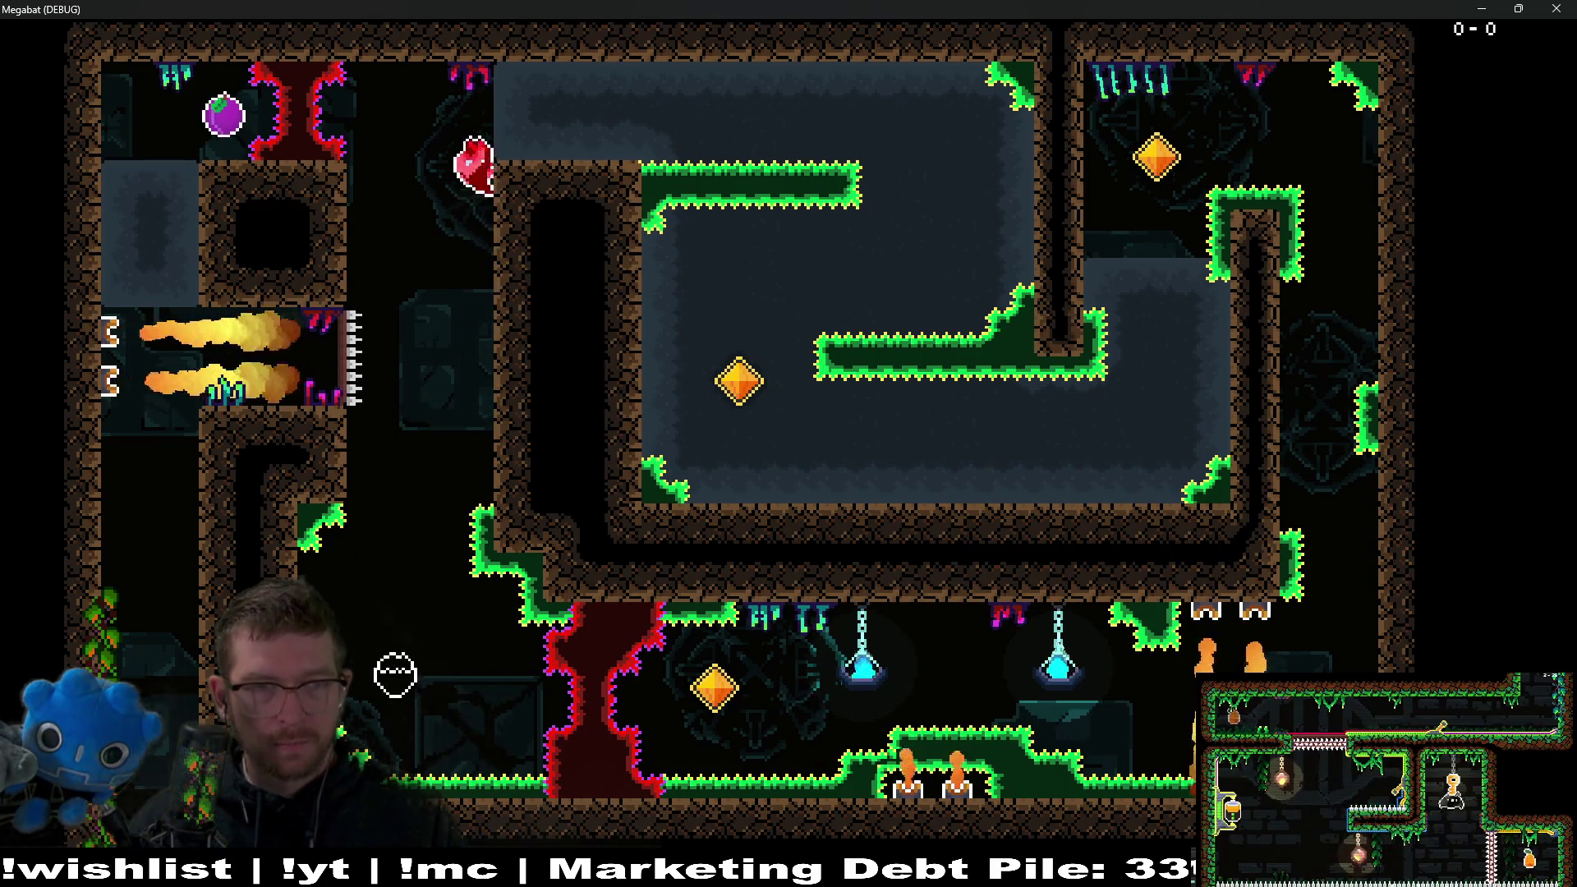
key("Right")
key("Down")
key("Left")
key("Down")
key("Right")
key("Up")
key("Right")
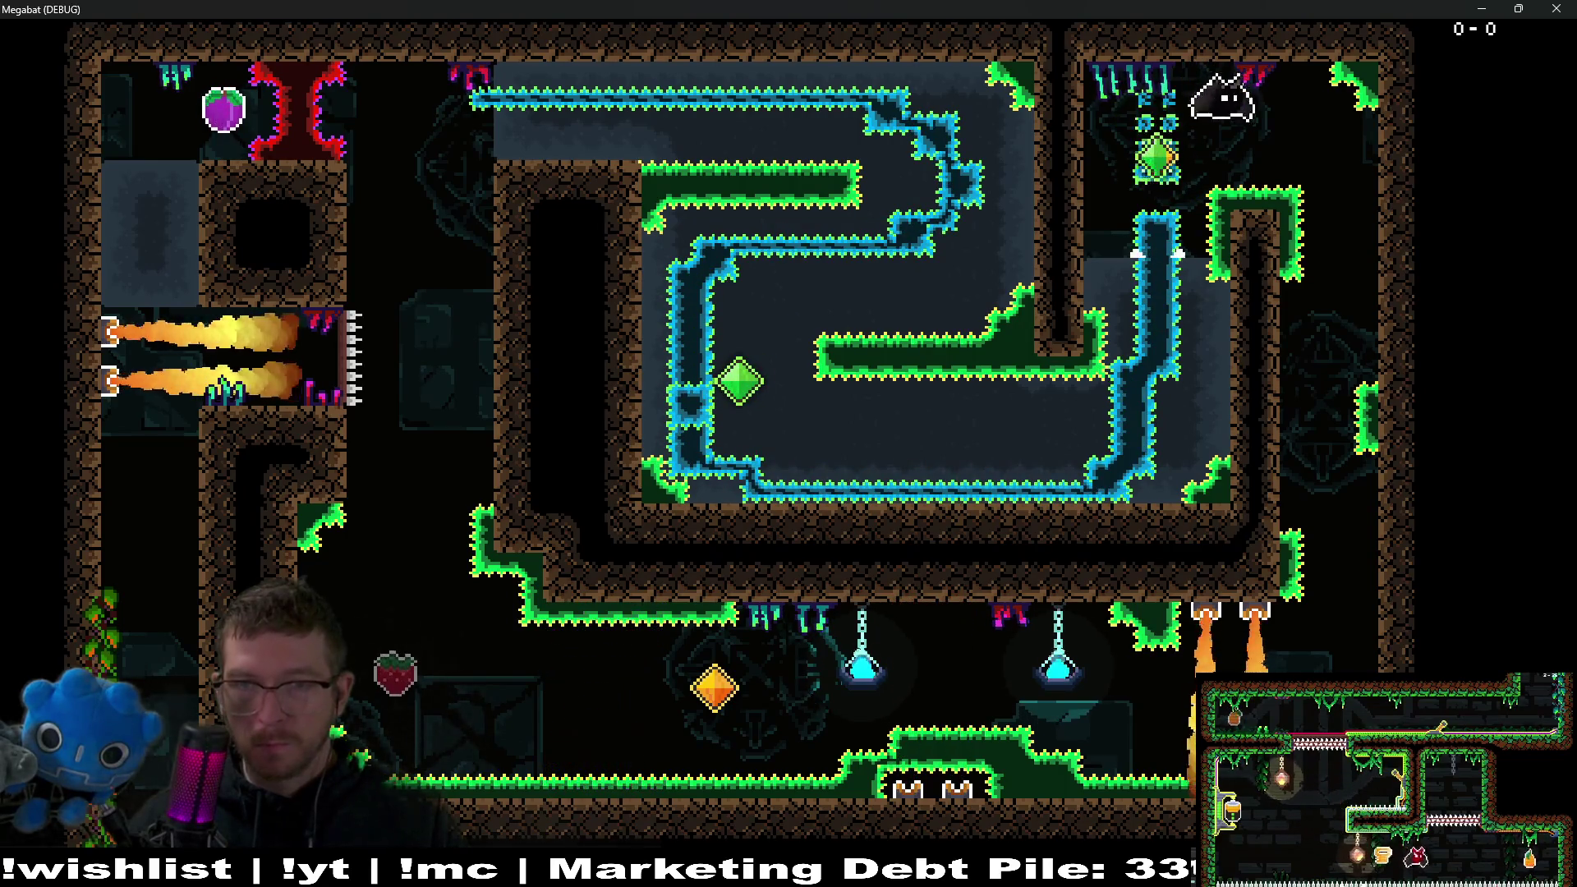
key("Down")
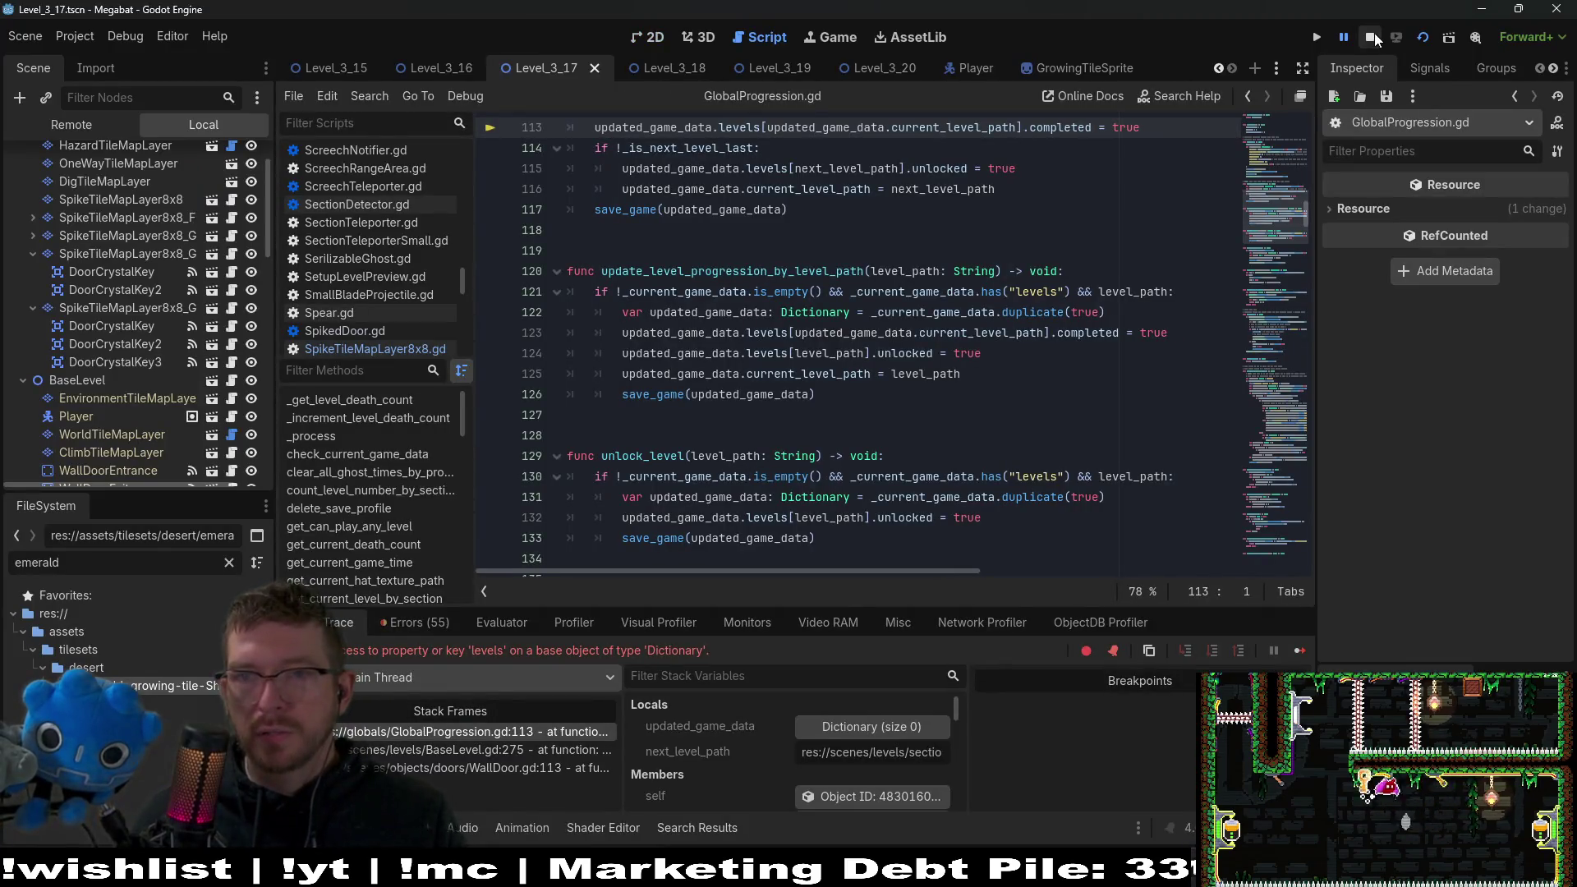
Stop the running game and return to the 2D editor view.
left_click(1372, 37)
left_click(649, 37)
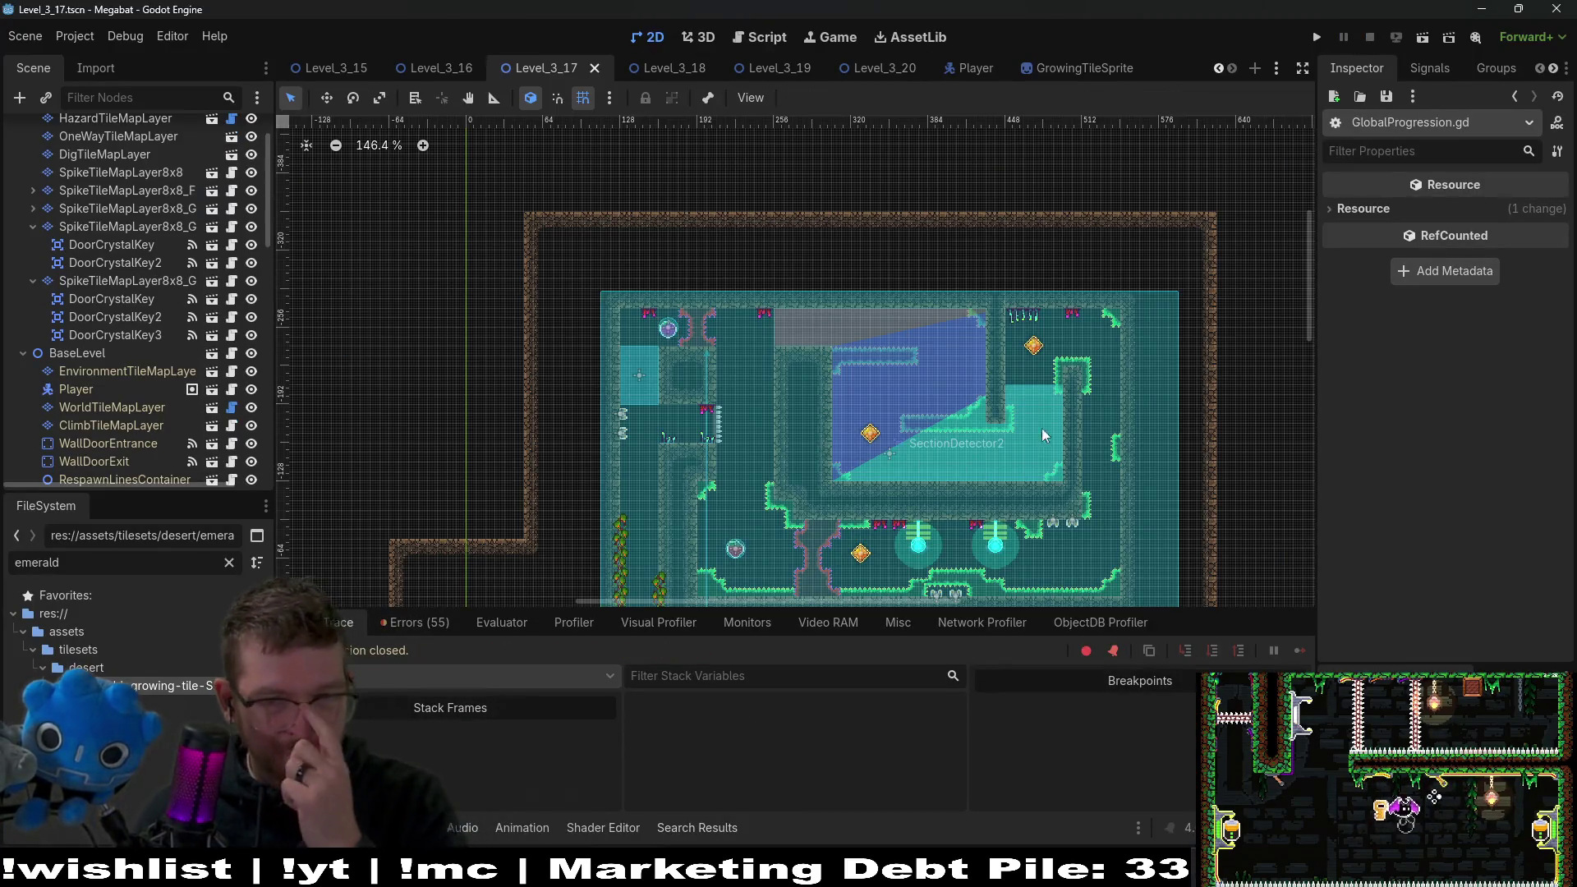
scroll(931, 505, "down", 10)
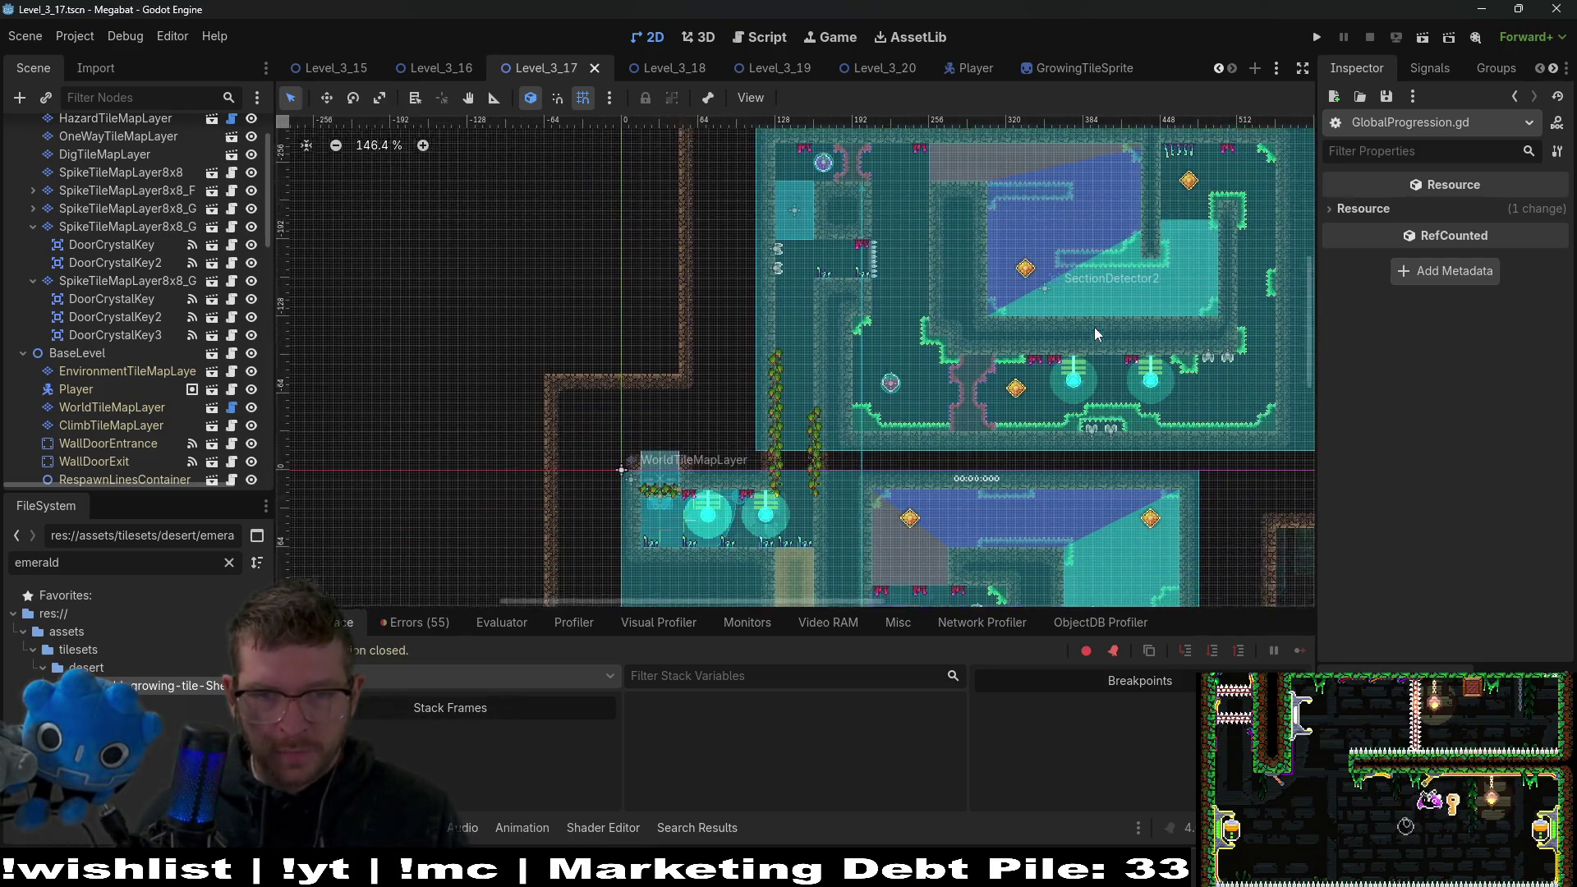
scroll(941, 473, "up", 8)
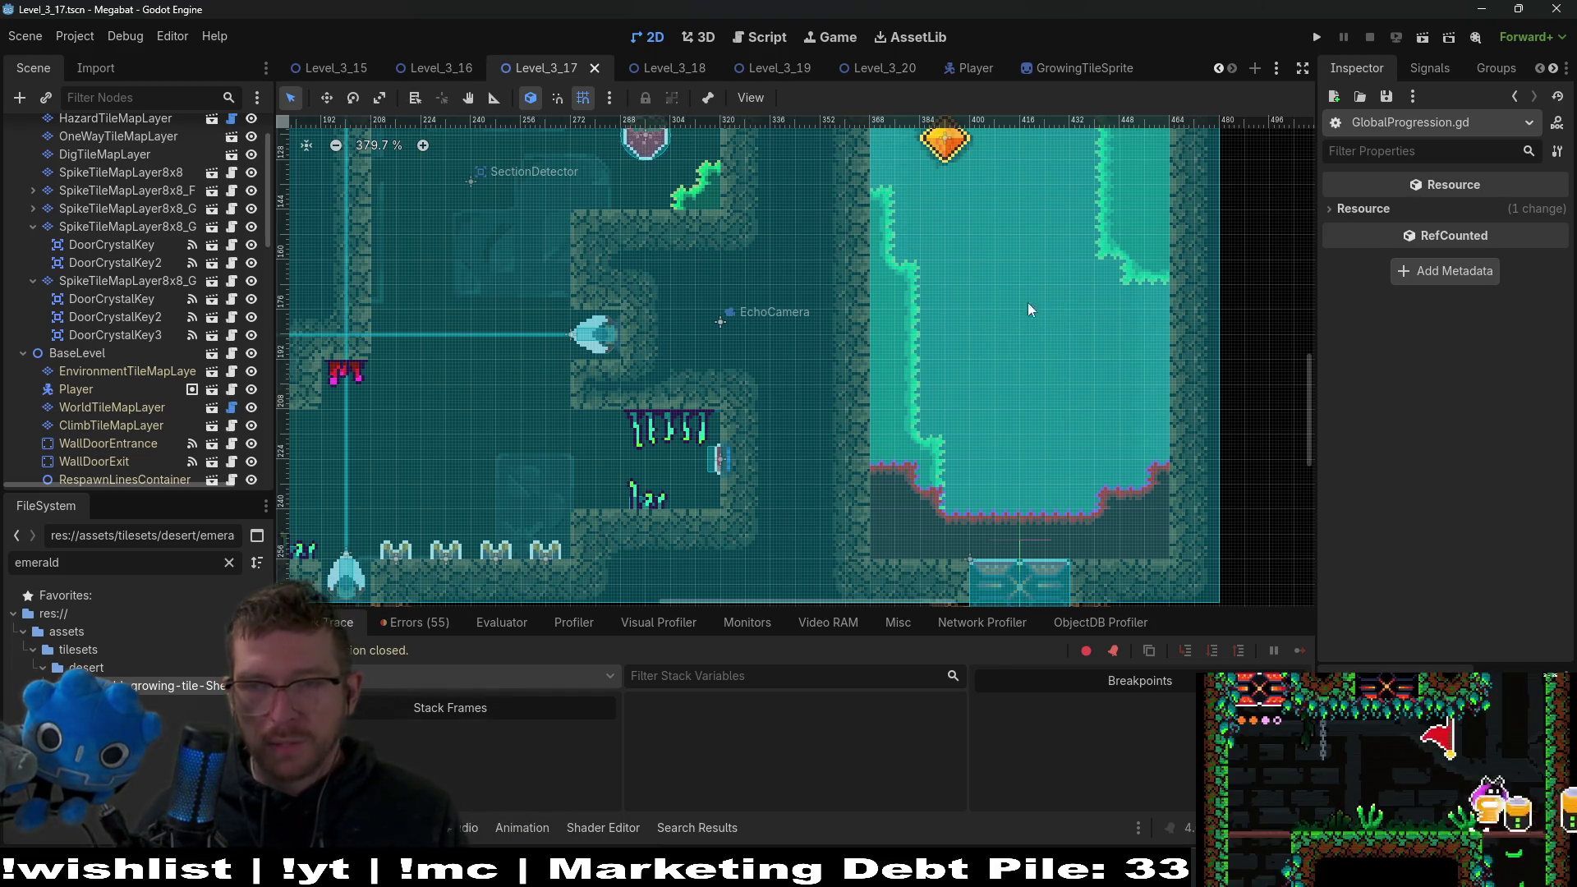
Pan around the Level_3_17 room, then switch to the Level_3_16 scene.
left_click_drag(973, 254, 965, 362)
left_click_drag(923, 271, 1046, 381)
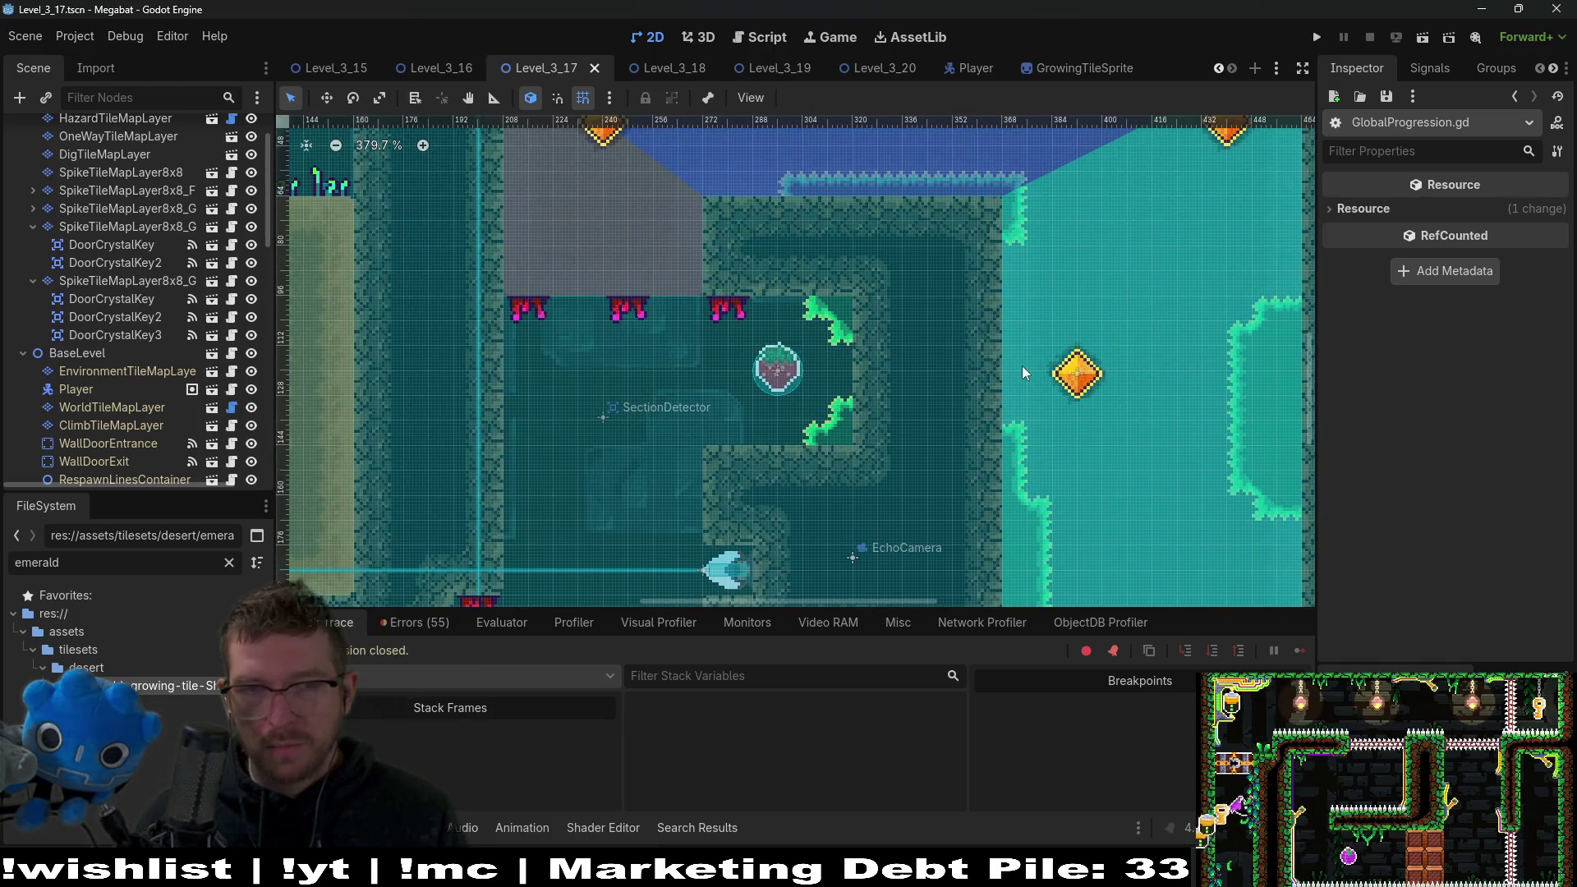
left_click_drag(1013, 274, 996, 377)
scroll(1001, 338, "down", 2)
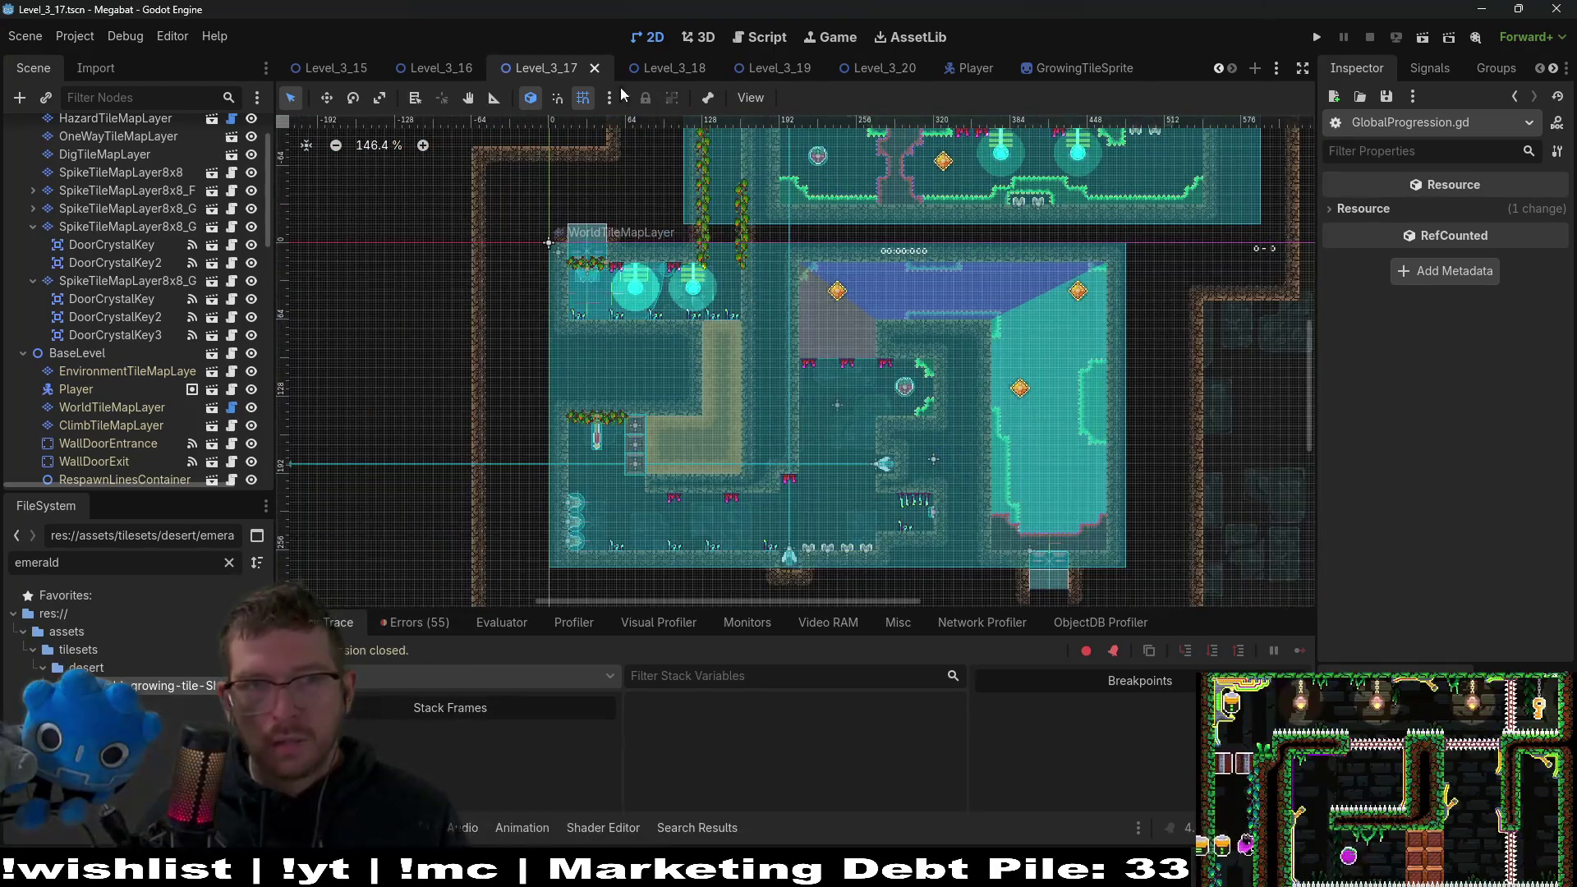
left_click(437, 71)
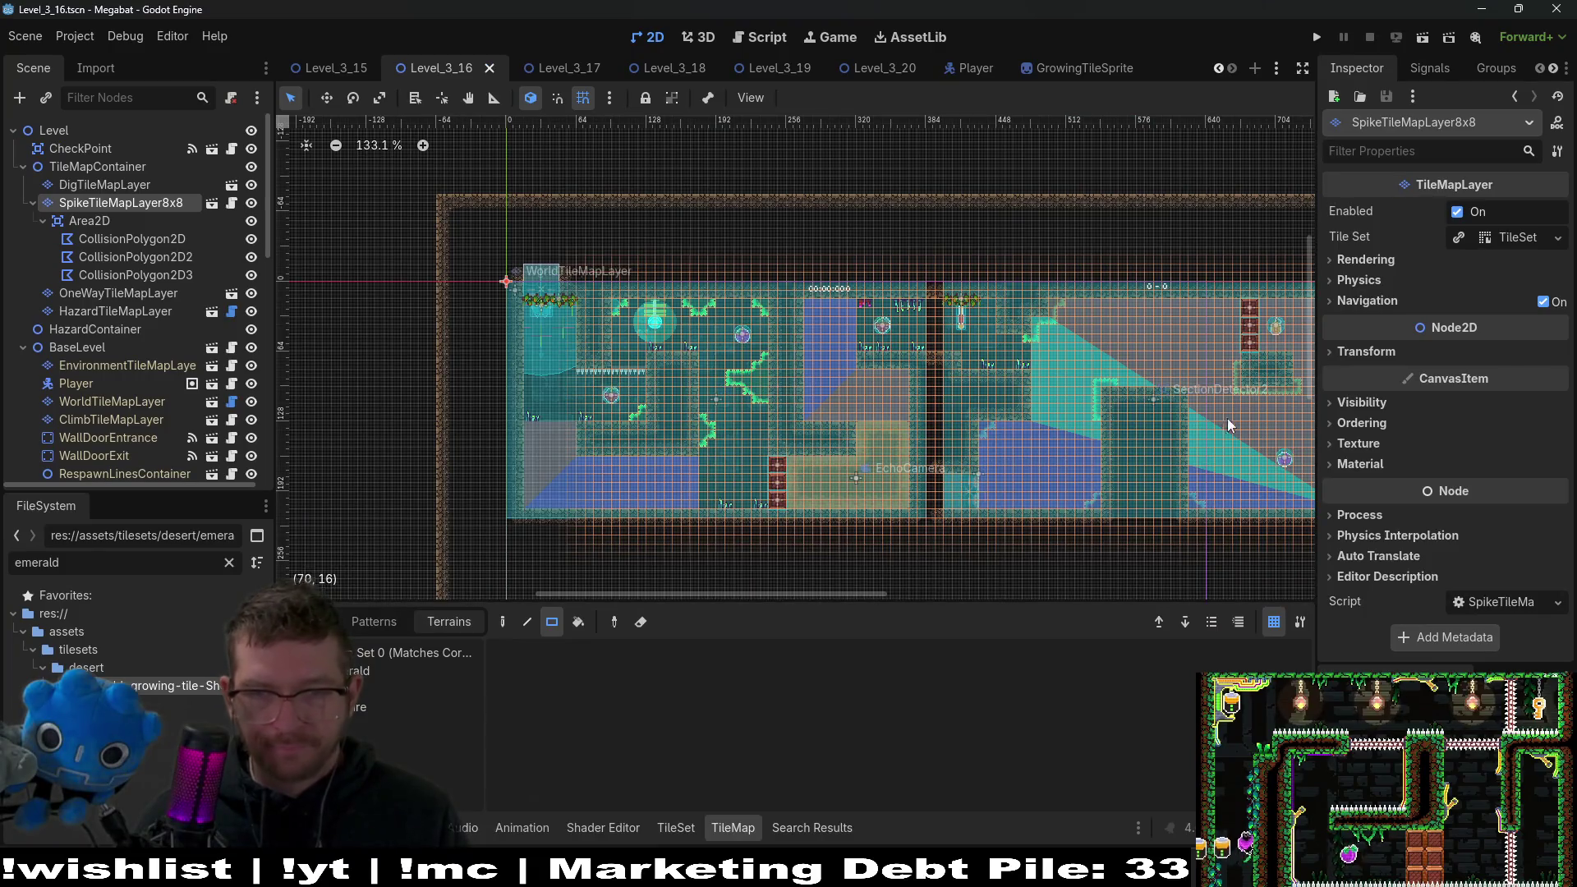
Look over Level_3_16, then switch through Level_3_15 to the Level_3_14 scene.
scroll(945, 452, "right", 5)
scroll(932, 411, "down", 1)
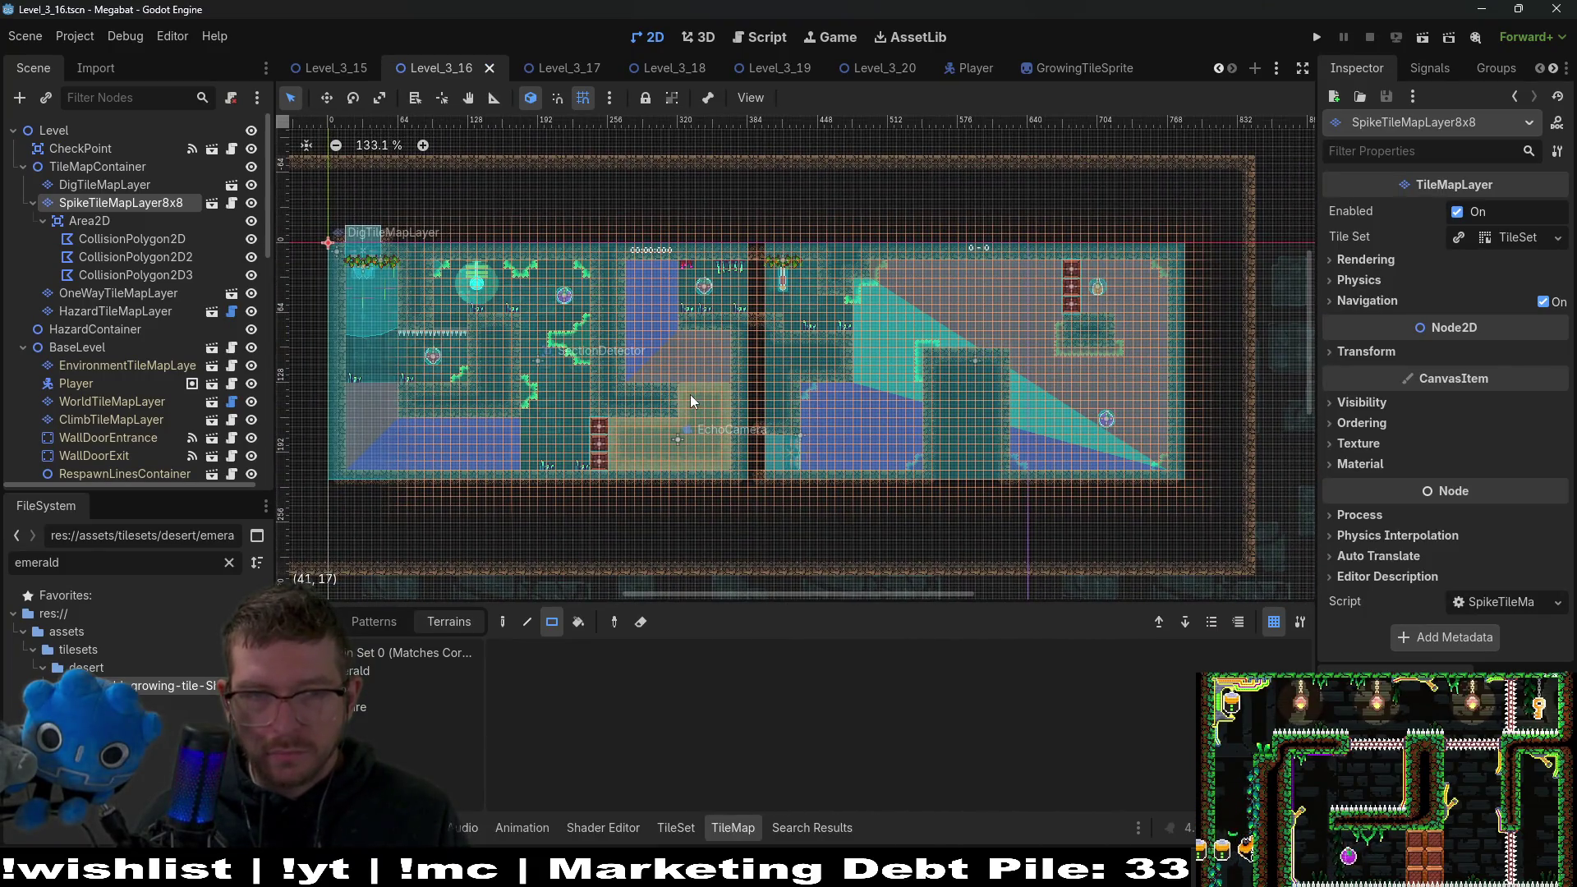
scroll(739, 390, "left", 5)
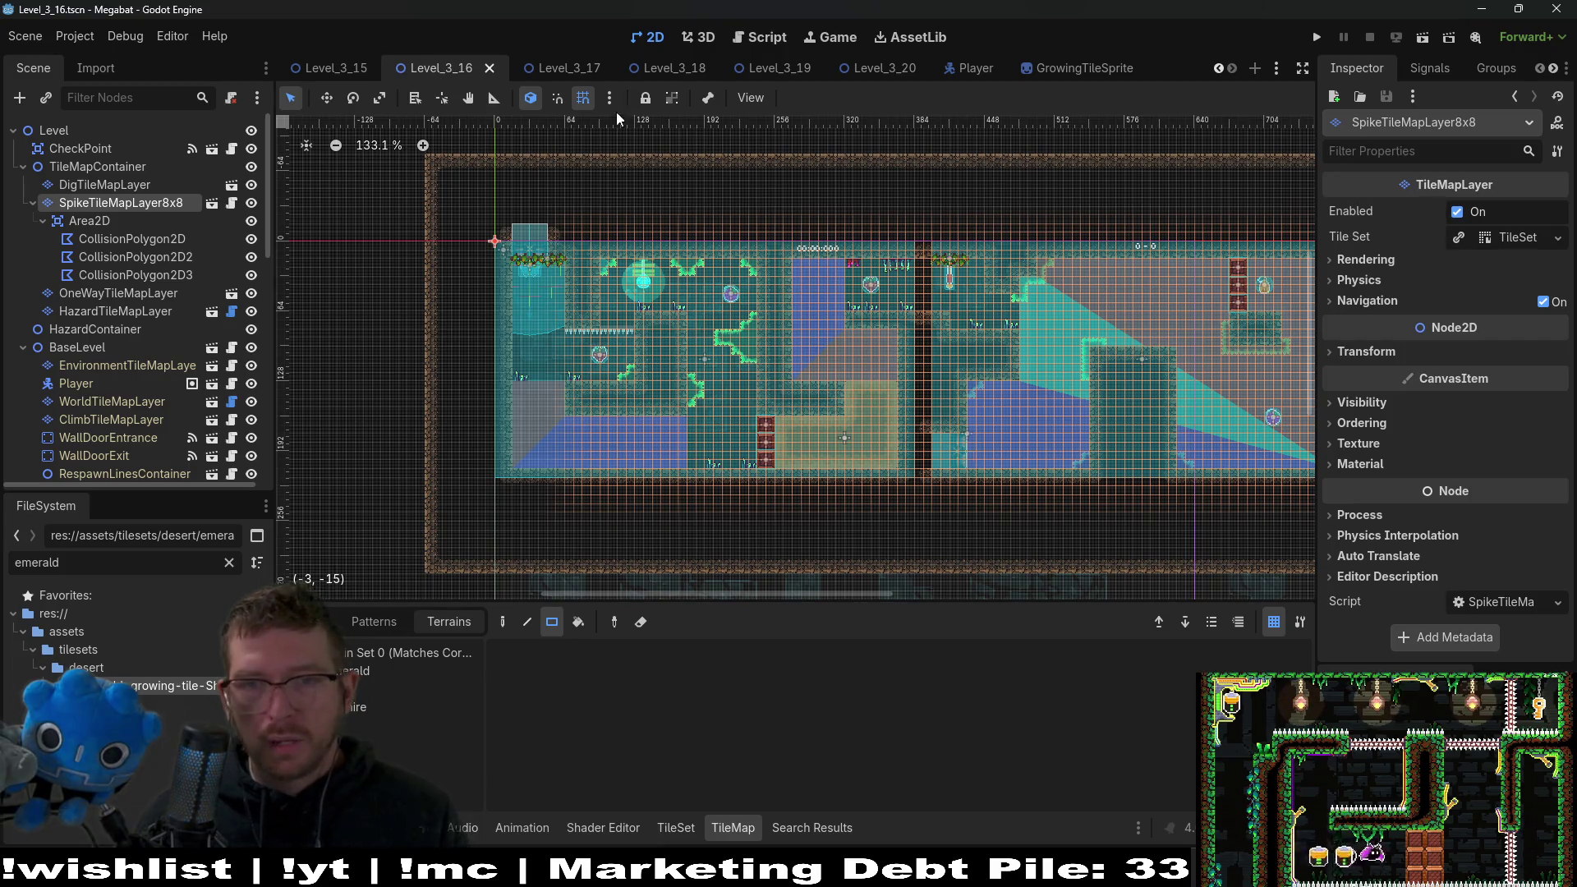
scroll(423, 78, "up", 3)
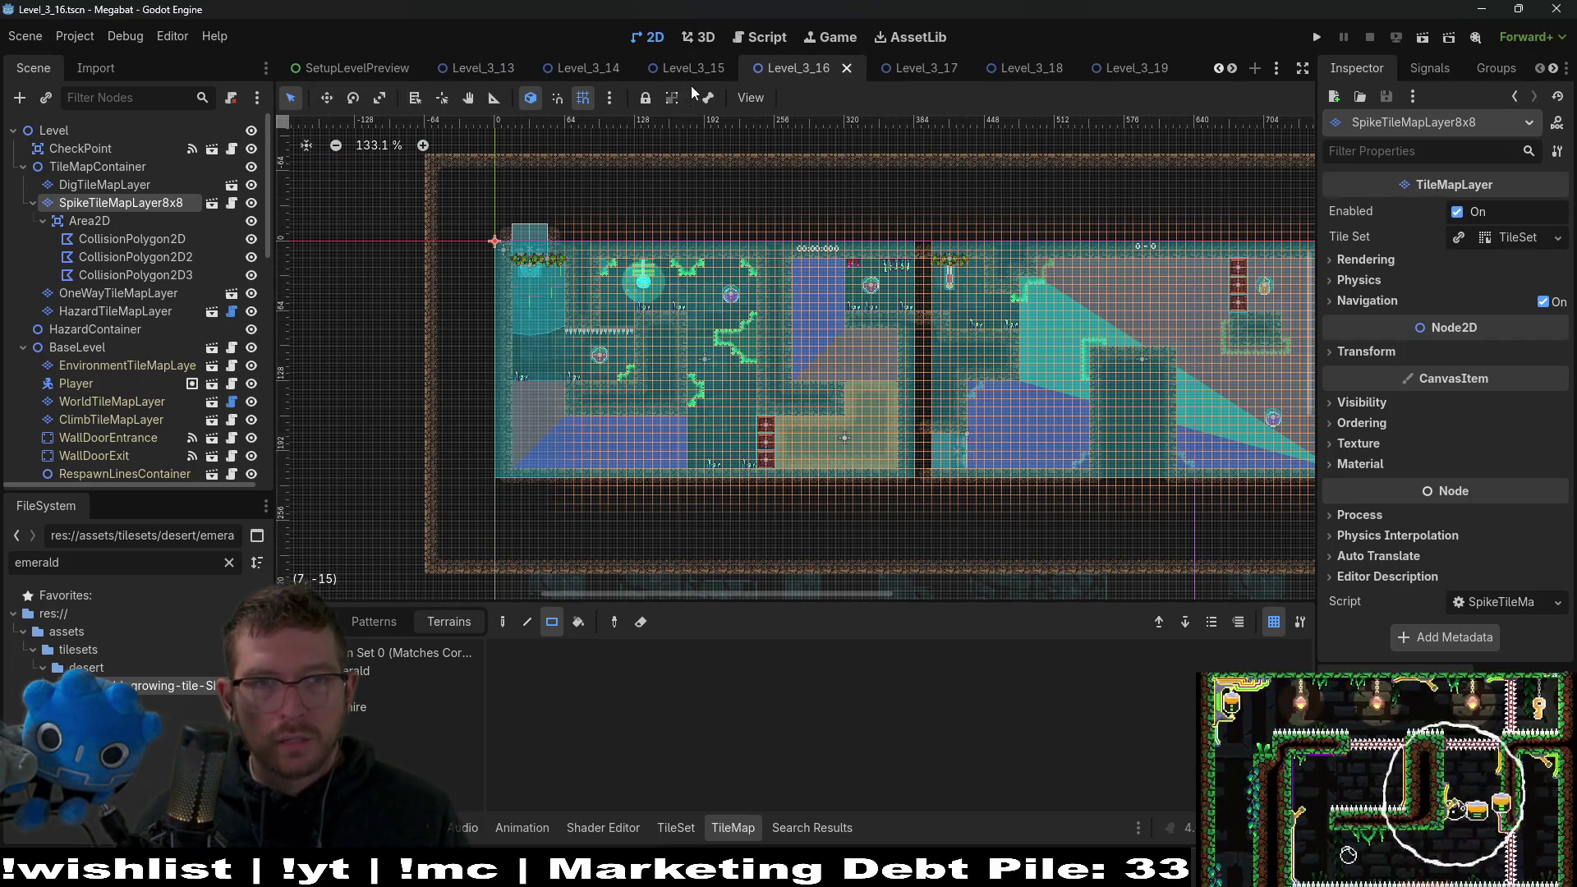
left_click(688, 71)
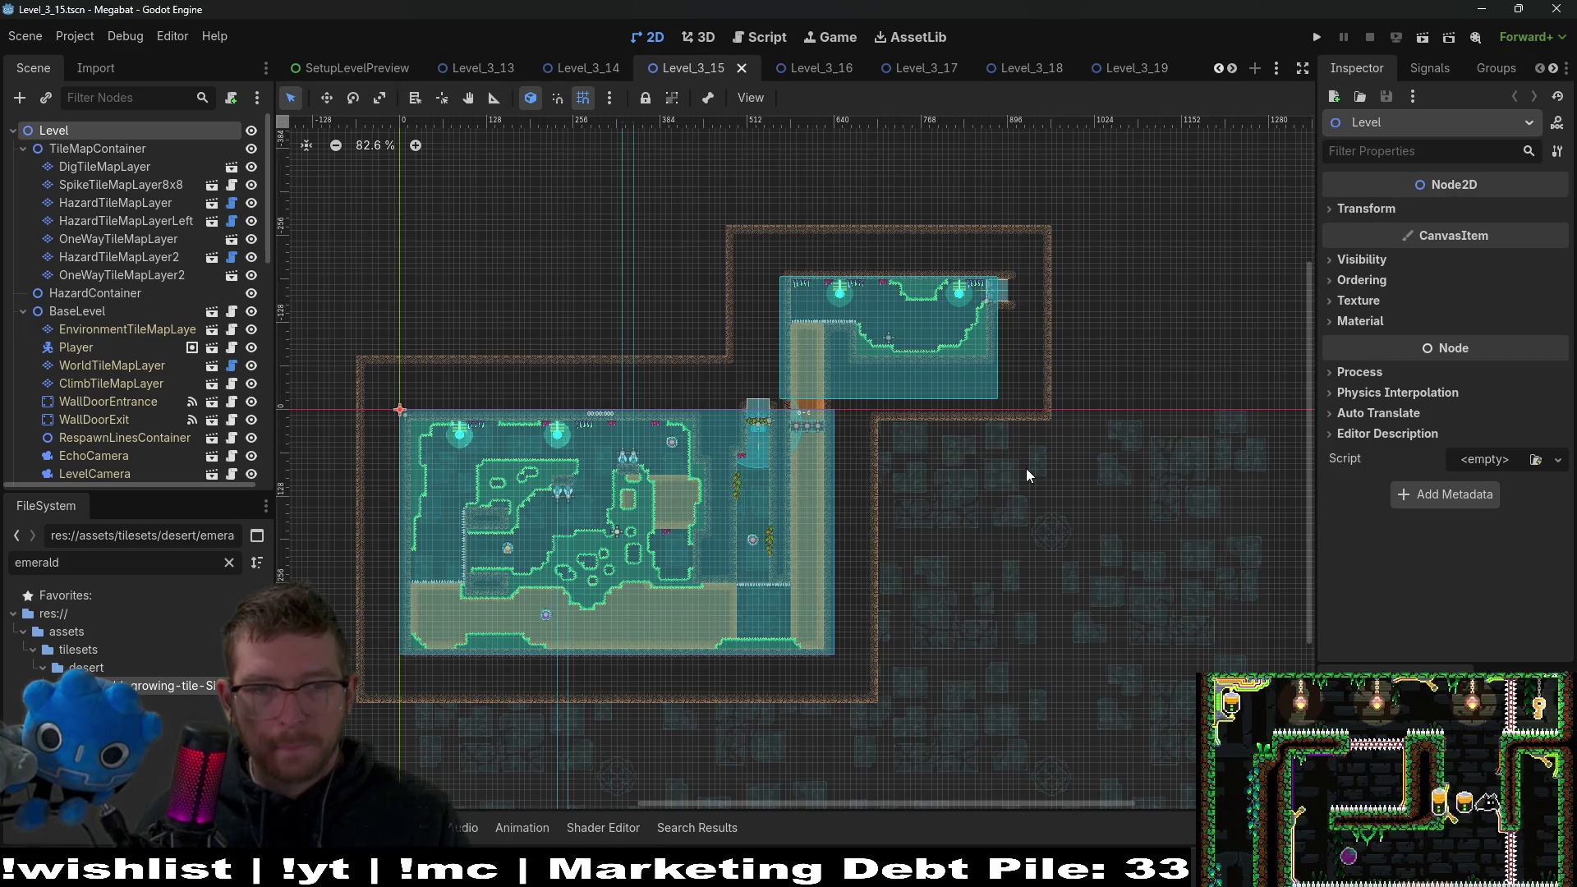
left_click(586, 68)
Filter the FileSystem to 'crystaldoor' and select the CrystalDoor scene file.
left_click(230, 563)
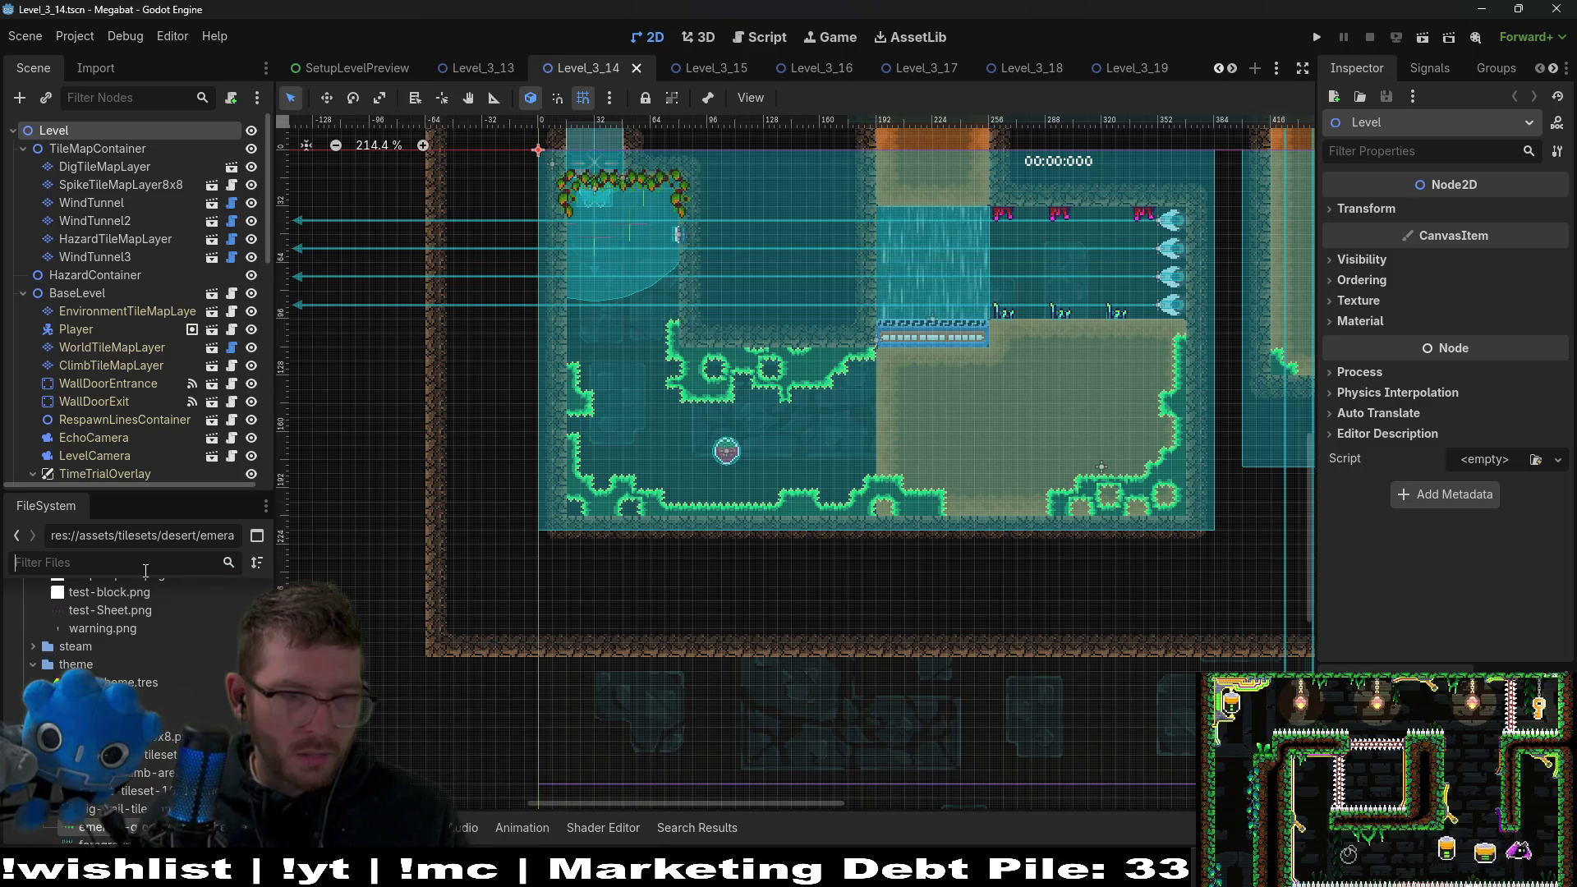
type("crystal")
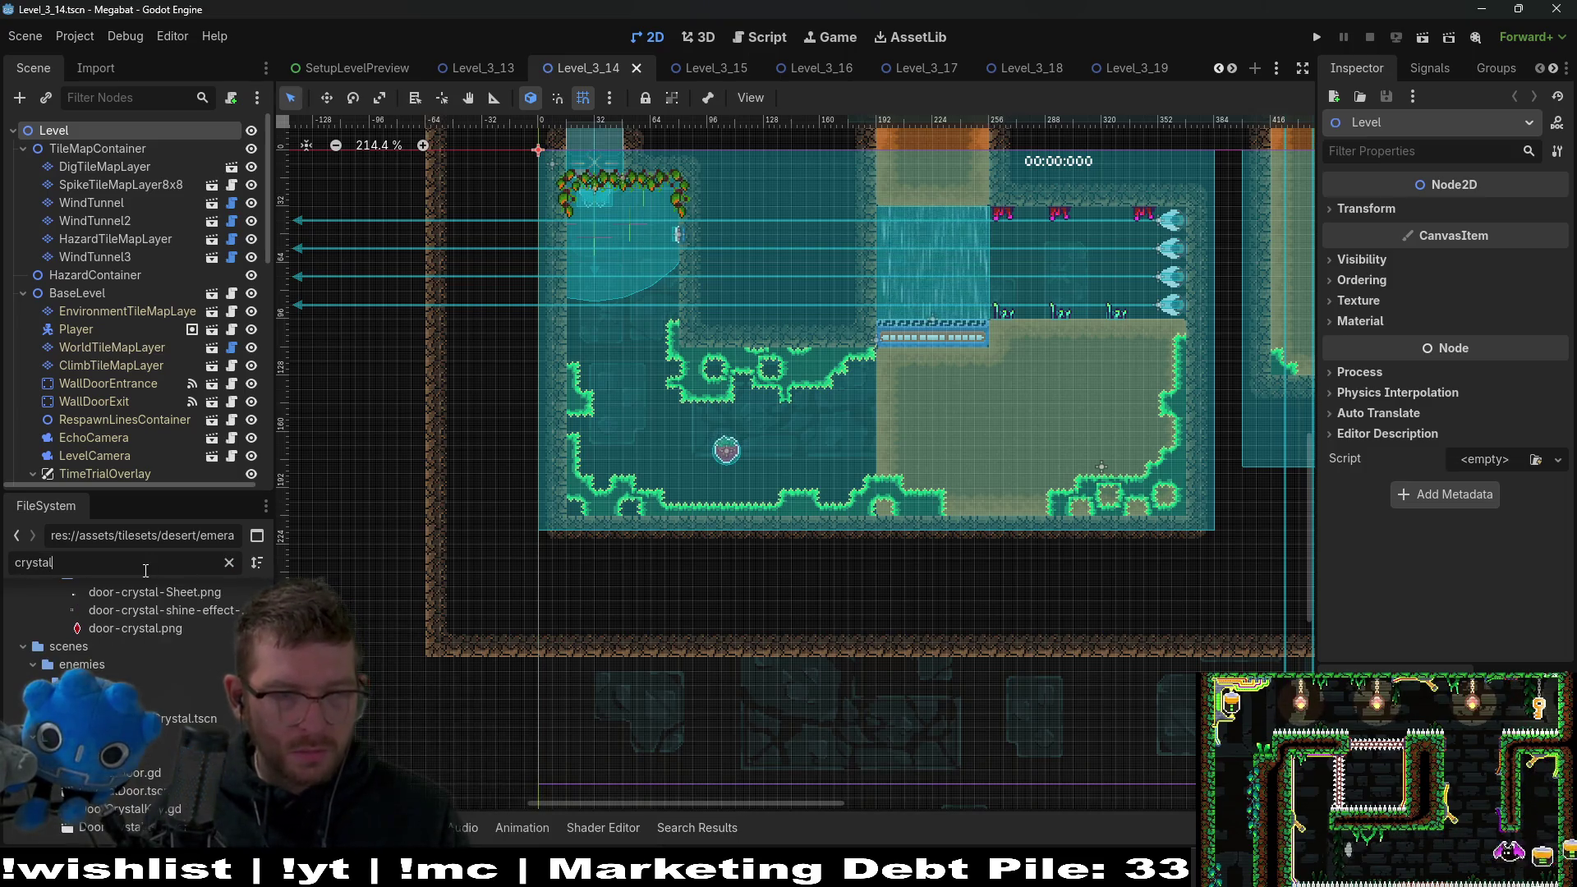
type("door")
left_click(205, 705)
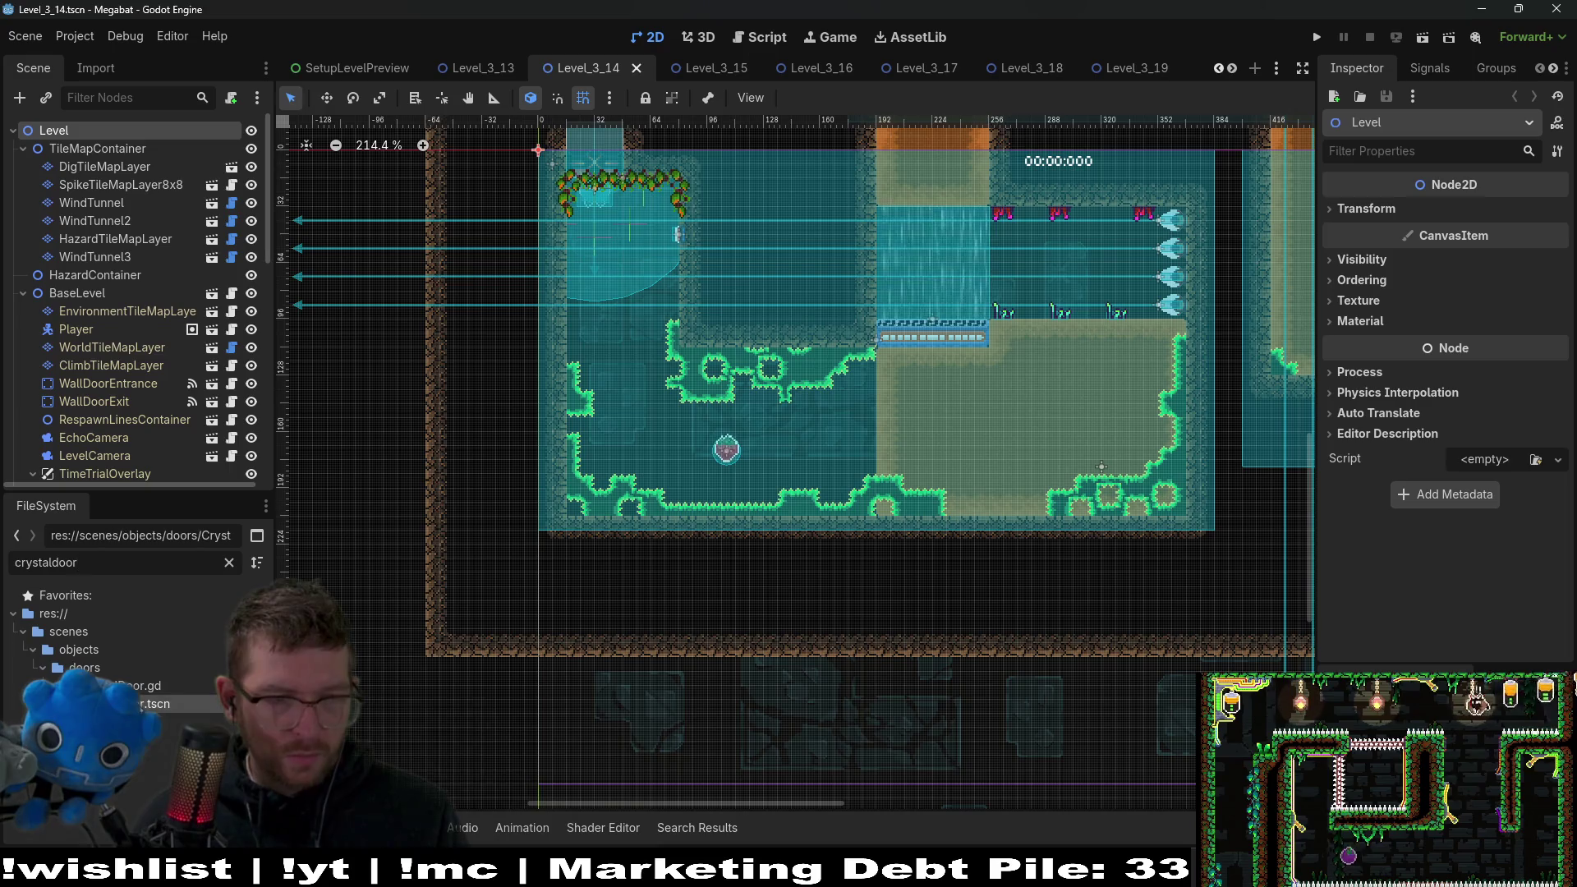
Attempt deleting CrystalDoor.tscn, review its dependent levels, and cancel the deletion.
key("Delete")
scroll(757, 539, "down", 2)
scroll(756, 539, "up", 2)
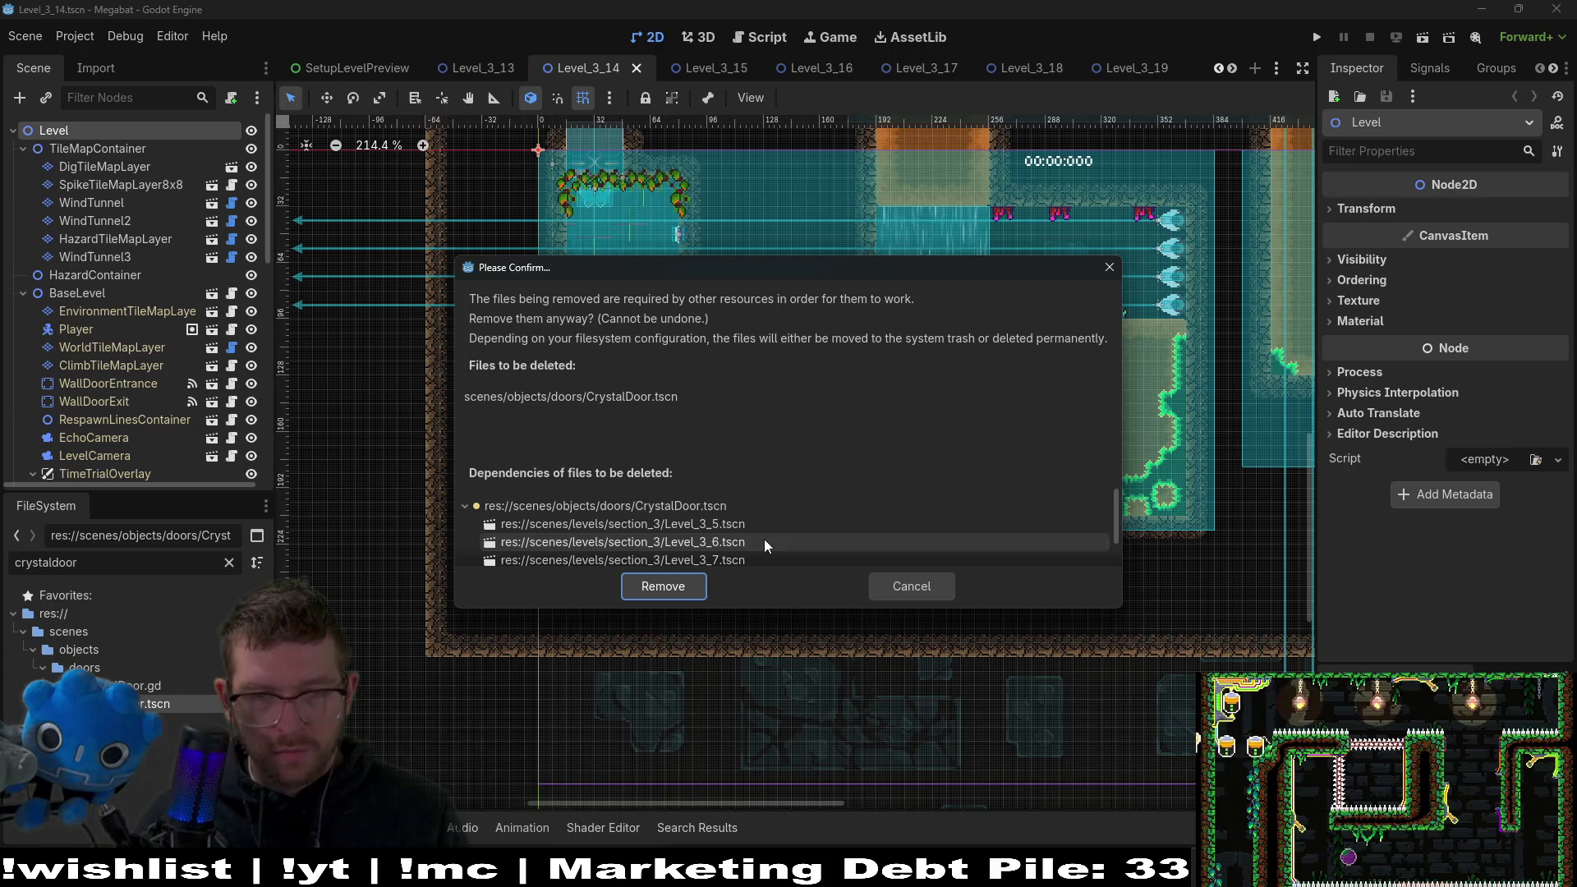
scroll(764, 539, "down", 1)
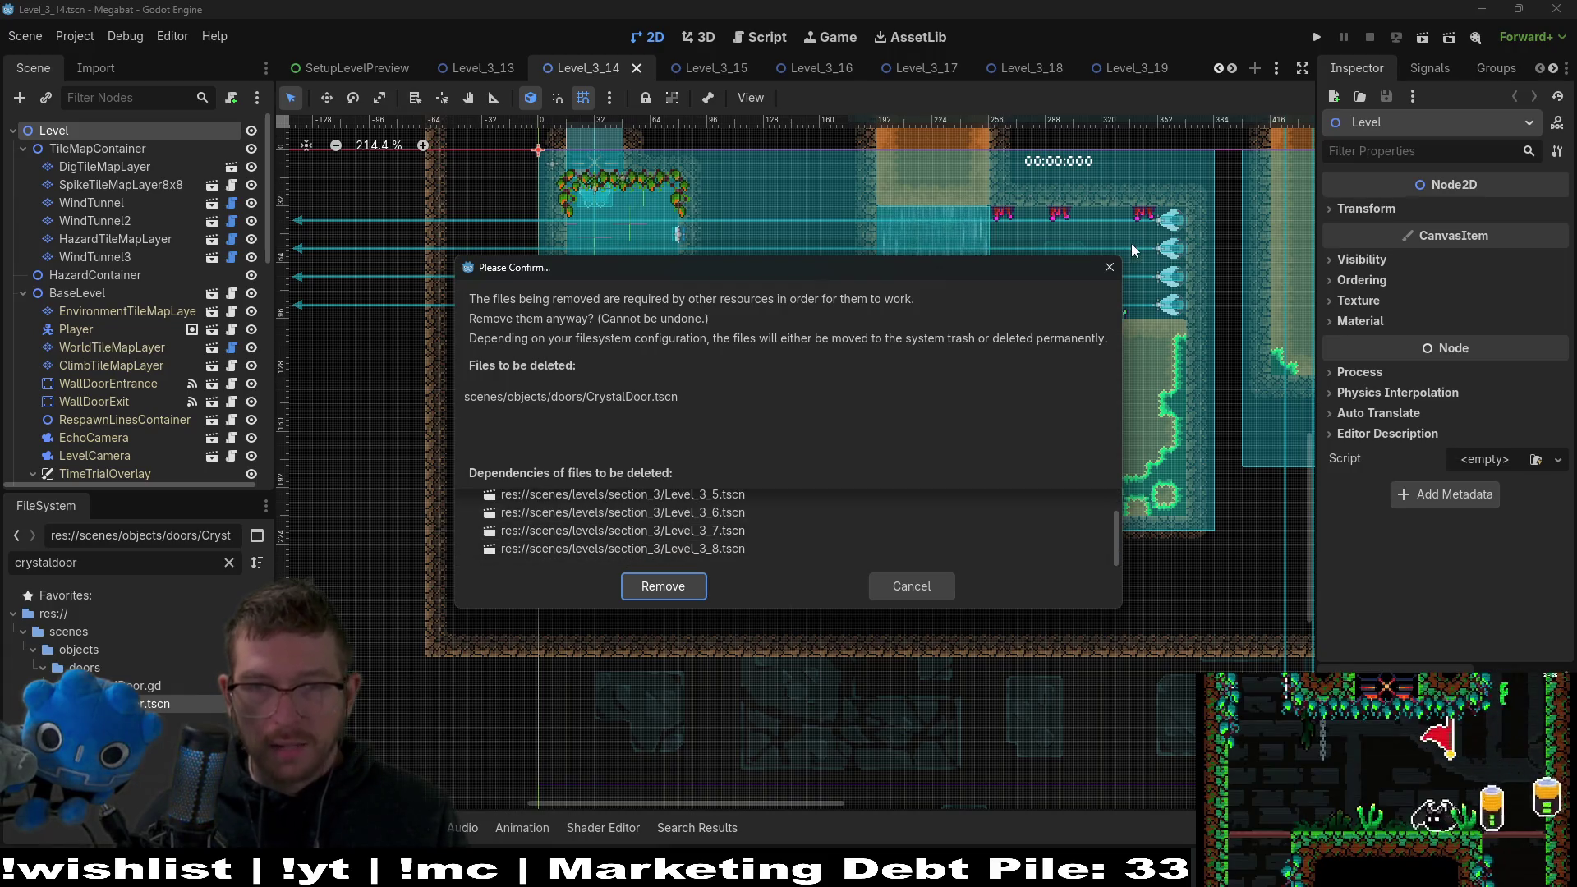
left_click(1110, 267)
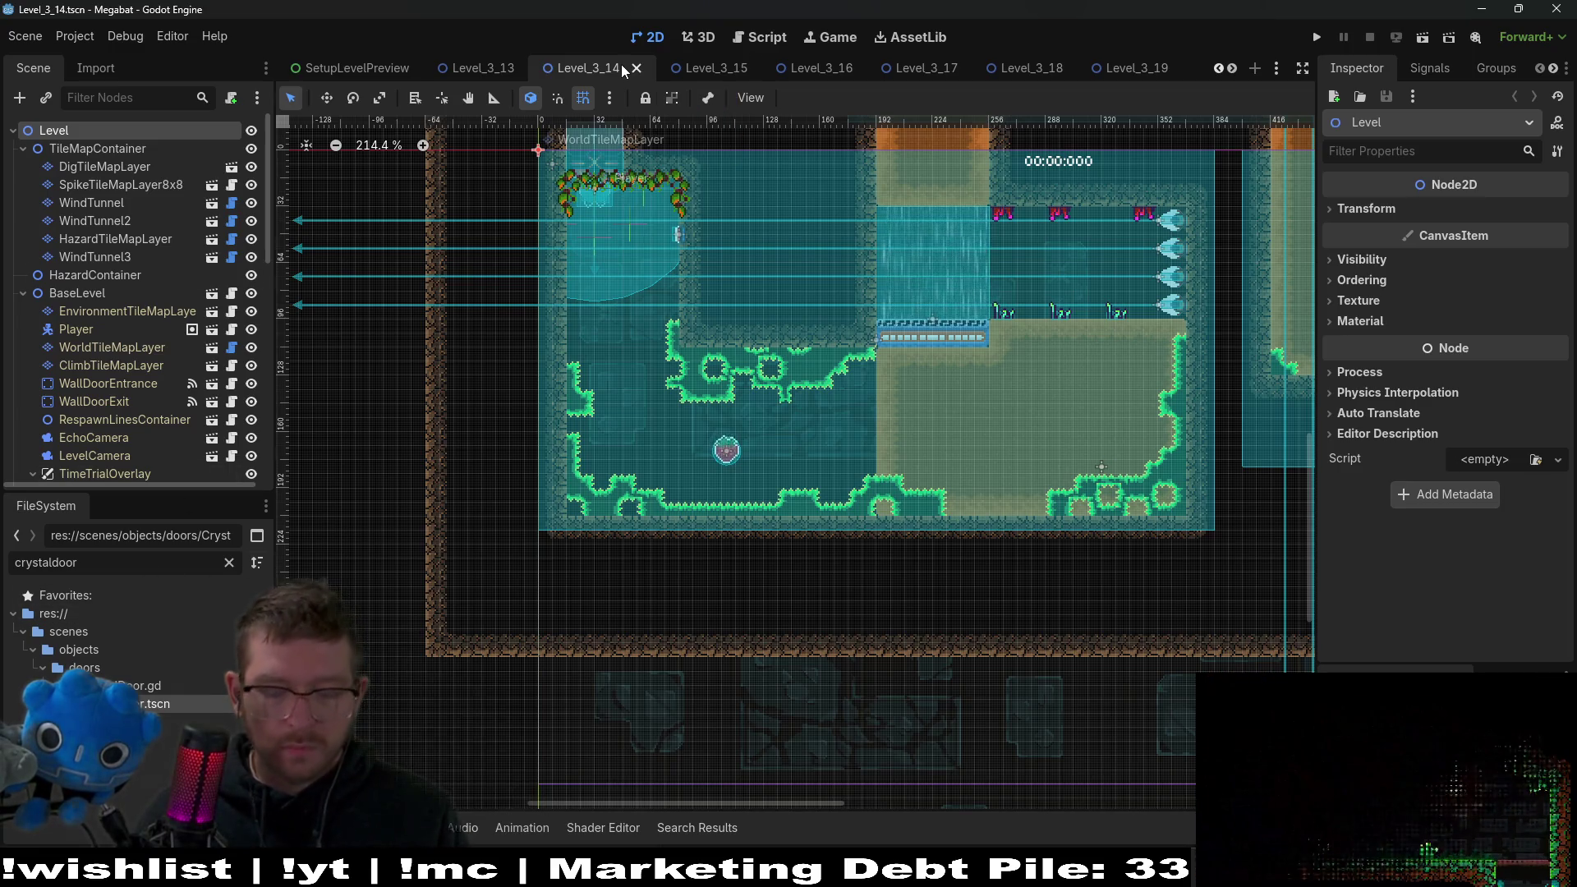
Quick-open Level_3_5.tscn and look over its crystal door area.
key("alt+shift+o")
type("level_")
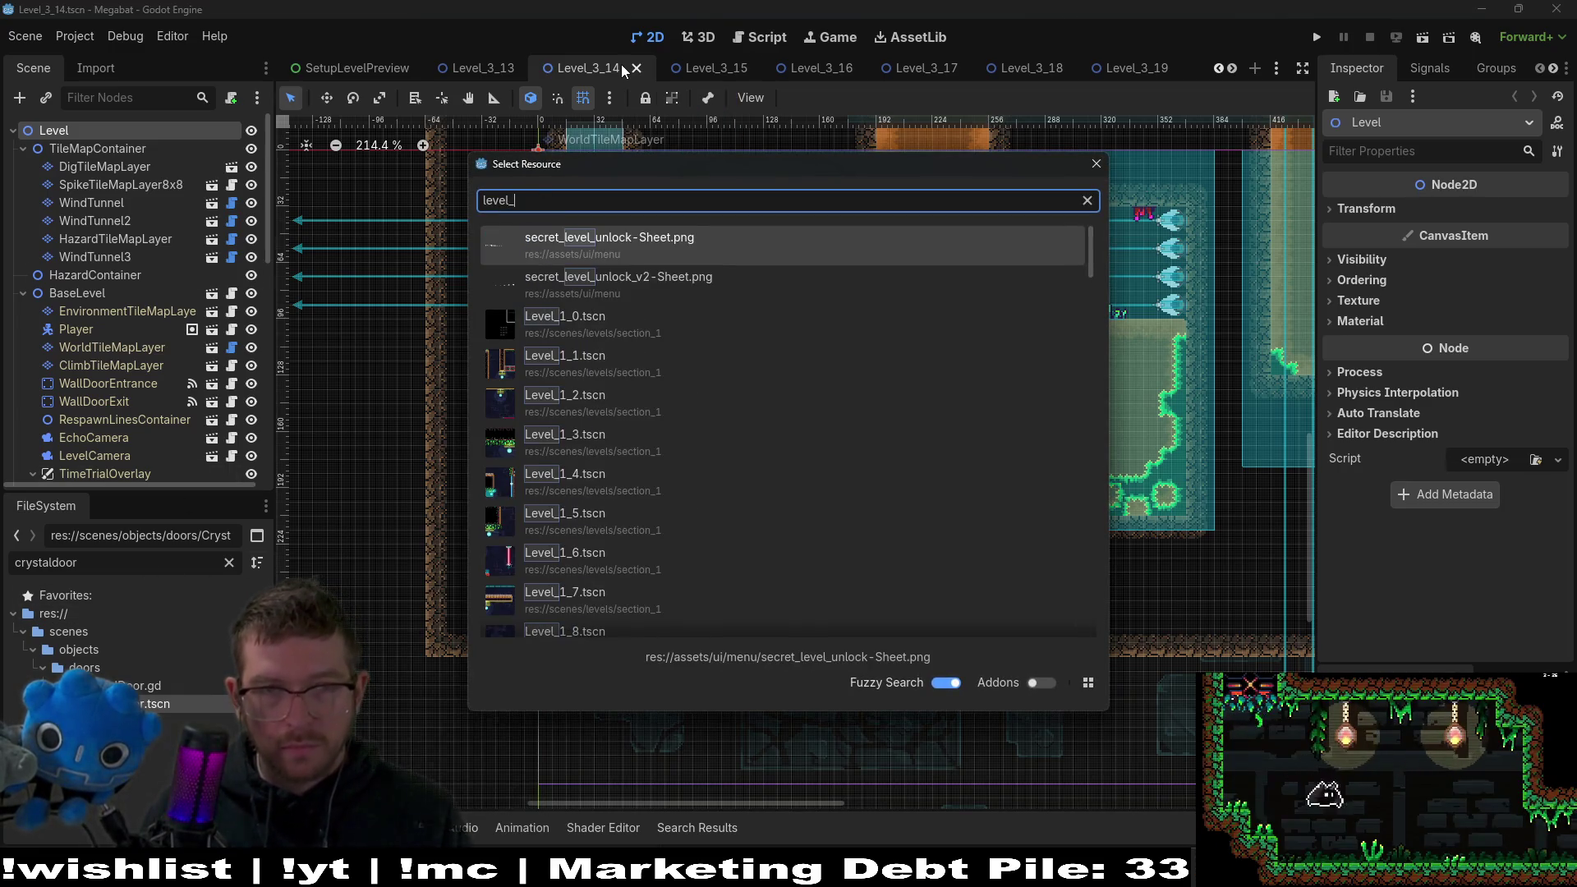
type("3_5")
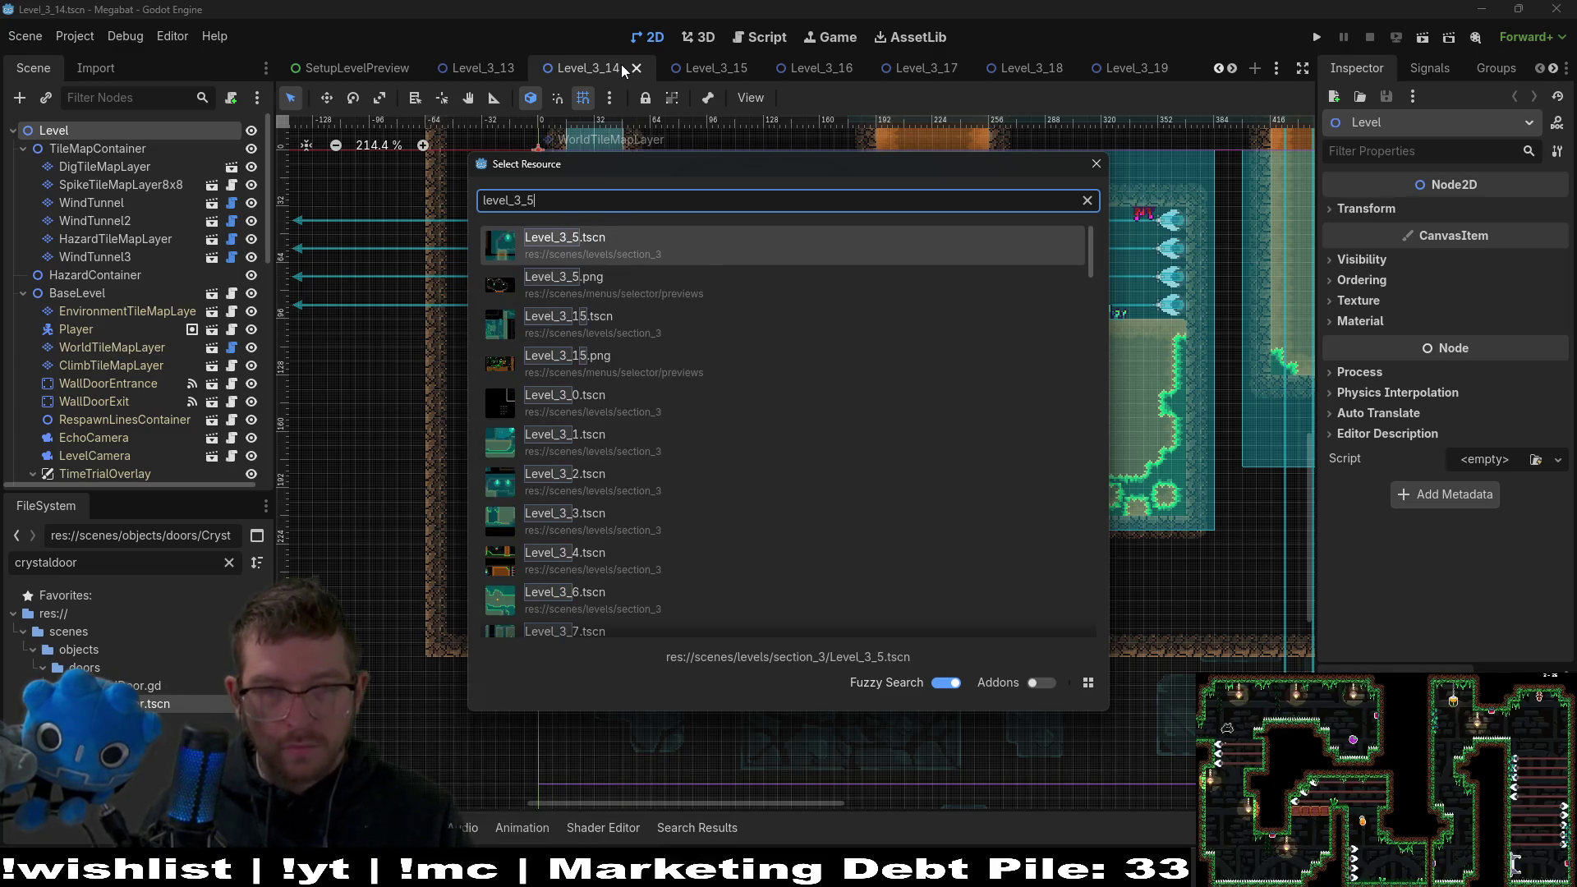
left_click(636, 248)
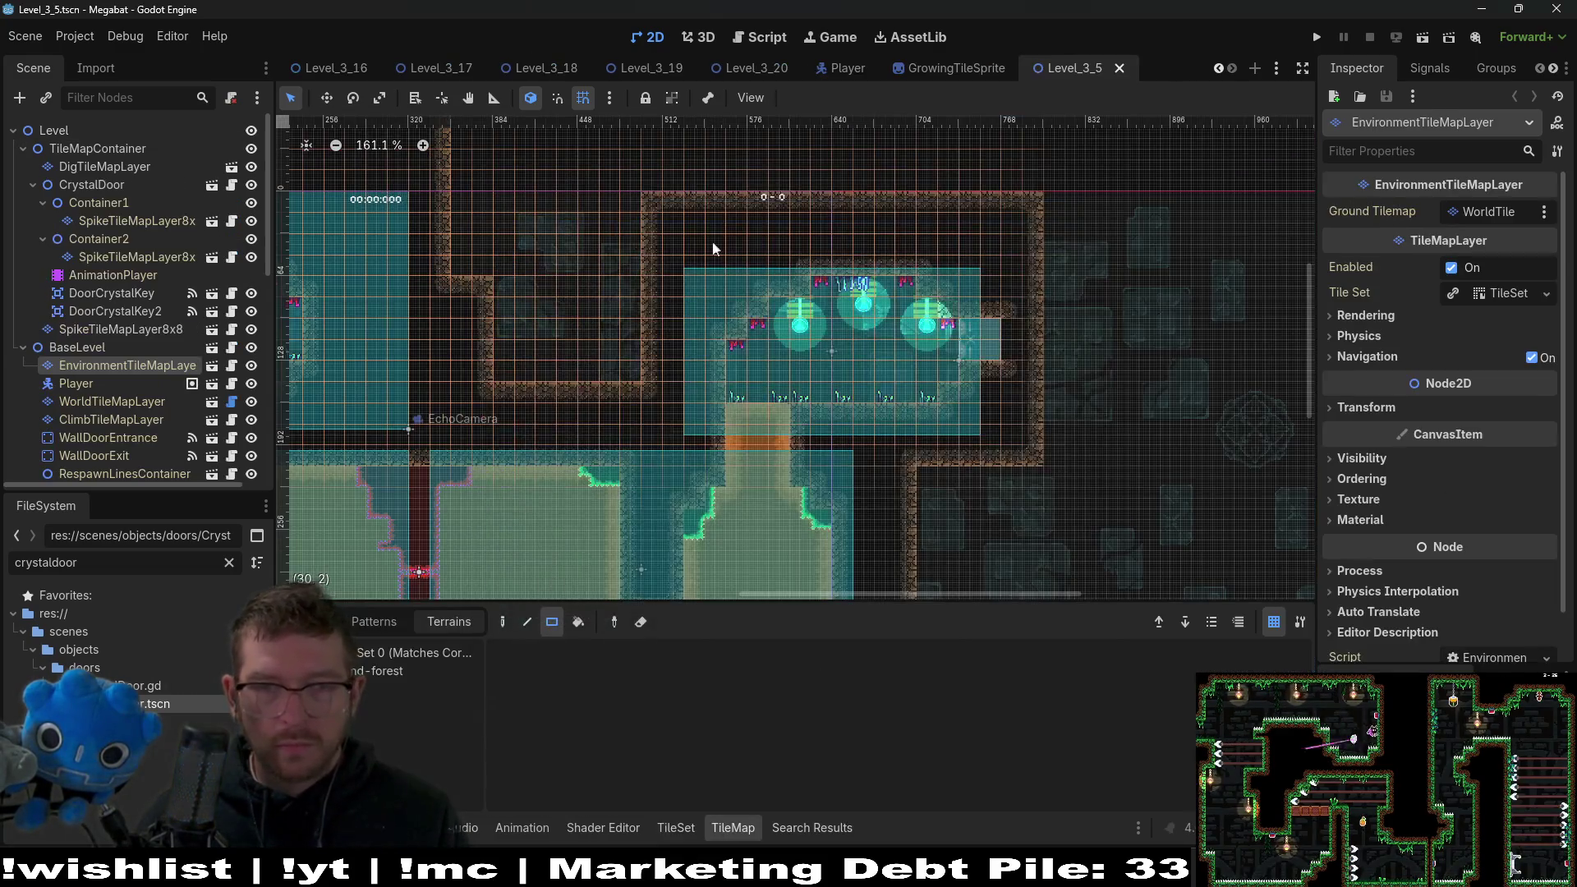
scroll(657, 383, "left", 10)
scroll(657, 383, "down", 5)
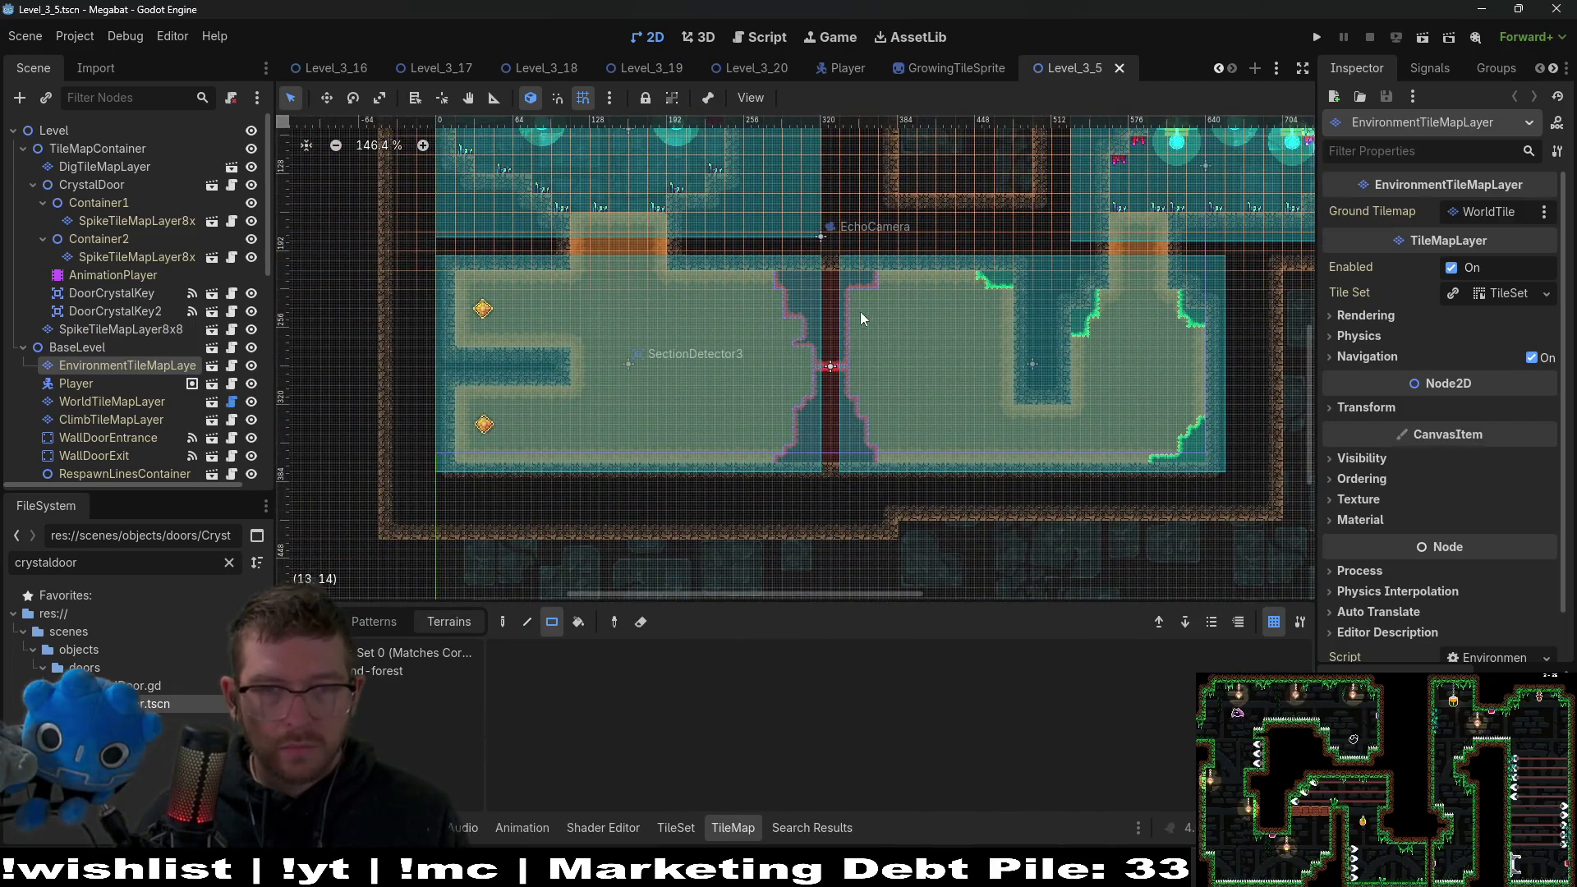
scroll(832, 318, "up", 4)
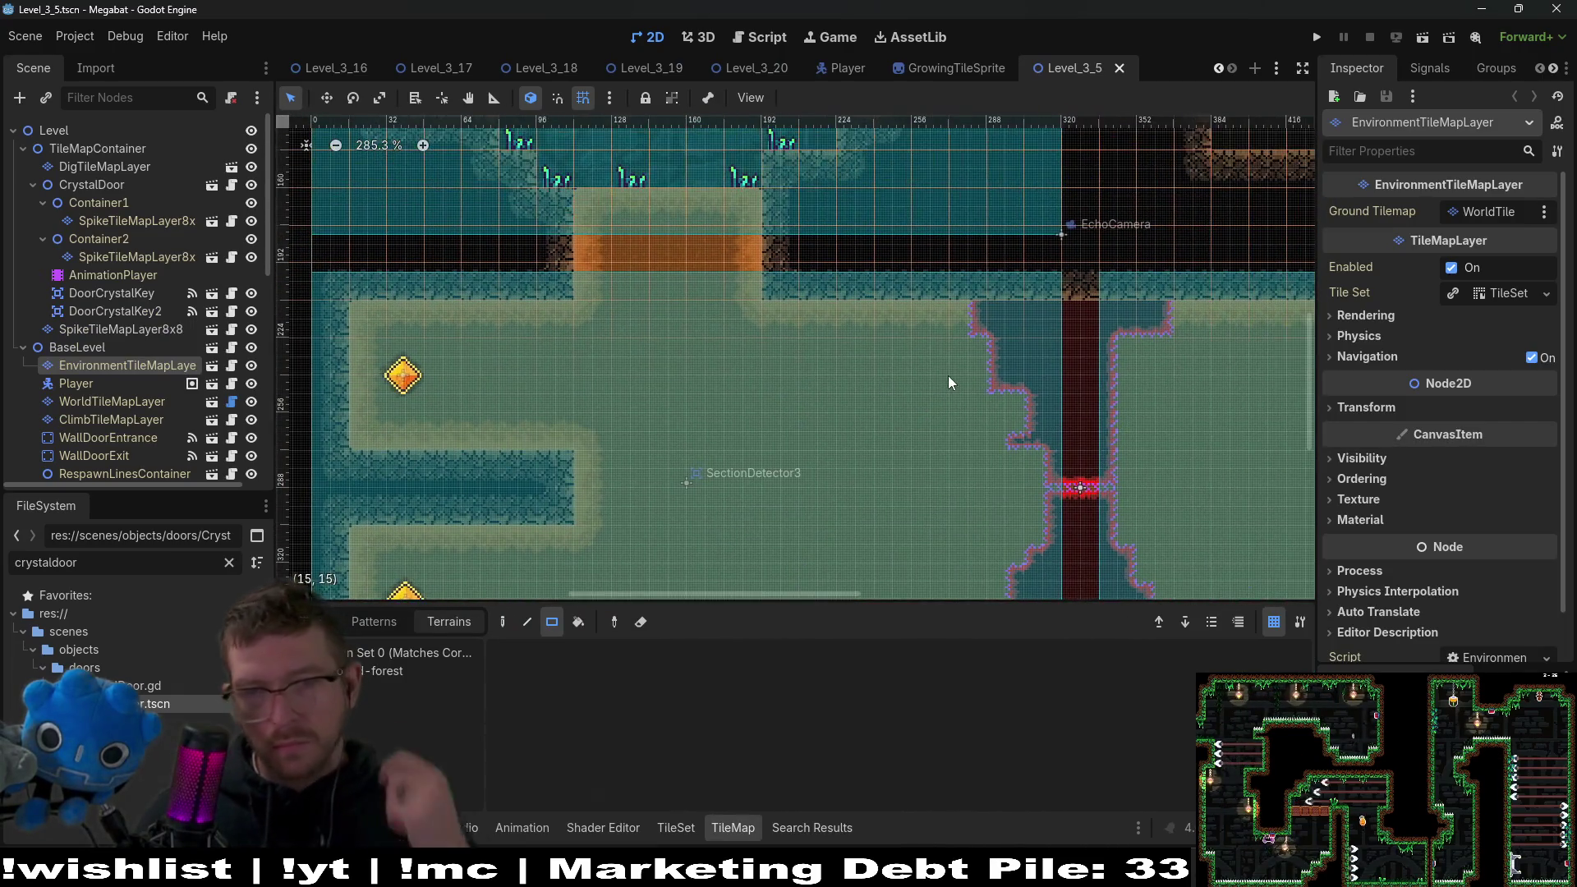
scroll(943, 371, "down", 2)
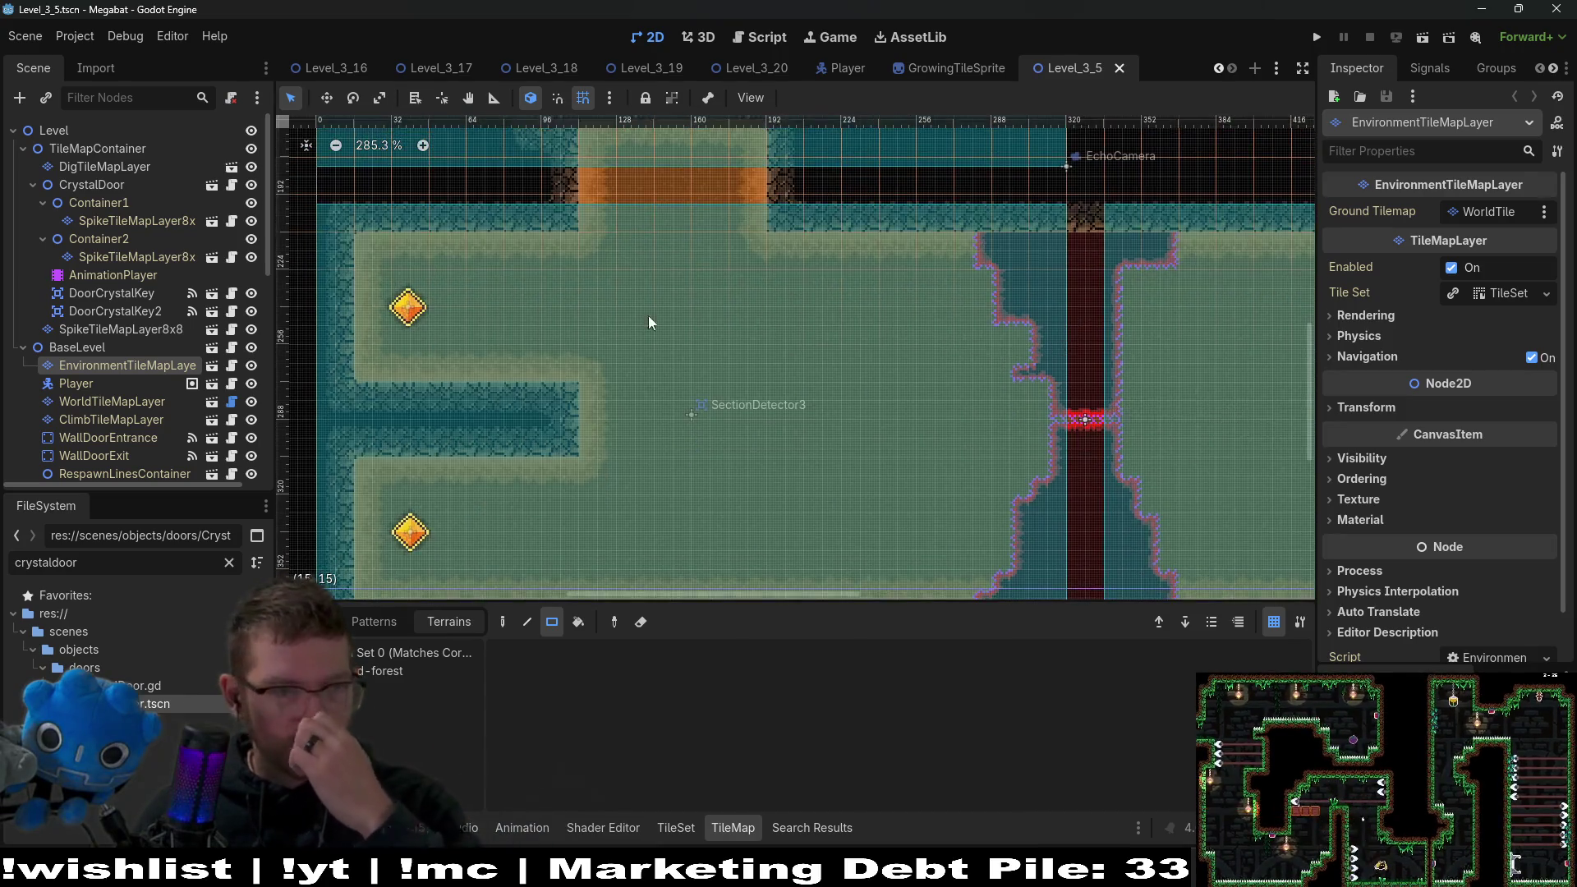
Instance SpikeTileMapLayer8x8 under TileMapContainer and rename it SpikeTileMapLayer8x8_Gate.
left_click(95, 149)
key("ctrl+shift+a")
type("spike")
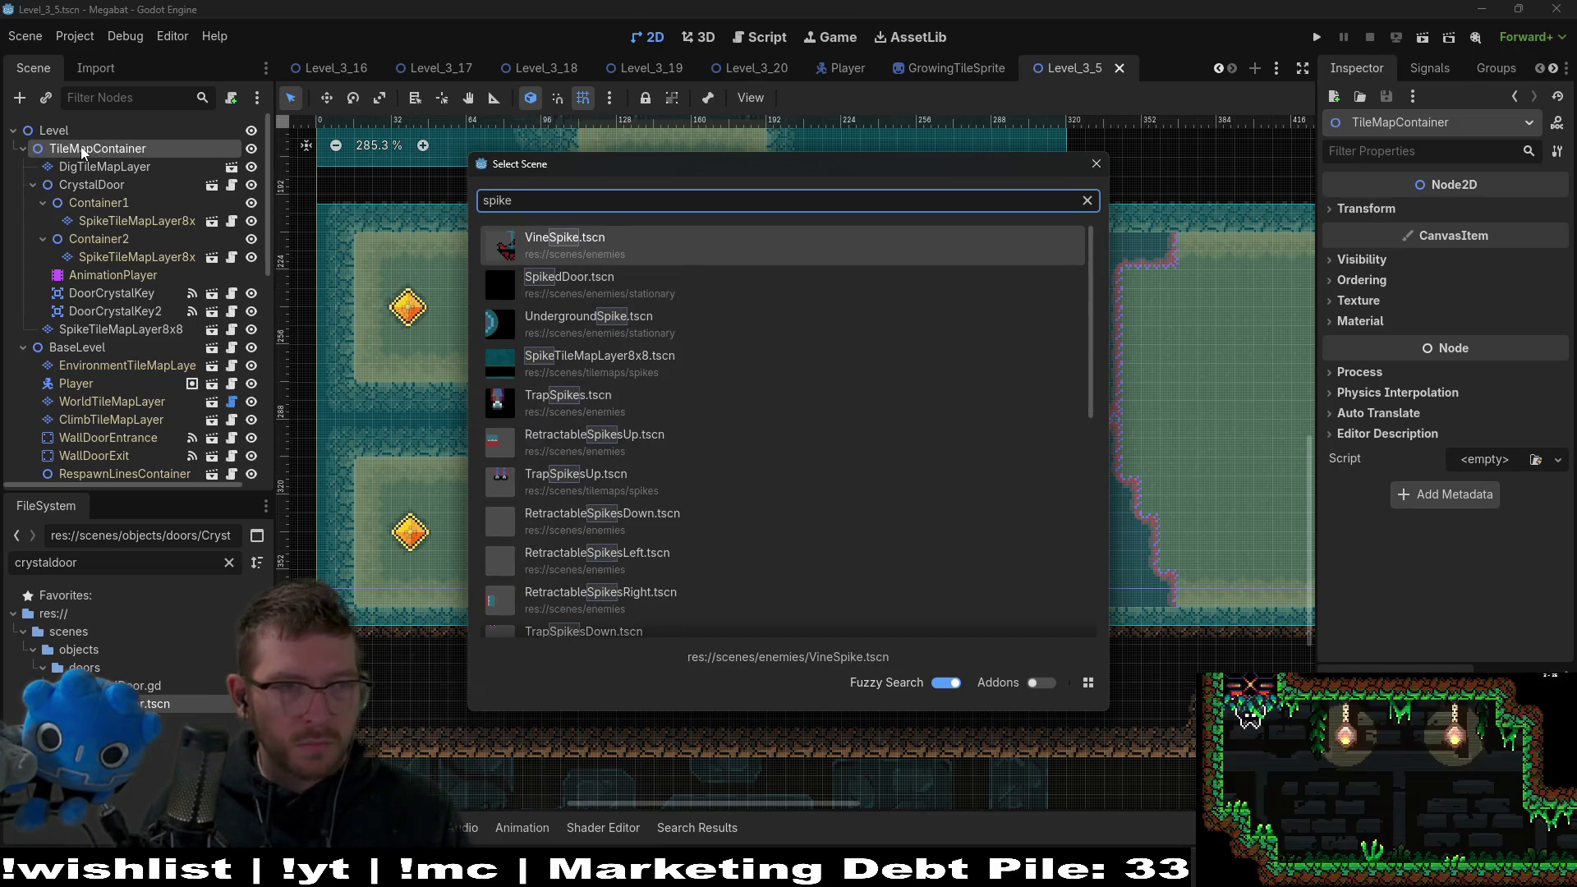
type("tilemap")
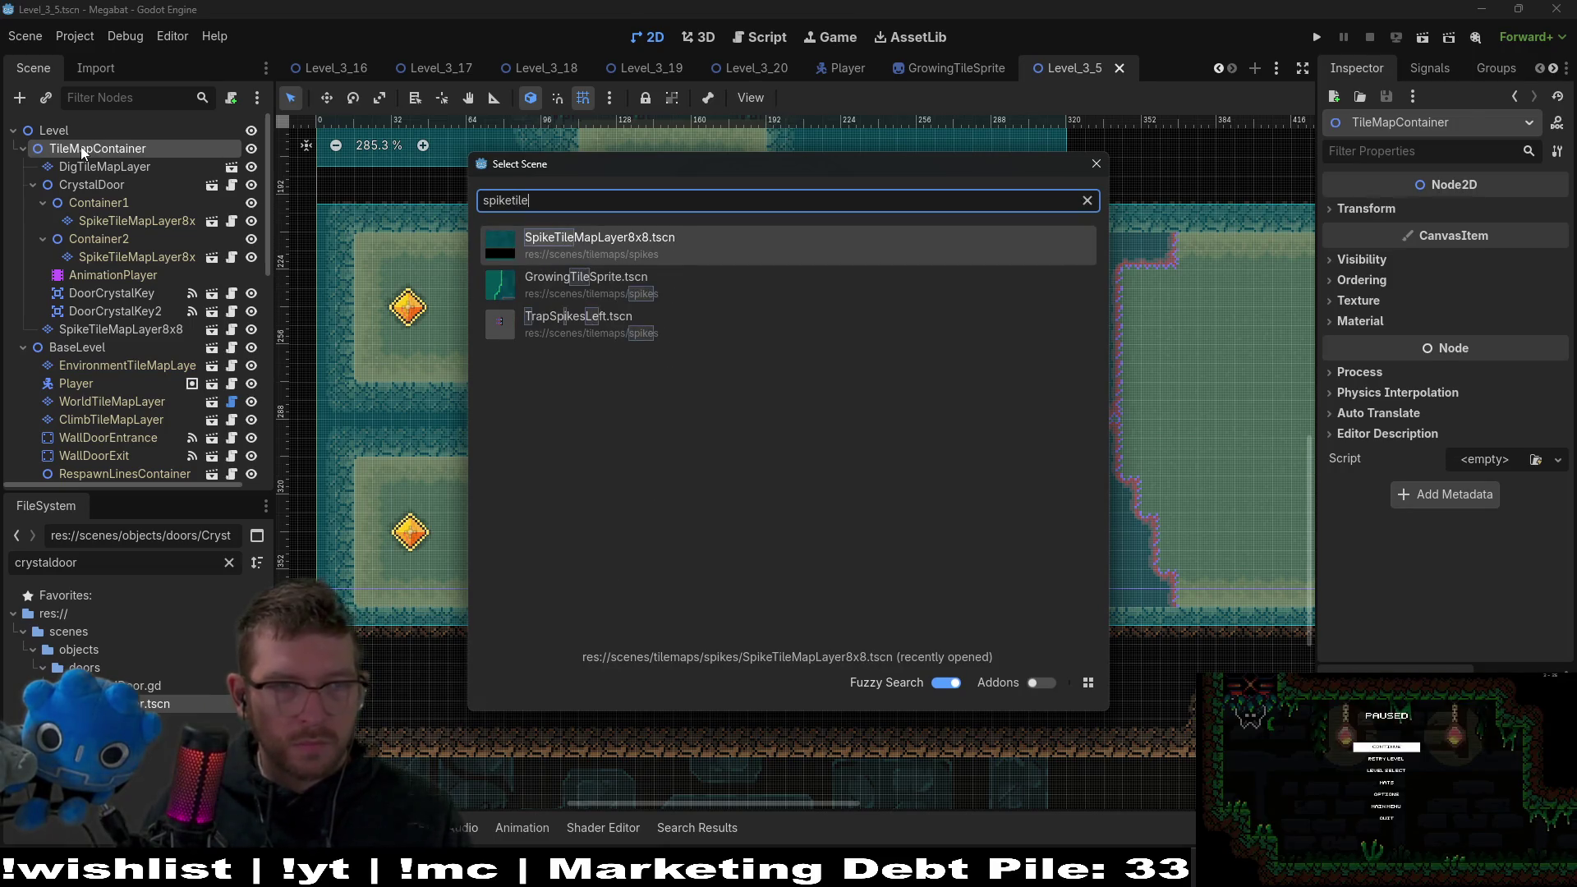
key("Return")
double_click(188, 348)
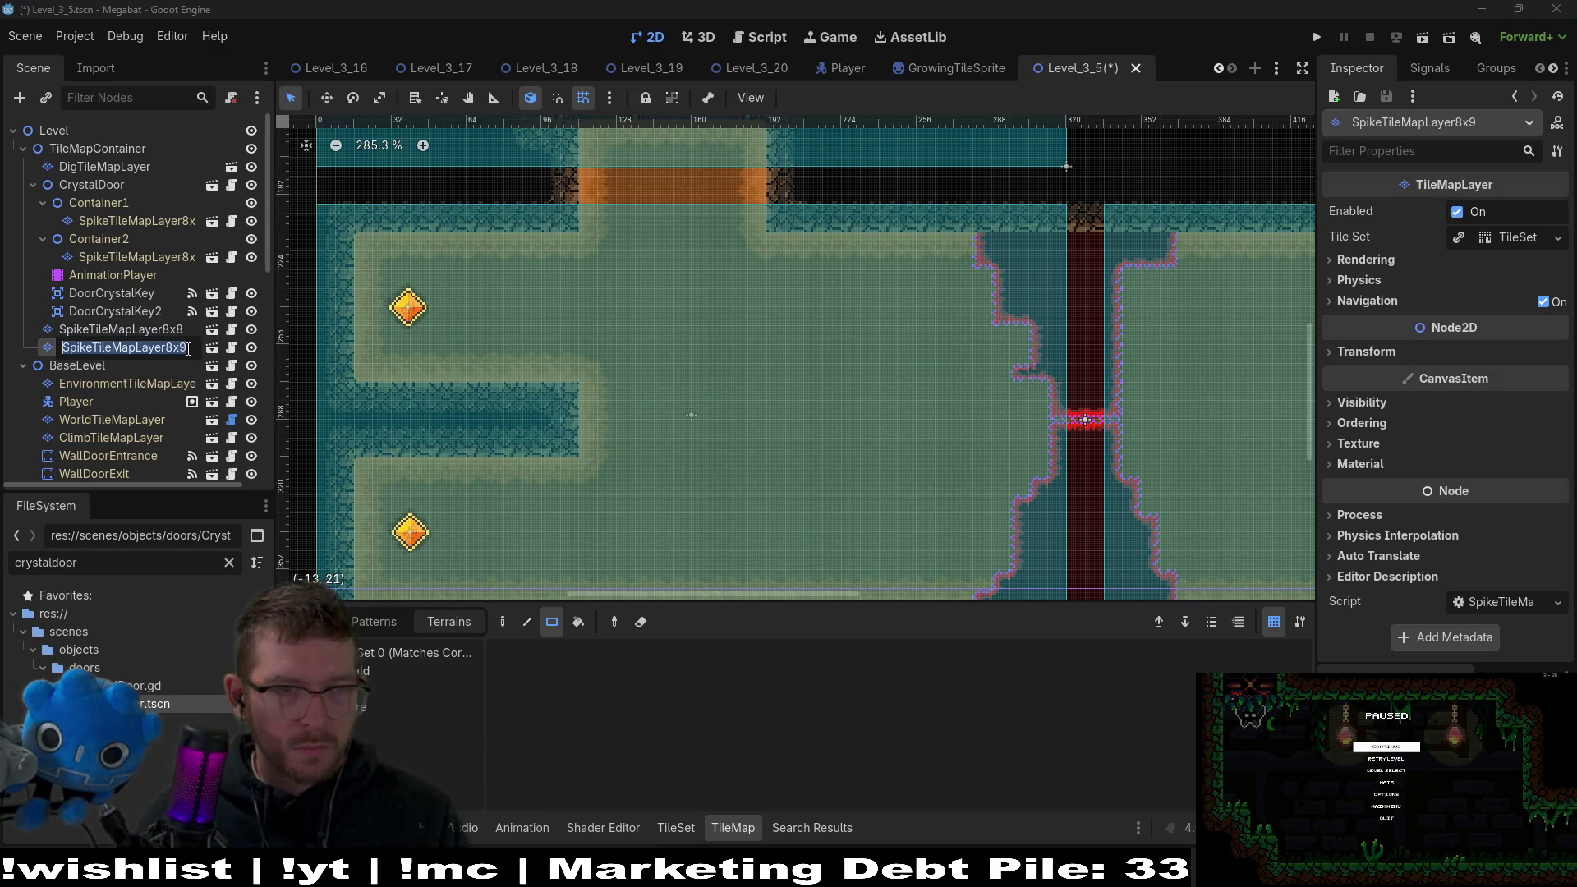
key("BackSpace")
type("8")
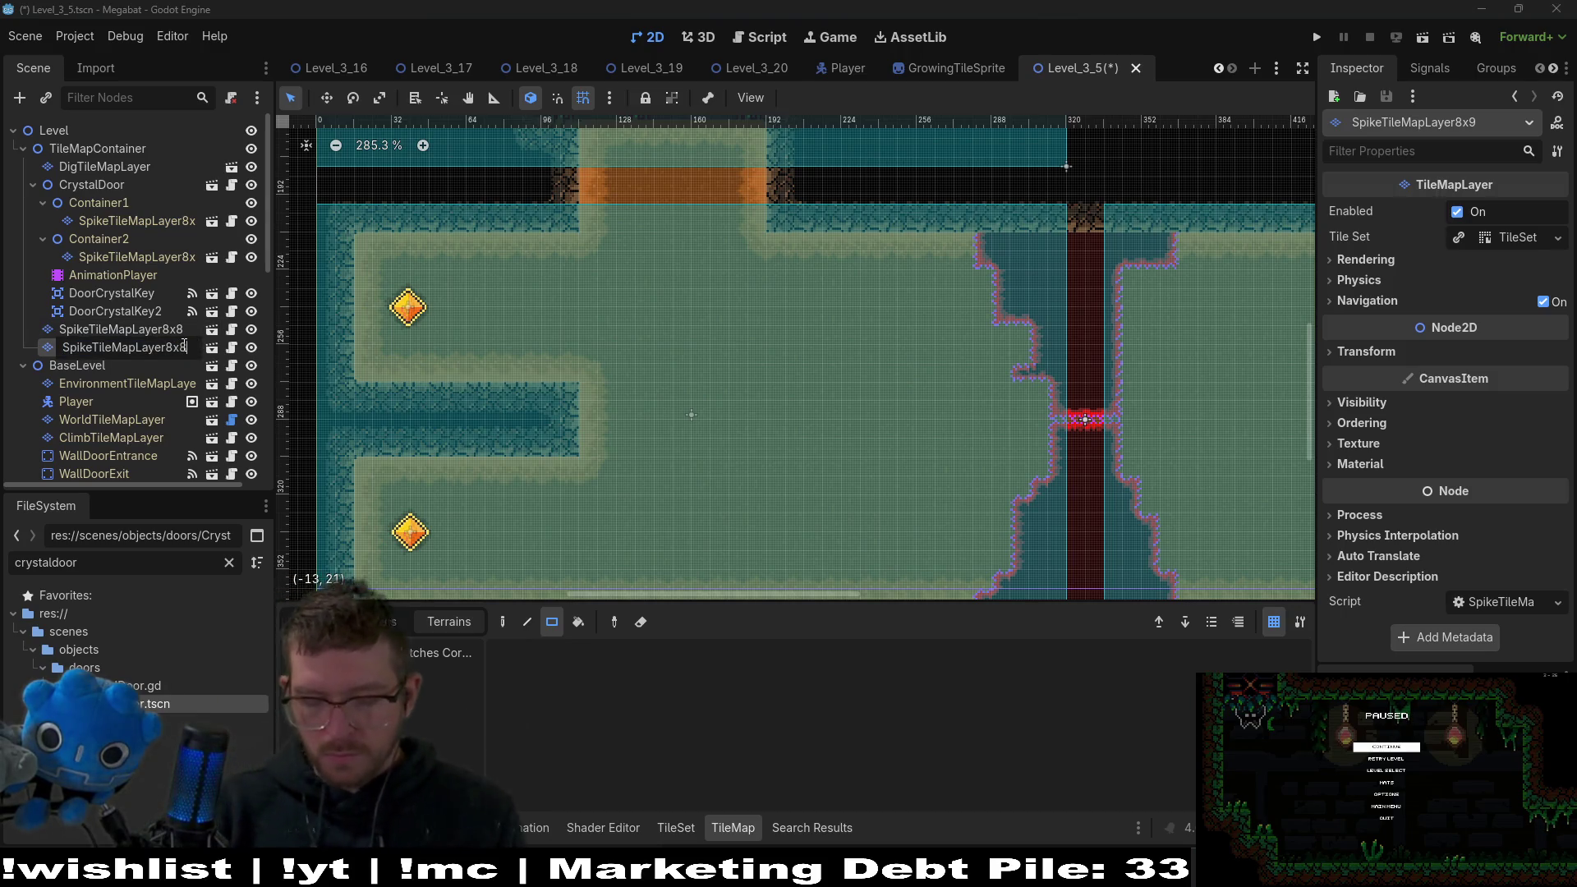
type("_Gate")
key("Return")
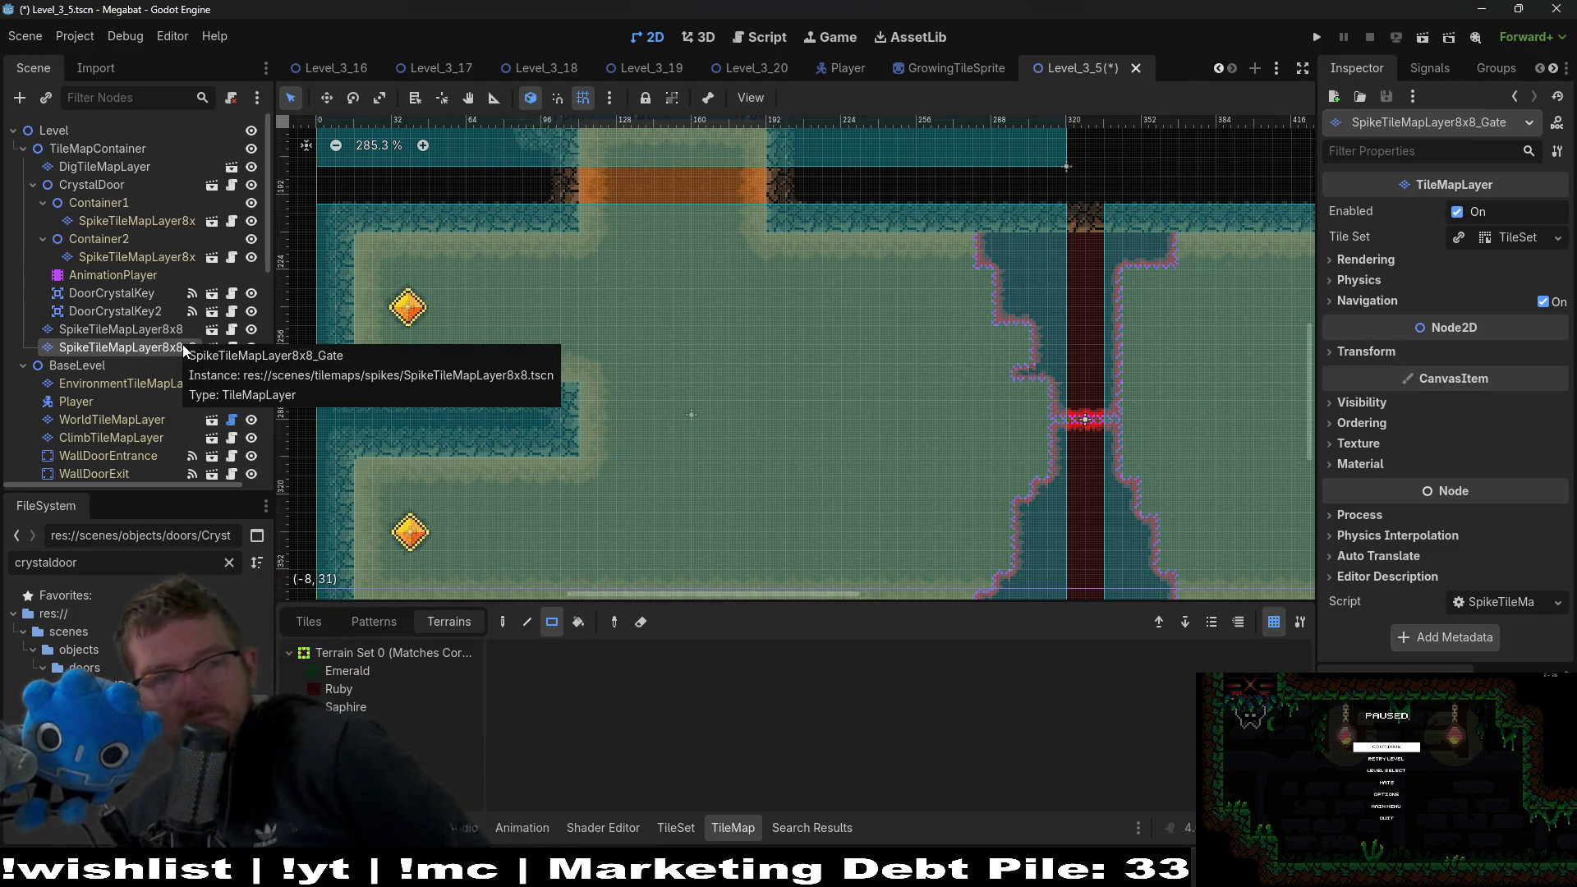
Paint Ruby terrain spikes around the top and sides of the crystal door shaft.
left_click(386, 688)
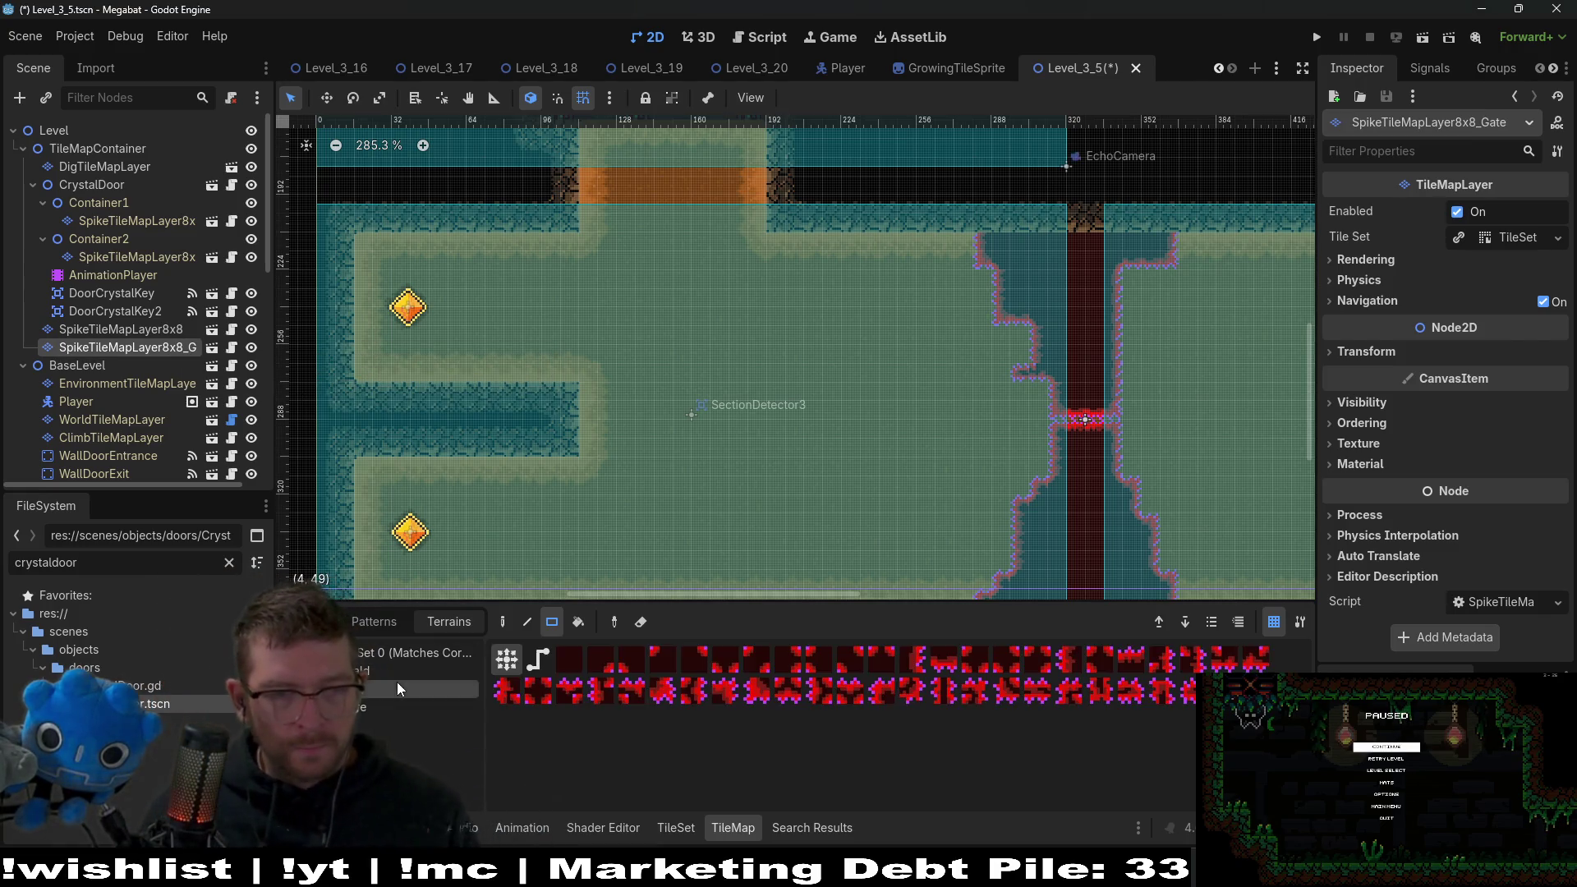
left_click_drag(1101, 348, 895, 268)
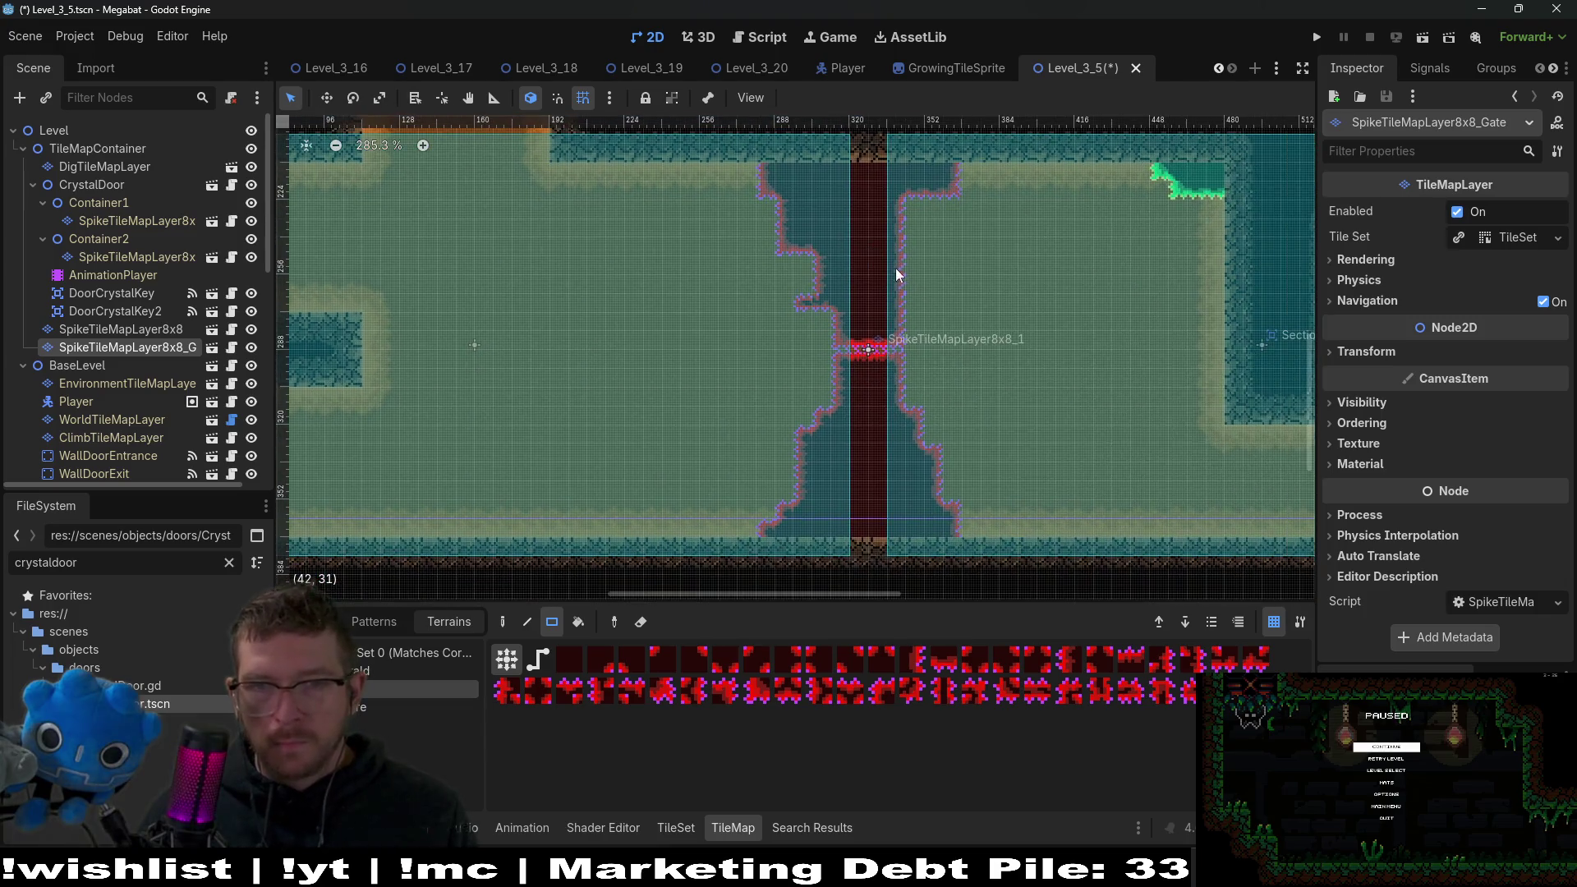
mouse_move(774, 172)
left_mouse_down()
mouse_move(930, 186)
mouse_move(953, 229)
mouse_move(945, 181)
mouse_move(922, 302)
left_mouse_up()
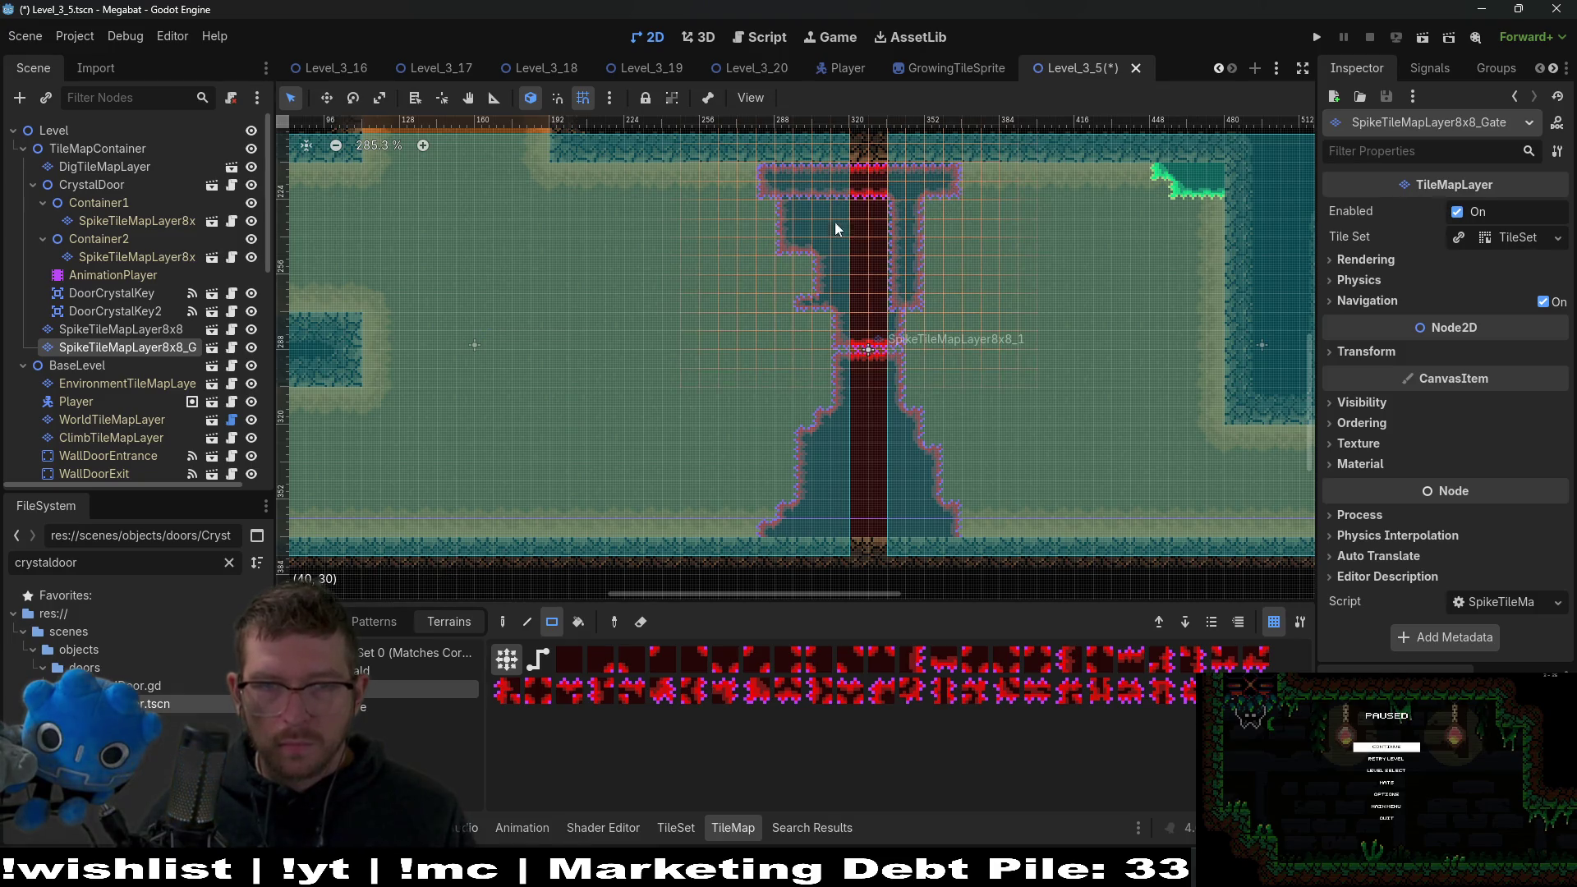
left_click_drag(796, 210, 879, 253)
mouse_move(894, 309)
left_mouse_down()
mouse_move(858, 338)
mouse_move(900, 575)
mouse_move(909, 532)
left_mouse_up()
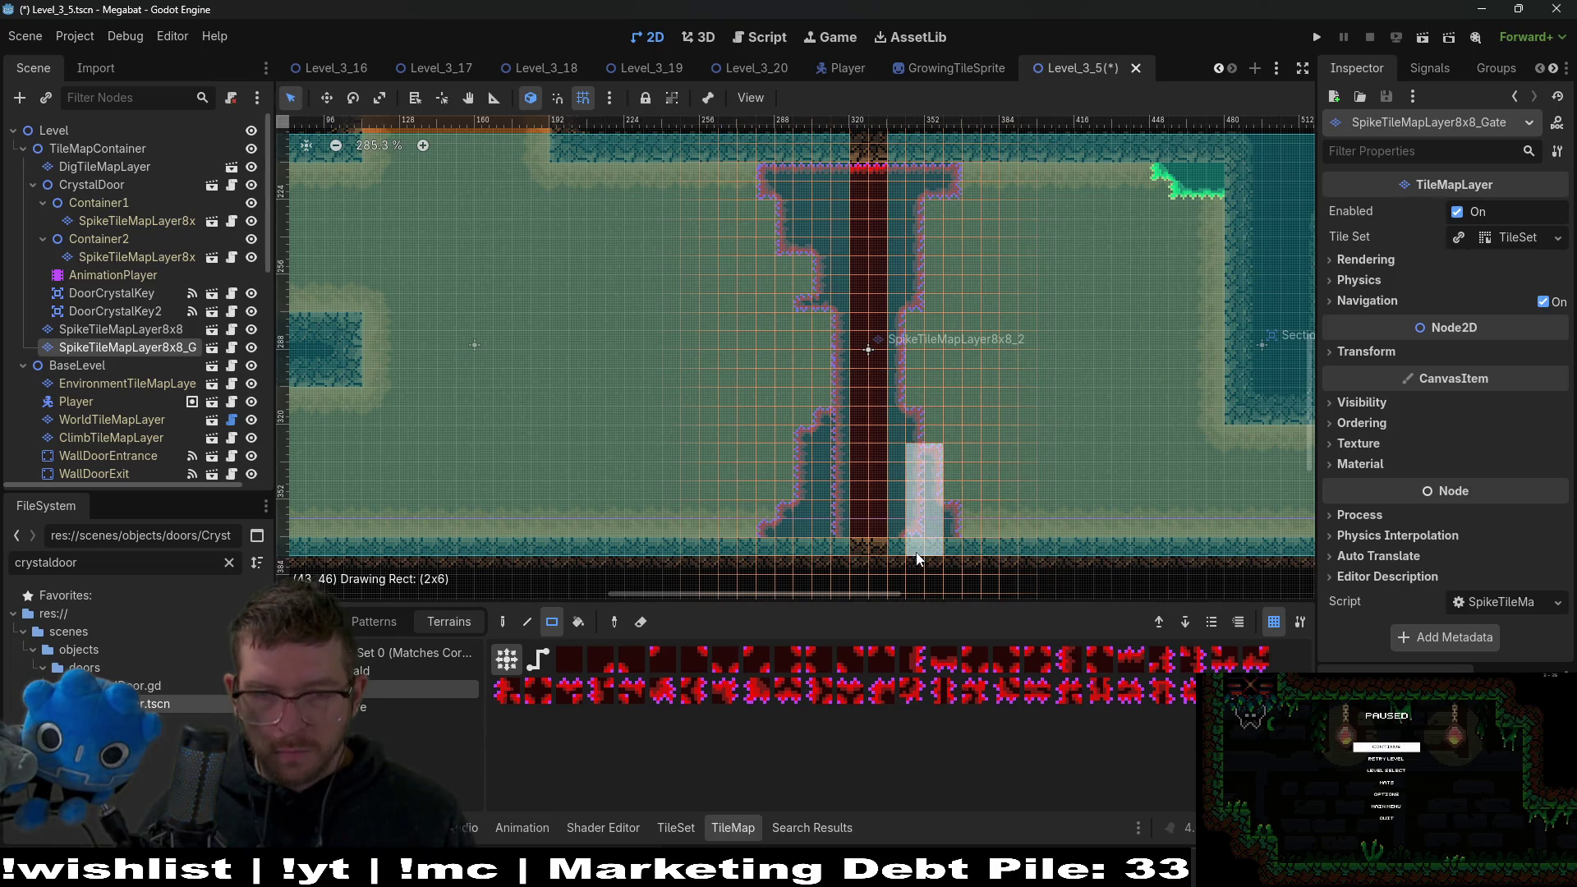
left_click_drag(949, 554, 949, 555)
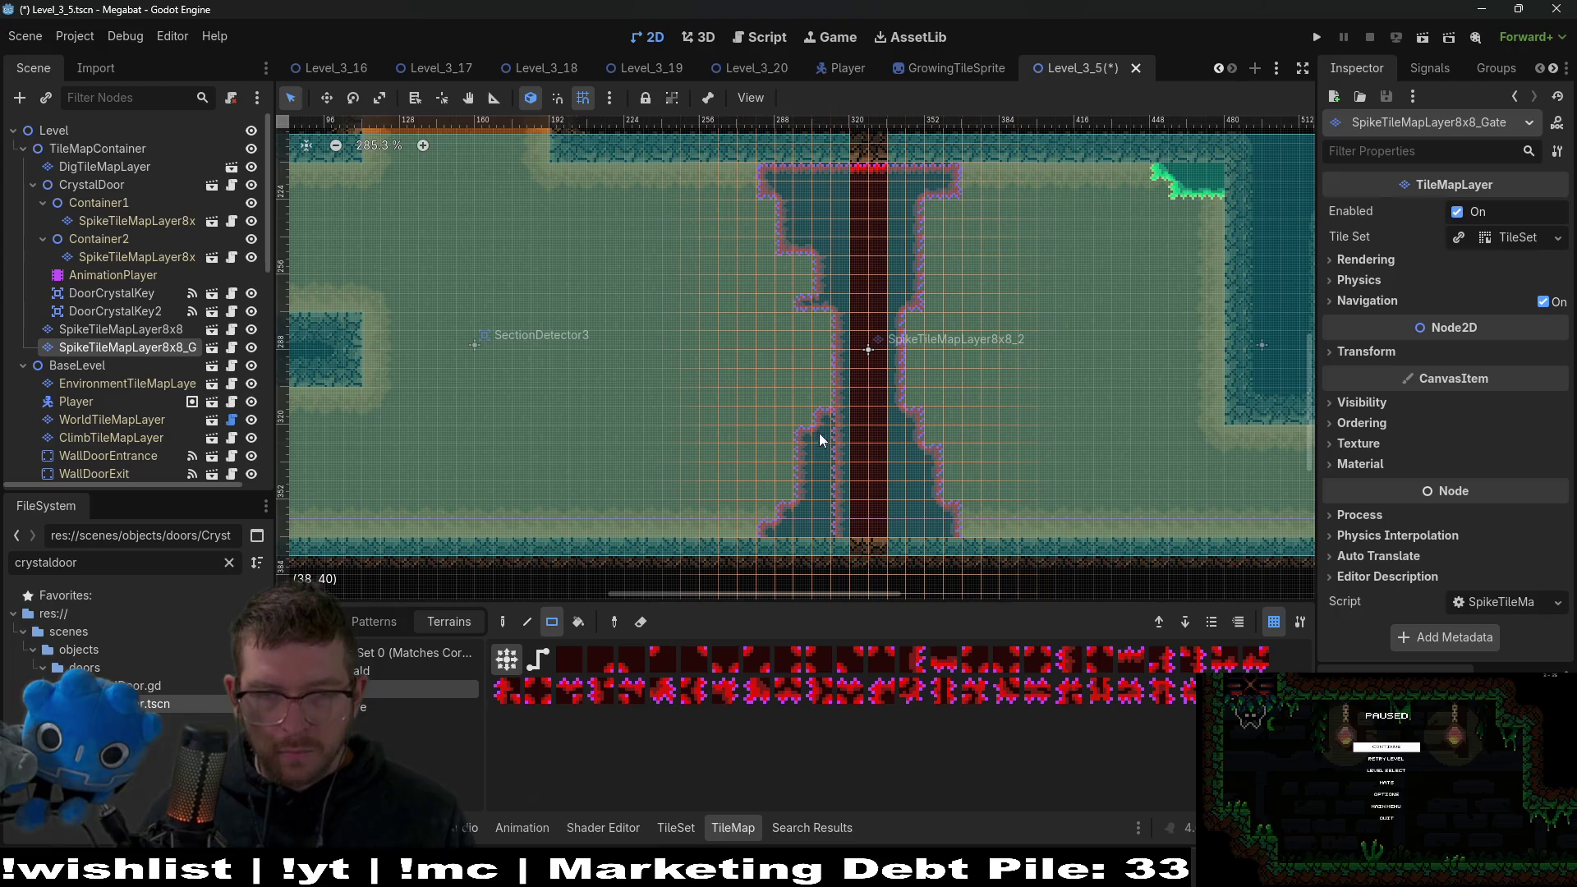
left_click_drag(846, 555, 846, 555)
mouse_move(815, 437)
left_mouse_down()
mouse_move(815, 542)
mouse_move(788, 561)
left_mouse_up()
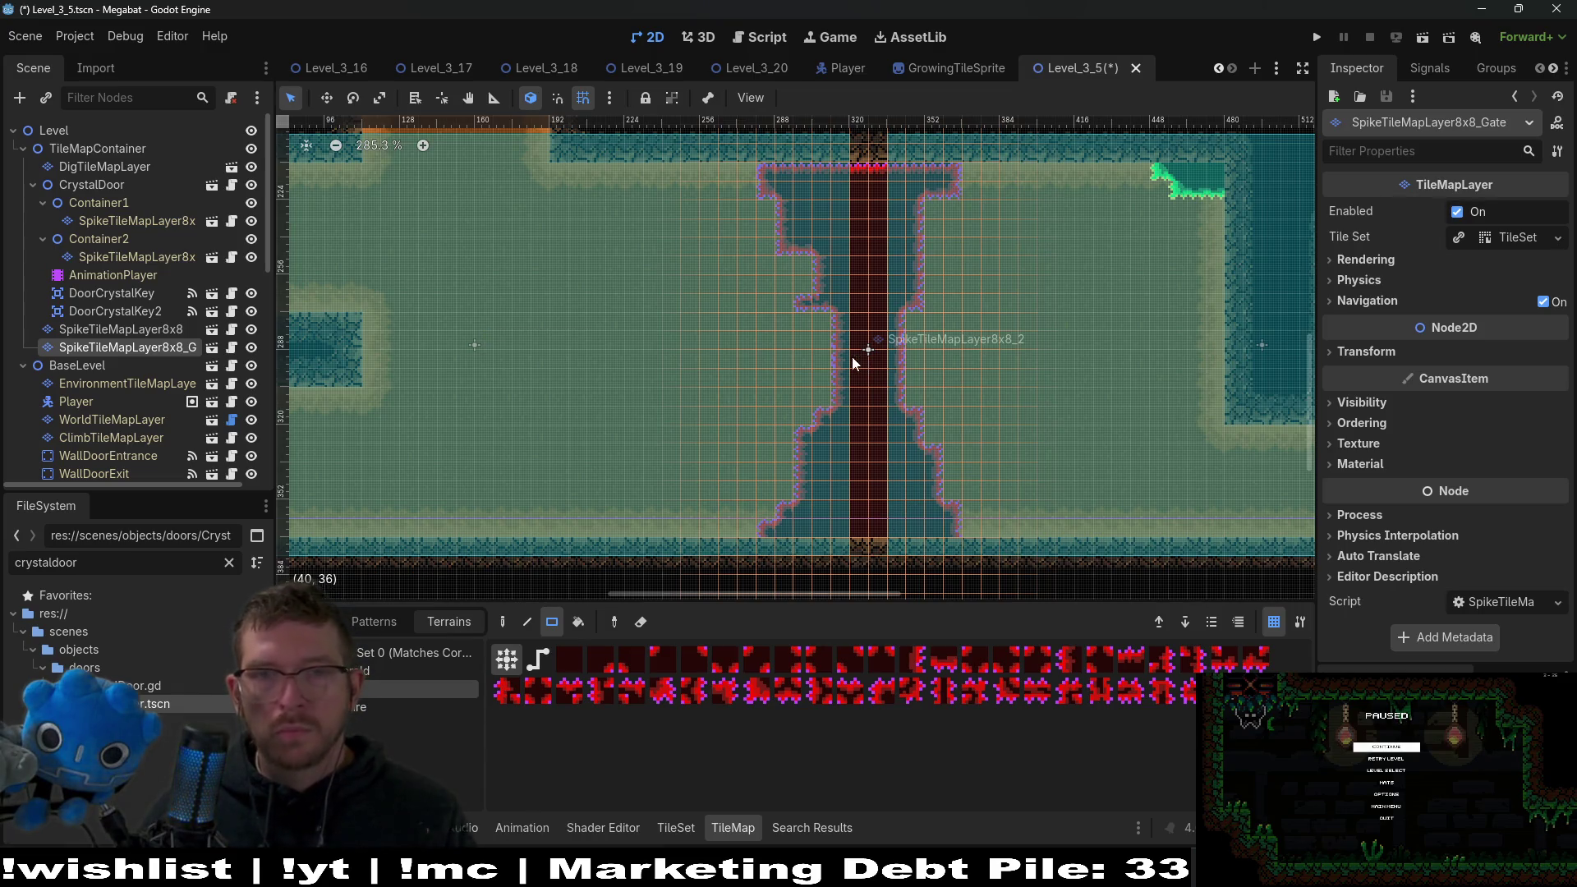
Add Ruby spikes across the gate's top and one left-wall tile, then select both crystal keys.
scroll(897, 184, "up", 4)
left_click_drag(746, 314, 928, 340)
scroll(929, 460, "down", 3)
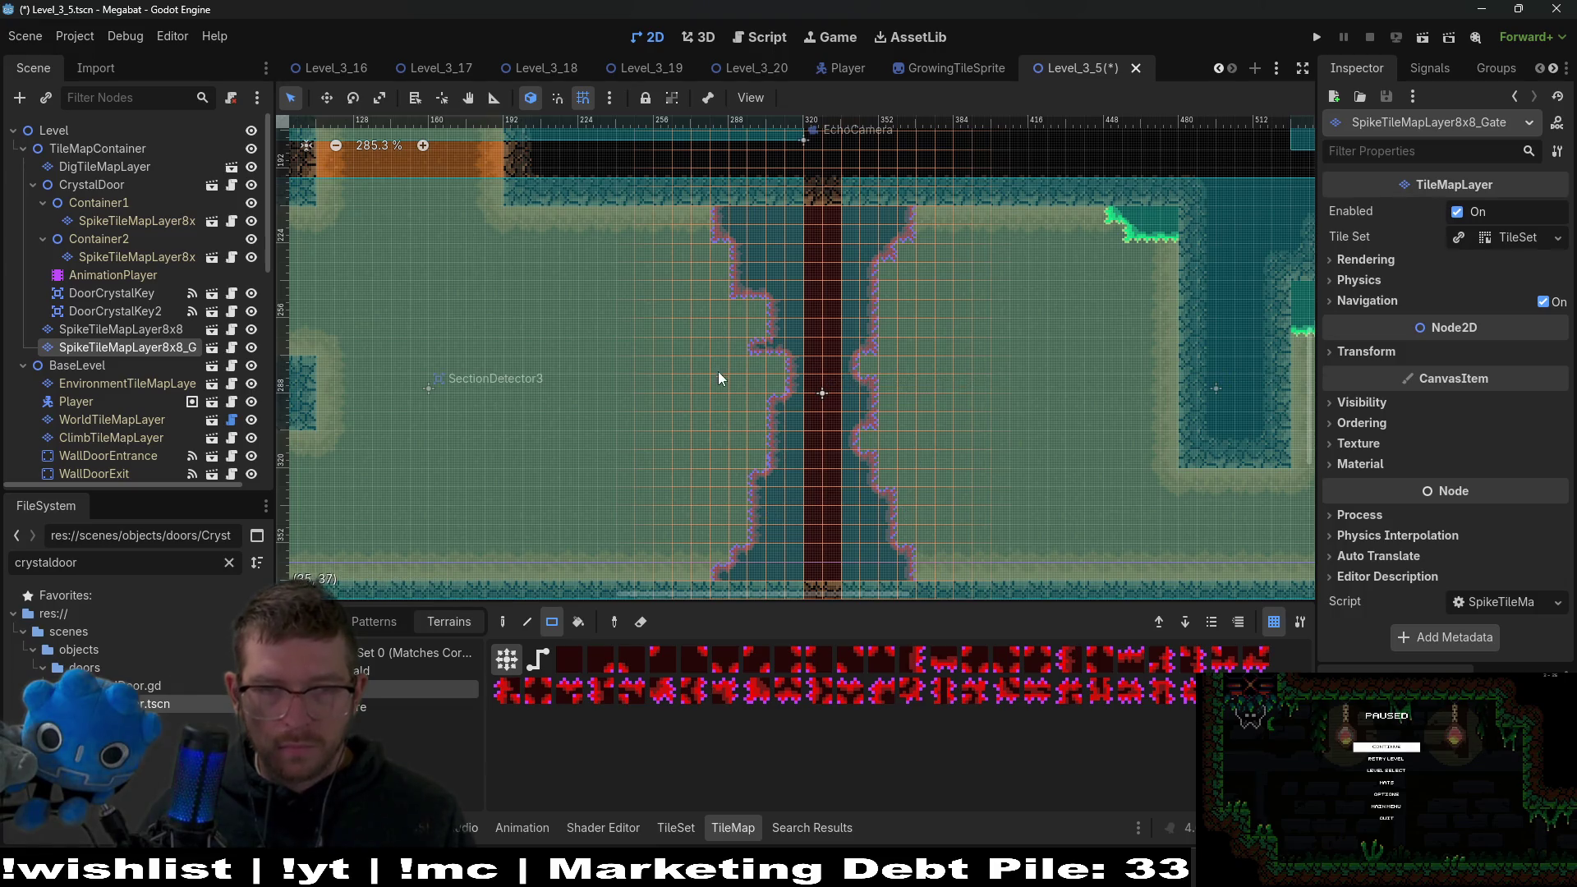
scroll(954, 539, "left", 4)
scroll(953, 539, "up", 2)
scroll(948, 554, "down", 2)
left_click(920, 504)
scroll(928, 483, "down", 4)
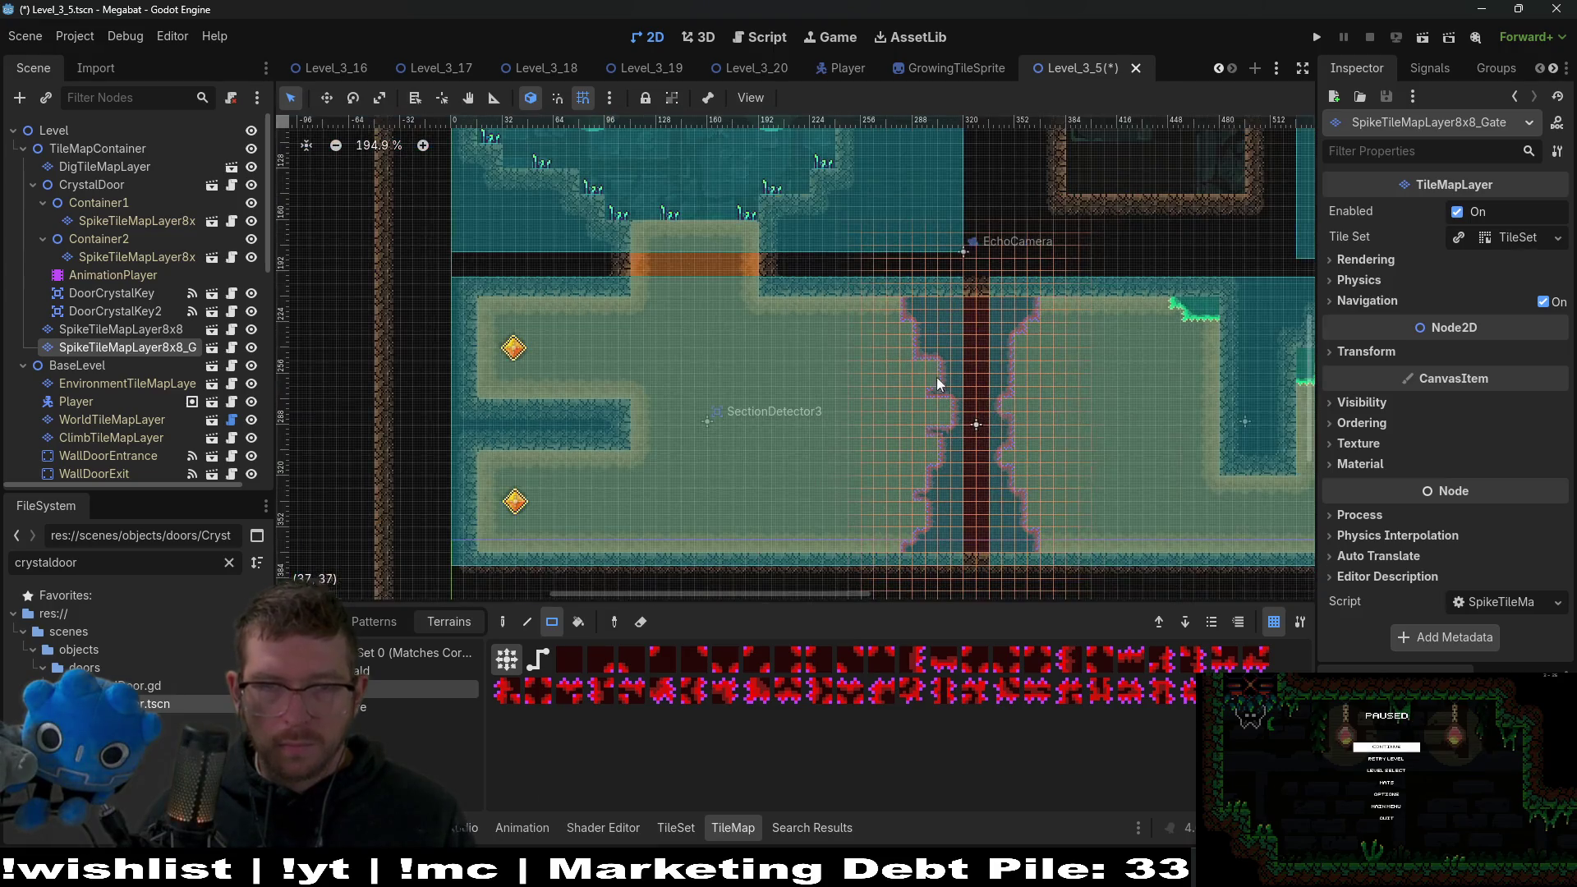
scroll(694, 376, "up", 2)
scroll(695, 376, "right", 1)
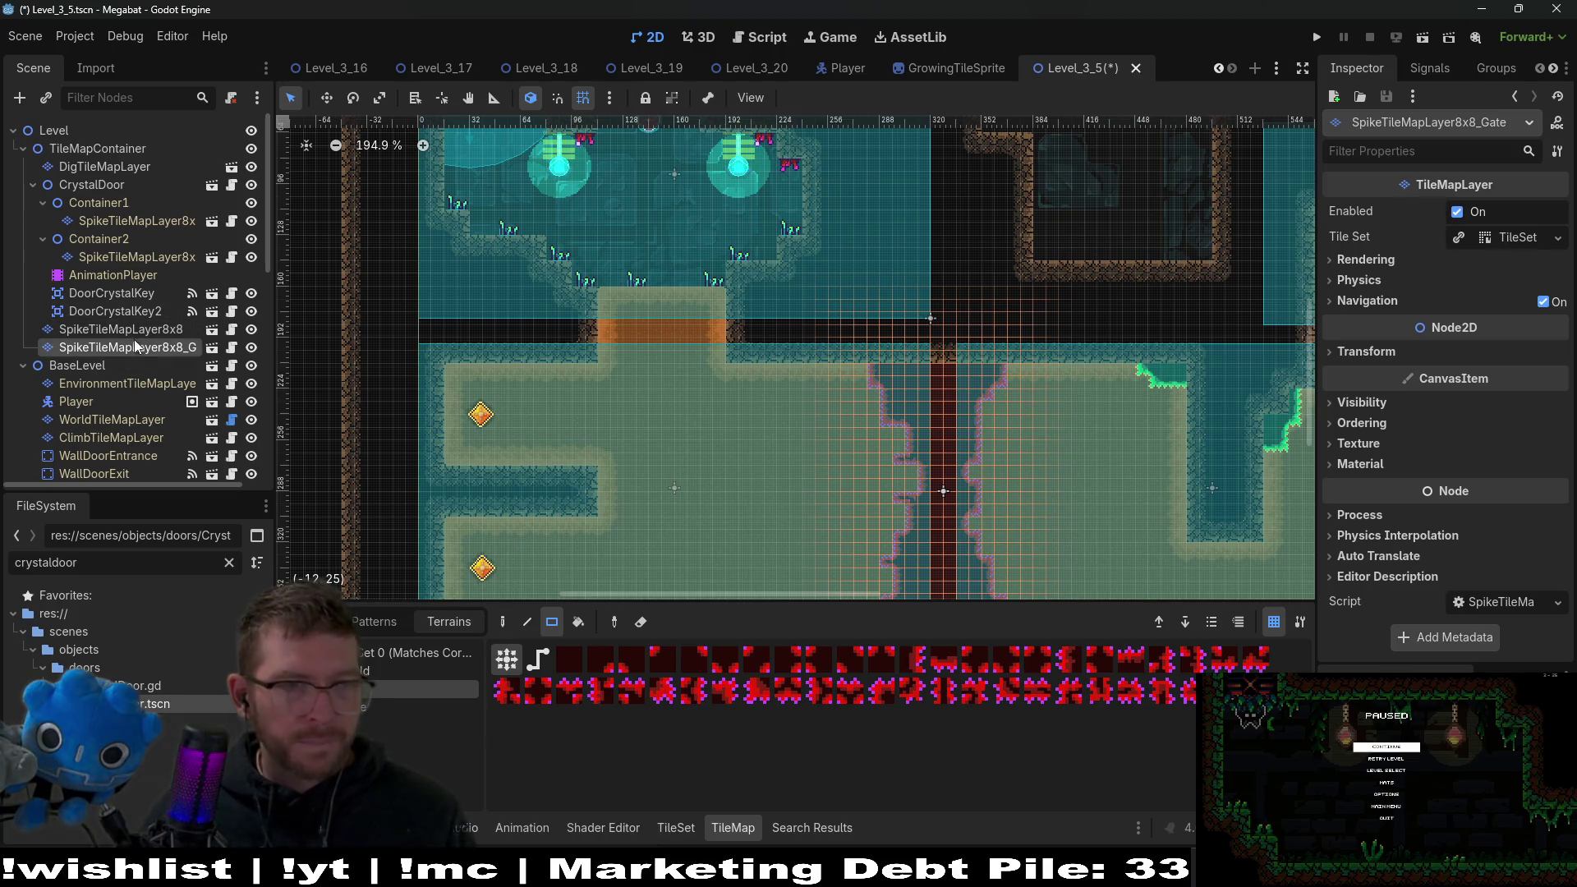
left_click(121, 310)
left_click(124, 293, "shift")
Reparent both crystal keys under the gate layer, delete the CrystalDoor node, and save.
left_click_drag(147, 317, 140, 348)
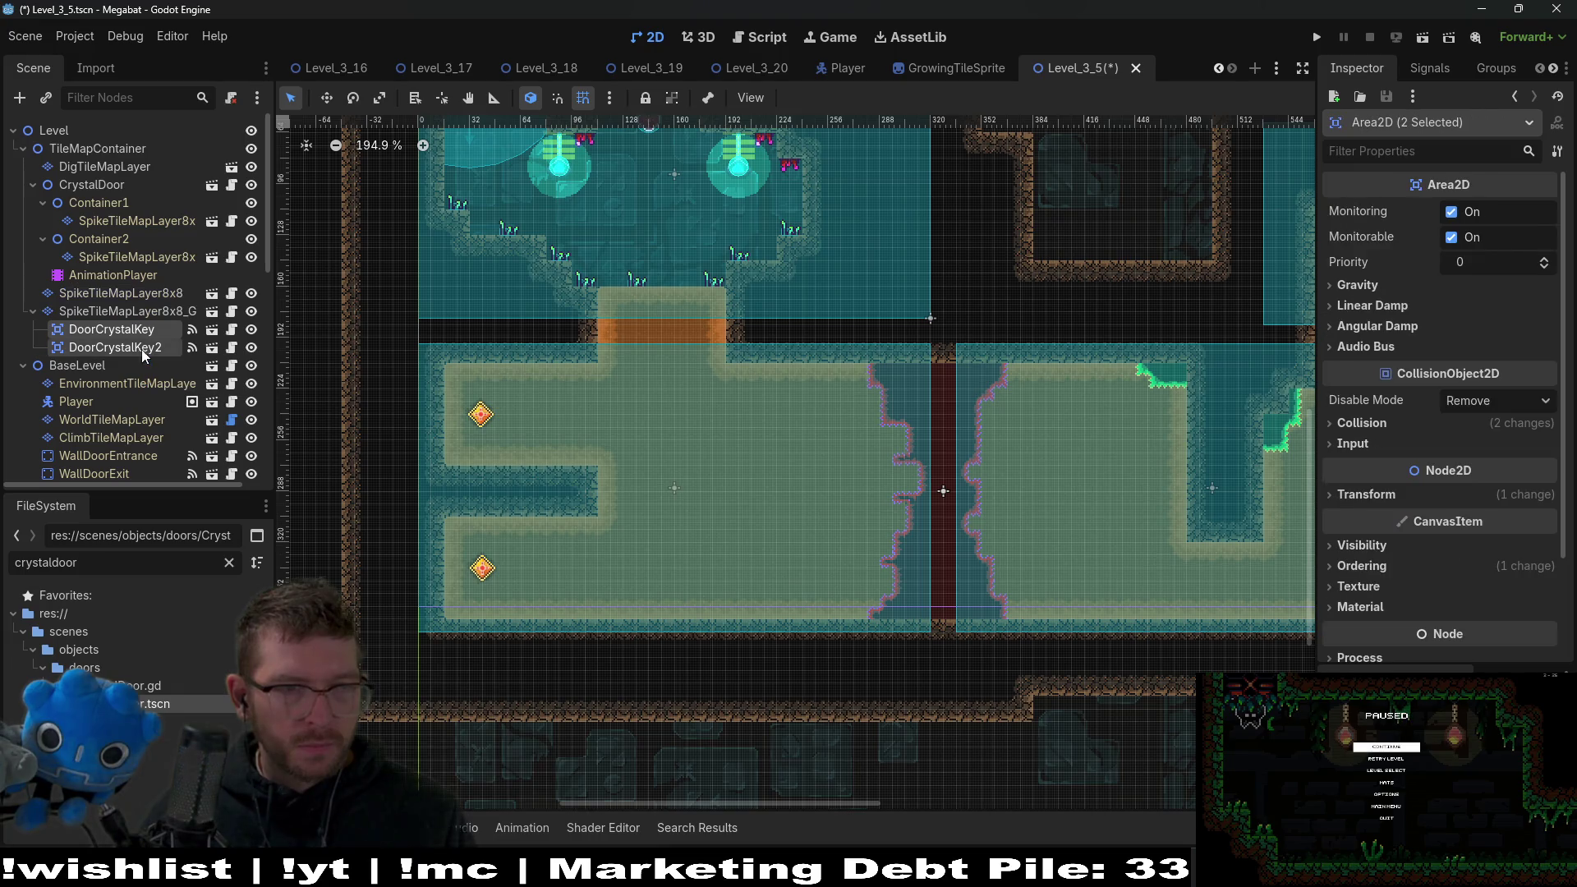
left_click(134, 292)
left_click(100, 187)
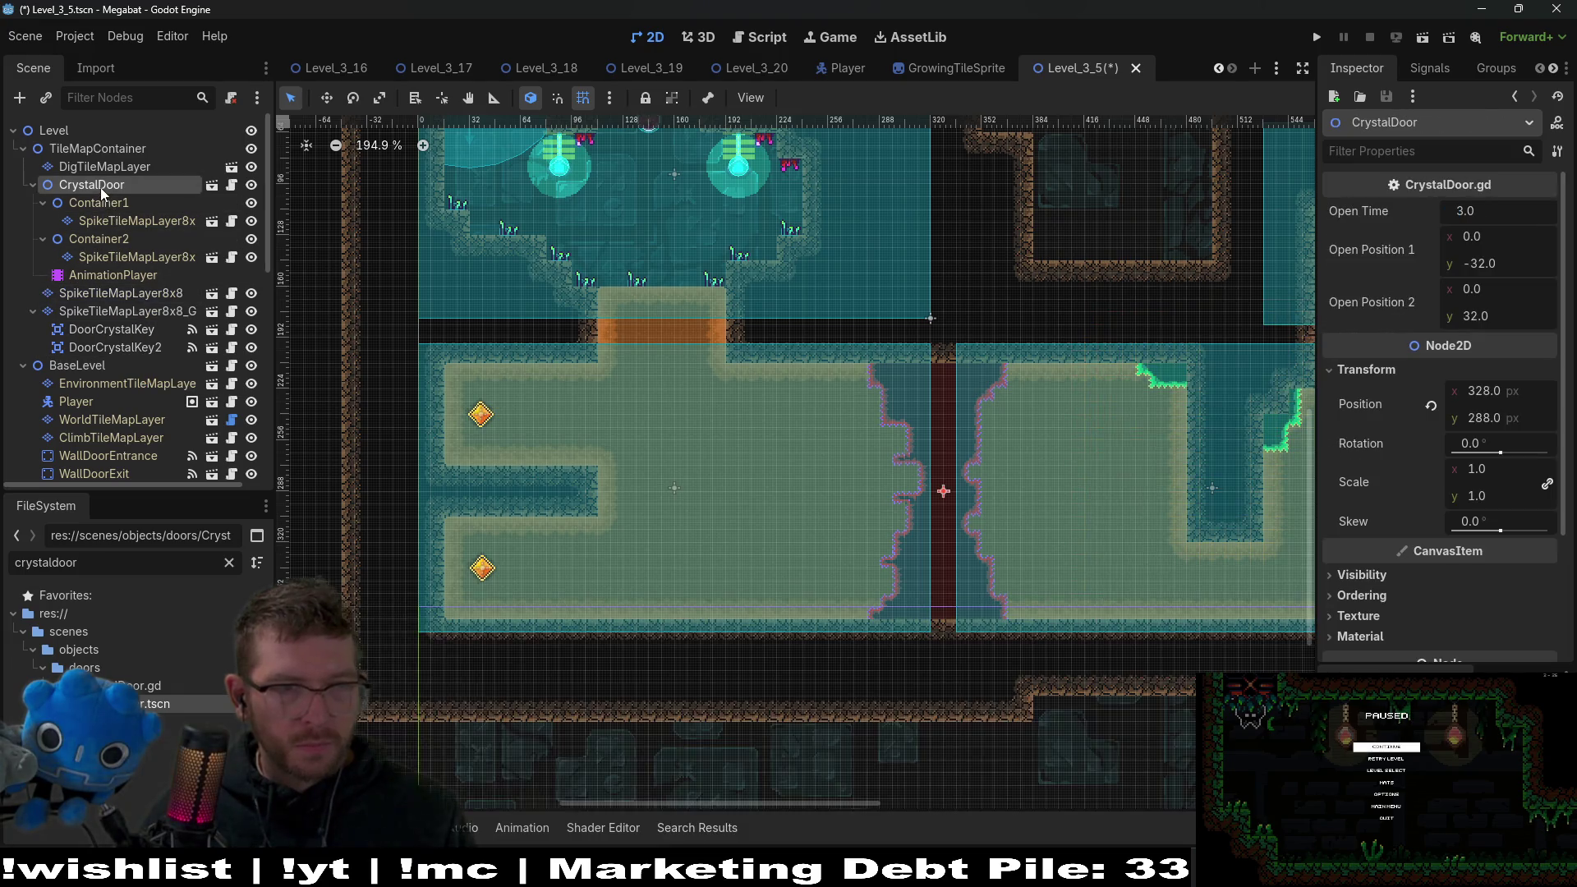
key("Delete")
key("Return")
key("ctrl+s")
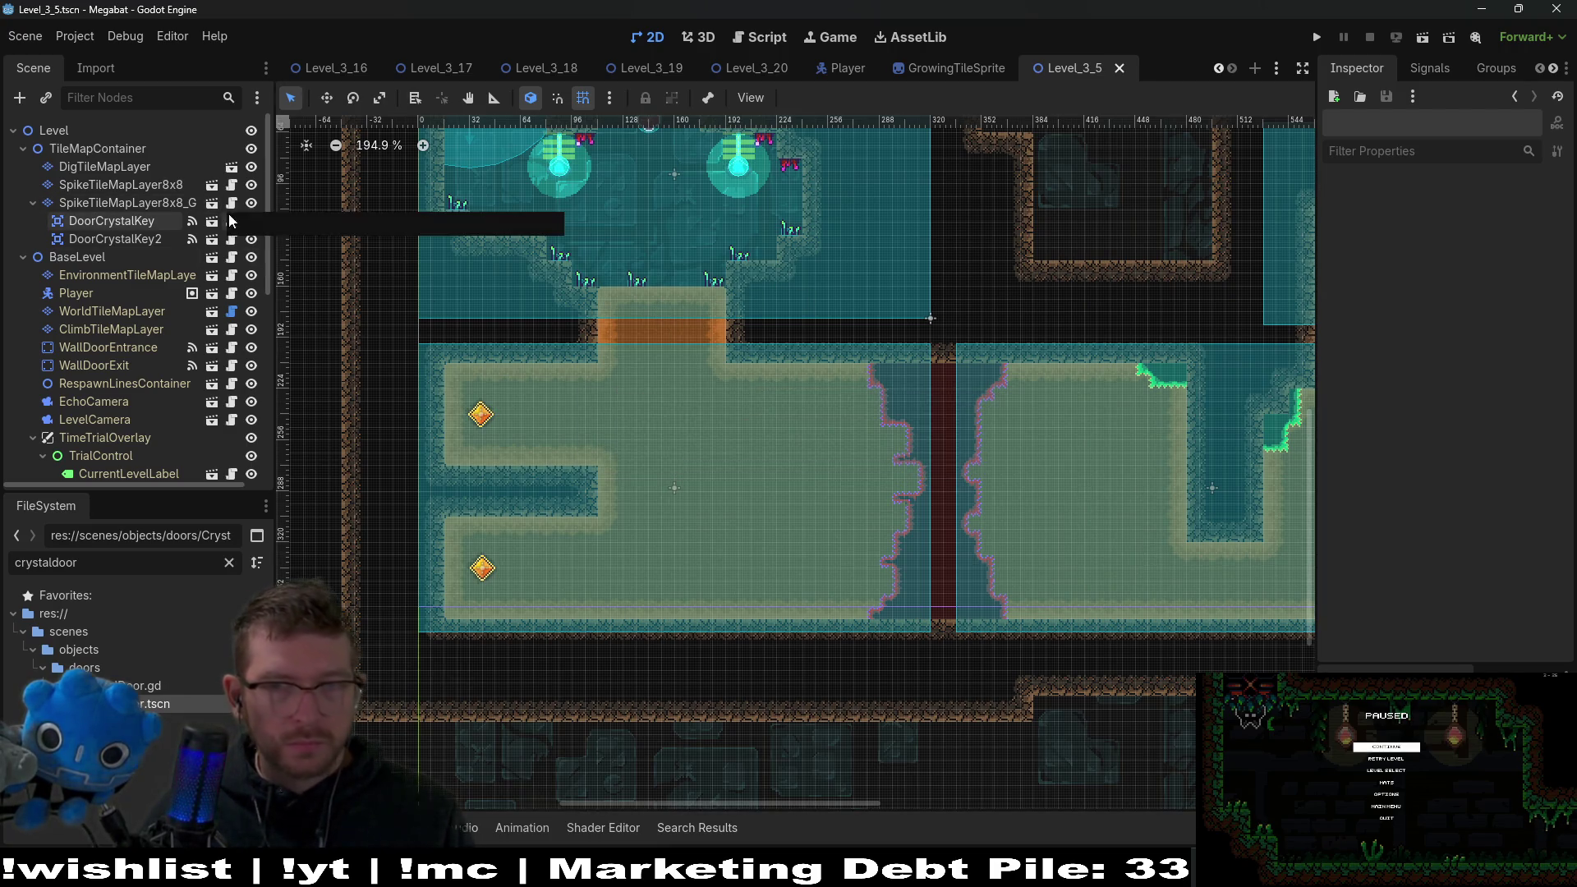
On SpikeTileMapLayer8x8, paint spike borders at the top-left corner and along the corridor floor.
left_click(151, 184)
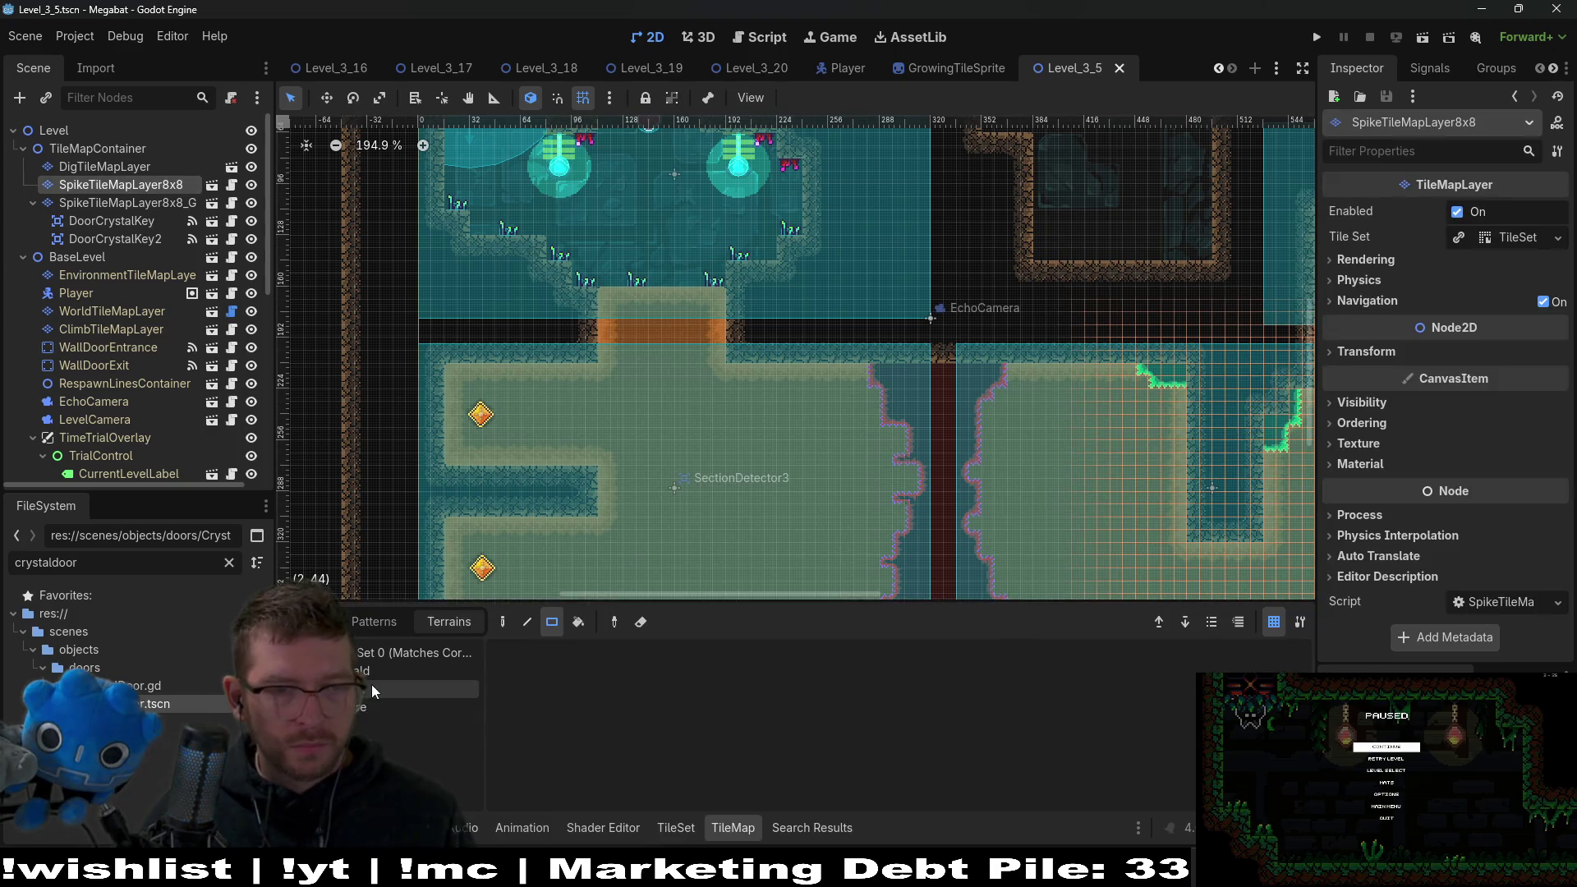
scroll(485, 465, "up", 5)
left_click_drag(415, 454, 687, 574)
scroll(674, 531, "down", 2)
mouse_move(425, 383)
left_mouse_down()
mouse_move(465, 510)
mouse_move(450, 399)
left_mouse_up()
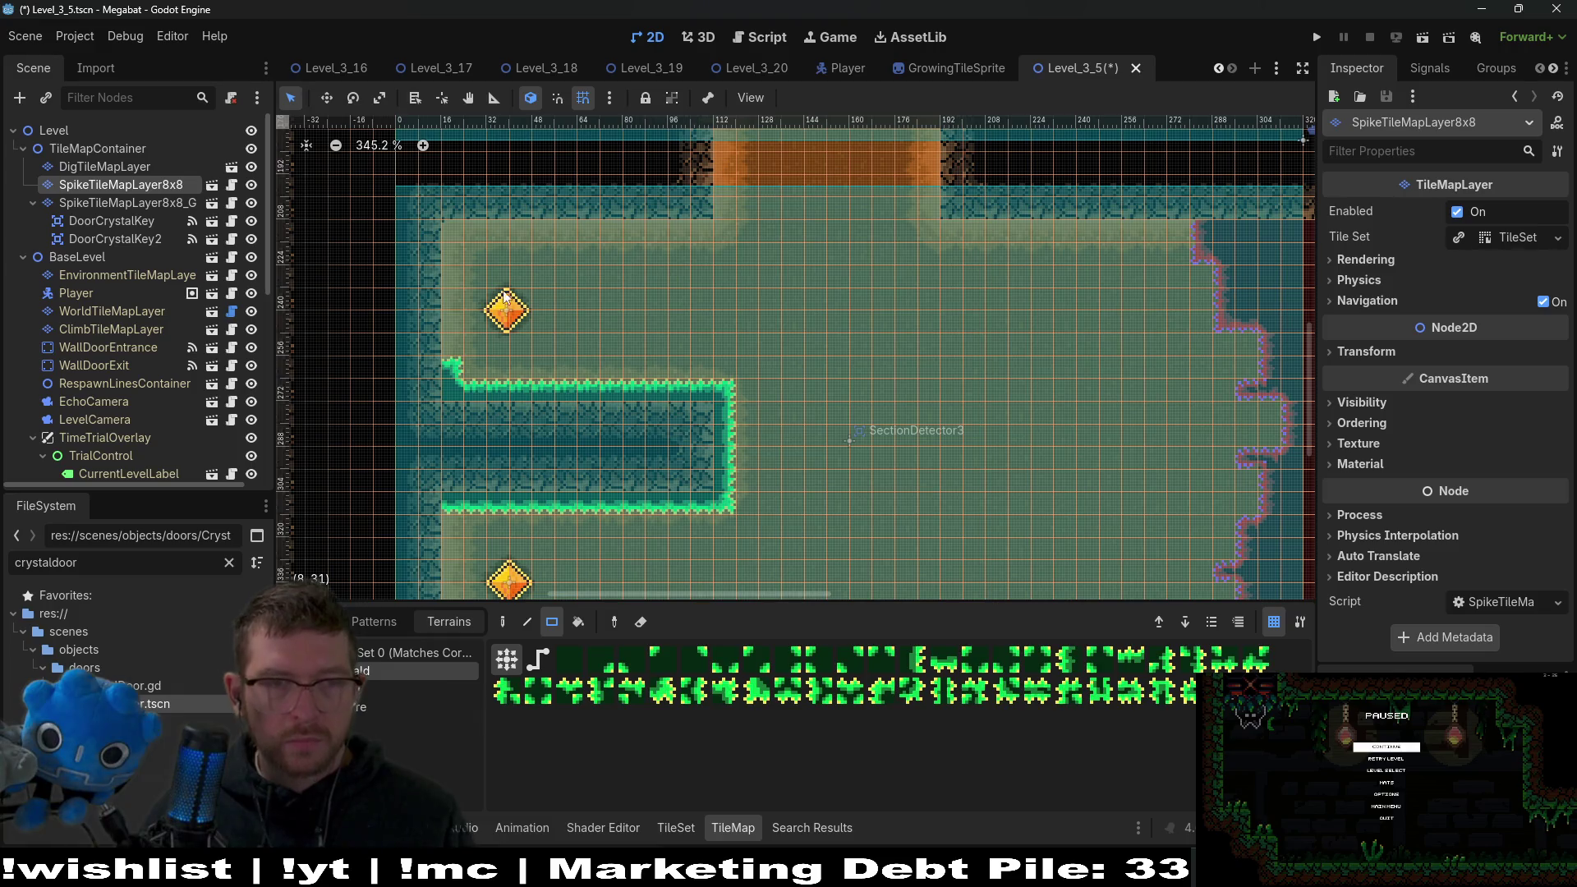
mouse_move(434, 210)
left_mouse_down()
mouse_move(503, 242)
mouse_move(695, 232)
left_mouse_up()
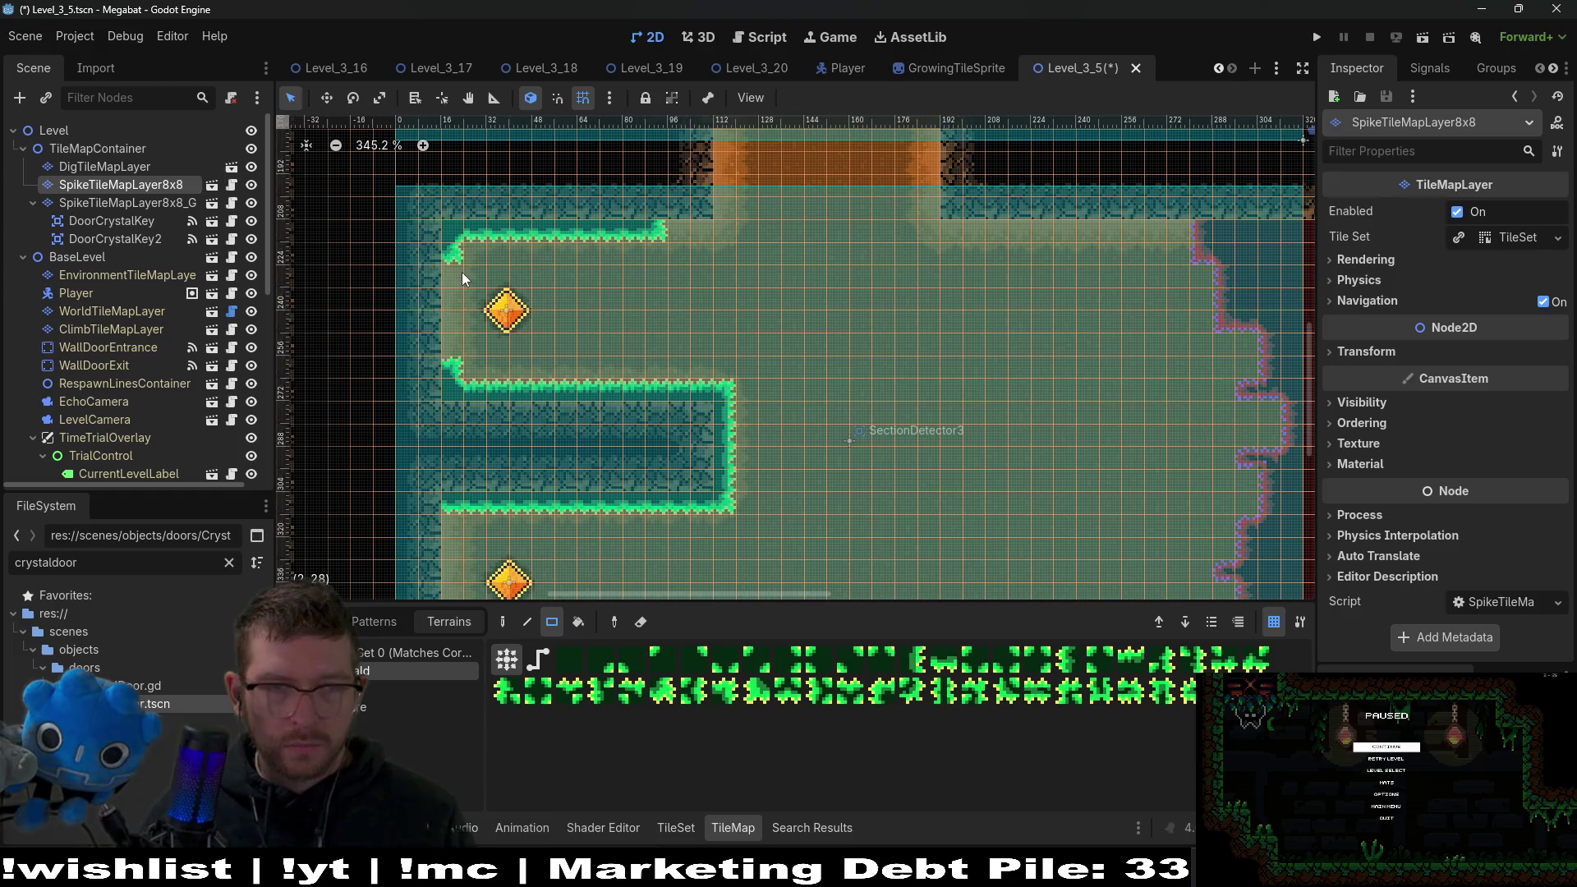
left_click_drag(613, 497, 645, 290)
left_click_drag(468, 349, 467, 343)
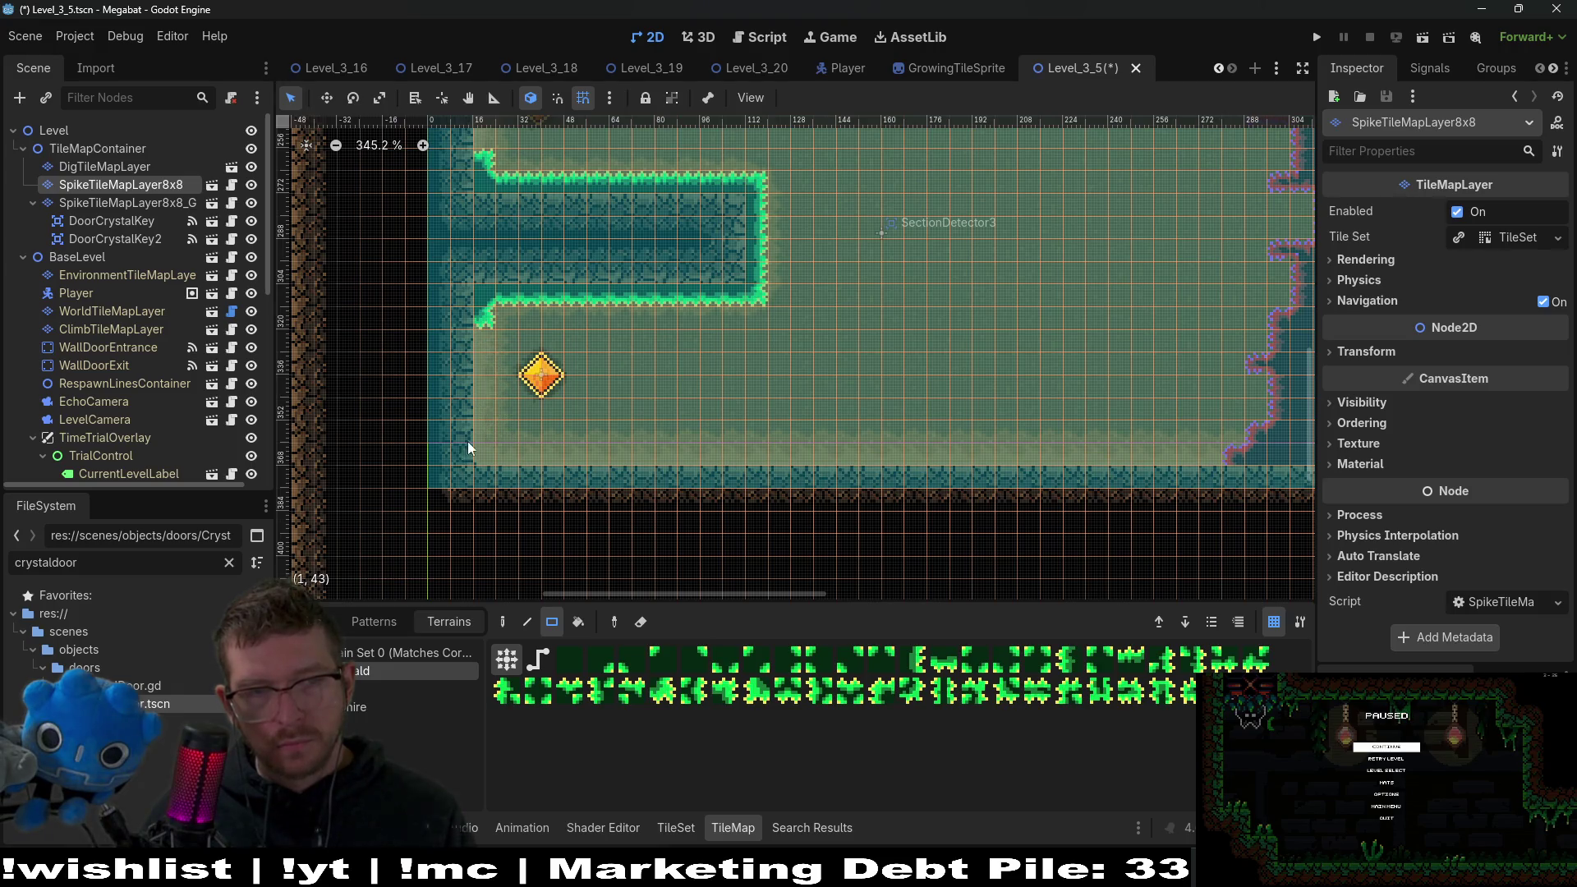
left_click_drag(456, 457, 758, 460)
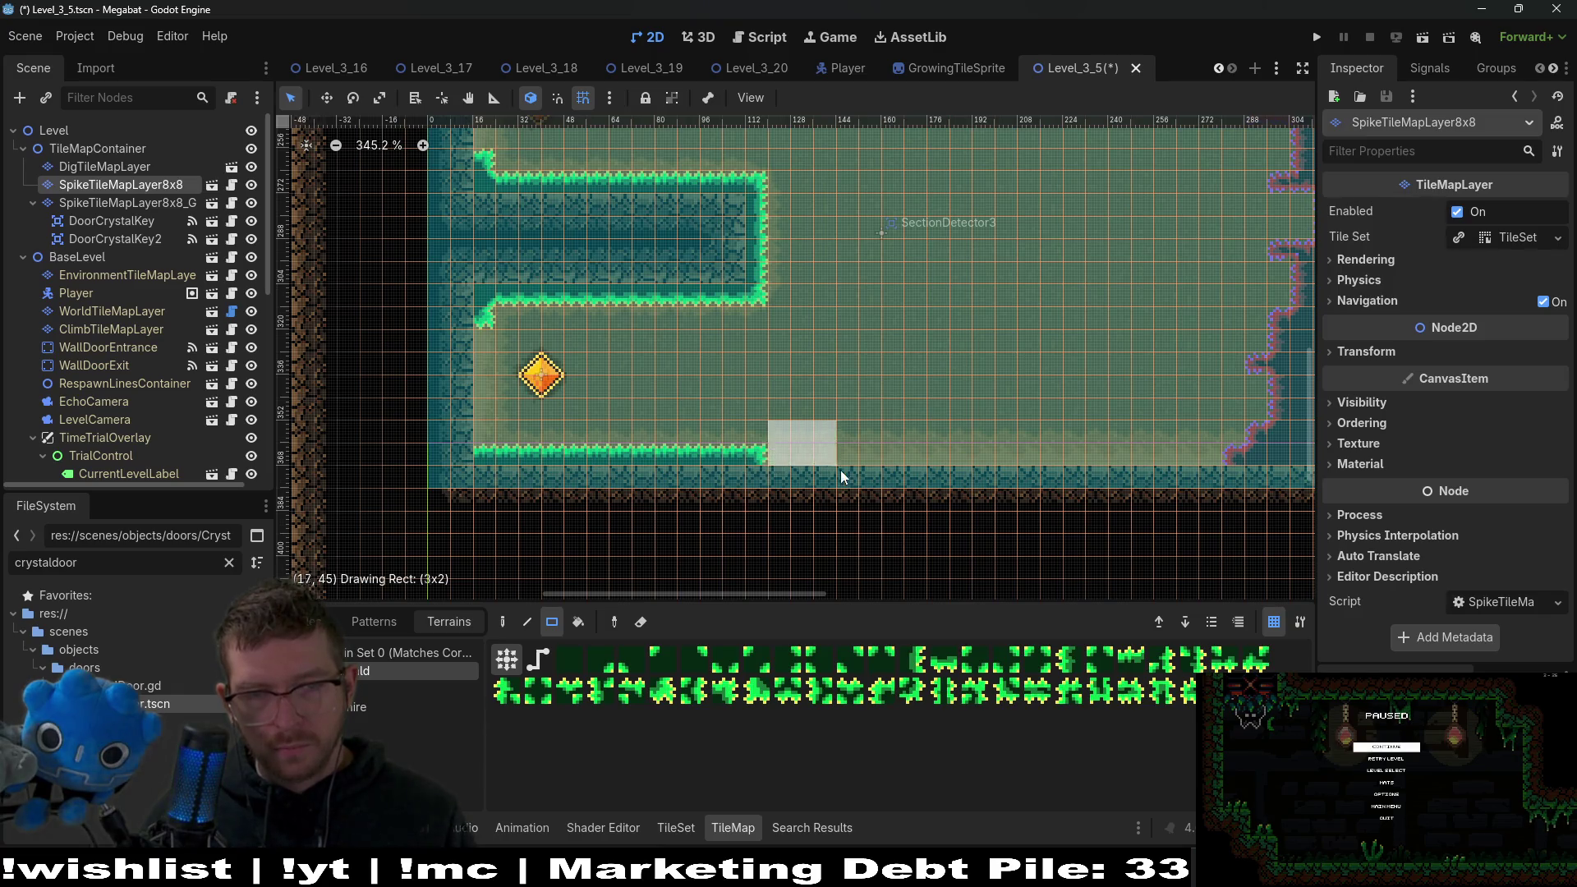
Extend the spike border up the corridor corner and at its right end, then save.
scroll(605, 440, "left", 3)
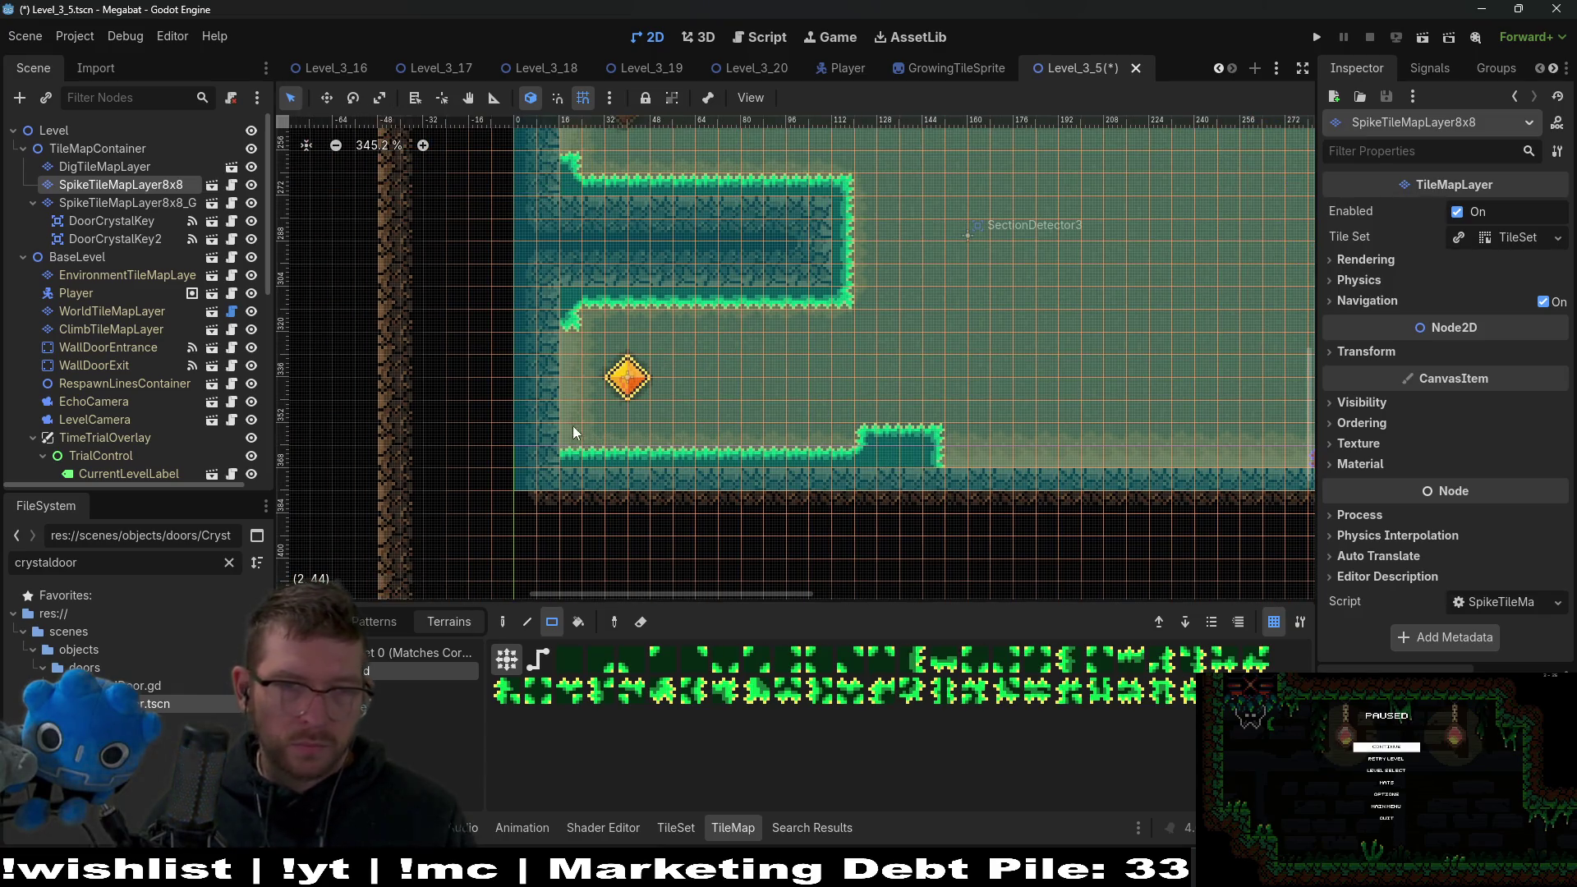
left_click_drag(521, 442, 575, 474)
scroll(651, 379, "down", 3)
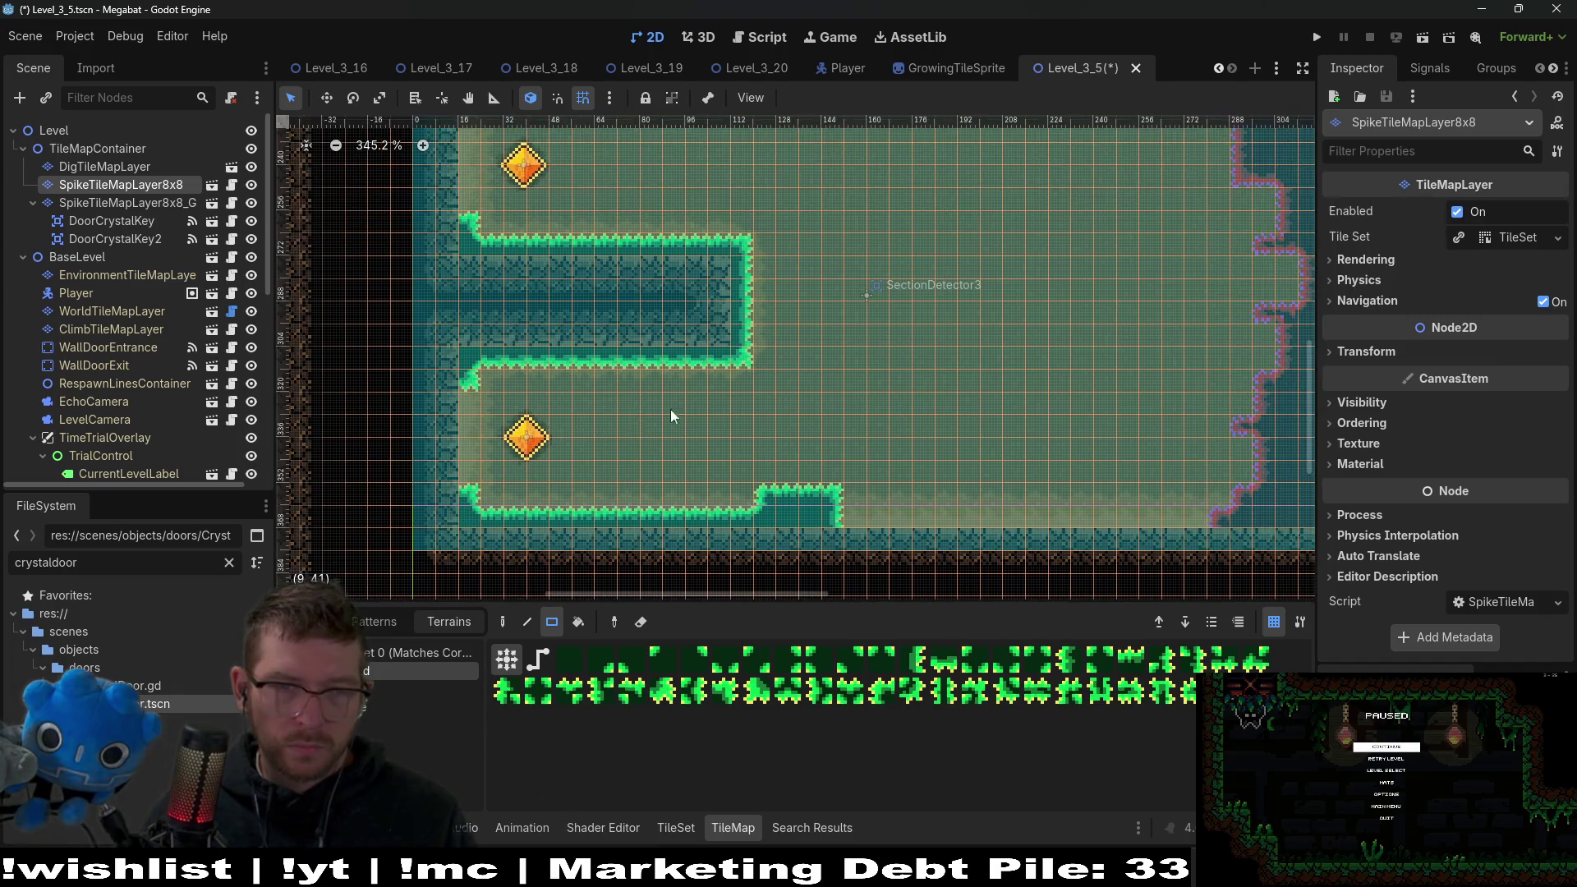
left_click_drag(773, 350, 775, 348)
scroll(764, 370, "up", 3)
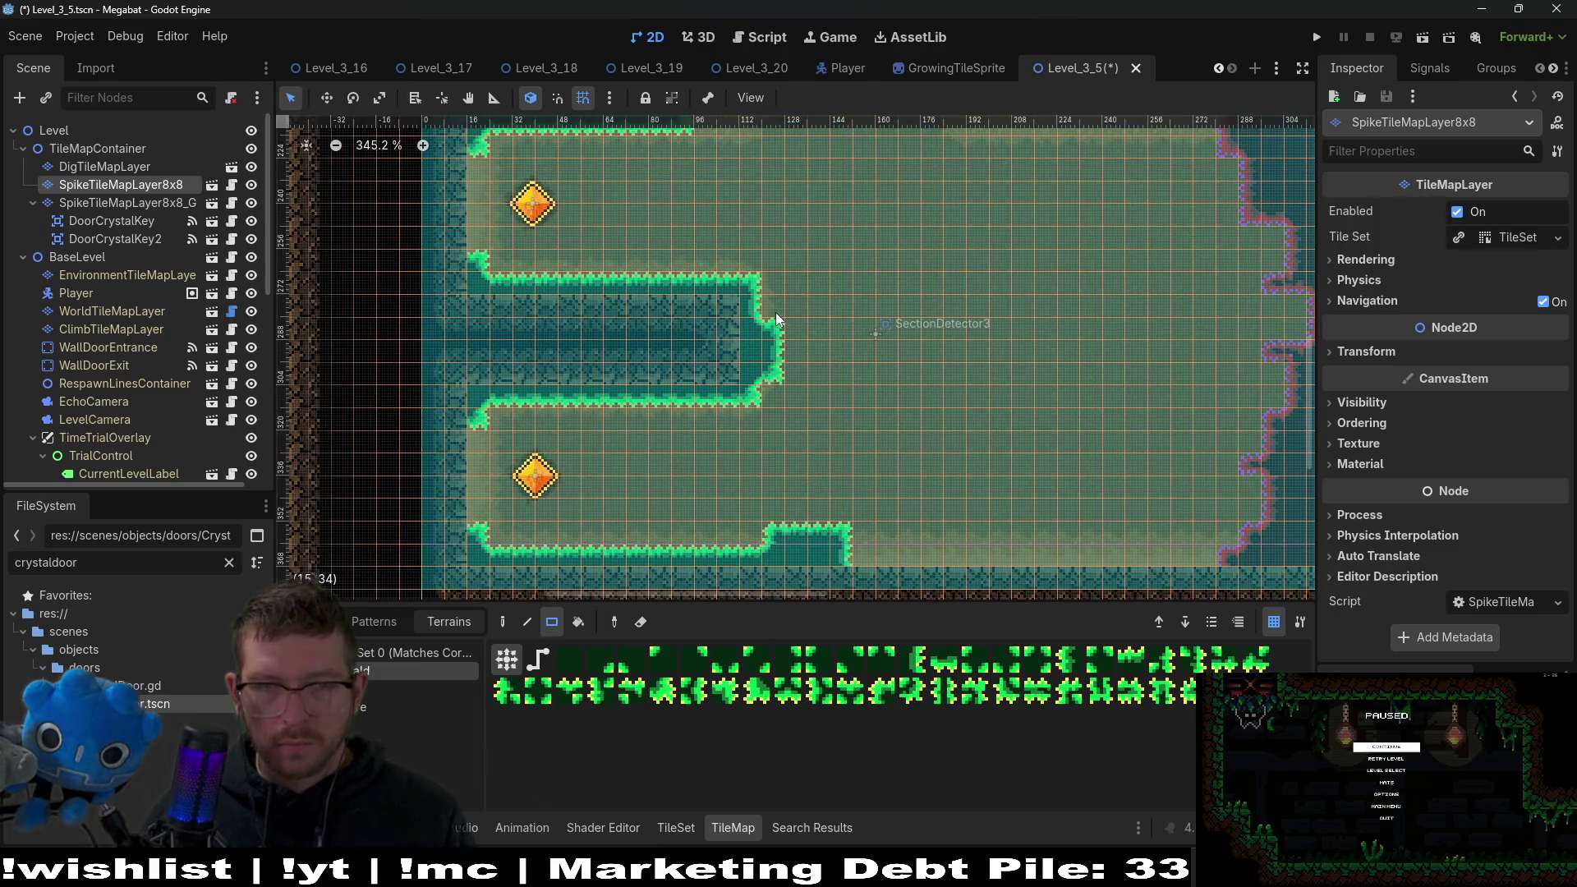
scroll(813, 338, "down", 1)
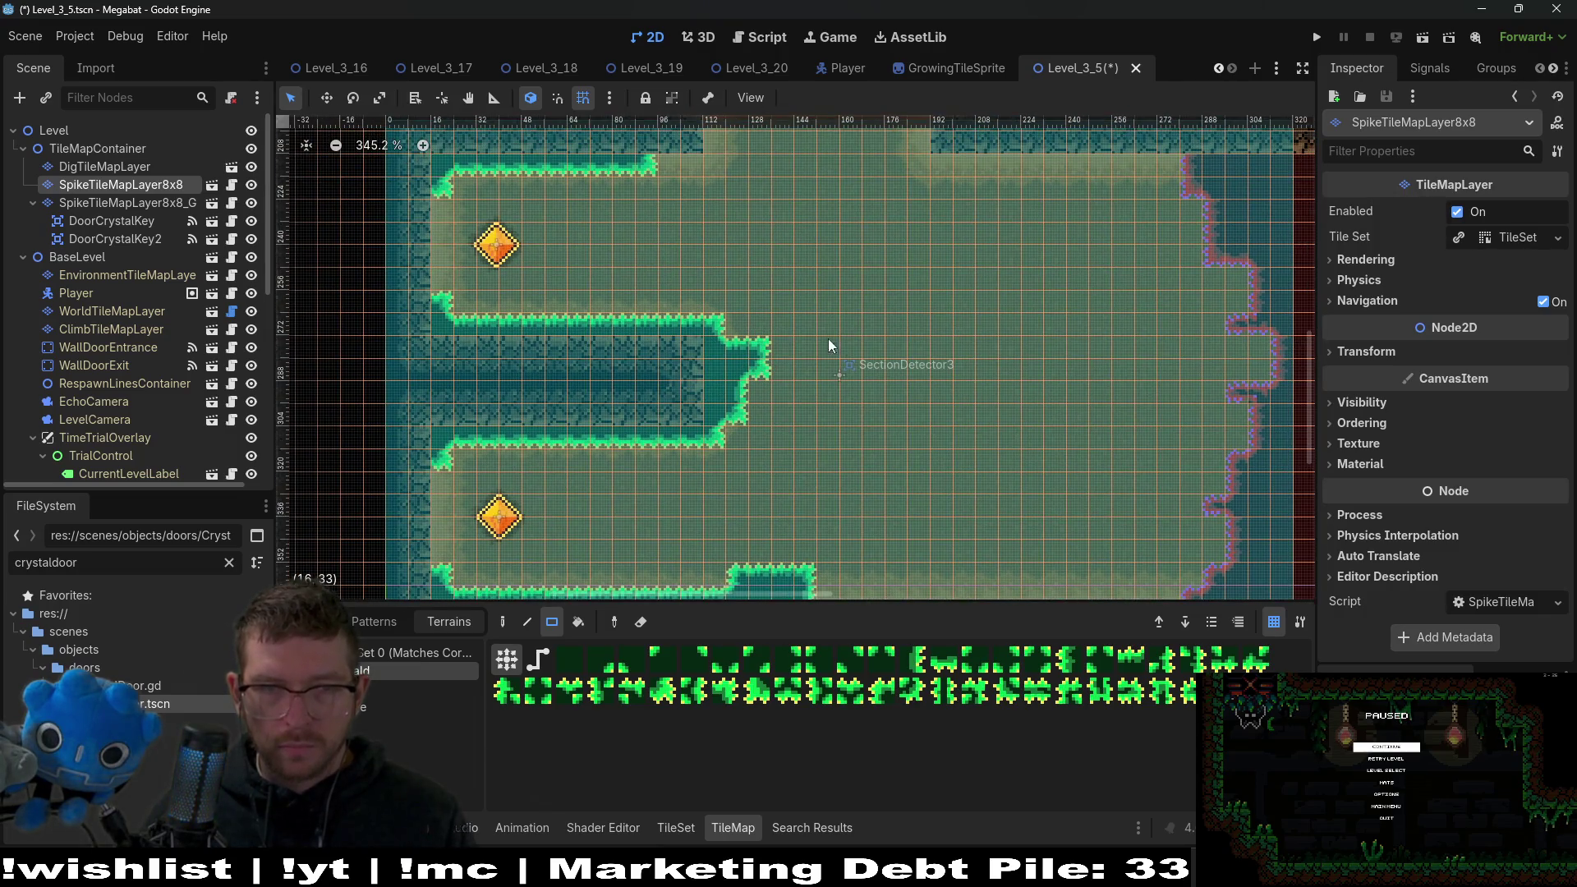
scroll(828, 382, "down", 3)
key("ctrl+s")
Line the pit bottom with spike tiles and erase a stray corner tile.
scroll(821, 374, "up", 1)
scroll(821, 373, "right", 5)
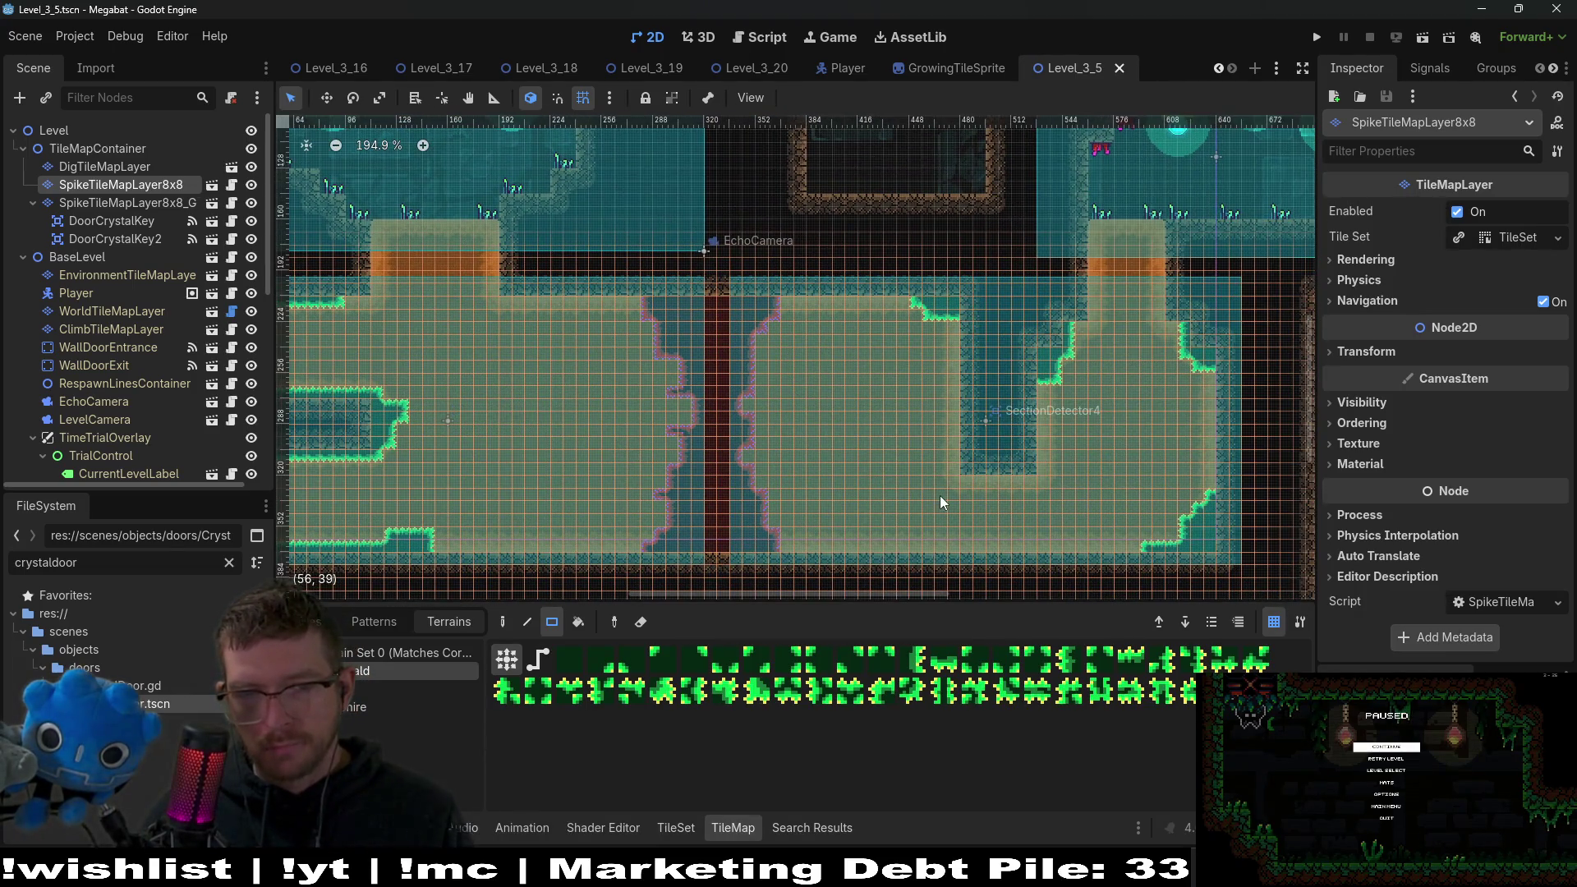
scroll(971, 529, "up", 2)
scroll(978, 461, "down", 1)
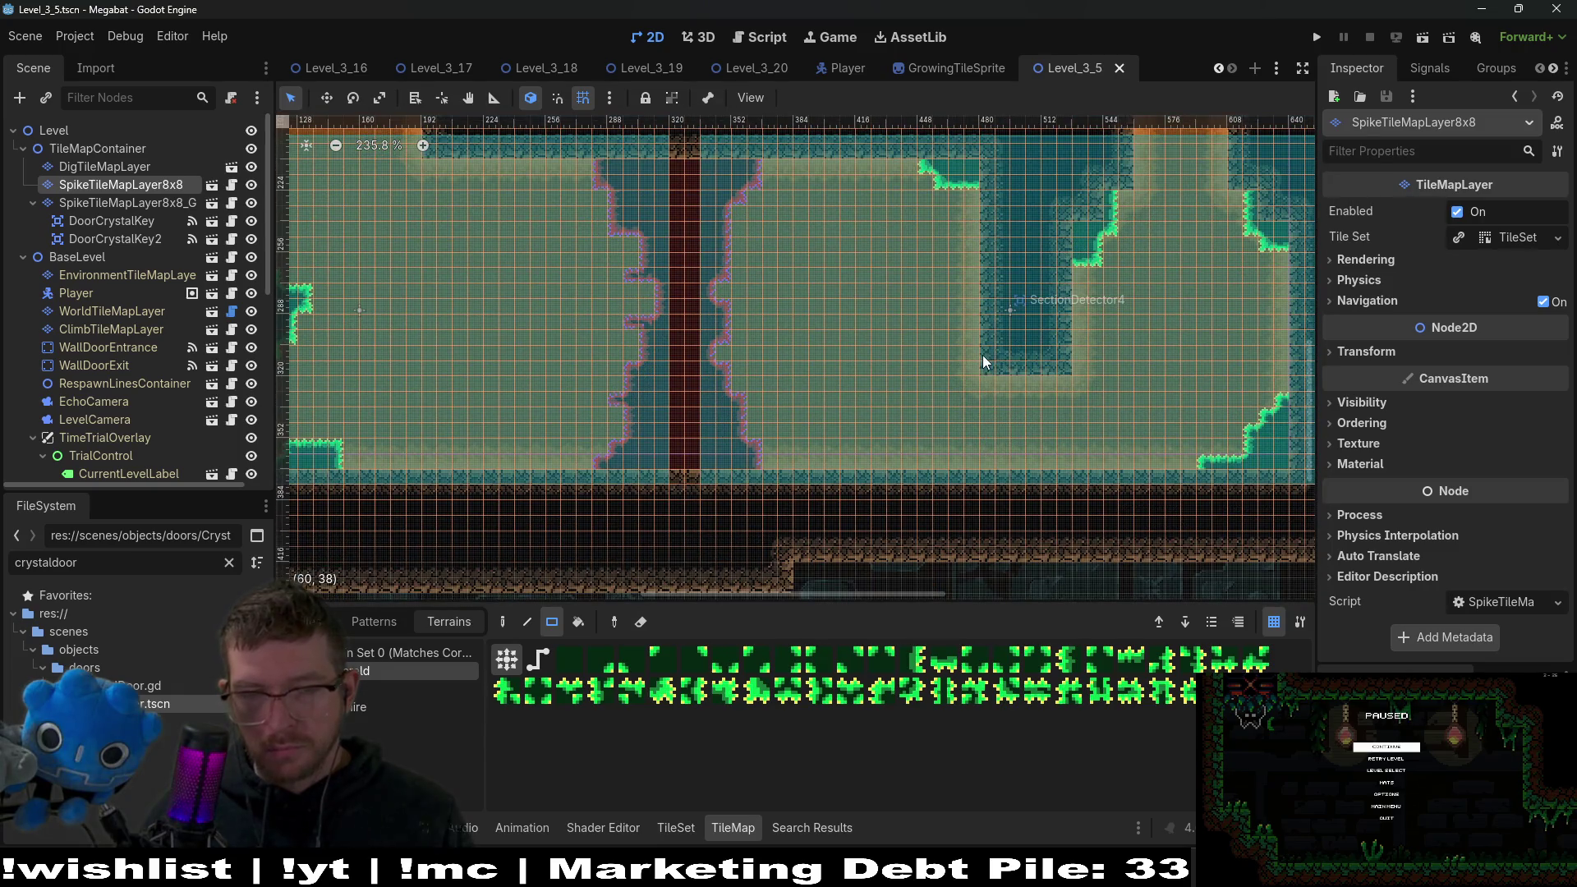
mouse_move(979, 352)
left_mouse_down()
mouse_move(1022, 378)
mouse_move(1076, 382)
mouse_move(1080, 367)
left_mouse_up()
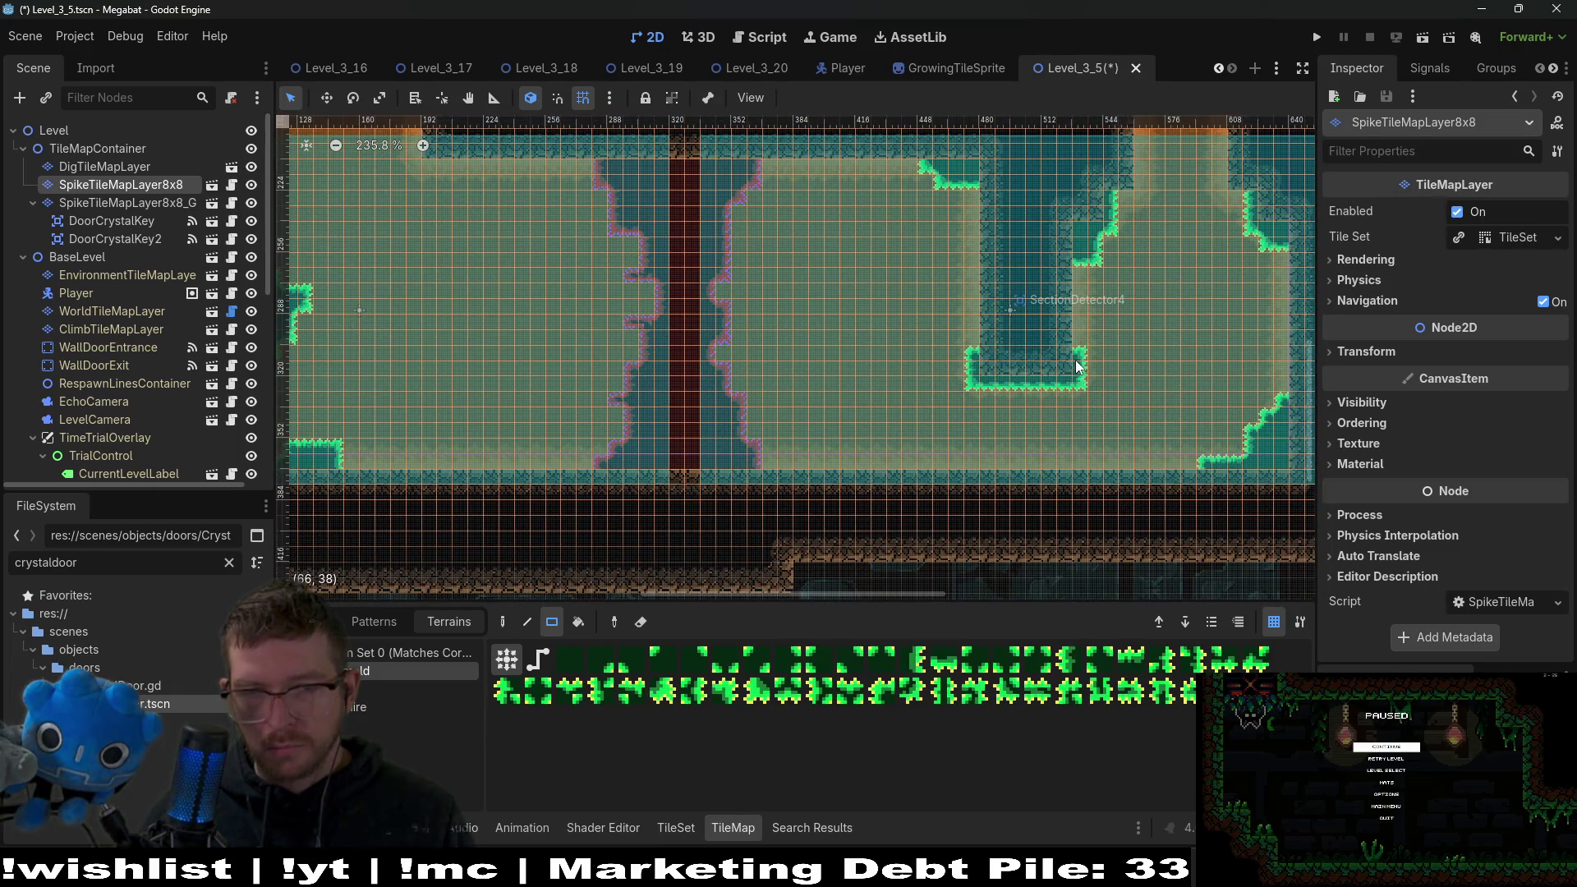
scroll(920, 432, "up", 3)
scroll(921, 431, "right", 3)
right_click(876, 470)
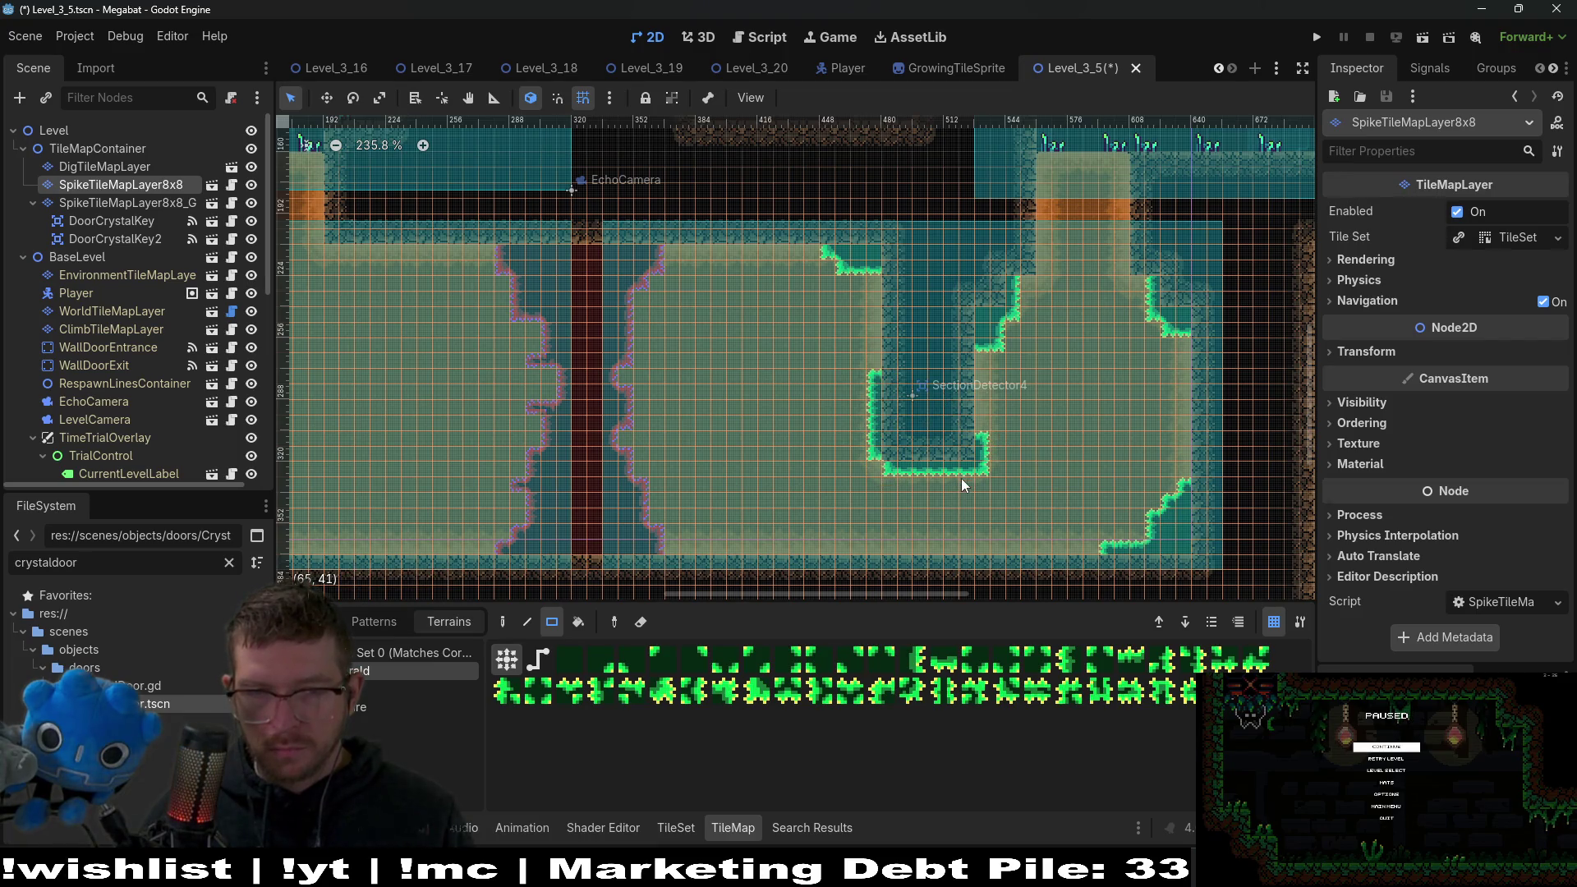
Paint one more patch of spike tiles and run Level_3_5 to playtest.
scroll(984, 427, "down", 4)
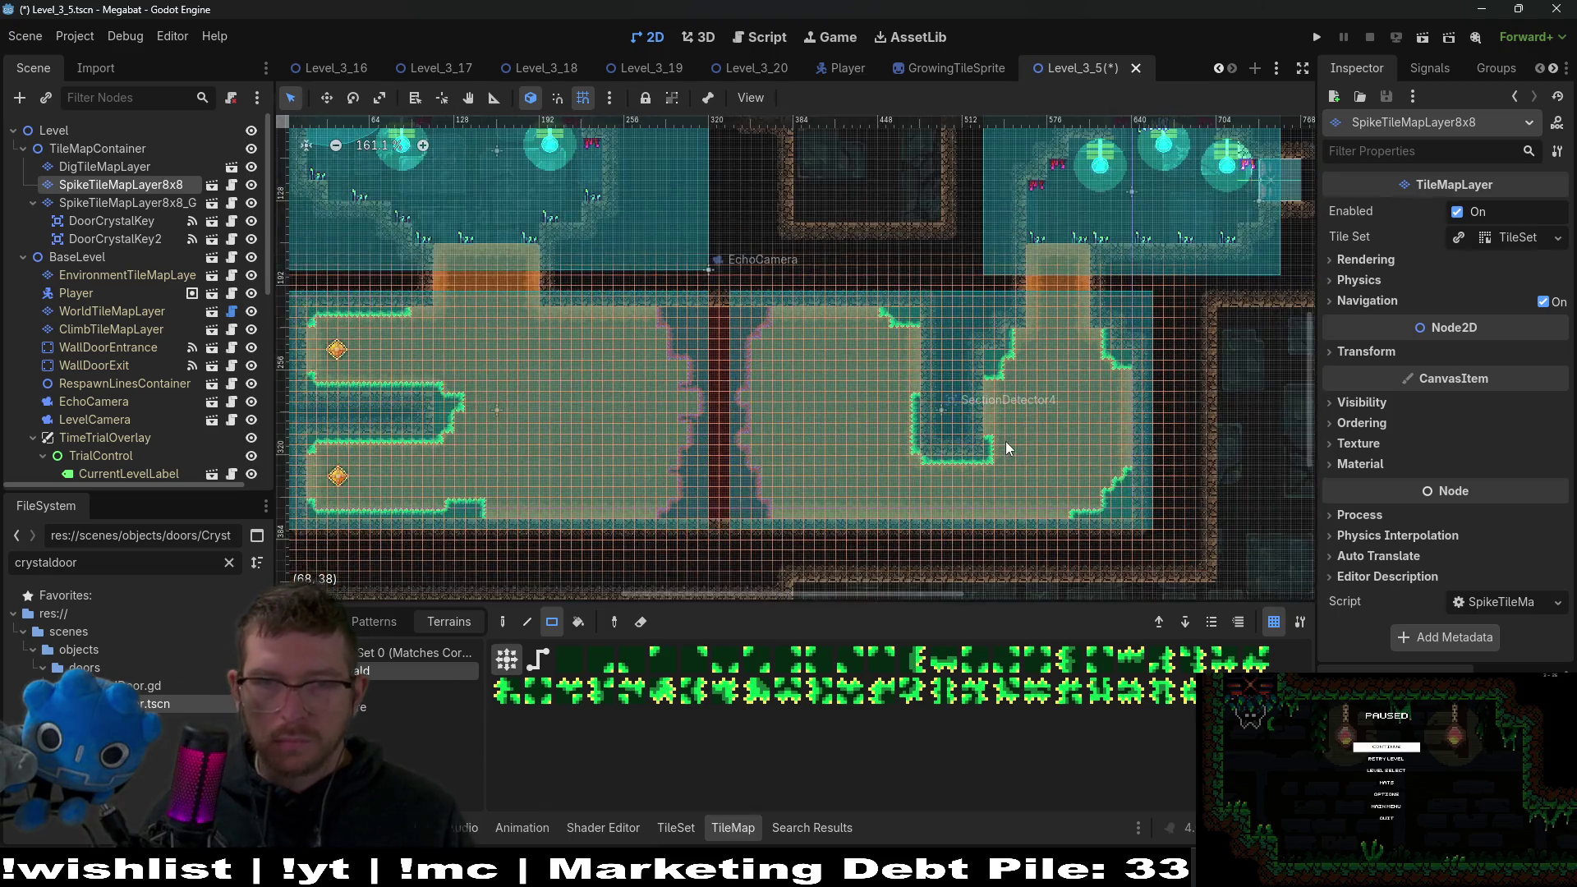
scroll(983, 389, "left", 8)
scroll(973, 388, "left", 2)
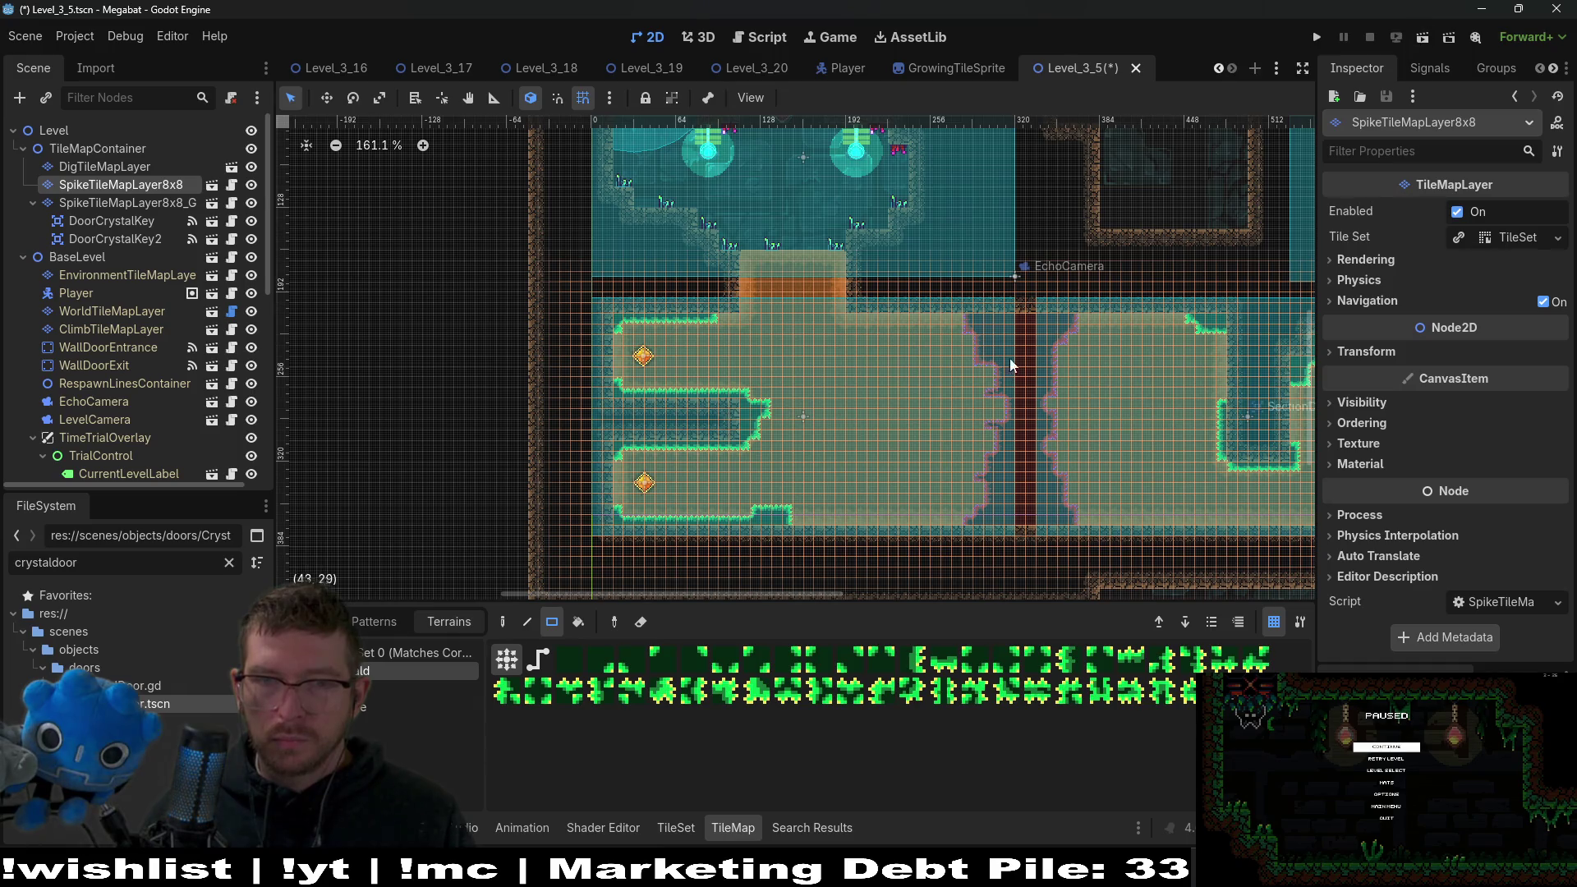
scroll(891, 313, "up", 5)
left_click_drag(874, 284, 968, 333)
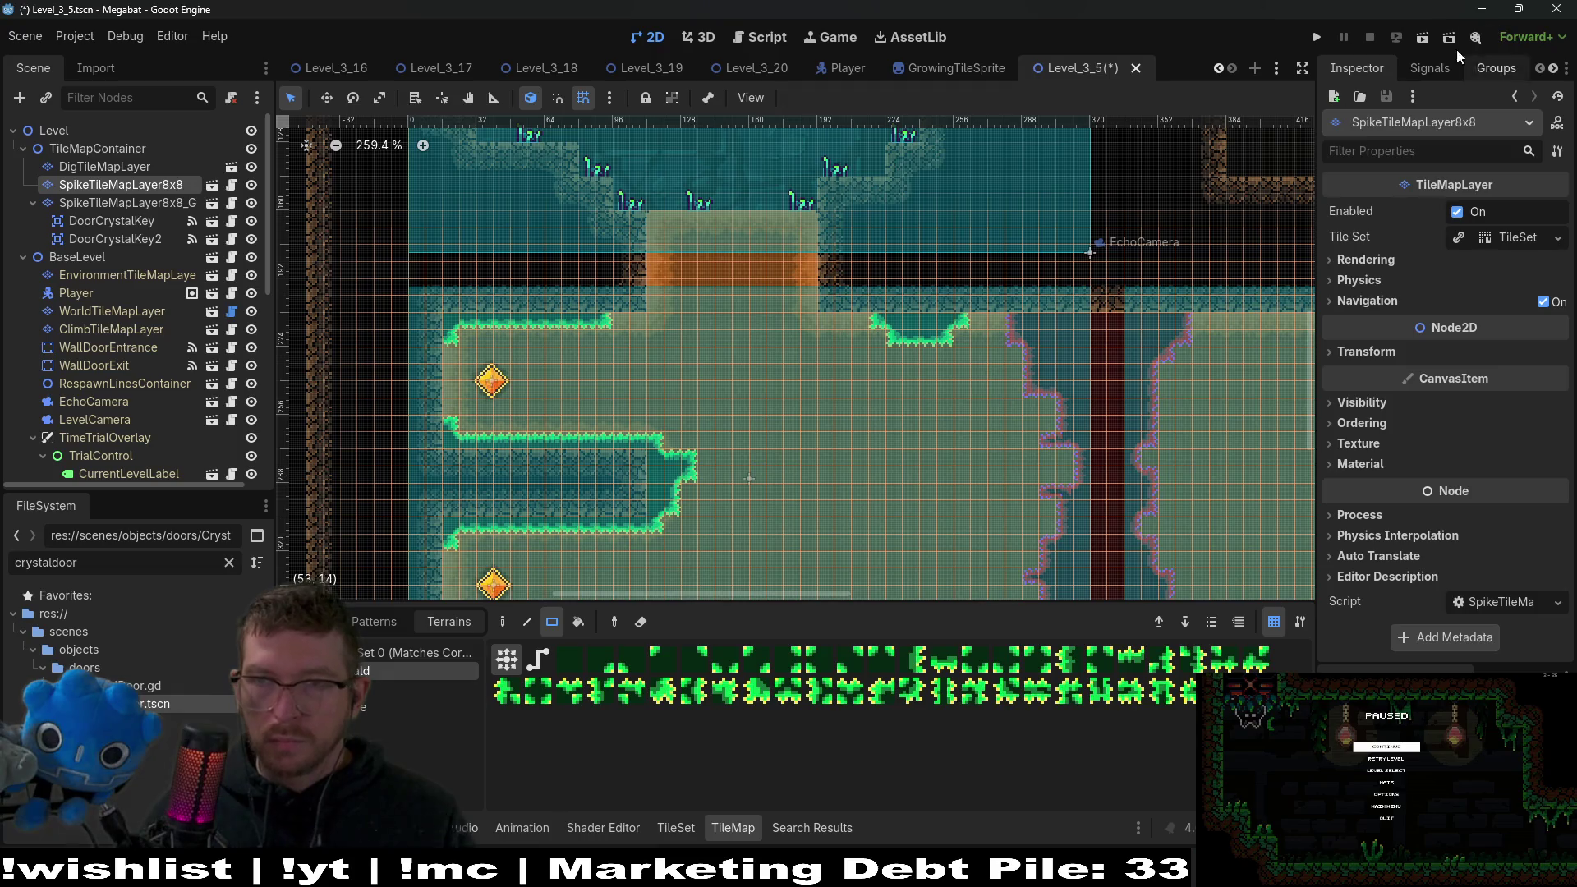
left_click(1415, 39)
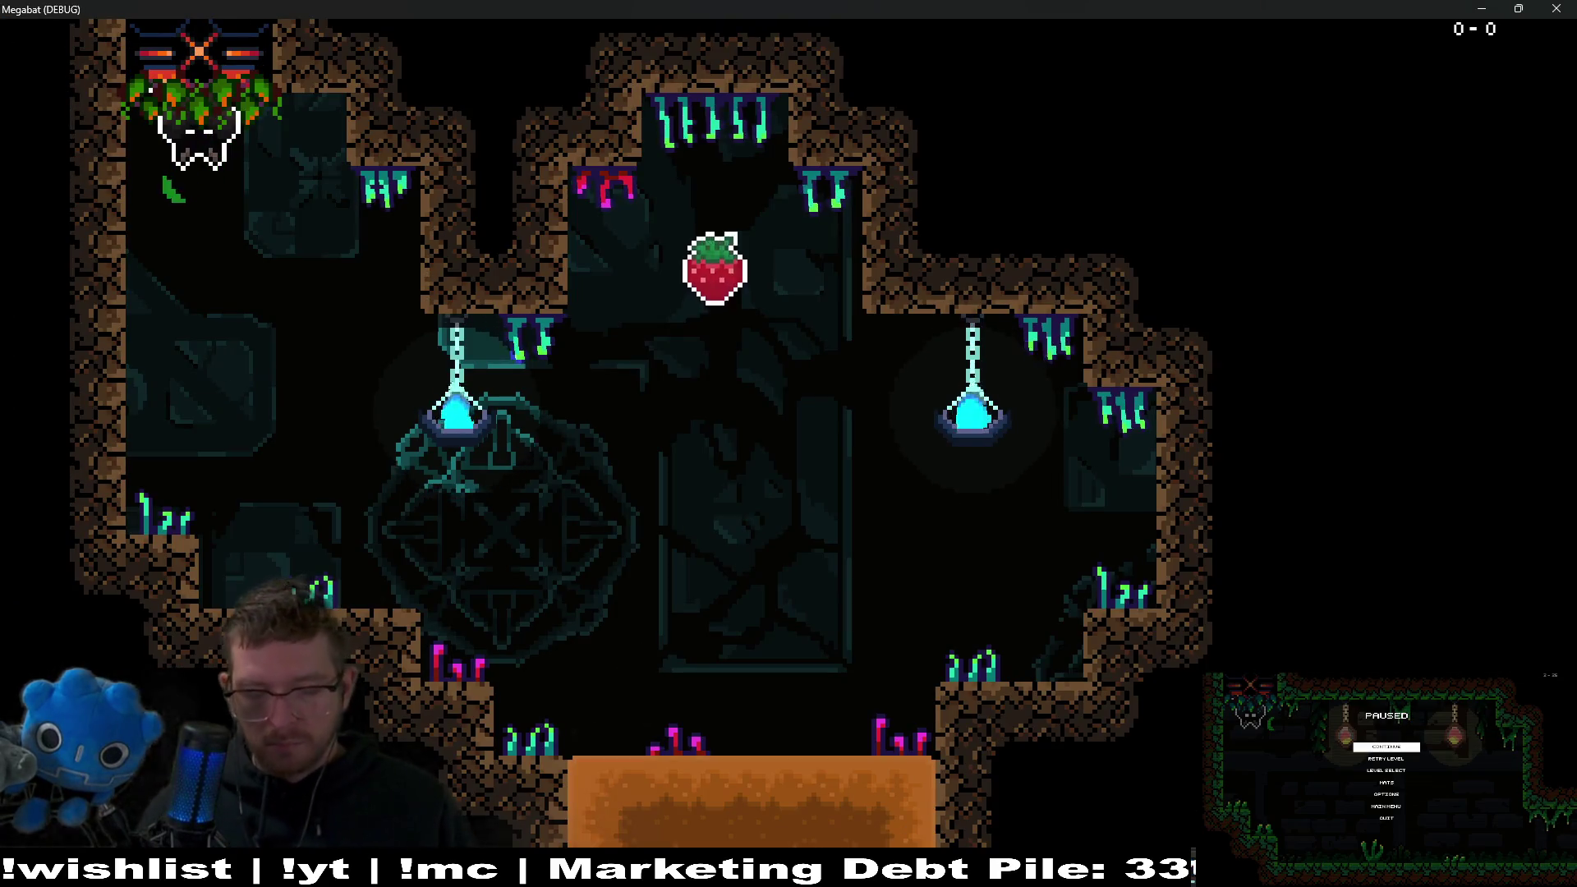
Fly the bat to collect the strawberry and activate the crystal gem in the next room.
key("Right")
key("Down")
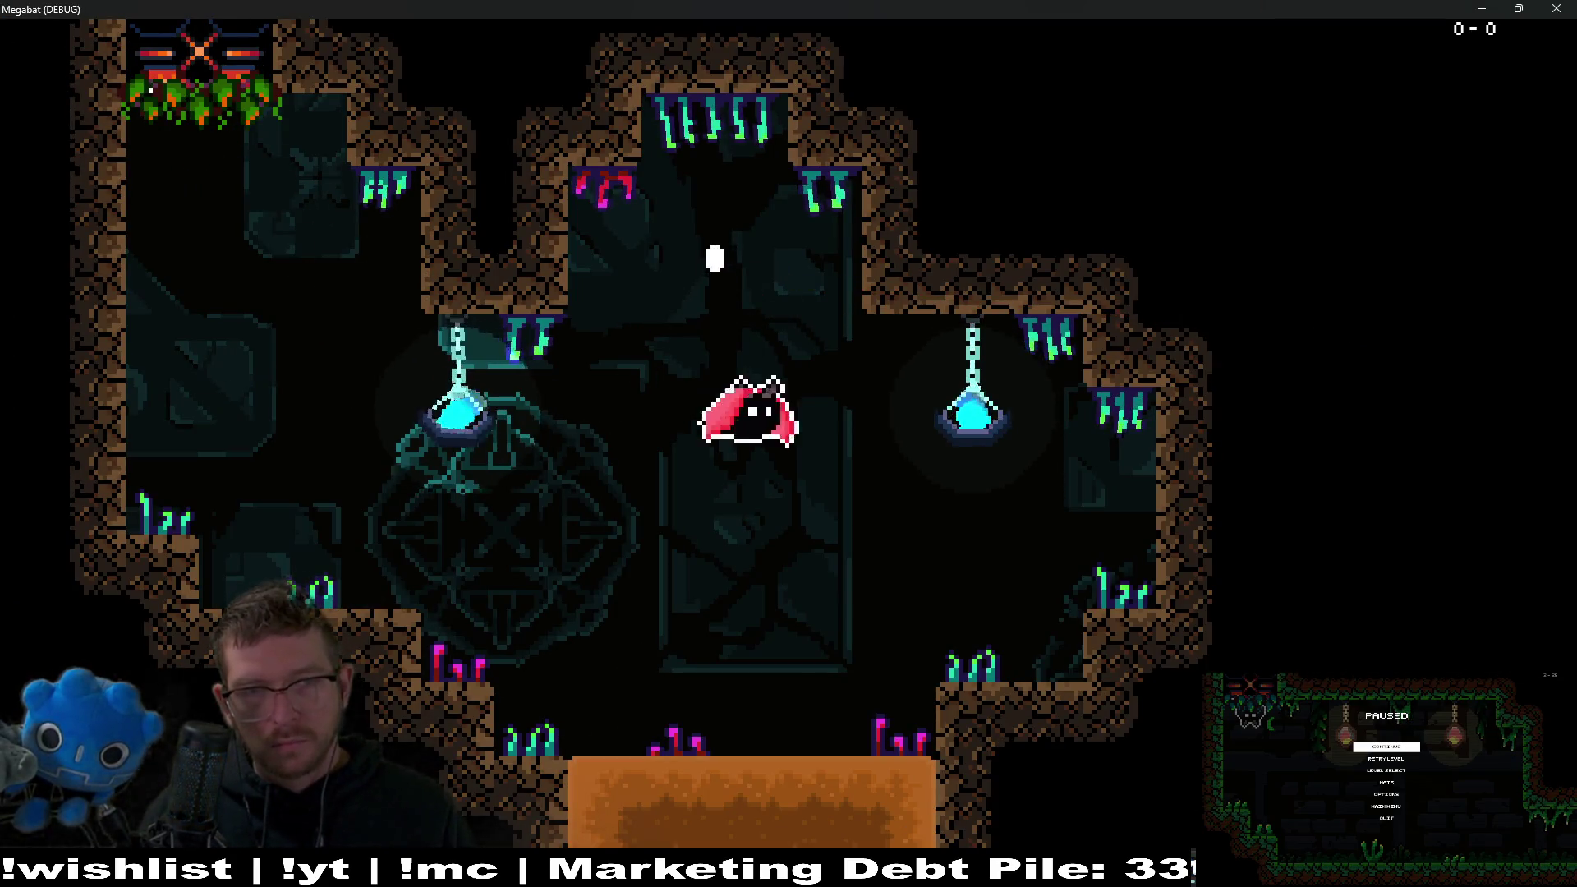
key("Up")
key("Left")
key("Right")
key("Down")
key("Left")
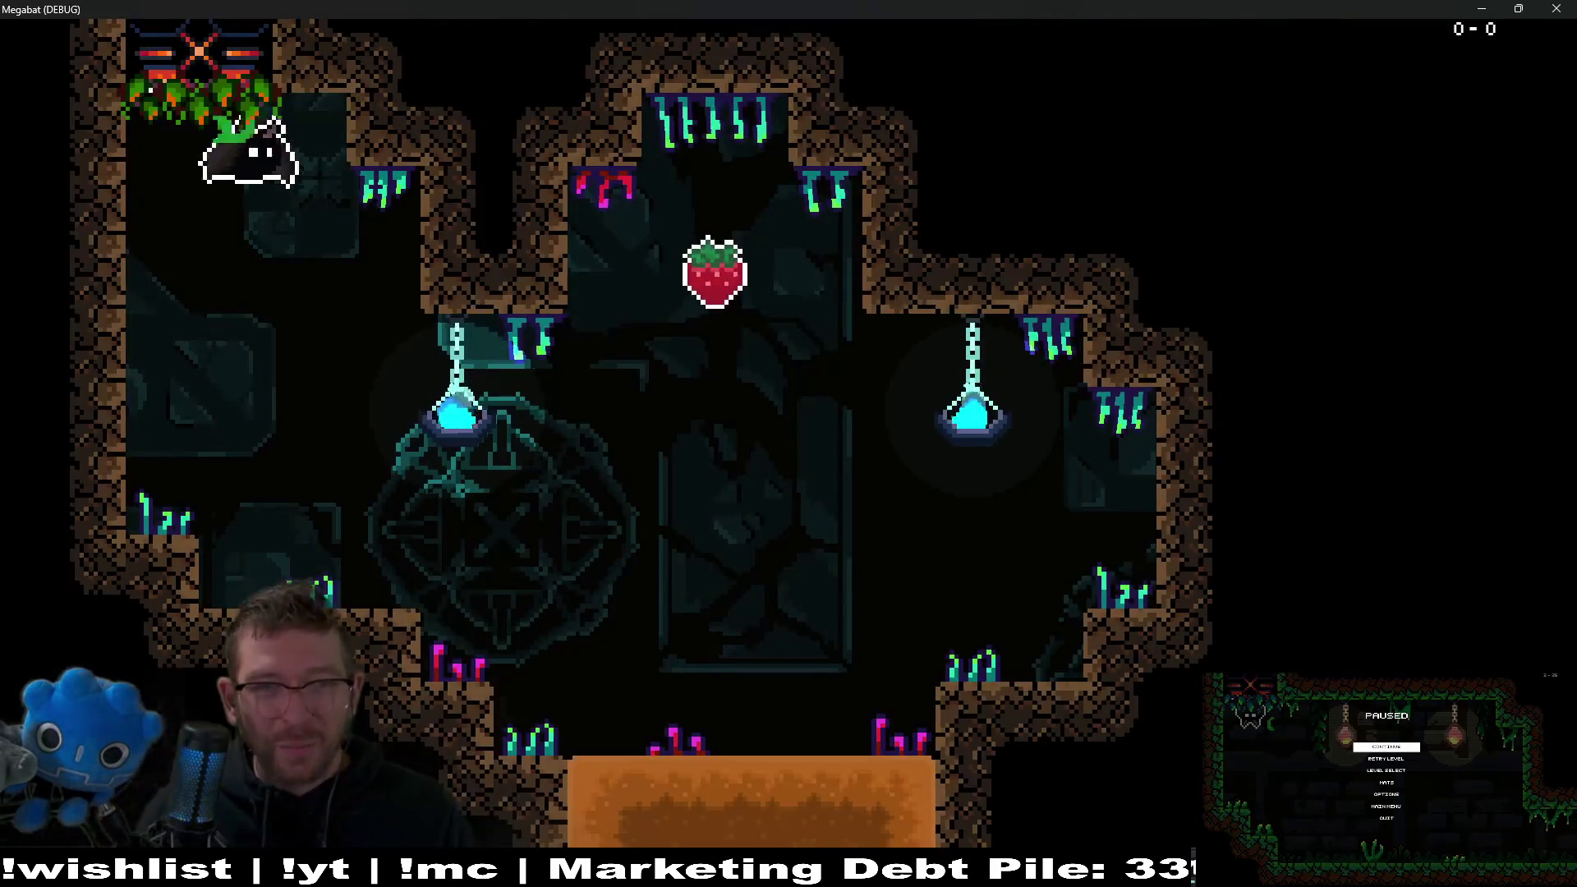
Collect the crystal gem in the orange room, fly along the lower corridor, then close the game.
key("Right")
key("Down")
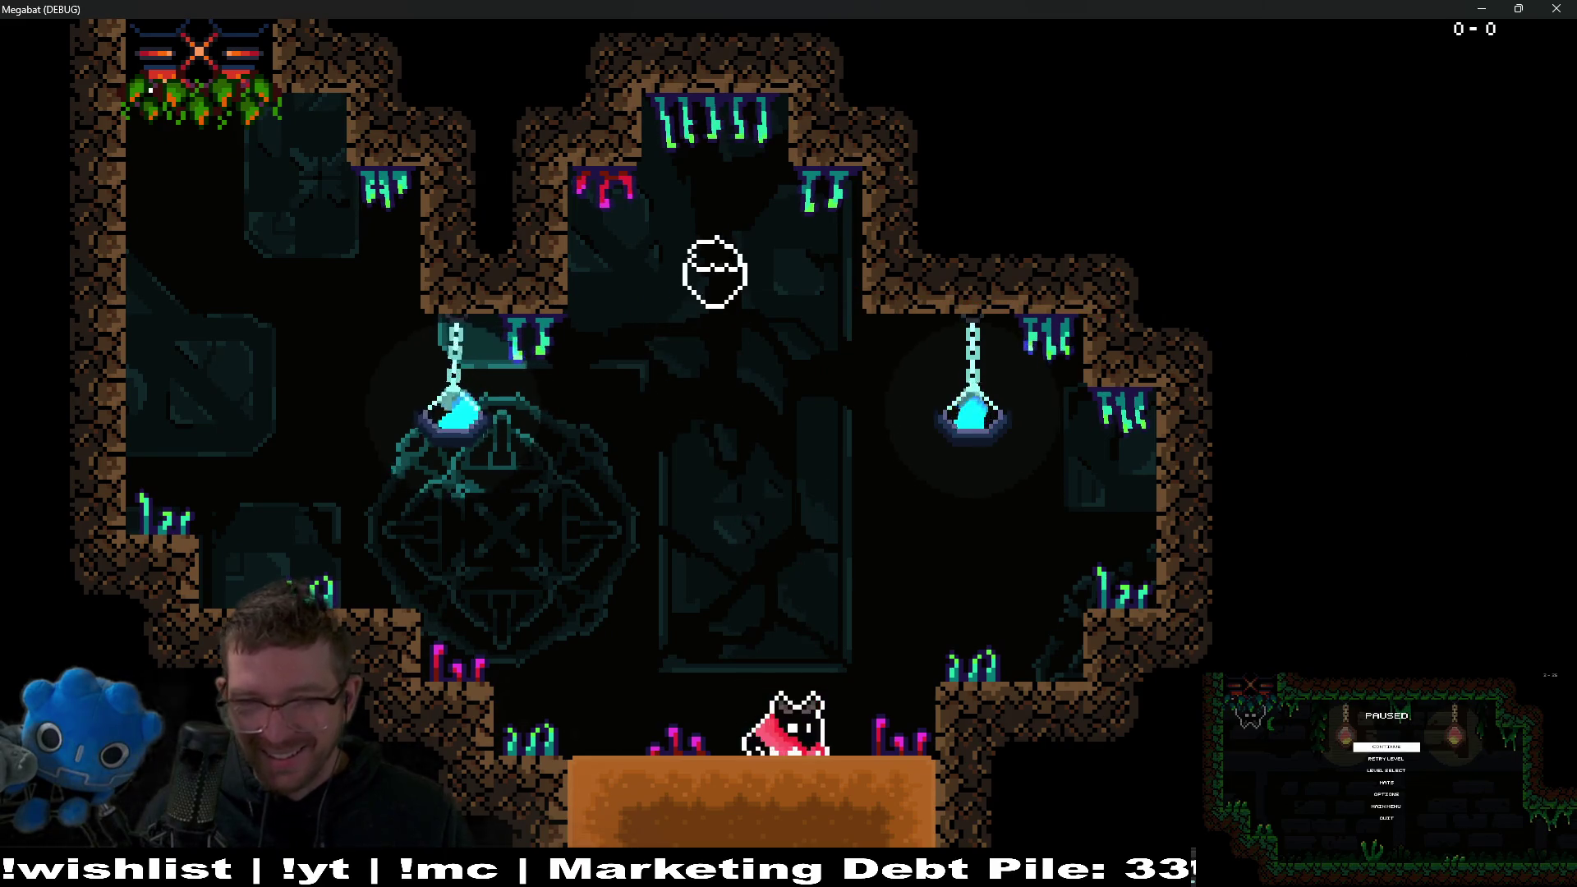
key("Left")
key("Right")
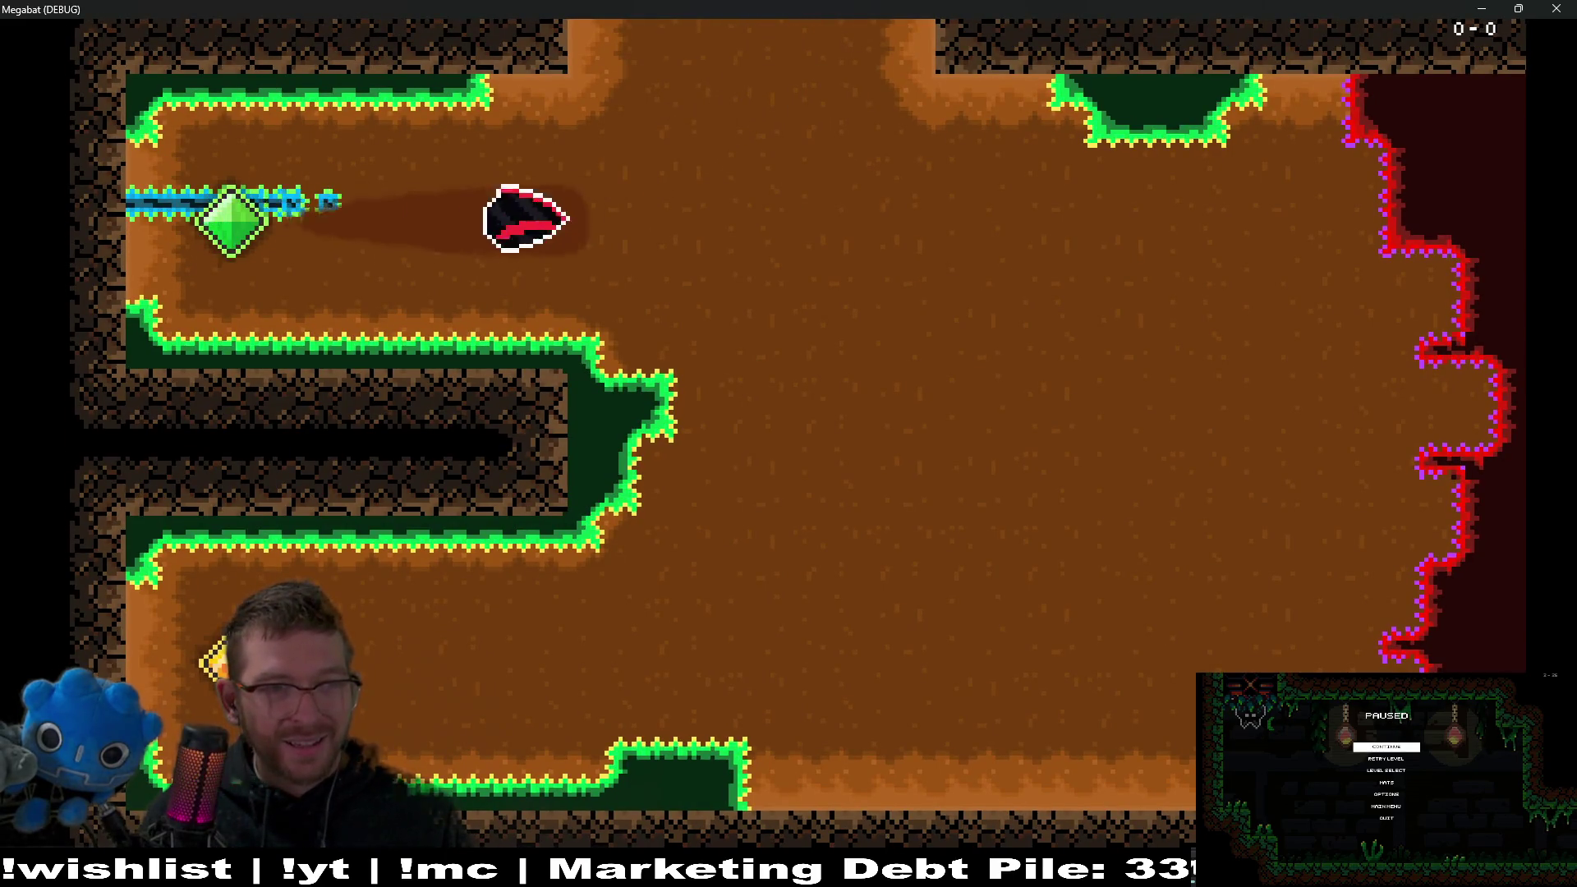
key("Down")
key("Left")
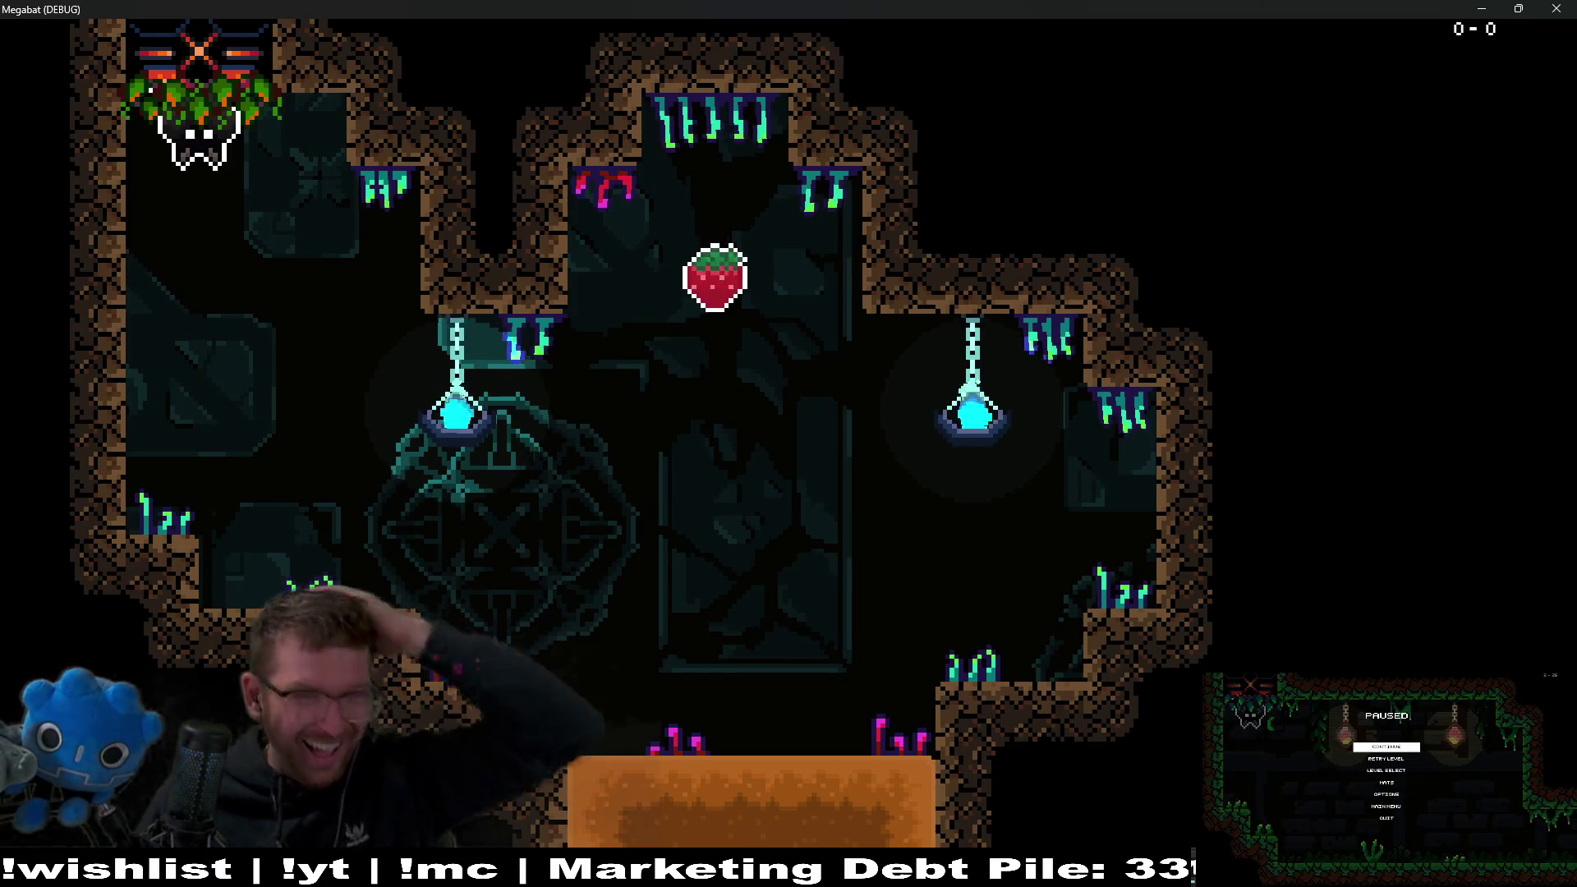
left_click(1556, 8)
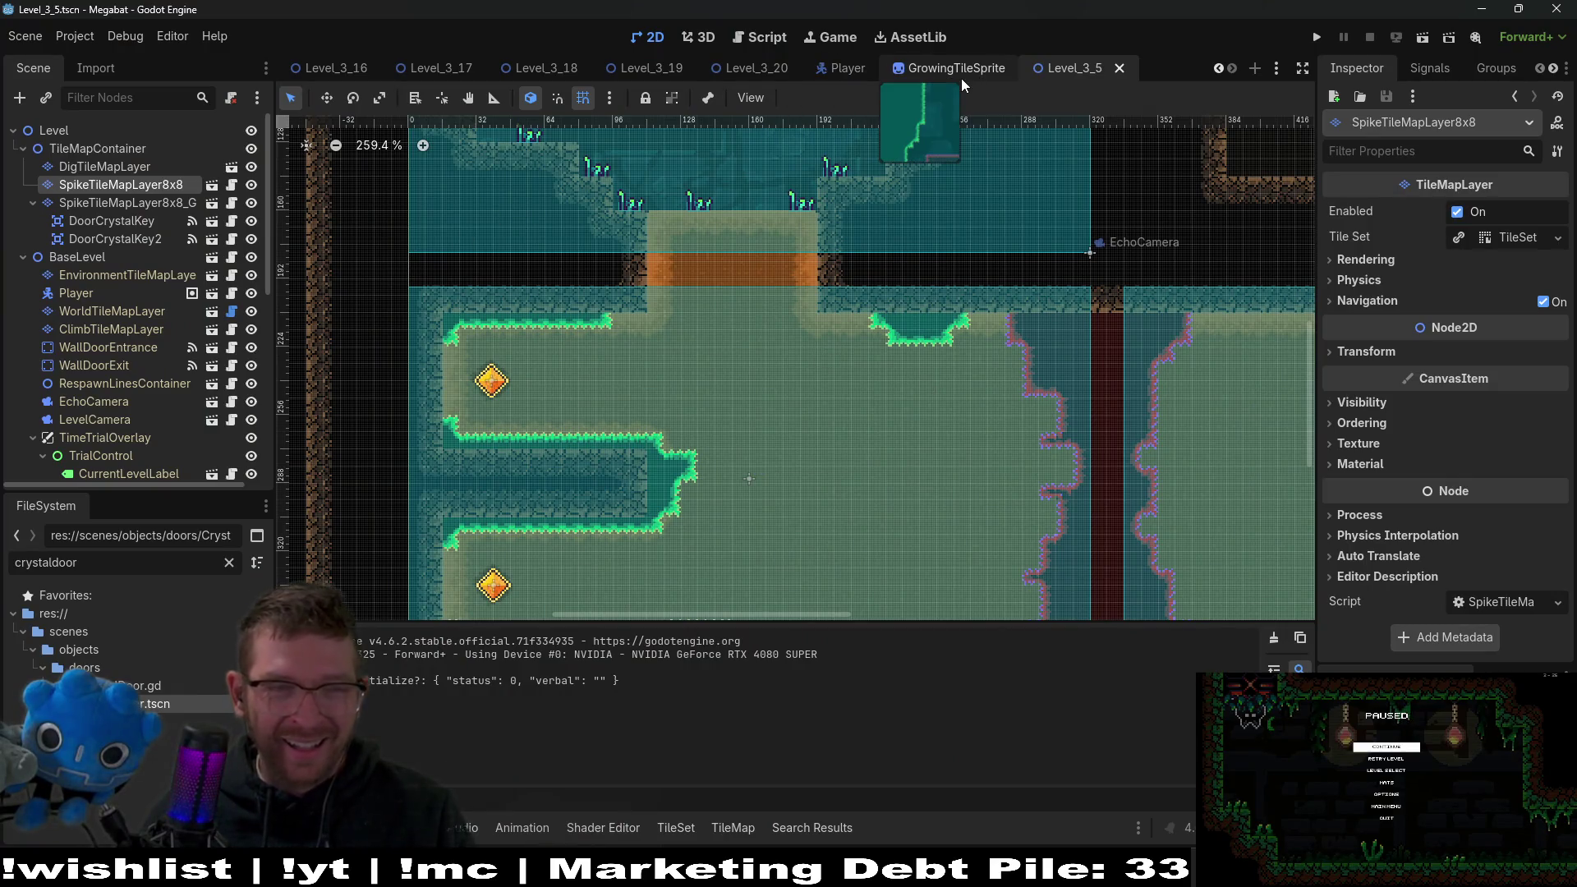
Move the DoorCrystalKey check block above the Area2D check in SpikeTileMapLayer8x8.gd.
left_click(122, 221)
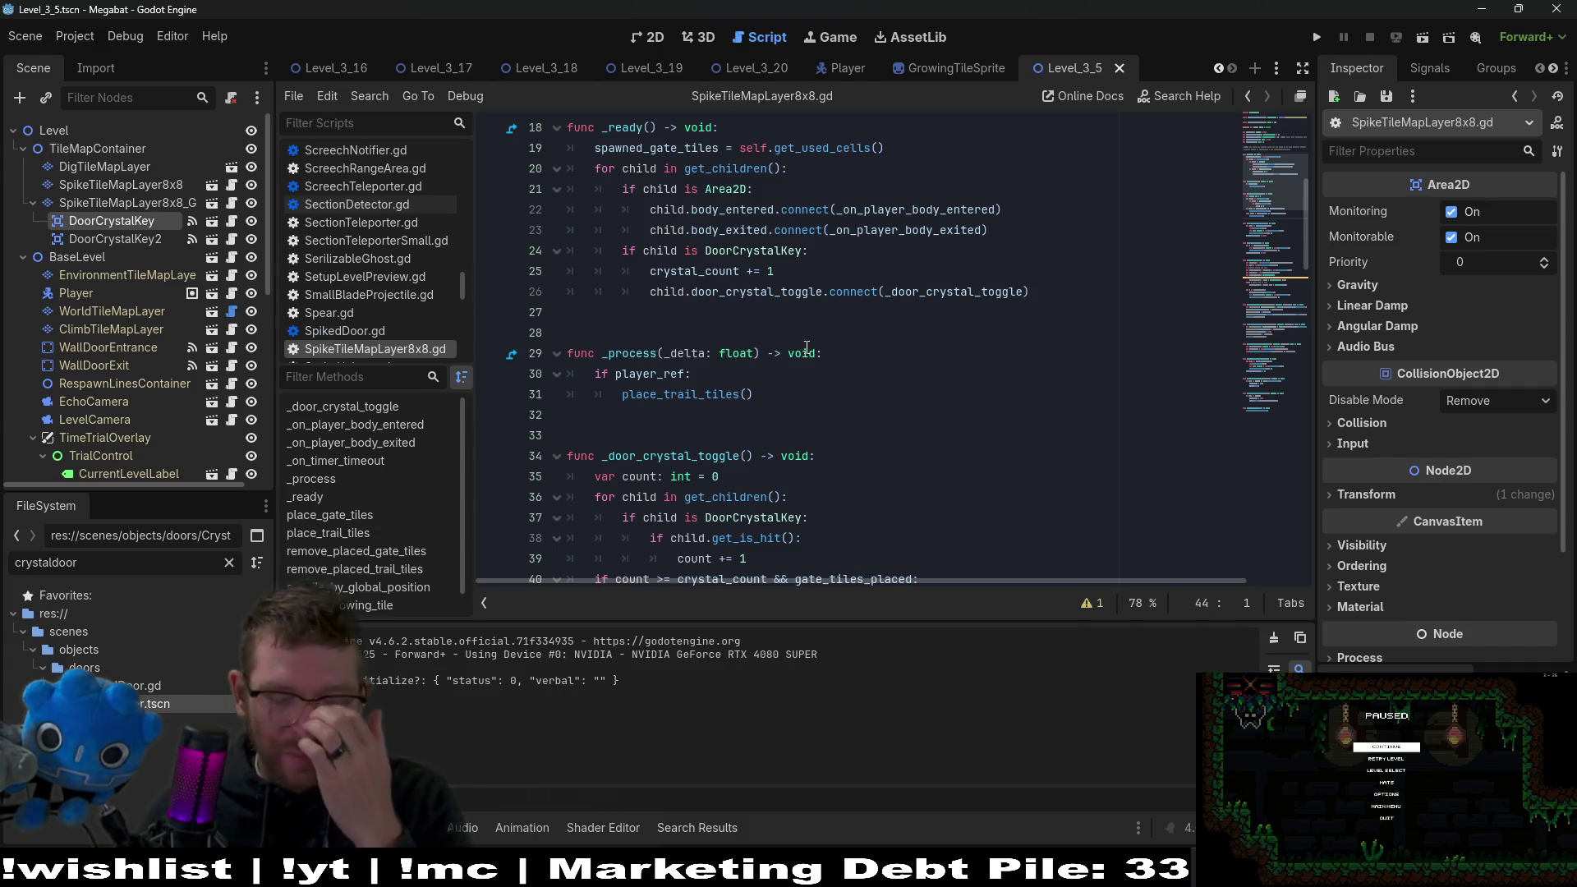
scroll(801, 358, "up", 3)
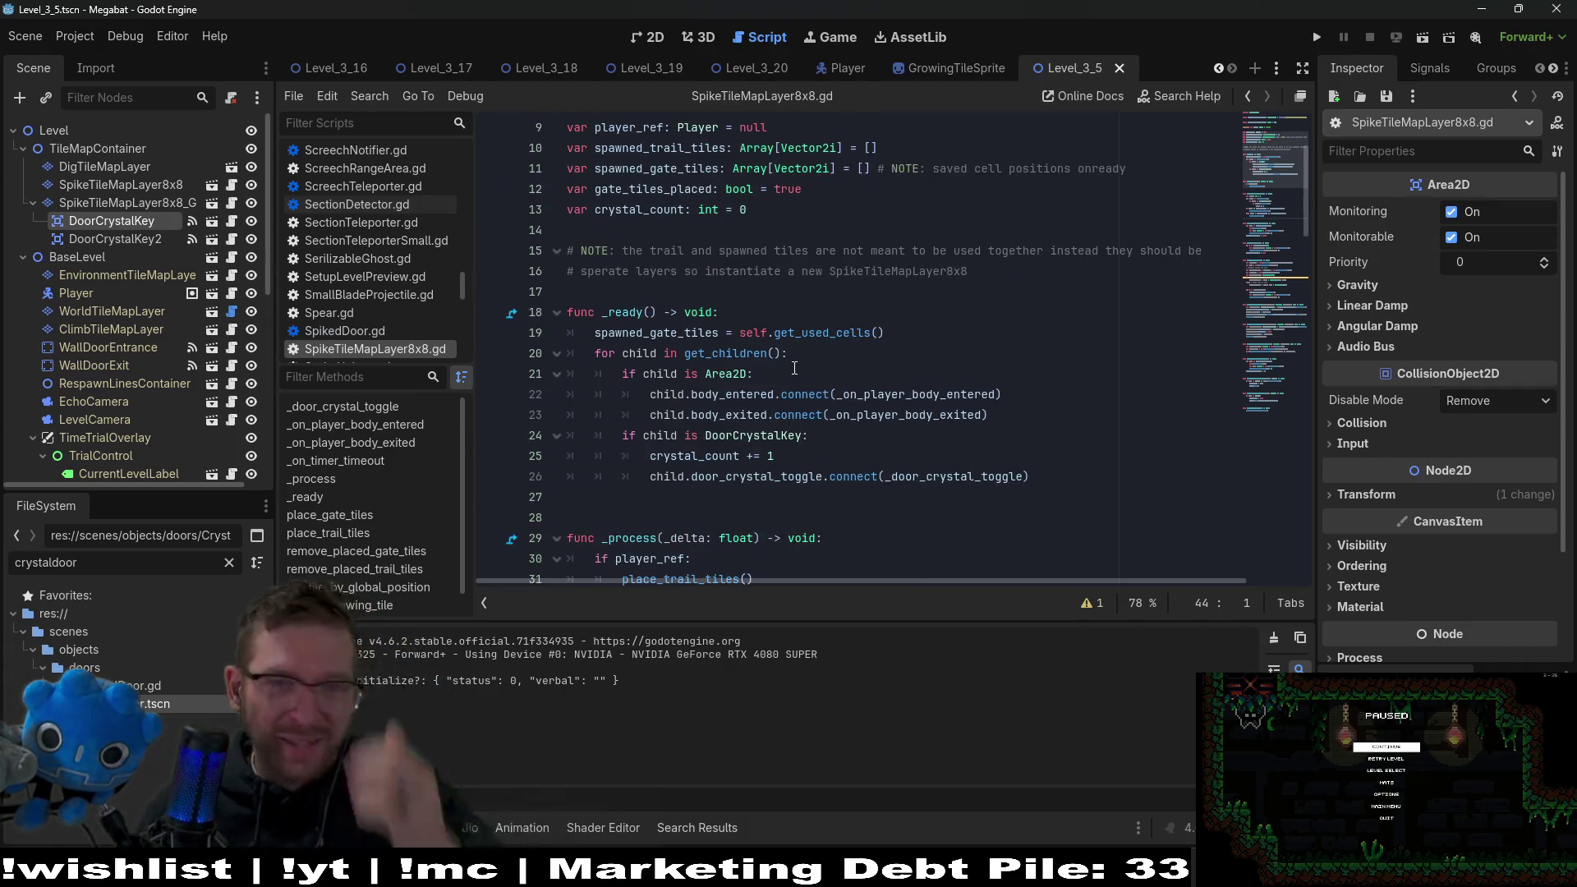
scroll(792, 368, "up", 3)
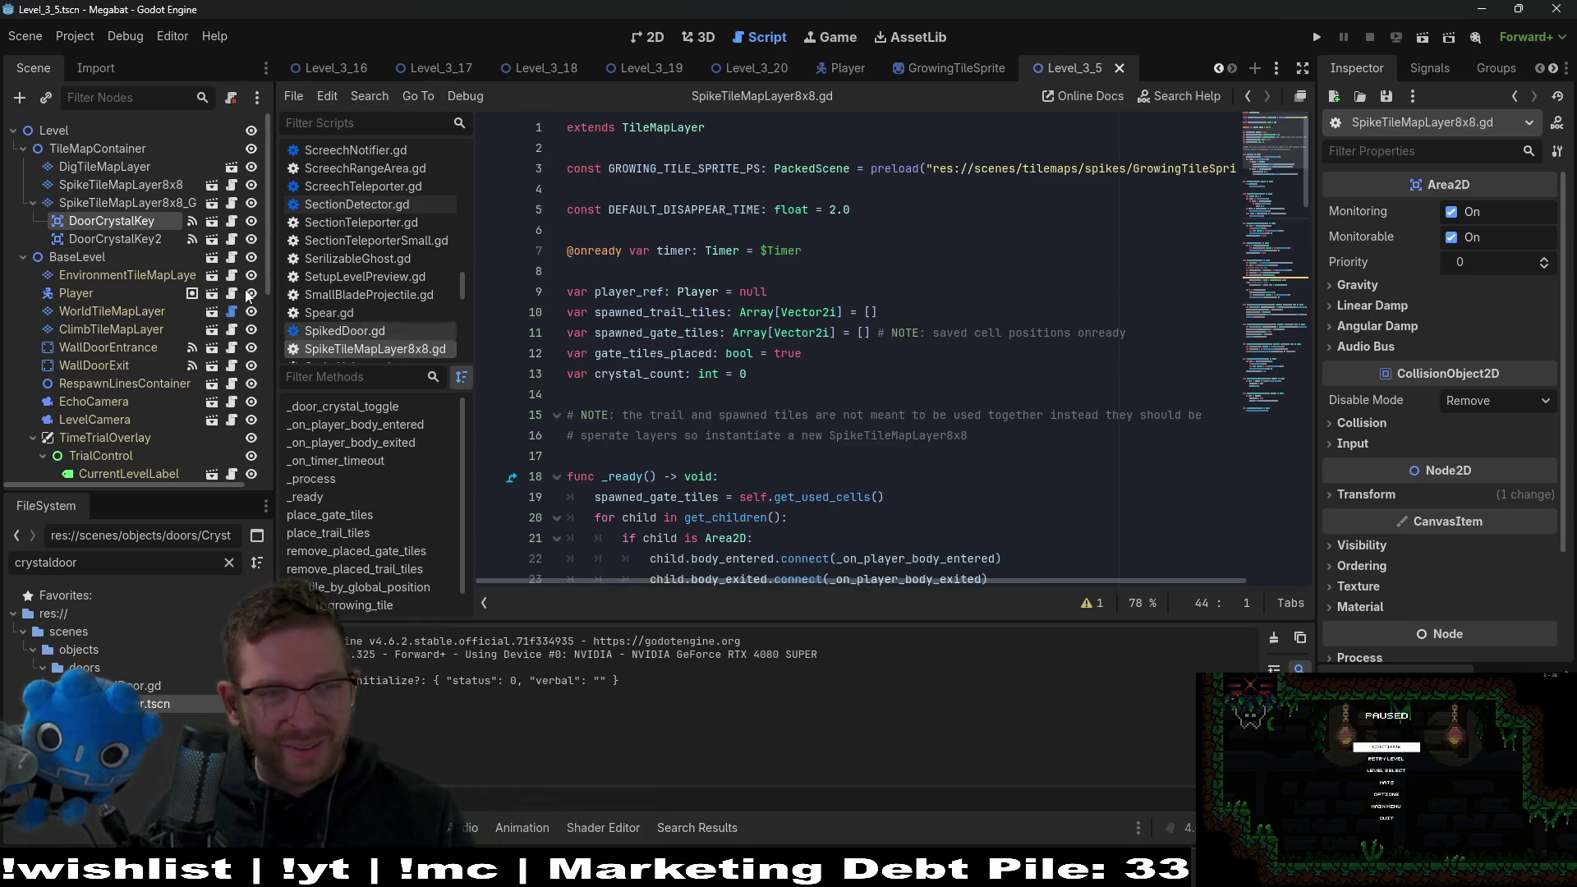
scroll(909, 395, "down", 2)
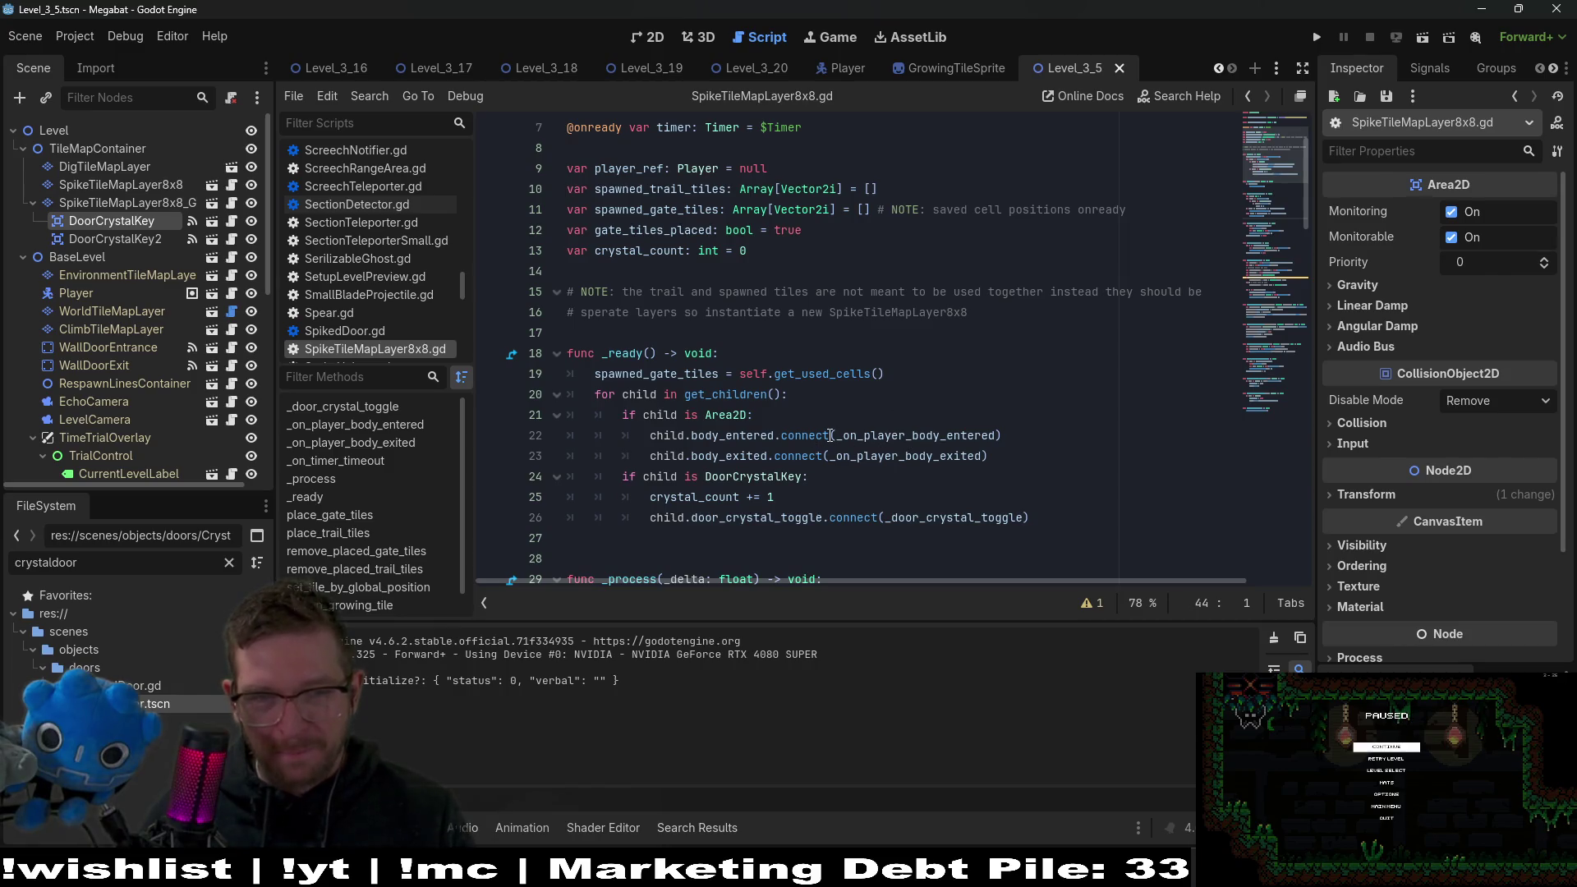
left_click_drag(1043, 521, 1065, 456)
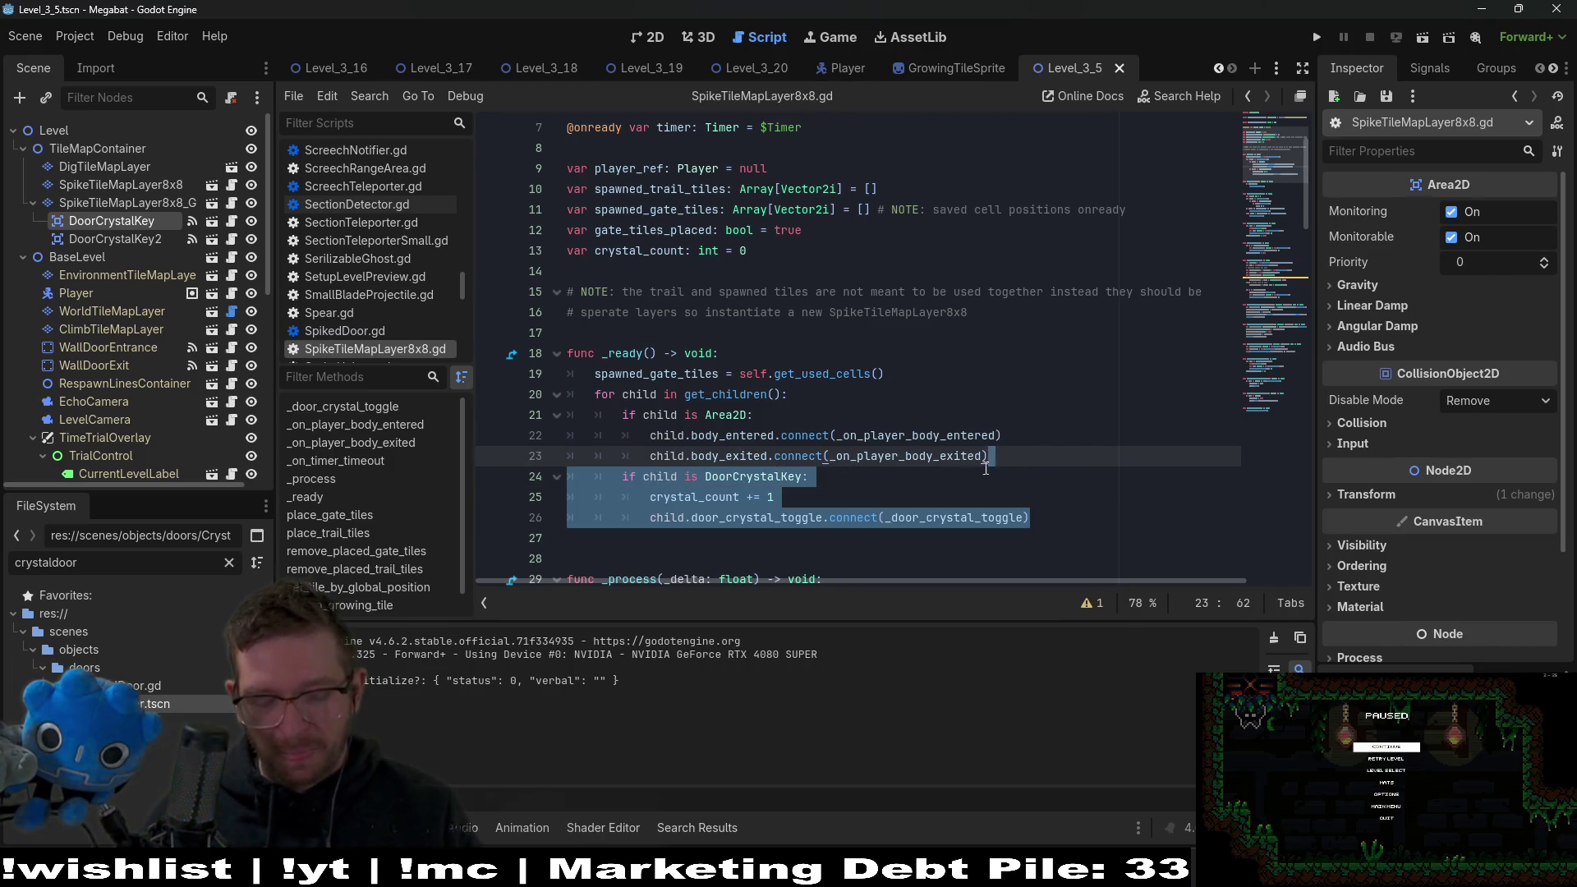
key("ctrl+x")
left_click(796, 394)
key("ctrl+v")
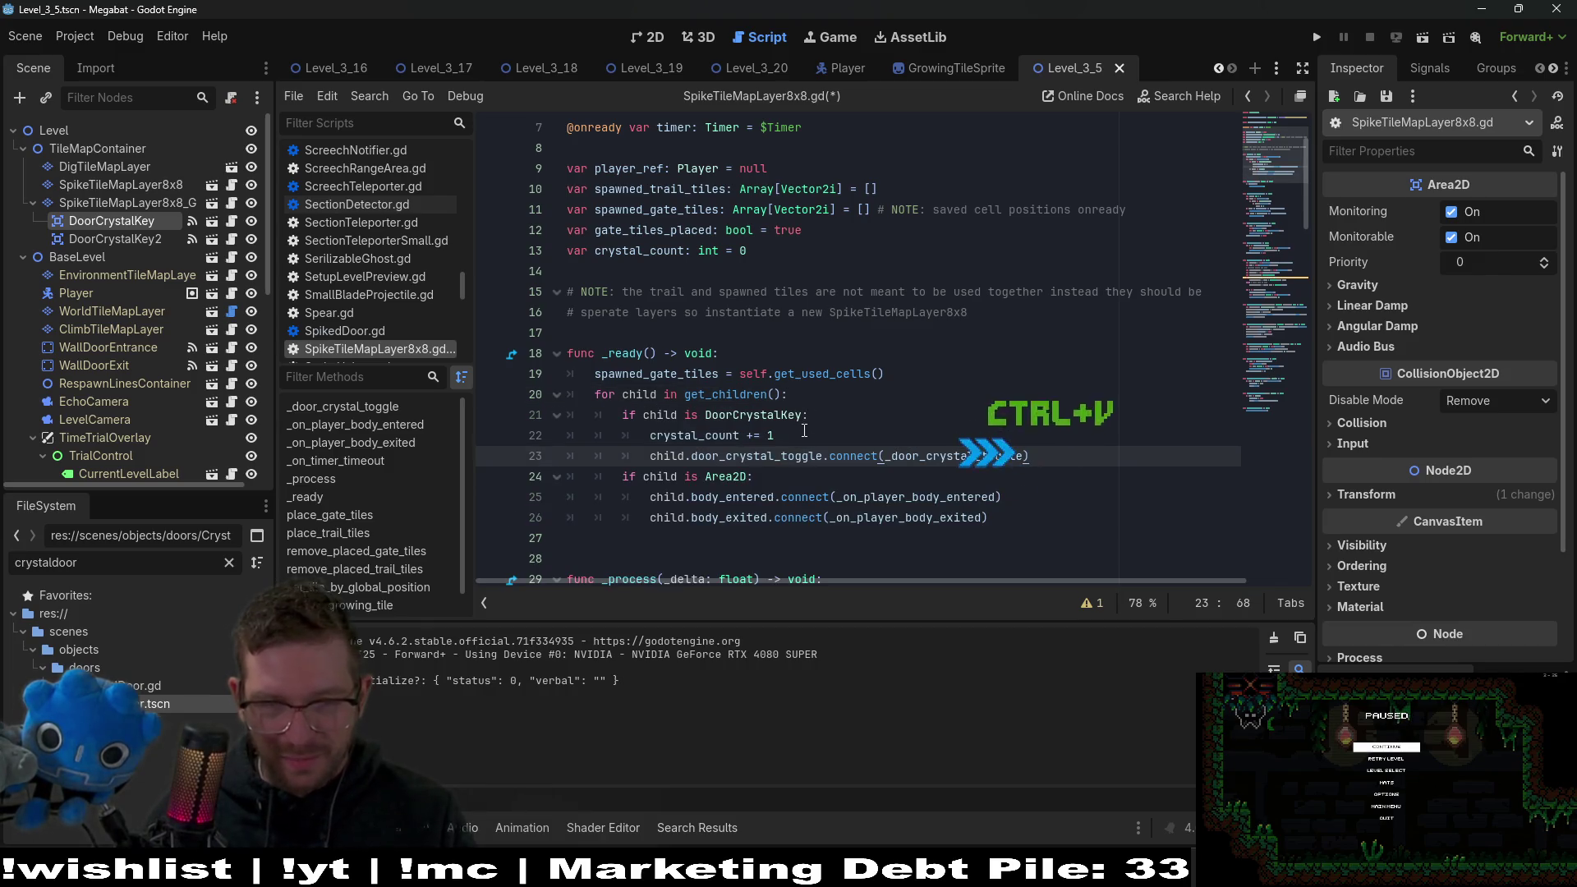
Turn the Area2D check into an elif branch and save the script.
left_click(619, 477)
type("el")
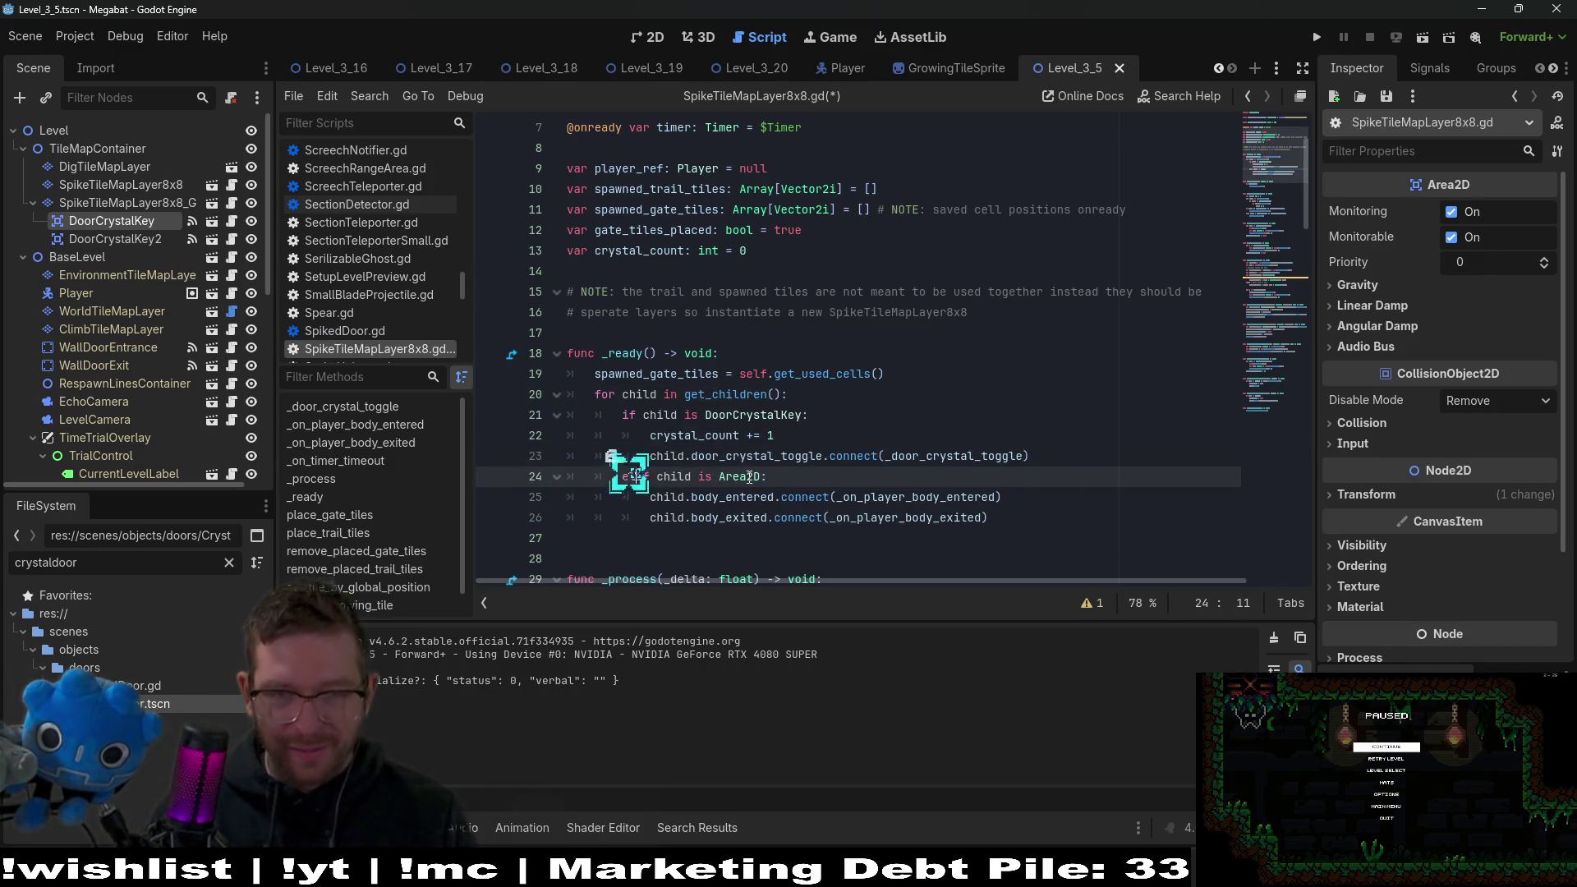
key("Escape")
key("ctrl+s")
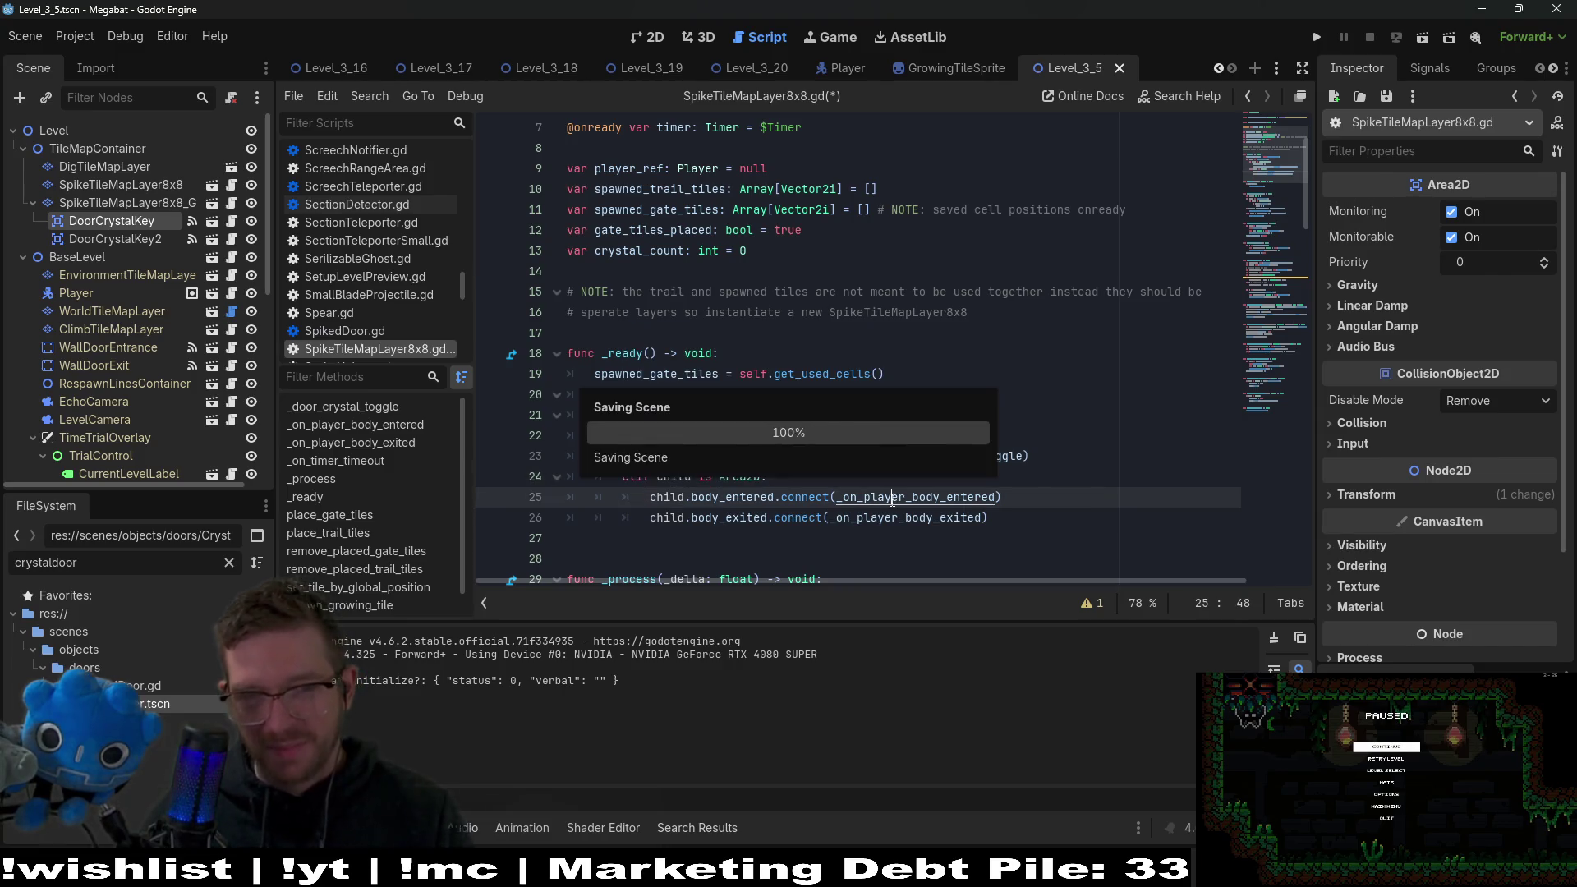
Save again and bring up Level_3_20 in the 2D editor.
left_click_drag(990, 518, 666, 497)
left_click(1087, 451)
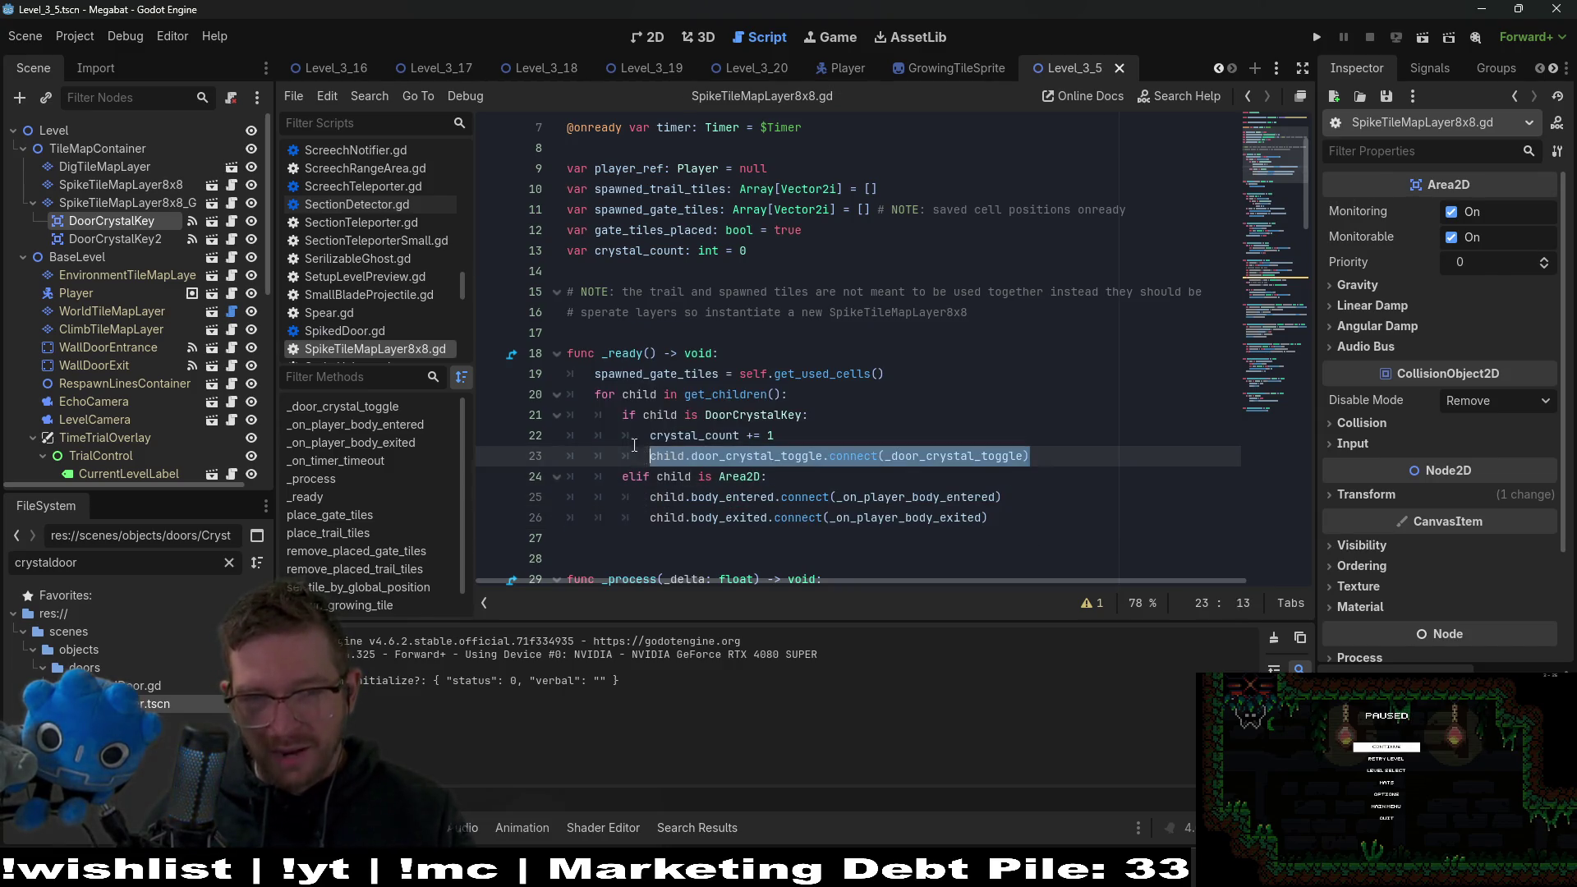
key("Up")
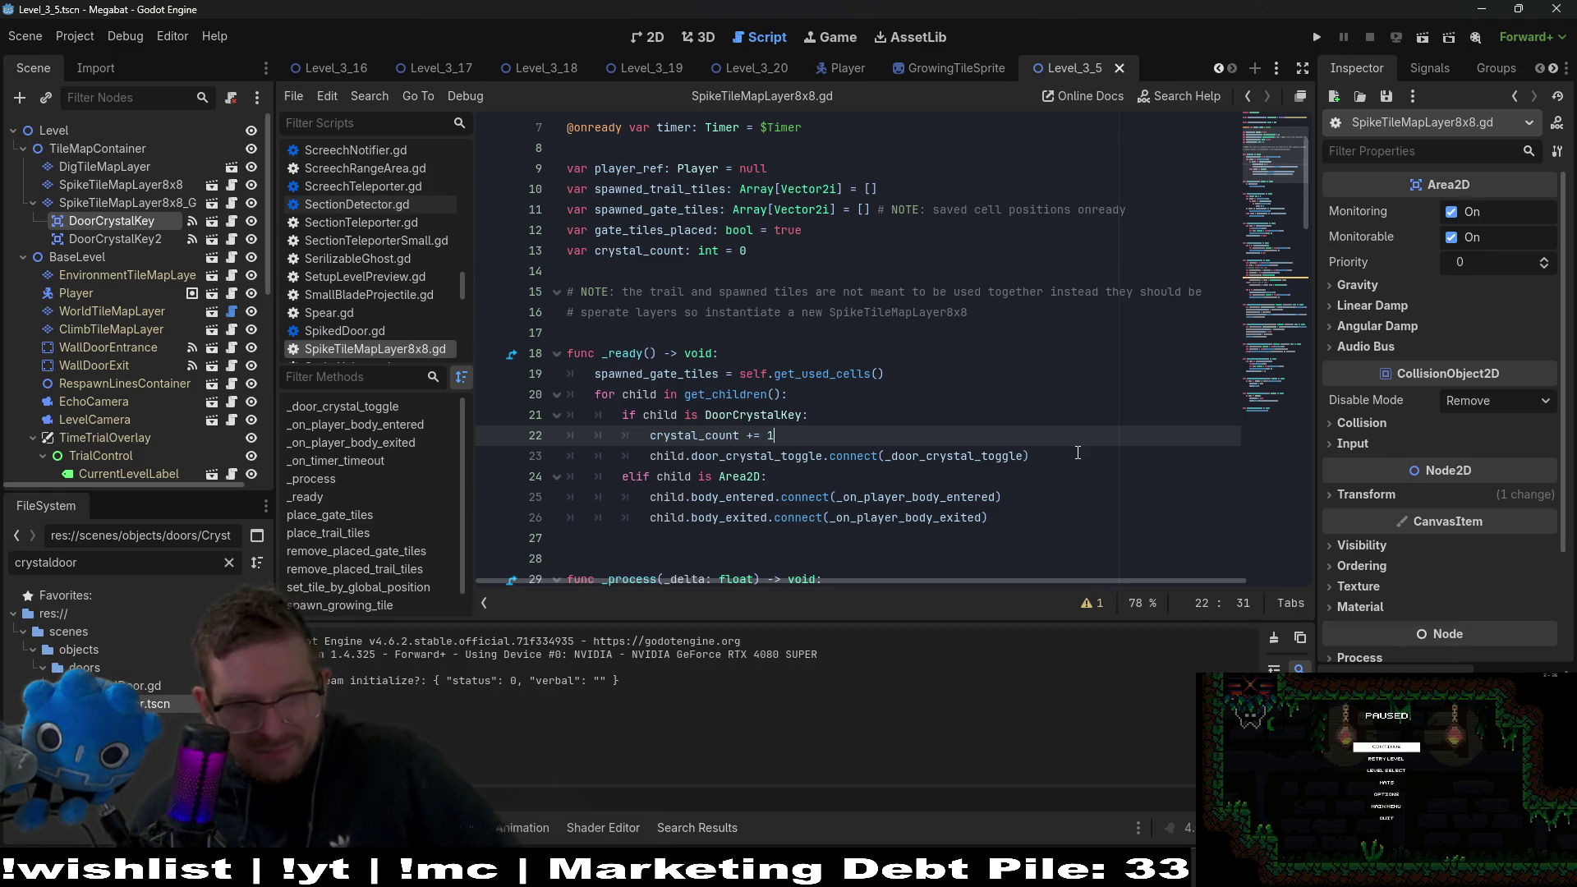
key("ctrl+s")
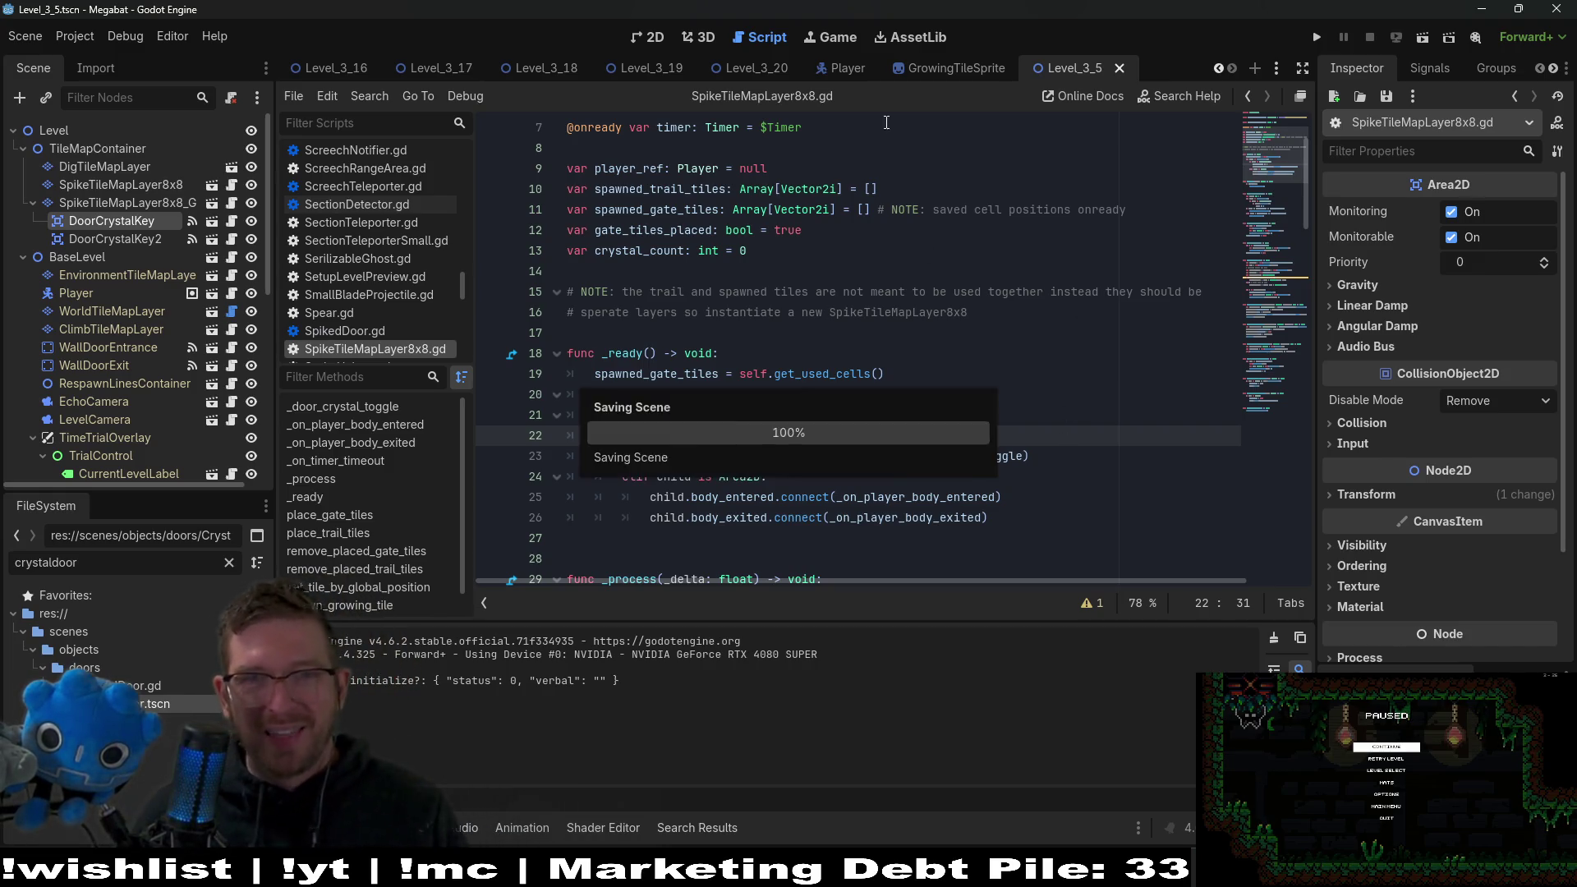
left_click(738, 67)
left_click(654, 38)
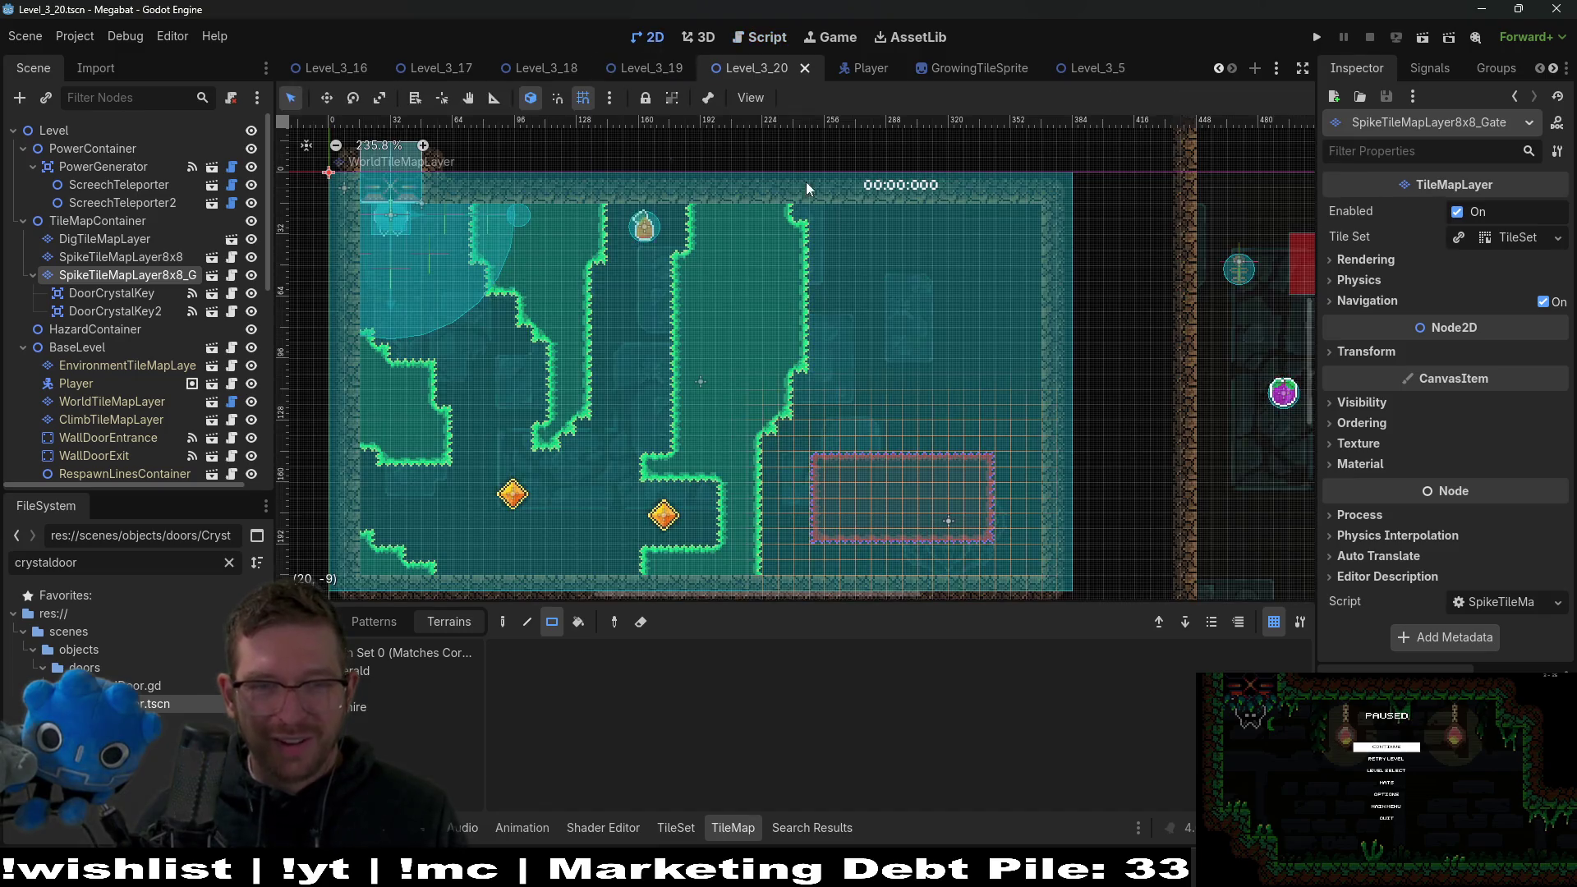
Switch to the Level_3_5 scene and launch it with Run Current Scene.
scroll(483, 64, "down", 5)
scroll(490, 64, "down", 3)
left_click(1068, 67)
left_click(1420, 39)
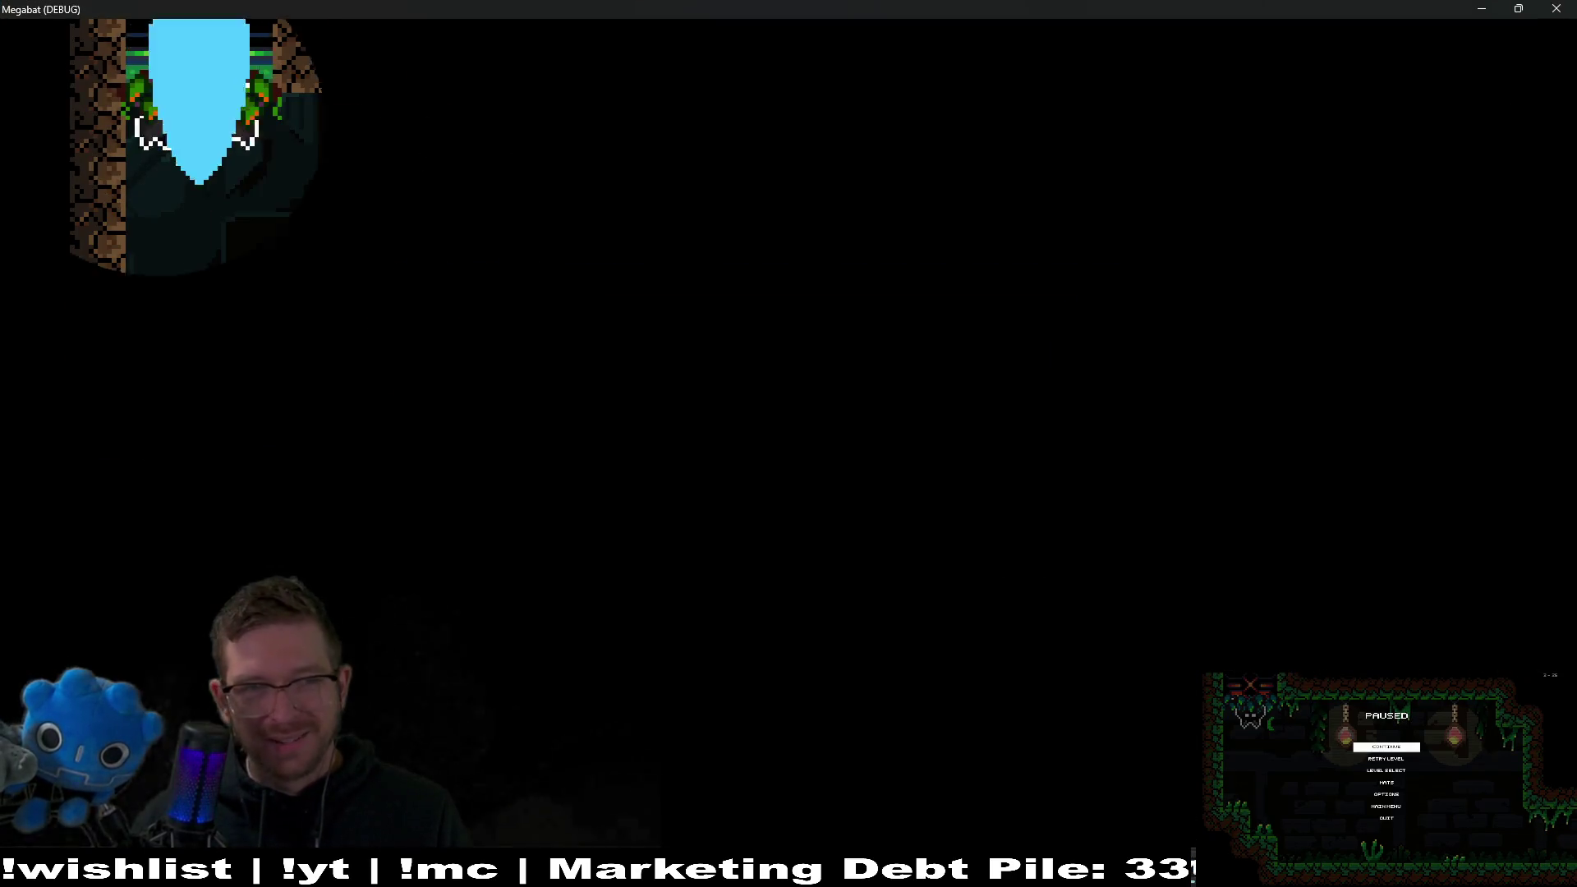
Fly the bat down through the rooms, grabbing the strawberry and the gem that opens the red wall.
key("Down")
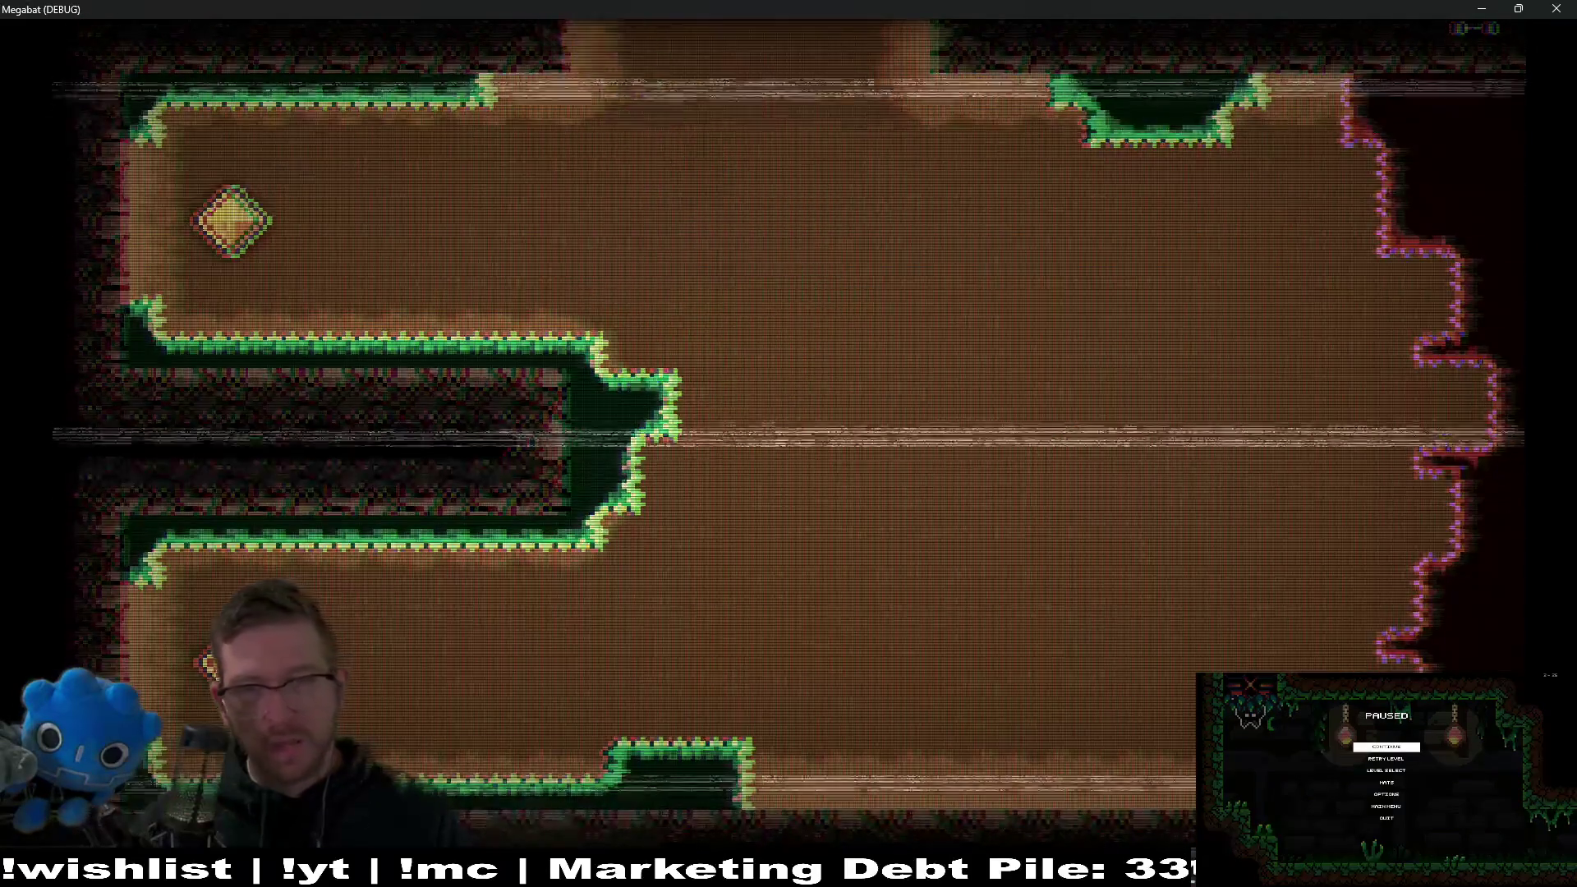
key("Right")
key("Down")
key("Left")
key("Right")
key("Up")
key("Left")
key("Right")
Fly past the opened wall through the next rooms to the cave floor, then close the game.
key("Down")
key("Right")
key("Down")
key("Right")
key("Up")
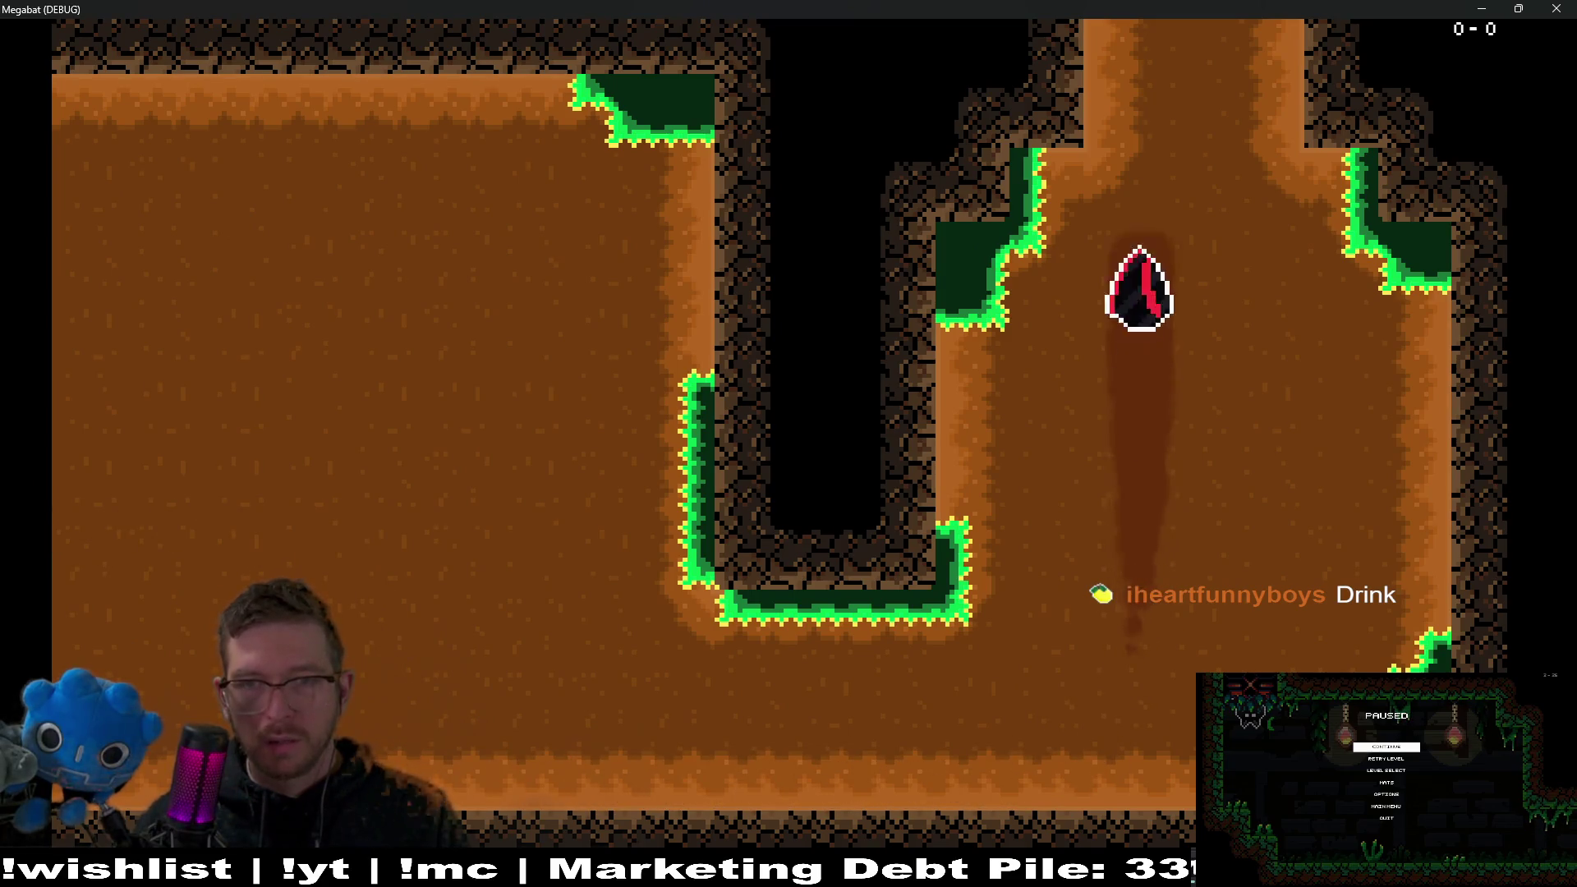
key("Down")
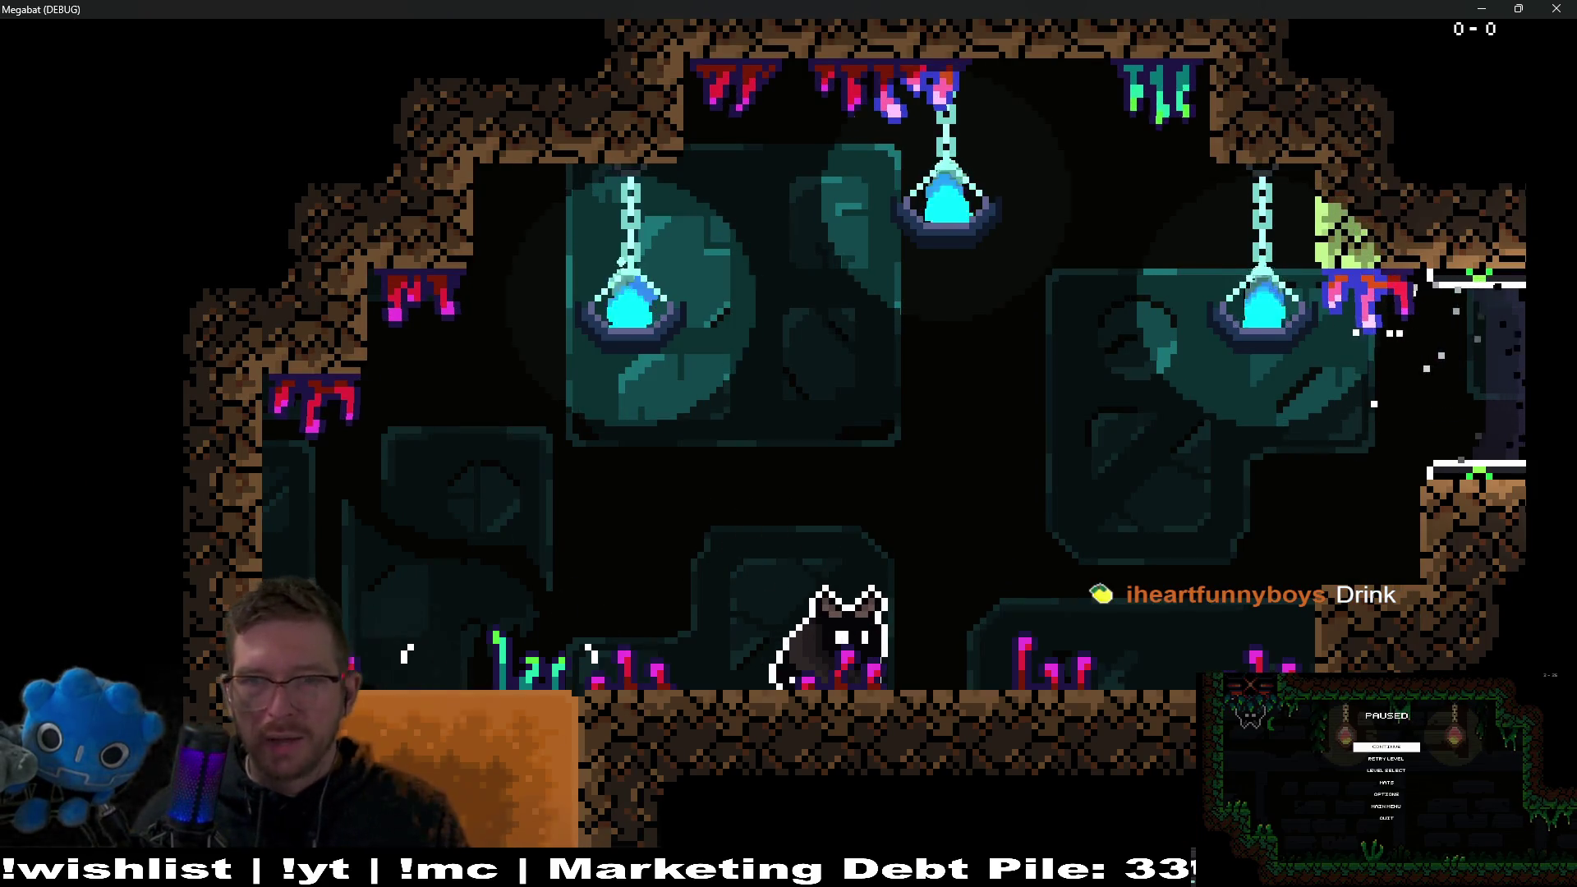
key("F8")
scroll(1006, 432, "down", 4)
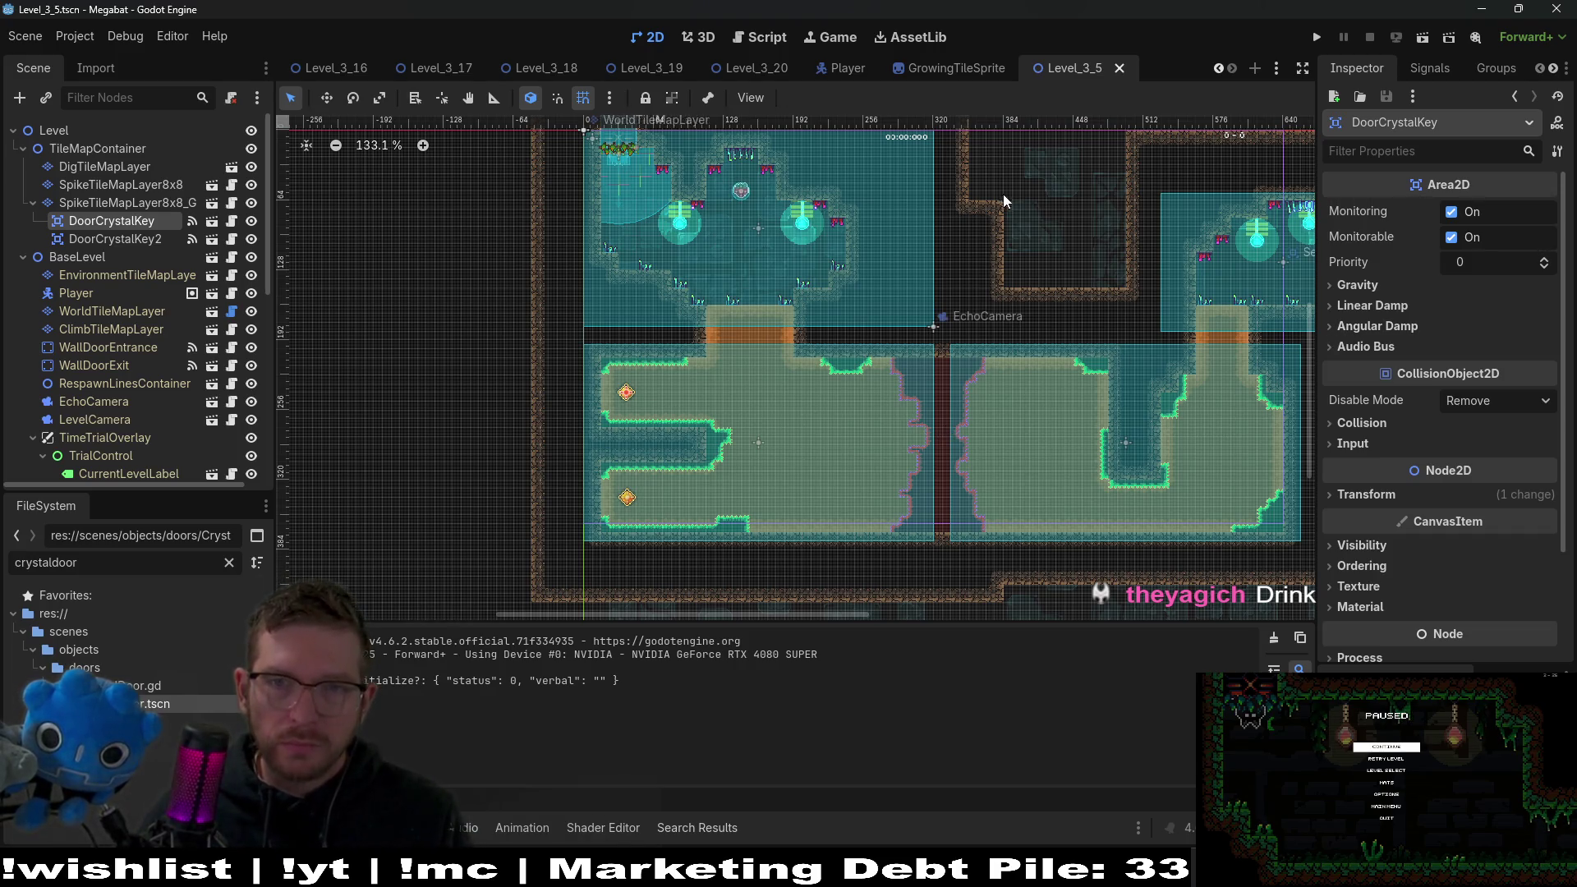
Quick-open Level_3_6.tscn by searching 'level_3_6' and scroll to the door area.
key("shift+alt+o")
type("lev")
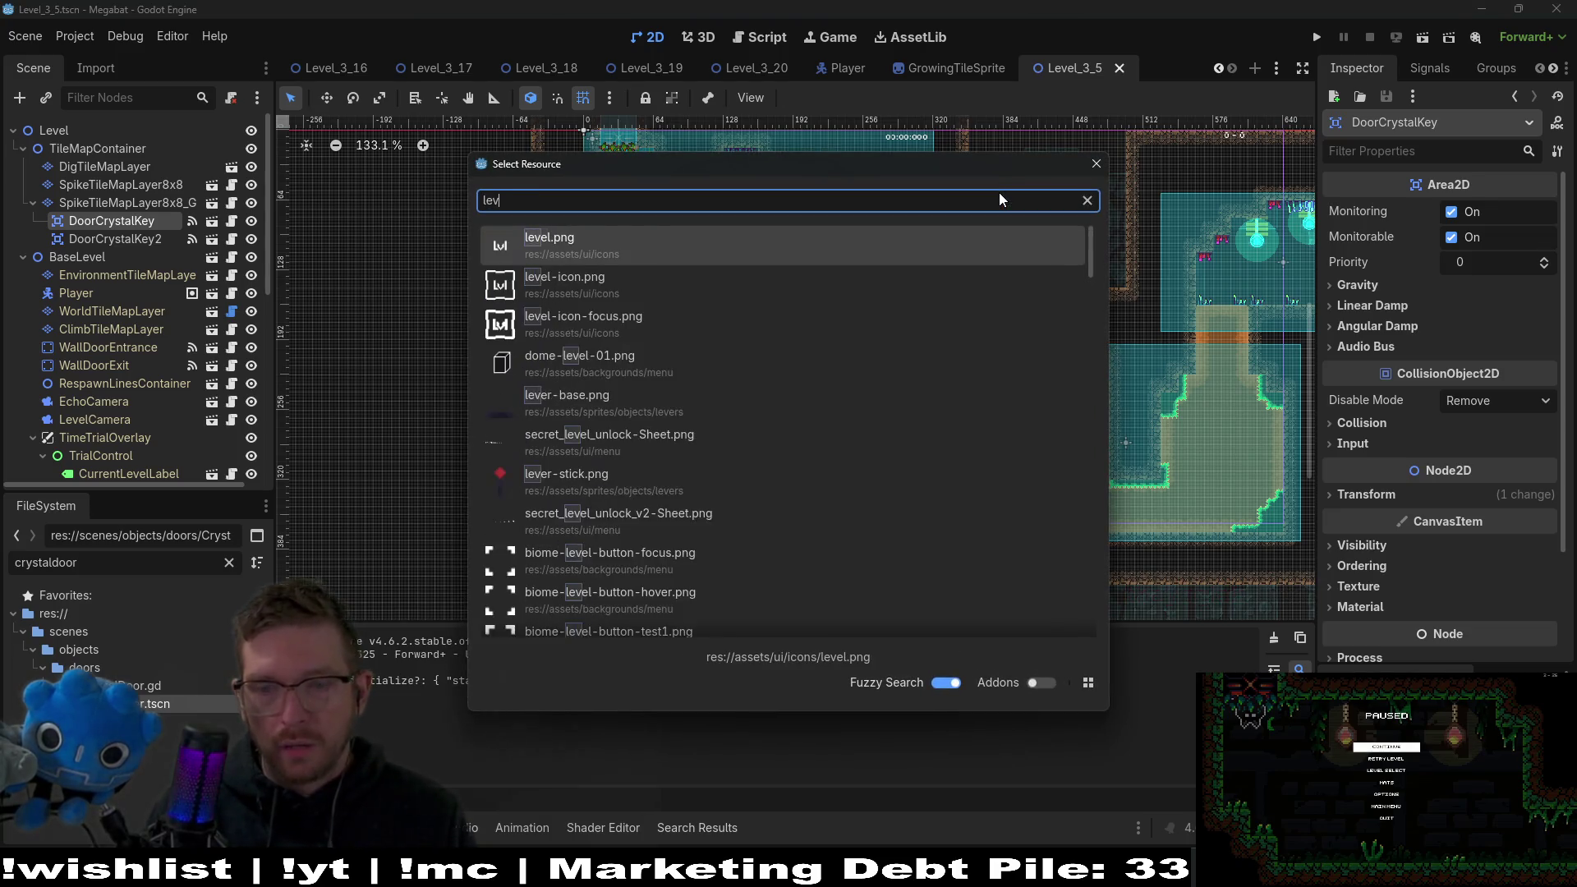
type("el_")
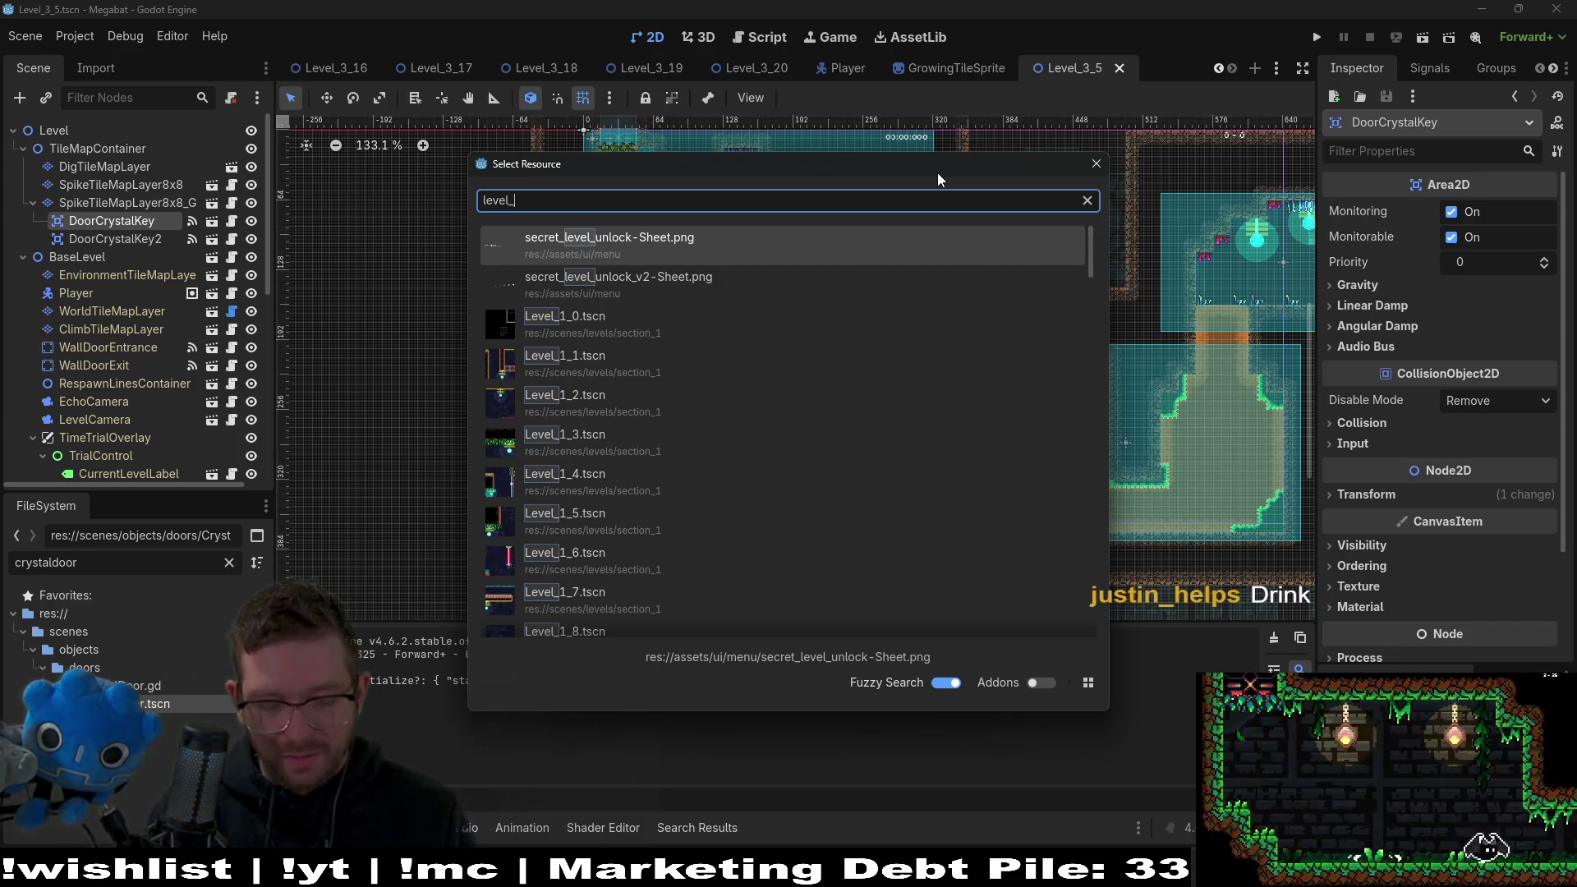
type("3_6")
key("Return")
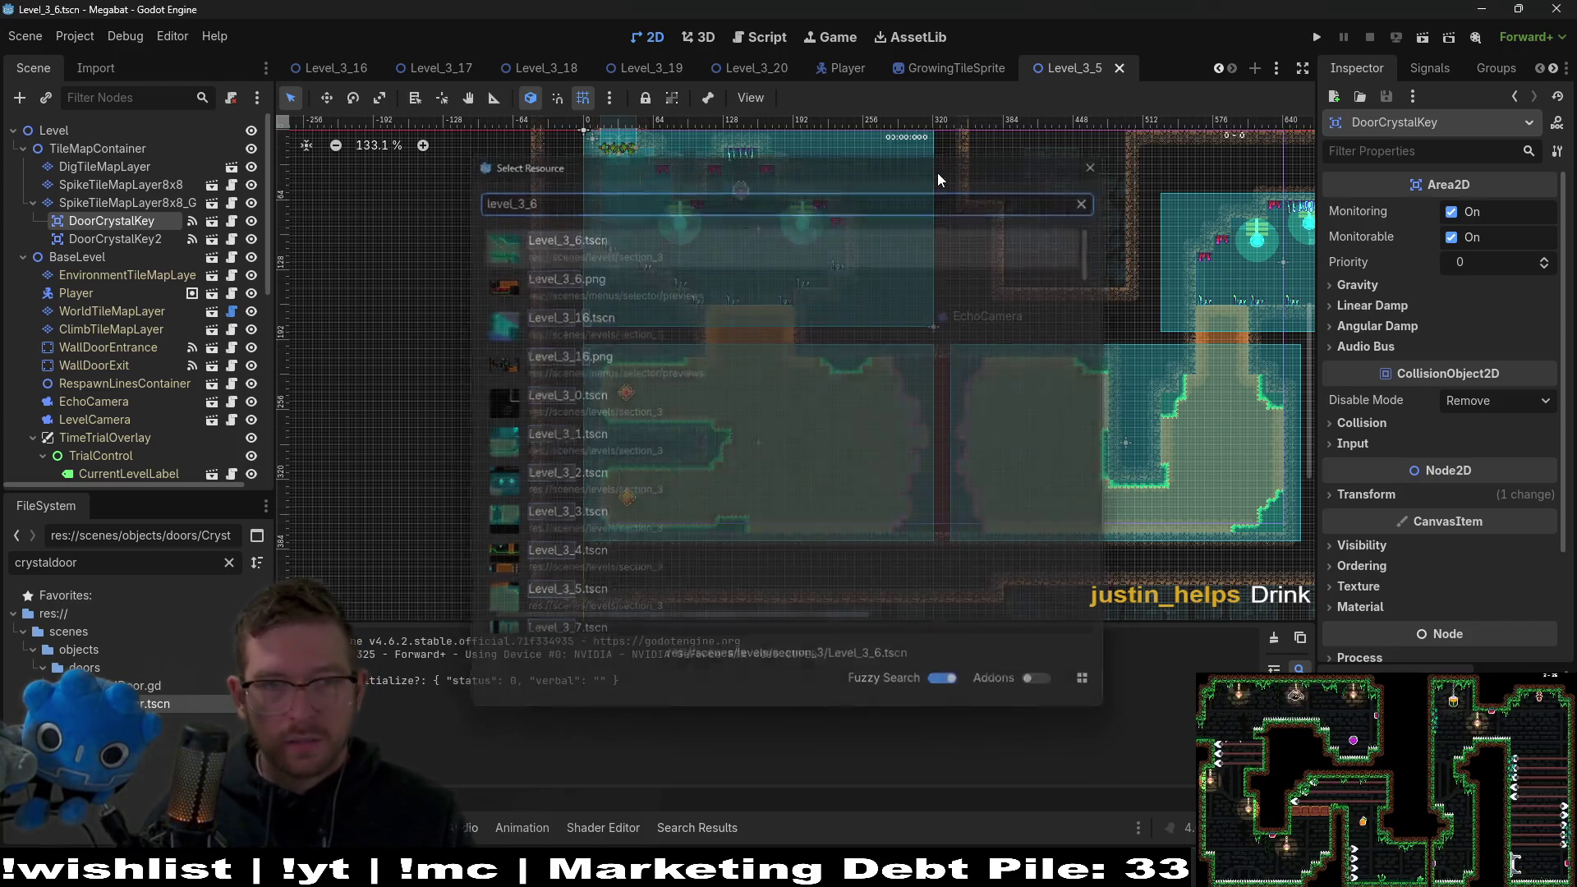
scroll(644, 384, "left", 5)
scroll(730, 312, "down", 2)
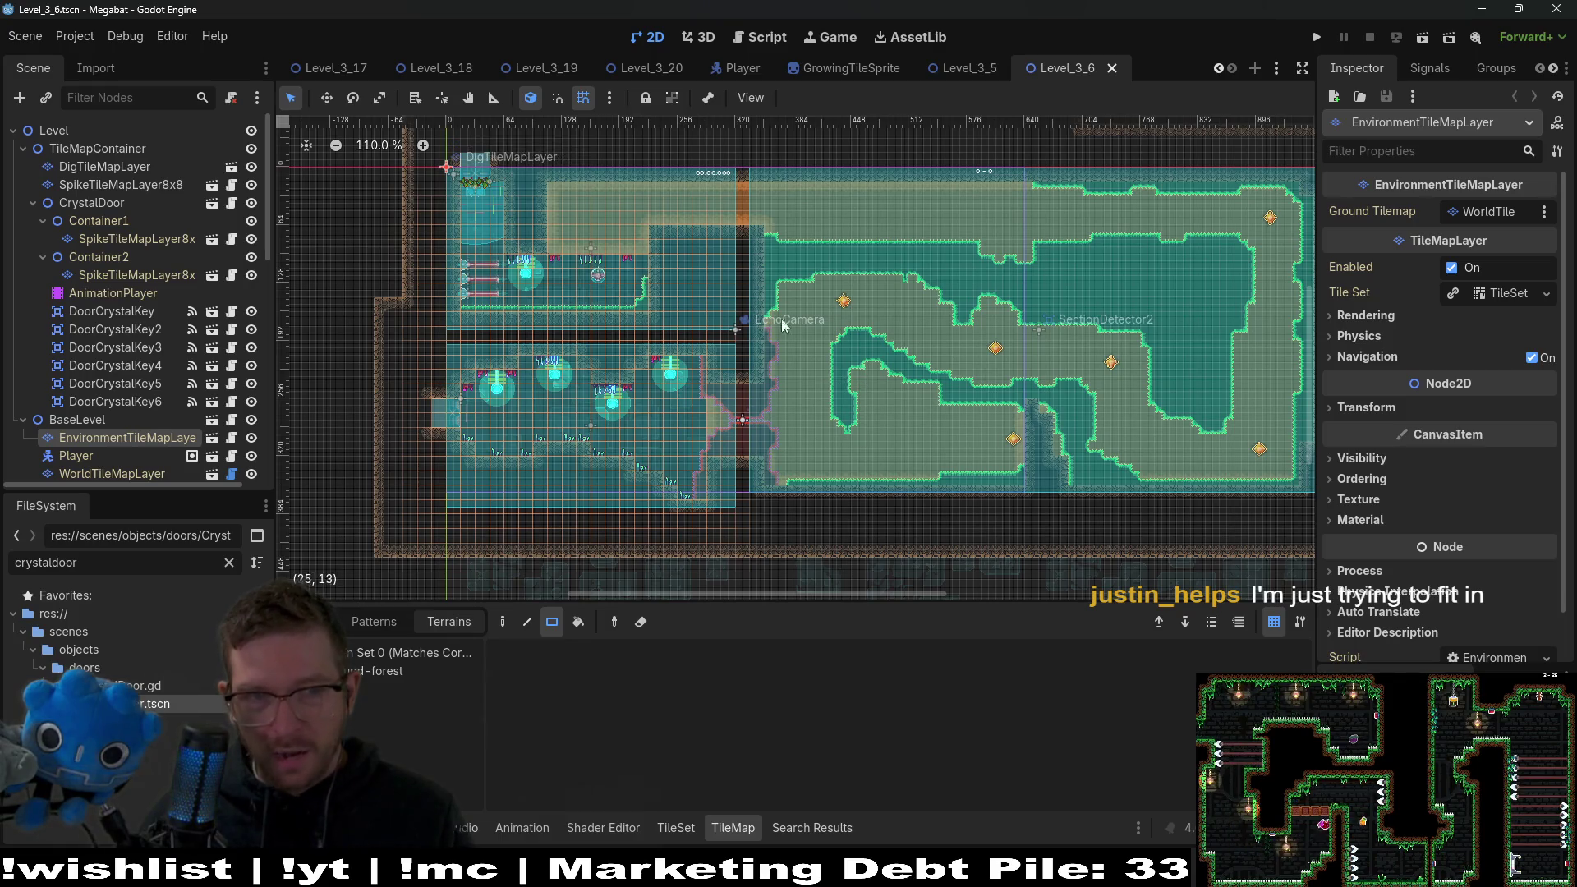
scroll(788, 397, "up", 4)
scroll(763, 383, "up", 4)
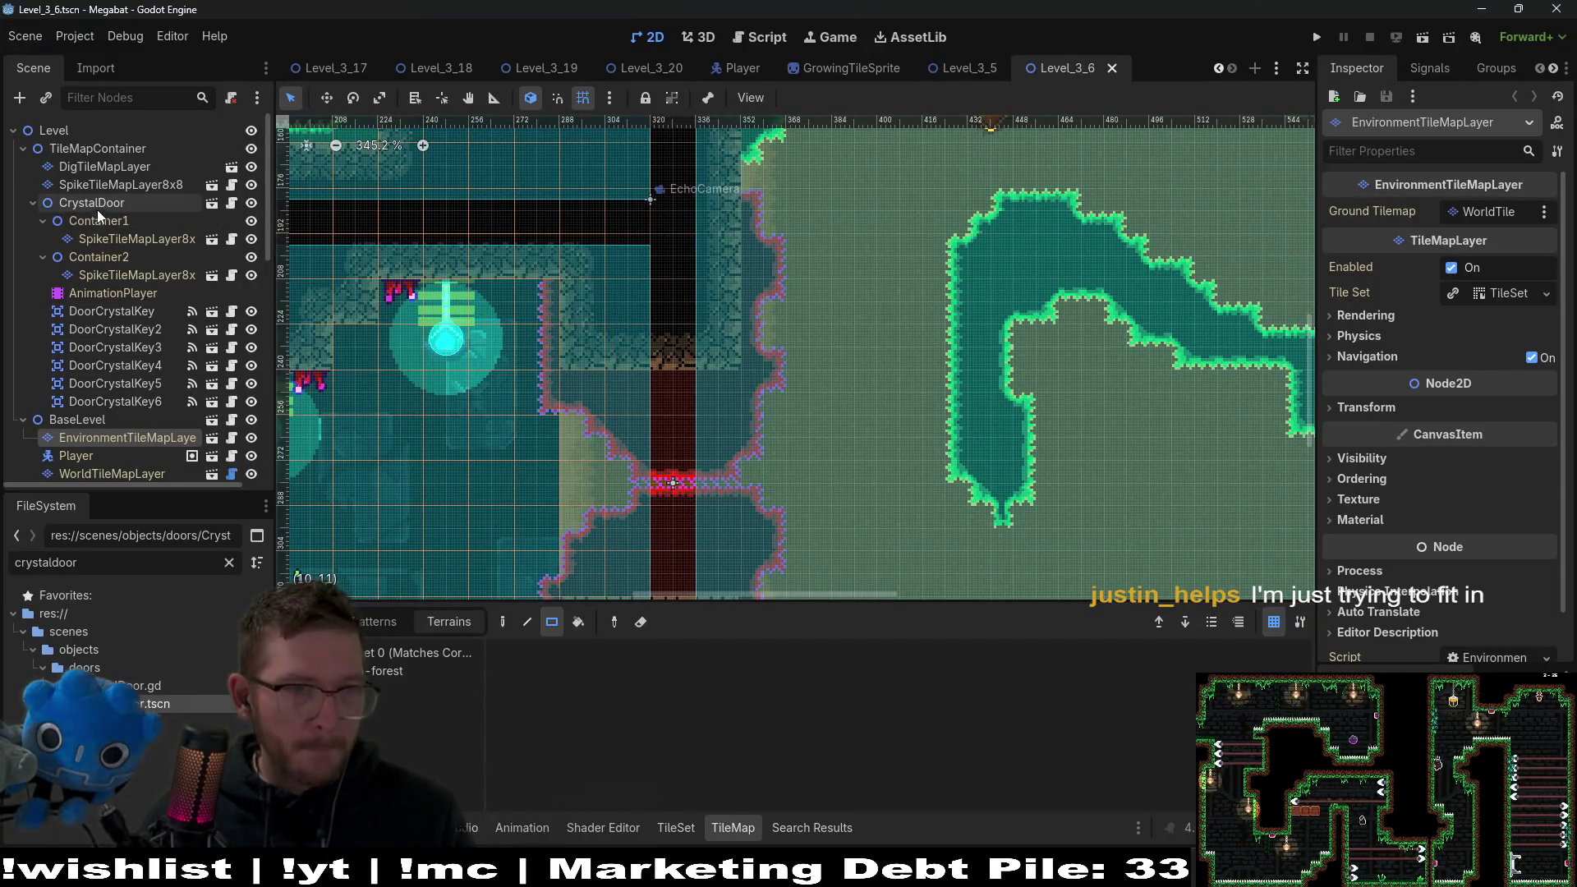
Instance the spike tile layer under TileMapContainer and rename it SpikeTileMapLayer8x8_Gate.
left_click(93, 151)
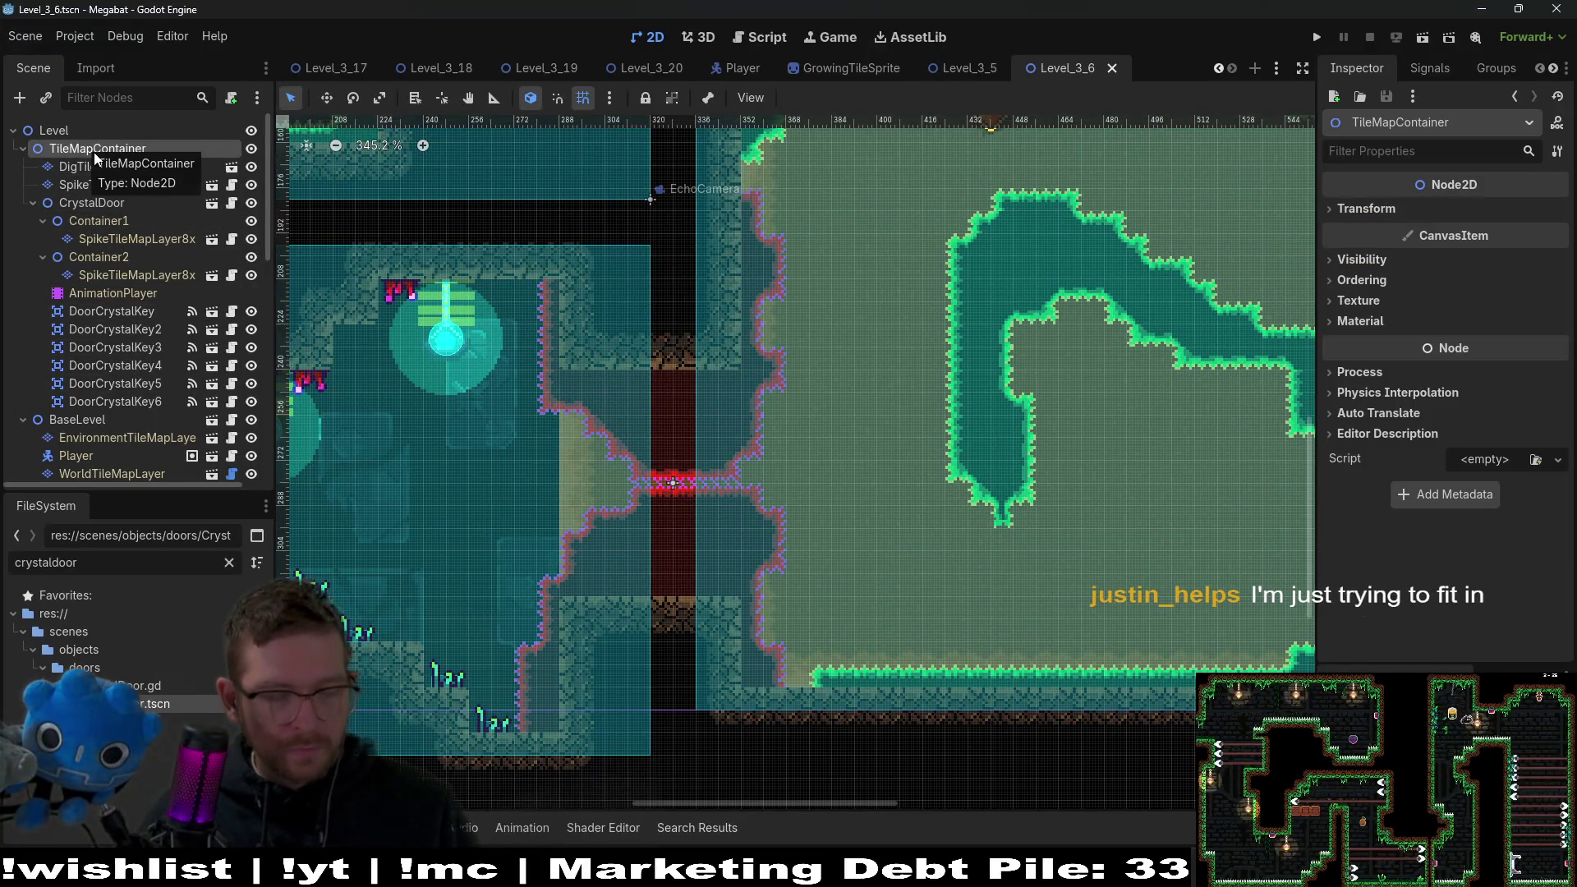
key("ctrl+shift+a")
key("Return")
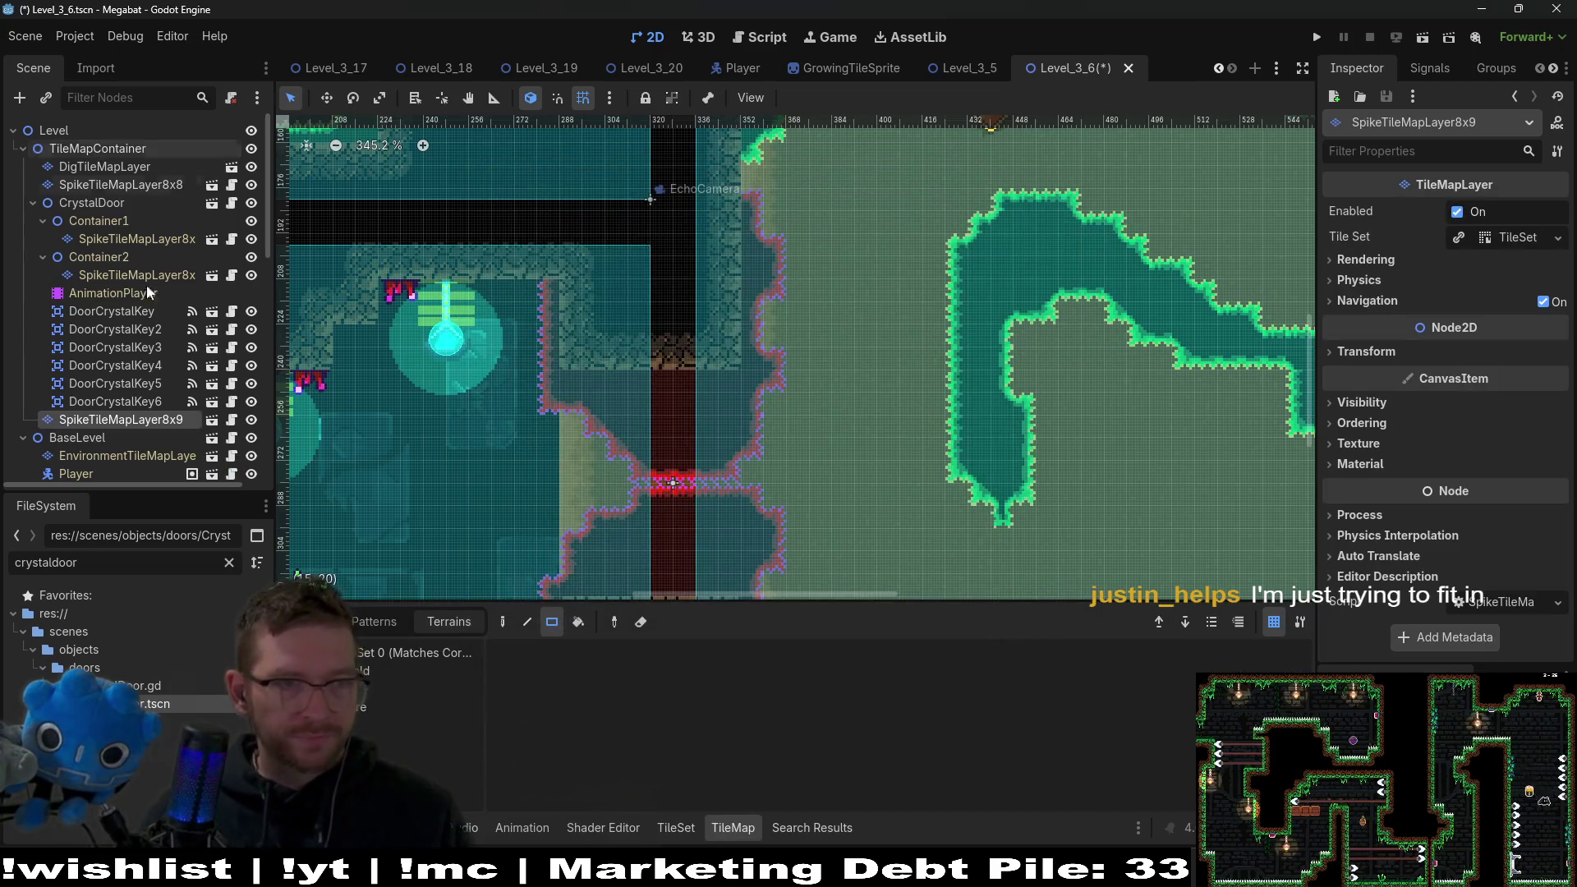
mouse_move(159, 421)
left_mouse_down()
mouse_move(144, 258)
mouse_move(100, 202)
left_mouse_up()
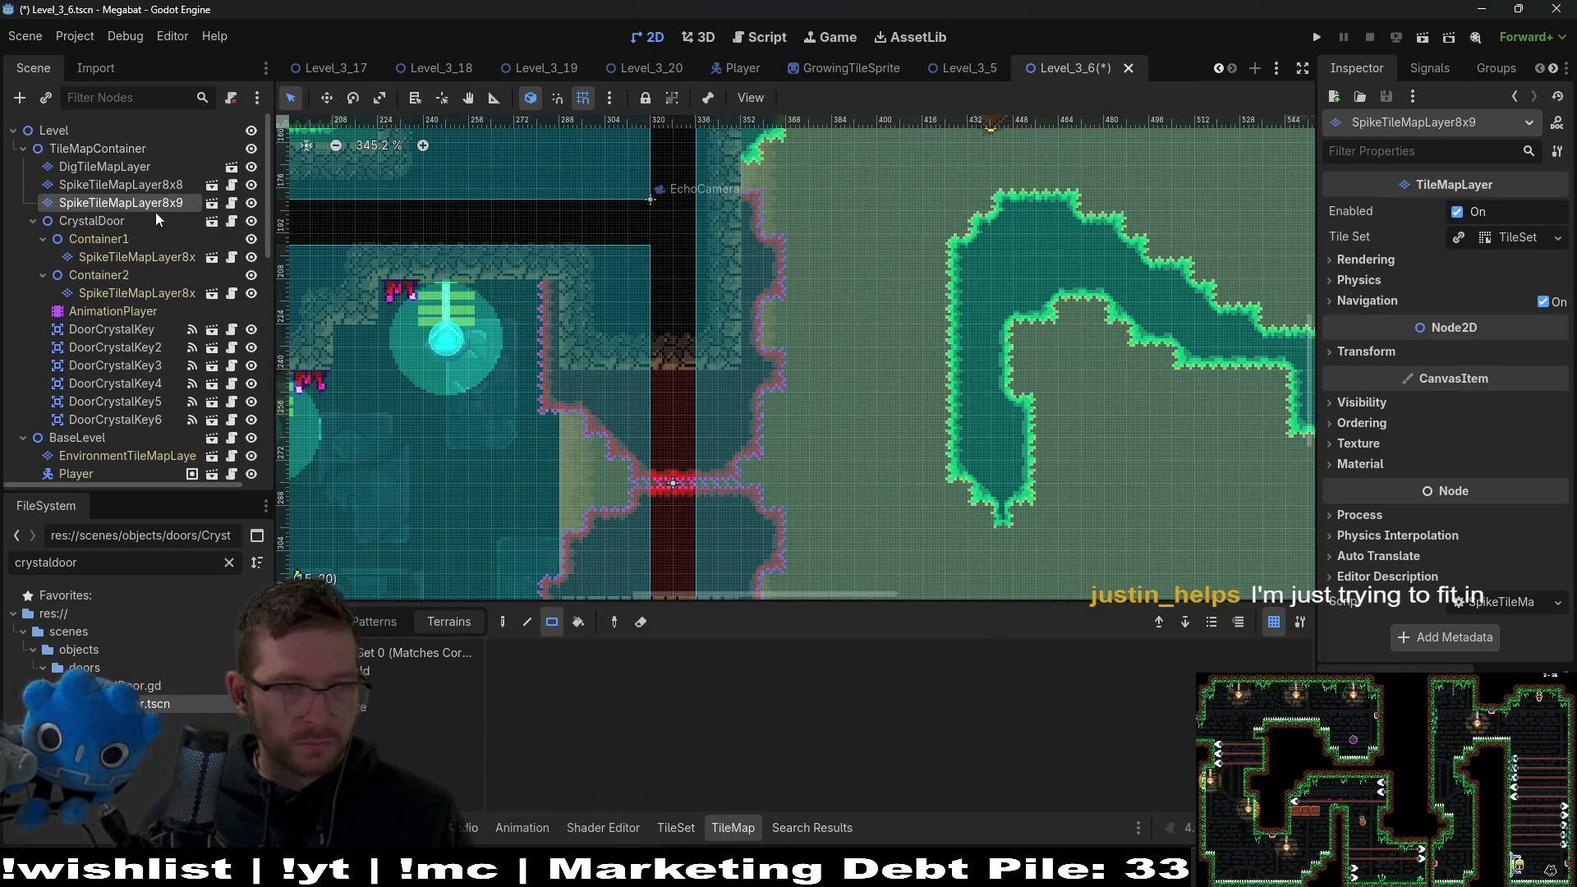
double_click(188, 208)
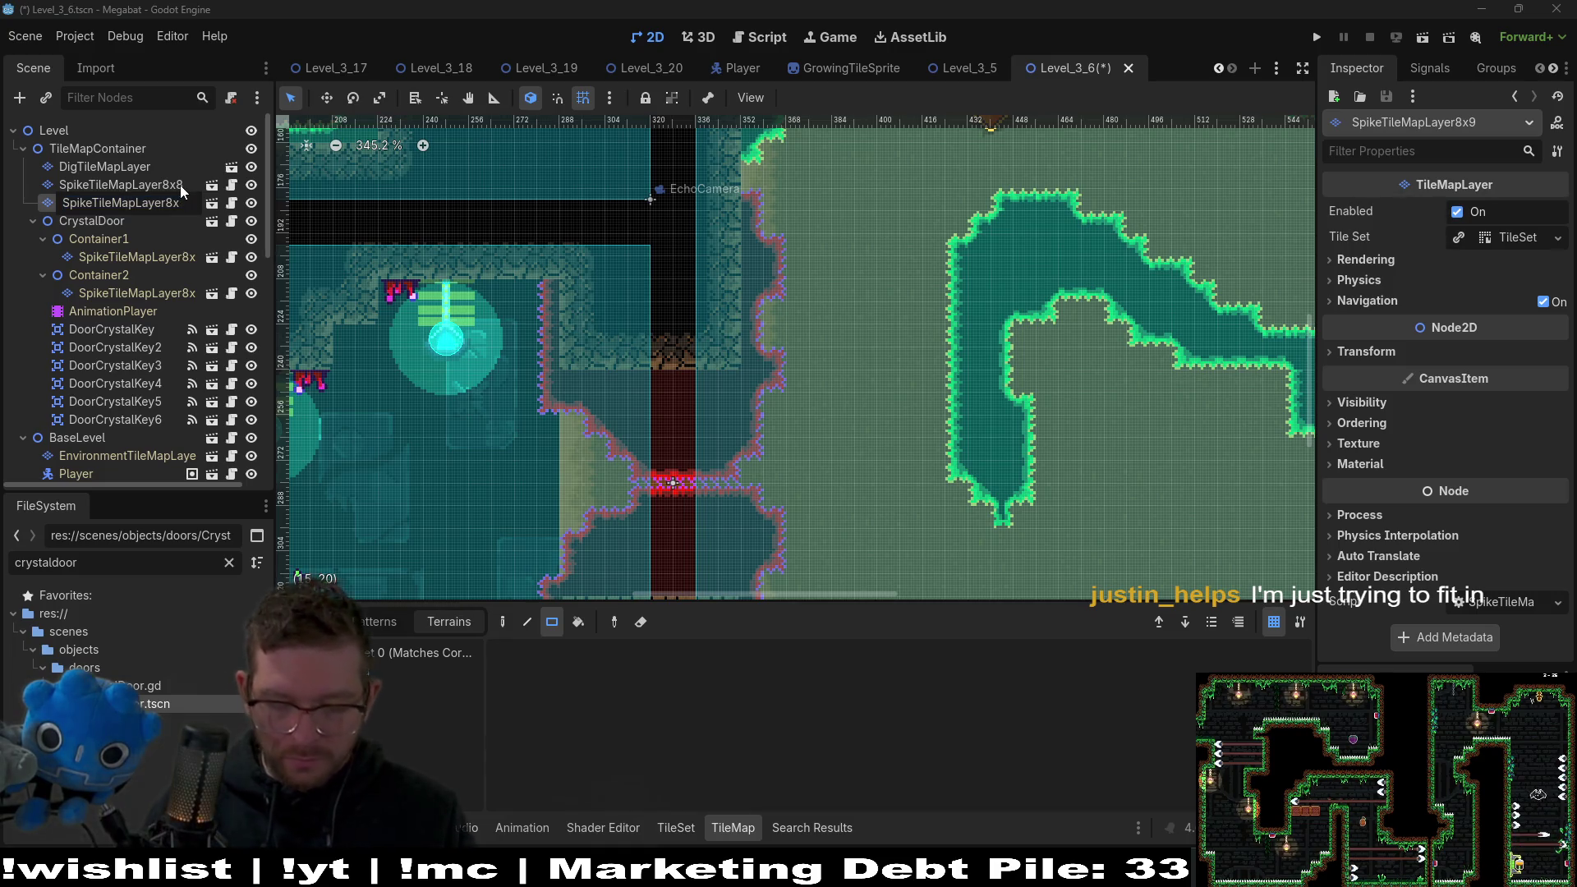
type("8_Gate")
key("Return")
Move the six DoorCrystalKey nodes to become children of the gate layer.
left_click(131, 330)
left_click(126, 416, "shift")
left_click_drag(129, 332, 106, 199)
key("ctrl+z")
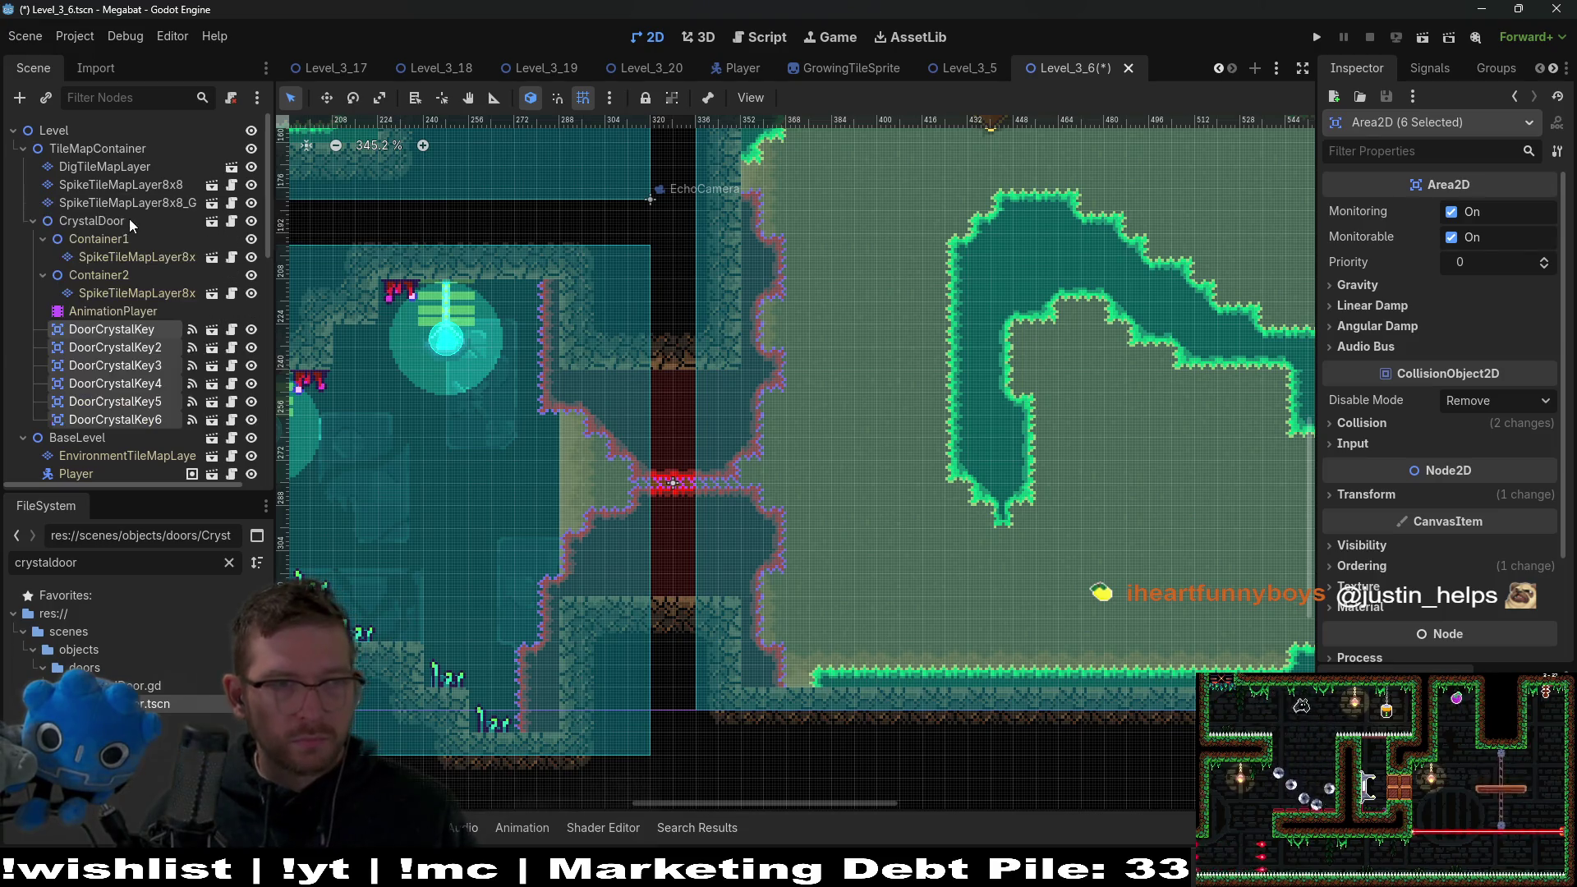
left_click_drag(141, 341, 114, 210)
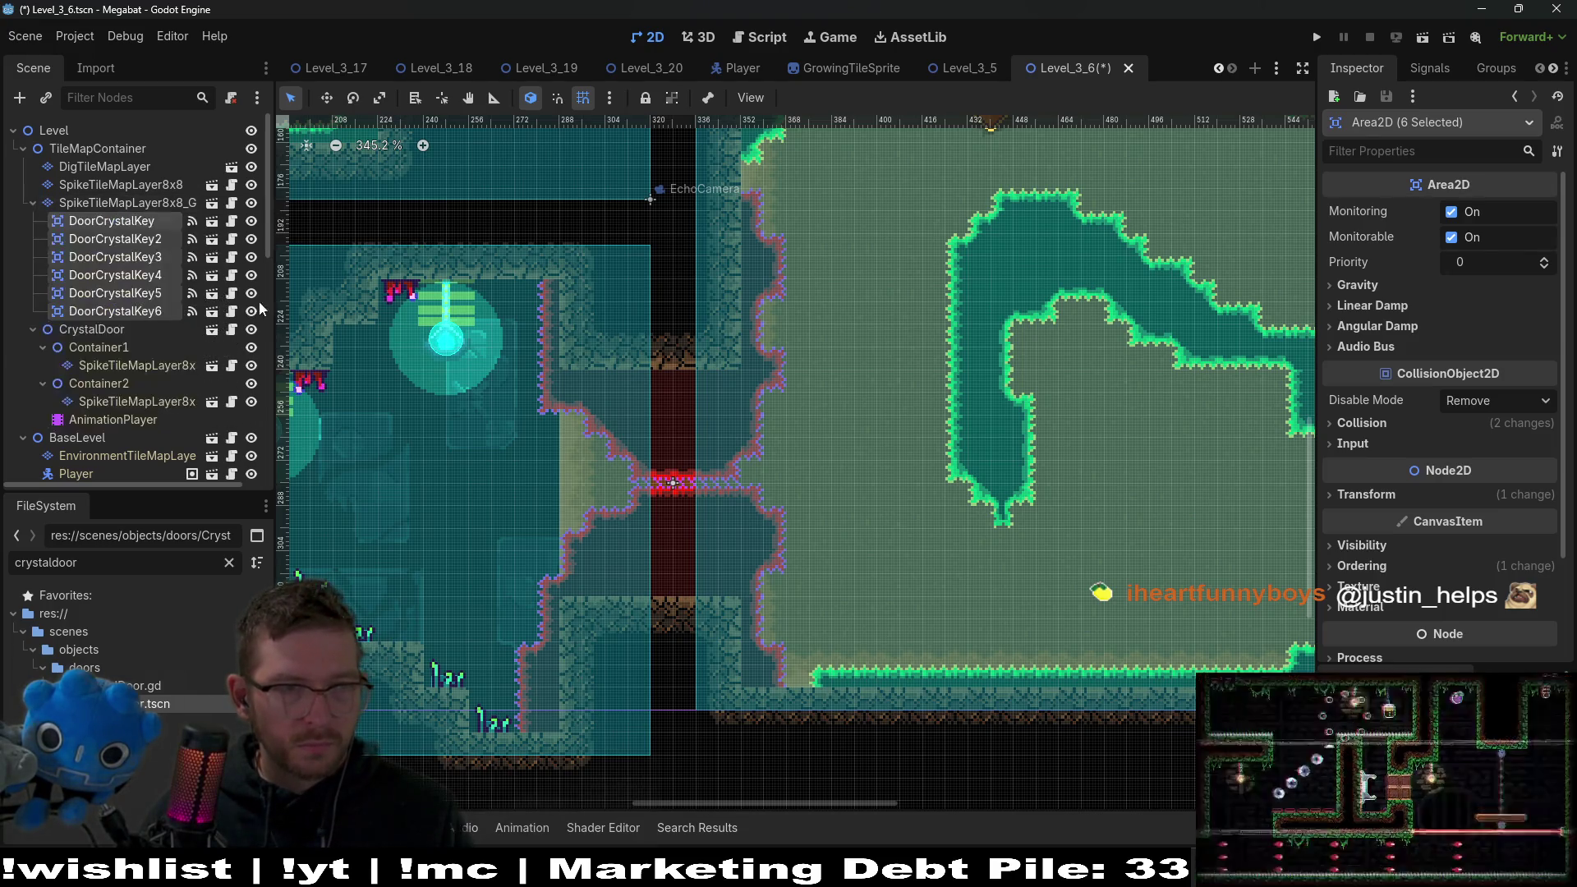
Select the gate spike layer and paint a block of spike tiles by the corridor.
left_click(104, 327)
left_click(118, 215)
left_click(113, 204)
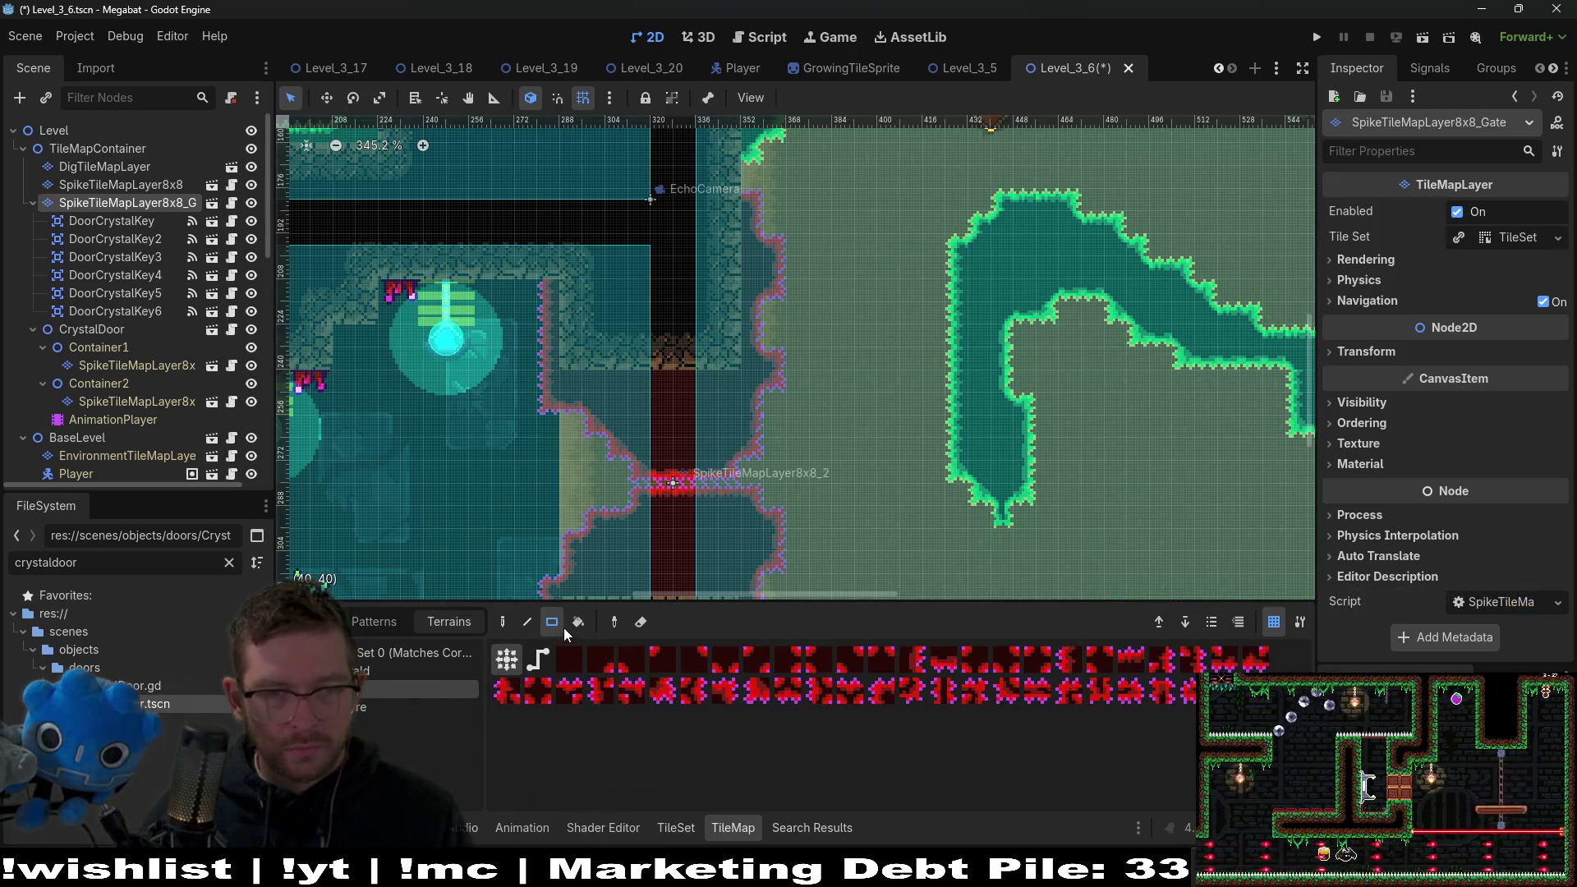
mouse_move(541, 282)
left_mouse_down()
mouse_move(580, 343)
mouse_move(742, 397)
mouse_move(772, 381)
mouse_move(744, 426)
left_mouse_up()
Paint several rectangles of gate spikes across the corridor, including a 5x6 block.
scroll(735, 436, "down", 3)
mouse_move(654, 368)
left_mouse_down()
mouse_move(677, 401)
mouse_move(737, 424)
mouse_move(775, 415)
mouse_move(777, 442)
left_mouse_up()
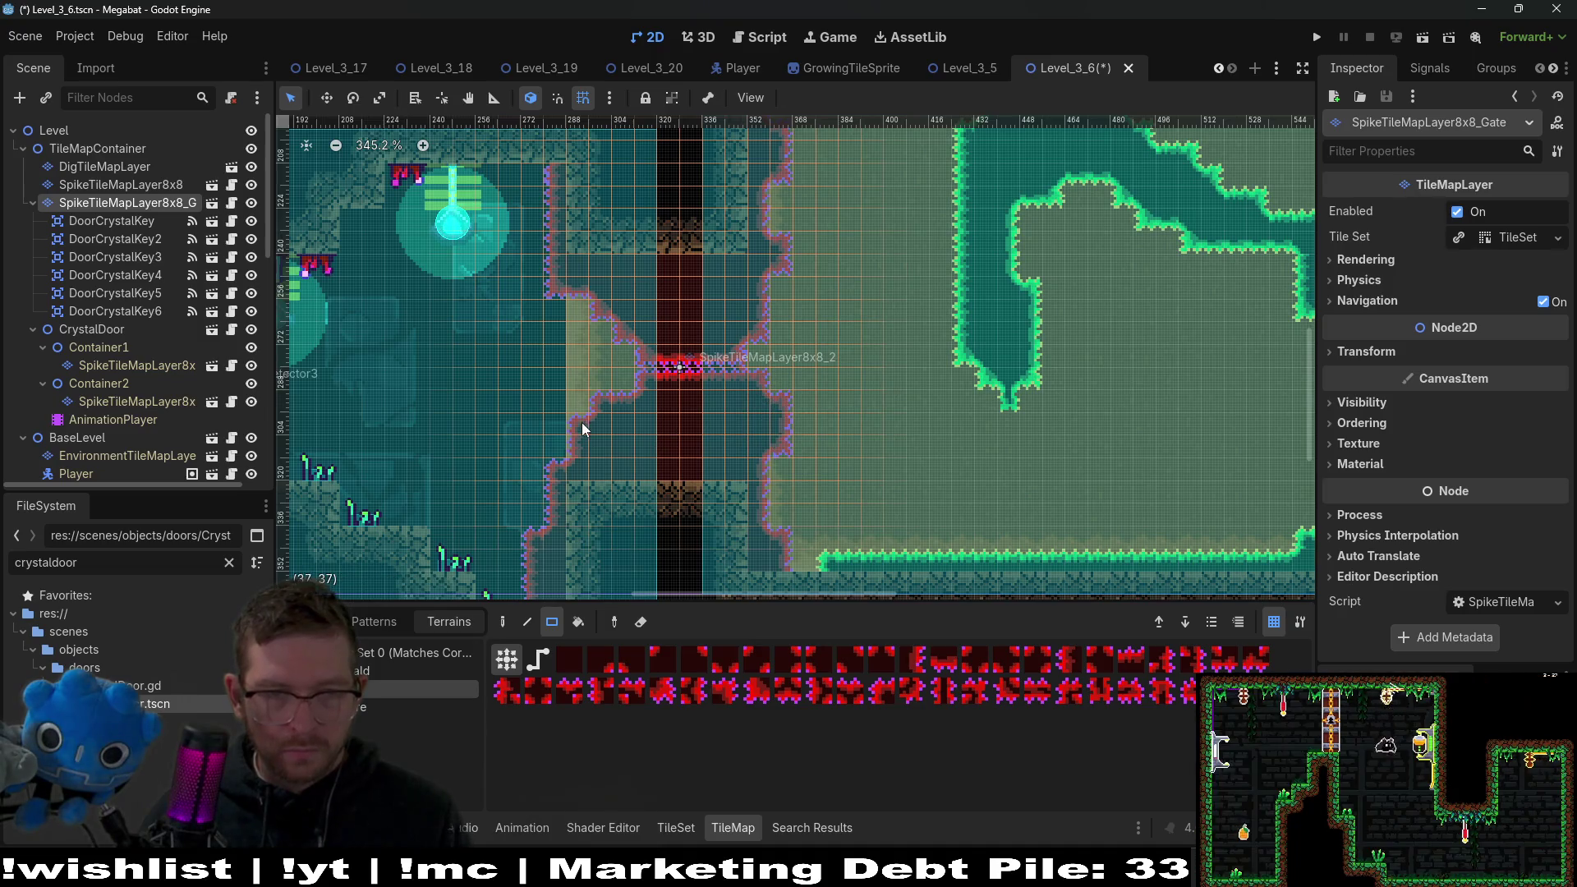
mouse_move(618, 417)
left_mouse_down()
mouse_move(736, 480)
mouse_move(733, 593)
left_mouse_up()
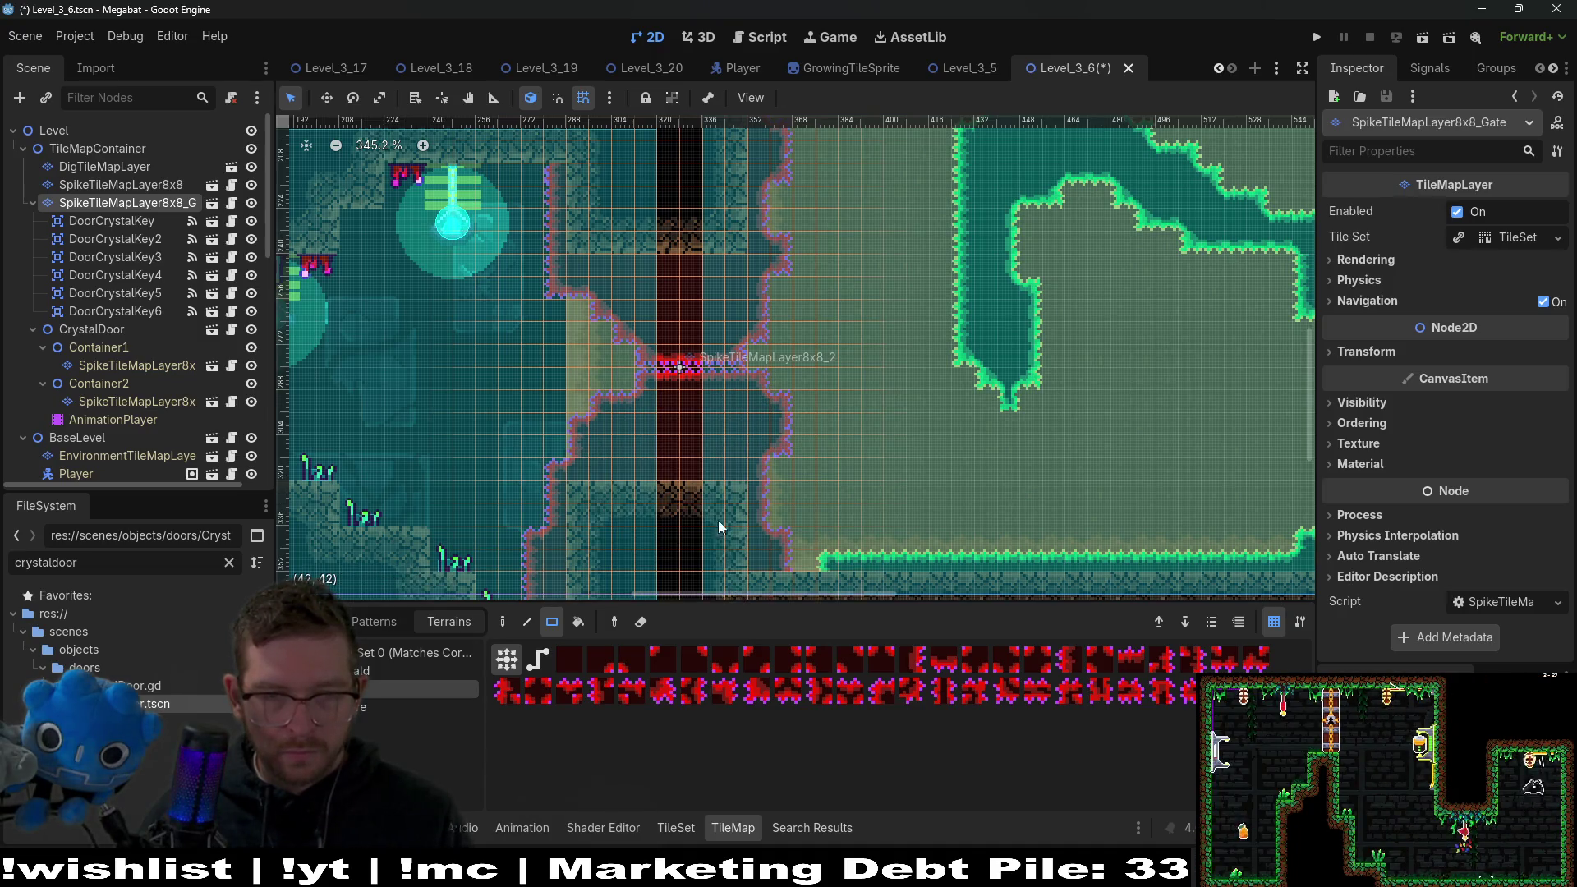
scroll(754, 376, "down", 4)
left_click_drag(754, 382, 773, 429)
left_click_drag(540, 386, 593, 464)
left_click_drag(556, 302, 642, 397)
scroll(674, 353, "up", 4)
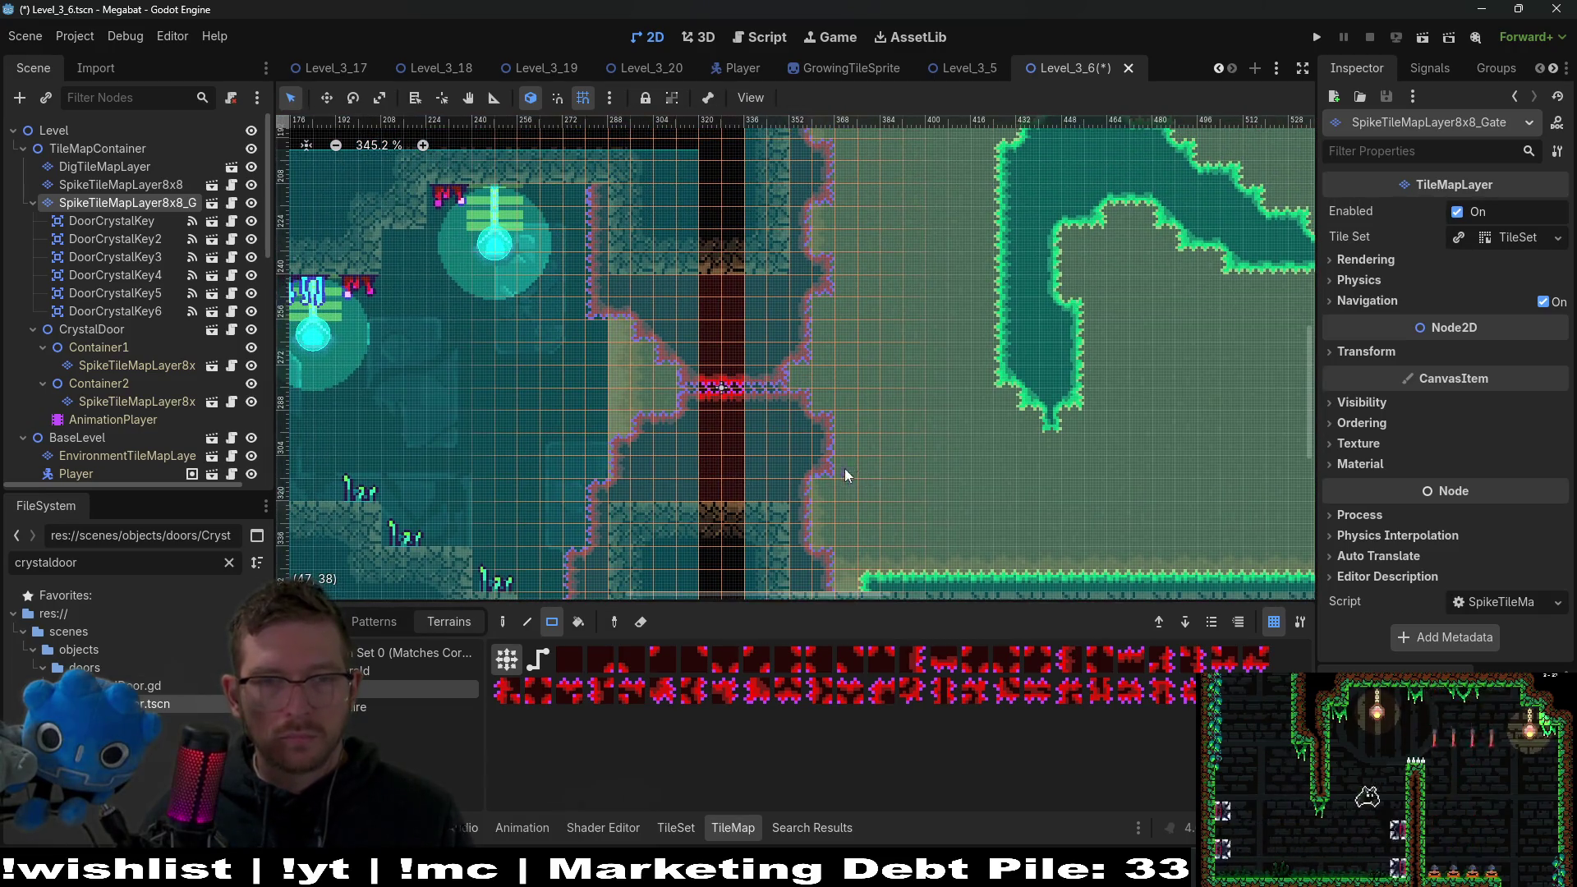
Delete the old CrystalDoor node.
left_click(106, 334)
key("Delete")
key("Return")
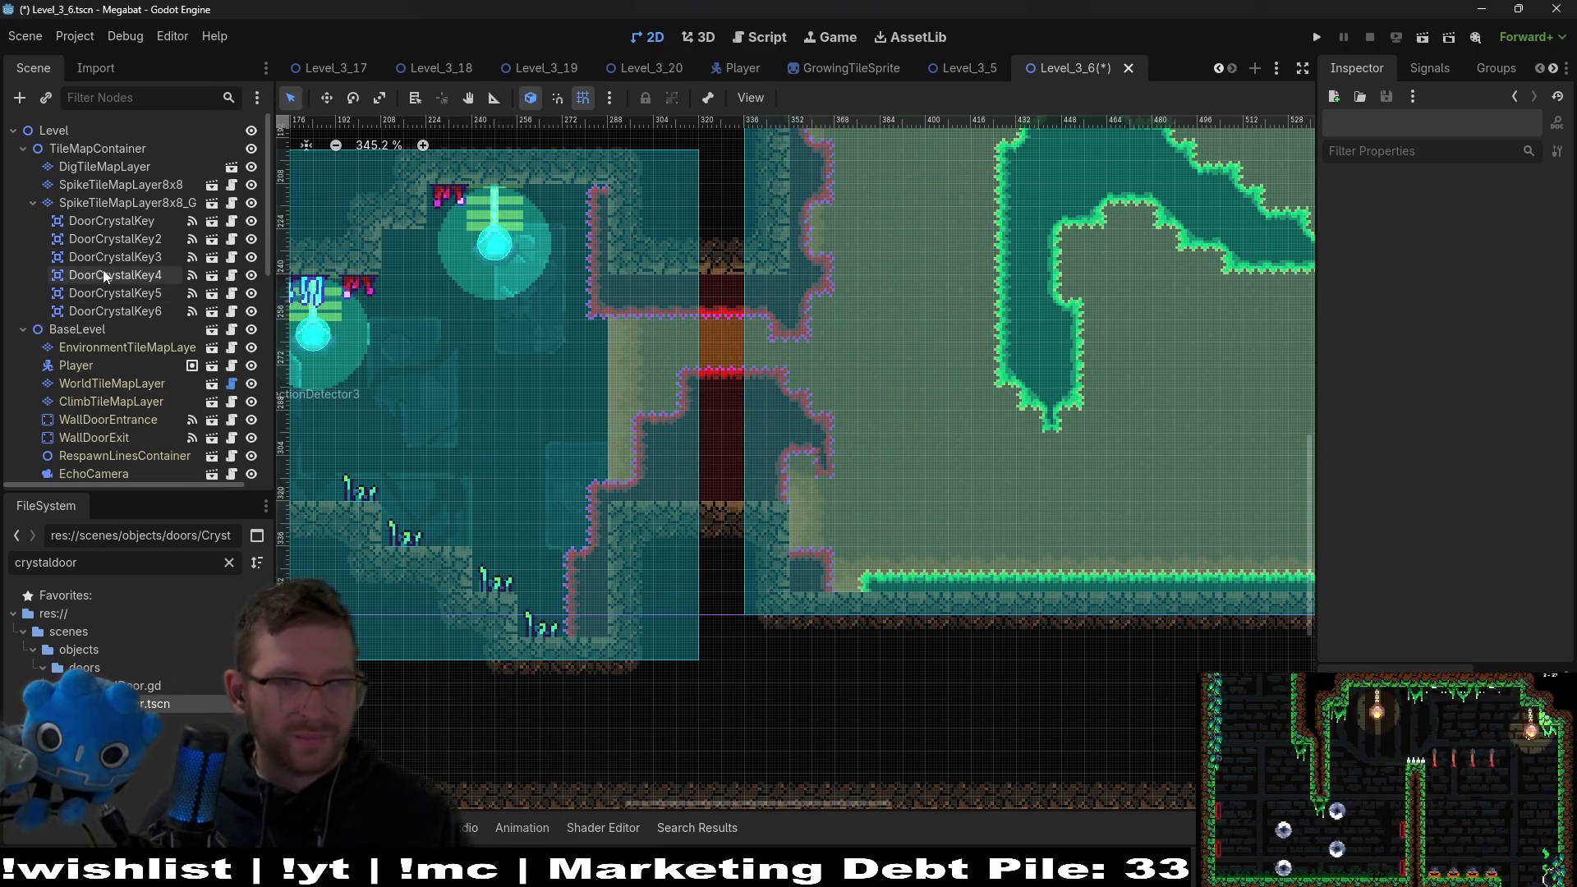
Erase corridor spikes and repaint the wall spike column, bump and bottom edge.
left_click(123, 203)
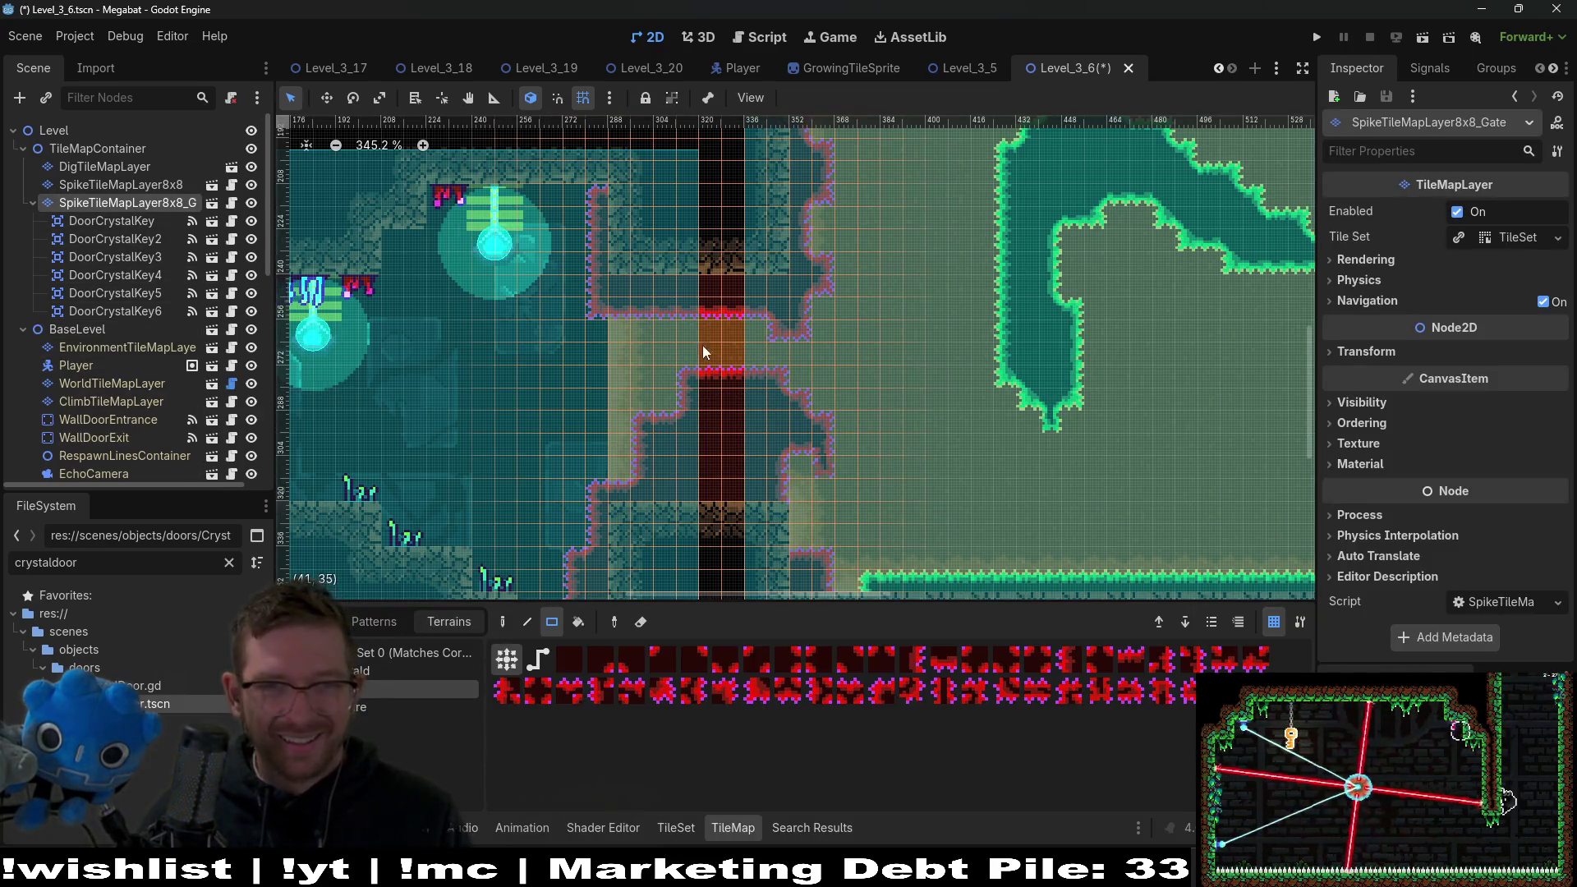
left_click_drag(614, 314, 777, 494)
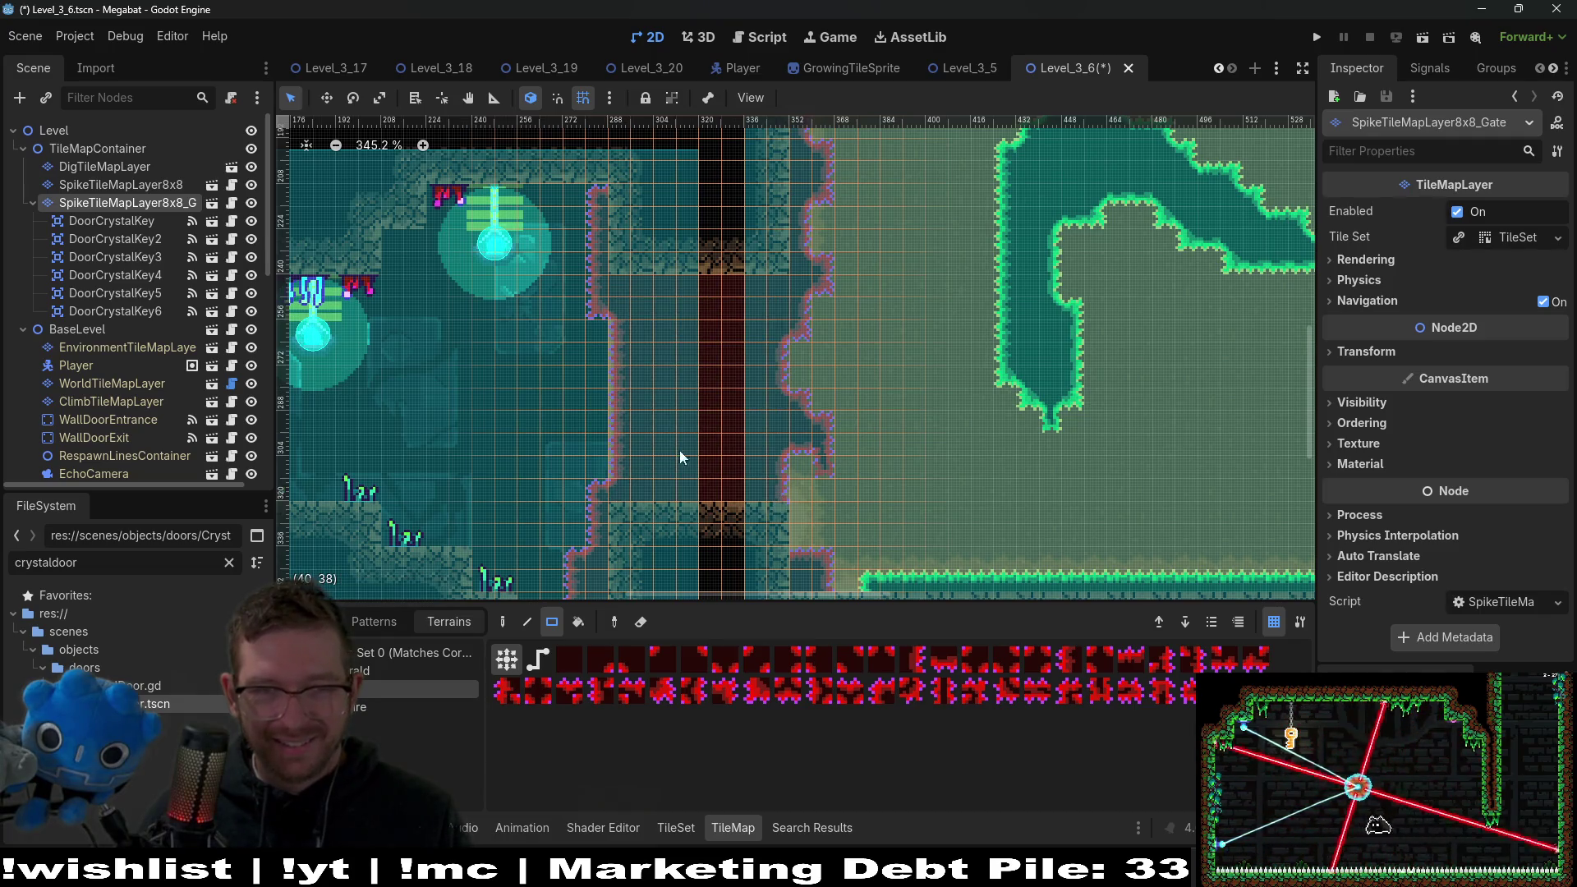
left_click_drag(586, 345, 641, 436)
left_click(573, 391)
left_click_drag(529, 382, 614, 445)
mouse_move(622, 380)
left_mouse_down()
mouse_move(649, 456)
mouse_move(666, 459)
left_mouse_up()
scroll(683, 460, "down", 2)
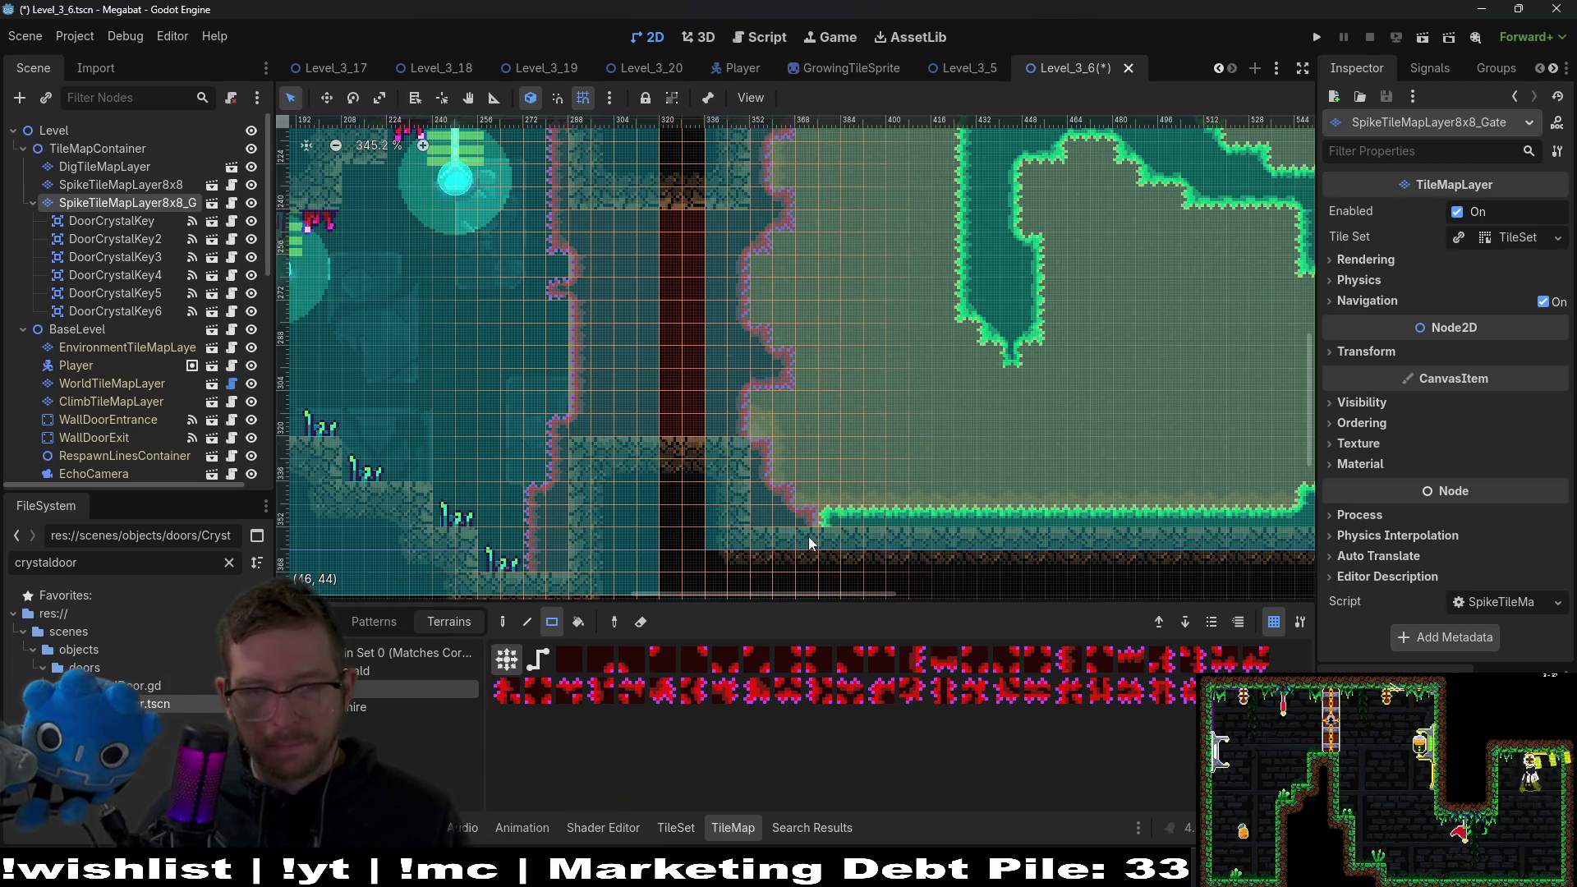
left_click_drag(803, 525, 874, 515)
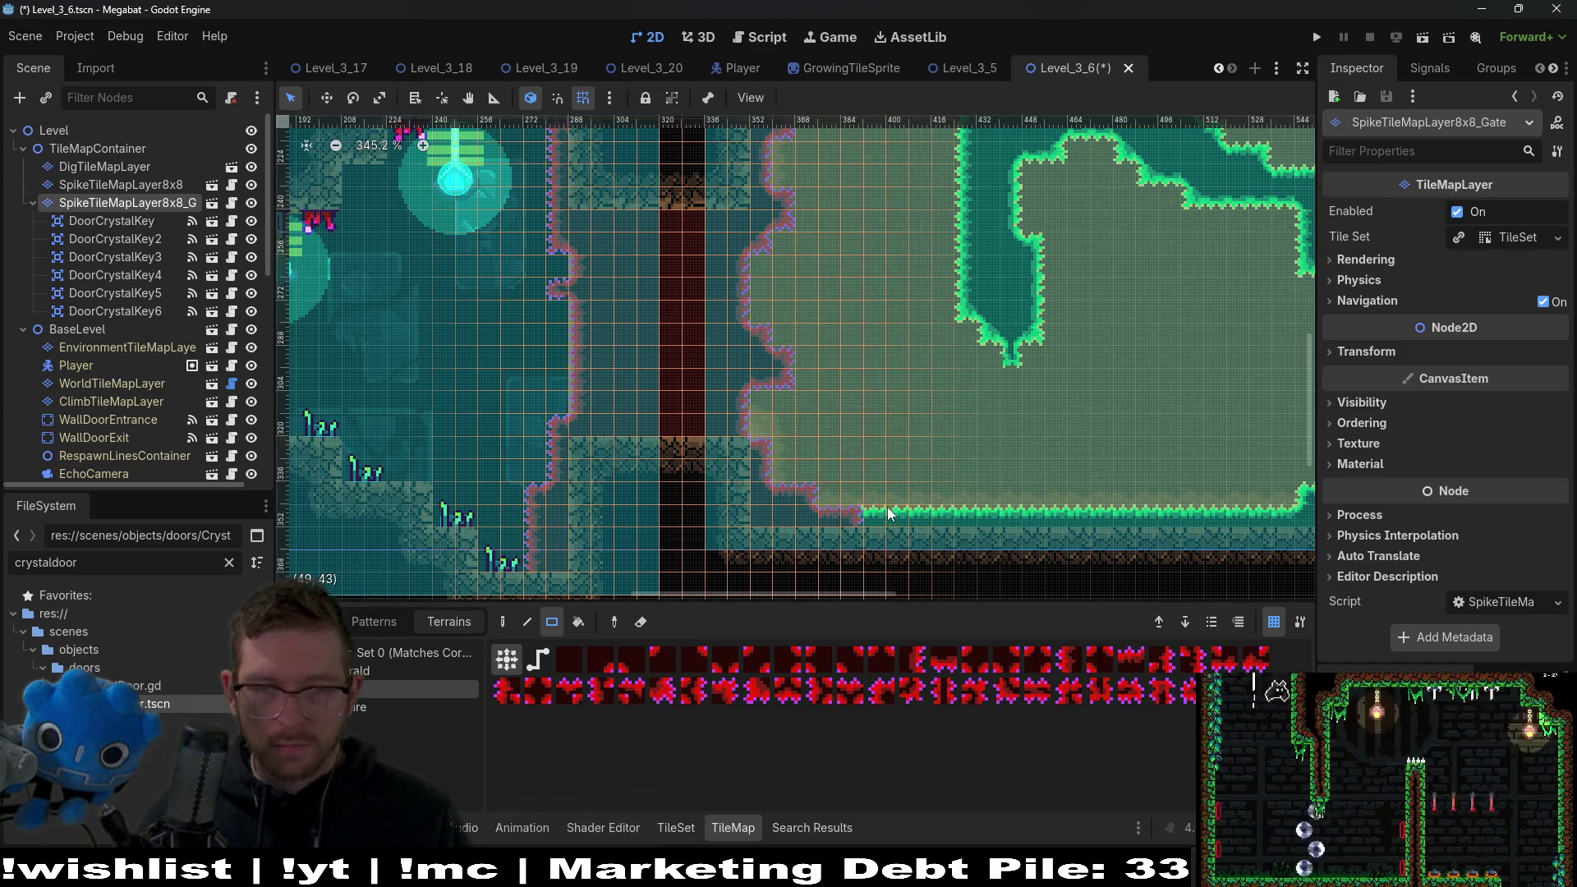
Save Level_3_6 and launch a debug run of it.
scroll(849, 458, "down", 3)
scroll(775, 283, "down", 1)
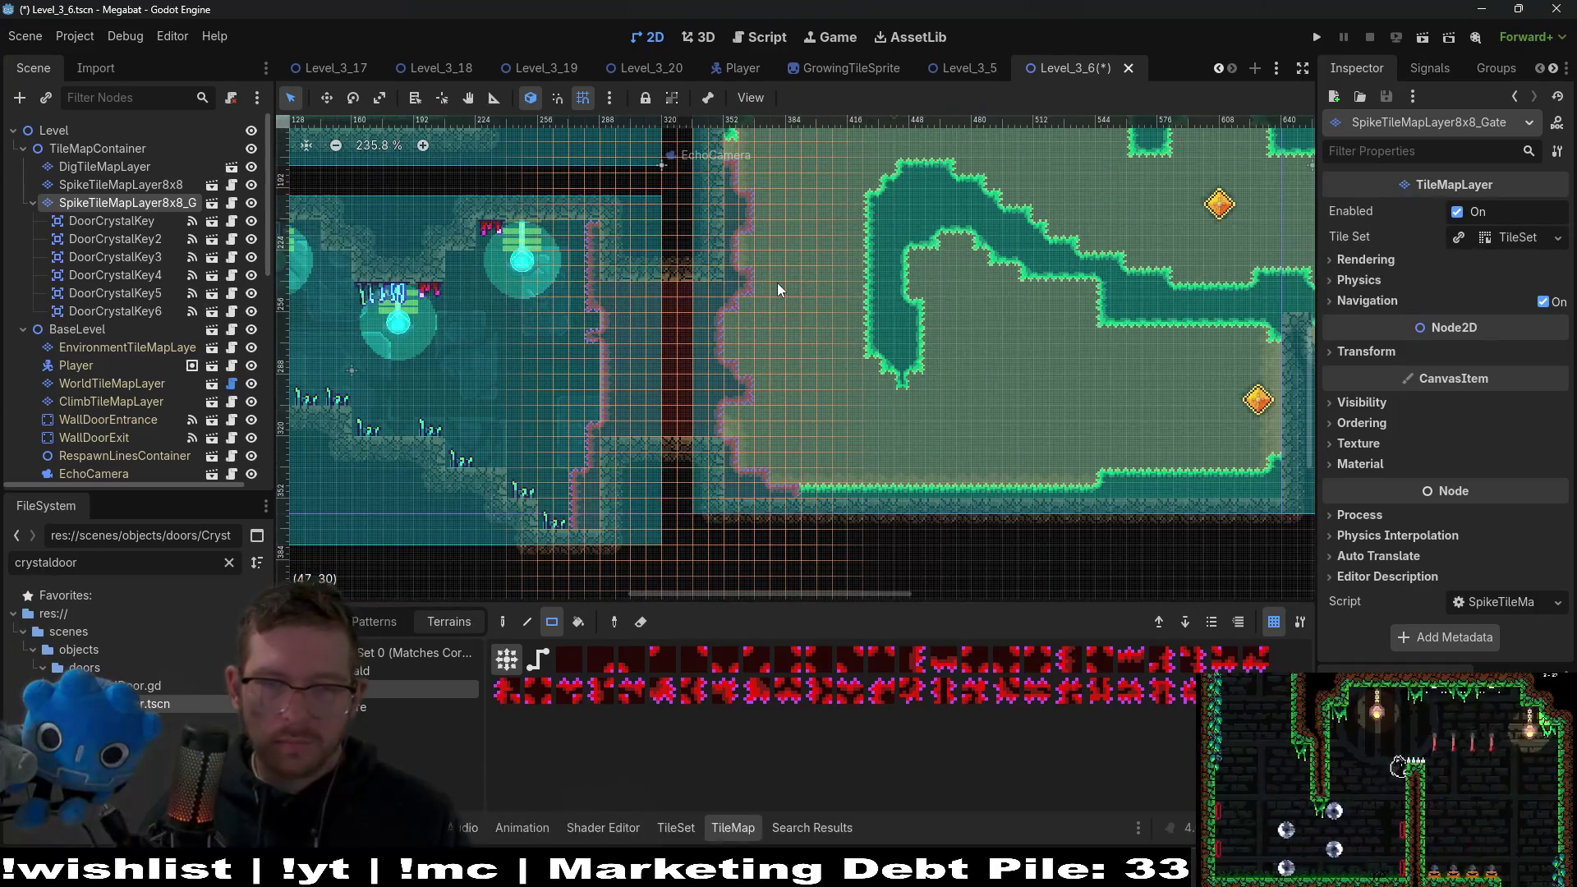
key("ctrl+s")
scroll(799, 284, "down", 5)
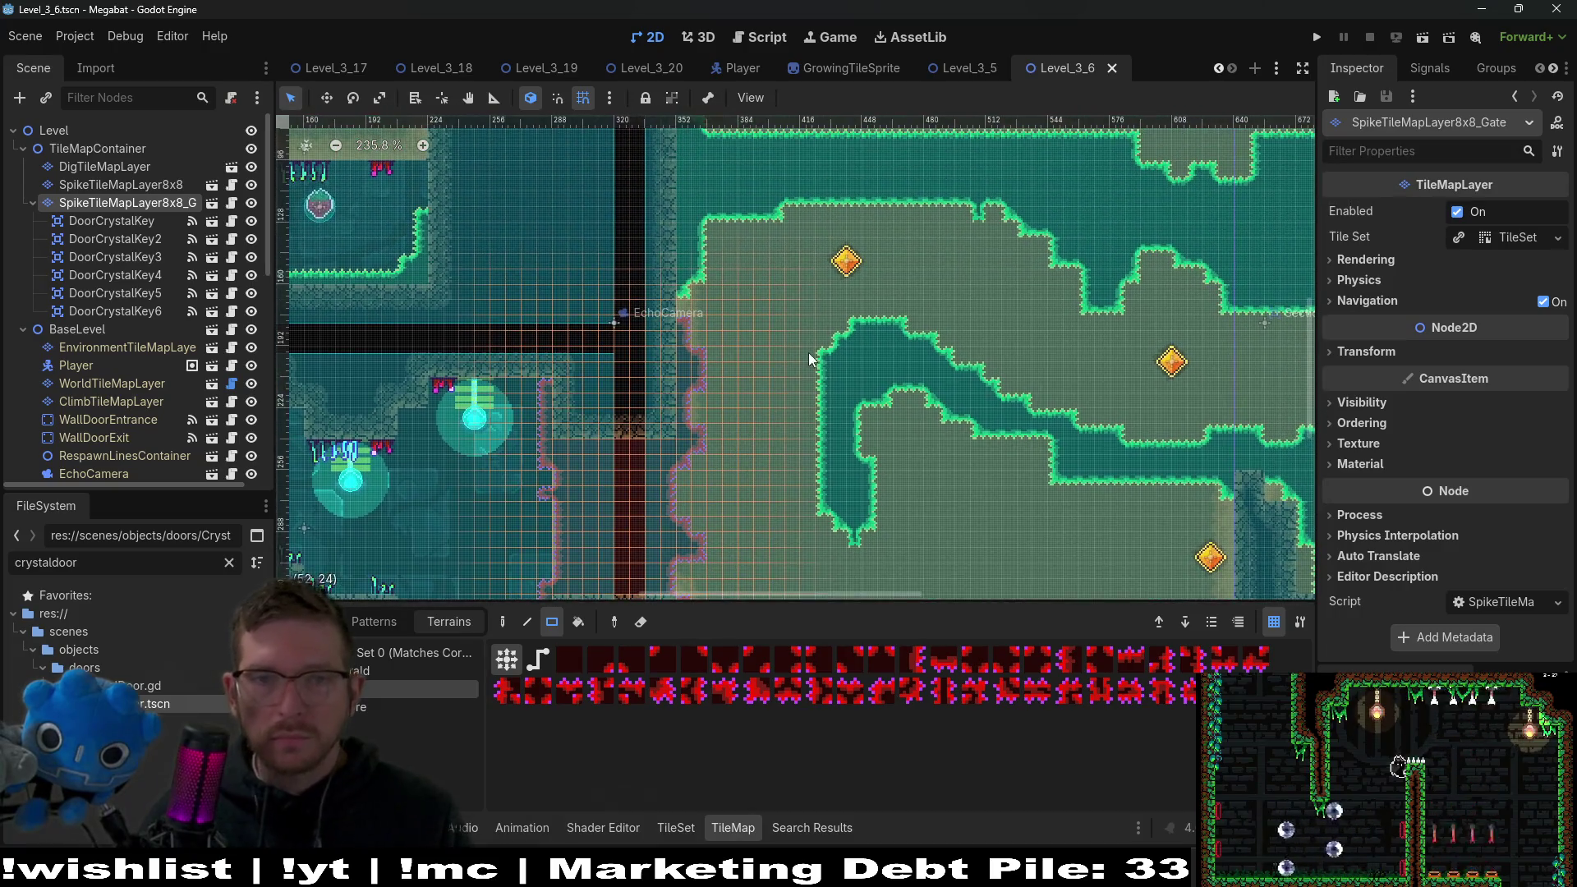
left_click_drag(579, 344, 836, 359)
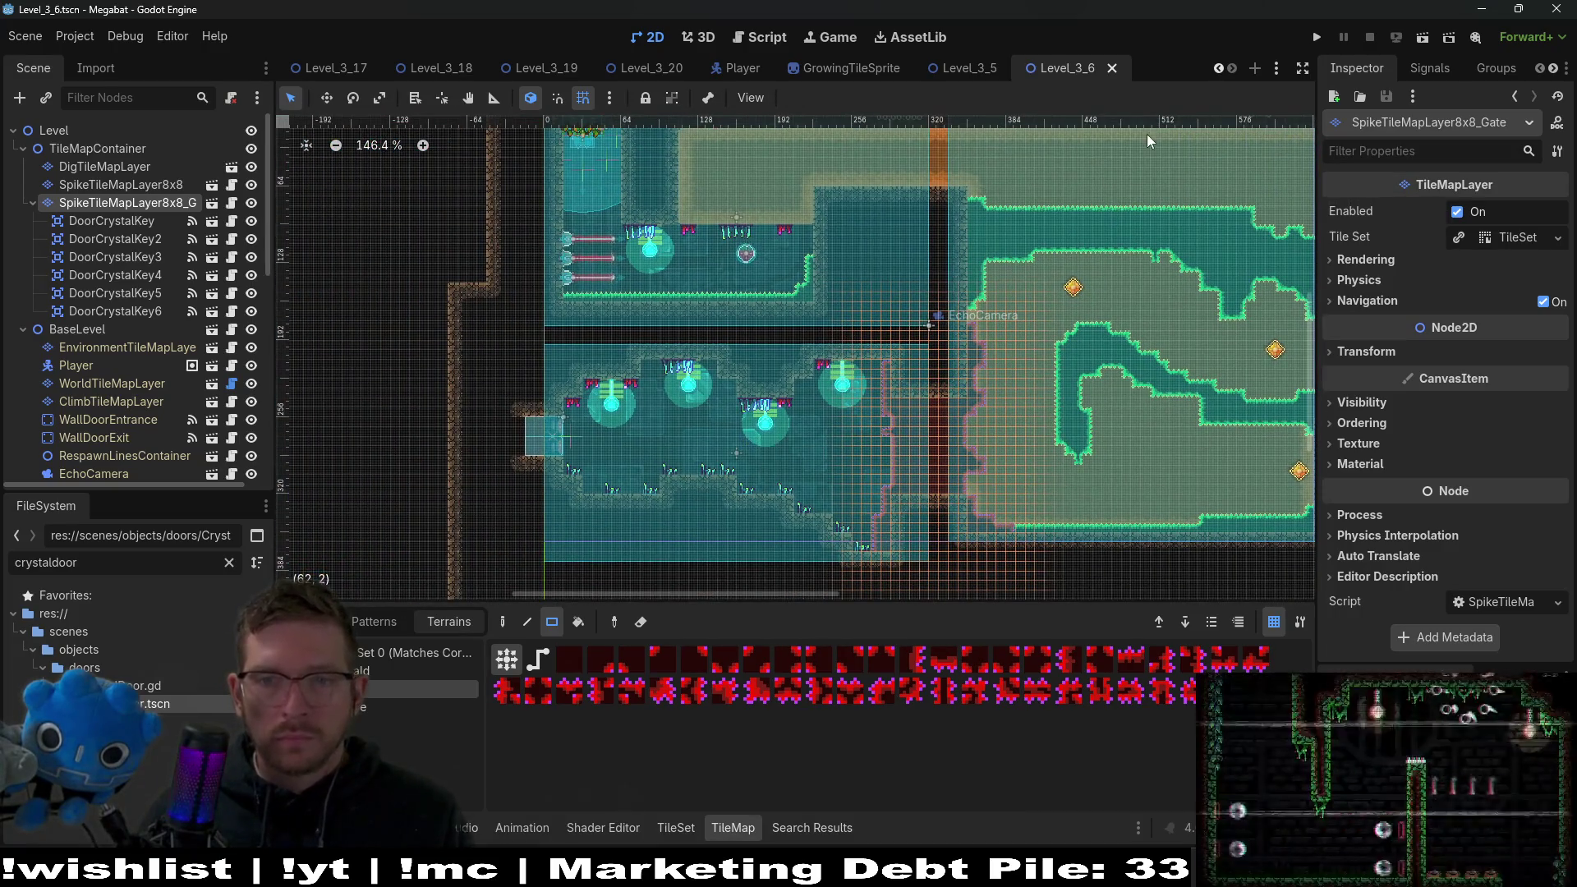
left_click(1423, 37)
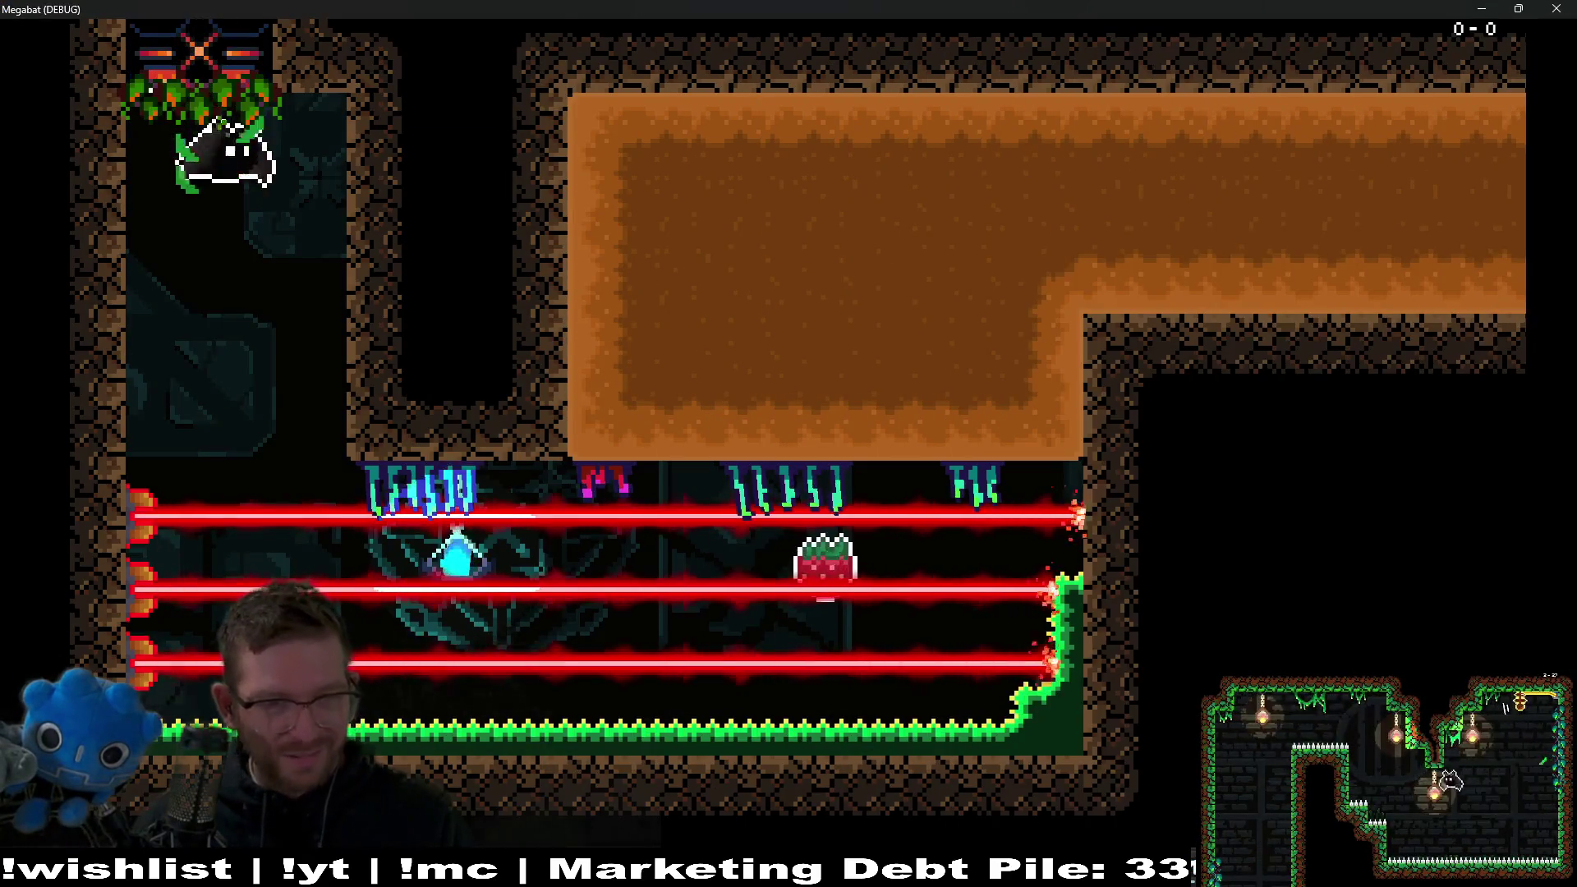
Fly the bat through the level collecting the corner gem, strawberry, and top and middle gems.
key("Right")
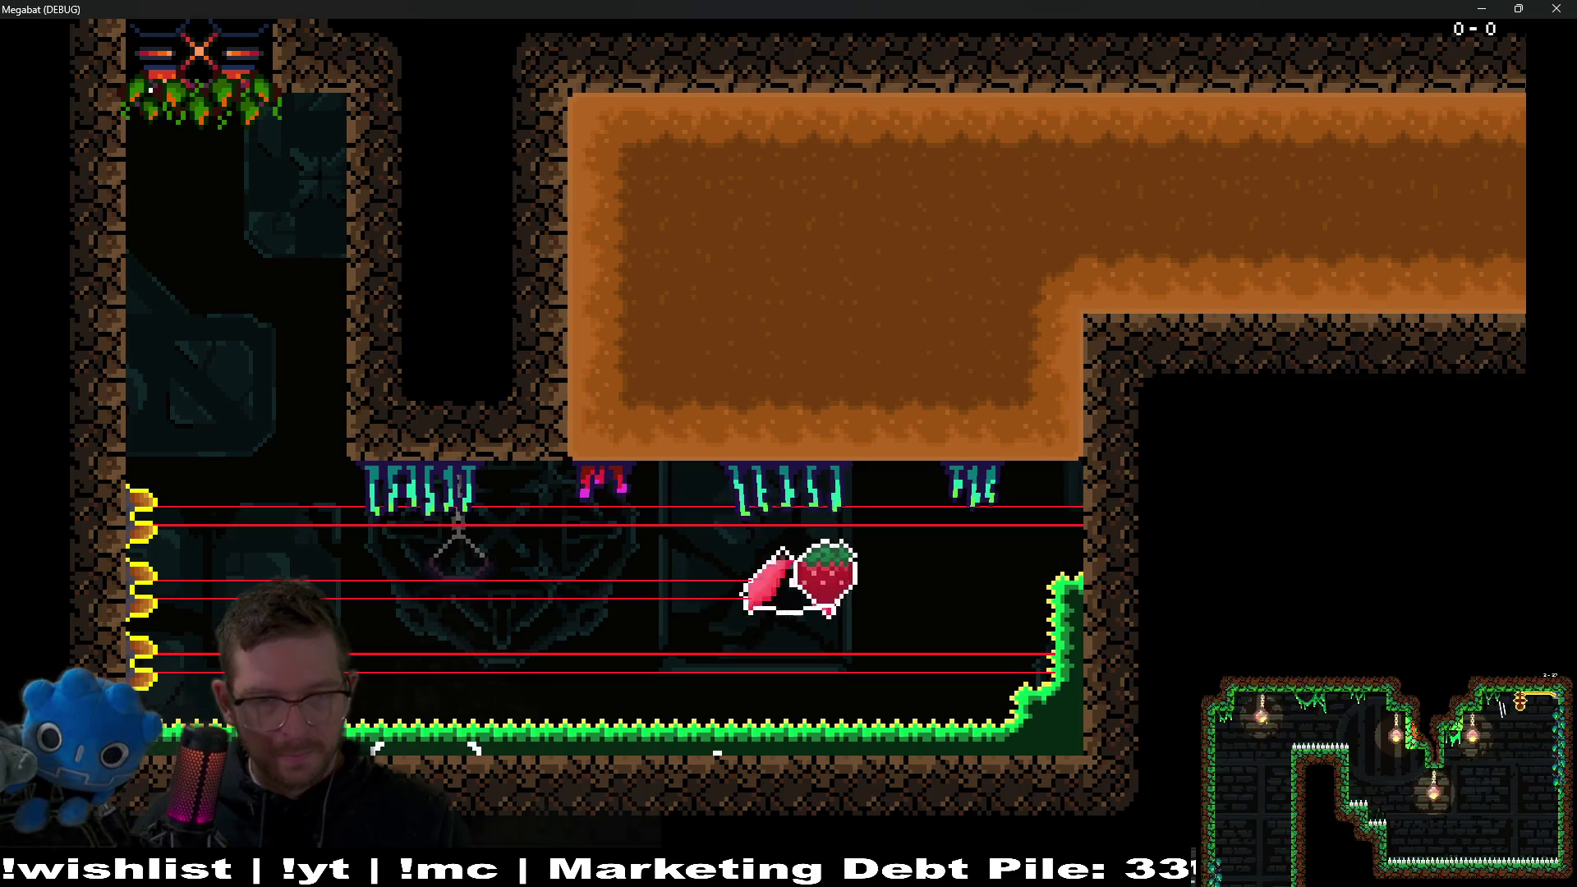
key("Up")
key("Right")
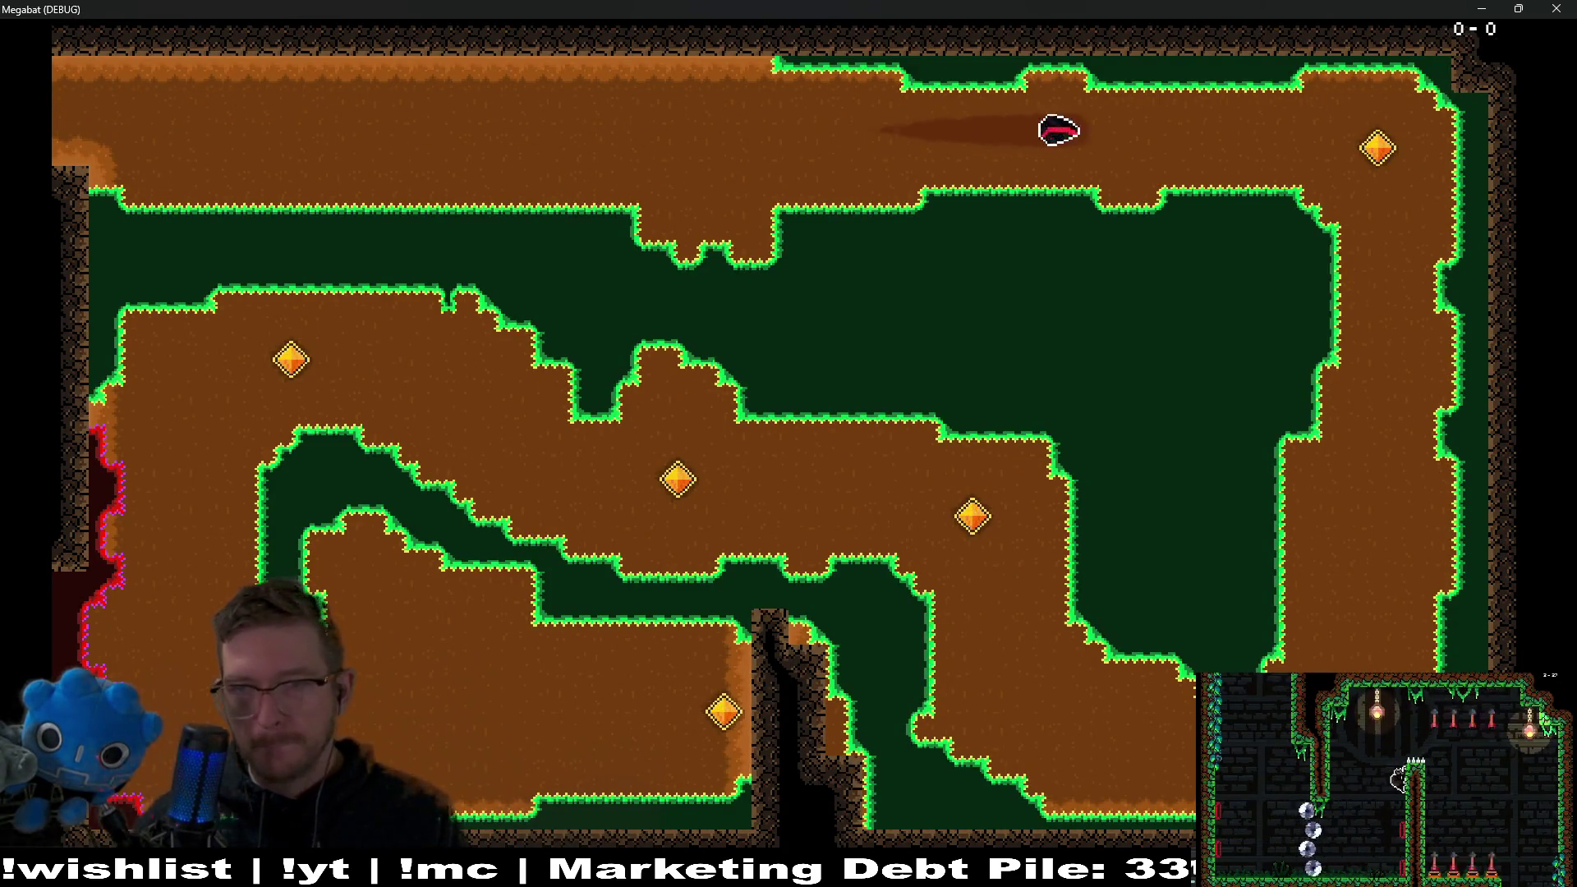
key("Down")
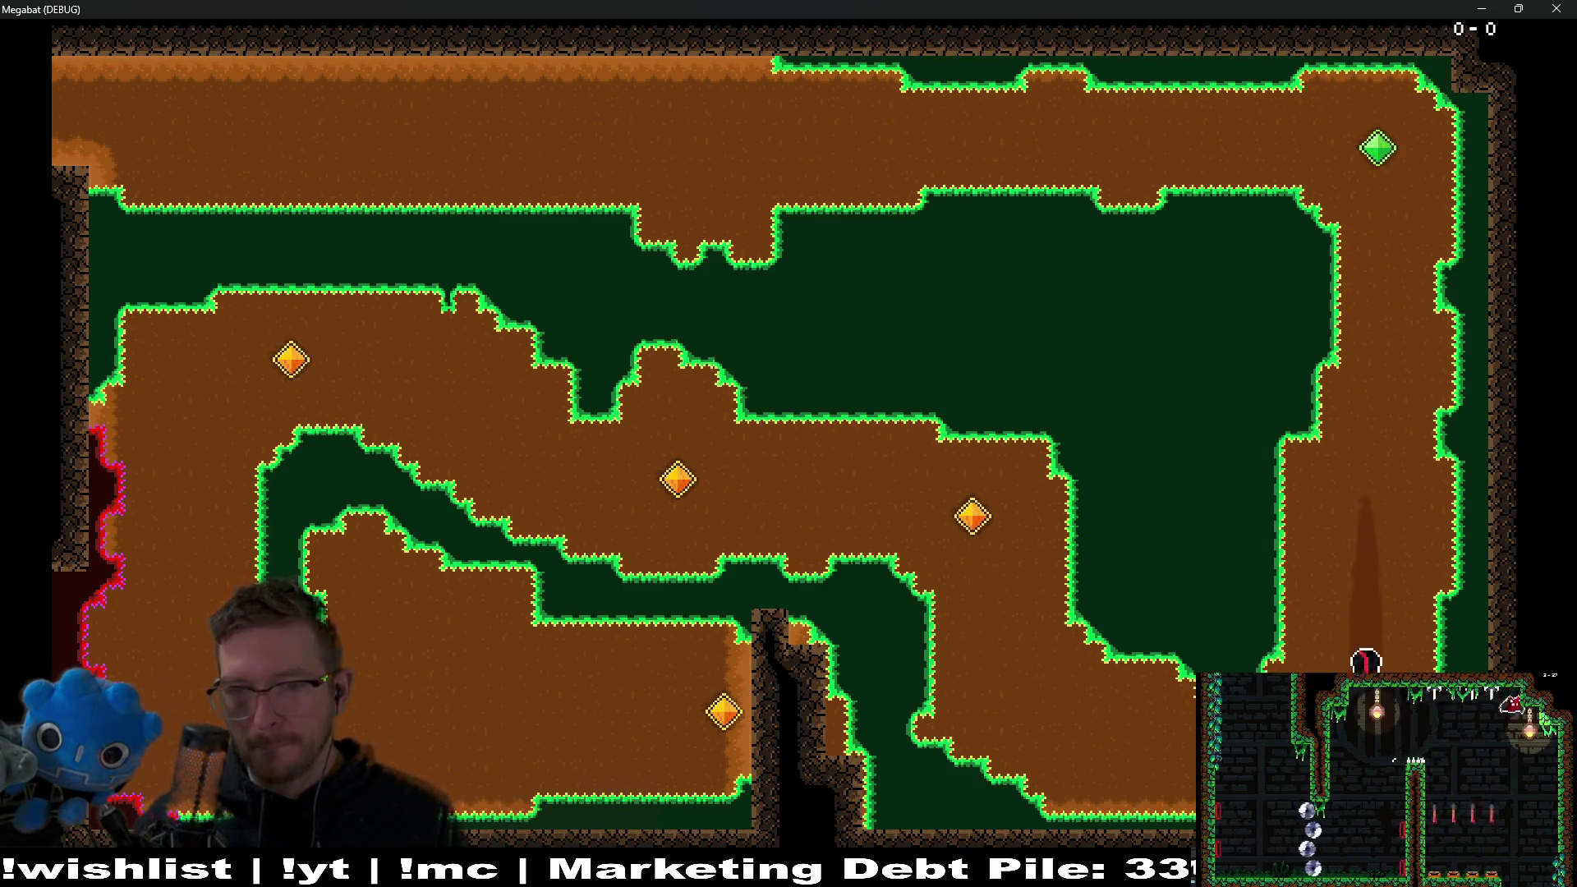
key("Left")
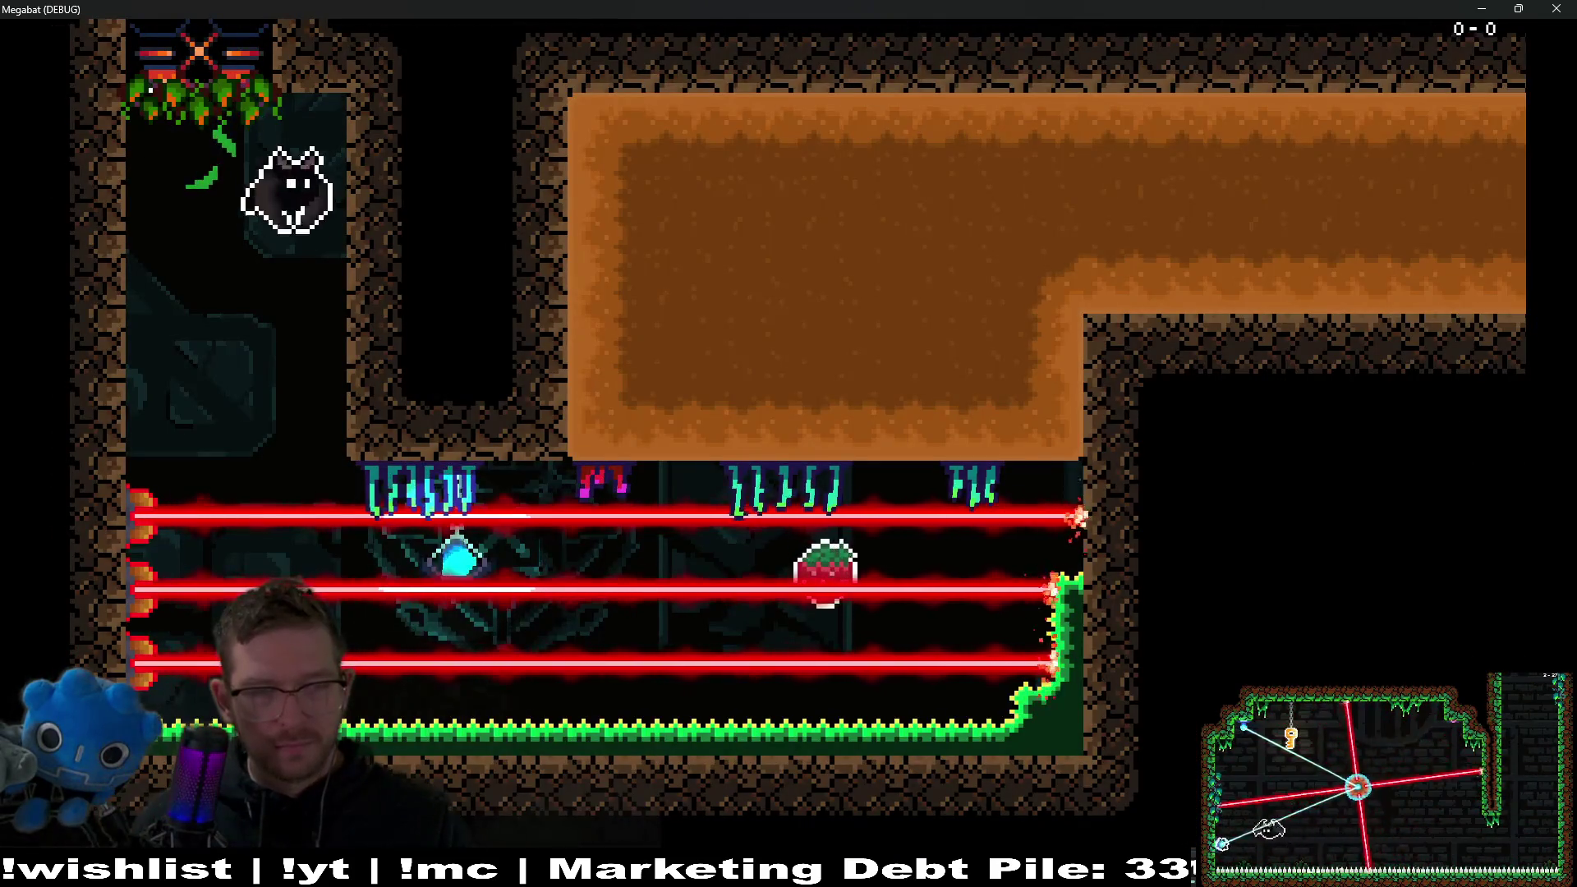
key("Right")
key("Up")
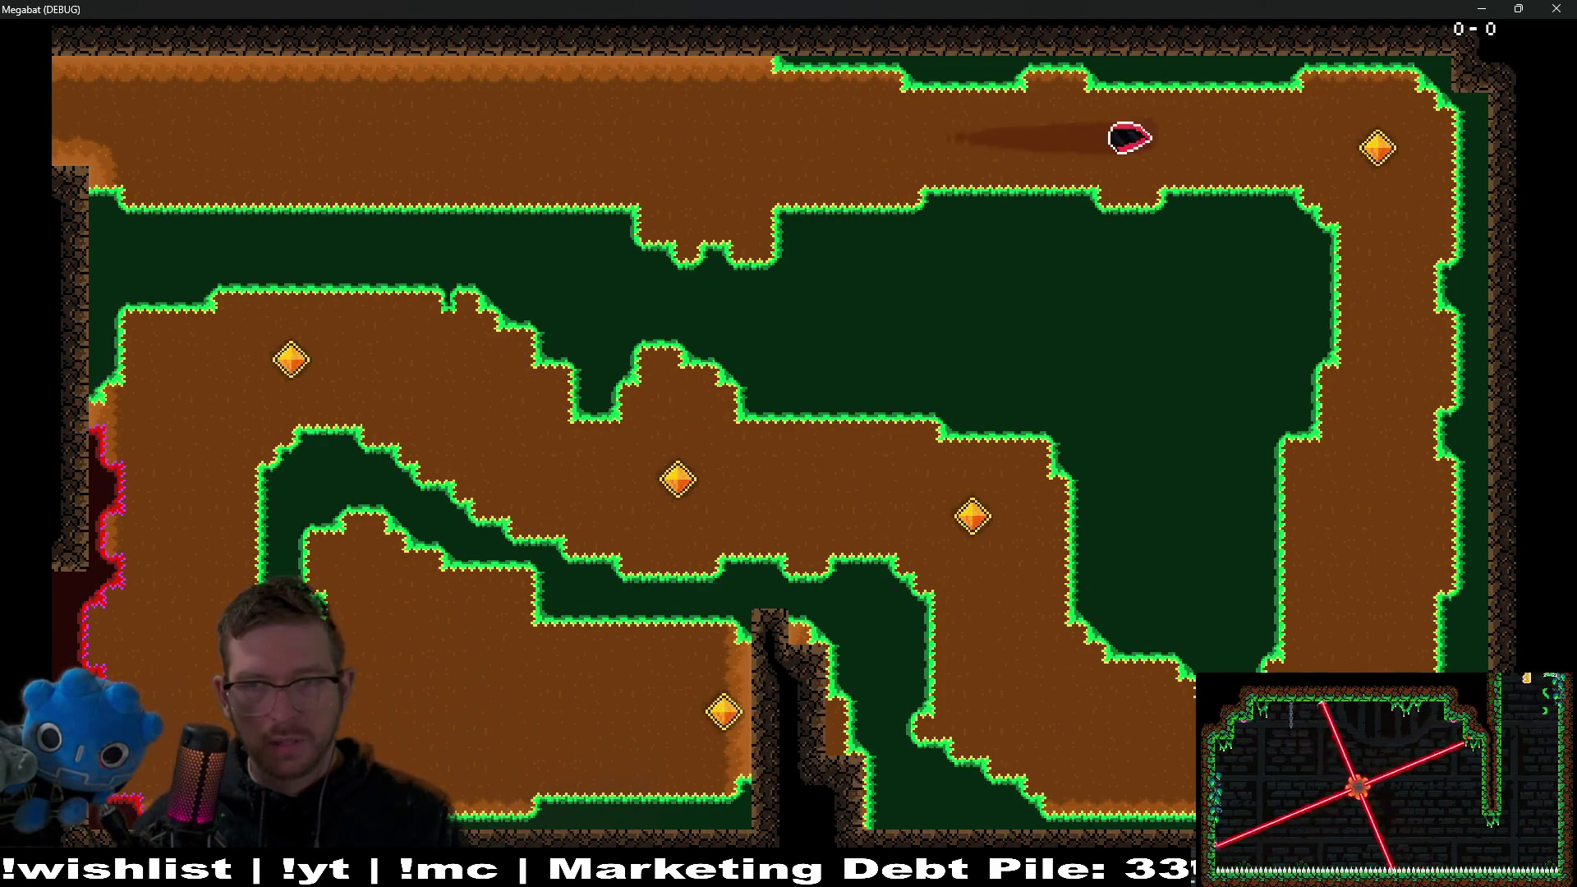
key("Down")
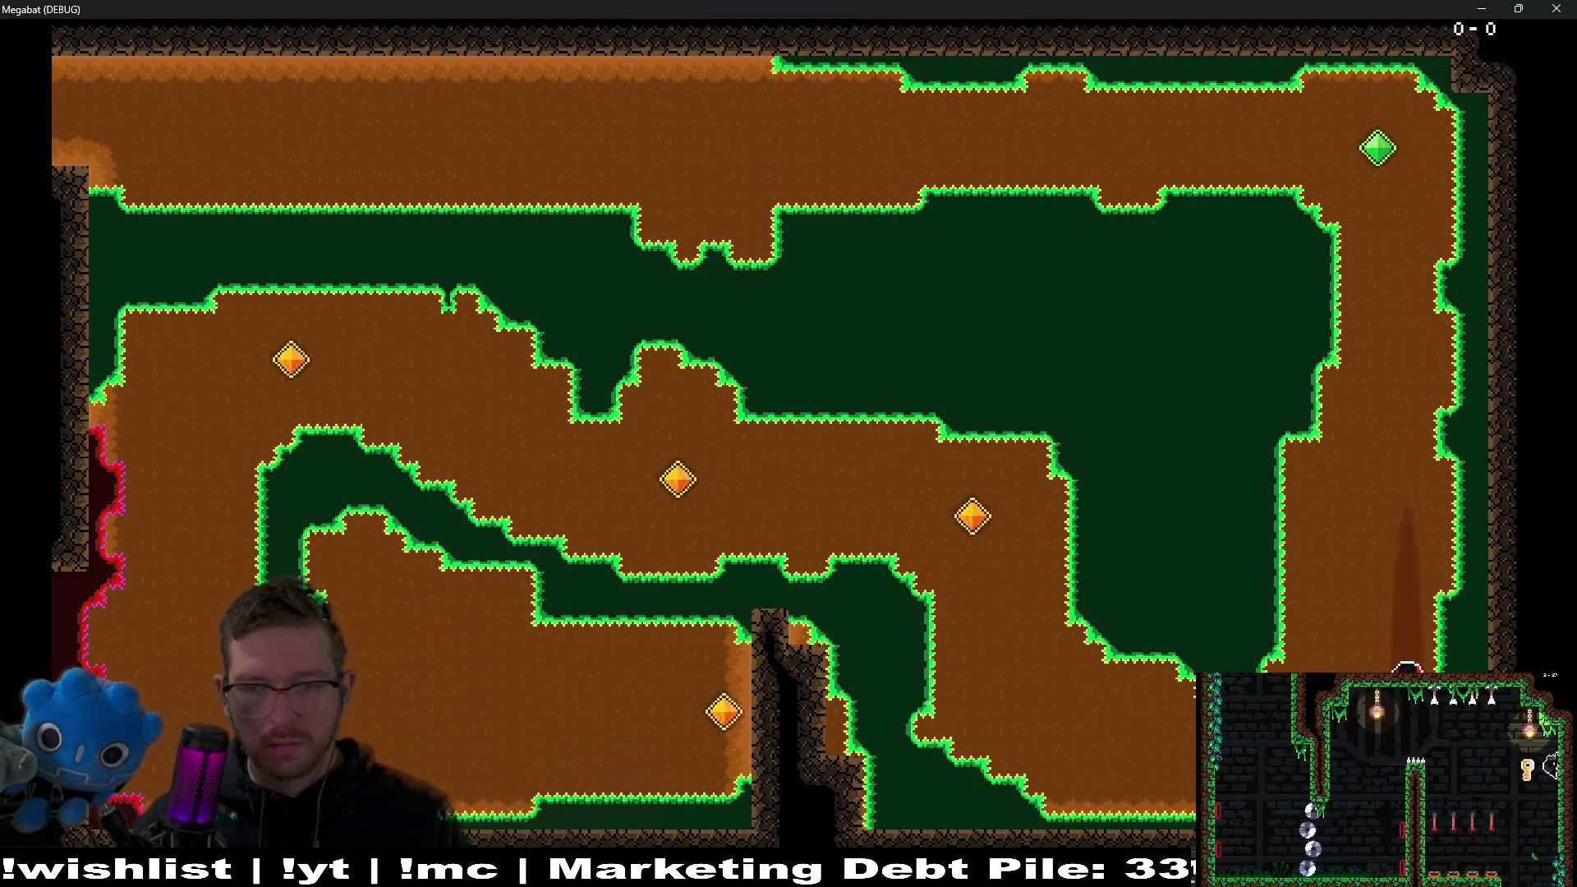
key("Up")
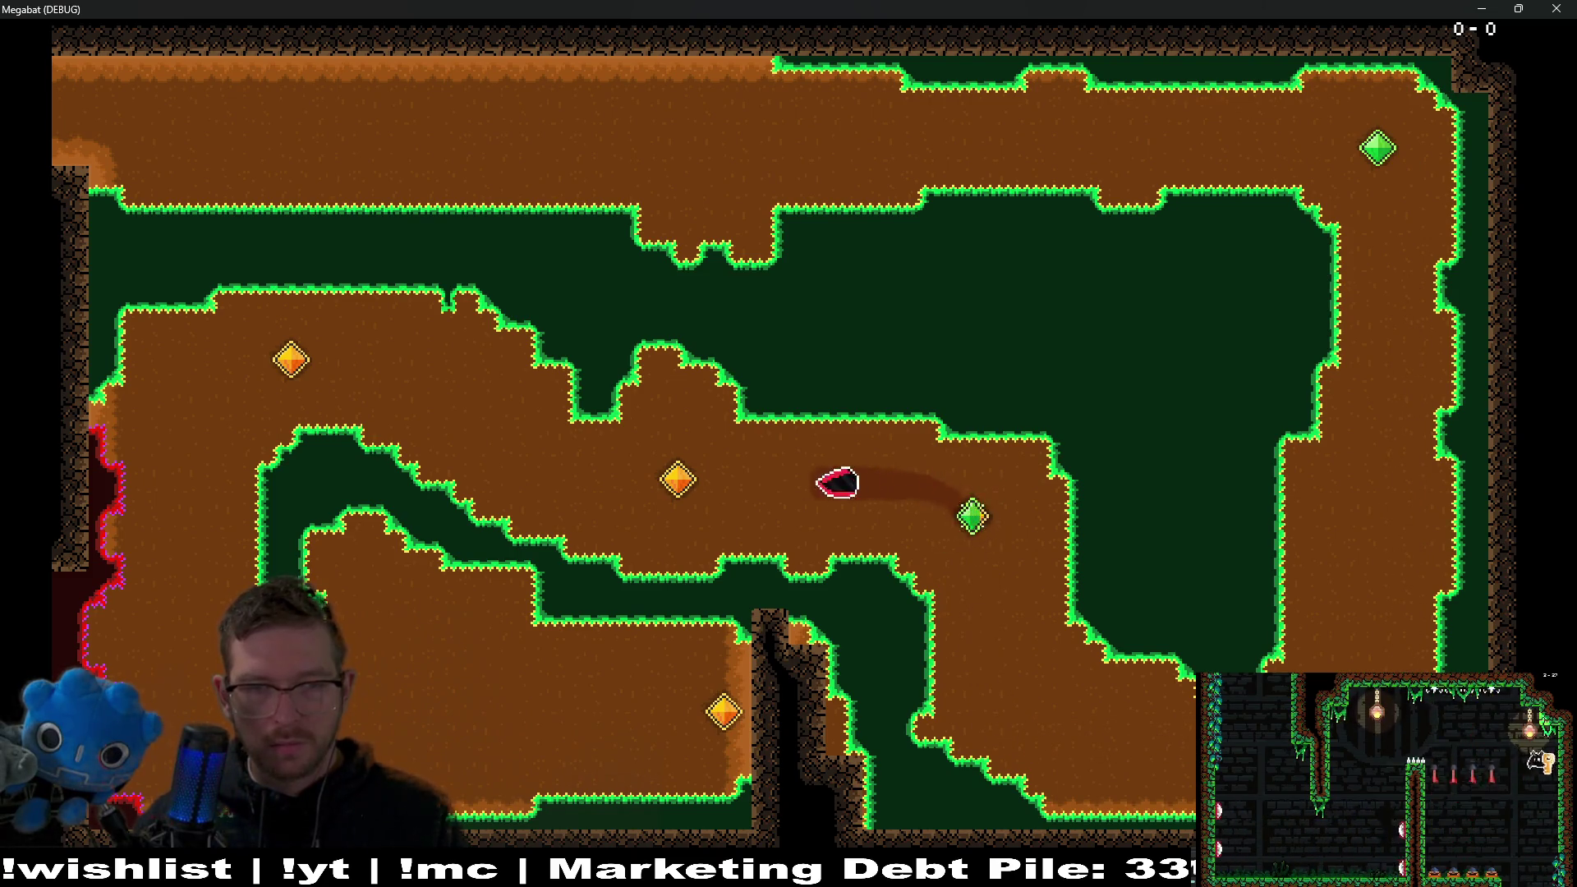
key("Up")
key("Left")
key("Down")
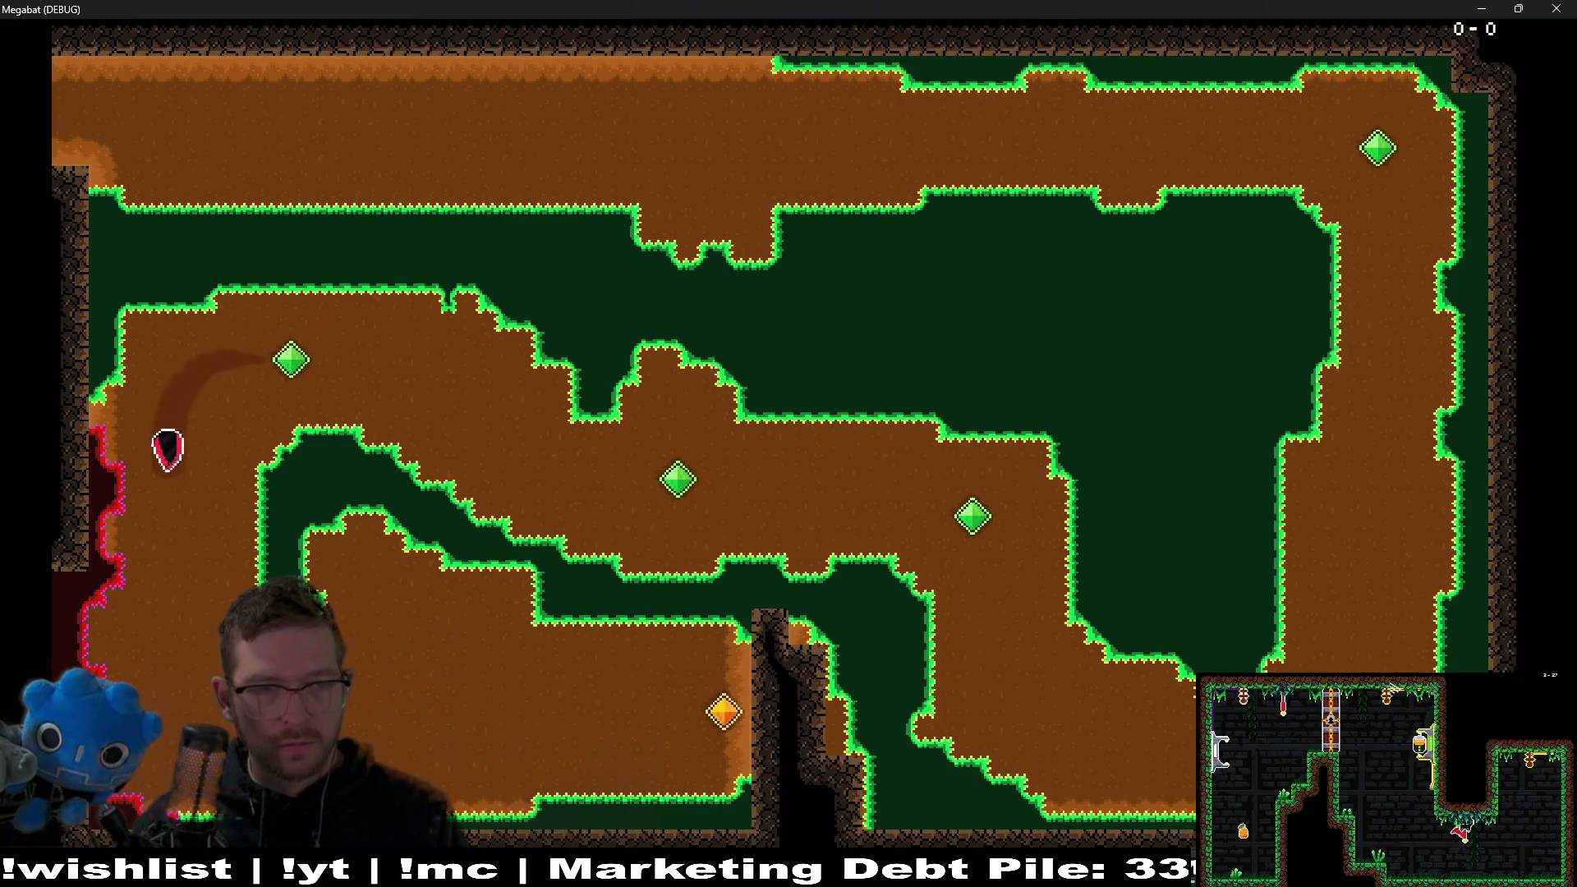
key("Up")
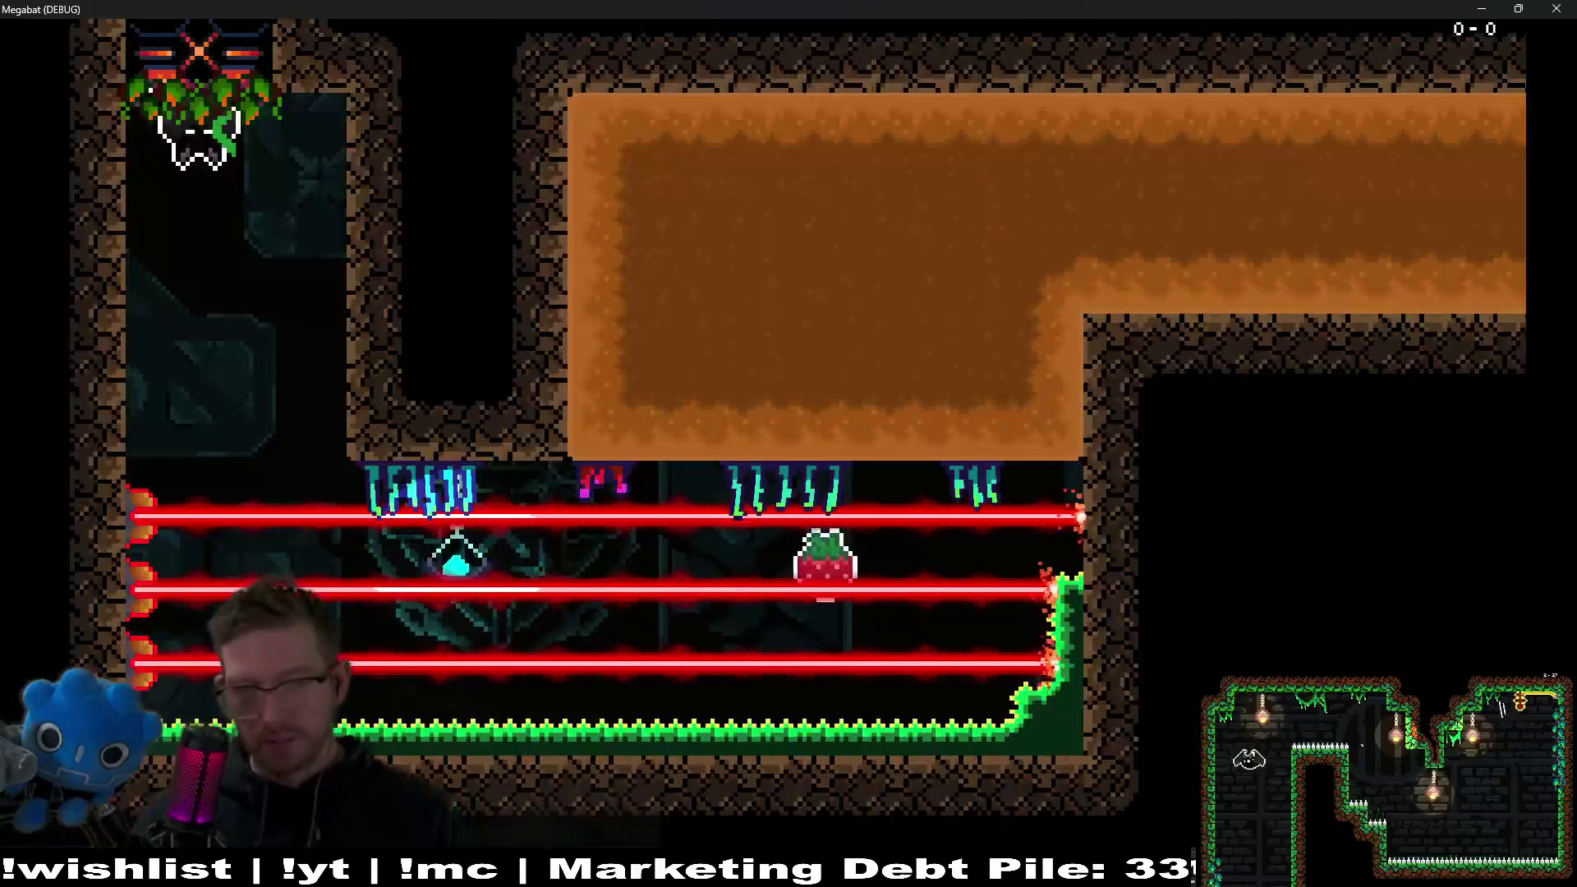
After respawning, grab the strawberry, top gem and left gems again, then close the game.
key("Right")
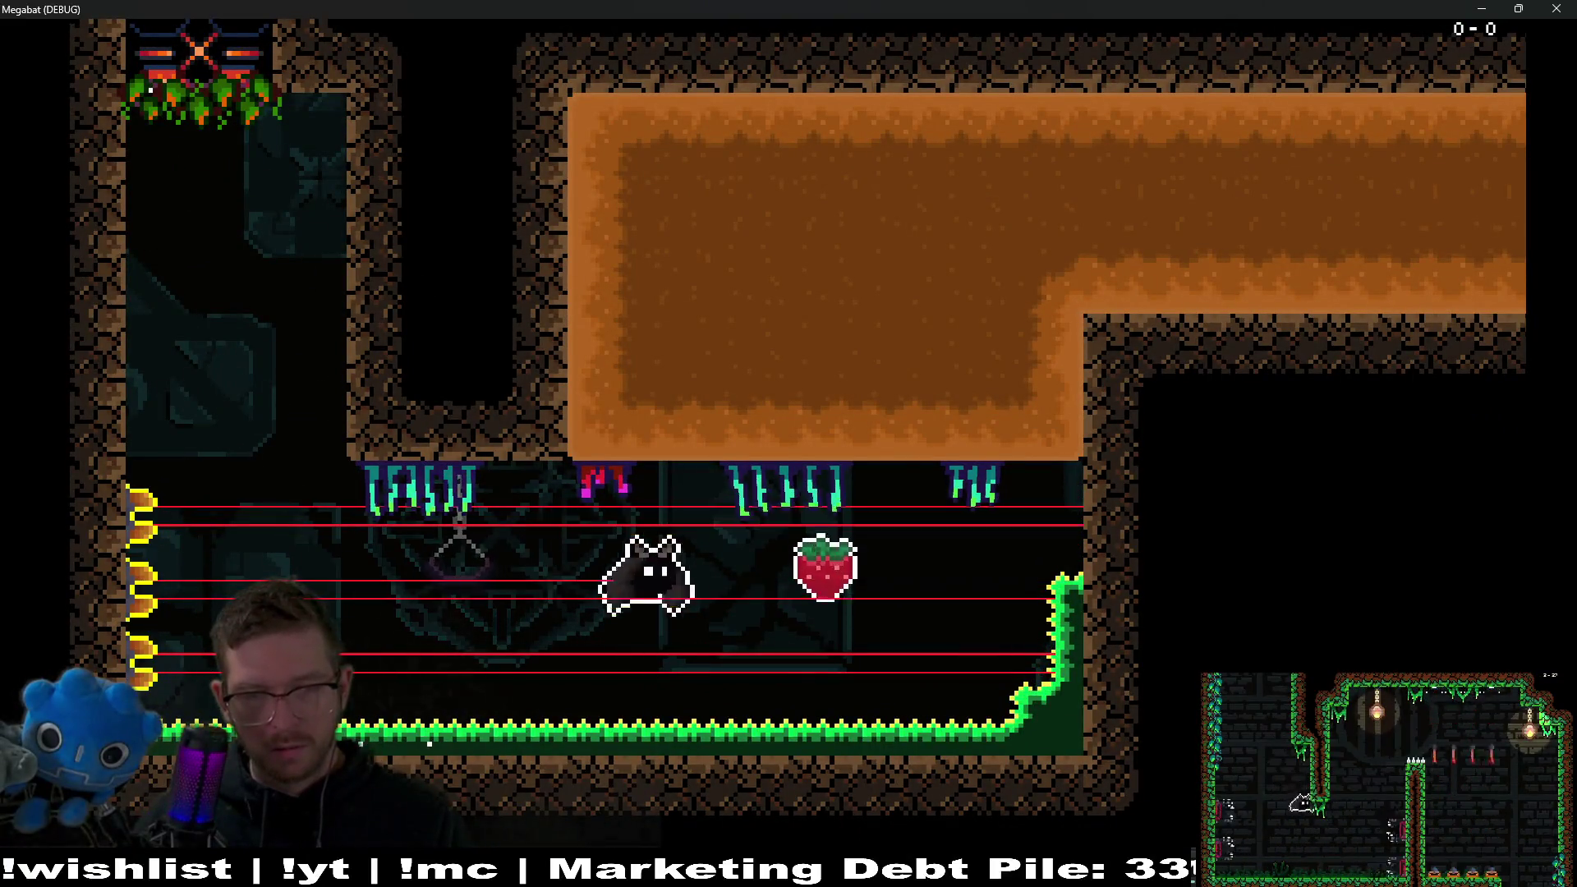
key("Up")
key("Right")
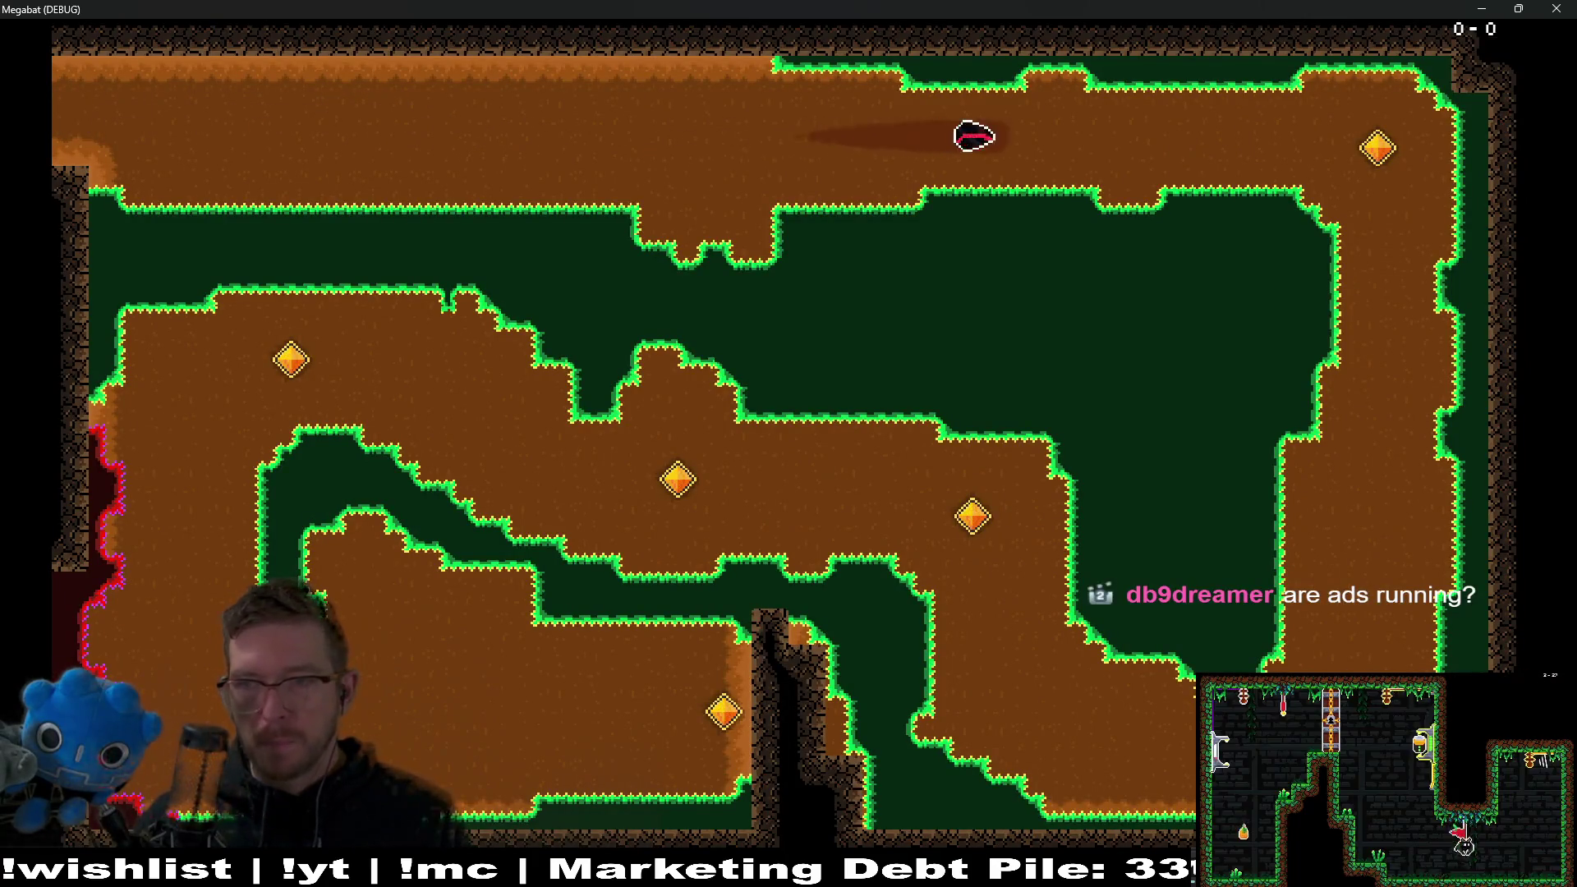
key("Down")
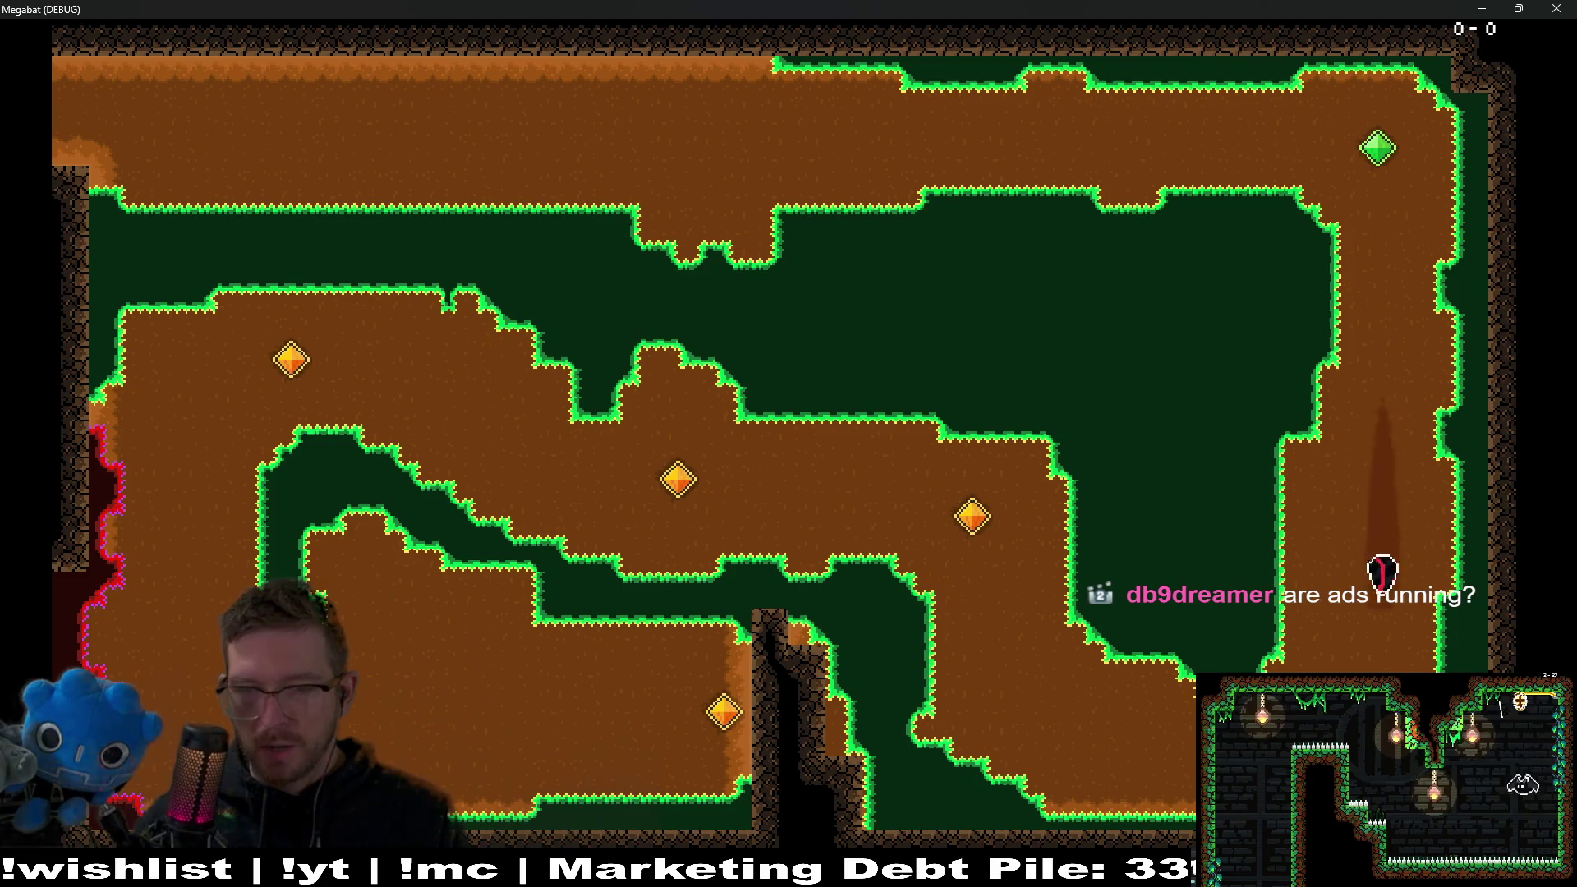
key("Up")
key("Left")
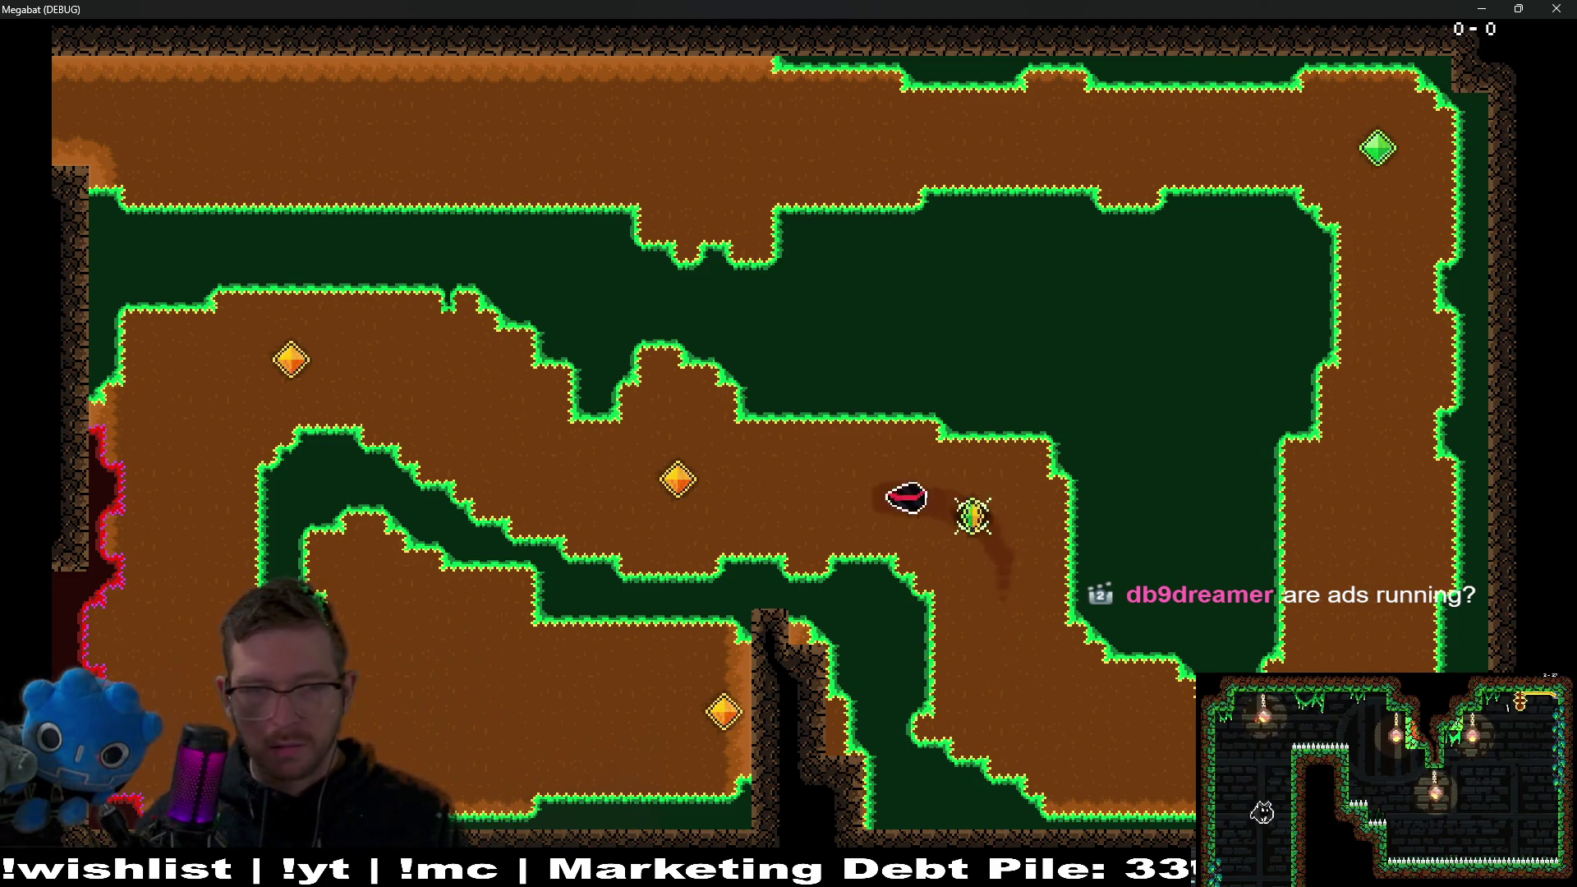
key("Down")
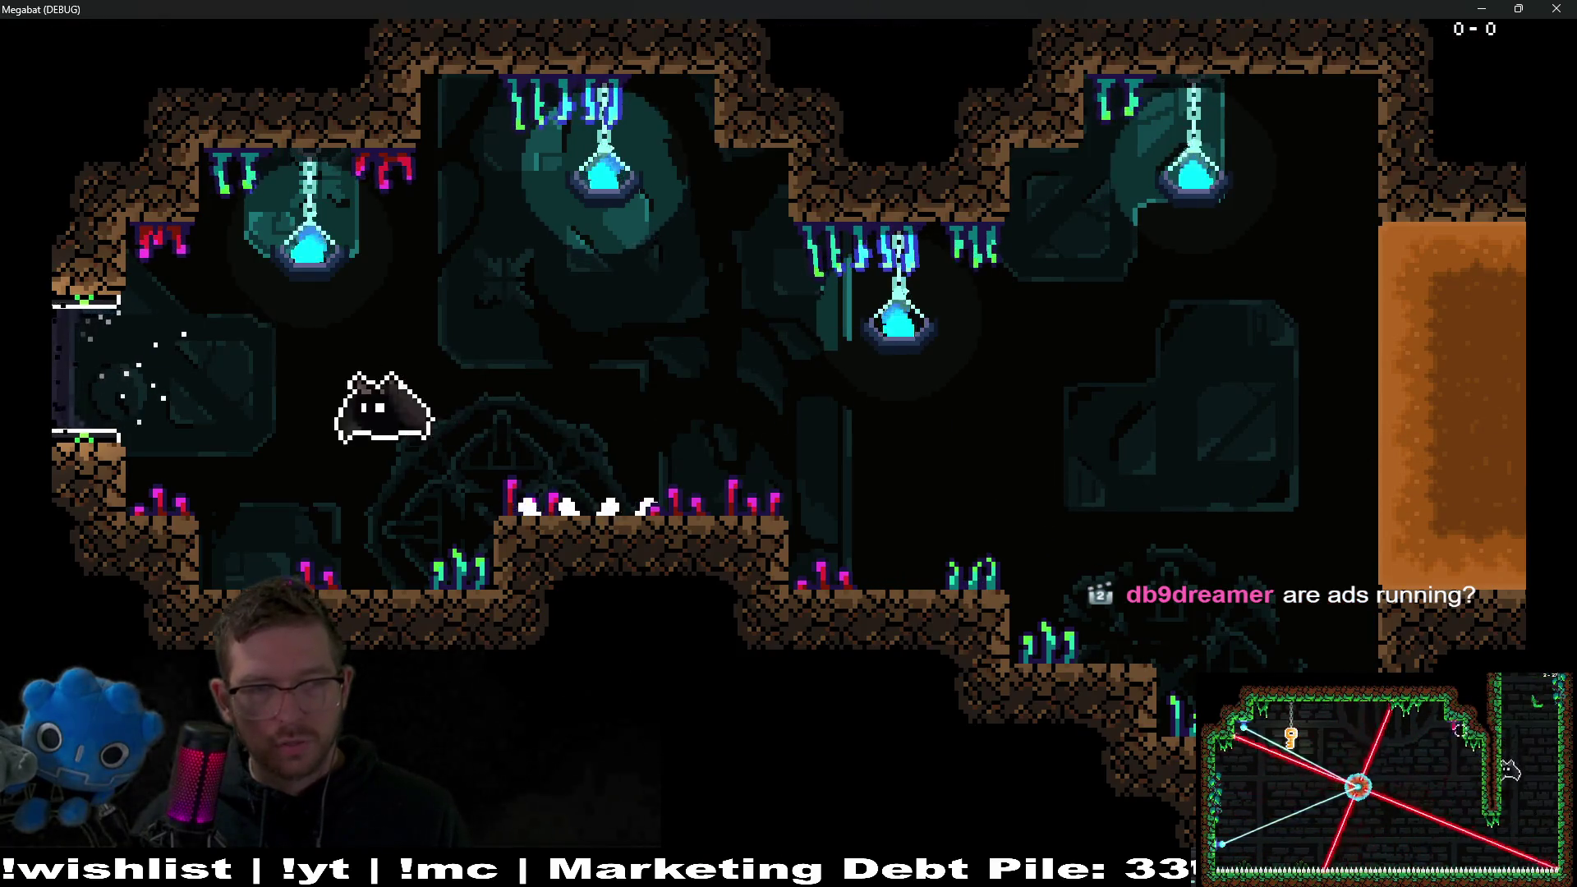
left_click(1558, 10)
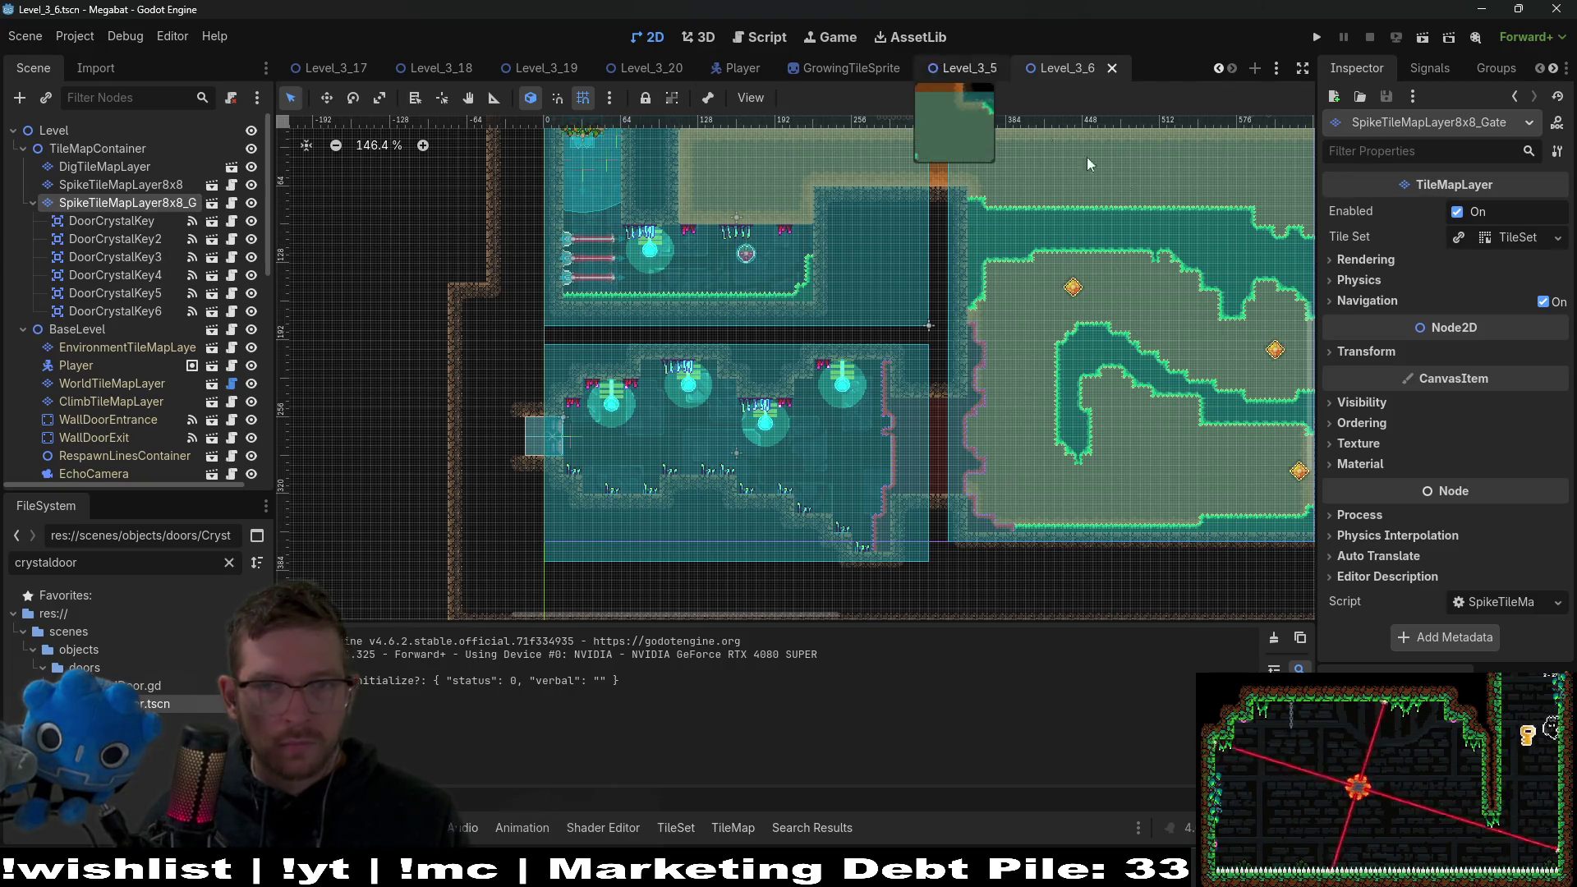
Quick-open Level_3_7.tscn via a 'level_37' search and pan to its upper rooms.
key("alt+shift+o")
type("level_")
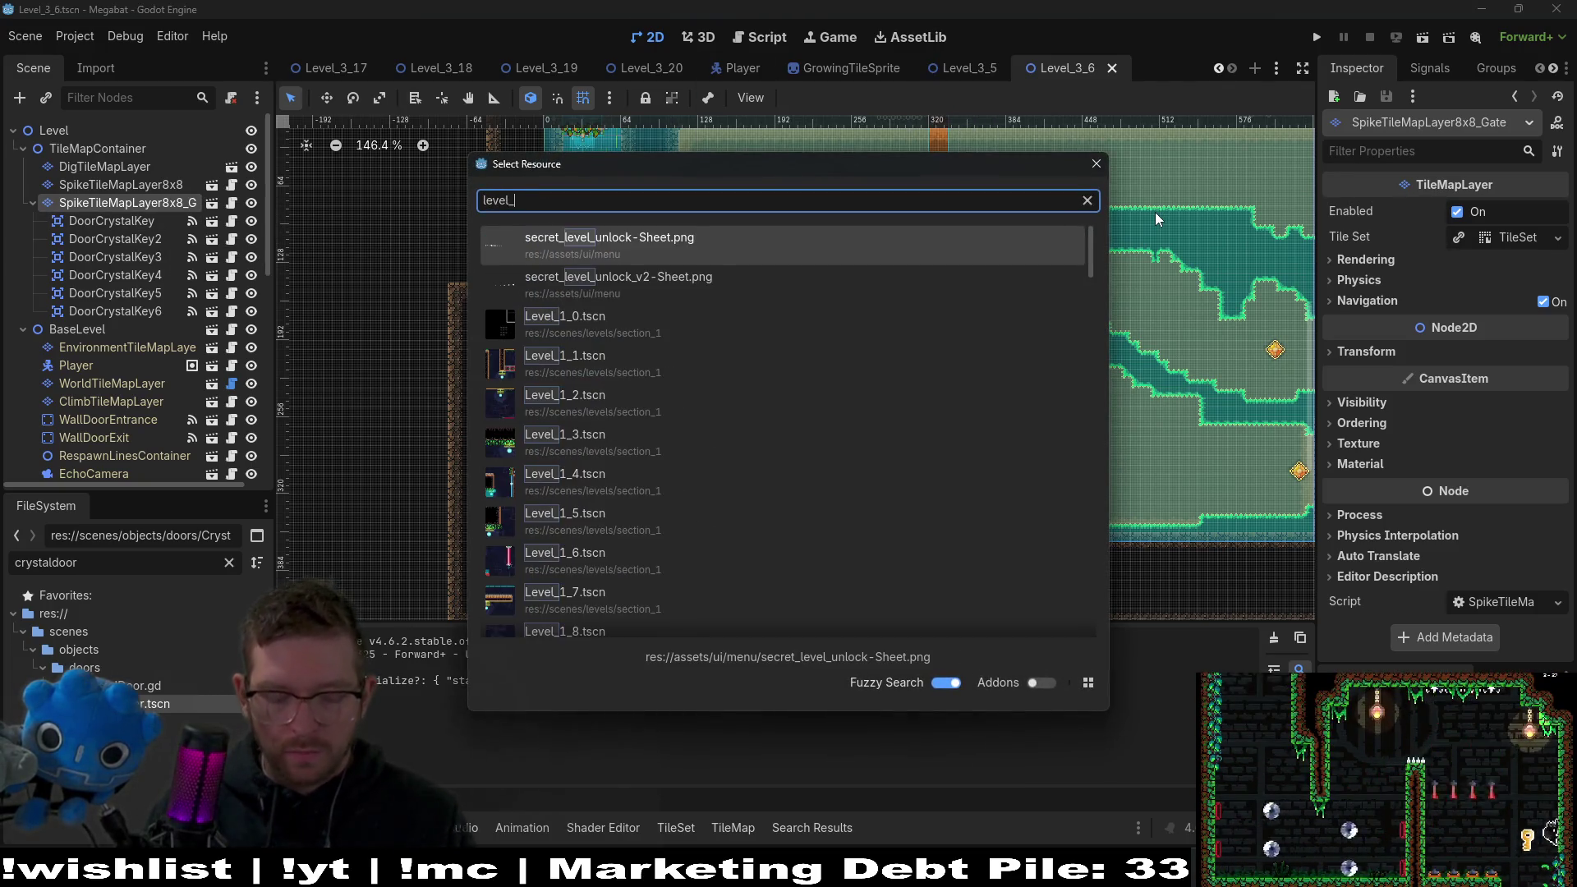
type("3")
type("7")
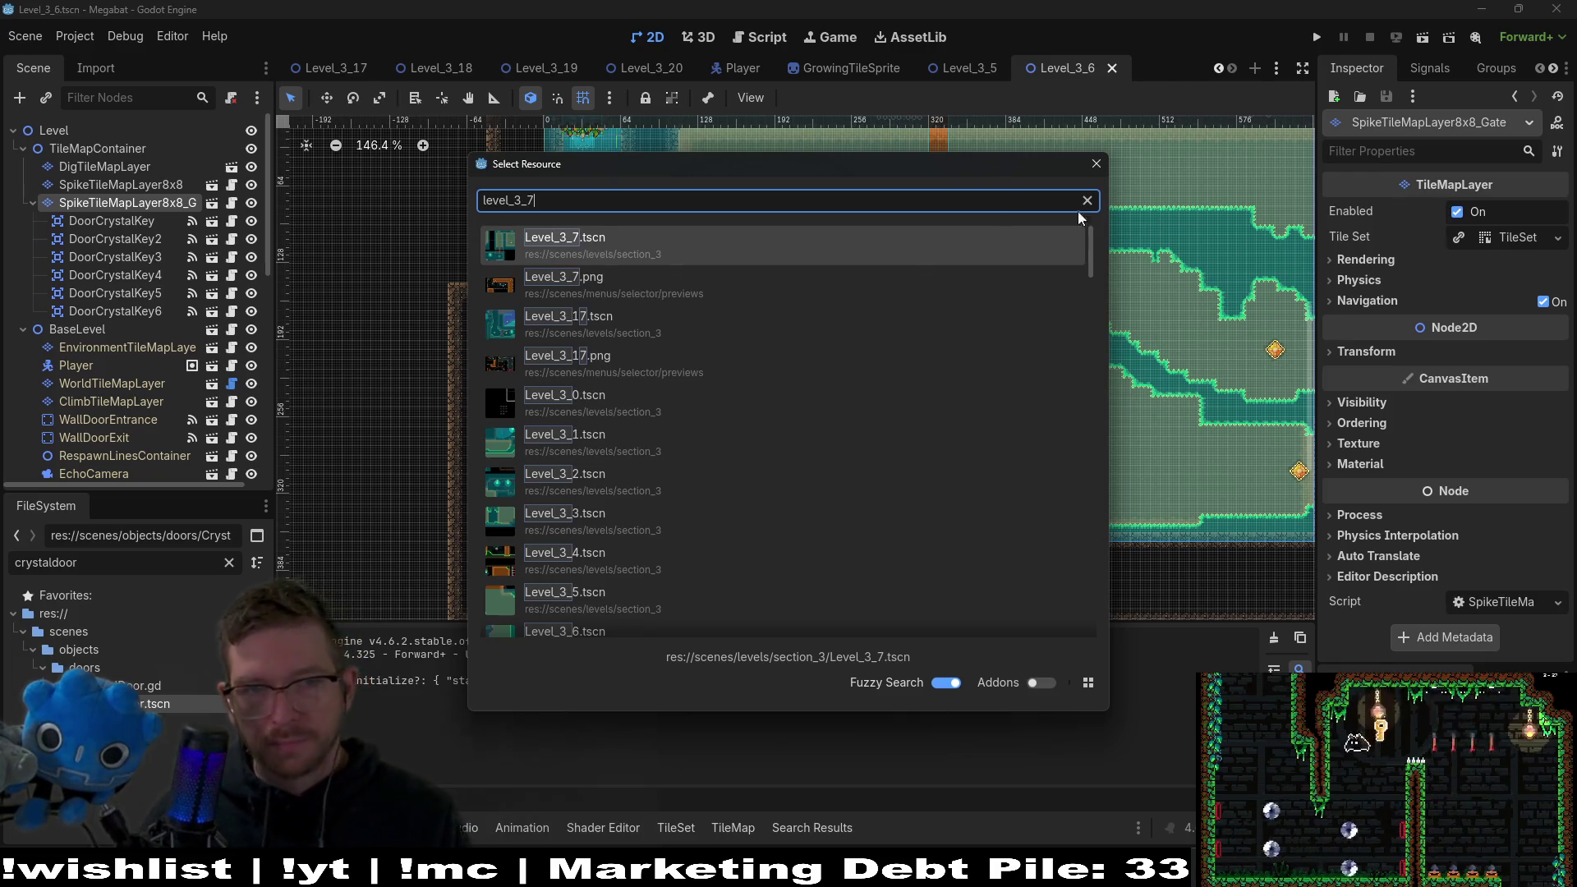
double_click(718, 260)
scroll(872, 430, "down", 3)
scroll(961, 328, "left", 4)
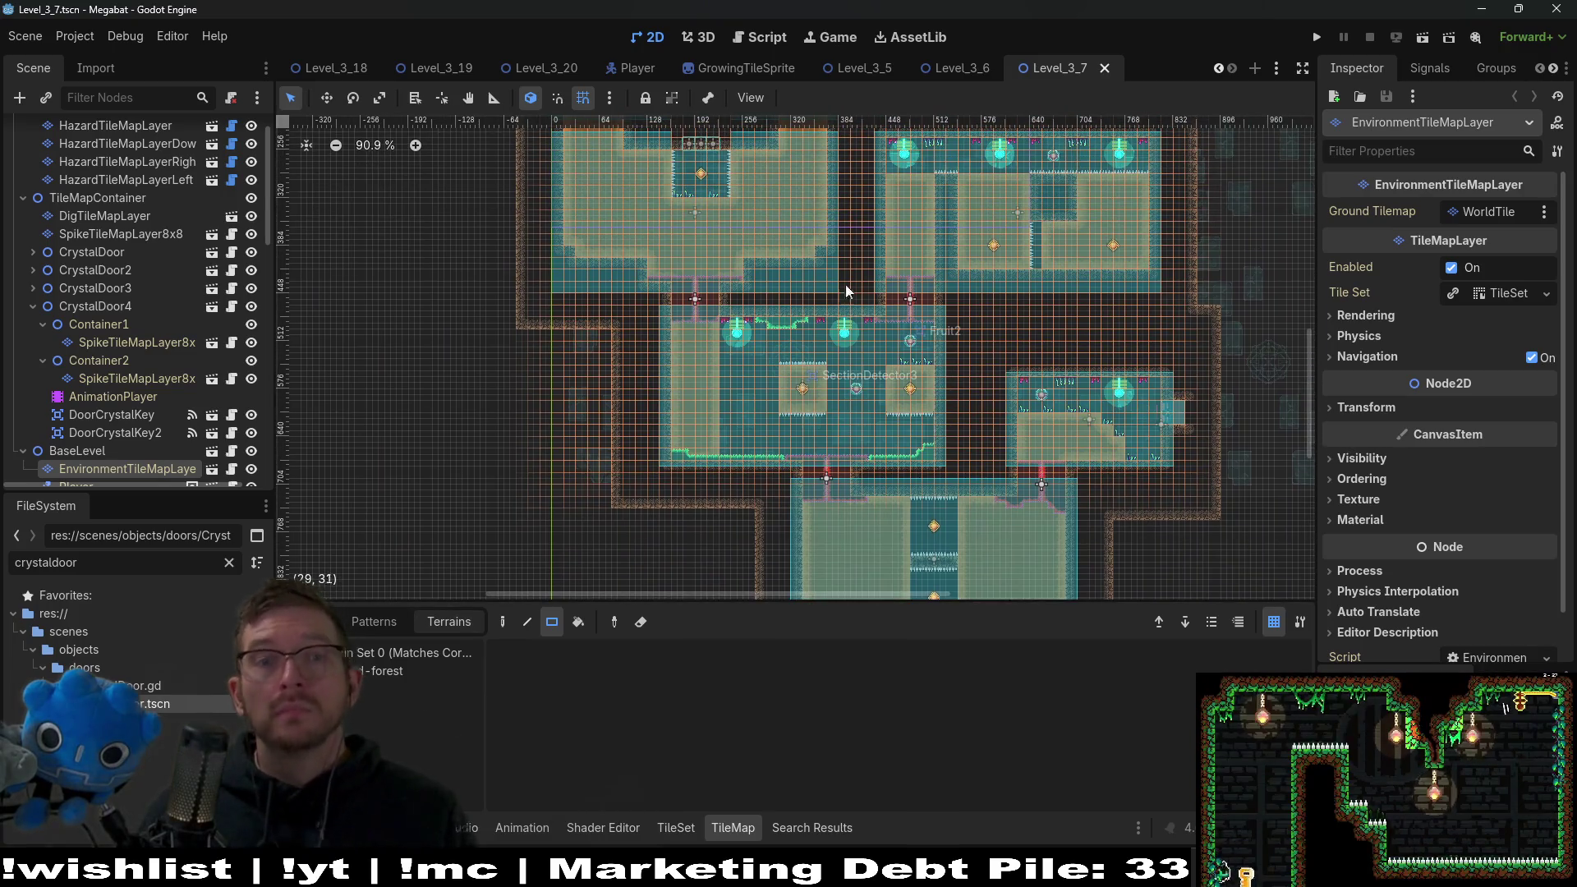
scroll(824, 337, "up", 2)
left_click_drag(757, 265, 774, 361)
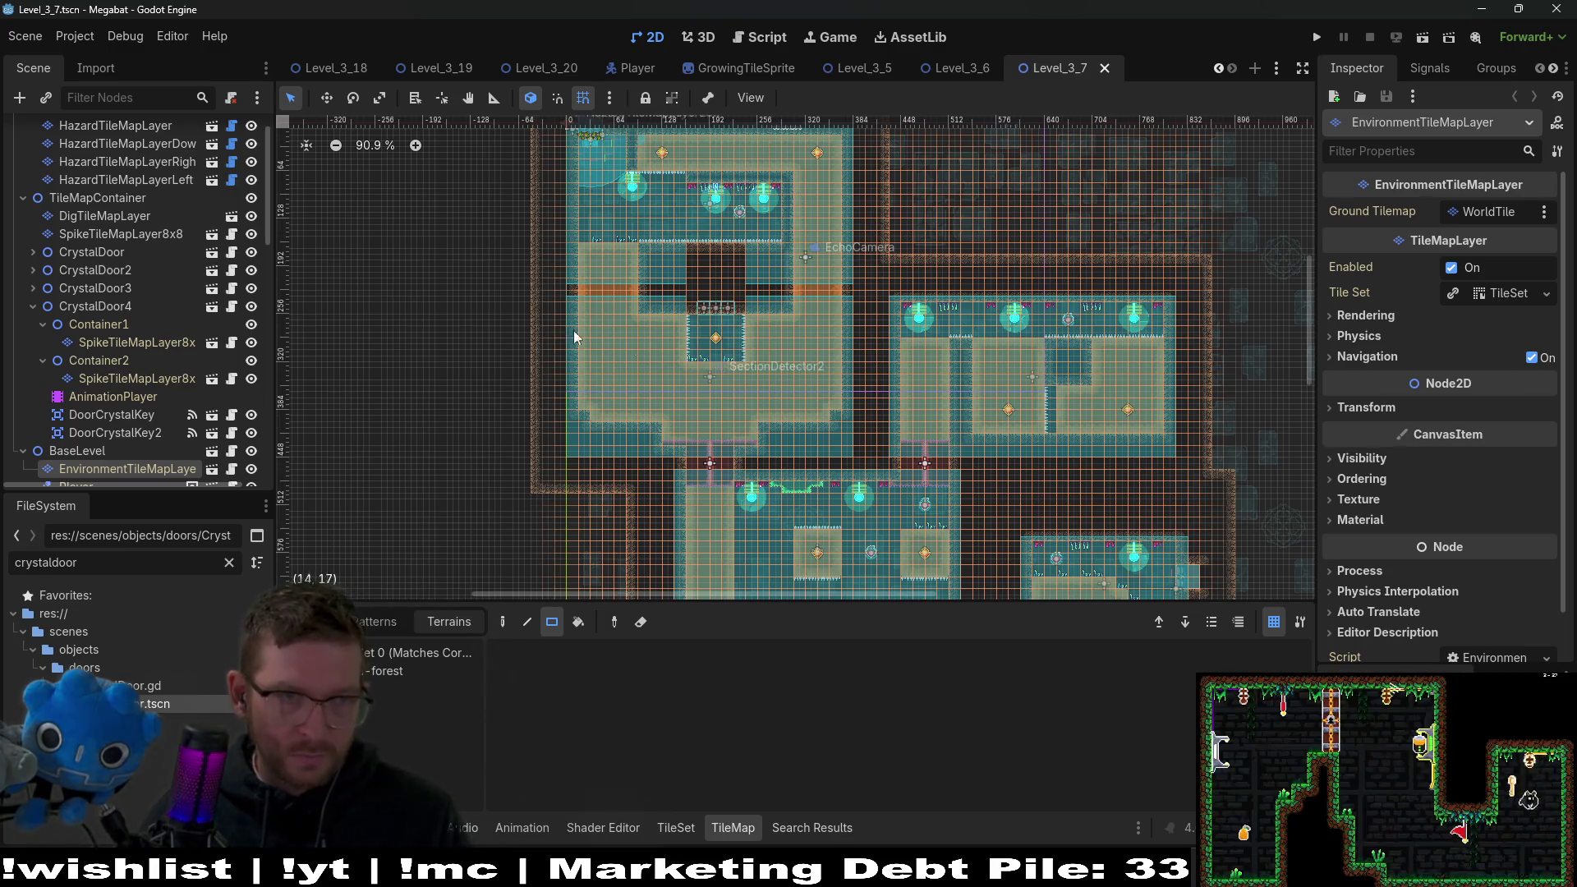
Choose TileMapContainer as the parent for a new child scene instance.
left_click(144, 419)
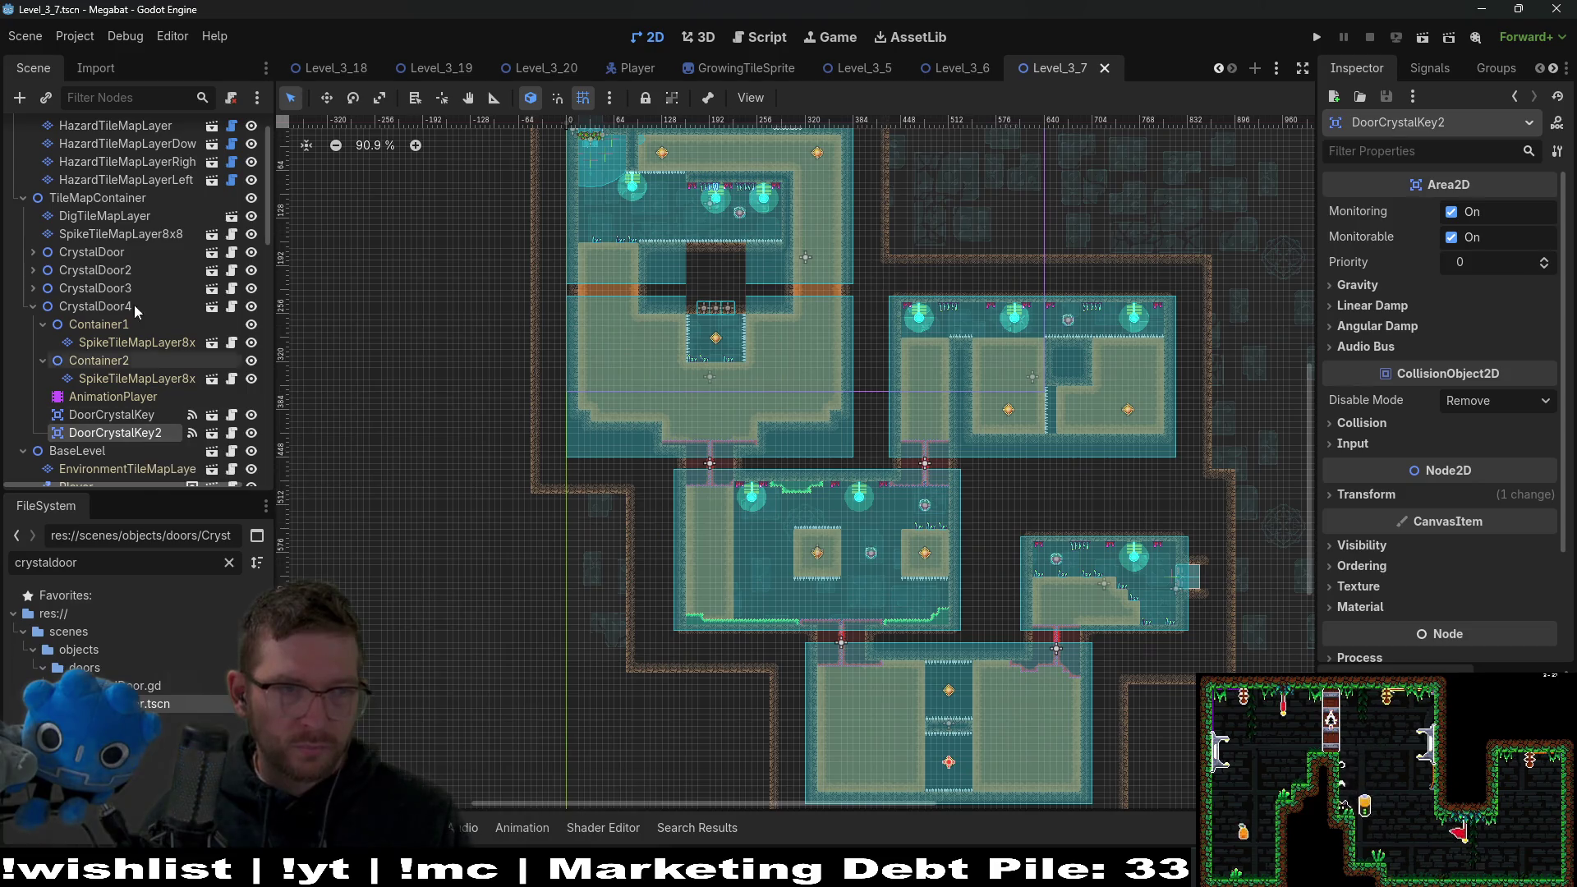
scroll(132, 280, "up", 2)
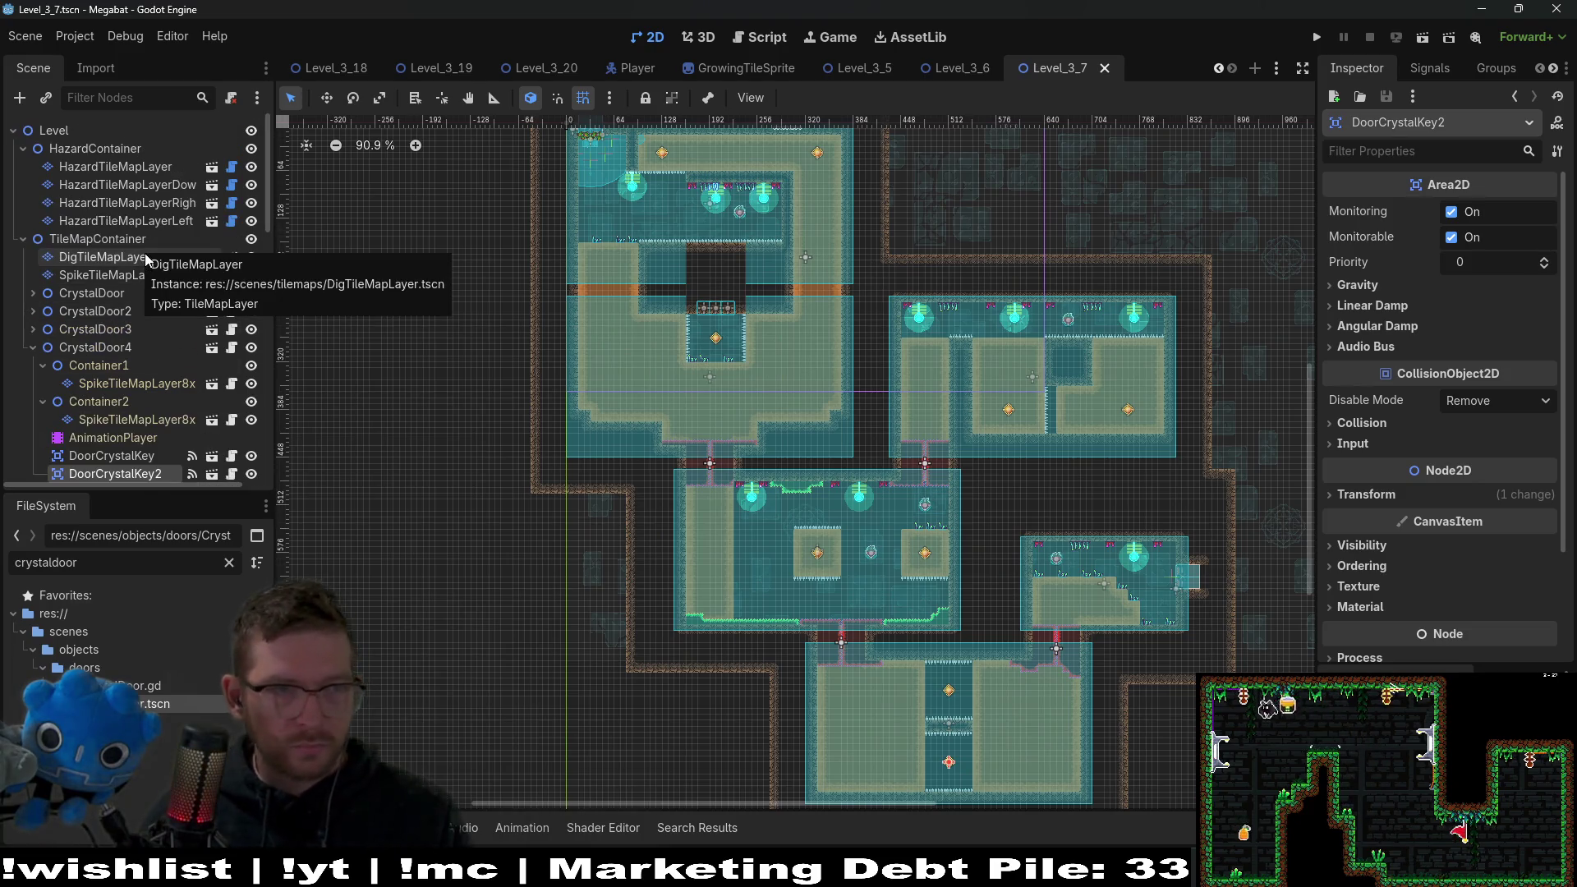
left_click(149, 245)
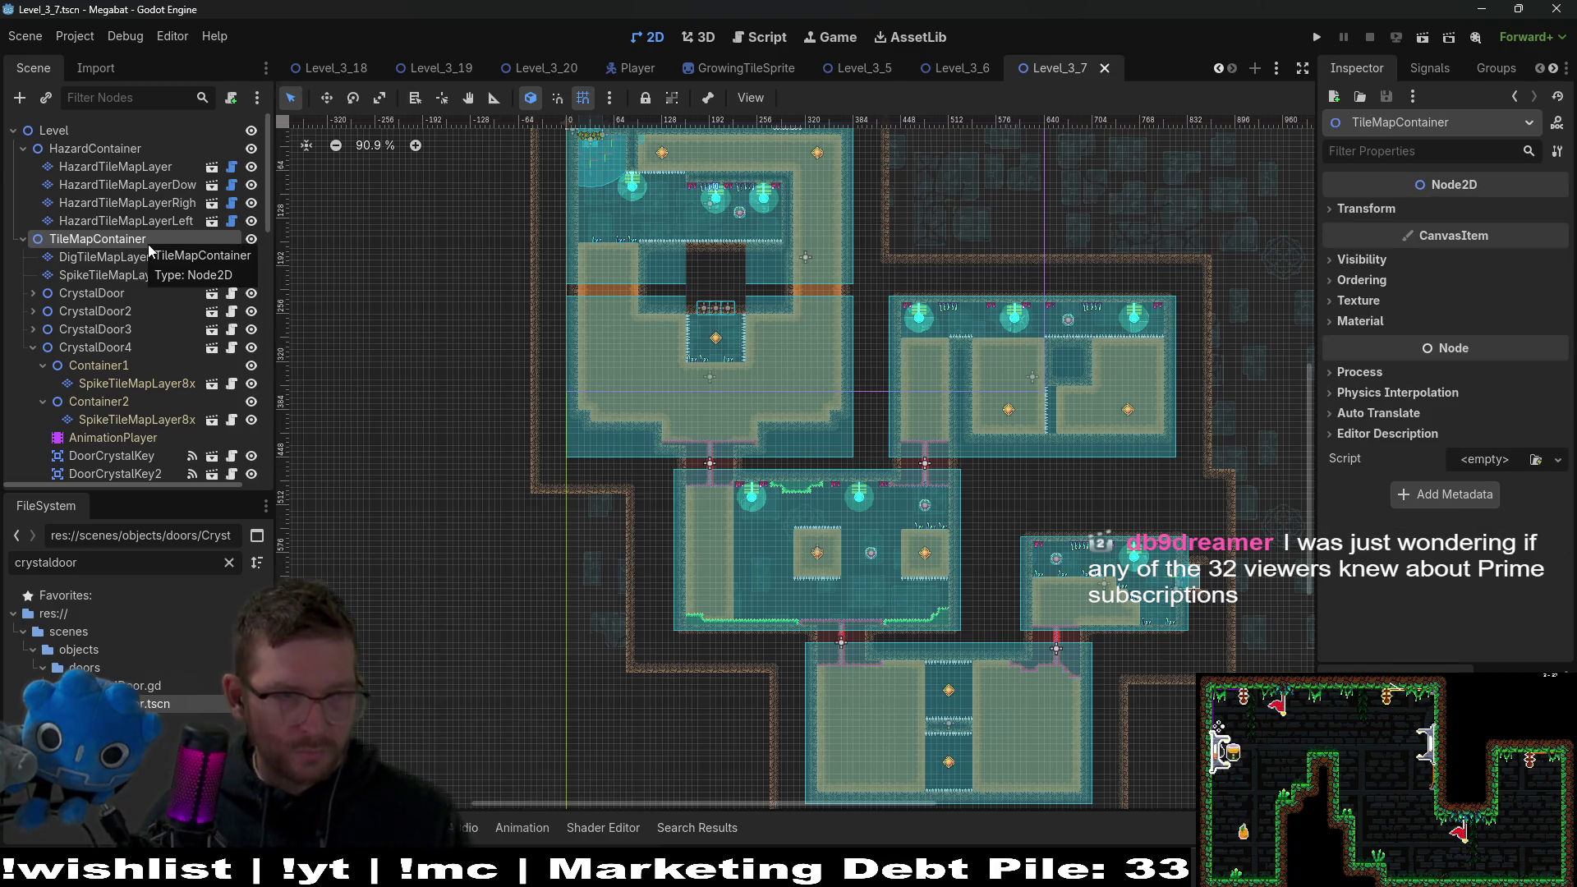
key("ctrl+shift+a")
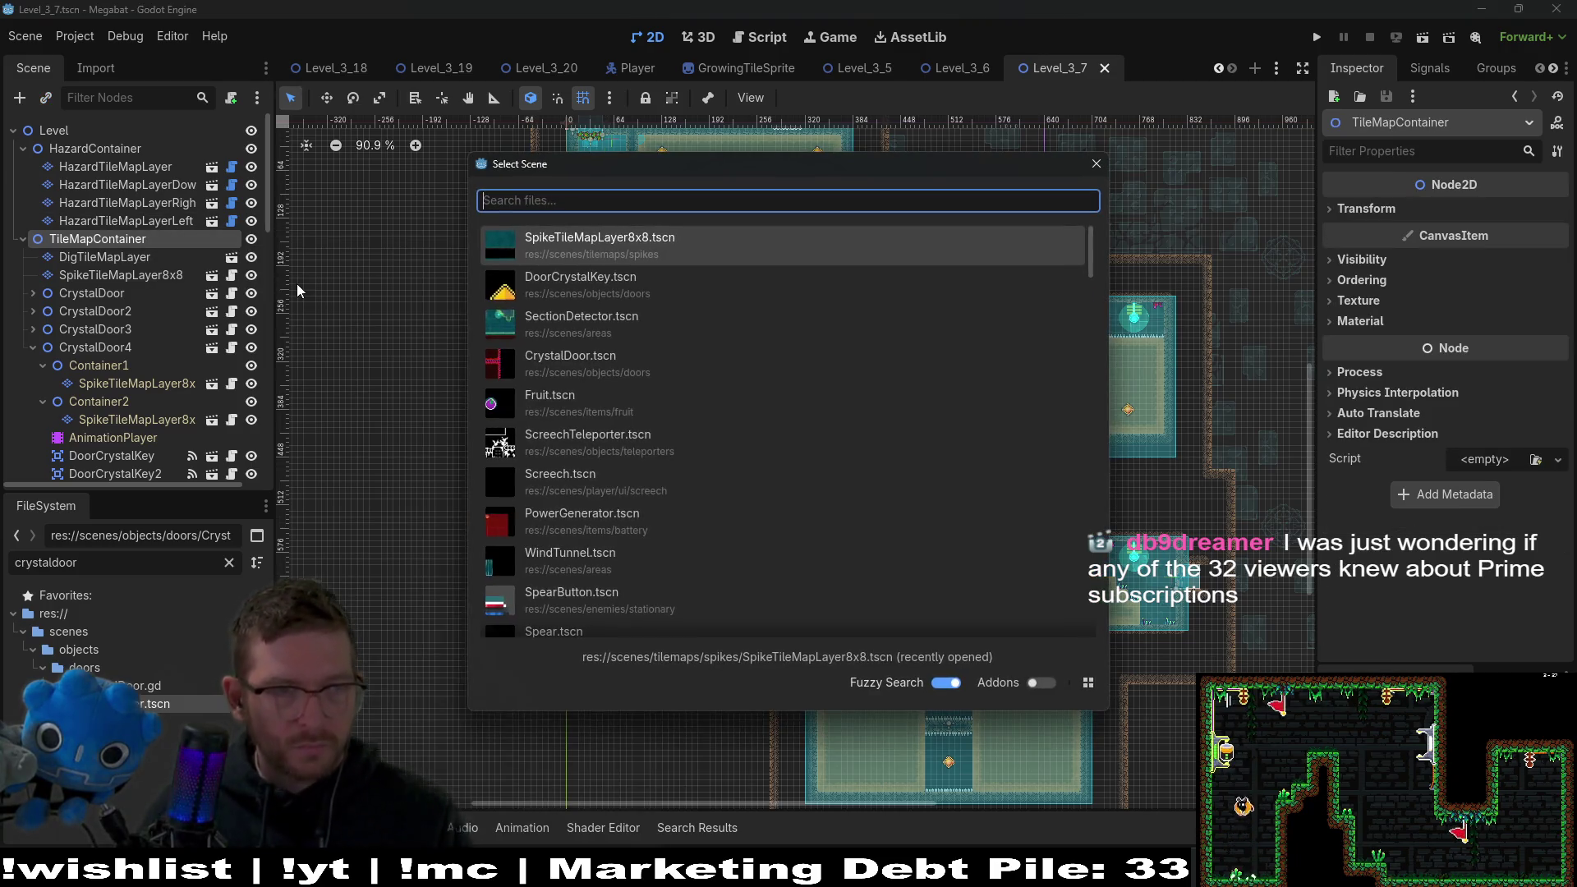
Add a spike tilemap layer under SpikeTileMapLayer8x8 and duplicate it into four gate layers.
type("spiketilem")
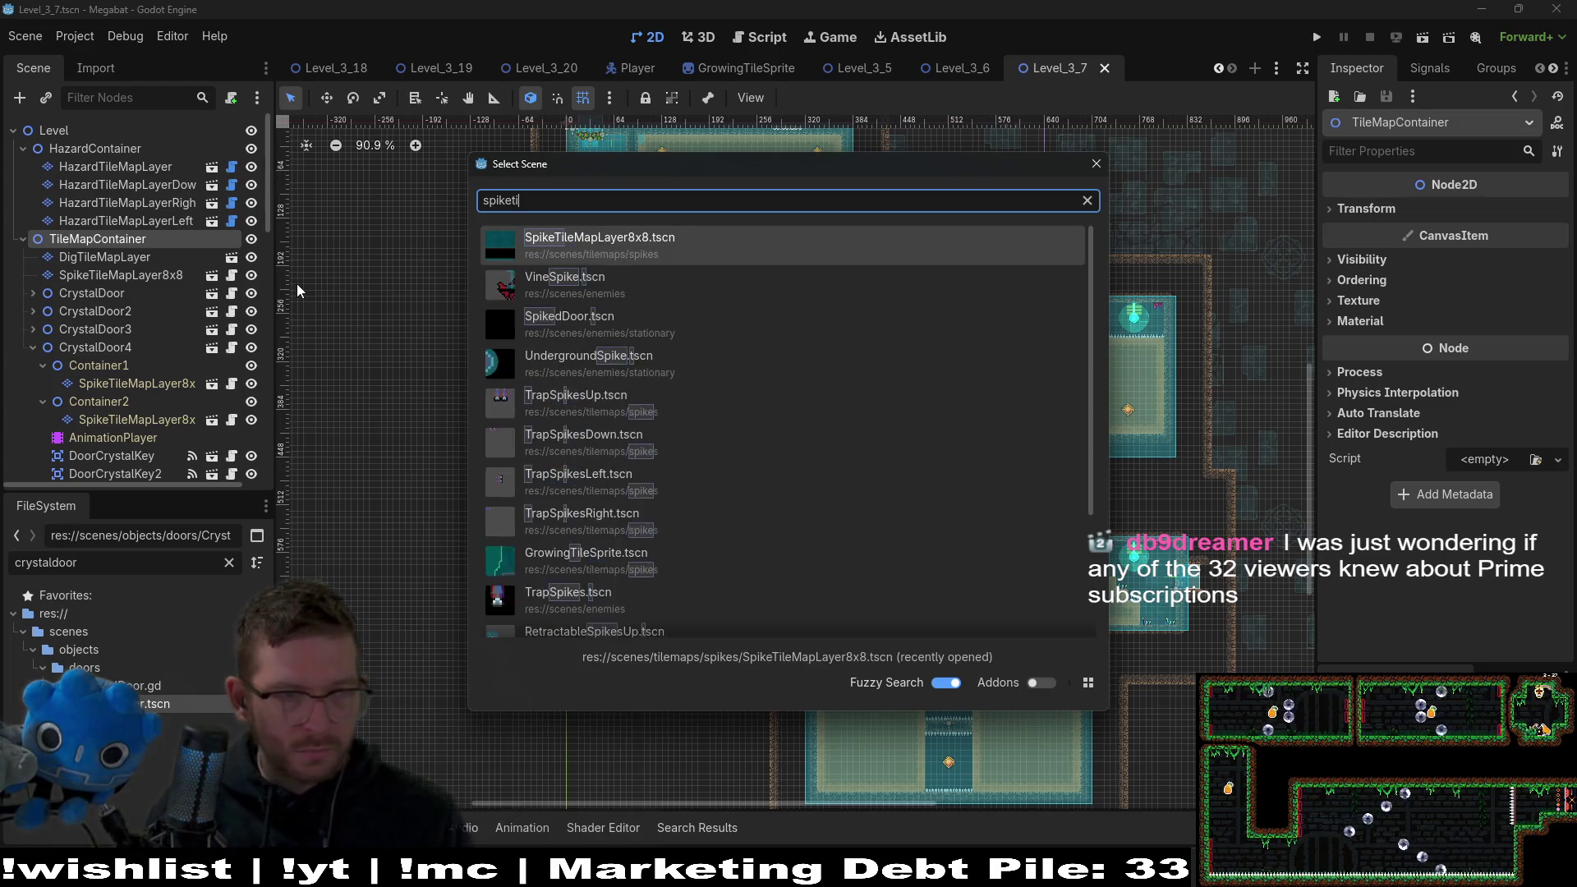
key("Return")
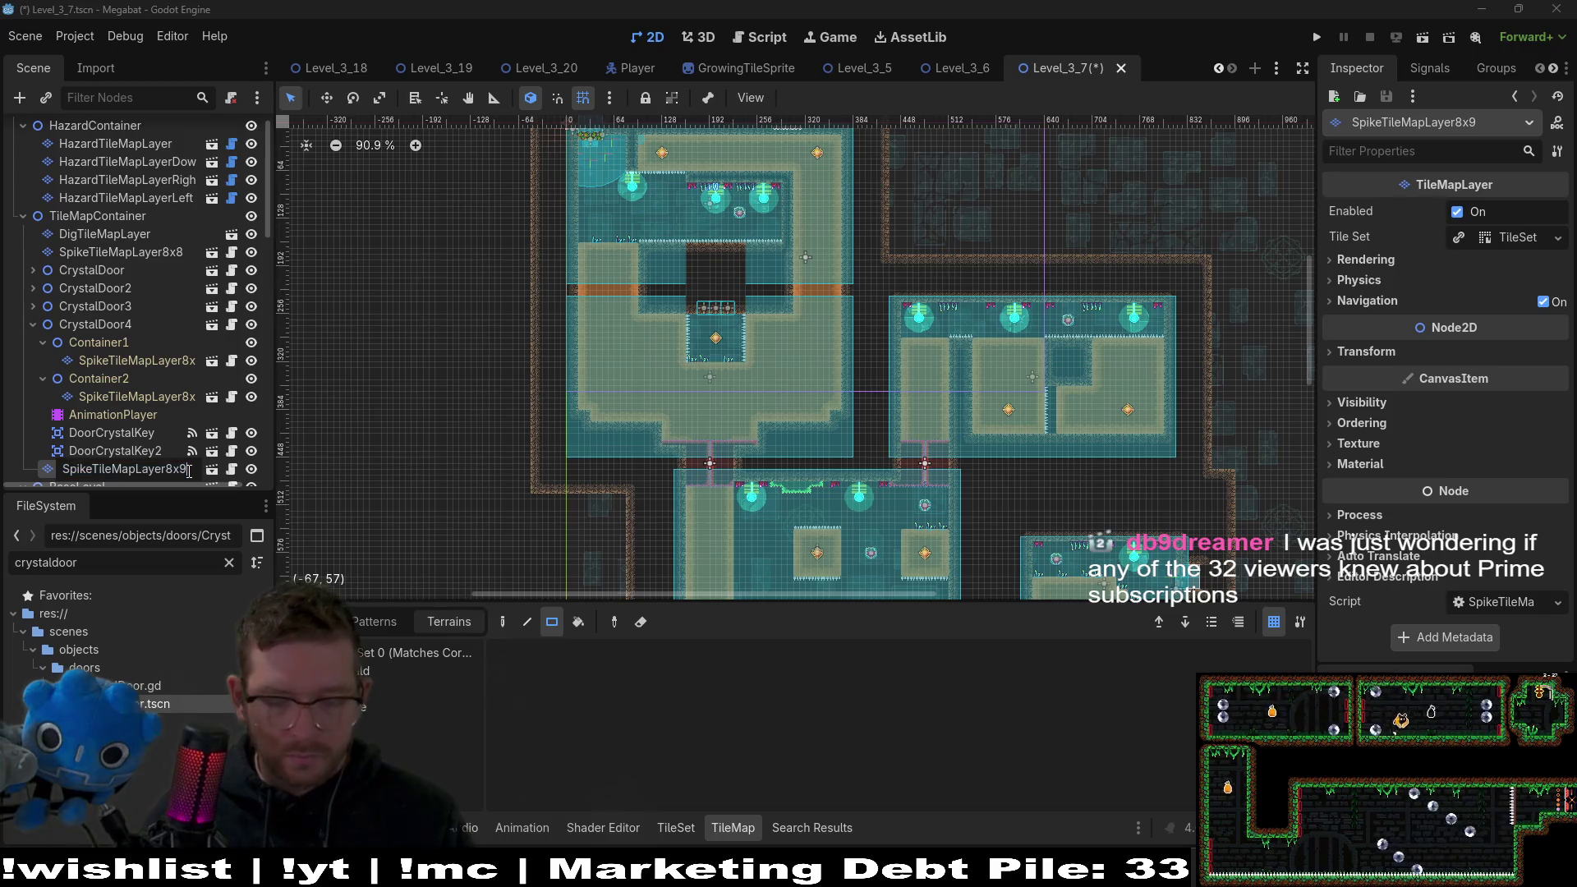
key("BackSpace")
type("8_Gate")
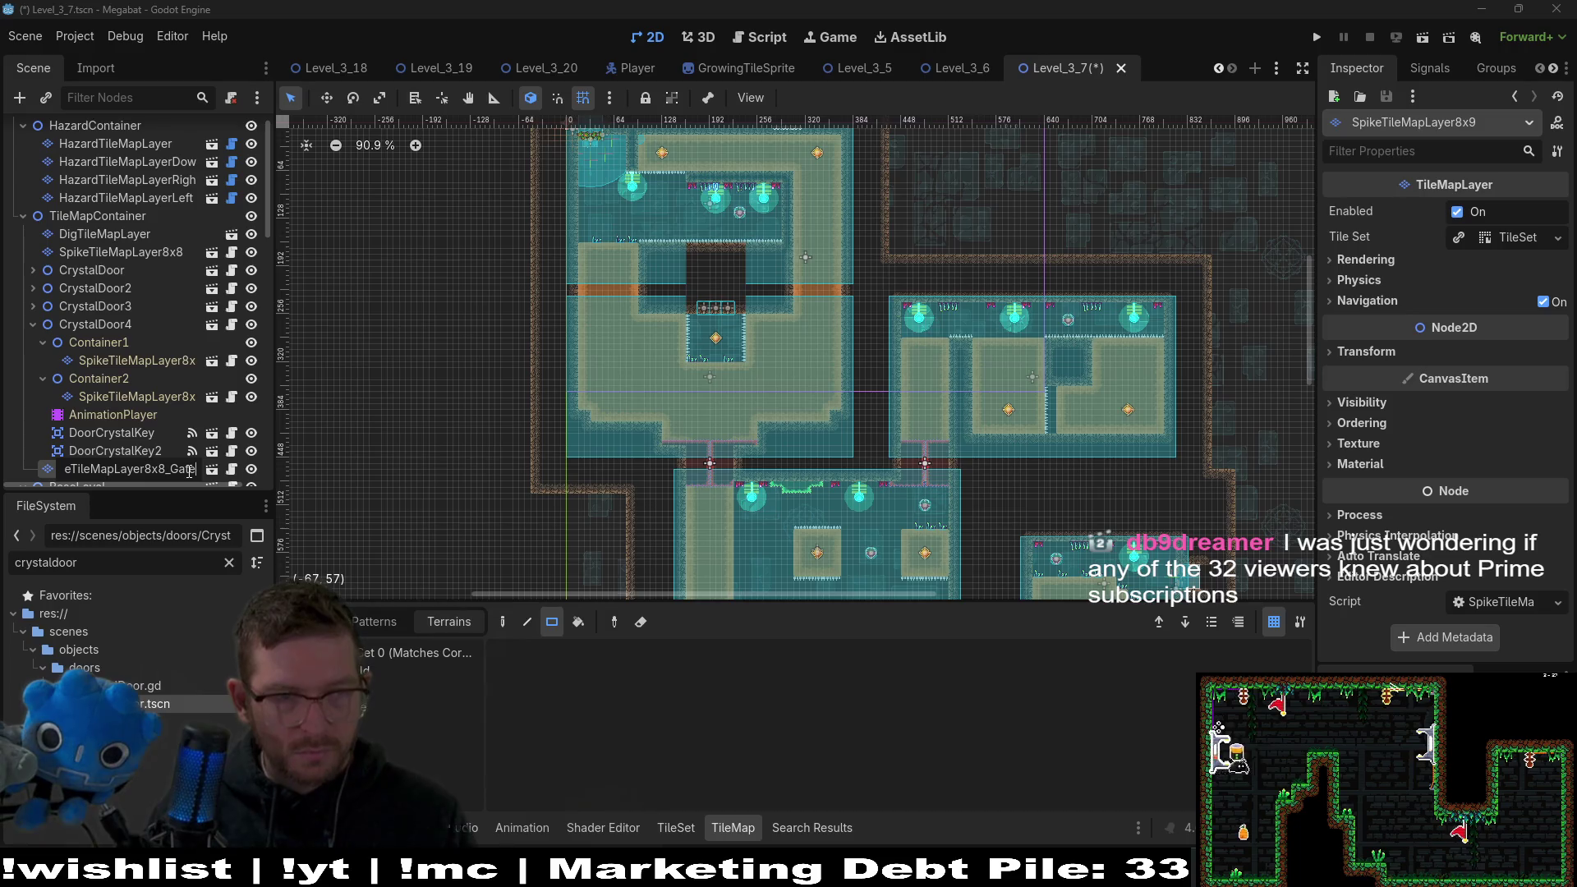
left_click_drag(189, 477, 137, 270)
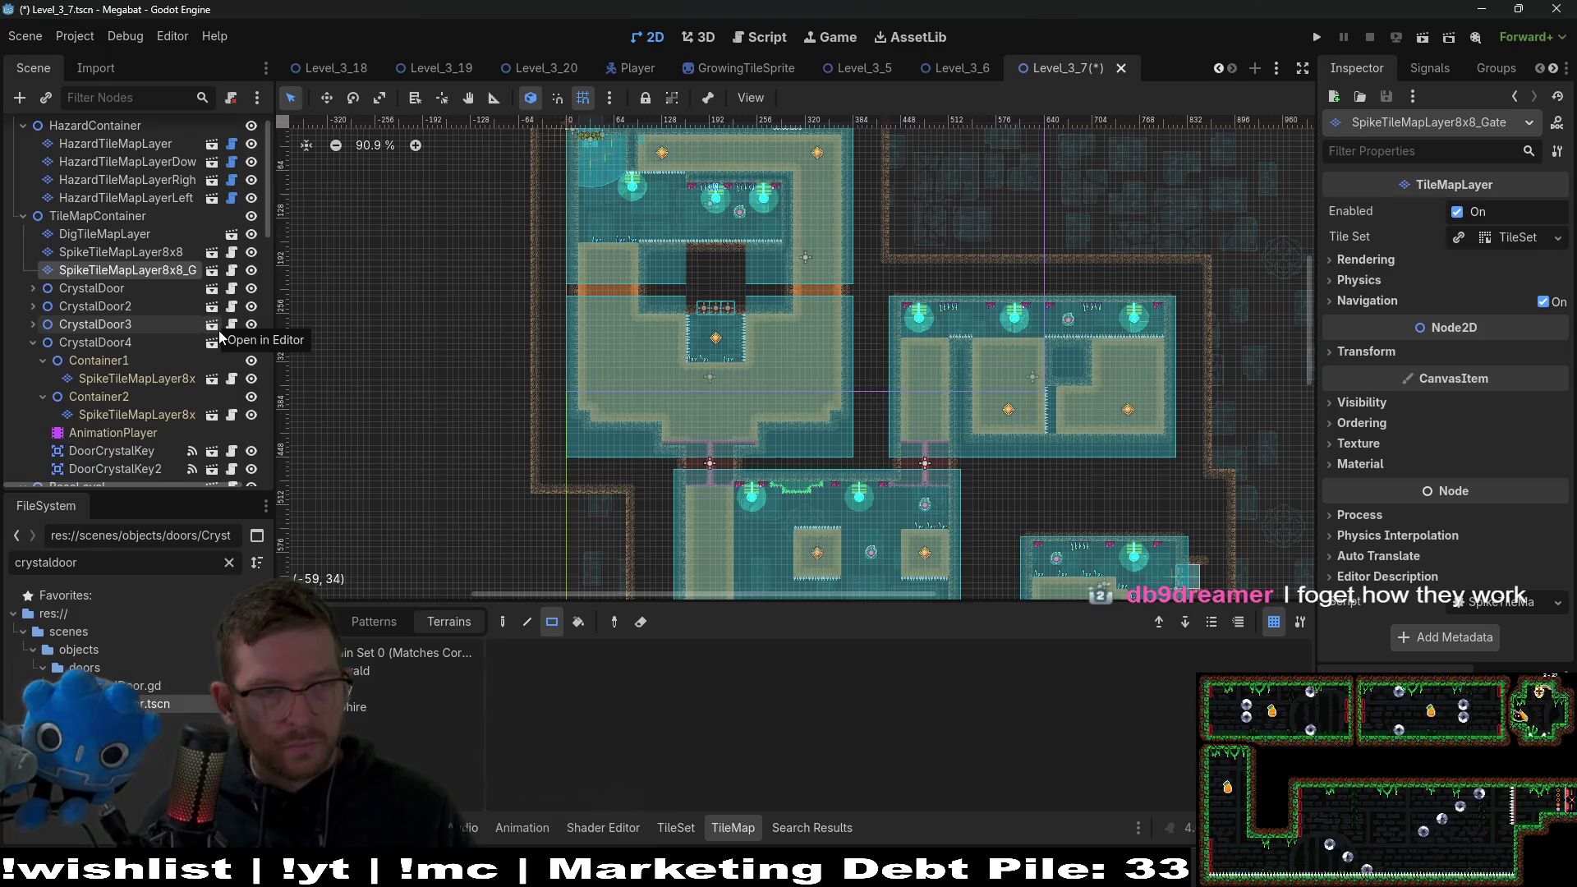
key("ctrl+d")
key("ctrl+d")
key("ctrl+d")
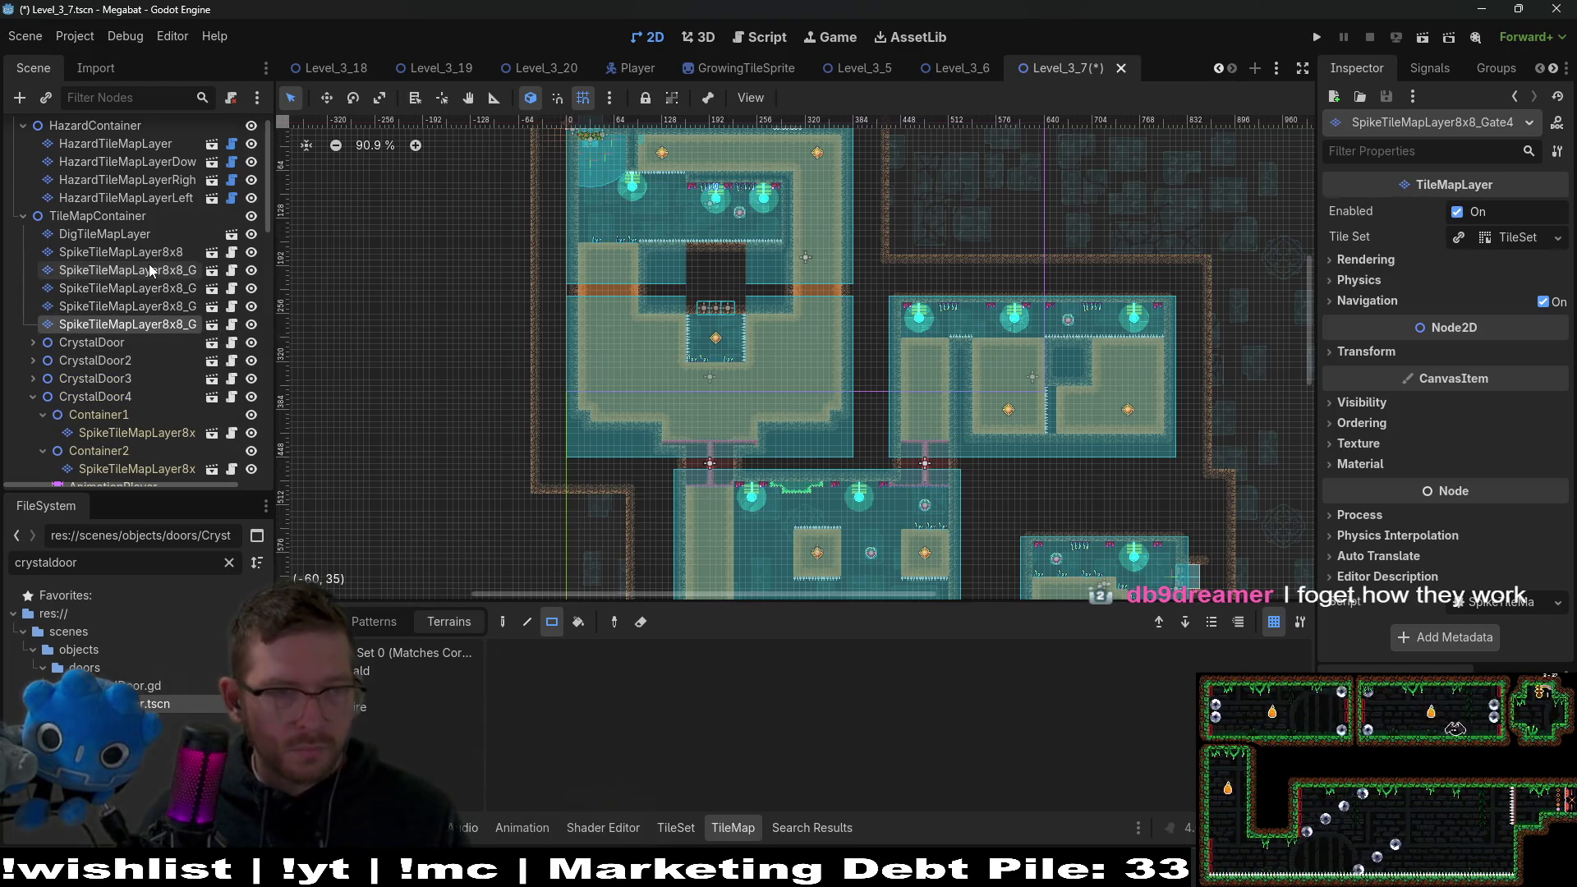
Expand CrystalDoor and drag its three DoorCrystalKey nodes onto SpikeTileMapLayer8x8_Gate.
left_click(150, 269)
left_click(34, 342)
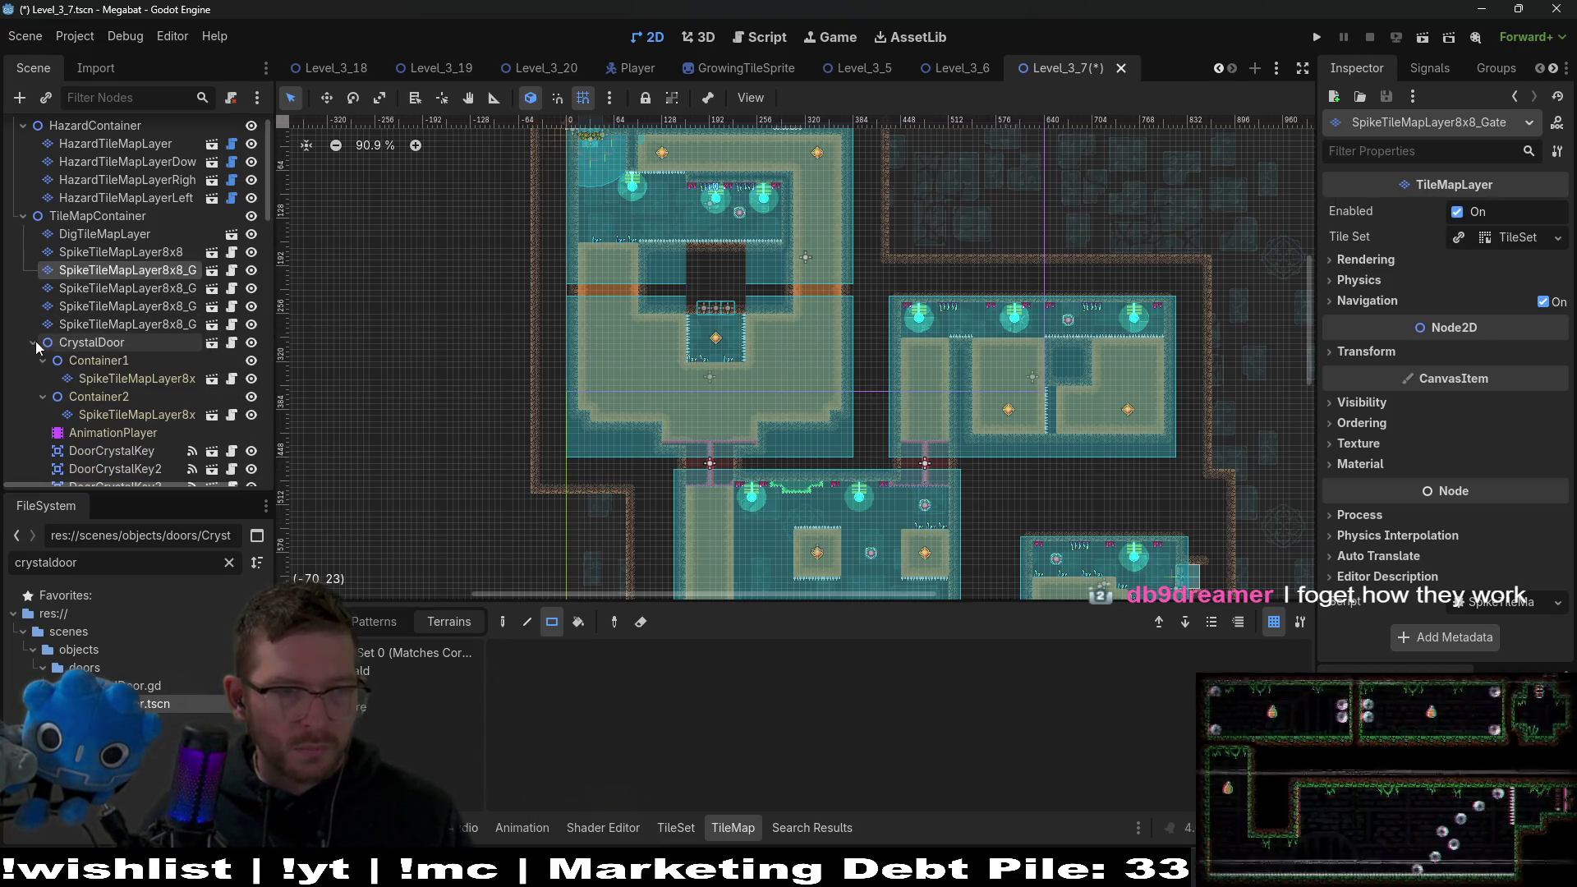
left_click(33, 342)
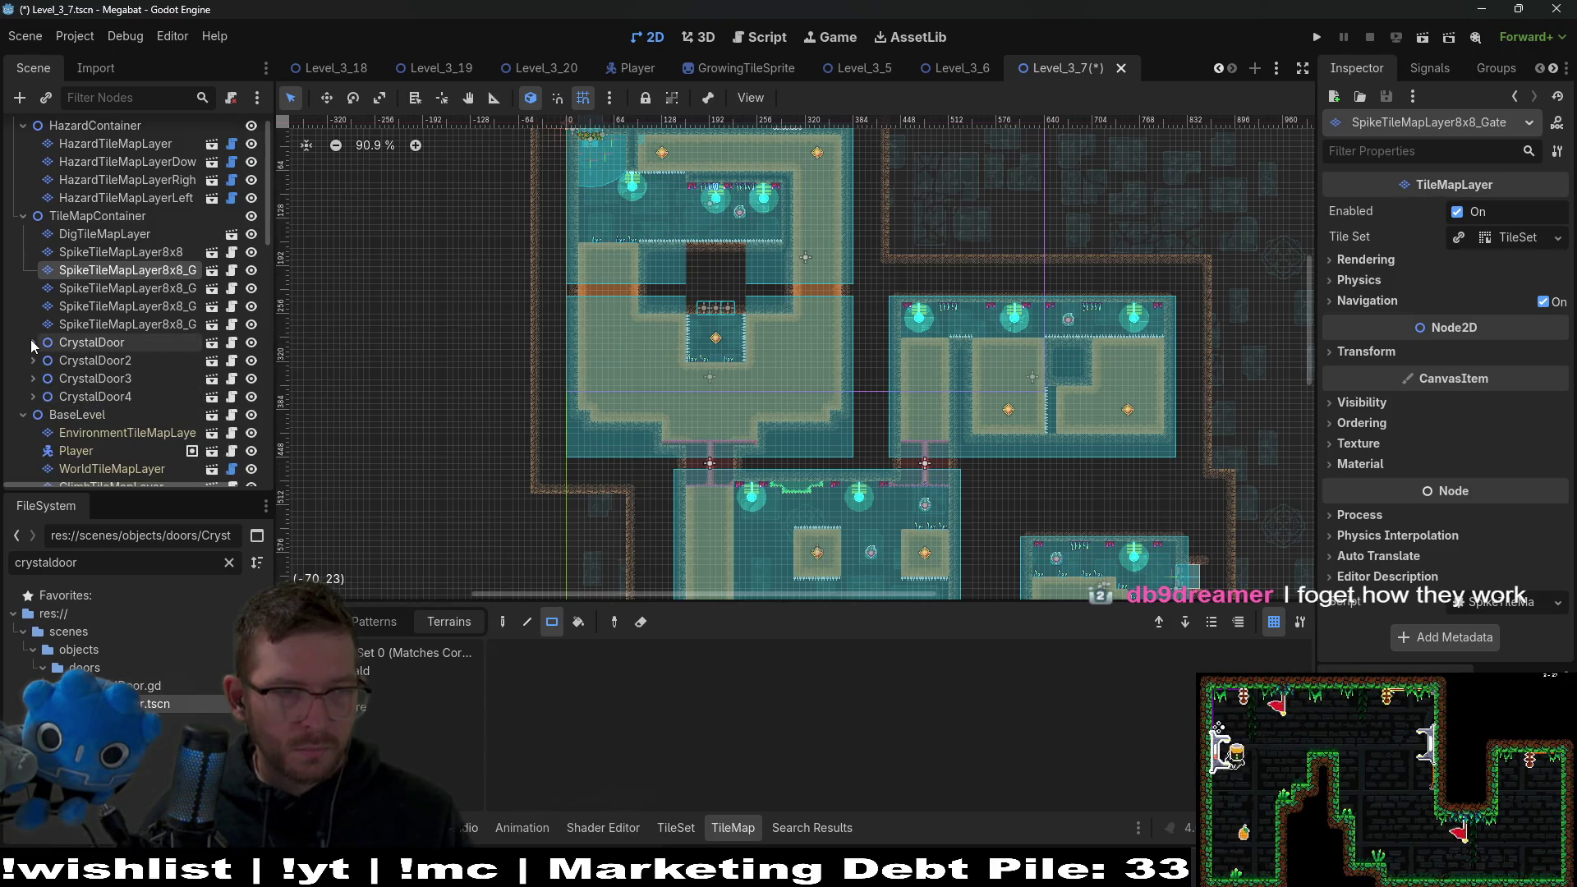
left_click(33, 343)
scroll(123, 443, "down", 2)
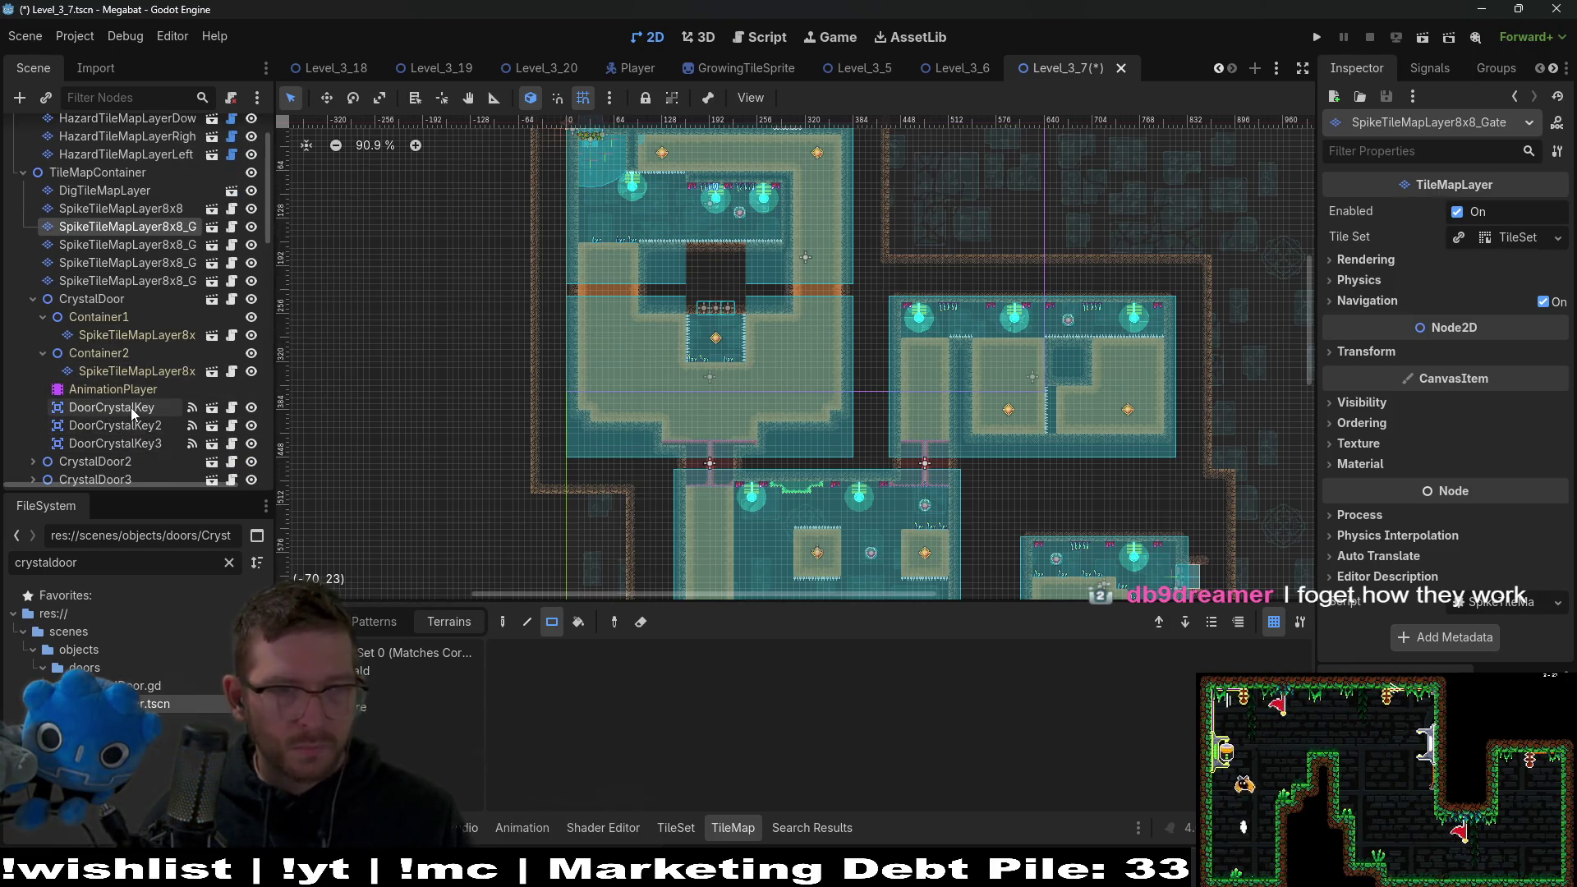
left_click(131, 413)
left_click(115, 444, "shift")
left_click_drag(132, 408, 161, 234)
left_click(164, 226)
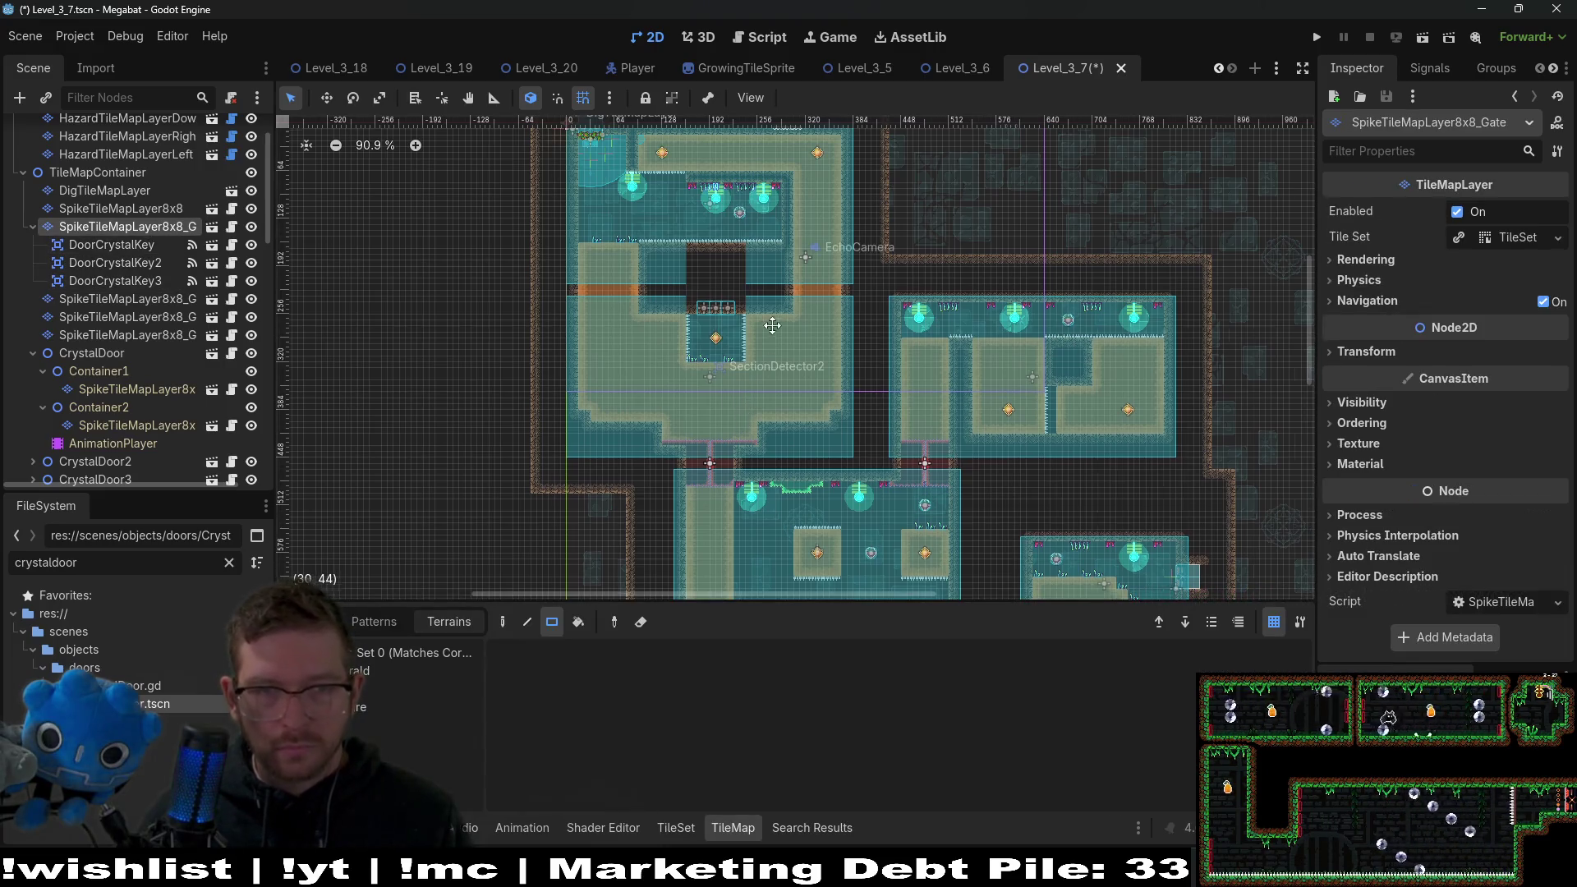
left_click_drag(768, 337, 799, 245)
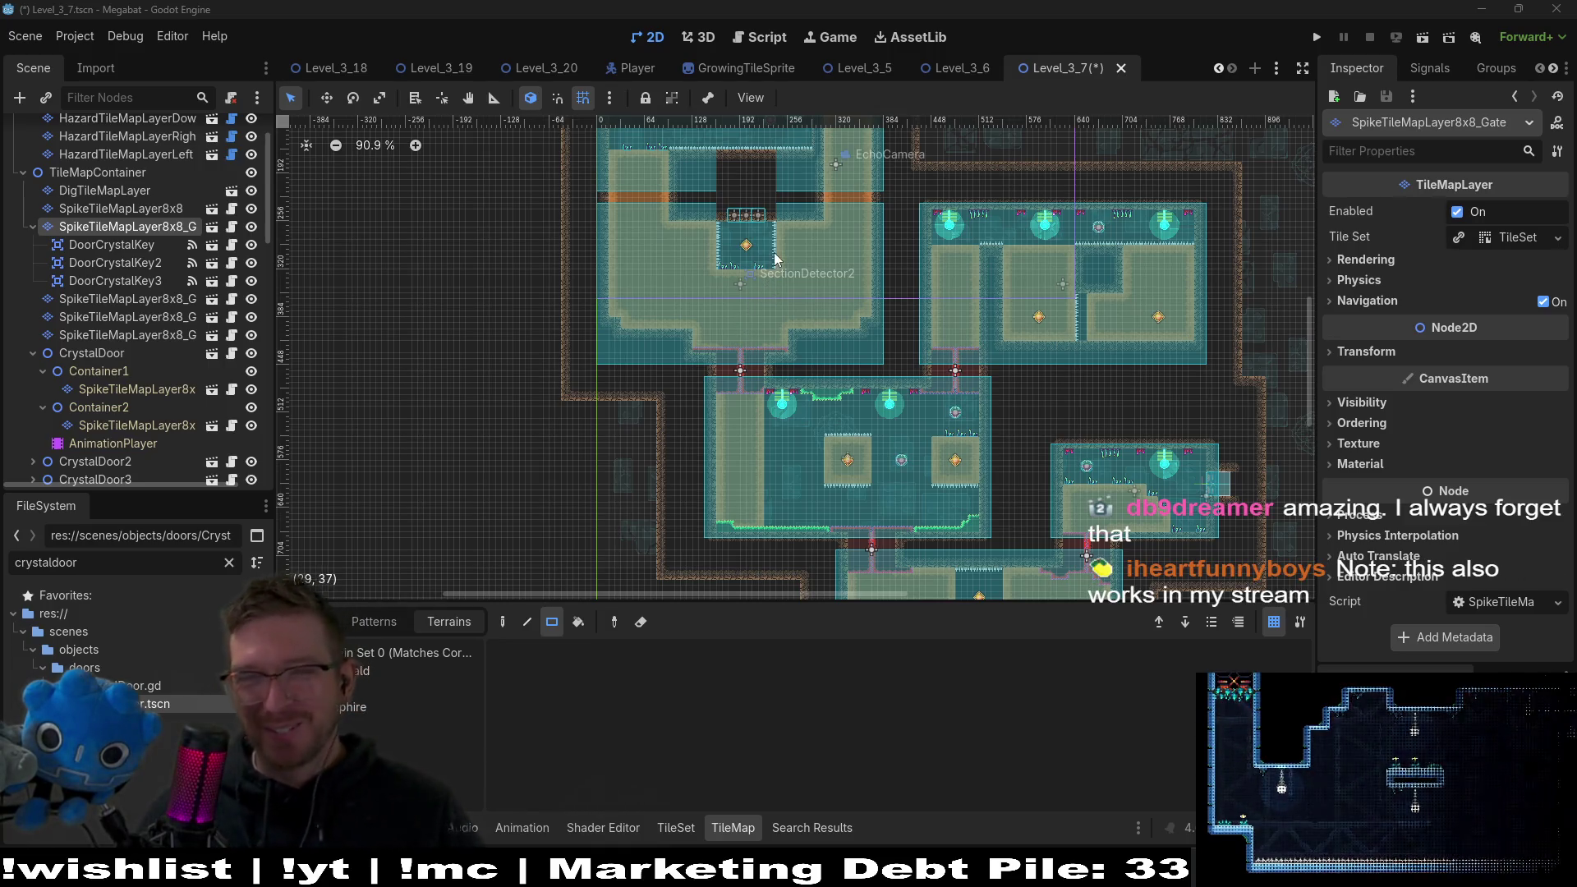
scroll(770, 304, "up", 2)
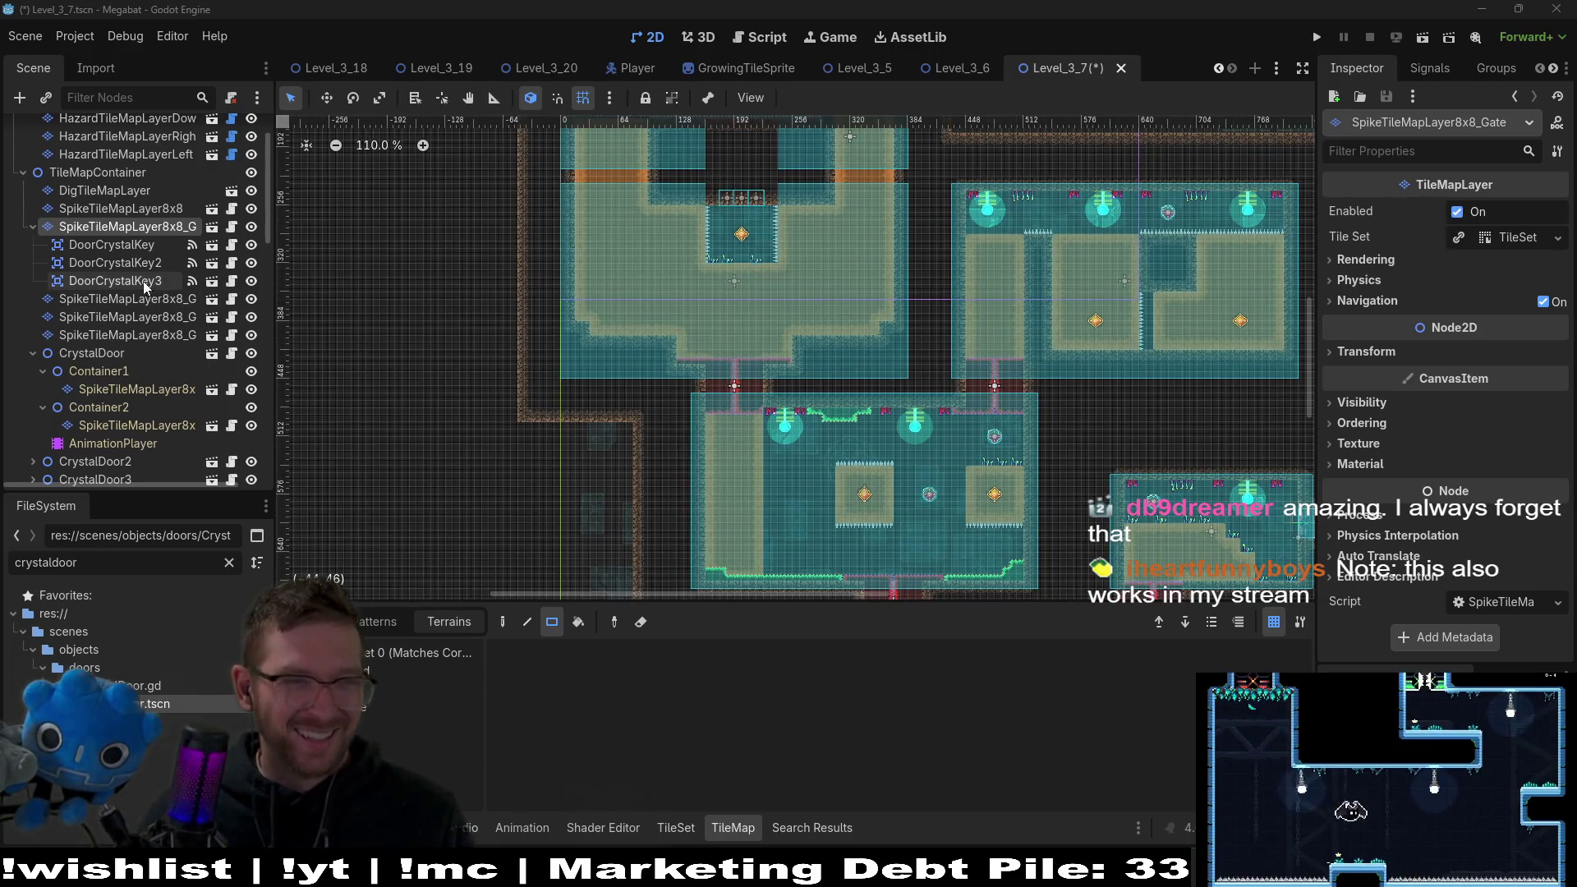
left_click(105, 244)
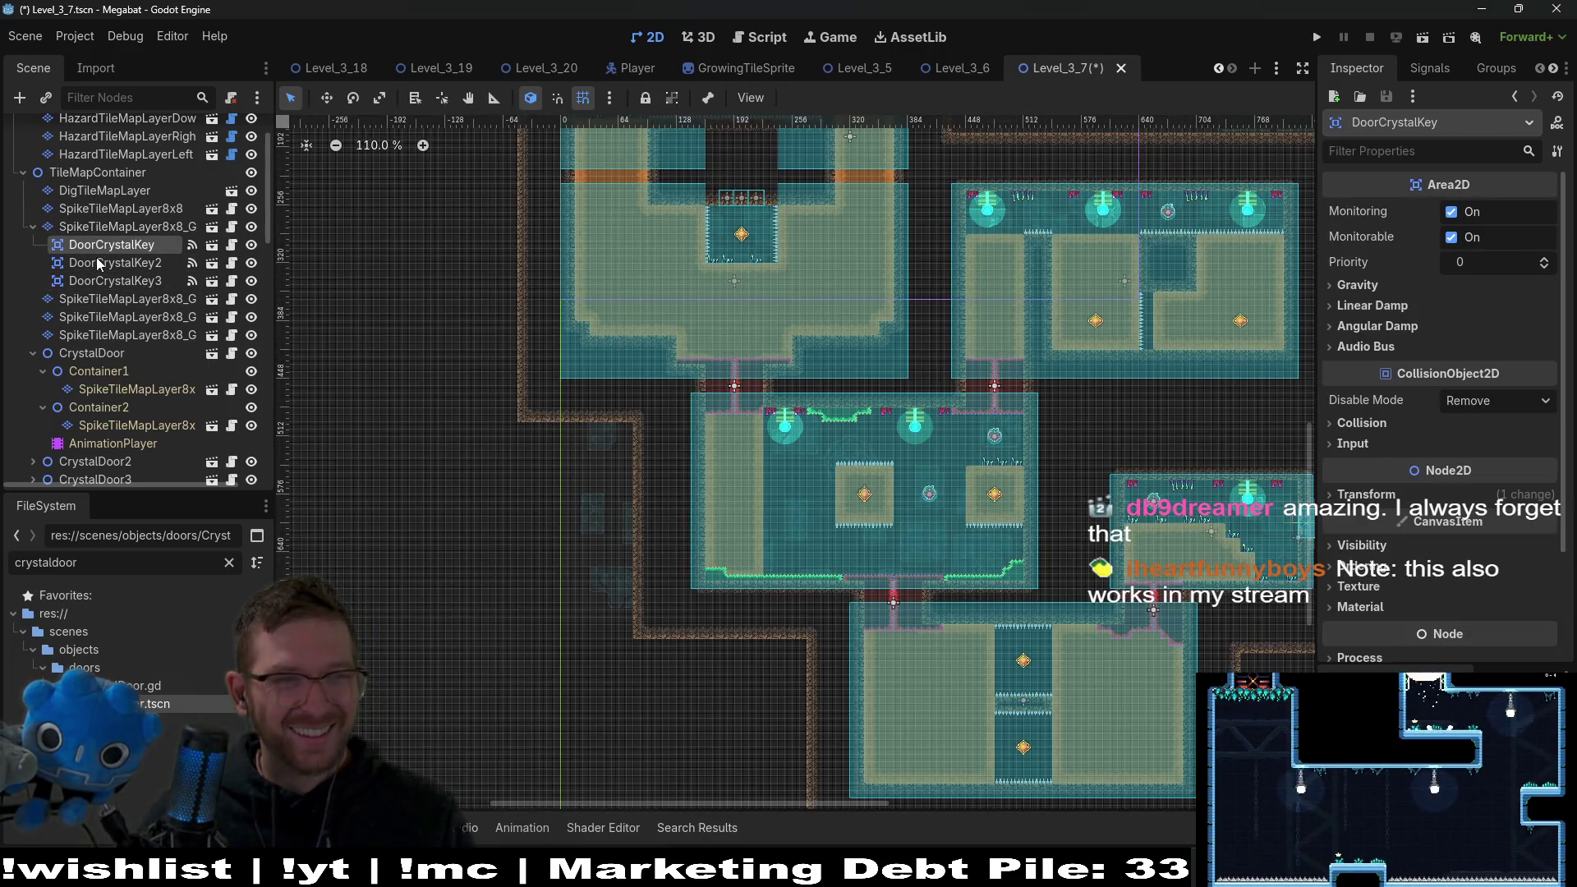
left_click(123, 226)
scroll(802, 312, "up", 3)
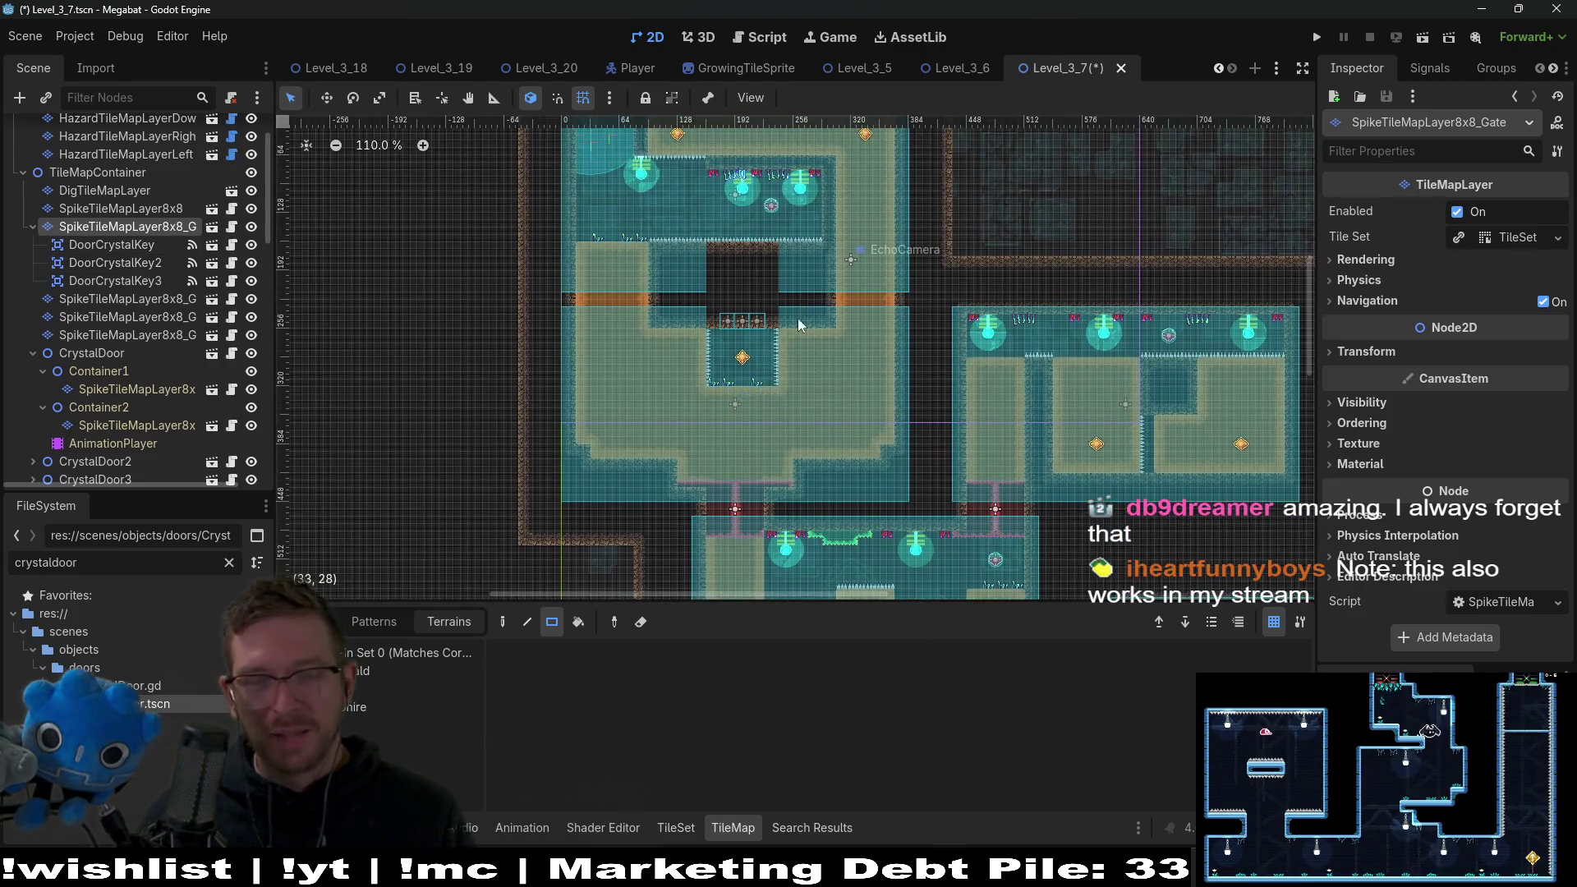
scroll(813, 320, "left", 3)
scroll(855, 345, "down", 2)
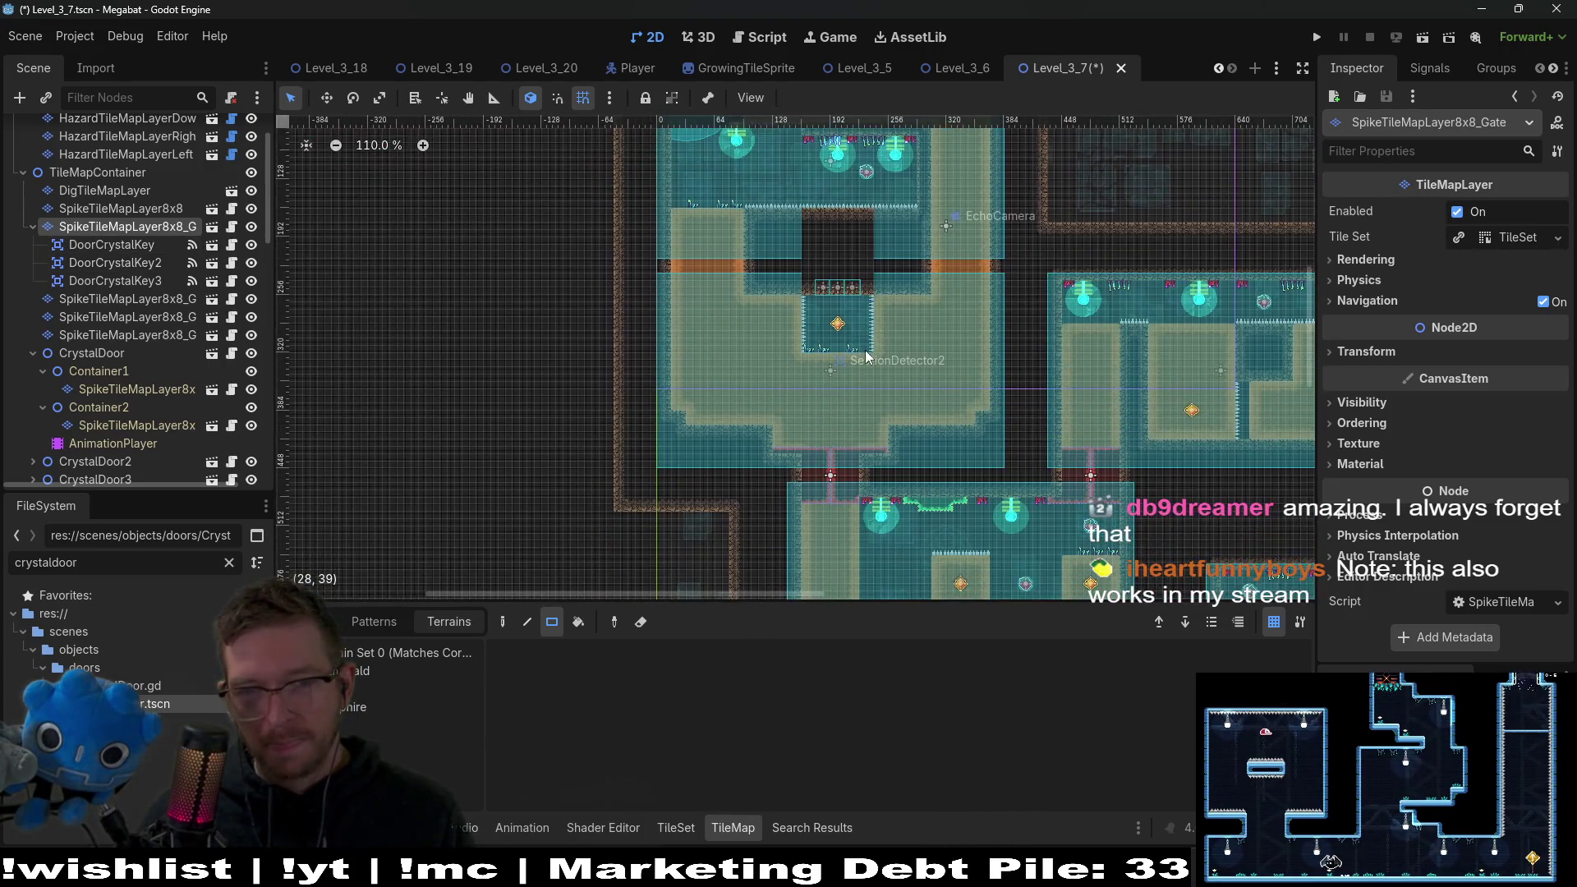
scroll(849, 448, "up", 5)
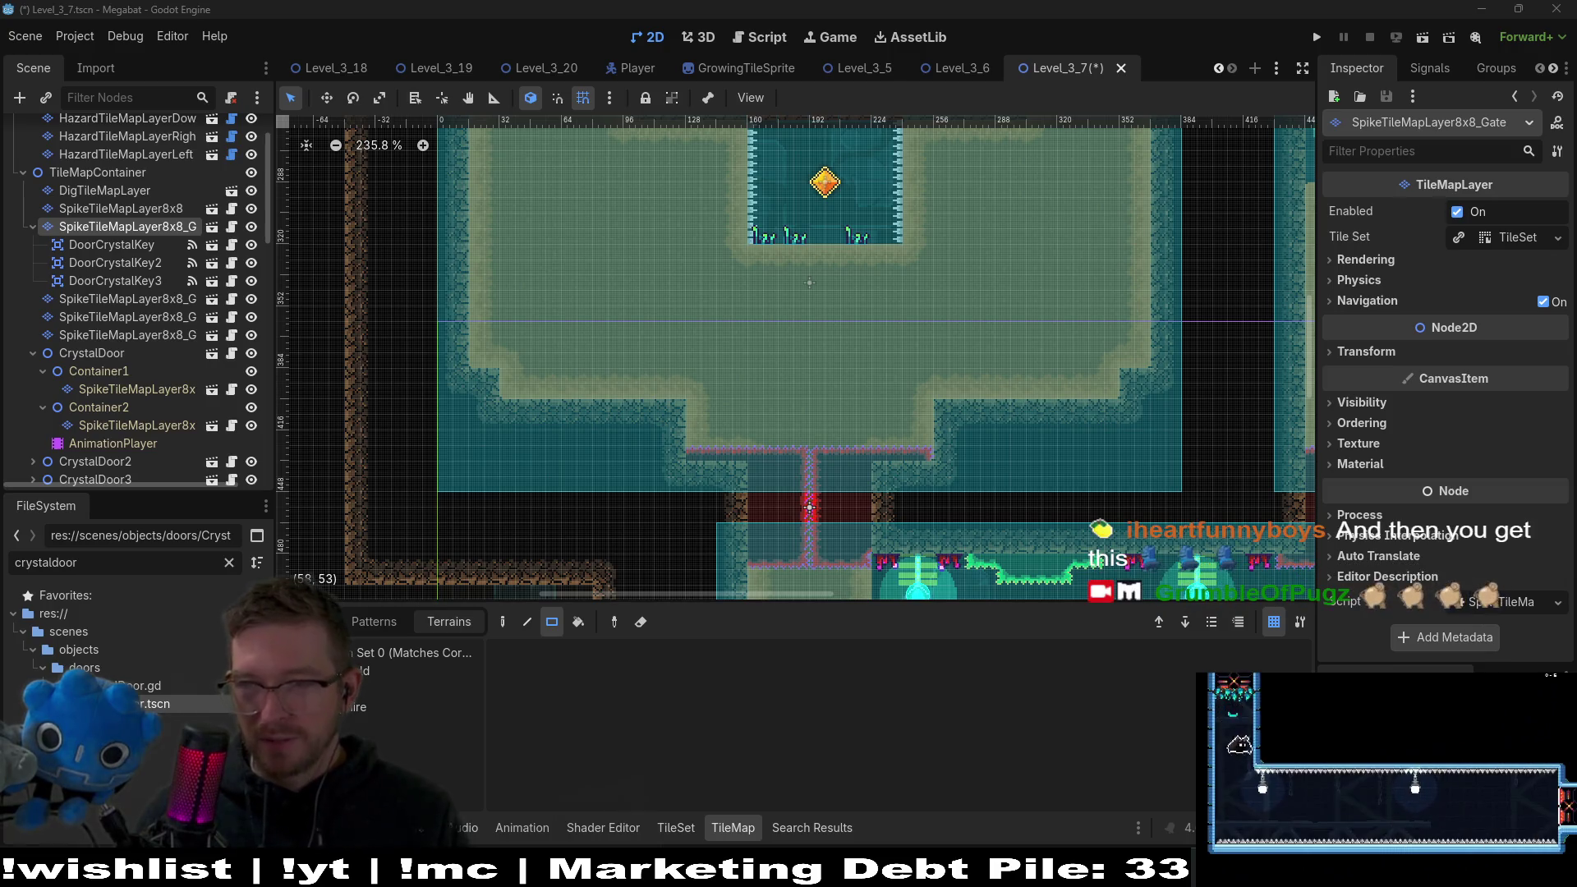
Review the SpikeTileMapLayer8x8_Gate2 and Gate layers and the DoorCrystalKey and CrystalDoor nodes.
left_click_drag(906, 315, 860, 380)
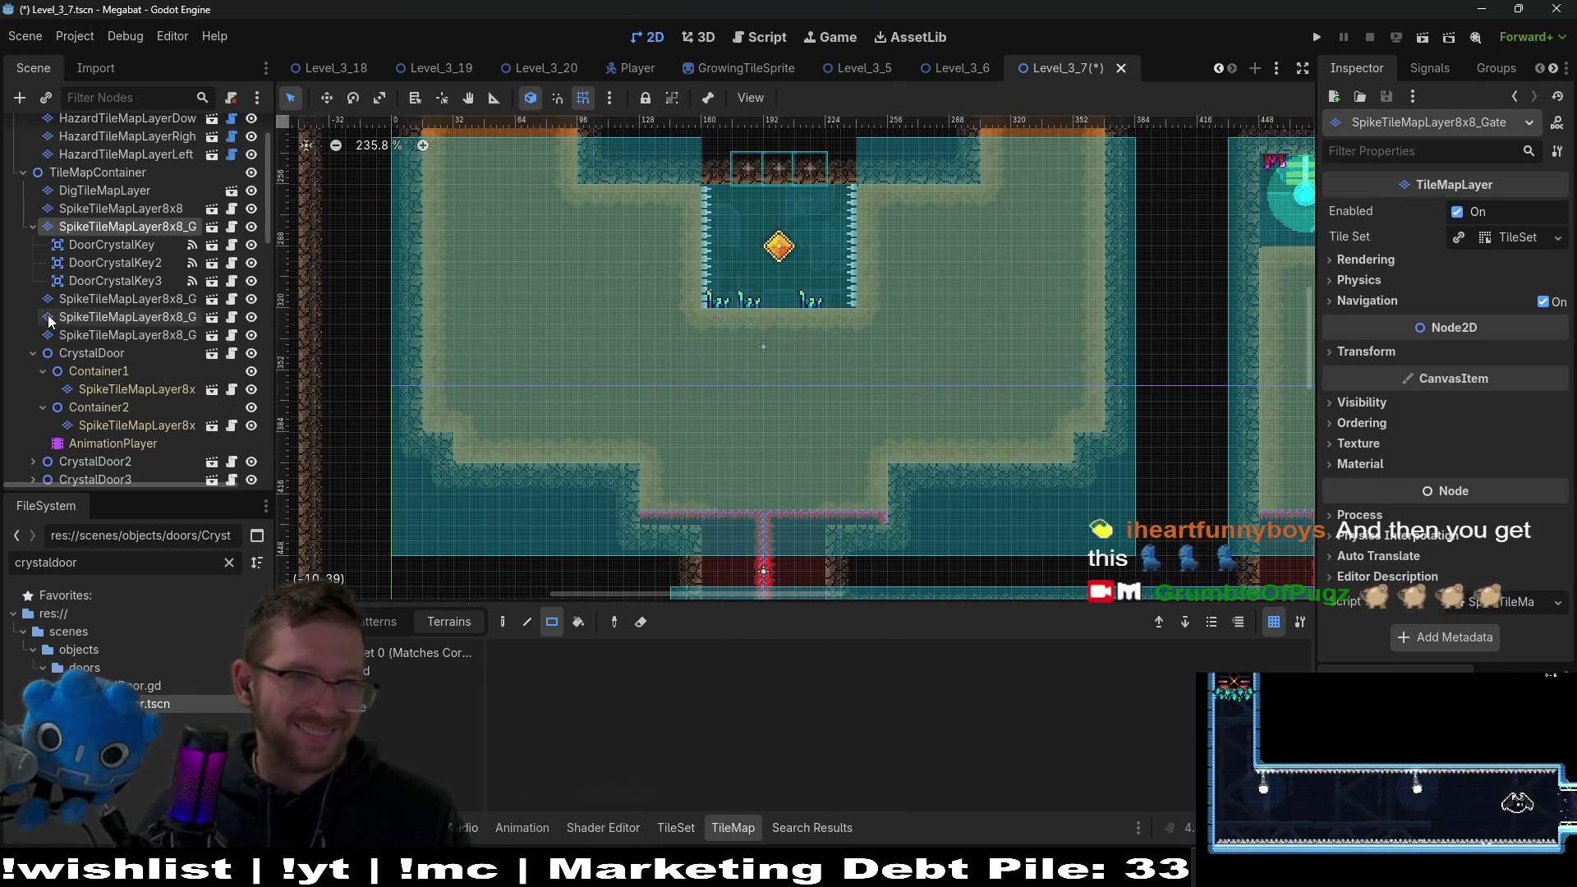
left_click(91, 300)
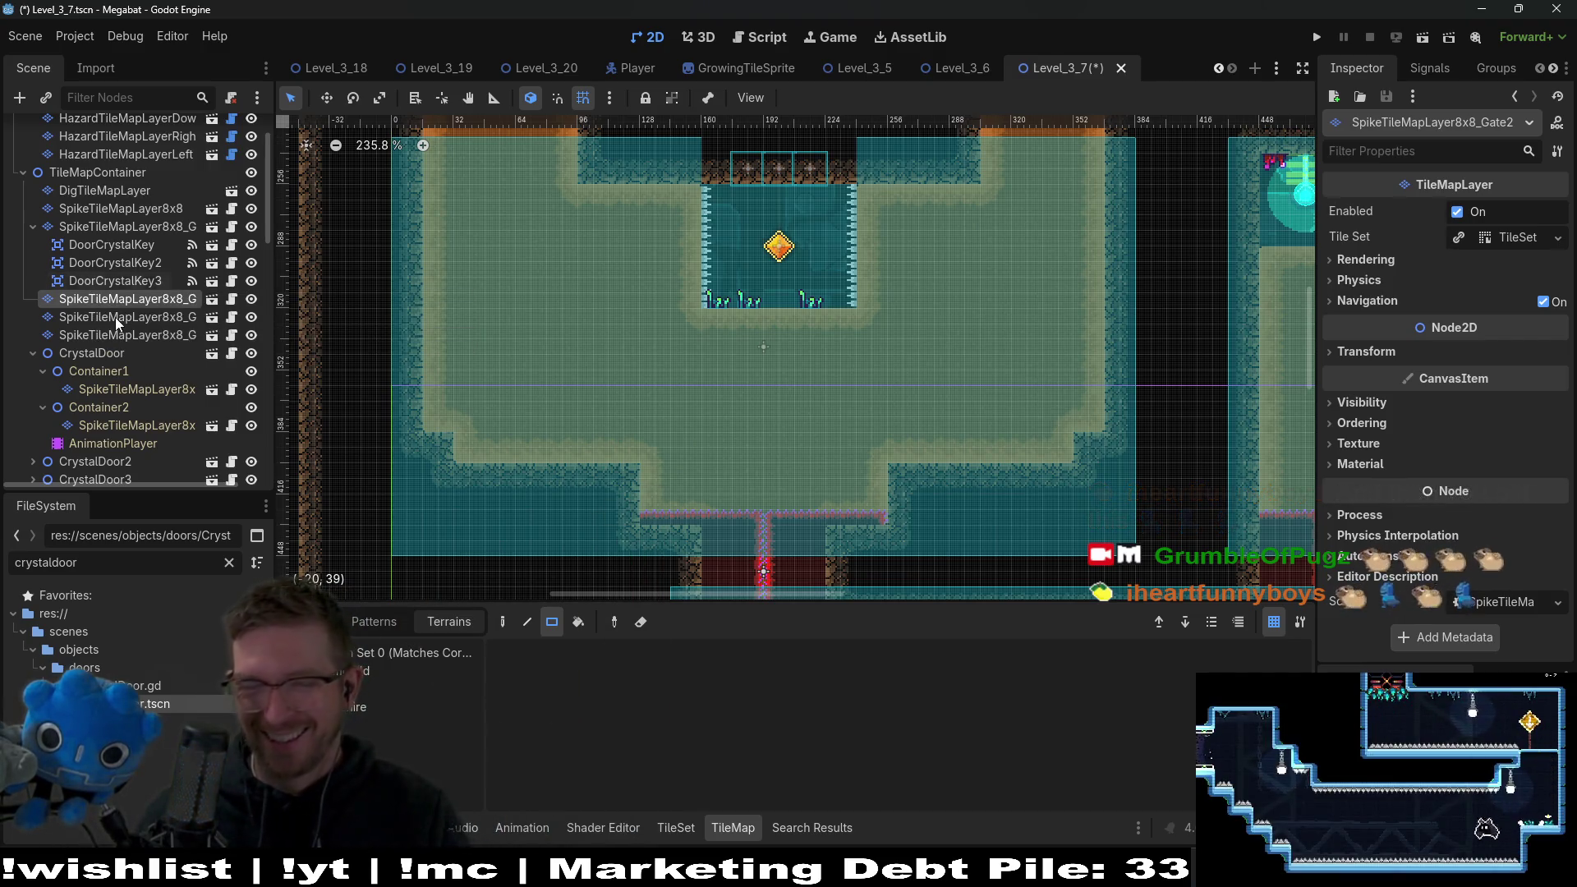
left_click(111, 245)
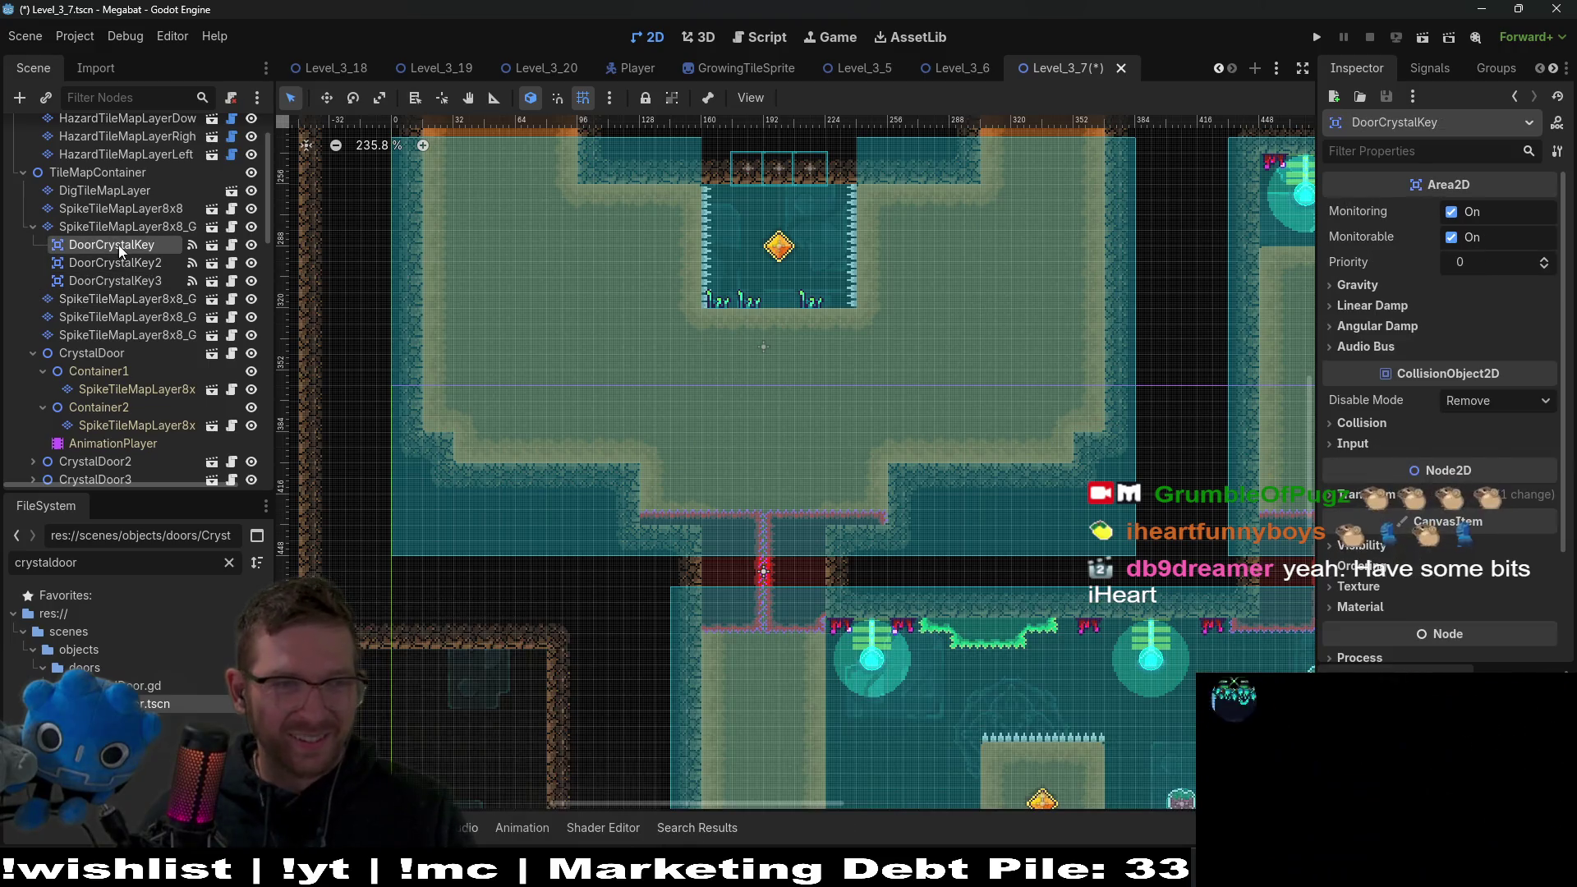
left_click(104, 359)
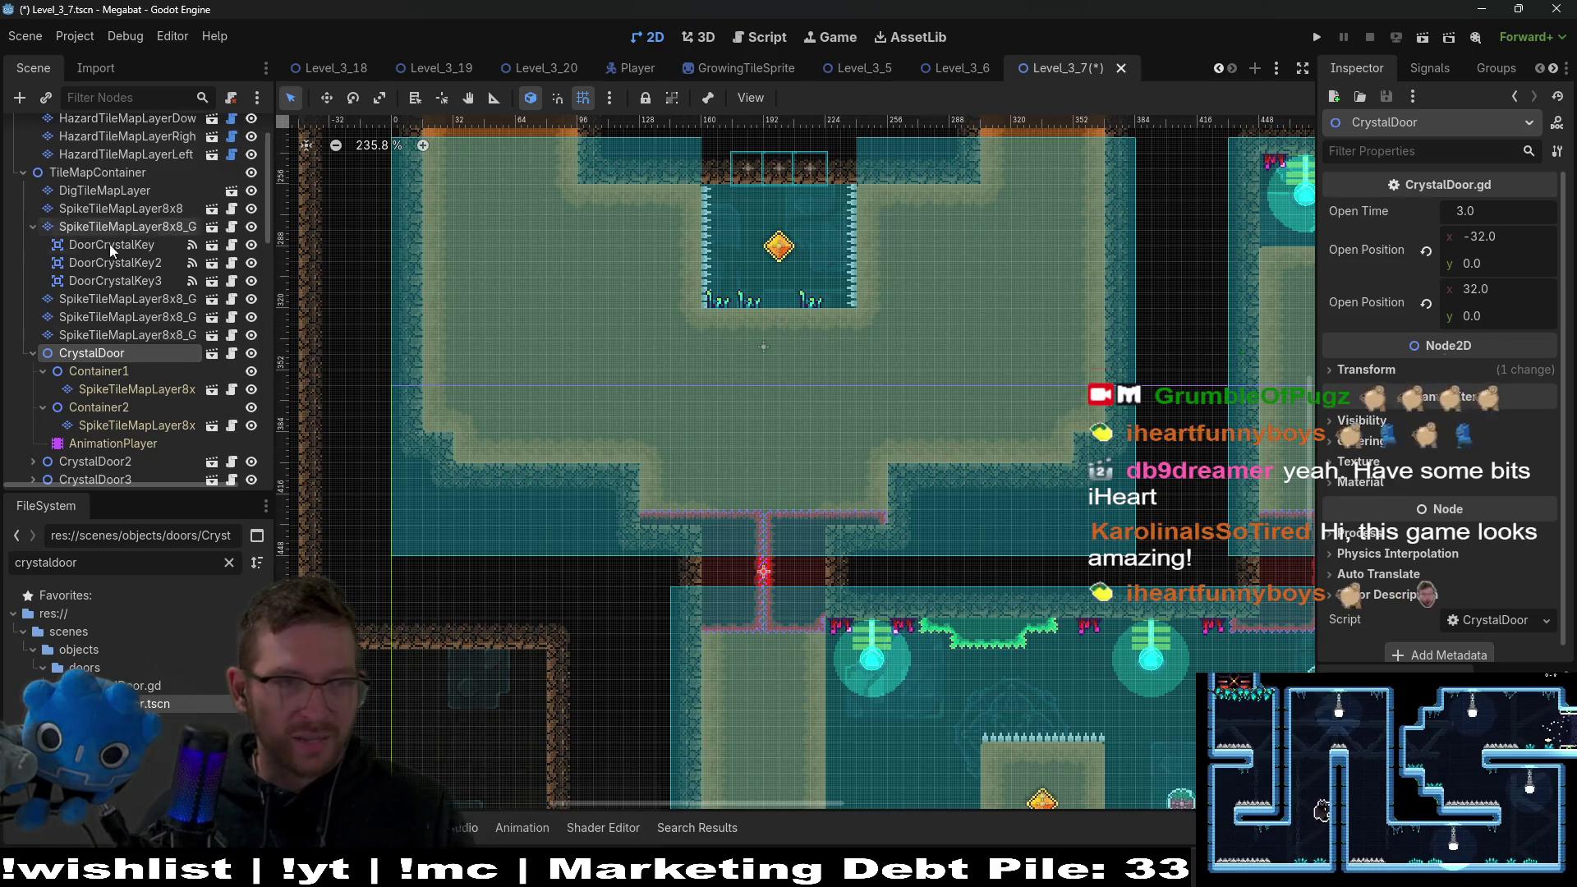
left_click(121, 226)
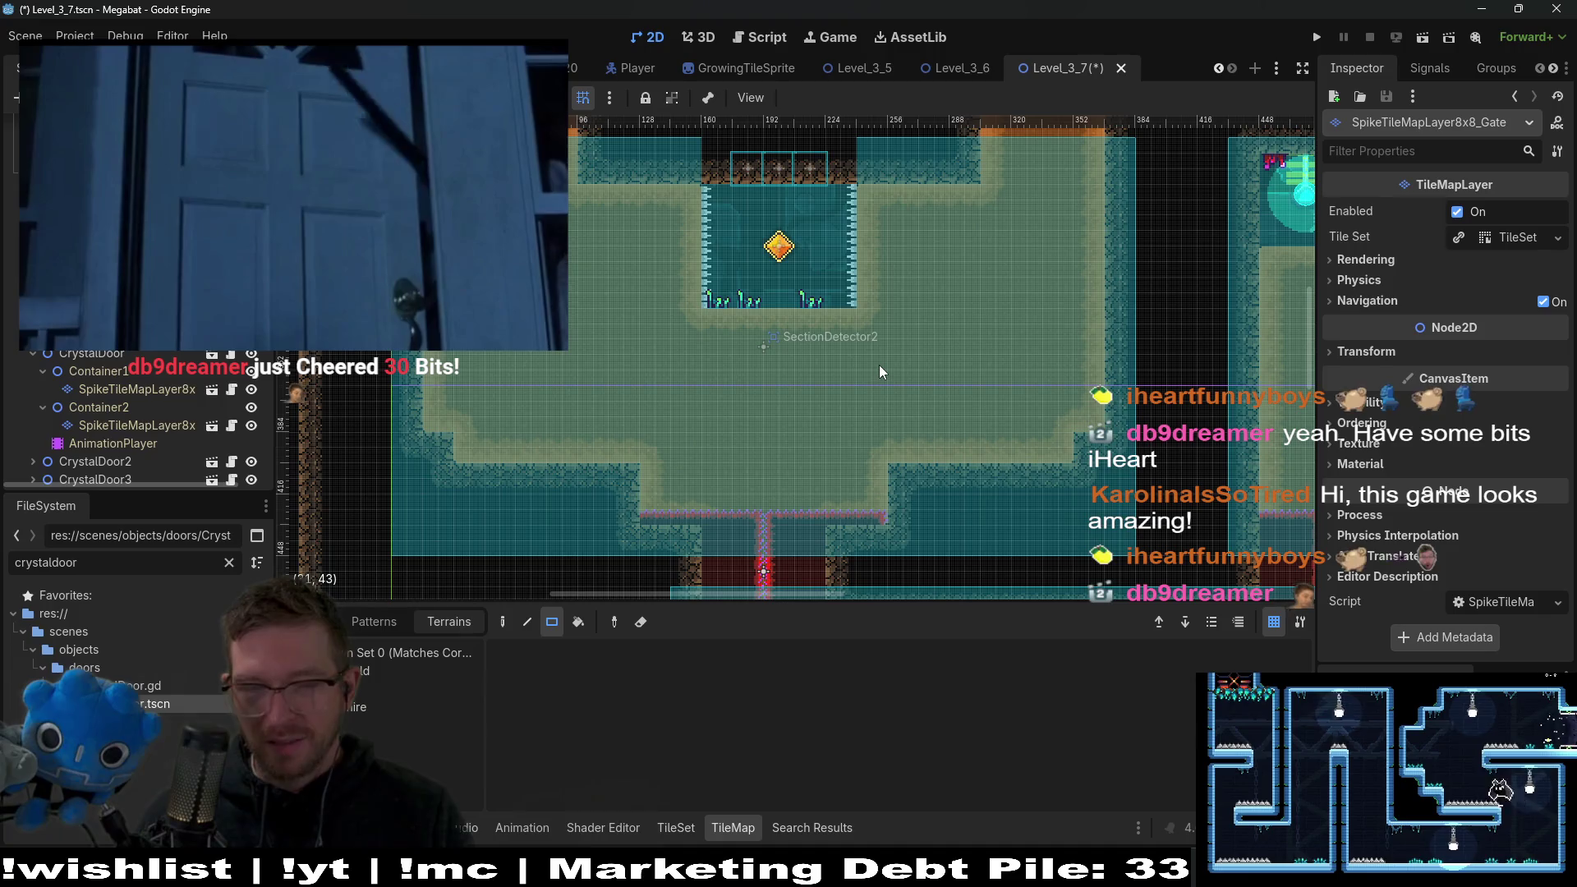
scroll(854, 328, "down", 4)
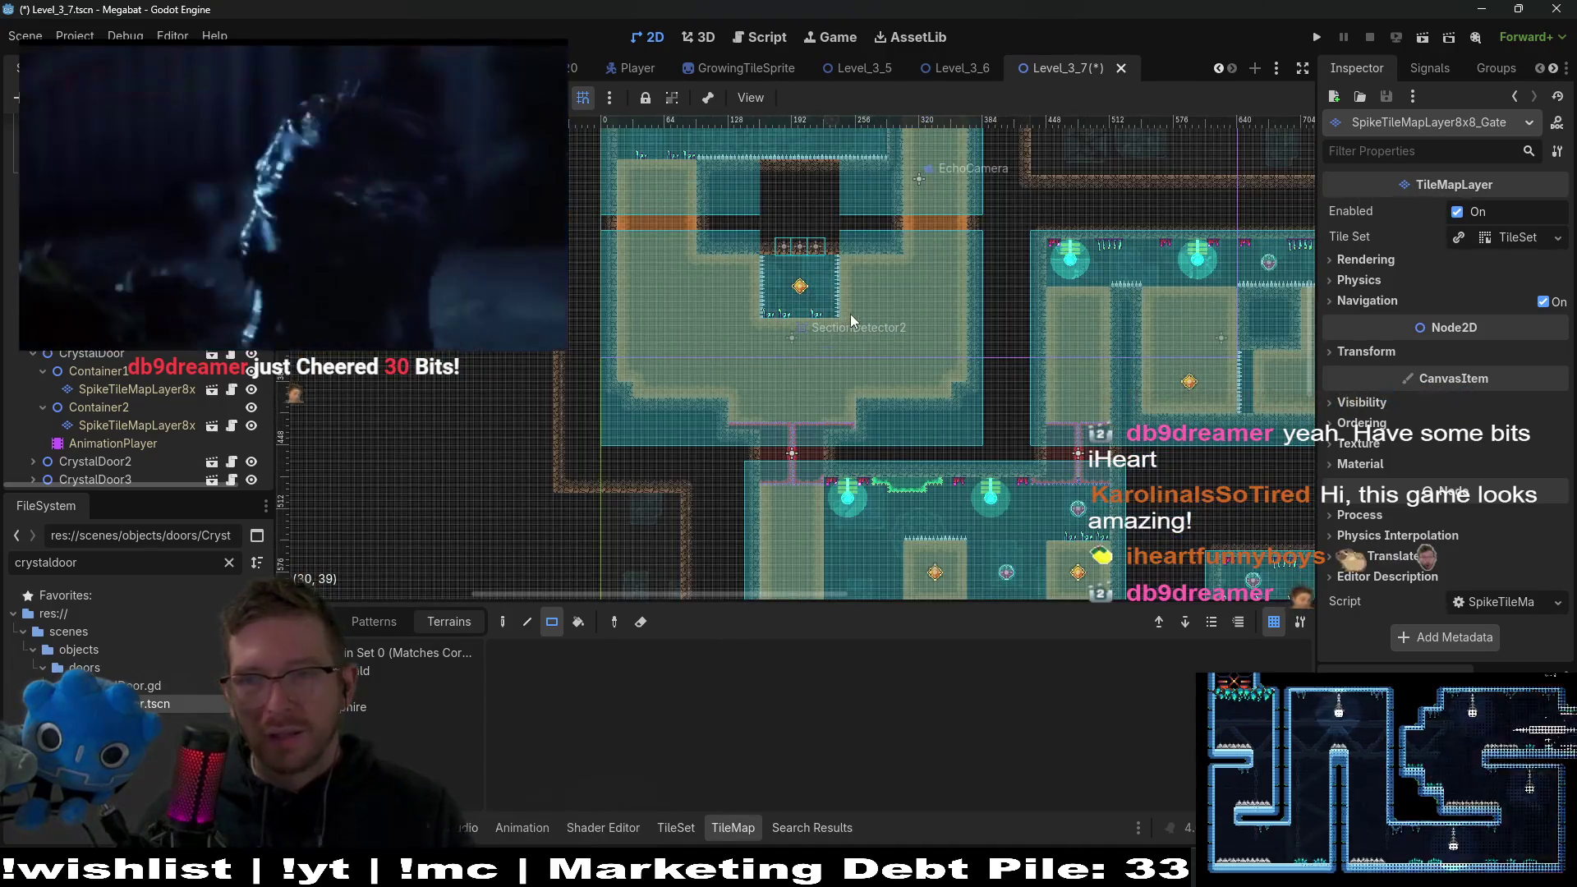
scroll(851, 320, "up", 2)
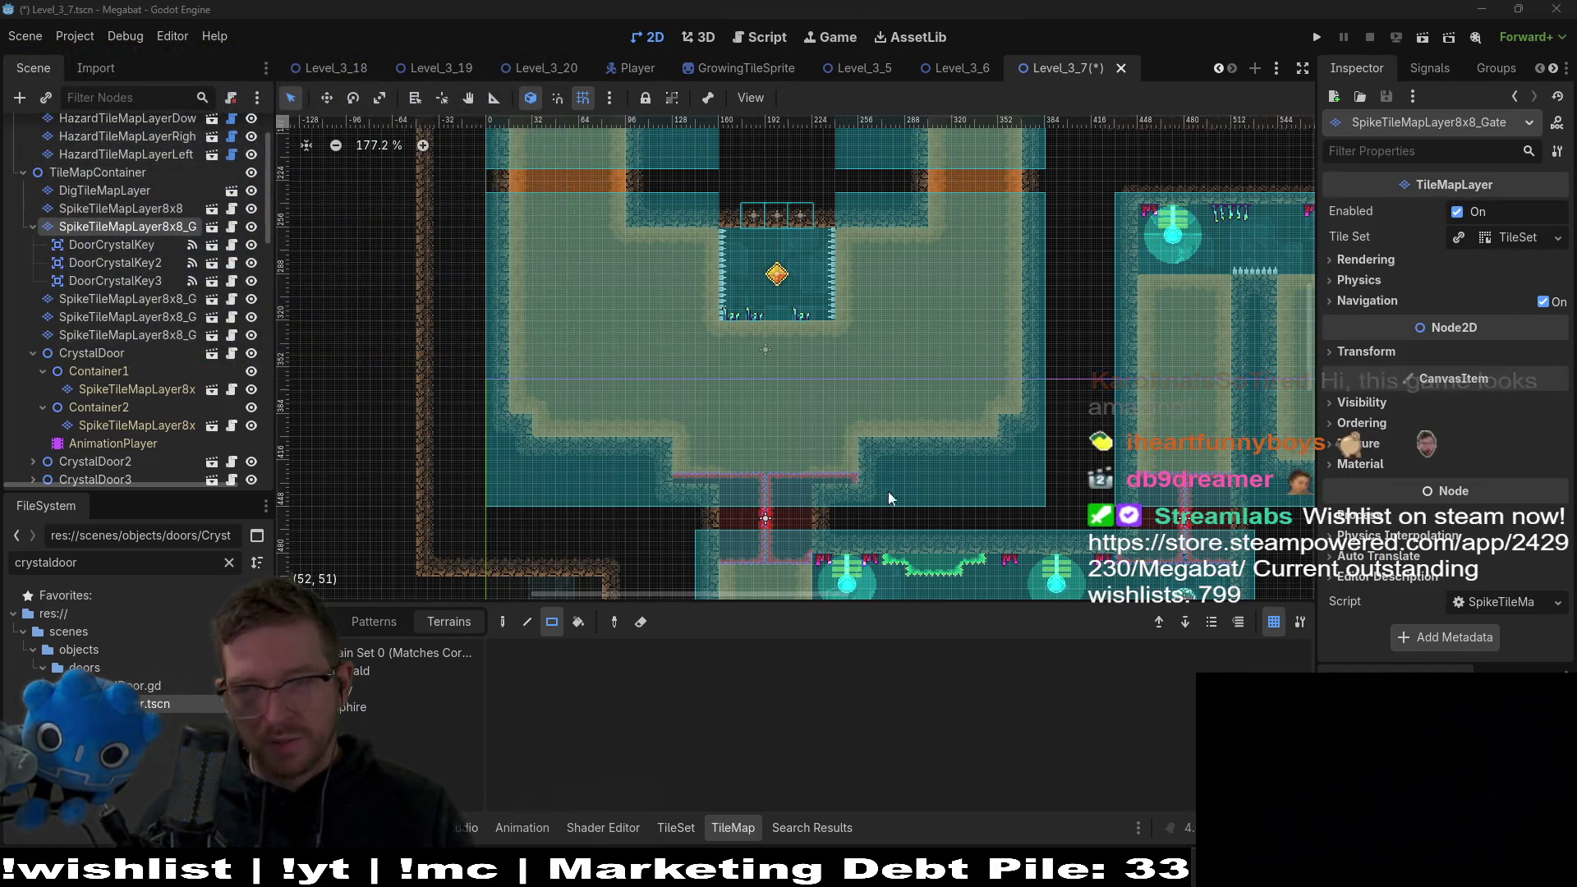
Save Level_3_7 and start the Megabat debug build with Run Project.
key("alt+Tab")
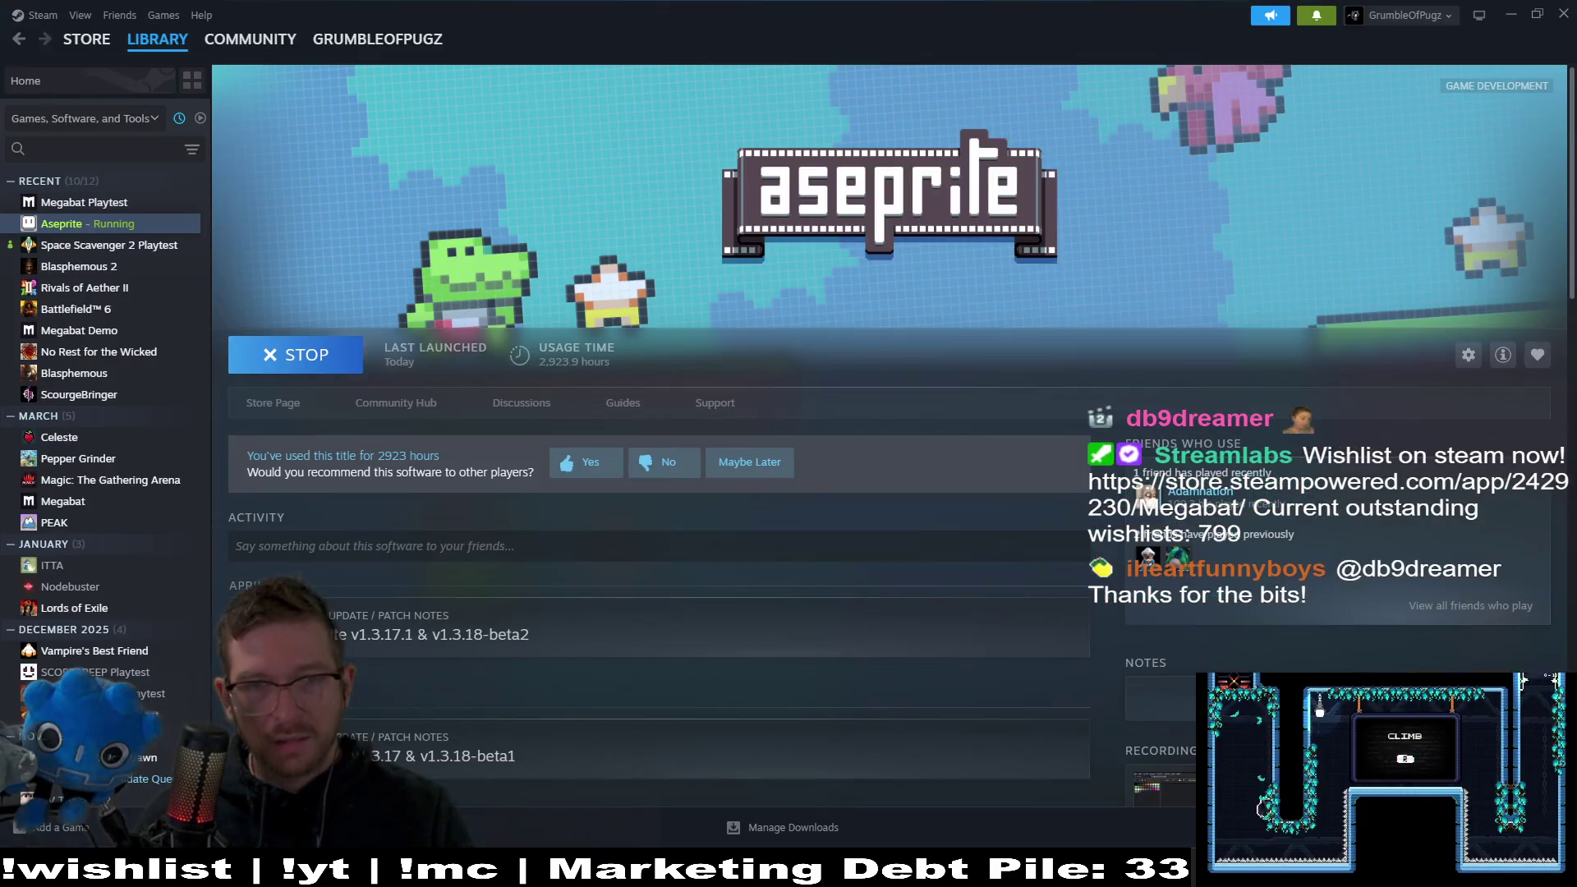
key("alt+Tab")
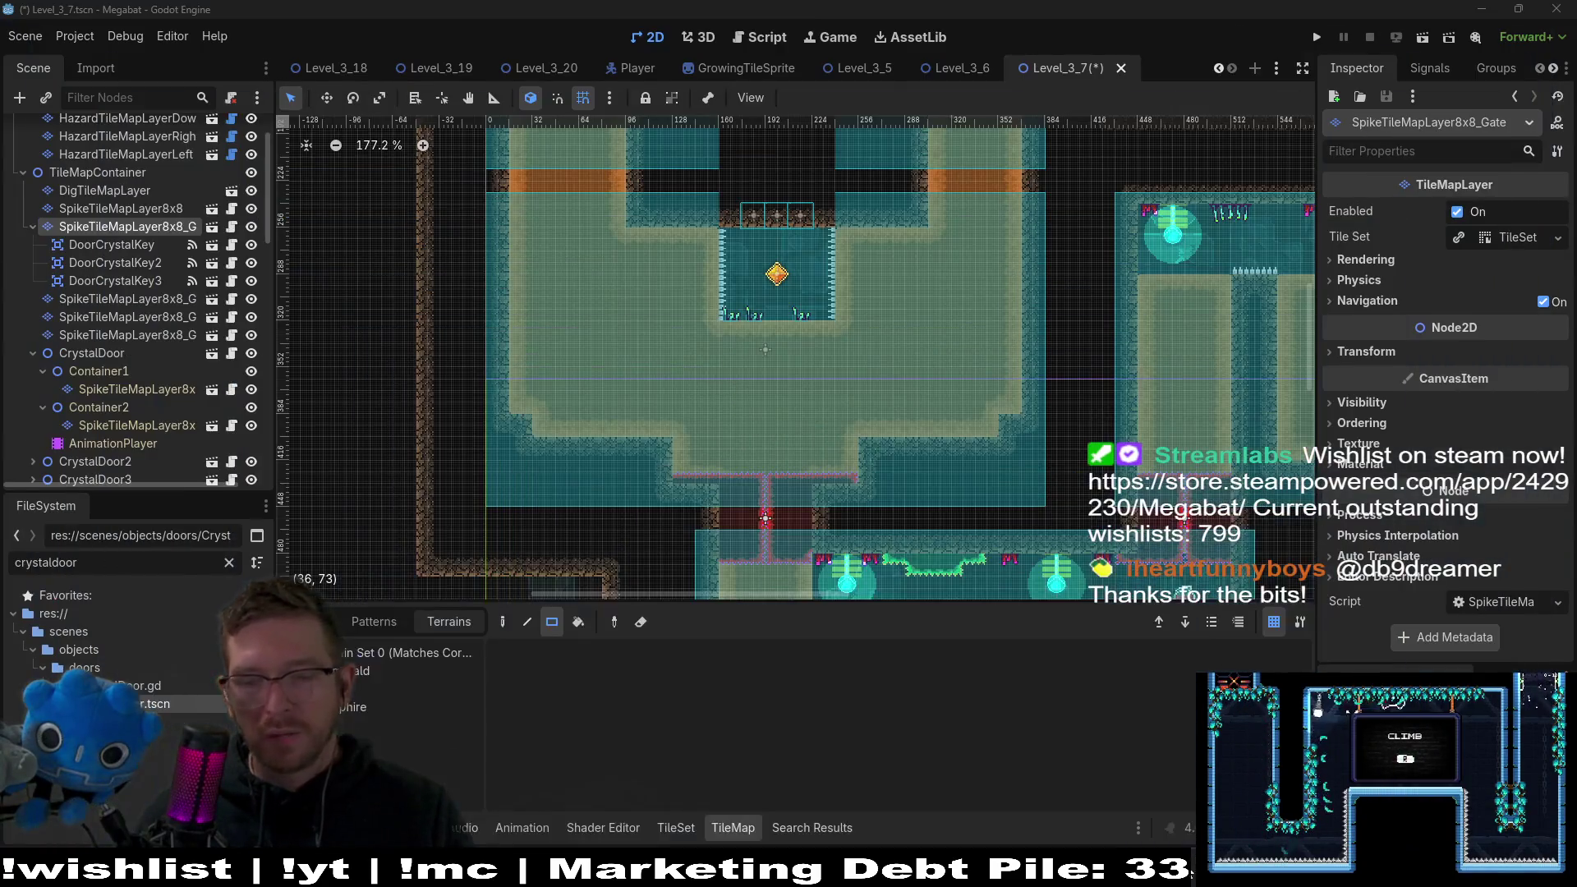
left_click(1316, 38)
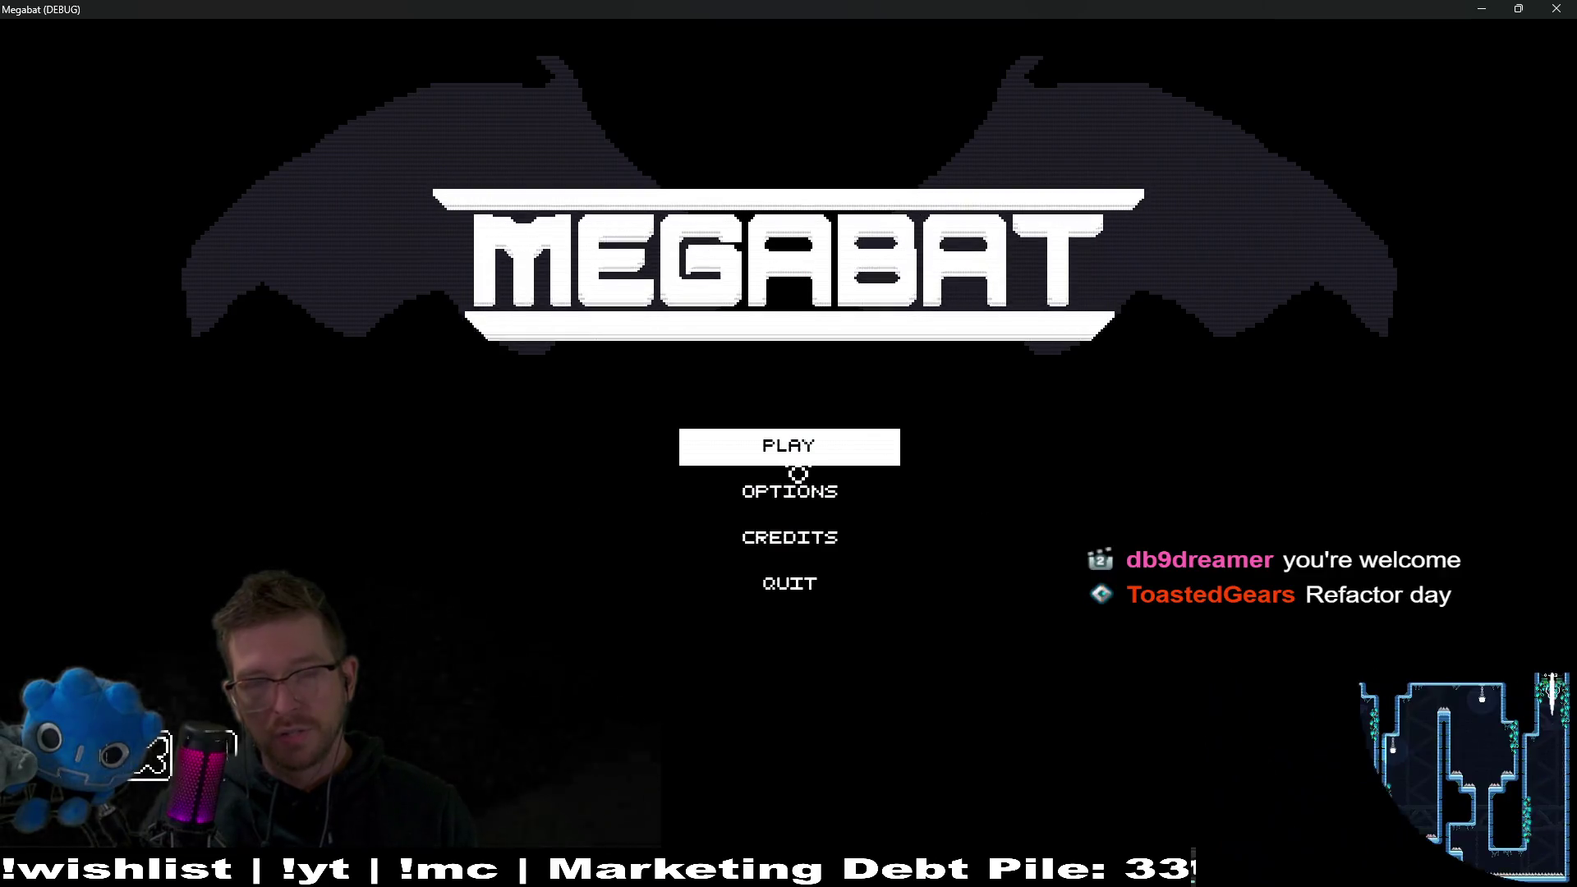
Choose the fully completed save profile and load level 24 from the second world's grid.
left_click(801, 461)
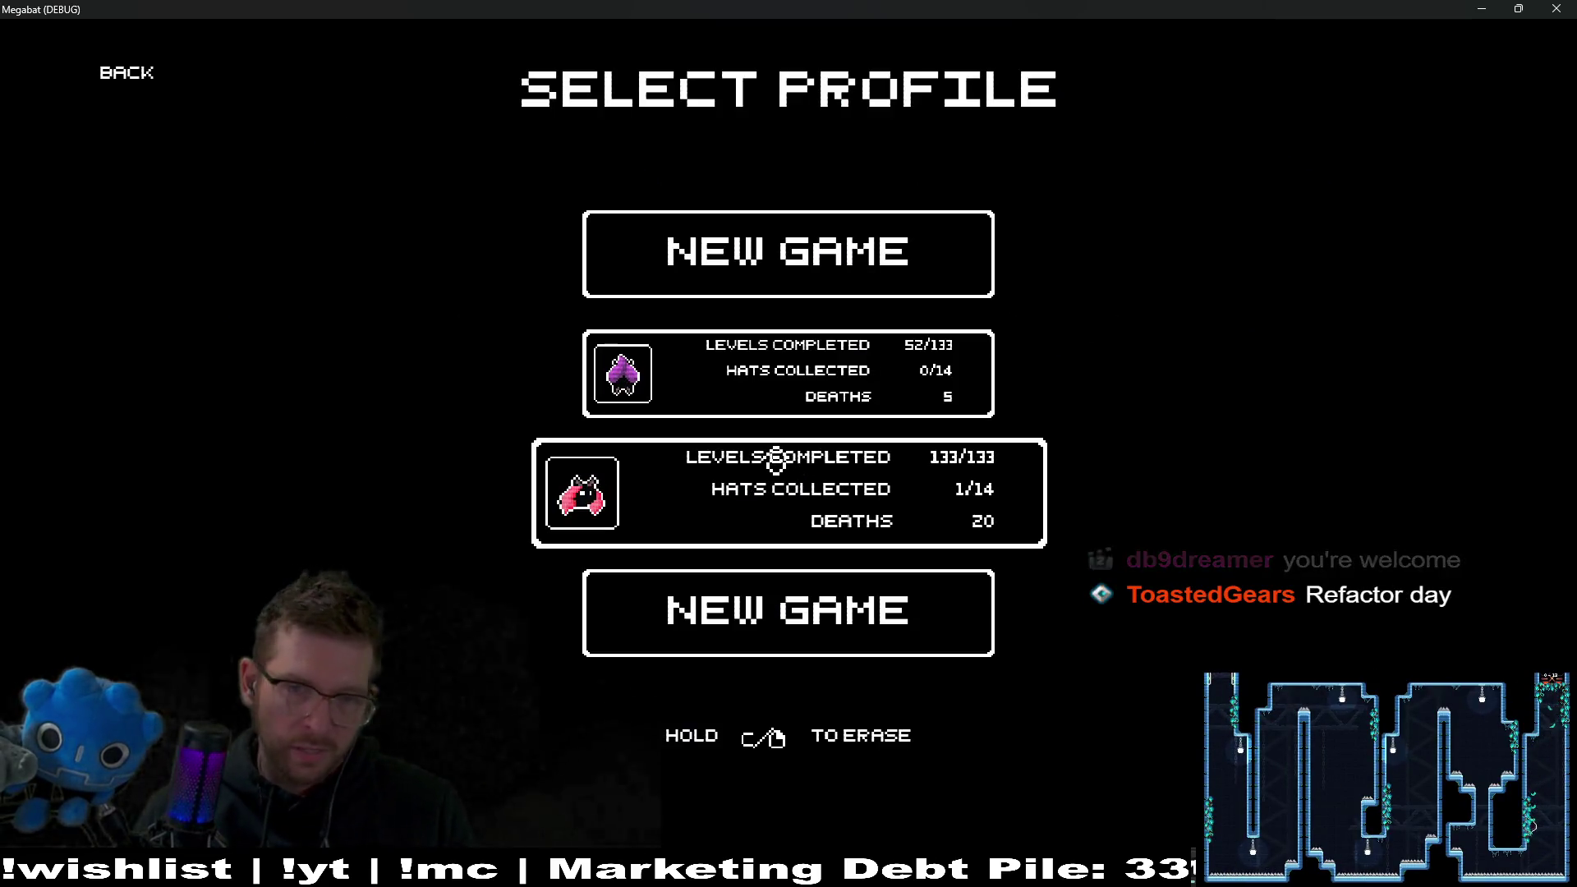
left_click(798, 410)
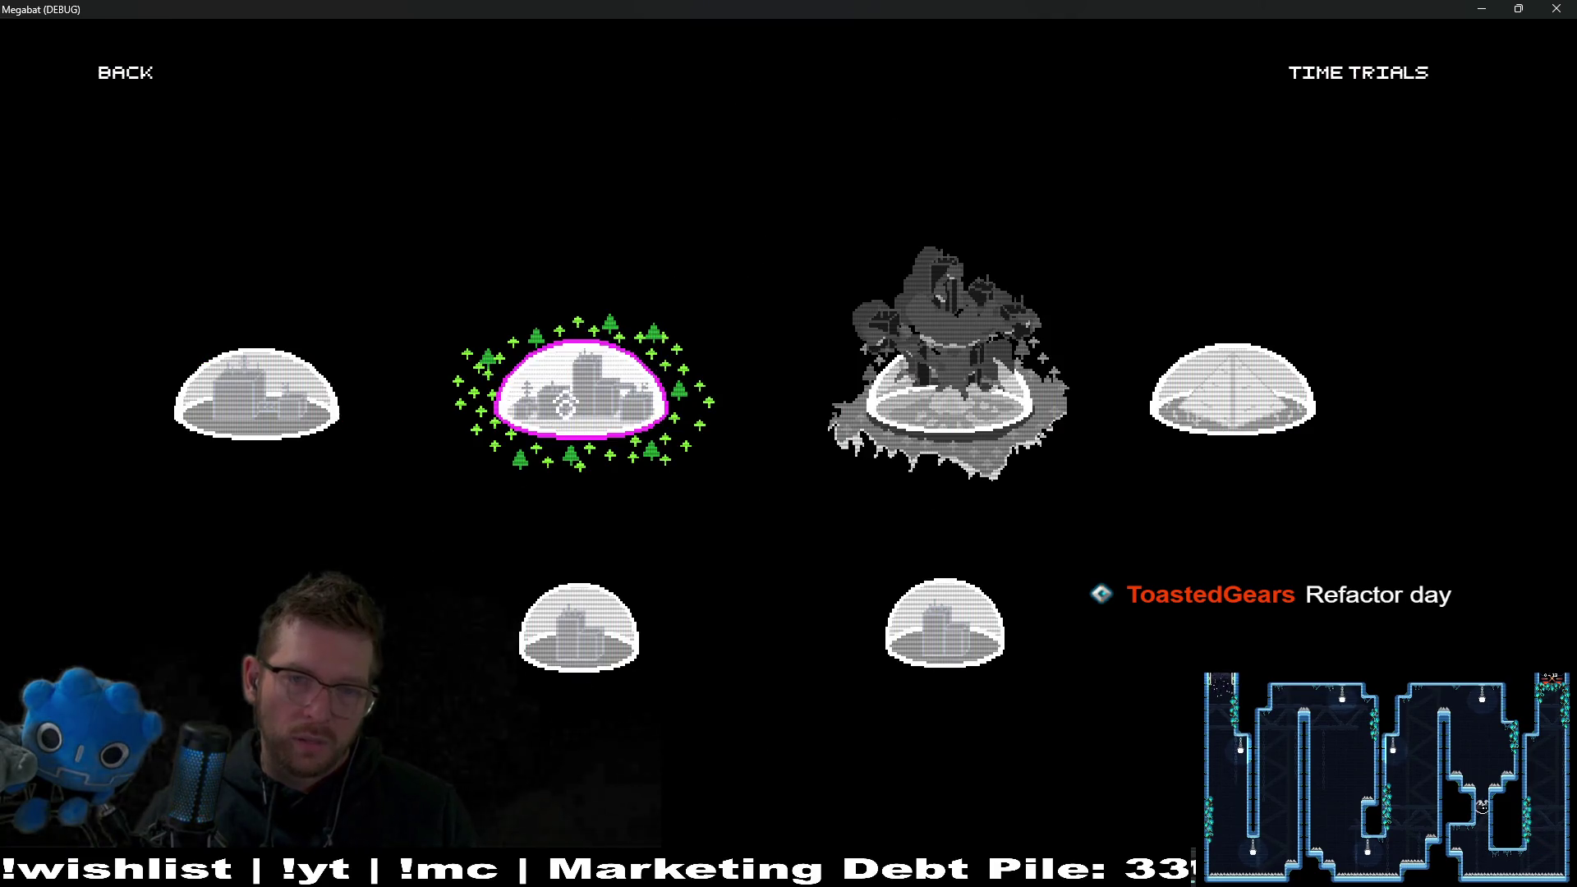
left_click(514, 439)
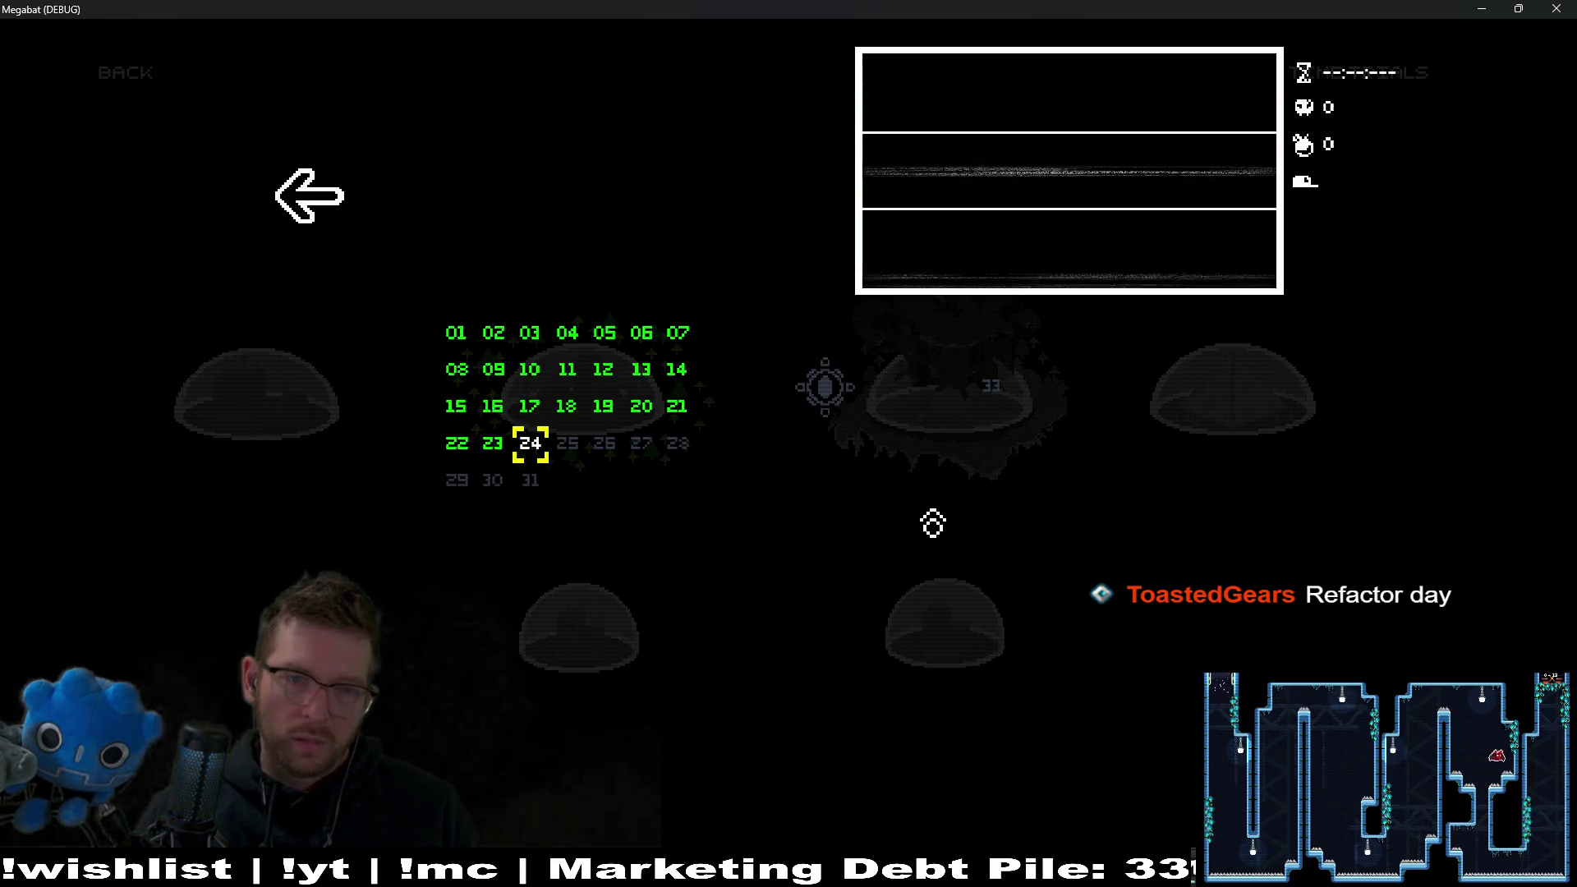
left_click(530, 443)
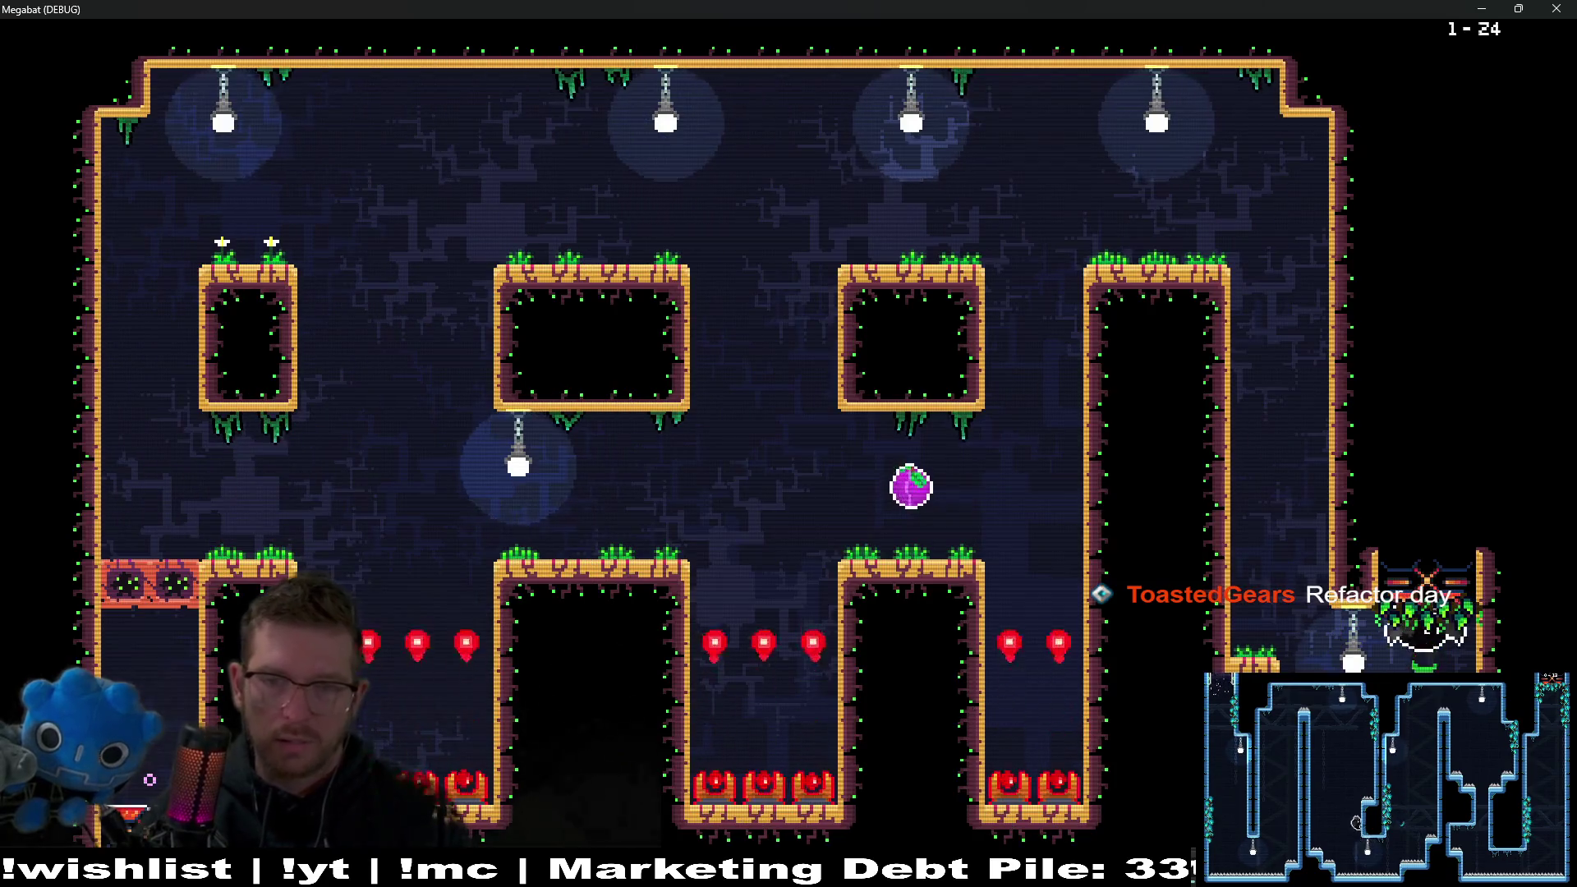
Fly the bat up, across and down through level 24 to its exit.
key("Up")
key("Left")
key("Up")
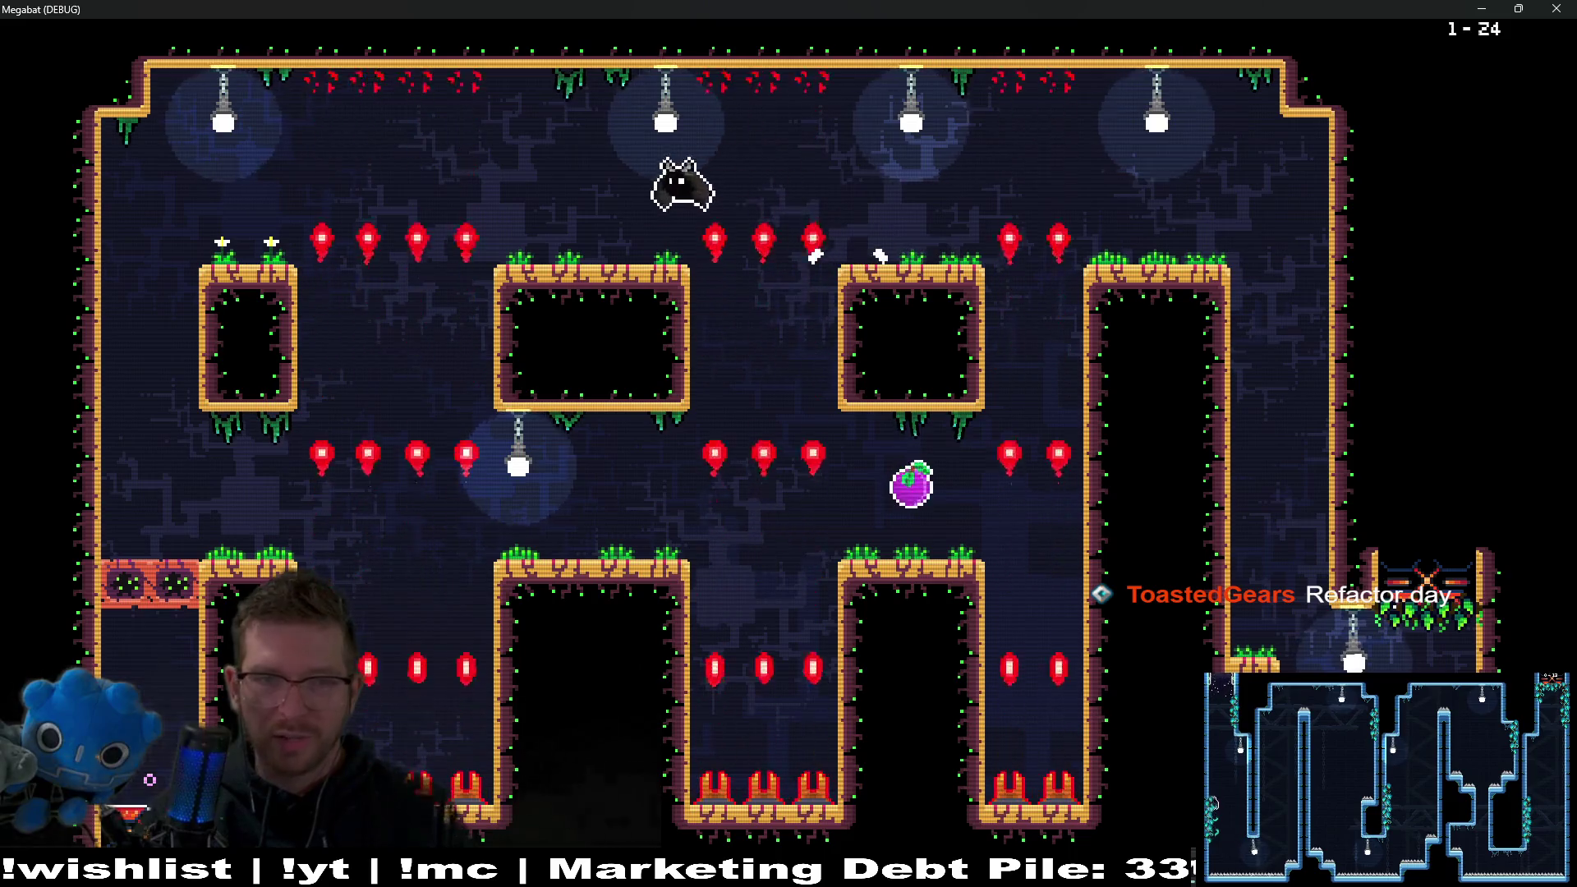
key("Down")
key("Right")
key("Right")
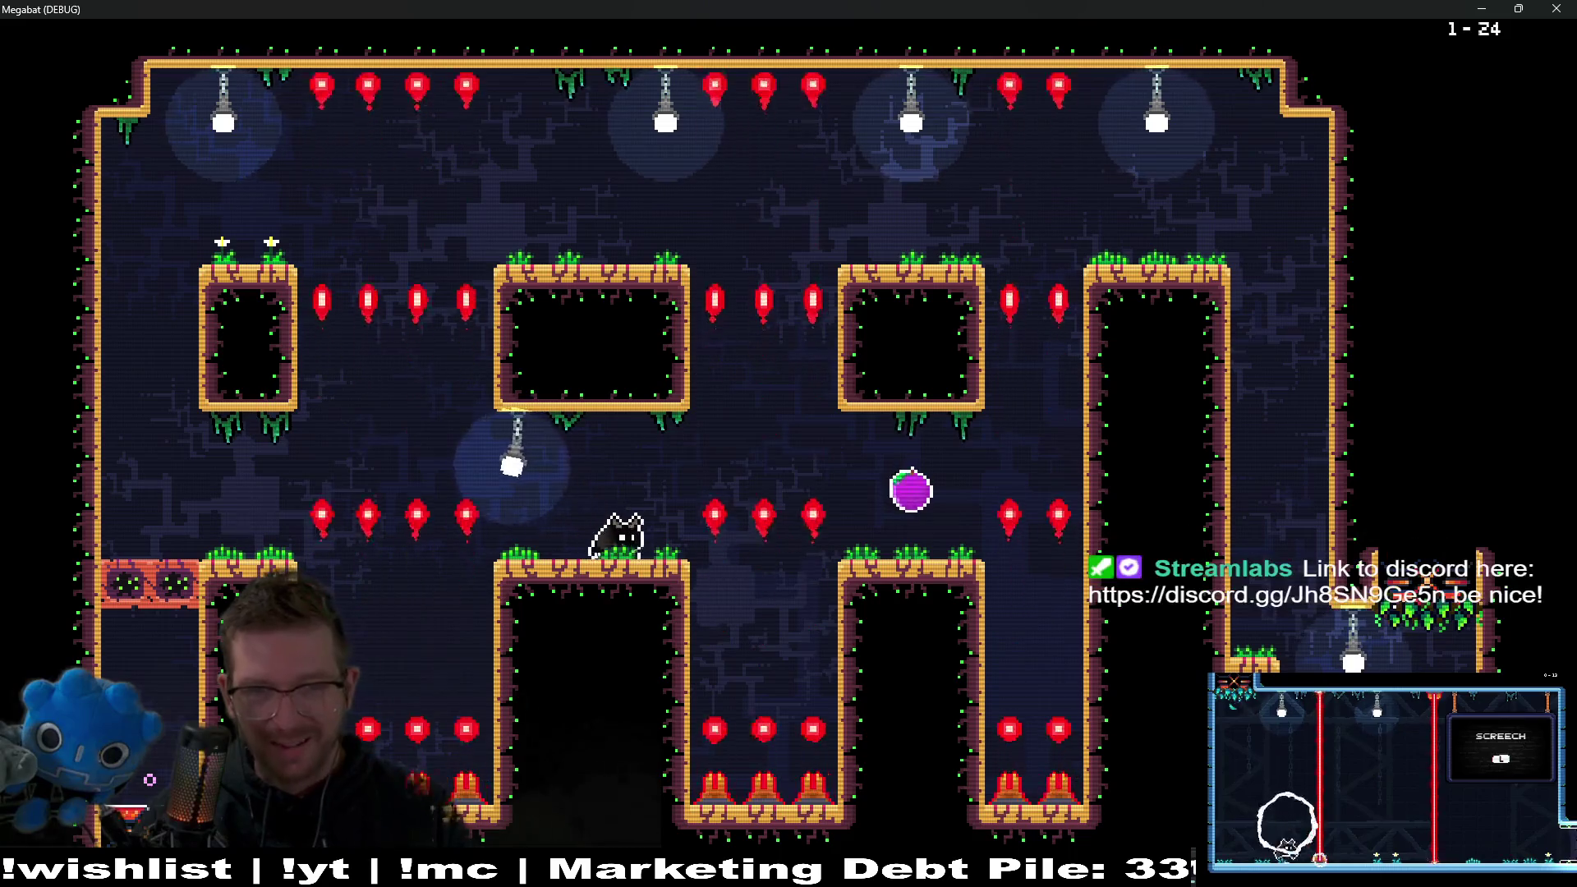
key("Up")
key("Left")
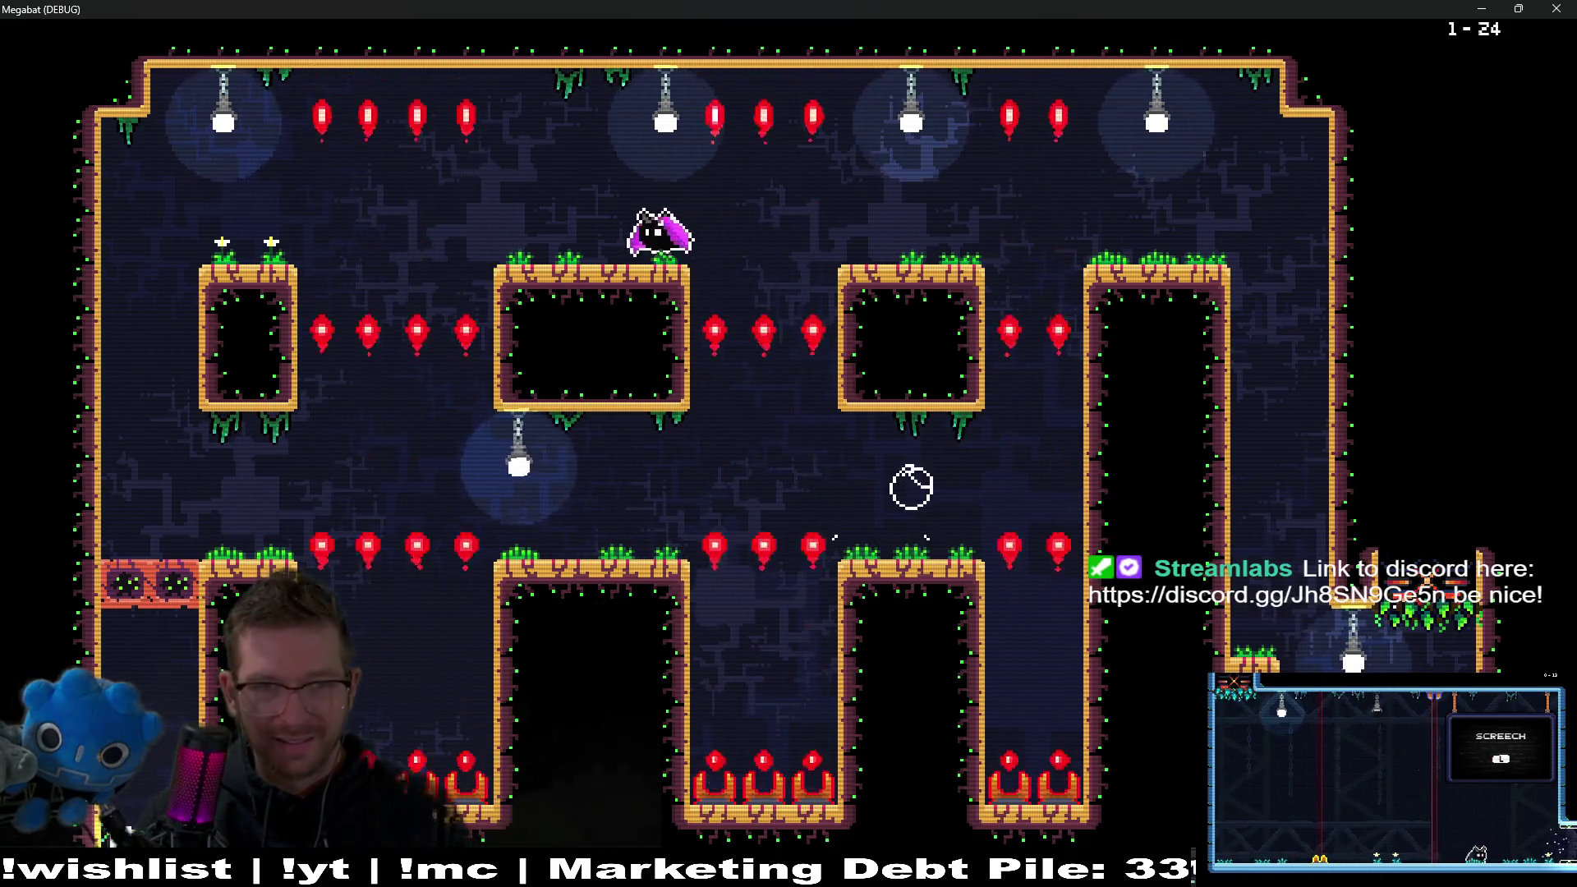
key("Left")
key("Down")
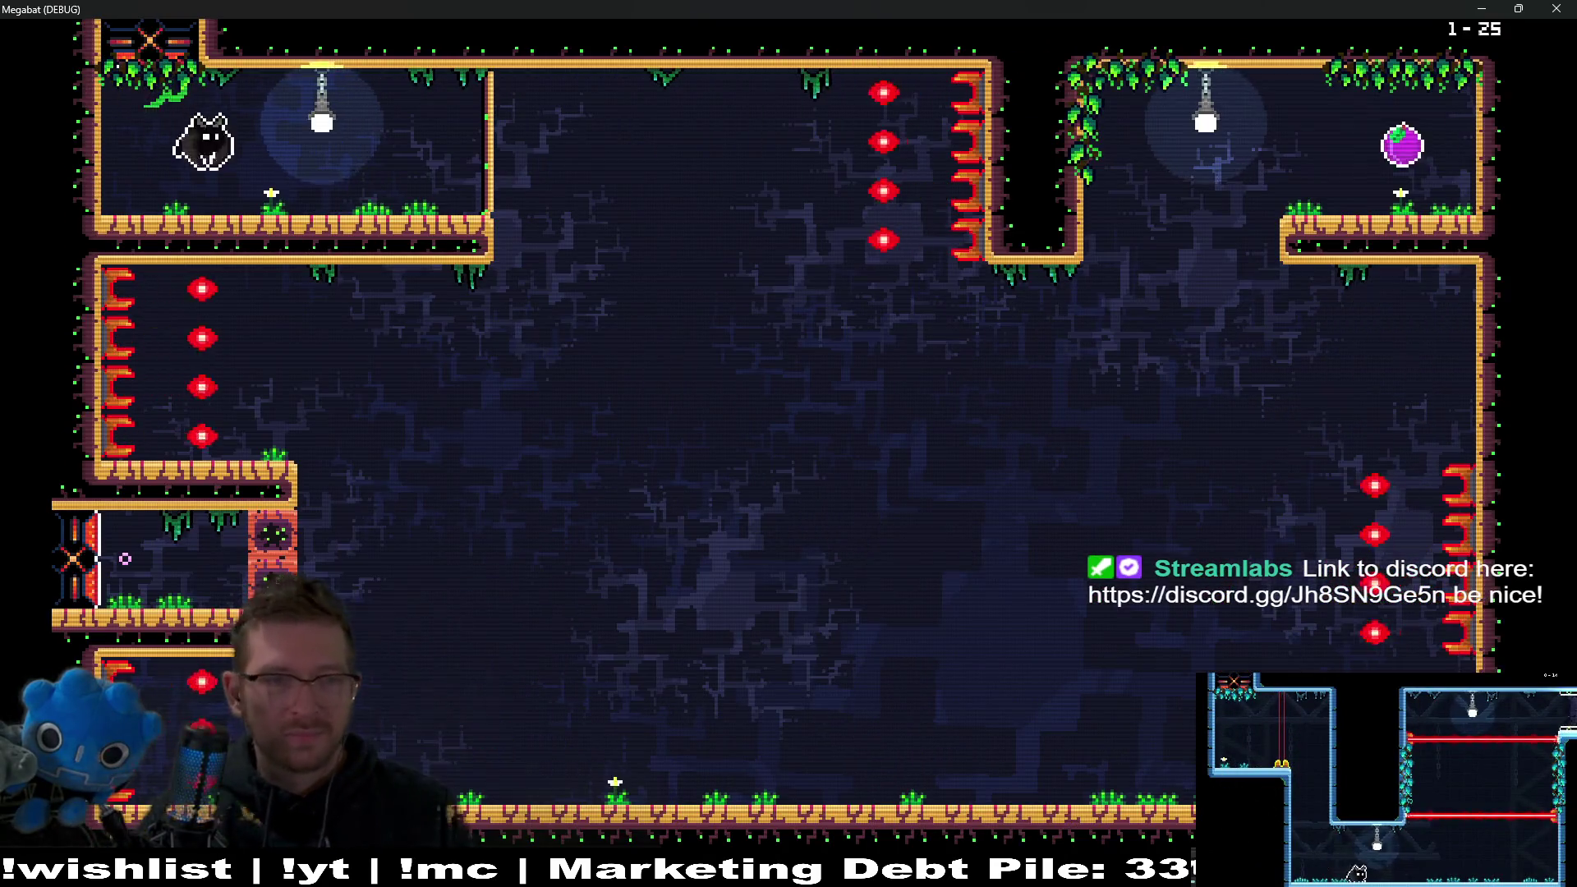
Cross room 1-25 past the hazard columns, grab the purple fruit, and drop into room 1-26's shaft.
key("Right")
key("Right")
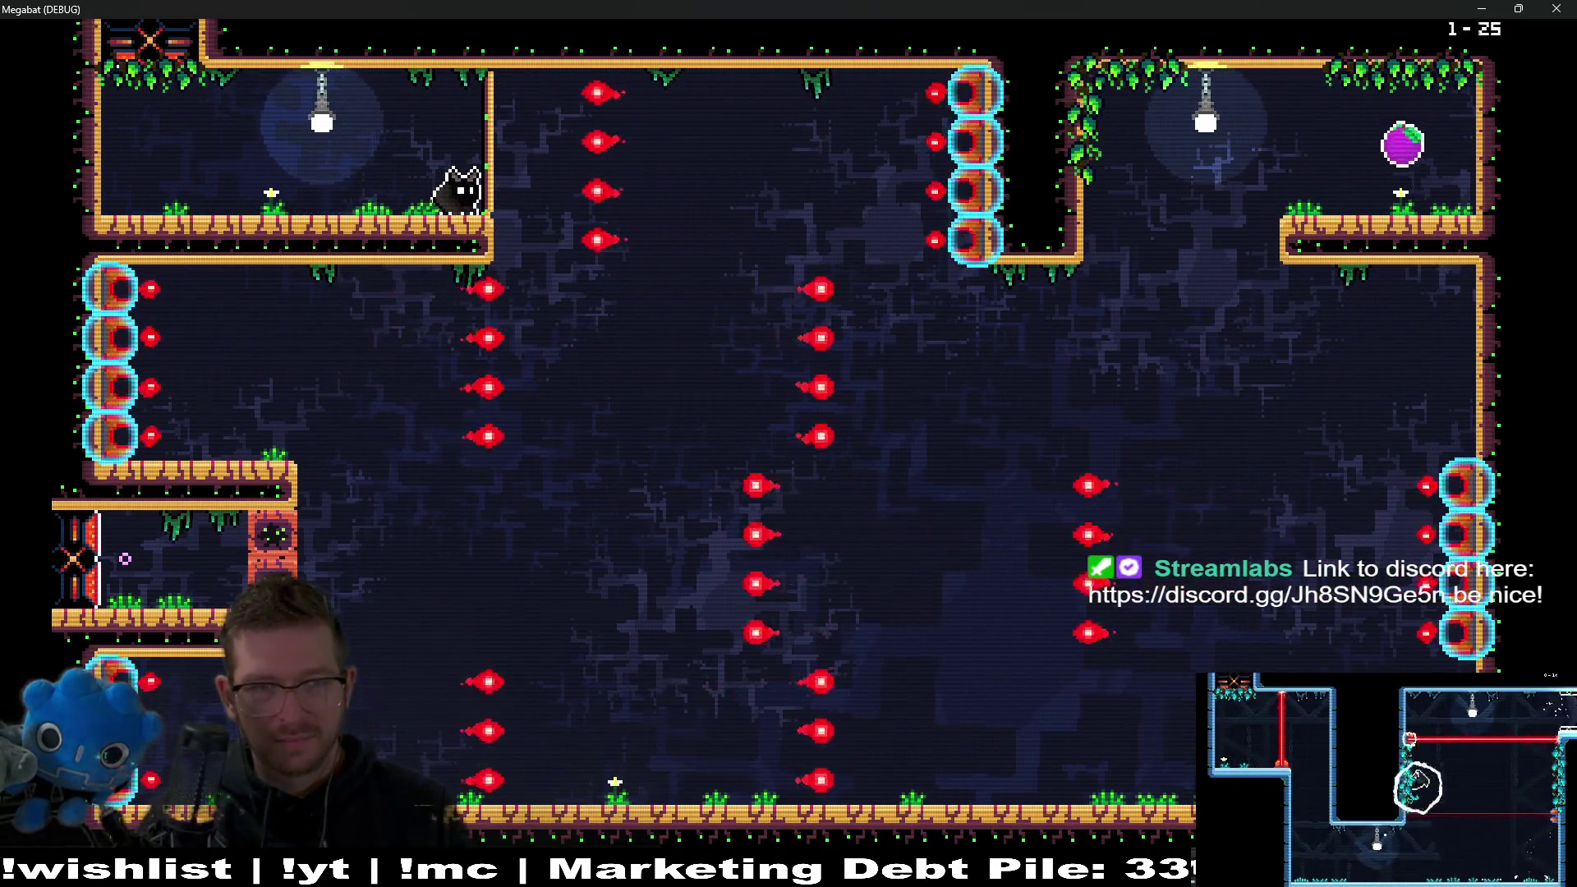
key("Down")
key("Right")
key("Up")
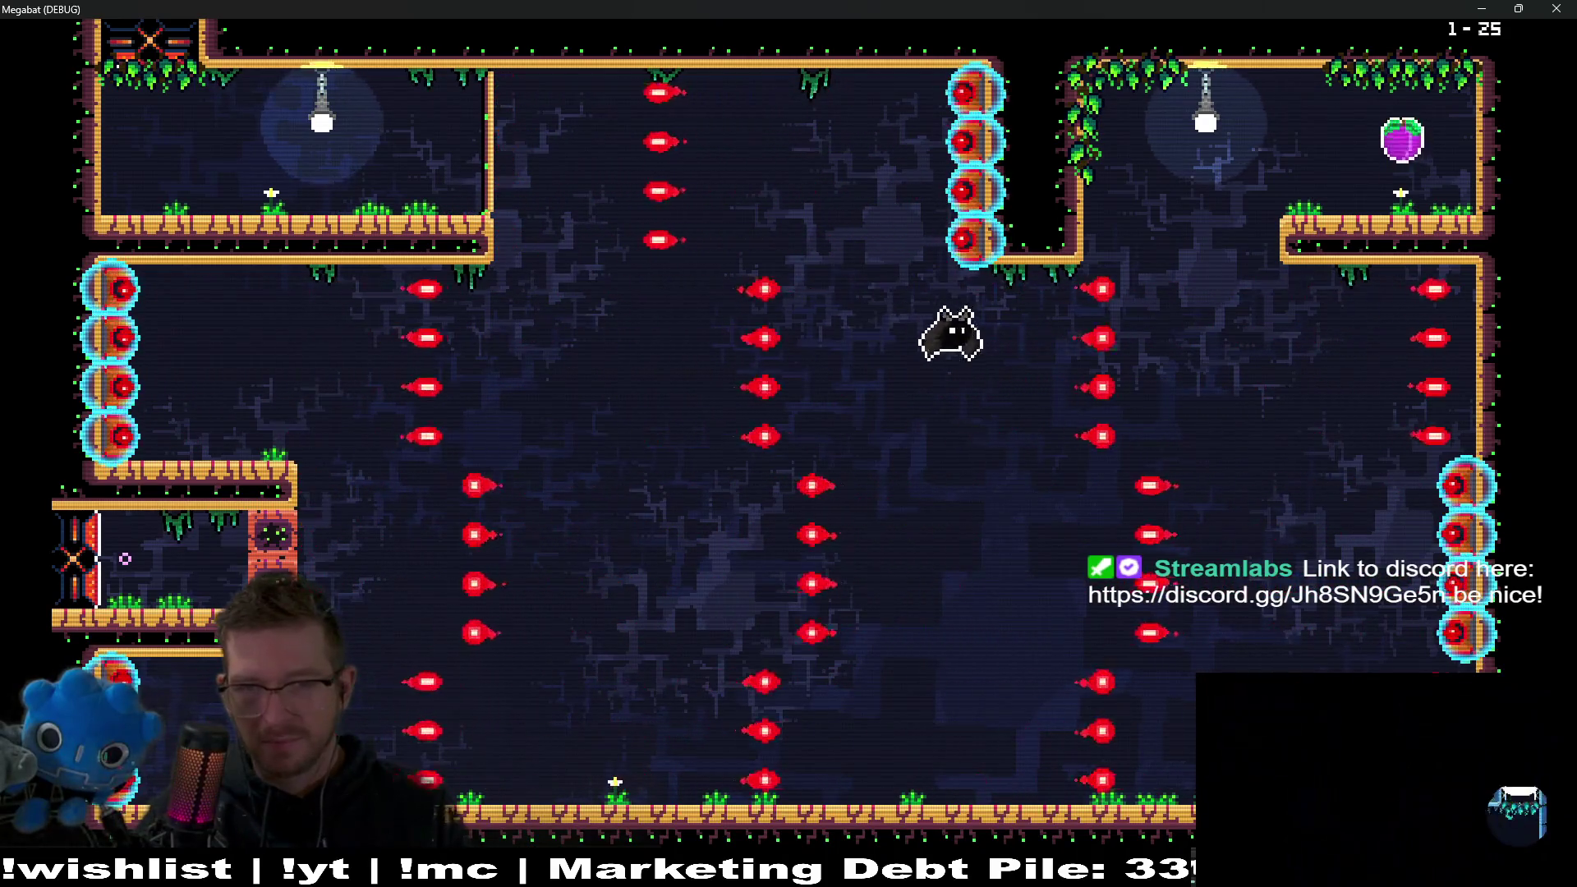
key("Left")
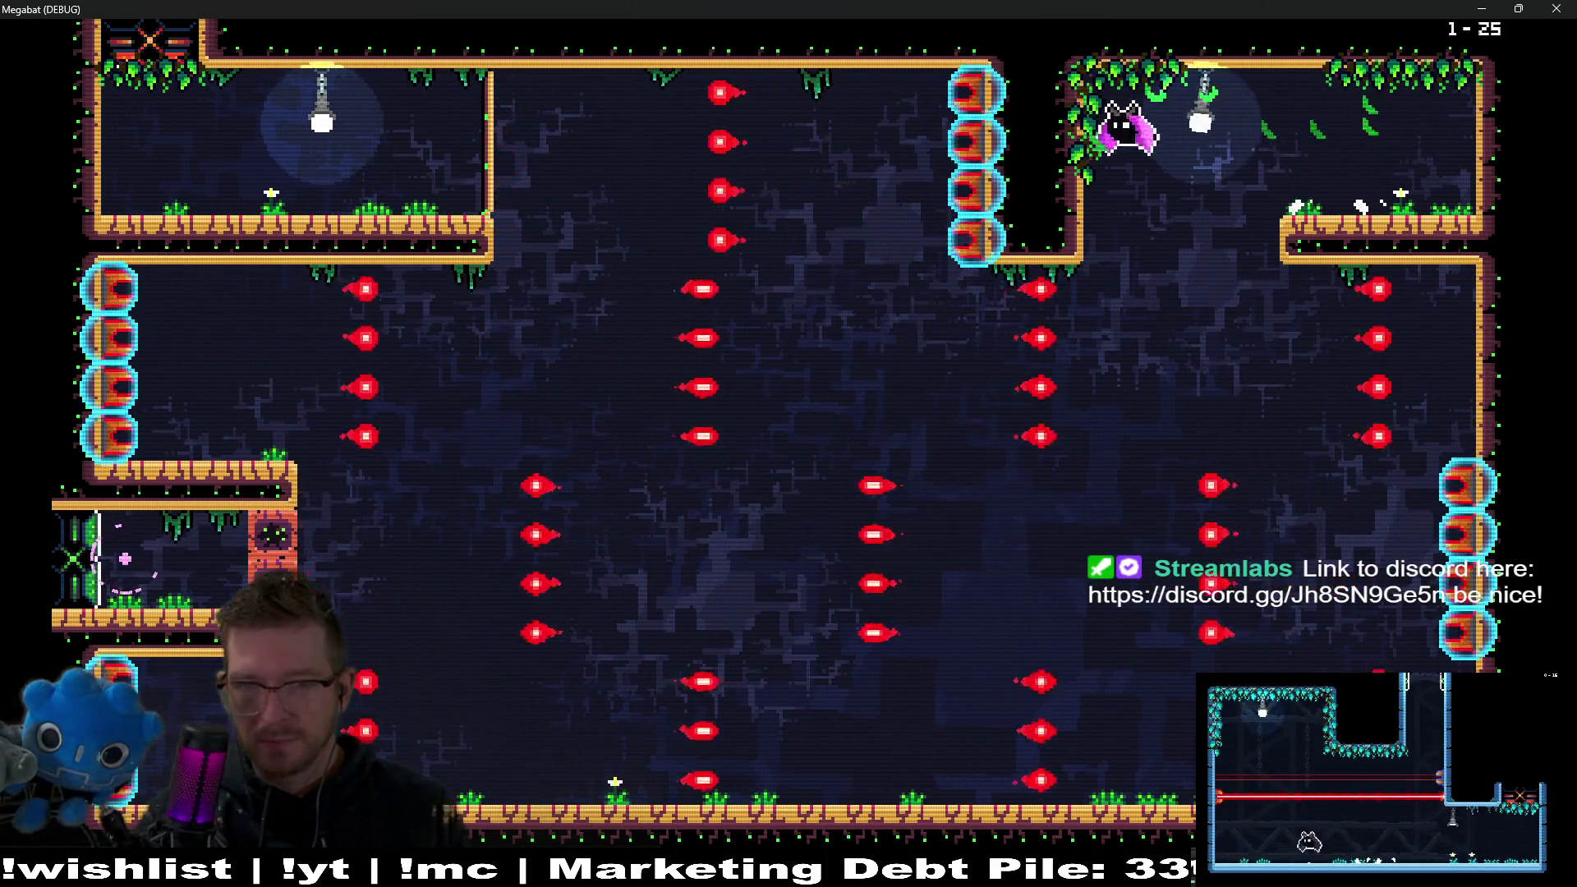
key("Down")
key("Left")
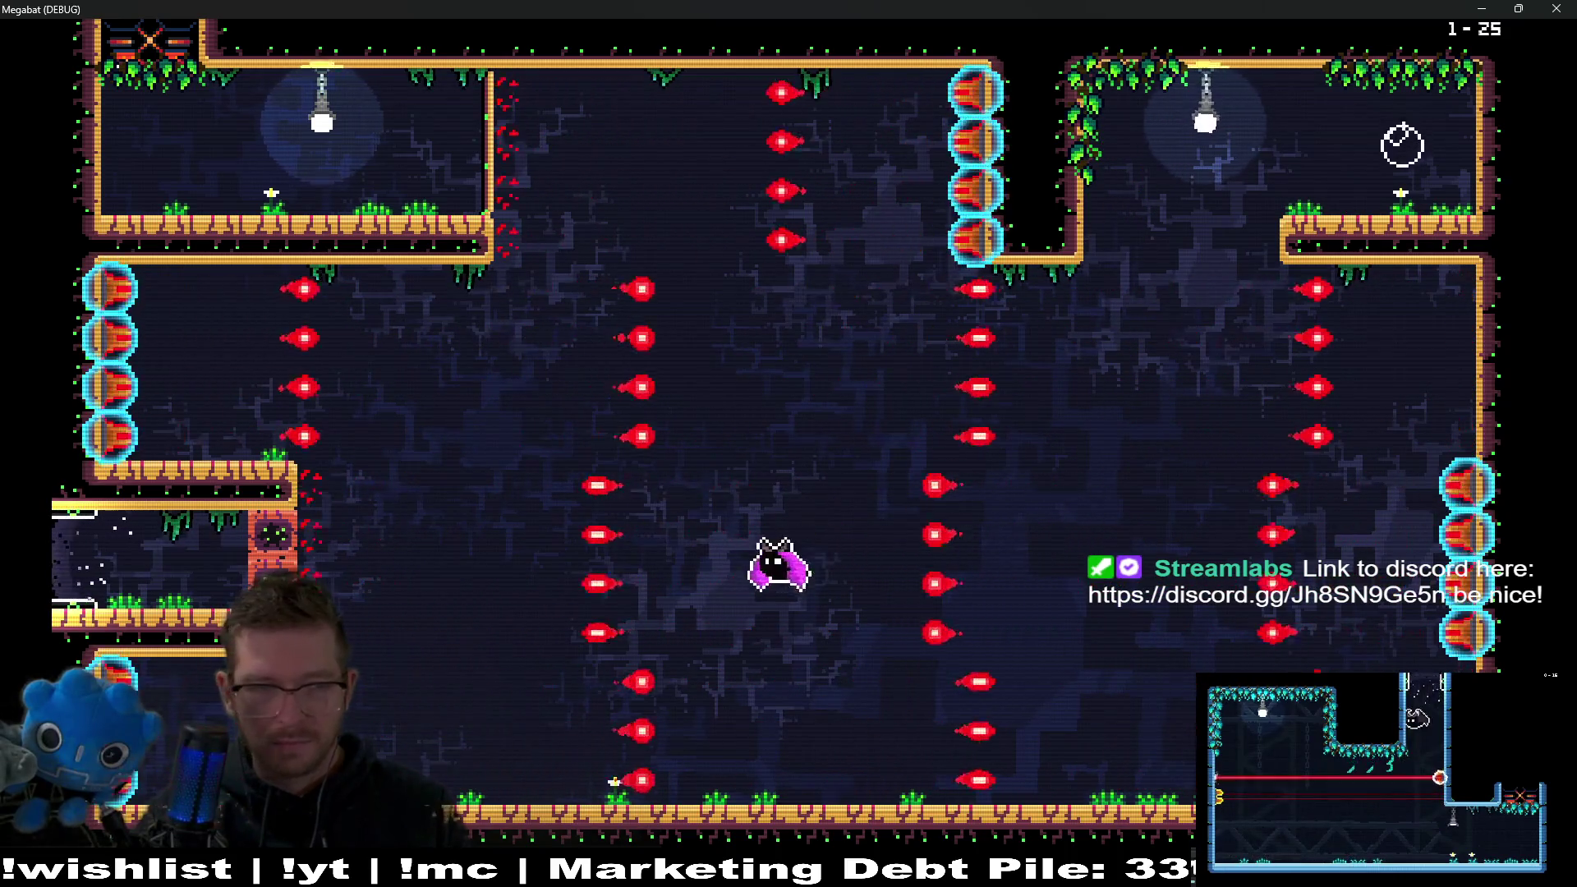
key("Left")
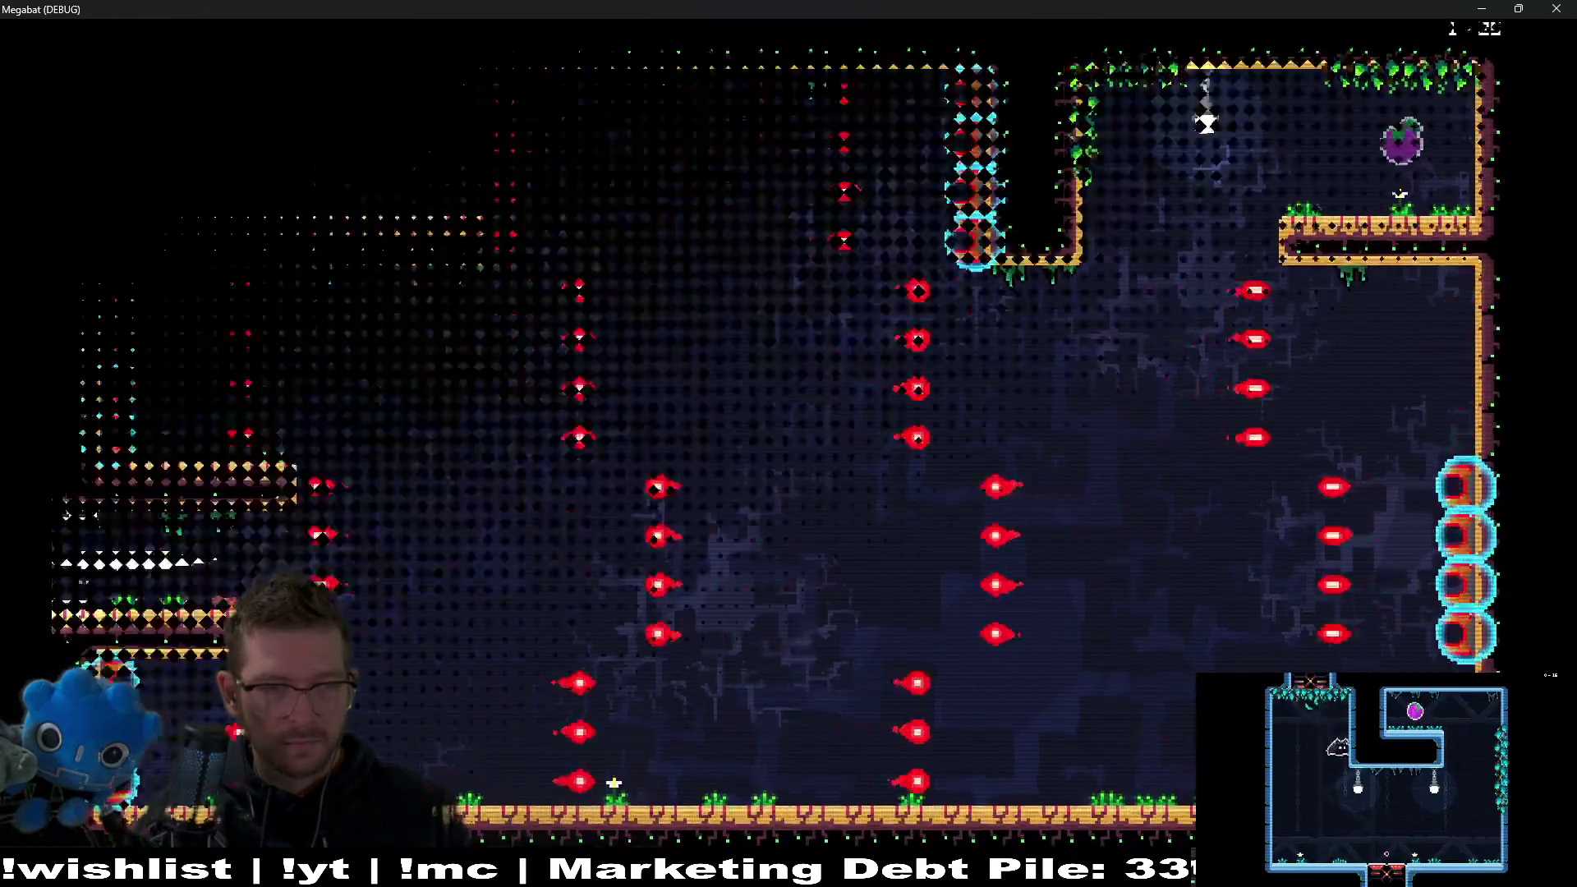
key("Down")
key("Right")
key("Up")
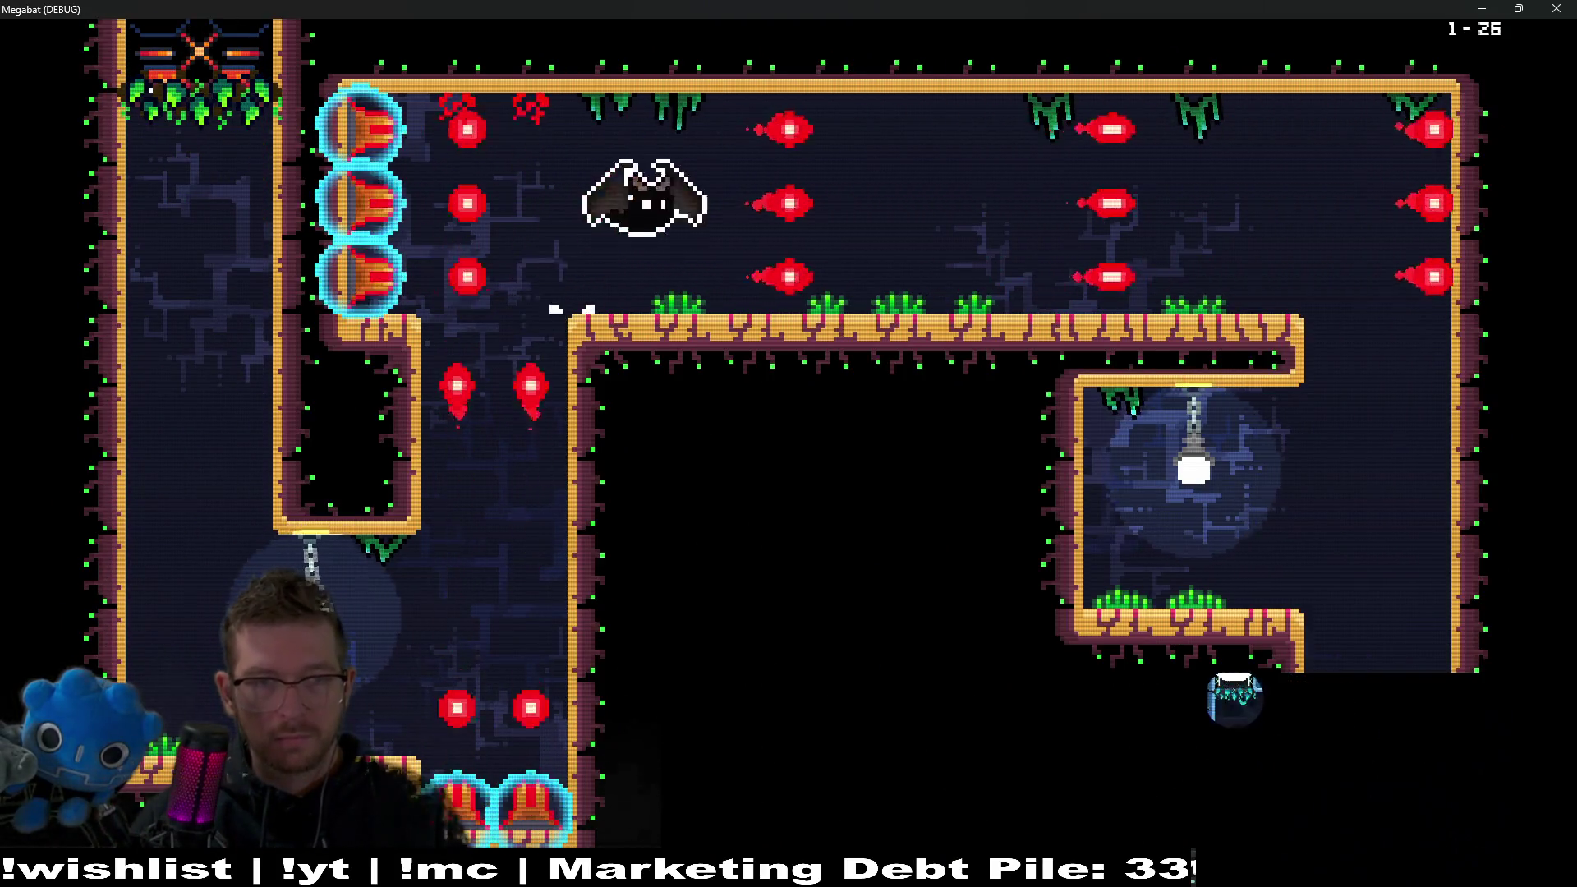
Fly through room 1-26, collect the purple plum, and drop through the bottom gap.
key("Right")
key("Right")
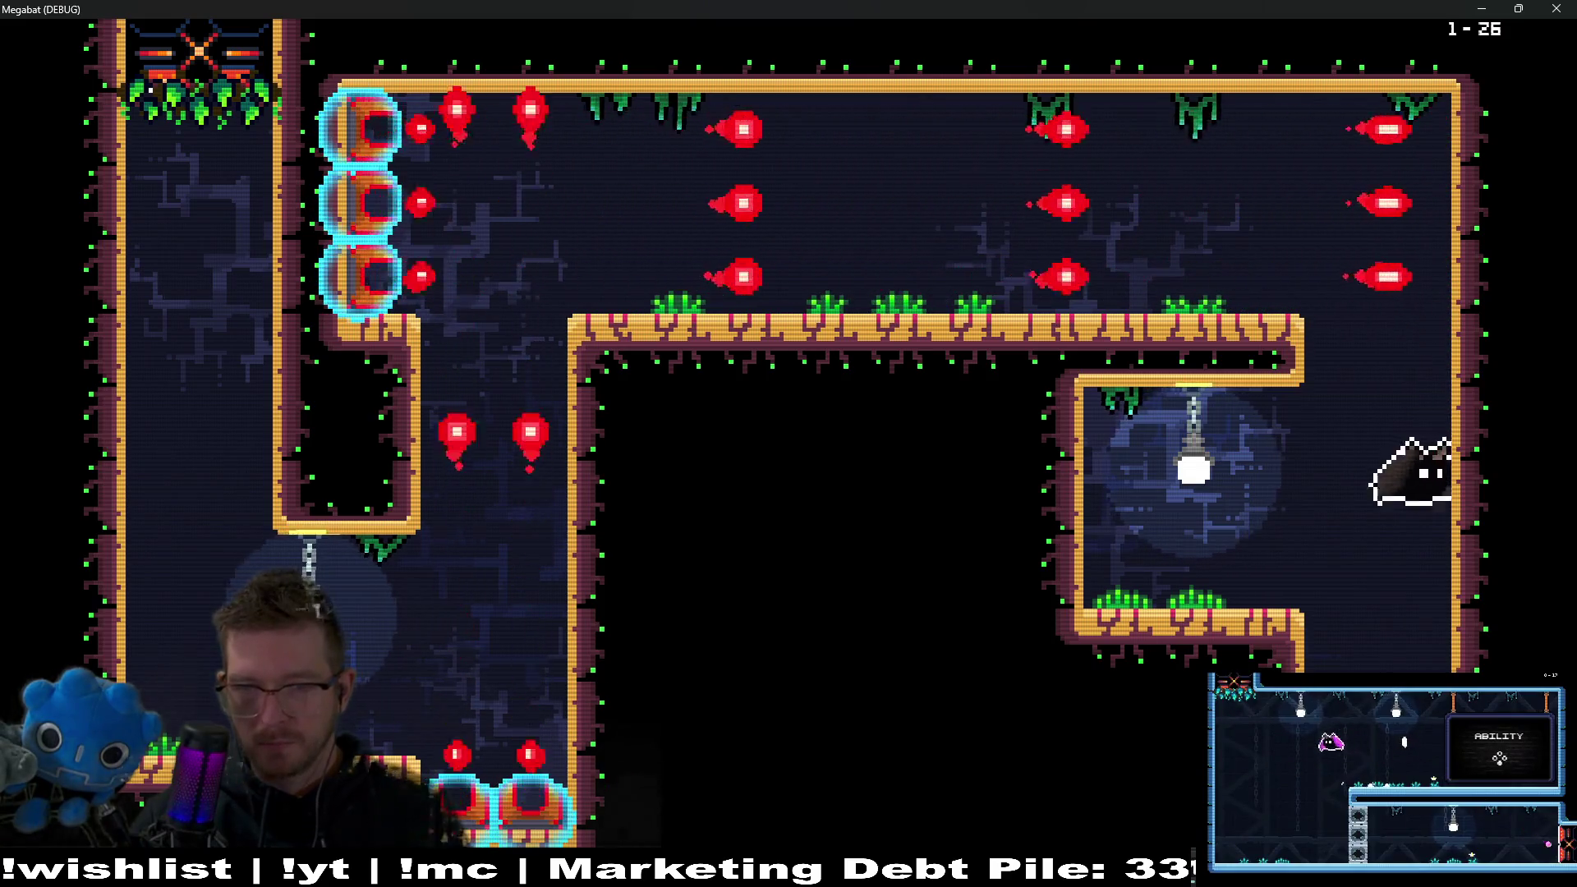
key("Right")
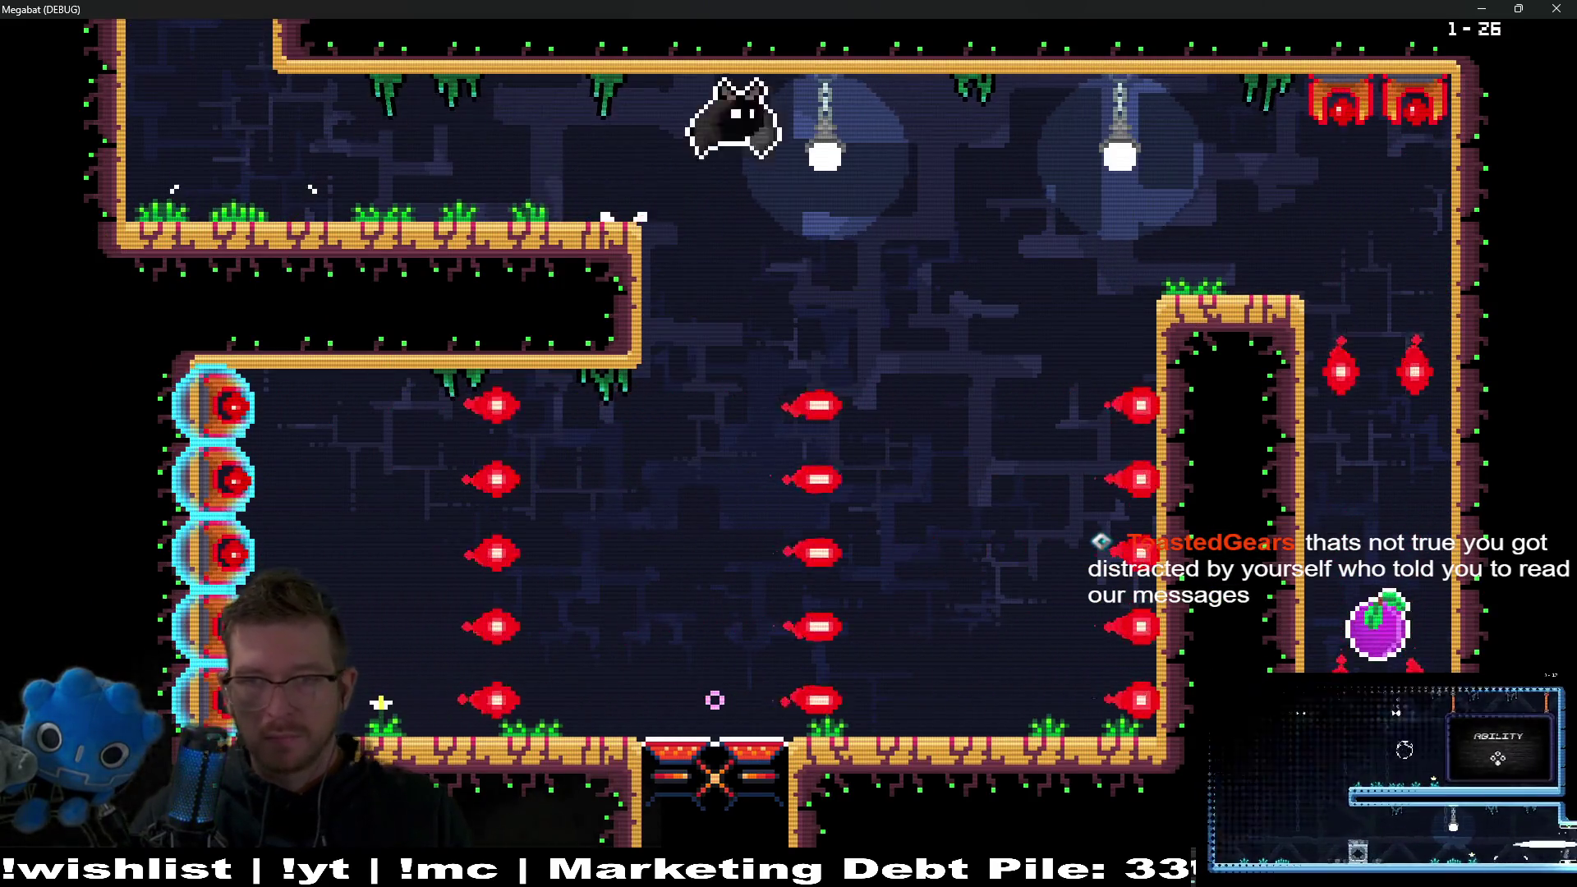
key("Right")
key("Down")
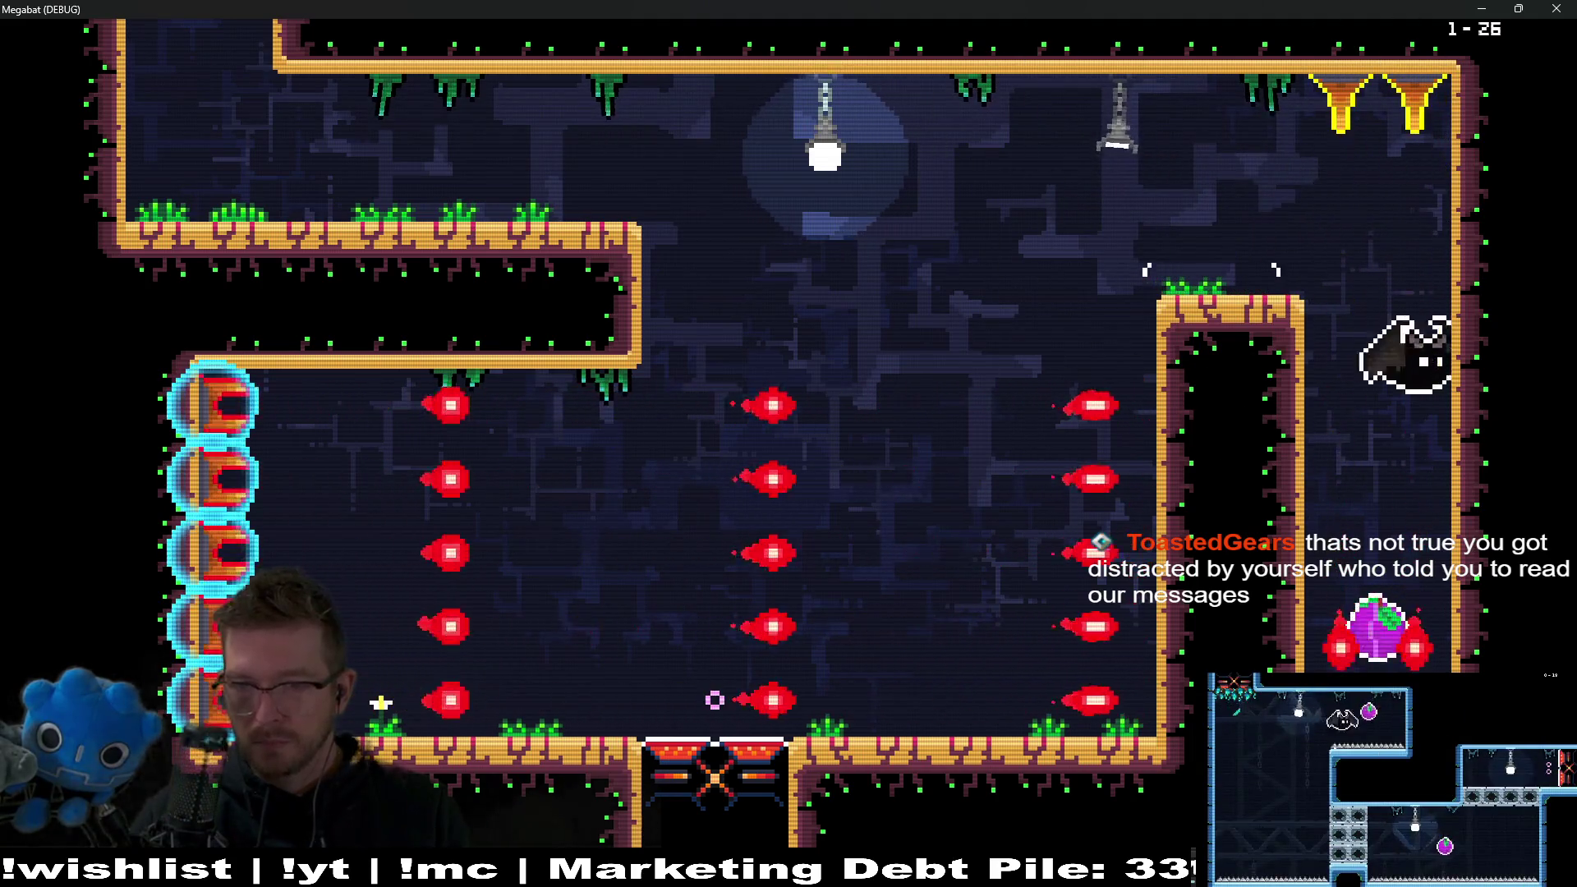
key("Up")
key("Left")
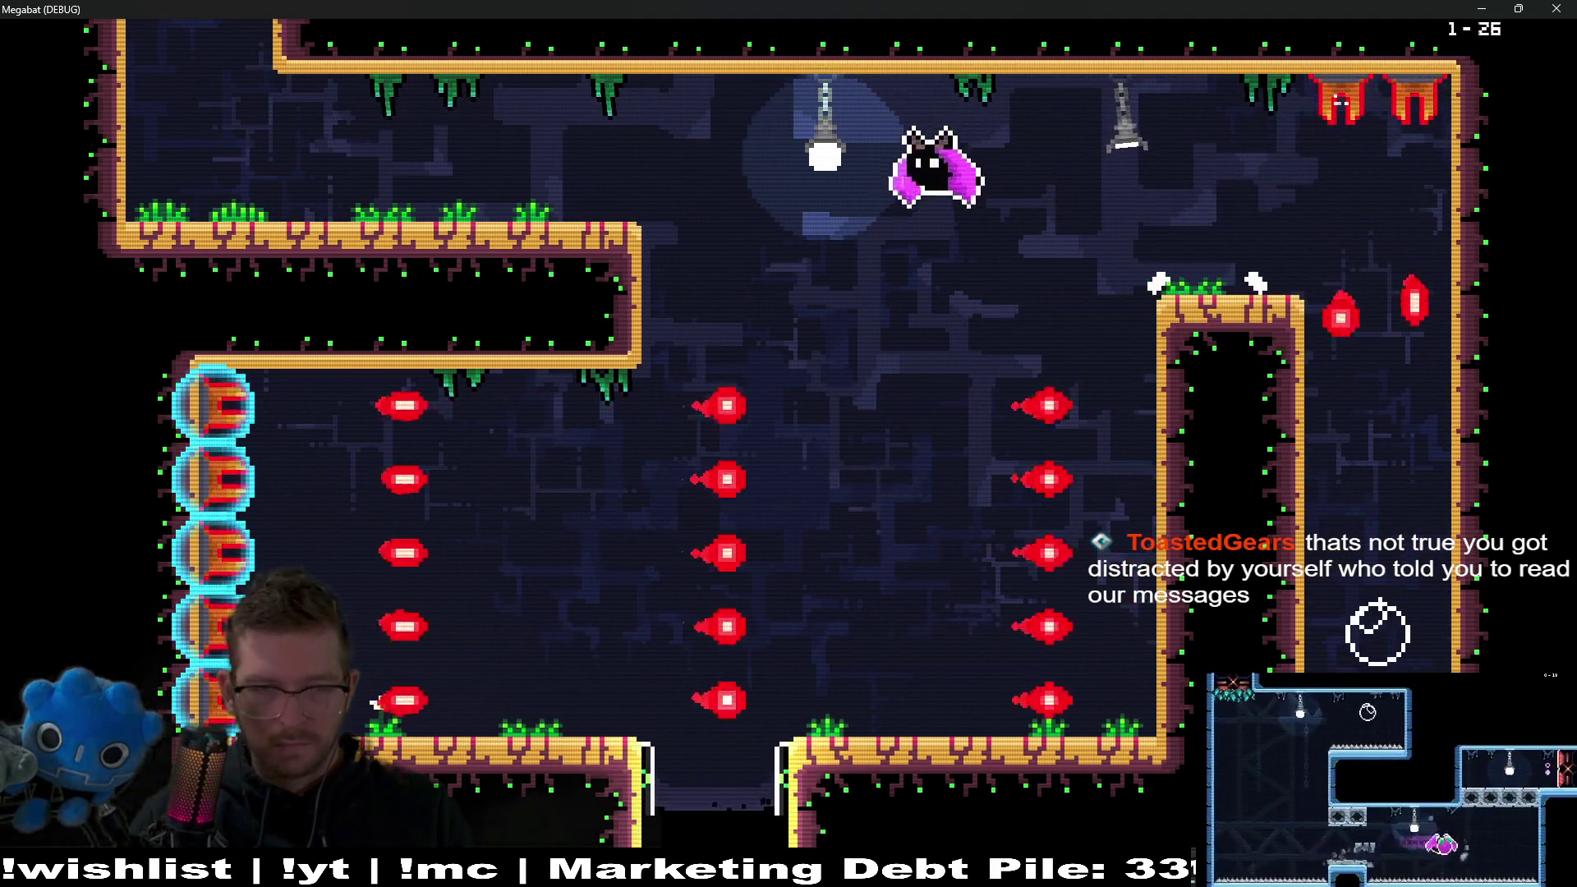
key("Down")
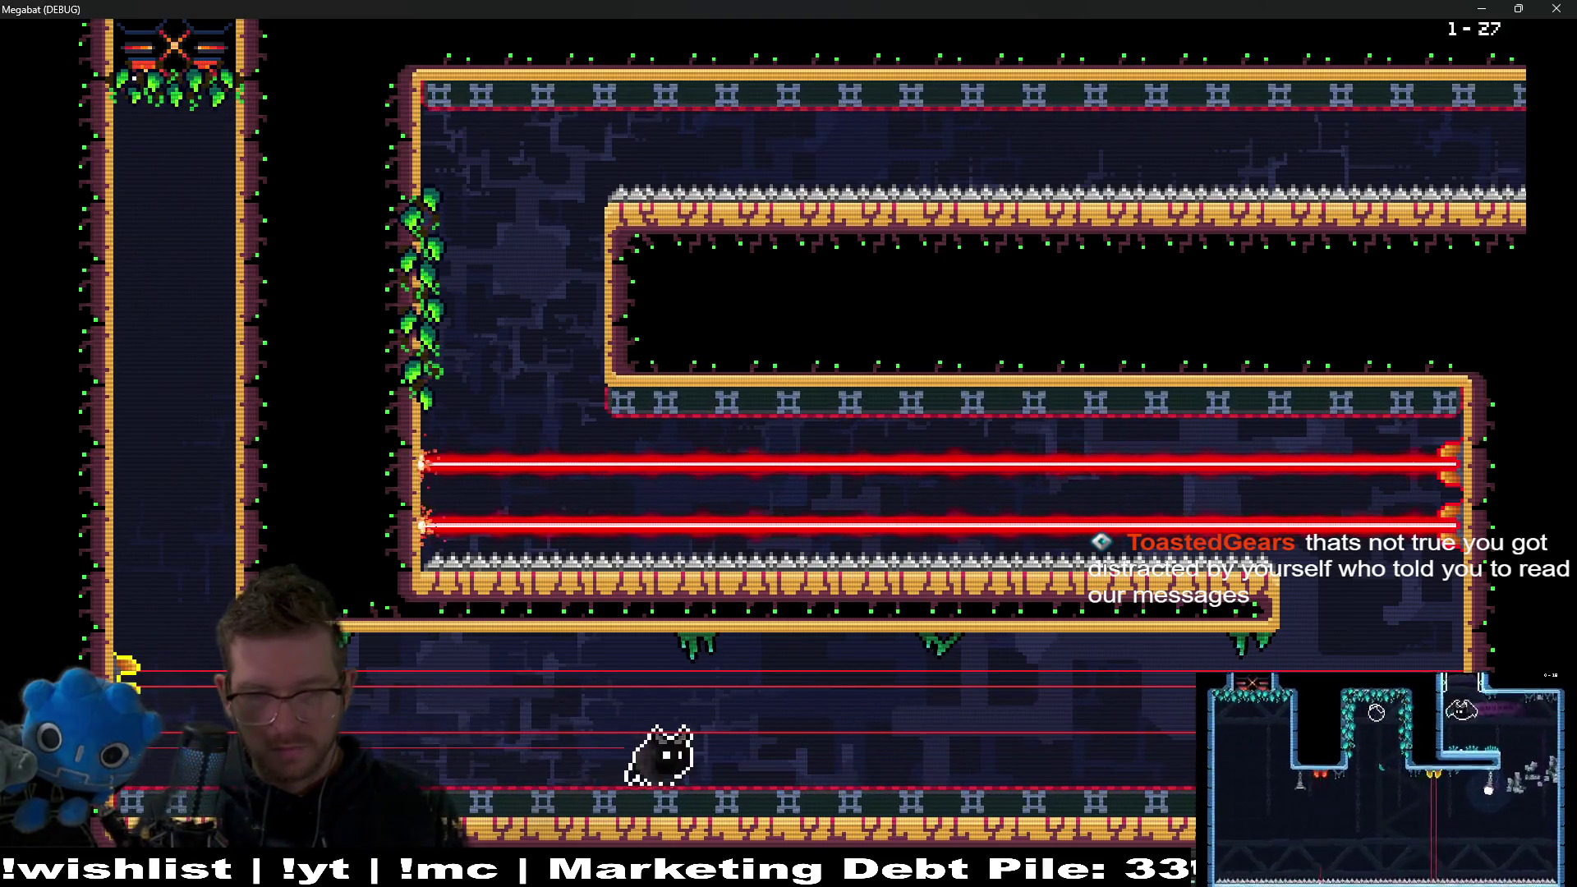
Navigate the laser corridor and dash through the orange breakable blocks into room 1-28.
key("Up")
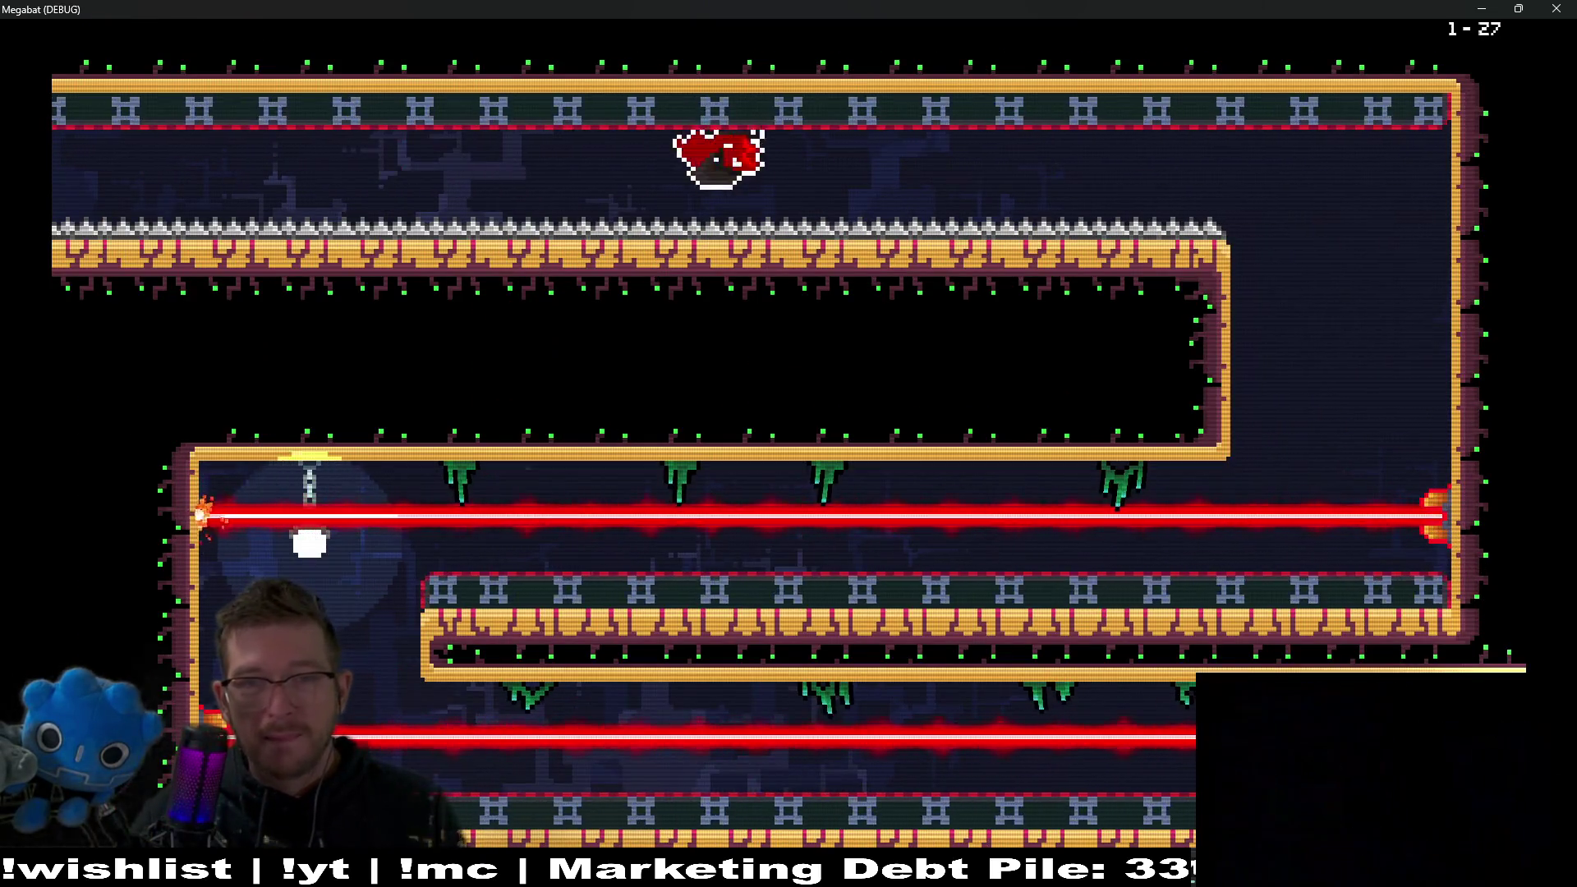
key("Down")
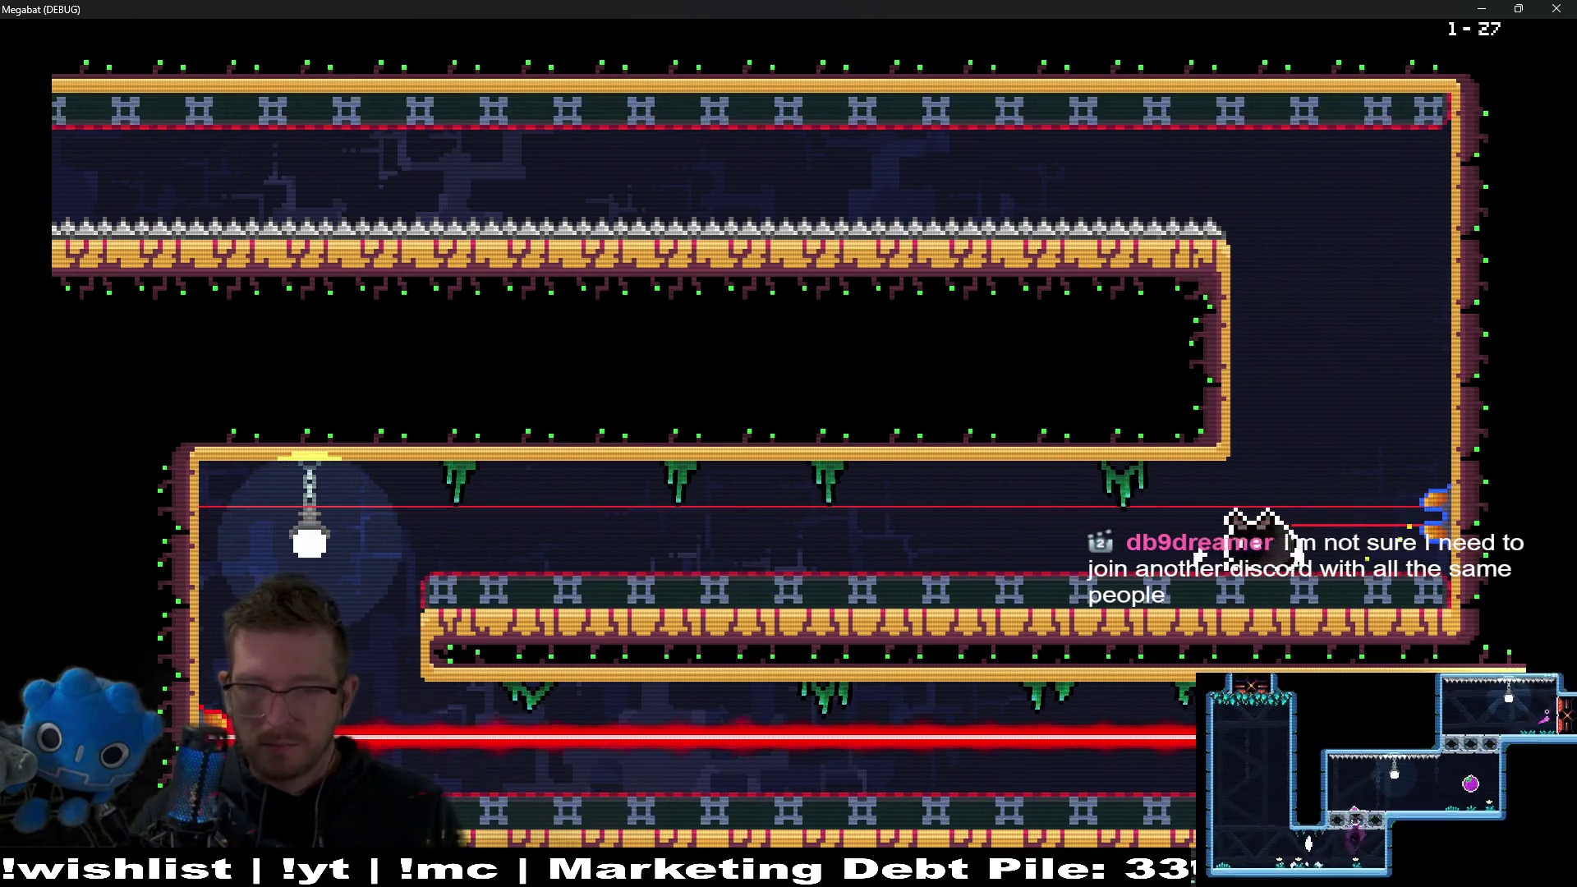
key("Down")
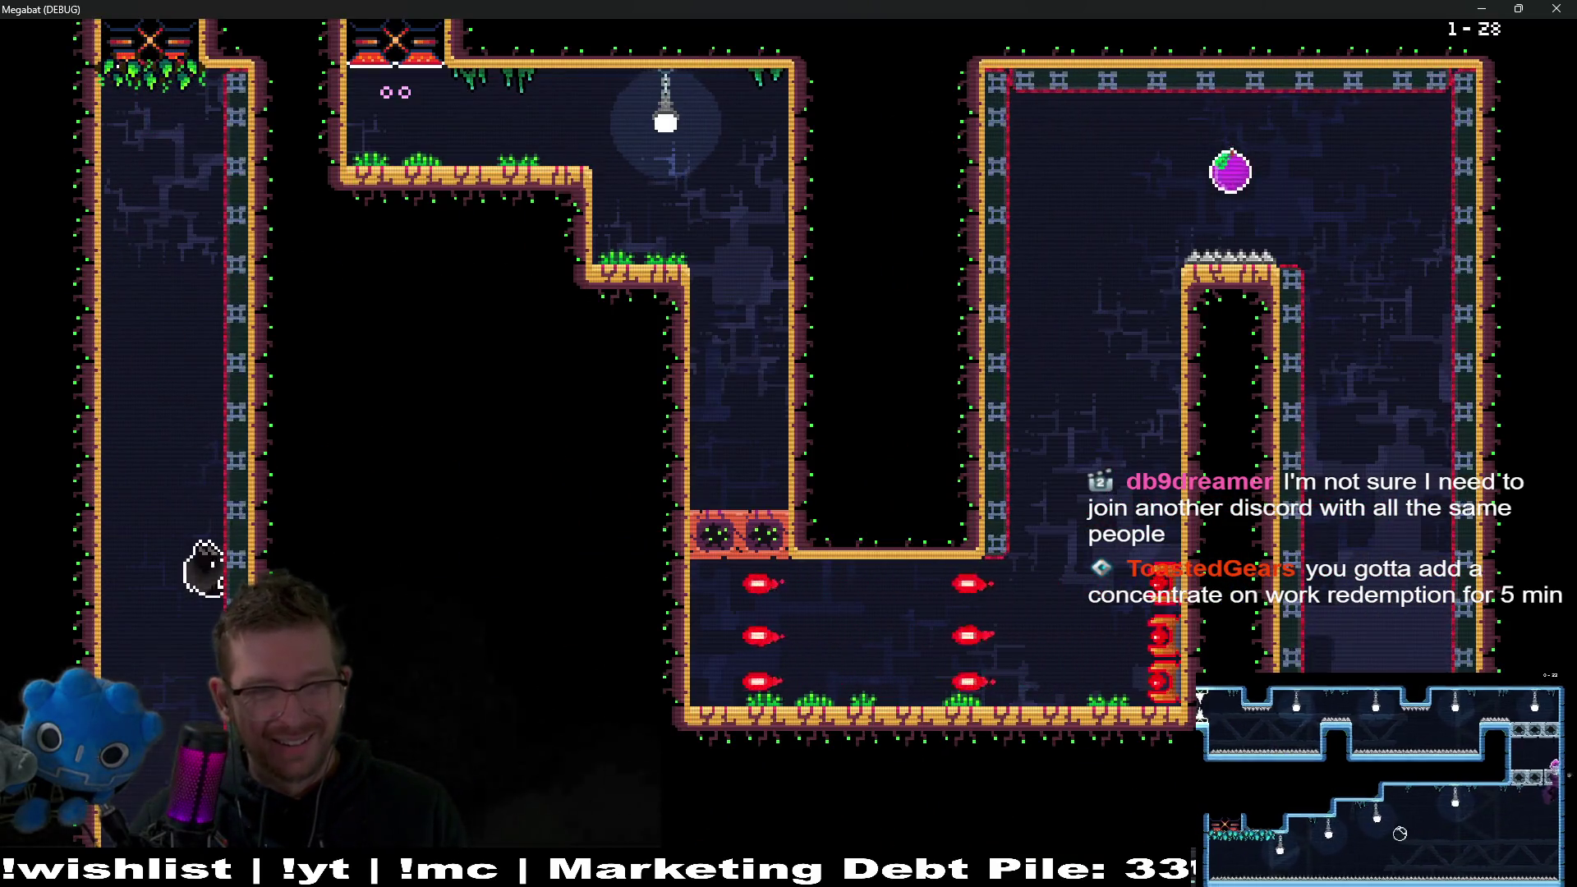
key("Left")
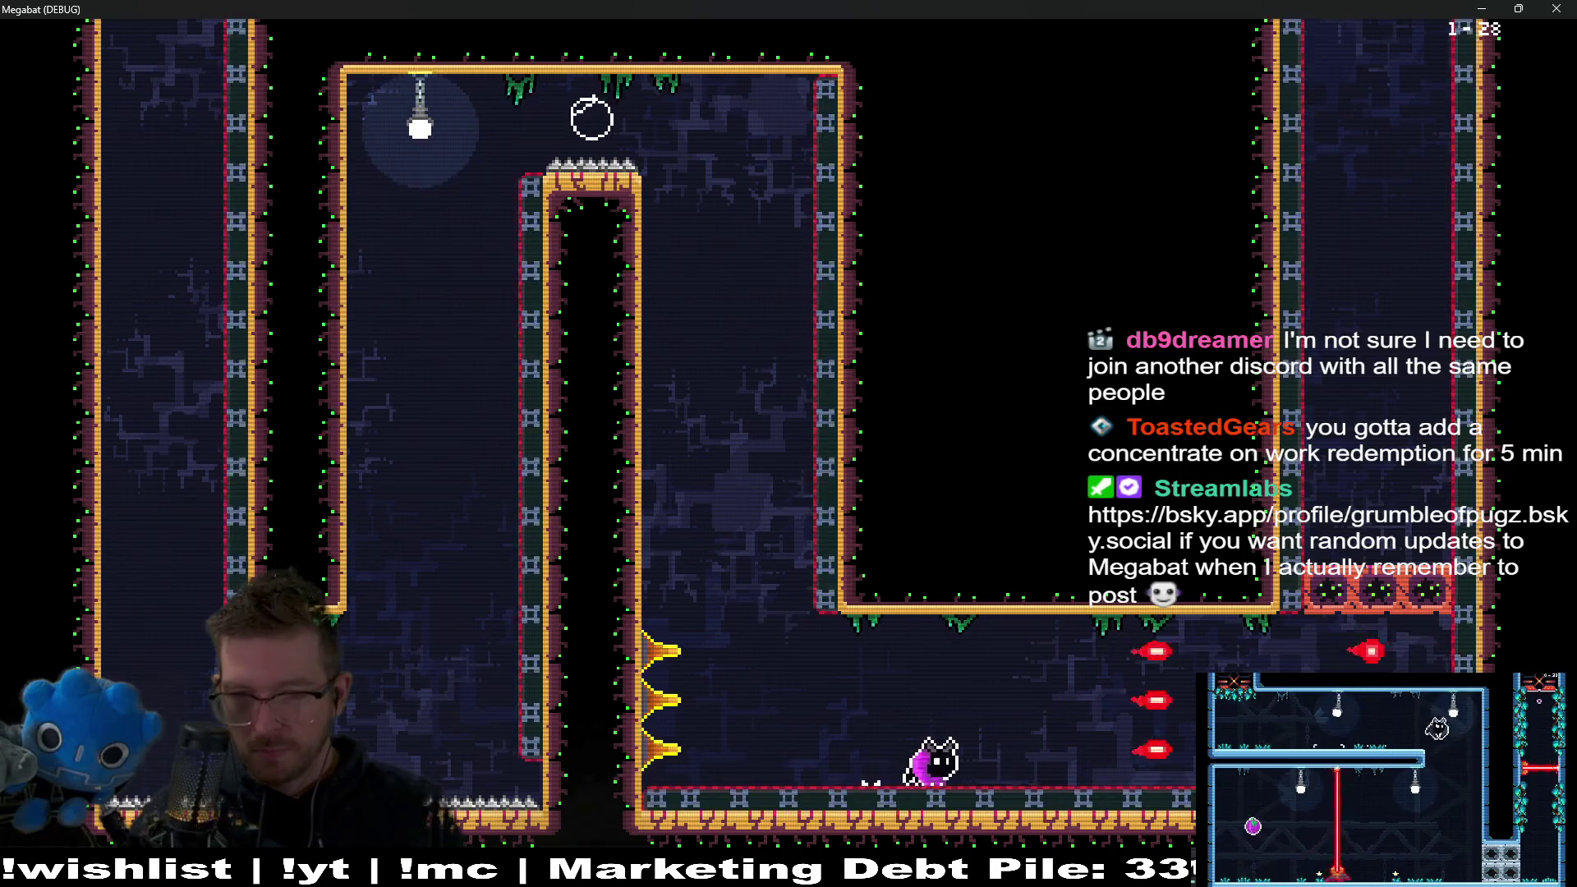
key("Up")
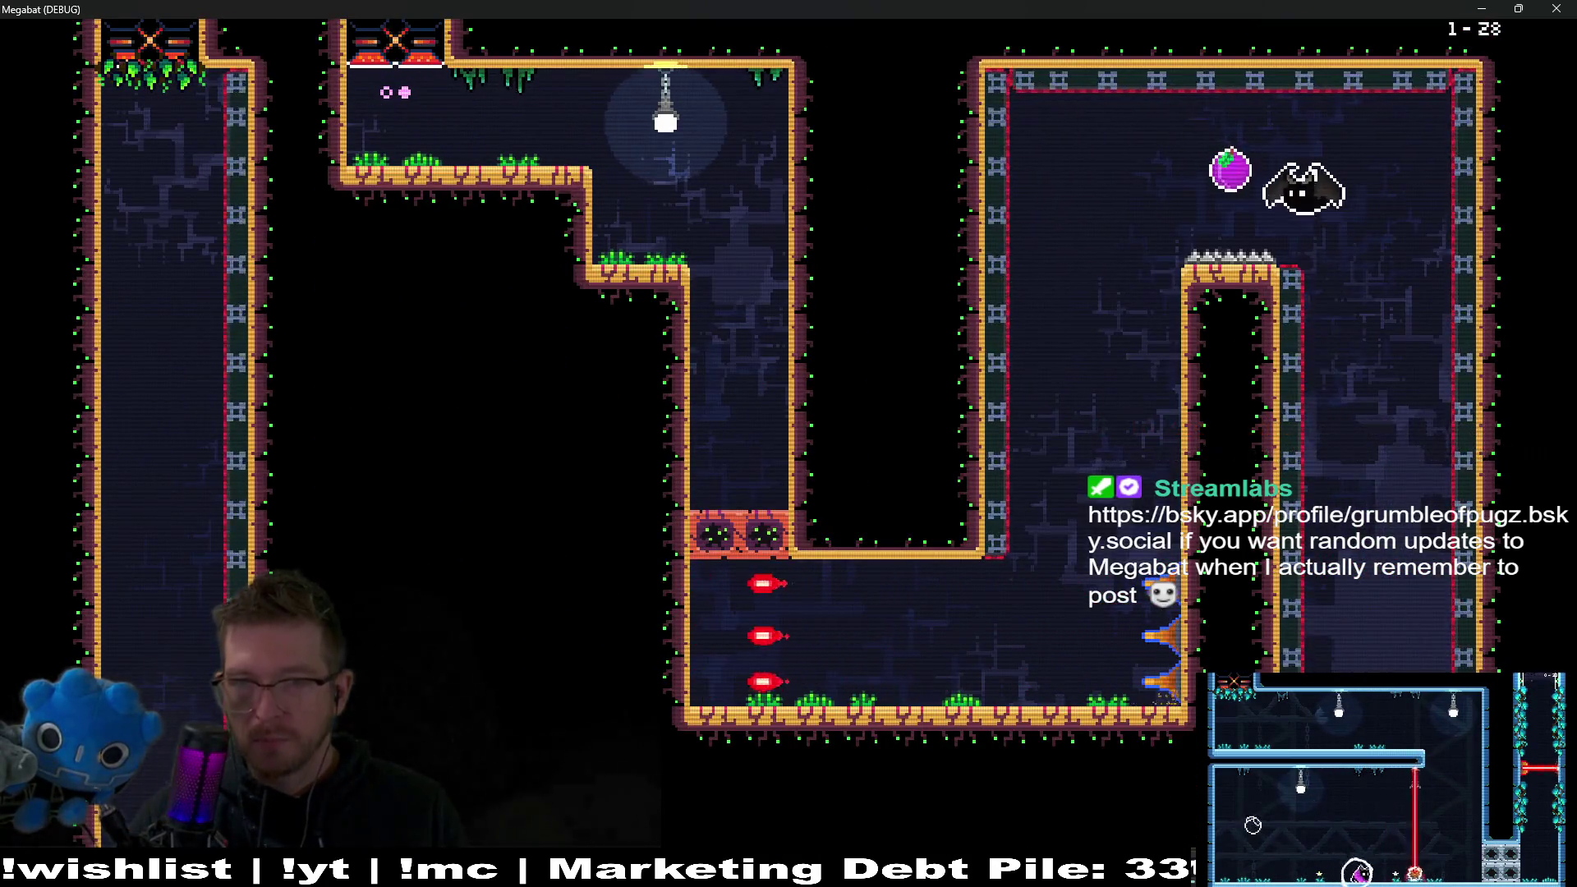
key("Down")
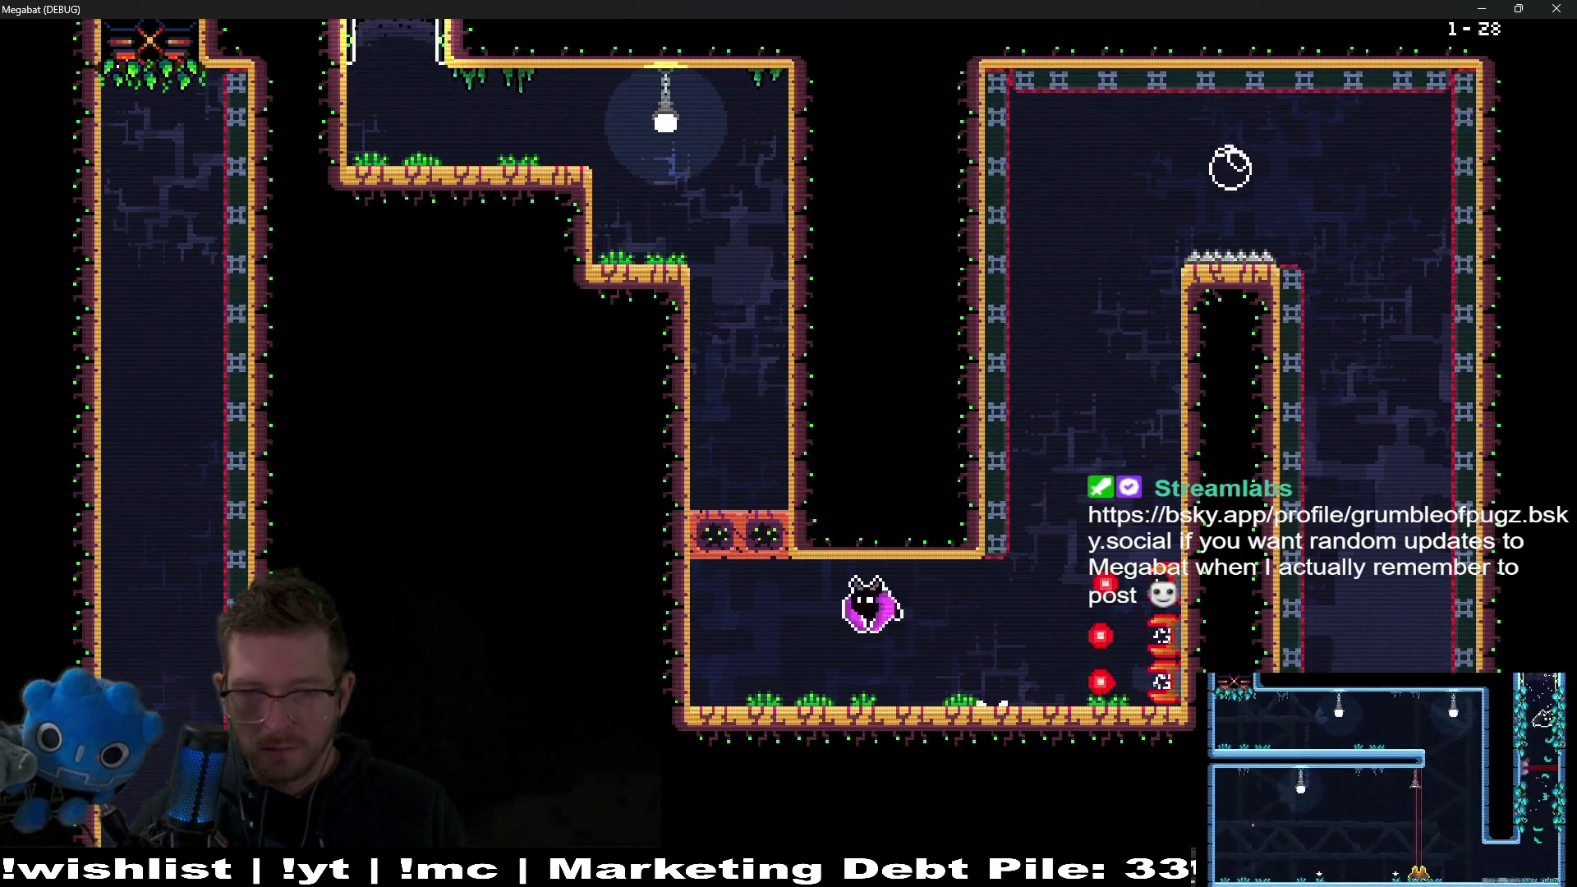
key("Left")
key("Up")
key("Left")
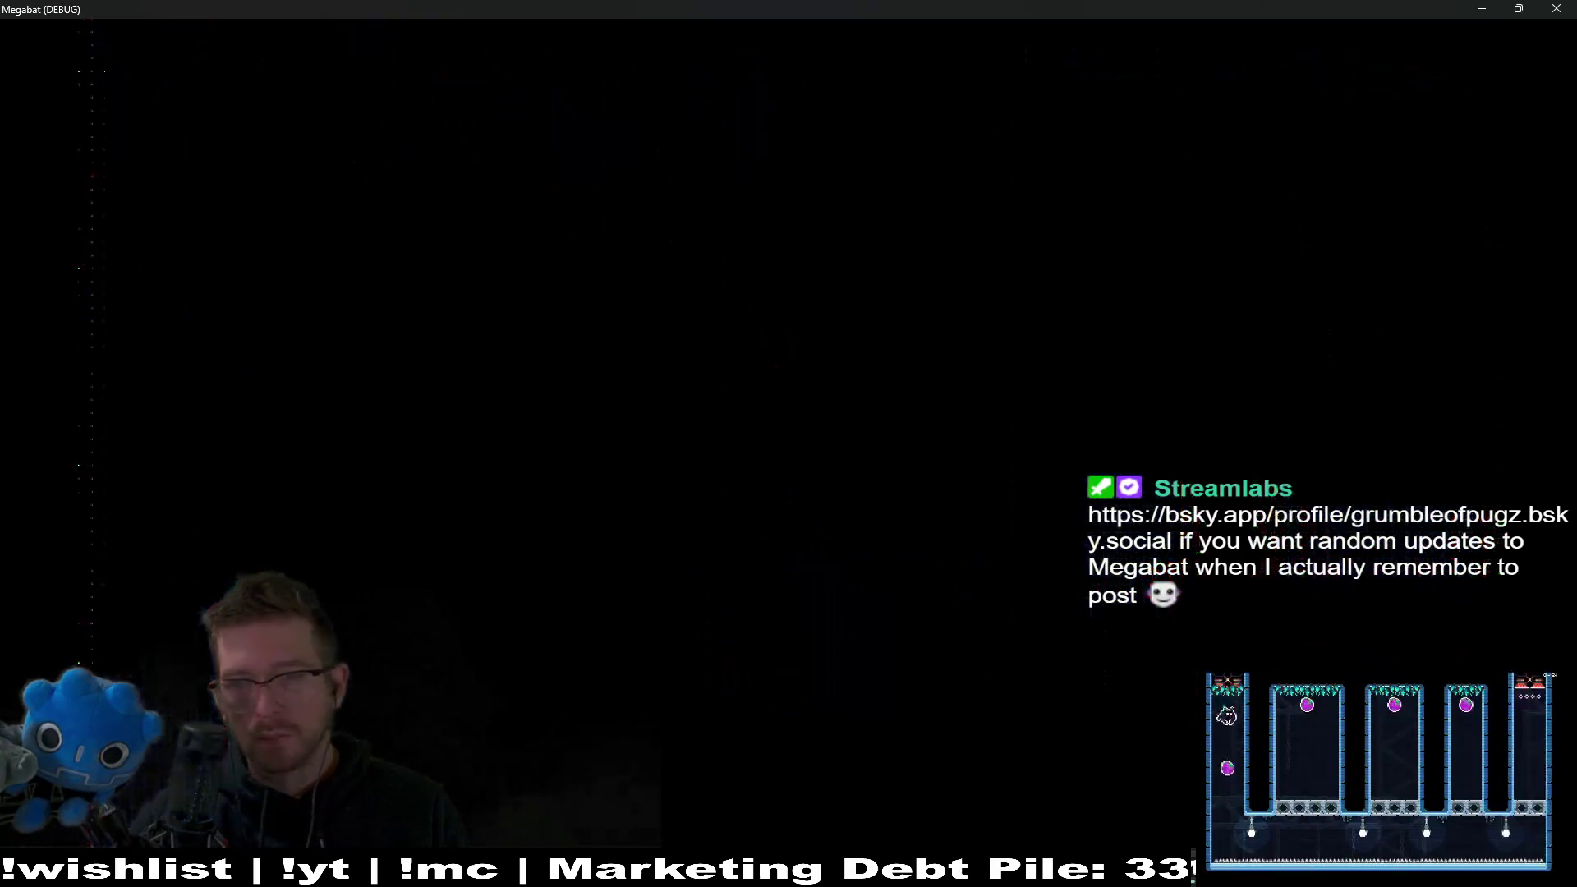
Descend through room 1-30, collecting the purple egg and the purple orb.
key("Down")
key("Right")
key("Up")
key("Right")
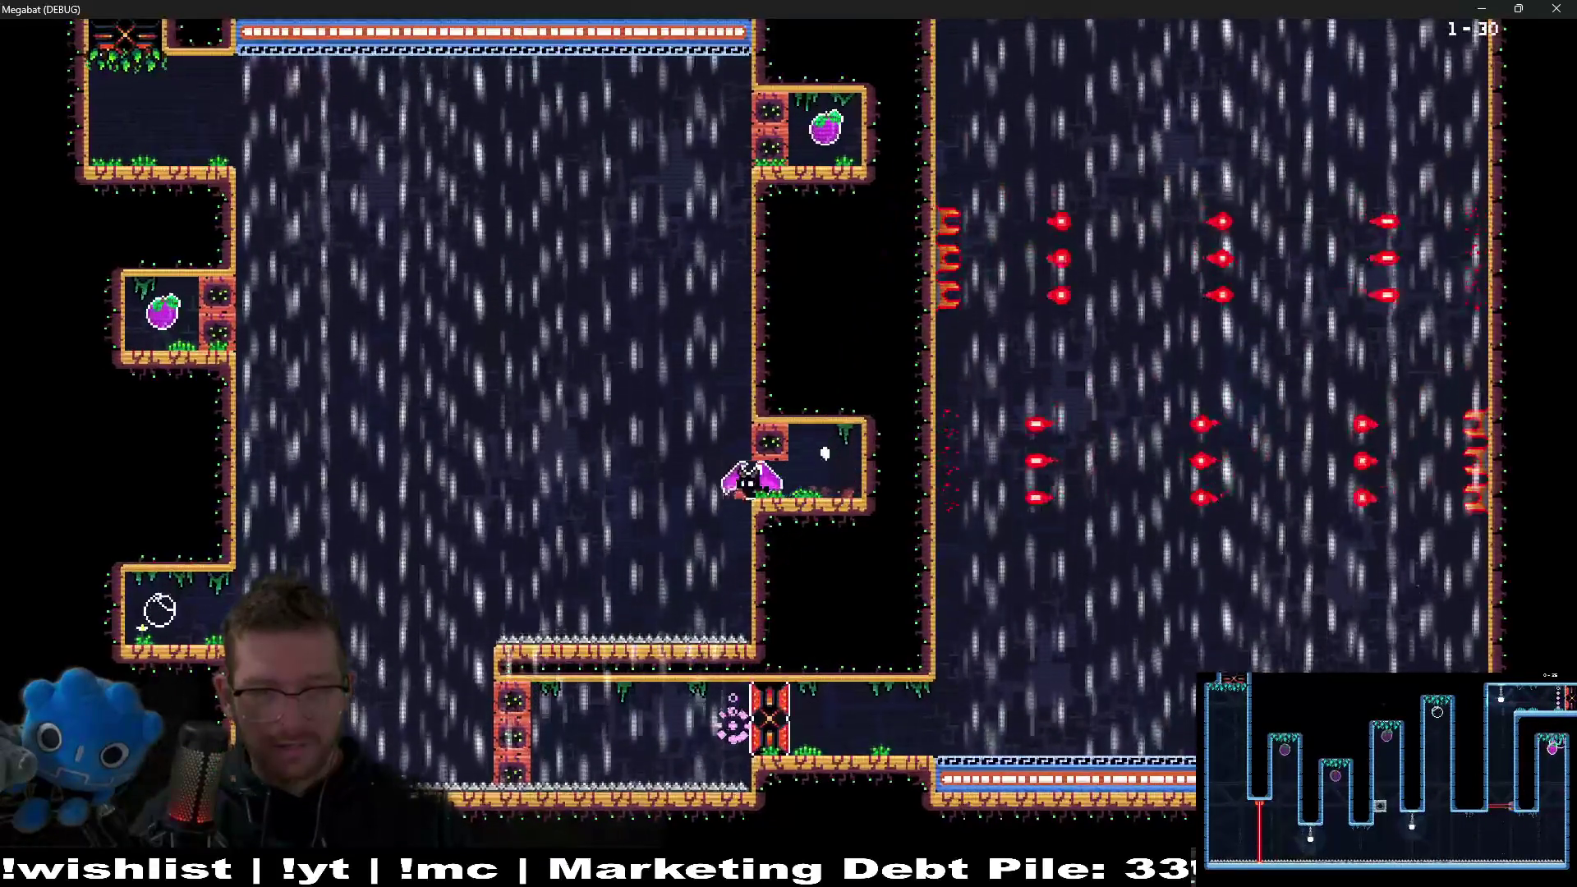
key("Left")
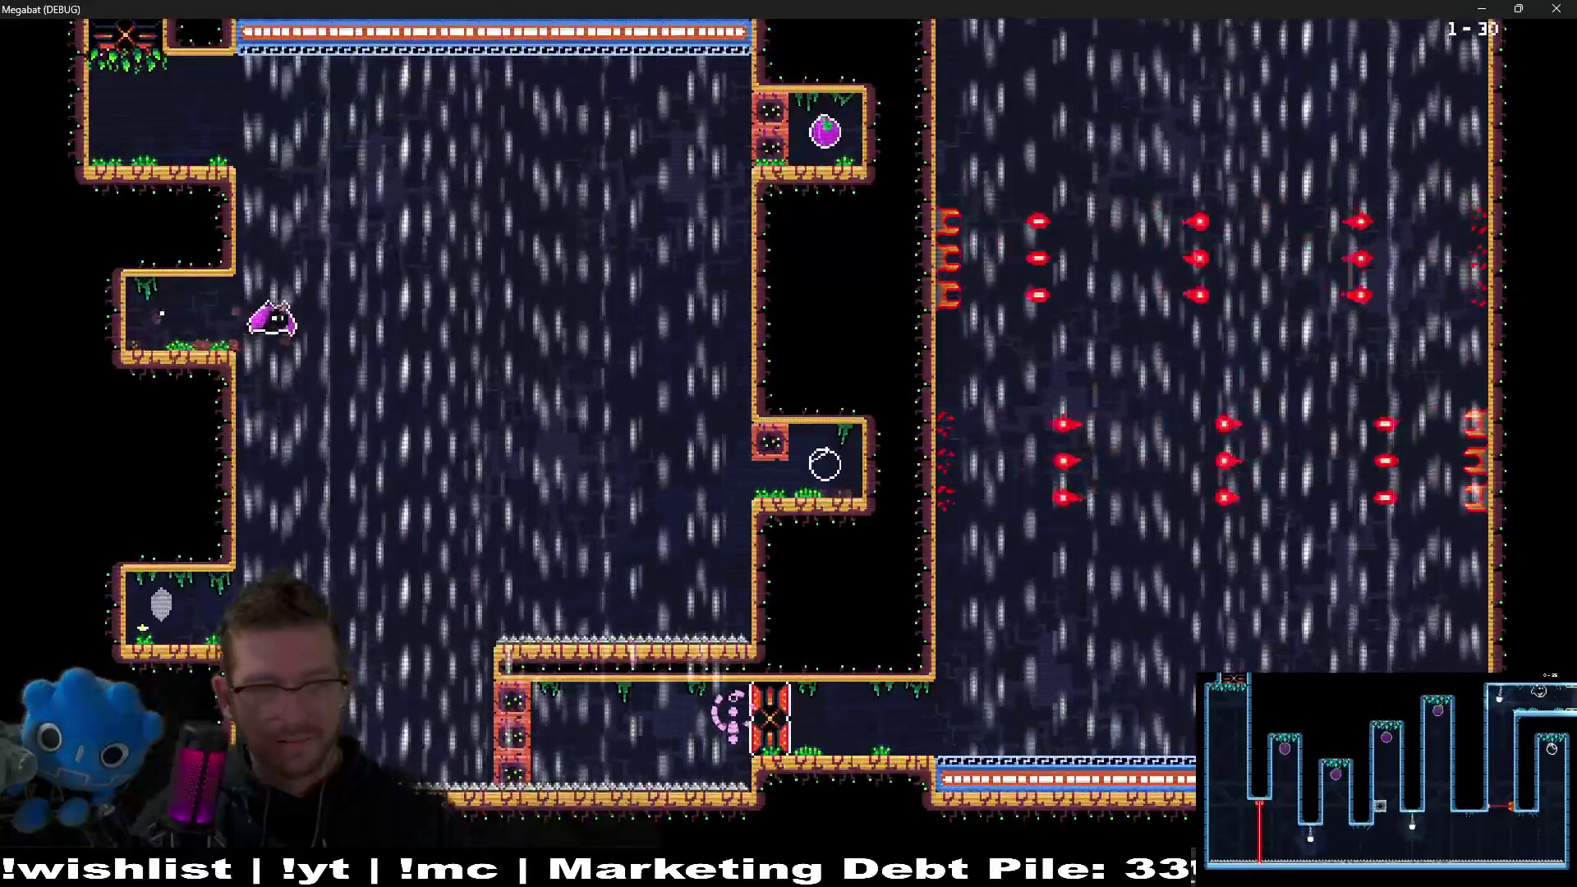
key("Right")
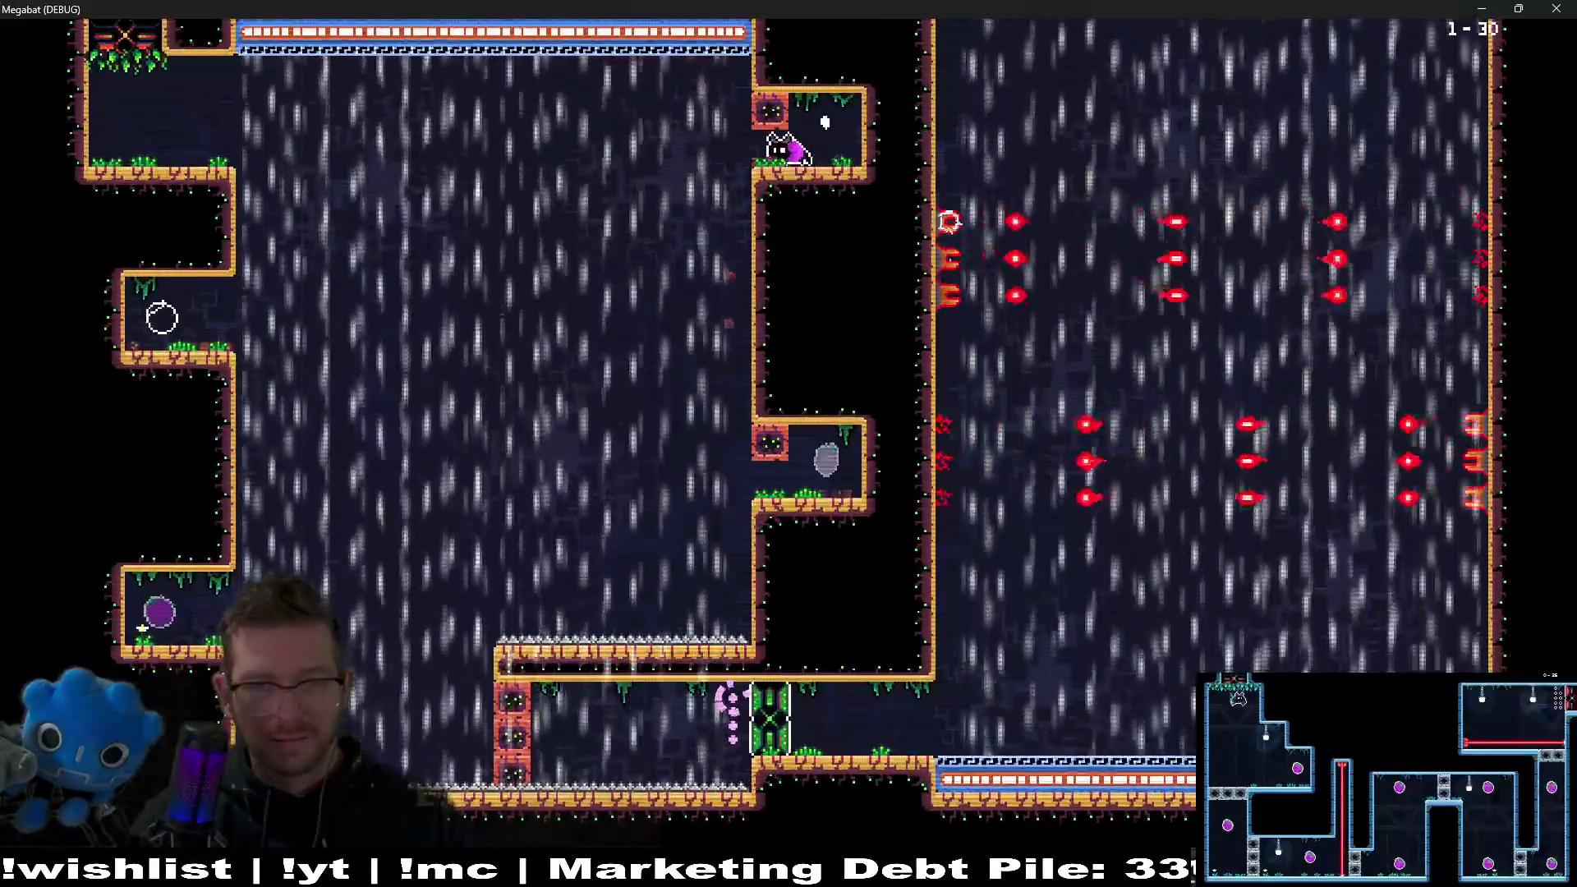
Climb the open shaft into the next room and raise the checkpoint flag.
key("Down")
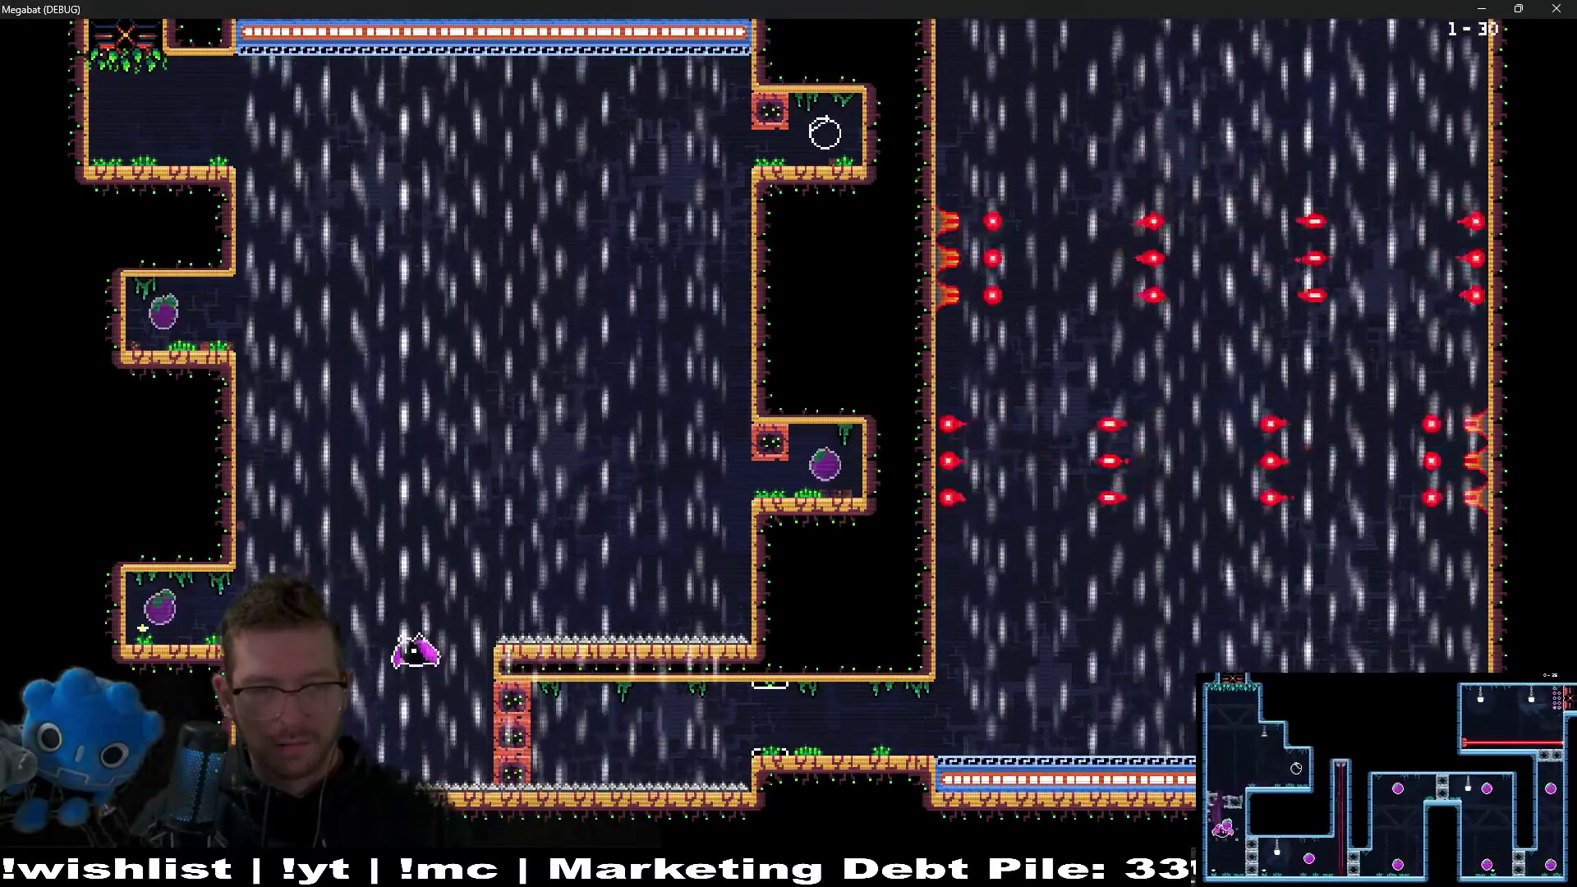
key("Right")
key("Right")
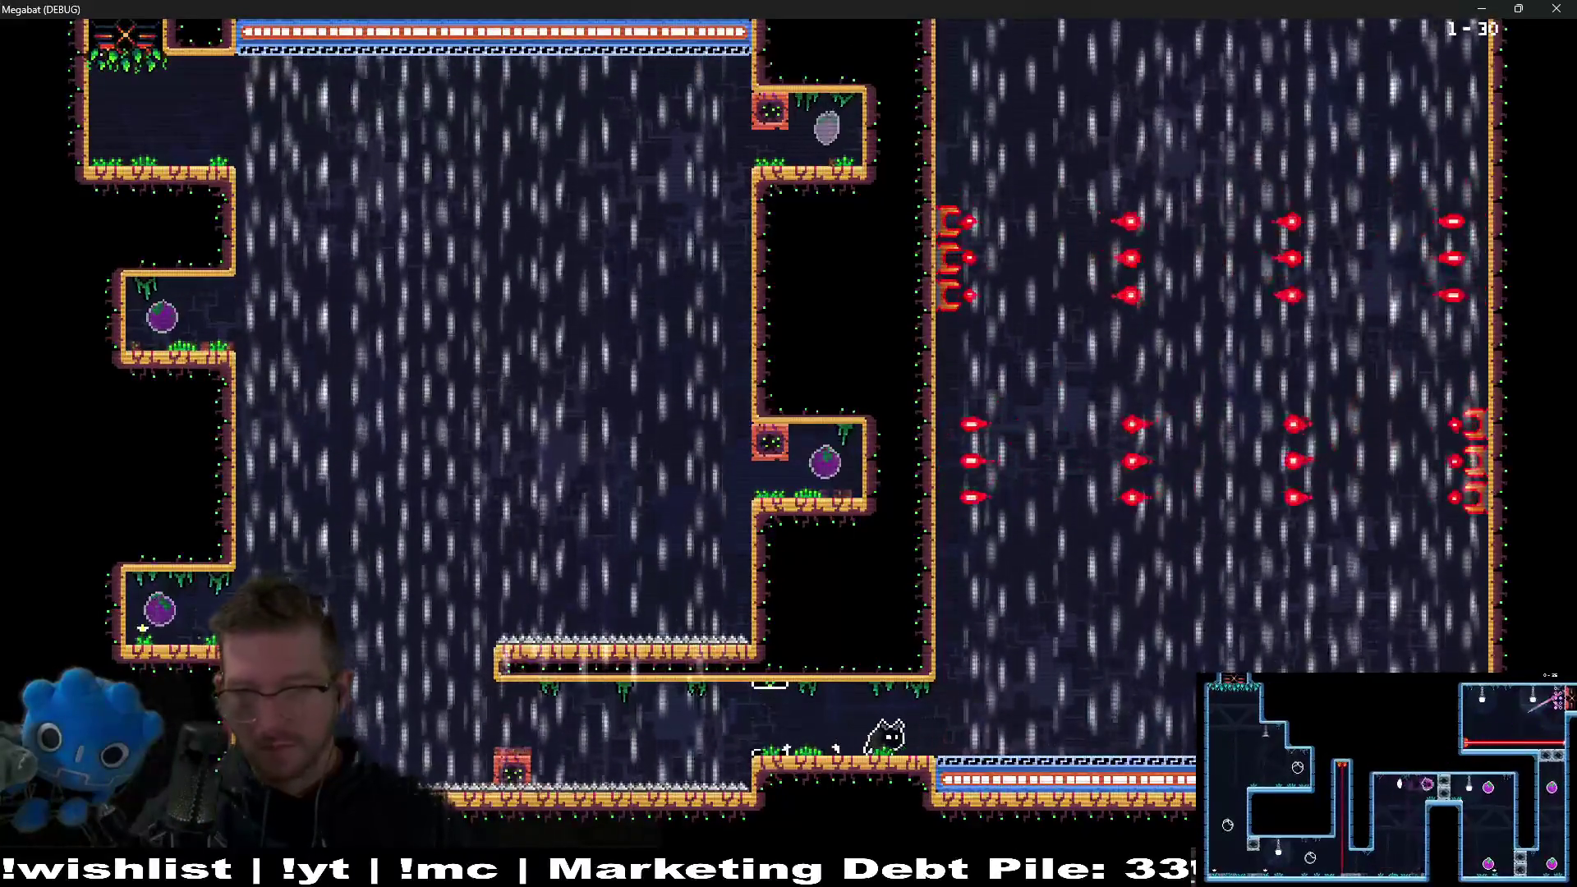
key("Up")
key("Left")
key("Up")
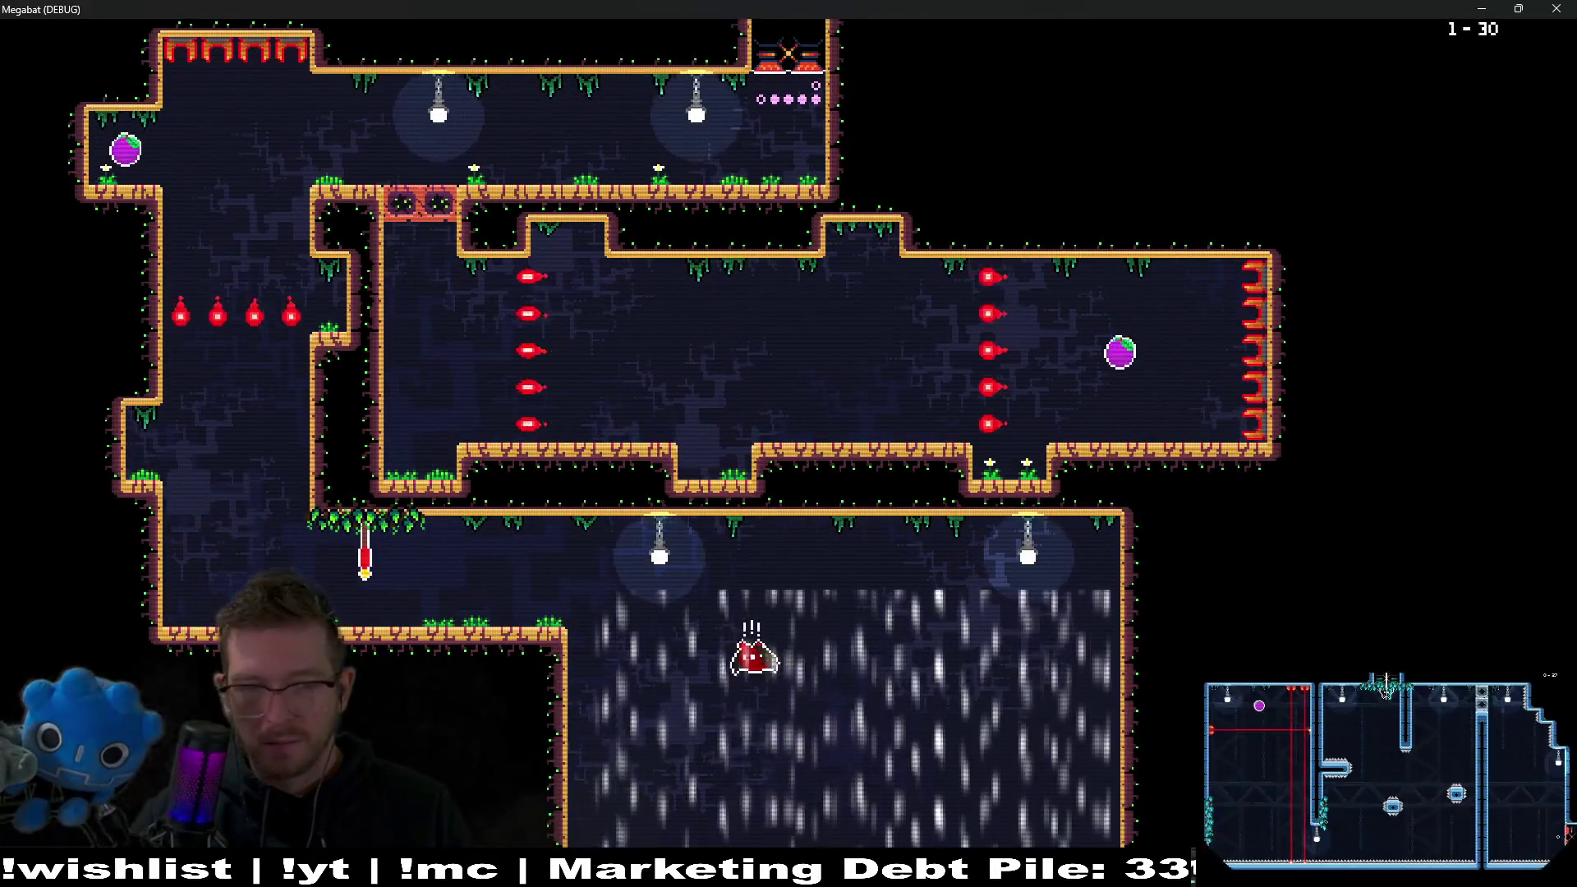
key("Left")
key("Left")
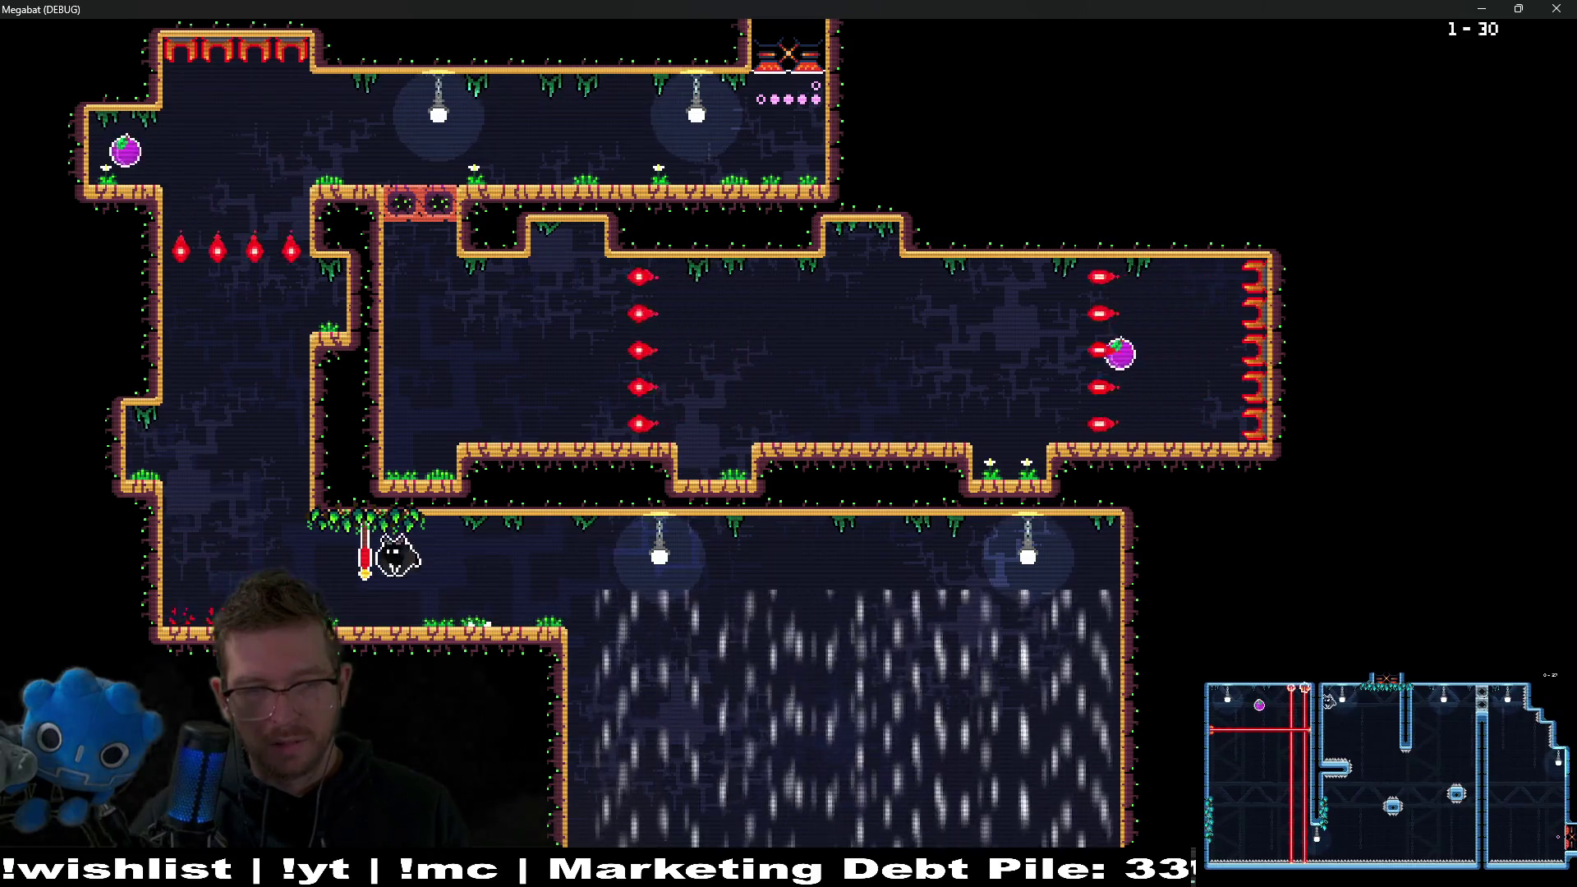
key("Left")
key("Up")
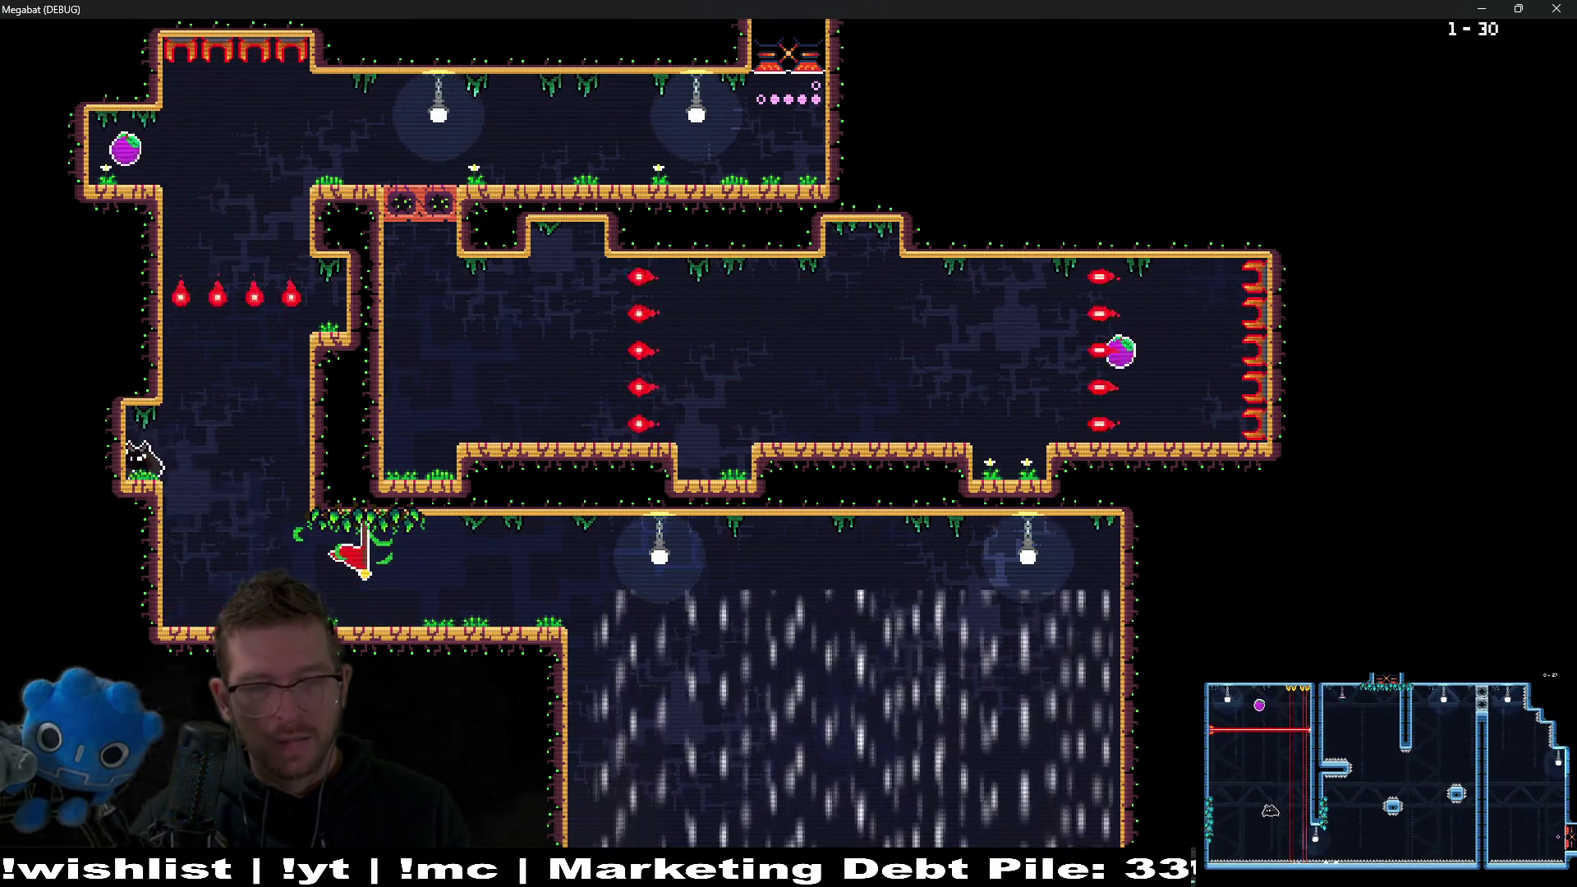
Pause and quit to LEVEL SELECT, highlighting the second world dome.
key("Escape")
key("Down")
key("Down")
key("Return")
key("Right")
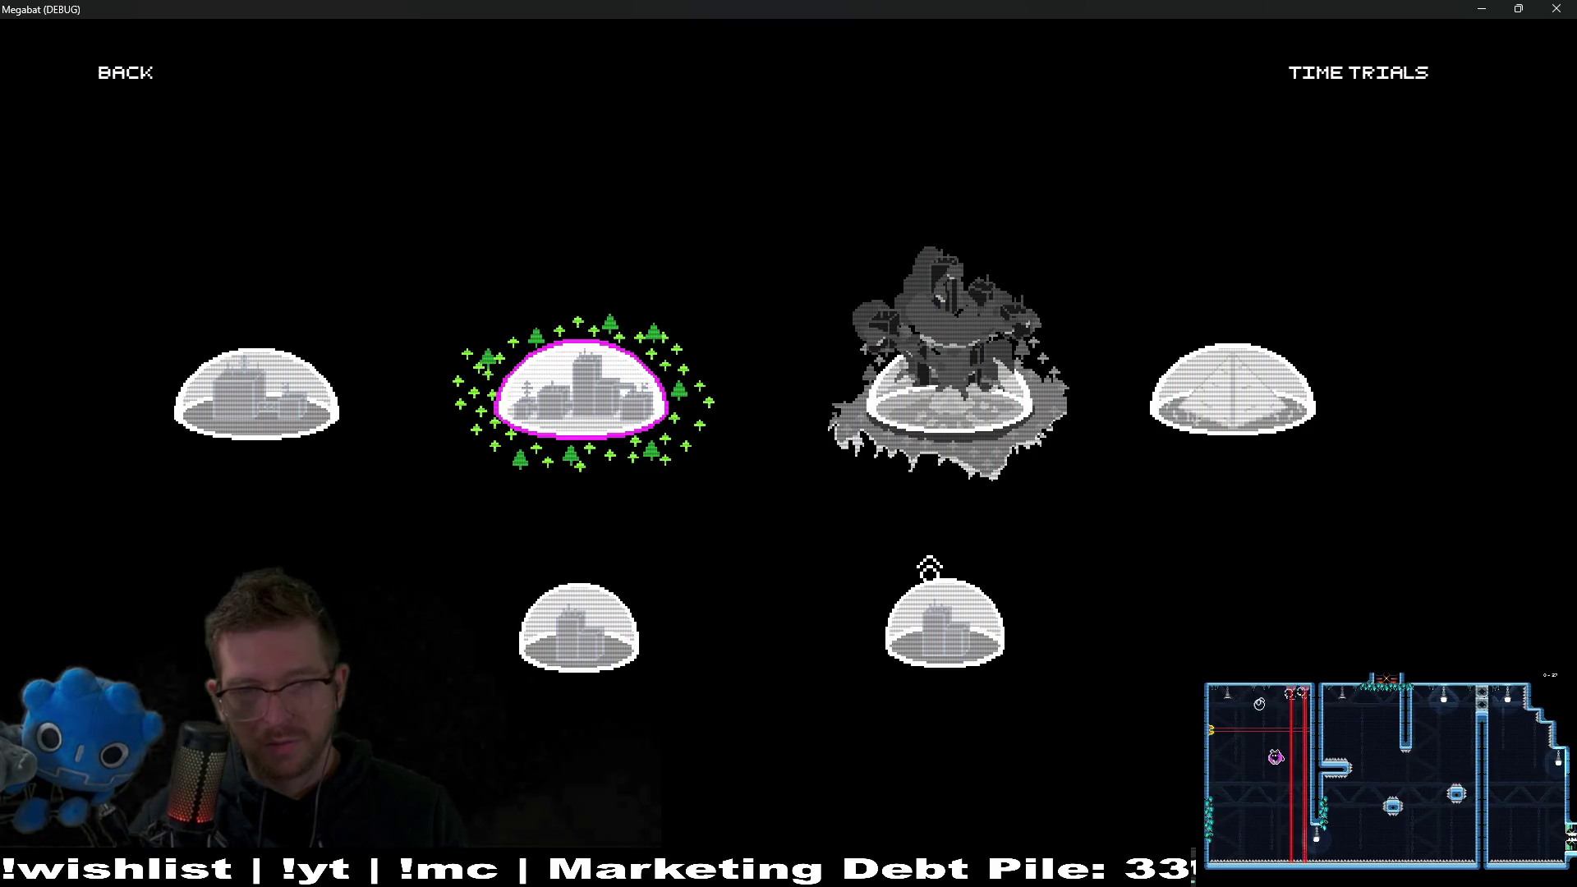
Close the Megabat debug window and pan the Level_3_7 view up to the room above.
left_click(1556, 7)
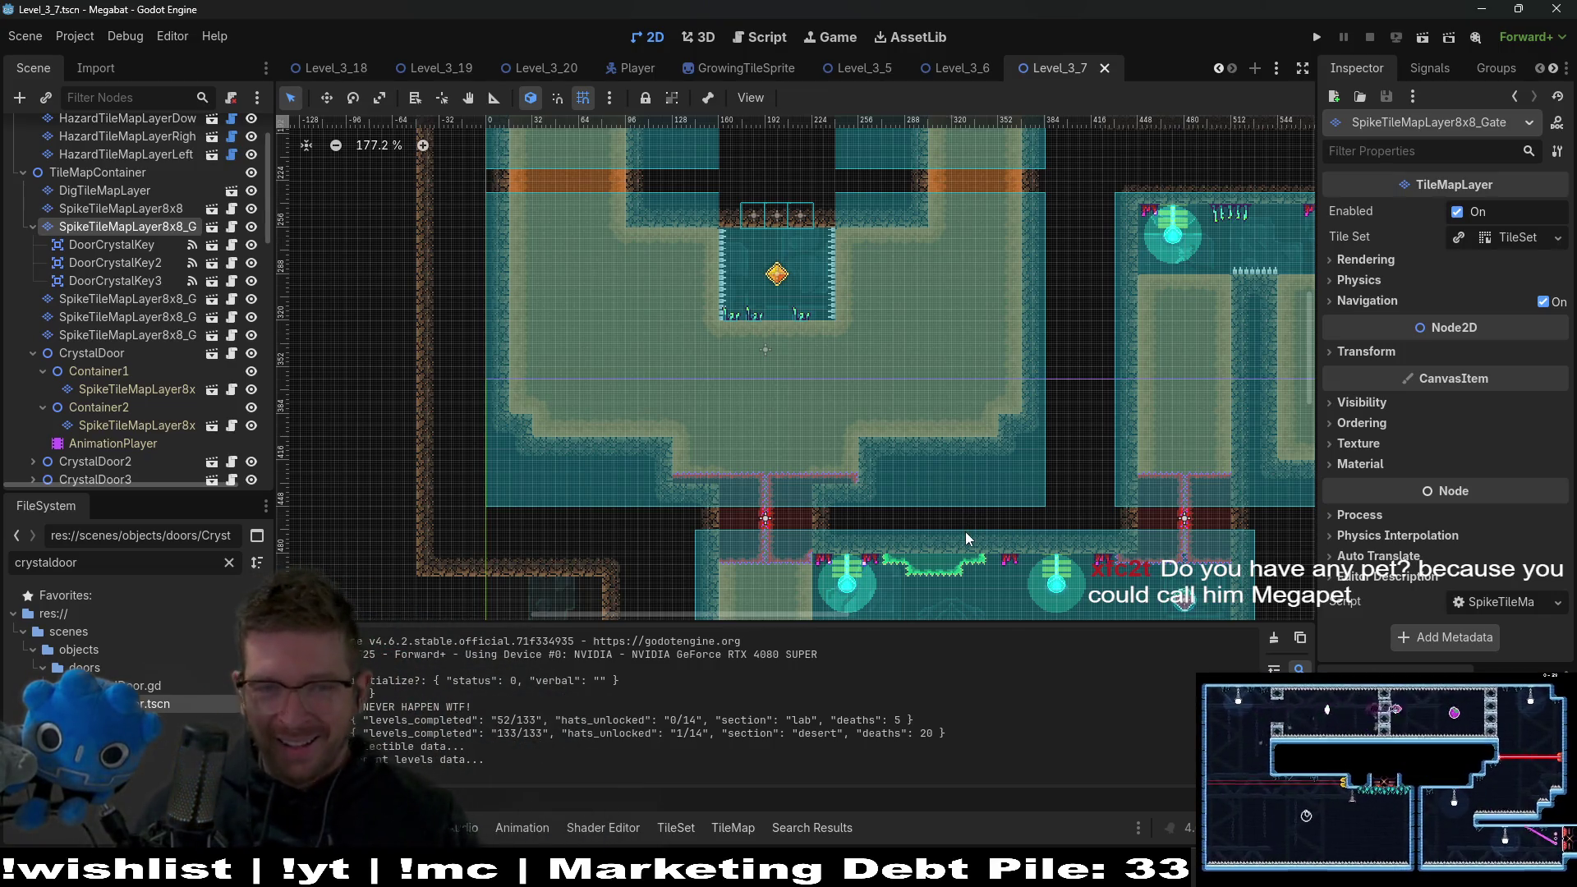
mouse_move(940, 281)
left_mouse_down()
mouse_move(912, 474)
mouse_move(978, 616)
mouse_move(912, 478)
left_mouse_up()
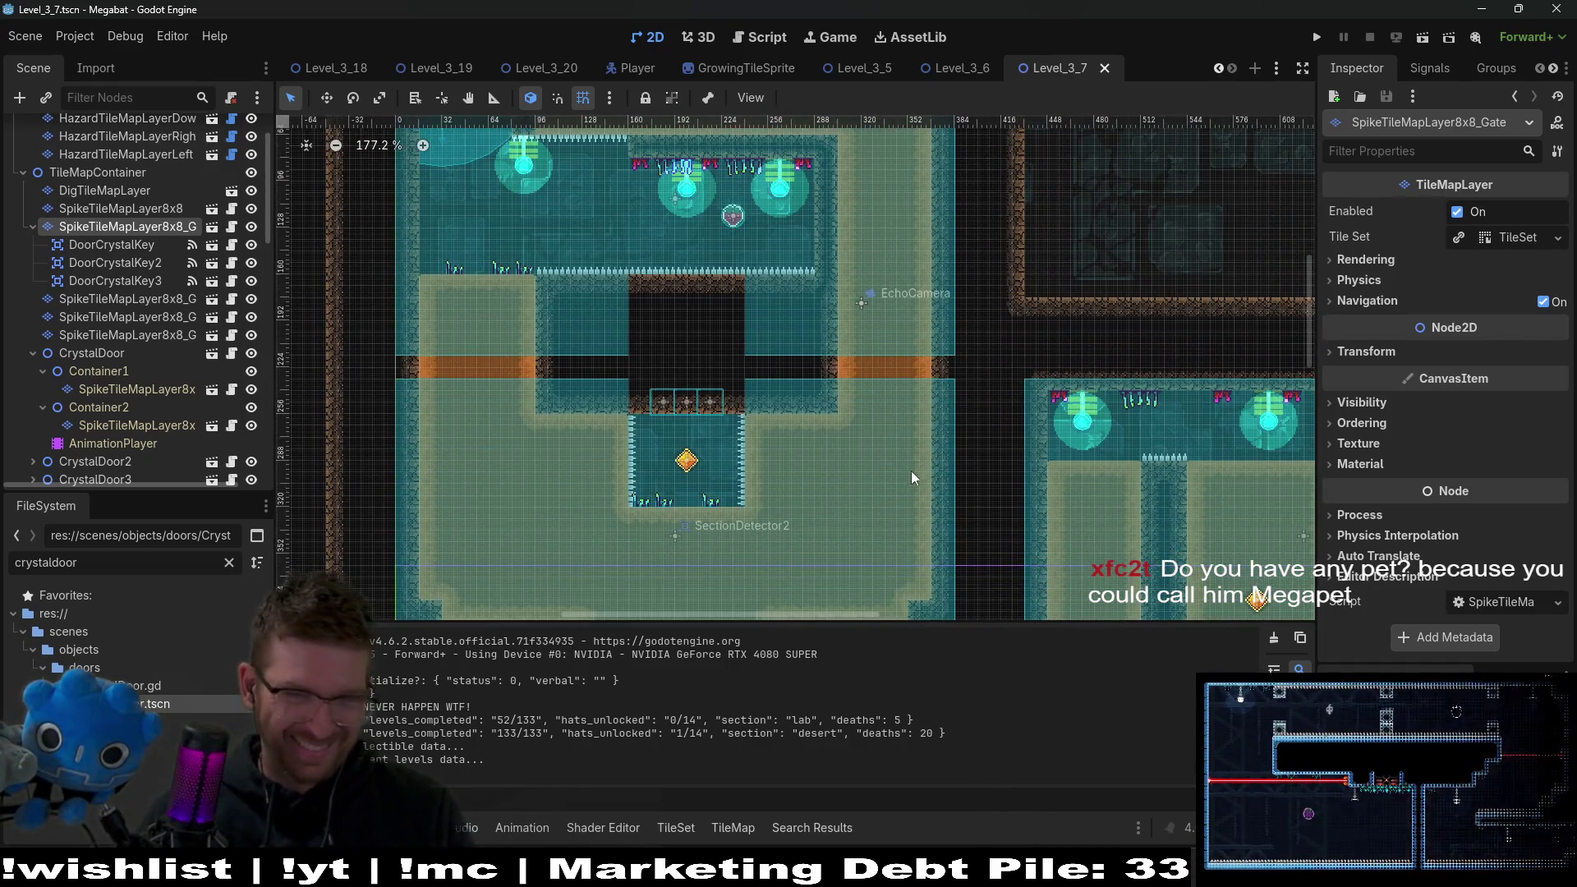